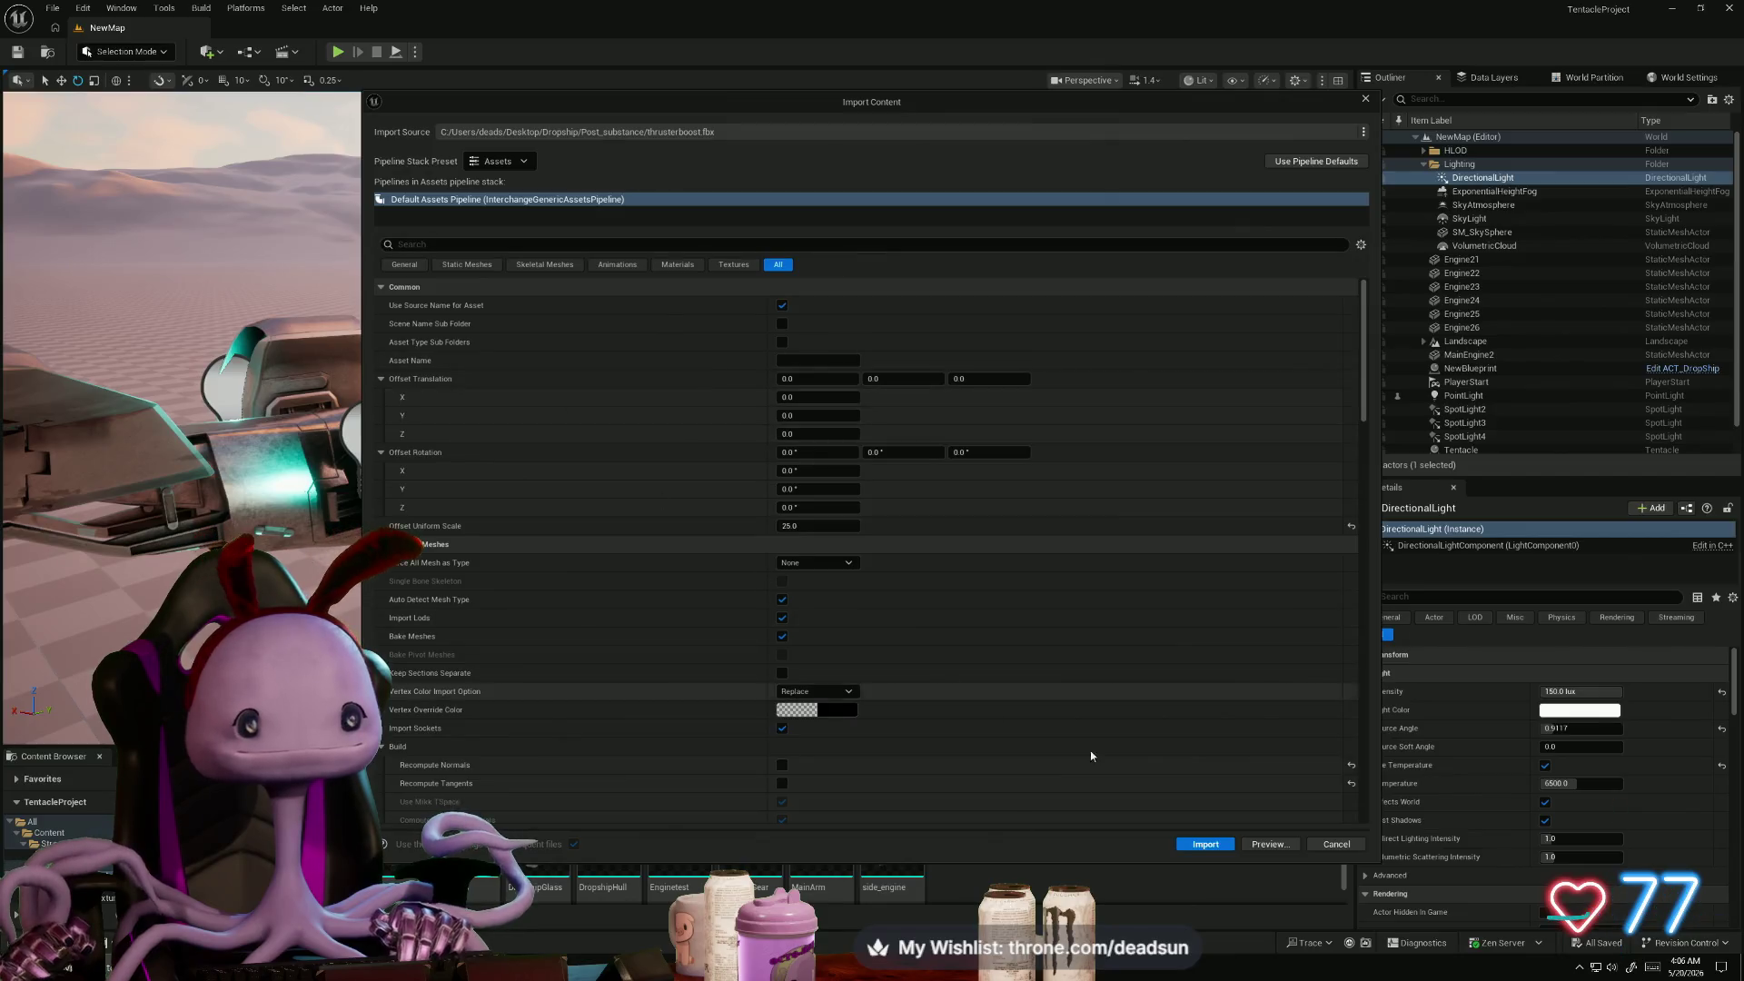
# - Finish importing thrusterboost.fbx with Mat_booster, then return to the parent Dropship folder
pyautogui.click(1205, 844)
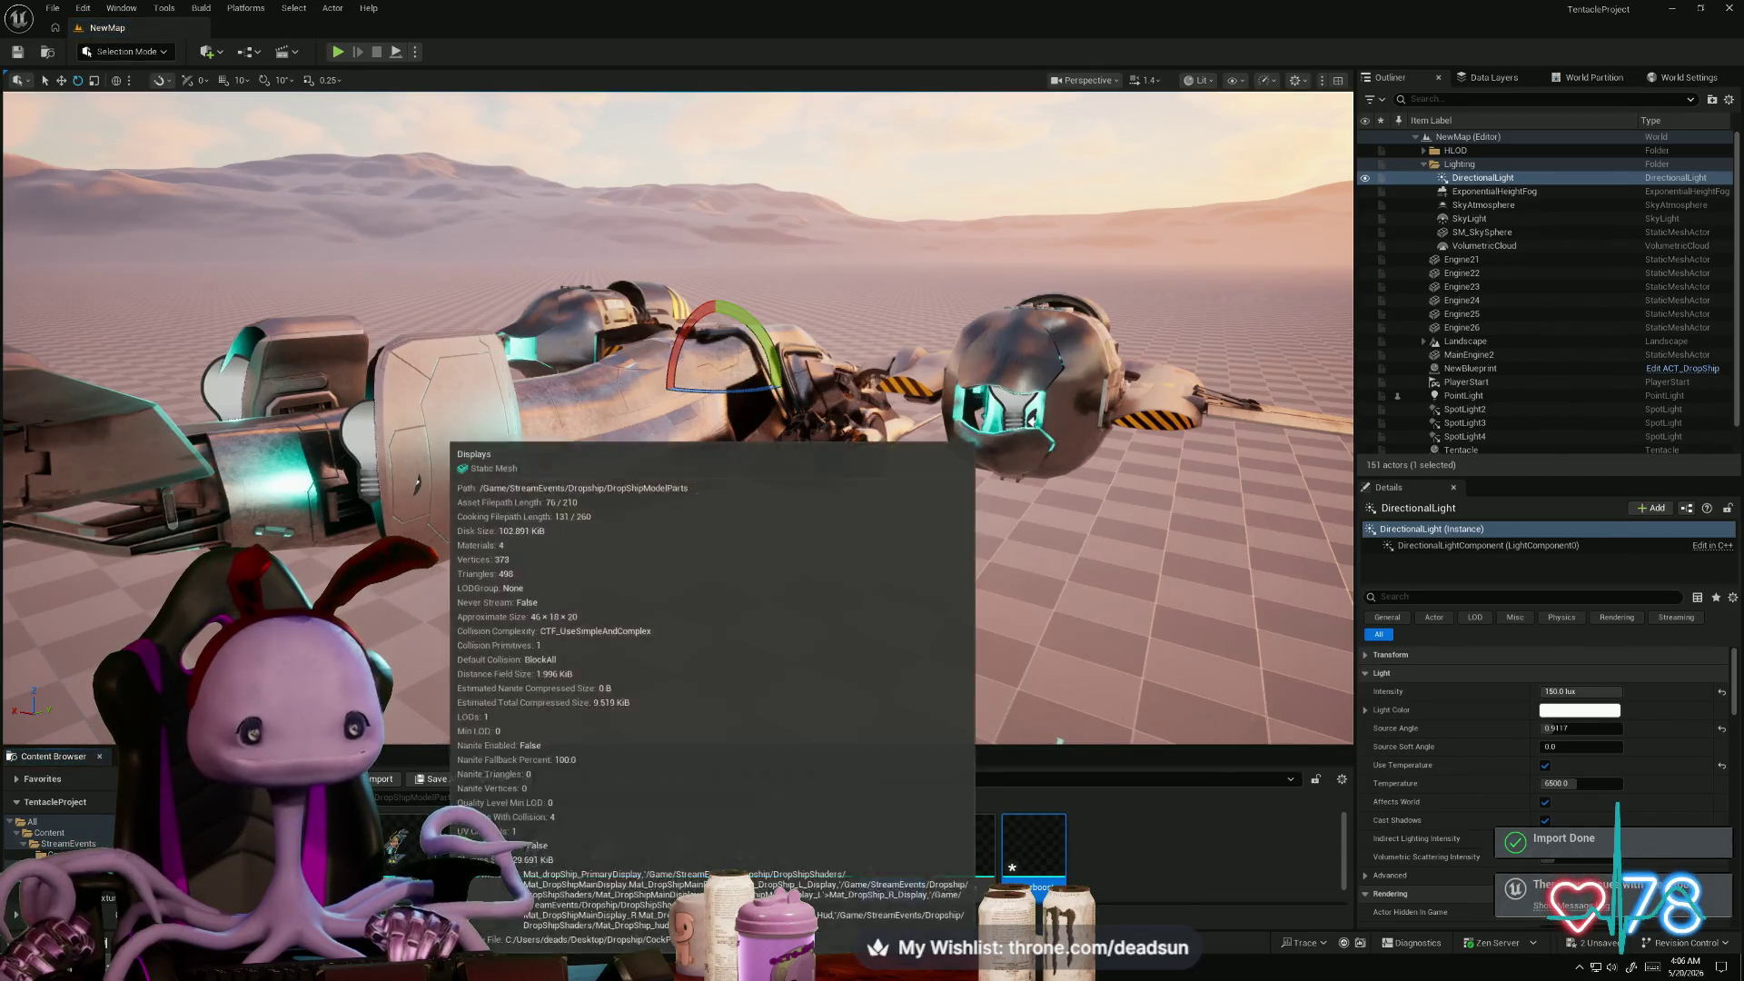
pyautogui.moveTo(639, 640); pyautogui.dragTo(677, 639)
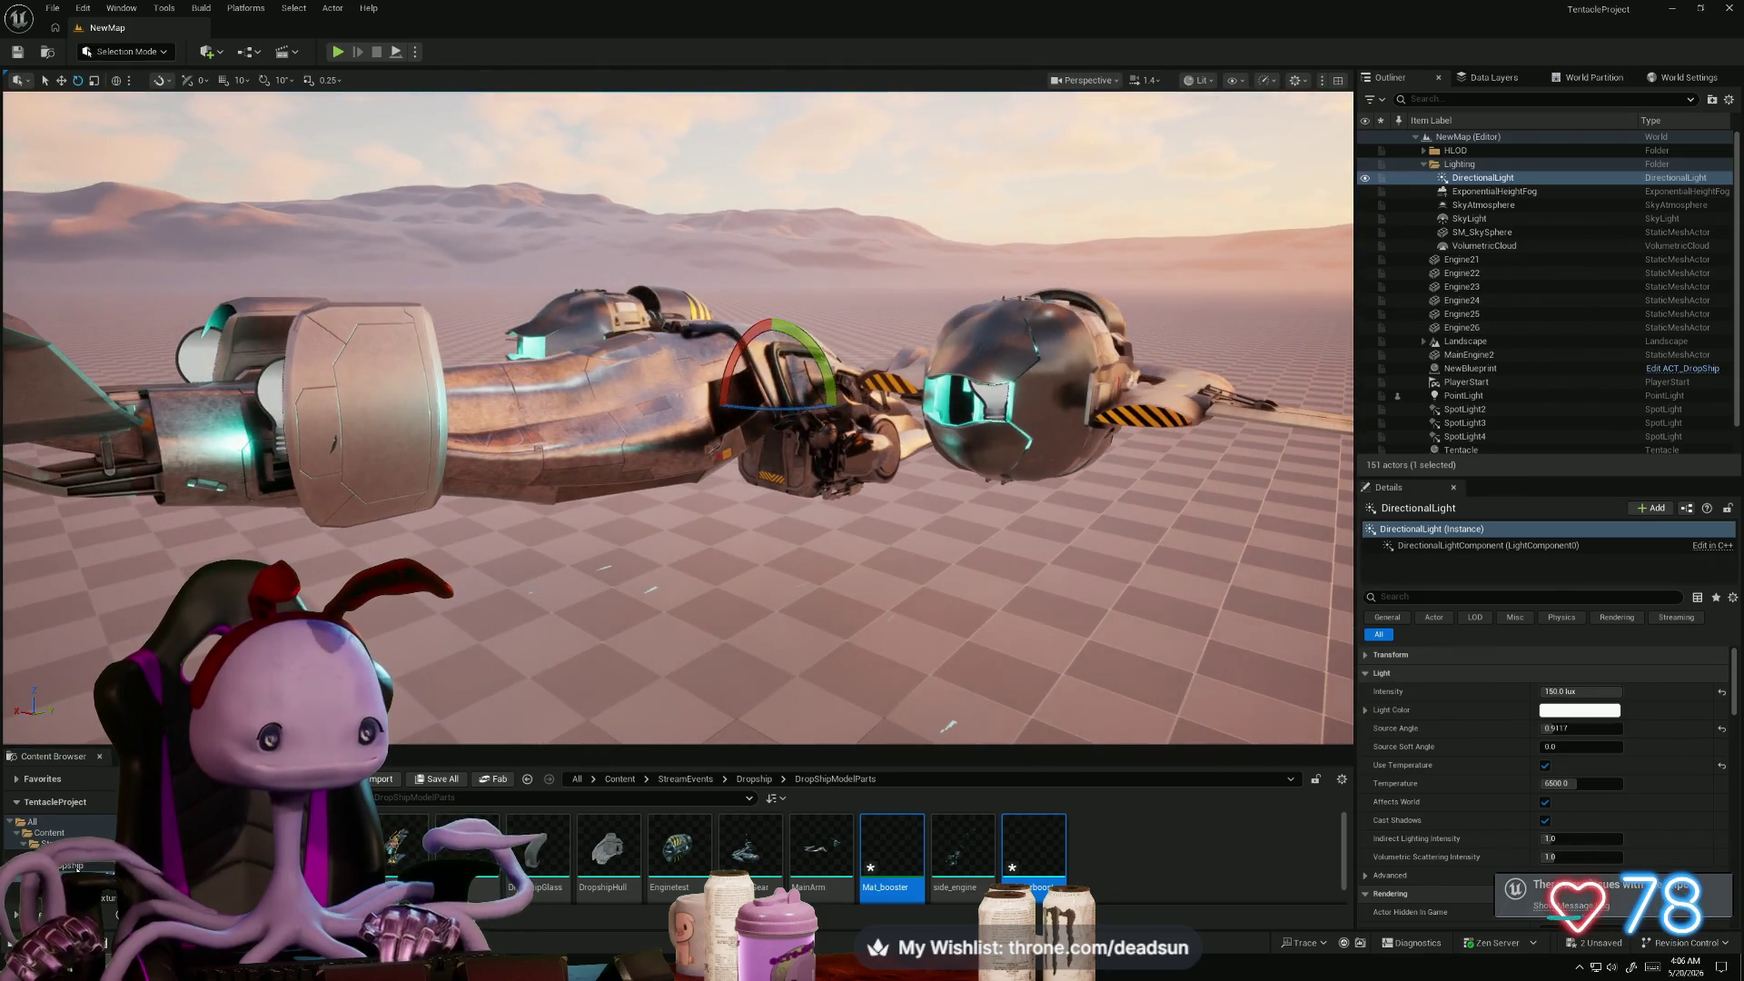
pyautogui.hotkey('alt', 'Left')
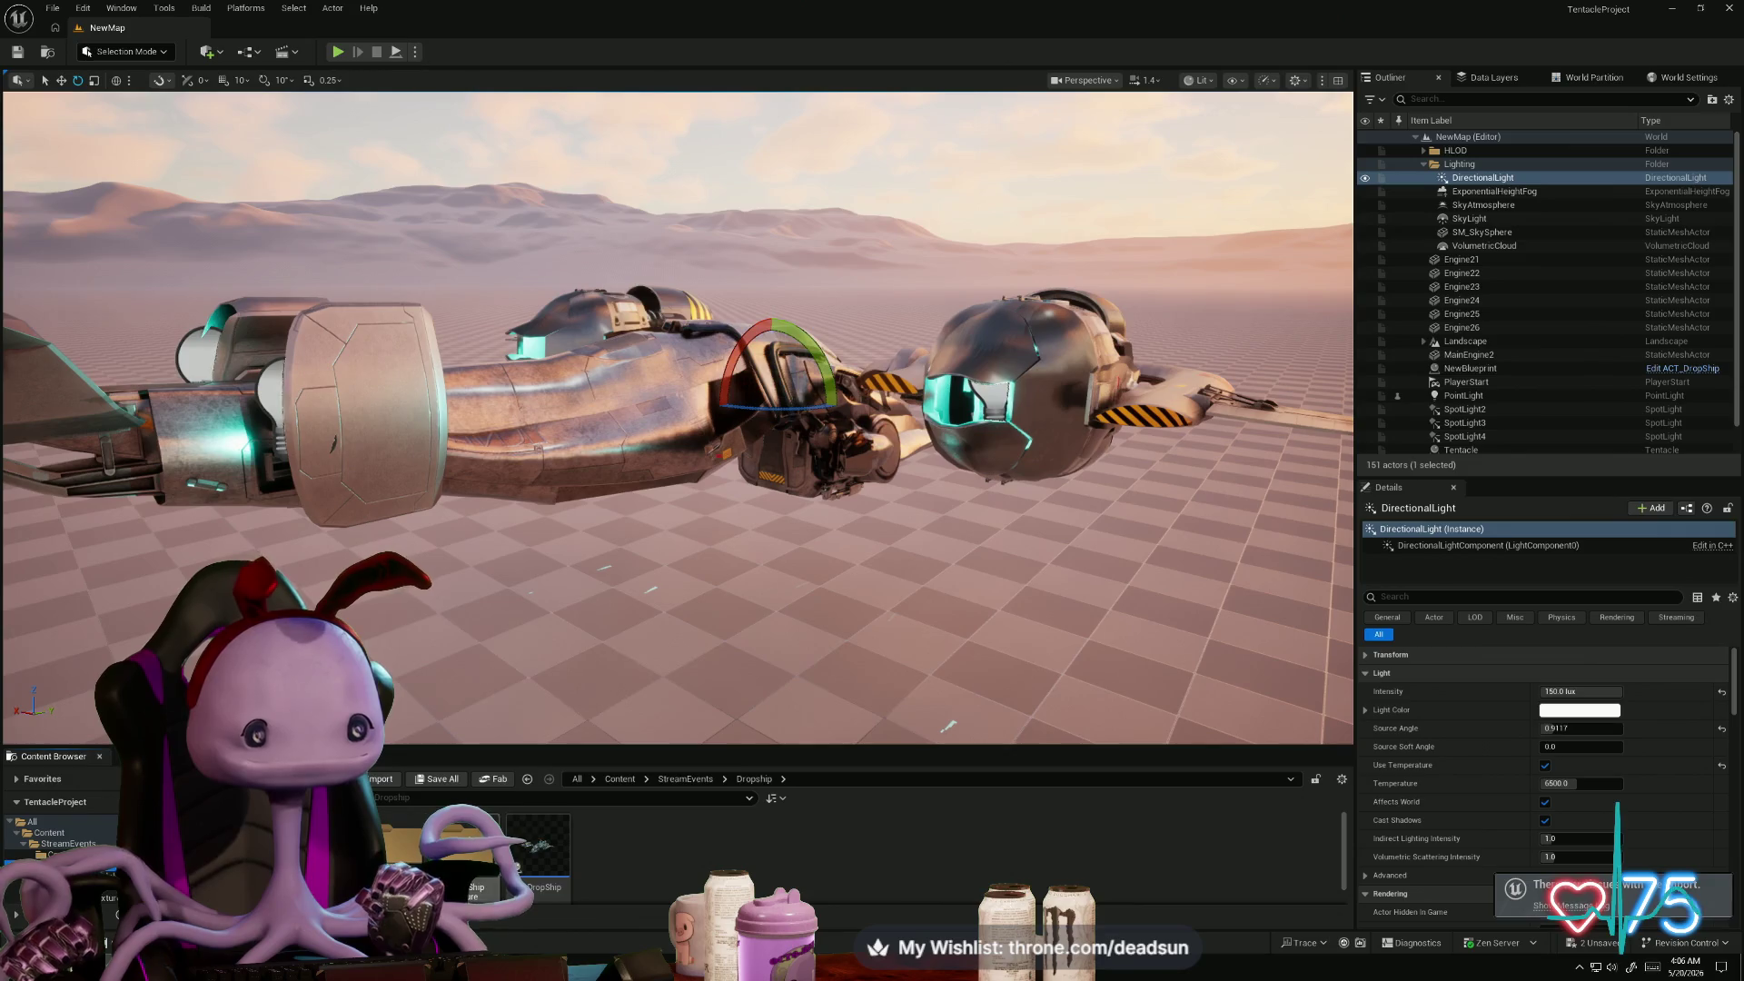
# - Open ACT_DropShip and drag the thrusterboost mesh from DropShipModelParts into its Components panel
pyautogui.doubleClick(525, 822)
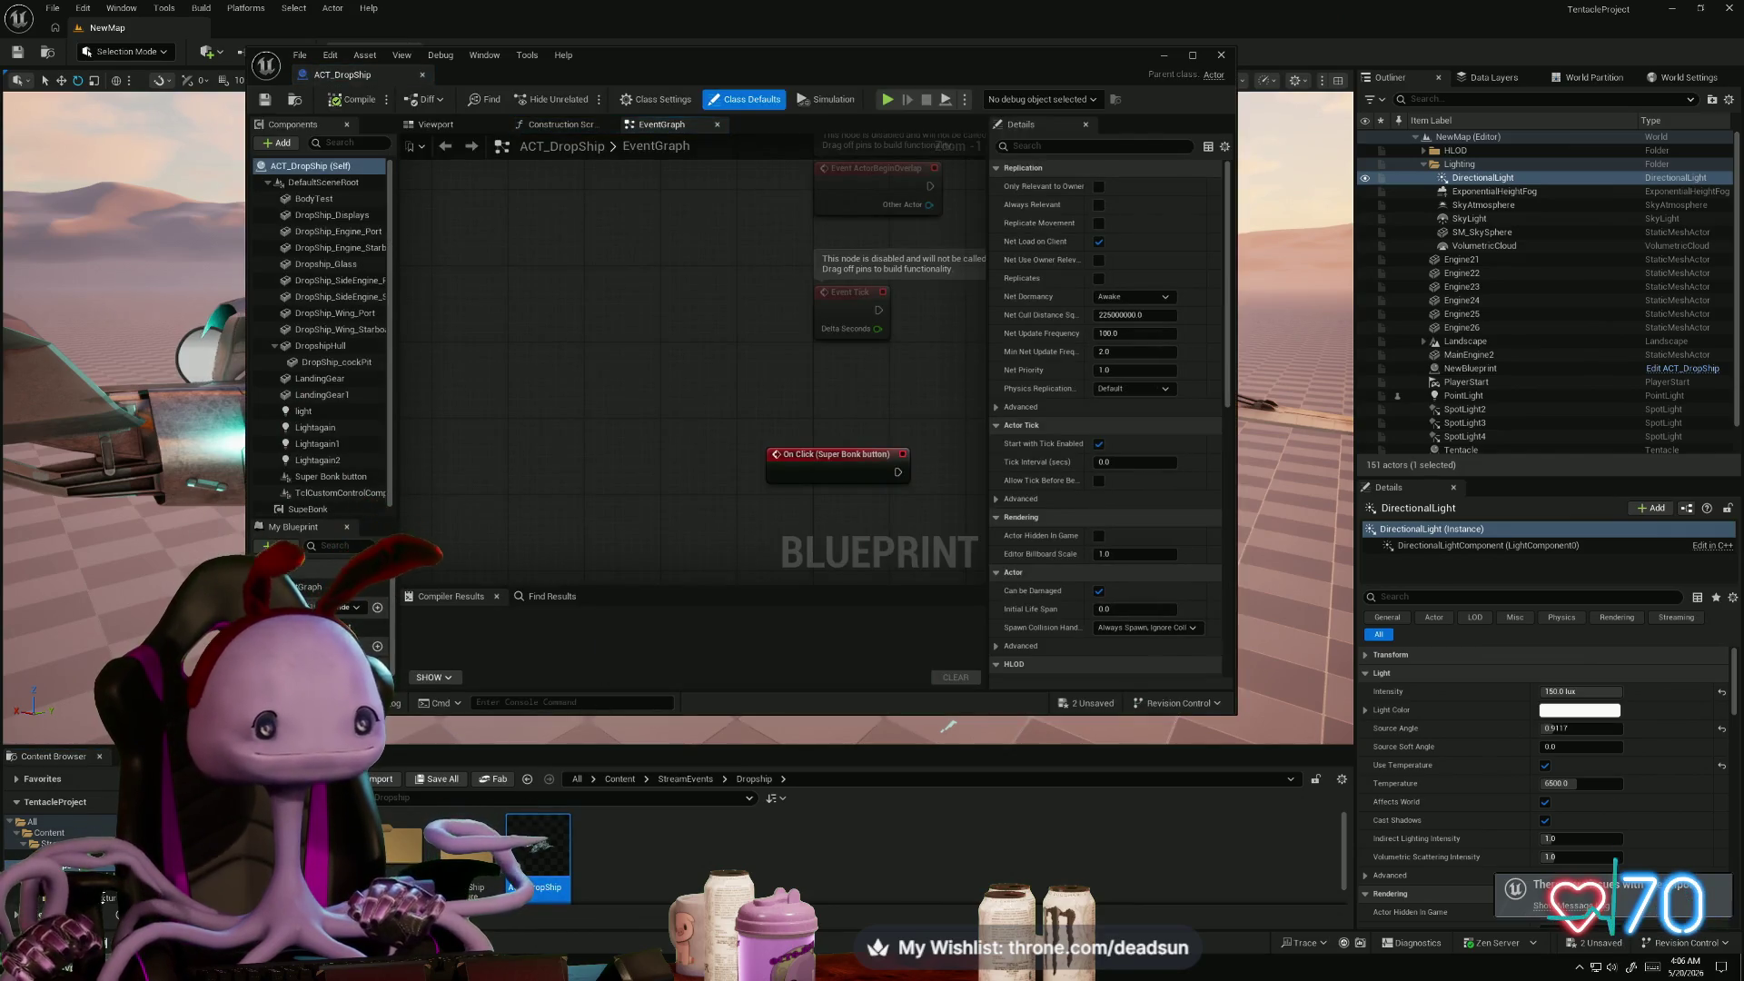
pyautogui.hotkey('alt', 'Right')
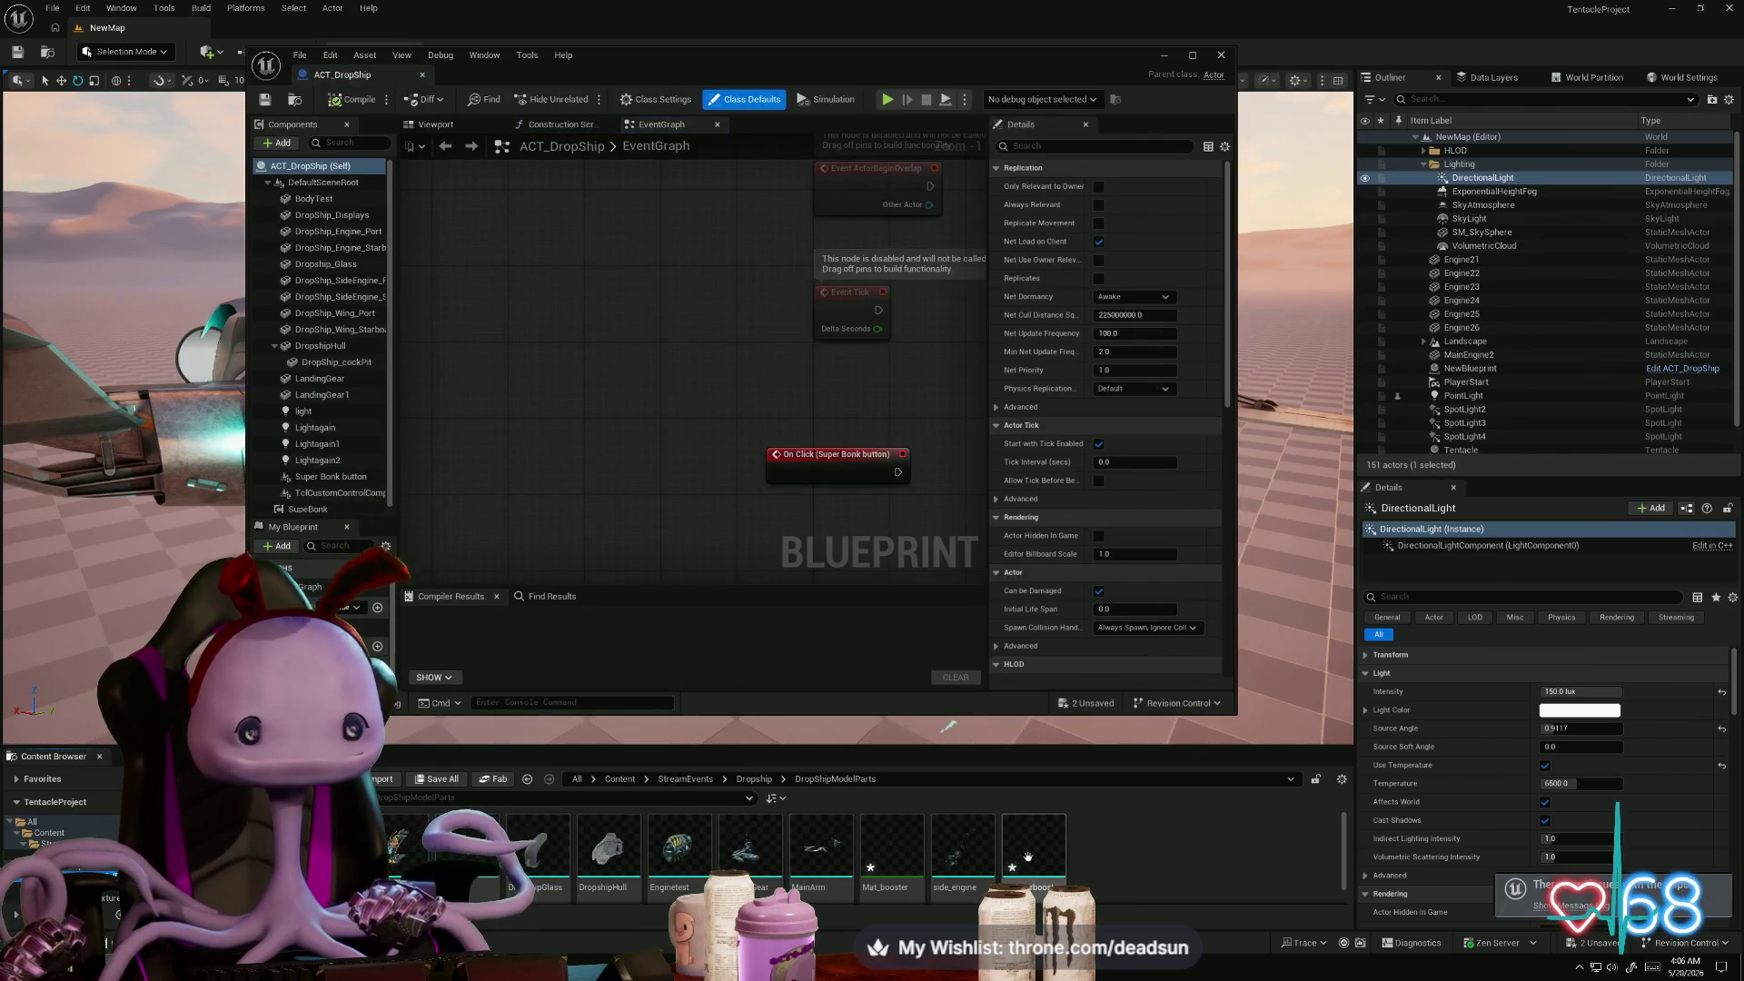
pyautogui.moveTo(1002, 863)
pyautogui.mouseDown()
pyautogui.moveTo(663, 674)
pyautogui.moveTo(336, 372)
pyautogui.moveTo(363, 417)
pyautogui.moveTo(718, 704)
pyautogui.moveTo(1035, 858)
pyautogui.mouseUp()
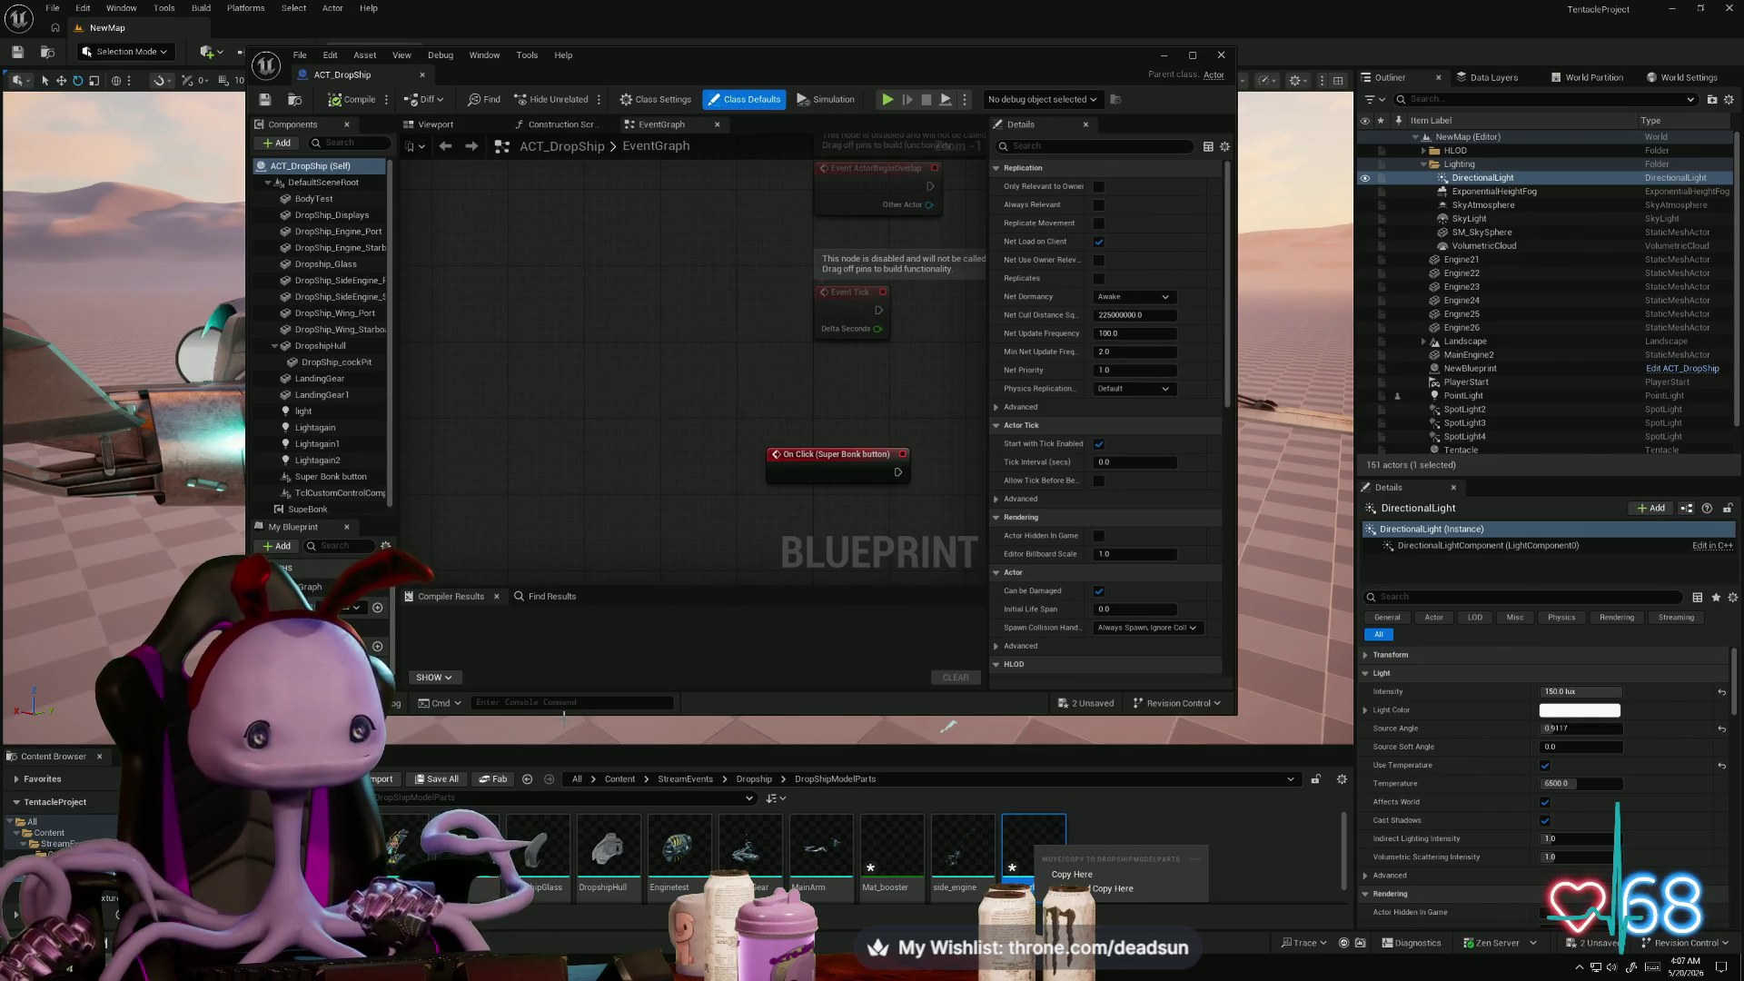
pyautogui.press('Escape')
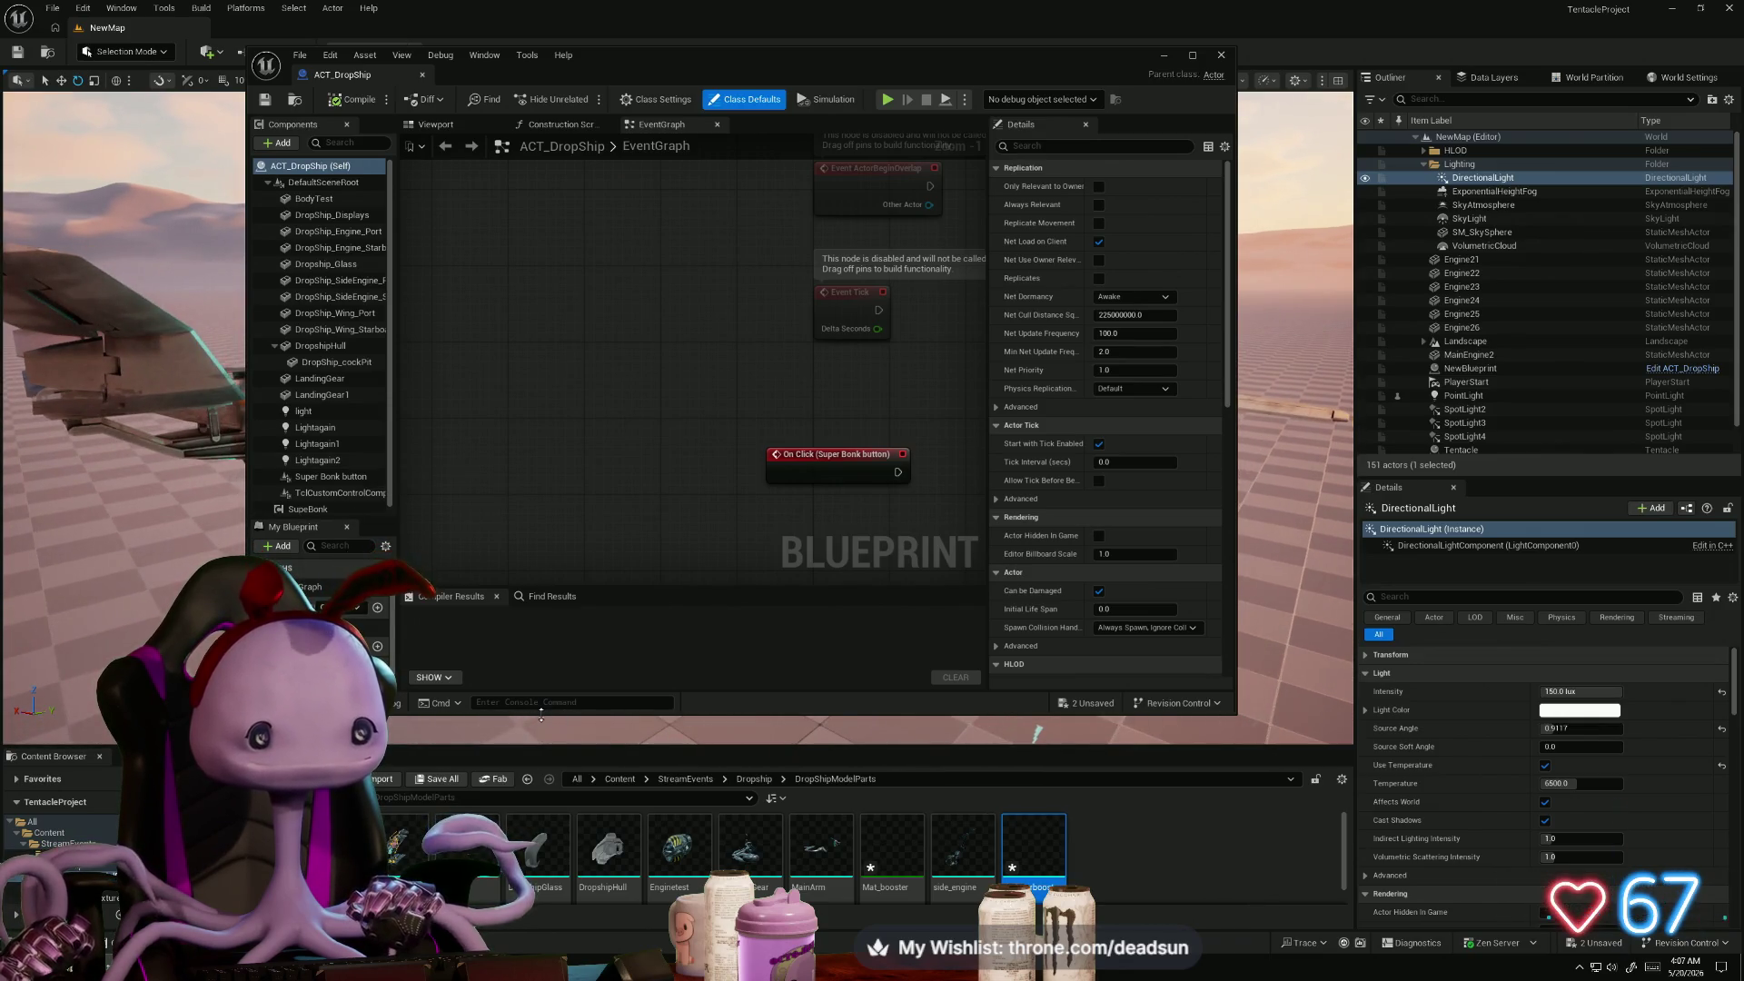
pyautogui.moveTo(540, 715); pyautogui.dragTo(545, 789)
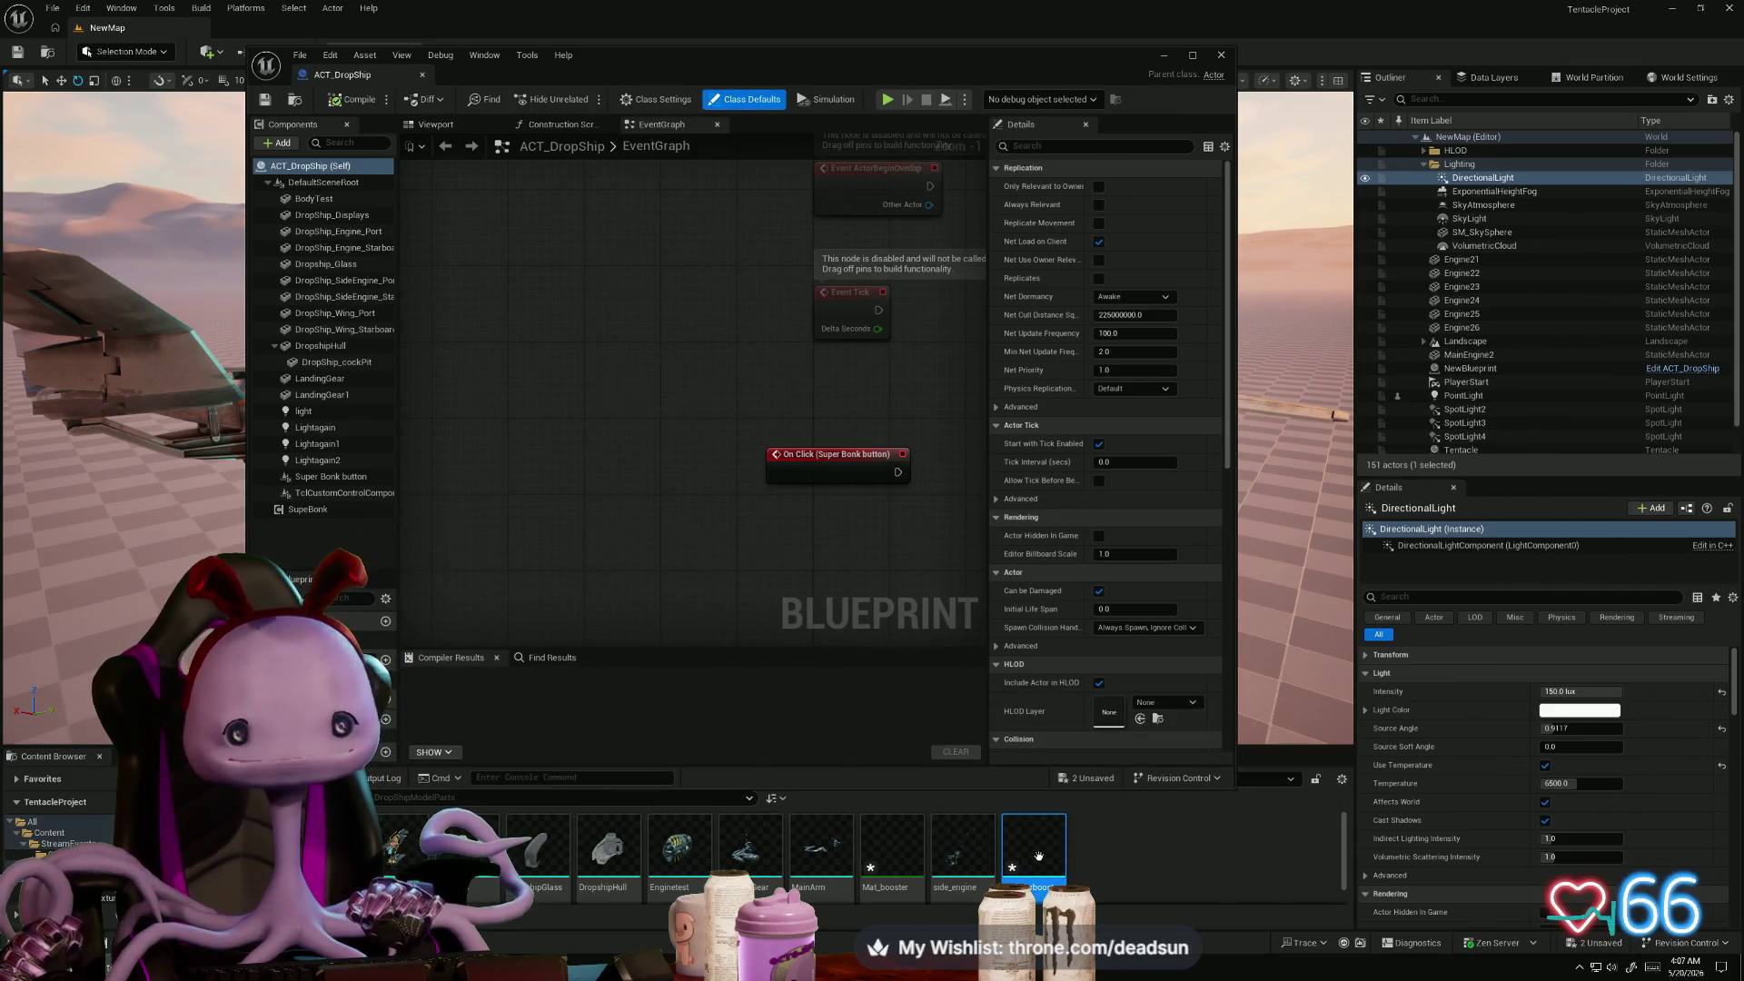
pyautogui.moveTo(1038, 857)
pyautogui.mouseDown()
pyautogui.moveTo(332, 550)
pyautogui.moveTo(350, 405)
pyautogui.moveTo(347, 525)
pyautogui.mouseUp()
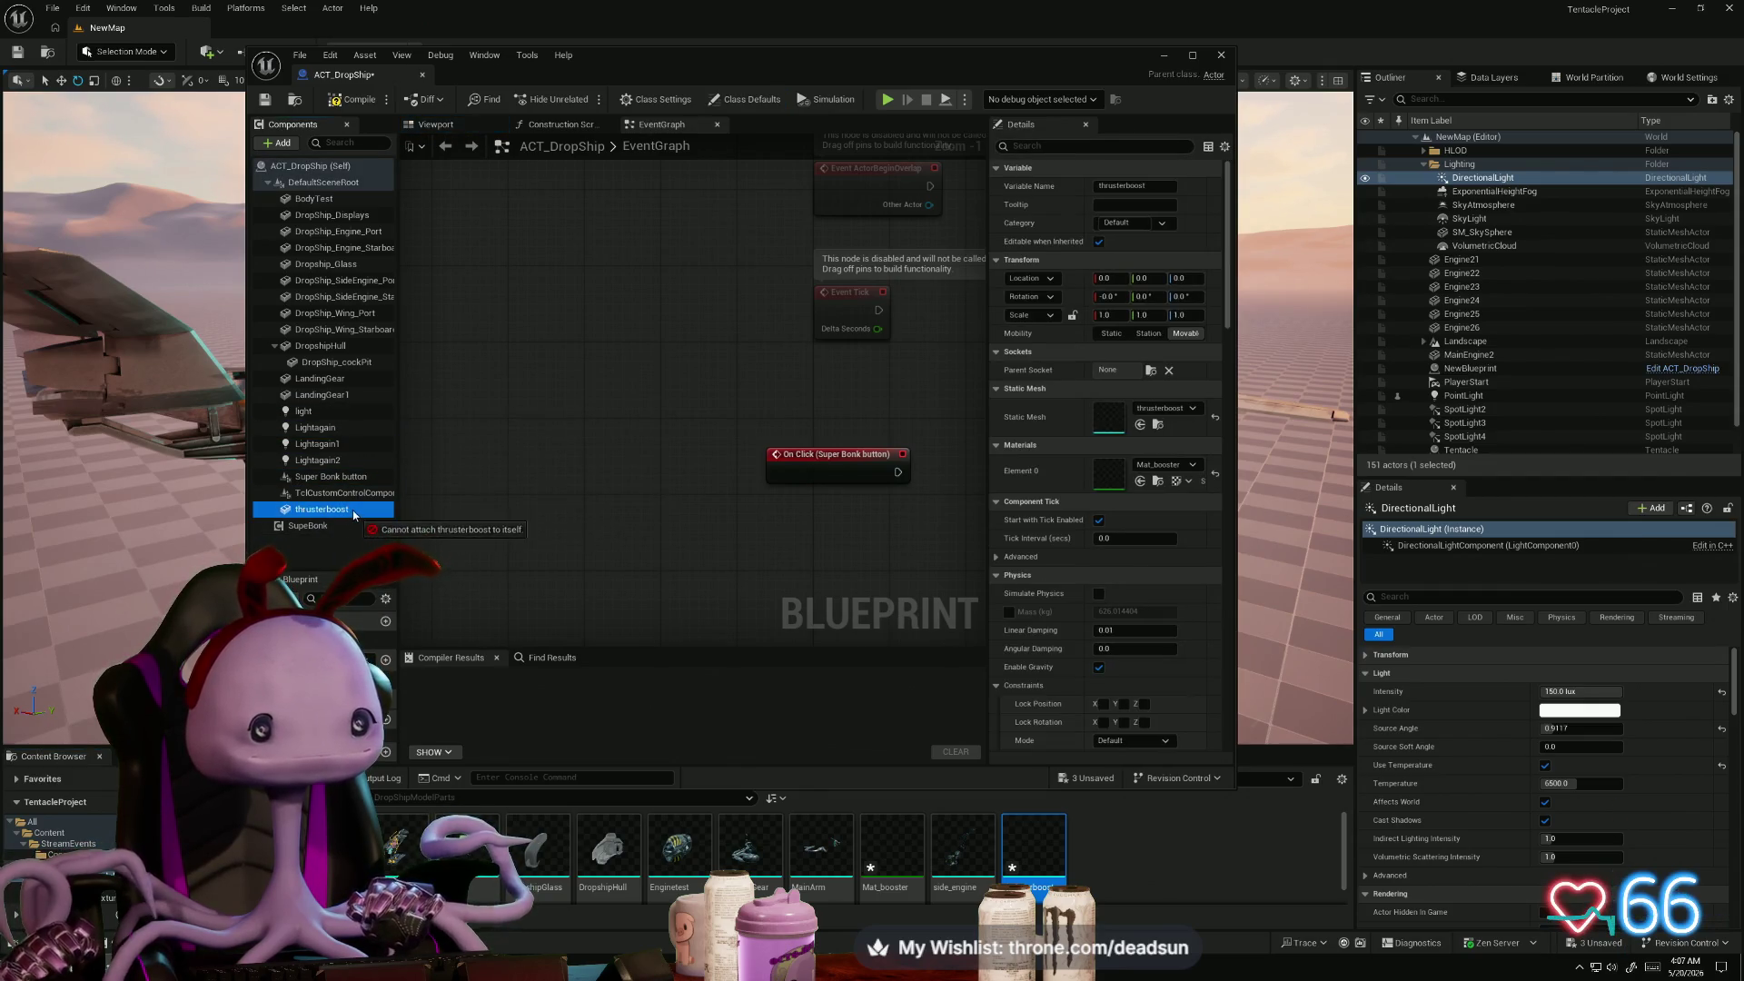
pyautogui.click(324, 202)
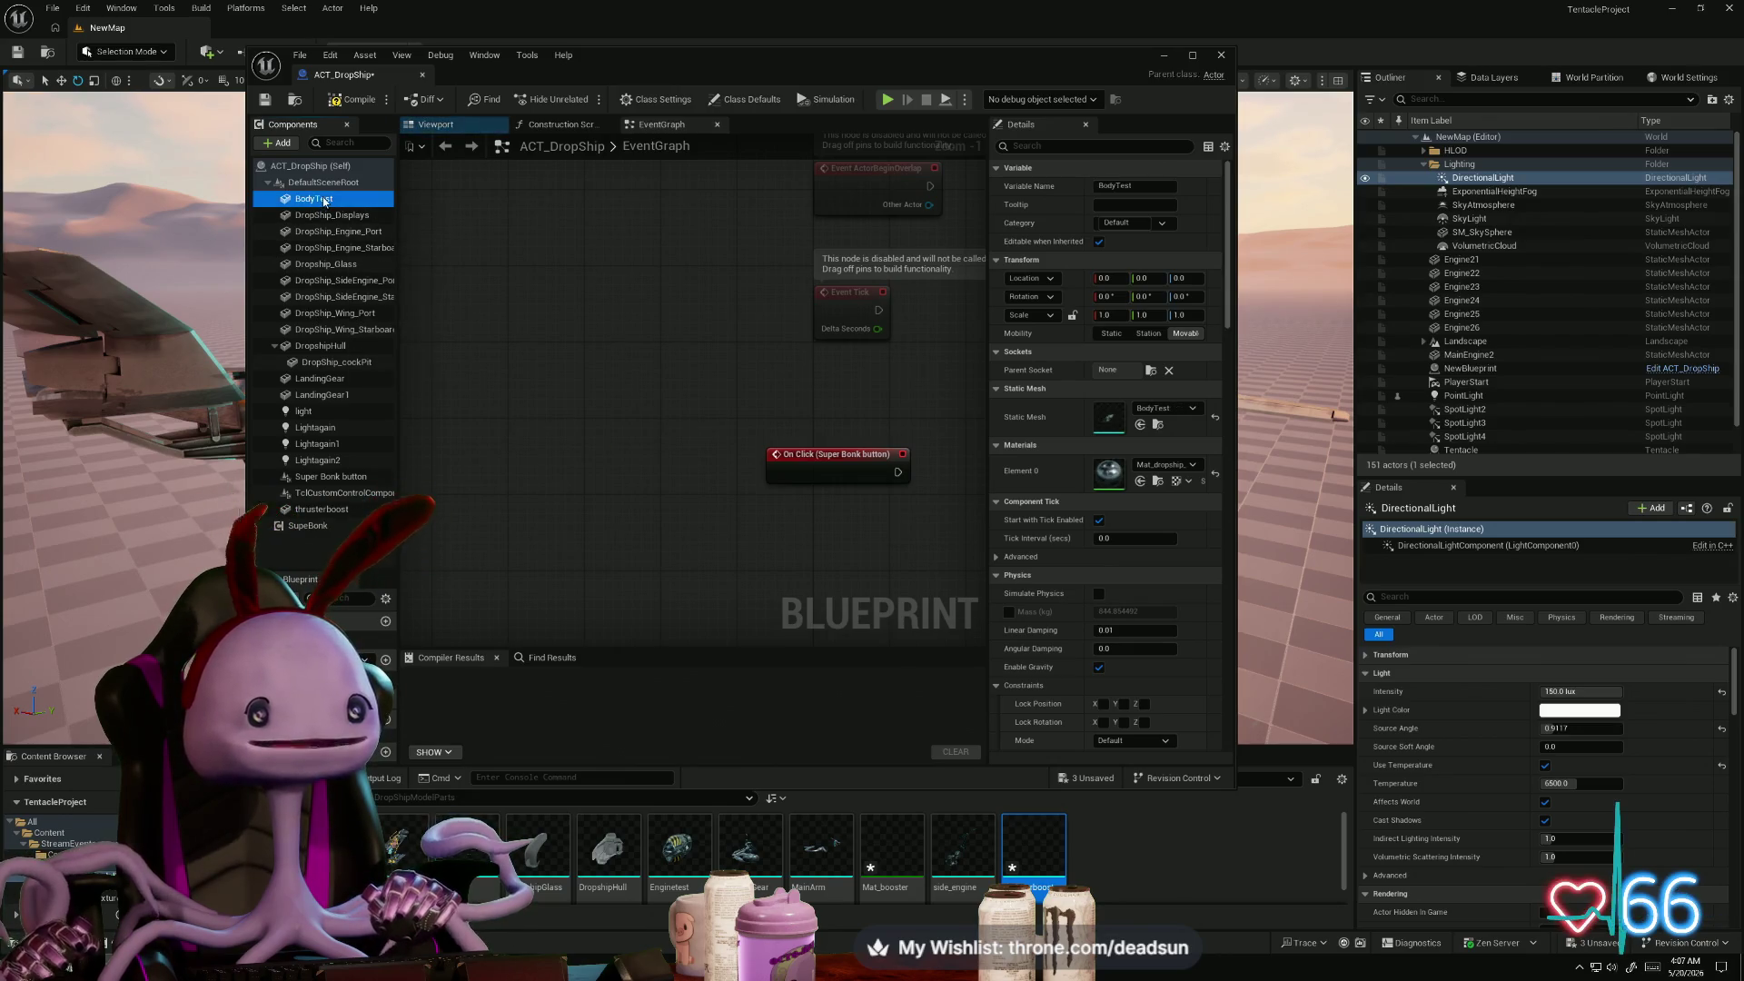
pyautogui.press('Escape')
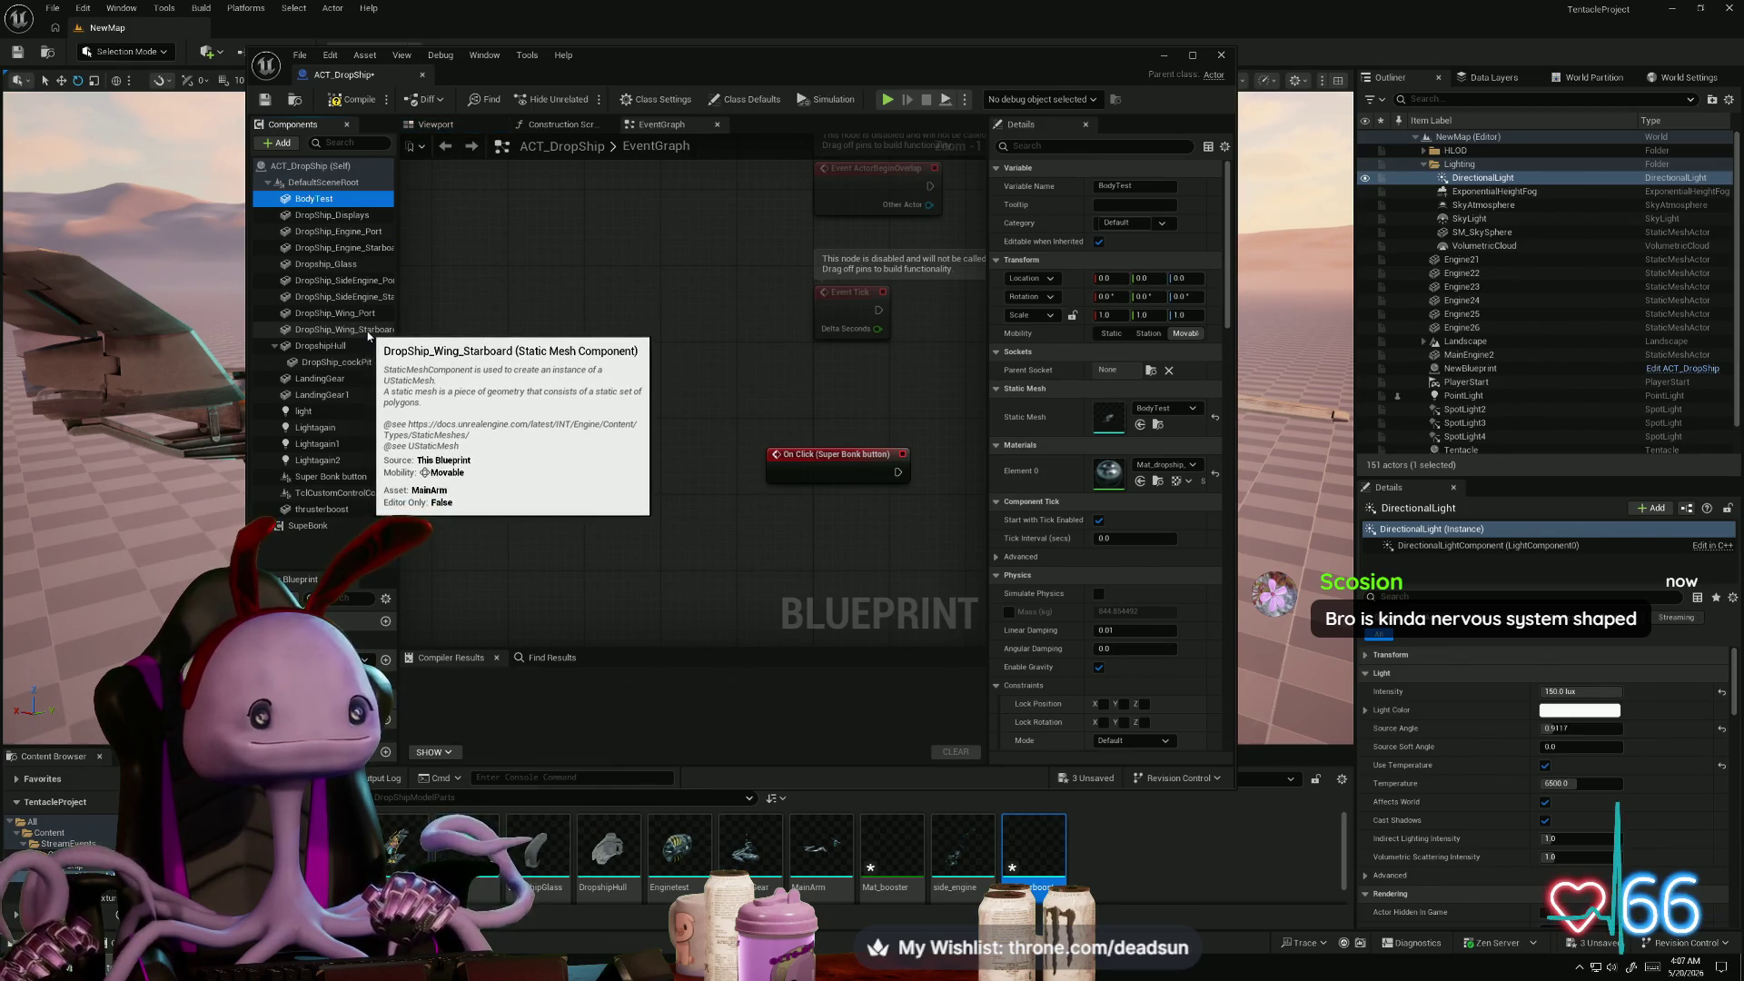
# - Select components BodyTest through LandingGear1, then compile the ACT_DropShip Blueprint successfully
pyautogui.keyDown('shift'); pyautogui.click(351, 393); pyautogui.keyUp('shift')
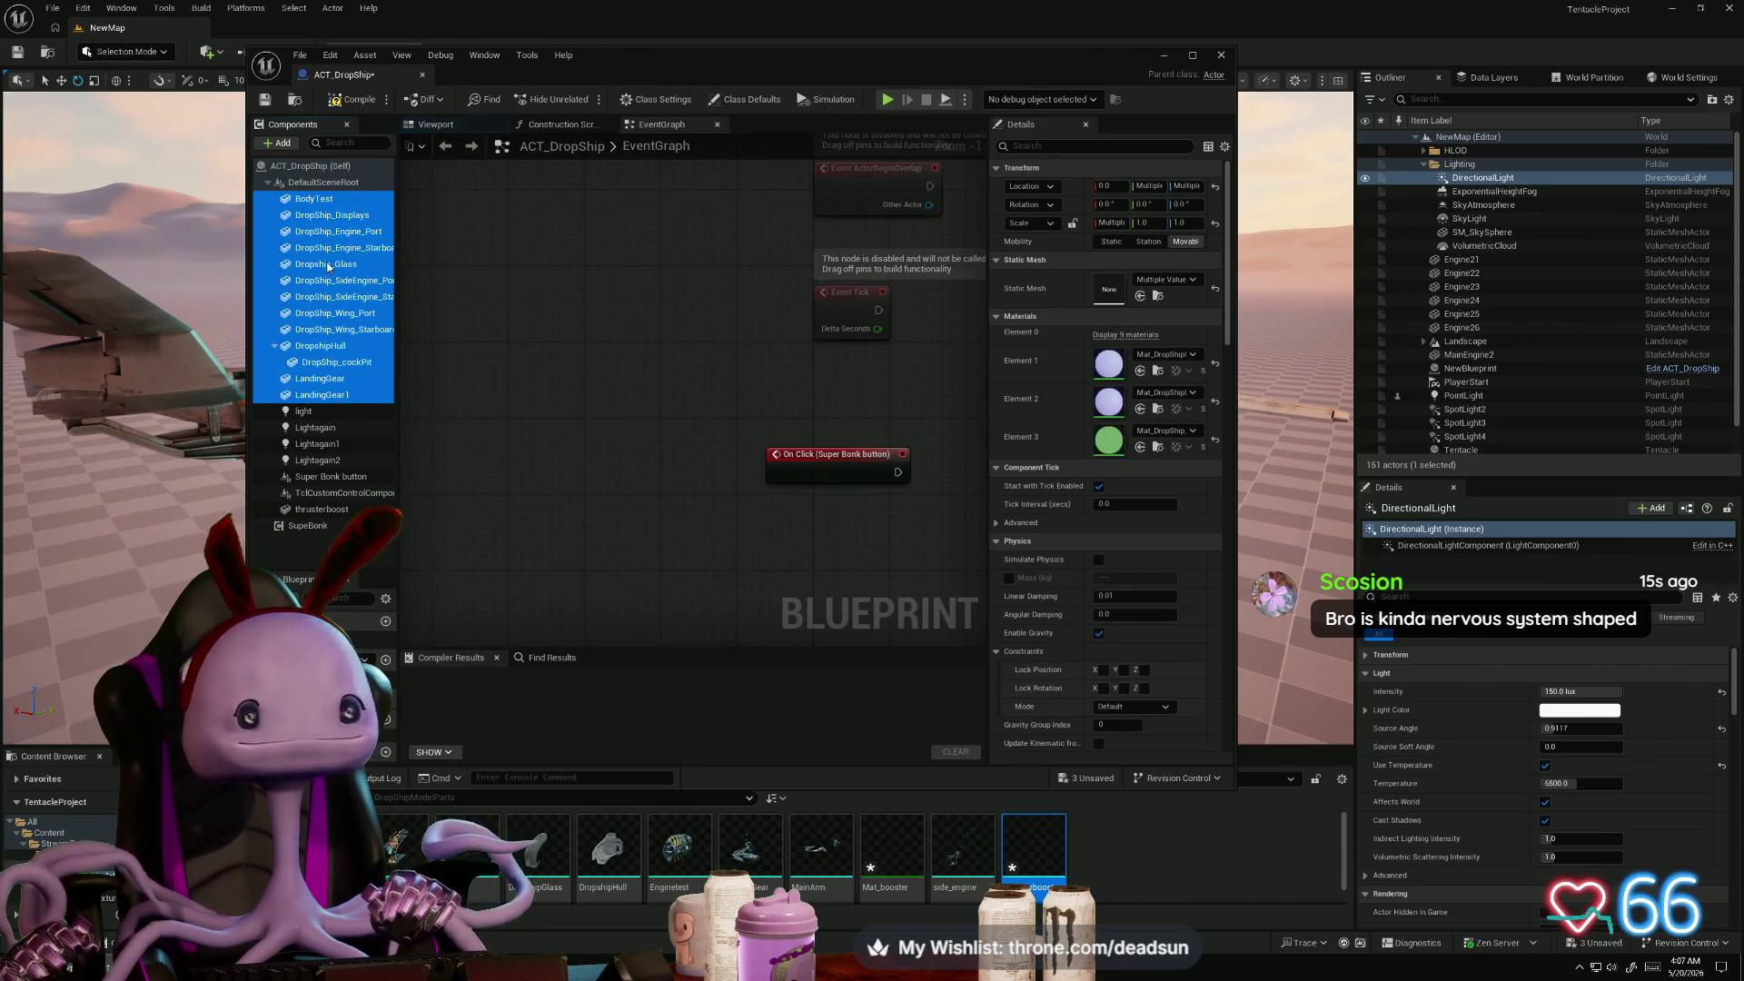
pyautogui.rightClick(312, 229)
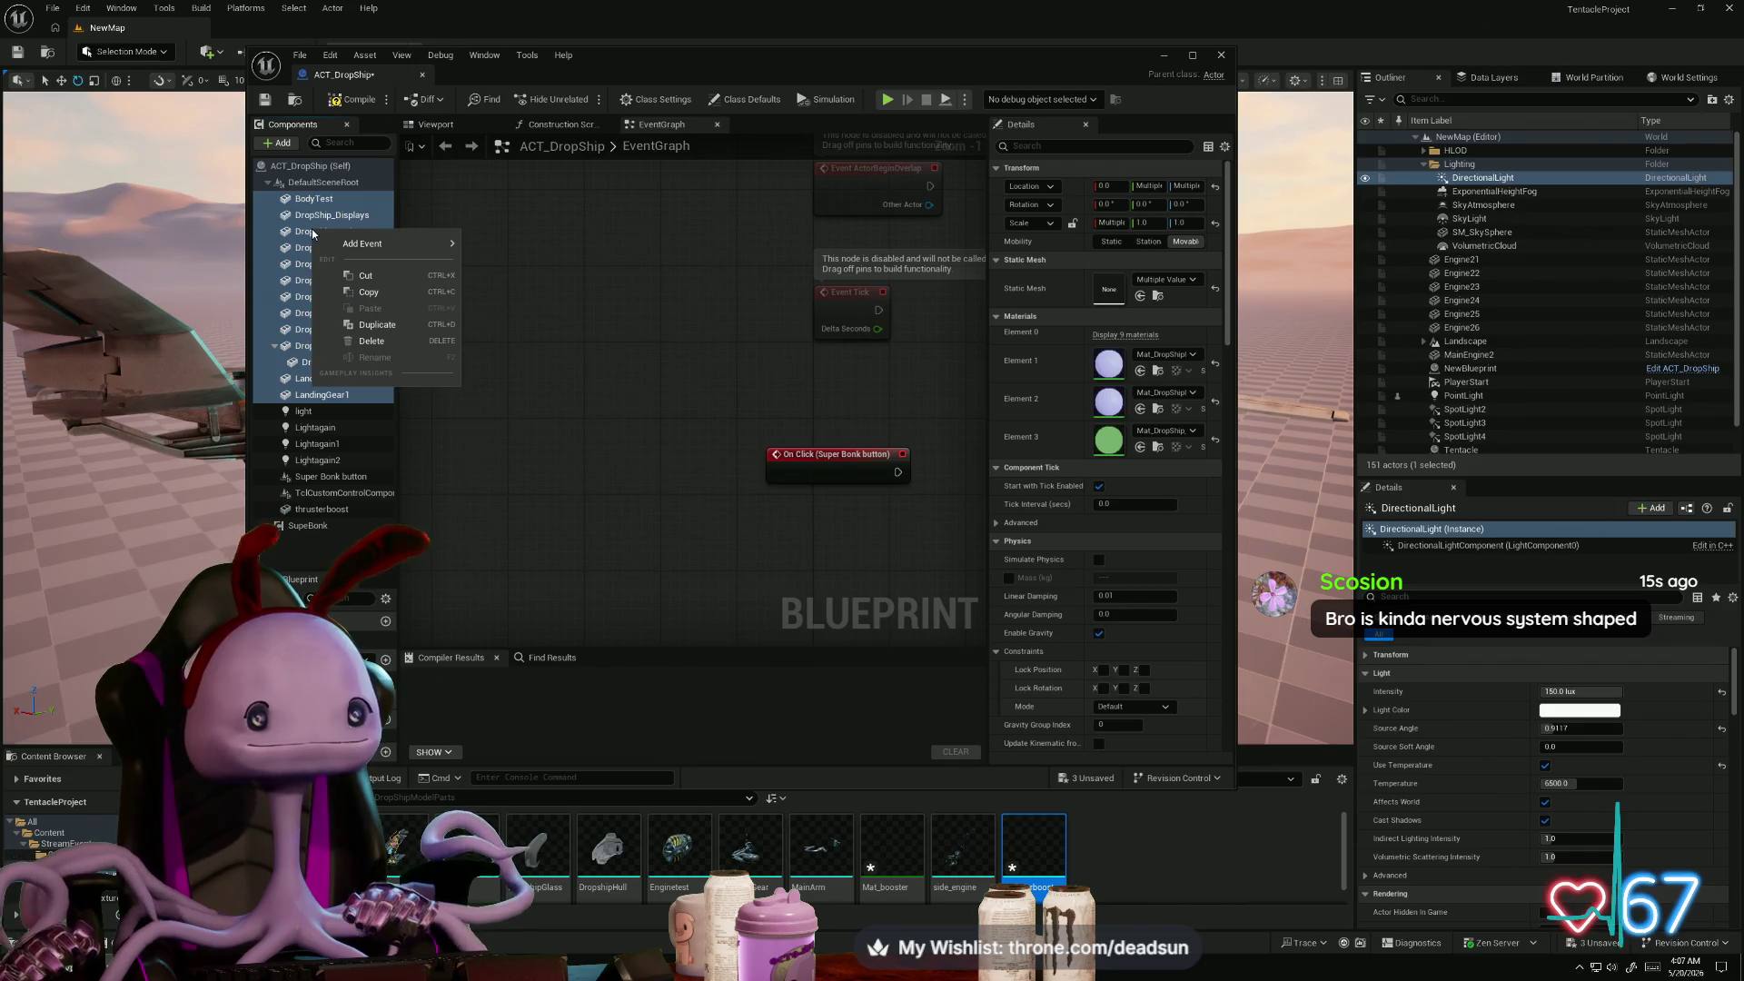
pyautogui.moveTo(361, 243)
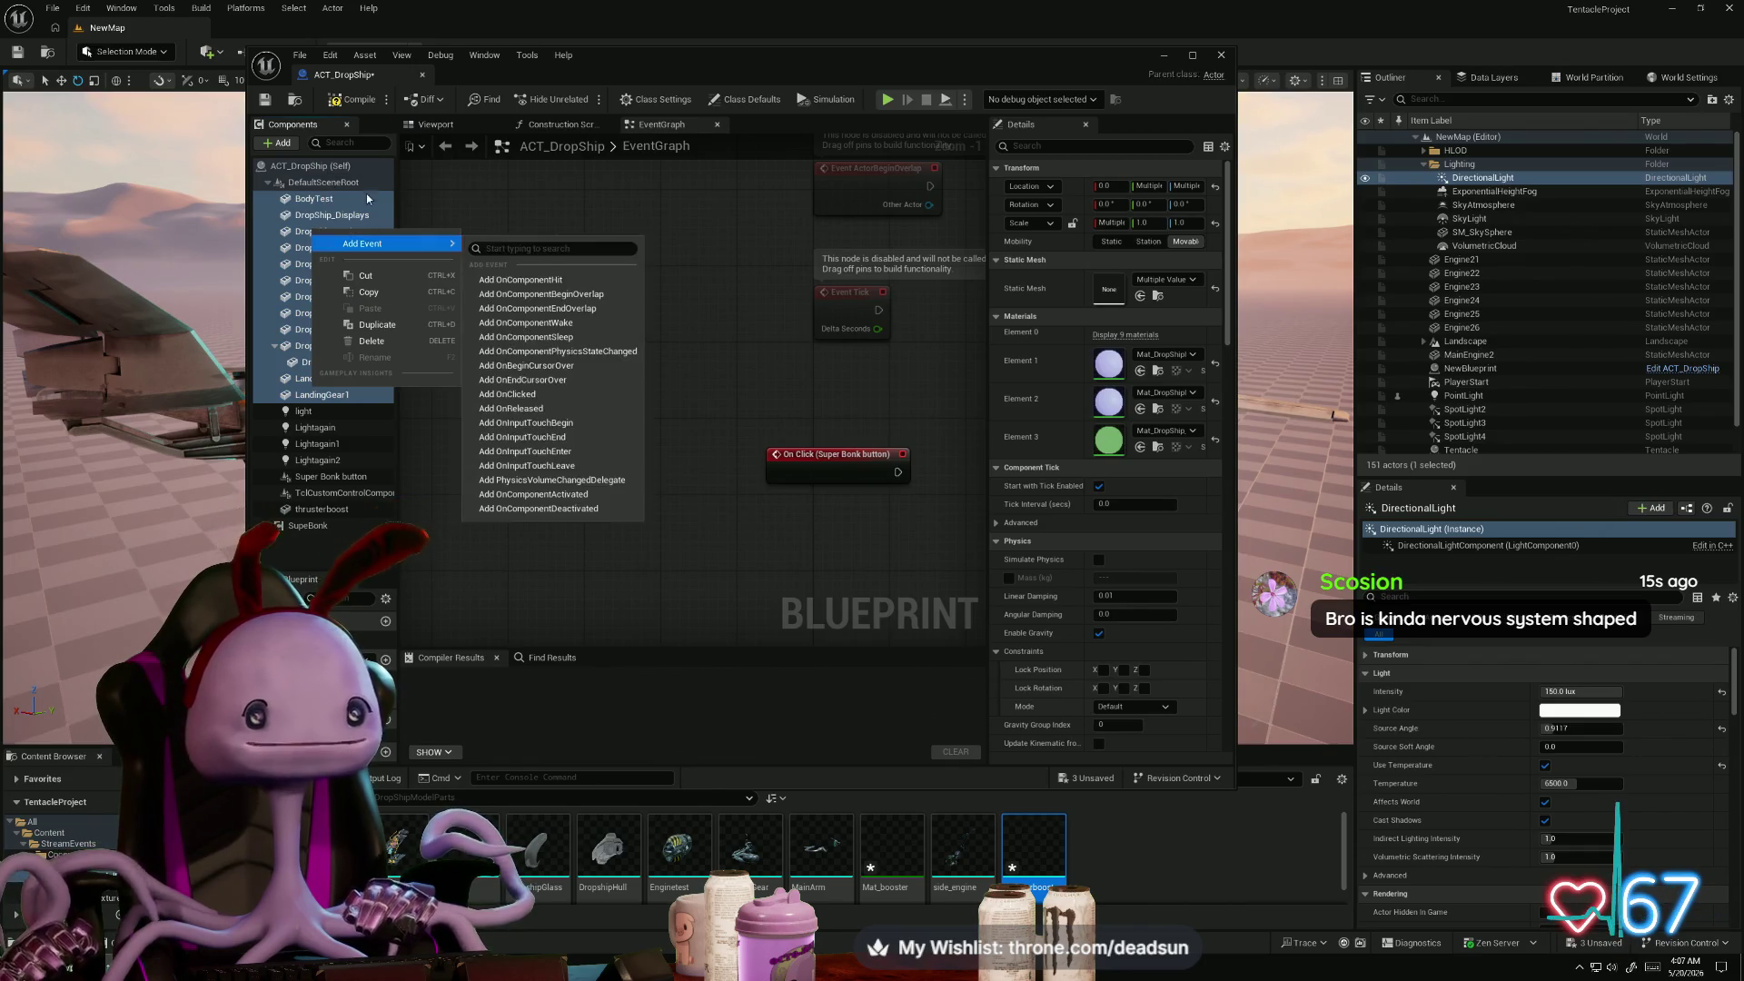
pyautogui.click(362, 141)
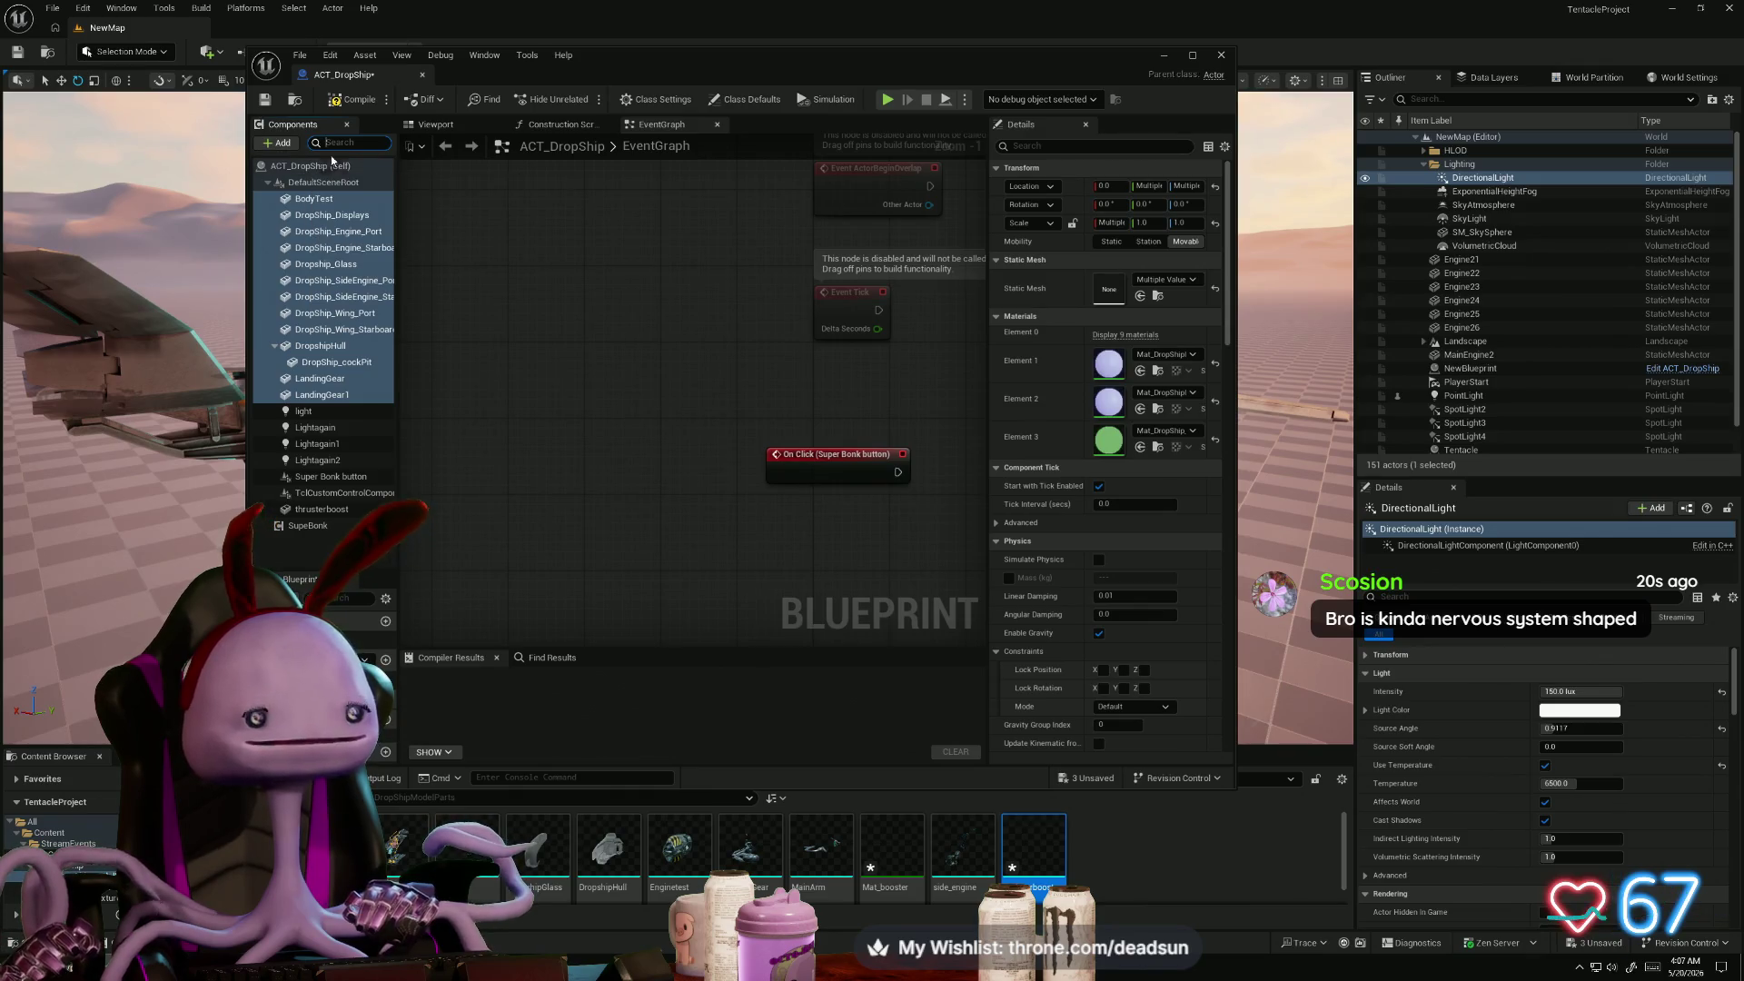
pyautogui.click(358, 104)
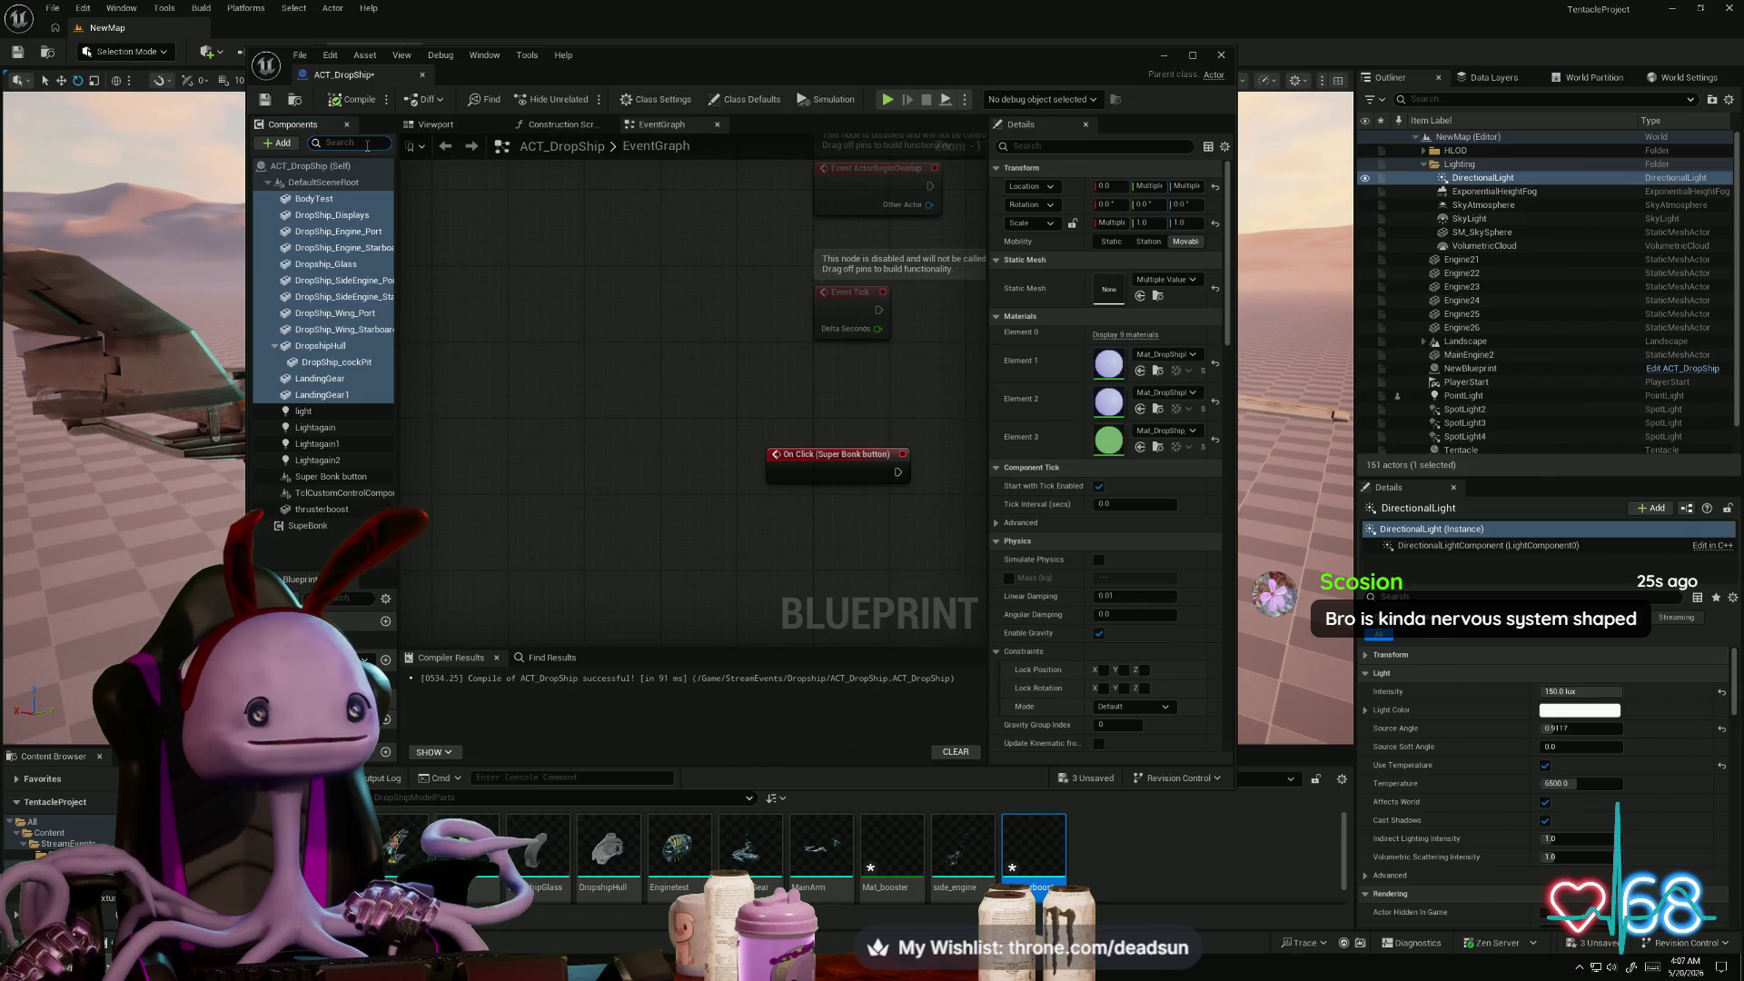
# - Browse the Add component list without adding anything, then collapse the DefaultSceneRoot tree
pyautogui.click(273, 143)
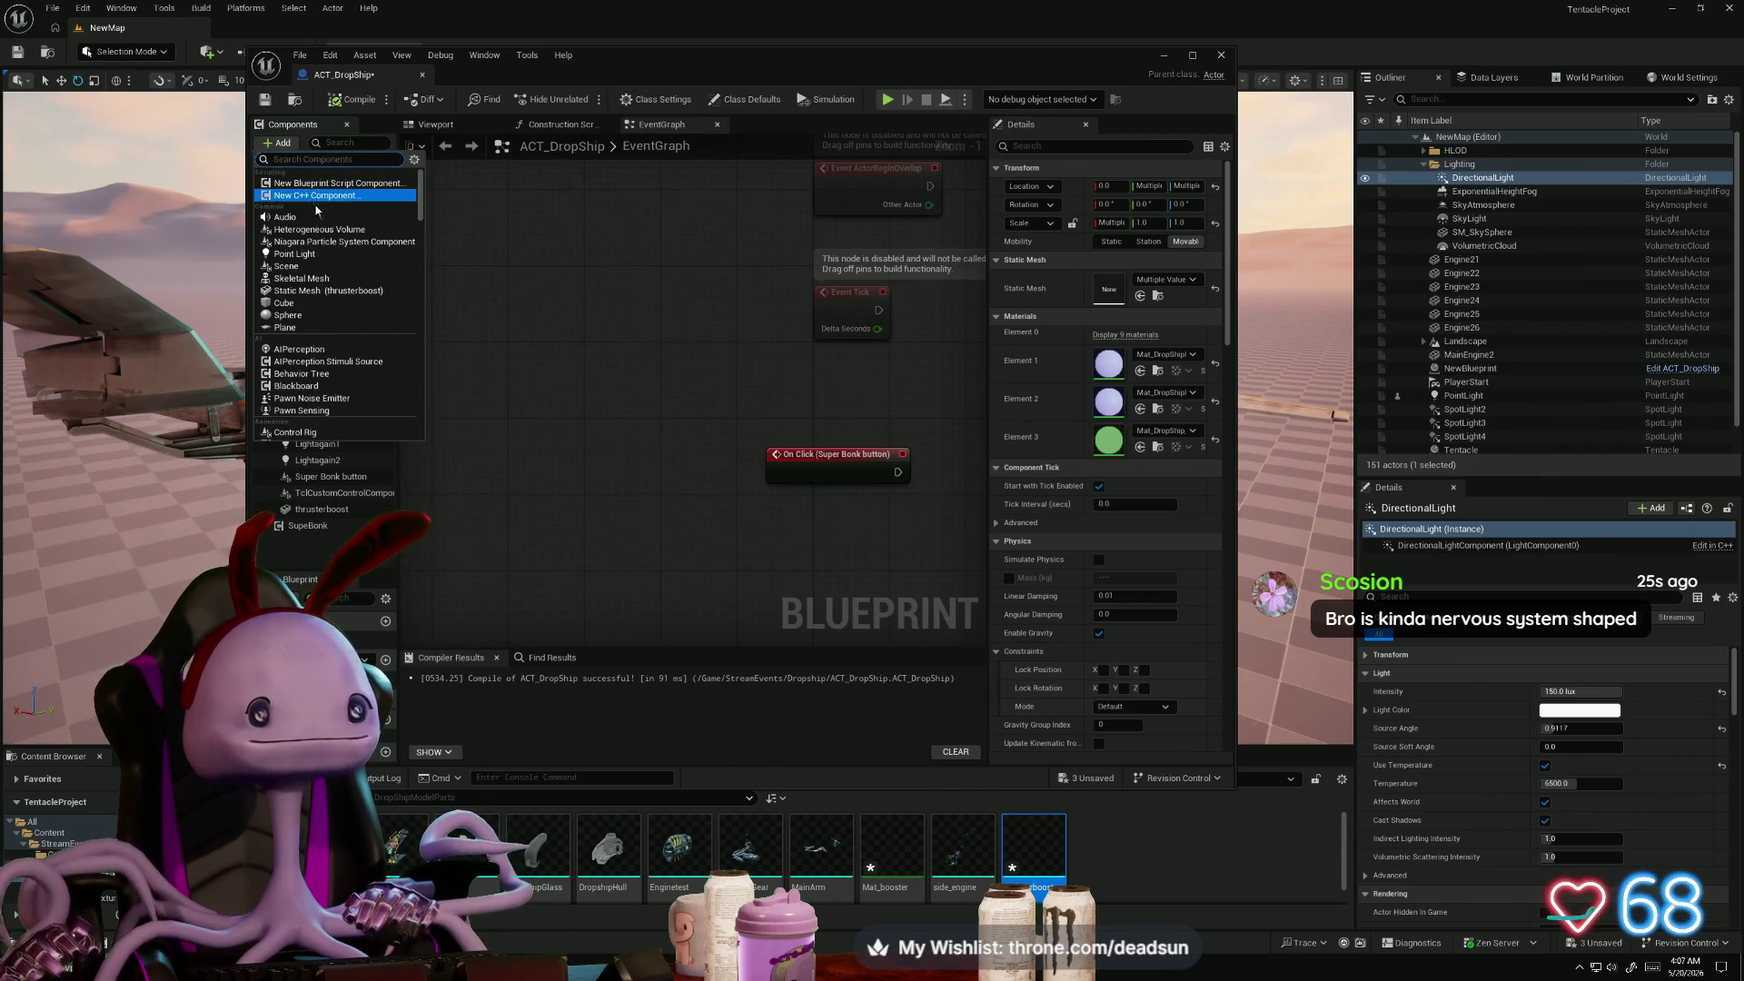
pyautogui.scroll(-5, 346, 373)
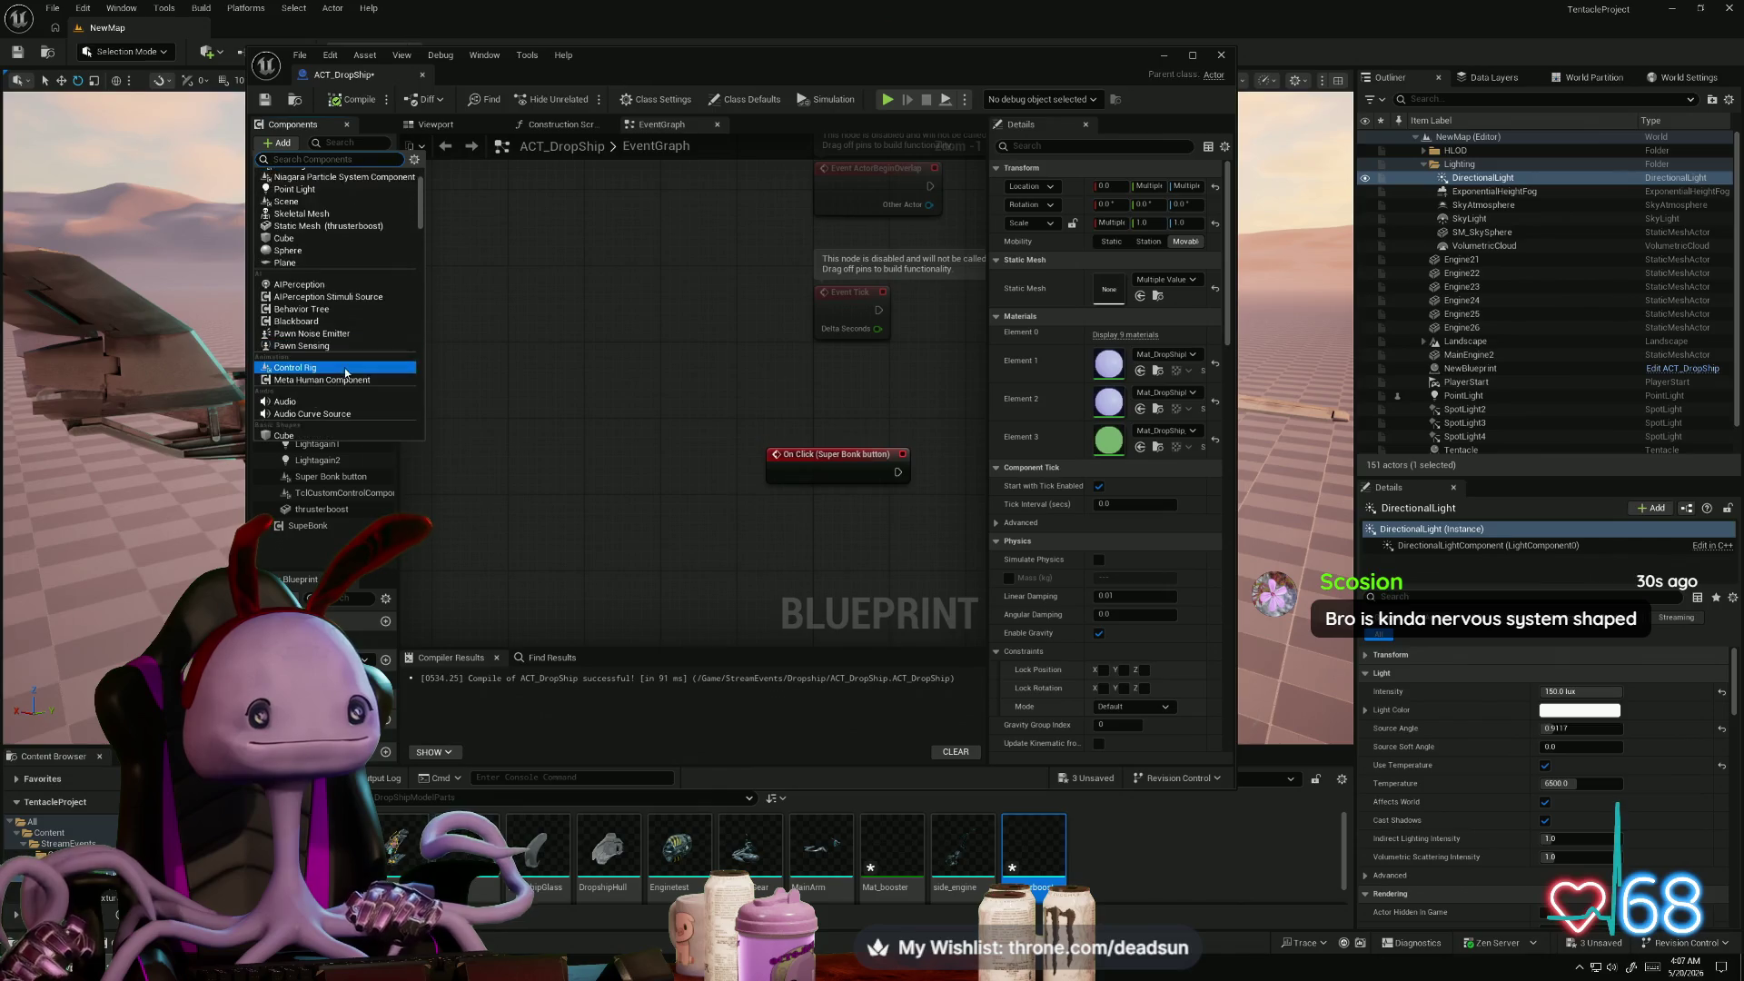
pyautogui.scroll(-2, 347, 372)
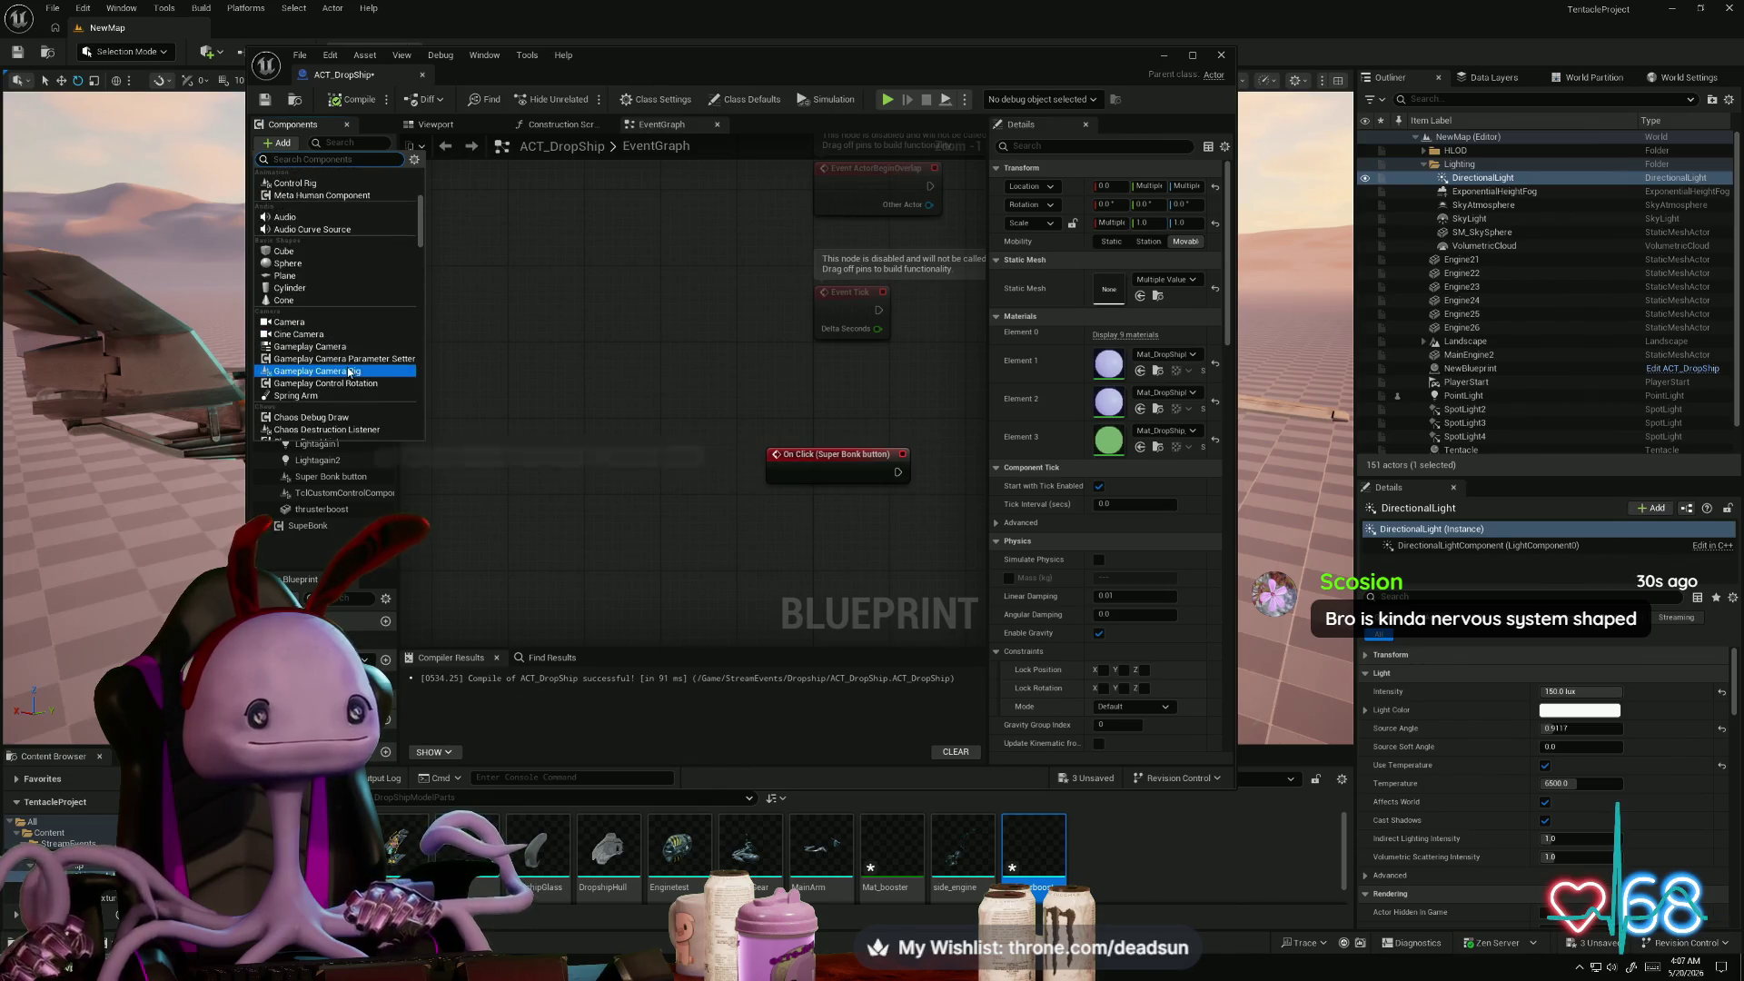
pyautogui.scroll(-5, 356, 370)
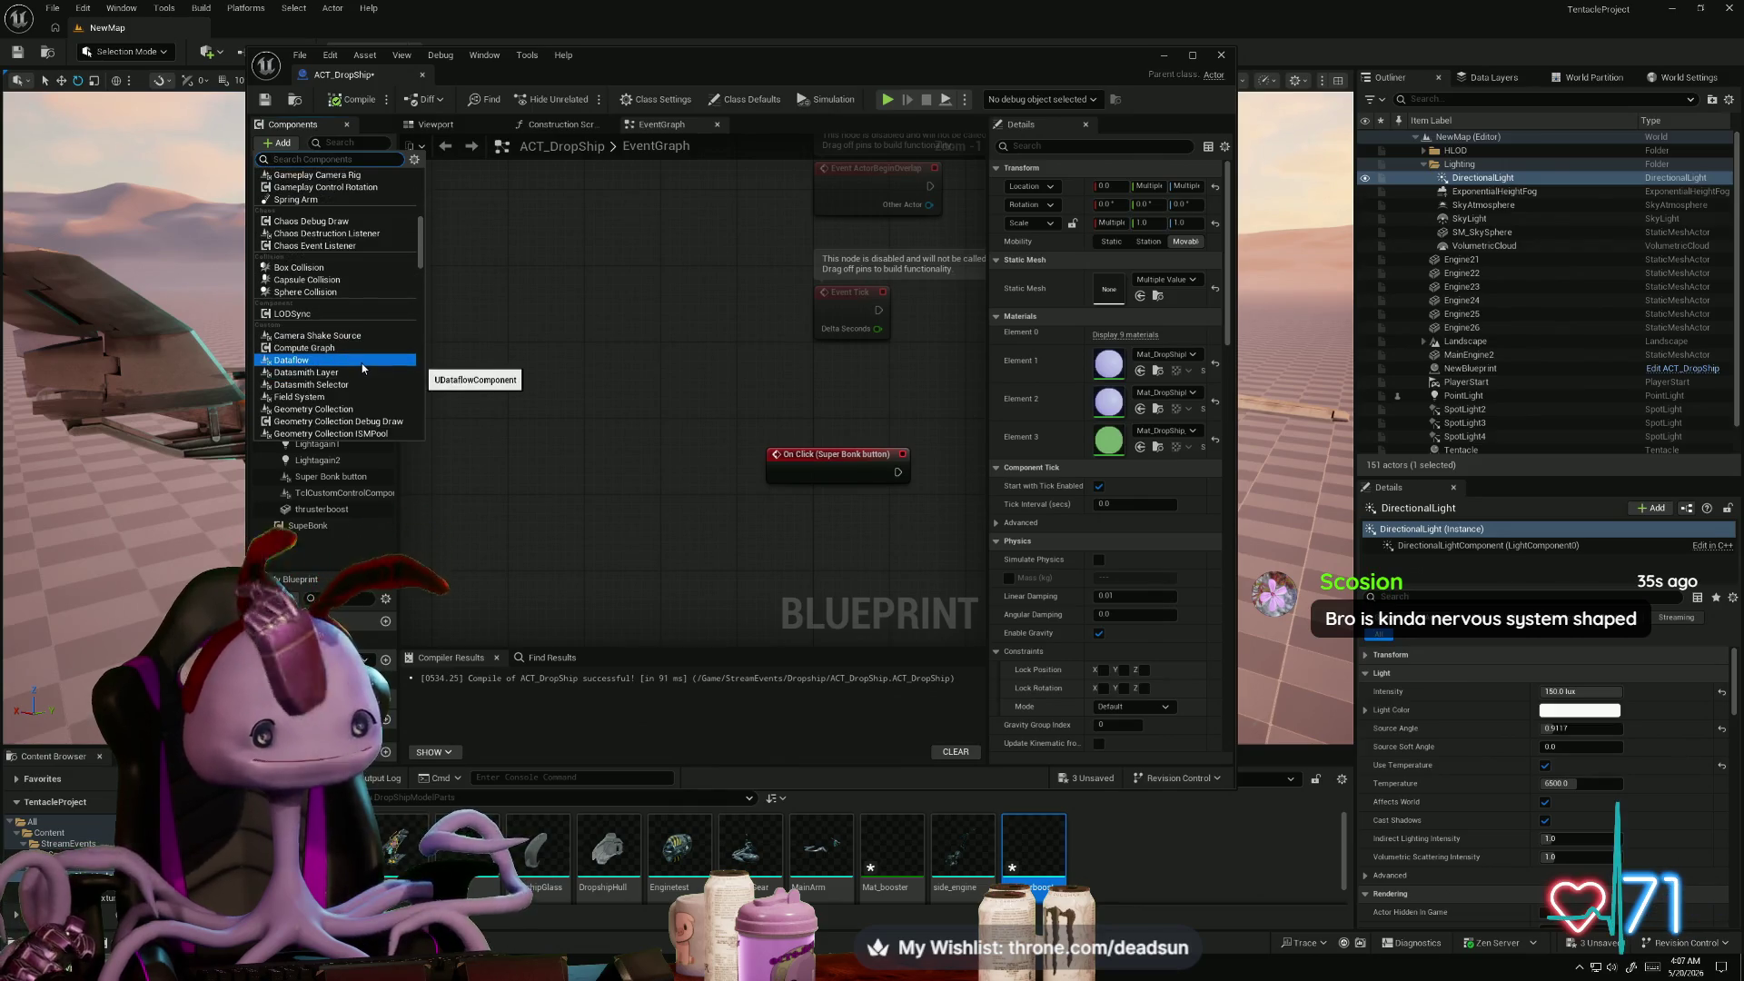
pyautogui.scroll(-5, 359, 371)
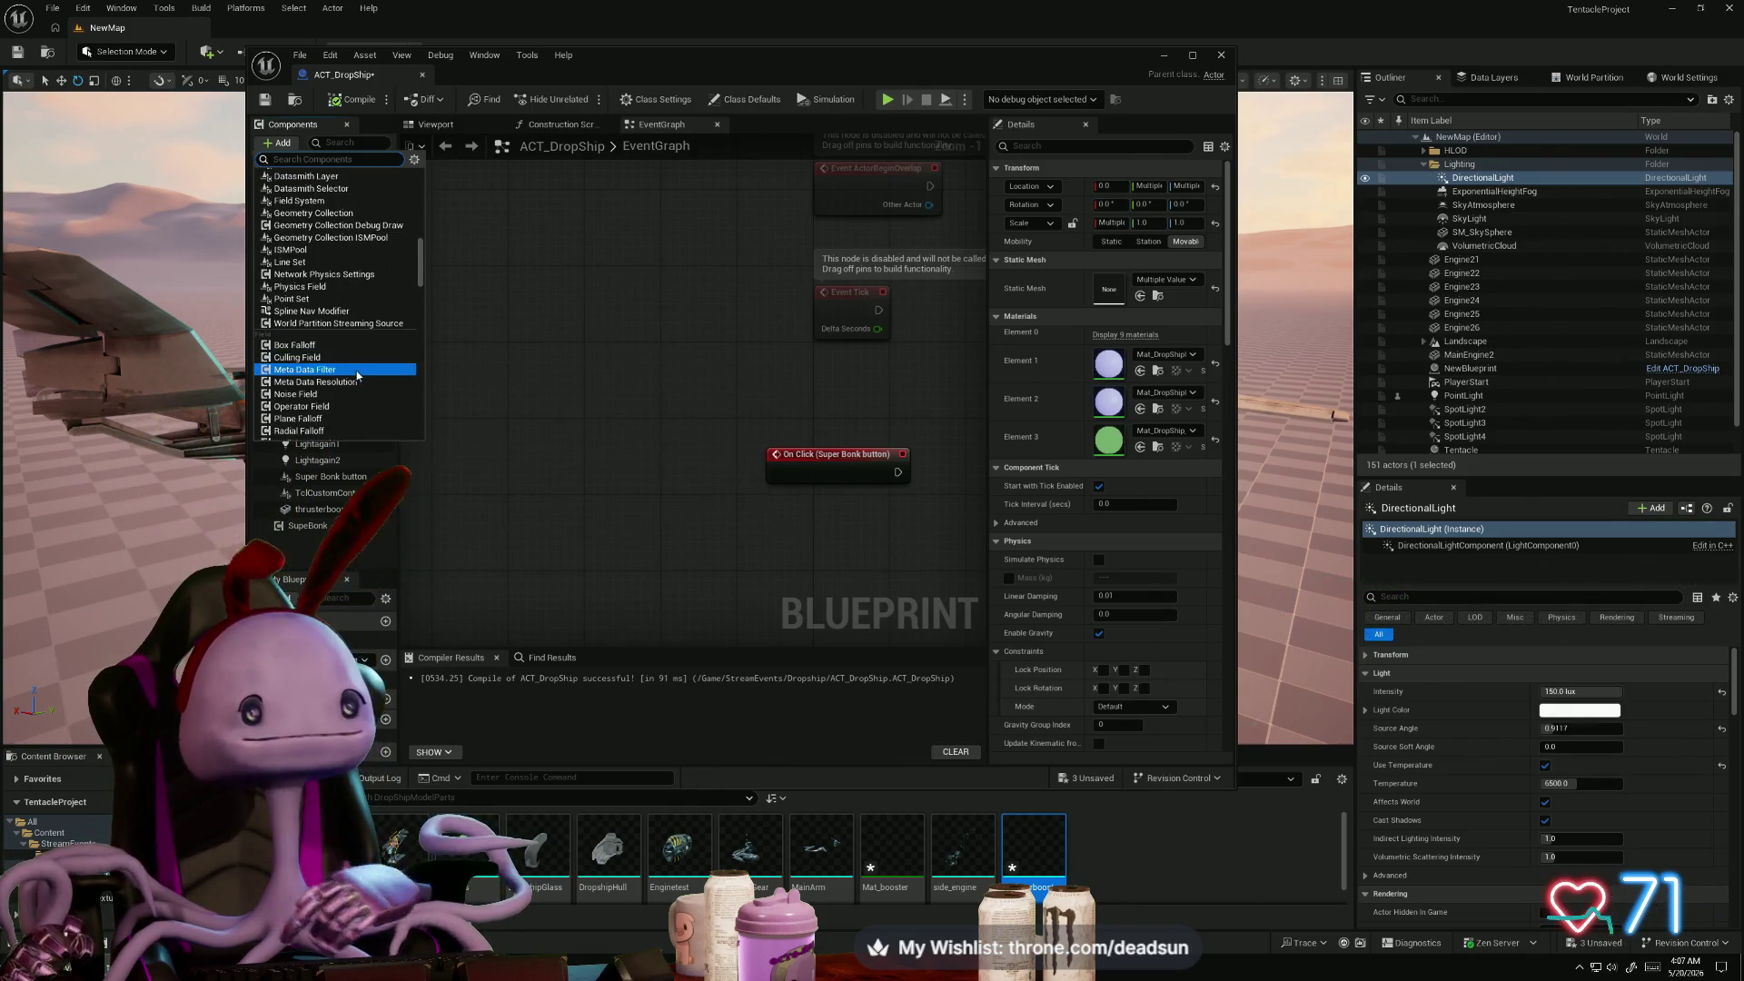
pyautogui.scroll(-6, 362, 371)
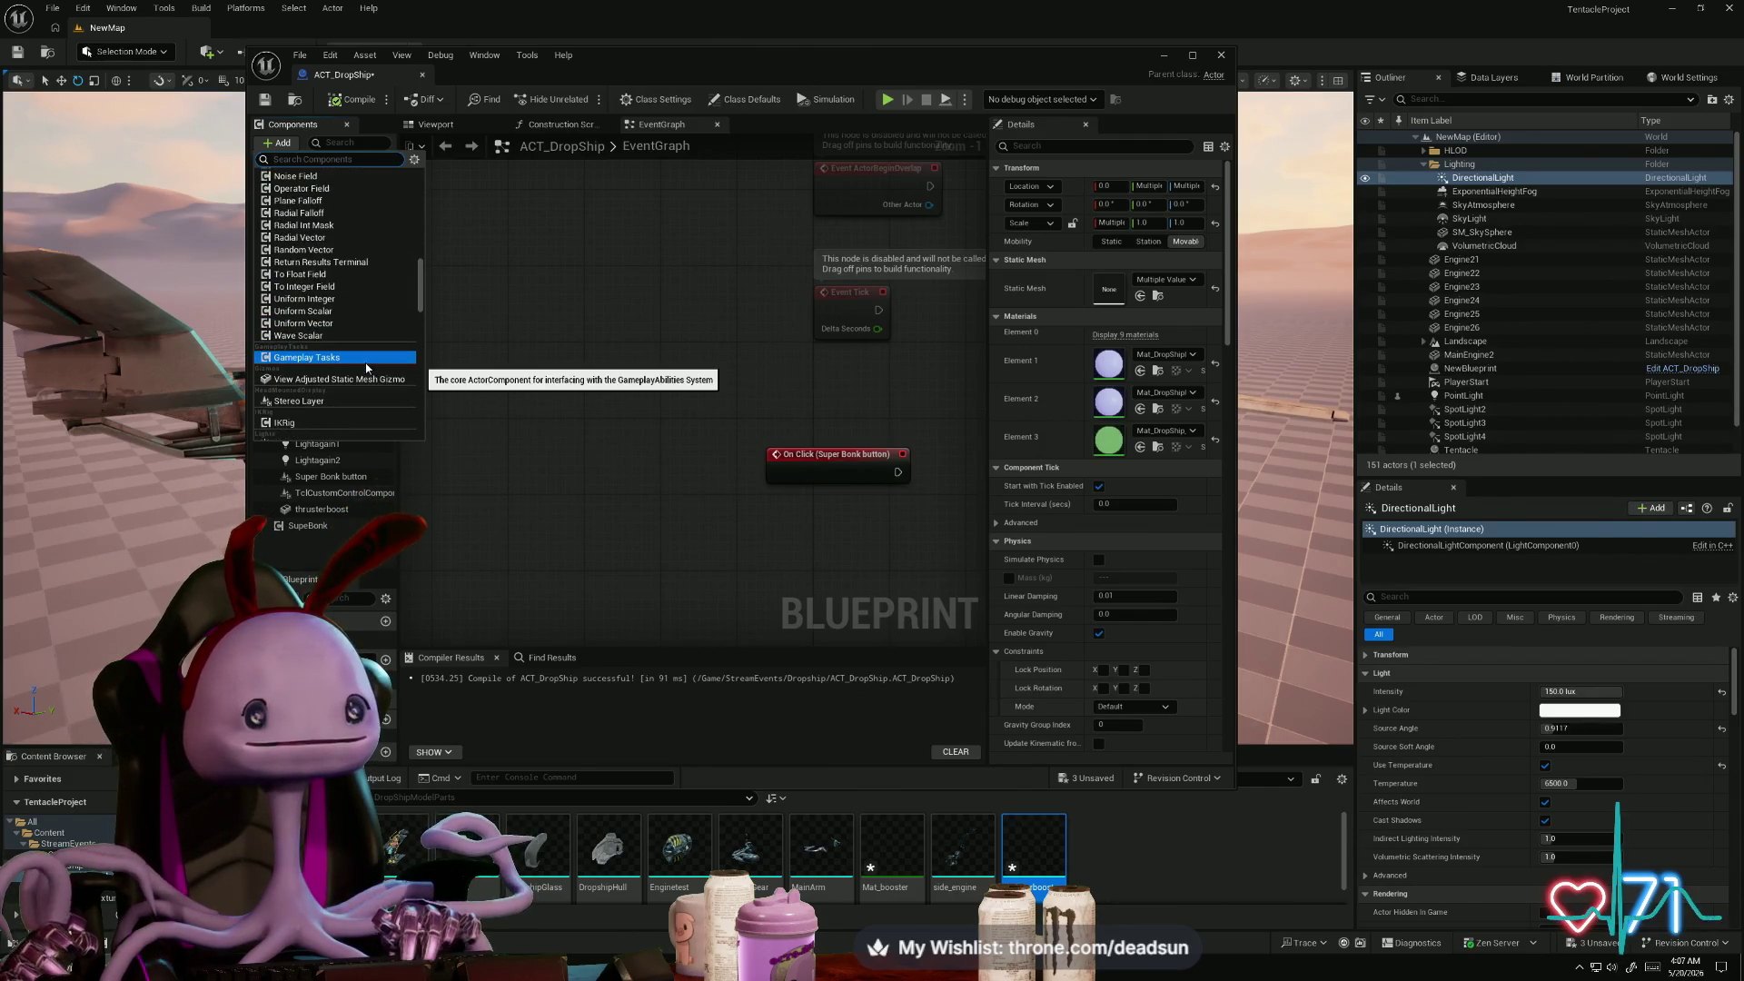
pyautogui.scroll(-2, 367, 367)
pyautogui.scroll(-1, 370, 365)
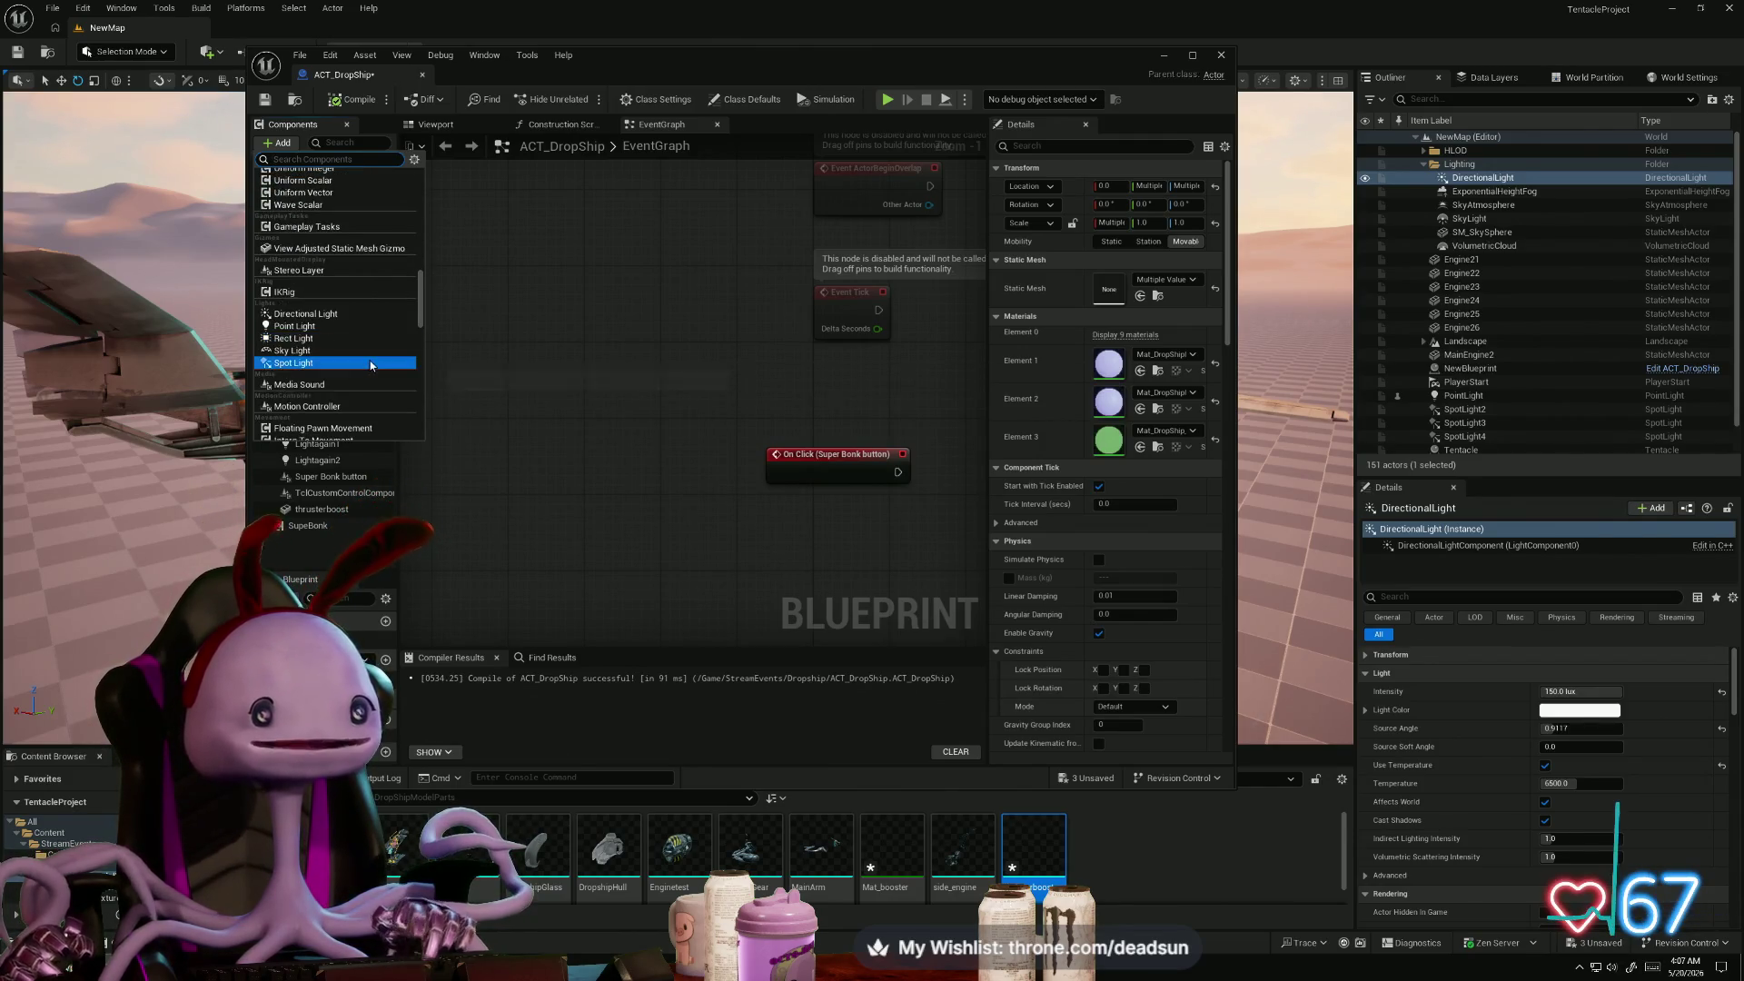
pyautogui.scroll(-2, 376, 370)
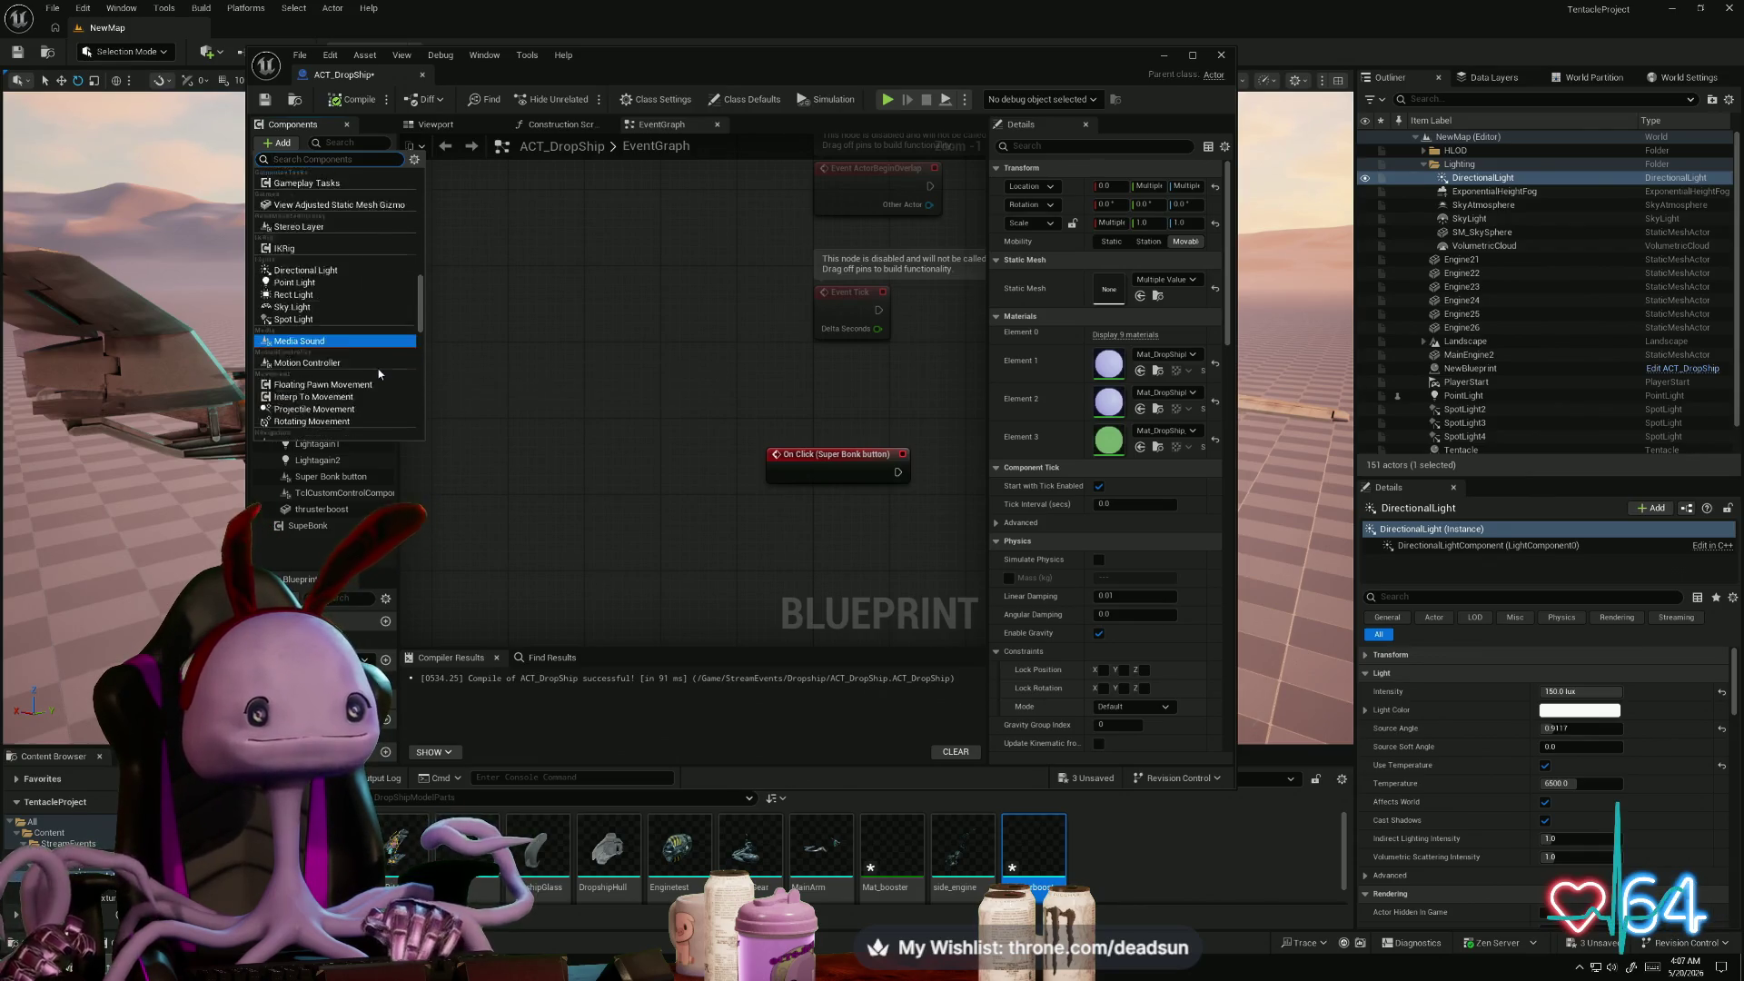
pyautogui.scroll(-6, 382, 370)
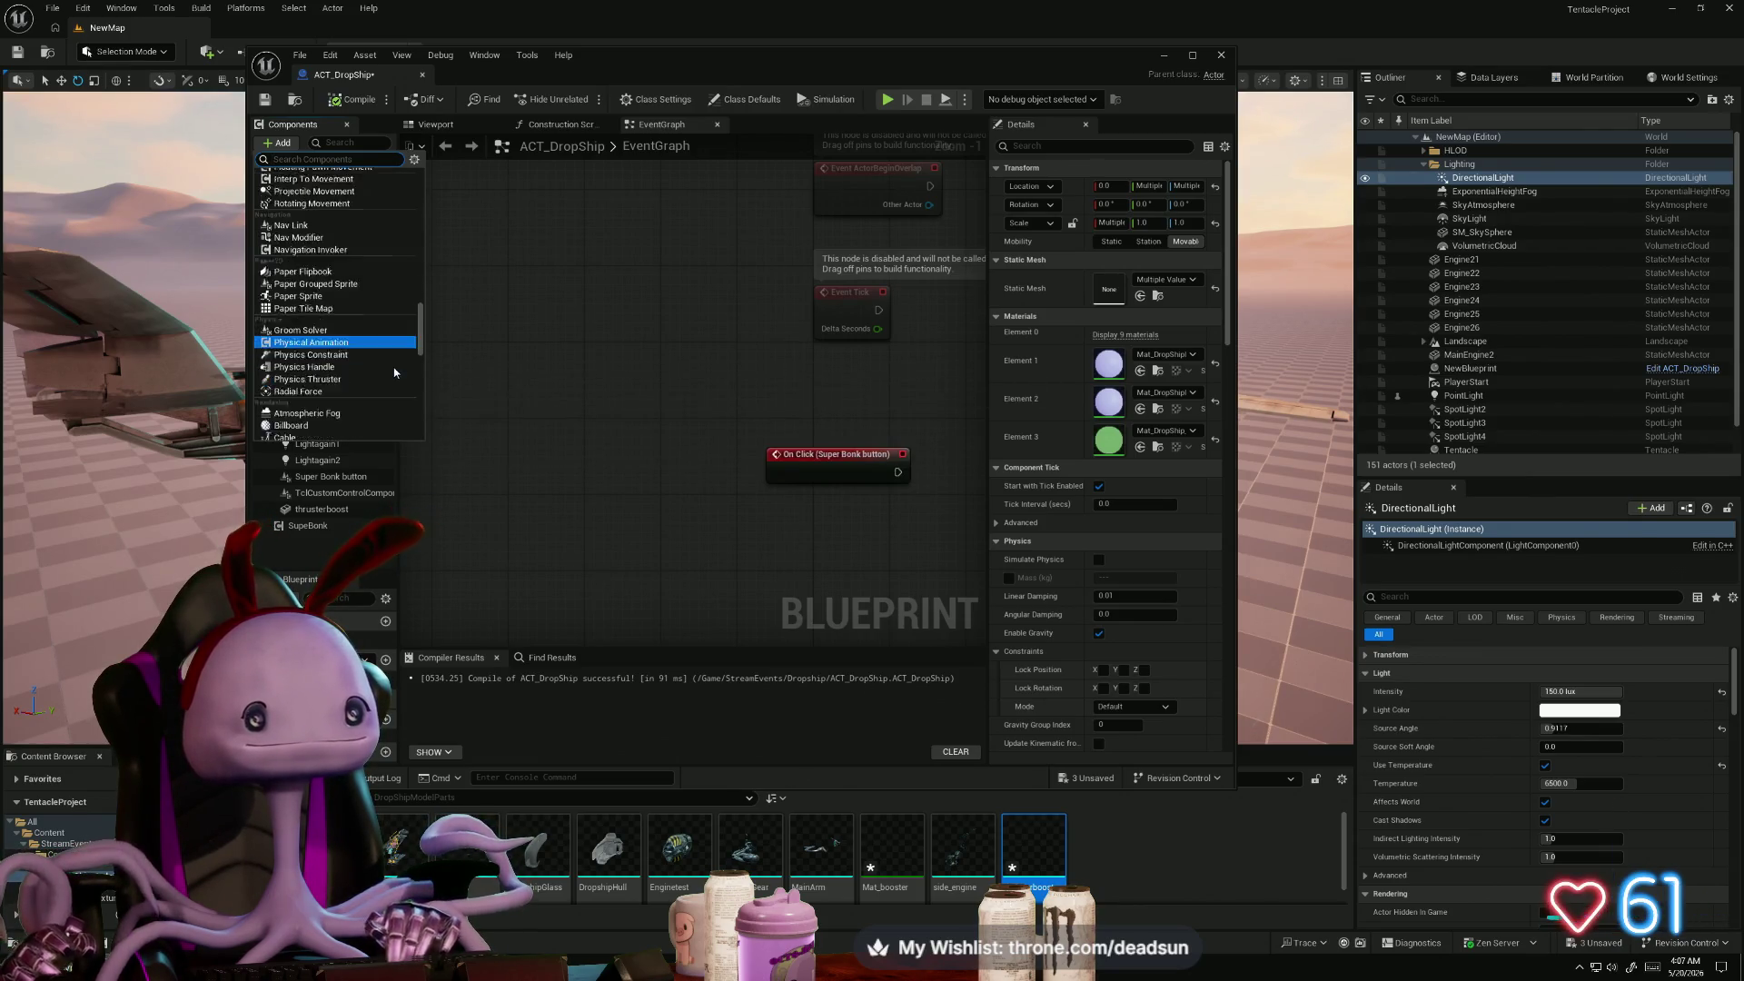
pyautogui.scroll(-4, 394, 367)
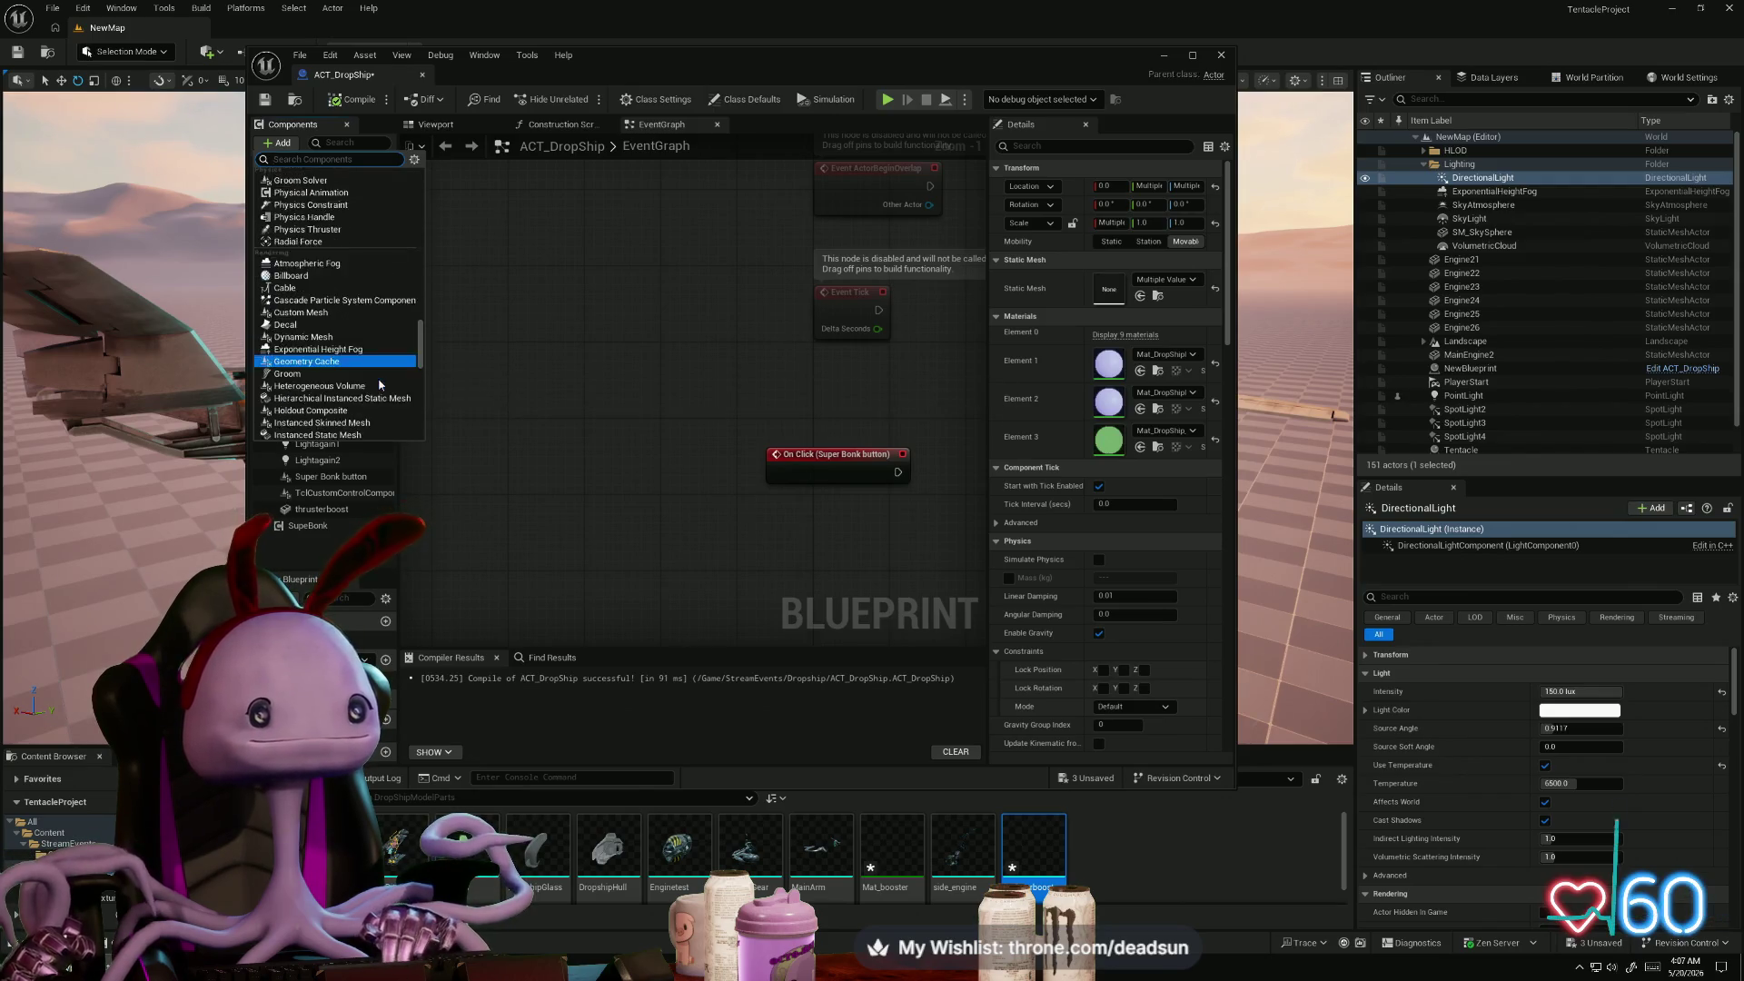
pyautogui.moveTo(420, 341); pyautogui.dragTo(428, 181)
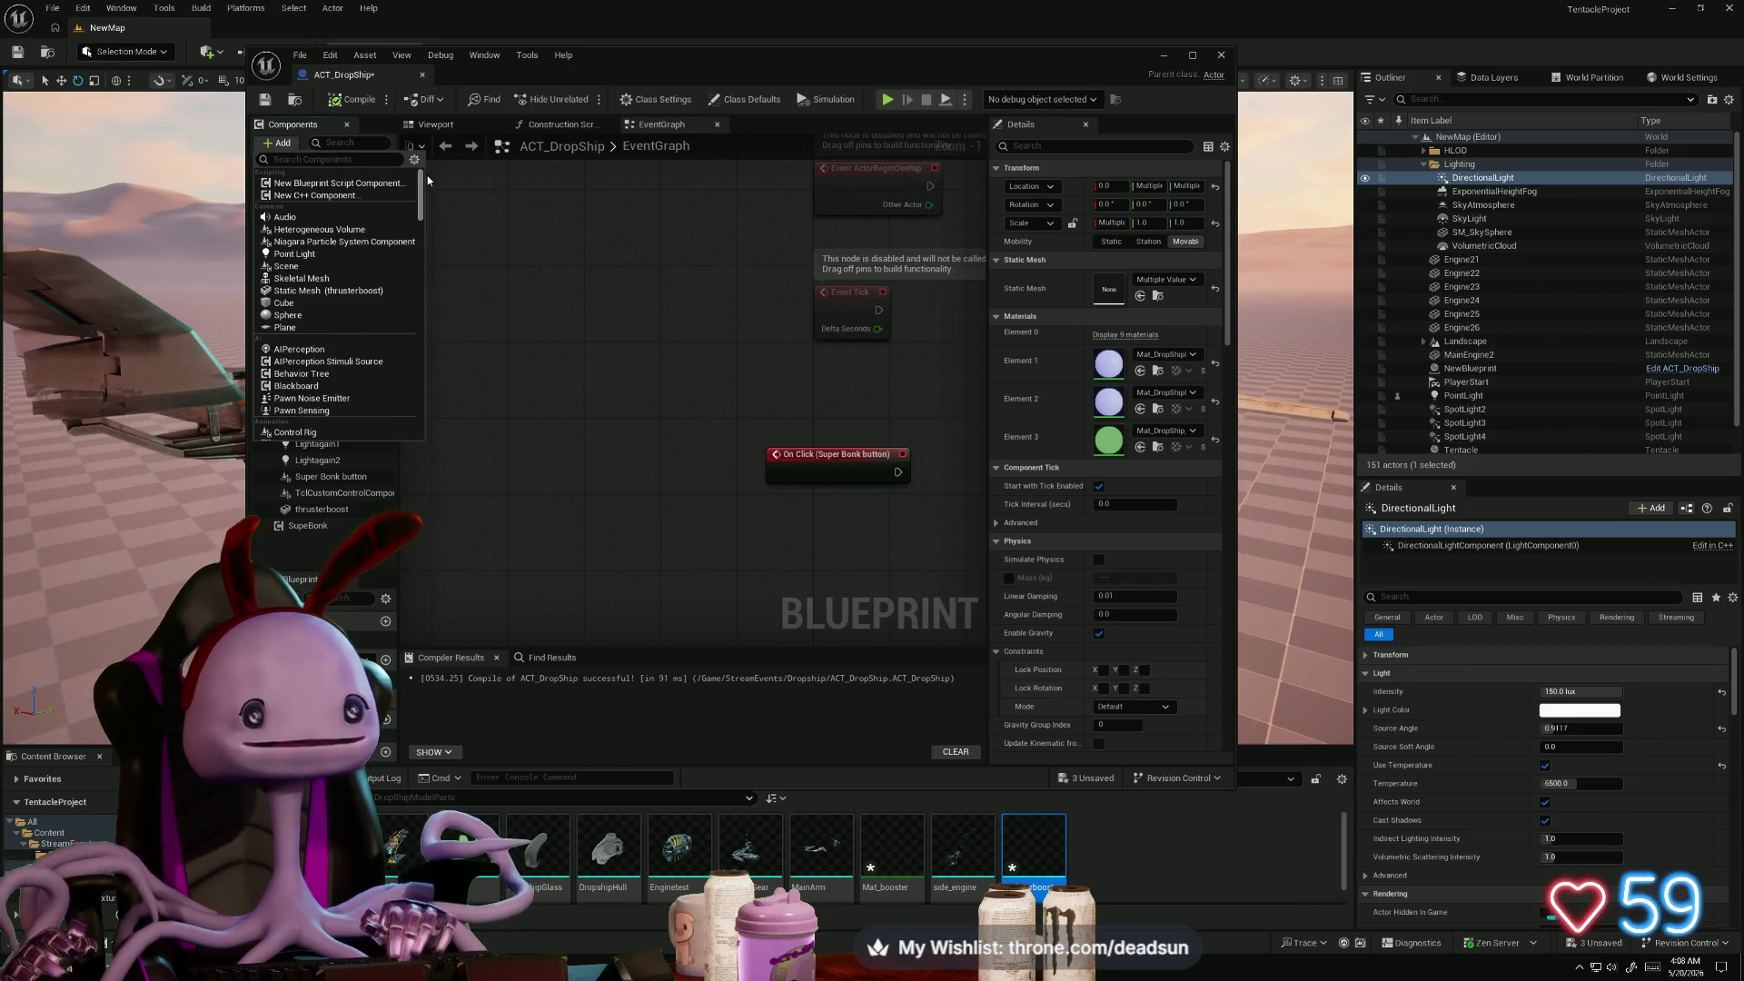
pyautogui.click(525, 256)
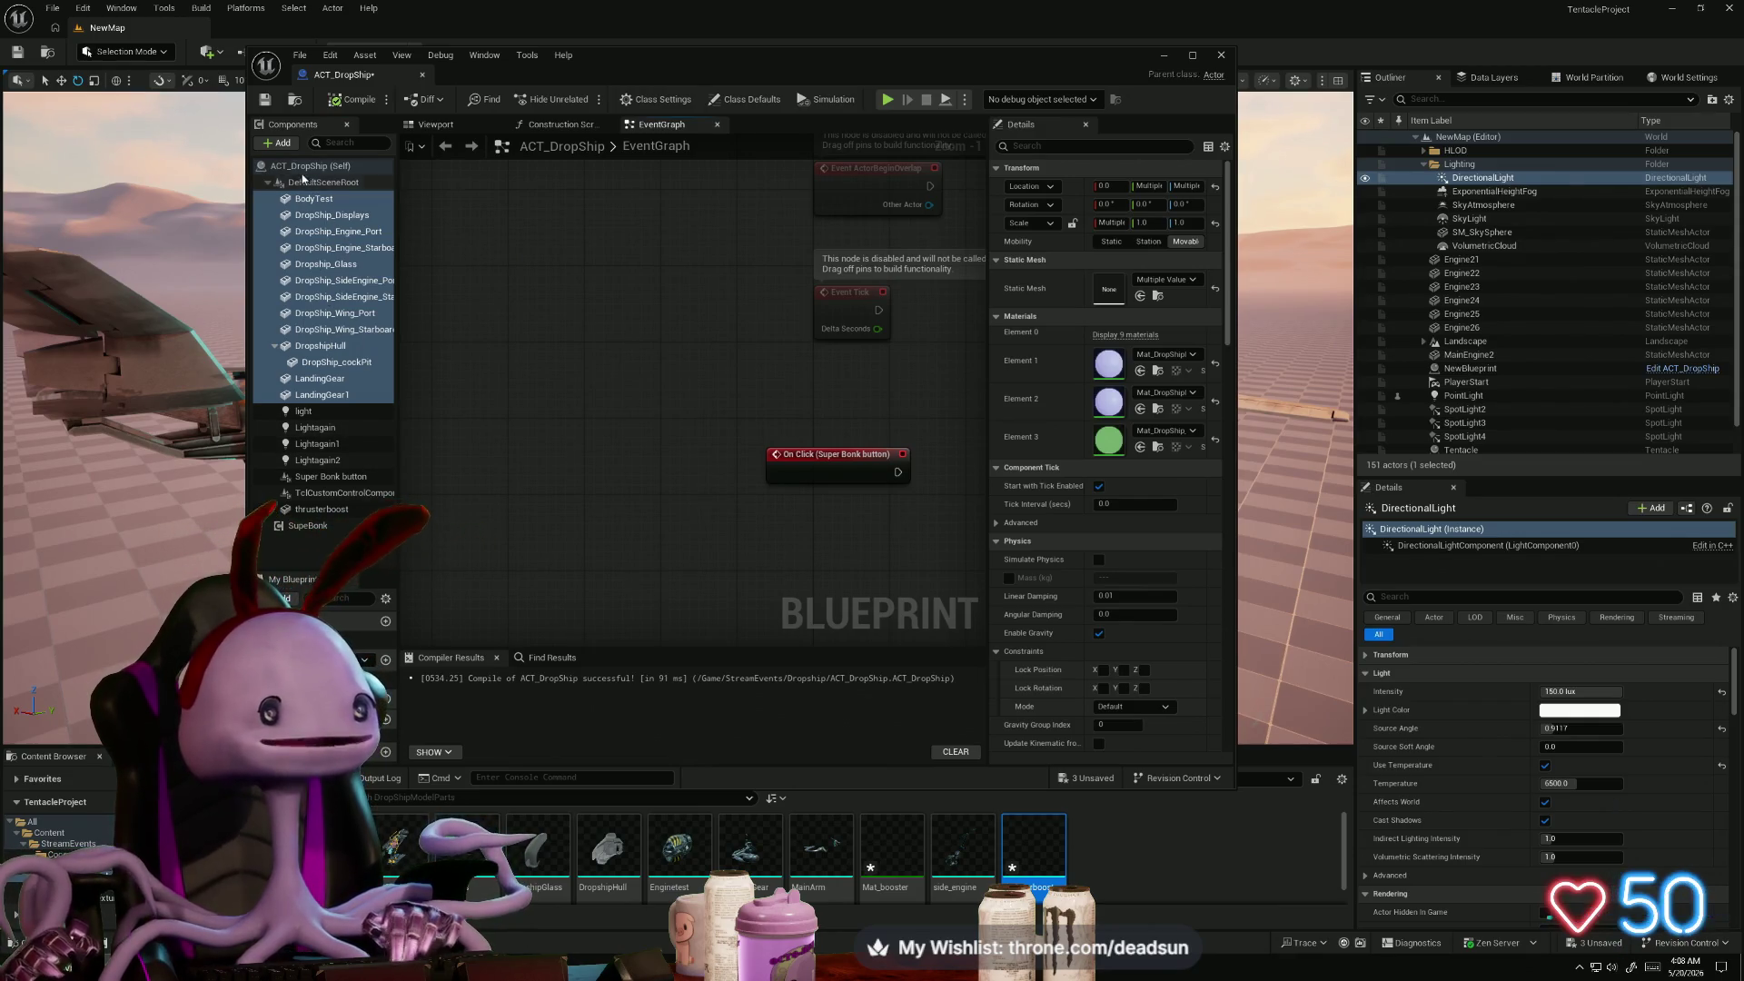
pyautogui.click(269, 183)
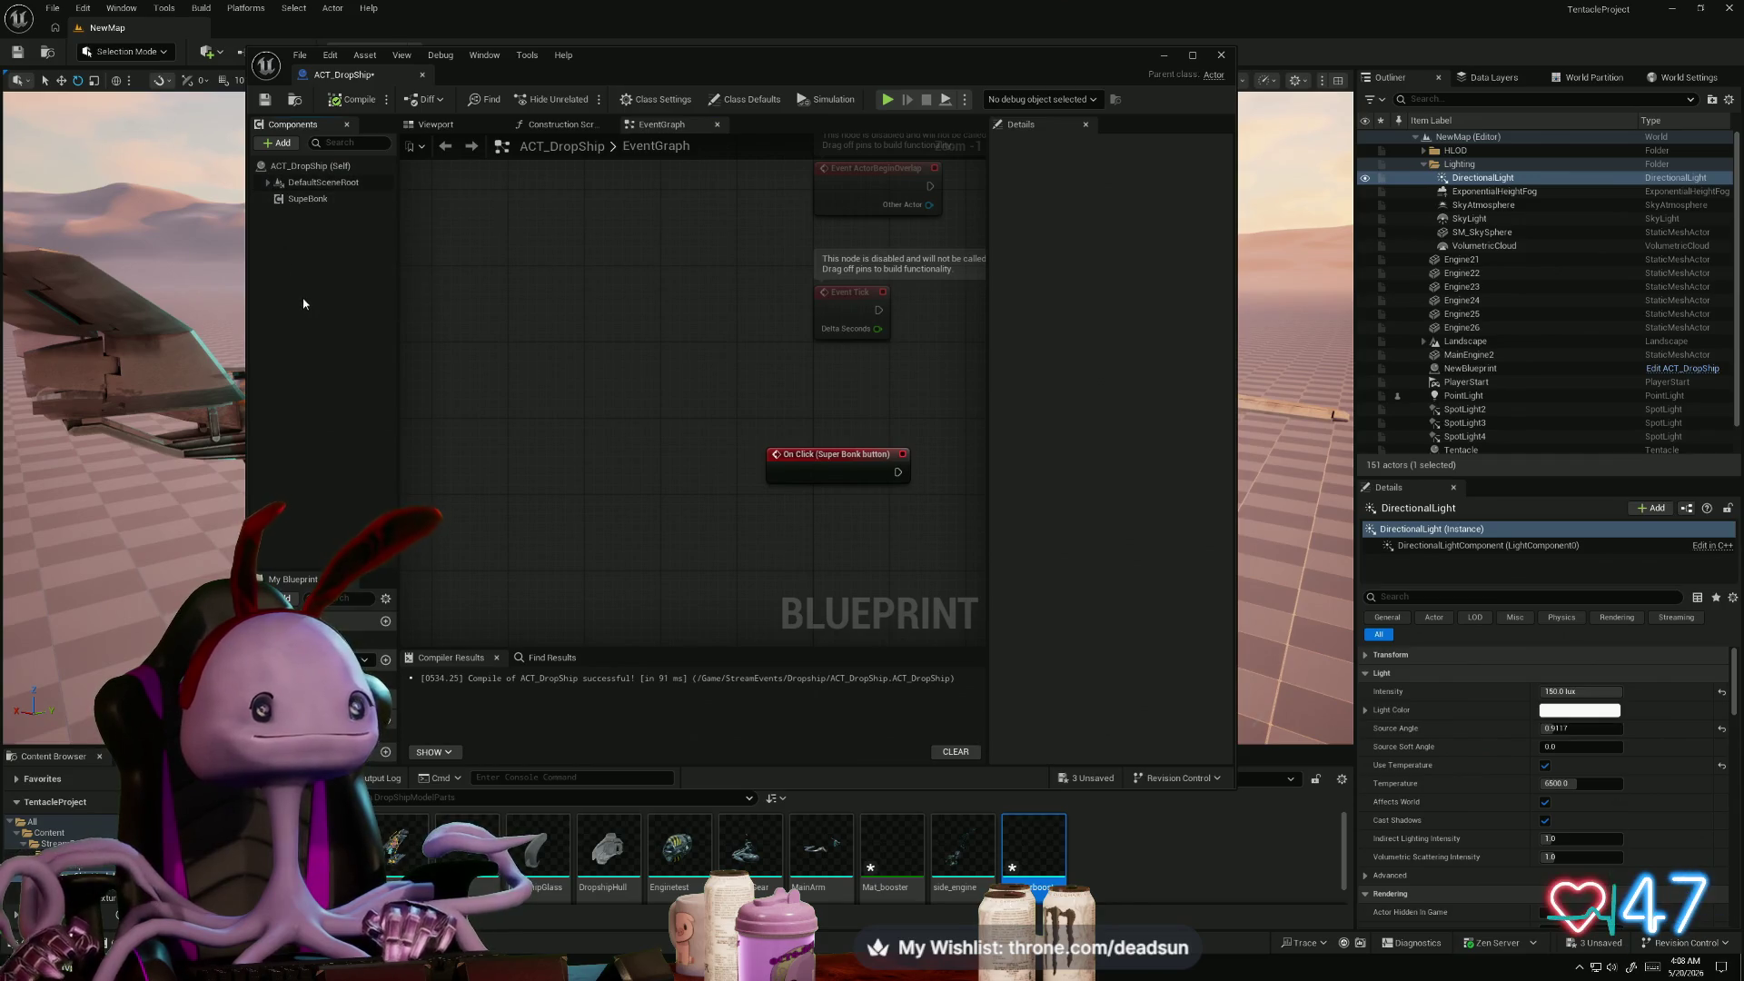
# - Add a new Scene component to ACT_DropShip's component hierarchy
pyautogui.click(268, 183)
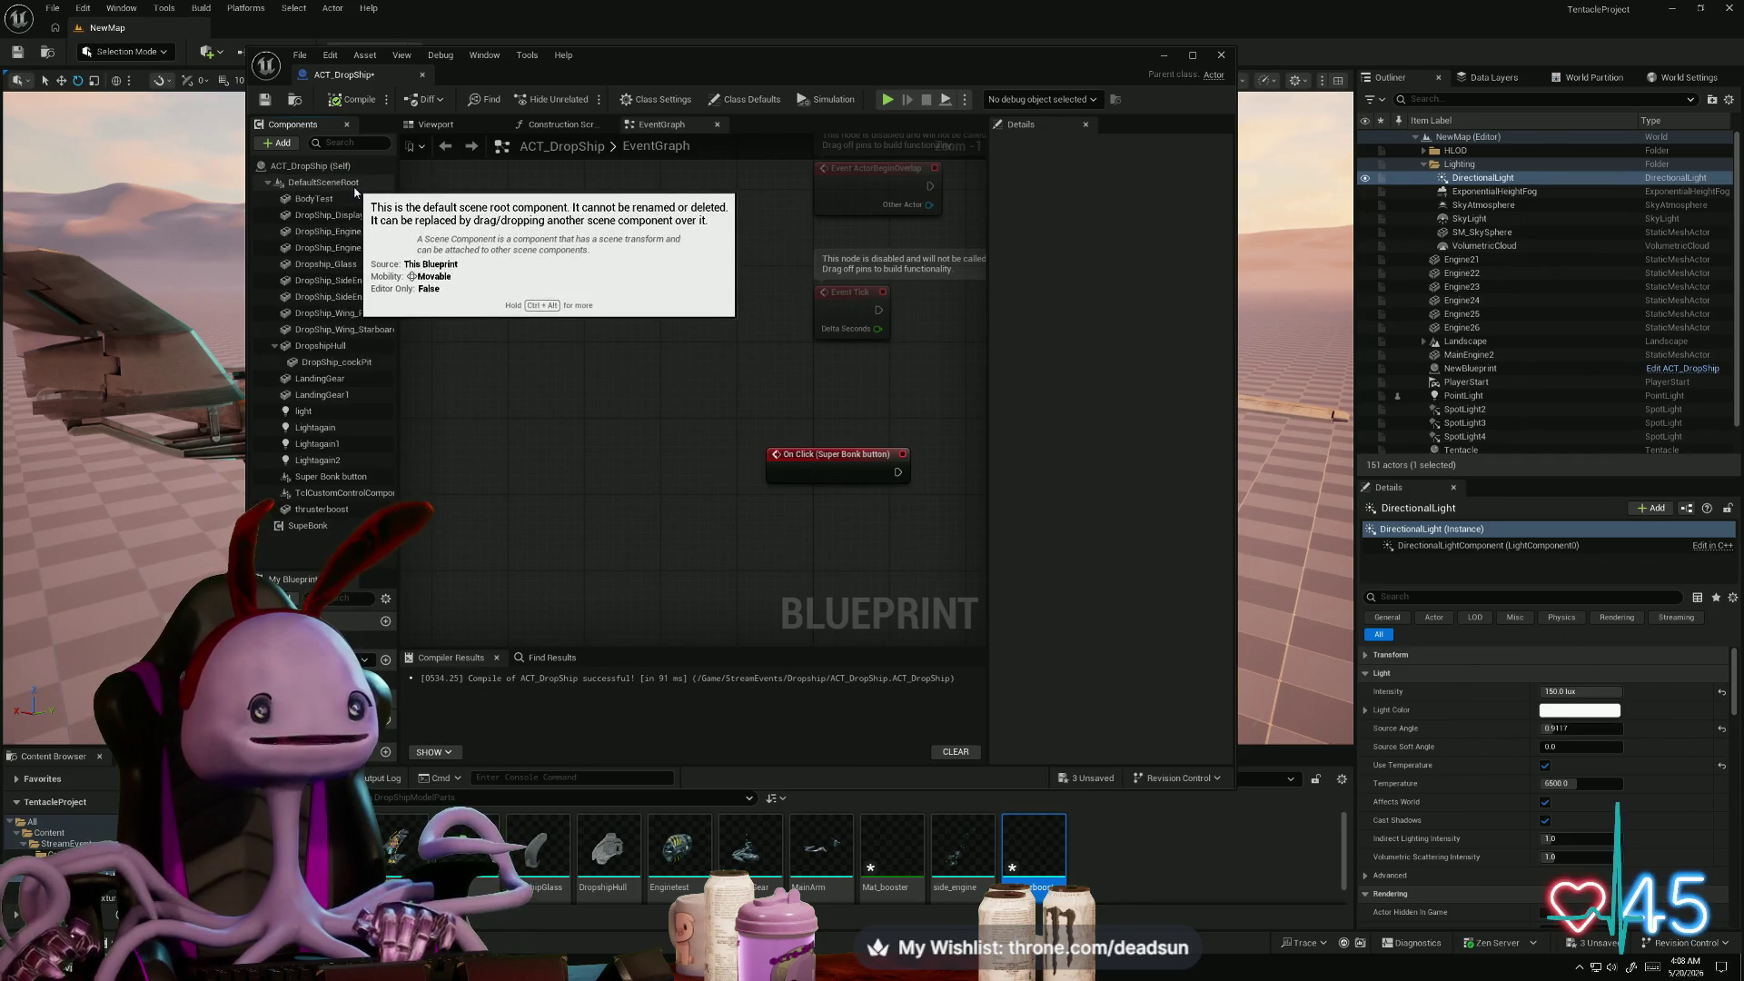
pyautogui.click(285, 144)
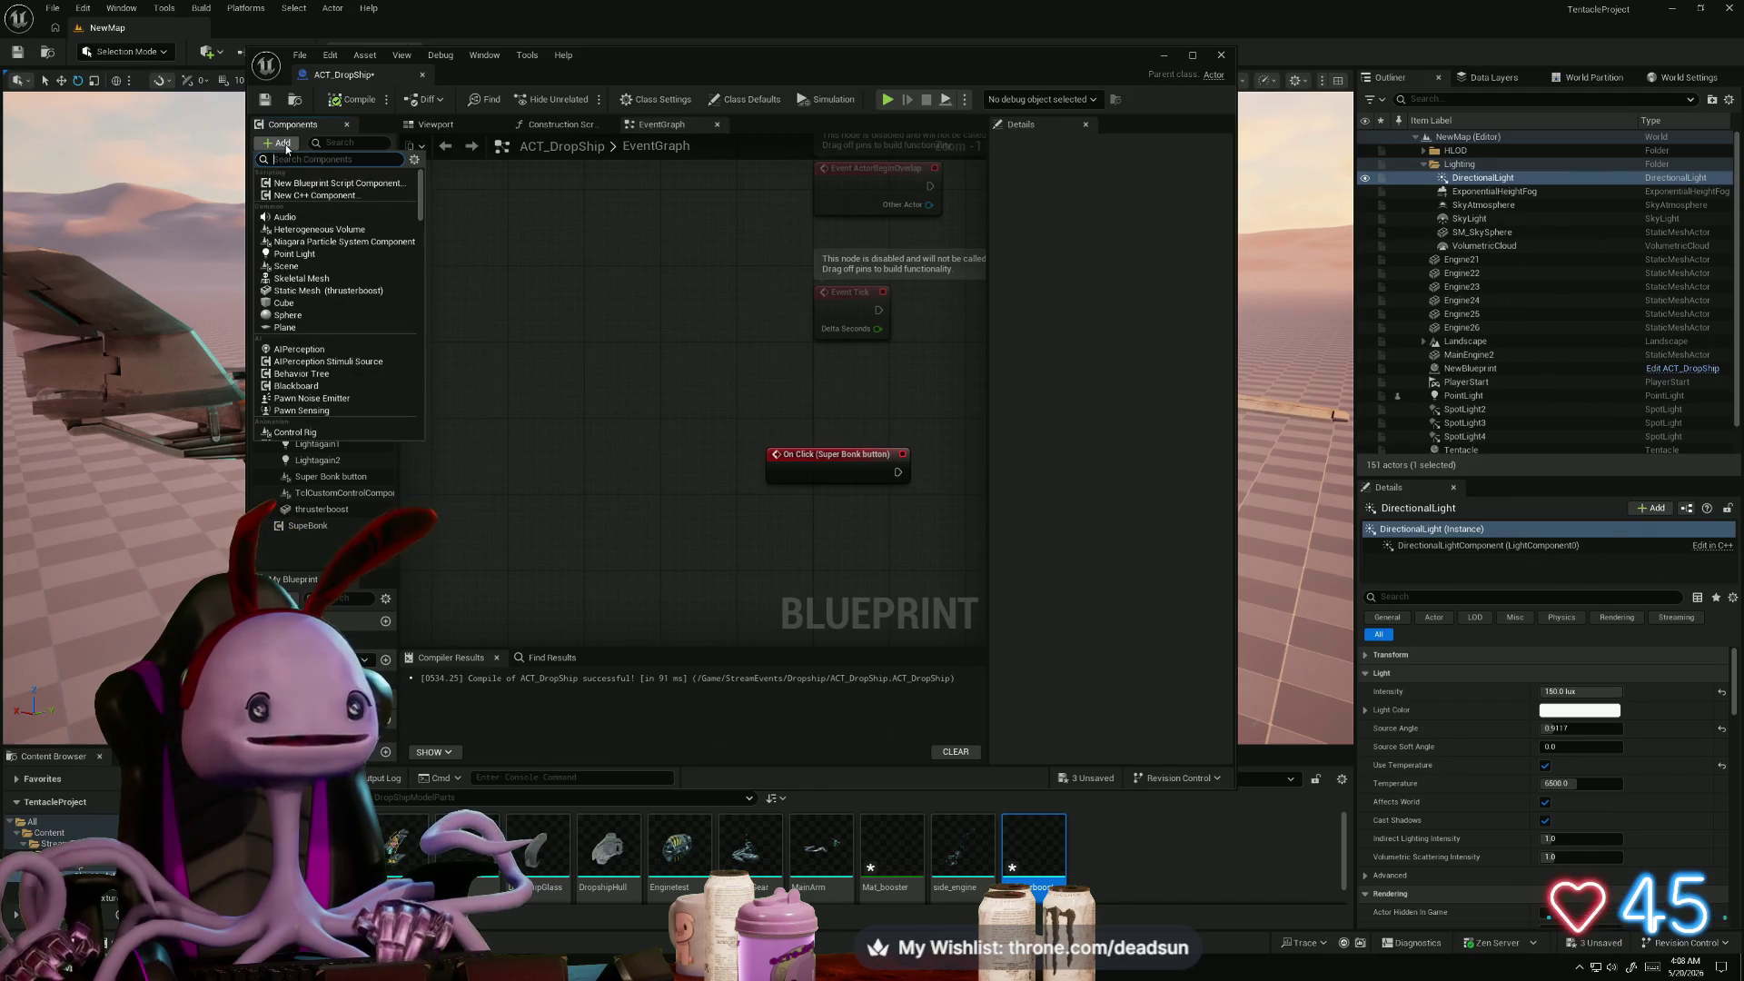
pyautogui.write('scene')
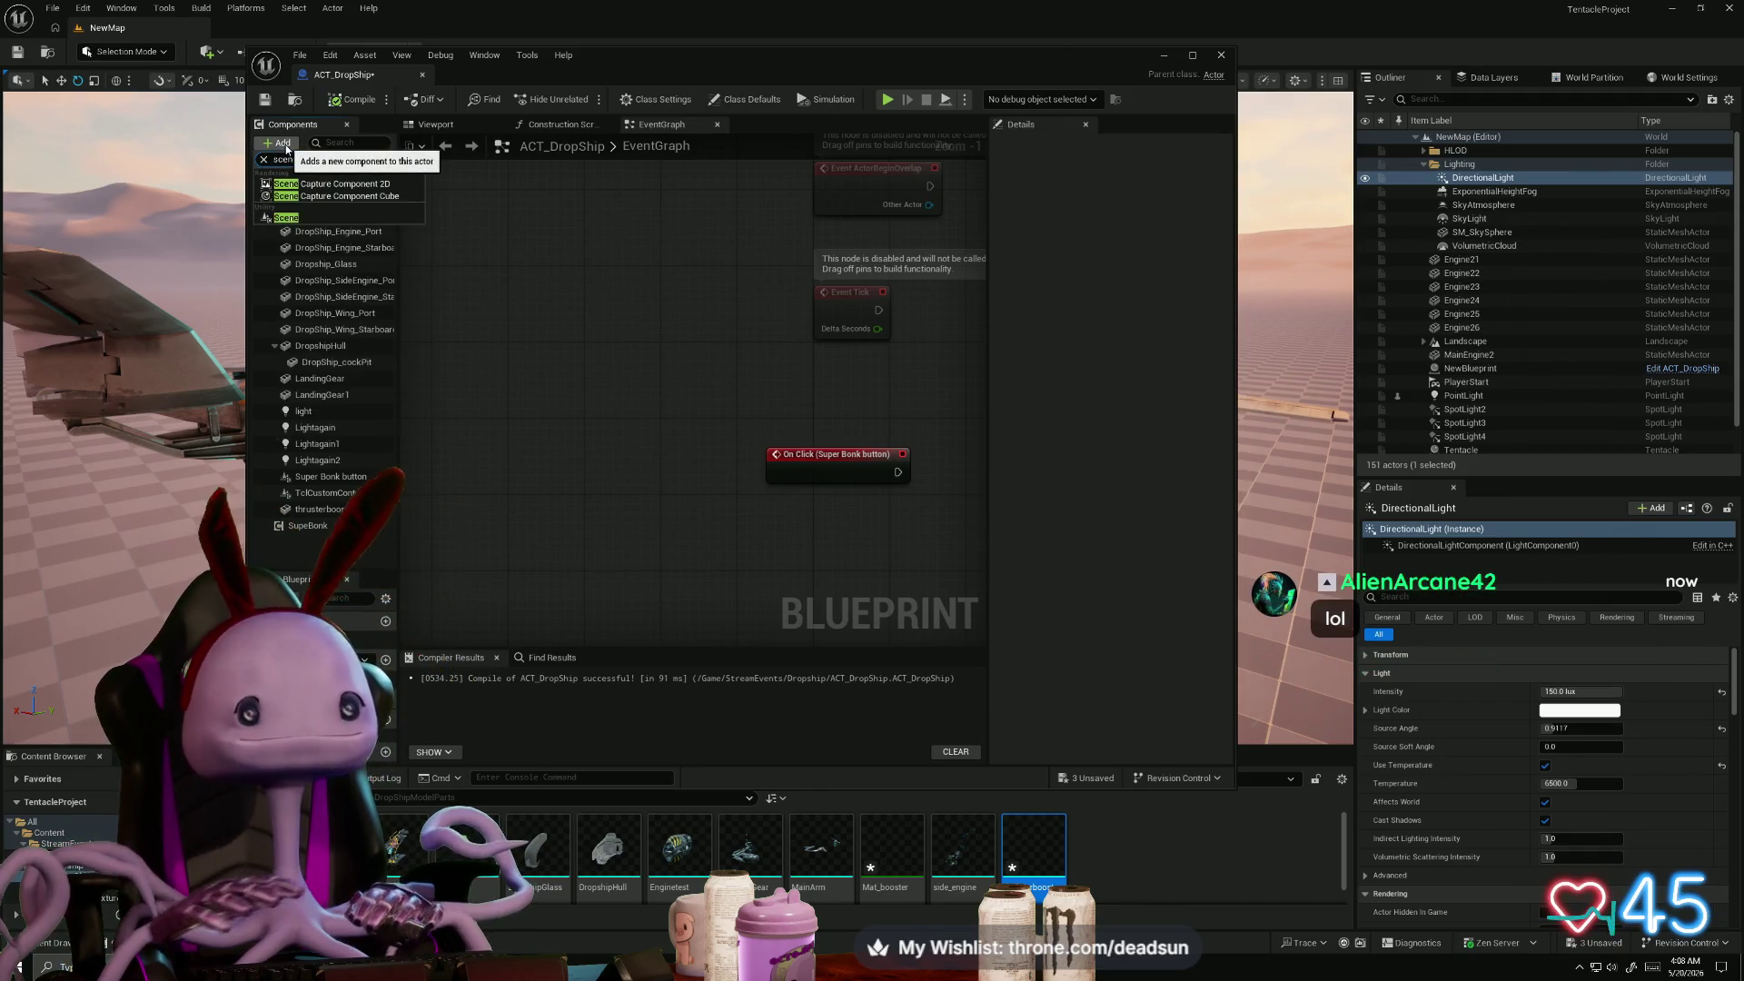
pyautogui.click(316, 217)
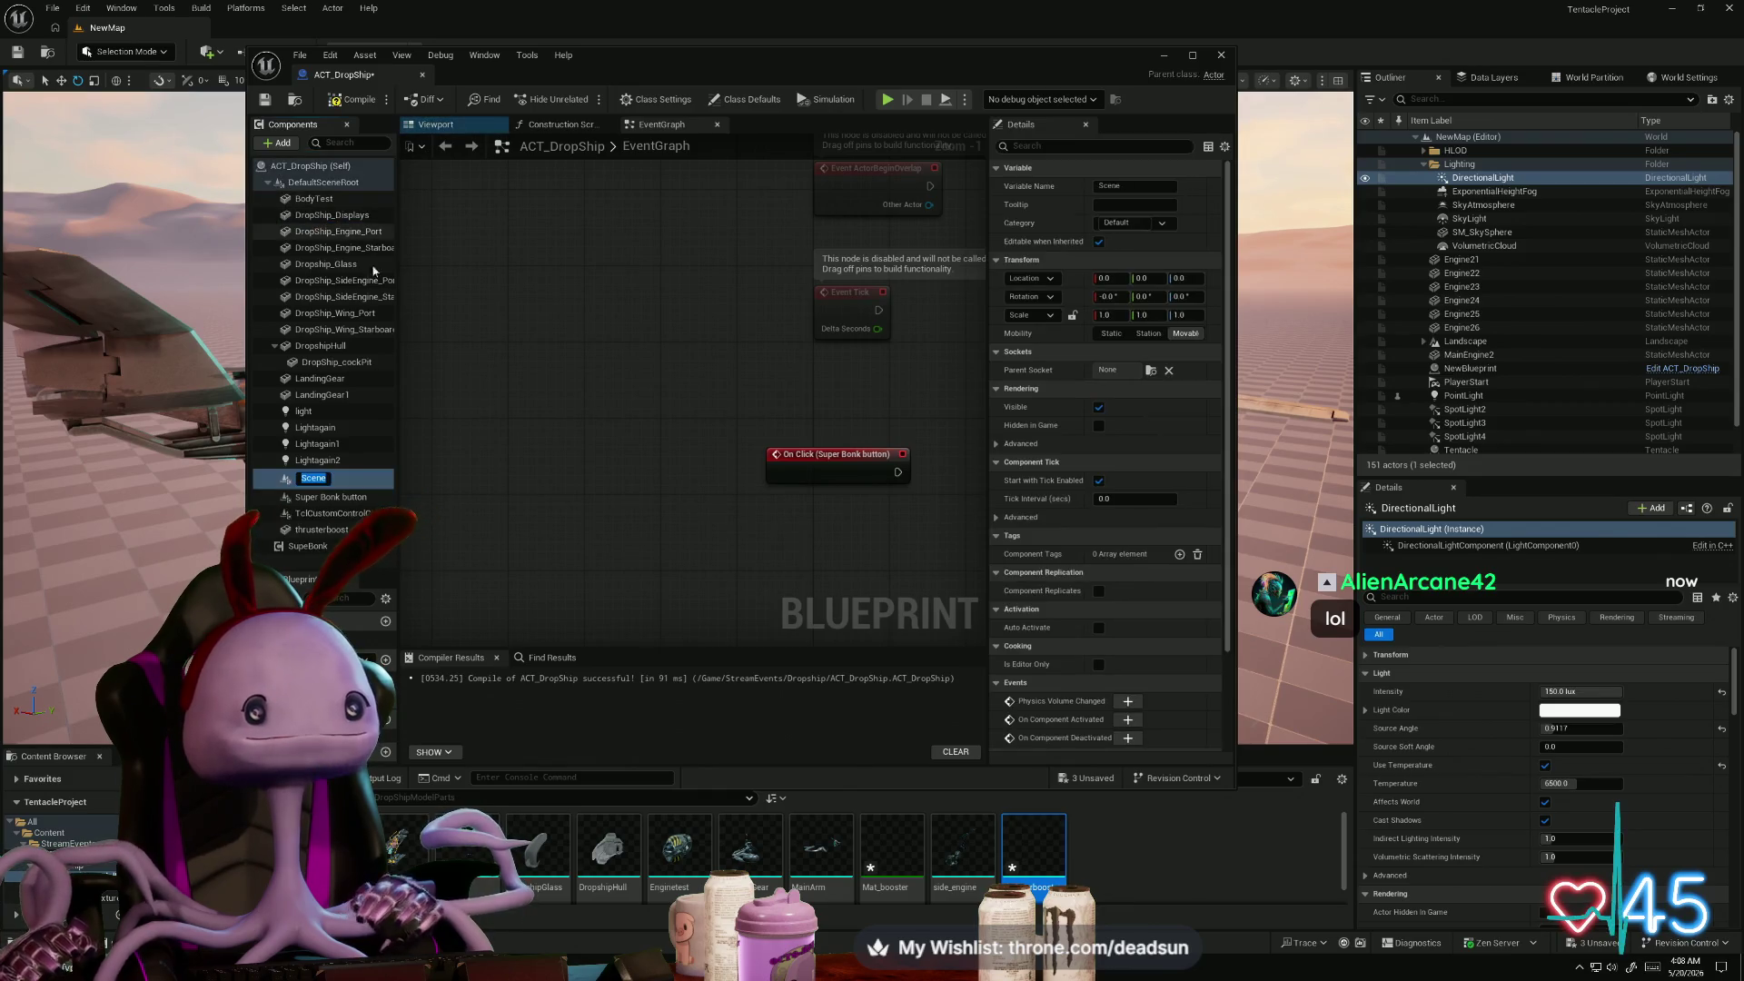
pyautogui.moveTo(355, 489)
pyautogui.mouseDown()
pyautogui.moveTo(361, 175)
pyautogui.moveTo(336, 459)
pyautogui.moveTo(350, 477)
pyautogui.mouseUp()
# - Attach the ship body parts, LandingGear, LandingGear1 and thrusterboost under the Scene component
pyautogui.click(330, 203)
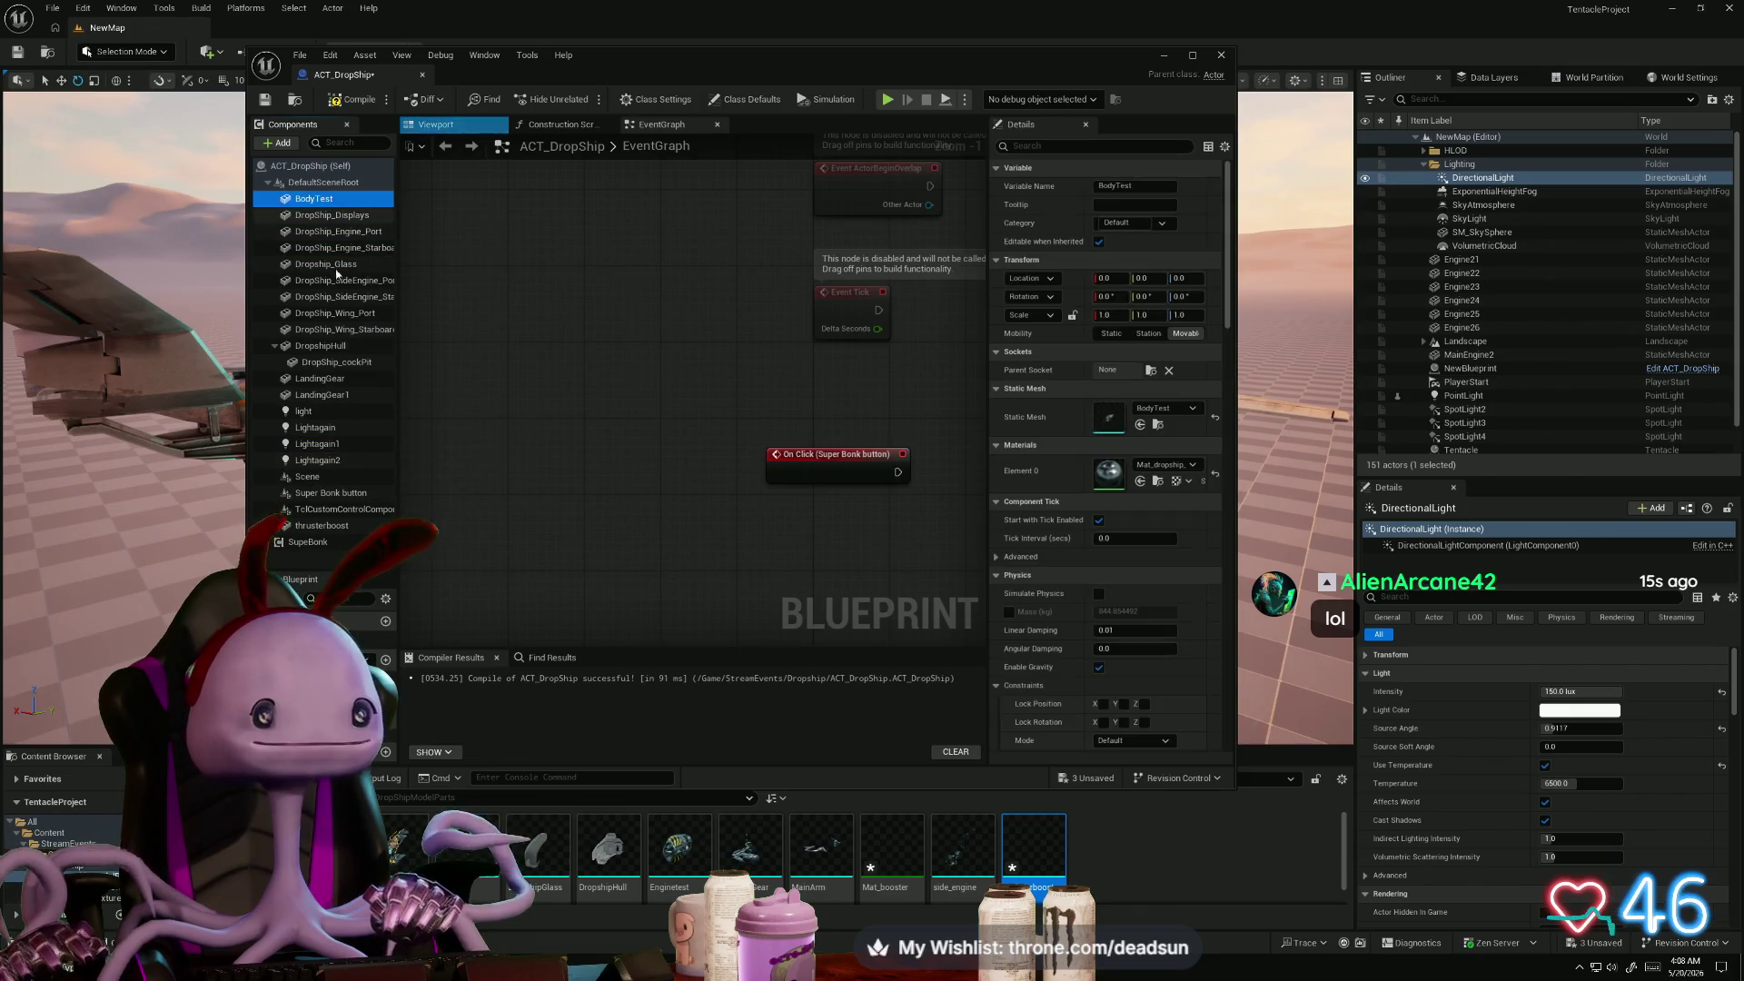
pyautogui.keyDown('shift'); pyautogui.click(356, 364); pyautogui.keyUp('shift')
pyautogui.moveTo(356, 365)
pyautogui.mouseDown()
pyautogui.moveTo(322, 542)
pyautogui.moveTo(328, 477)
pyautogui.mouseUp()
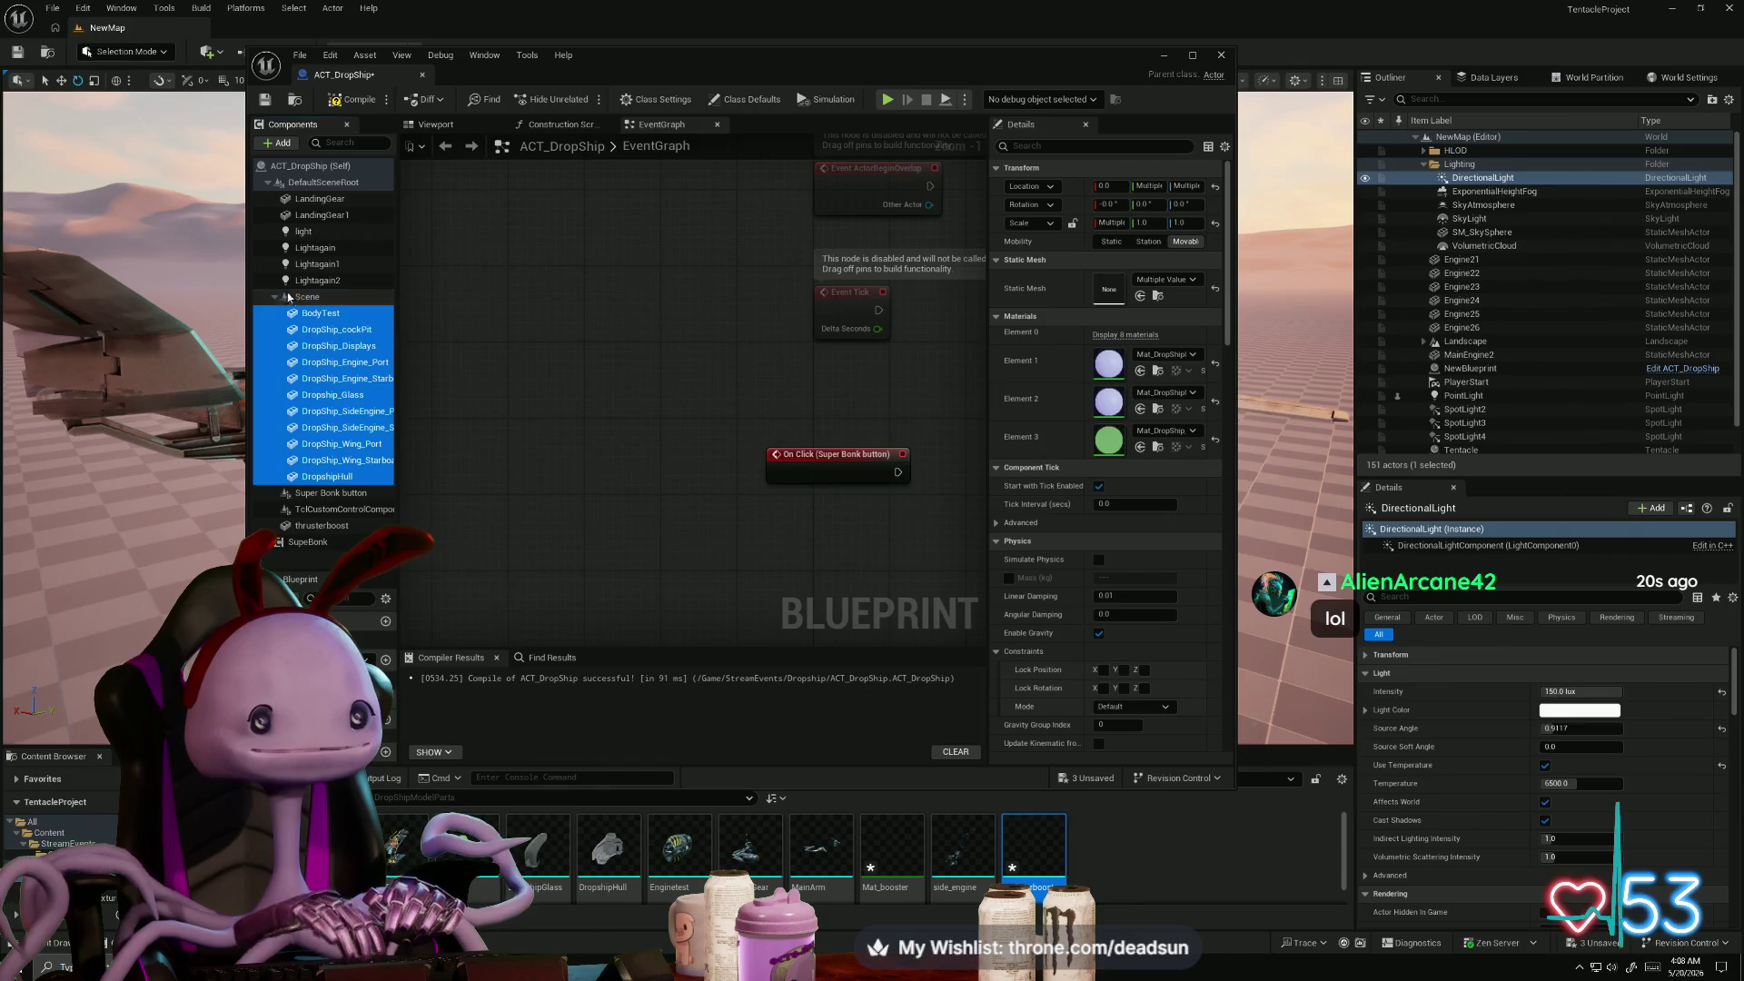
pyautogui.click(320, 198)
pyautogui.keyDown('shift'); pyautogui.click(321, 214); pyautogui.keyUp('shift')
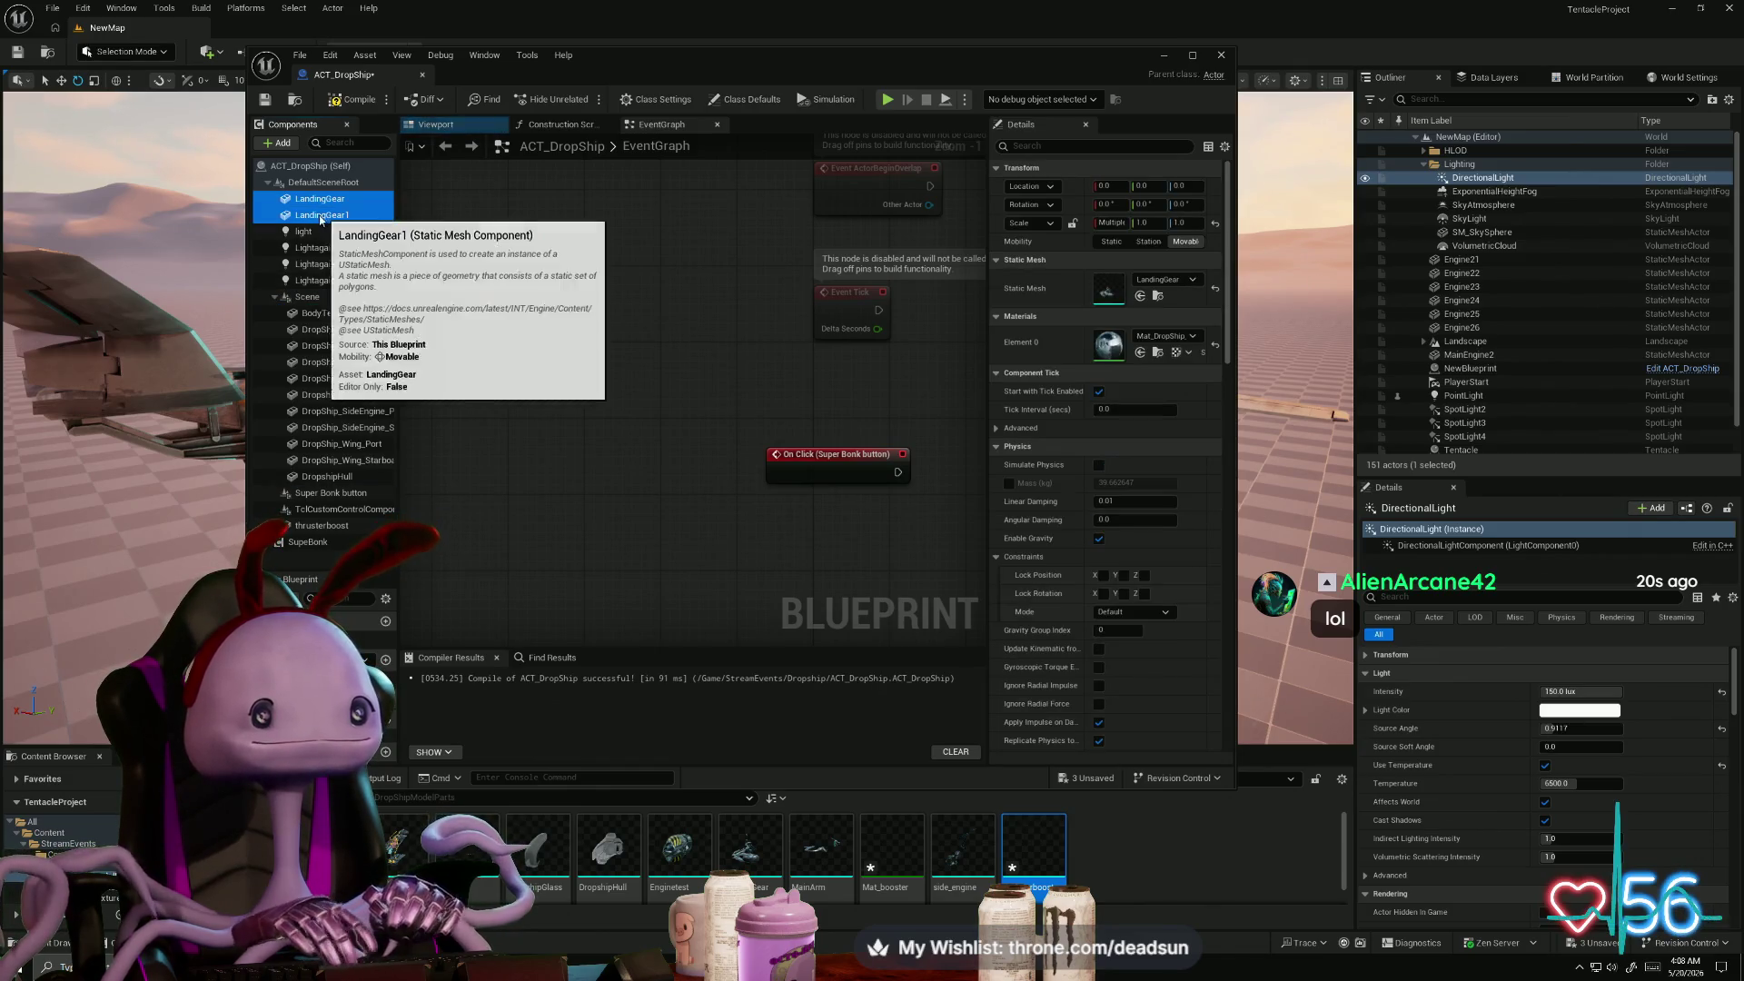
pyautogui.moveTo(318, 216); pyautogui.dragTo(309, 297)
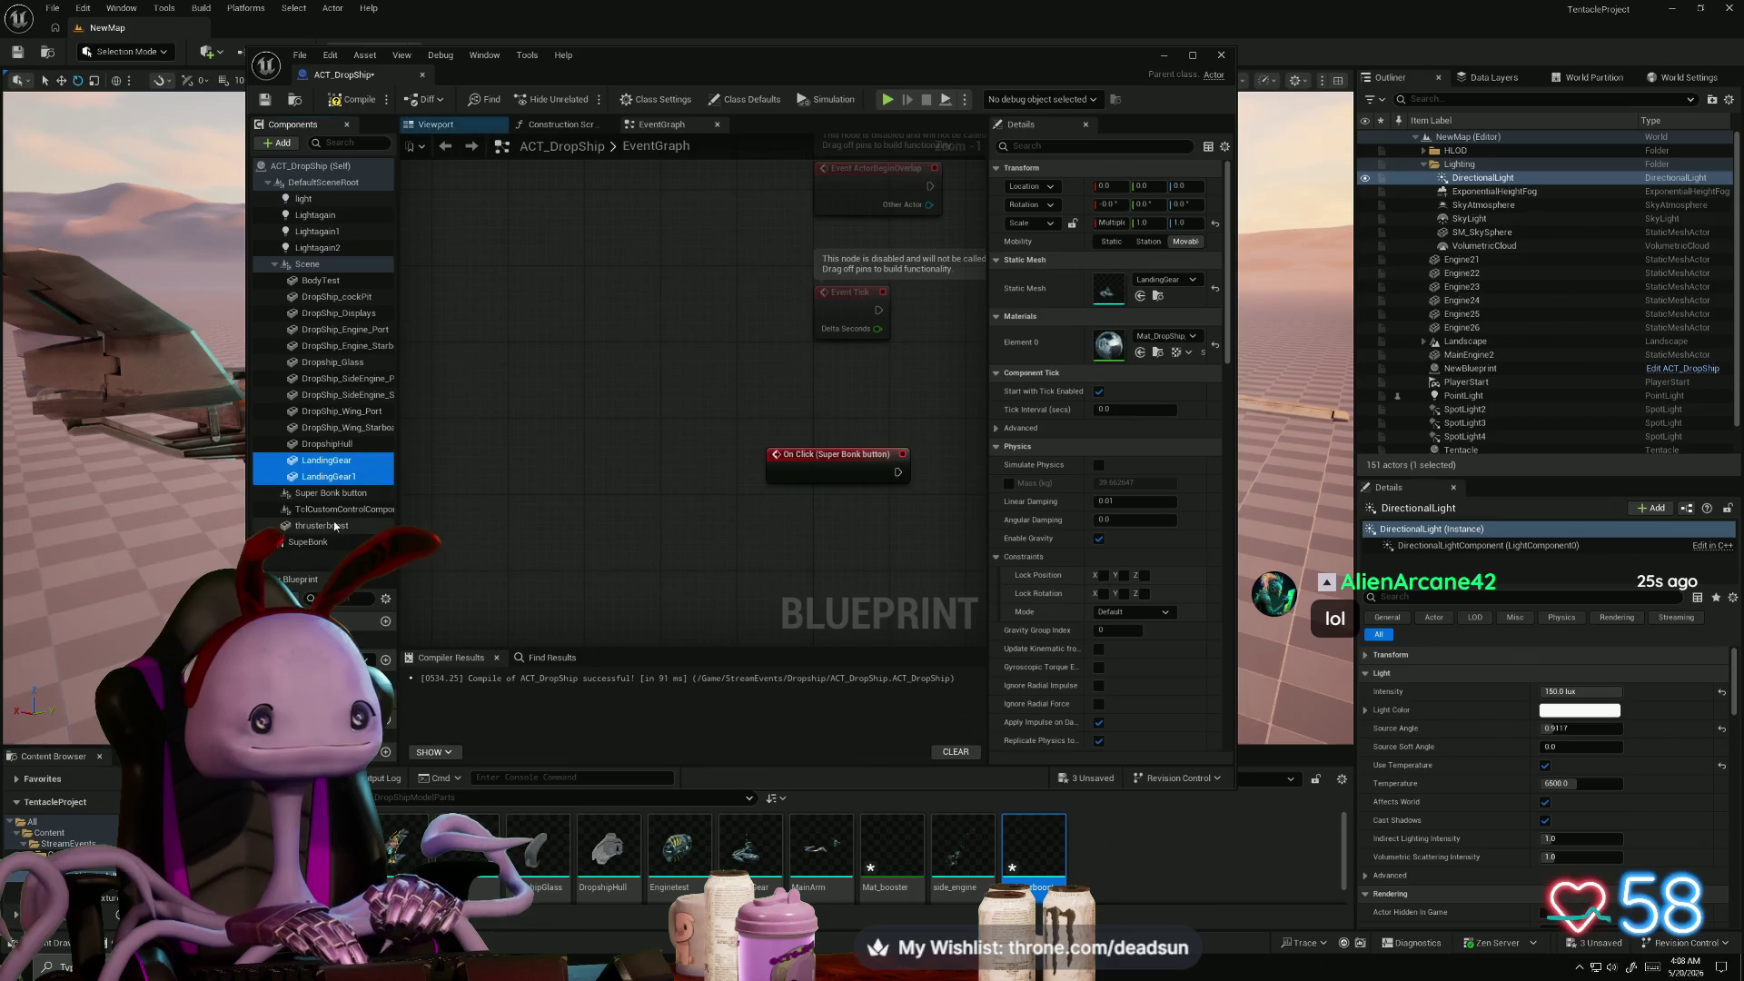
pyautogui.click(323, 526)
pyautogui.moveTo(328, 532); pyautogui.dragTo(327, 269)
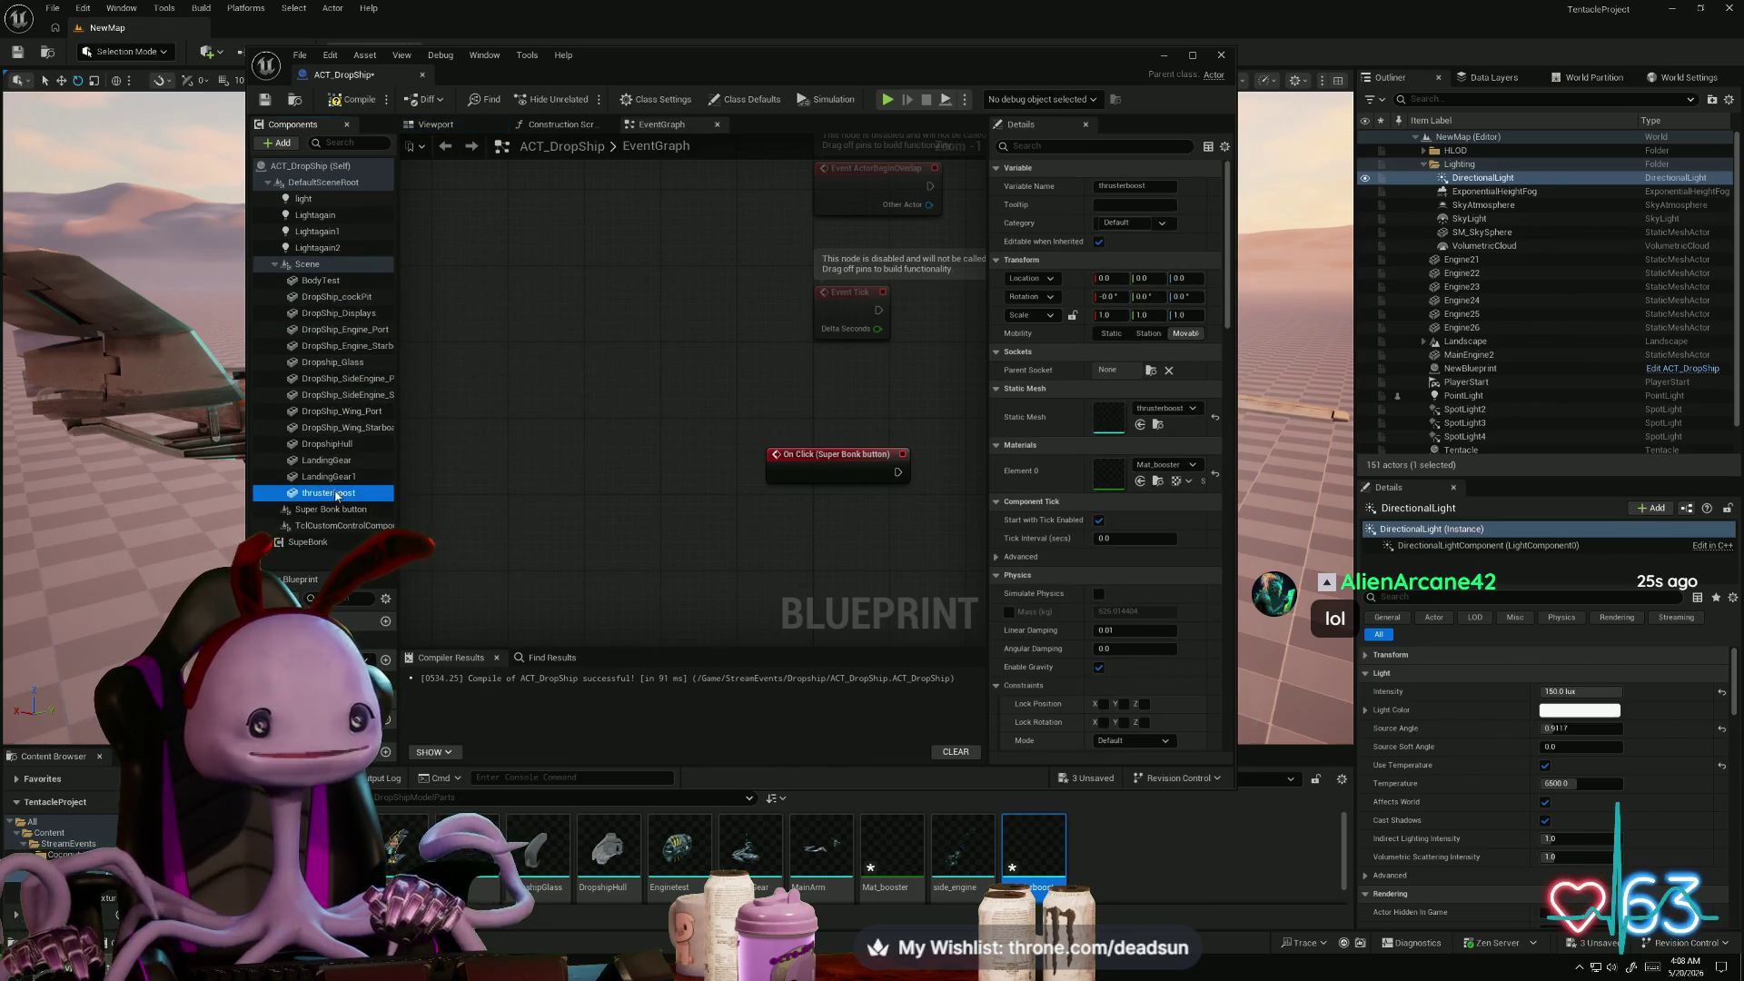
# - Duplicate thrusterboost into thrusterboost1 and mirror it with X scale -1.0
pyautogui.click(336, 495)
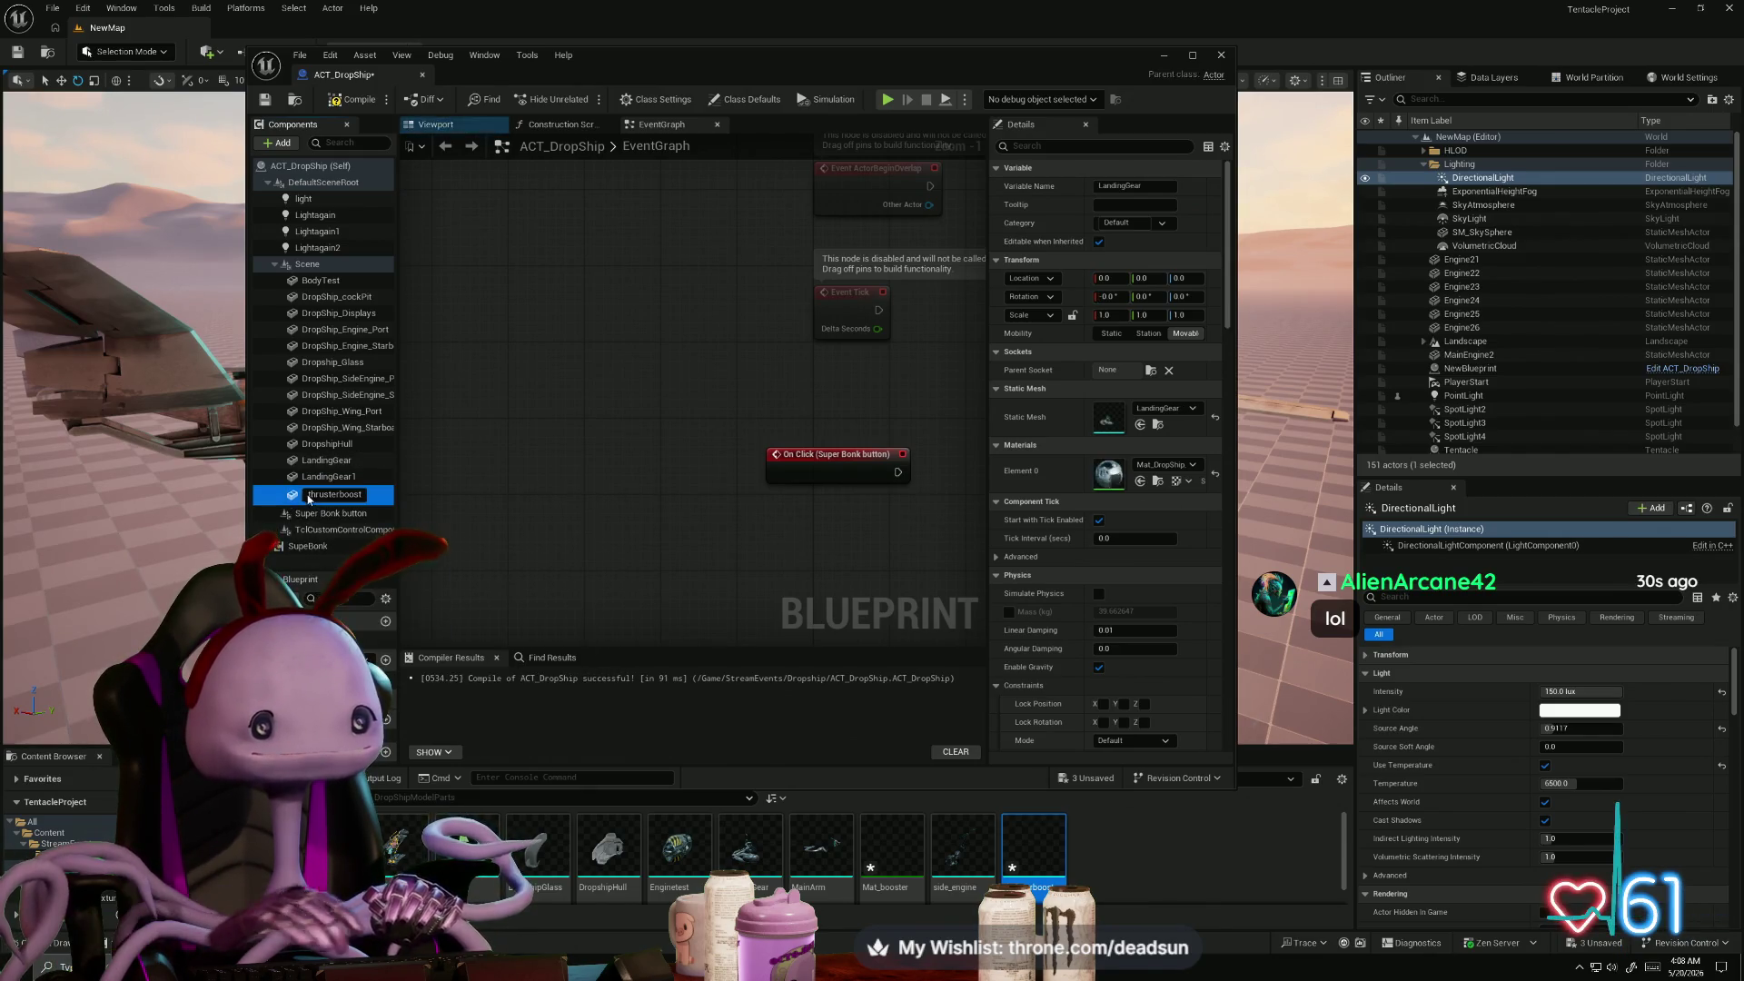
pyautogui.rightClick(292, 499)
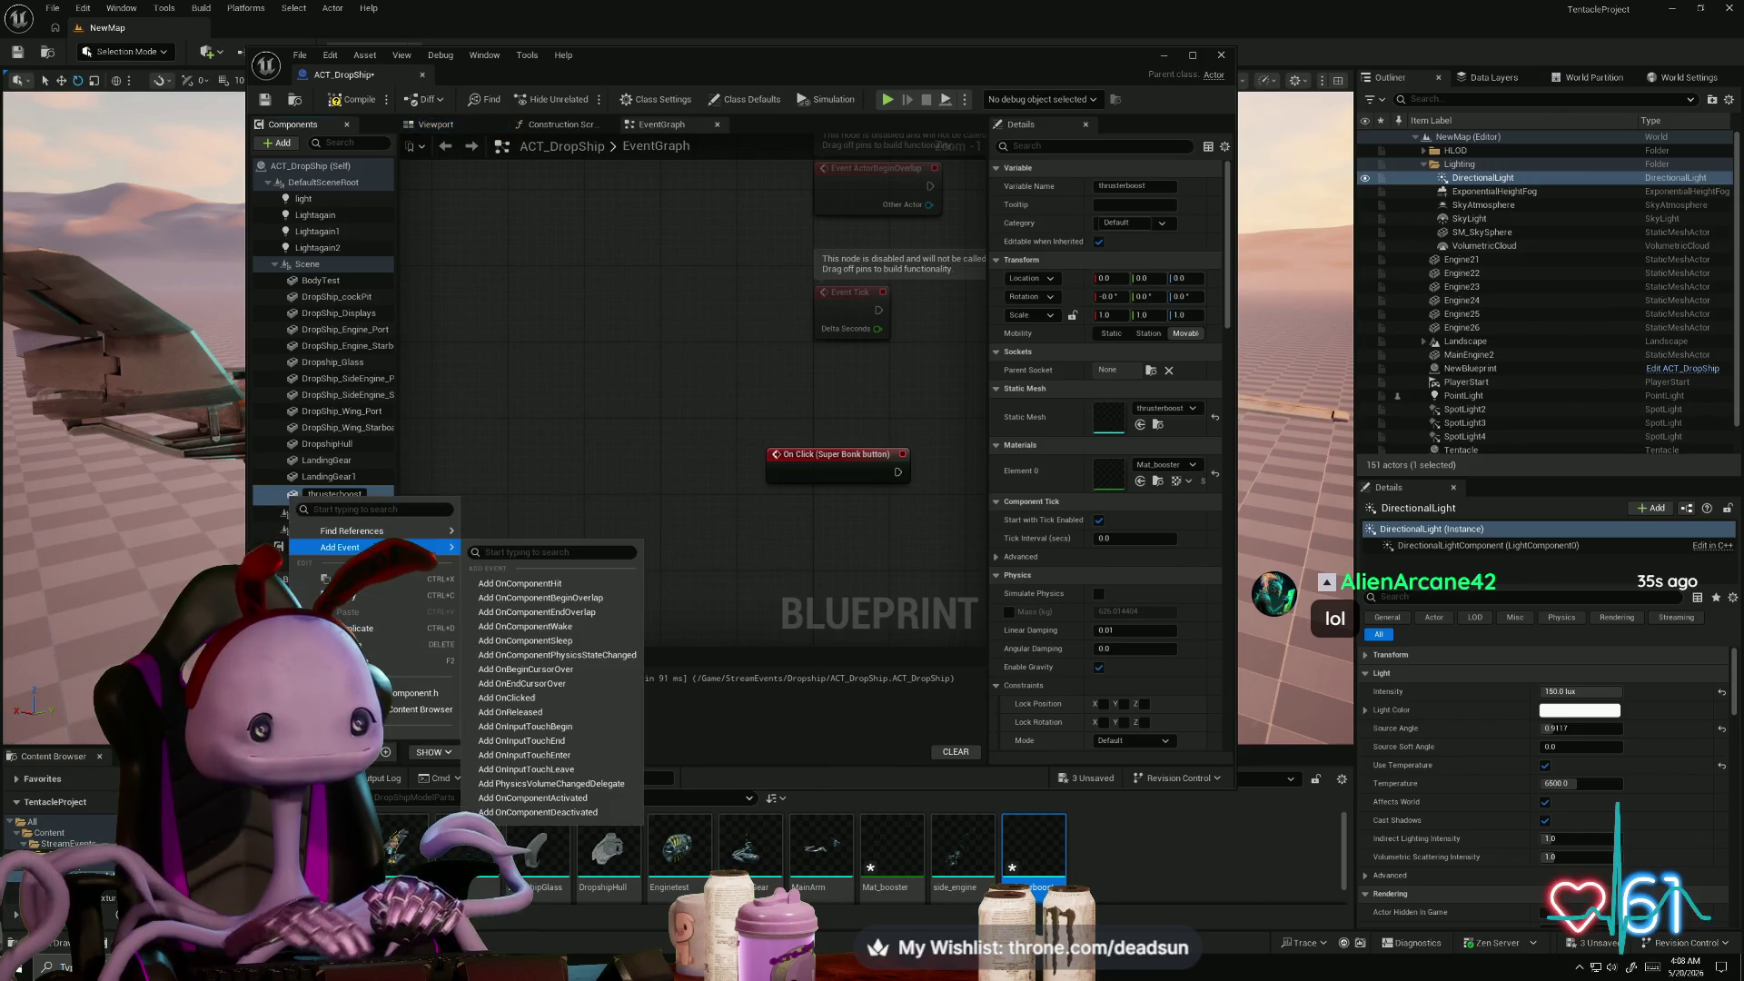
pyautogui.click(397, 628)
pyautogui.write('-1')
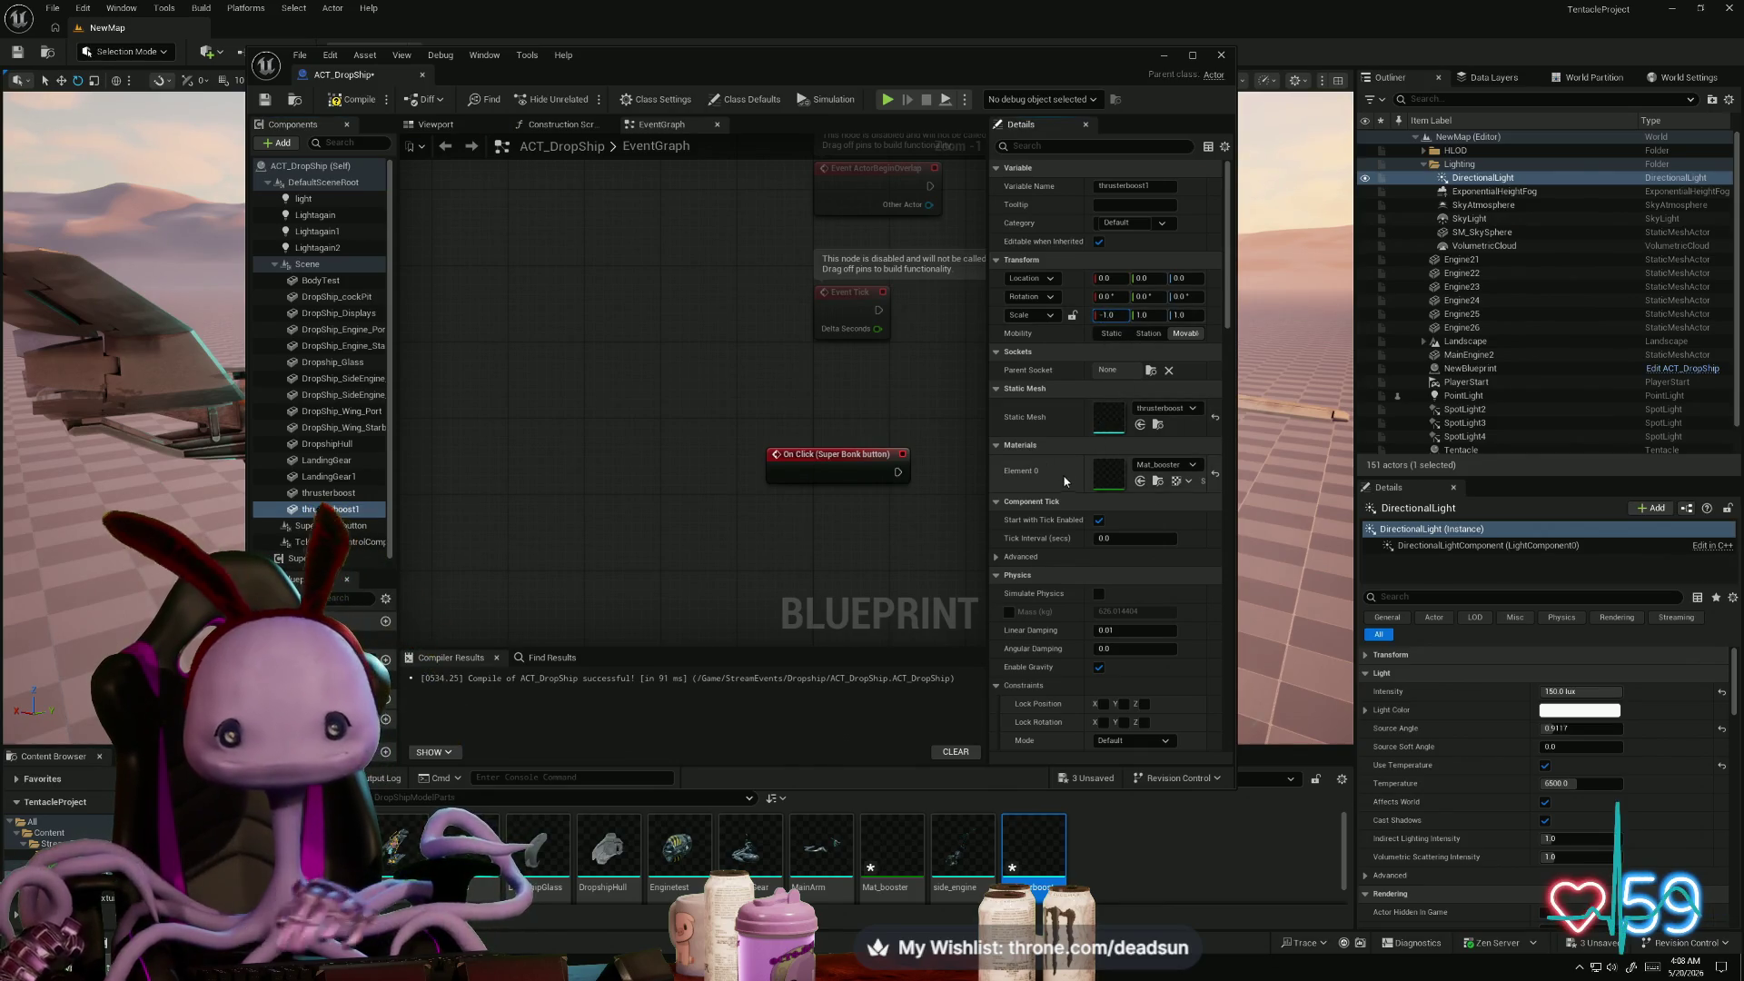
pyautogui.press('Return')
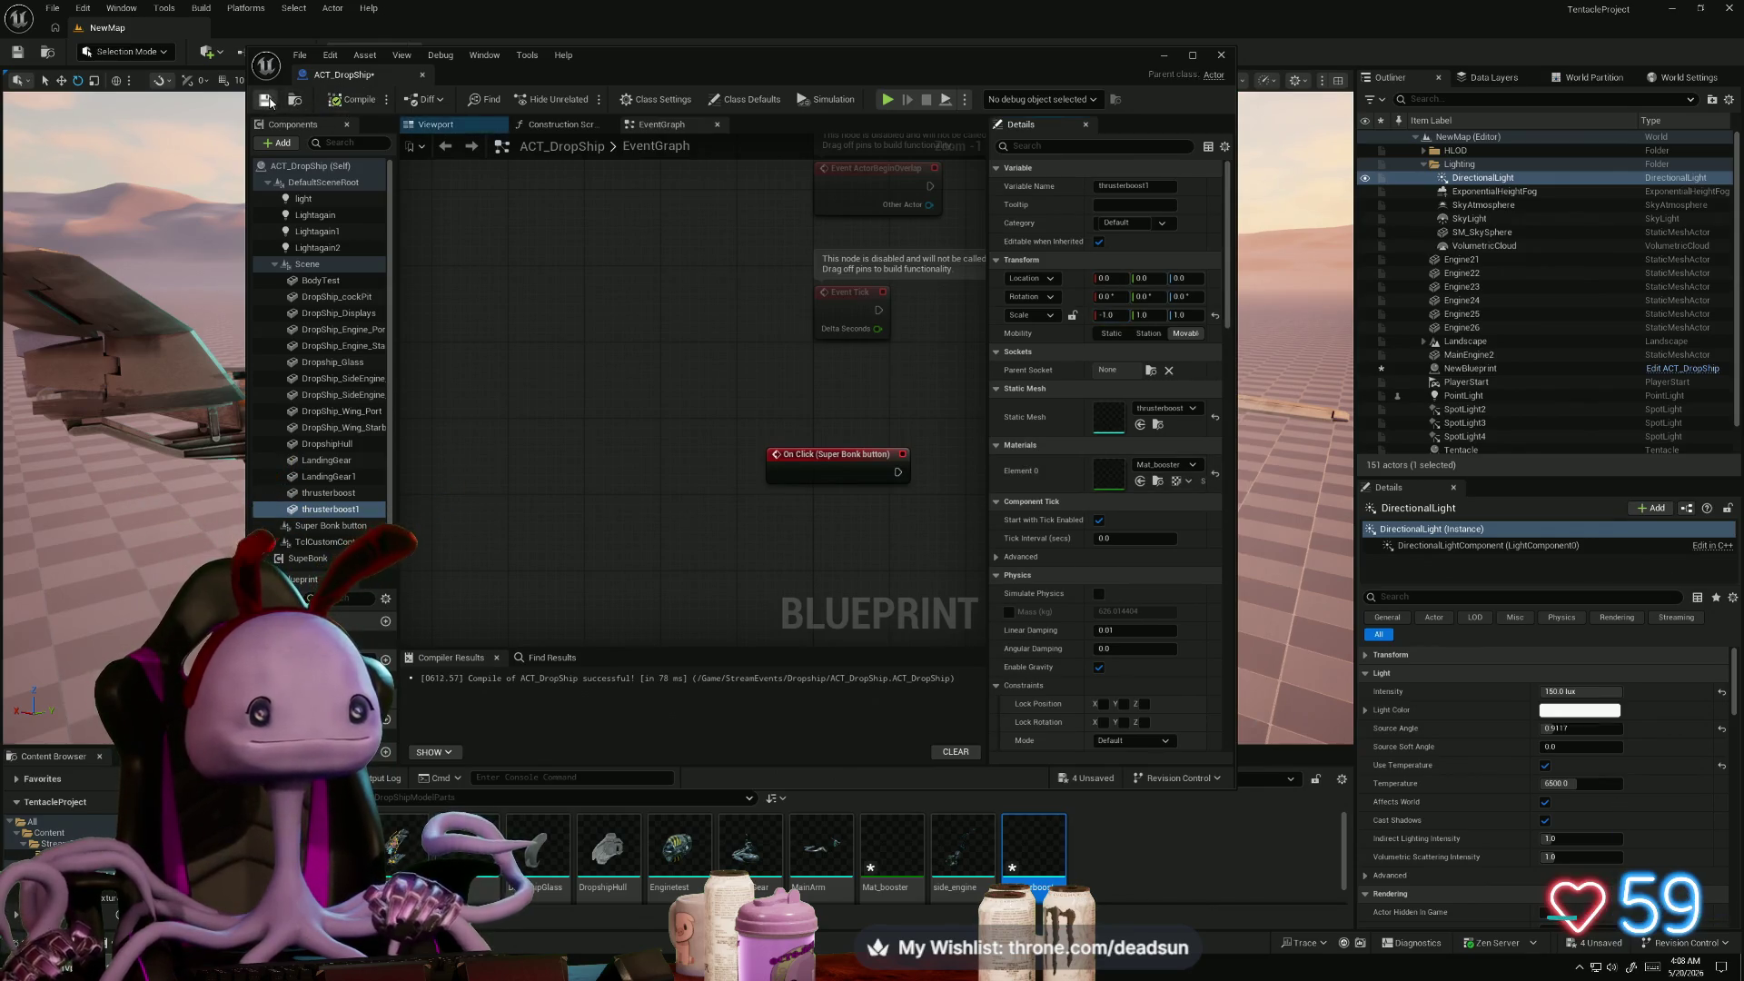
pyautogui.click(1164, 56)
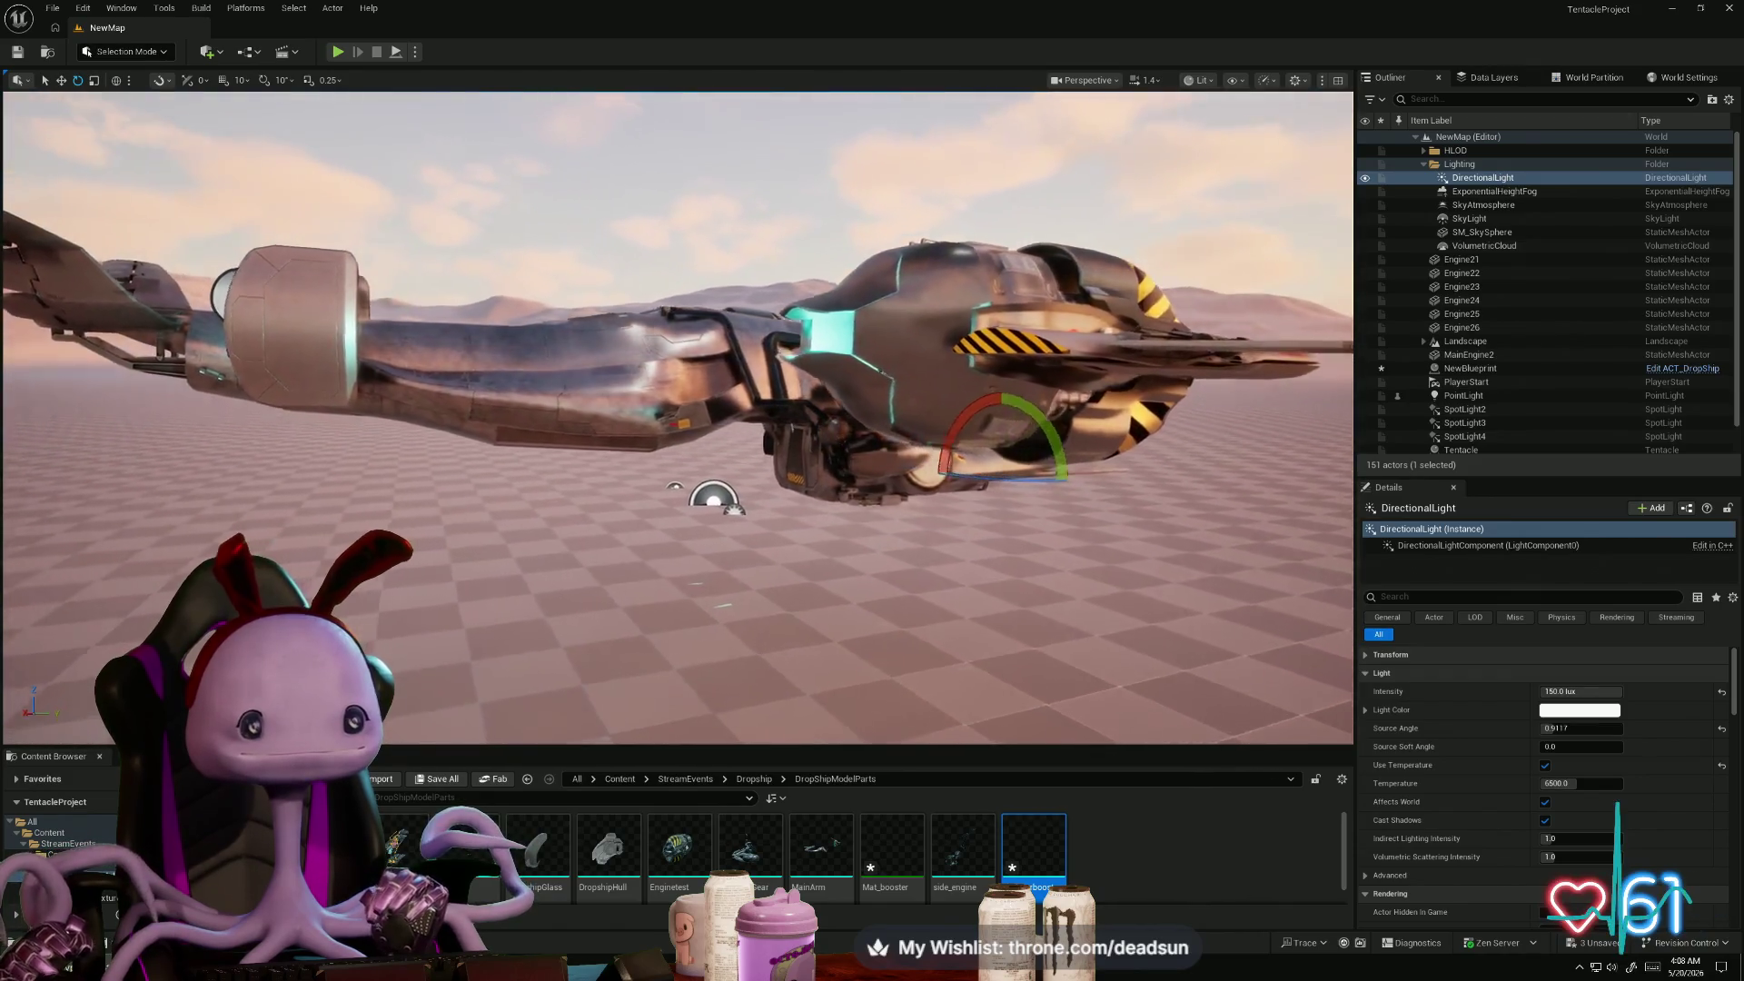
# - Open the thrusterboost static mesh in the Static Mesh Editor
pyautogui.doubleClick(1033, 850)
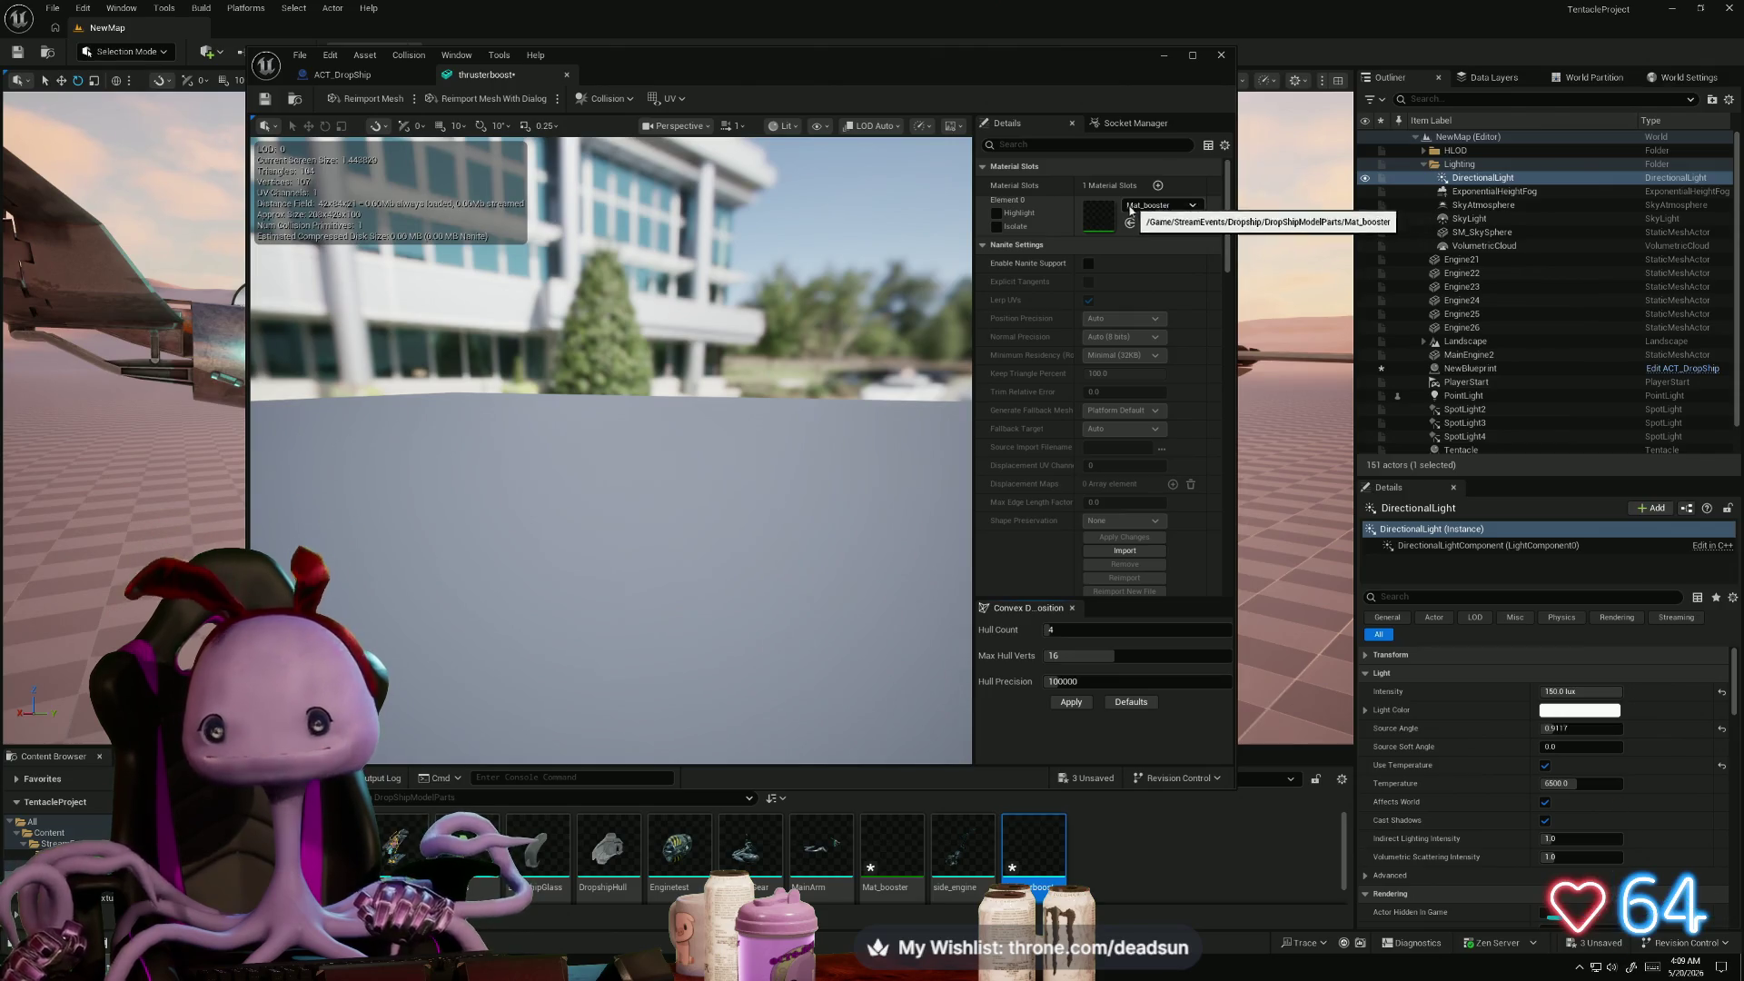
# - Open Mat_booster from the mesh's material slot, close it, and browse the shader and texture folders
pyautogui.doubleClick(1098, 215)
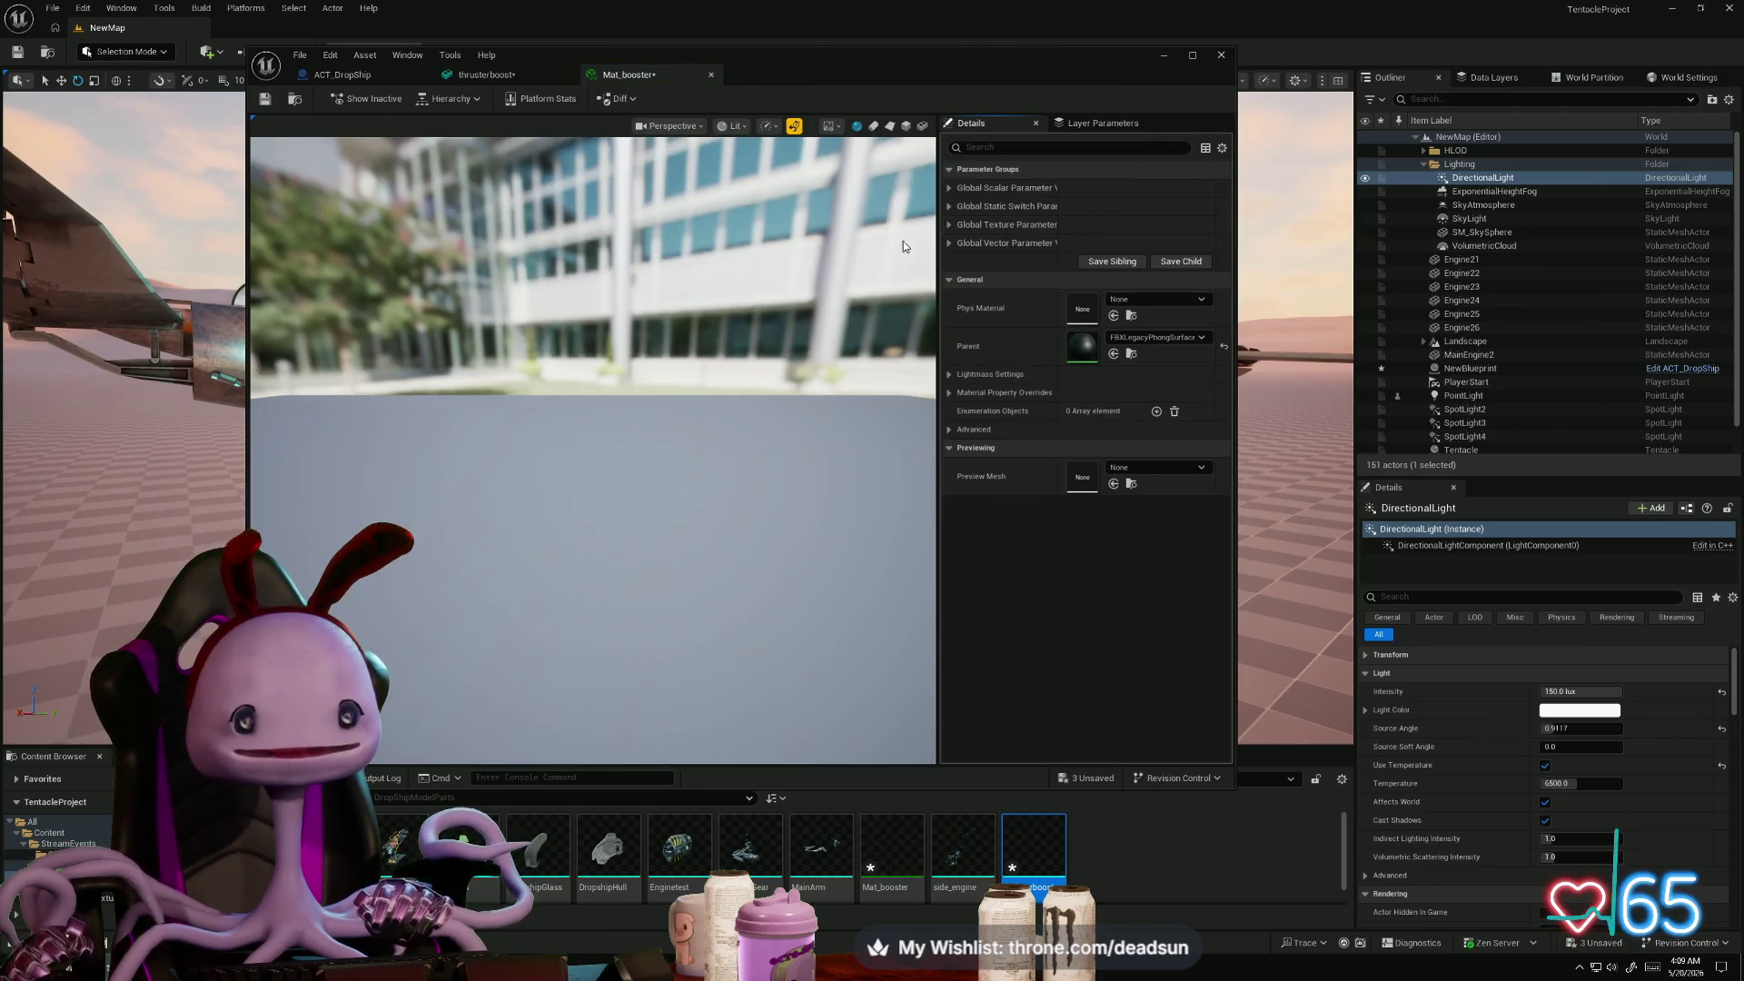
pyautogui.click(713, 76)
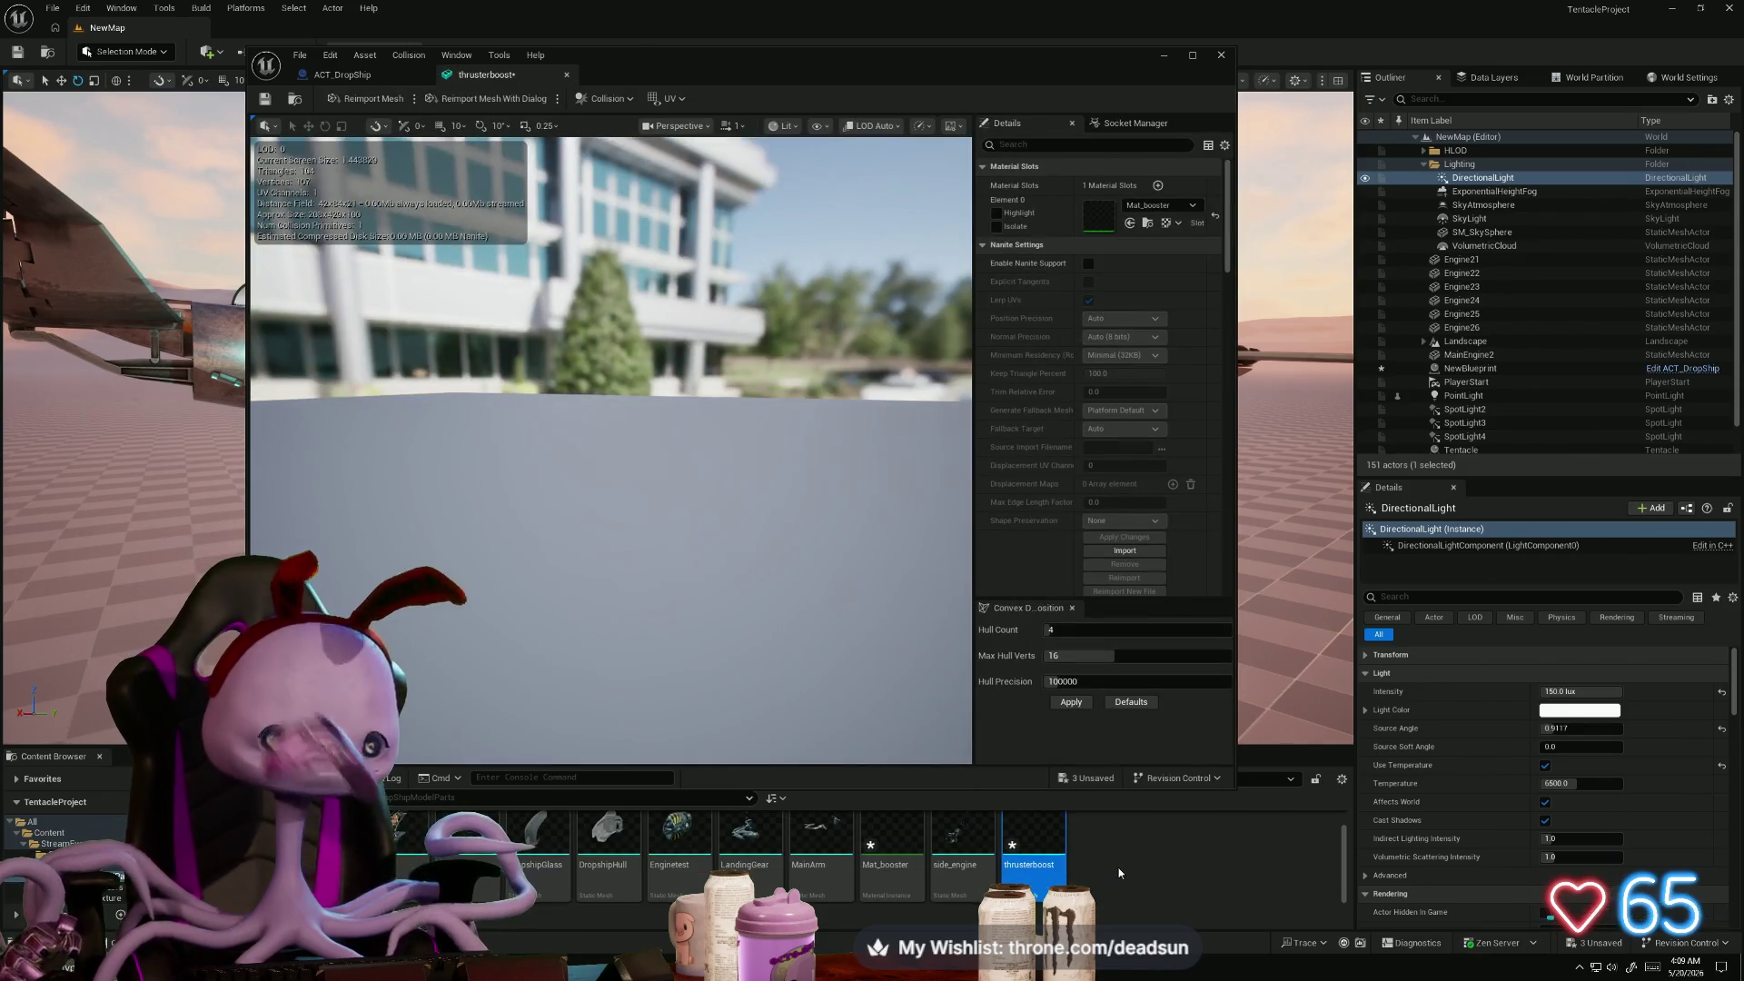
pyautogui.click(115, 896)
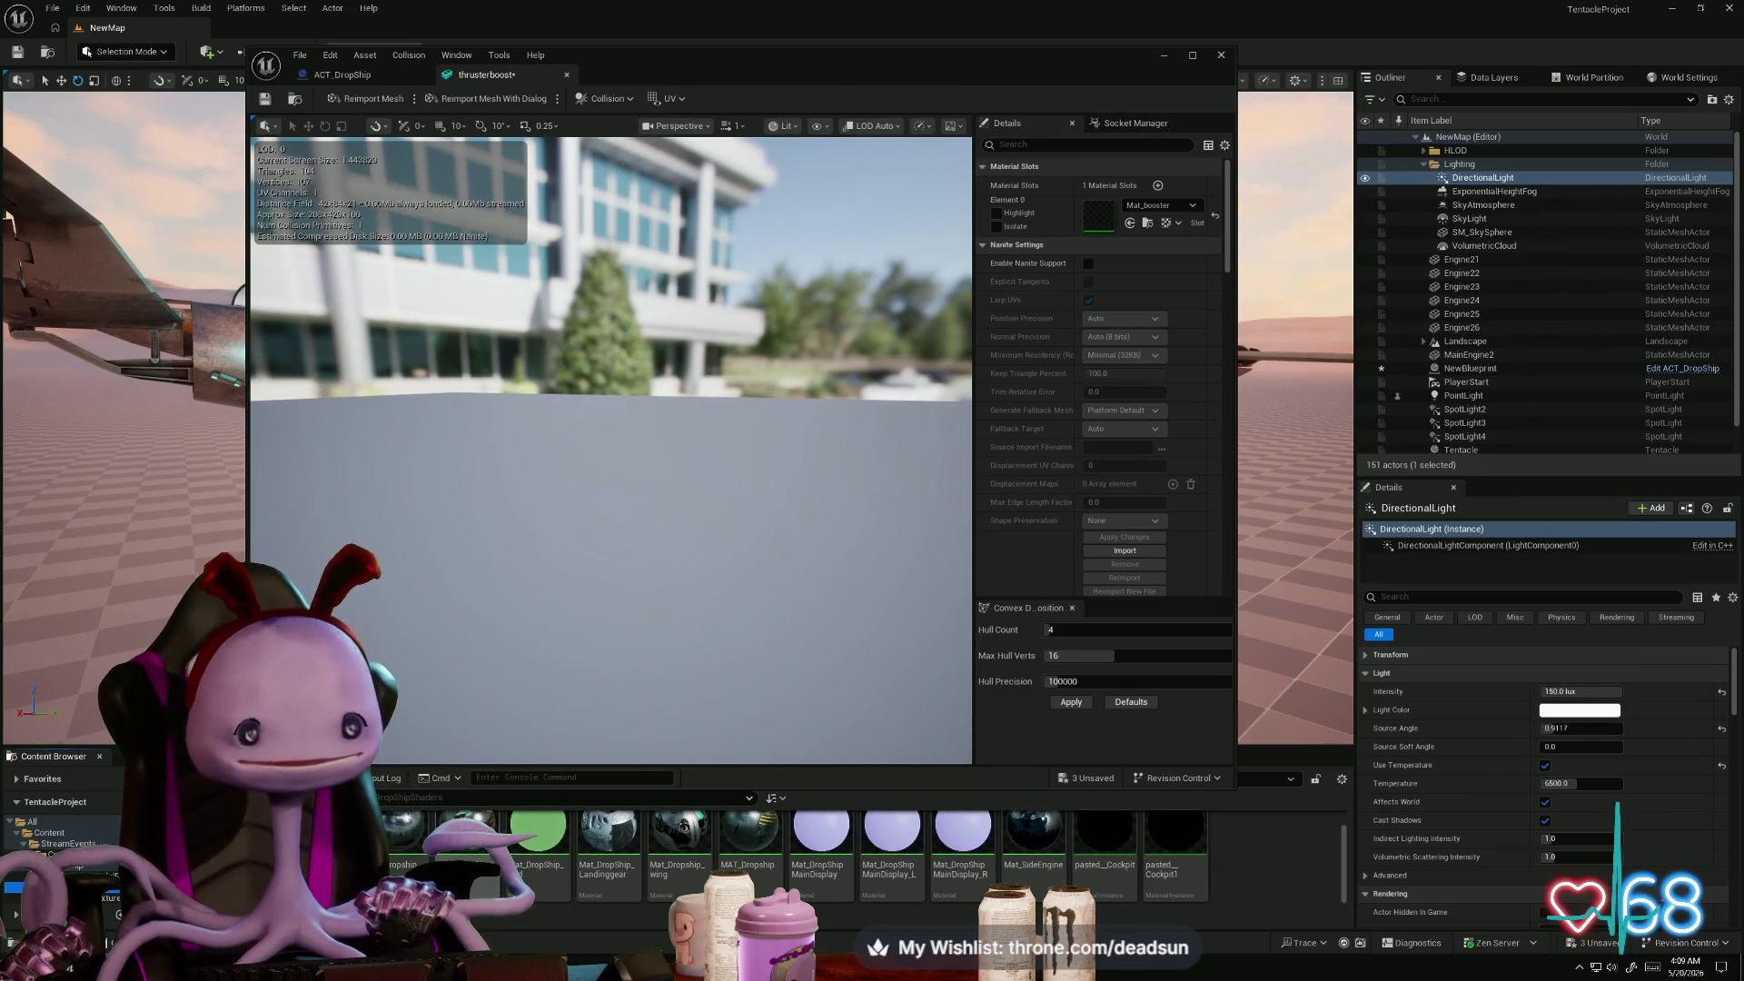
pyautogui.moveTo(1119, 66)
pyautogui.mouseDown()
pyautogui.moveTo(1090, 33)
pyautogui.moveTo(1195, 38)
pyautogui.moveTo(1042, 32)
pyautogui.mouseUp()
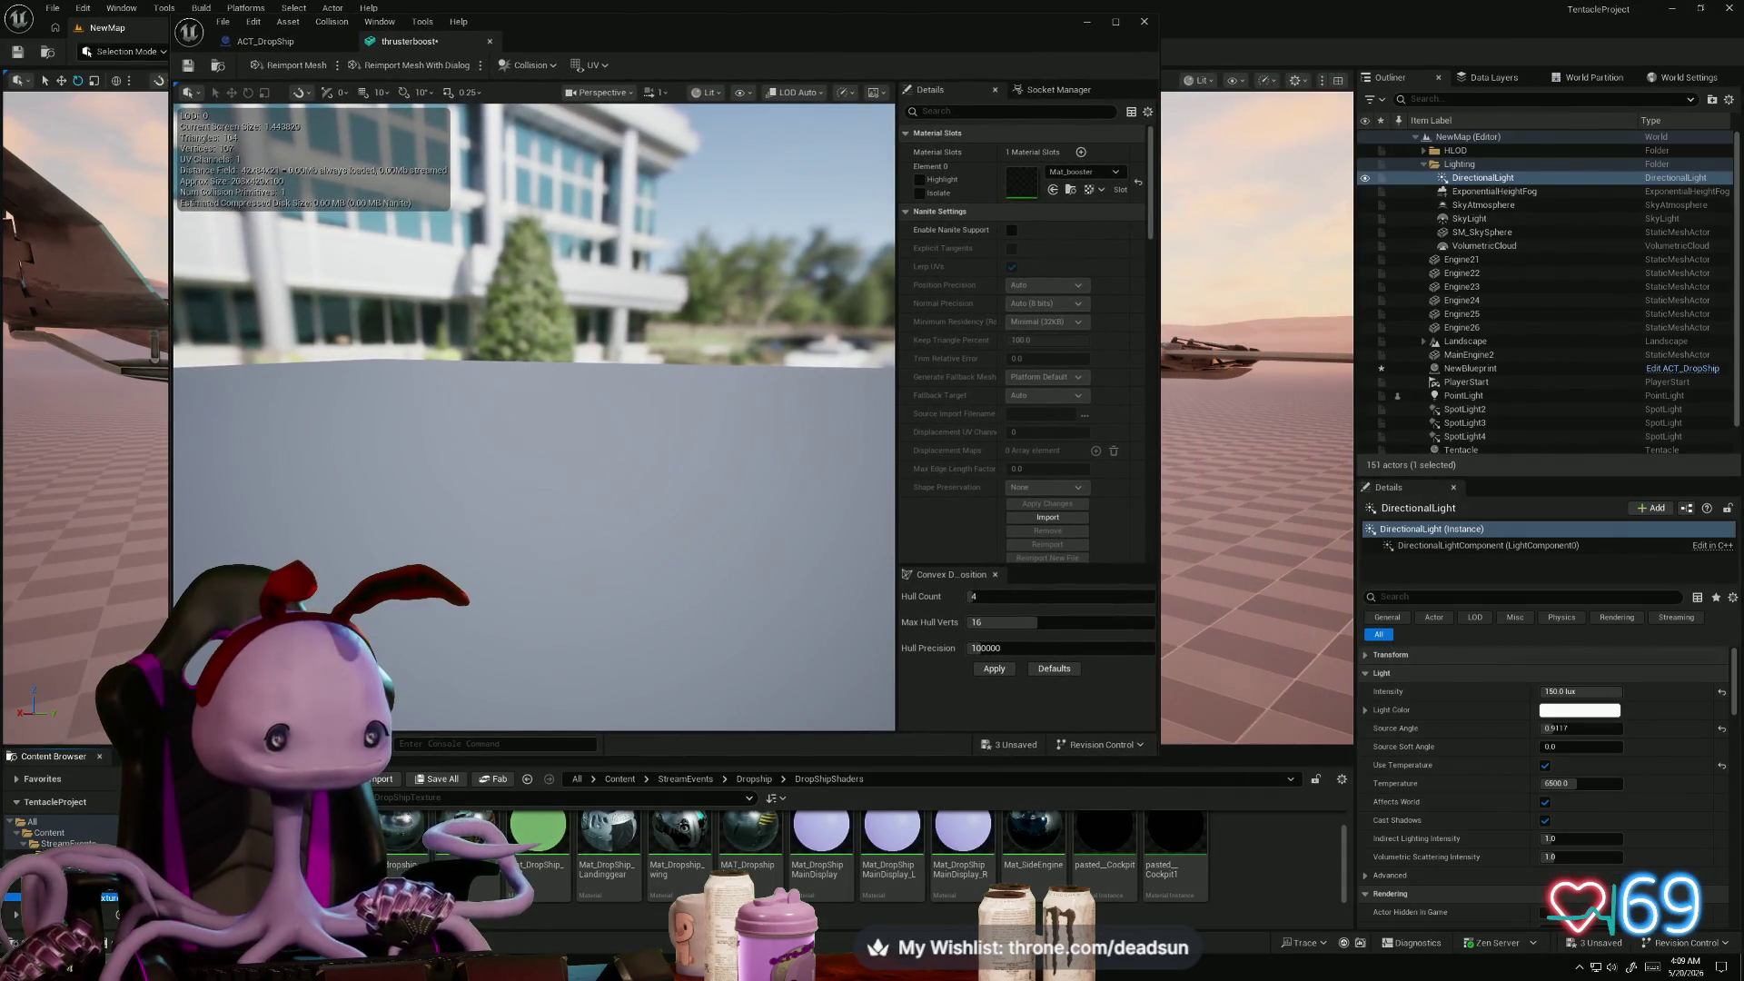
pyautogui.click(109, 898)
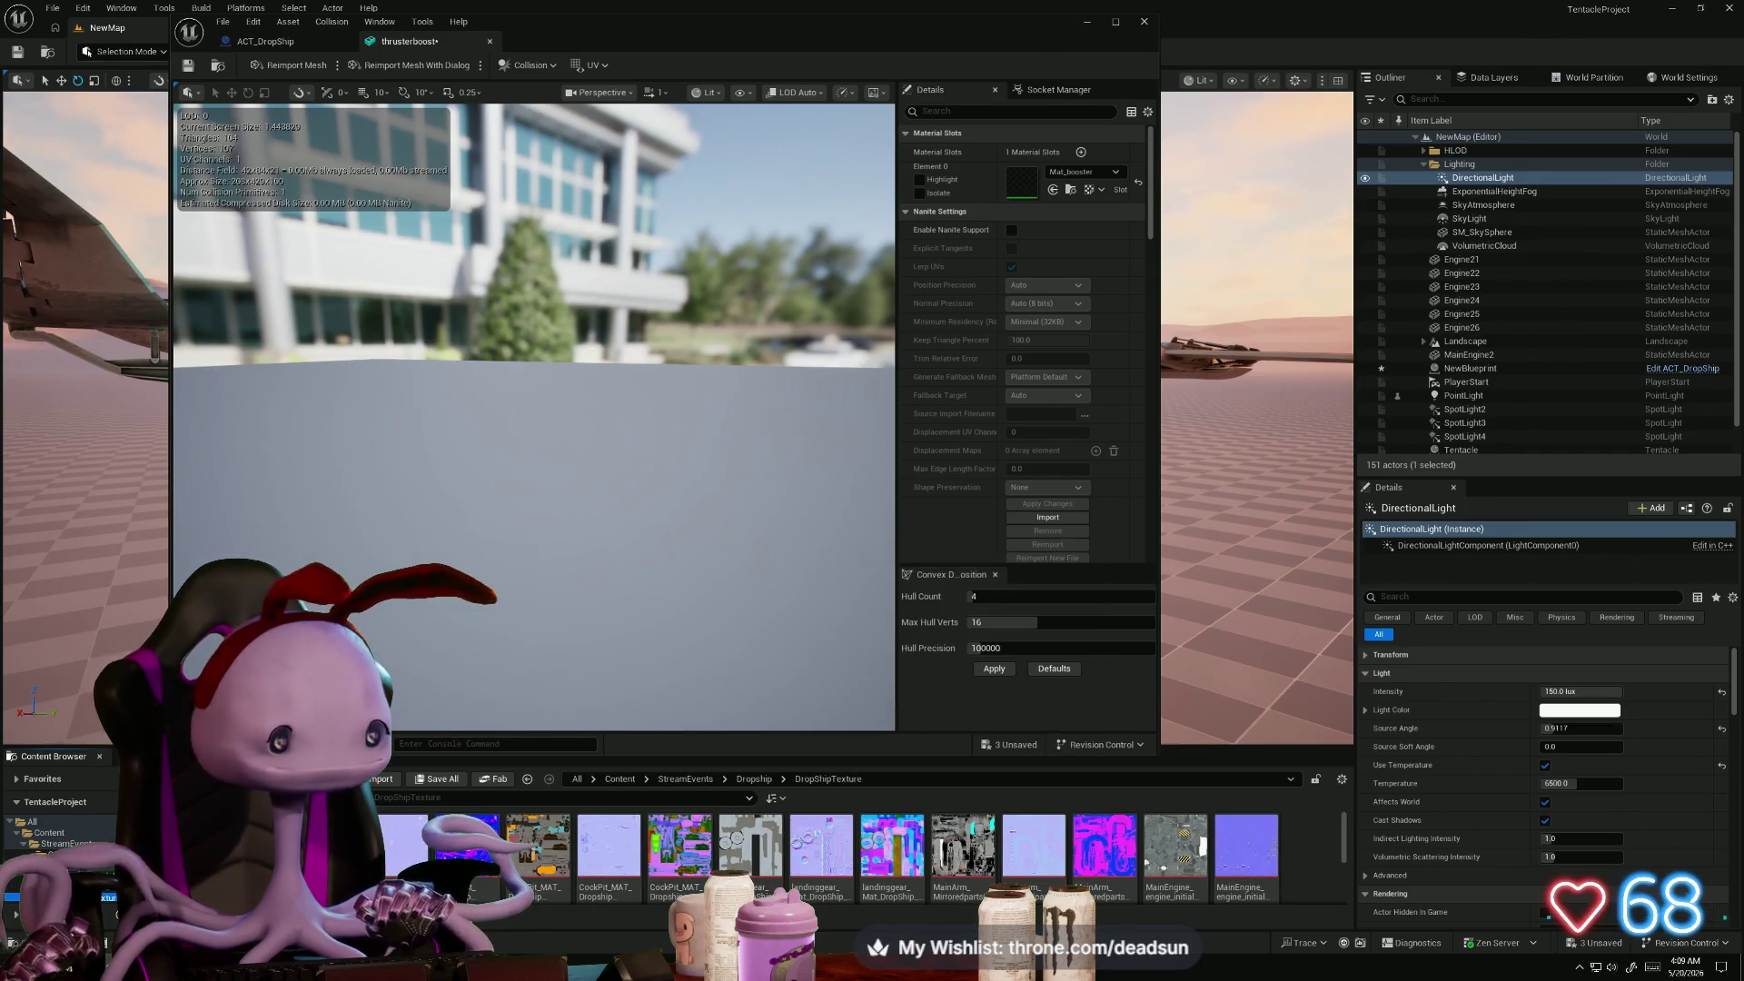
pyautogui.click(90, 874)
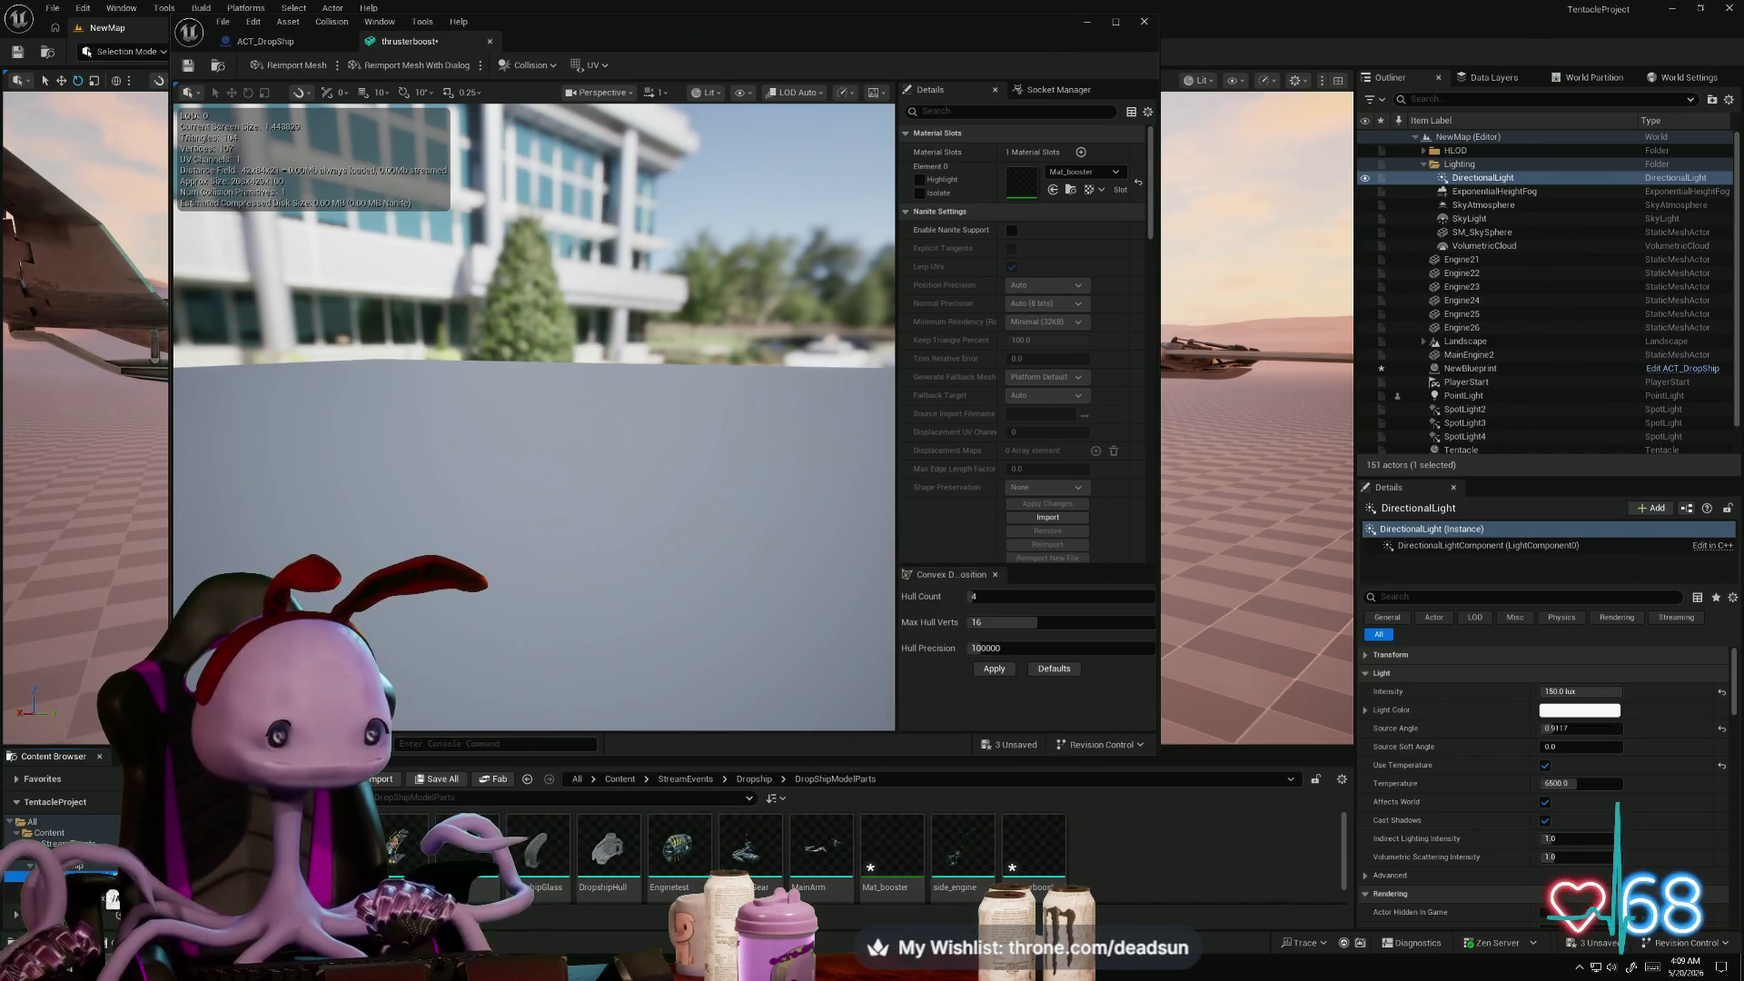
pyautogui.click(1019, 851)
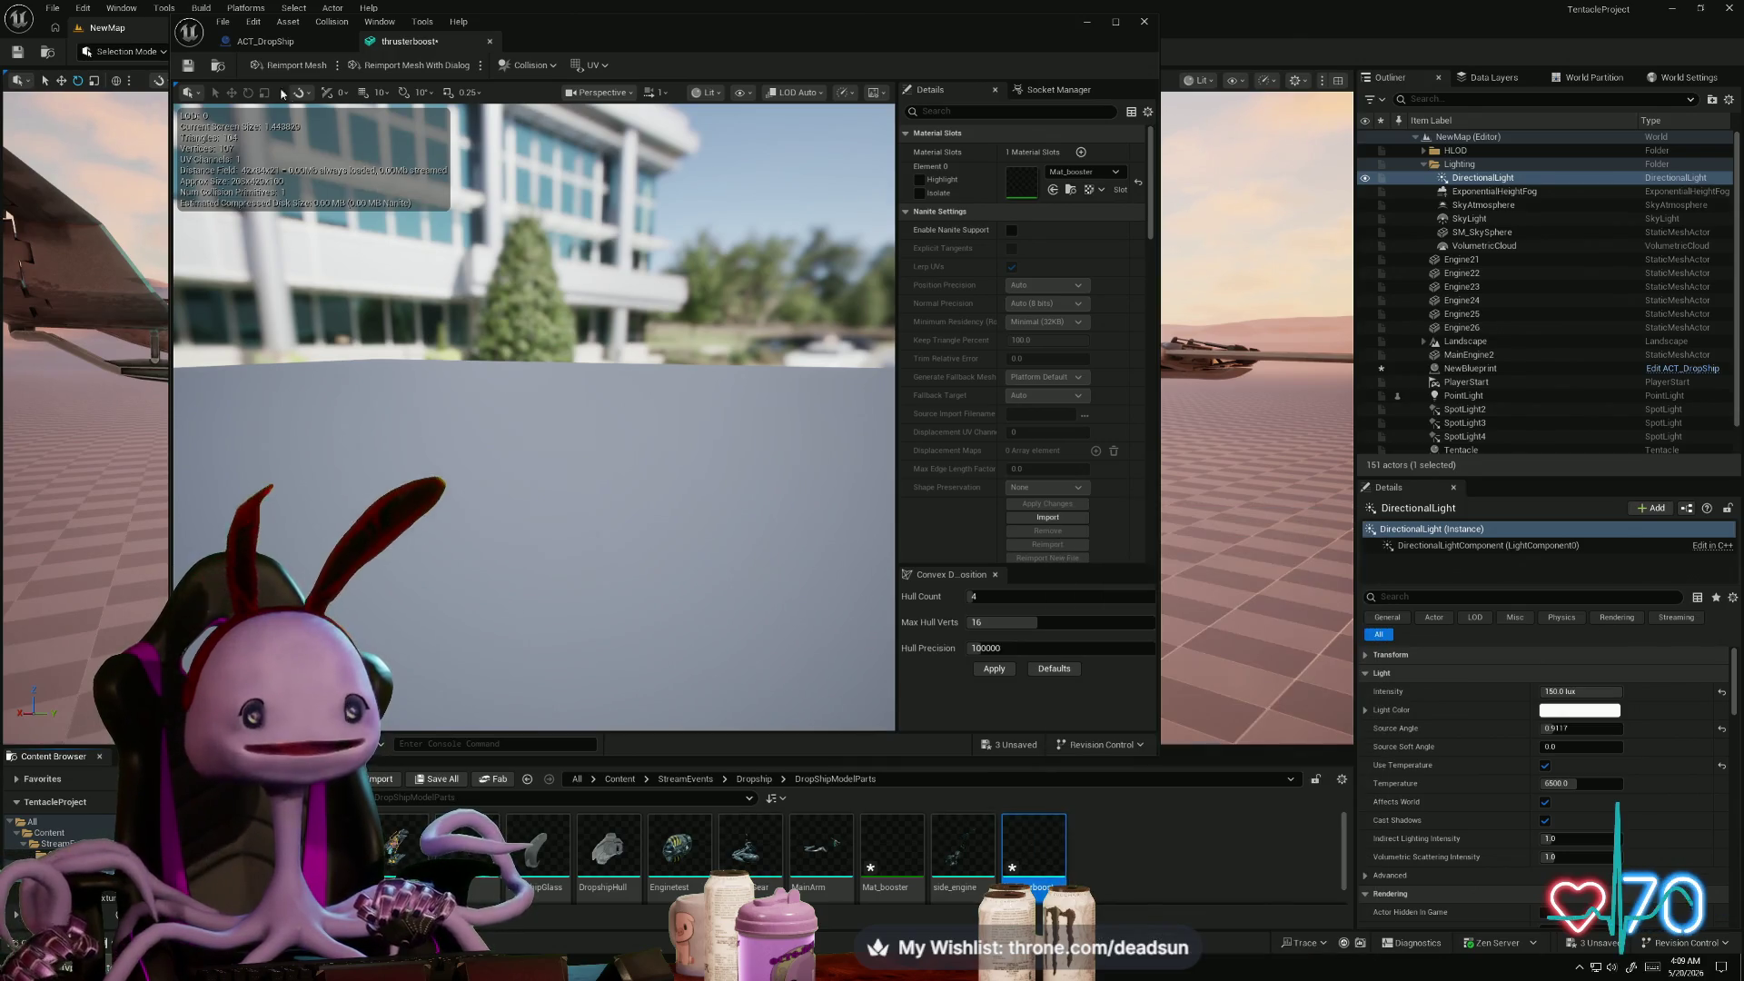
pyautogui.click(272, 41)
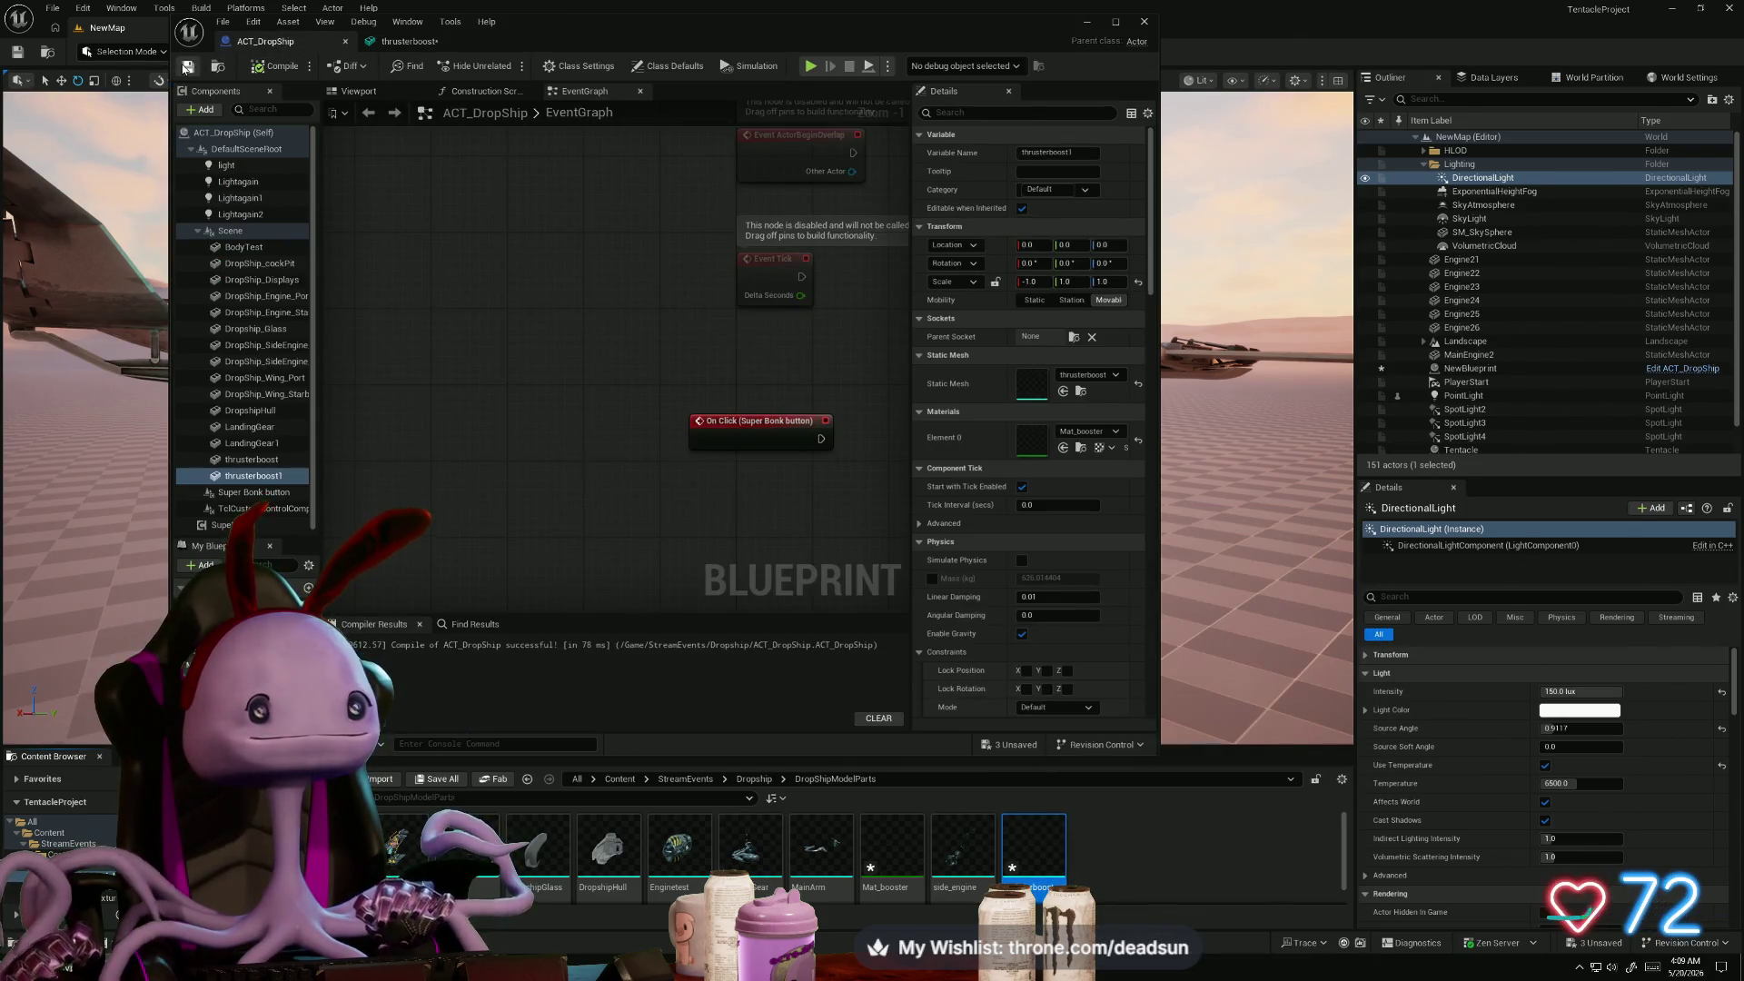
pyautogui.click(373, 43)
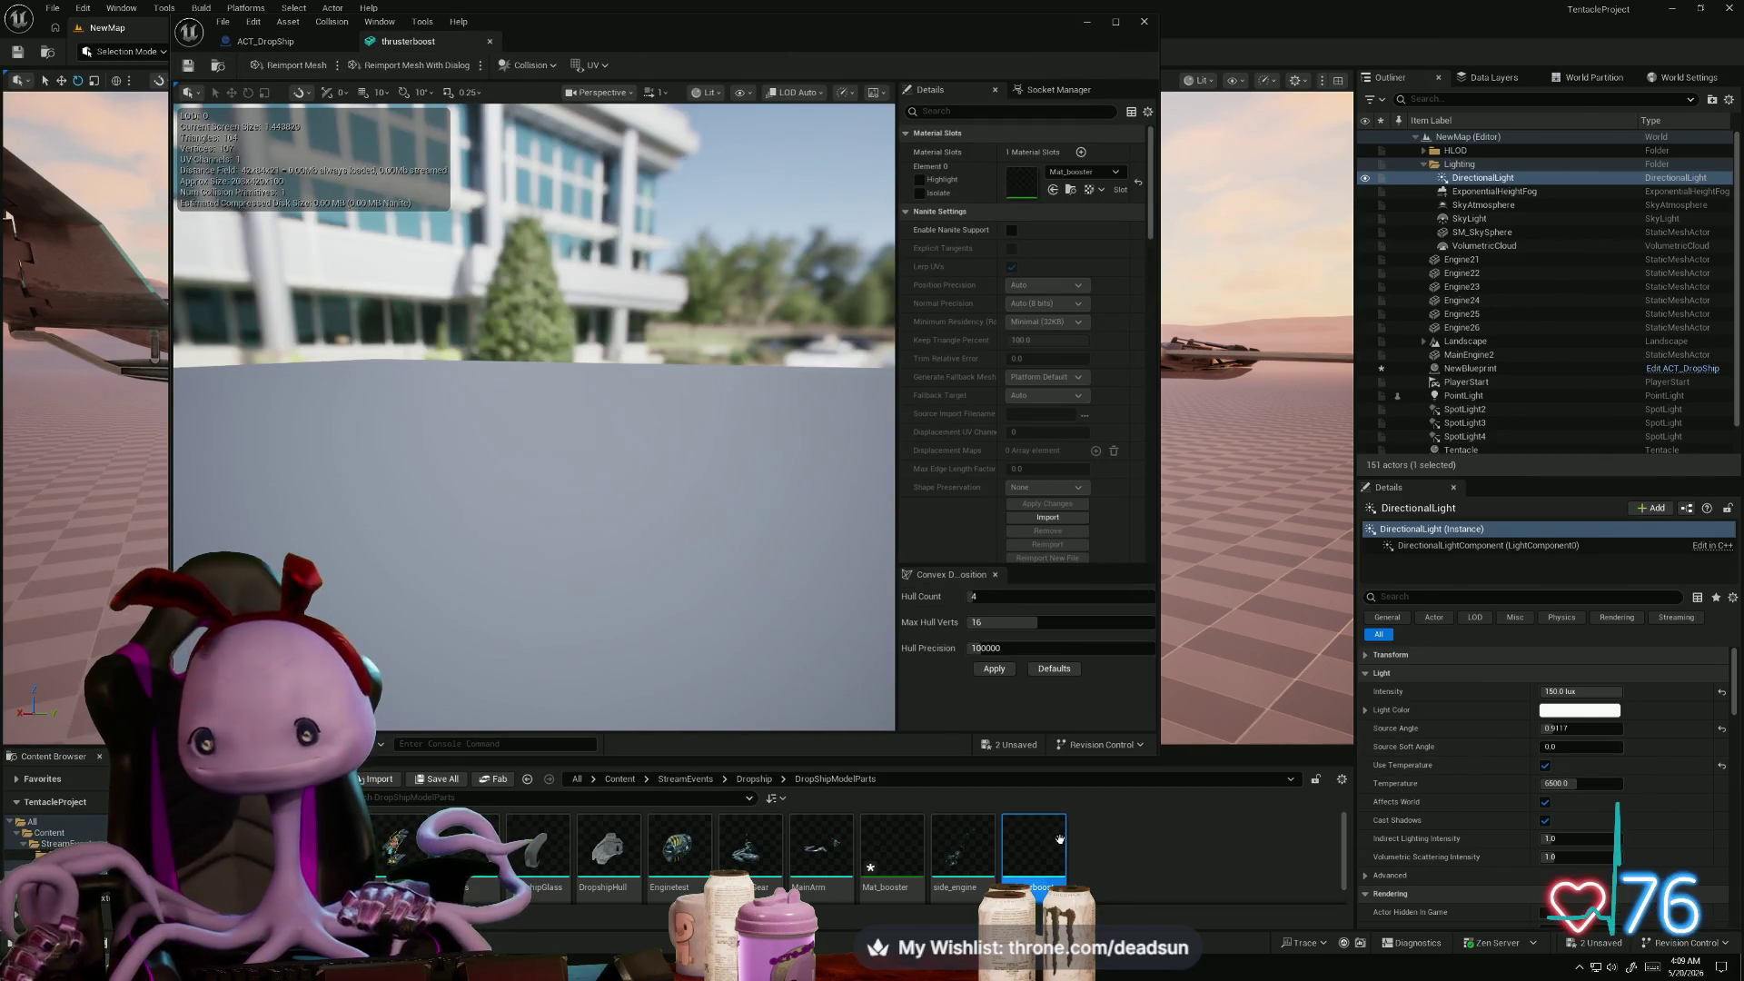
# - Navigate to the DropShipShaders folder and bring up its asset creation menu
pyautogui.rightClick(1136, 851)
pyautogui.click(104, 896)
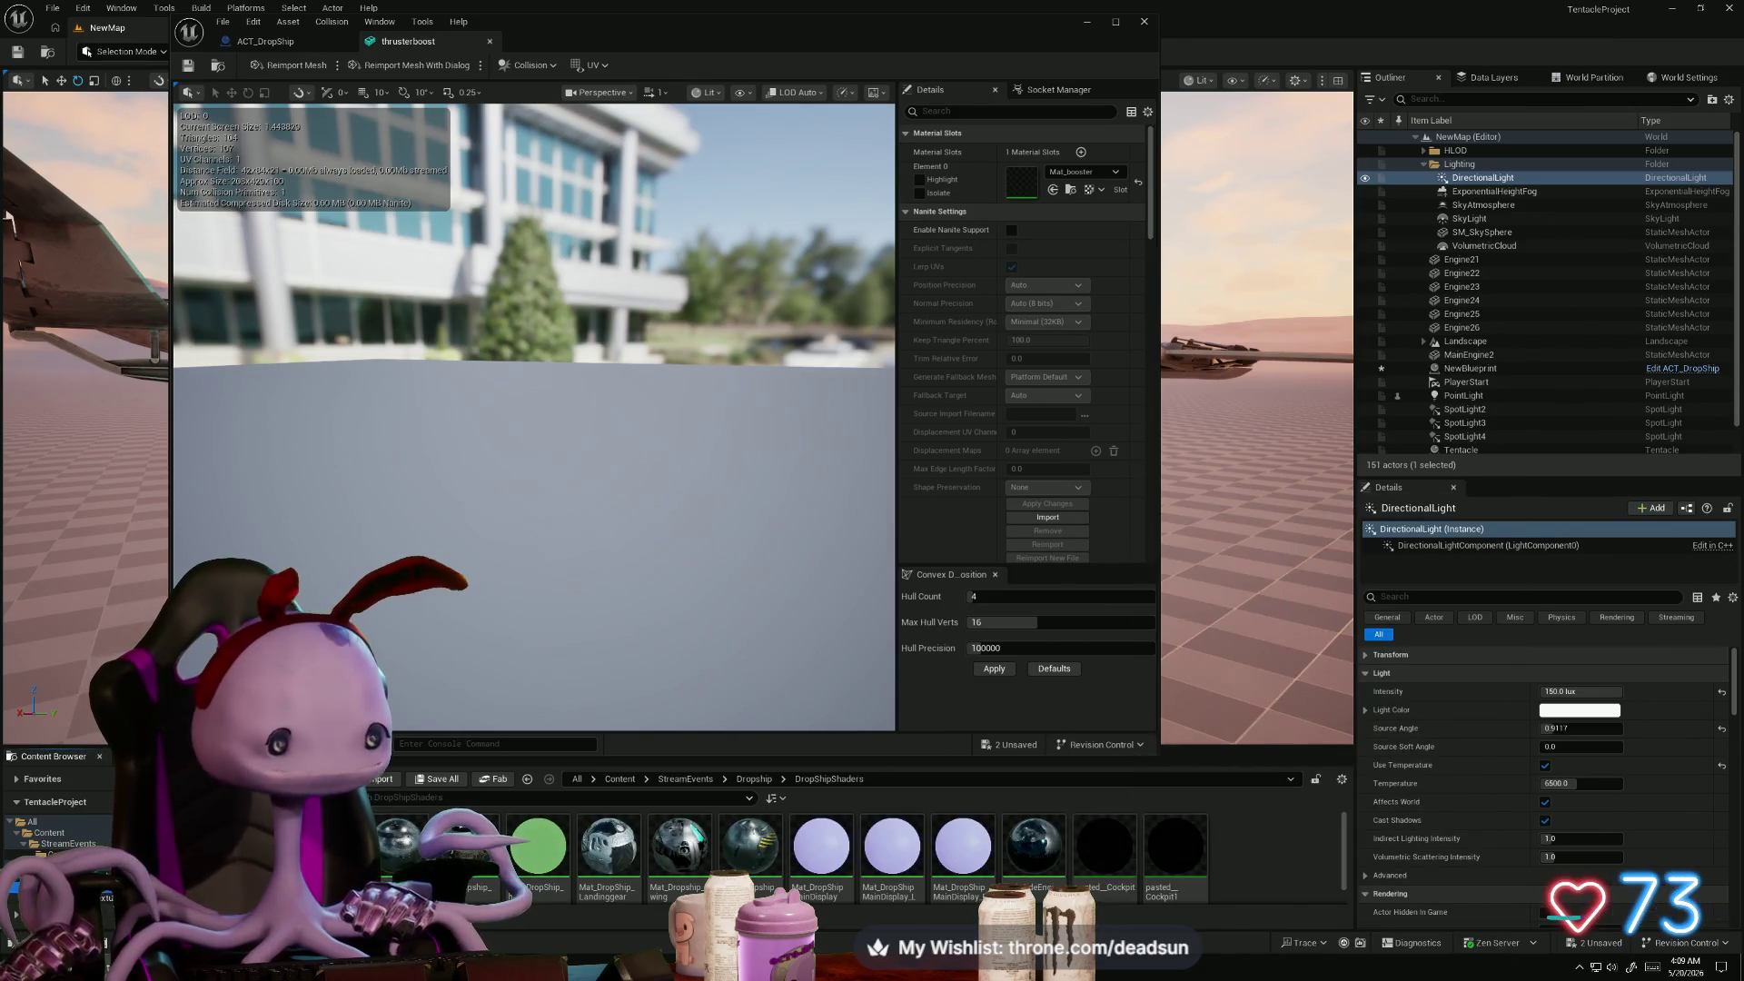
pyautogui.click(107, 897)
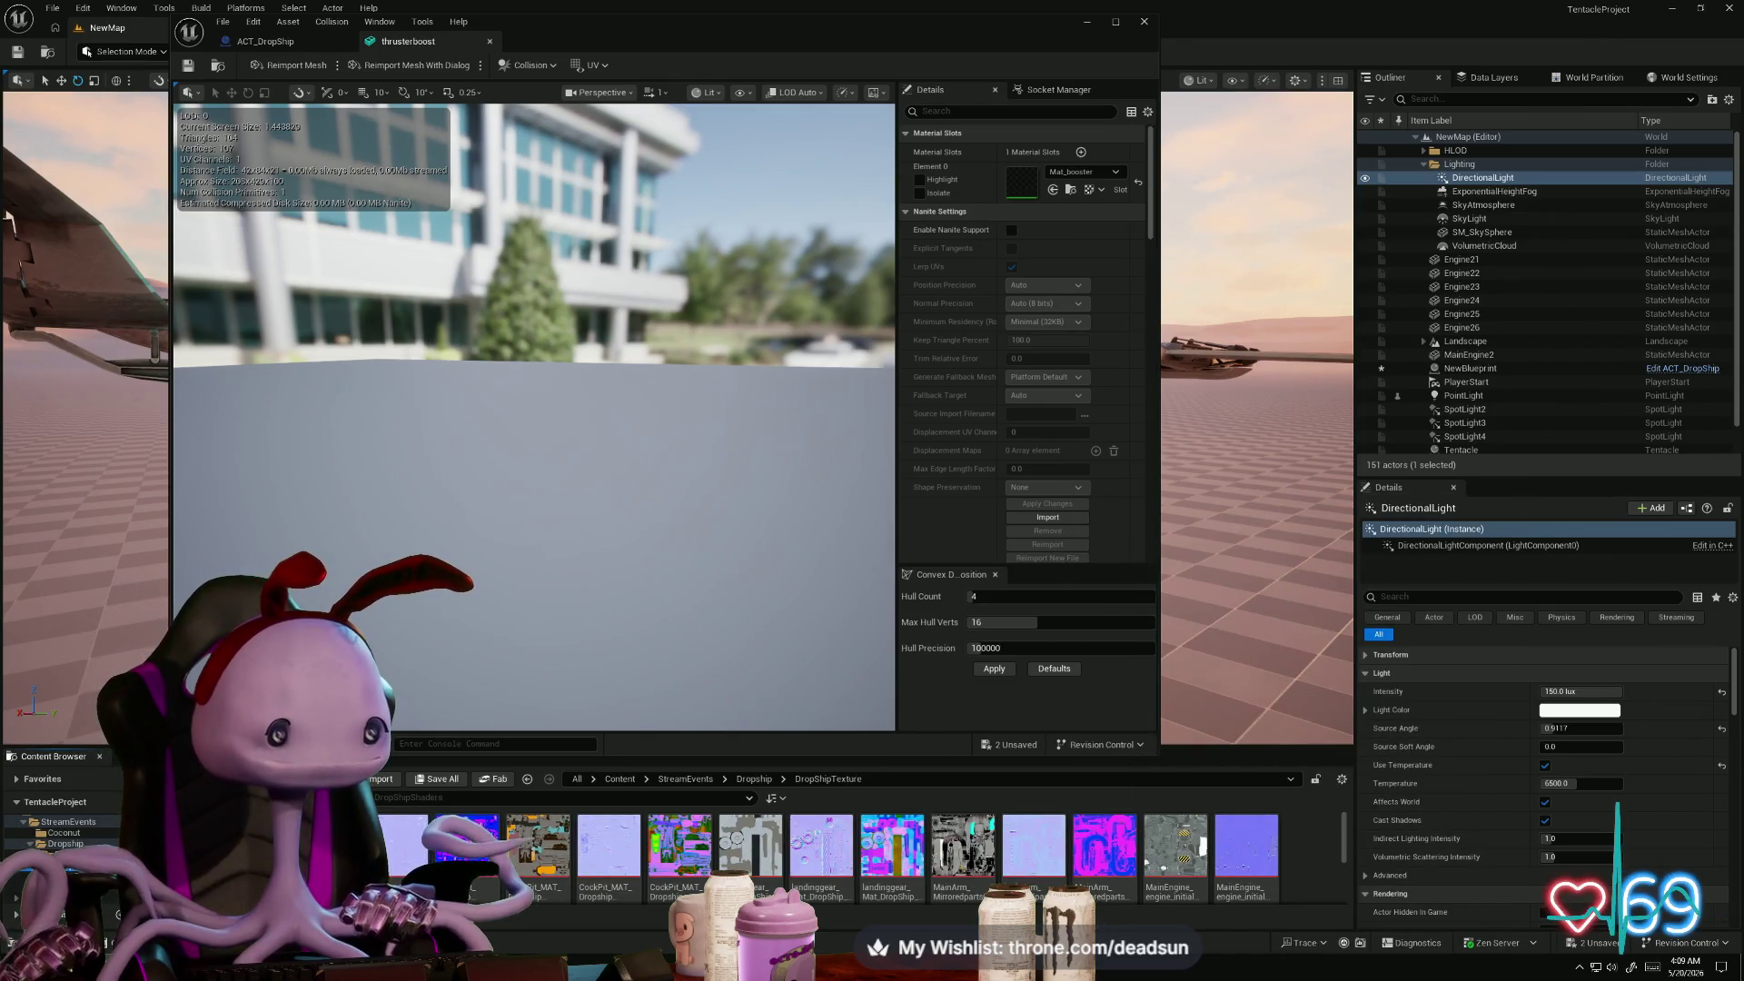
pyautogui.click(91, 866)
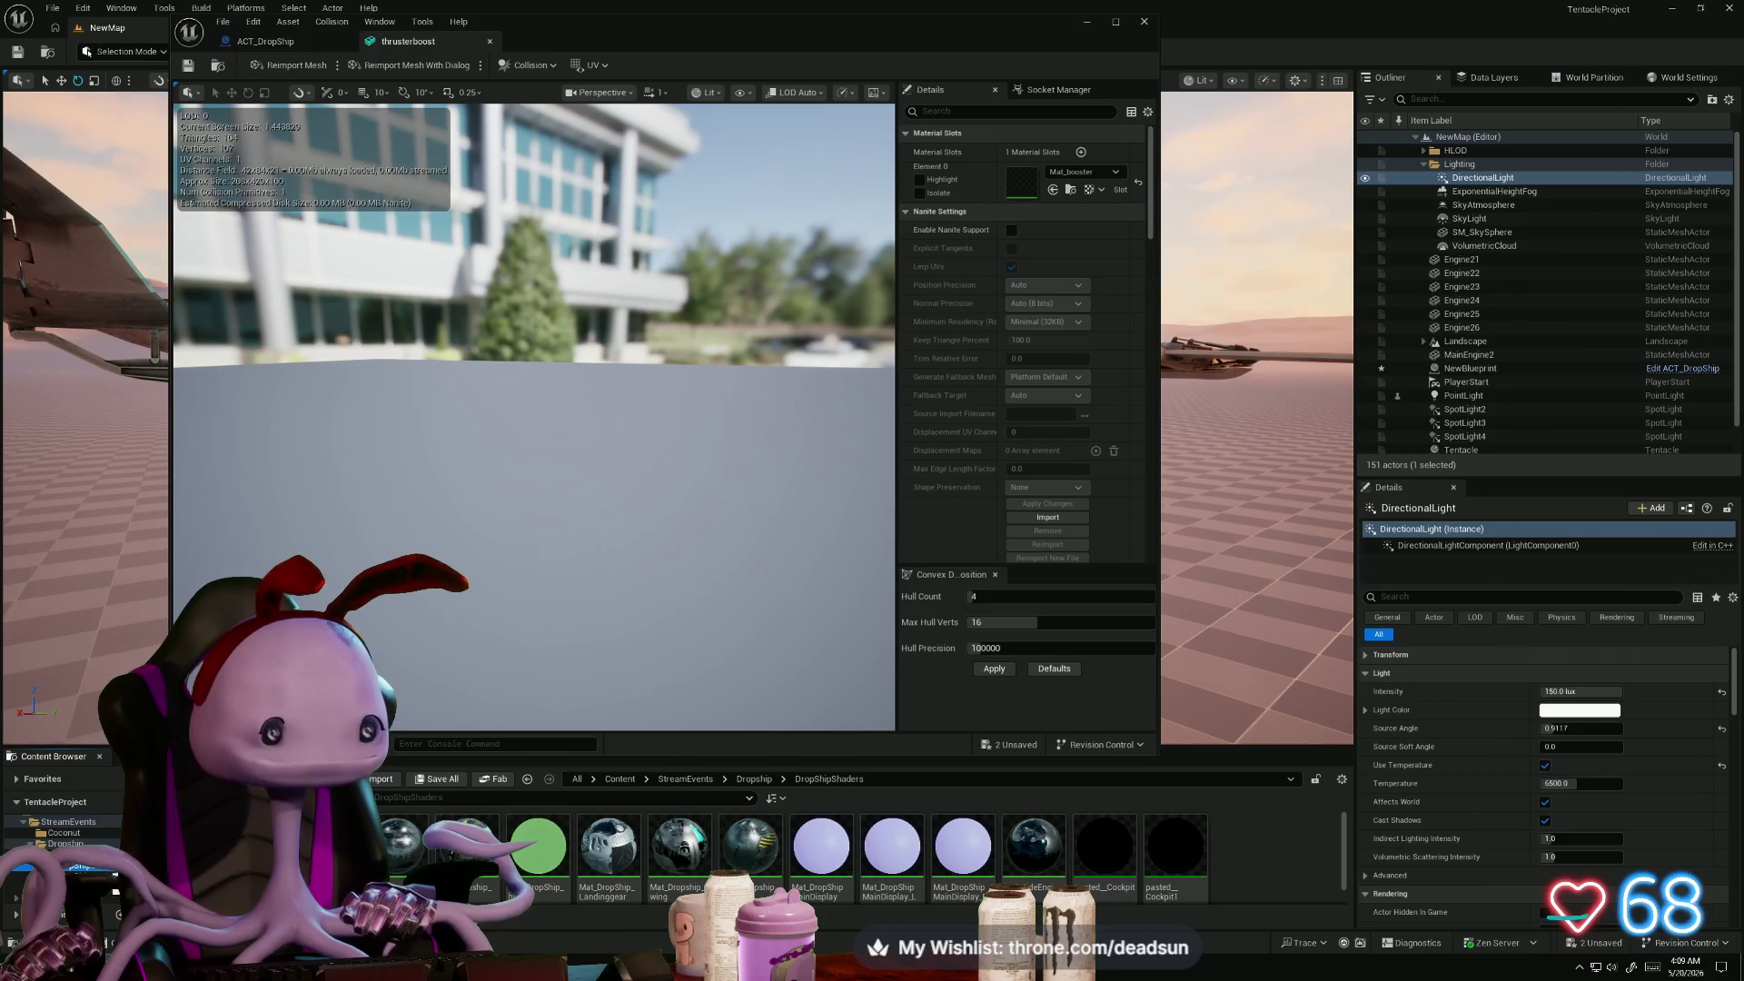
pyautogui.rightClick(1234, 854)
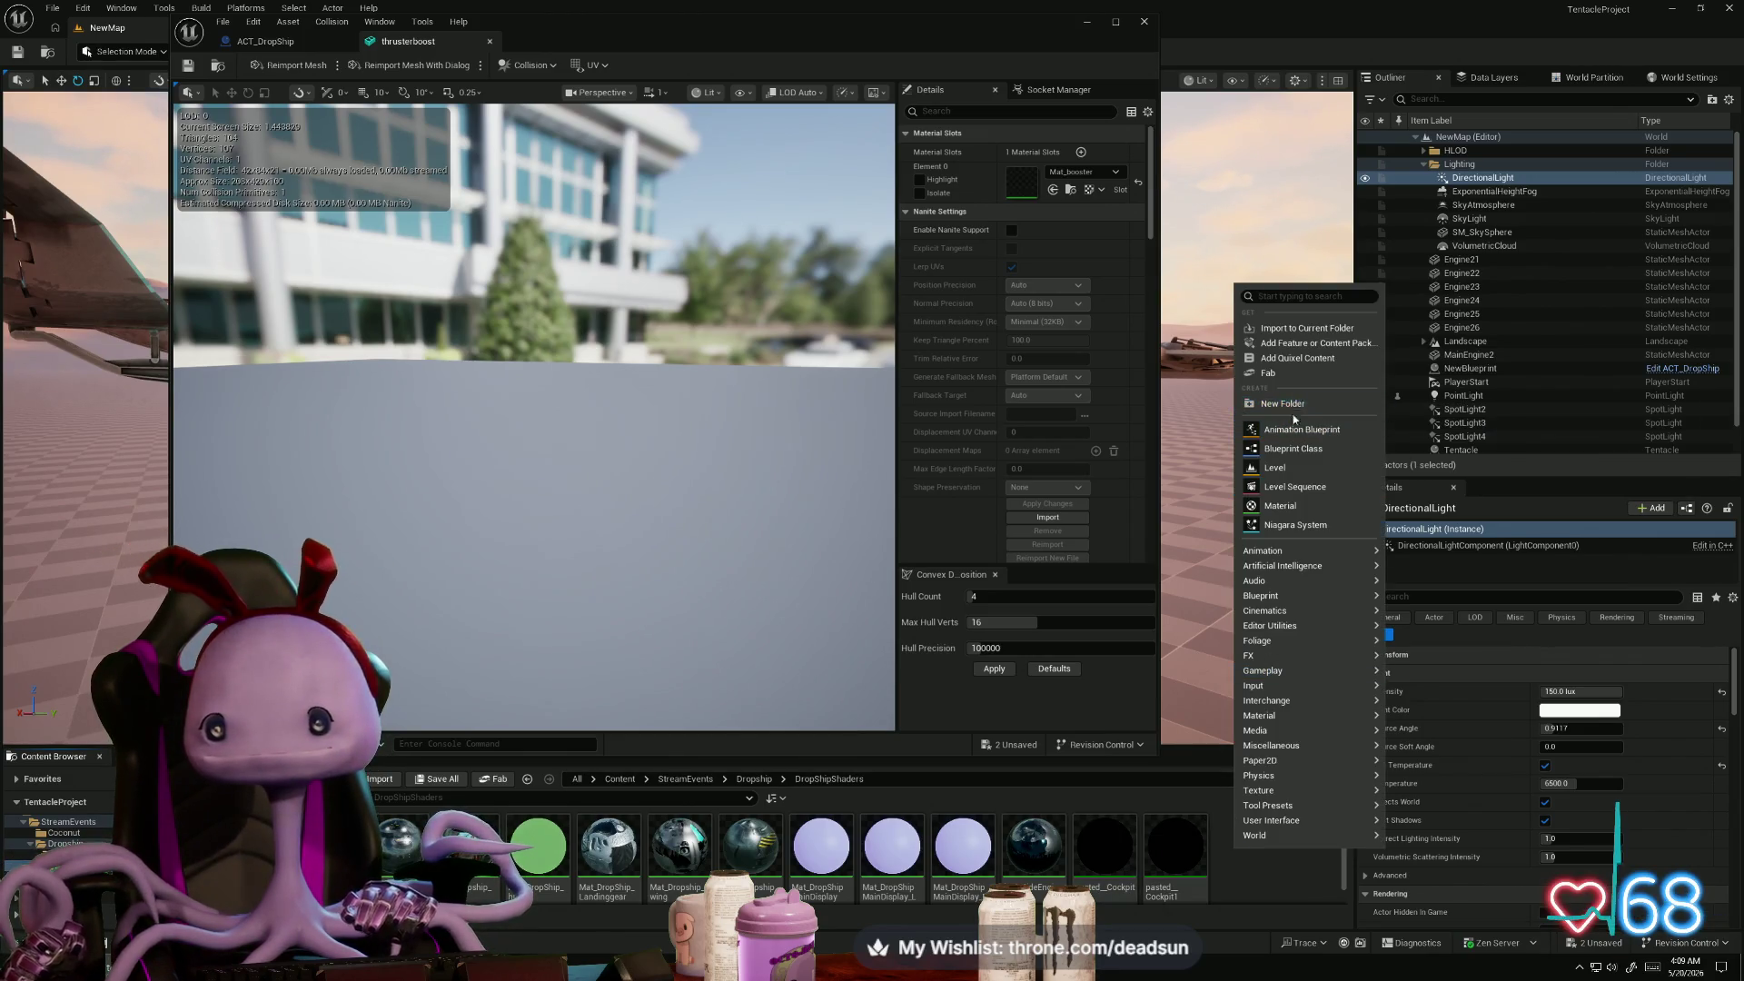
# - Create a new Material asset in DropShipShaders and open Mat_booster in the material graph
pyautogui.click(1291, 505)
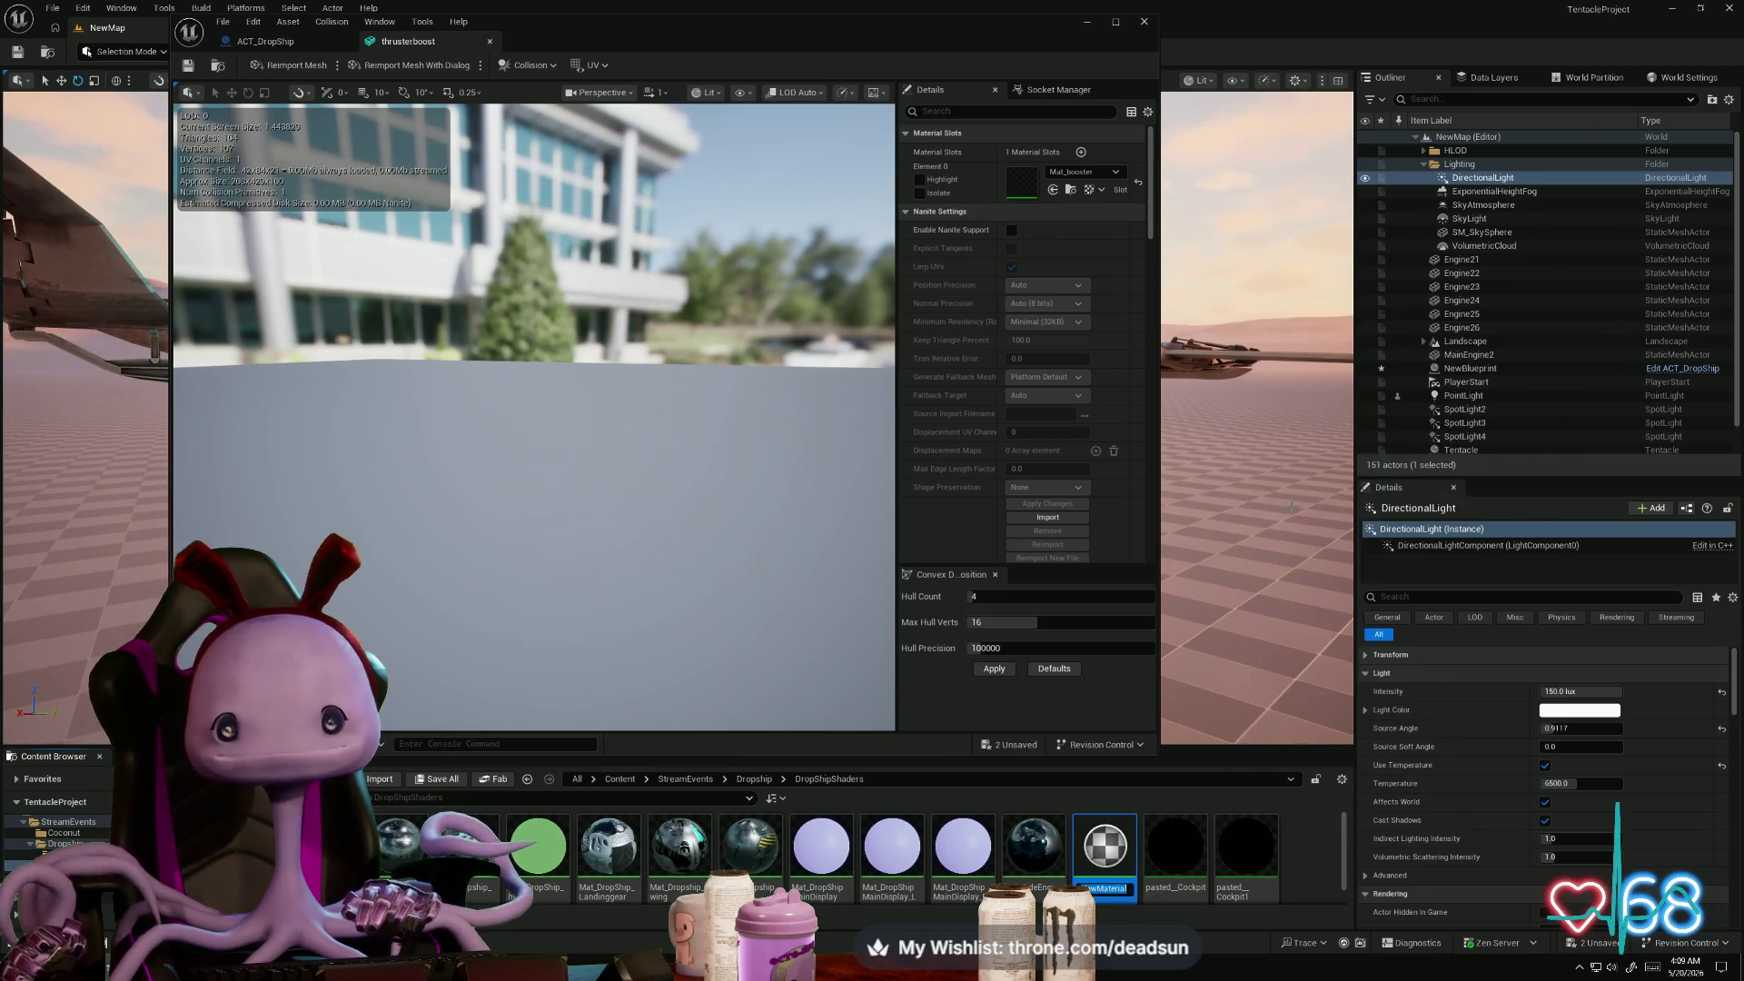
pyautogui.write('Mat_boost')
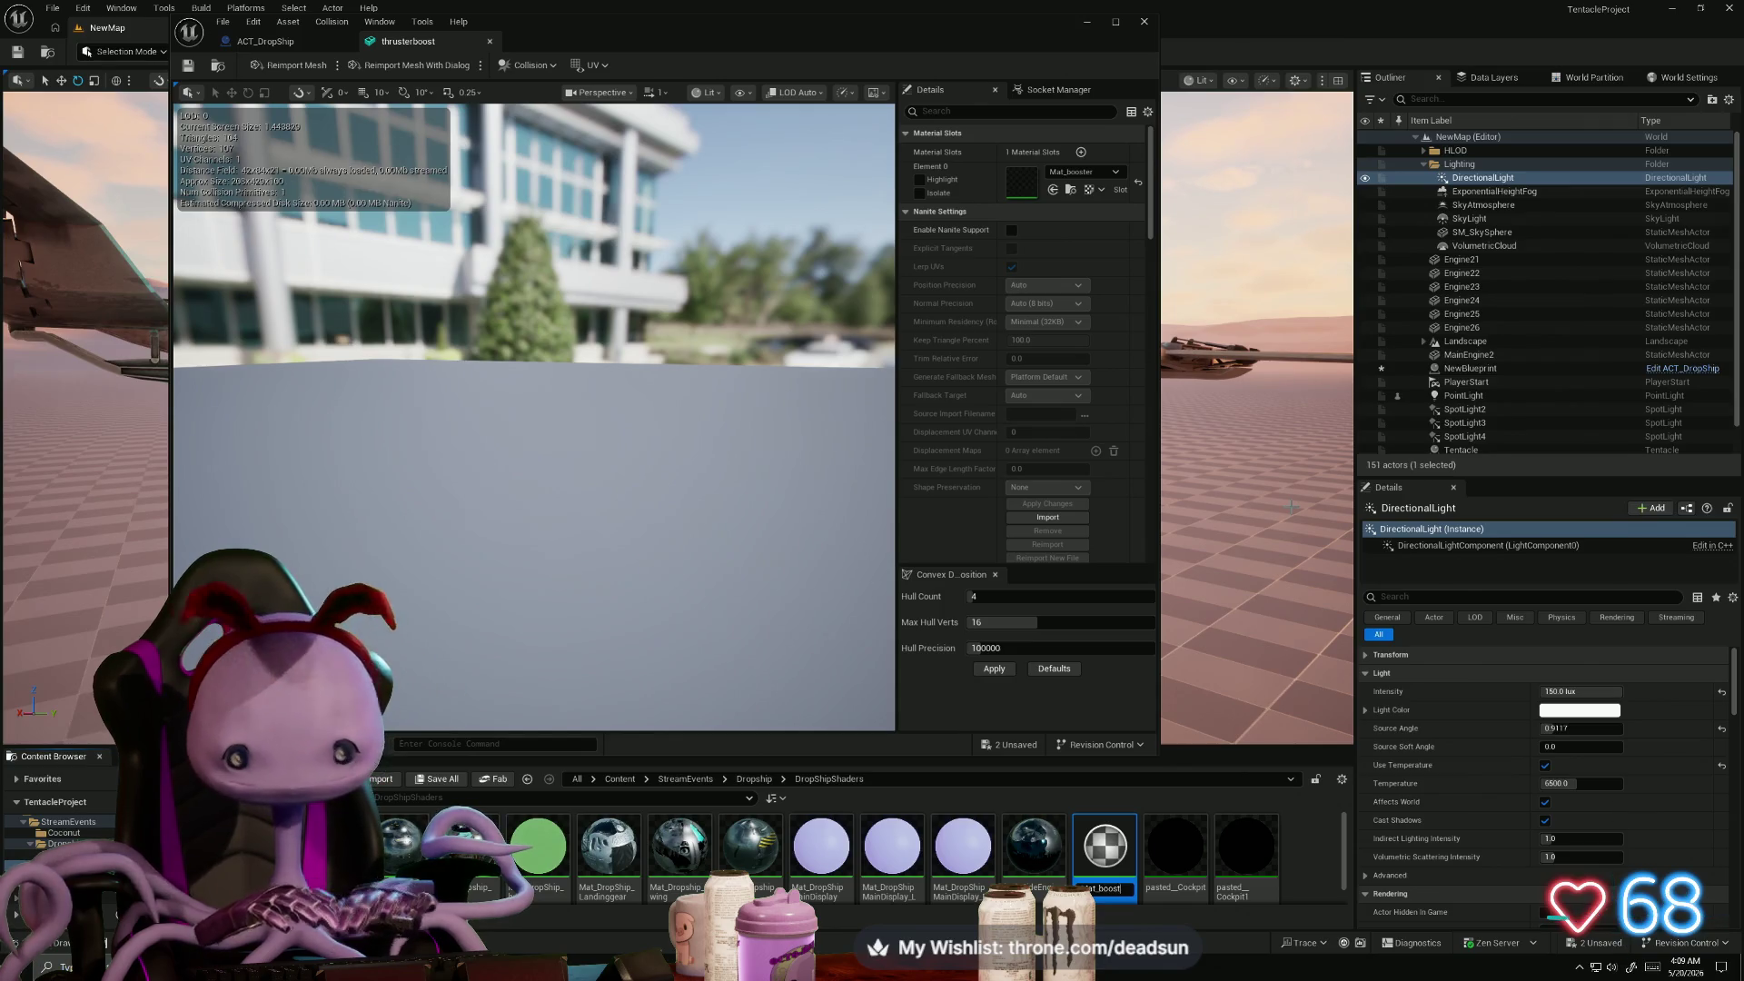
pyautogui.press('Return')
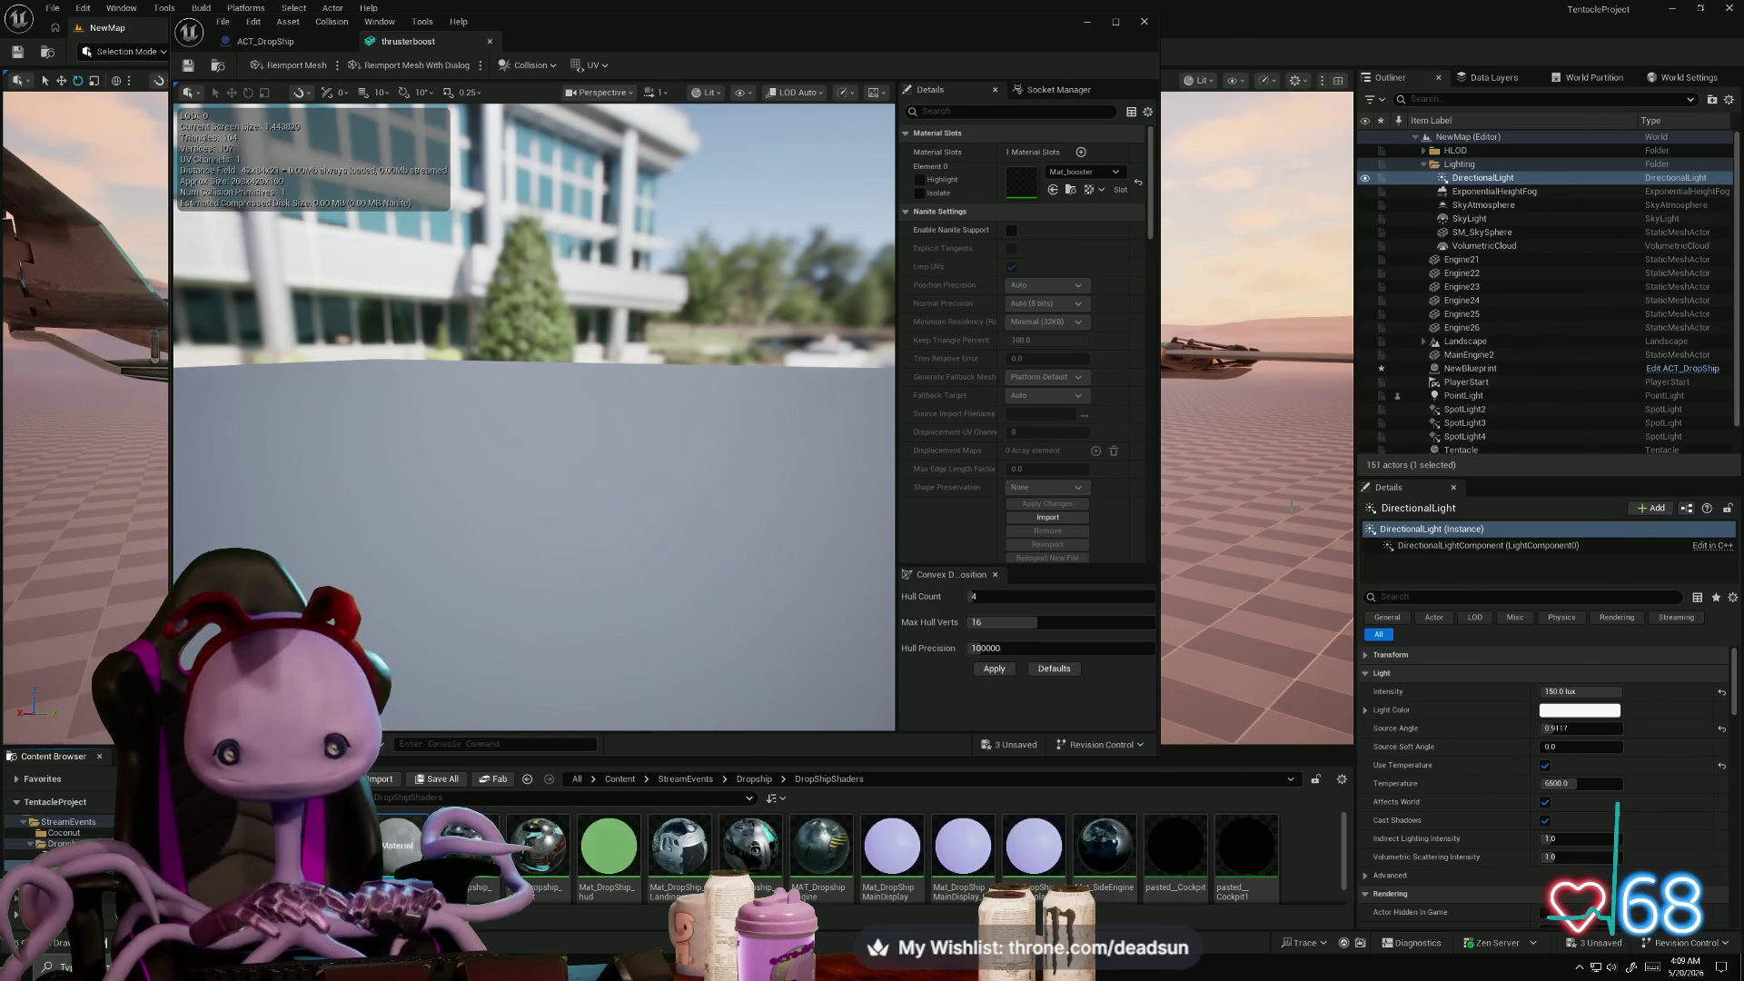
pyautogui.doubleClick(388, 866)
pyautogui.moveTo(694, 234); pyautogui.dragTo(863, 343)
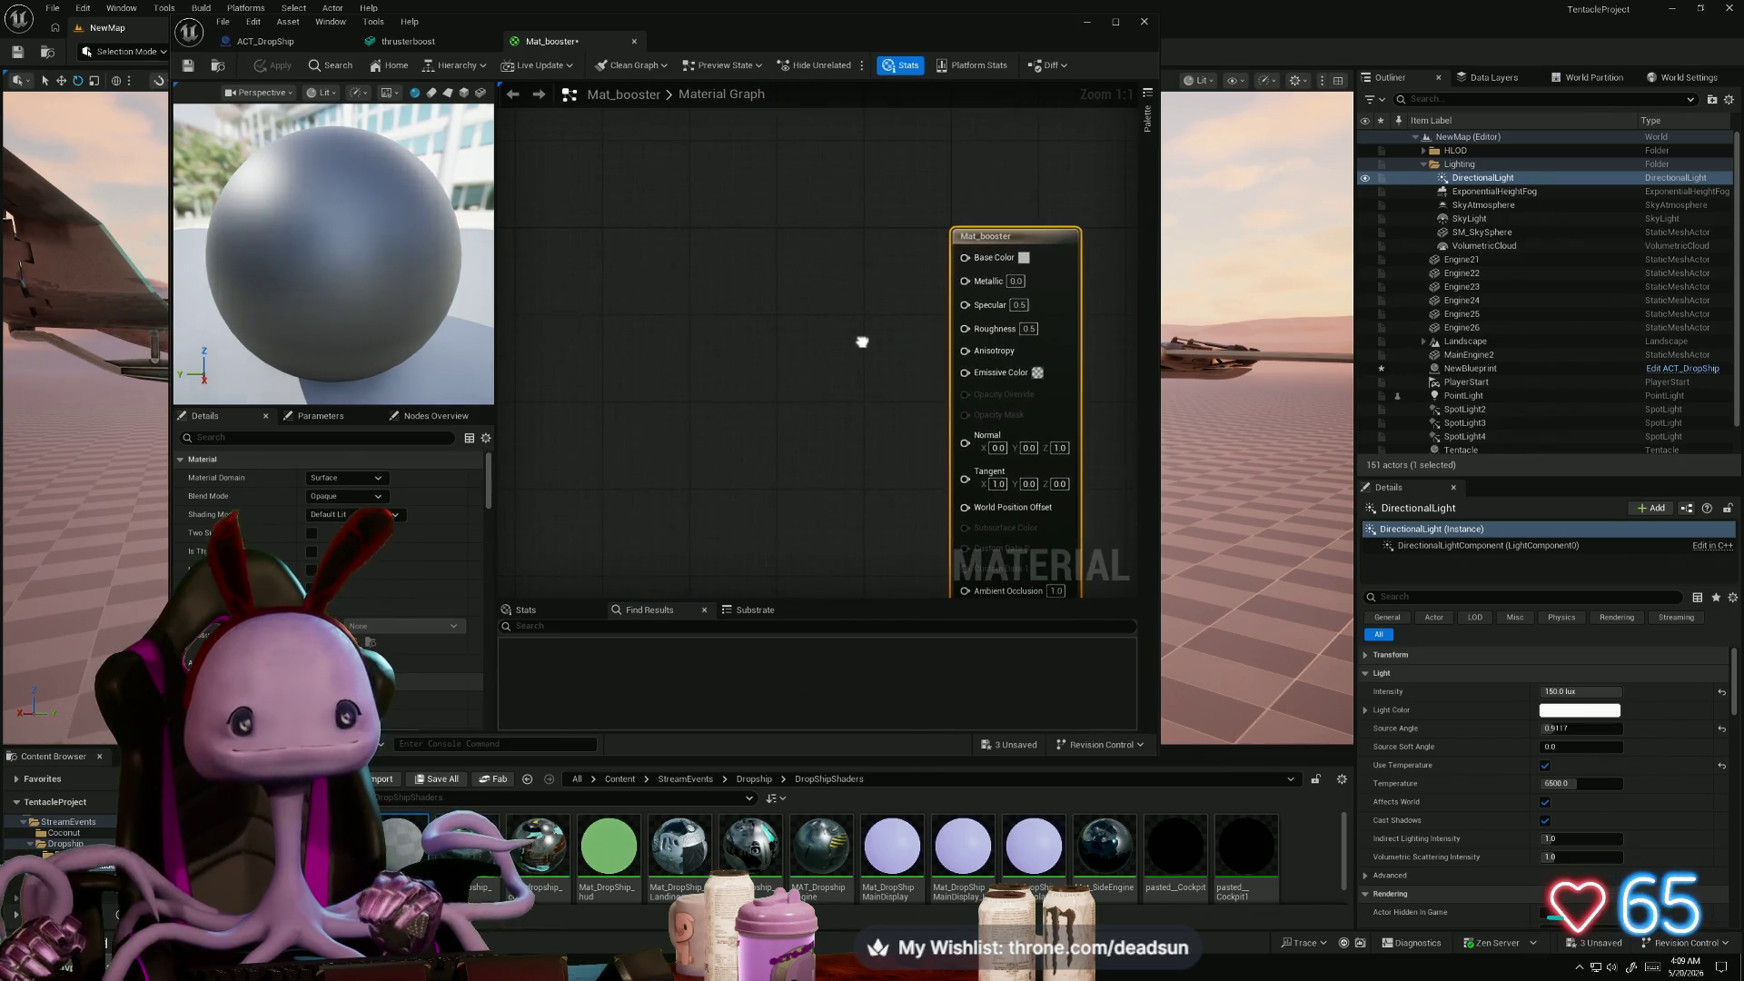
# - Pick teal for the output node's Base Color and light cyan for its Emissive Color
pyautogui.click(1025, 259)
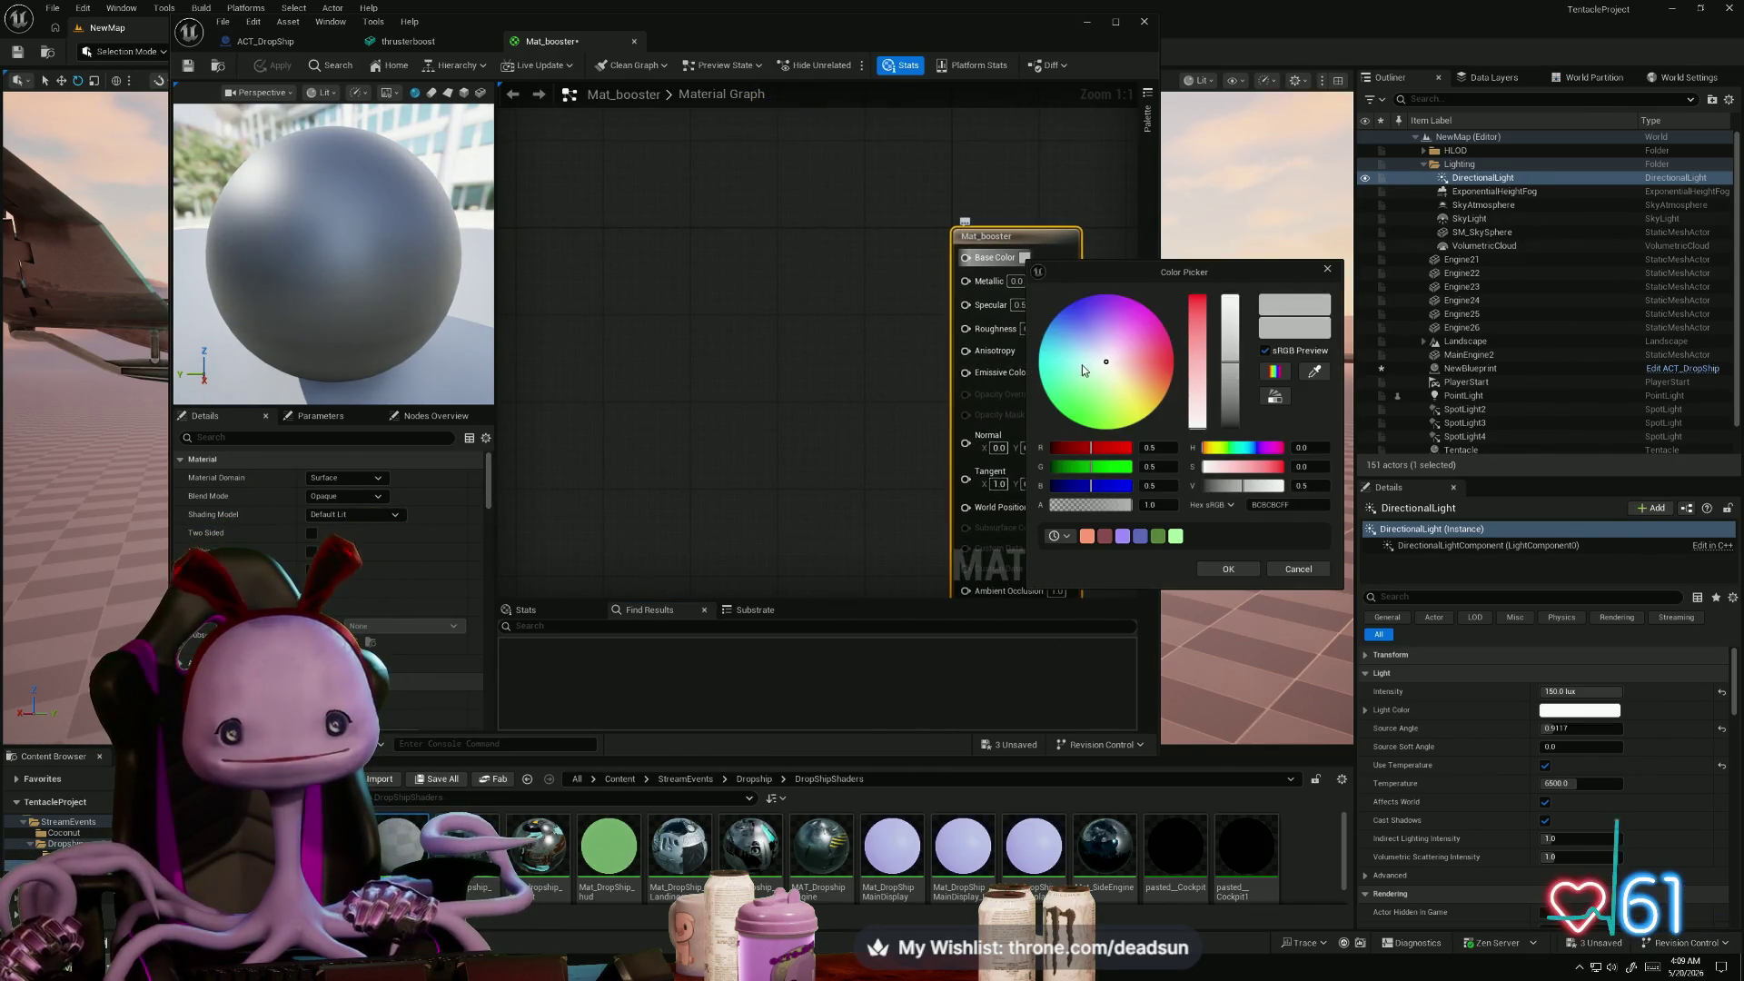
pyautogui.moveTo(1082, 363); pyautogui.dragTo(1061, 369)
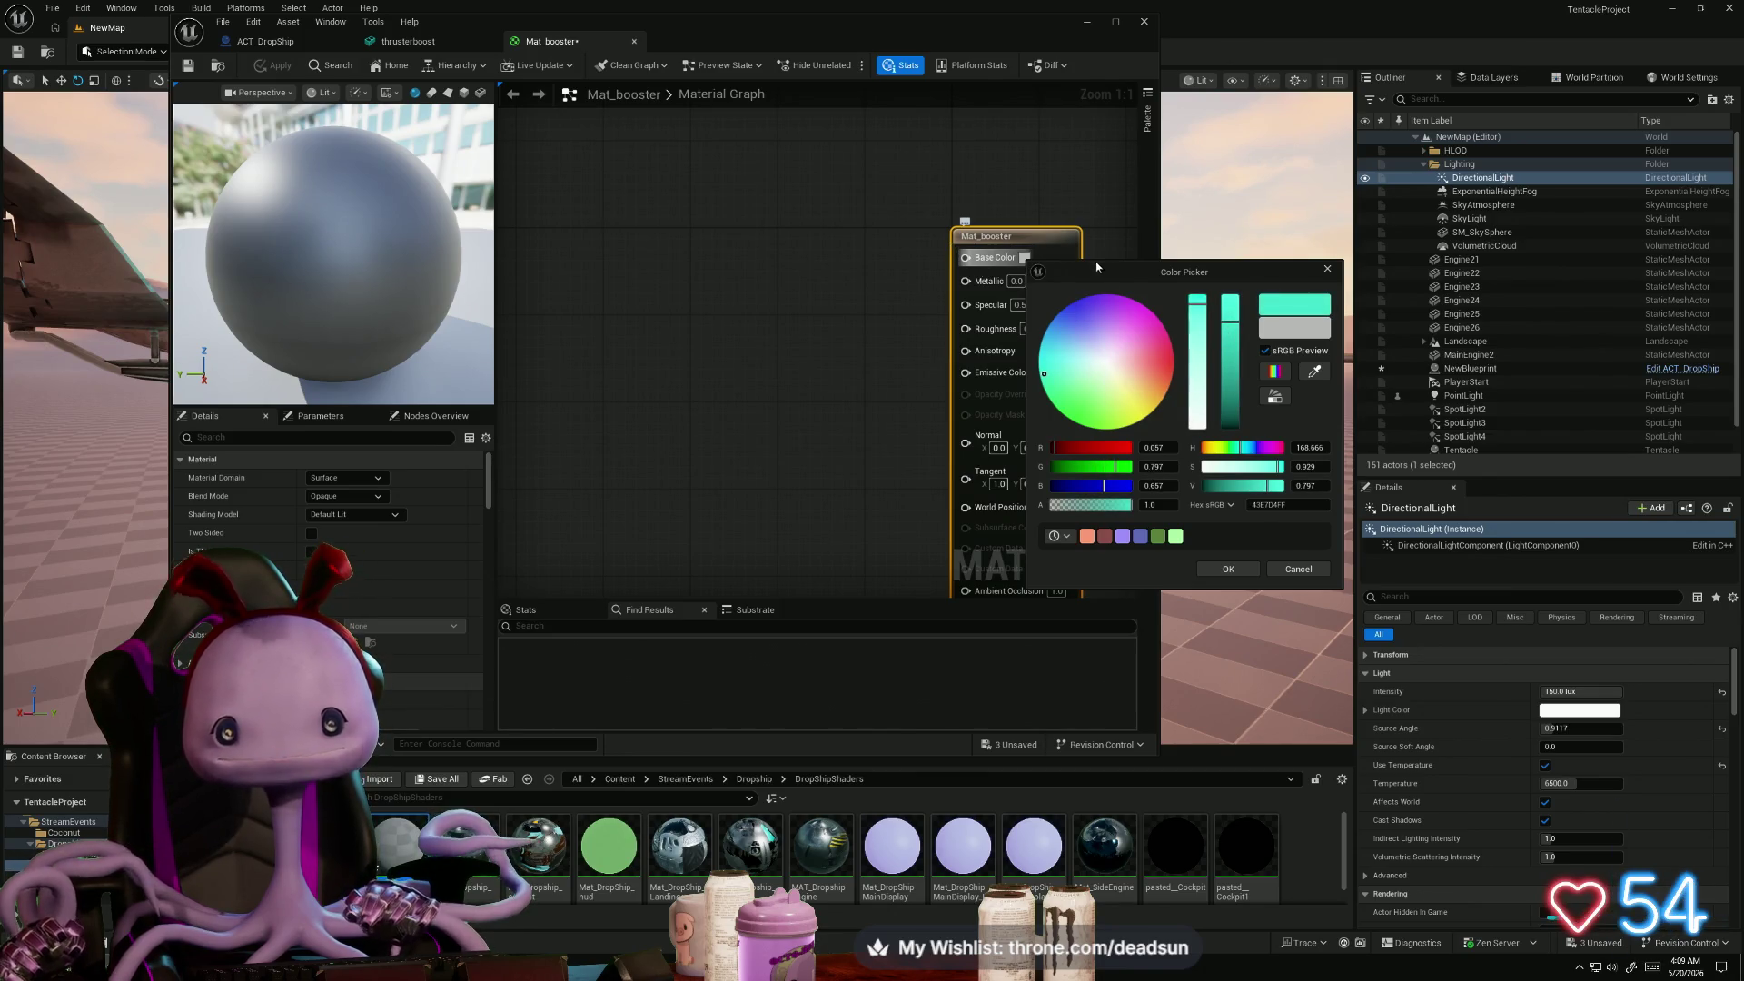
pyautogui.click(1228, 570)
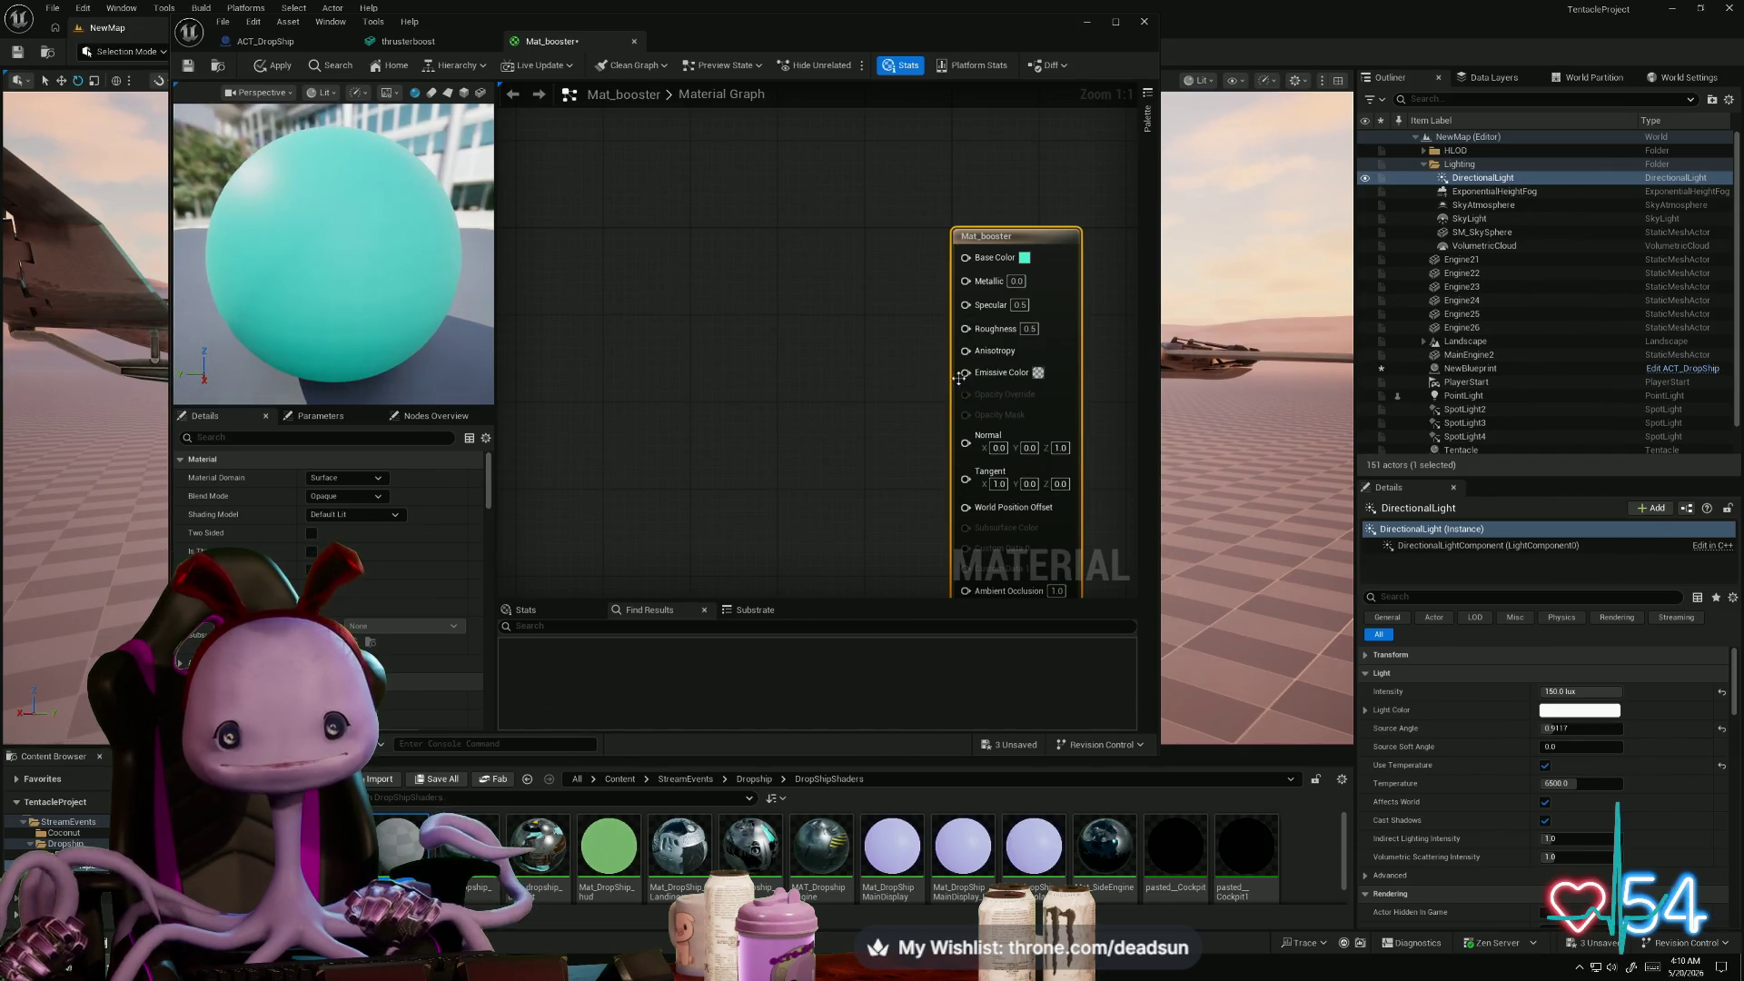
pyautogui.click(1037, 372)
pyautogui.click(1075, 473)
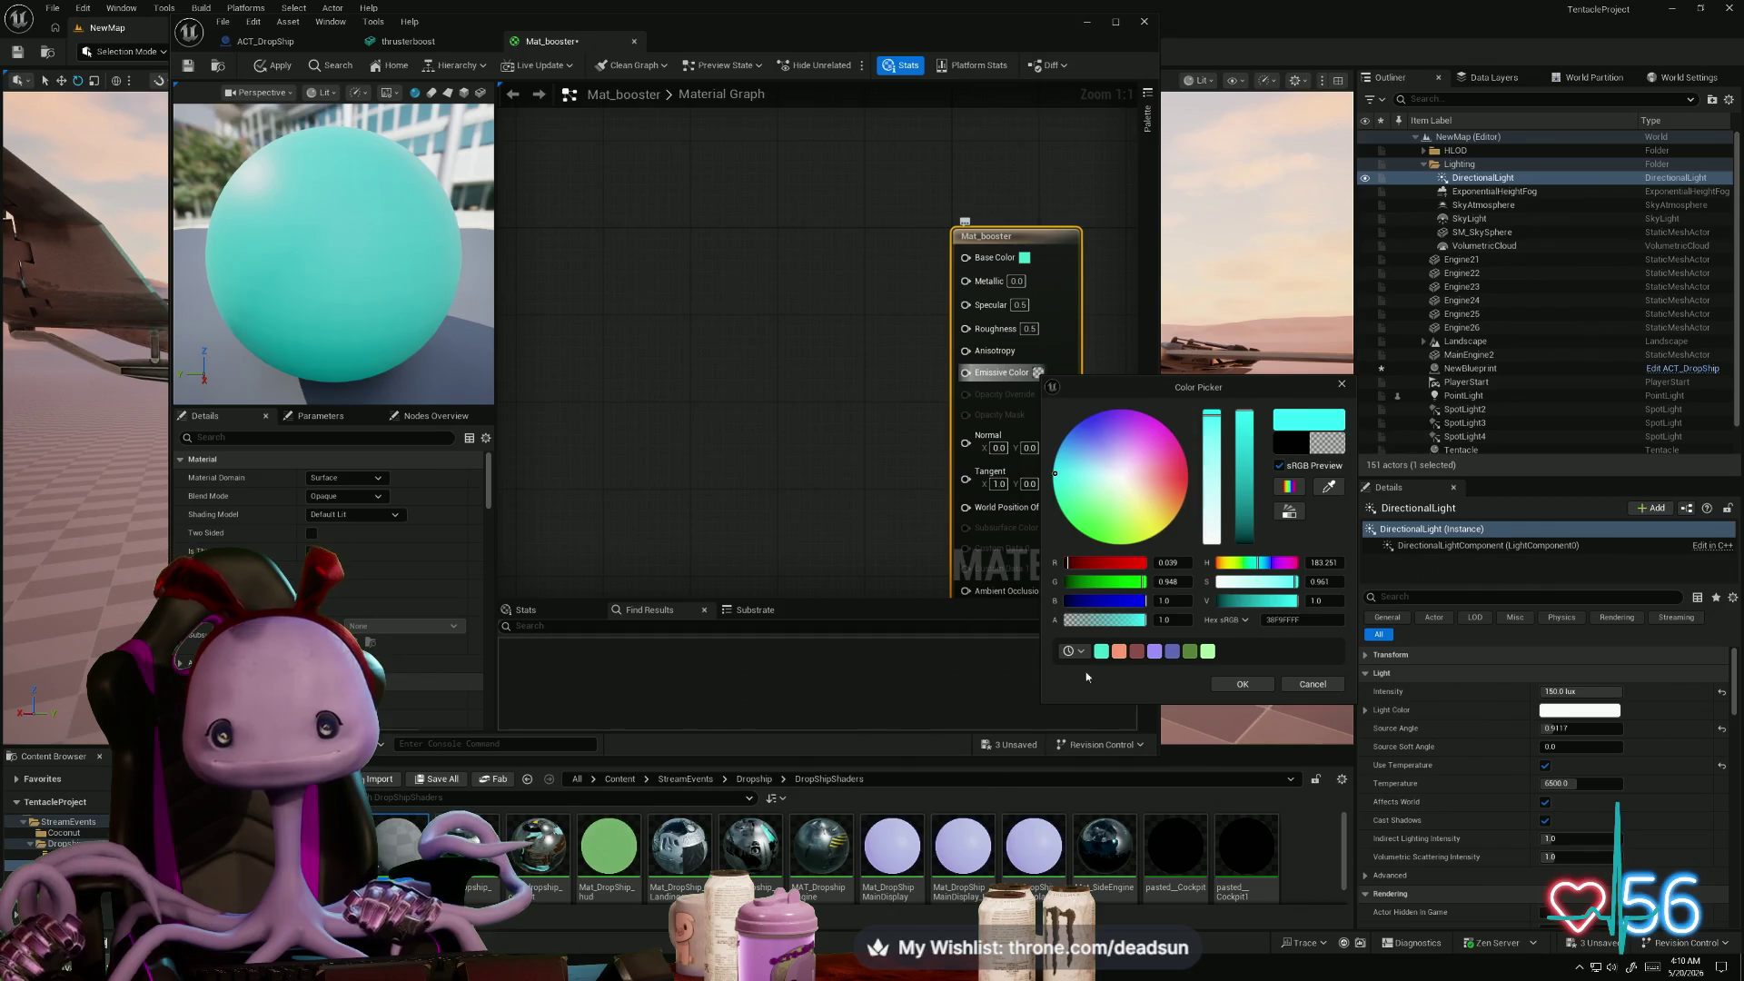
pyautogui.click(1254, 683)
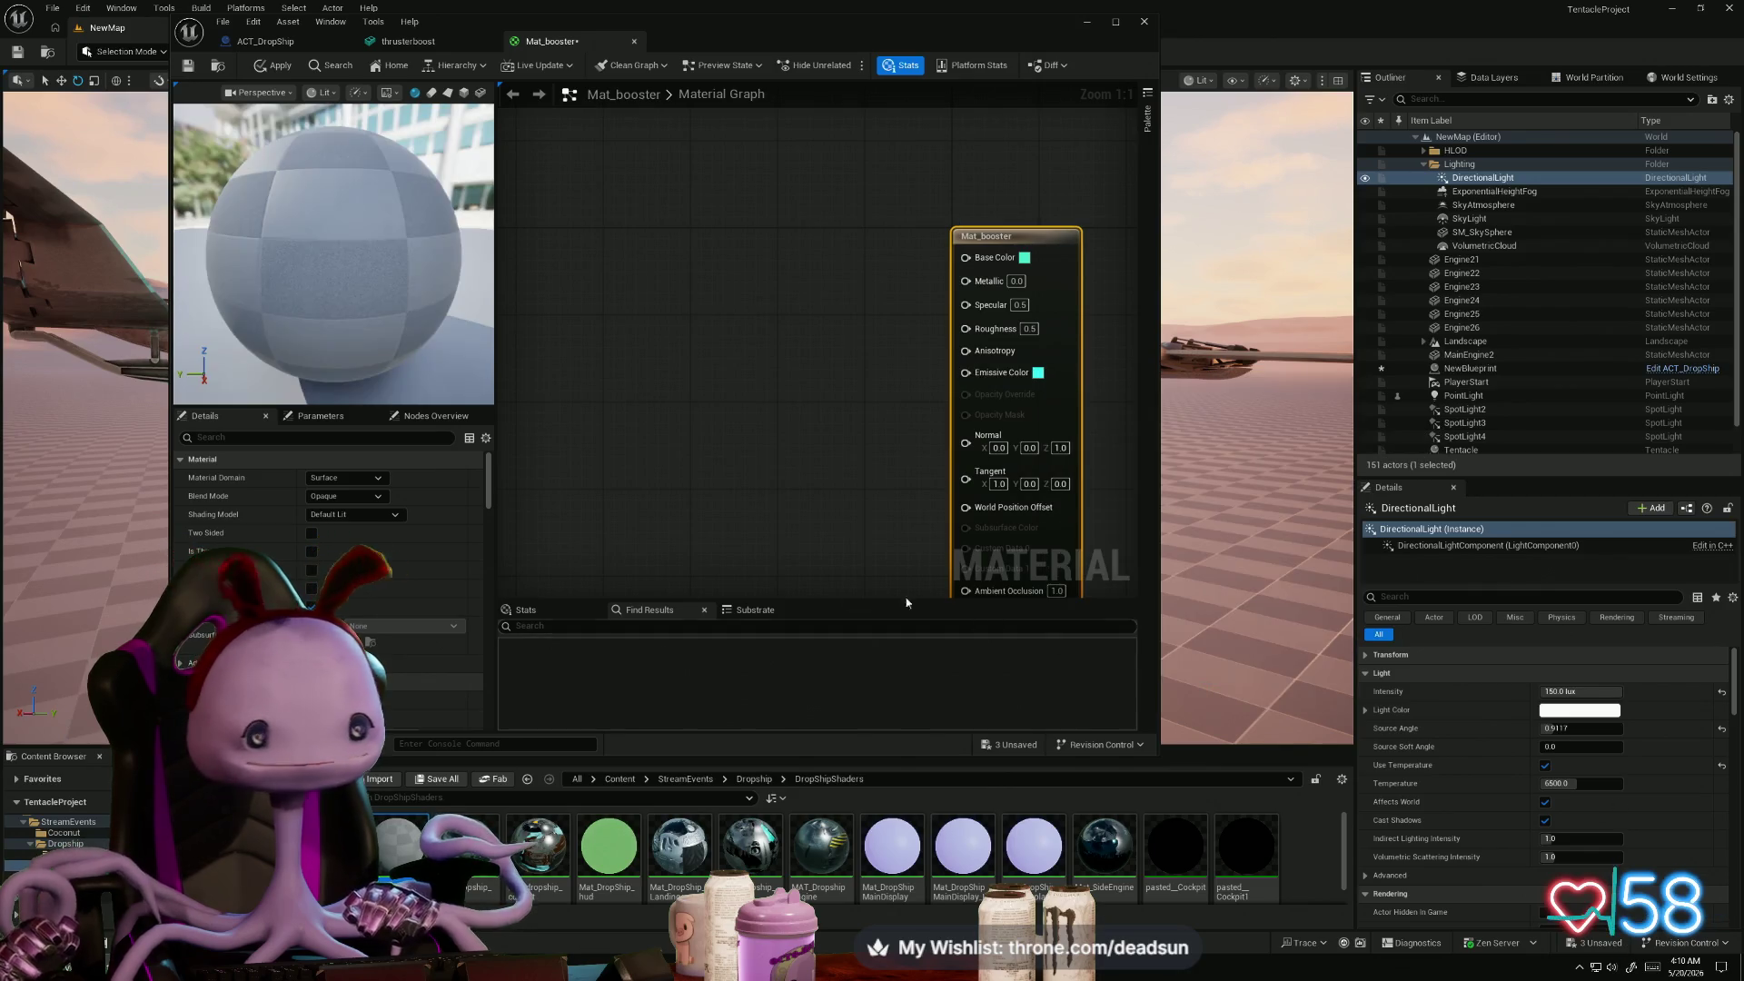
pyautogui.click(376, 479)
pyautogui.moveTo(759, 39); pyautogui.dragTo(1247, 99)
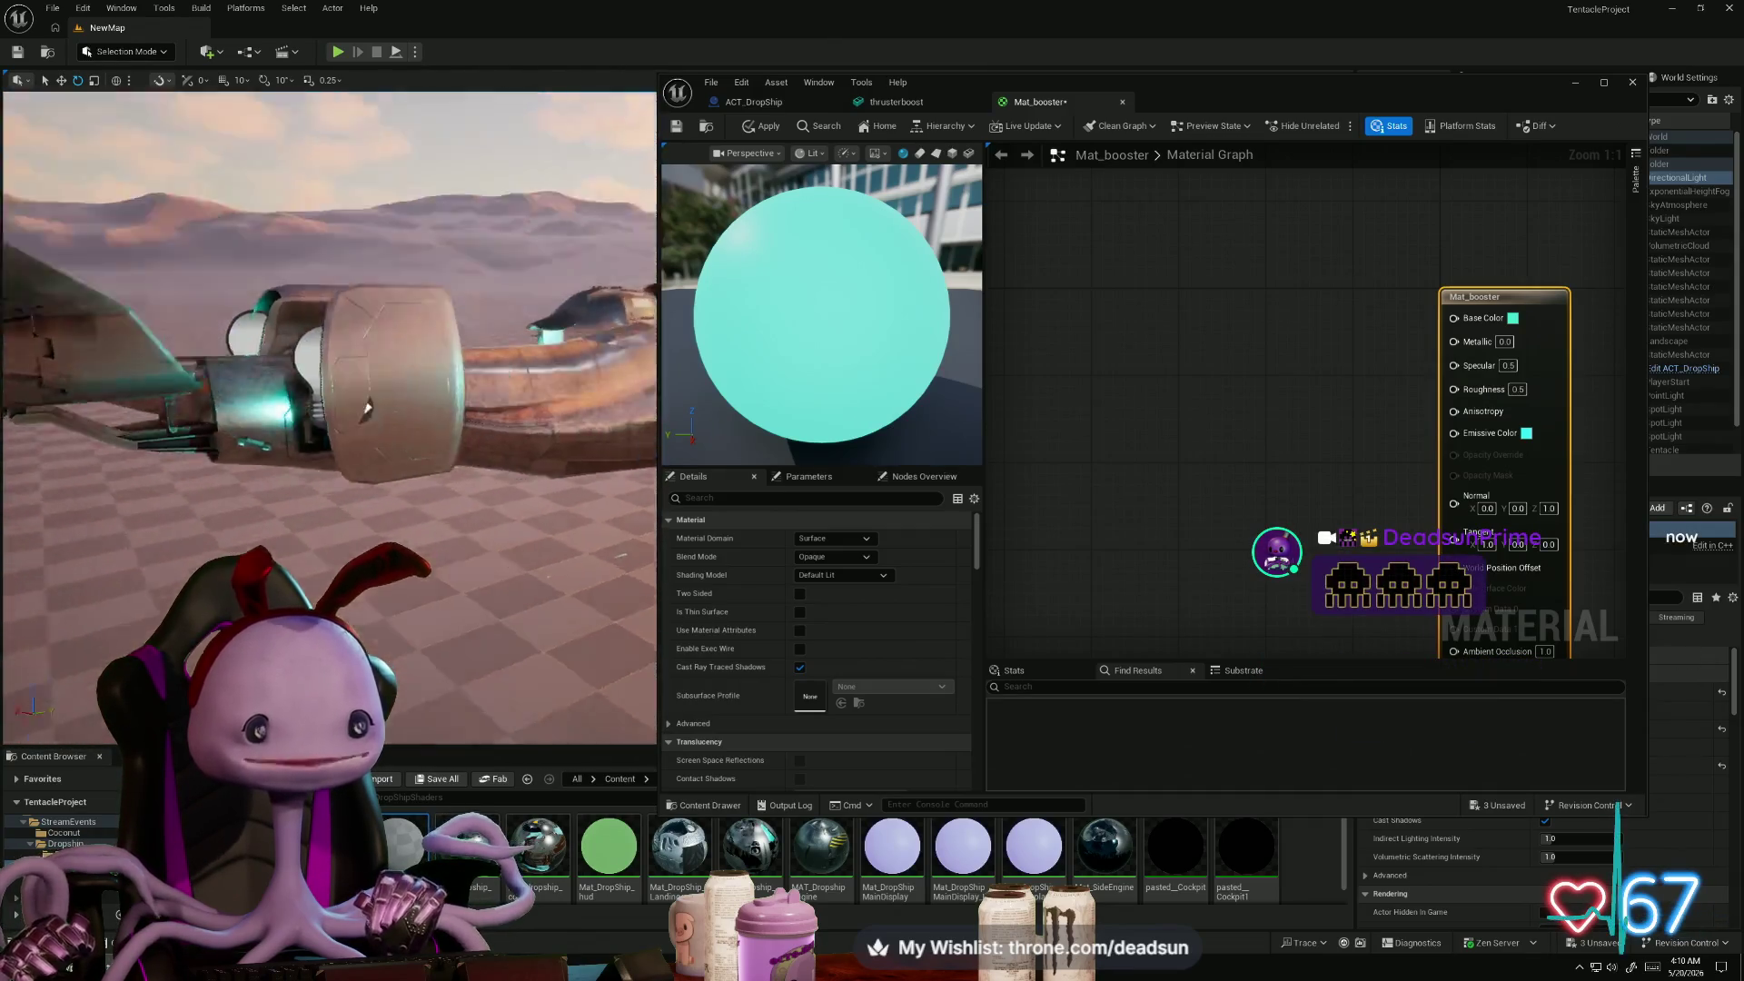
# - Apply the Mat_booster edits and assign Mat_booster to thrusterboost's Element 0 material slot
pyautogui.click(757, 130)
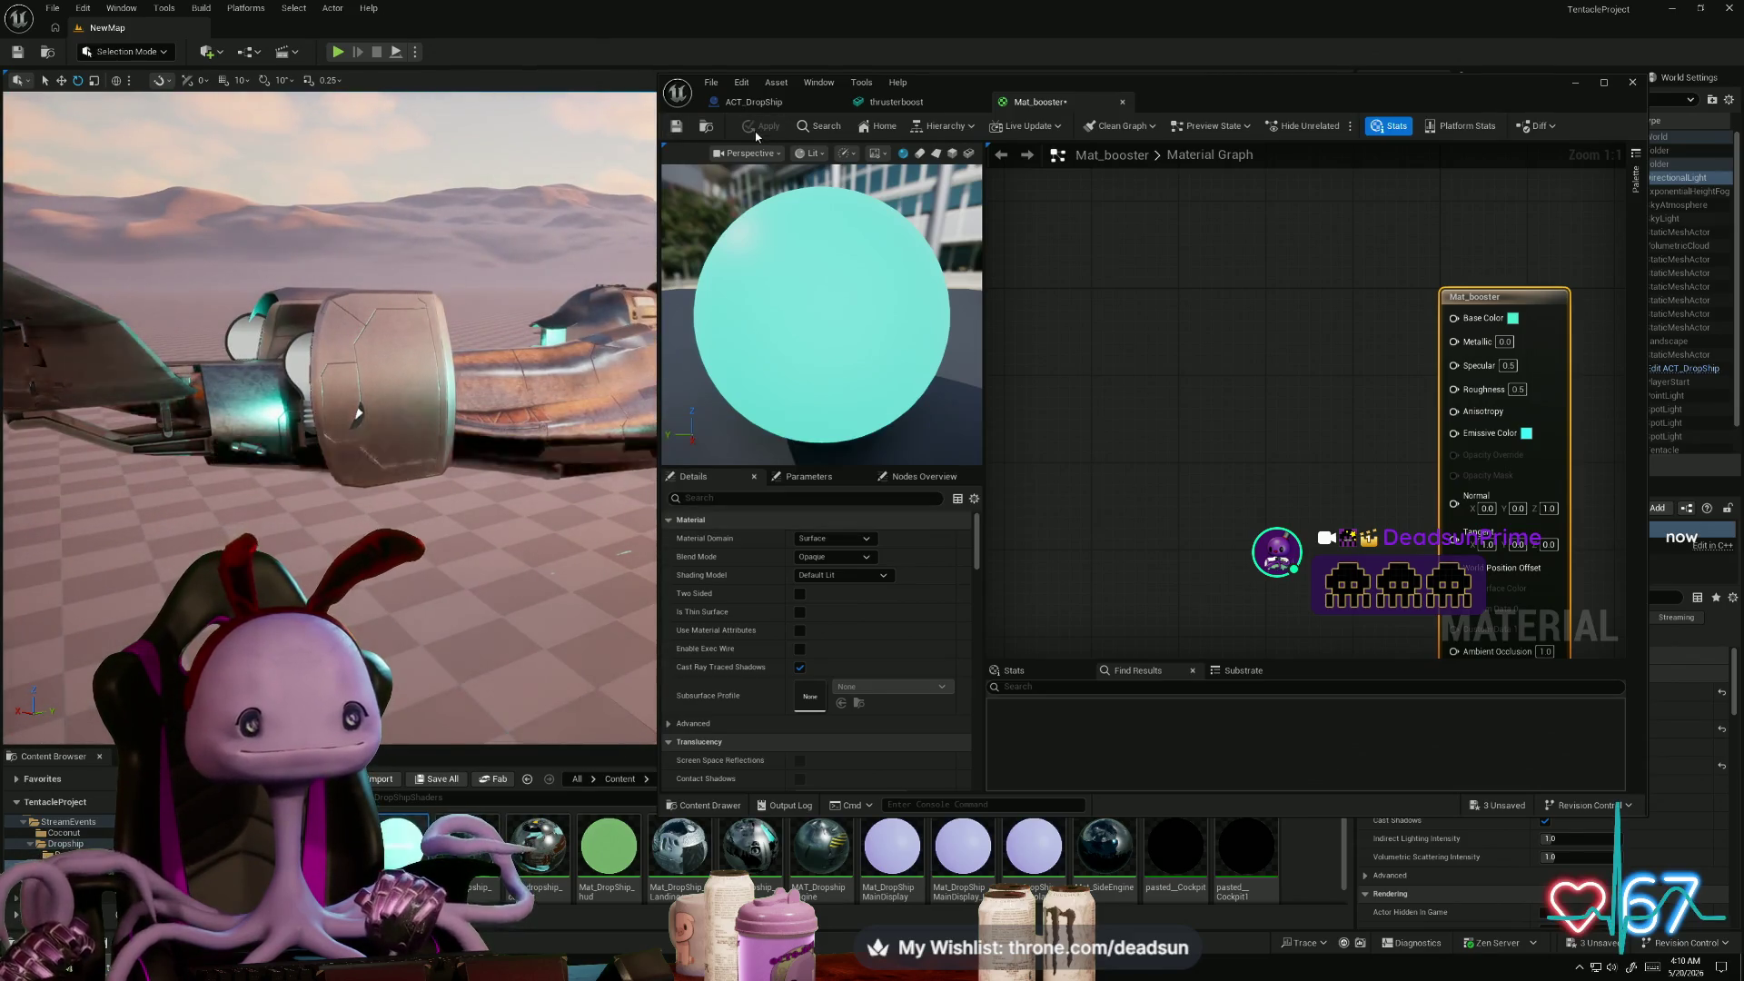
pyautogui.click(68, 855)
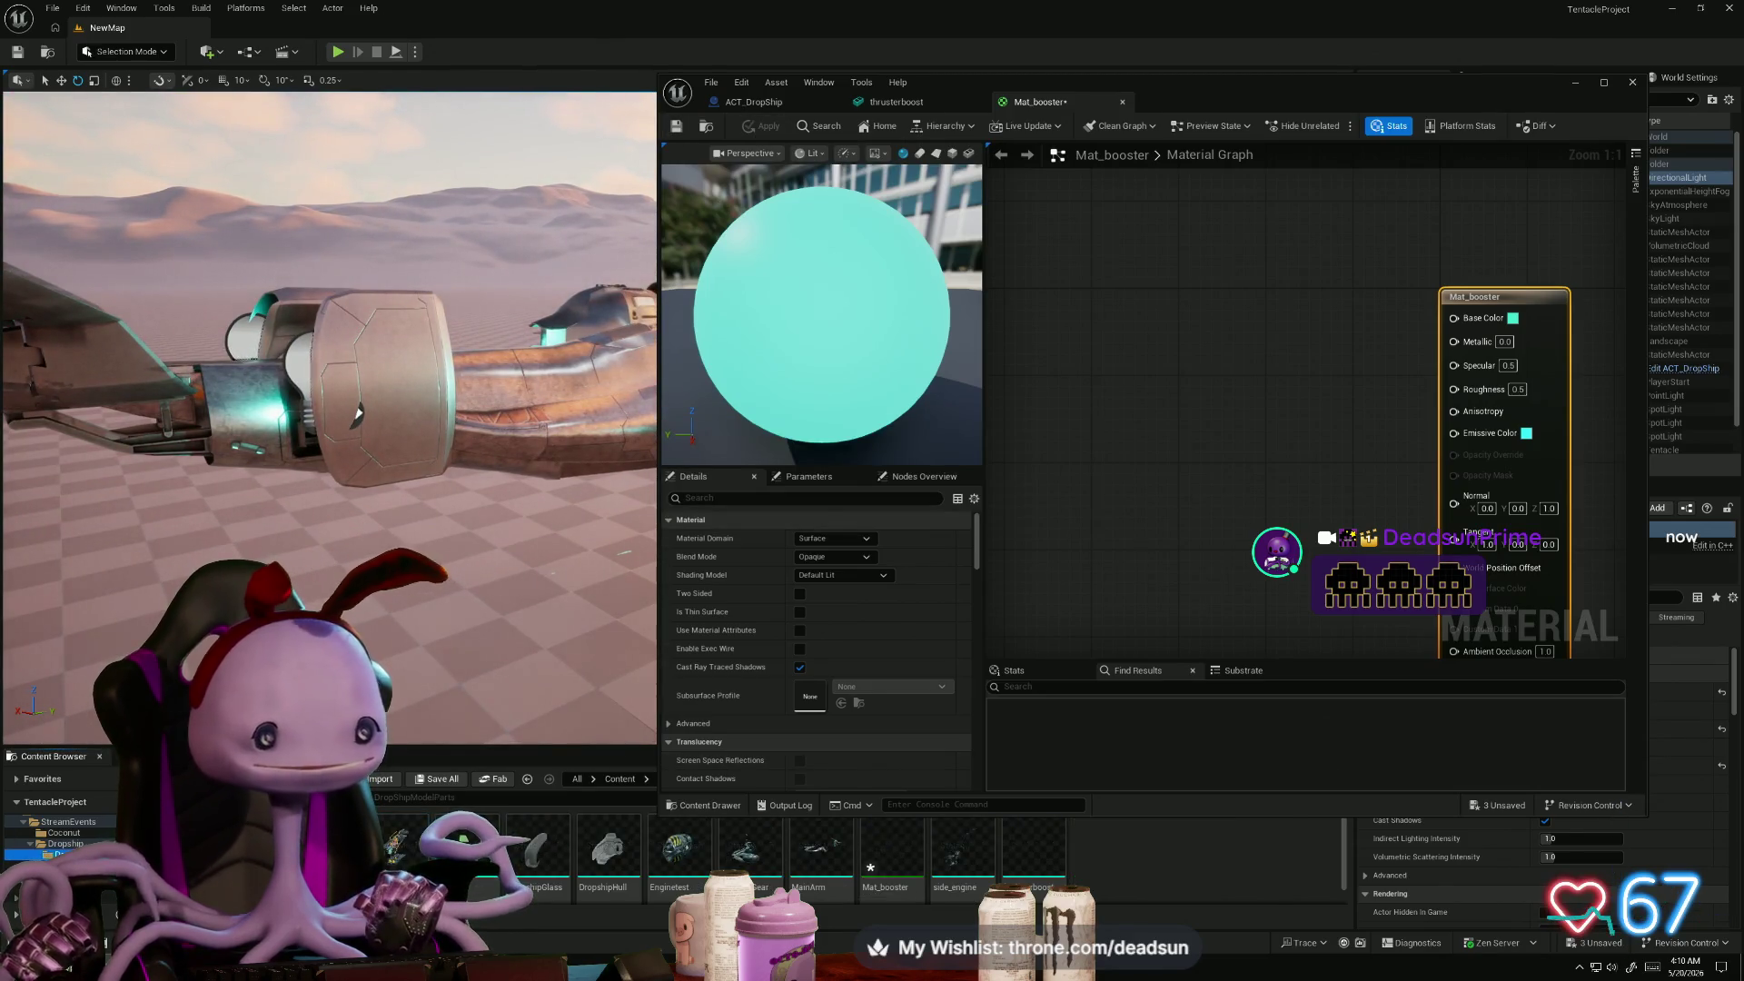
pyautogui.click(1035, 854)
pyautogui.doubleClick(1036, 854)
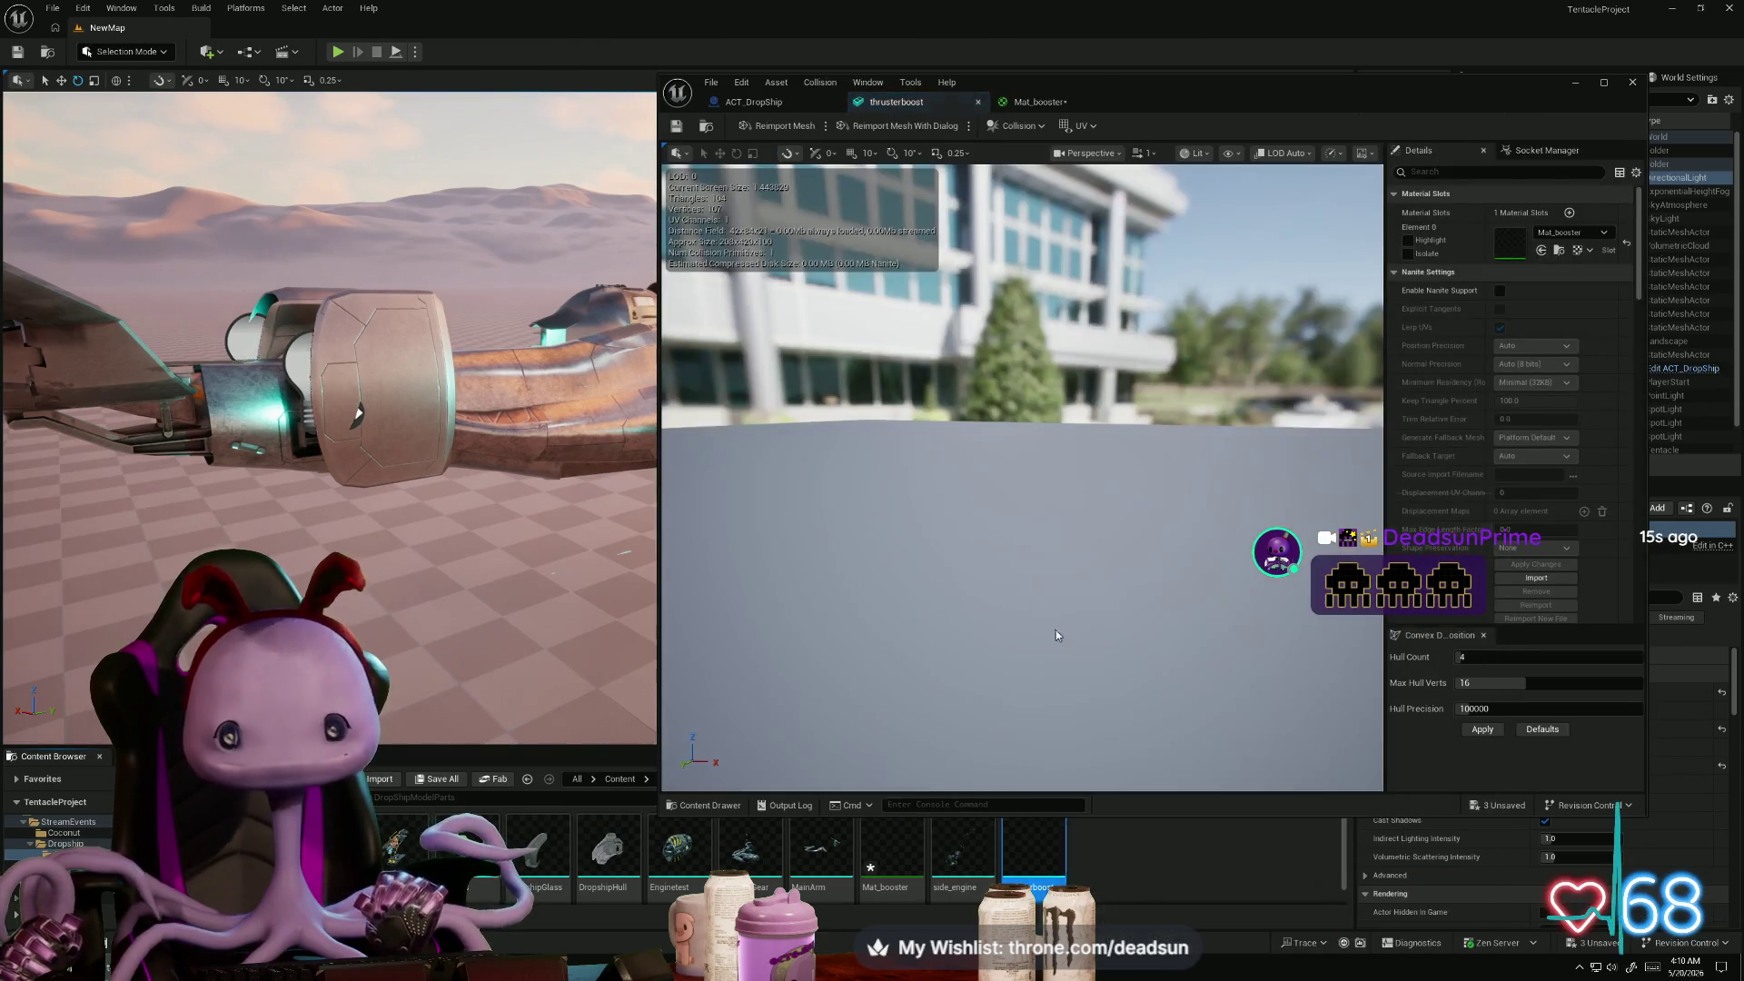
pyautogui.click(1572, 232)
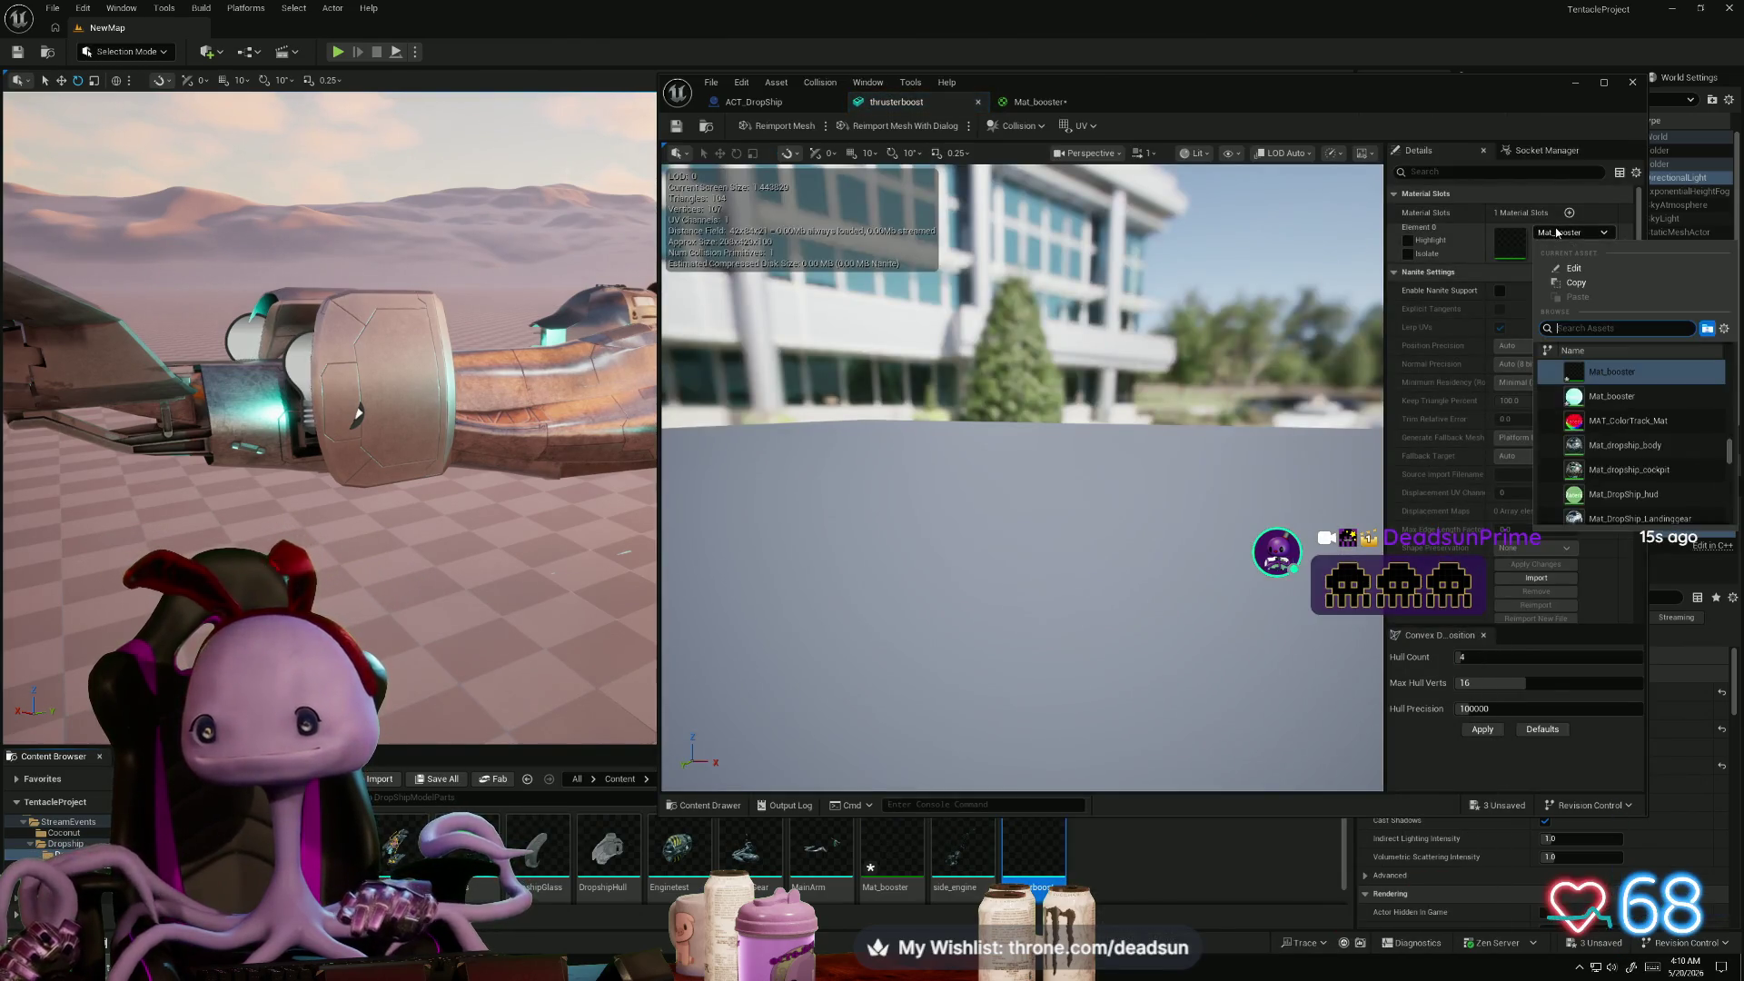
pyautogui.click(1616, 398)
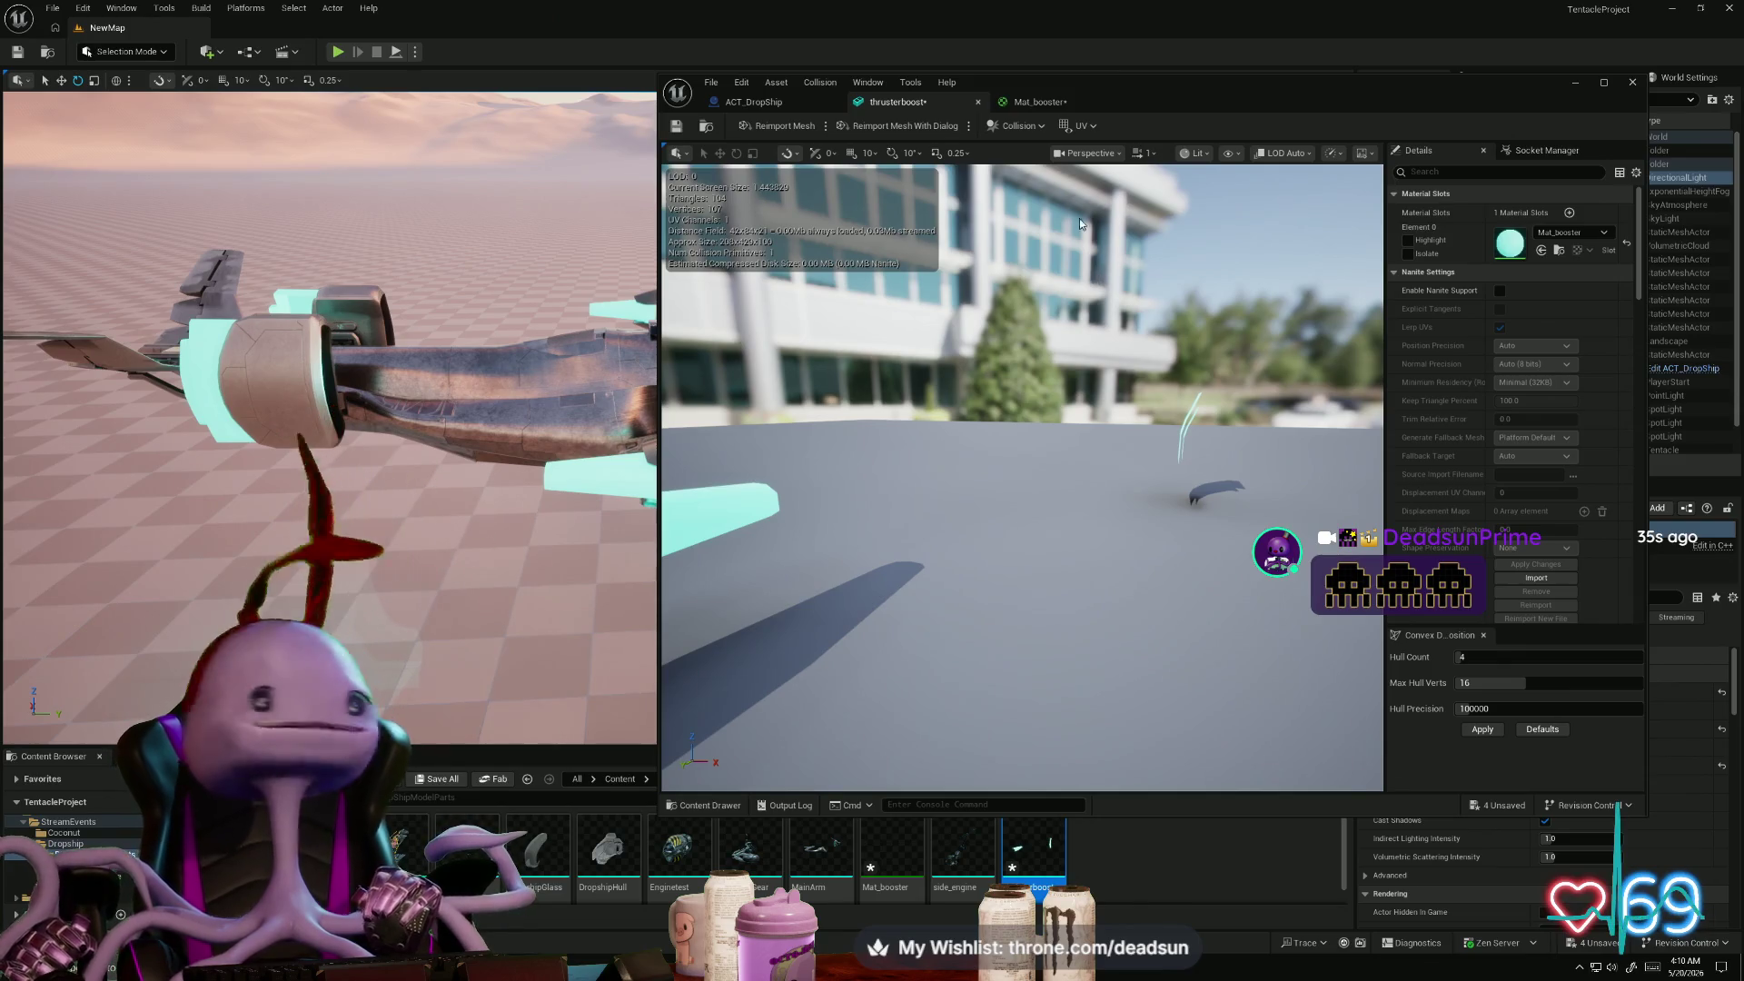
# - Inspect the cyan thrusters in the mesh preview, then return to the Mat_booster graph
pyautogui.click(797, 106)
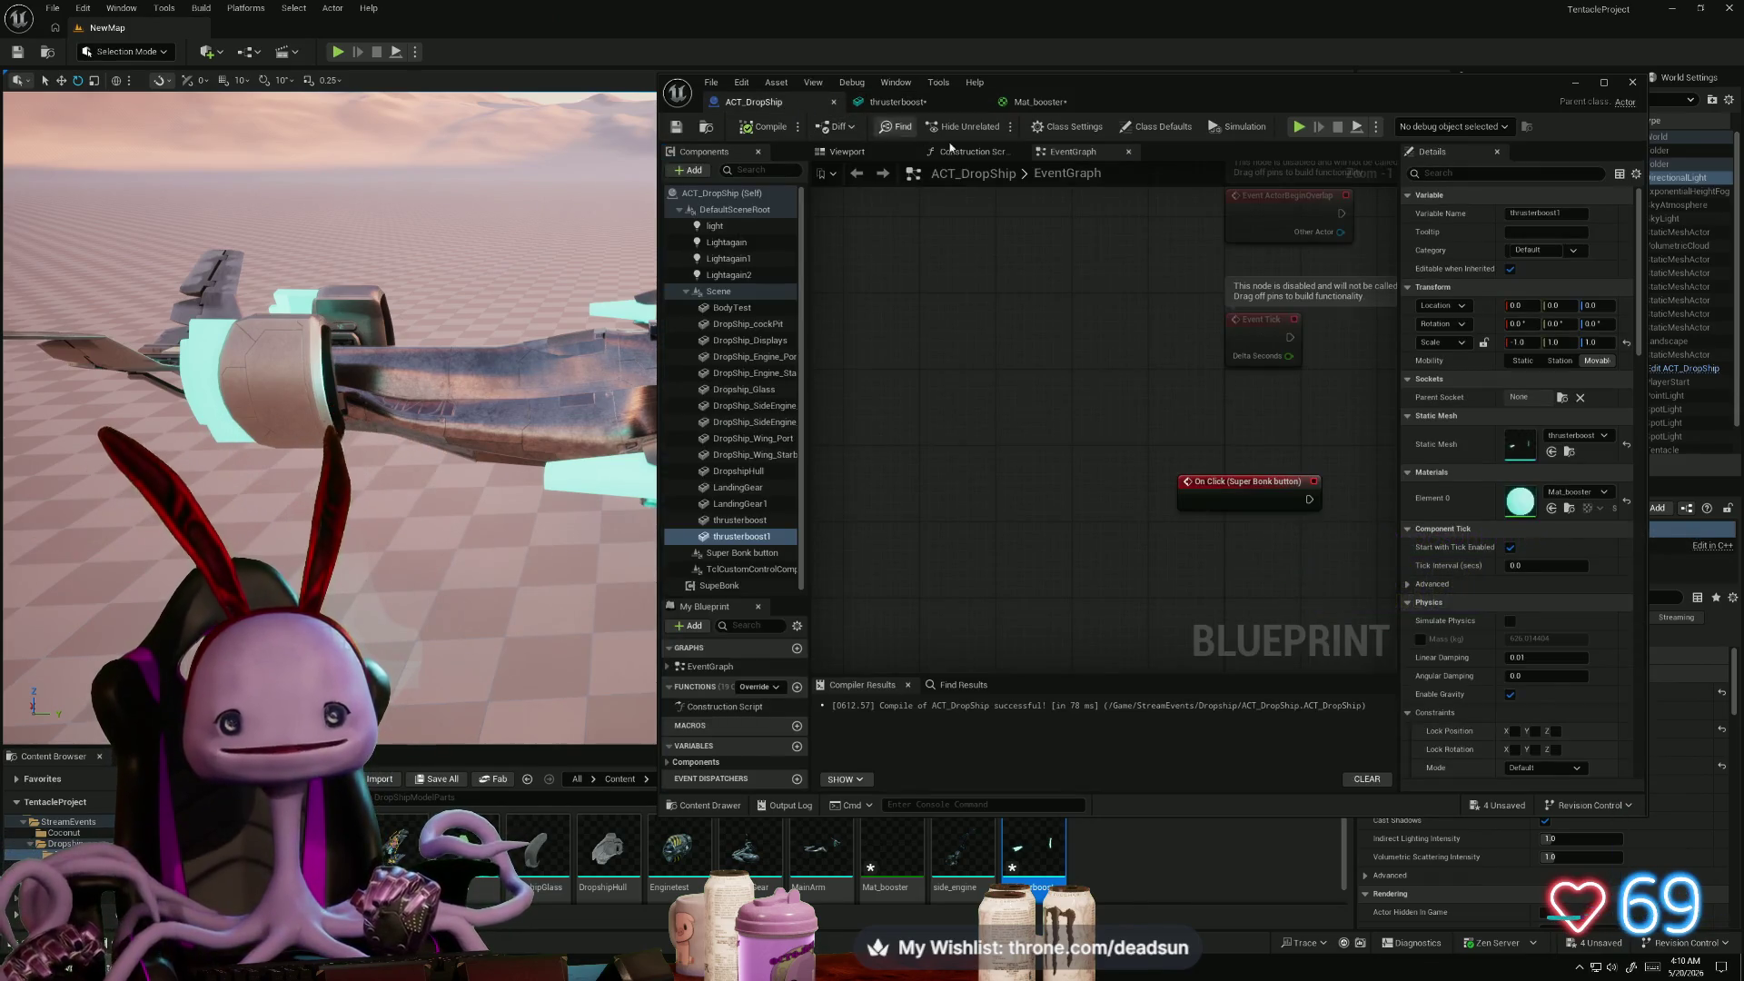
pyautogui.scroll(-3, 1022, 294)
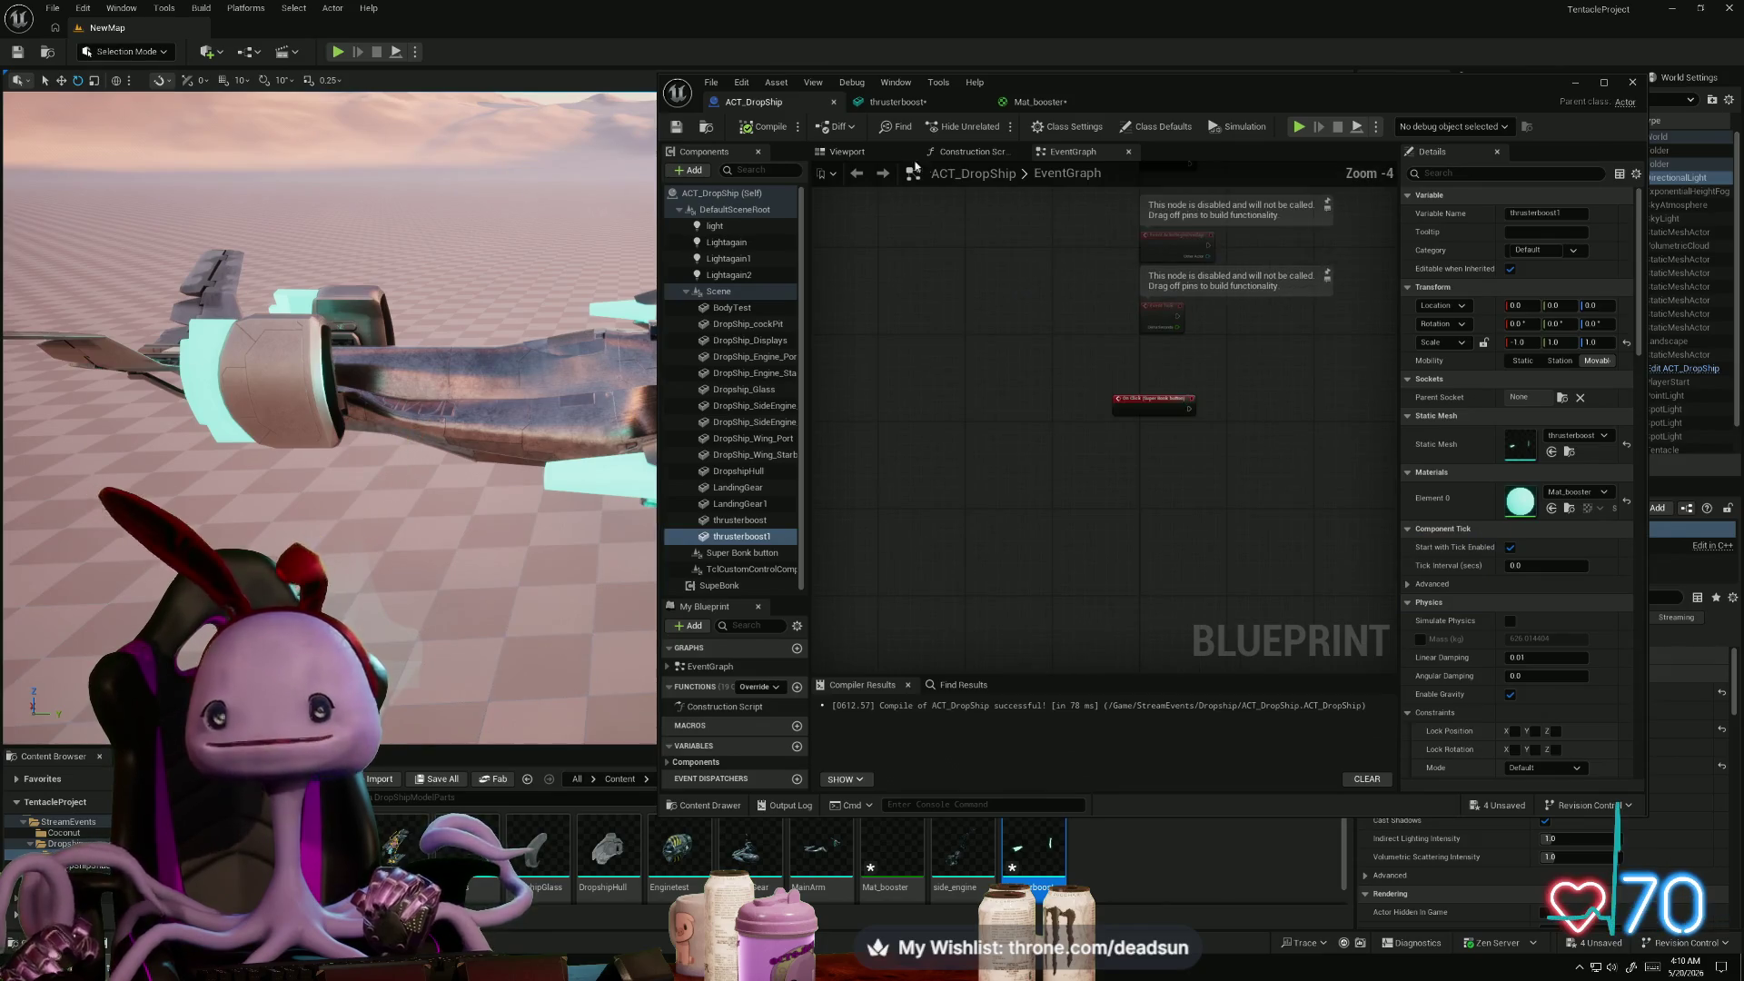
pyautogui.click(897, 102)
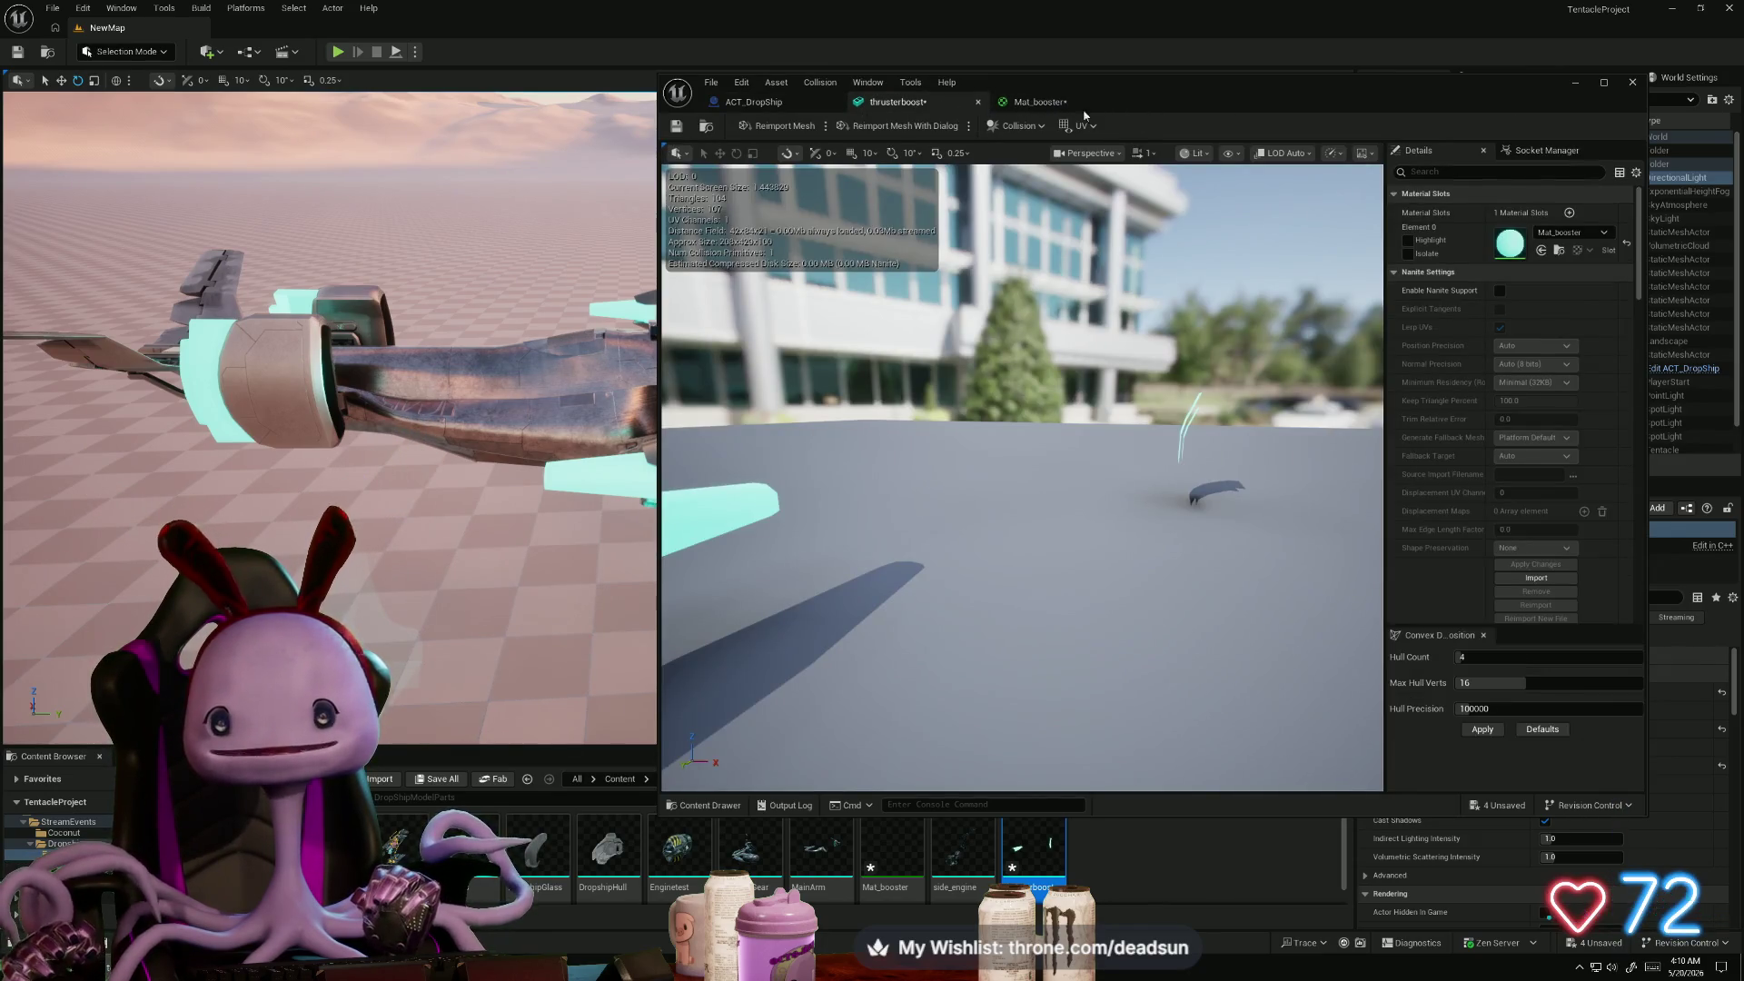
pyautogui.moveTo(1022, 477); pyautogui.dragTo(981, 477)
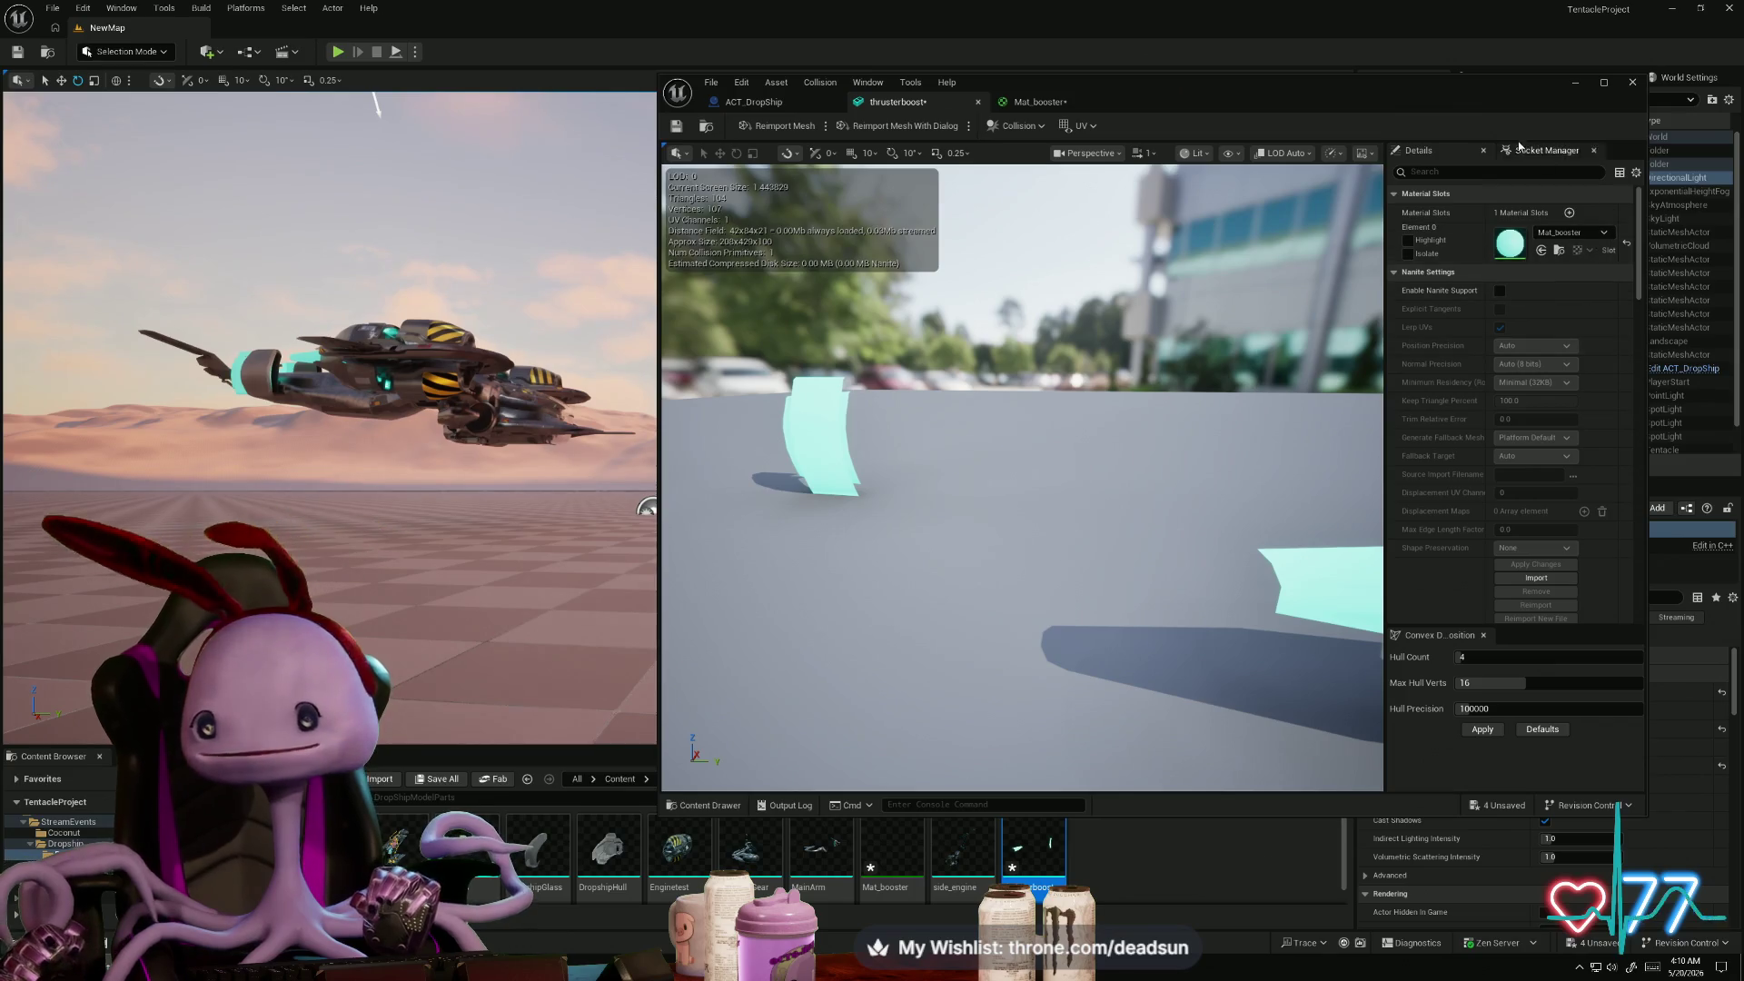
pyautogui.moveTo(1493, 95)
pyautogui.mouseDown()
pyautogui.moveTo(836, 249)
pyautogui.moveTo(1098, 181)
pyautogui.mouseUp()
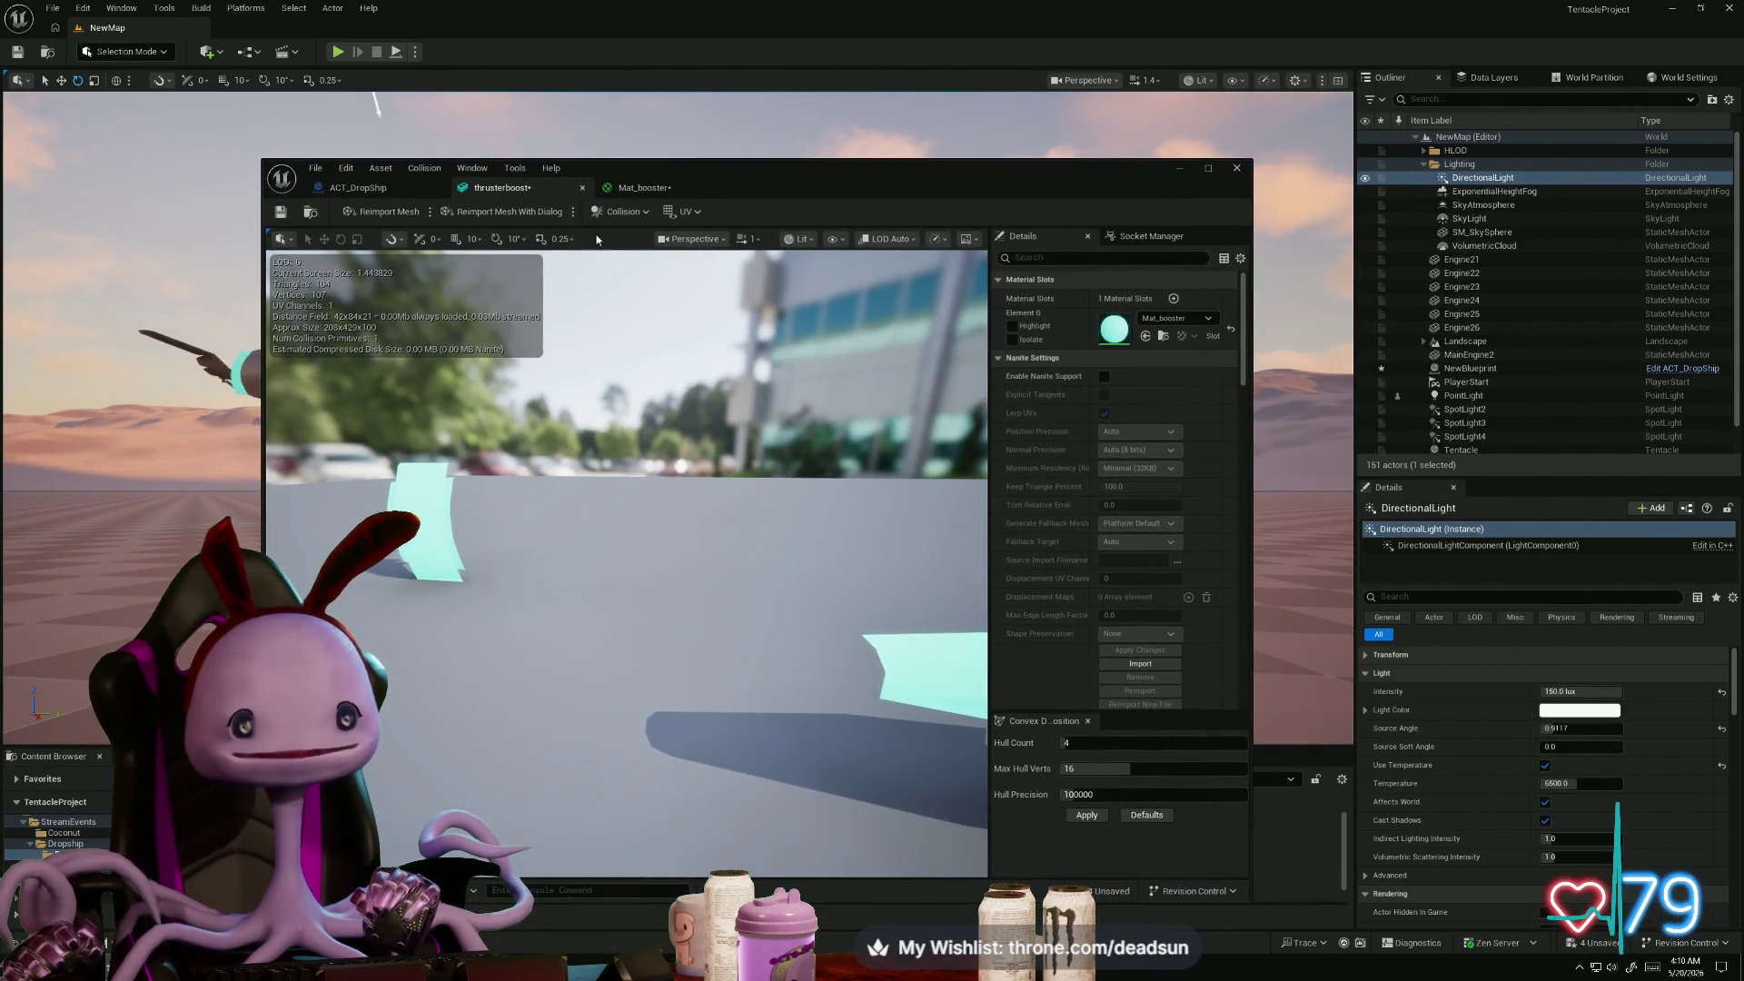
pyautogui.click(643, 188)
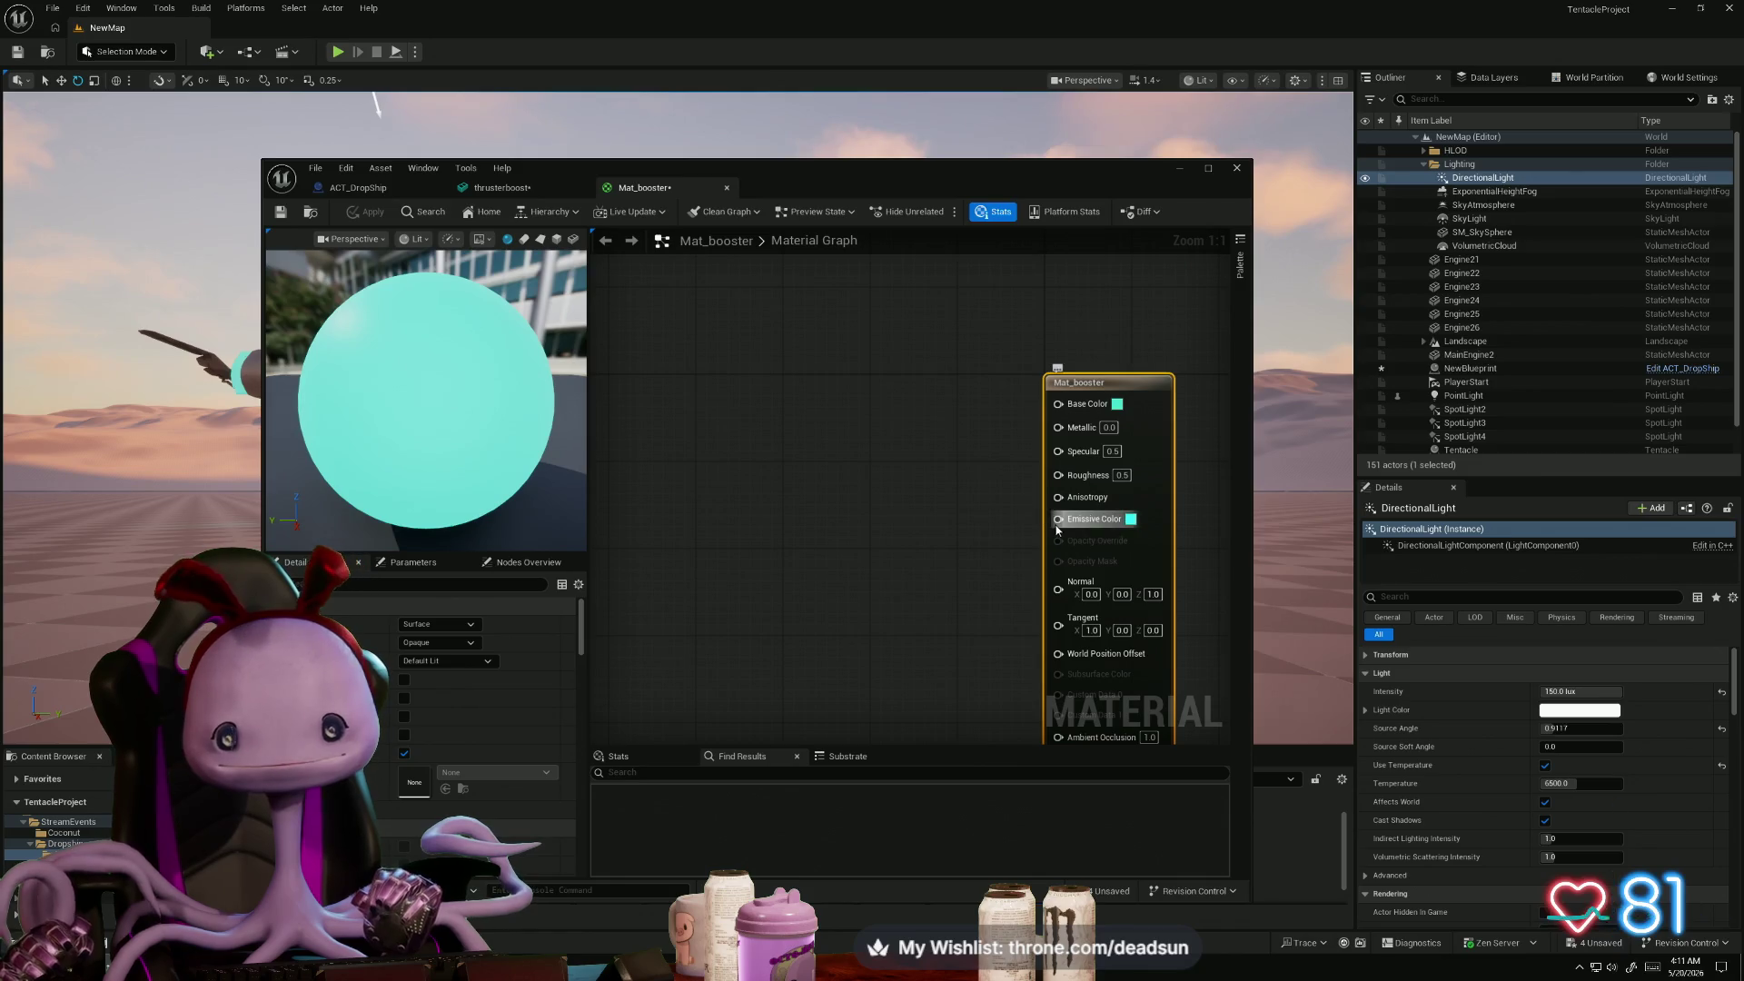
# - Feed Emissive Color from a new Multiply node with its B value set to 301
pyautogui.moveTo(1058, 519)
pyautogui.mouseDown()
pyautogui.moveTo(917, 539)
pyautogui.moveTo(862, 570)
pyautogui.mouseUp()
pyautogui.write('mult')
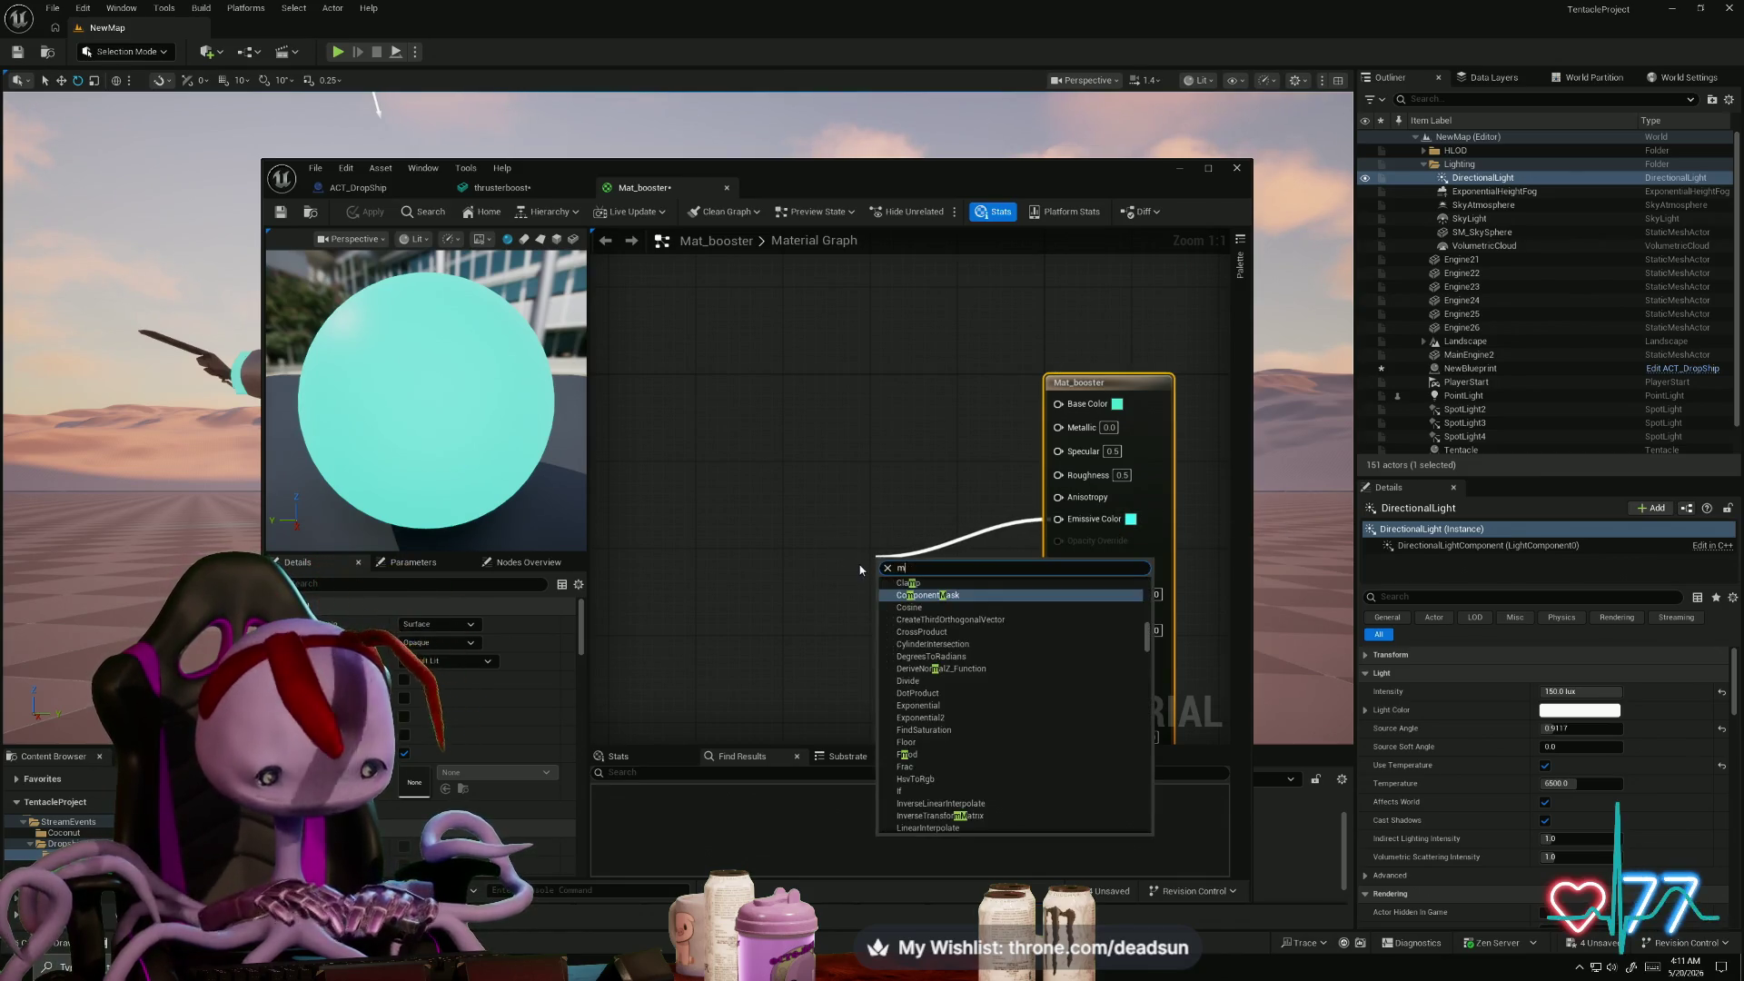
pyautogui.click(888, 630)
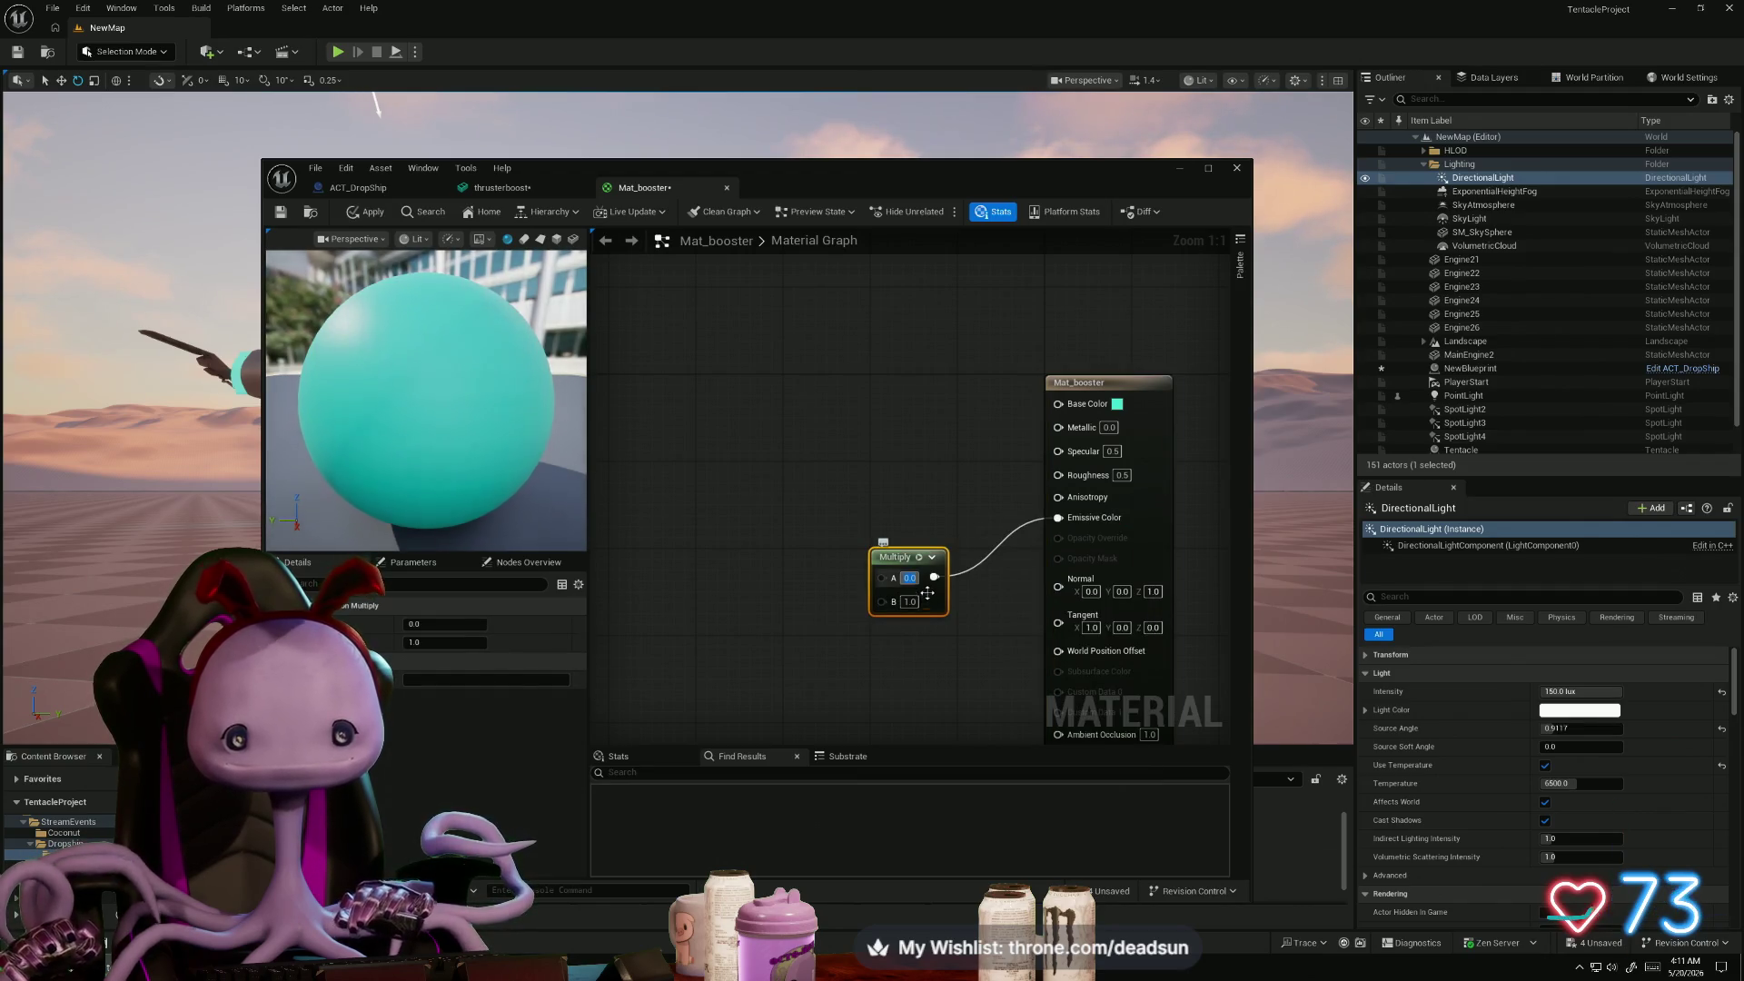
pyautogui.click(915, 604)
pyautogui.write('301')
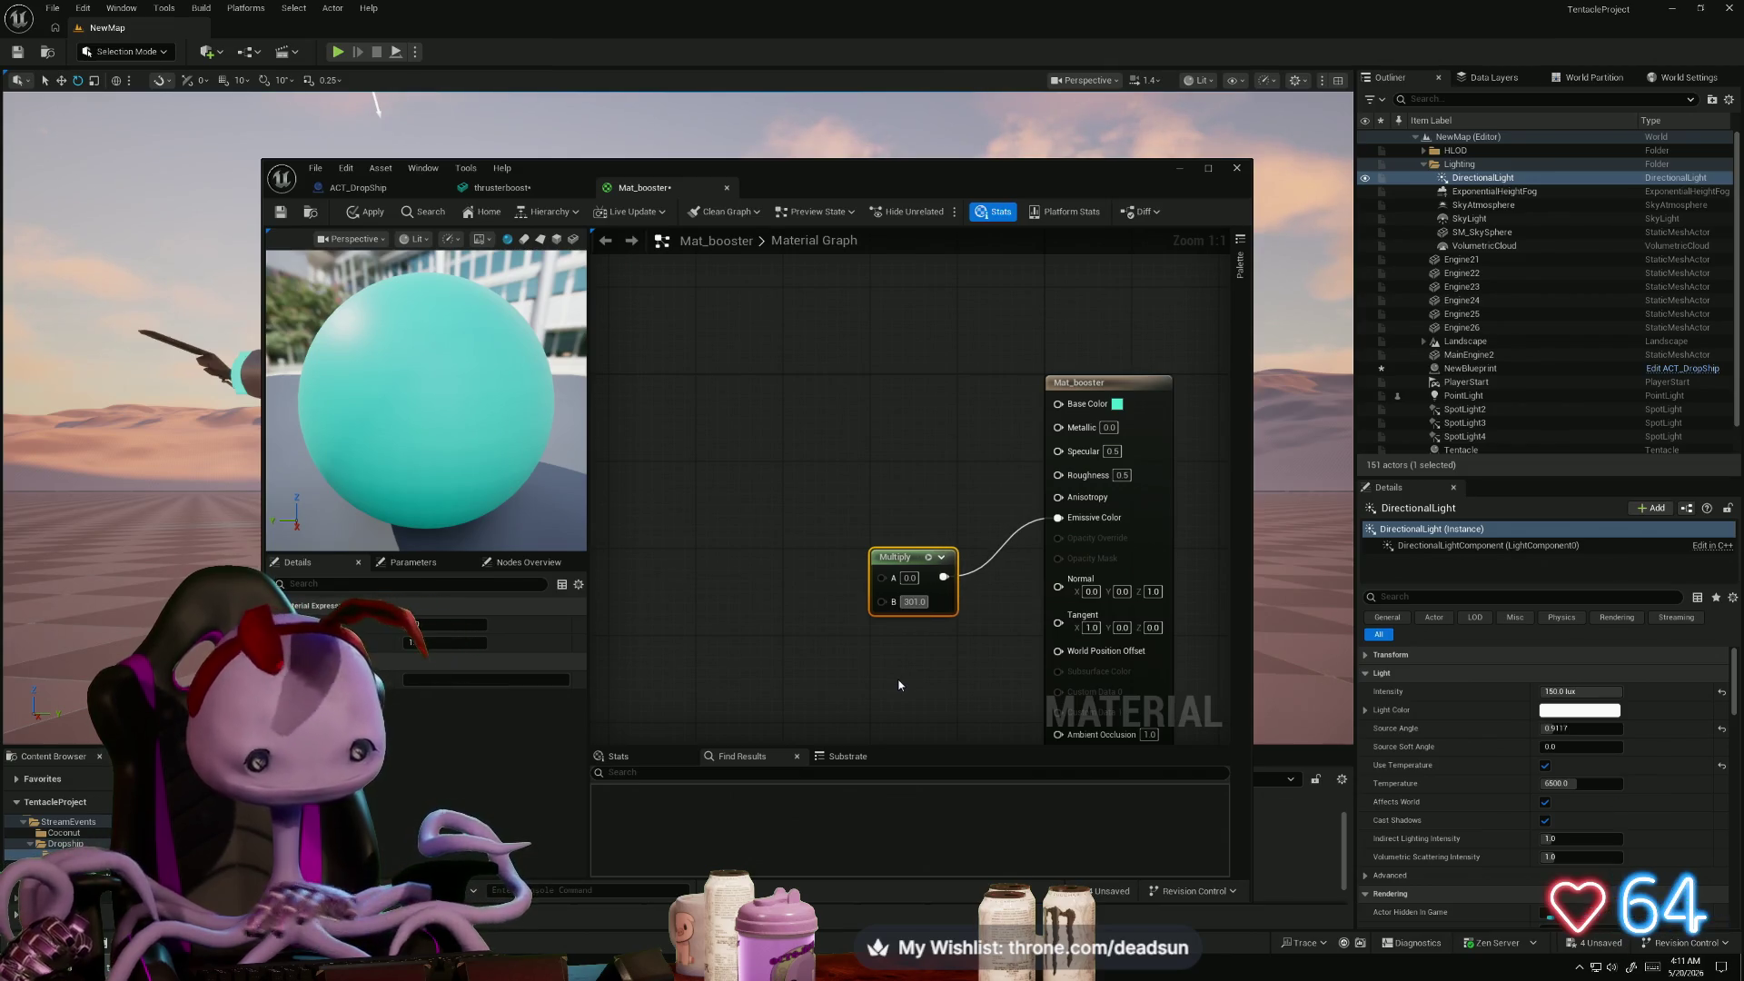
pyautogui.click(882, 672)
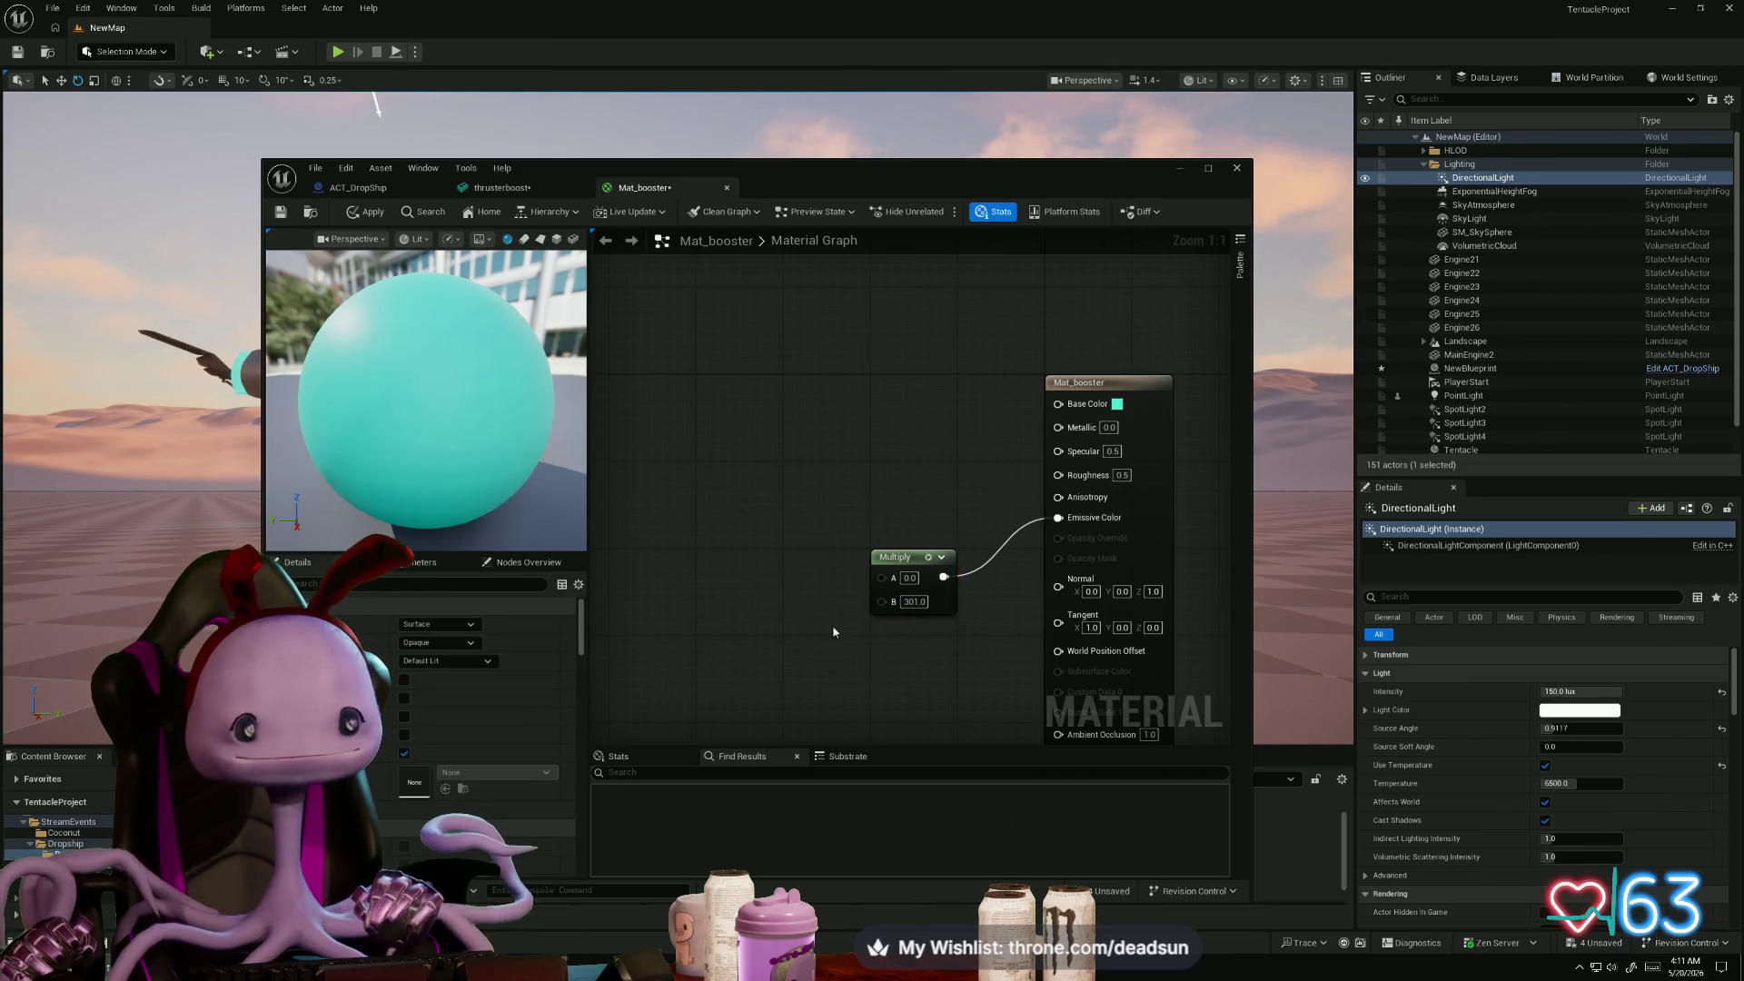
pyautogui.moveTo(879, 584)
pyautogui.mouseDown()
pyautogui.moveTo(701, 533)
pyautogui.moveTo(745, 543)
pyautogui.mouseUp()
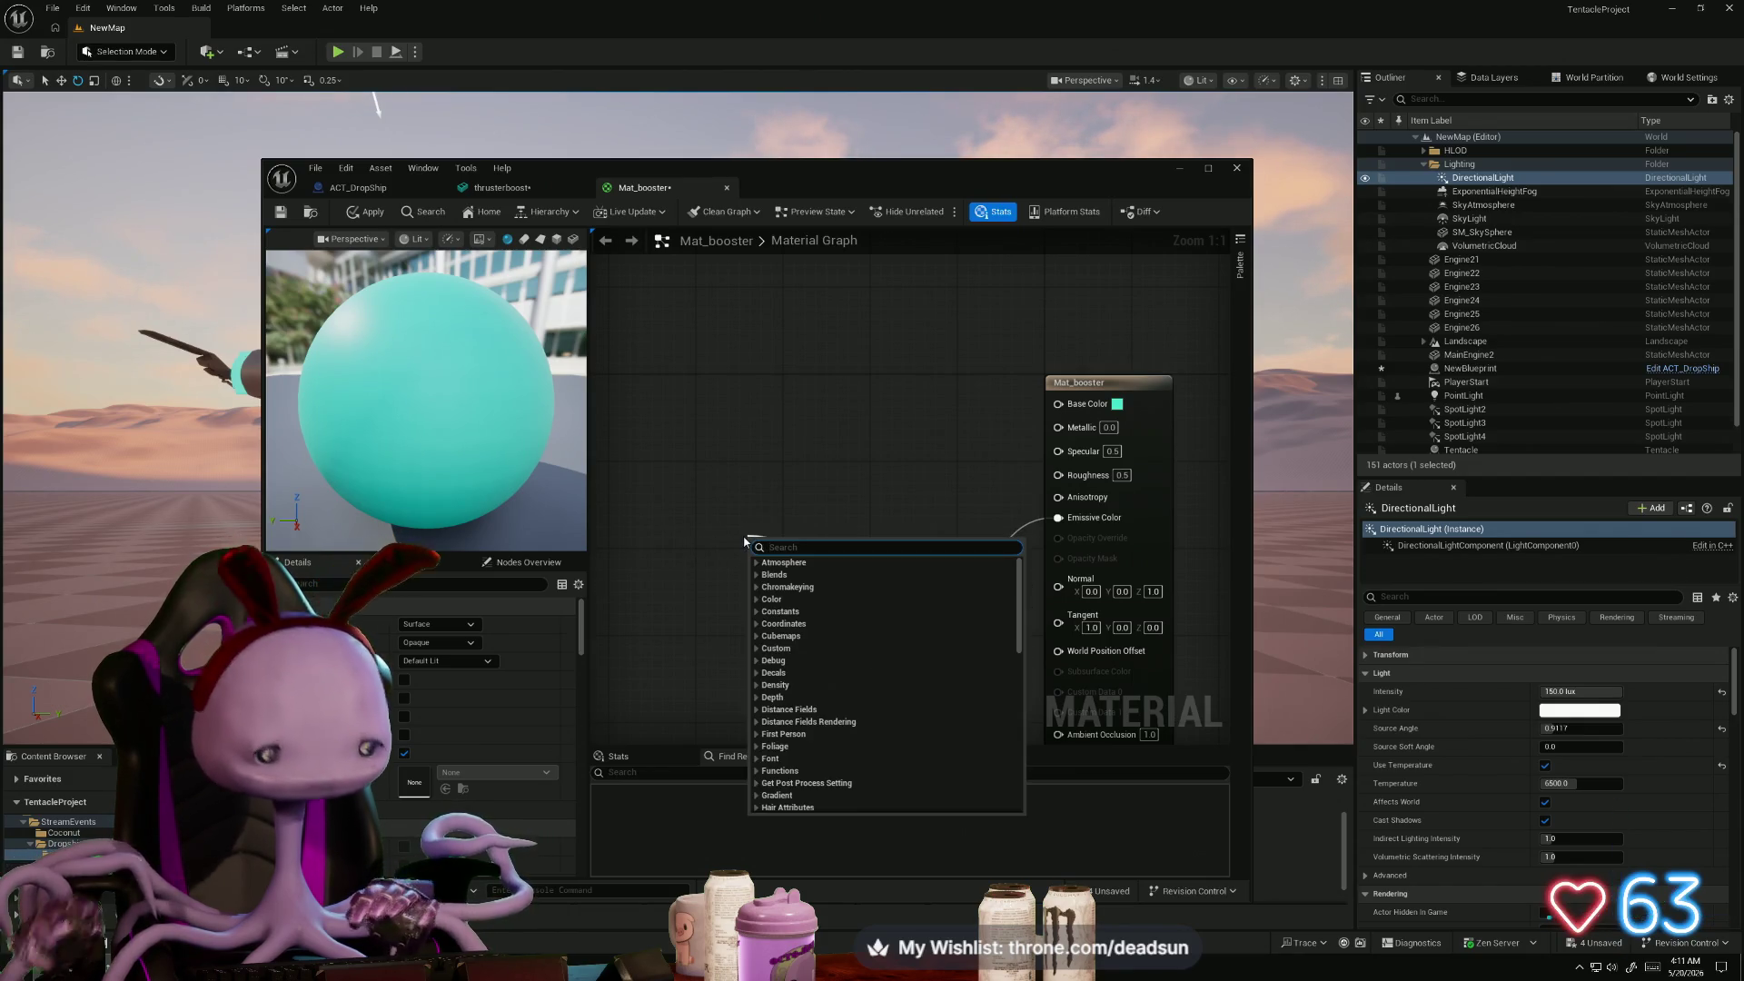
# - Add a Constant3Vector node wired into the Multiply and place it to the left
pyautogui.write('vecto')
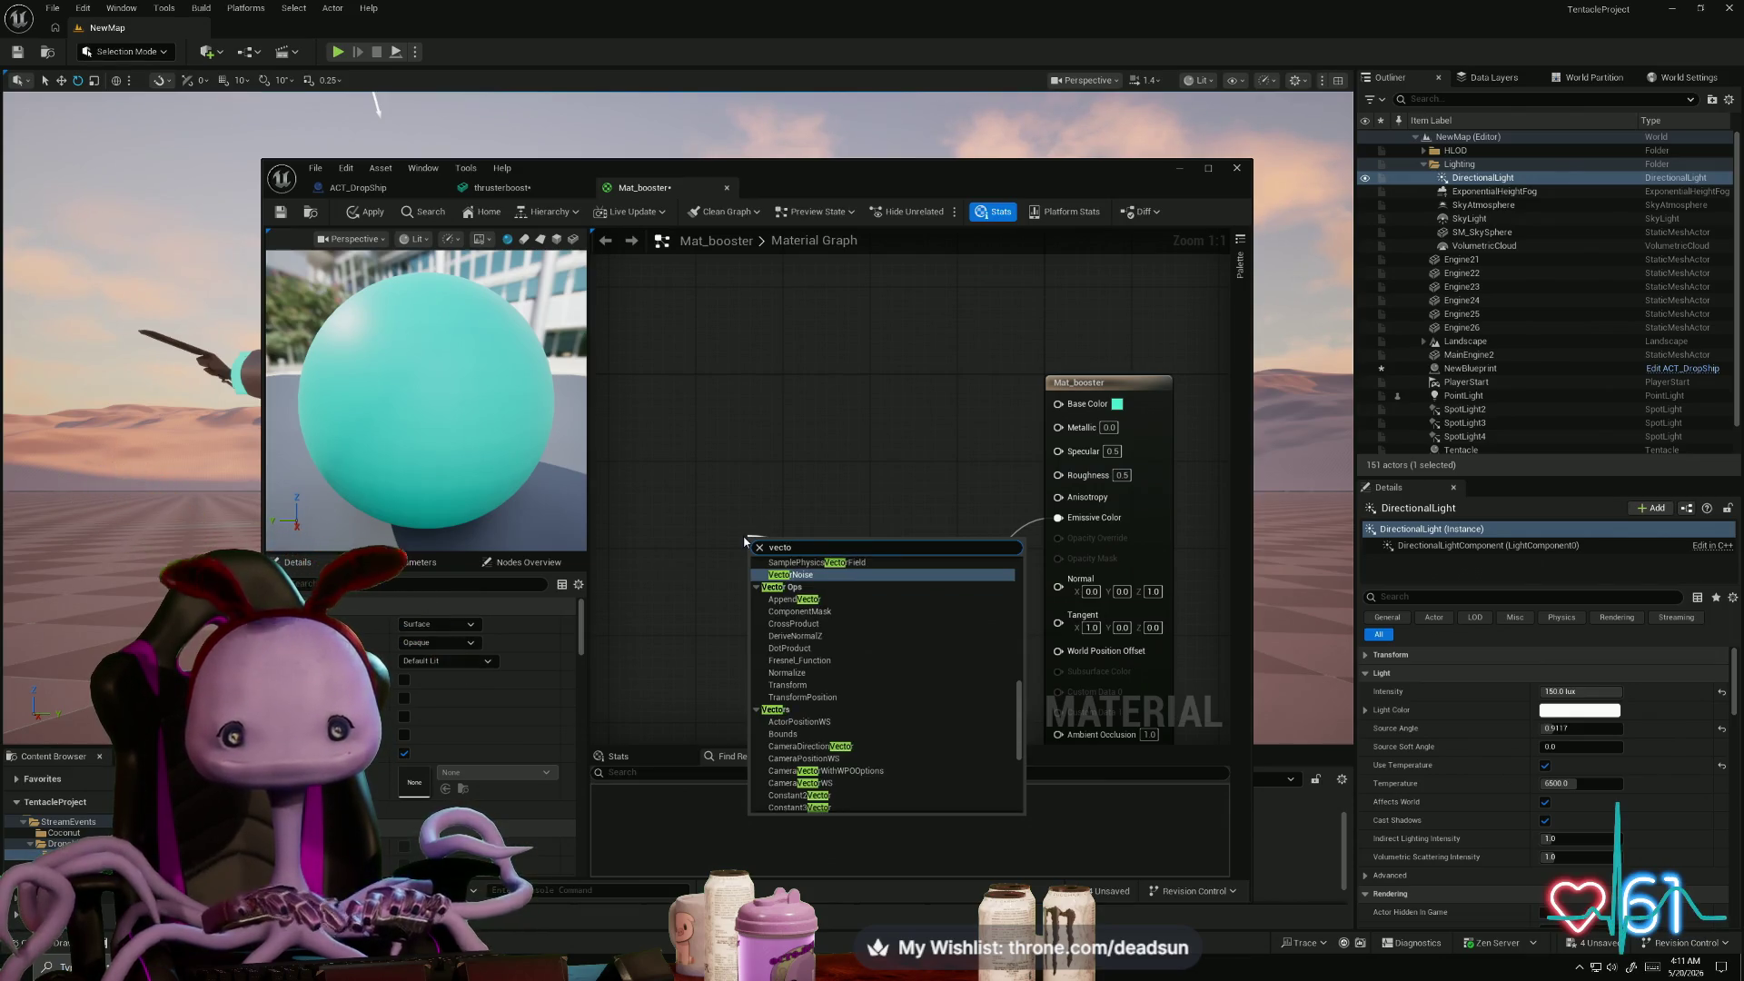
pyautogui.press('BackSpace')
pyautogui.press('BackSpace')
pyautogui.press('BackSpace')
pyautogui.write('3')
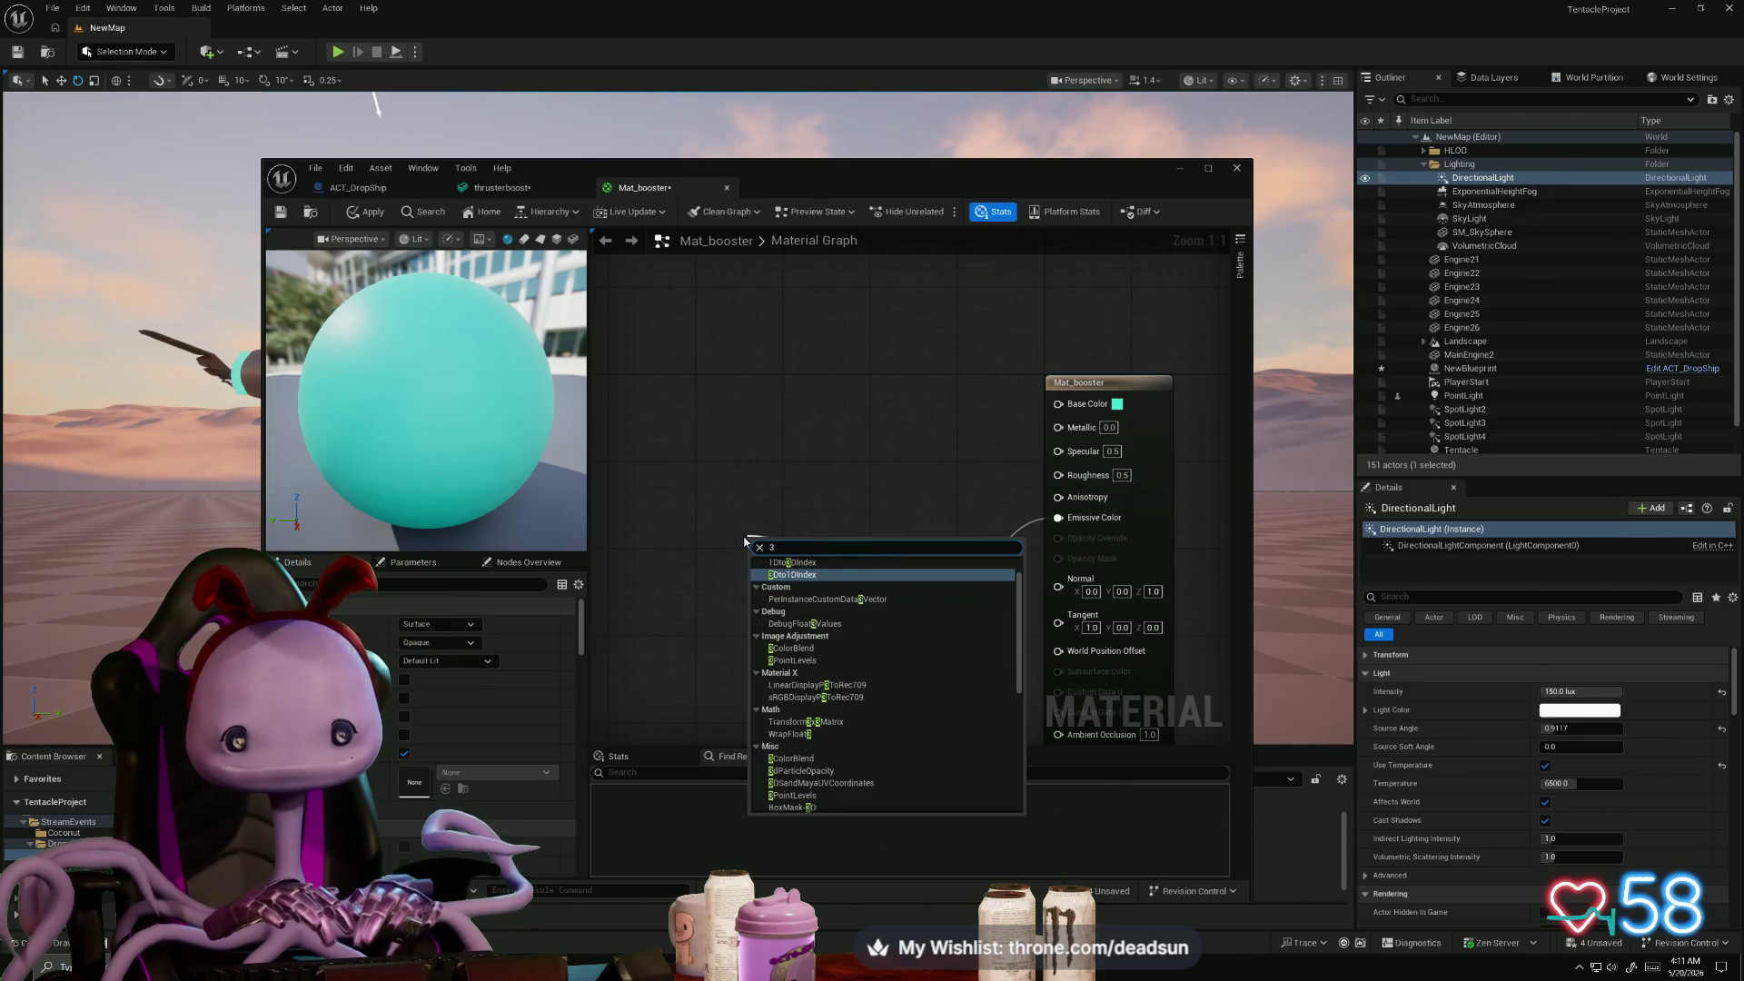
pyautogui.write('v')
pyautogui.press('BackSpace')
pyautogui.write('v')
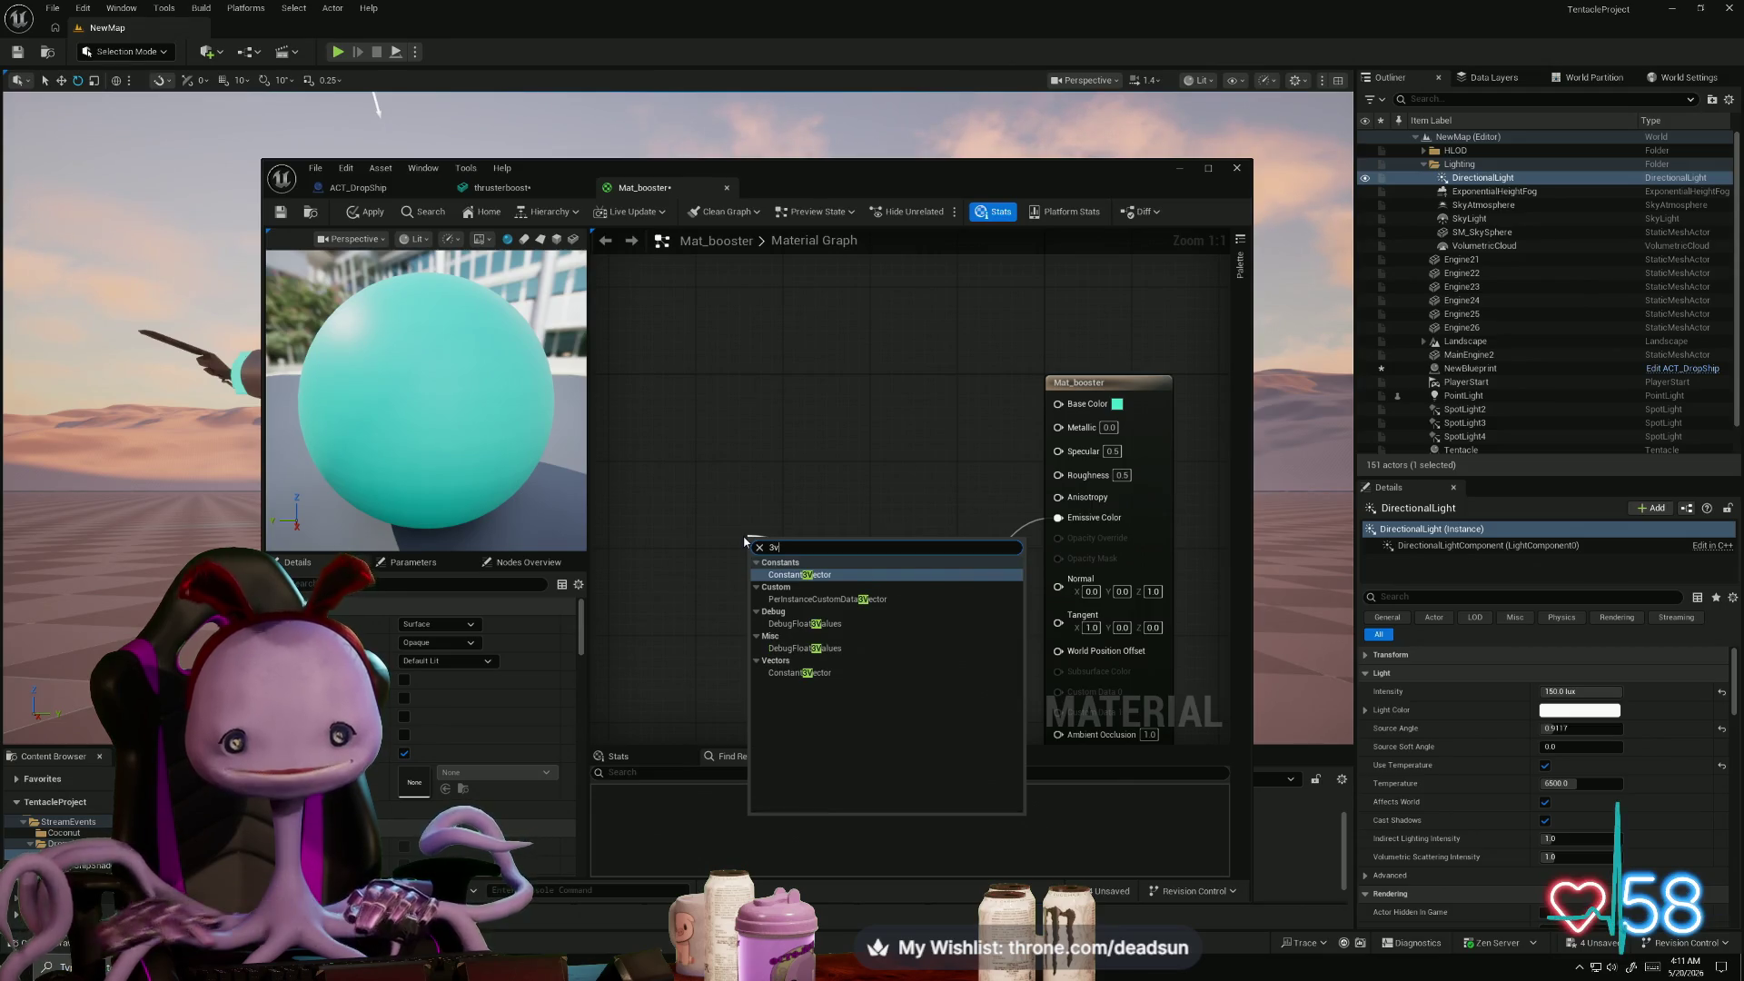
pyautogui.click(803, 574)
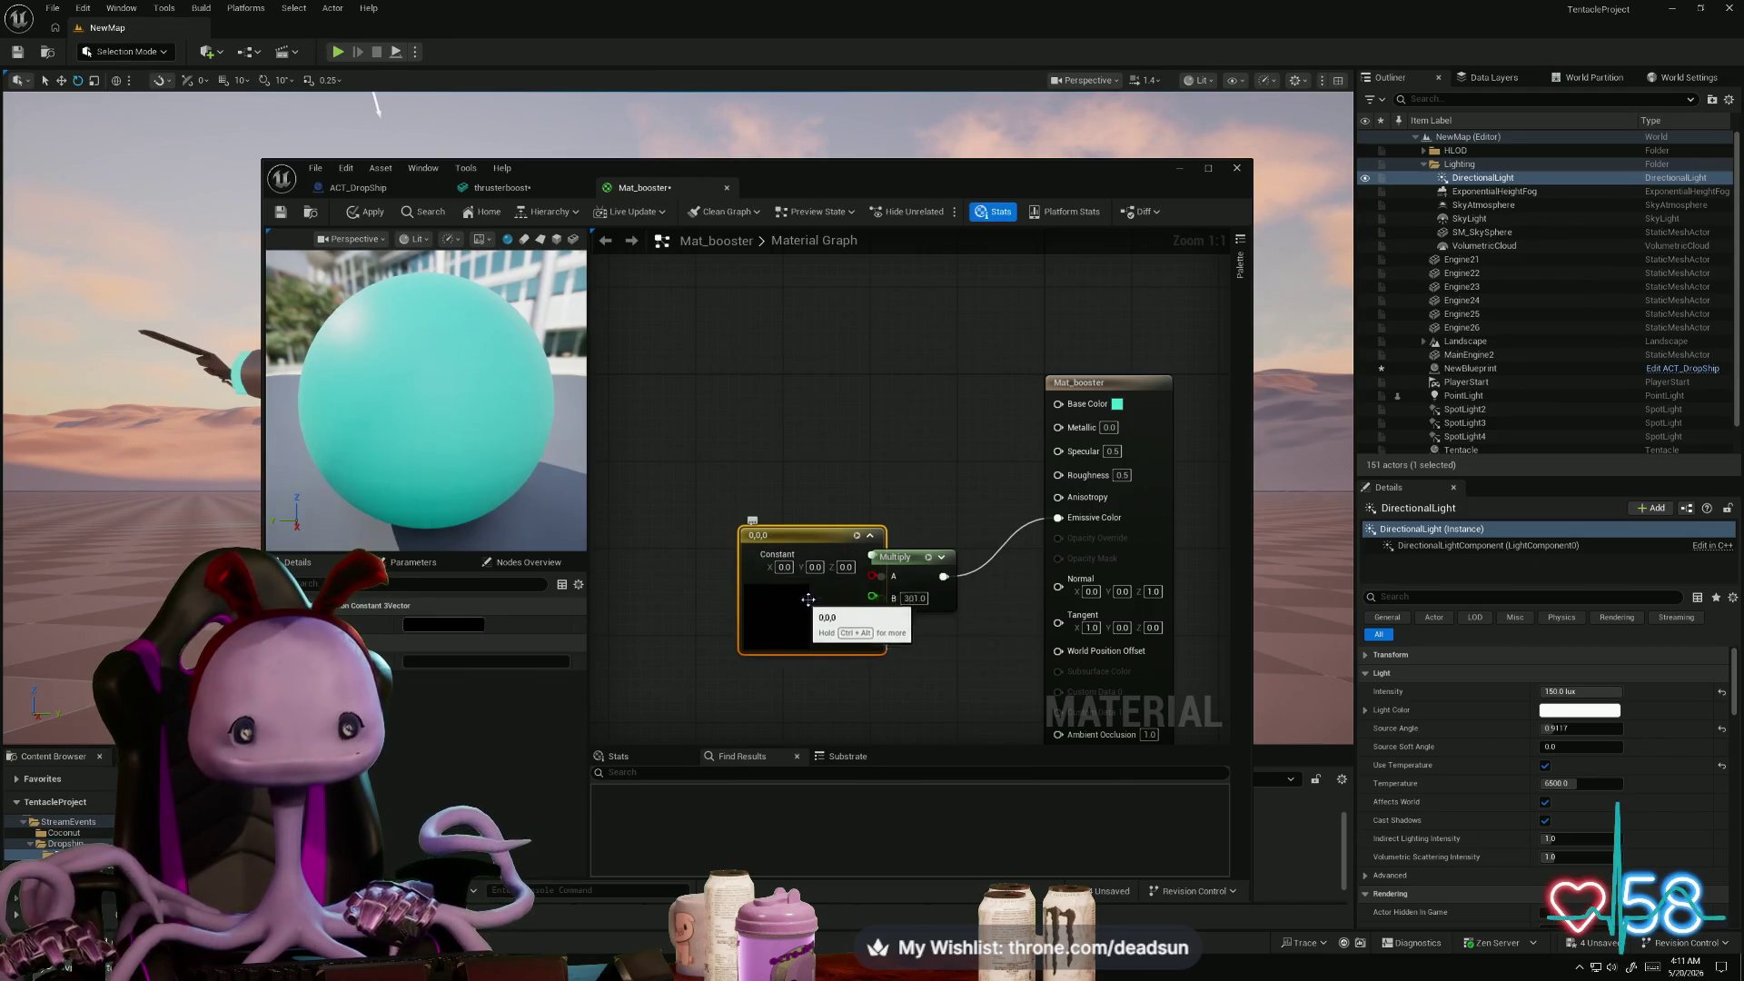
pyautogui.moveTo(807, 599)
pyautogui.mouseDown()
pyautogui.moveTo(710, 590)
pyautogui.moveTo(682, 524)
pyautogui.mouseUp()
# - Pick pale cyan (0.401, 0.918, 1) for the Constant3Vector, apply to Mat_booster, and check the ship
pyautogui.doubleClick(667, 545)
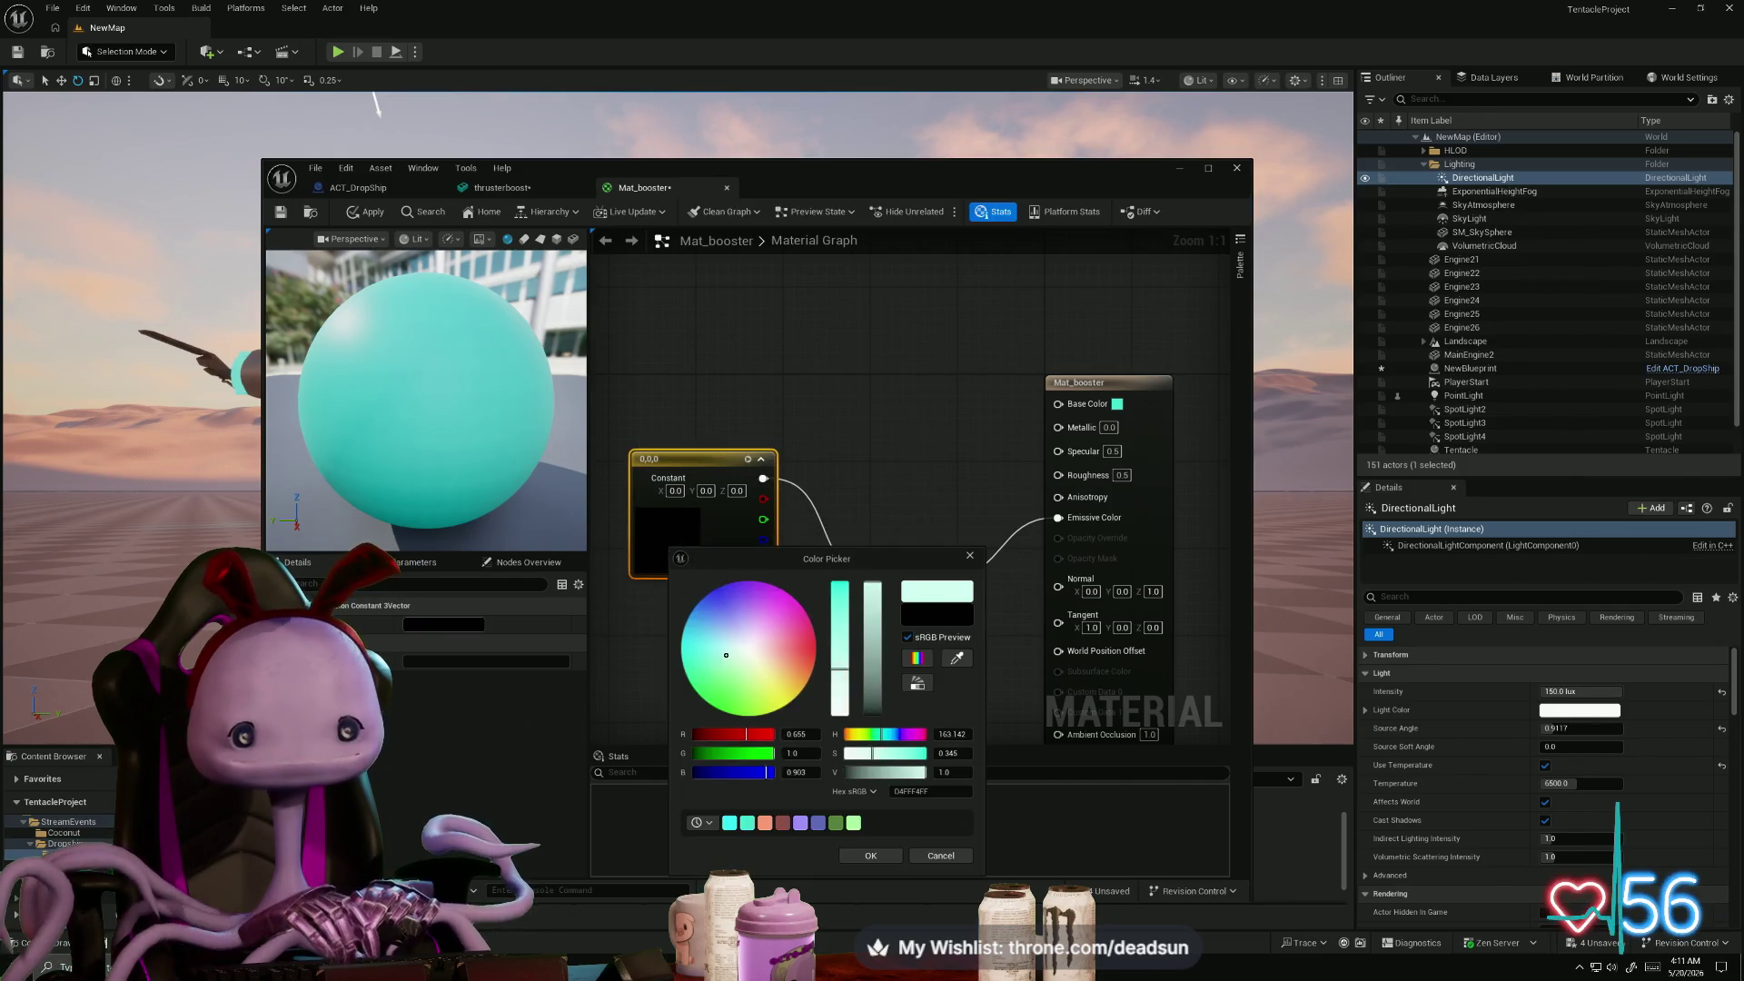
pyautogui.moveTo(709, 646); pyautogui.dragTo(708, 642)
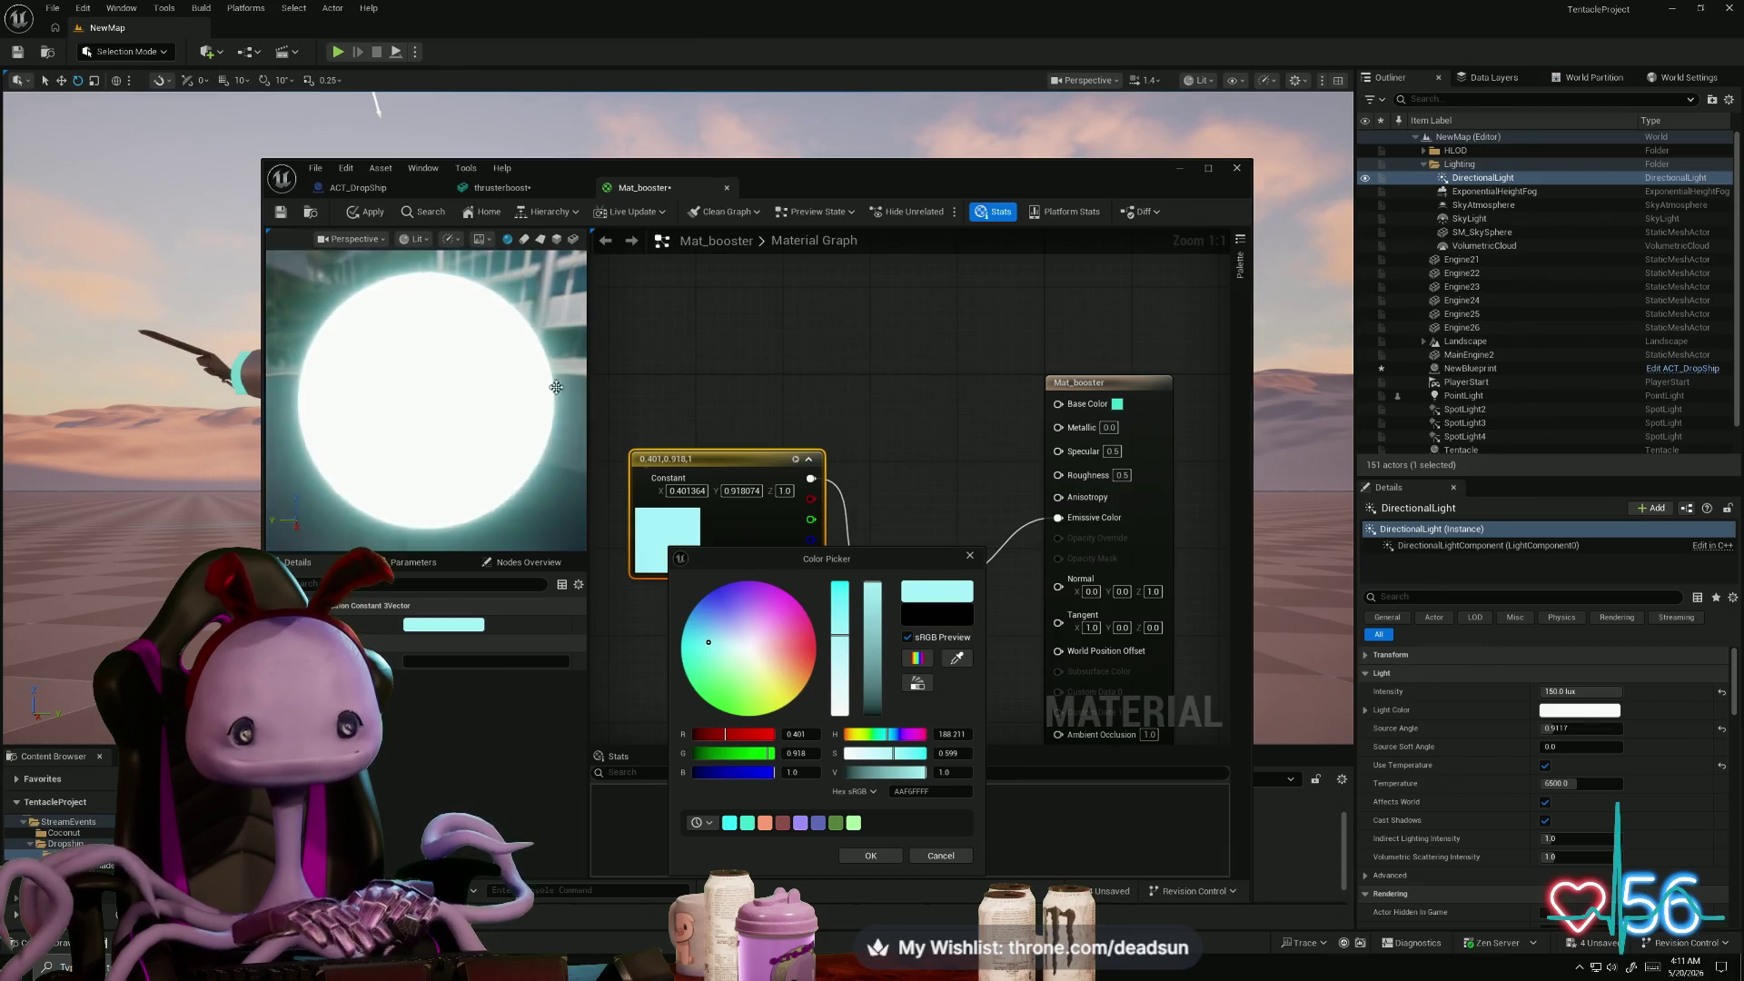
pyautogui.click(368, 211)
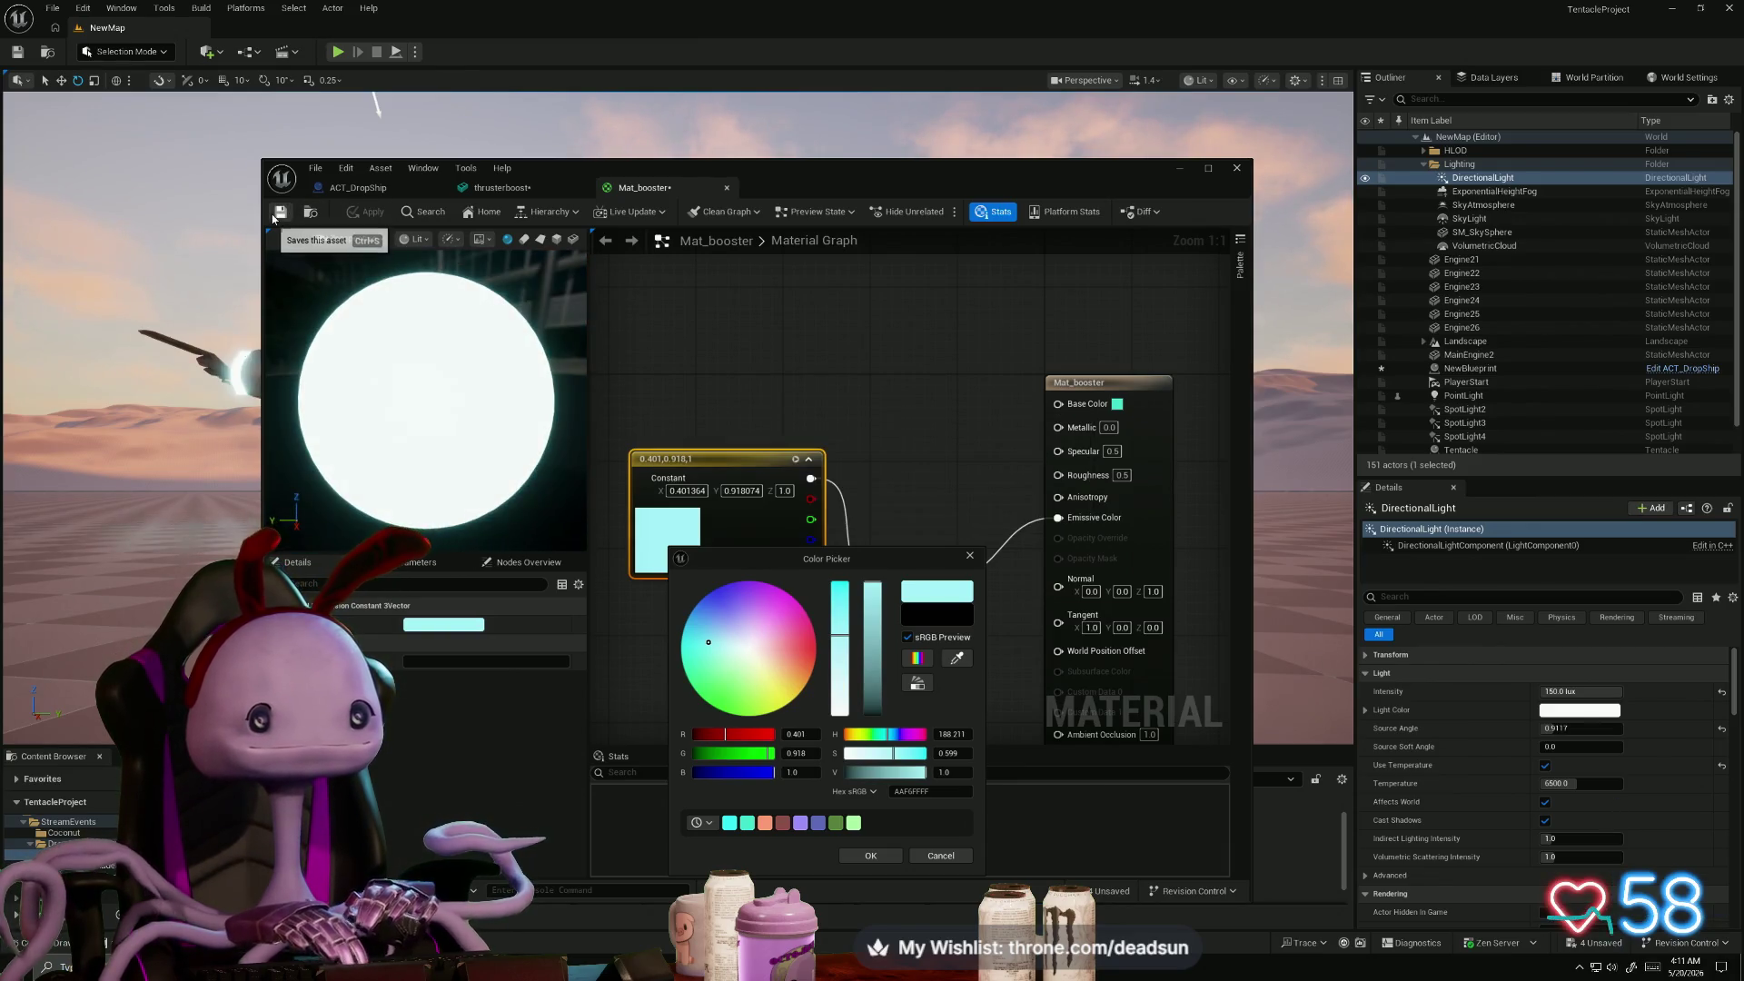
pyautogui.moveTo(741, 189)
pyautogui.mouseDown()
pyautogui.moveTo(1161, 186)
pyautogui.moveTo(1275, 155)
pyautogui.mouseUp()
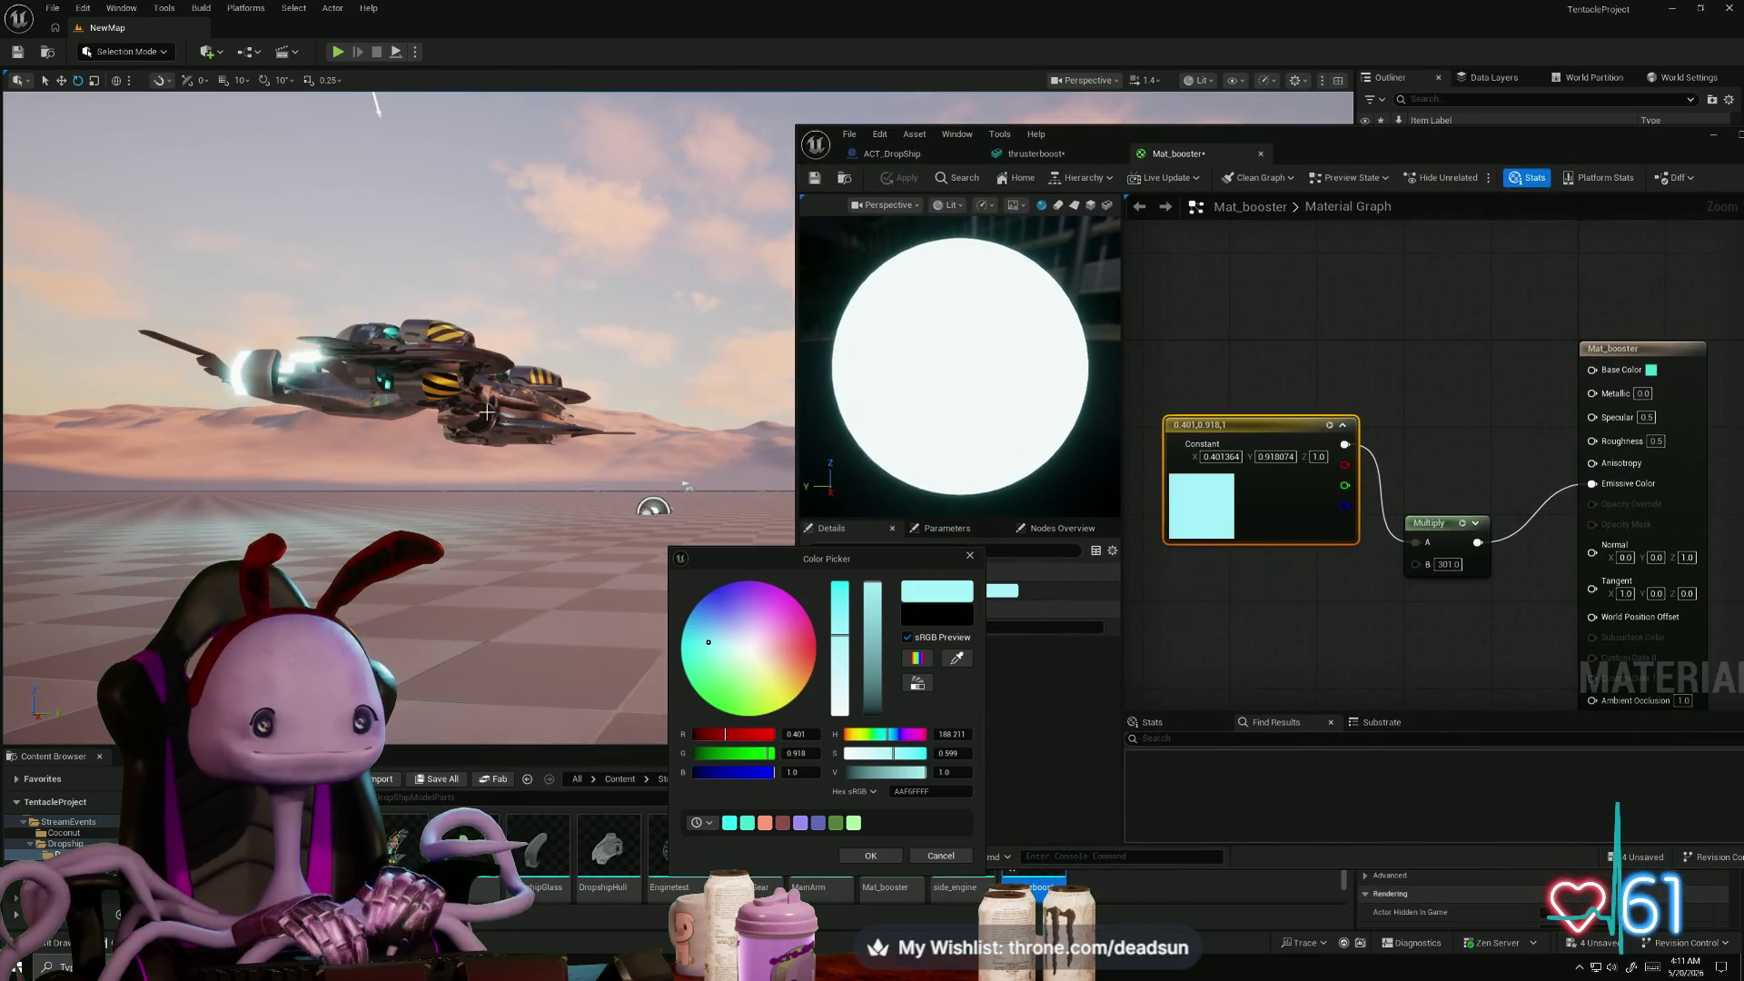
pyautogui.moveTo(520, 483)
pyautogui.mouseDown()
pyautogui.moveTo(391, 481)
pyautogui.moveTo(49, 571)
pyautogui.moveTo(214, 506)
pyautogui.moveTo(331, 514)
pyautogui.mouseUp()
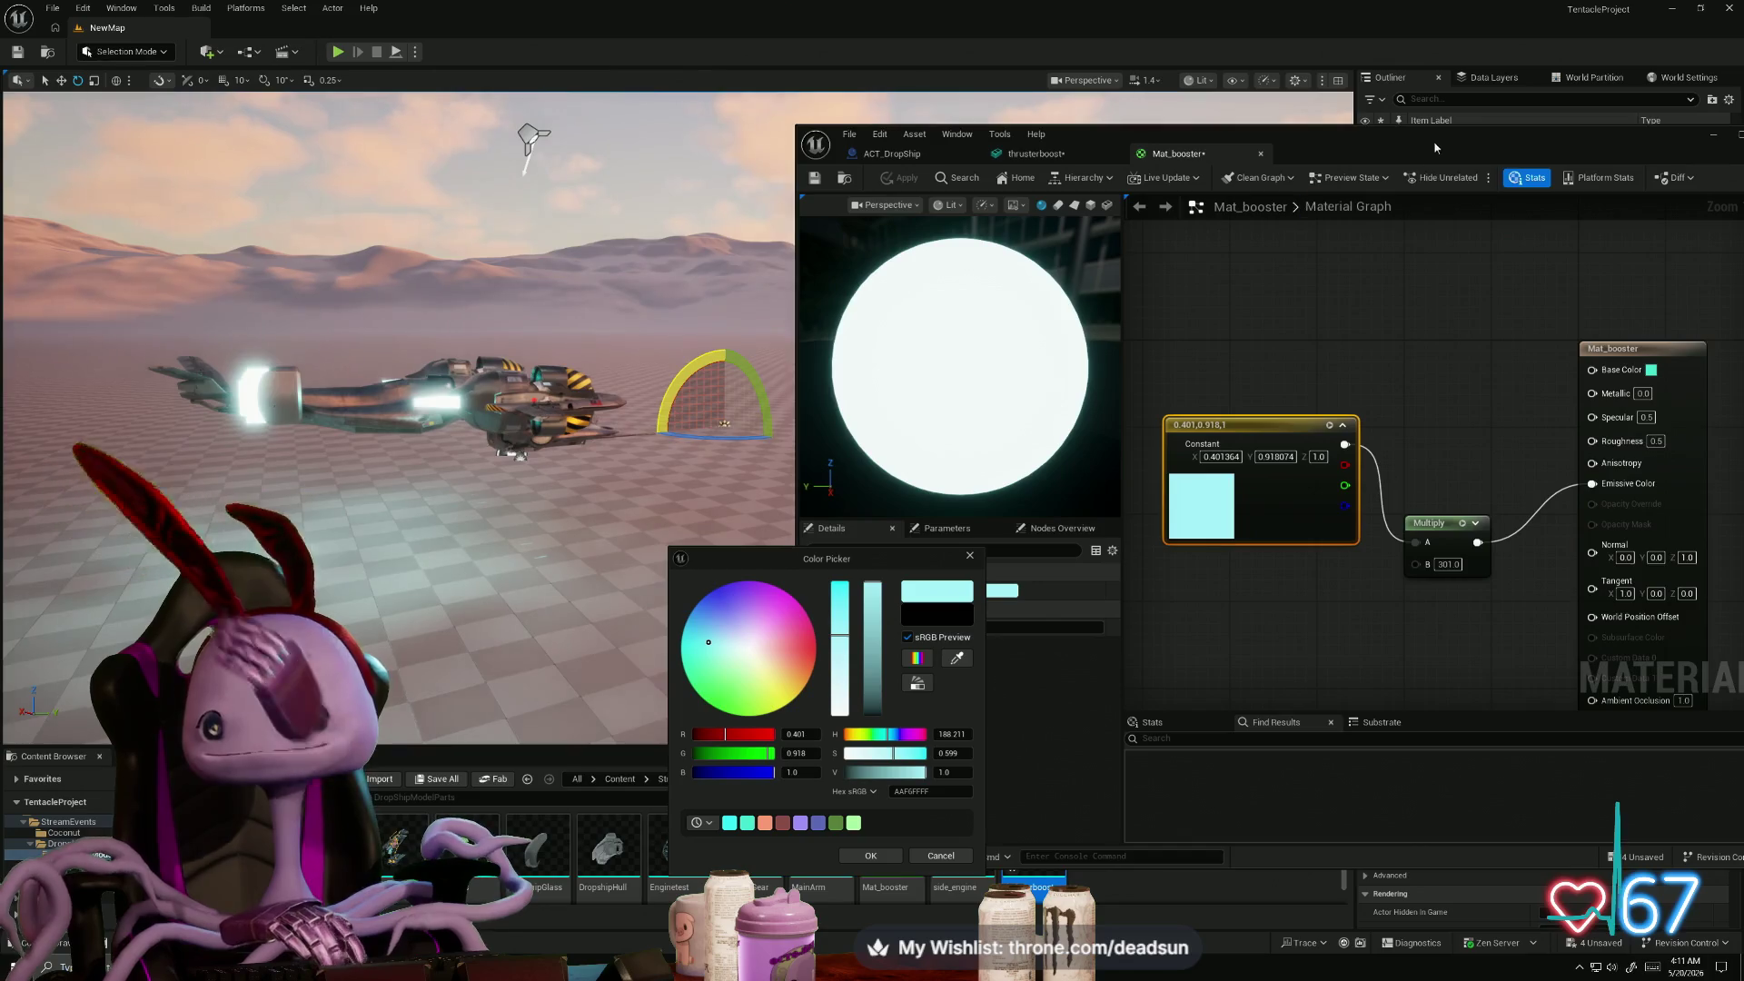
# - Confirm the cyan colour, maximize the Material editor and select the Mat_booster result node
pyautogui.moveTo(1435, 147)
pyautogui.mouseDown()
pyautogui.moveTo(885, 153)
pyautogui.moveTo(983, 155)
pyautogui.mouseUp()
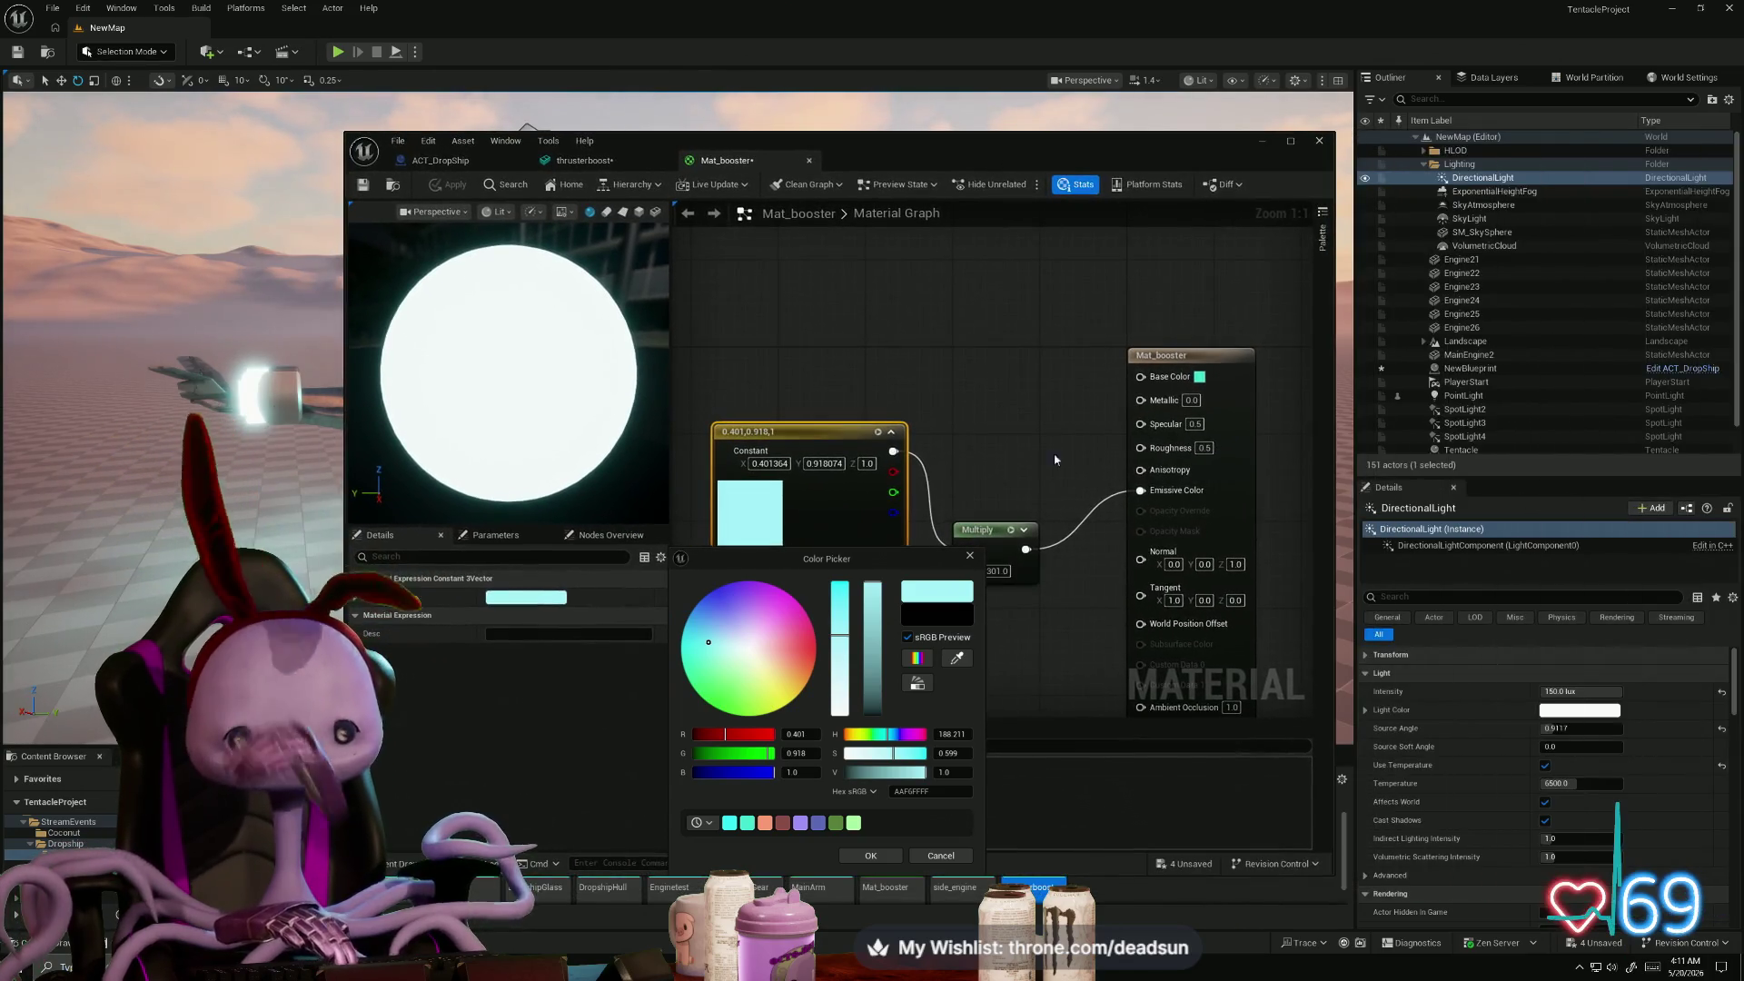
pyautogui.click(971, 556)
pyautogui.press('super+Up')
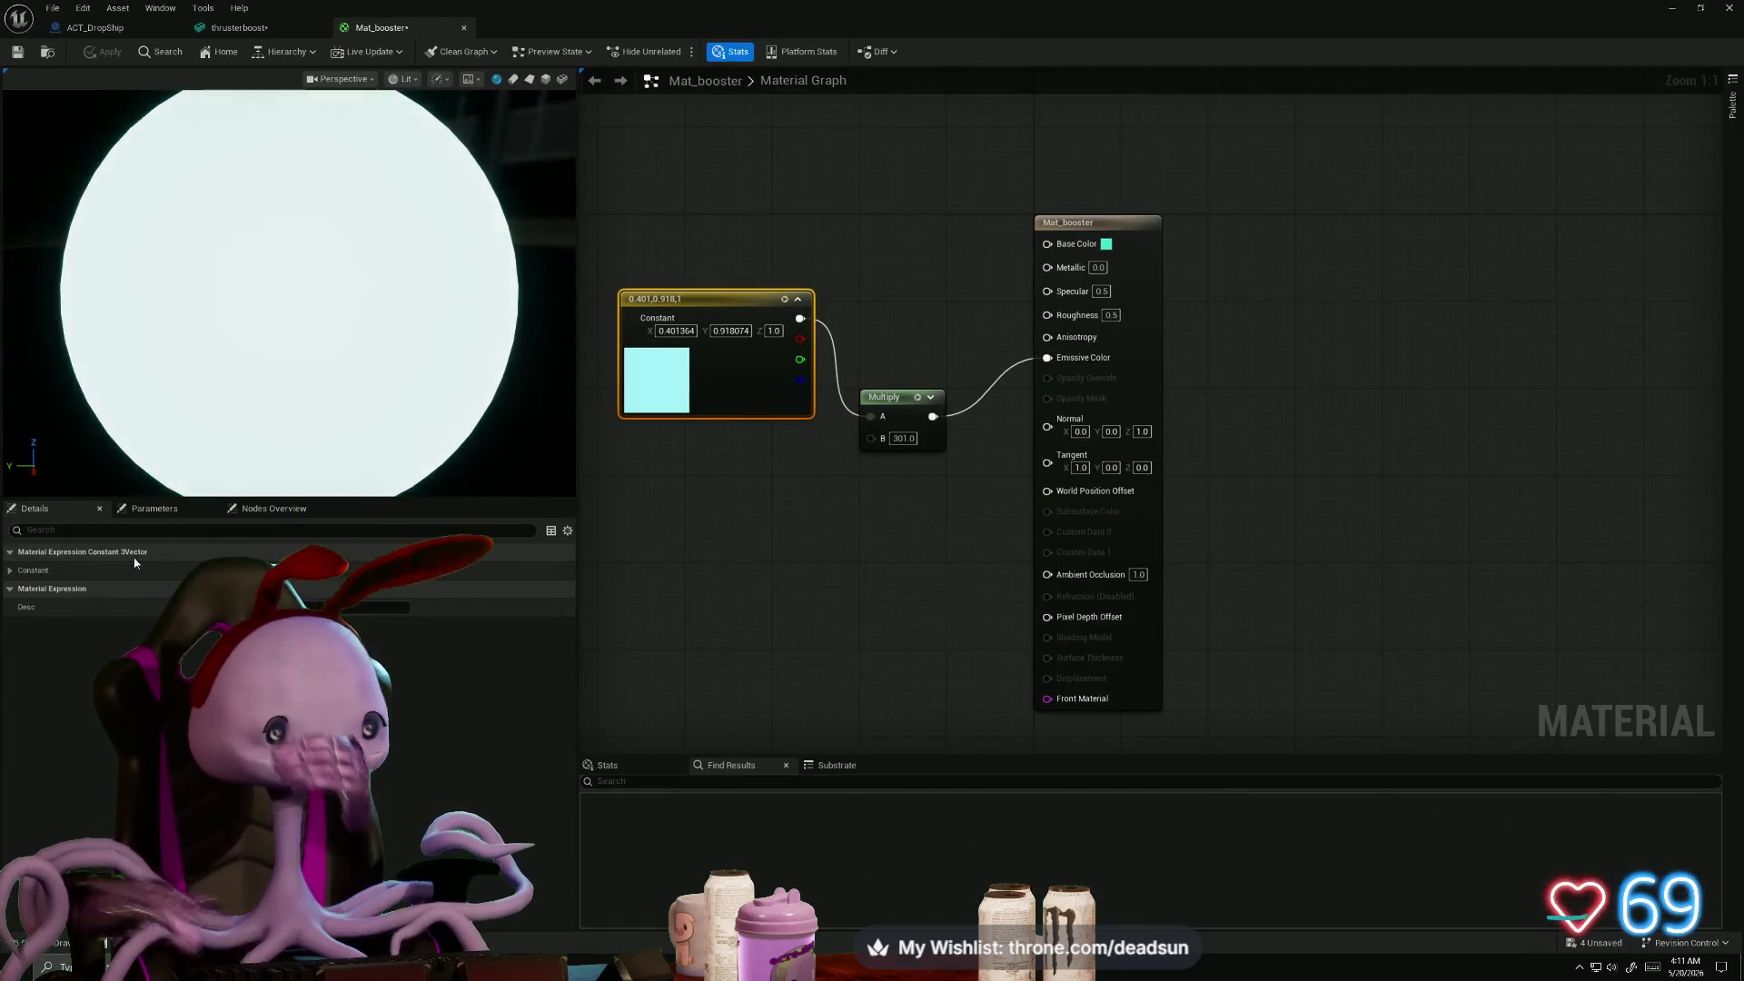
pyautogui.click(1045, 232)
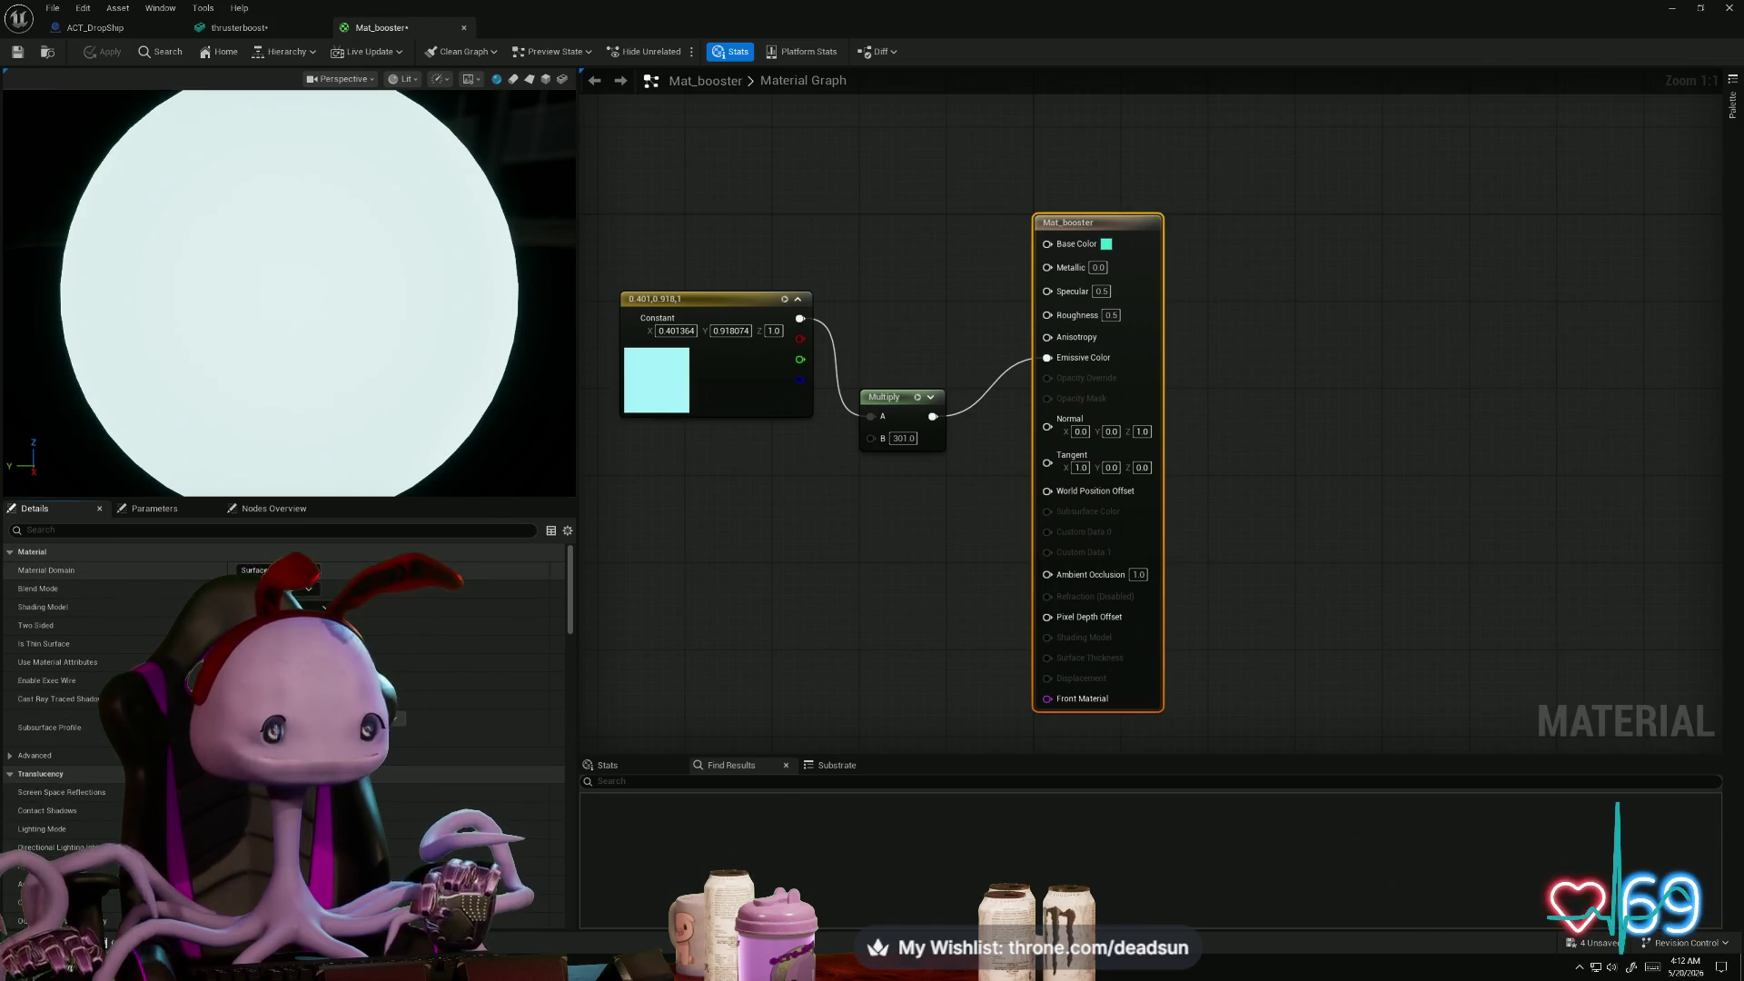
# - Switch Mat_booster's Blend Mode to Translucent and raise the Multiply node level with the Constant
pyautogui.click(309, 589)
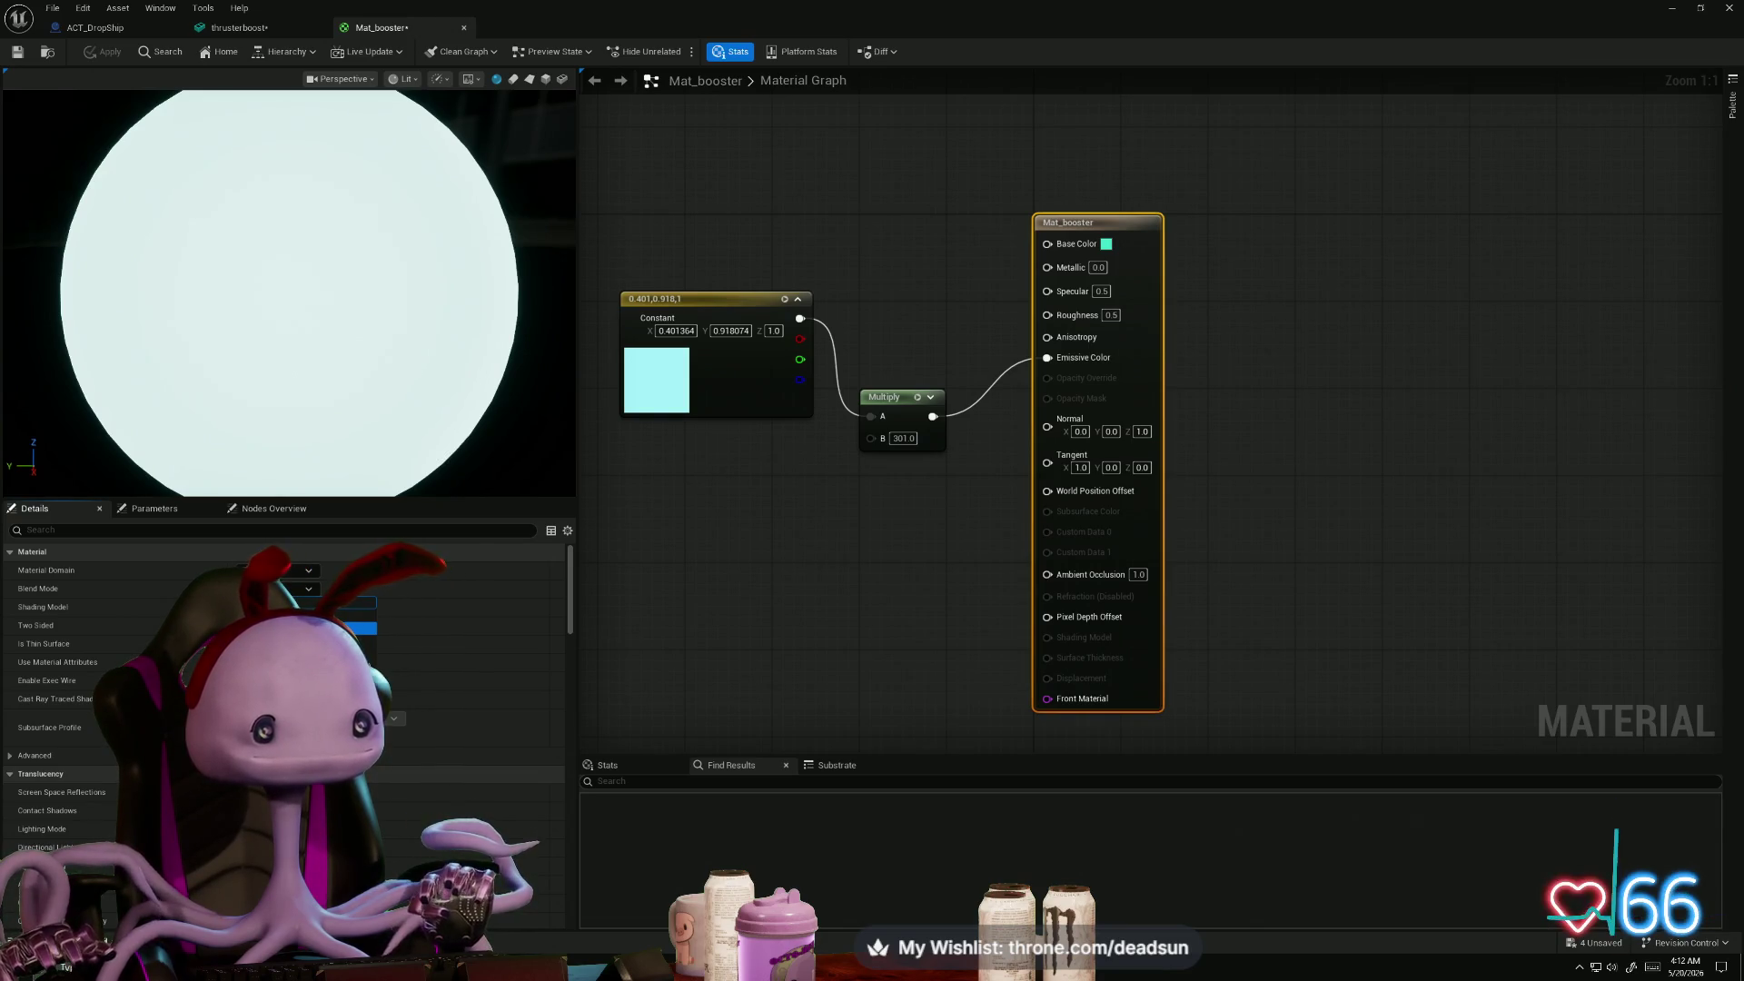
pyautogui.click(363, 627)
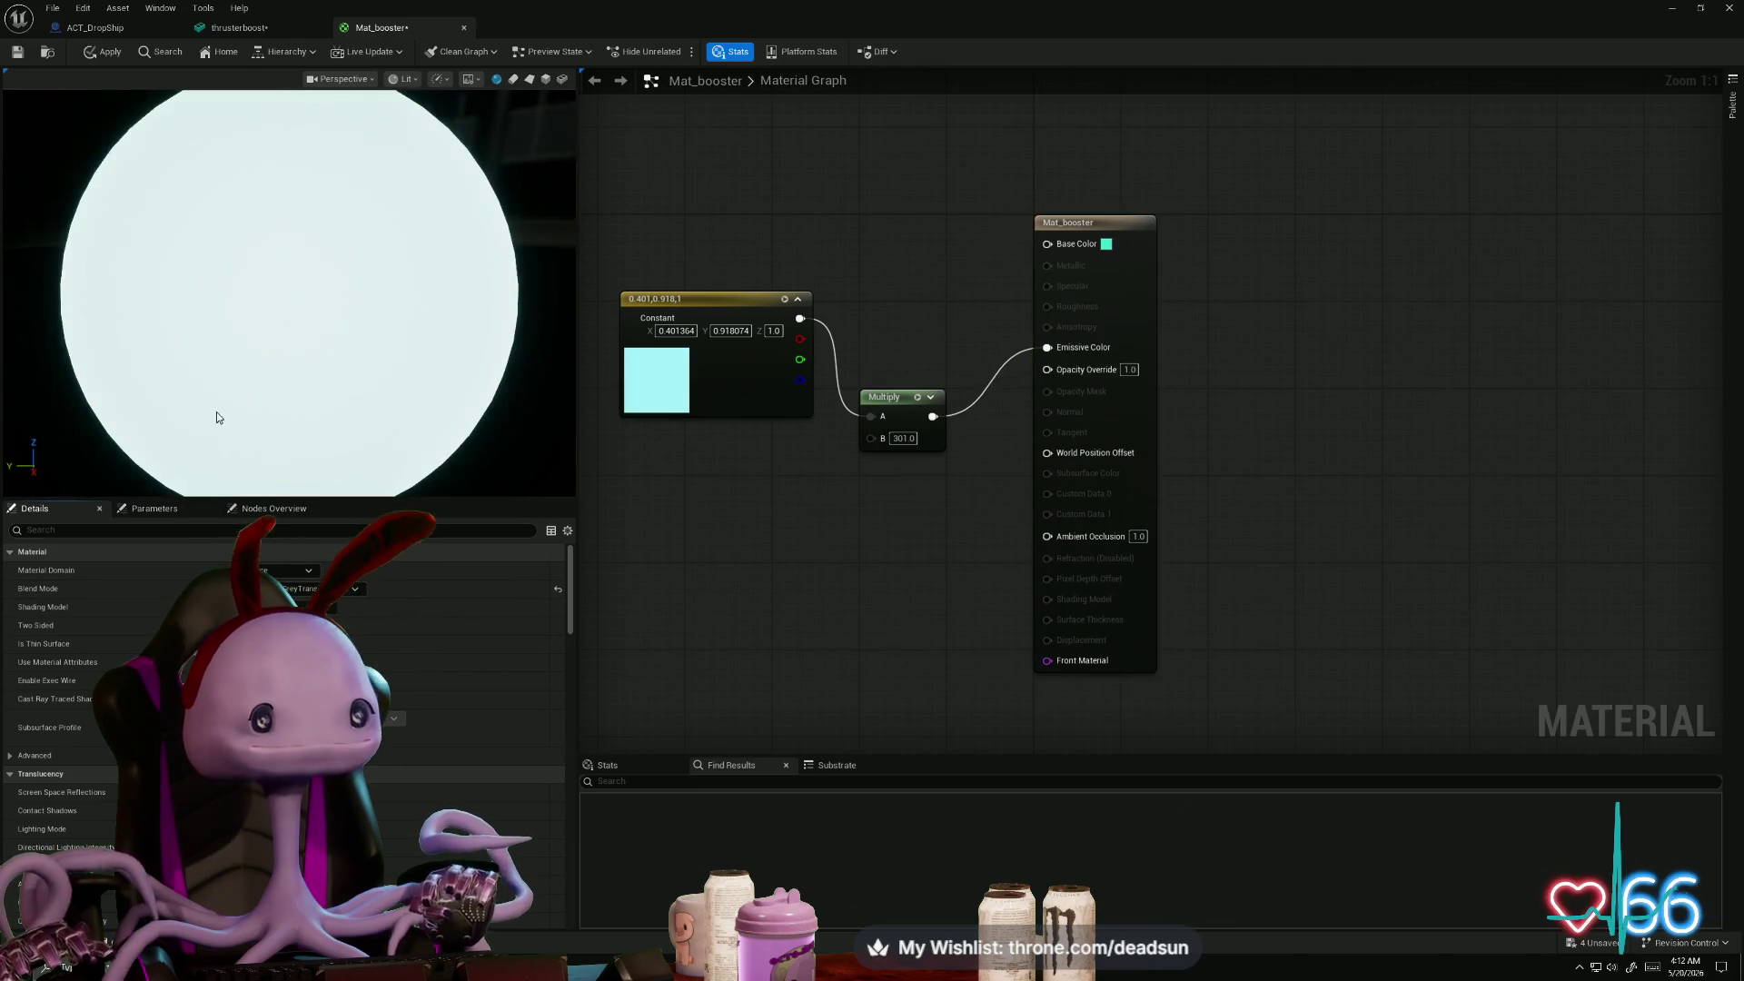
pyautogui.scroll(-5, 216, 412)
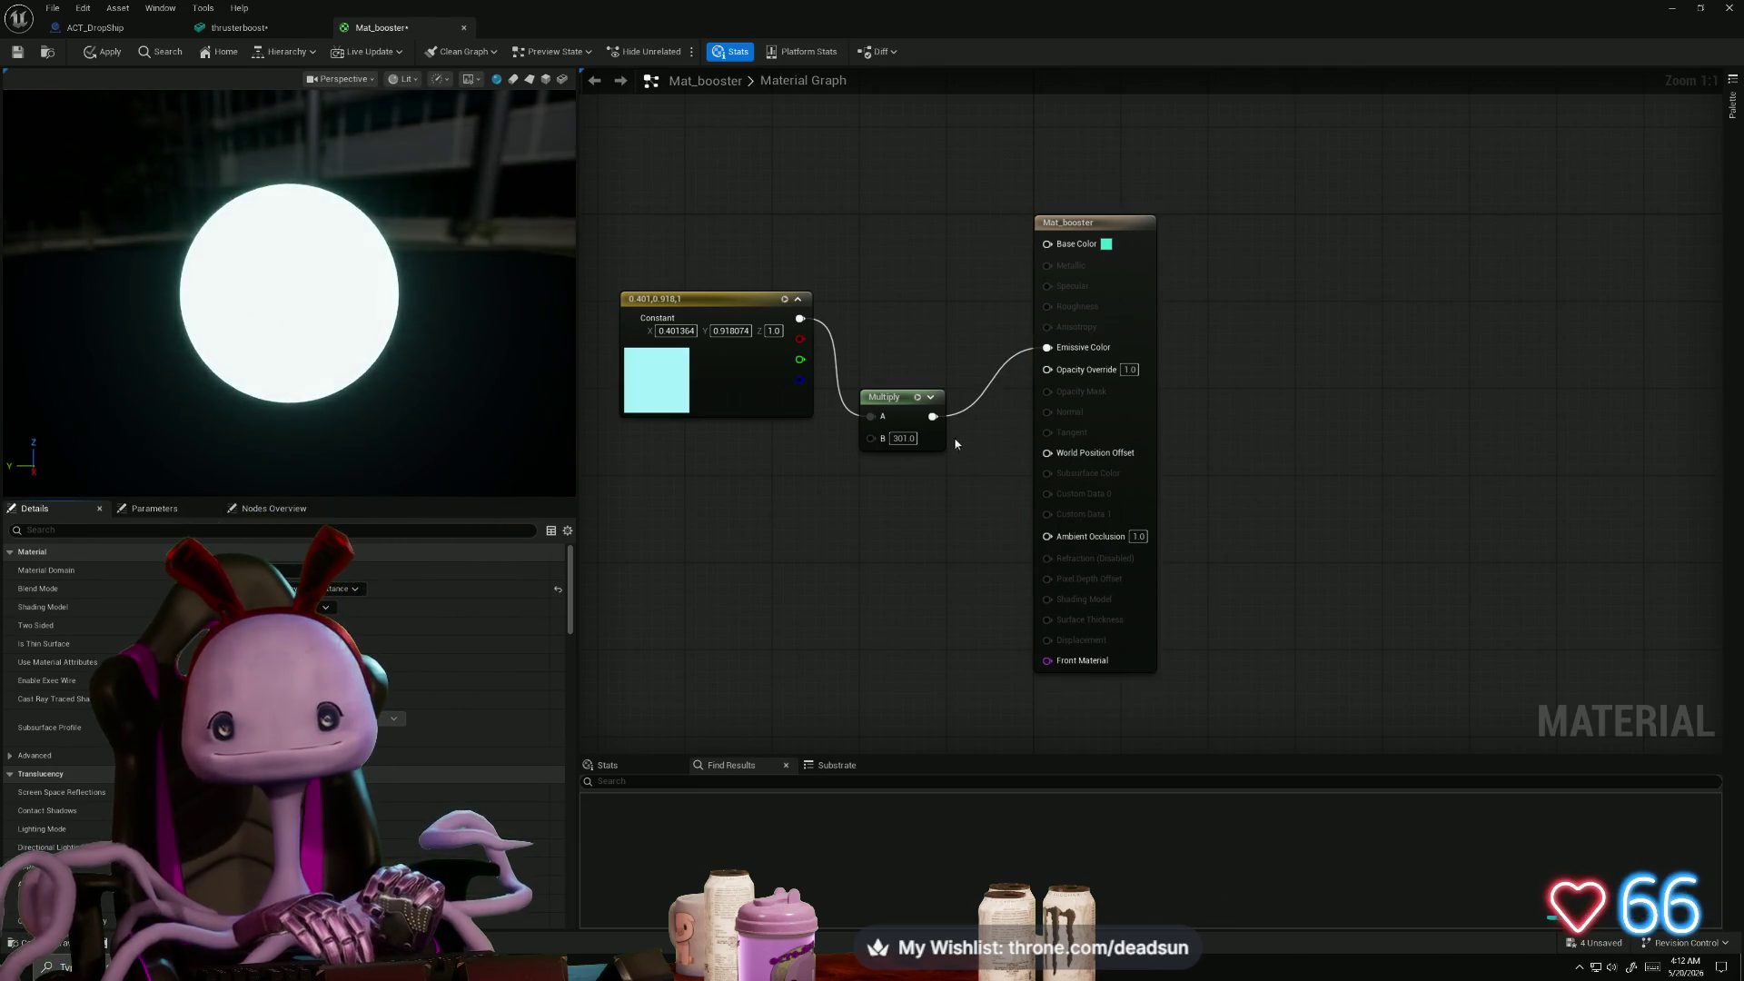
pyautogui.moveTo(890, 390); pyautogui.dragTo(901, 303)
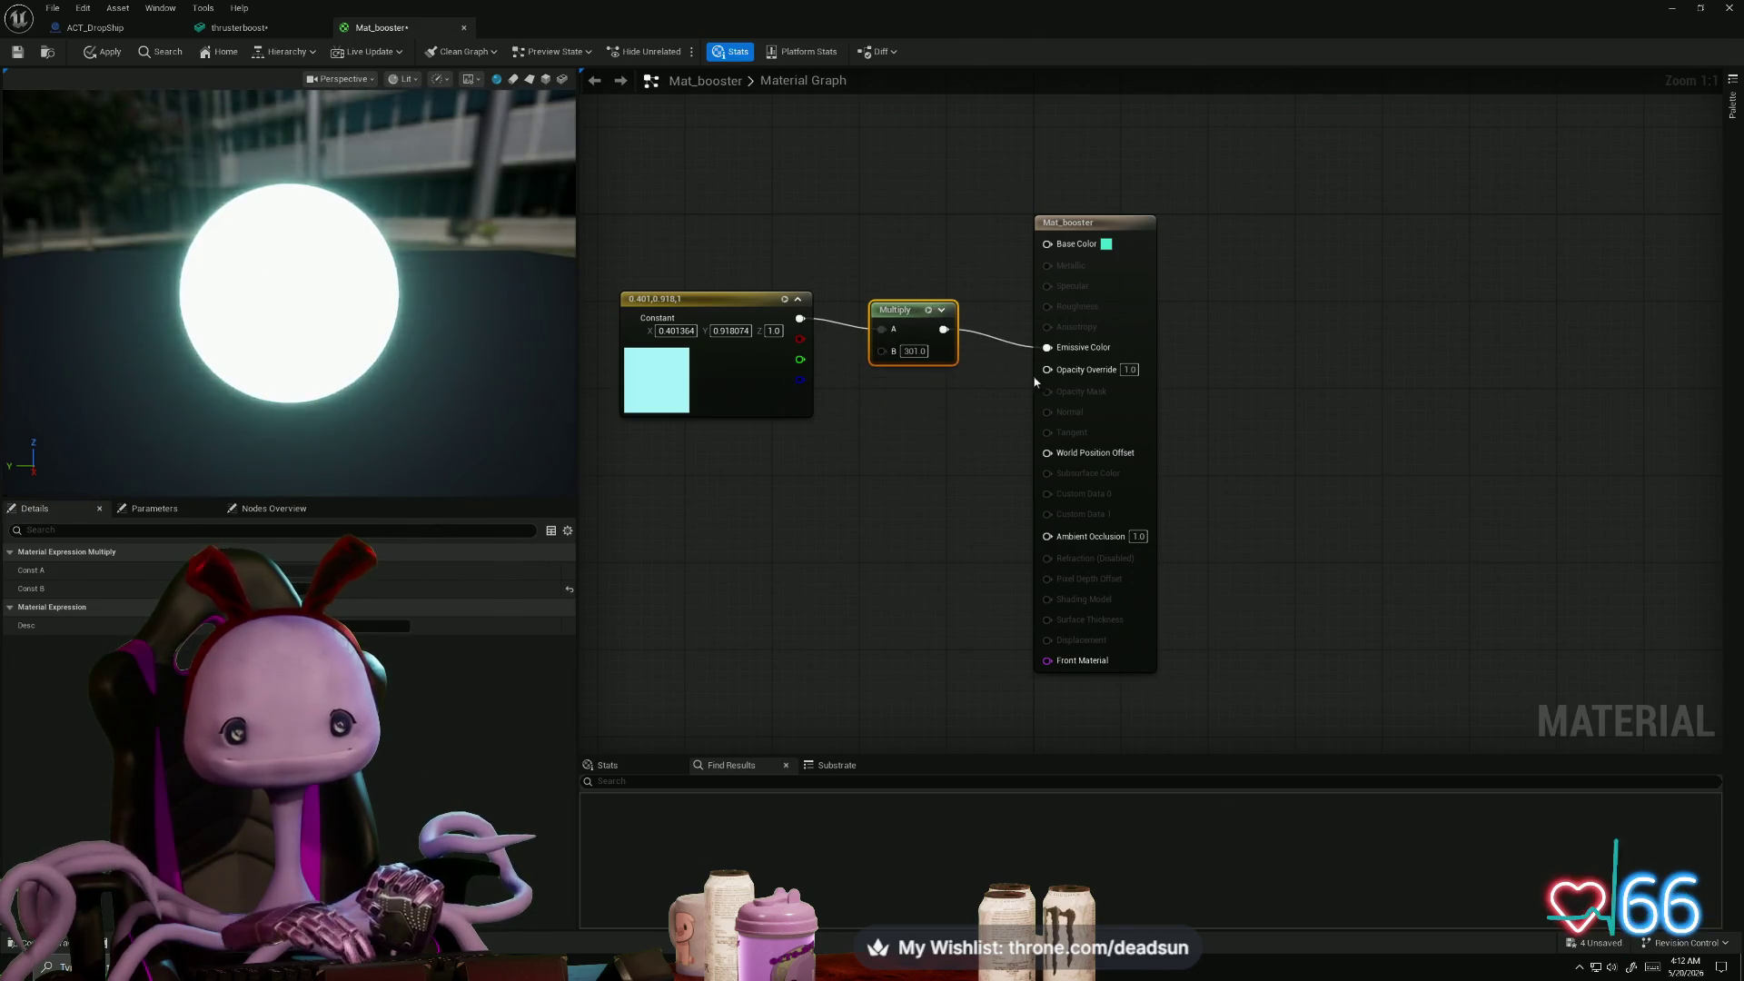
pyautogui.moveTo(780, 512); pyautogui.dragTo(973, 509)
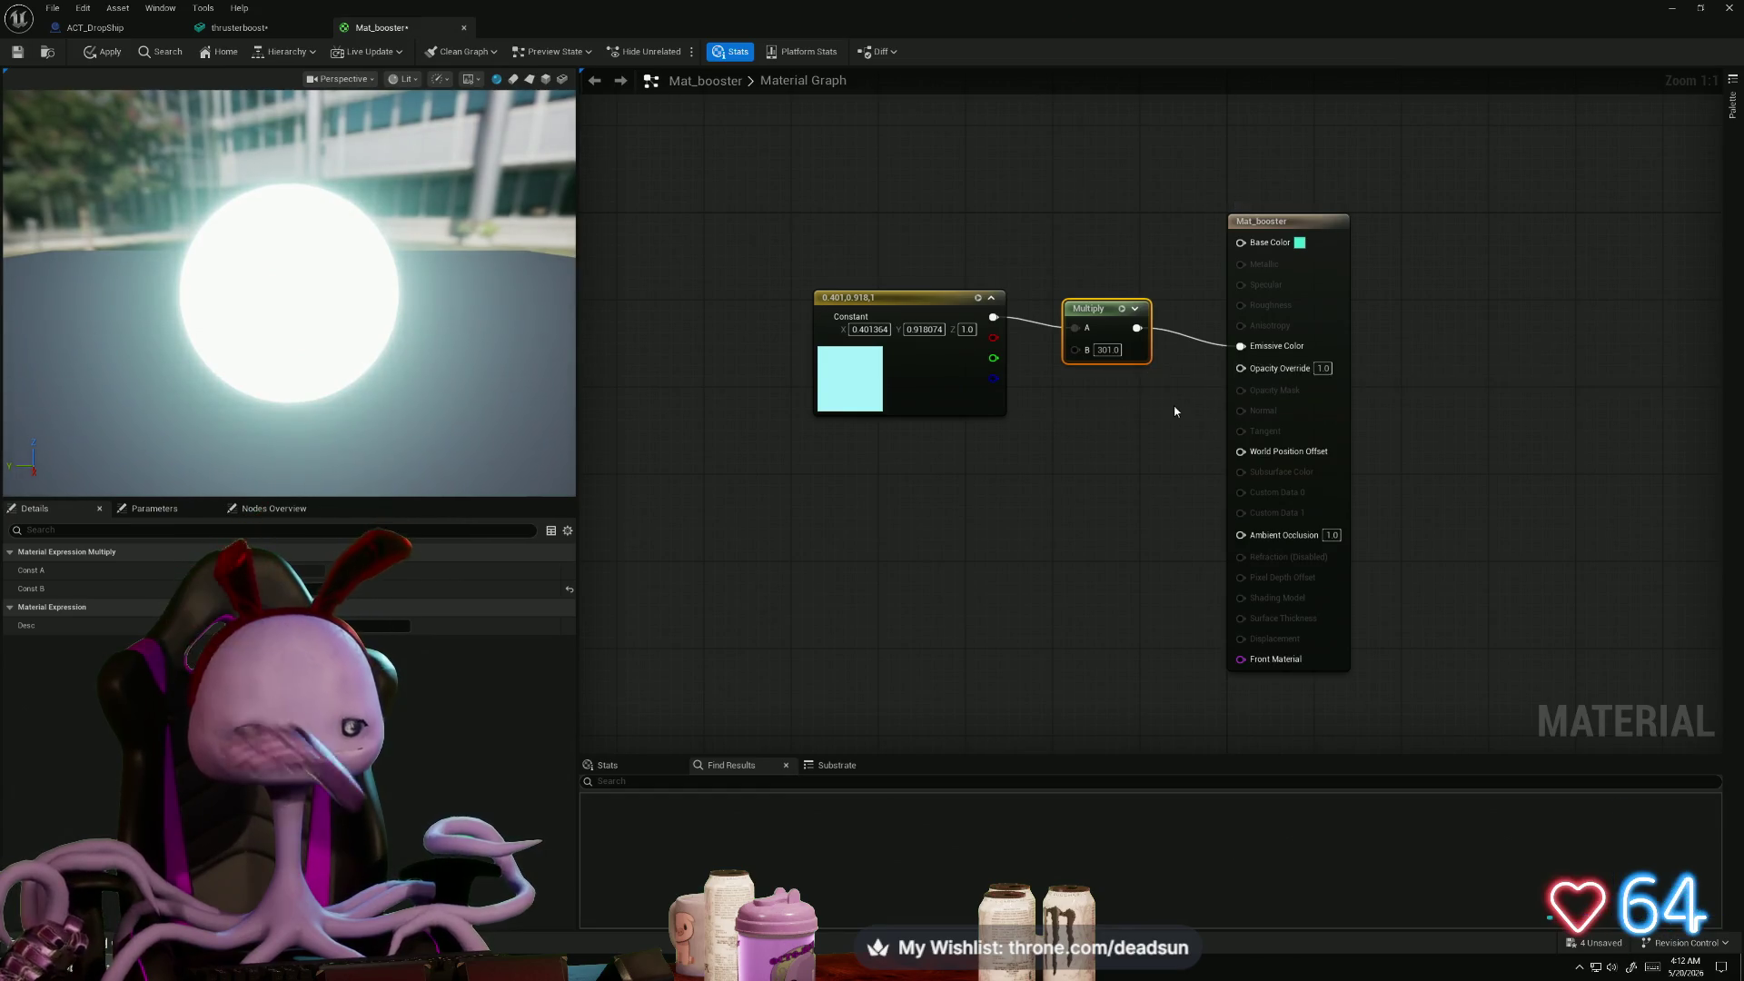
# - Add a Noise node, replacing a mistaken Scalar Blue Noise, and preview it on the sphere
pyautogui.rightClick(851, 511)
pyautogui.write('noise')
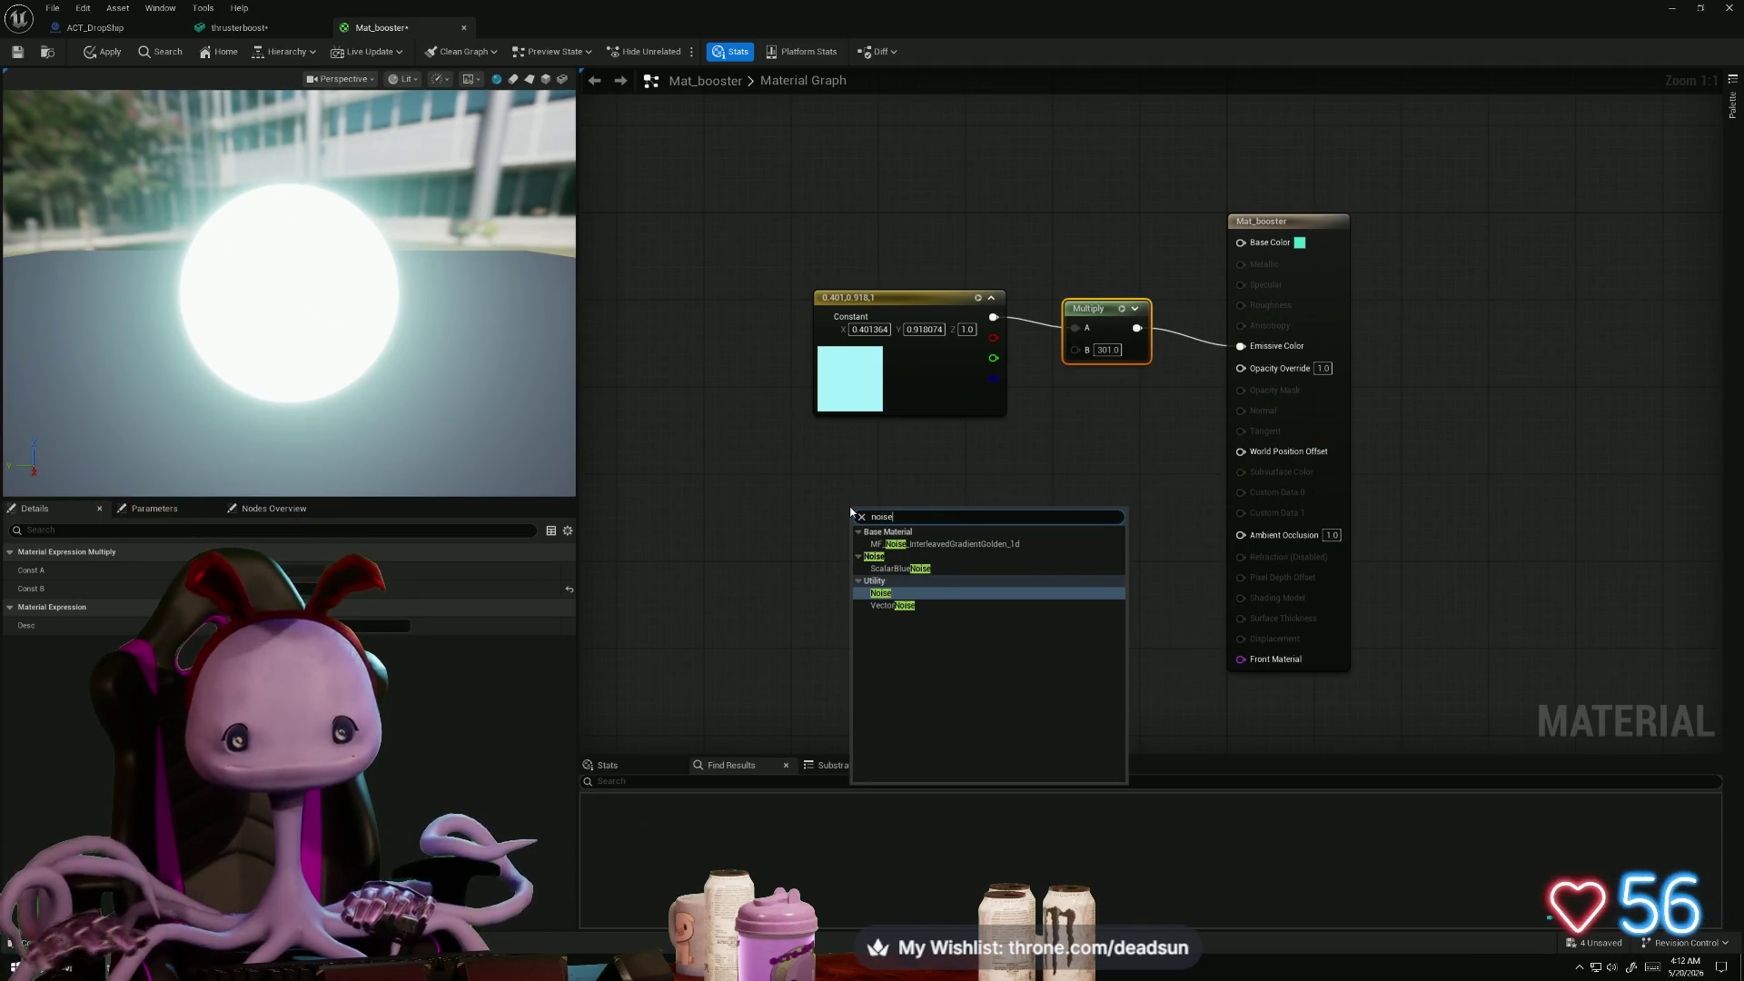
pyautogui.click(903, 568)
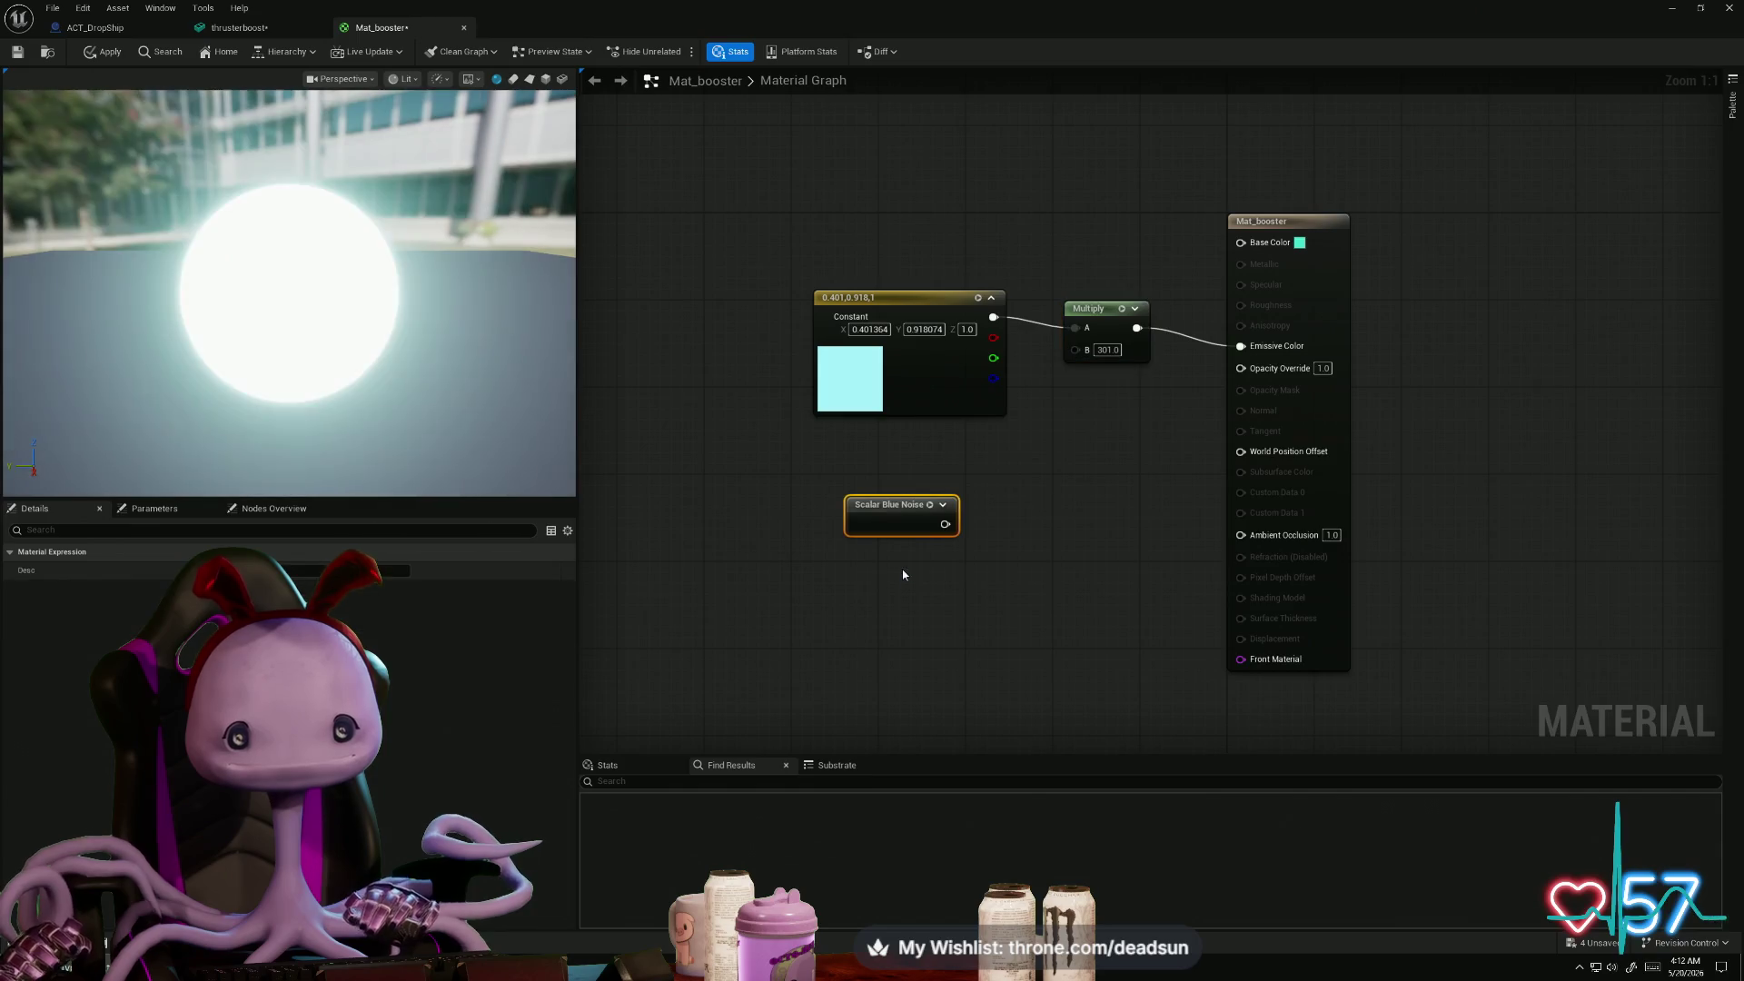
pyautogui.press('Delete')
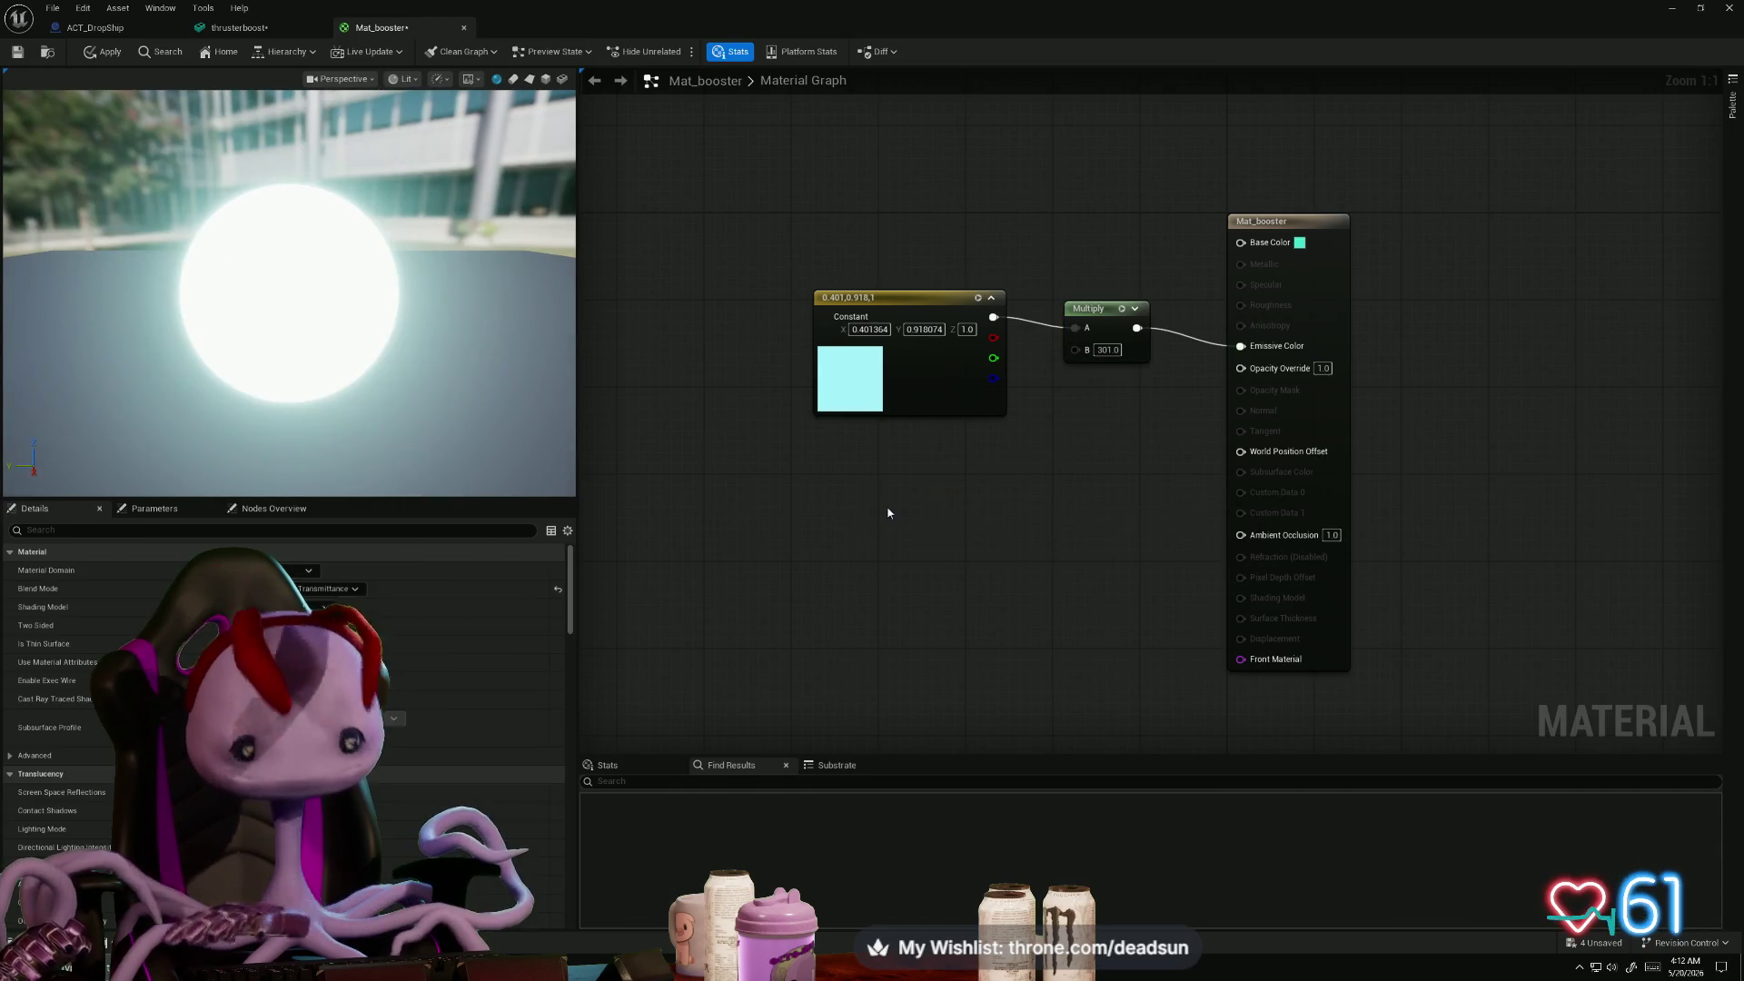
pyautogui.rightClick(877, 493)
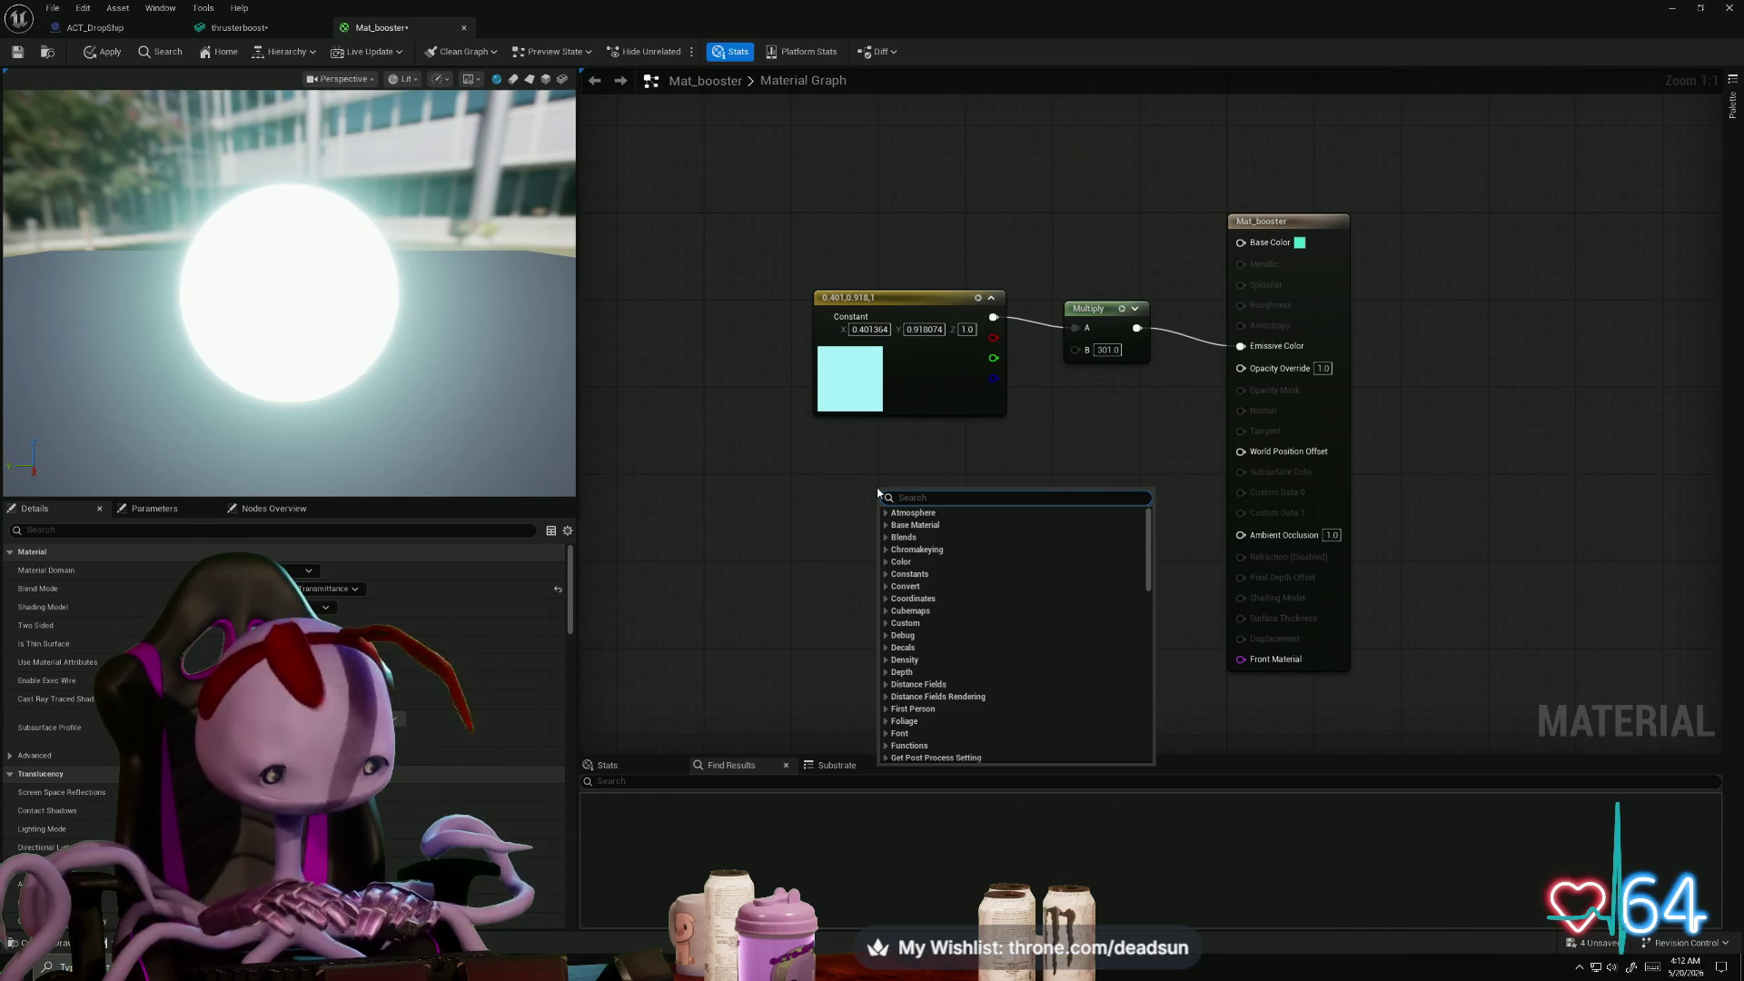
pyautogui.write('noise')
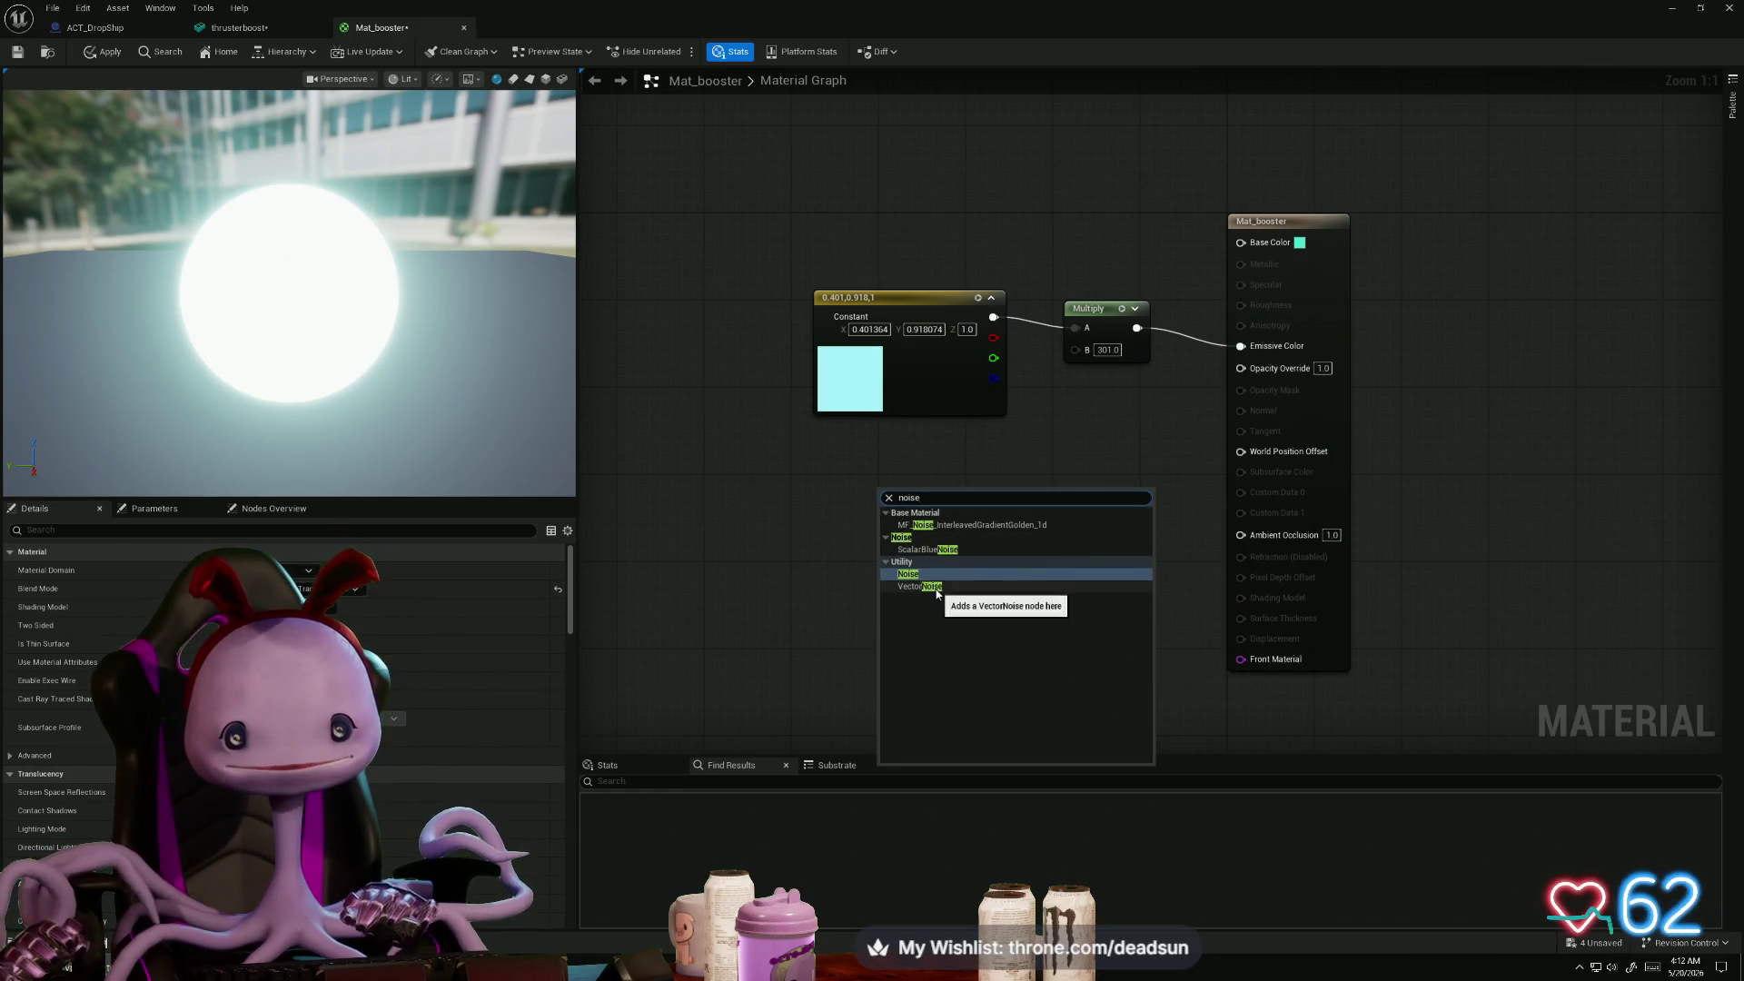
pyautogui.click(904, 574)
pyautogui.moveTo(955, 497)
pyautogui.mouseDown()
pyautogui.moveTo(863, 498)
pyautogui.moveTo(901, 508)
pyautogui.mouseUp()
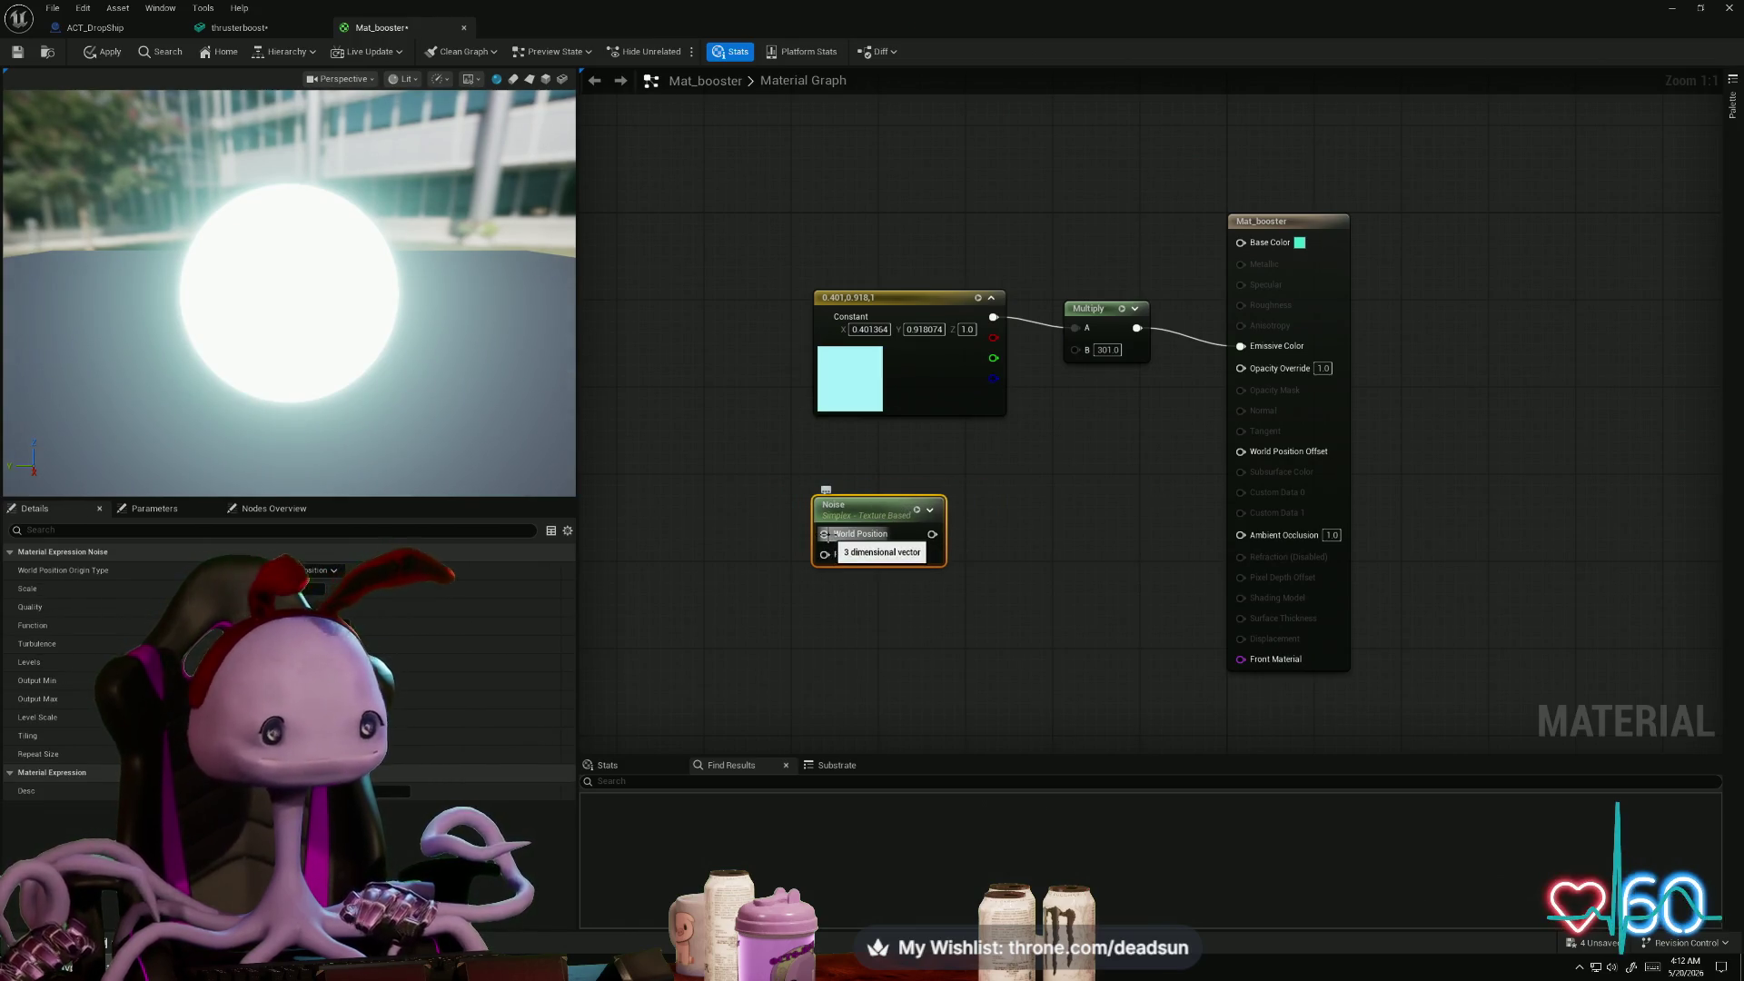
pyautogui.press('space')
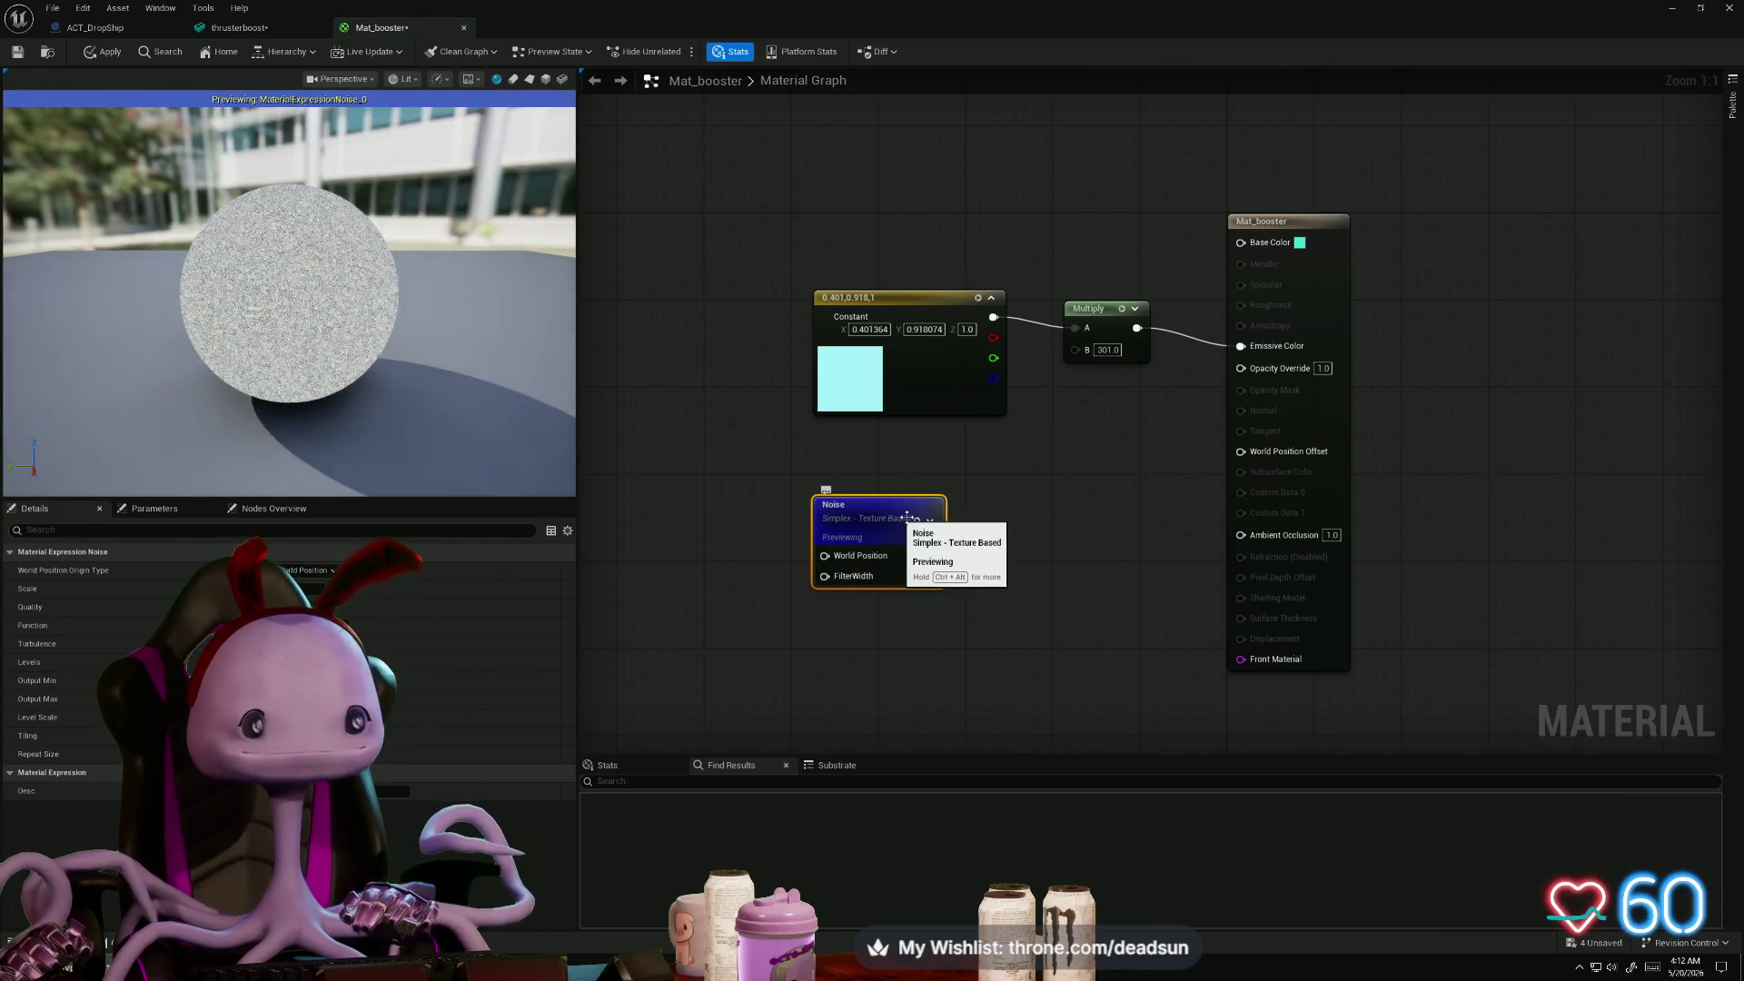
# - Set the Noise function to Gradient - Computational, wire it into Opacity Override, and apply
pyautogui.moveTo(879, 517)
pyautogui.mouseDown()
pyautogui.moveTo(856, 528)
pyautogui.moveTo(868, 496)
pyautogui.mouseUp()
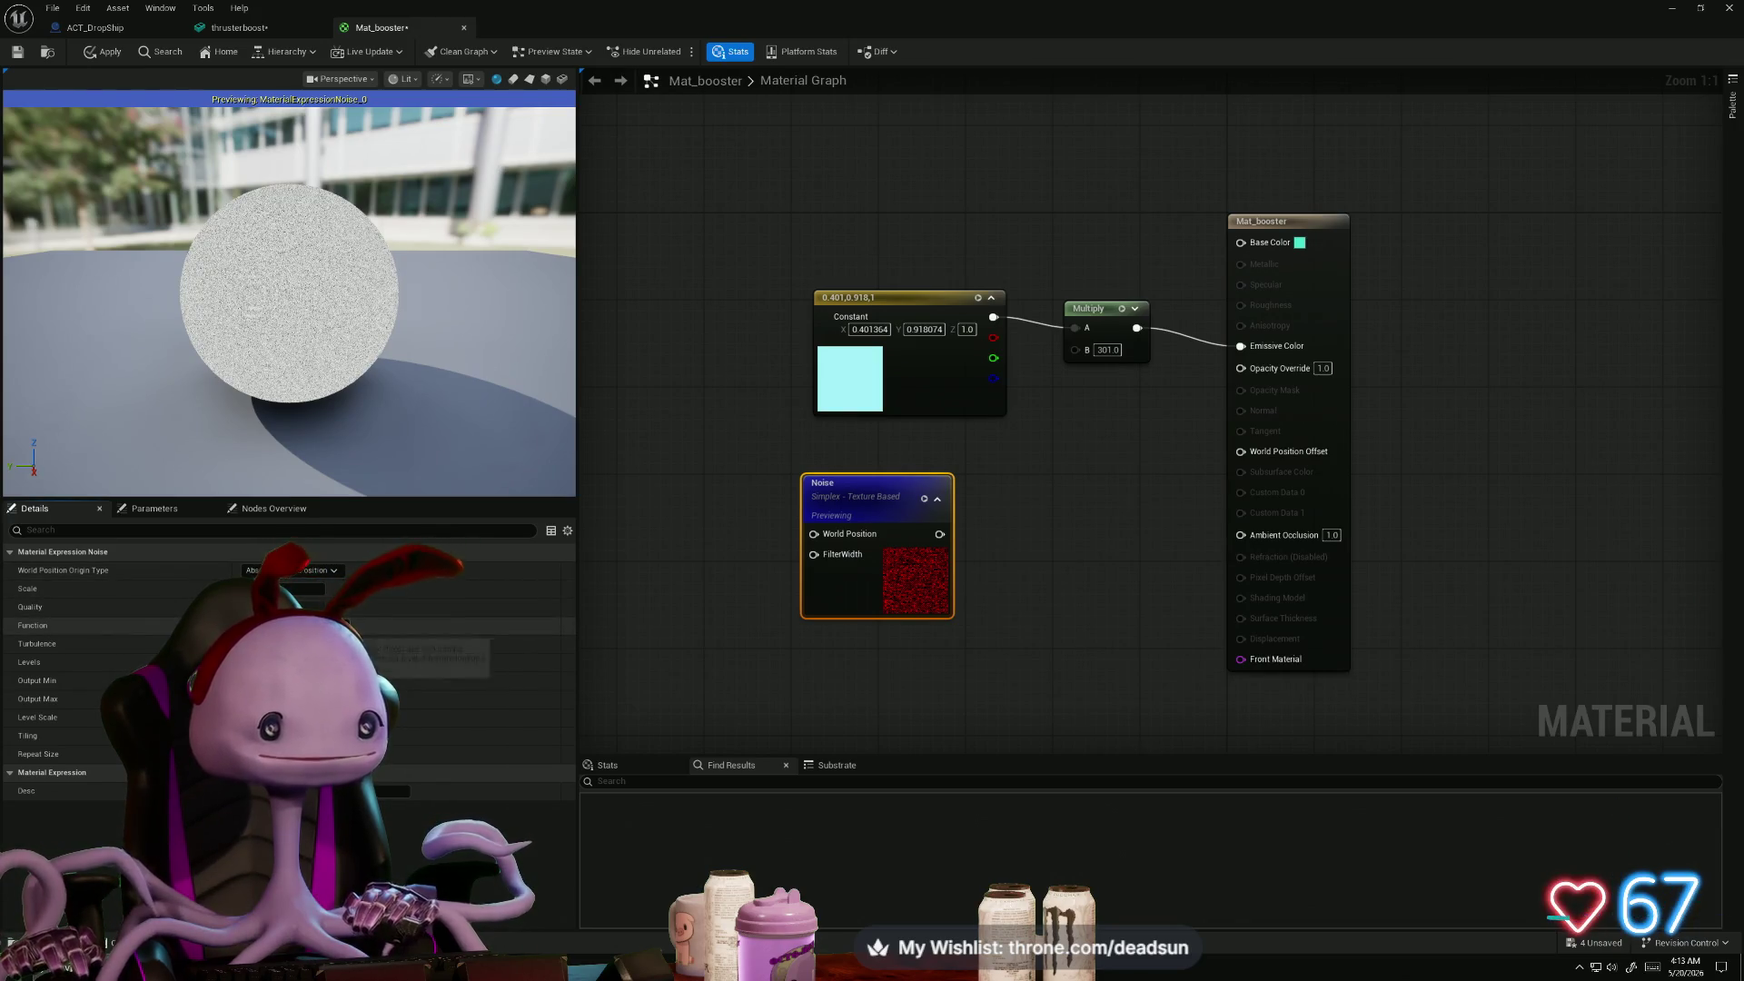
pyautogui.click(363, 680)
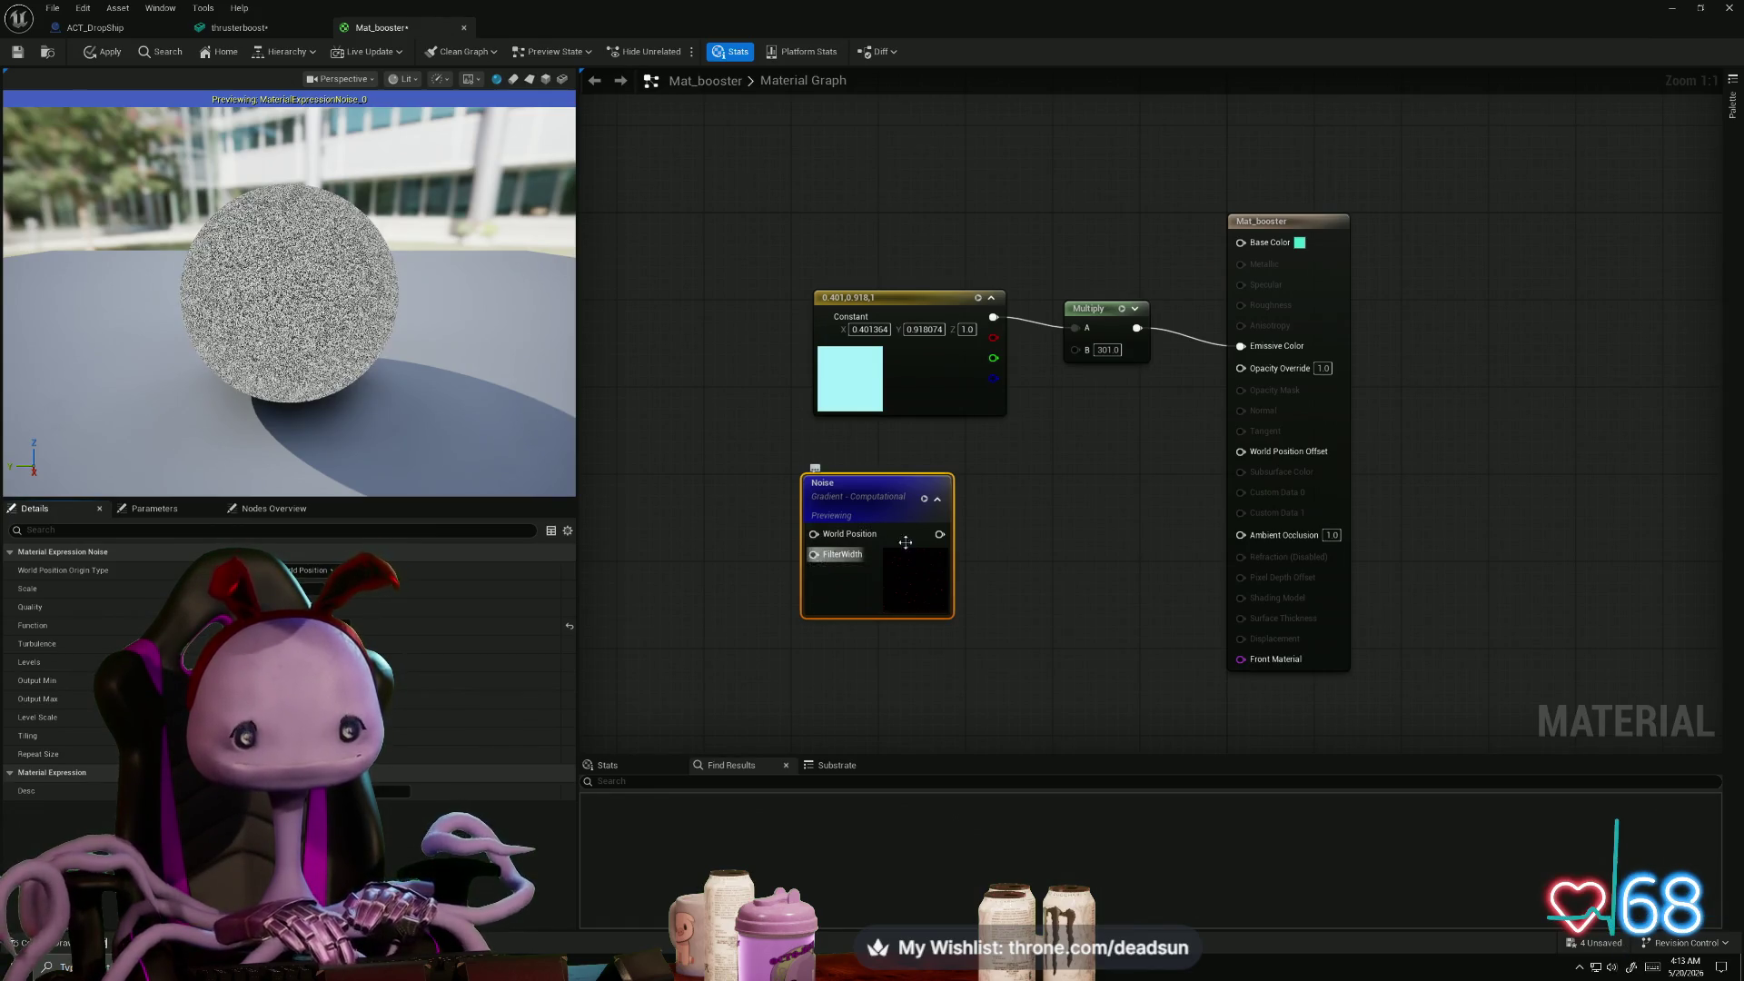
pyautogui.moveTo(921, 489)
pyautogui.mouseDown()
pyautogui.moveTo(759, 487)
pyautogui.moveTo(841, 499)
pyautogui.moveTo(801, 457)
pyautogui.moveTo(902, 524)
pyautogui.moveTo(1228, 412)
pyautogui.mouseUp()
pyautogui.moveTo(1244, 371); pyautogui.dragTo(1243, 369)
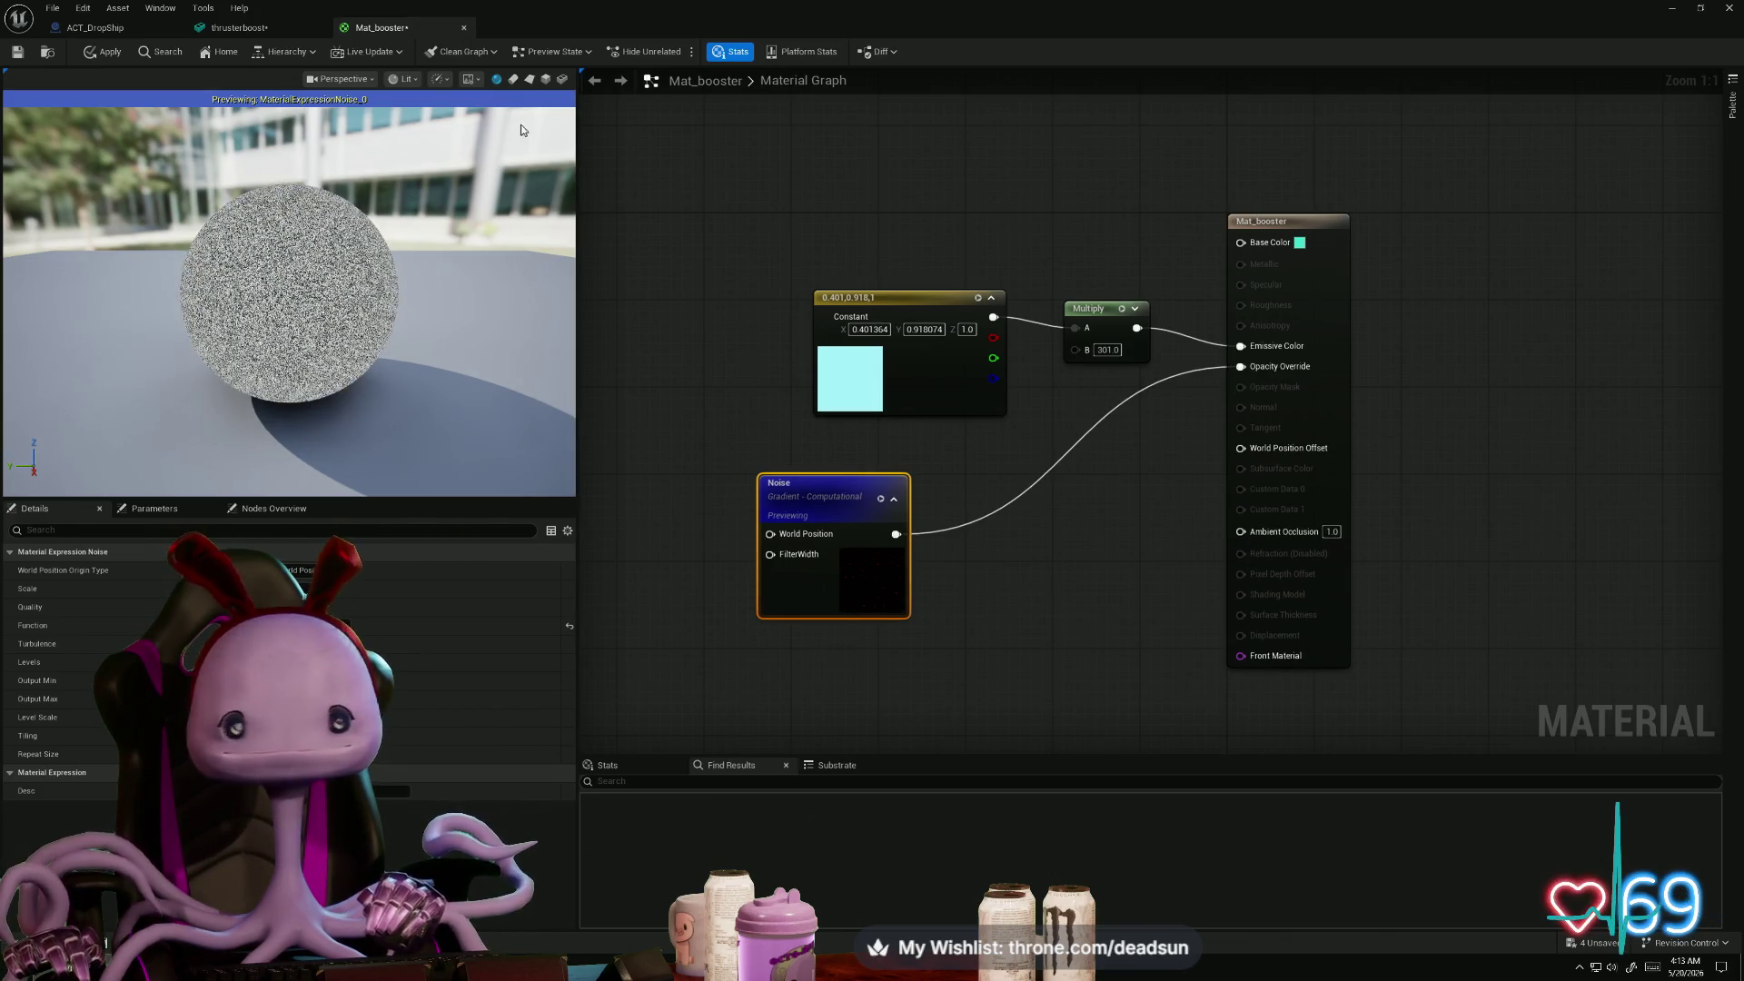
pyautogui.click(103, 52)
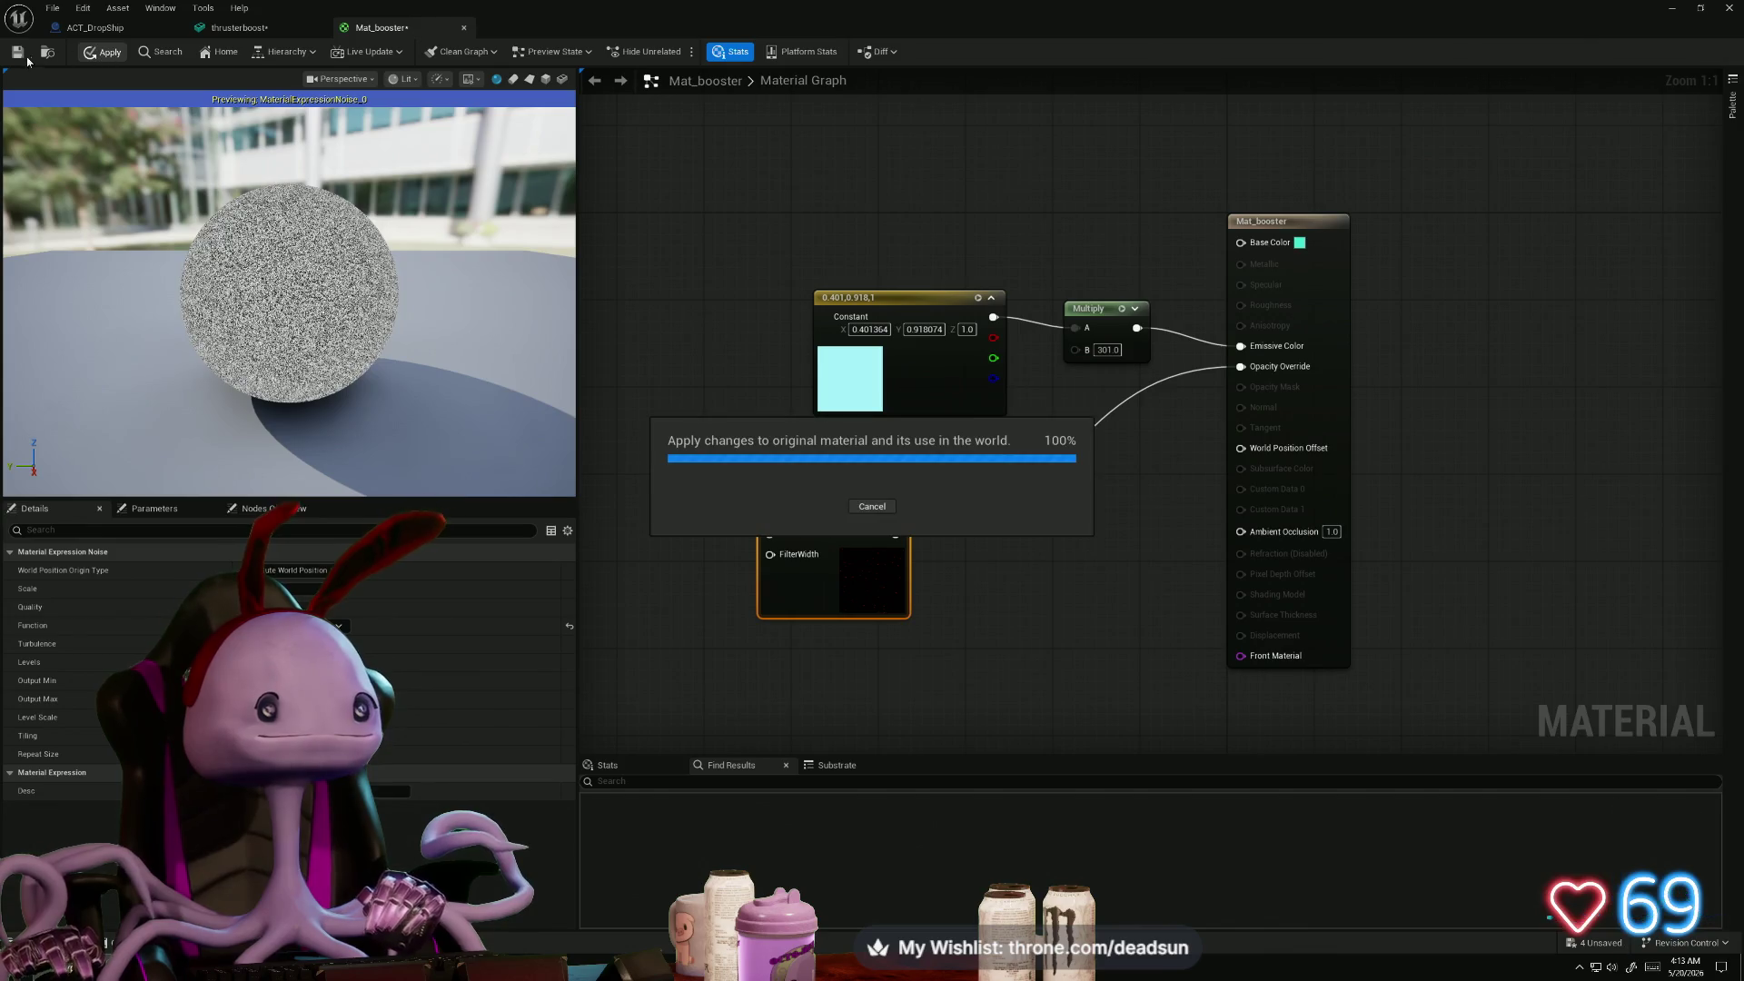
# - Close the apply progress, enable Tiling on the Noise node, and move the Constant node up-left
pyautogui.click(16, 52)
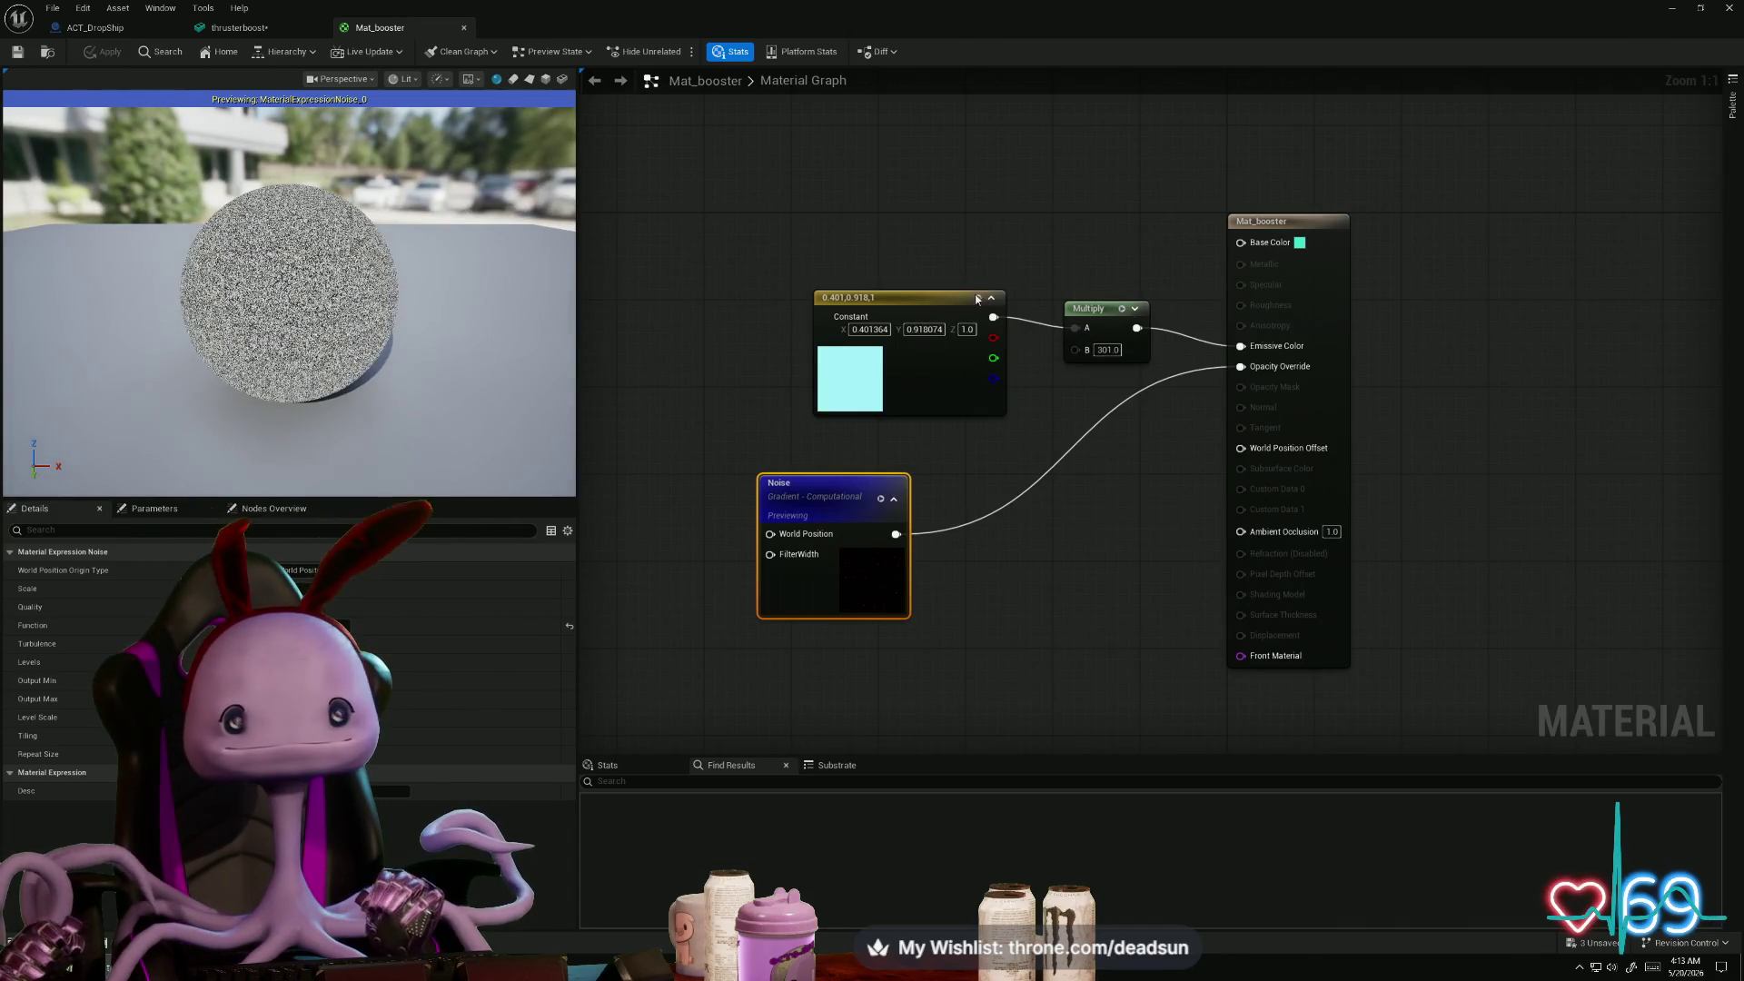
pyautogui.moveTo(874, 482)
pyautogui.mouseDown()
pyautogui.moveTo(810, 499)
pyautogui.moveTo(869, 494)
pyautogui.mouseUp()
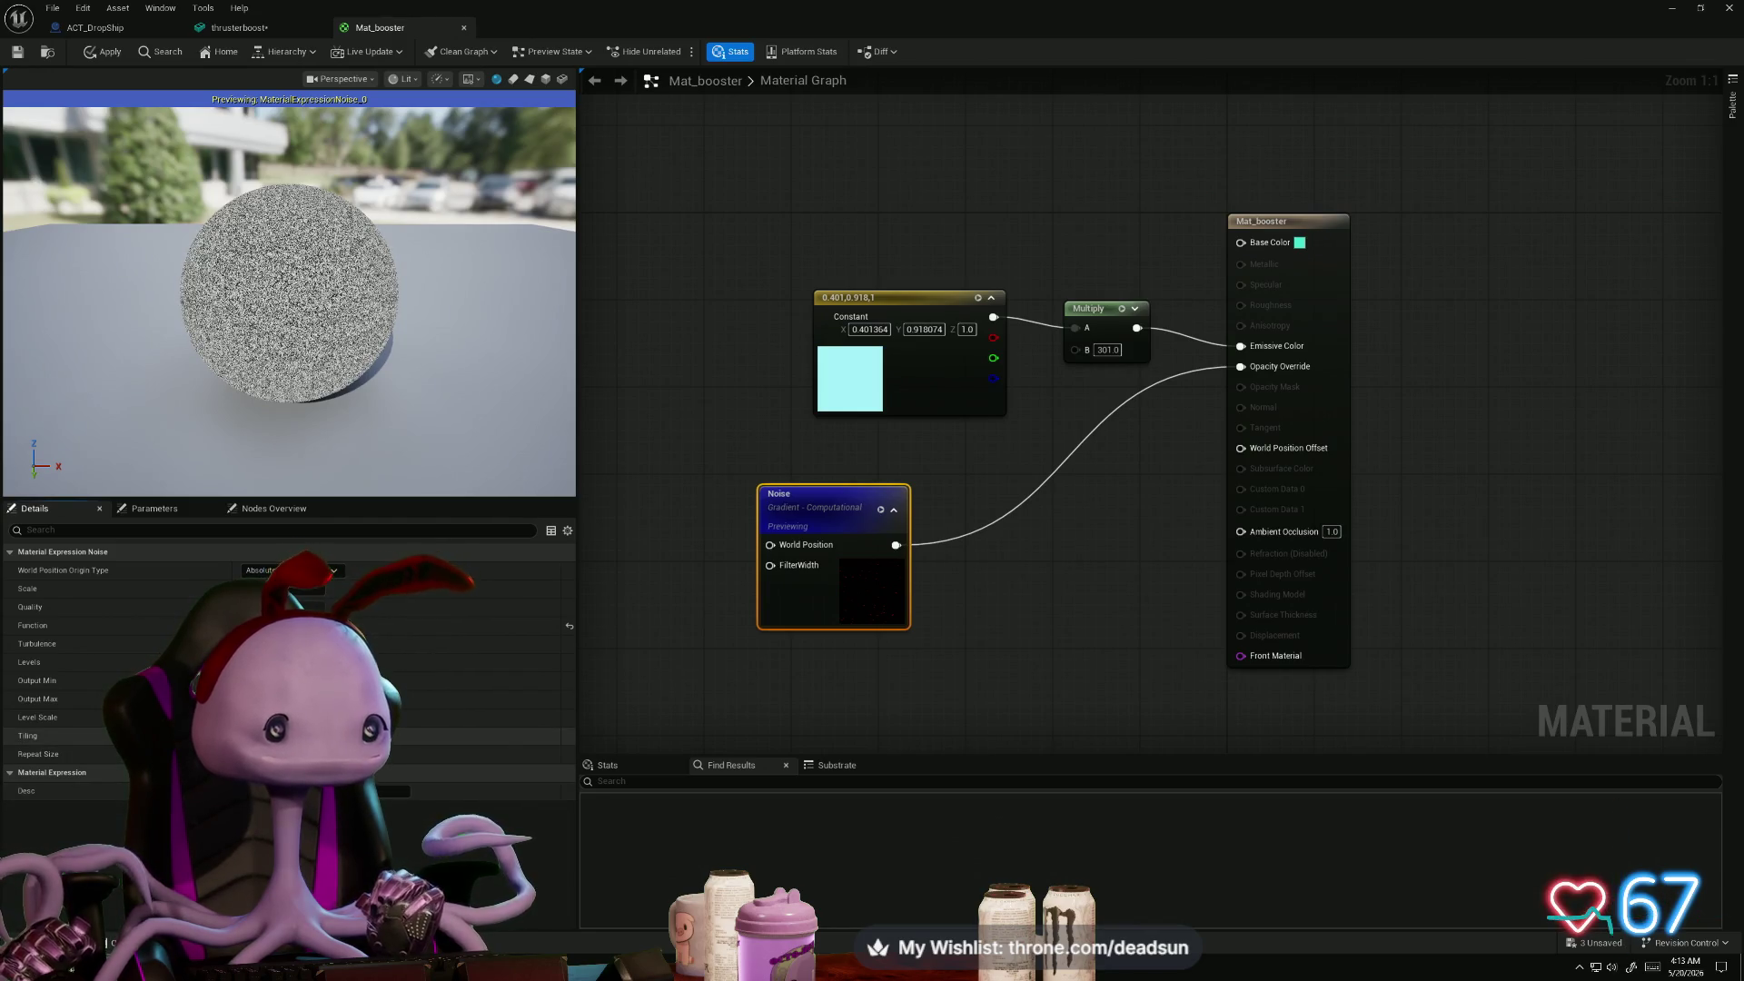
pyautogui.click(245, 736)
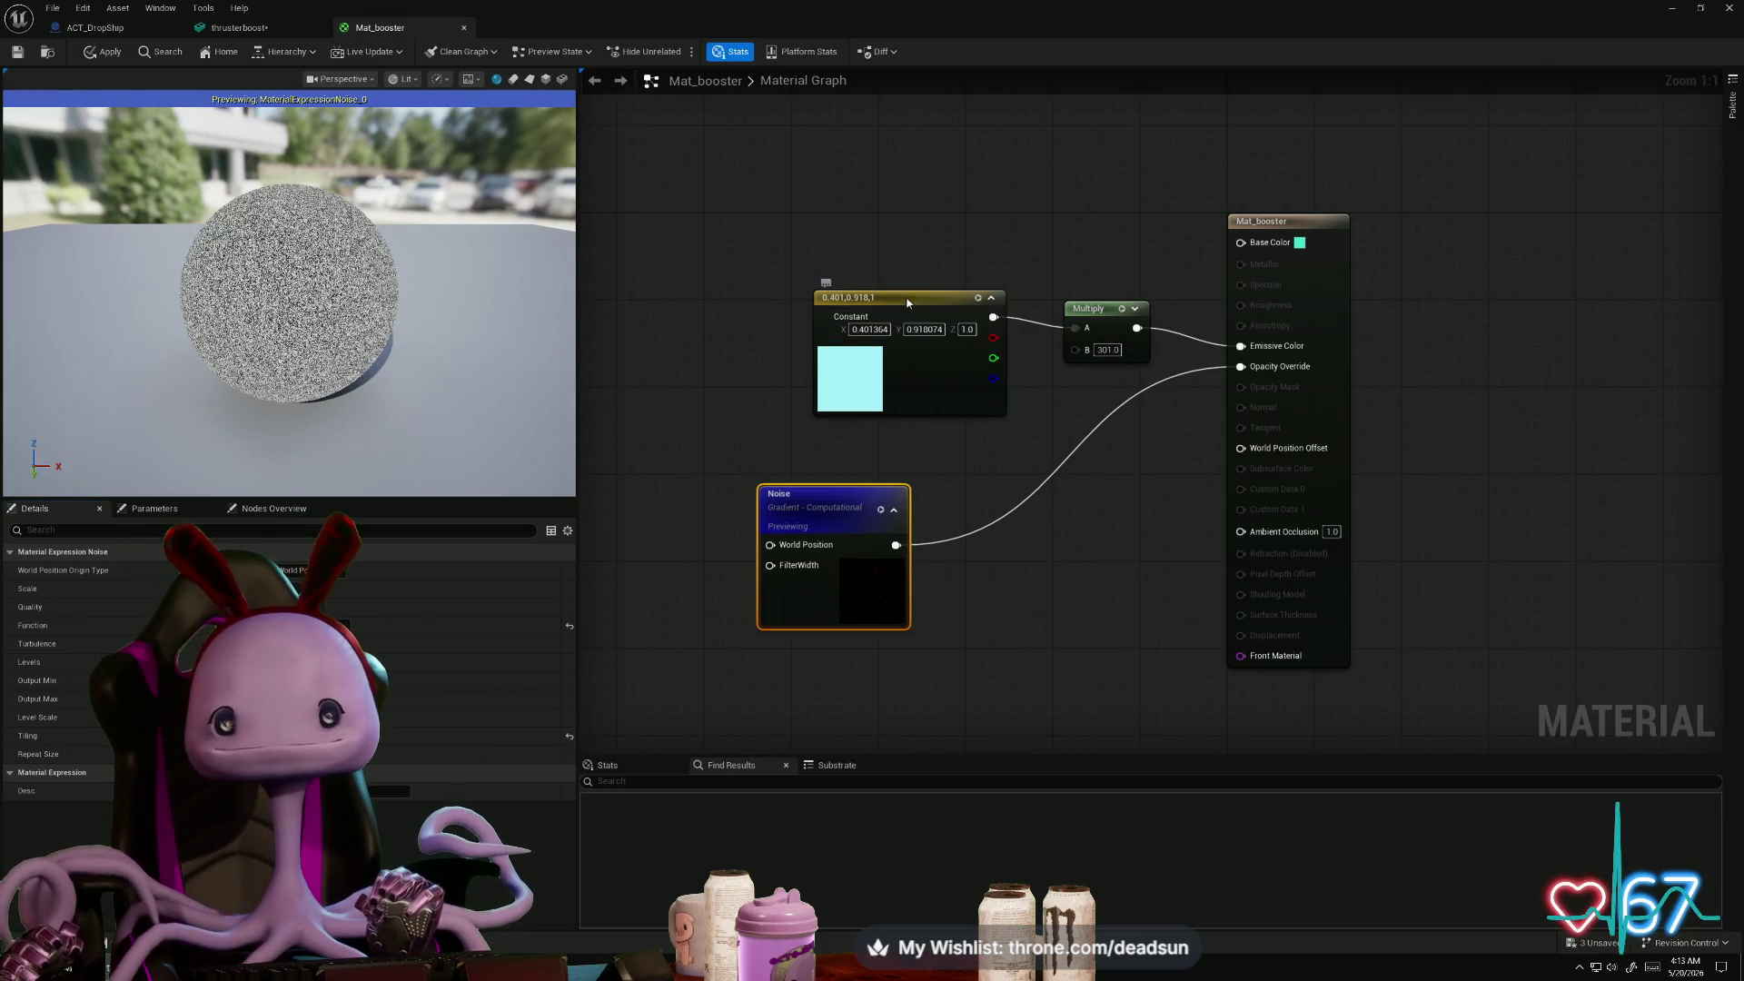
pyautogui.moveTo(940, 308)
pyautogui.mouseDown()
pyautogui.moveTo(787, 275)
pyautogui.moveTo(861, 273)
pyautogui.mouseUp()
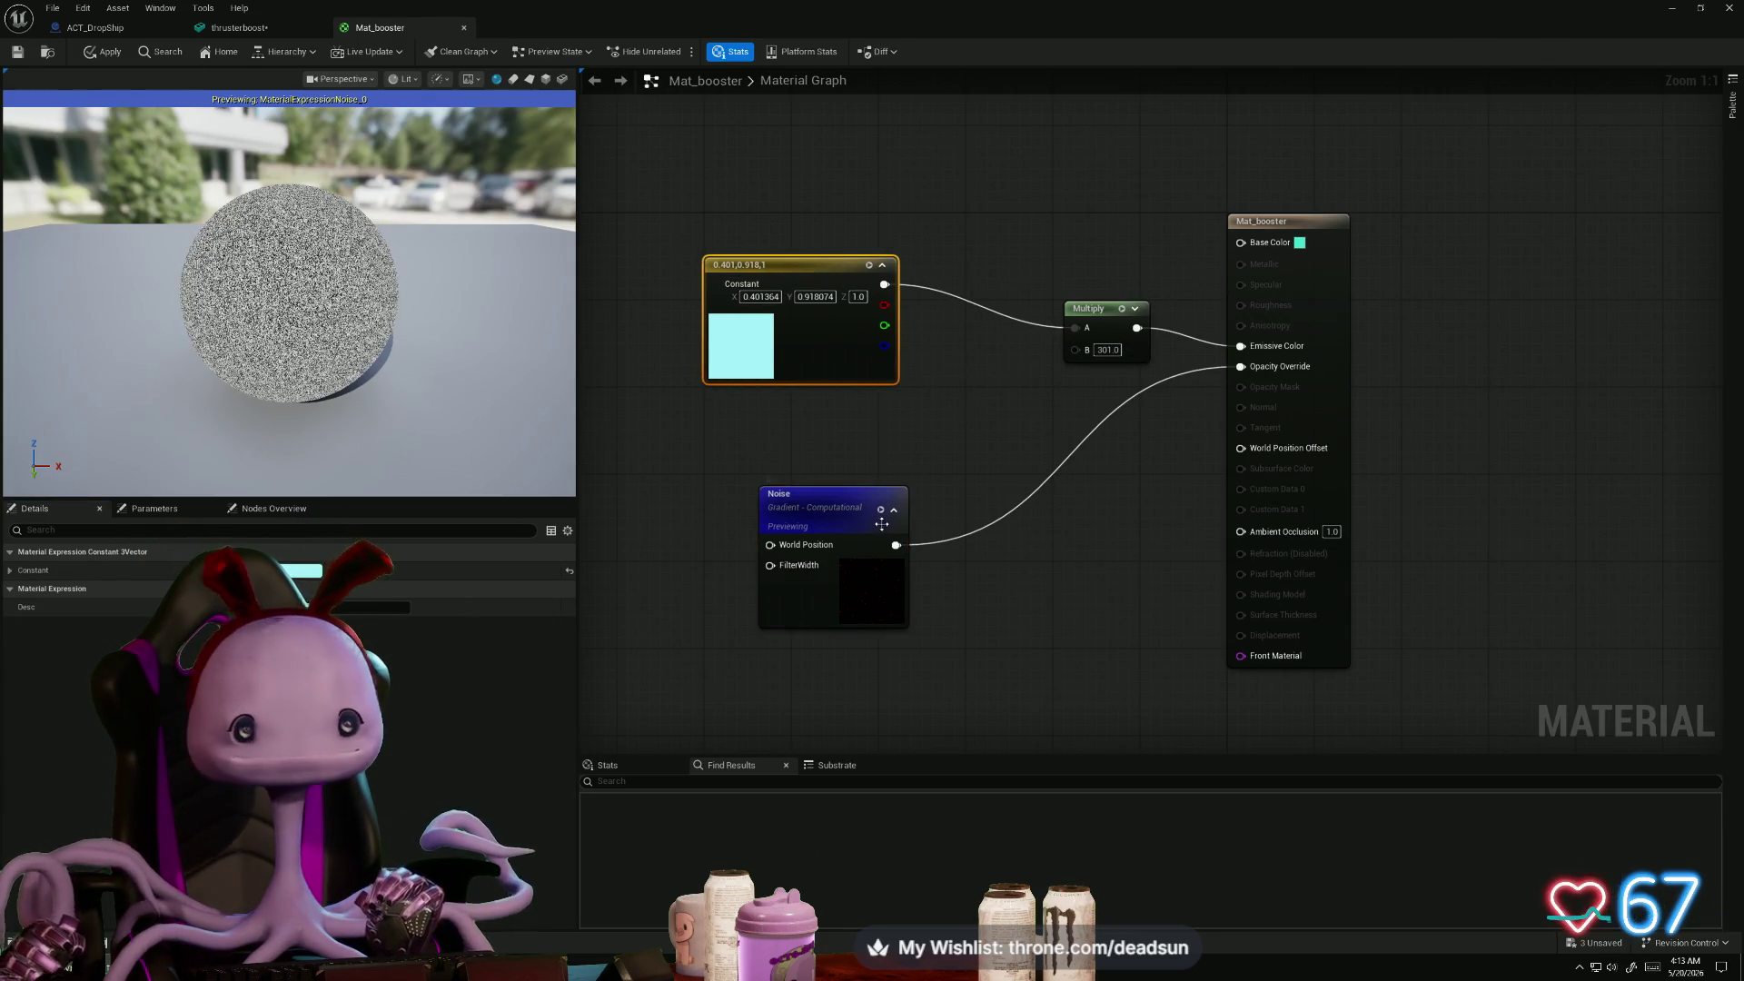
# - Add a Panner node feeding the Noise World Position, with Speed Y set to 5
pyautogui.rightClick(664, 440)
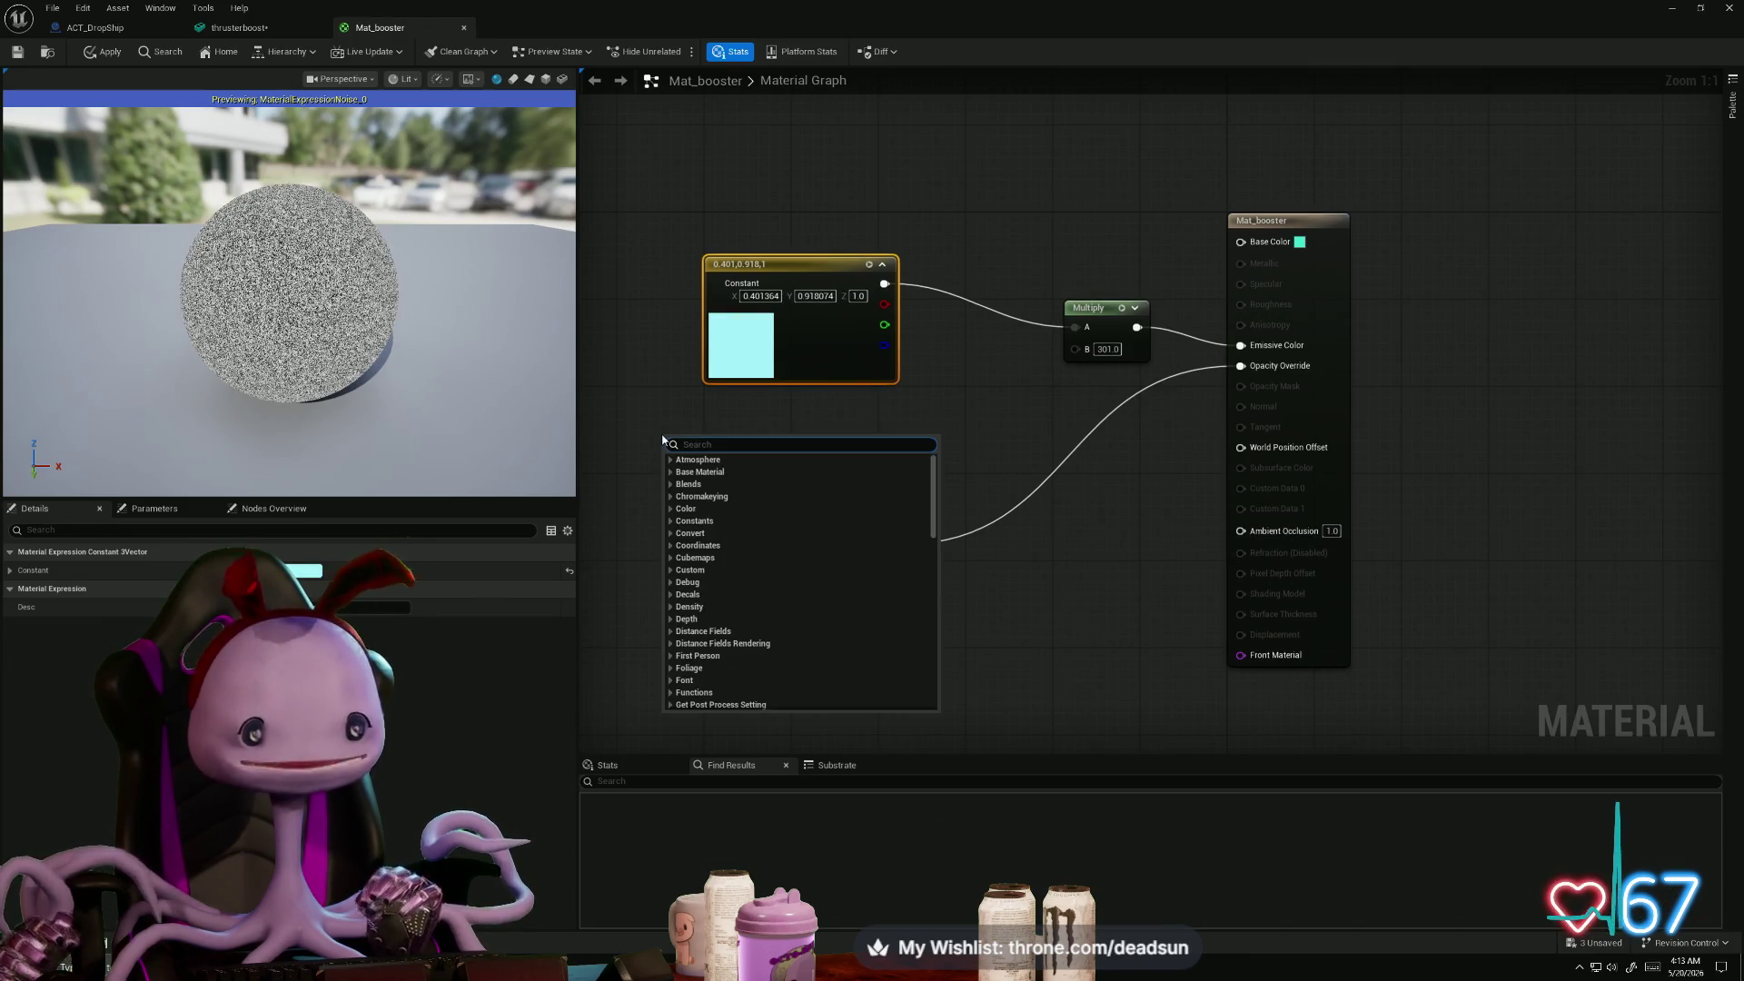
pyautogui.write('pann')
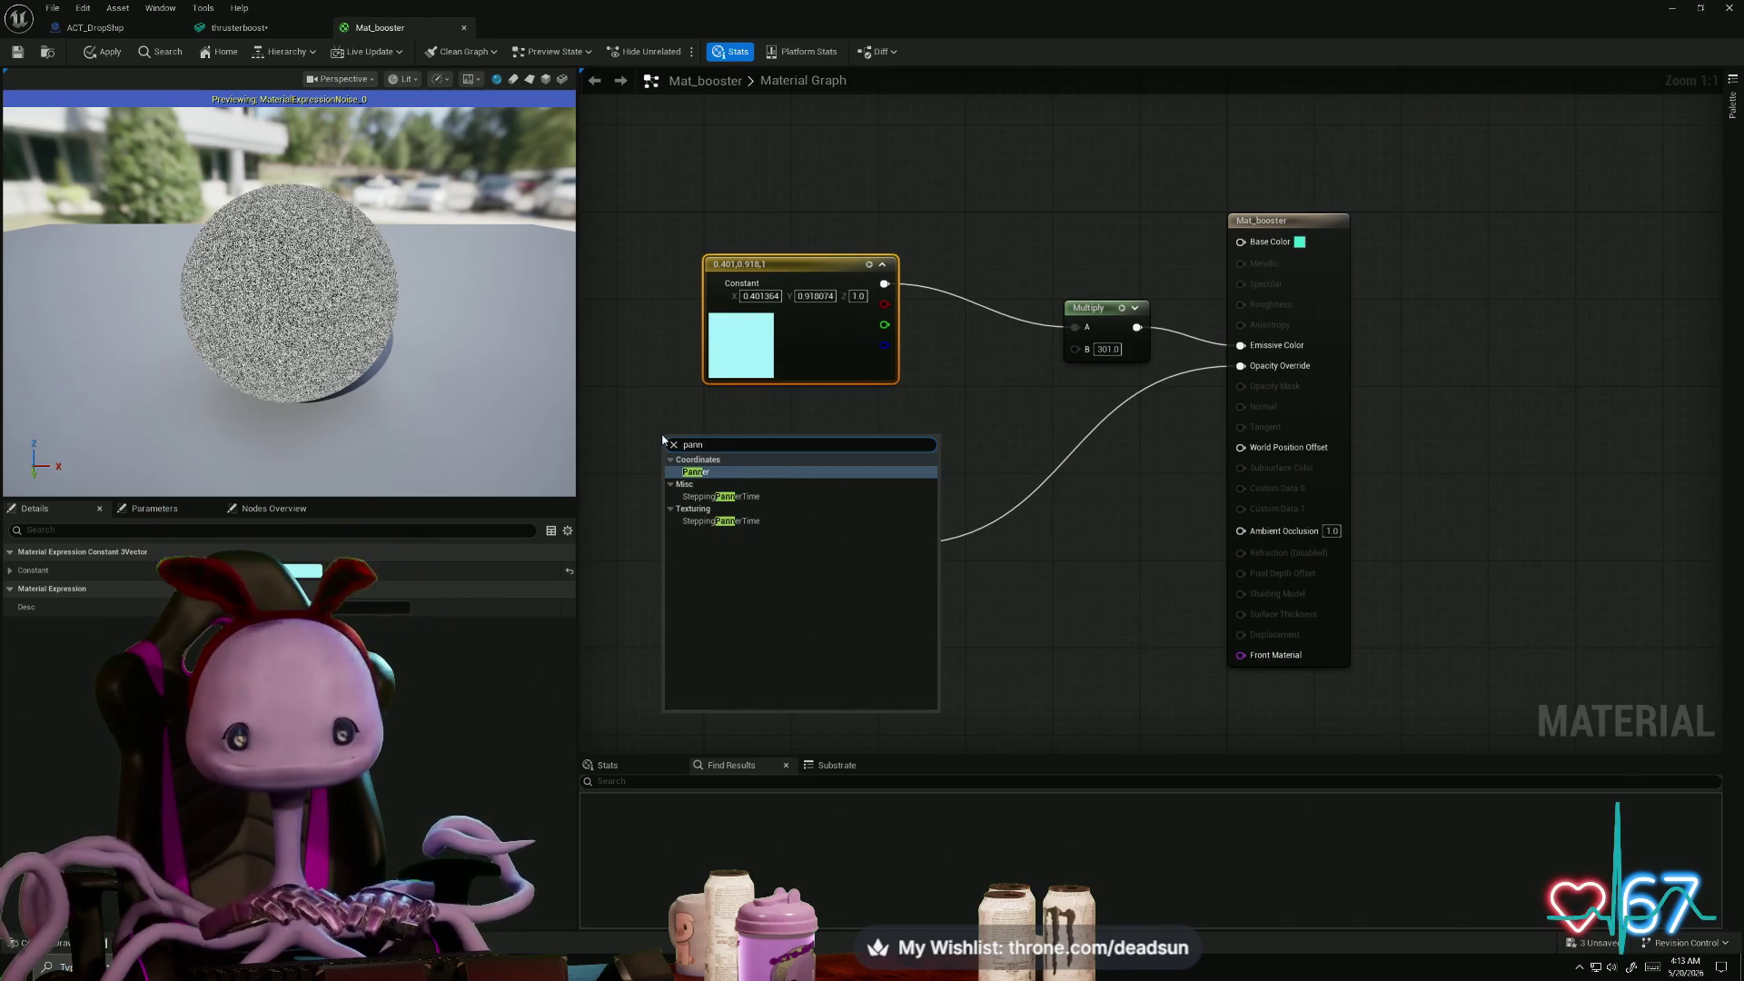
pyautogui.click(750, 471)
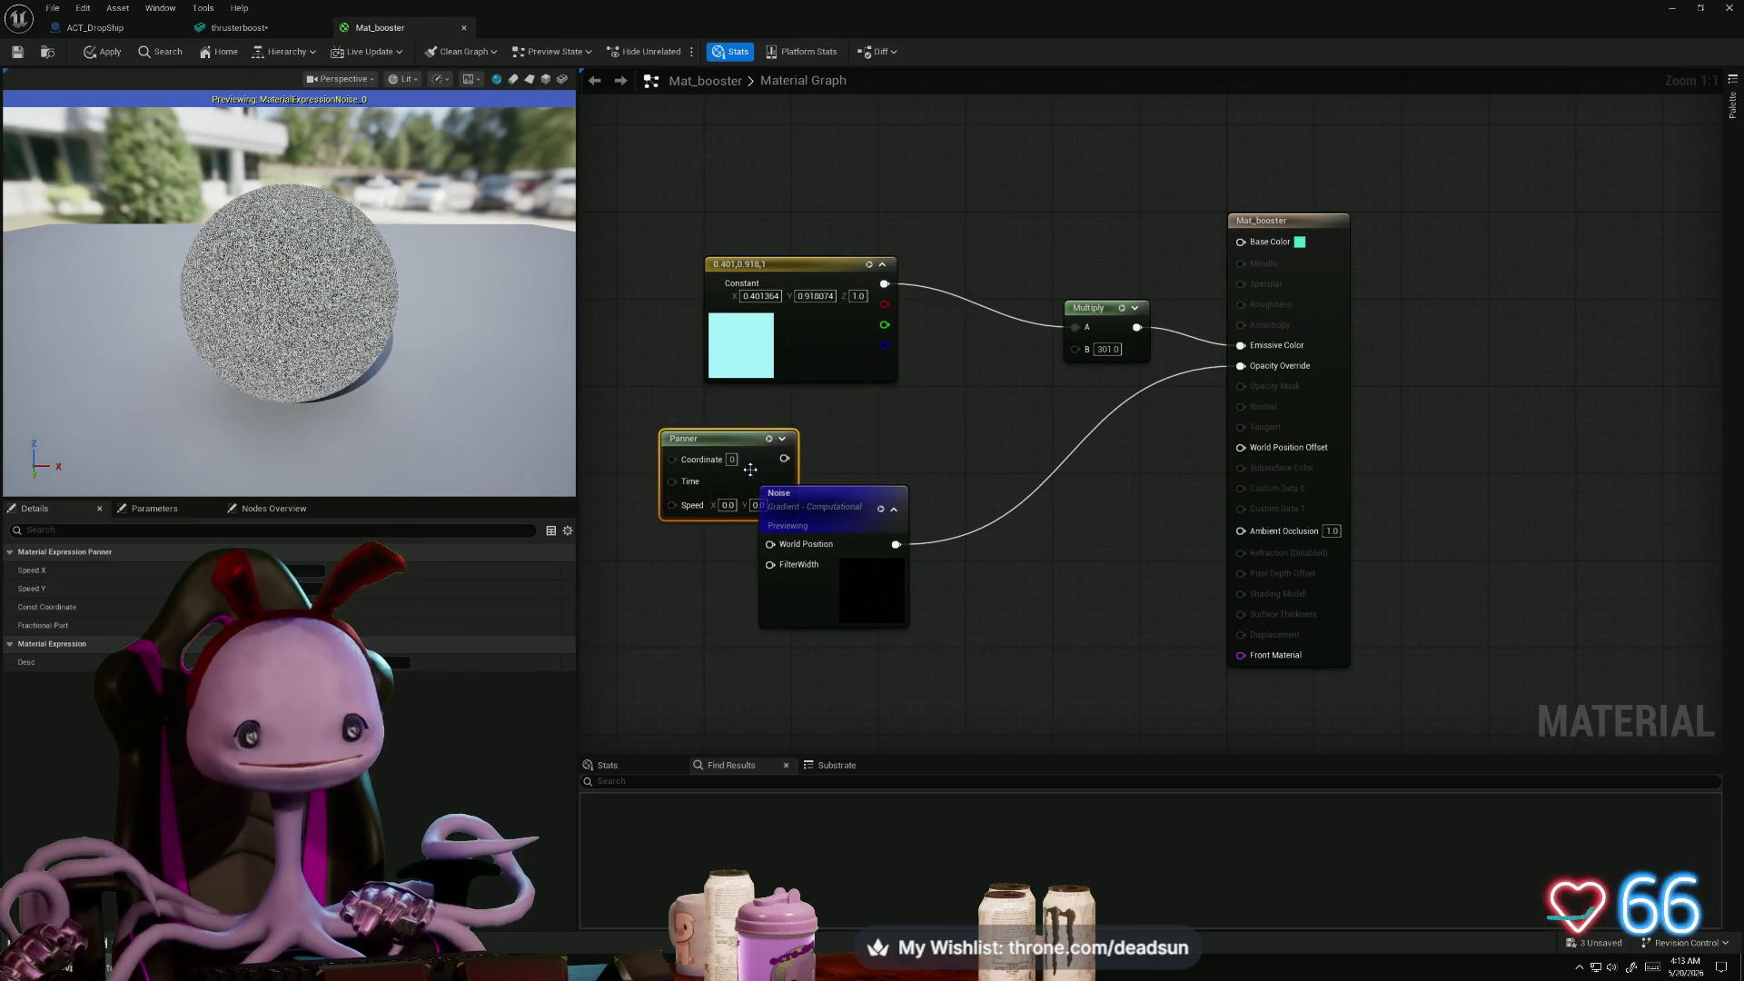
pyautogui.moveTo(859, 499); pyautogui.dragTo(958, 496)
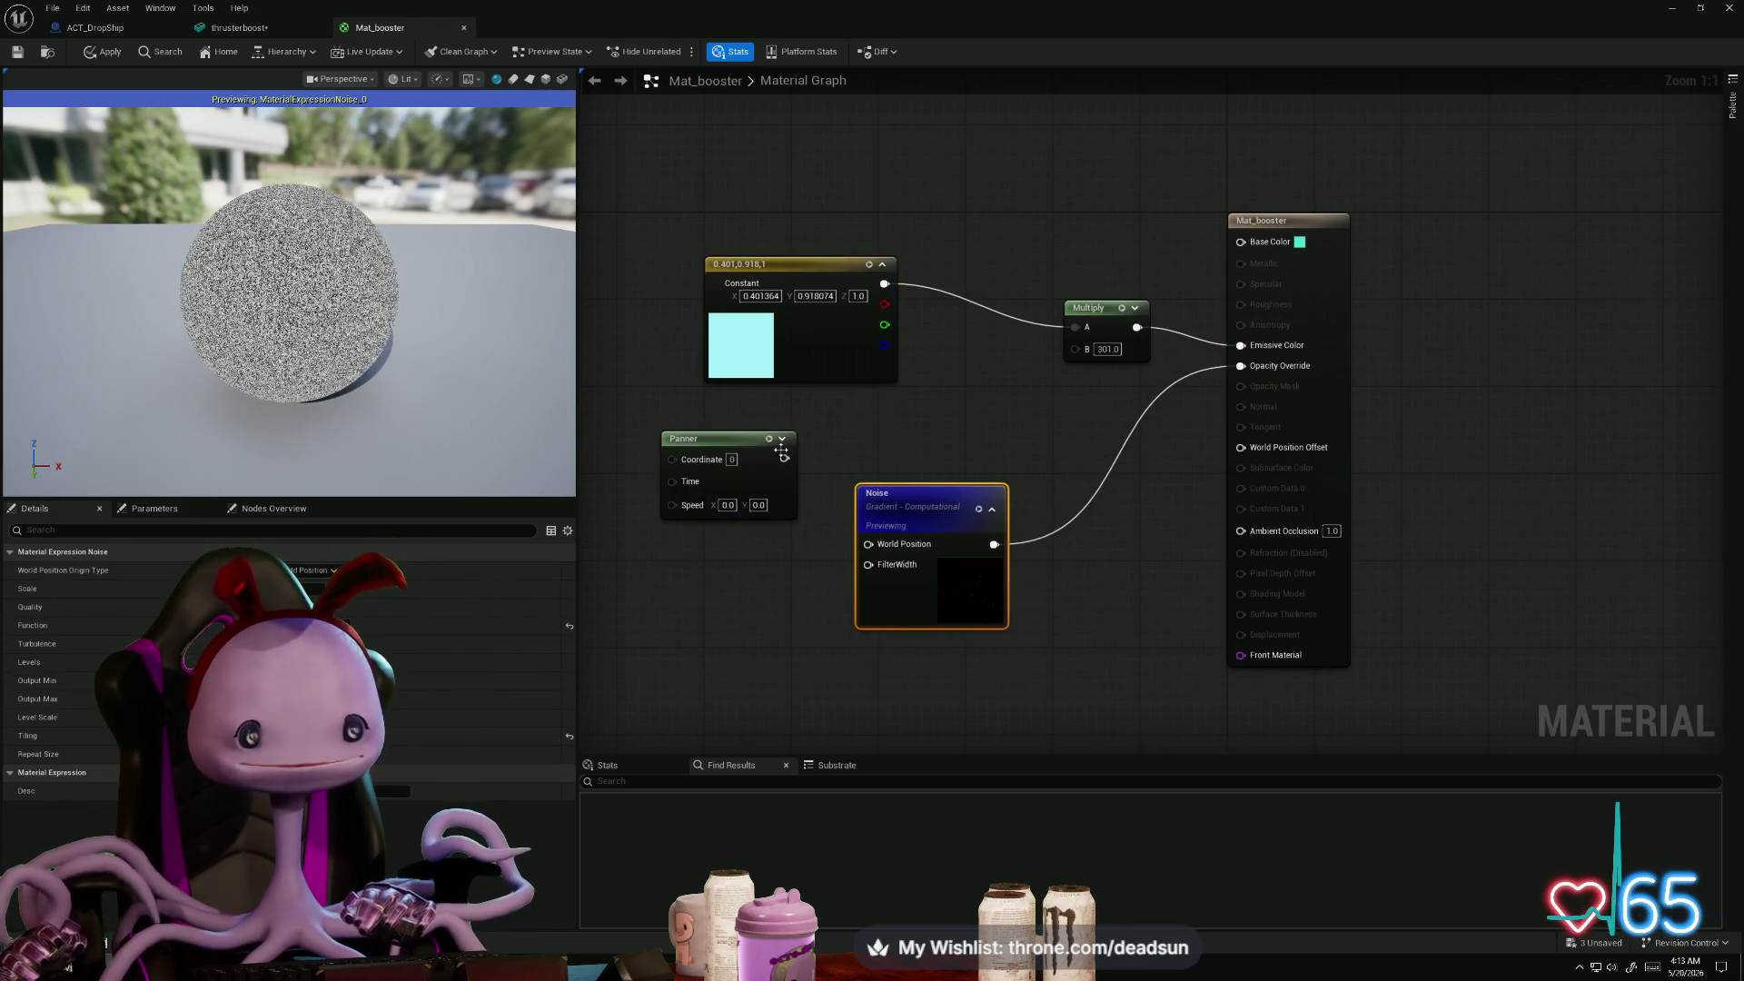
pyautogui.moveTo(783, 457); pyautogui.dragTo(867, 544)
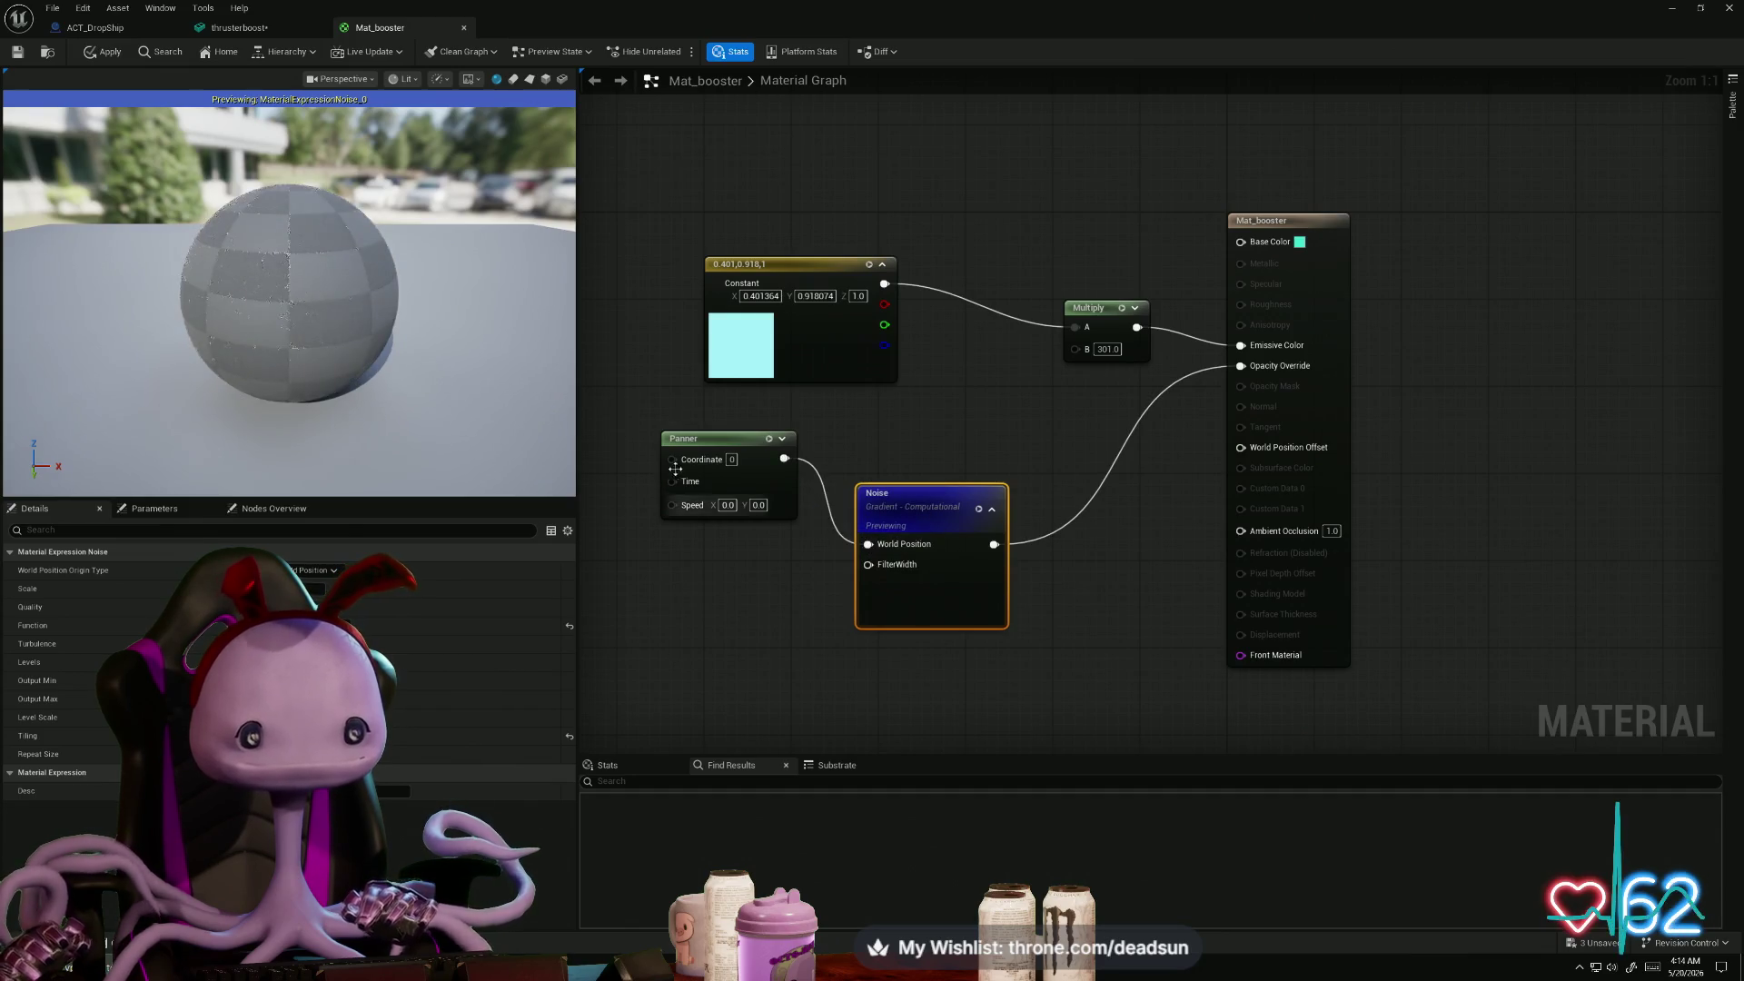
pyautogui.moveTo(706, 451); pyautogui.dragTo(639, 505)
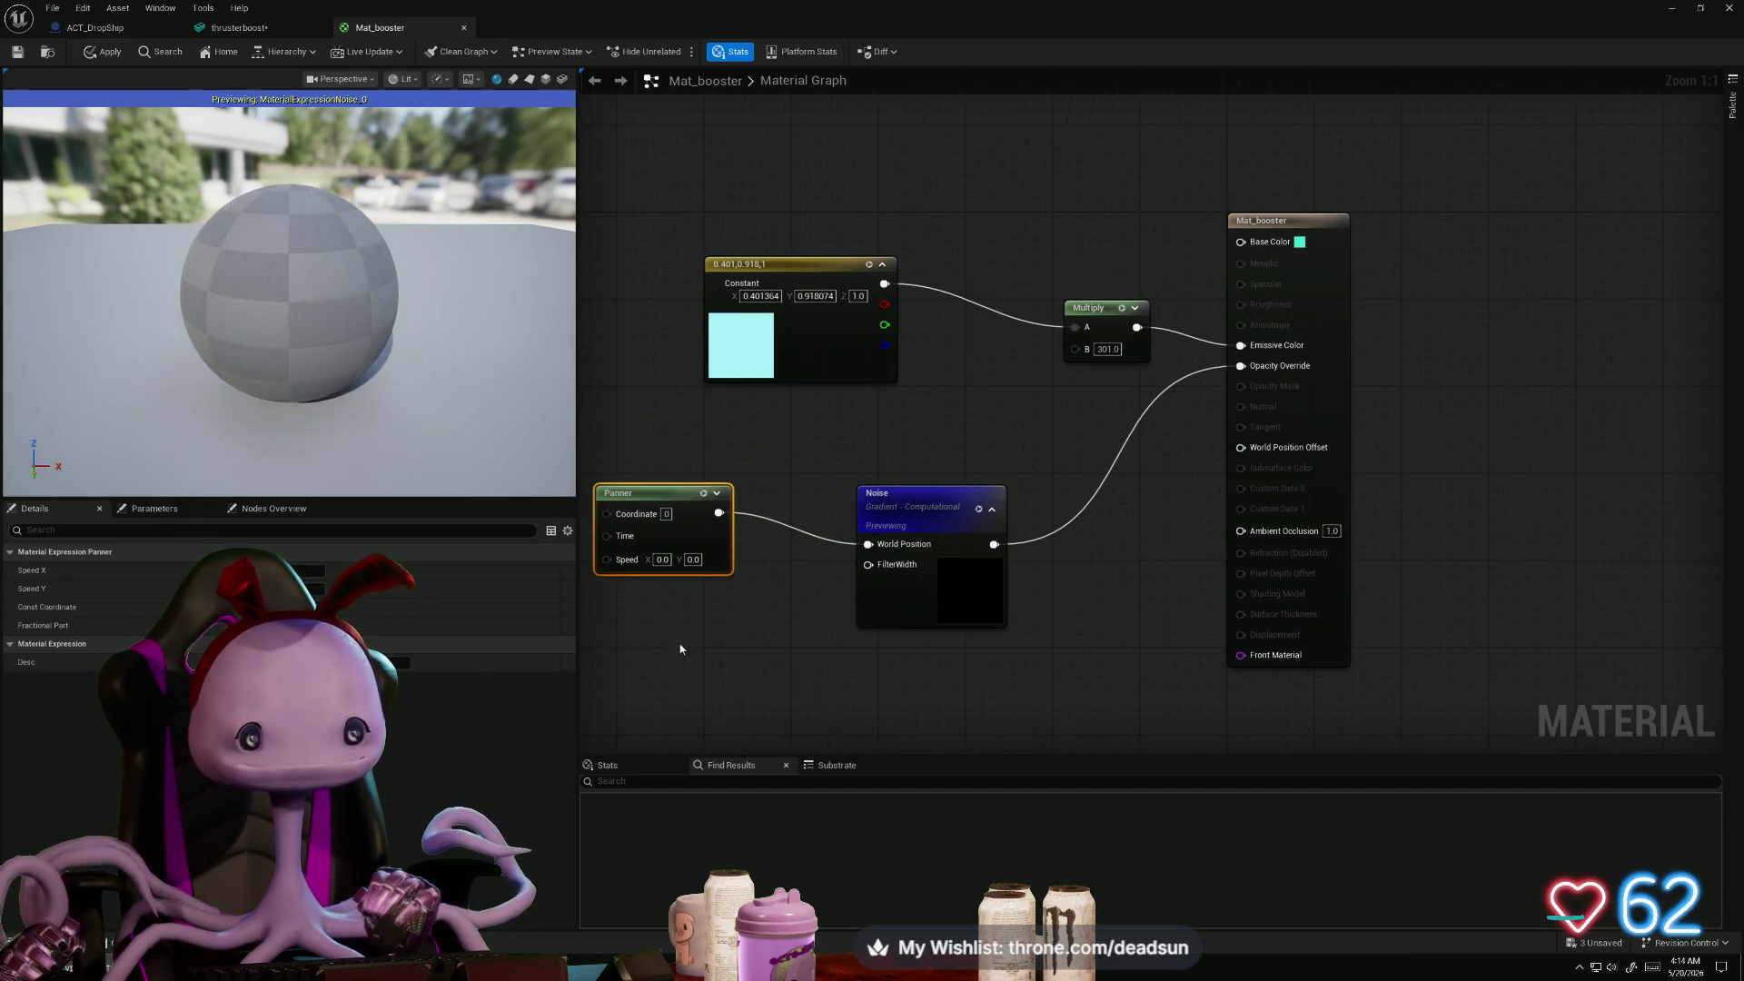
pyautogui.scroll(-1, 668, 582)
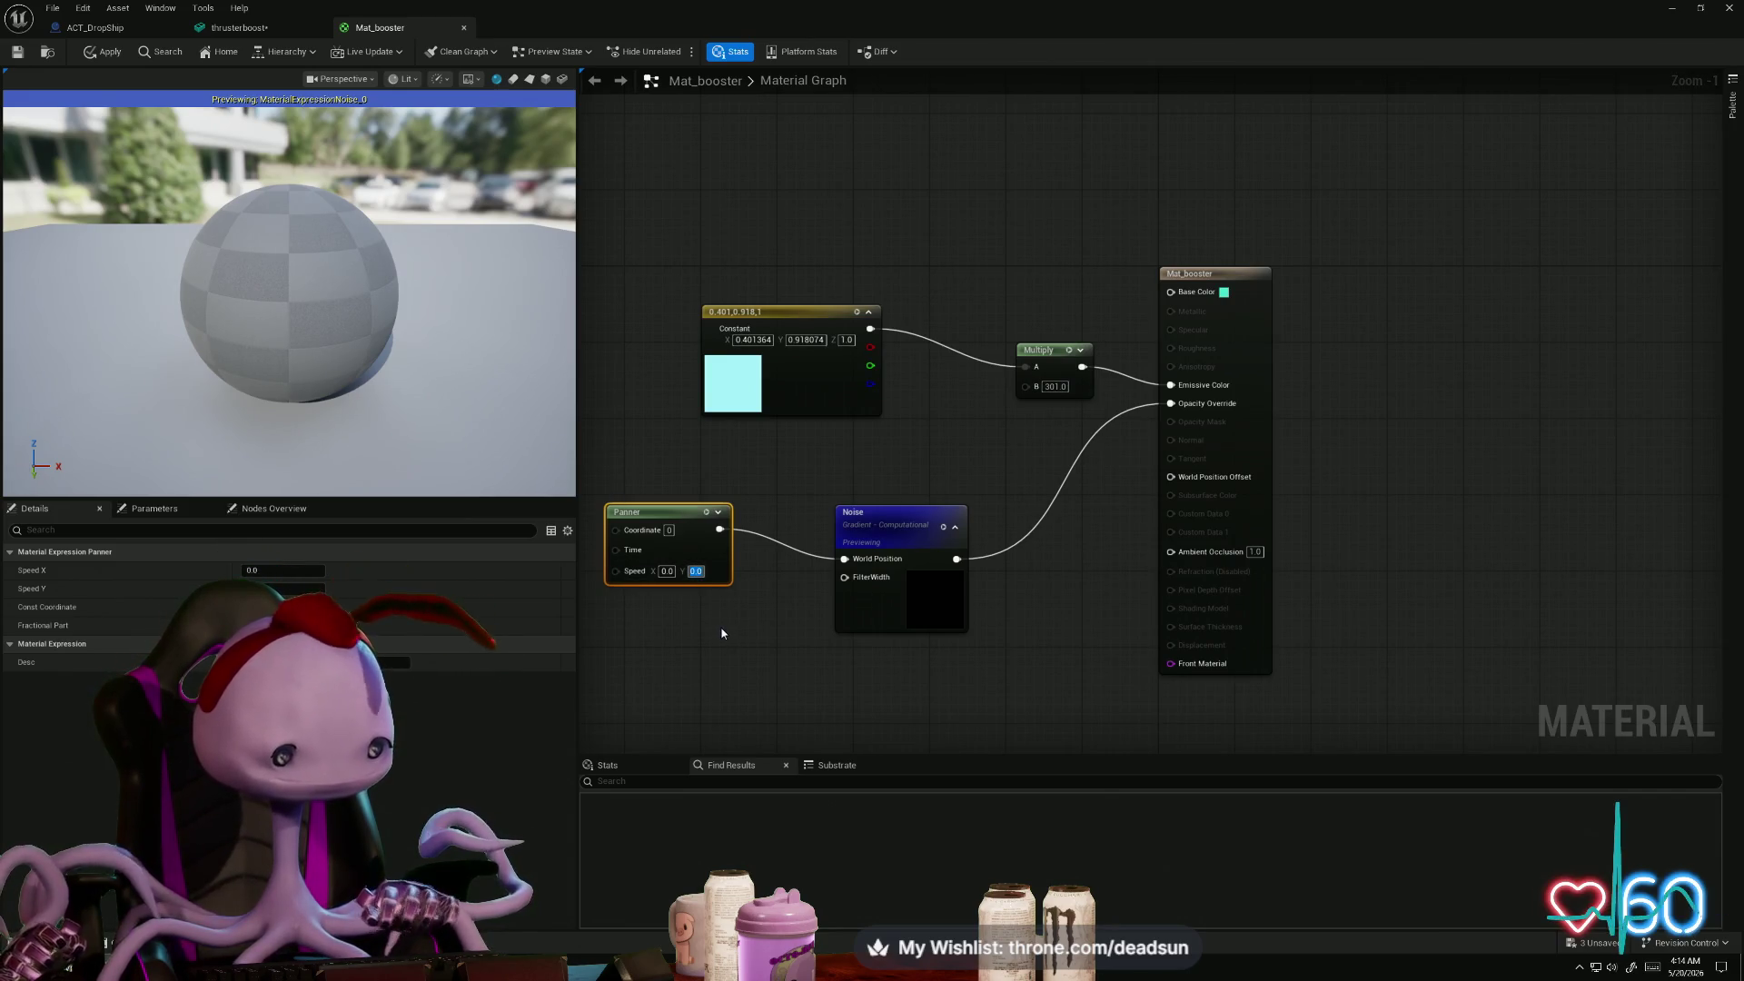
pyautogui.write('5')
pyautogui.press('Return')
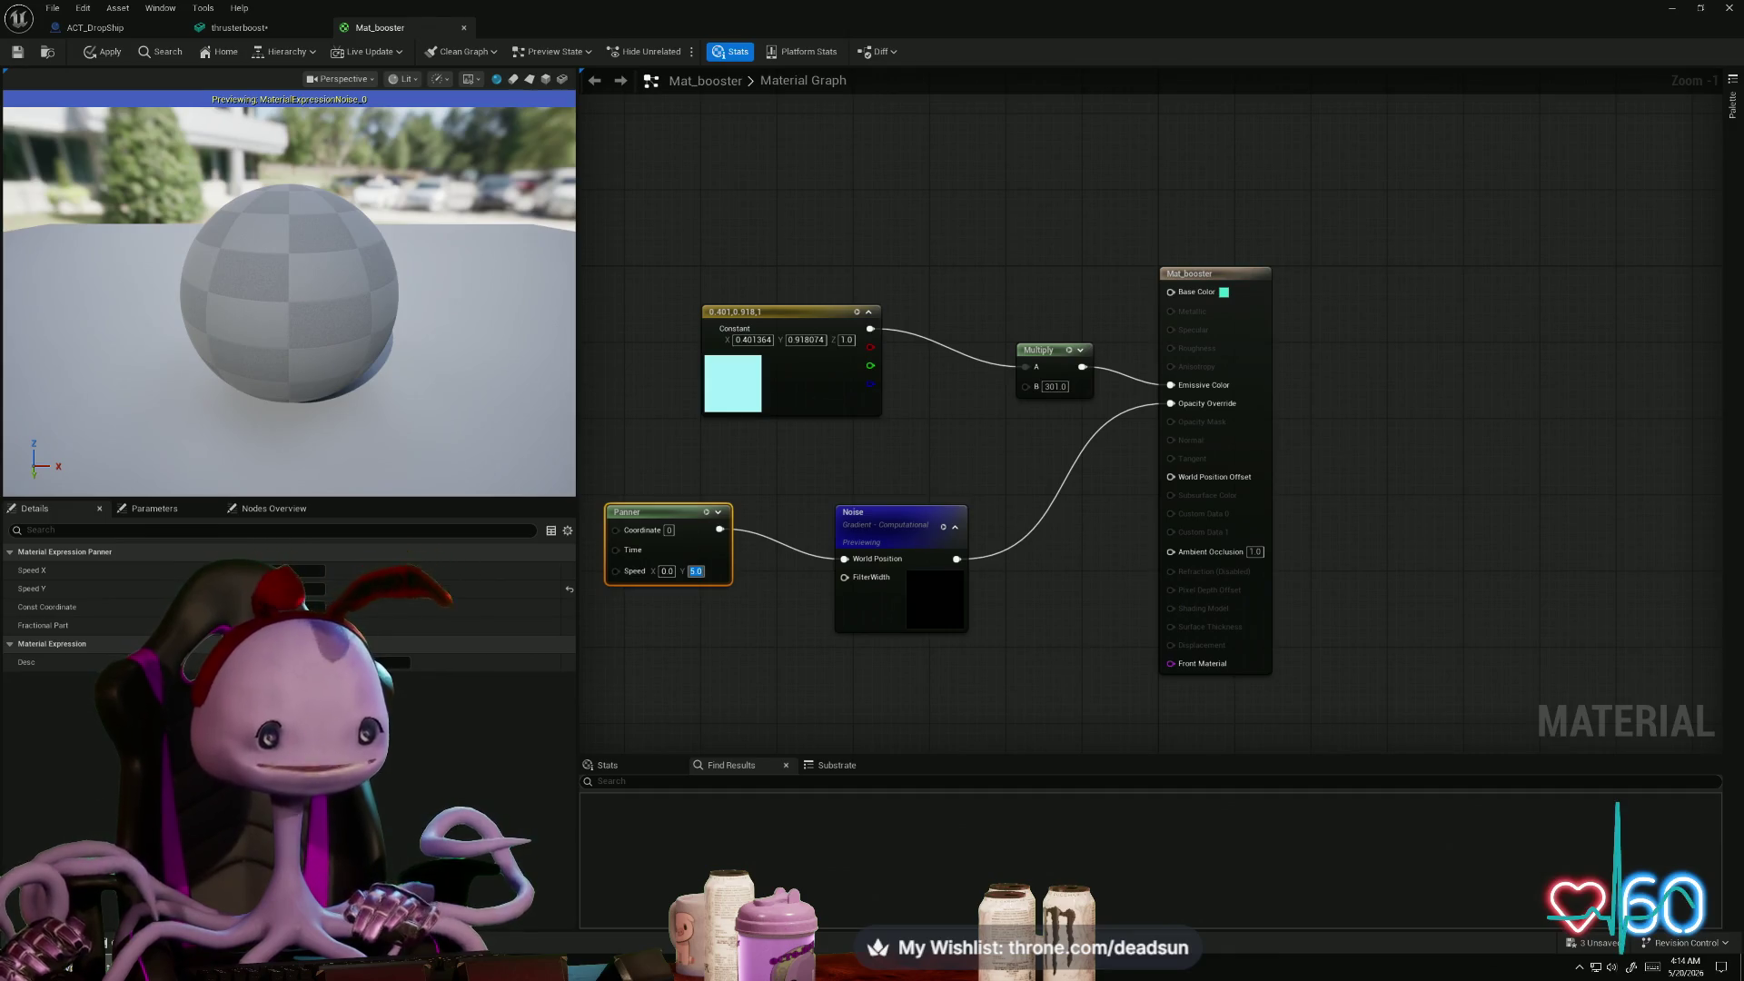
pyautogui.press('super')
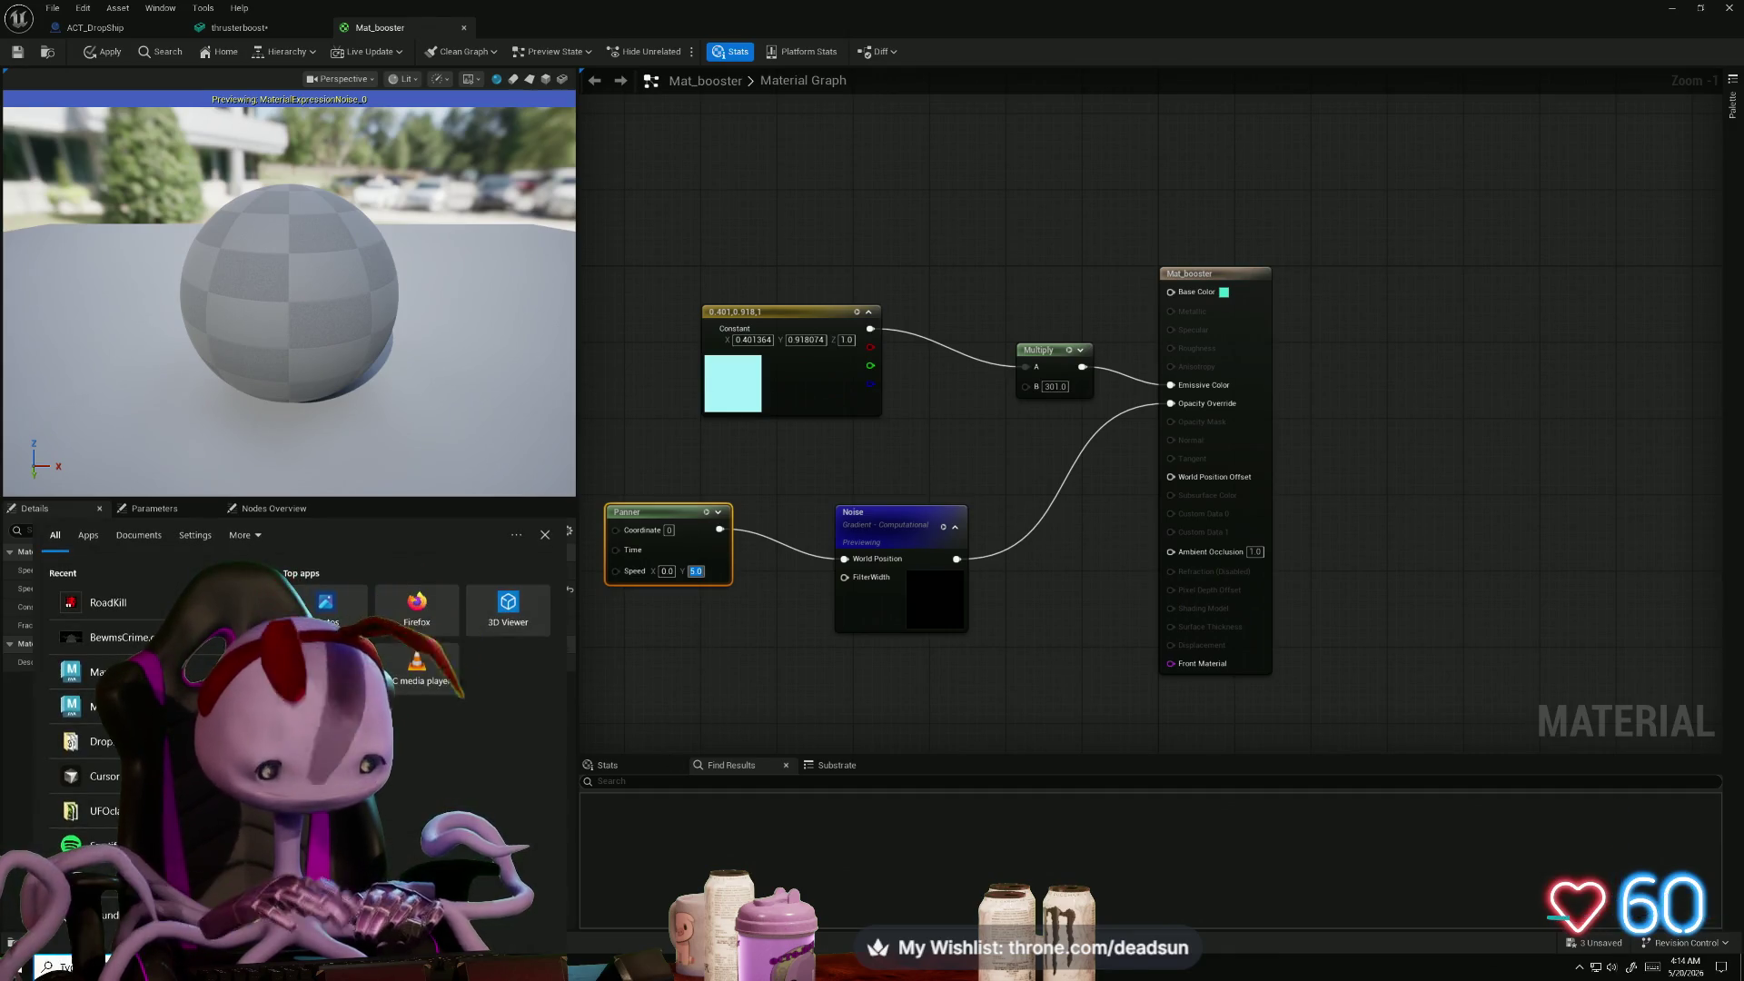
# - Launch NoisyBug from Windows search and enlarge its window
pyautogui.write('nois')
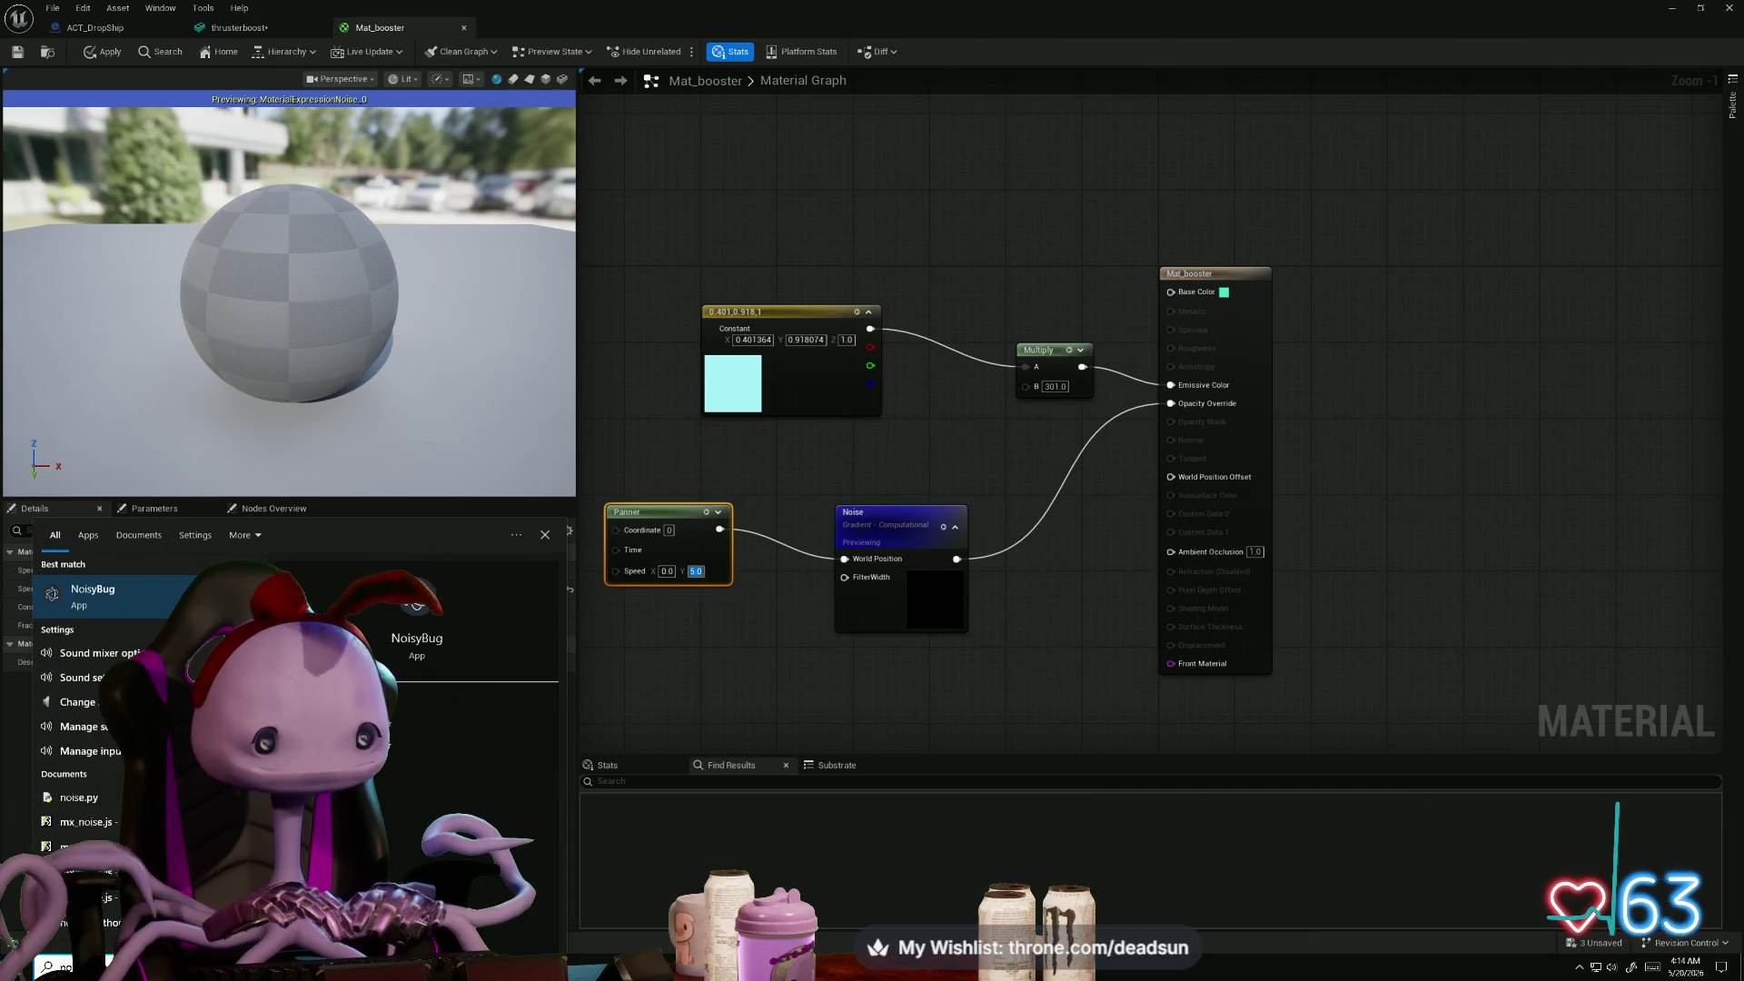
pyautogui.press('Return')
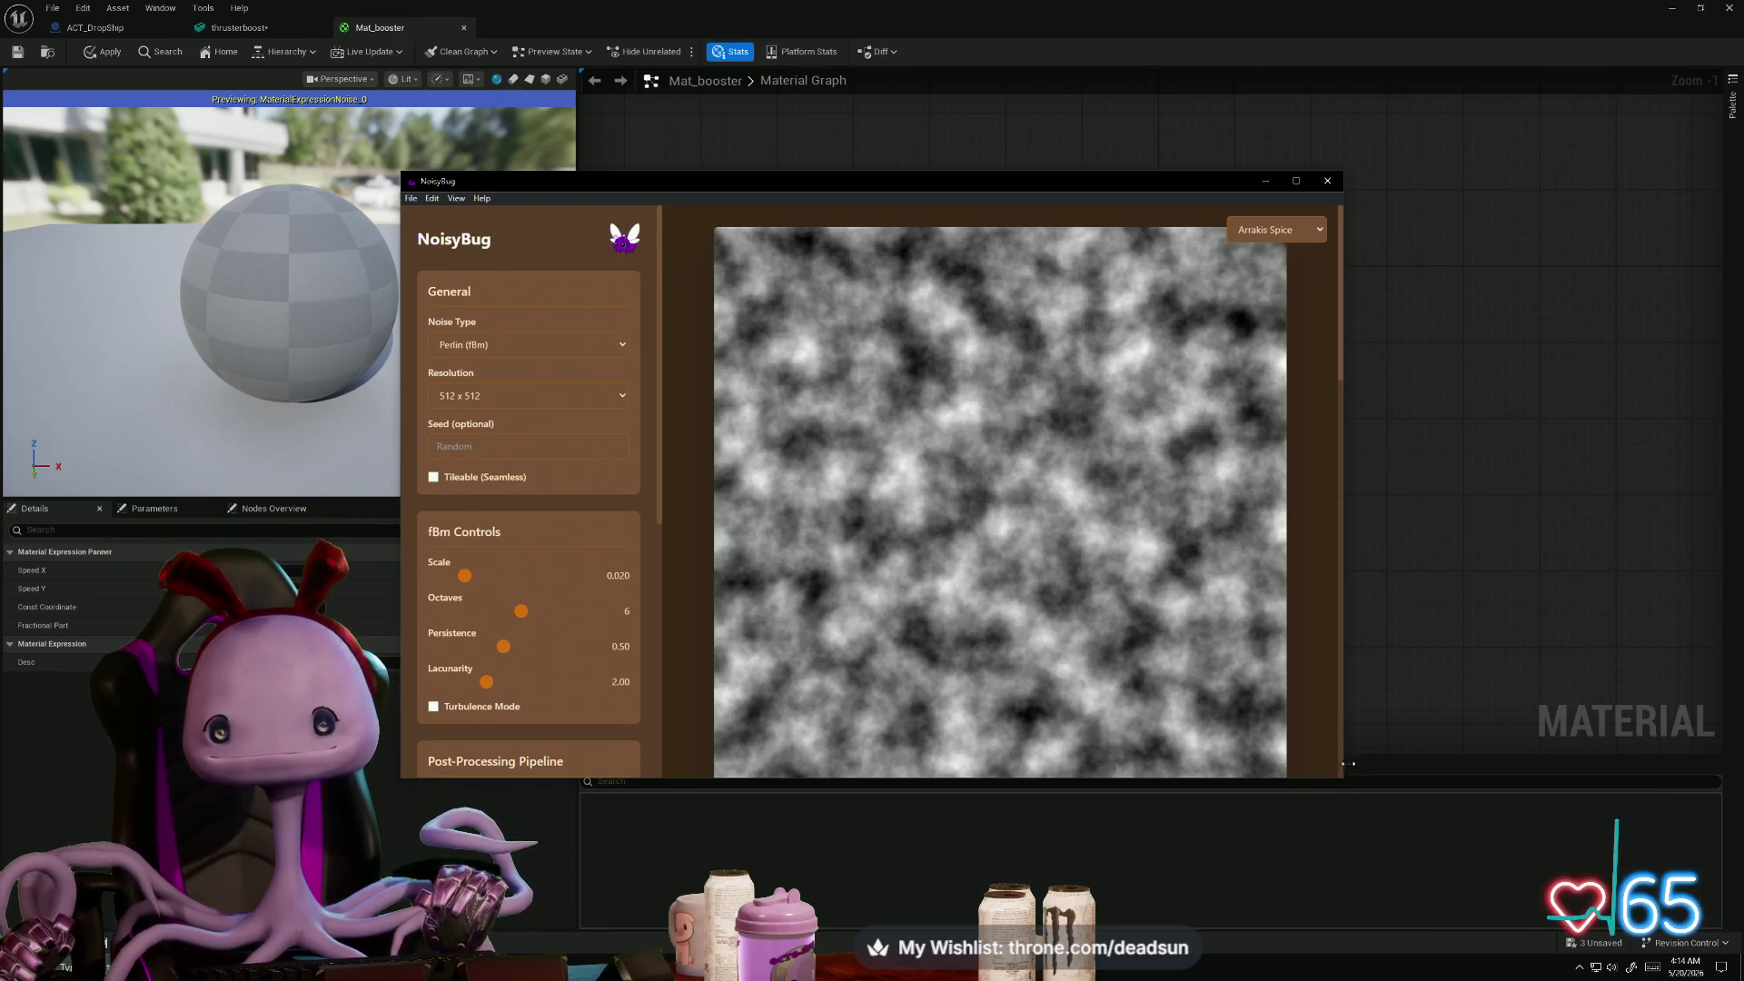
pyautogui.moveTo(1161, 180); pyautogui.dragTo(838, 76)
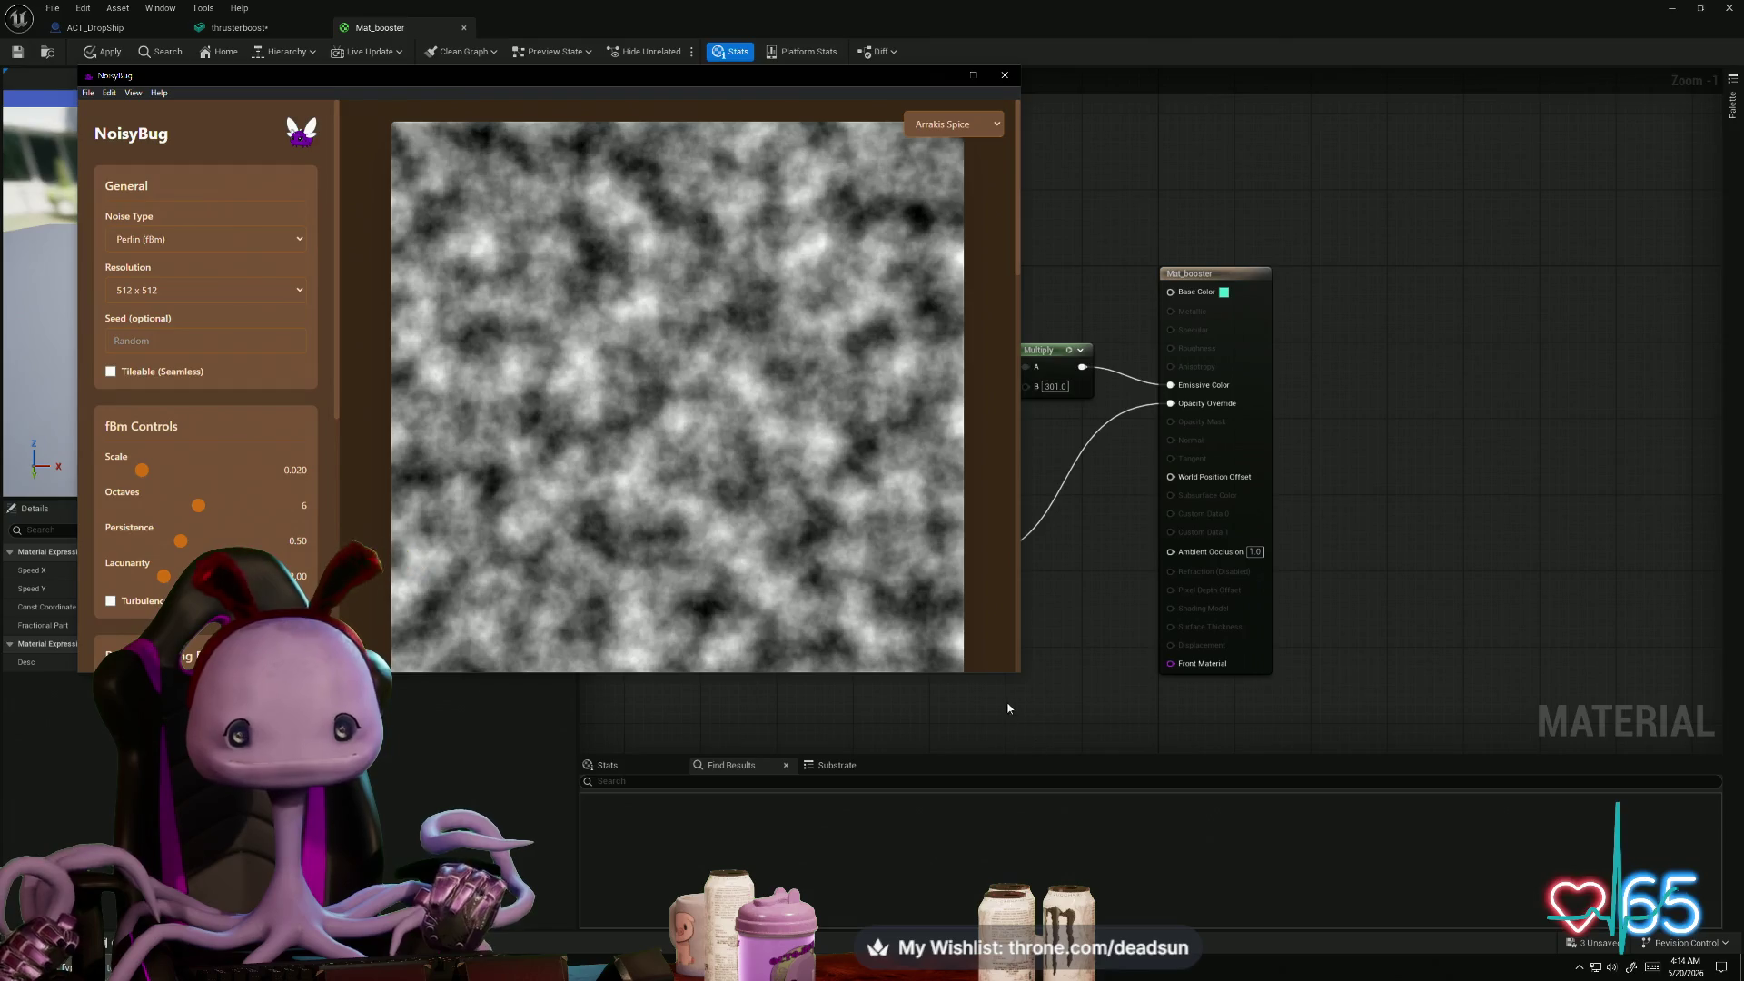
pyautogui.moveTo(1017, 675); pyautogui.dragTo(1404, 856)
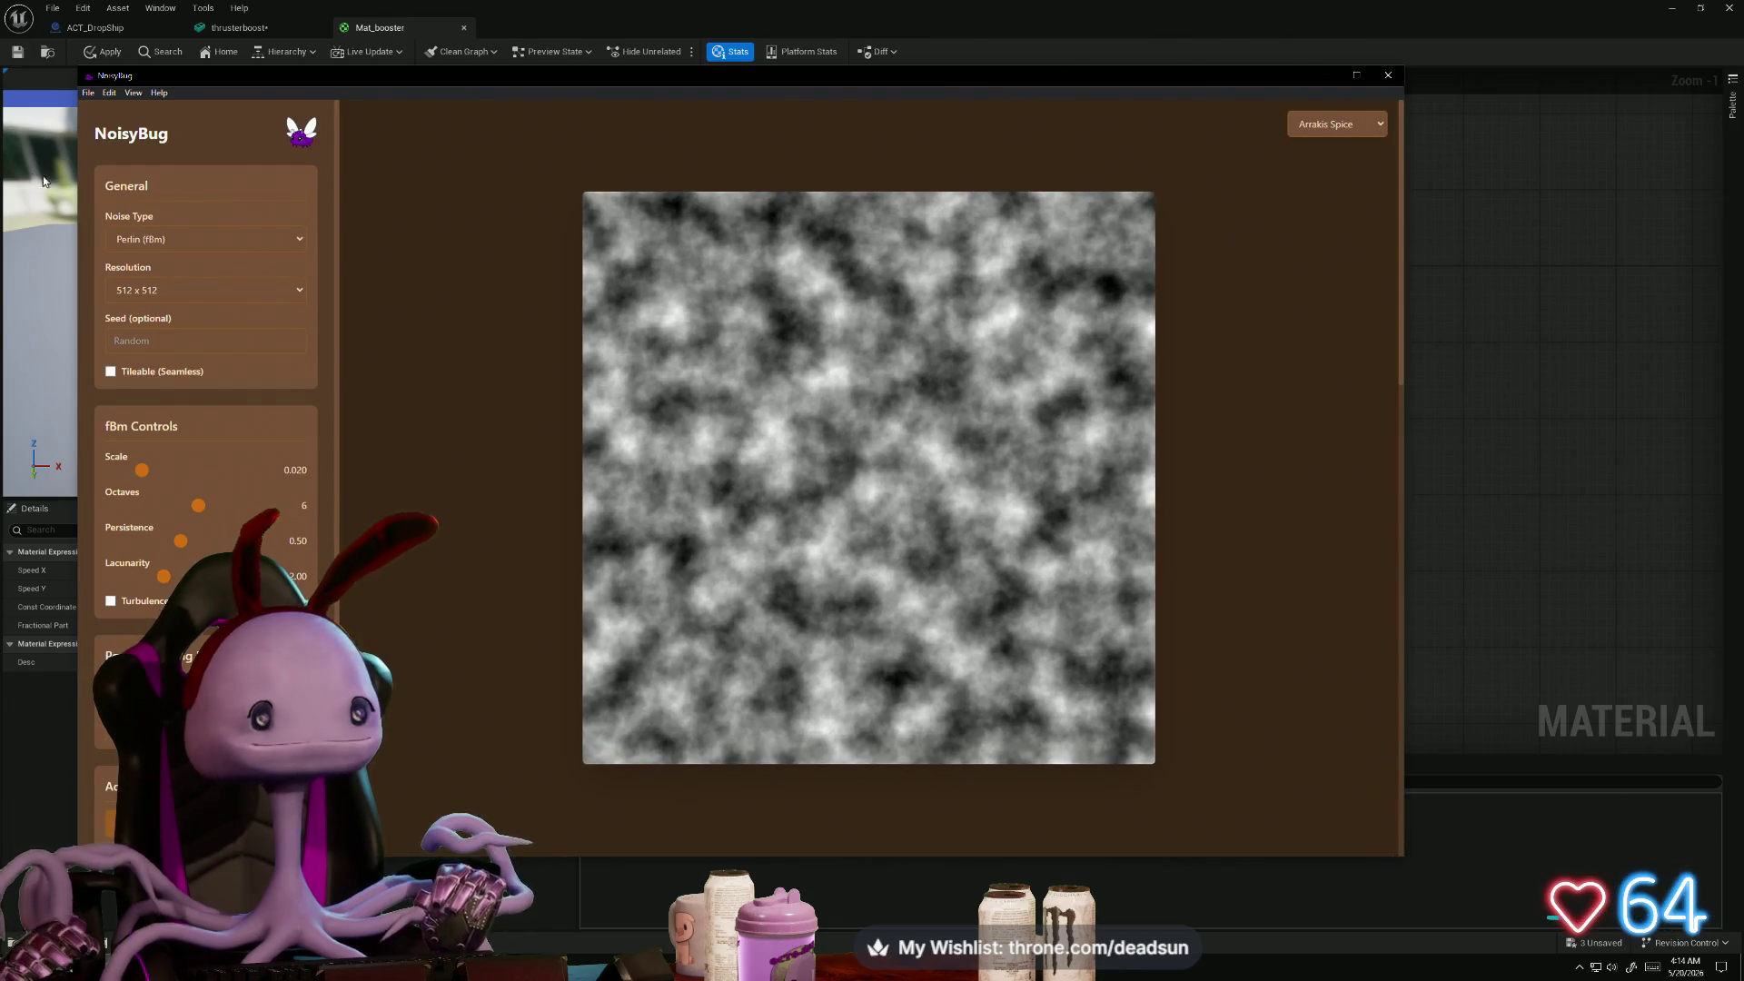
# - Try Worley (Cellular) at 256 x 256, then switch the noise type to Simplex (fBm)
pyautogui.click(206, 241)
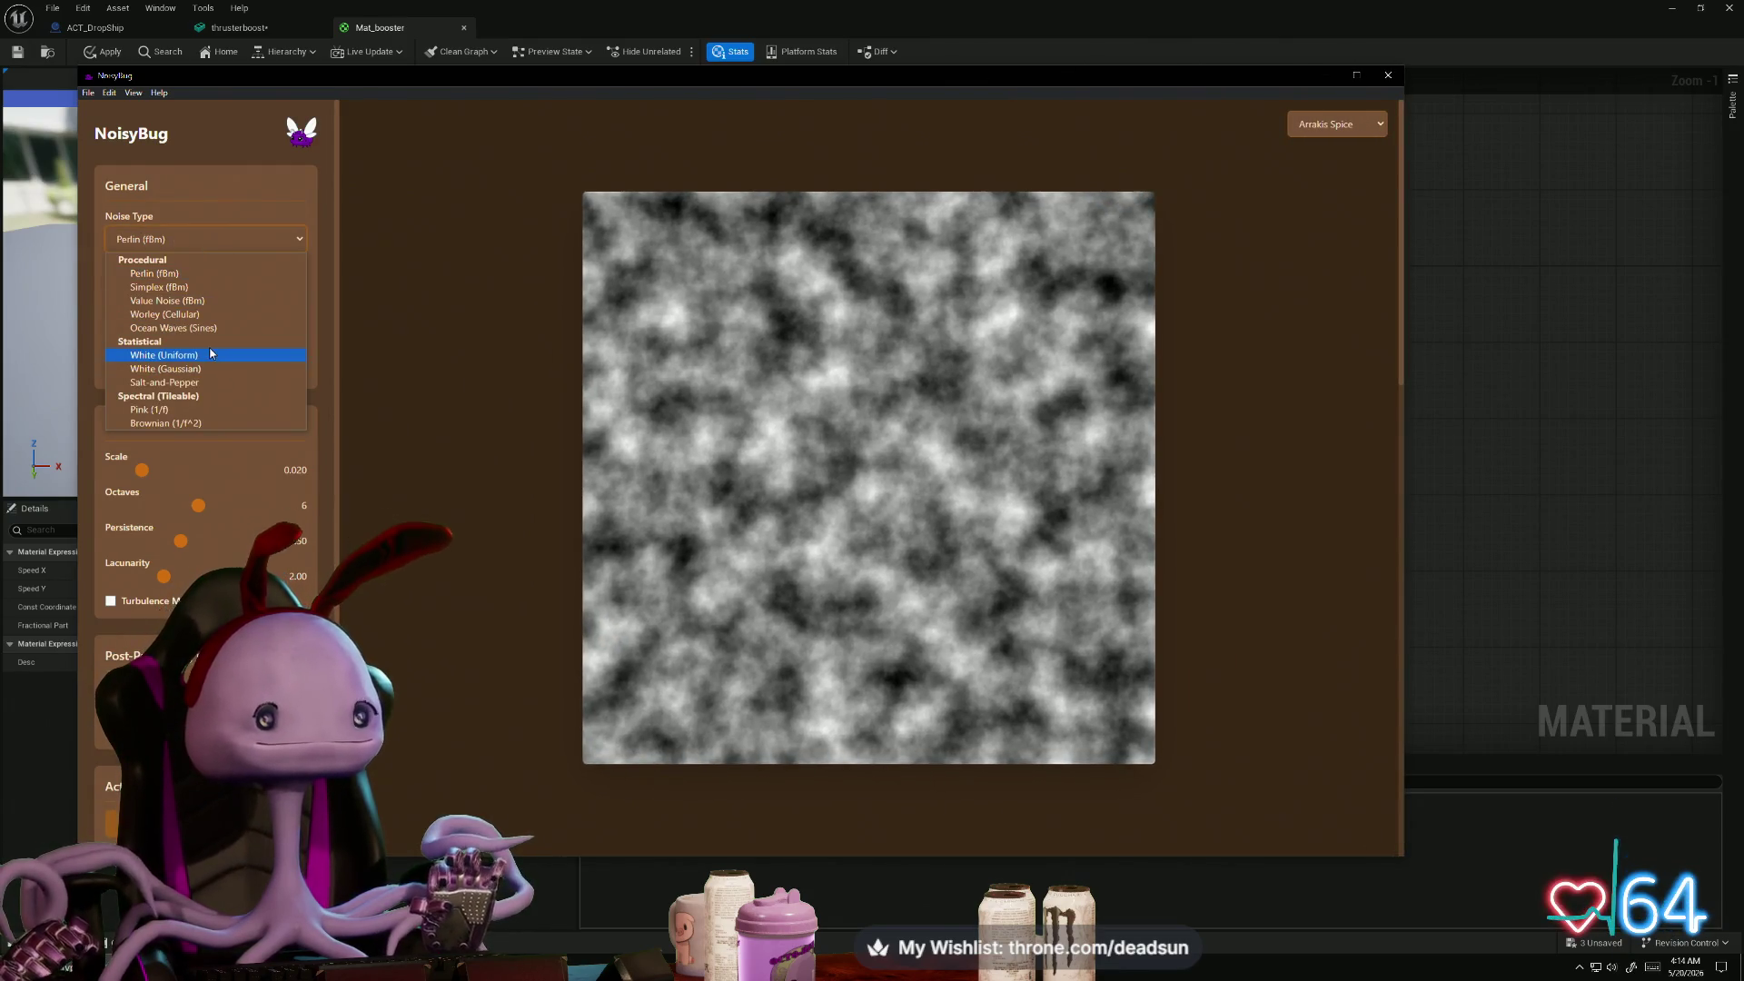
pyautogui.click(215, 318)
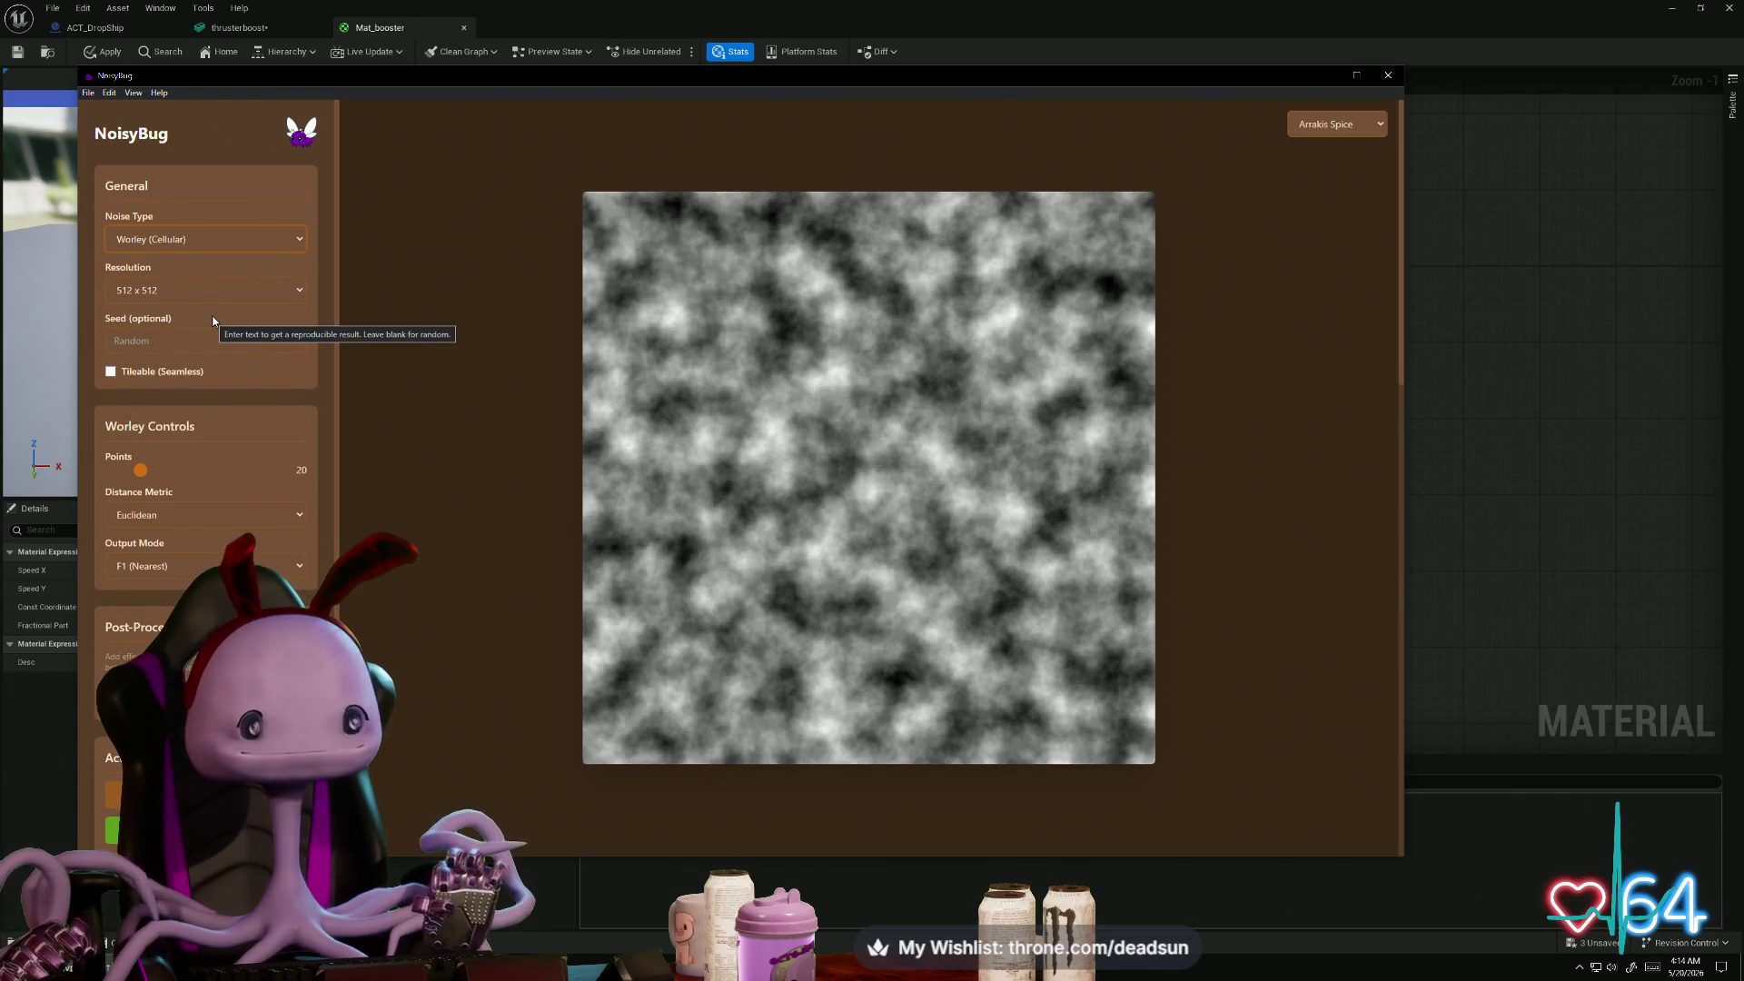
pyautogui.click(206, 292)
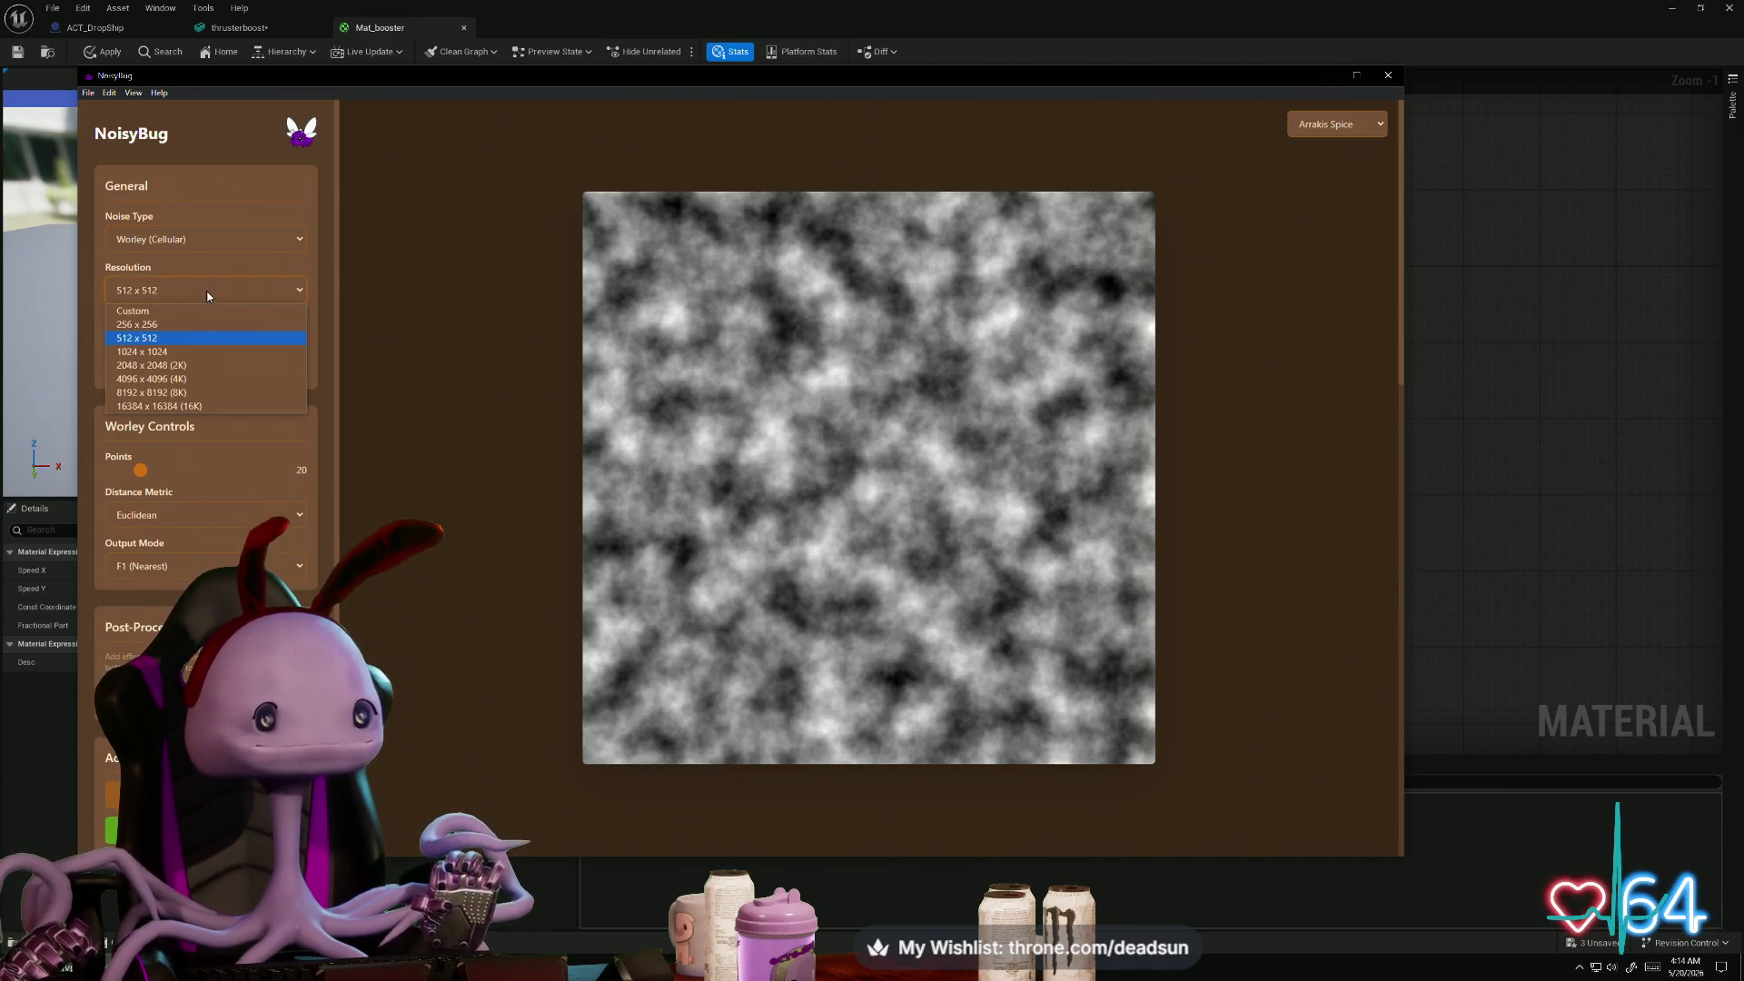
pyautogui.click(176, 325)
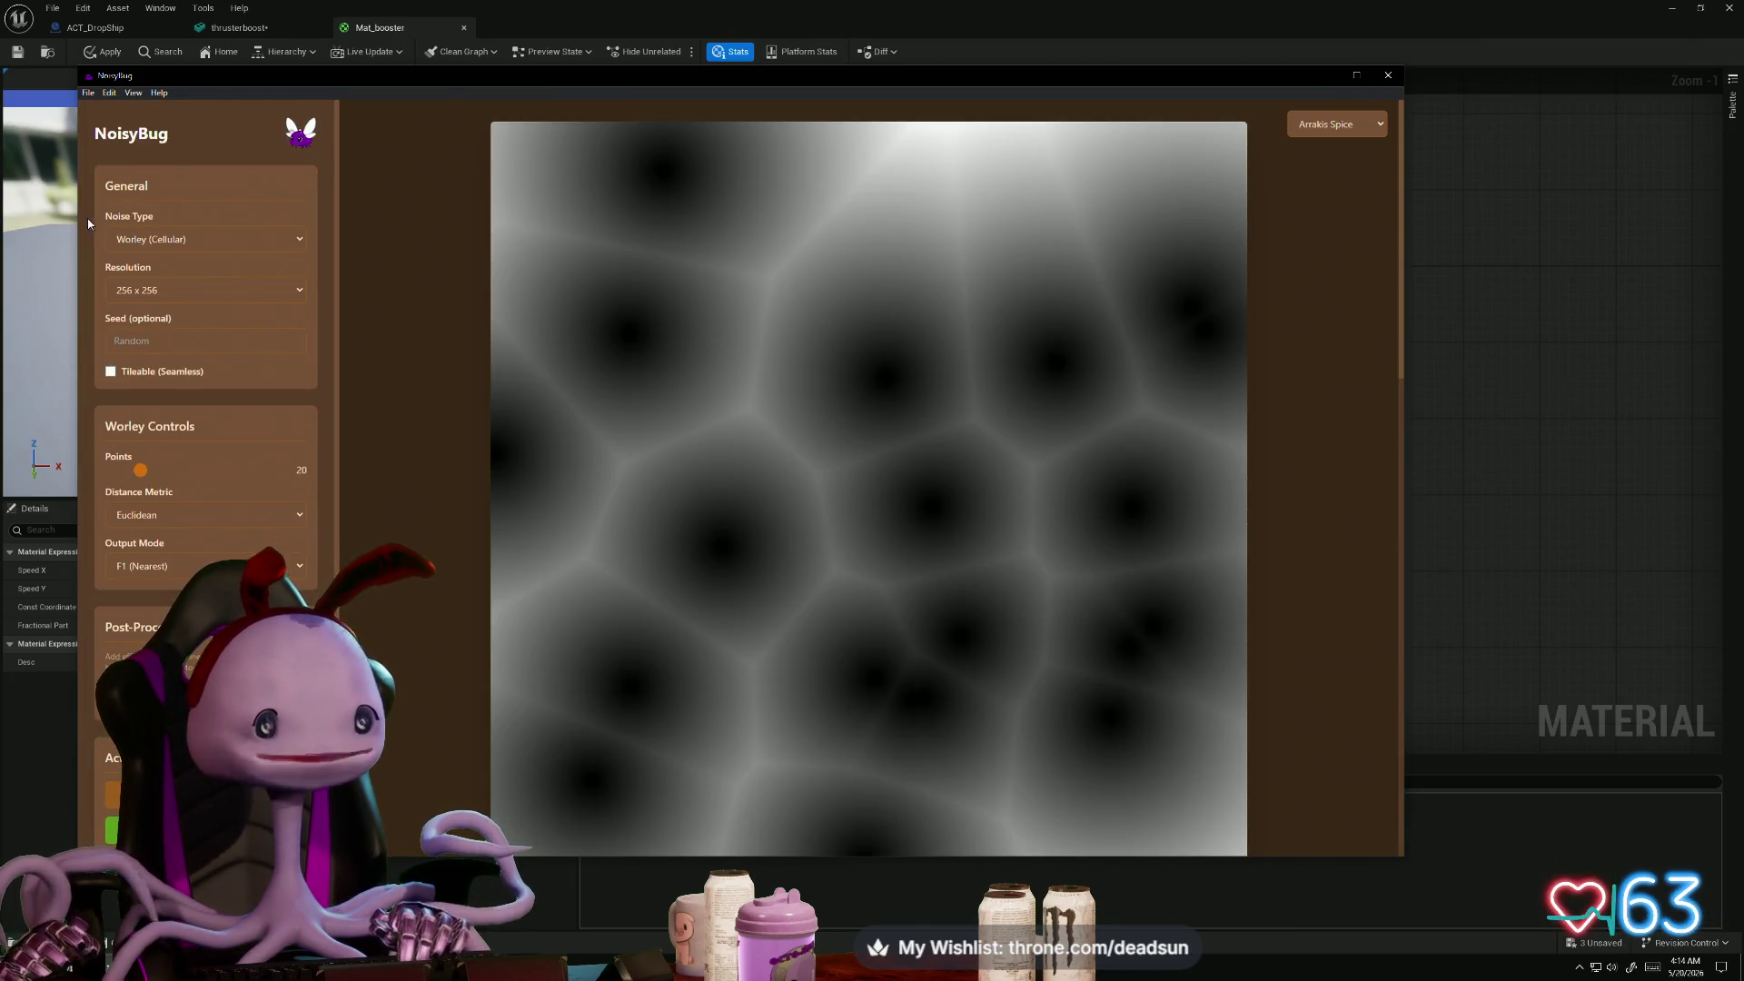
pyautogui.click(165, 241)
pyautogui.click(200, 289)
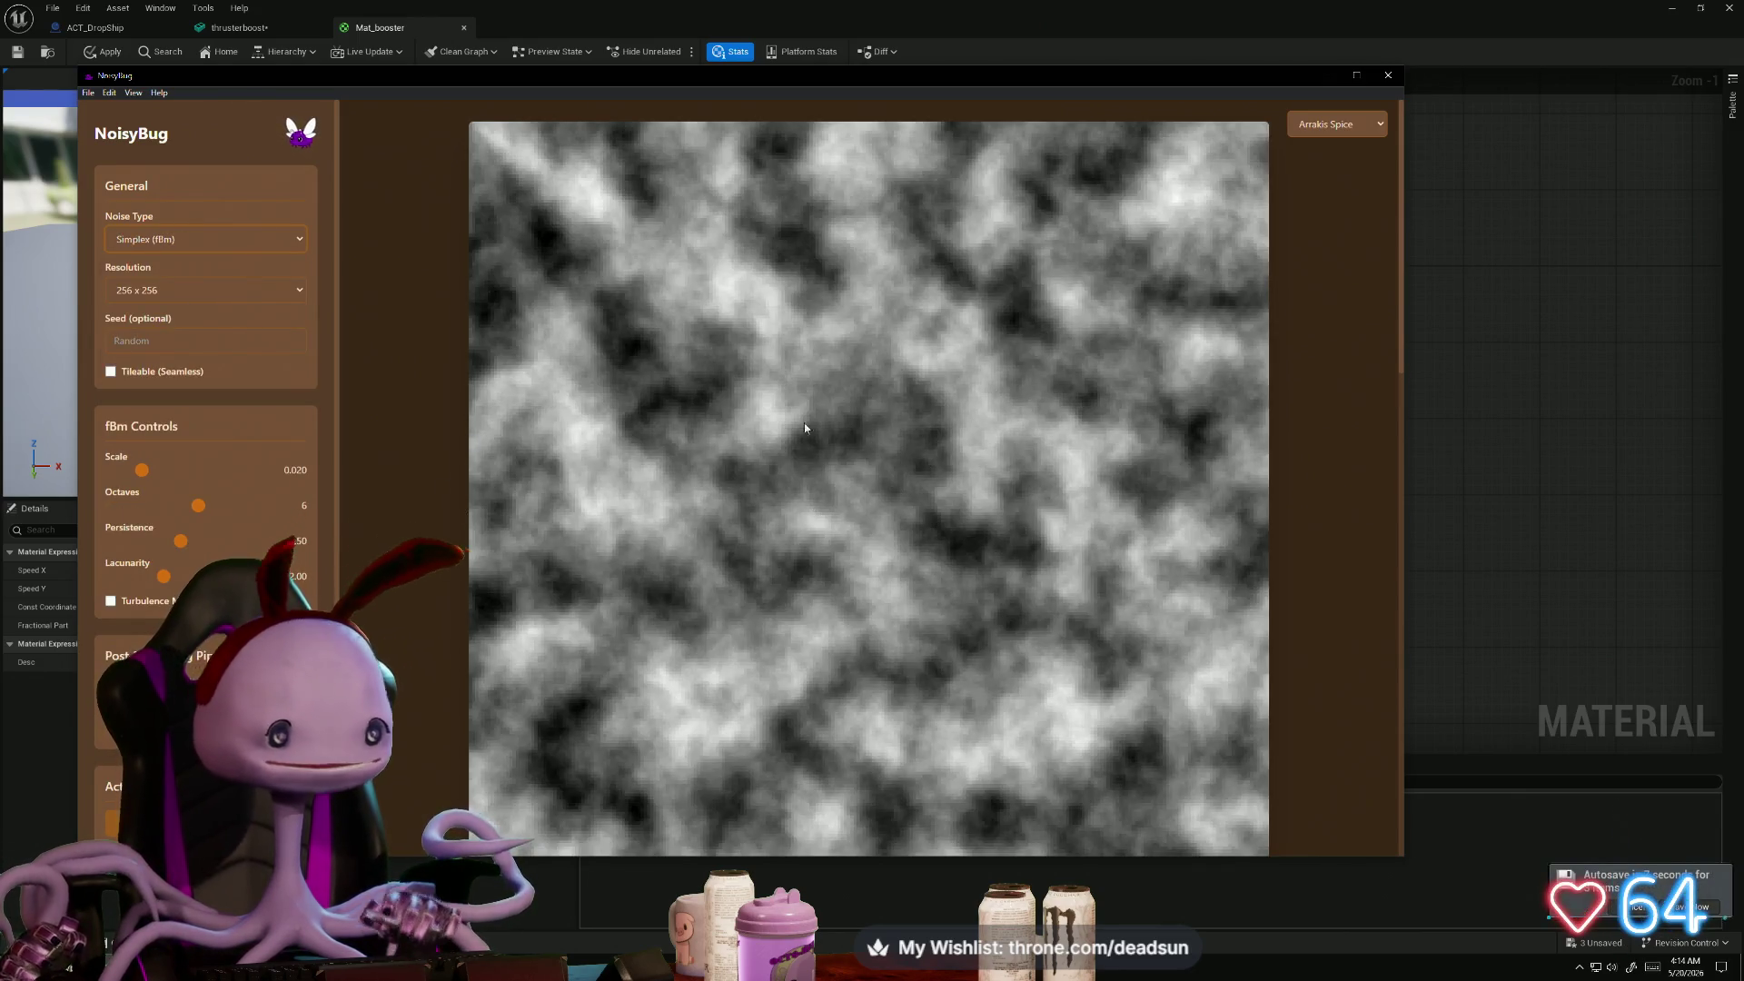
# - Choose a Custom resolution and enter 128 x 128
pyautogui.click(191, 291)
pyautogui.click(201, 313)
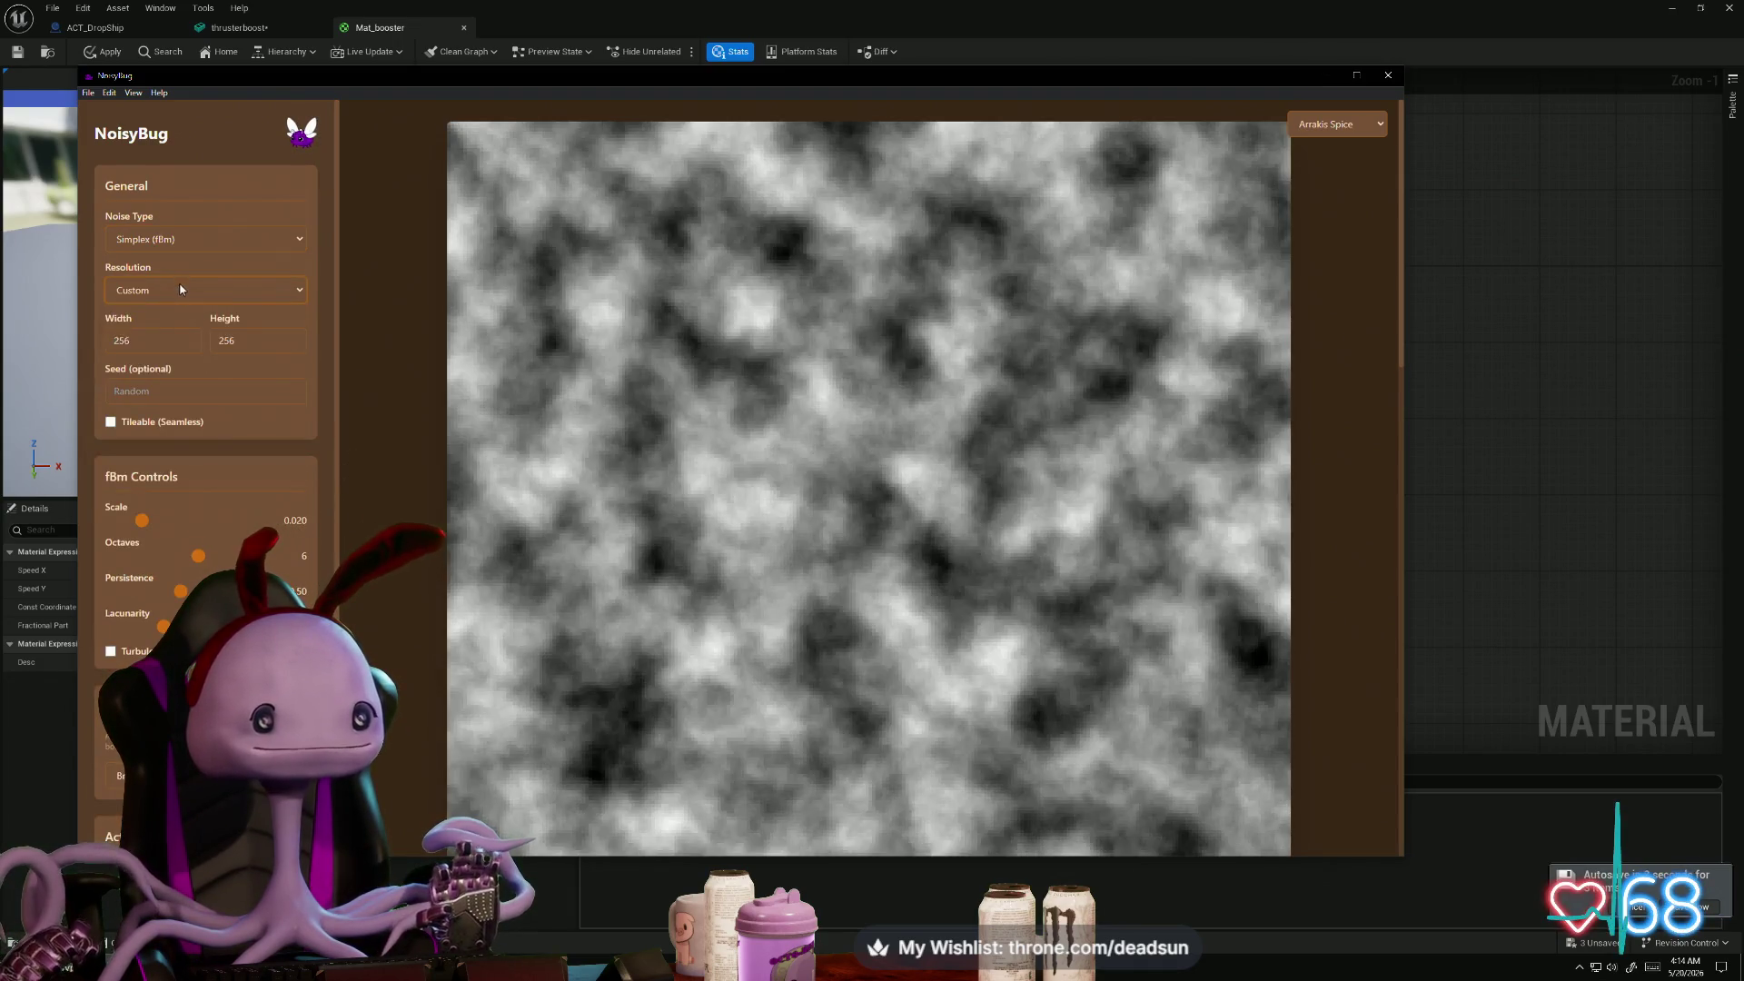
pyautogui.write('1')
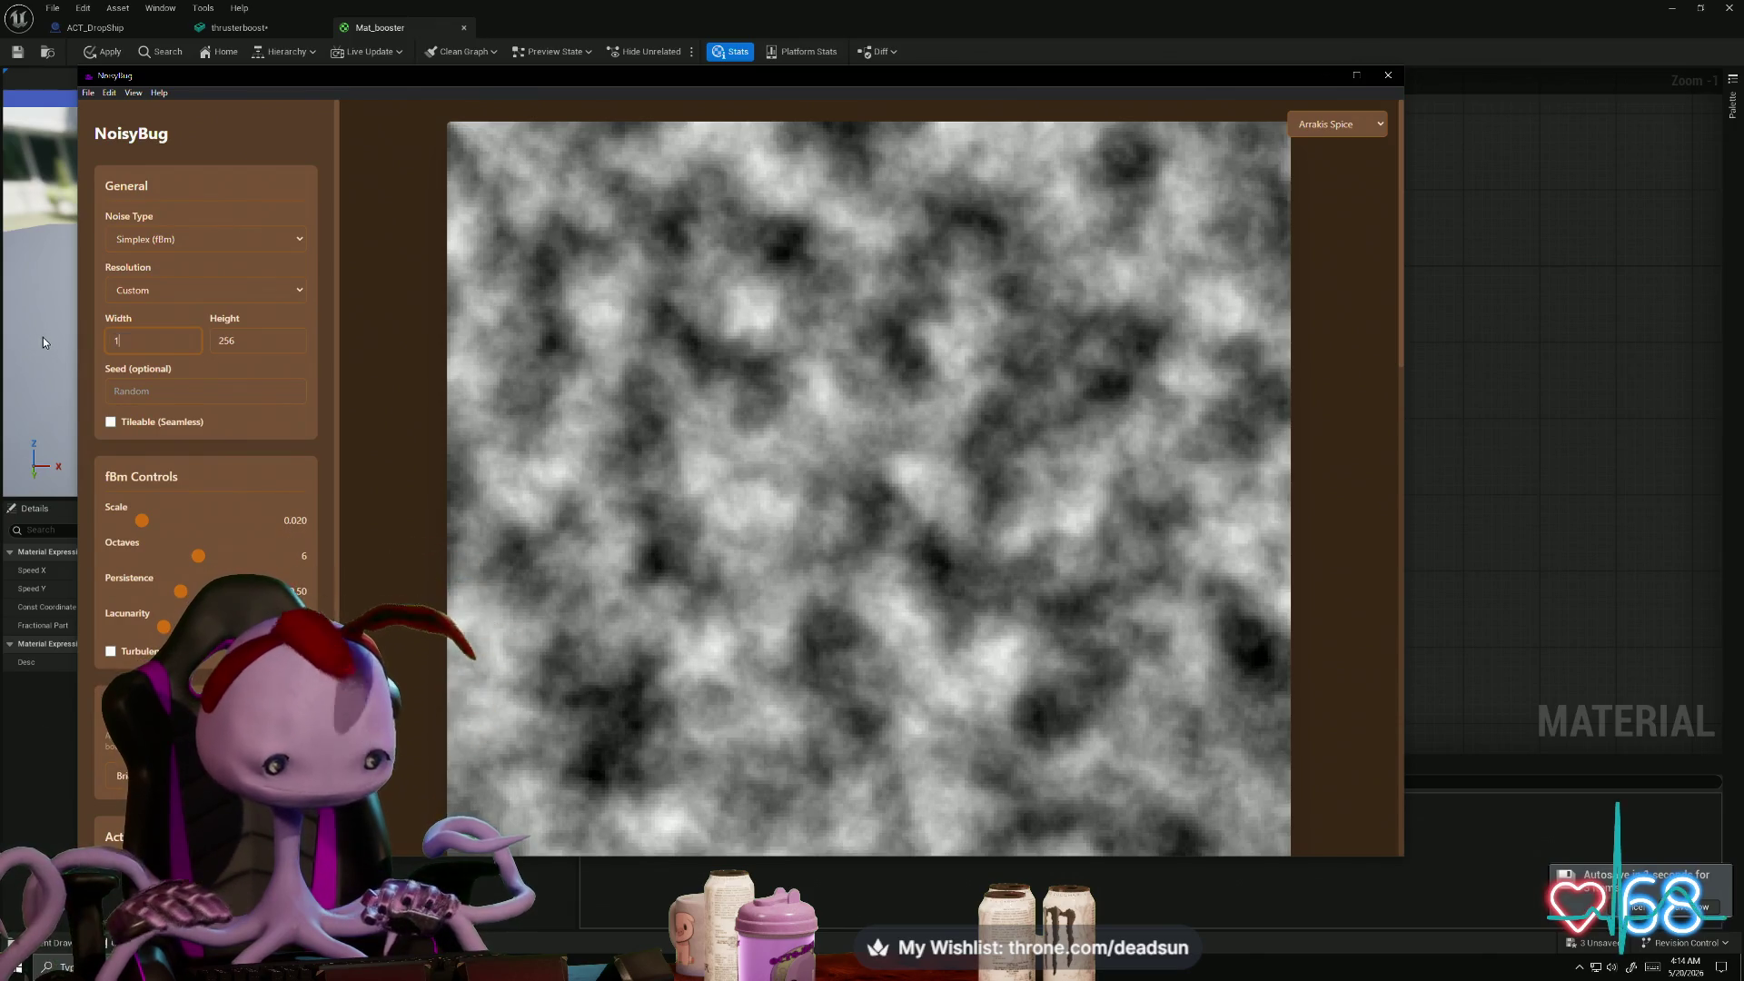
pyautogui.write('28')
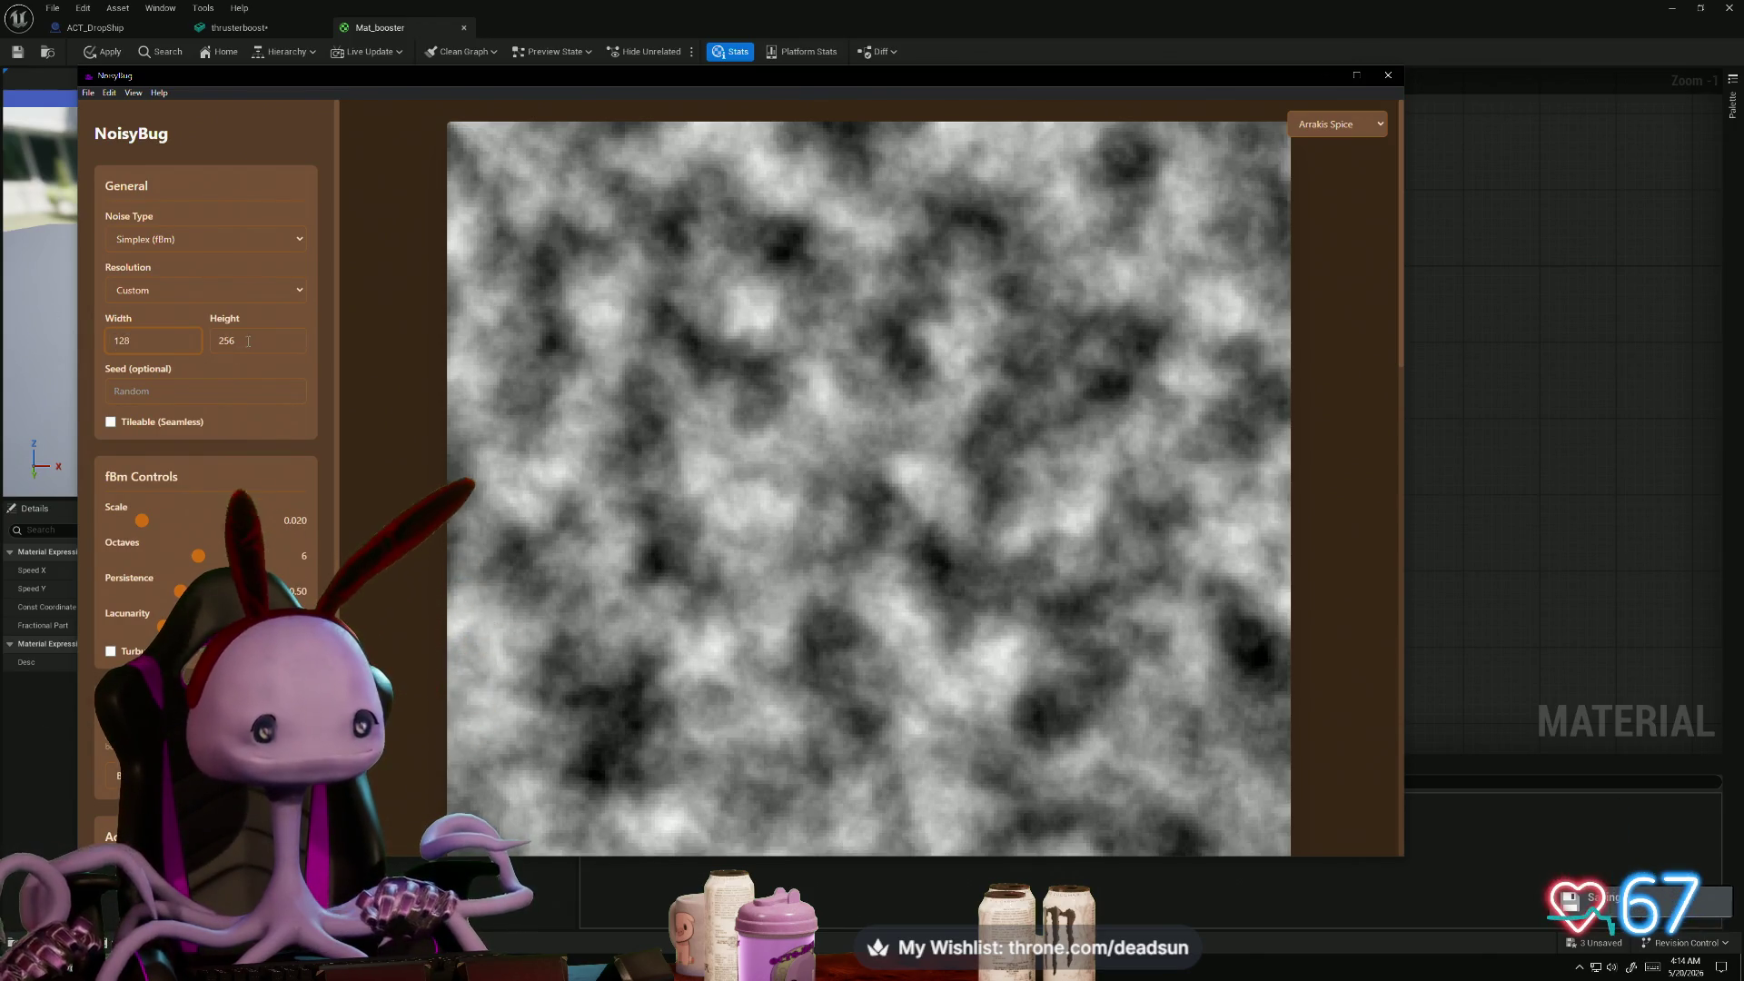
pyautogui.press('Tab')
pyautogui.write('12')
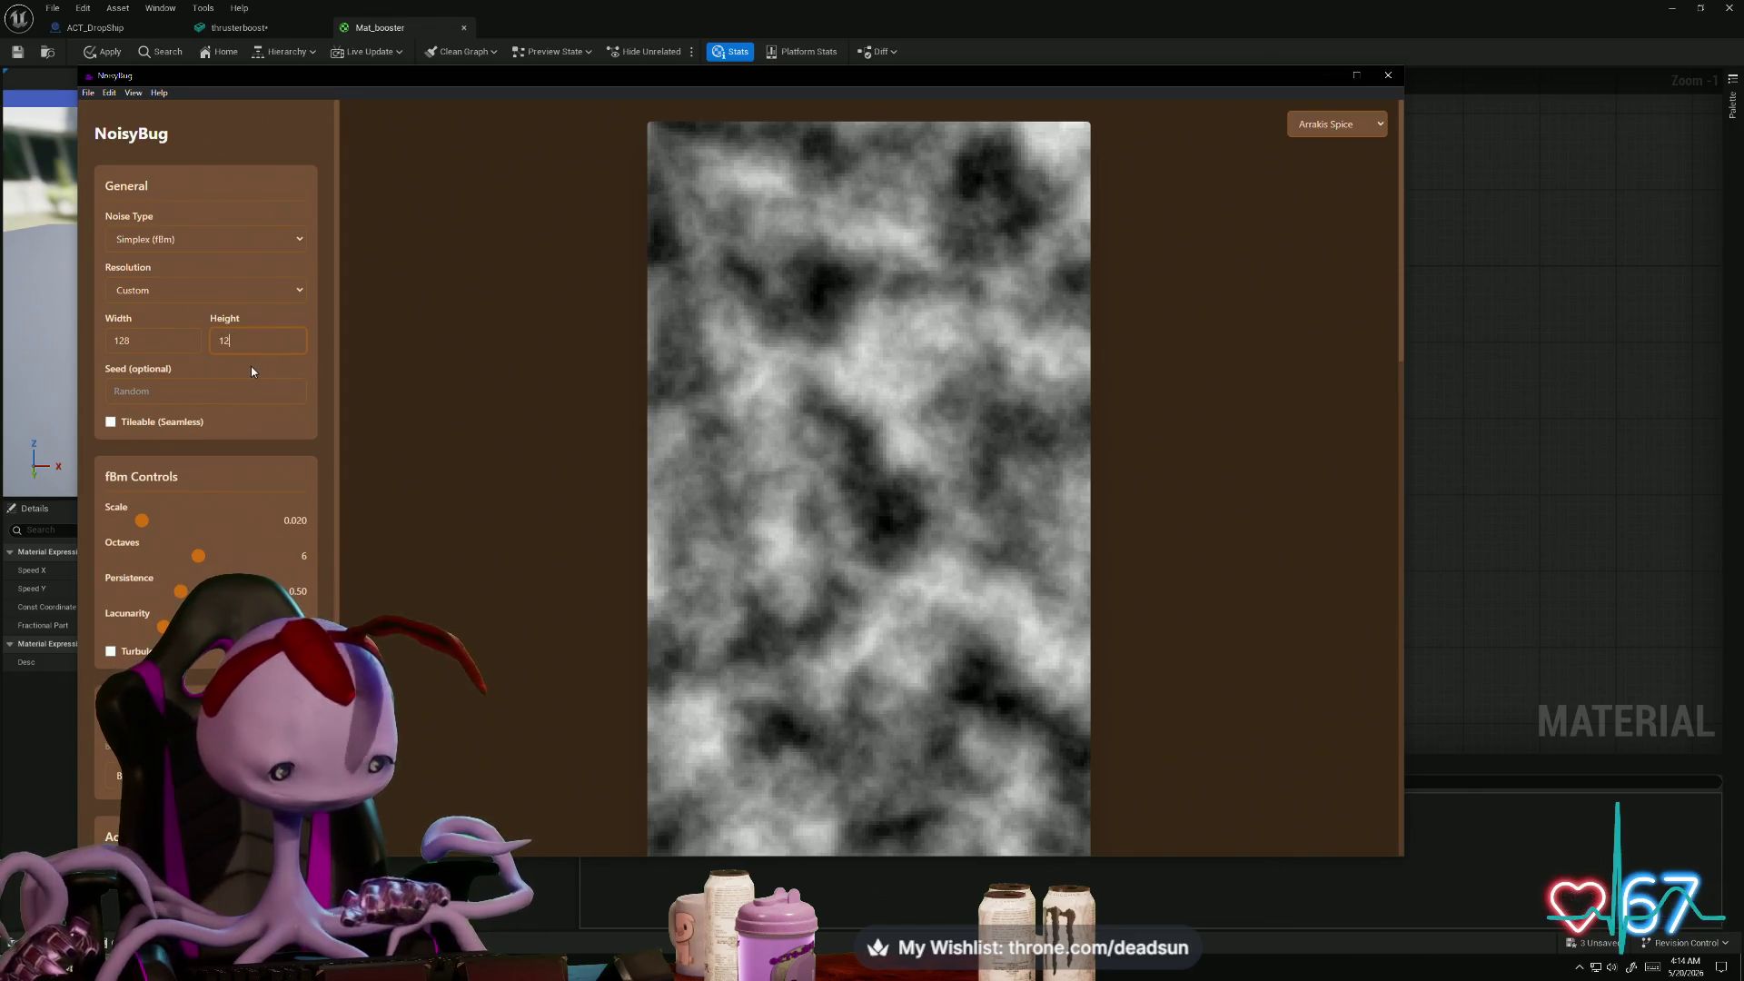
pyautogui.write('8')
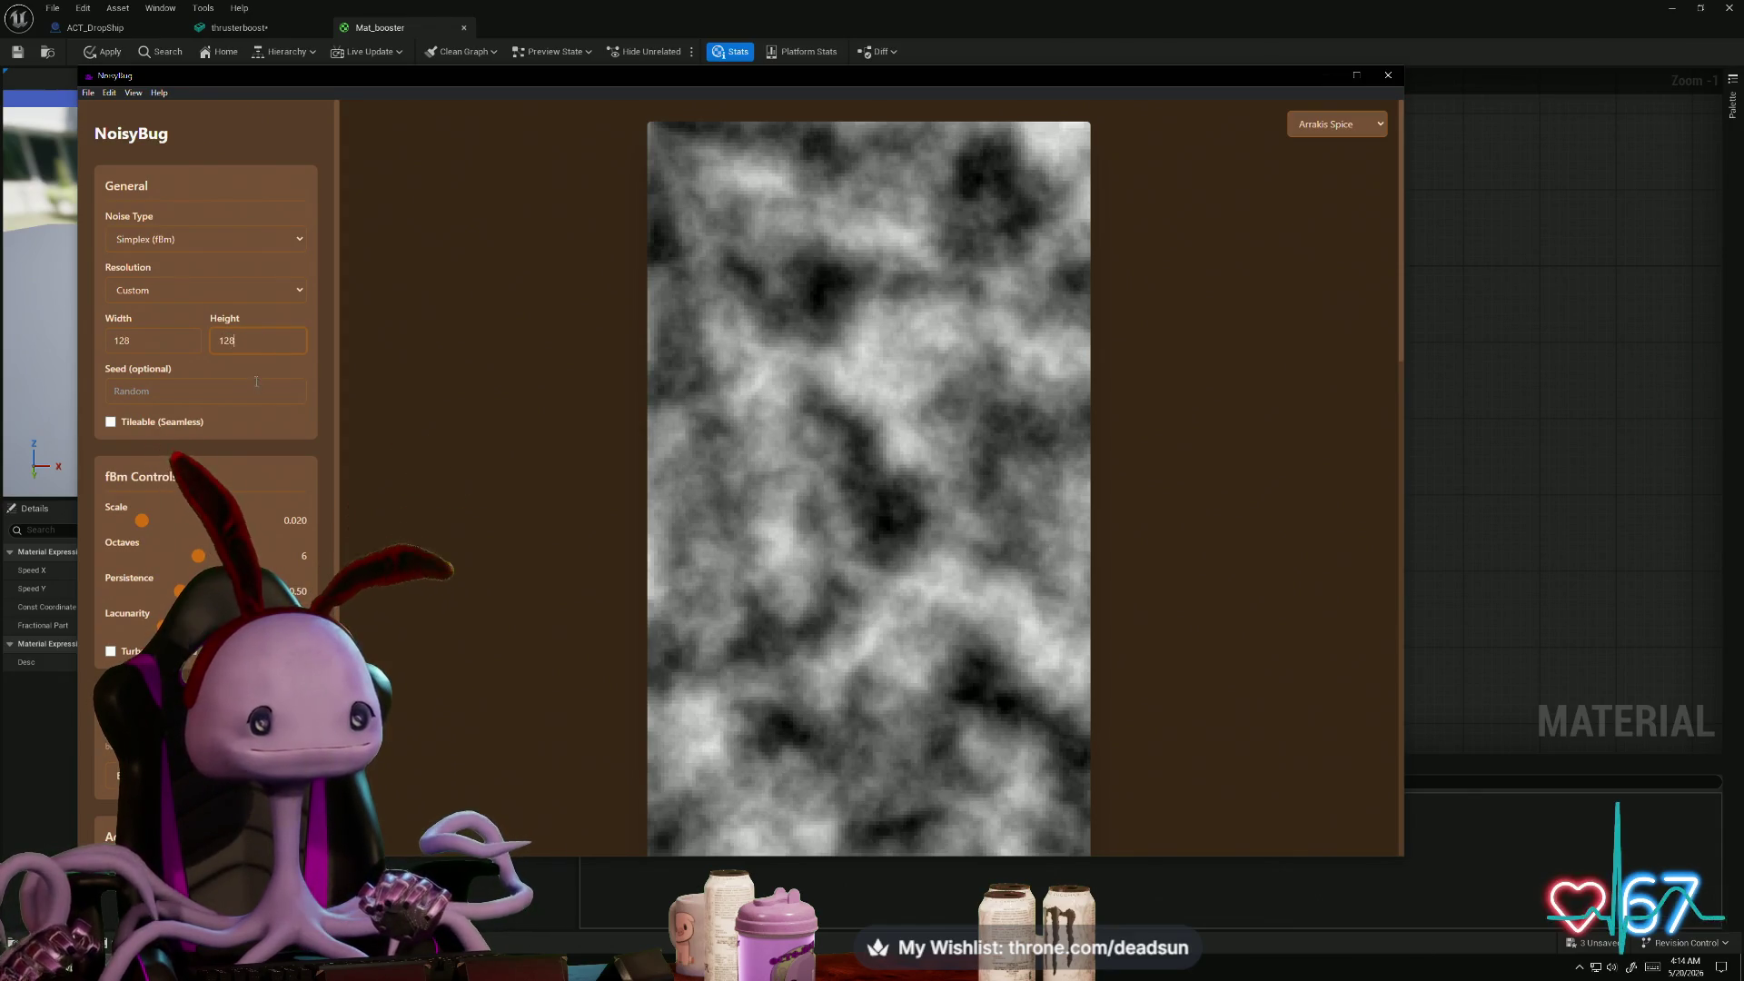
pyautogui.click(149, 338)
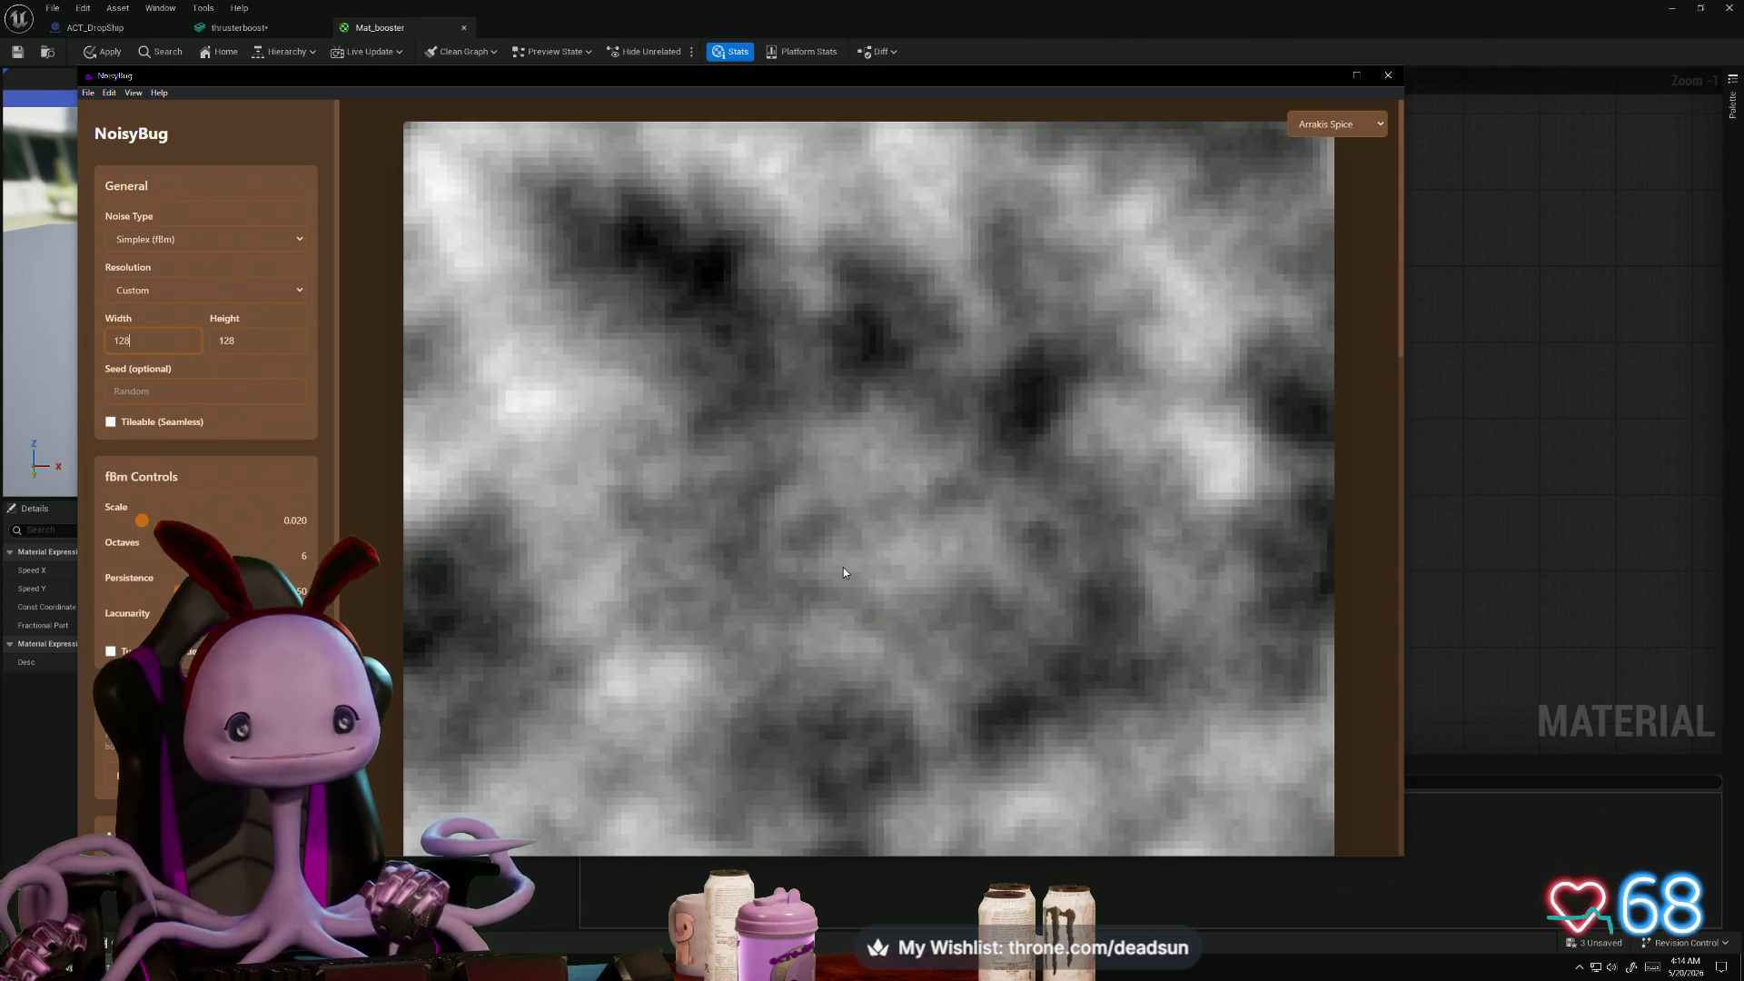
# - Change the custom size to 256 x 256 and start saving the image as PNG
pyautogui.scroll(-3, 841, 564)
pyautogui.scroll(2, 830, 569)
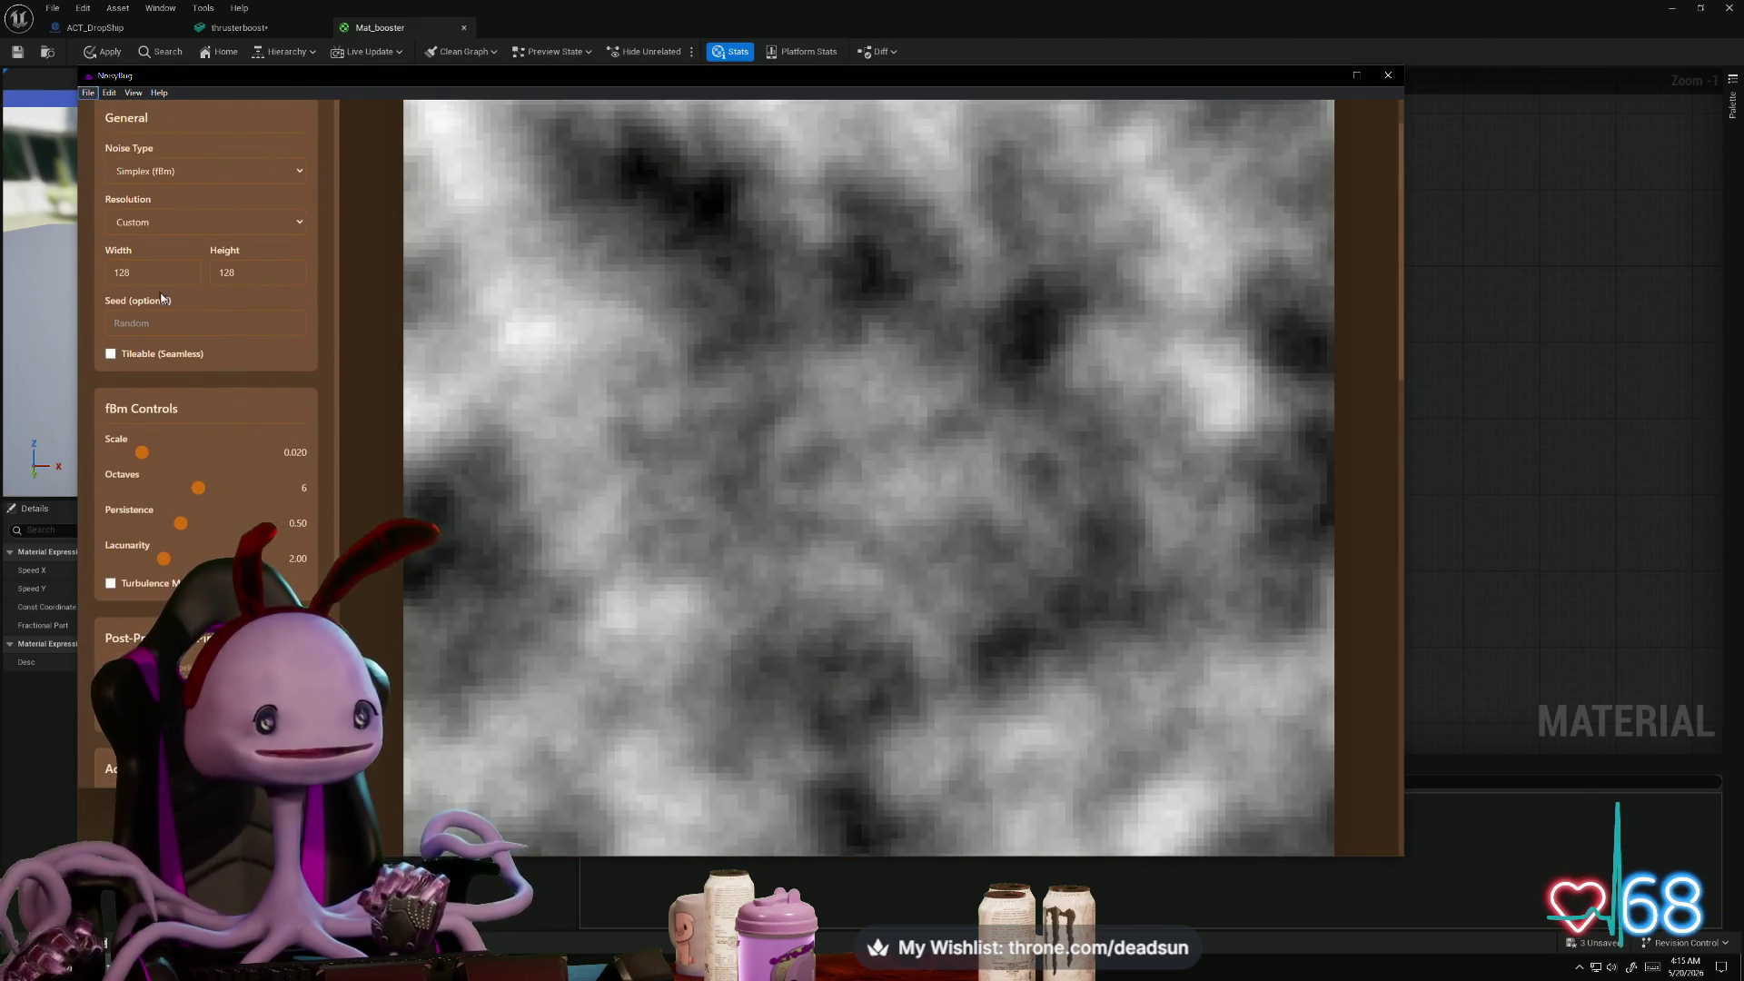
pyautogui.write('256')
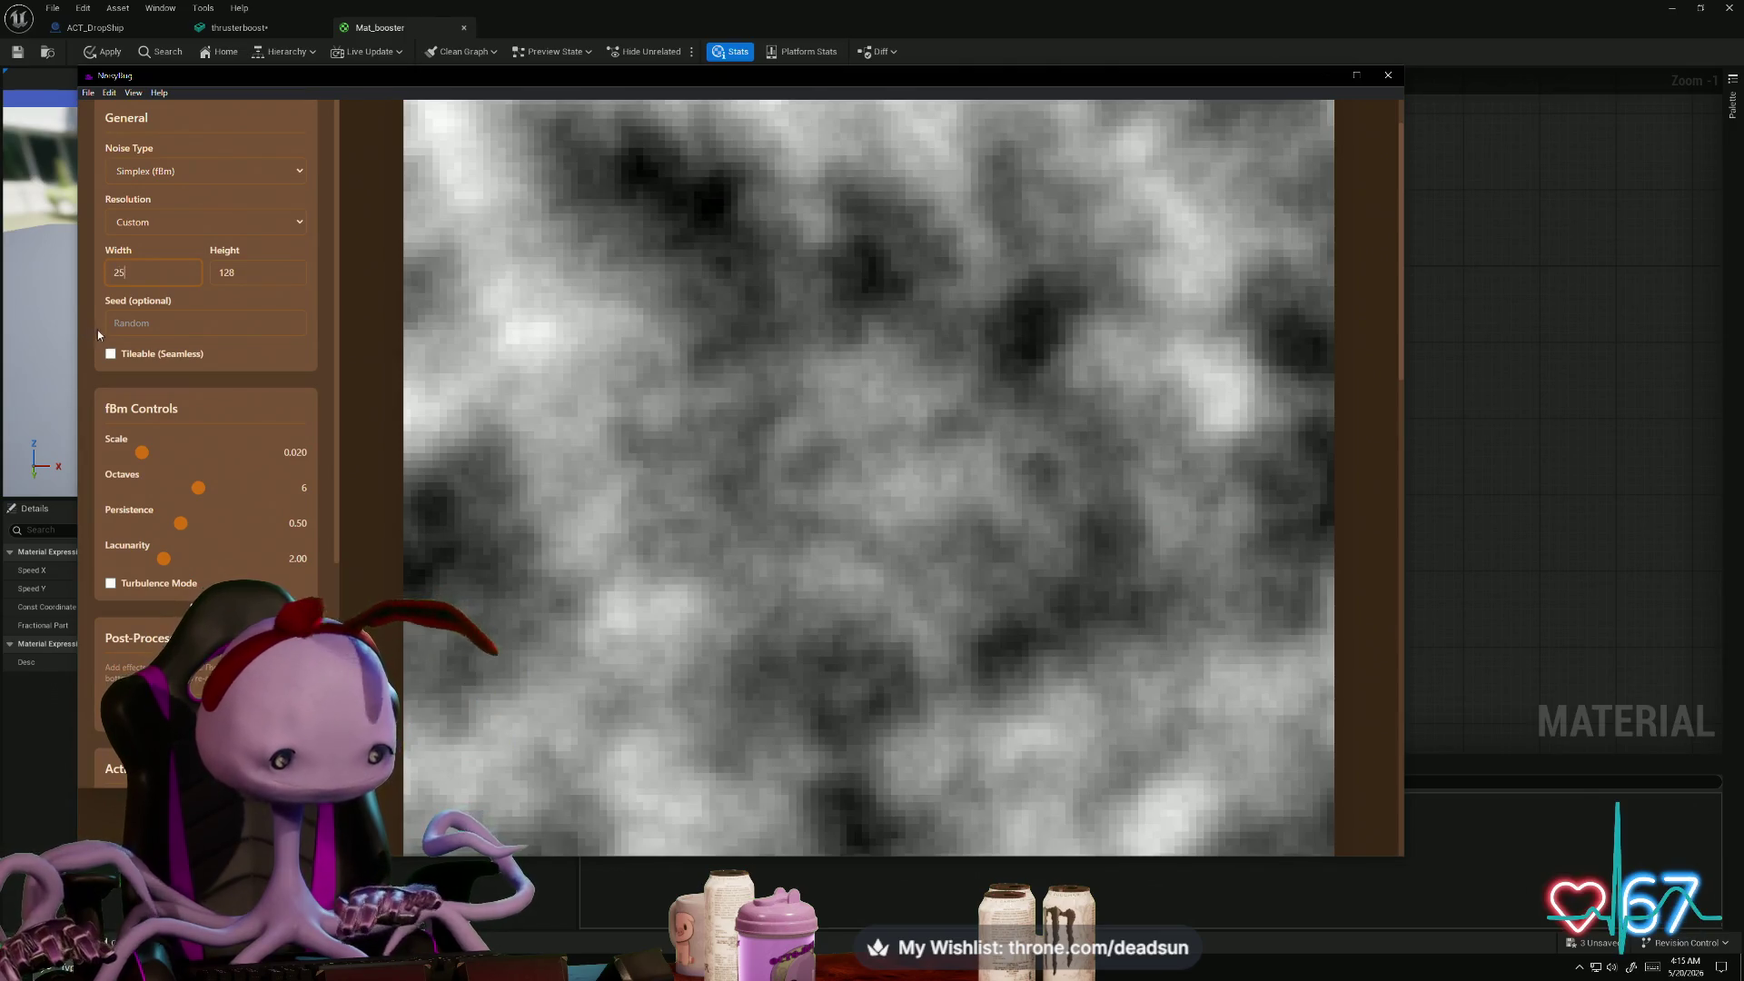
pyautogui.press('Tab')
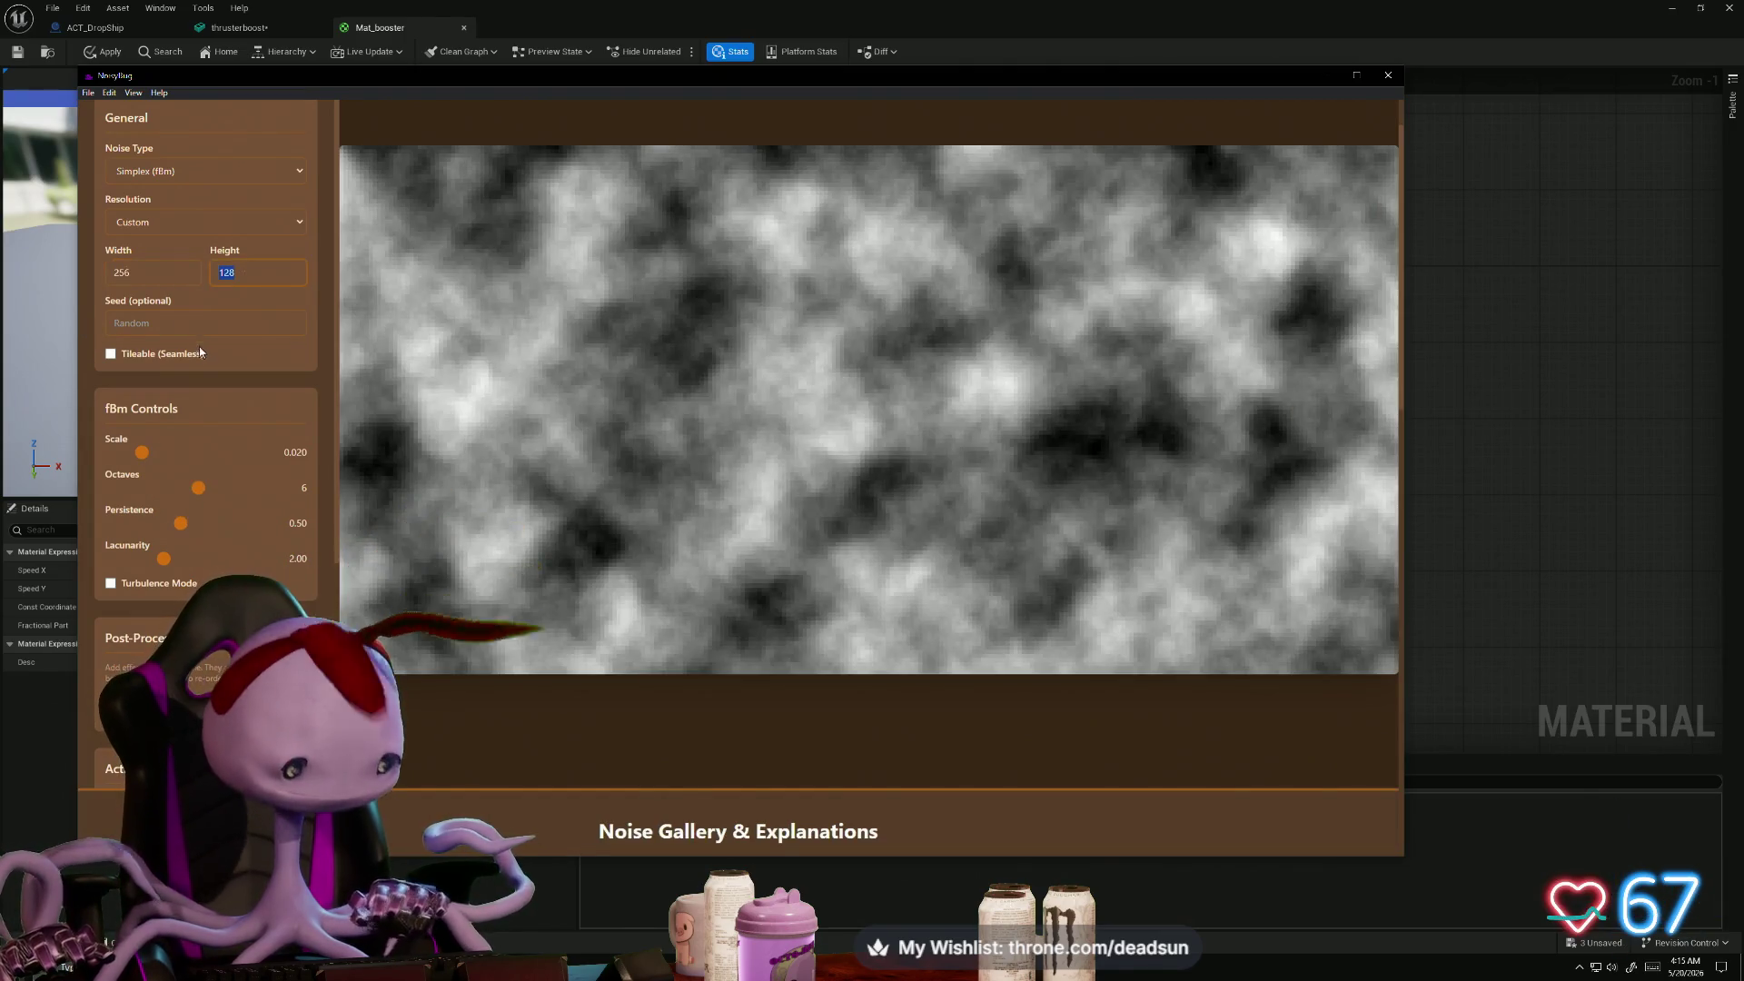
pyautogui.write('256')
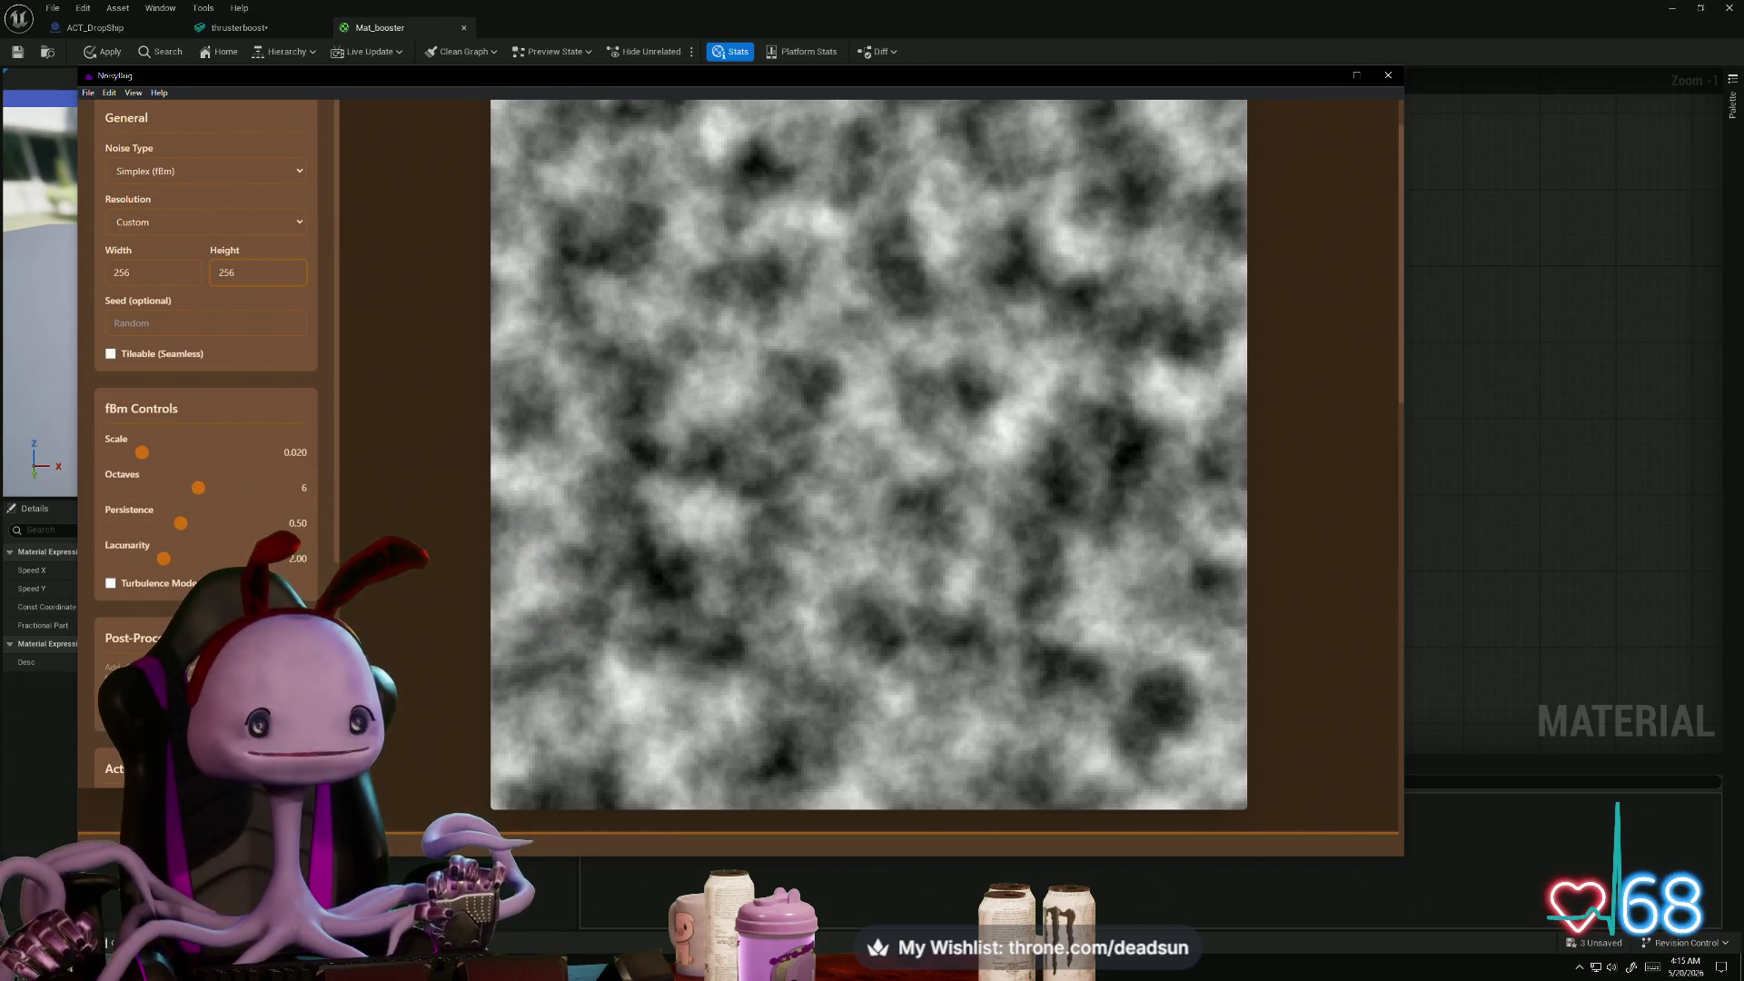
pyautogui.scroll(-3, 130, 118)
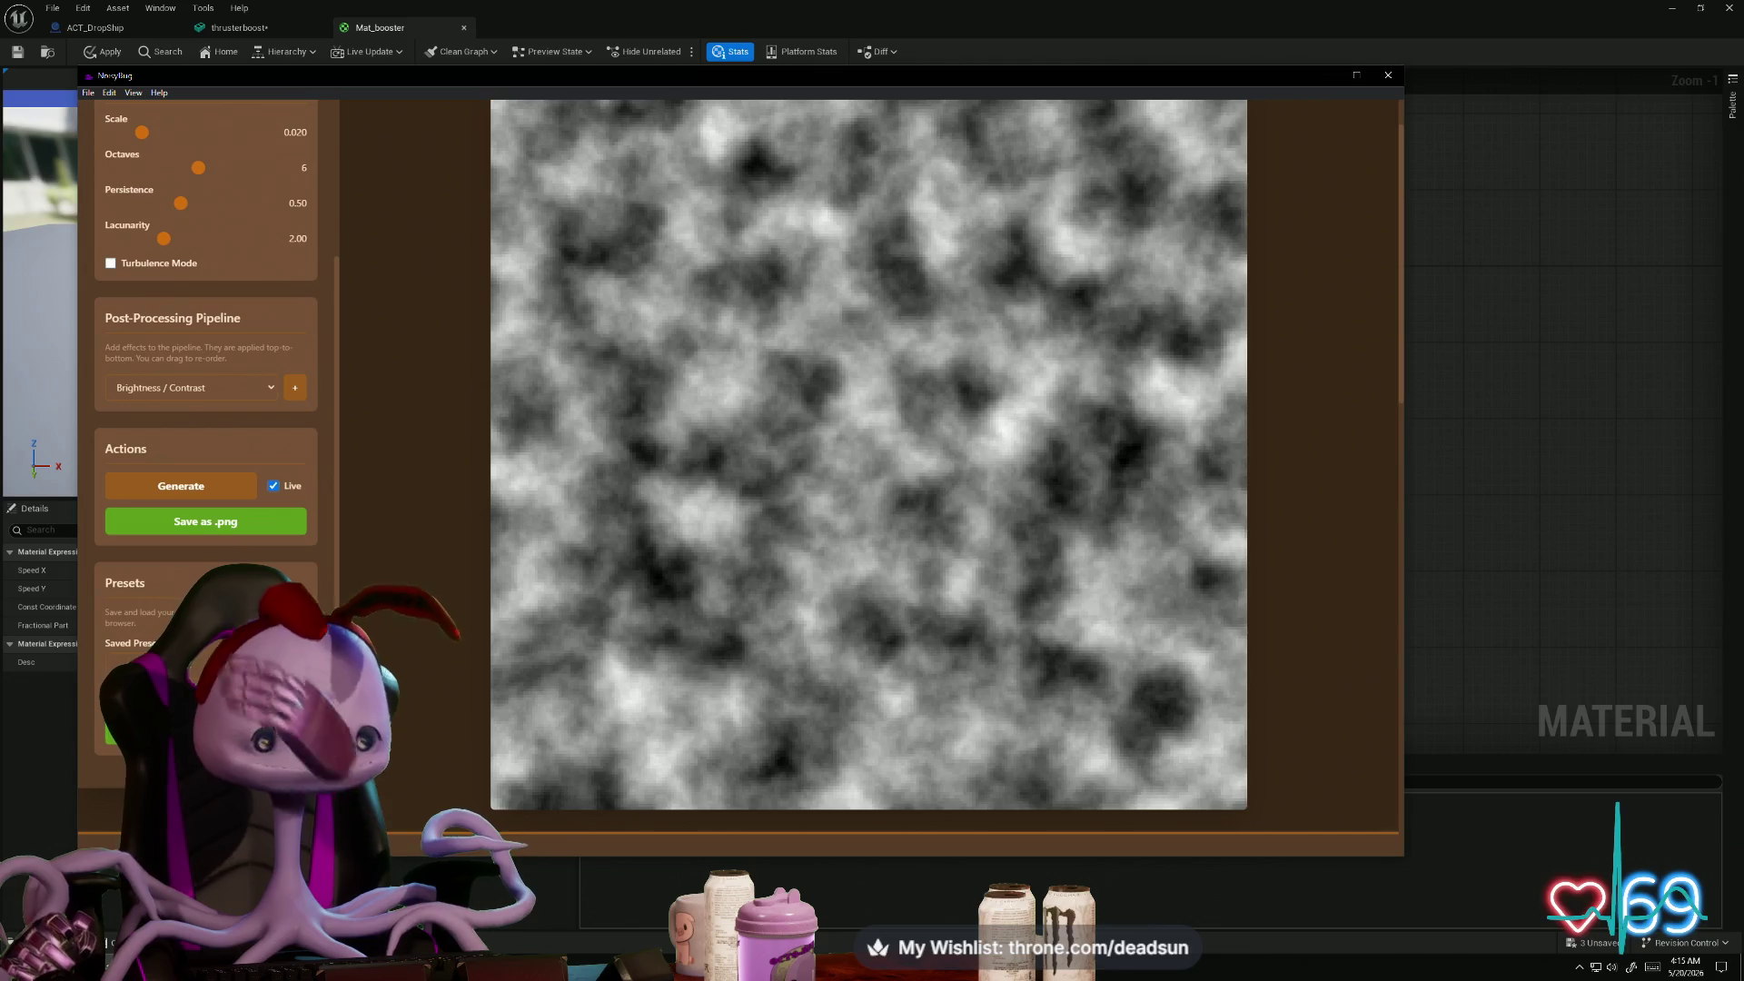
pyautogui.click(227, 520)
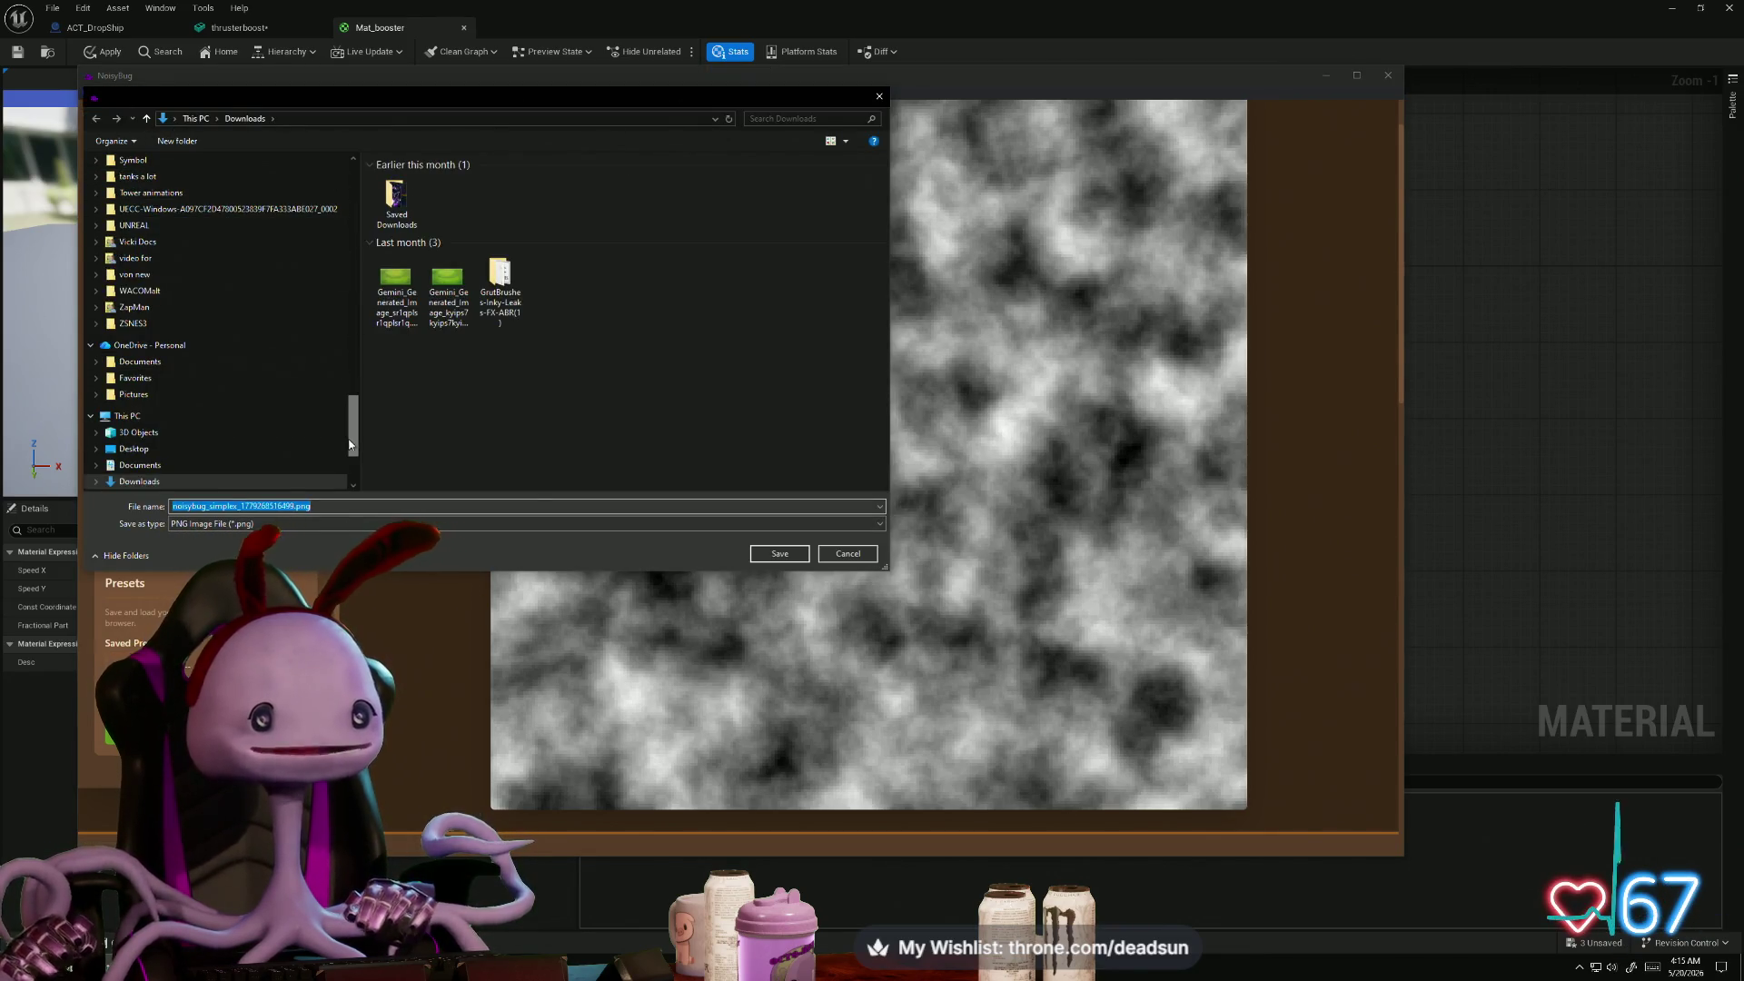
# - Browse the save dialog to Desktop > Dropship and save the noise PNG there
pyautogui.moveTo(355, 432); pyautogui.dragTo(354, 186)
pyautogui.click(134, 187)
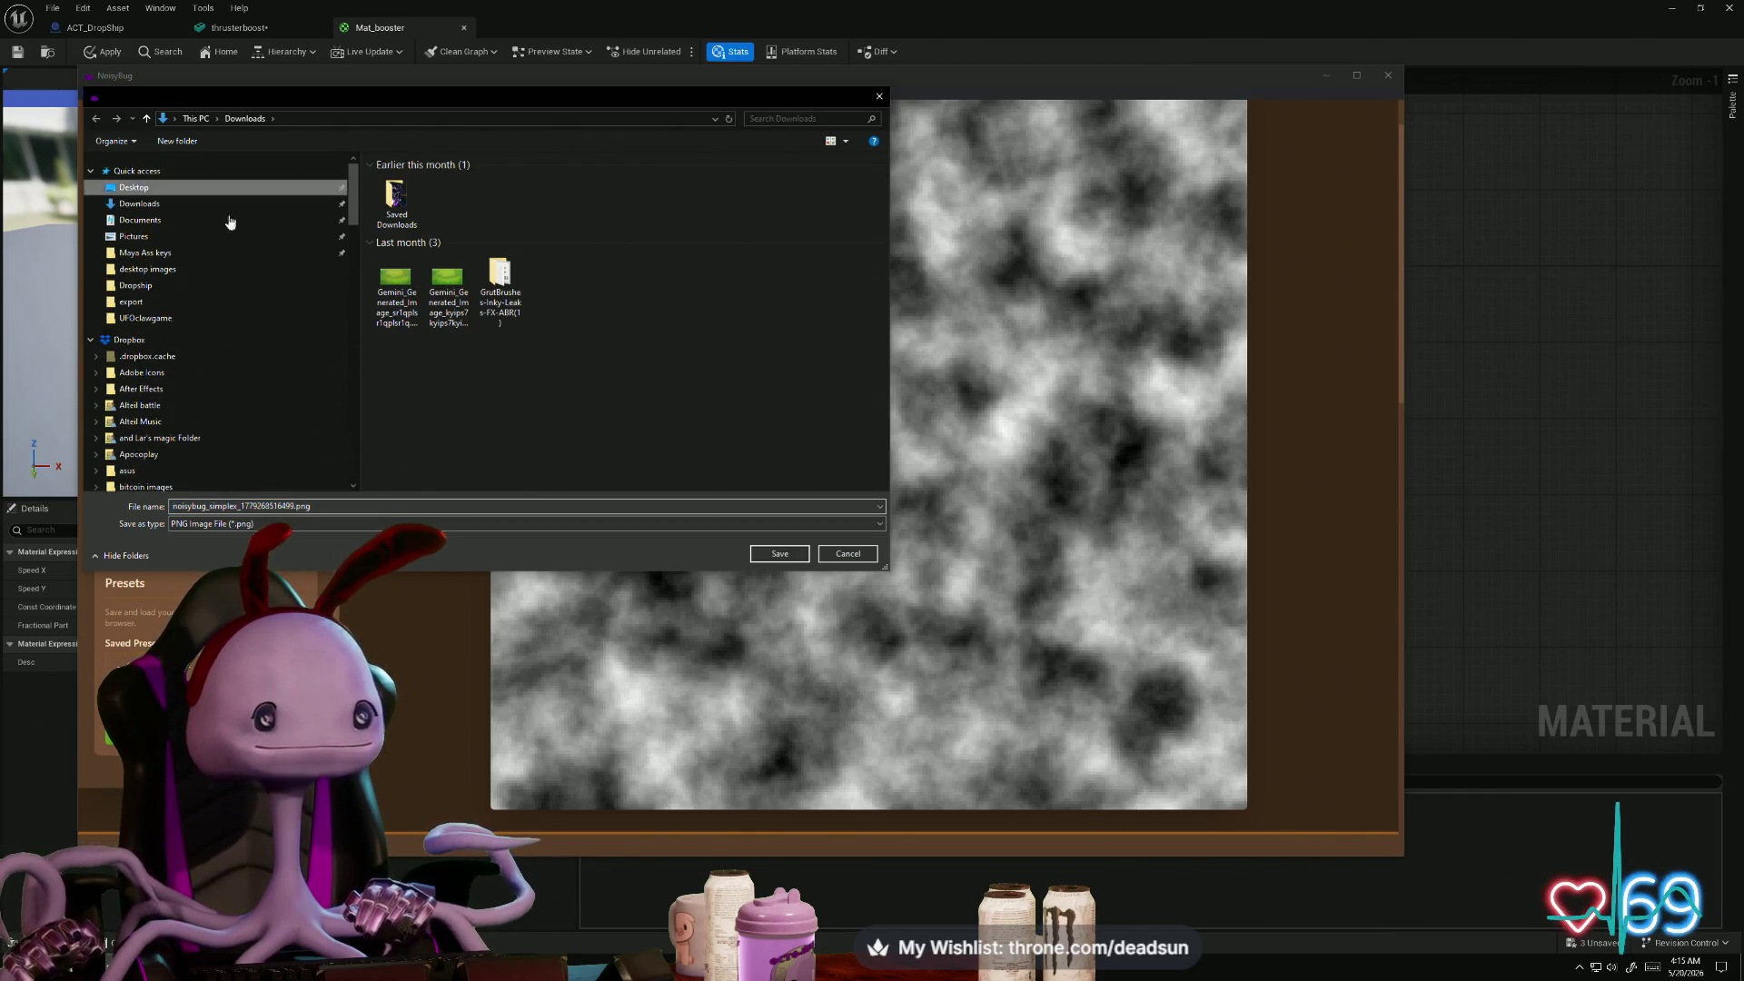
pyautogui.click(407, 458)
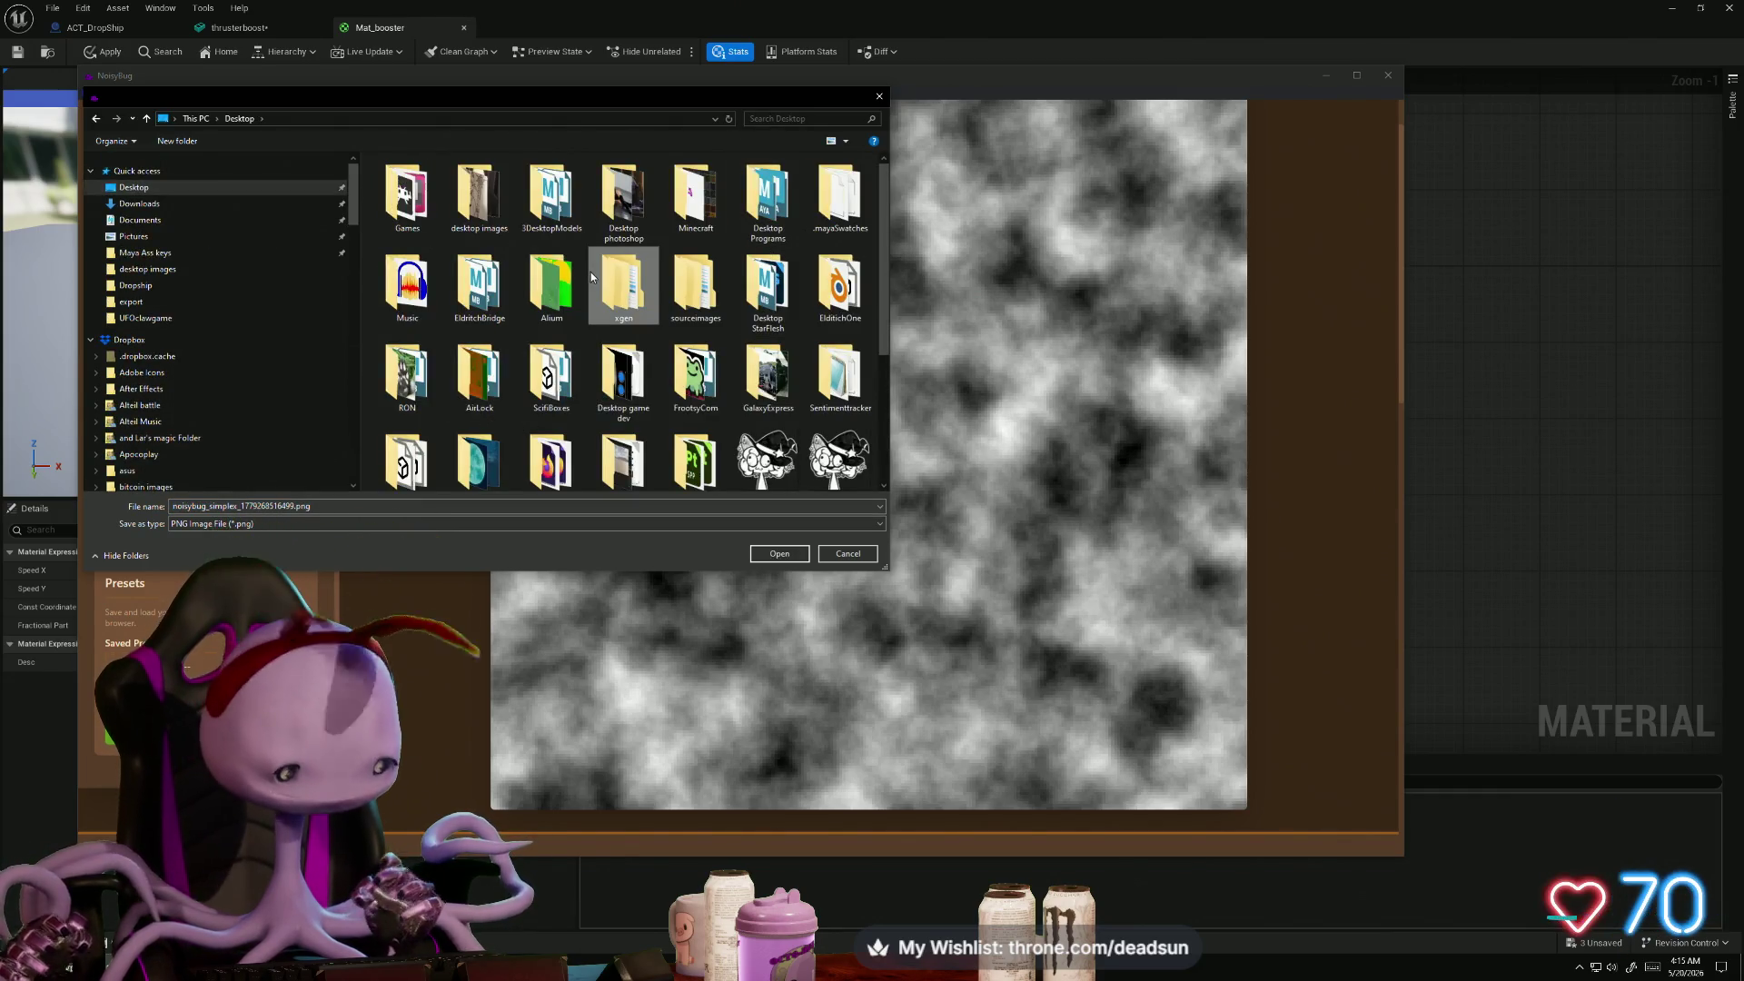
pyautogui.scroll(-3, 591, 276)
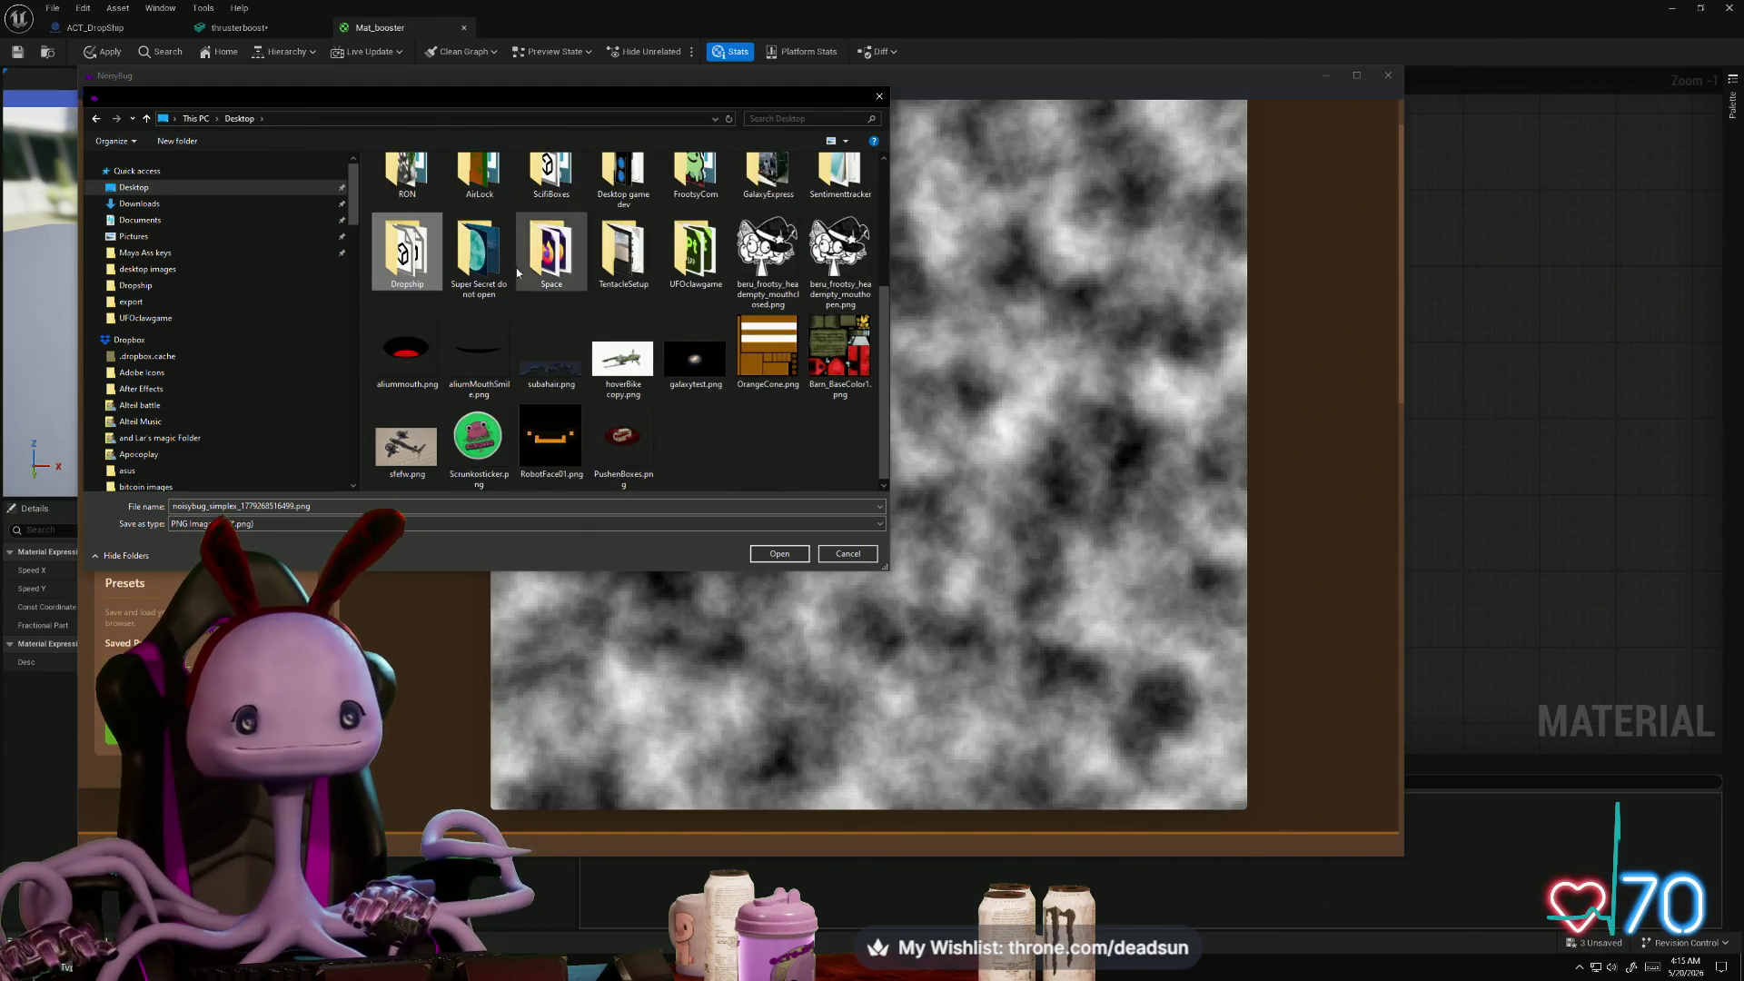
pyautogui.doubleClick(417, 267)
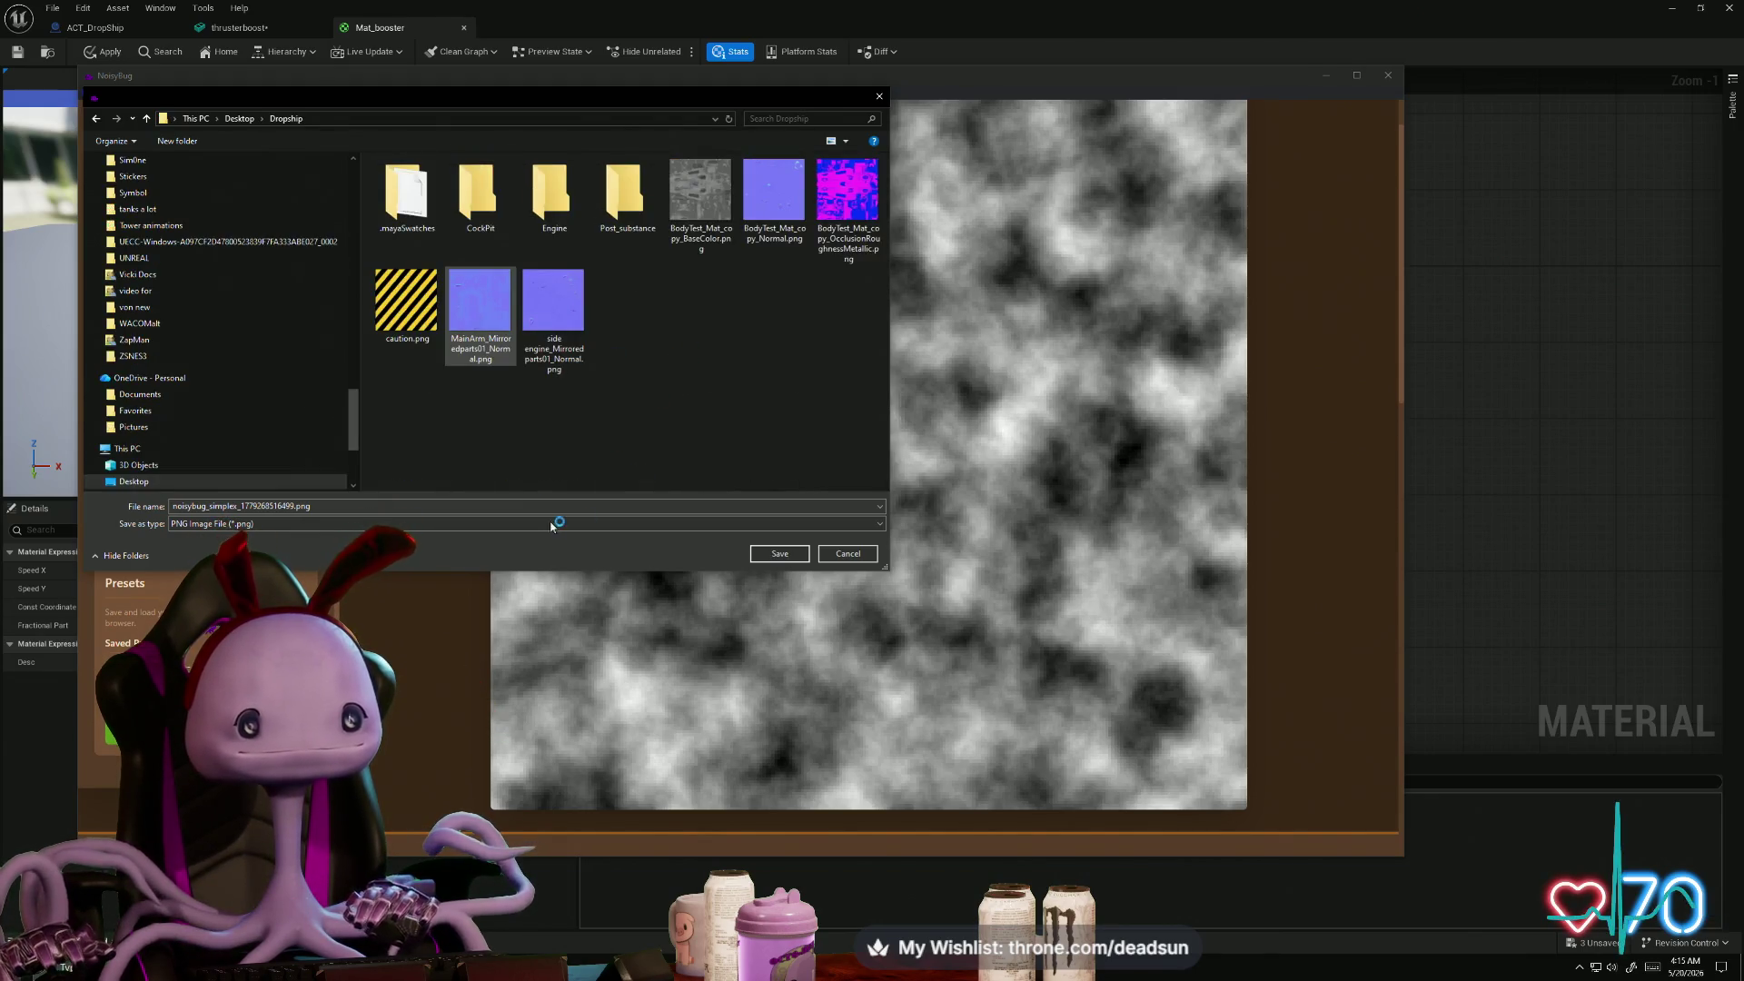
pyautogui.press('Return')
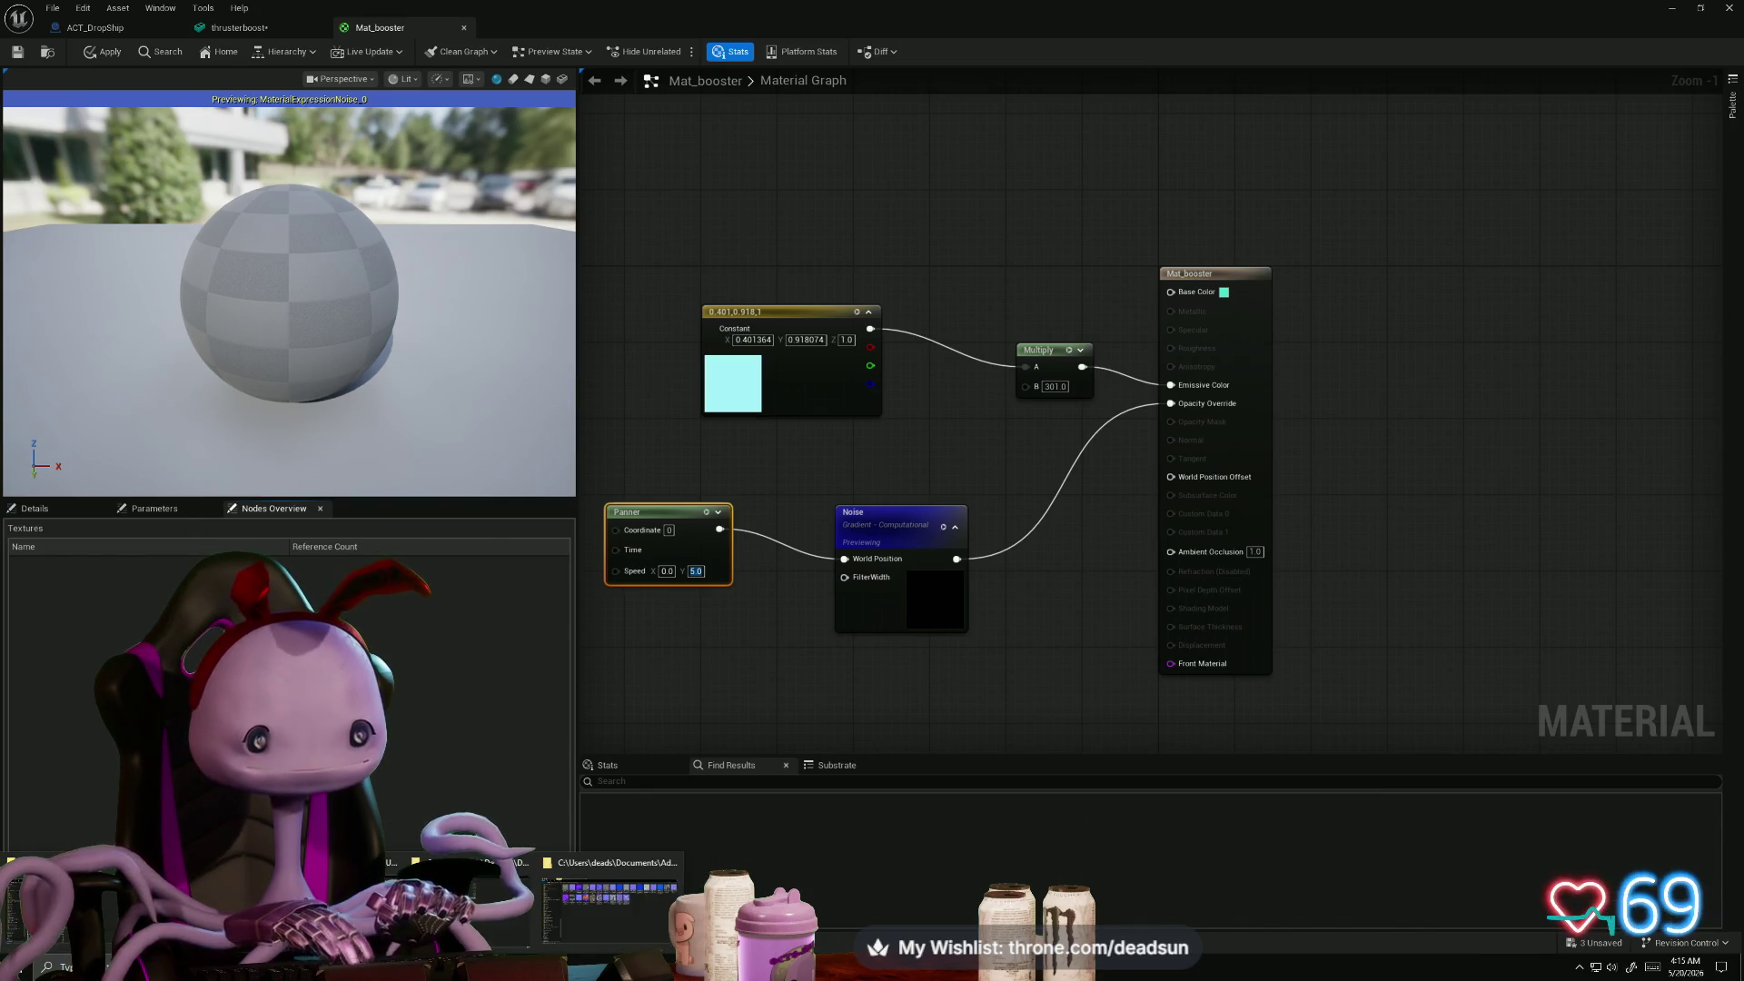
# - Show the Dropship folder in File Explorer and scroll down to its PNG files
pyautogui.hotkey('alt', 'Tab')
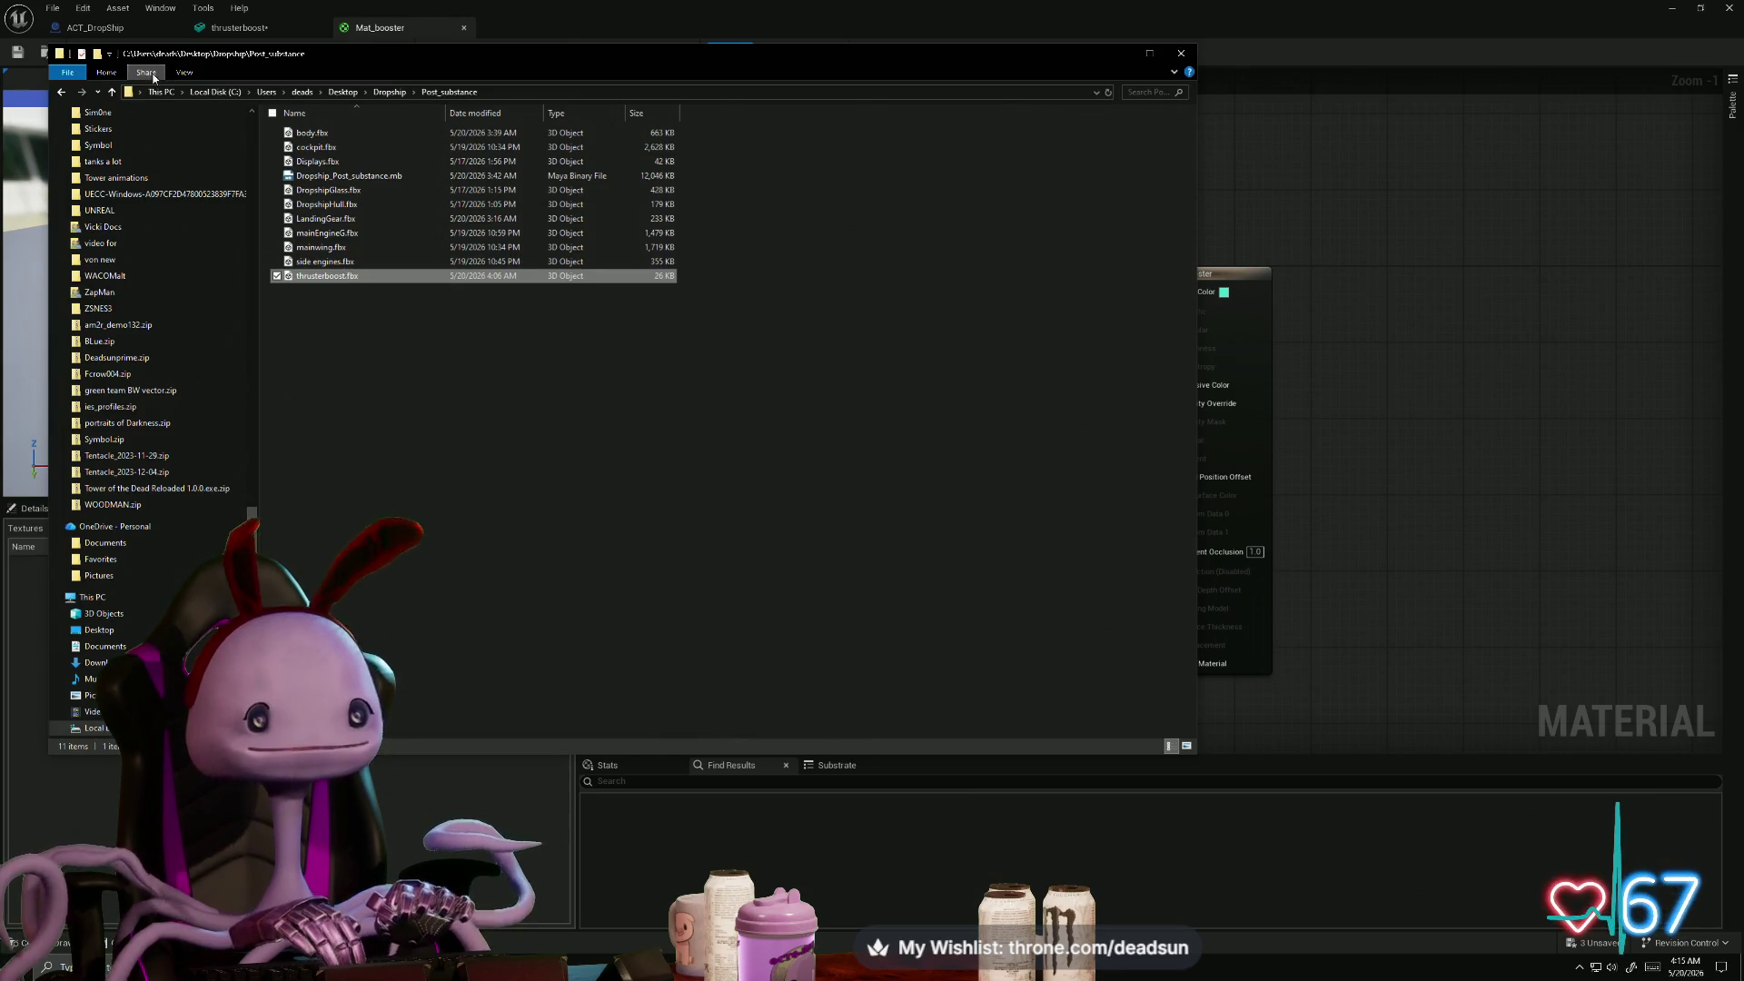
pyautogui.click(112, 92)
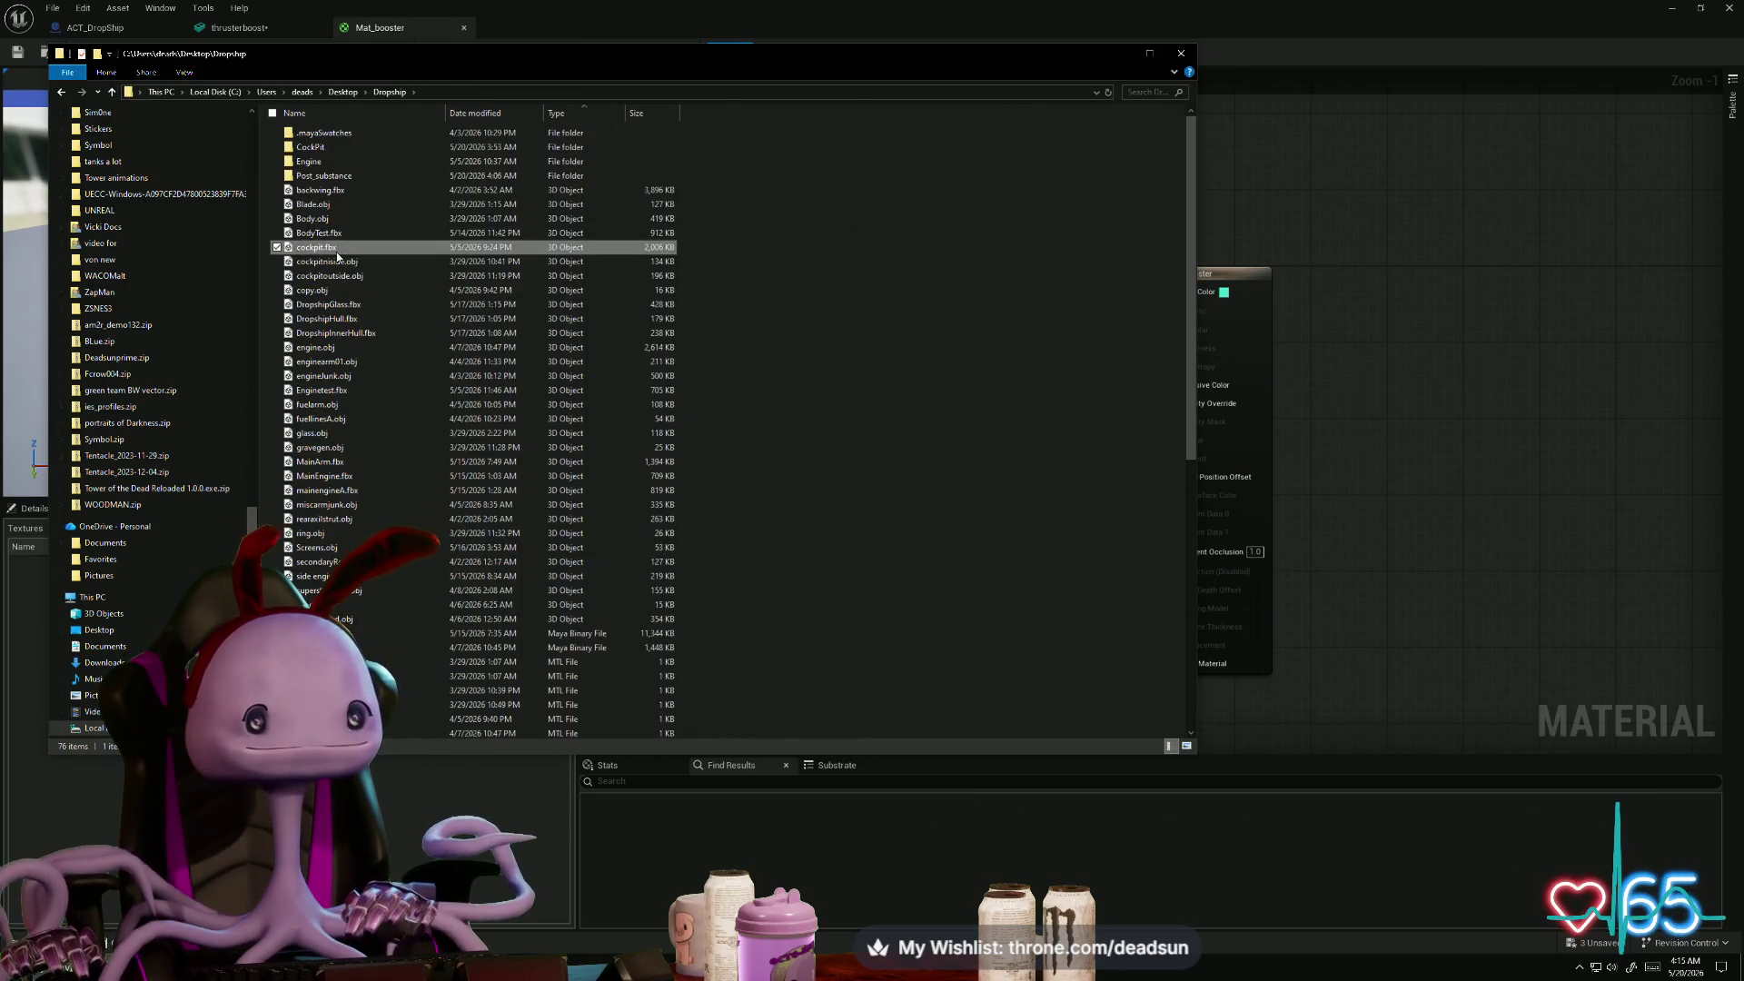
pyautogui.scroll(-11, 427, 454)
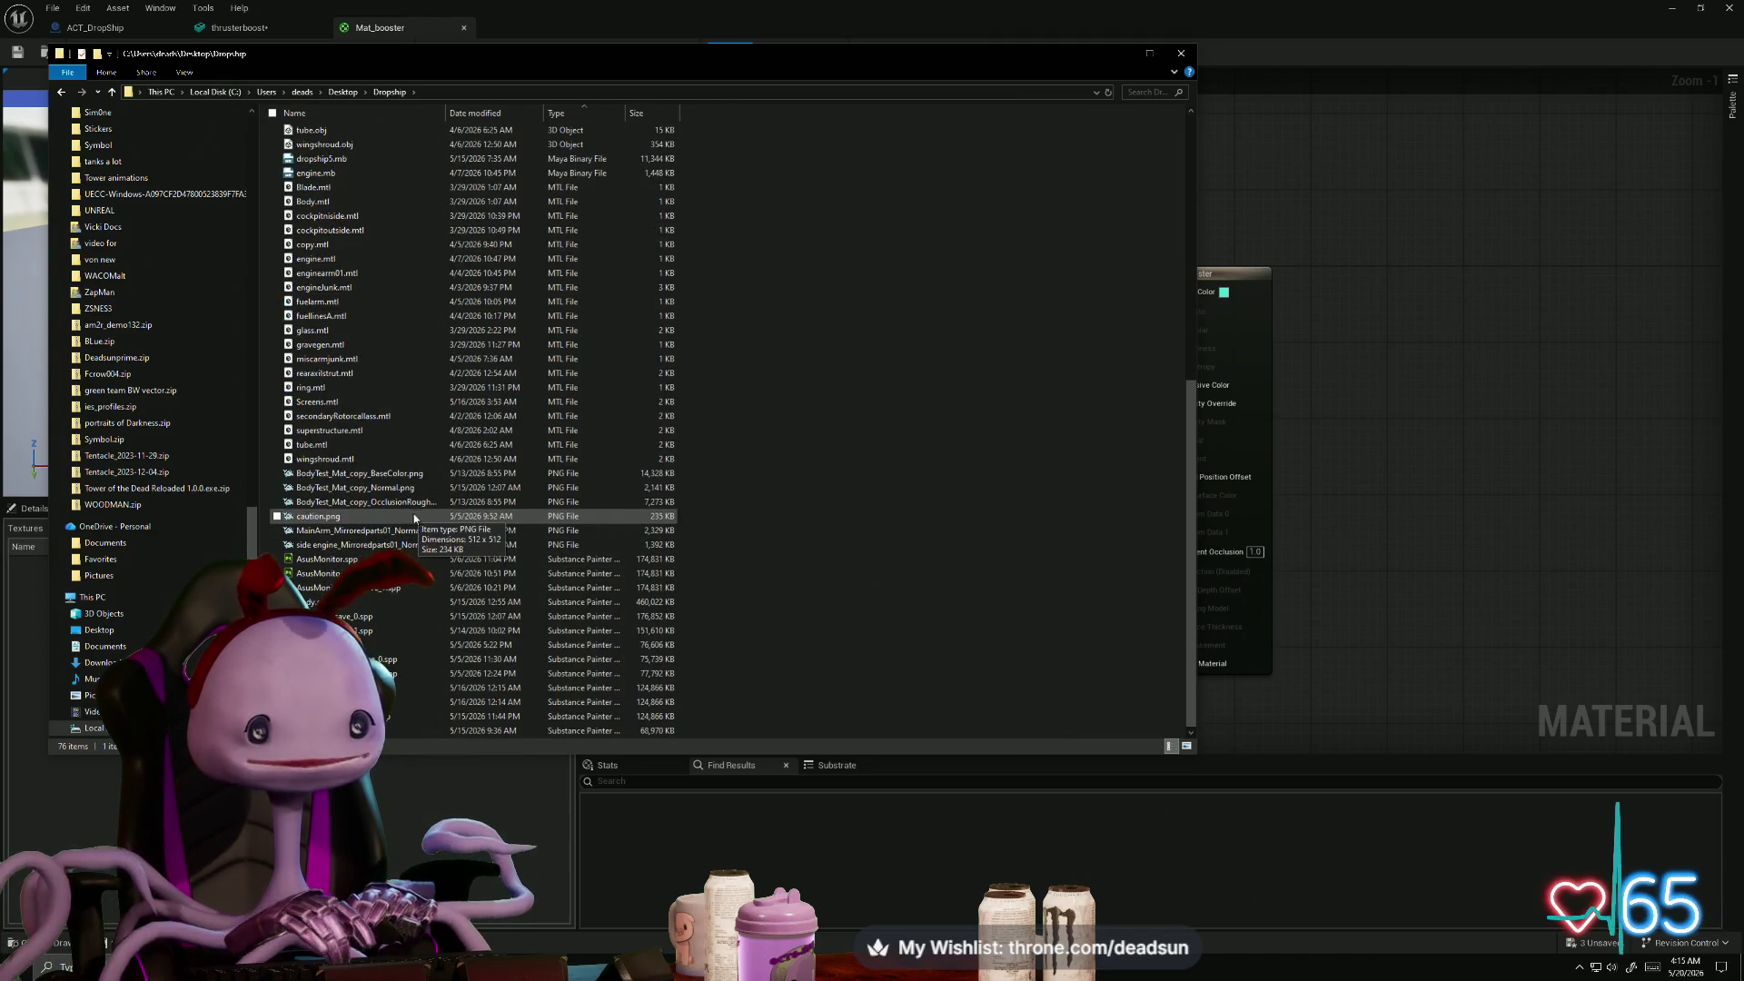
pyautogui.click(64, 968)
pyautogui.write('n')
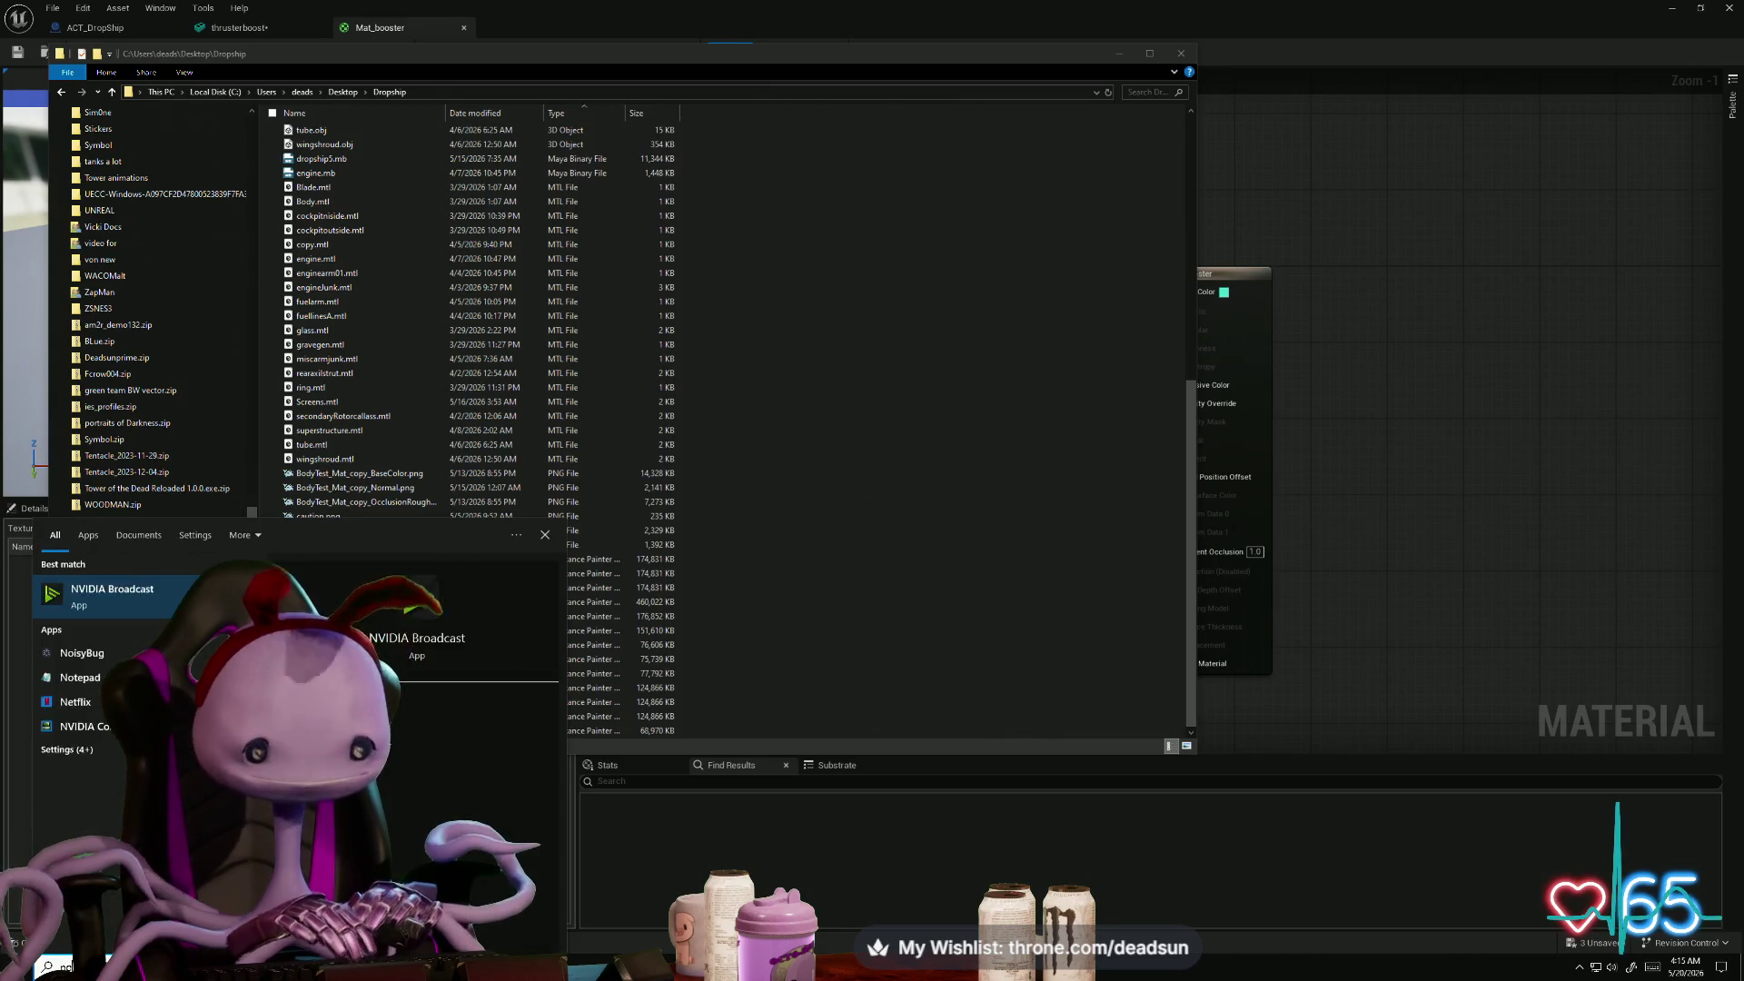
pyautogui.write('o')
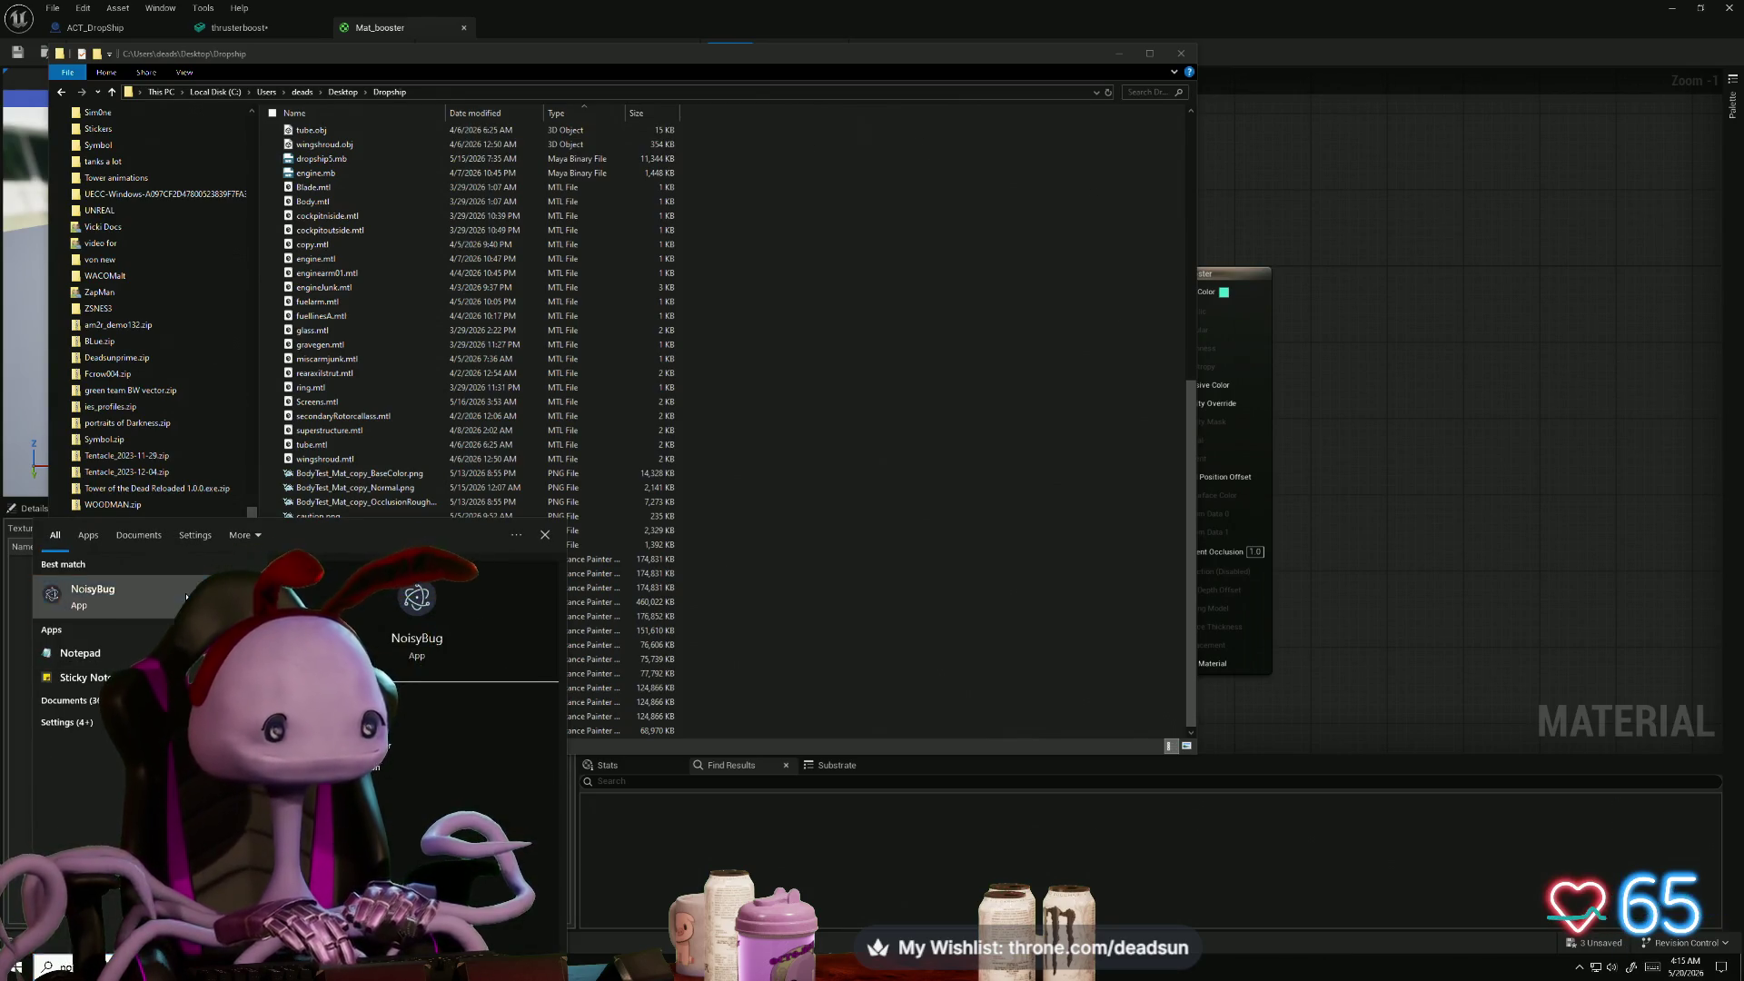
# - Relaunch NoisyBug, choose a new resolution and generate a fresh Perlin (fBm) cloud noise
pyautogui.click(186, 597)
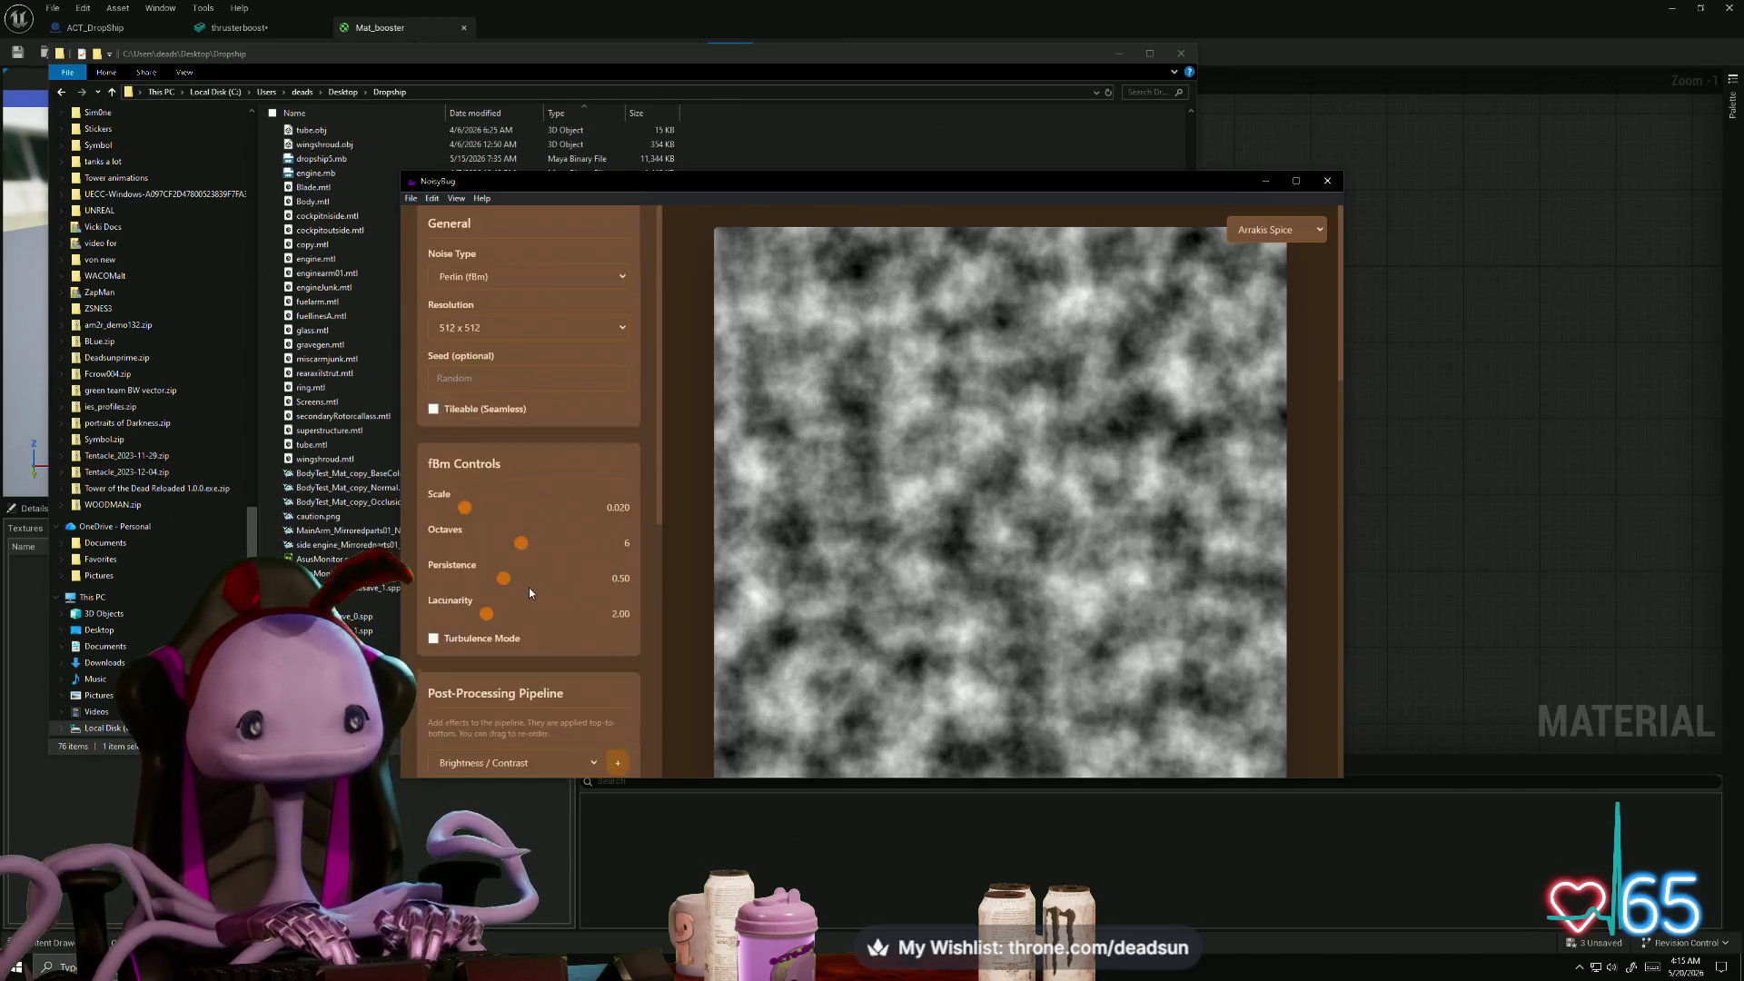
pyautogui.scroll(-4, 530, 591)
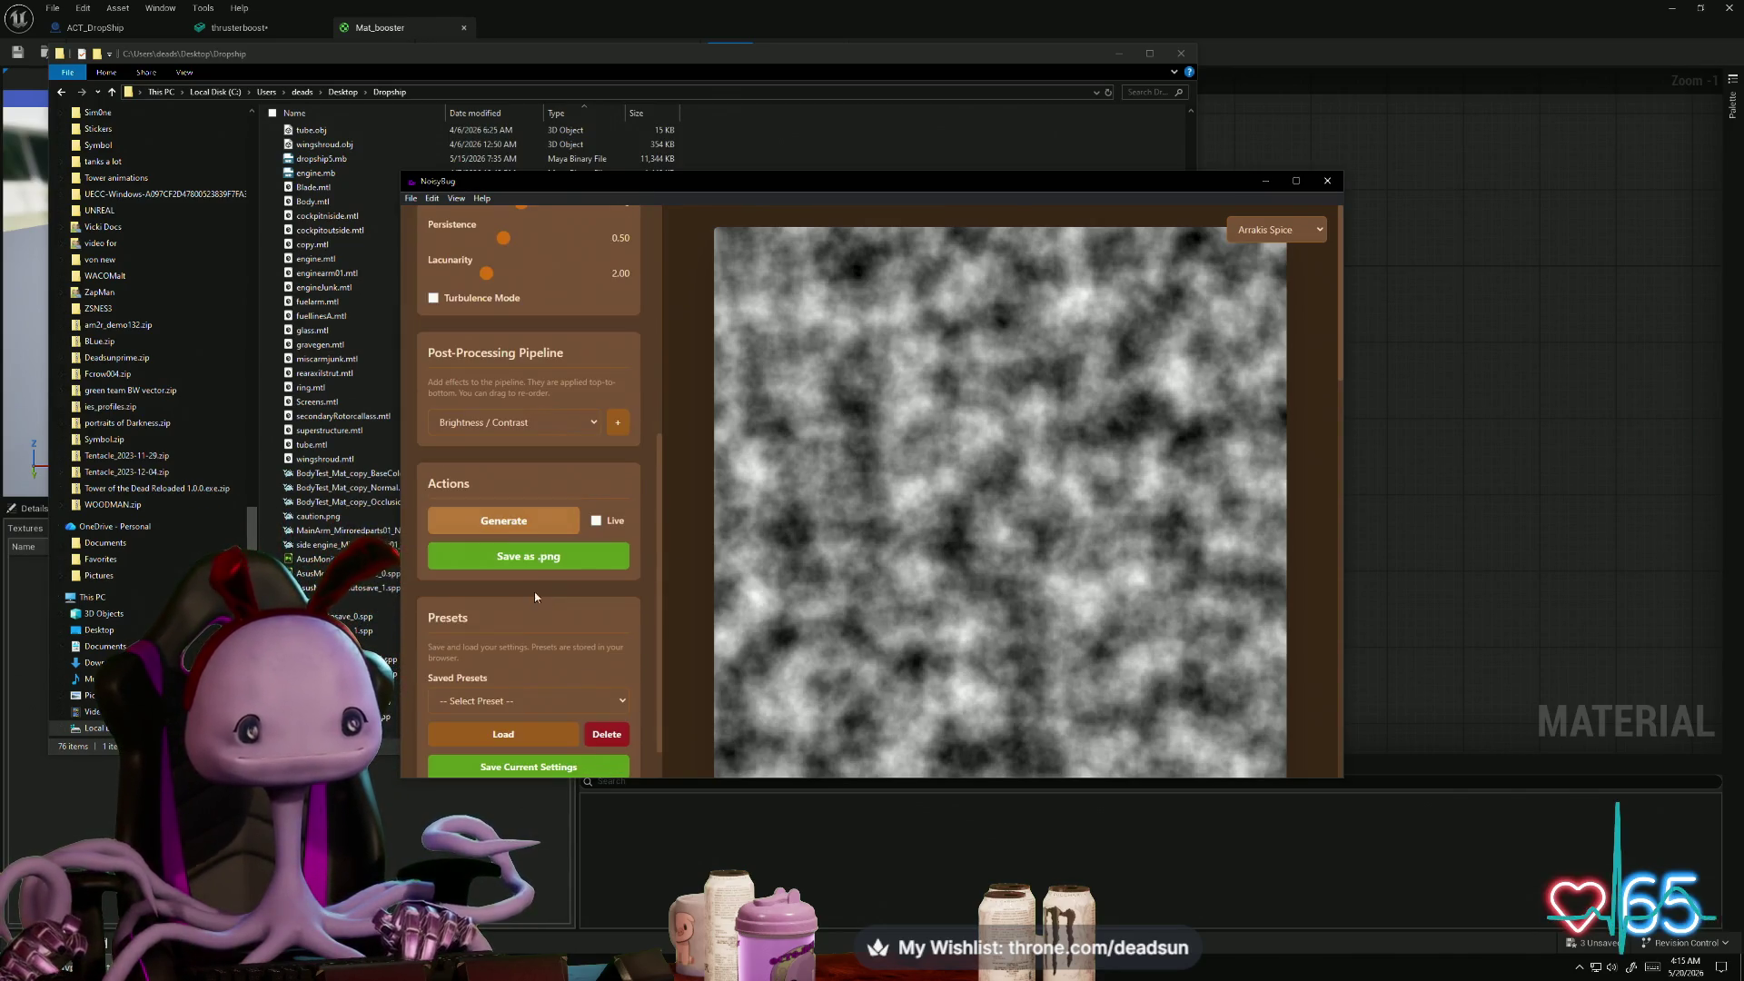
pyautogui.scroll(-1, 535, 597)
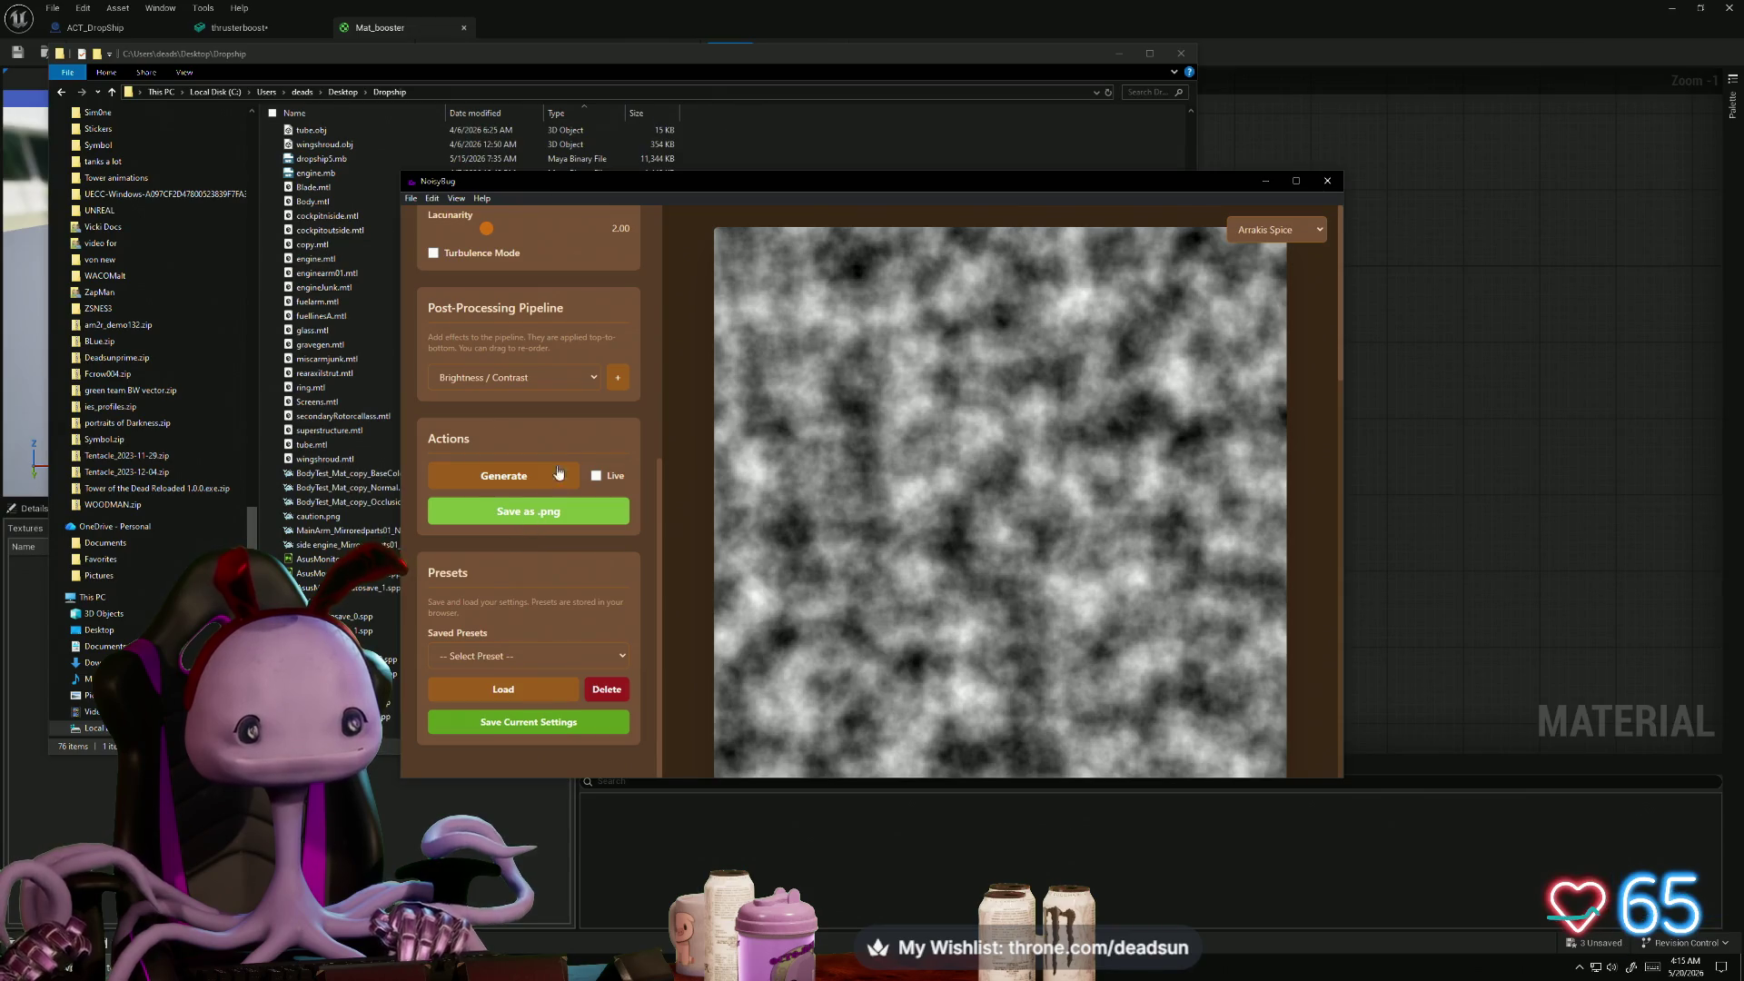
pyautogui.scroll(5, 559, 472)
pyautogui.click(513, 398)
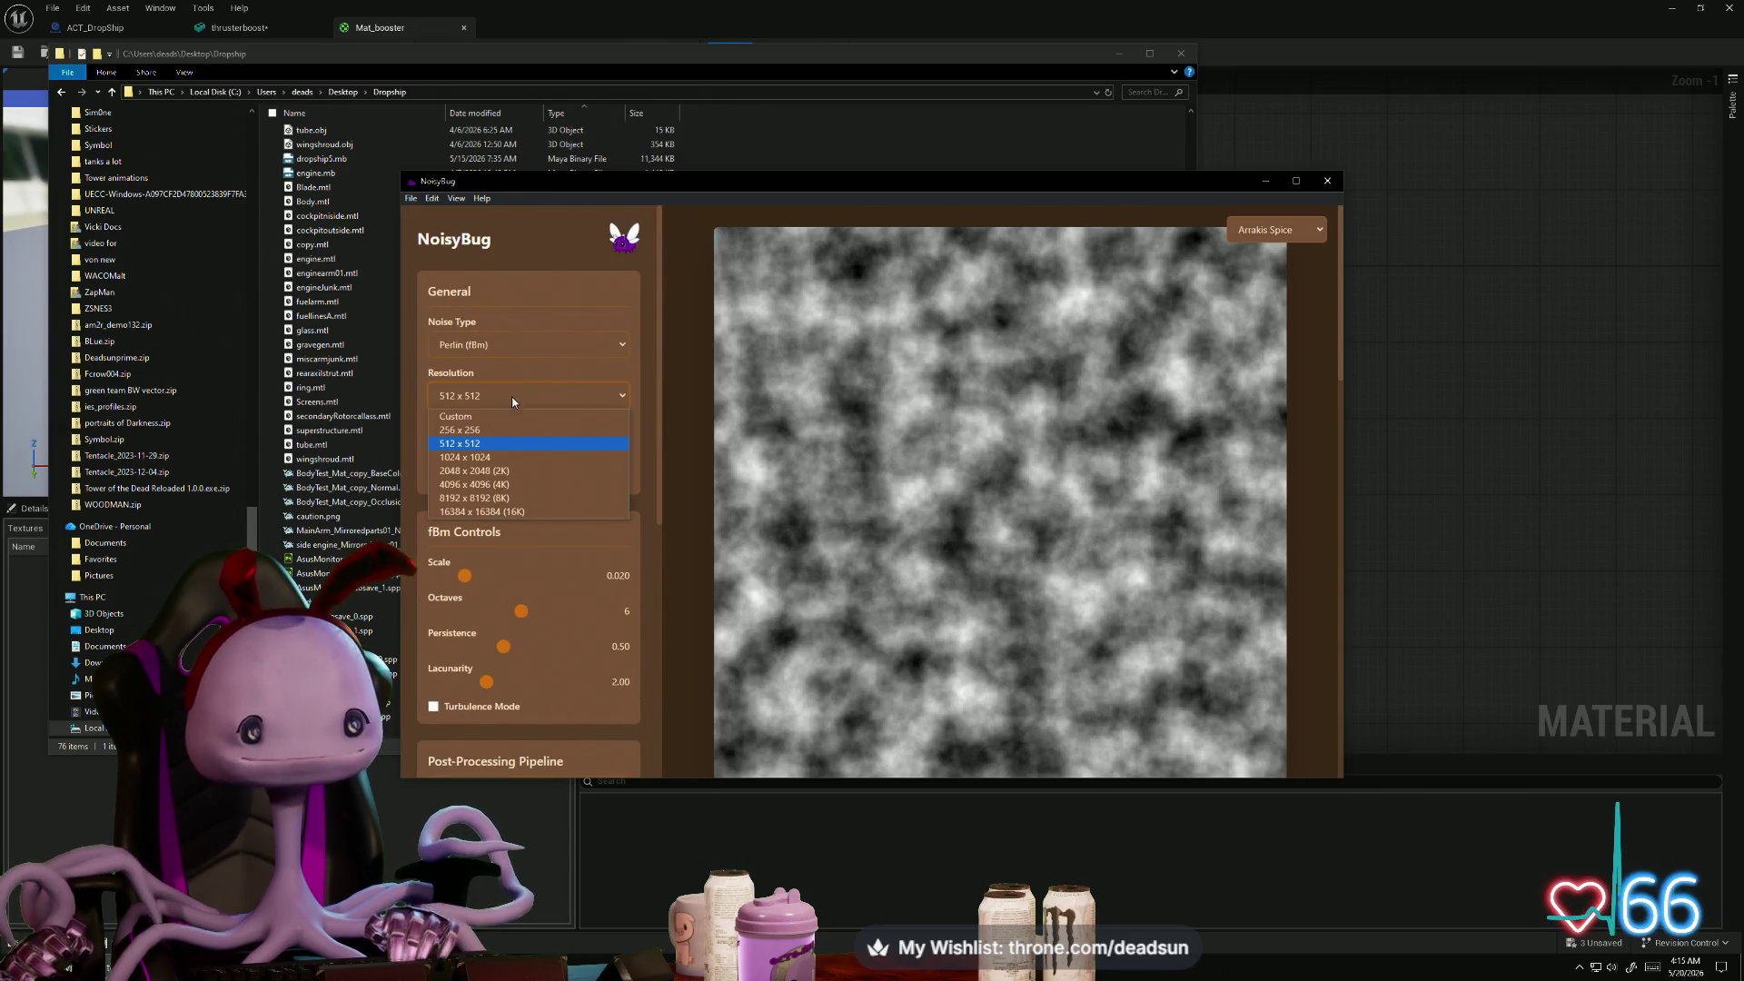
pyautogui.click(503, 428)
pyautogui.scroll(-5, 534, 581)
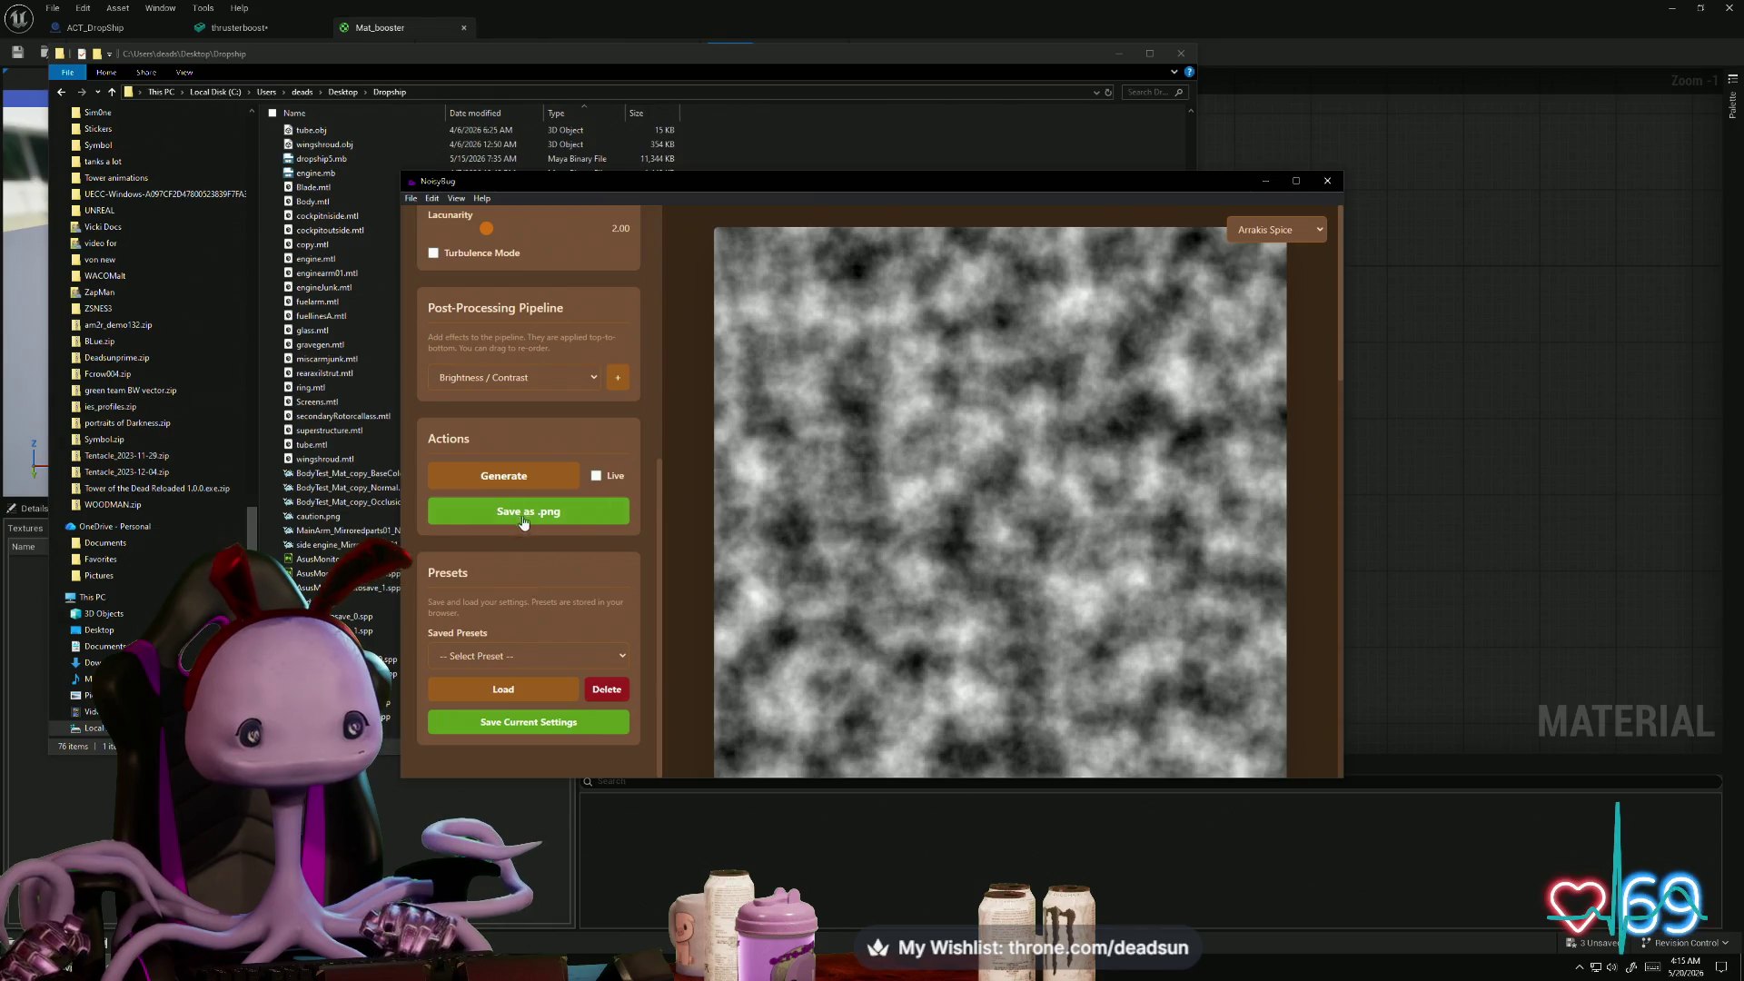
pyautogui.click(523, 475)
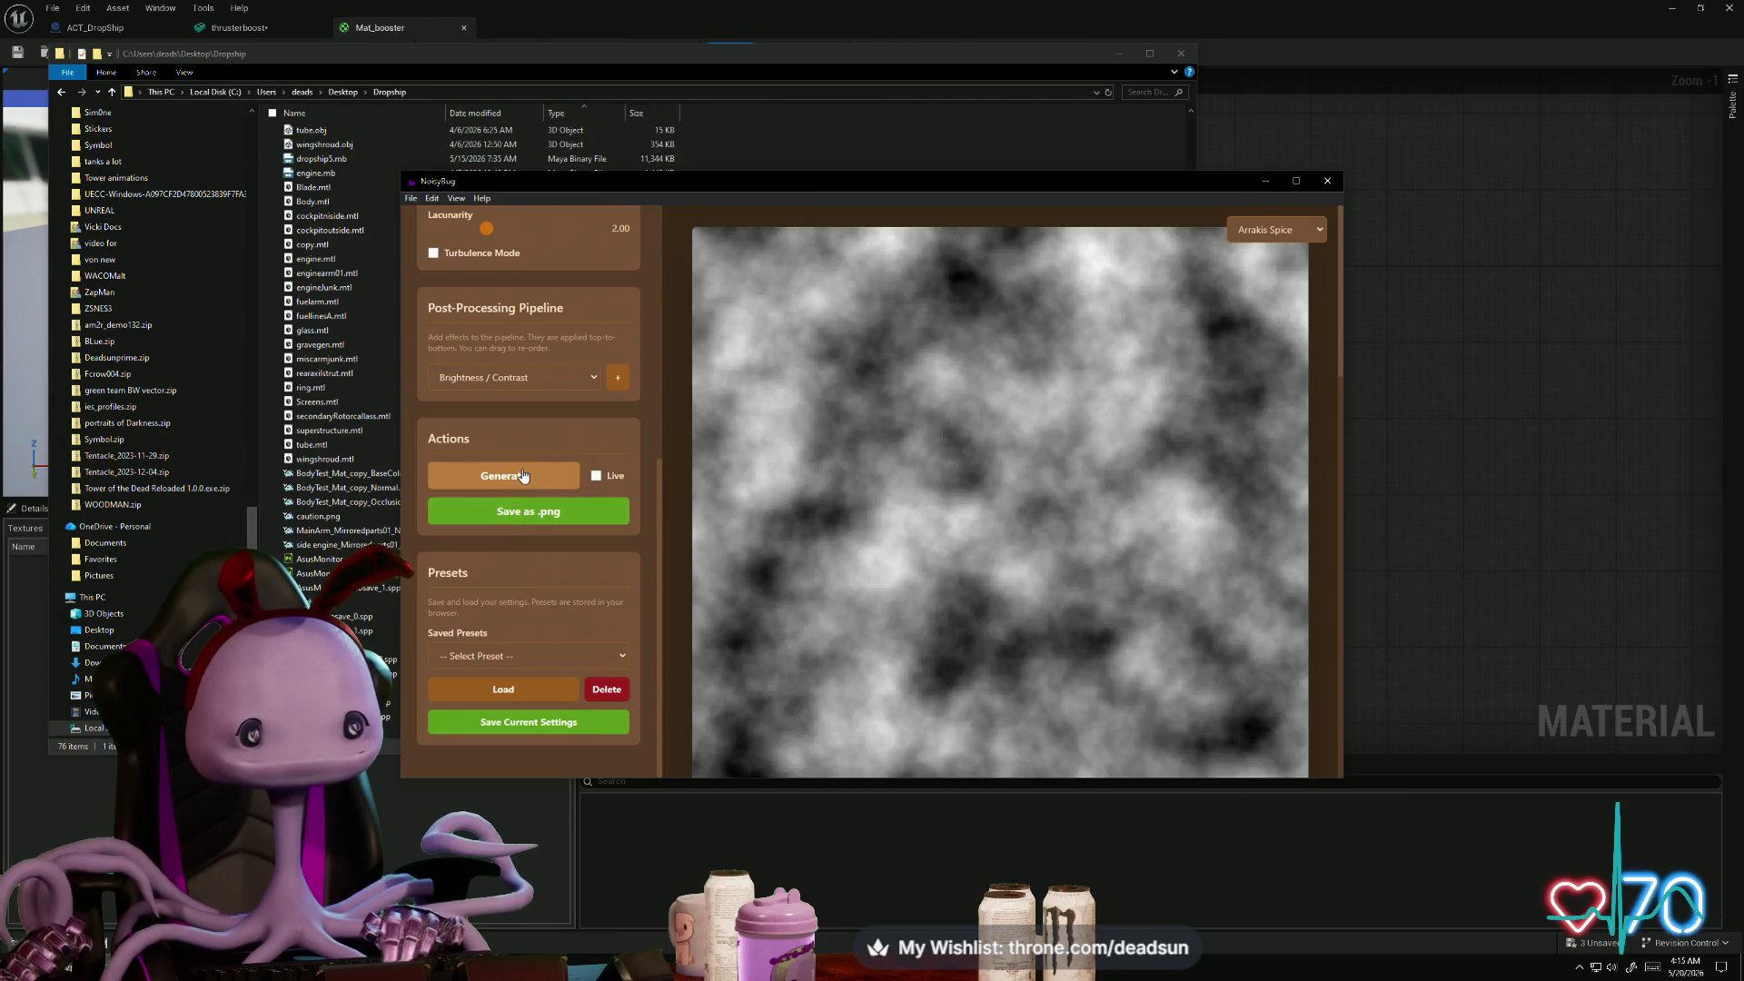
# - Save the noise into Desktop > Dropship as NOise.png and close NoisyBug
pyautogui.click(496, 514)
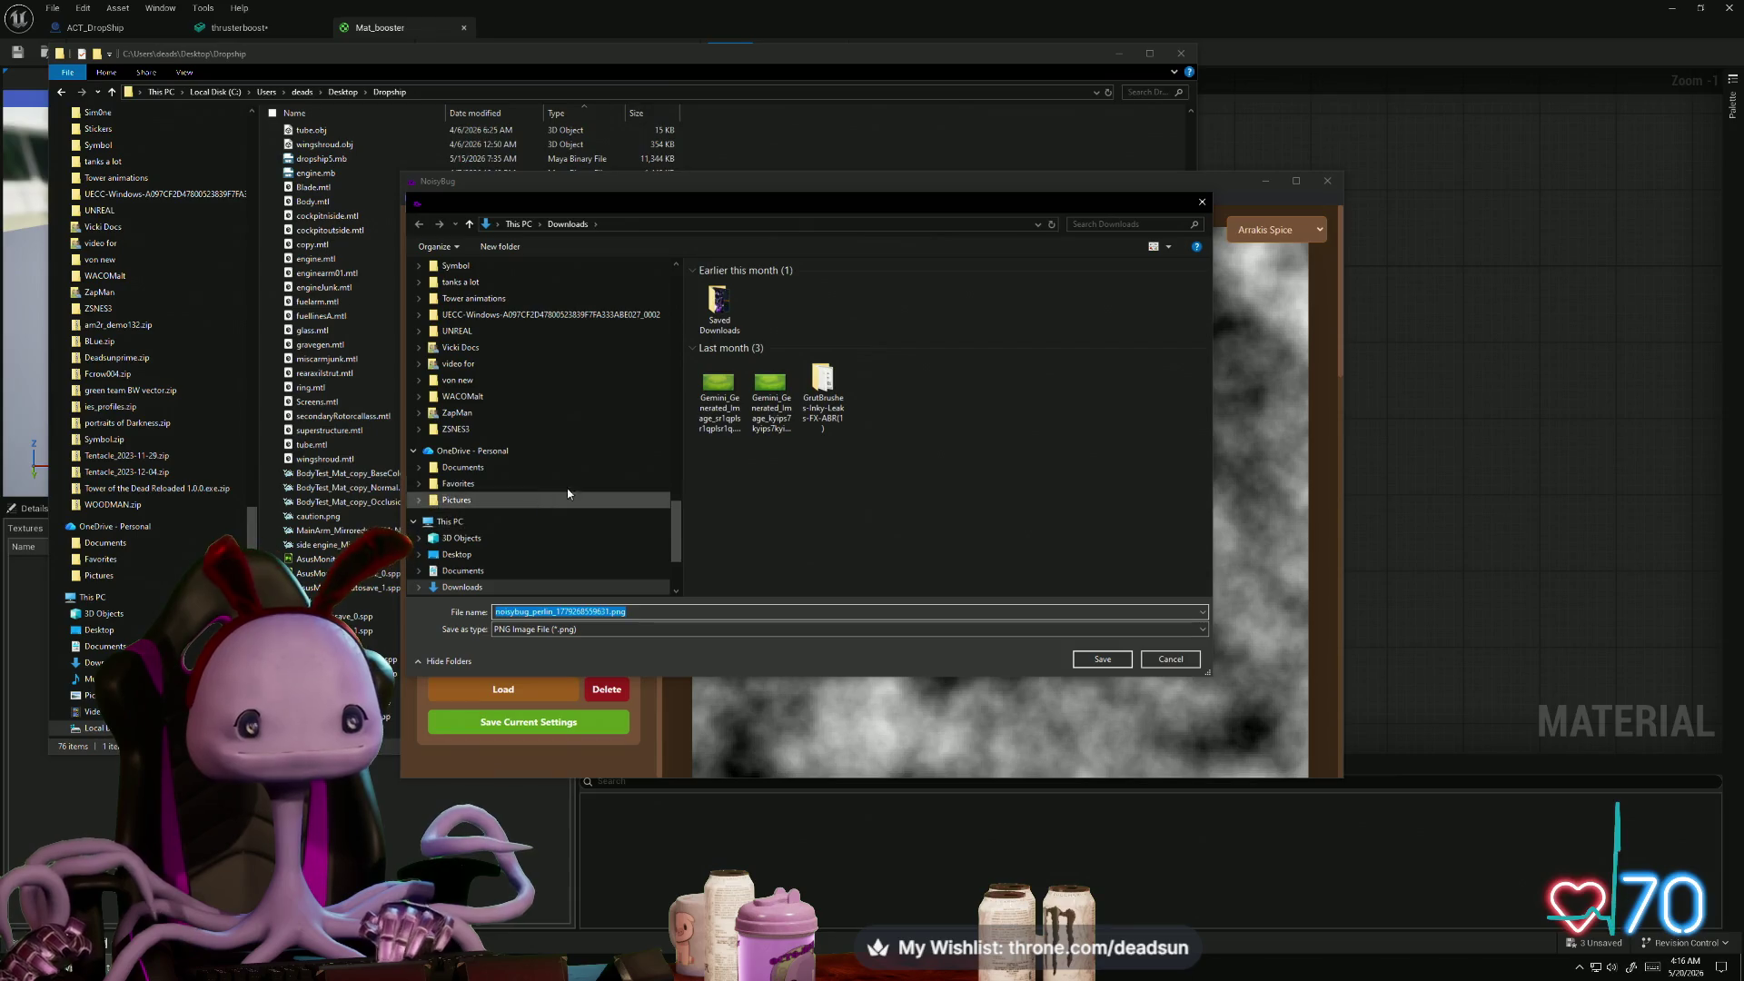
pyautogui.moveTo(674, 532); pyautogui.dragTo(683, 271)
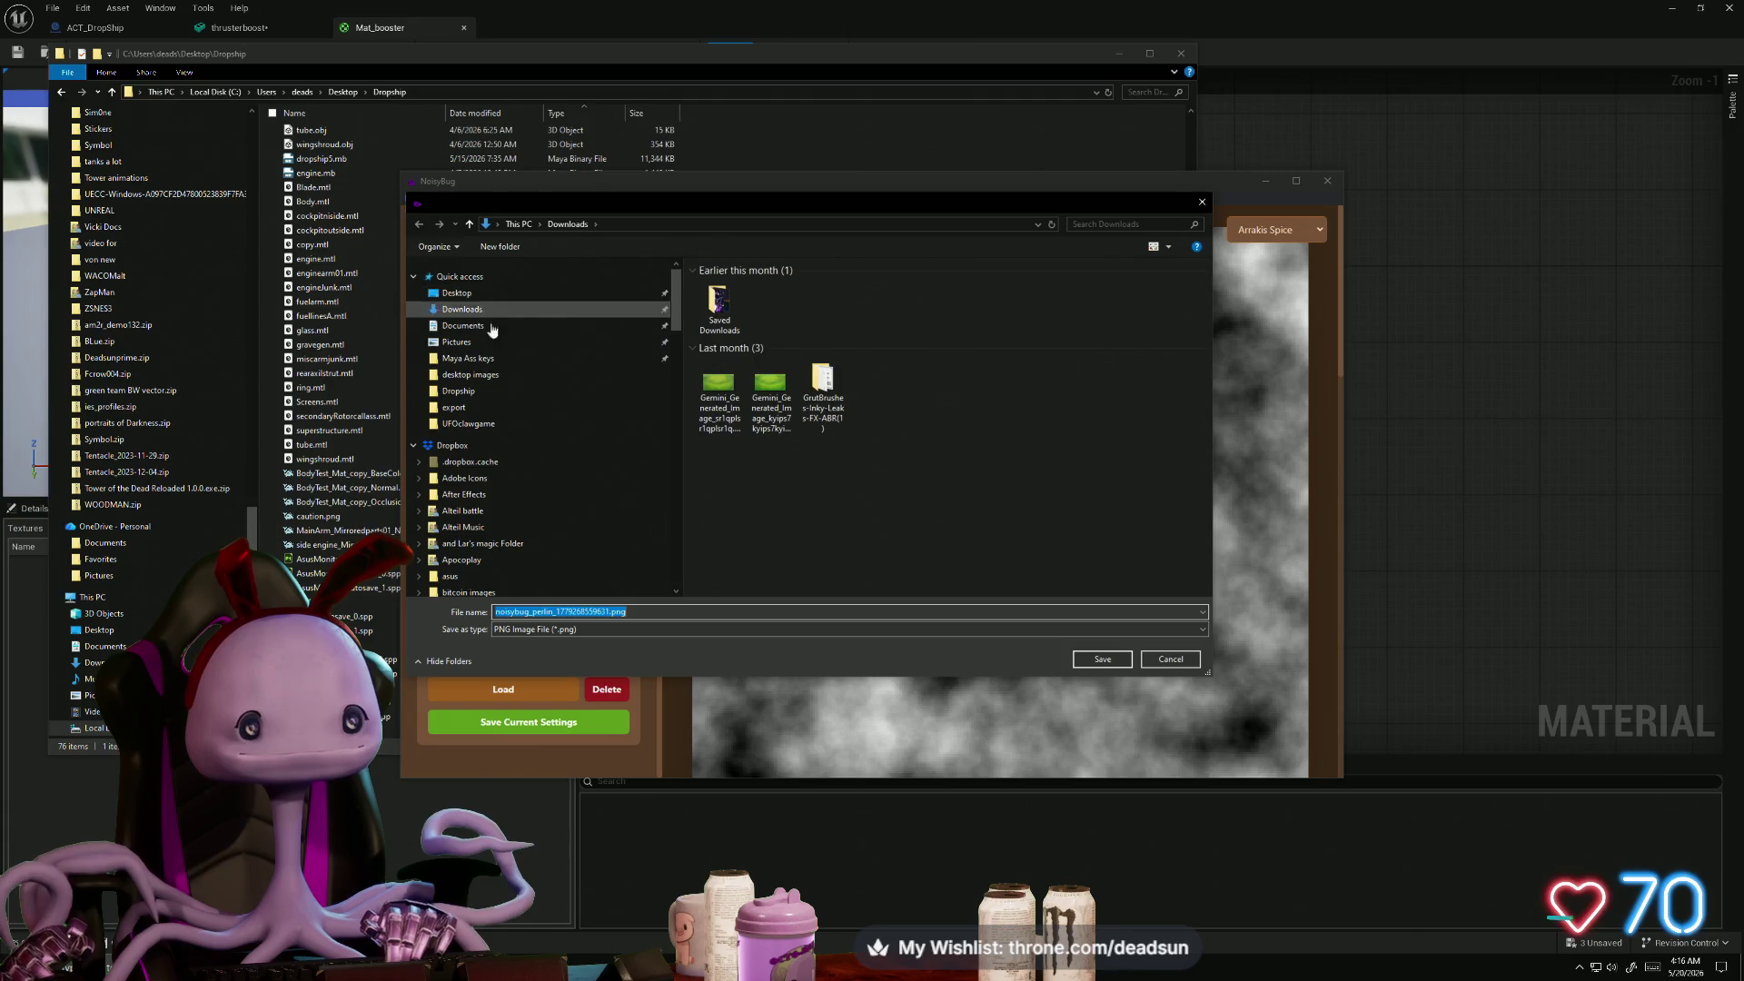
pyautogui.click(478, 389)
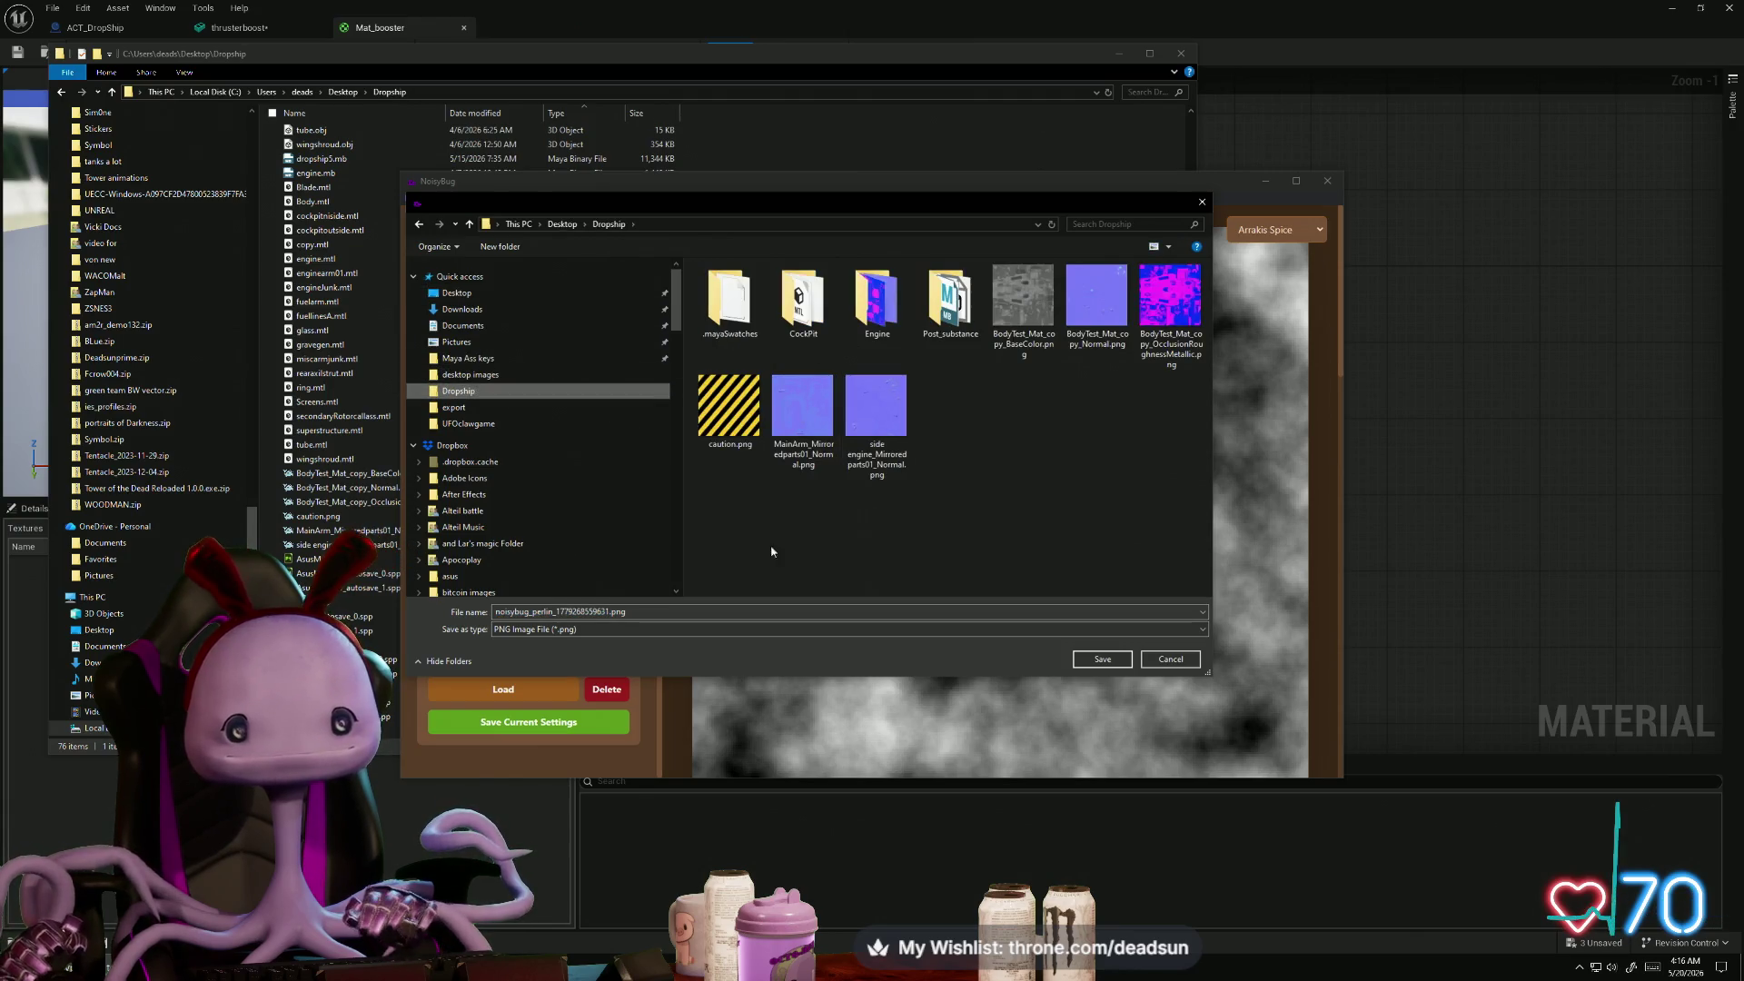
pyautogui.doubleClick(586, 612)
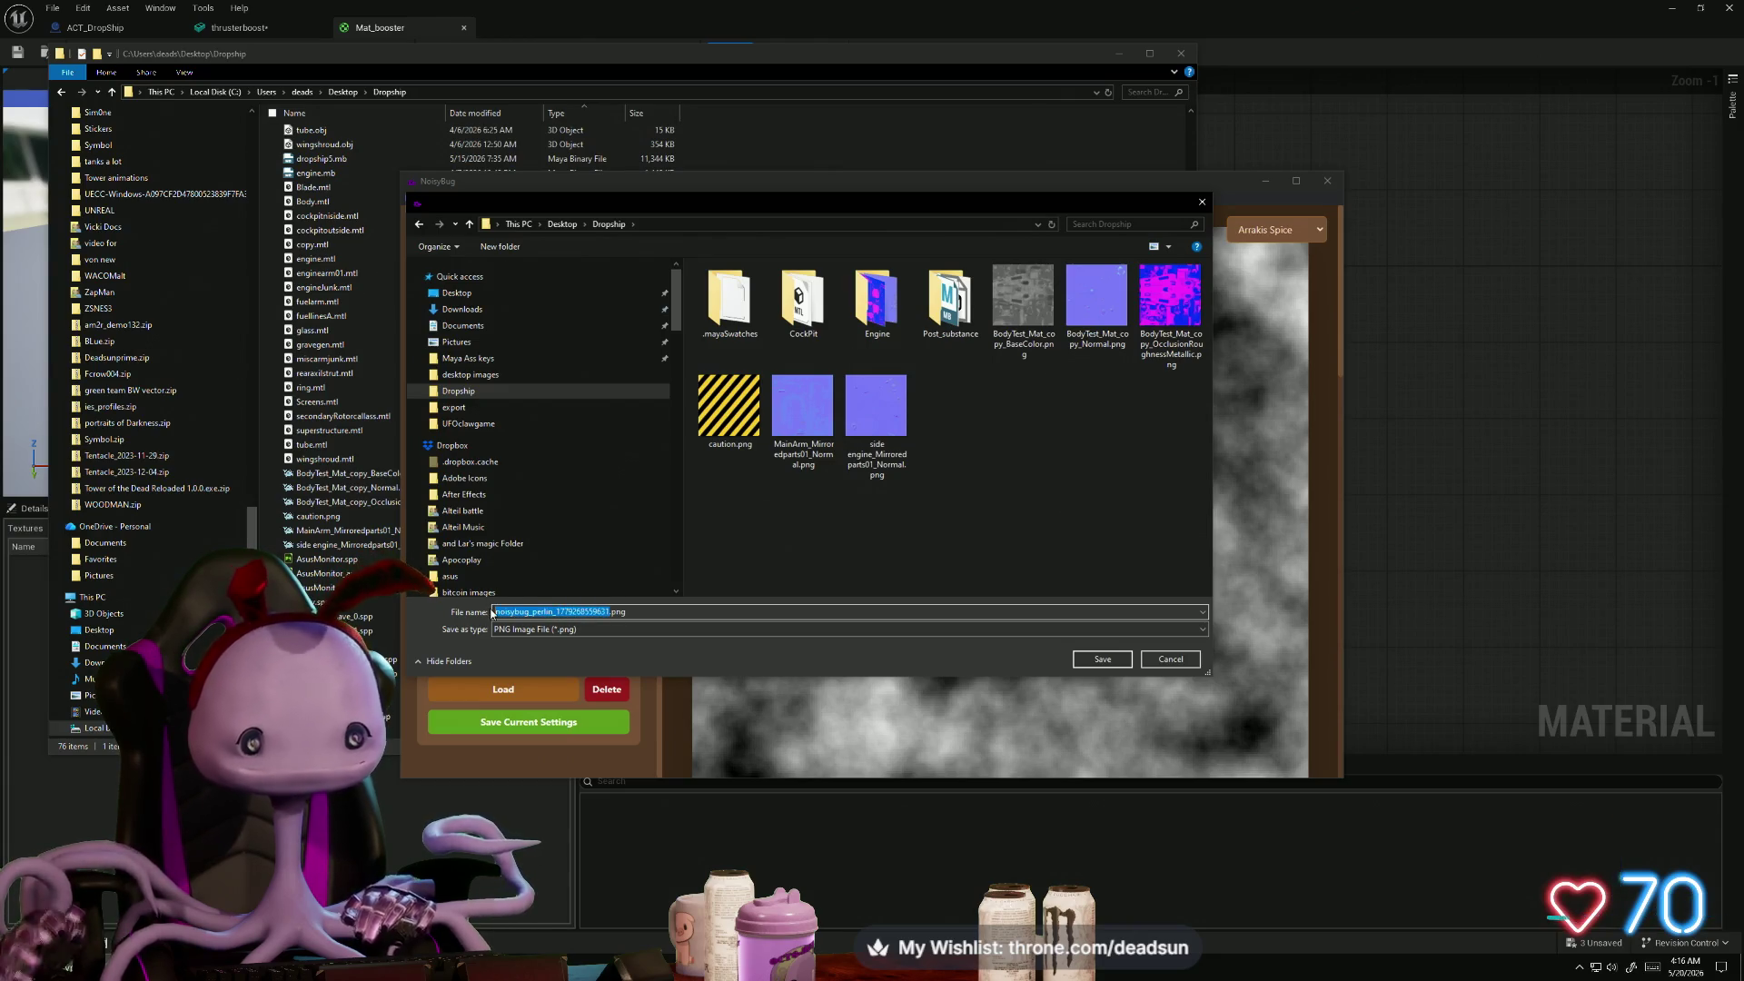
pyautogui.write('NOise')
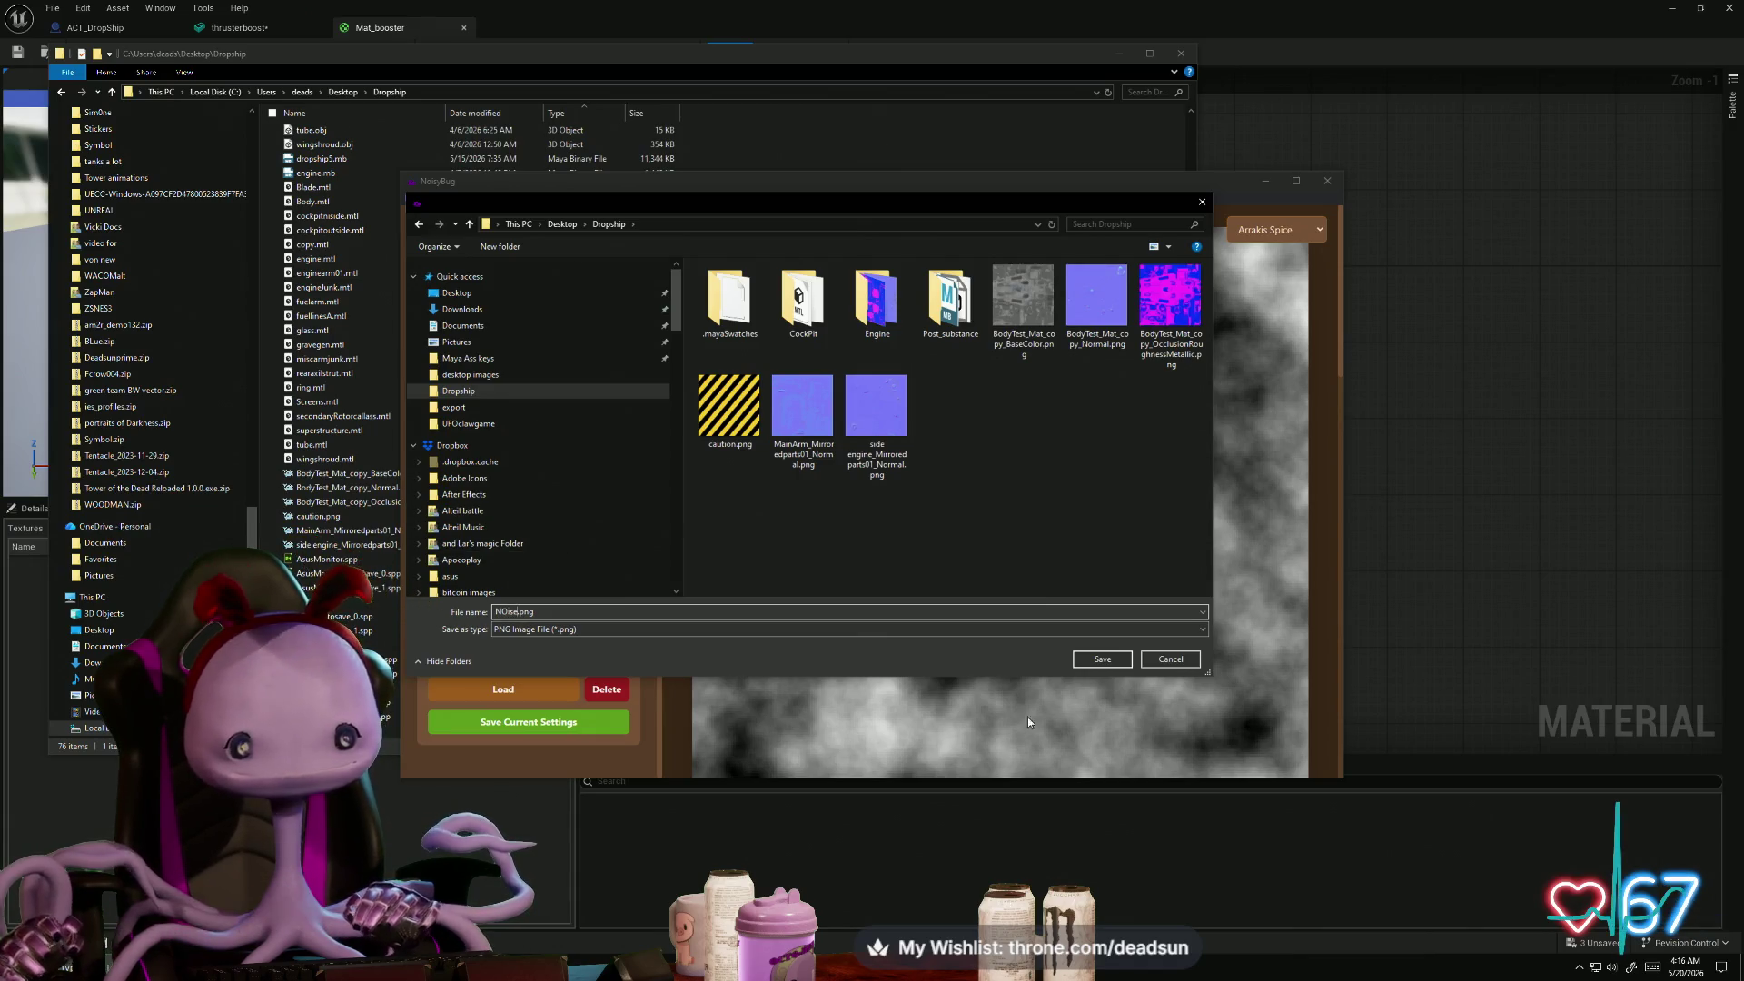
pyautogui.click(1115, 656)
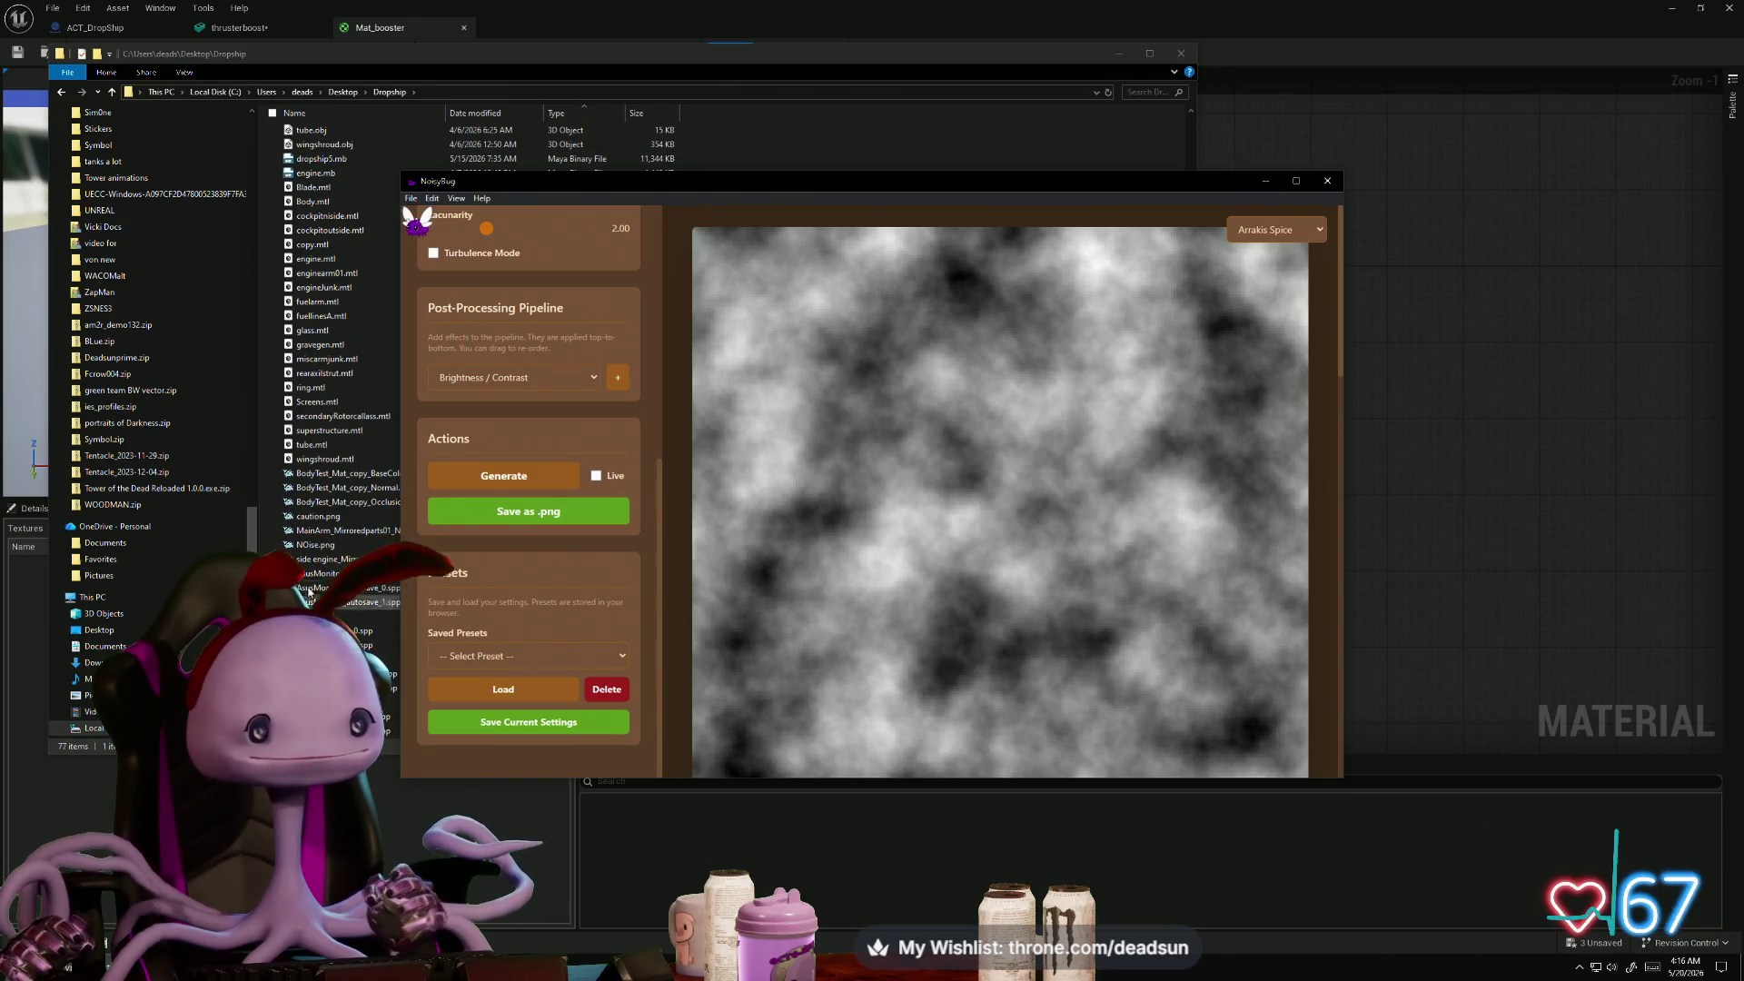
pyautogui.click(1327, 180)
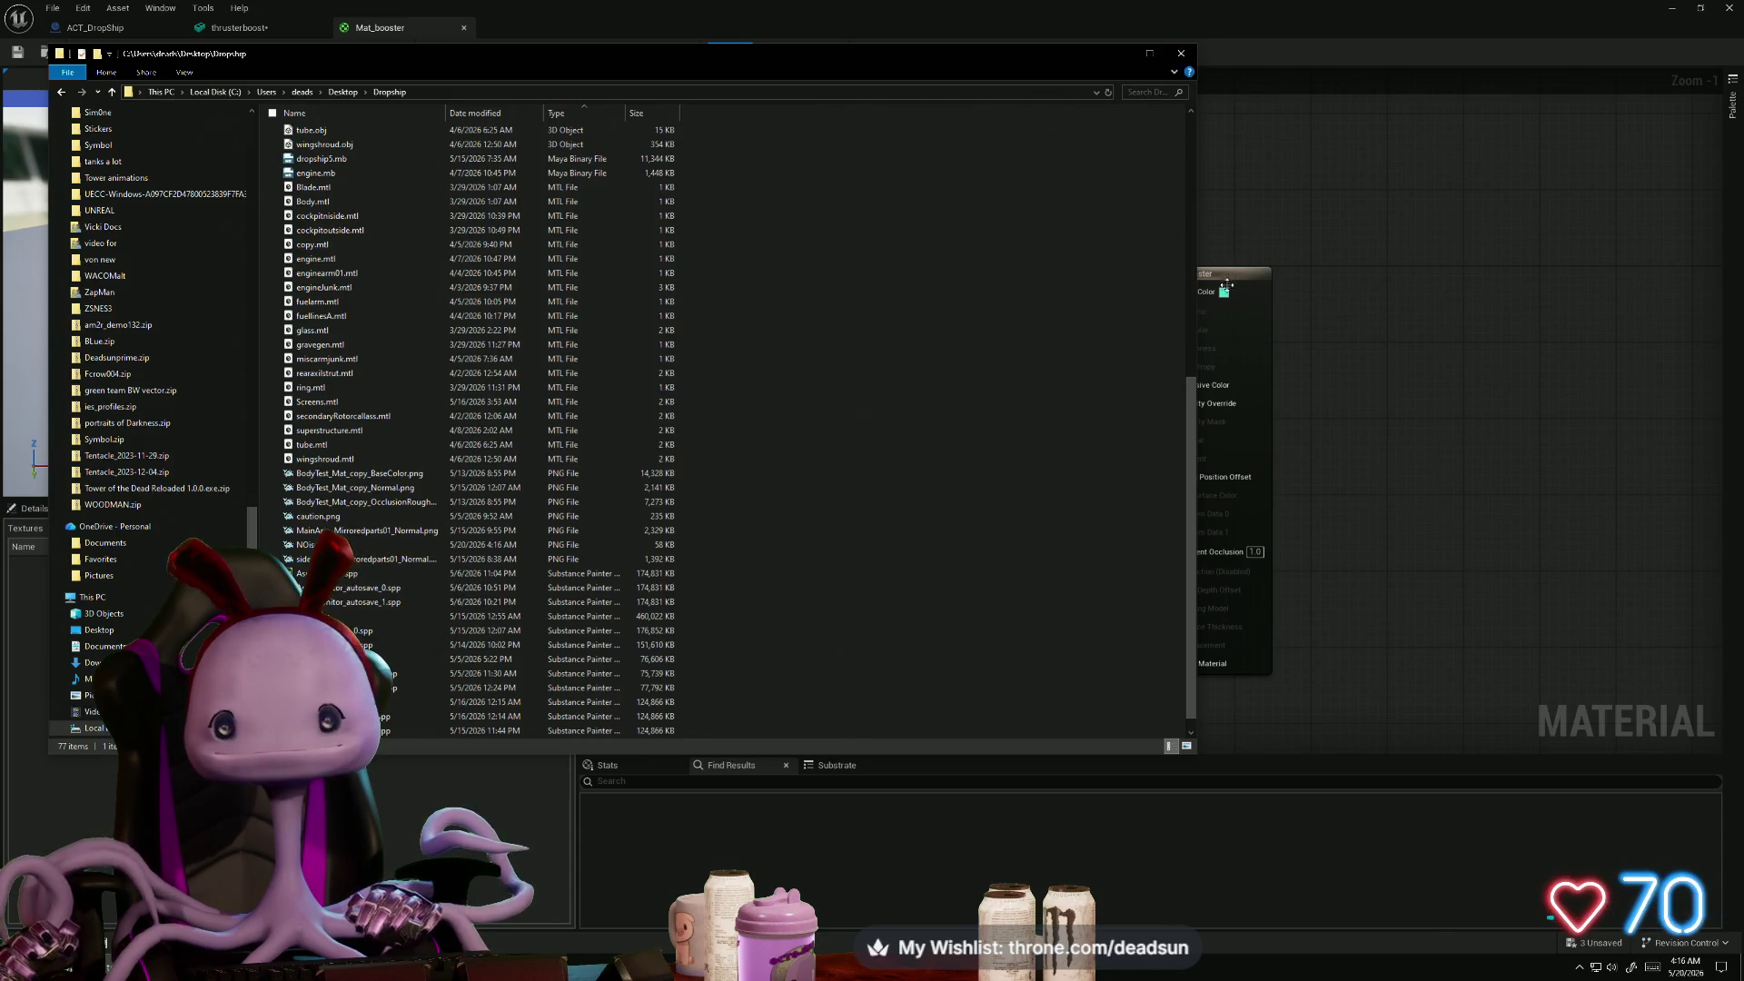
# - Drag NOise.png from the Dropship folder into DropShipTexture, then return to the Mat_booster editor
pyautogui.click(1295, 18)
pyautogui.click(1672, 8)
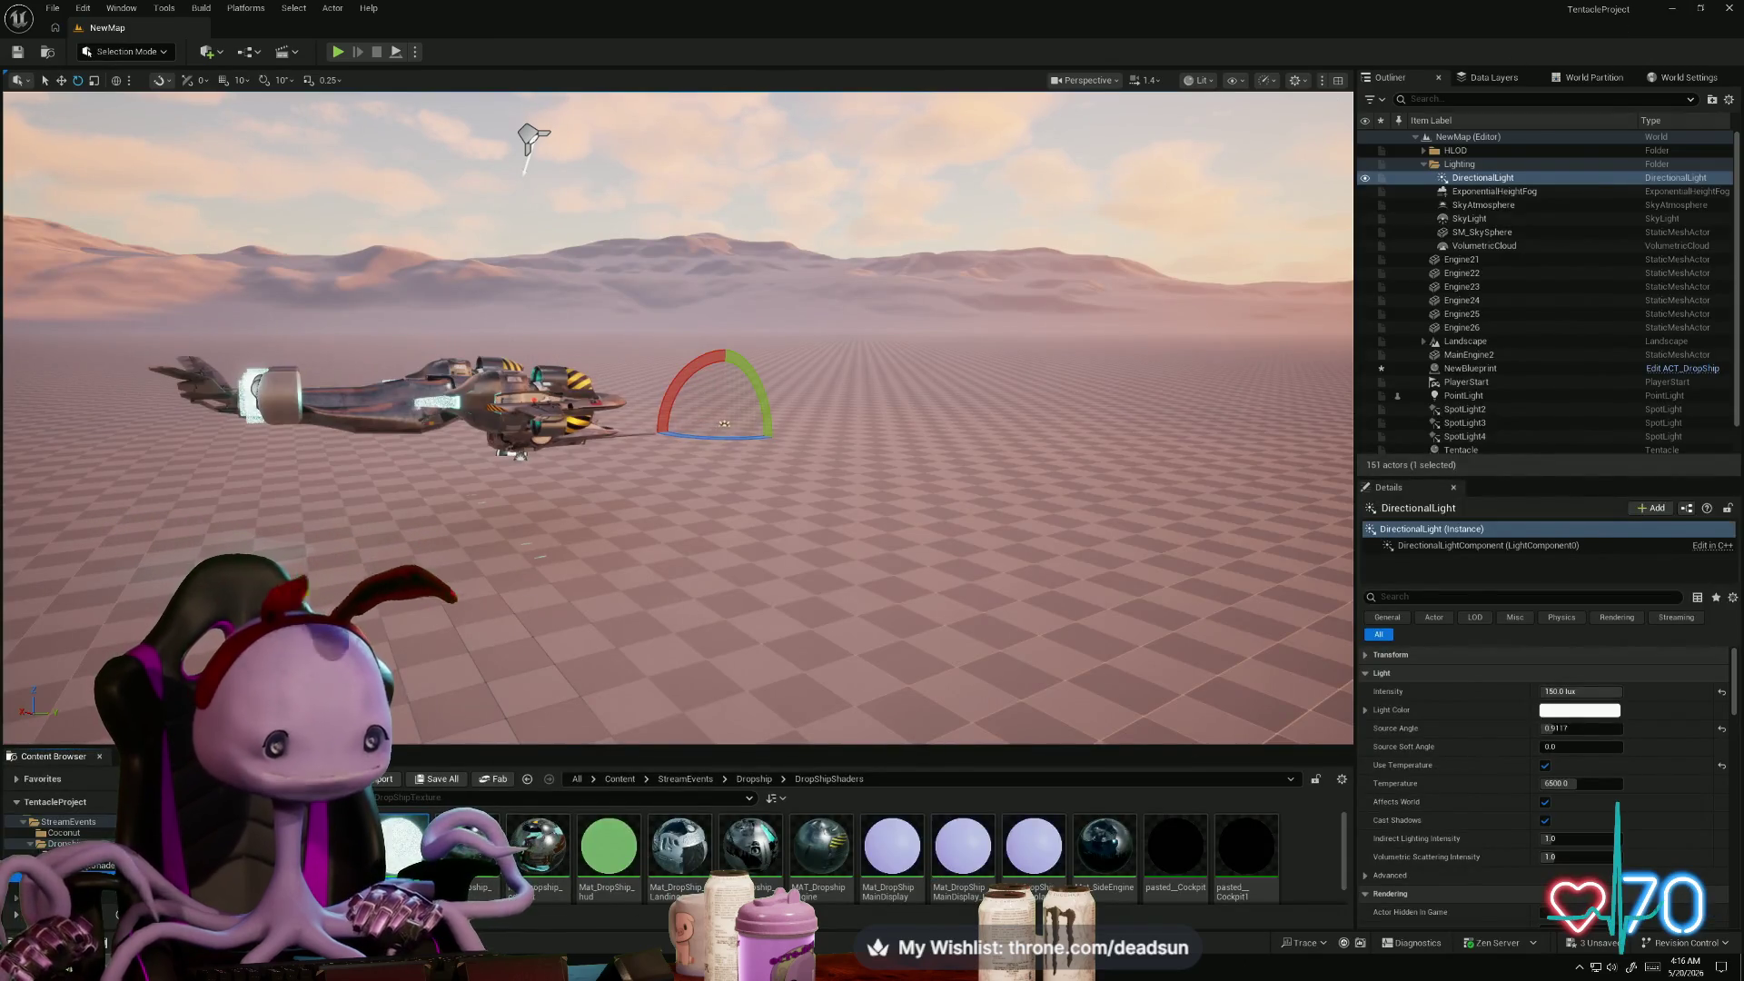
pyautogui.moveTo(784, 747); pyautogui.dragTo(784, 510)
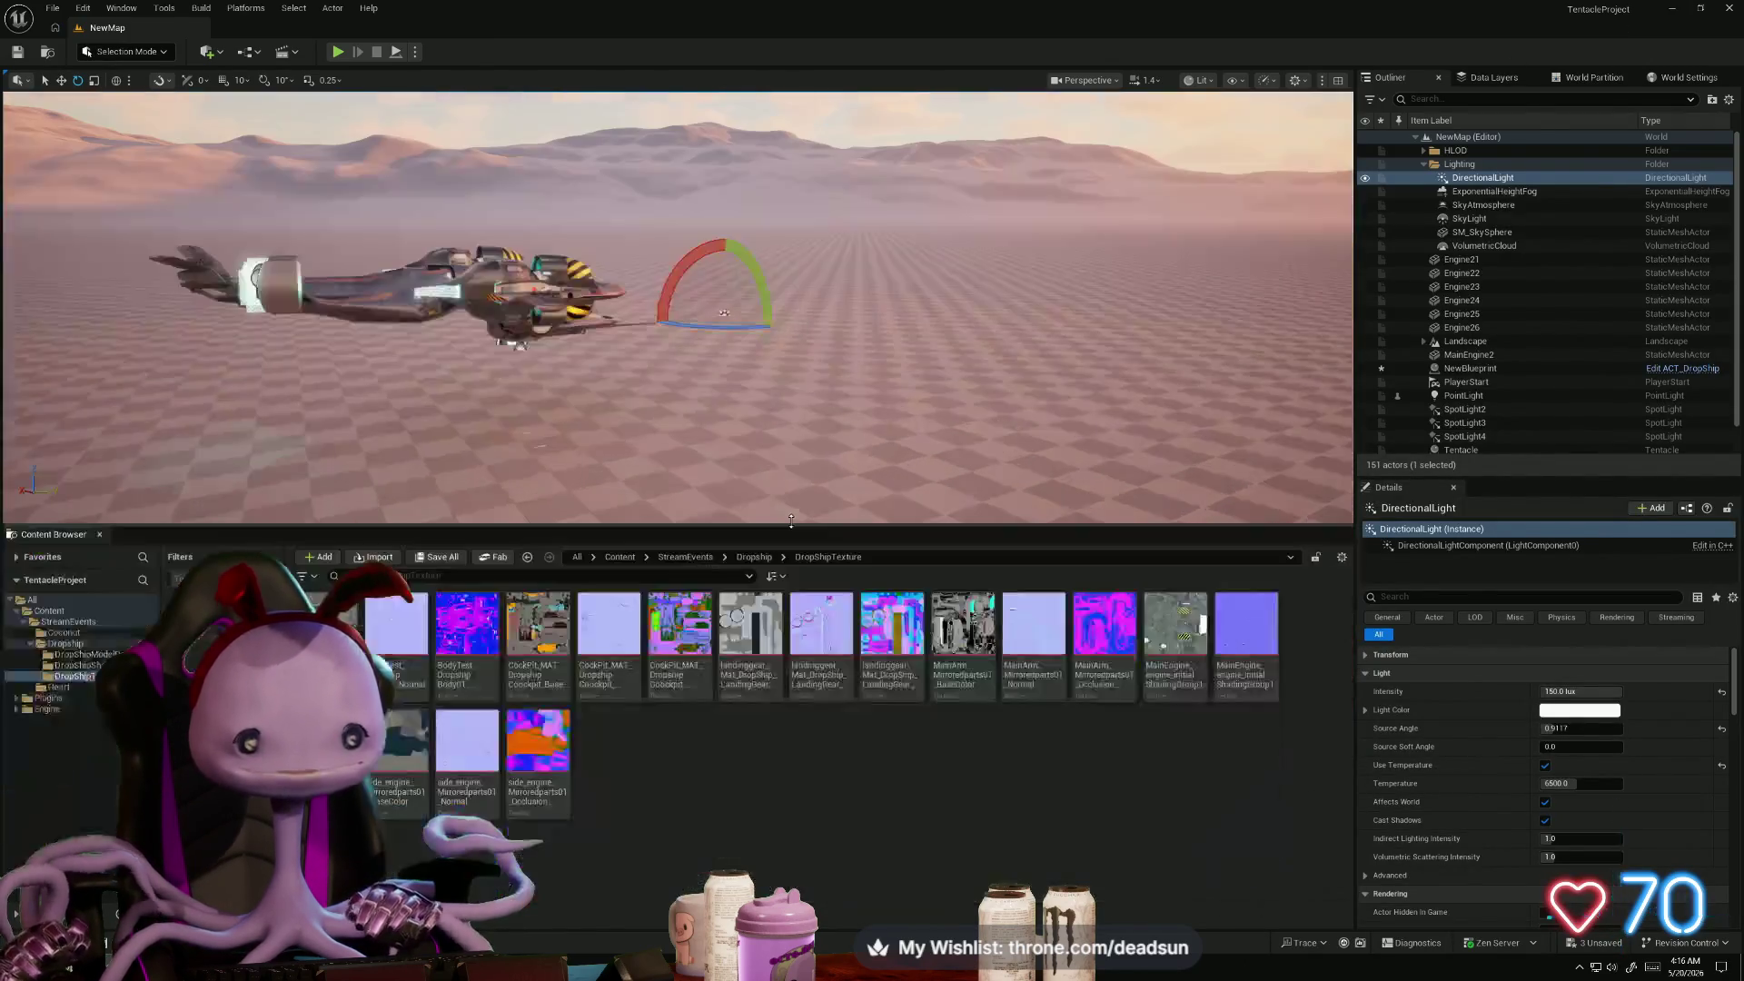
pyautogui.moveTo(954, 18)
pyautogui.mouseDown()
pyautogui.moveTo(954, 153)
pyautogui.moveTo(1087, 70)
pyautogui.moveTo(1171, 51)
pyautogui.mouseUp()
pyautogui.click(345, 374)
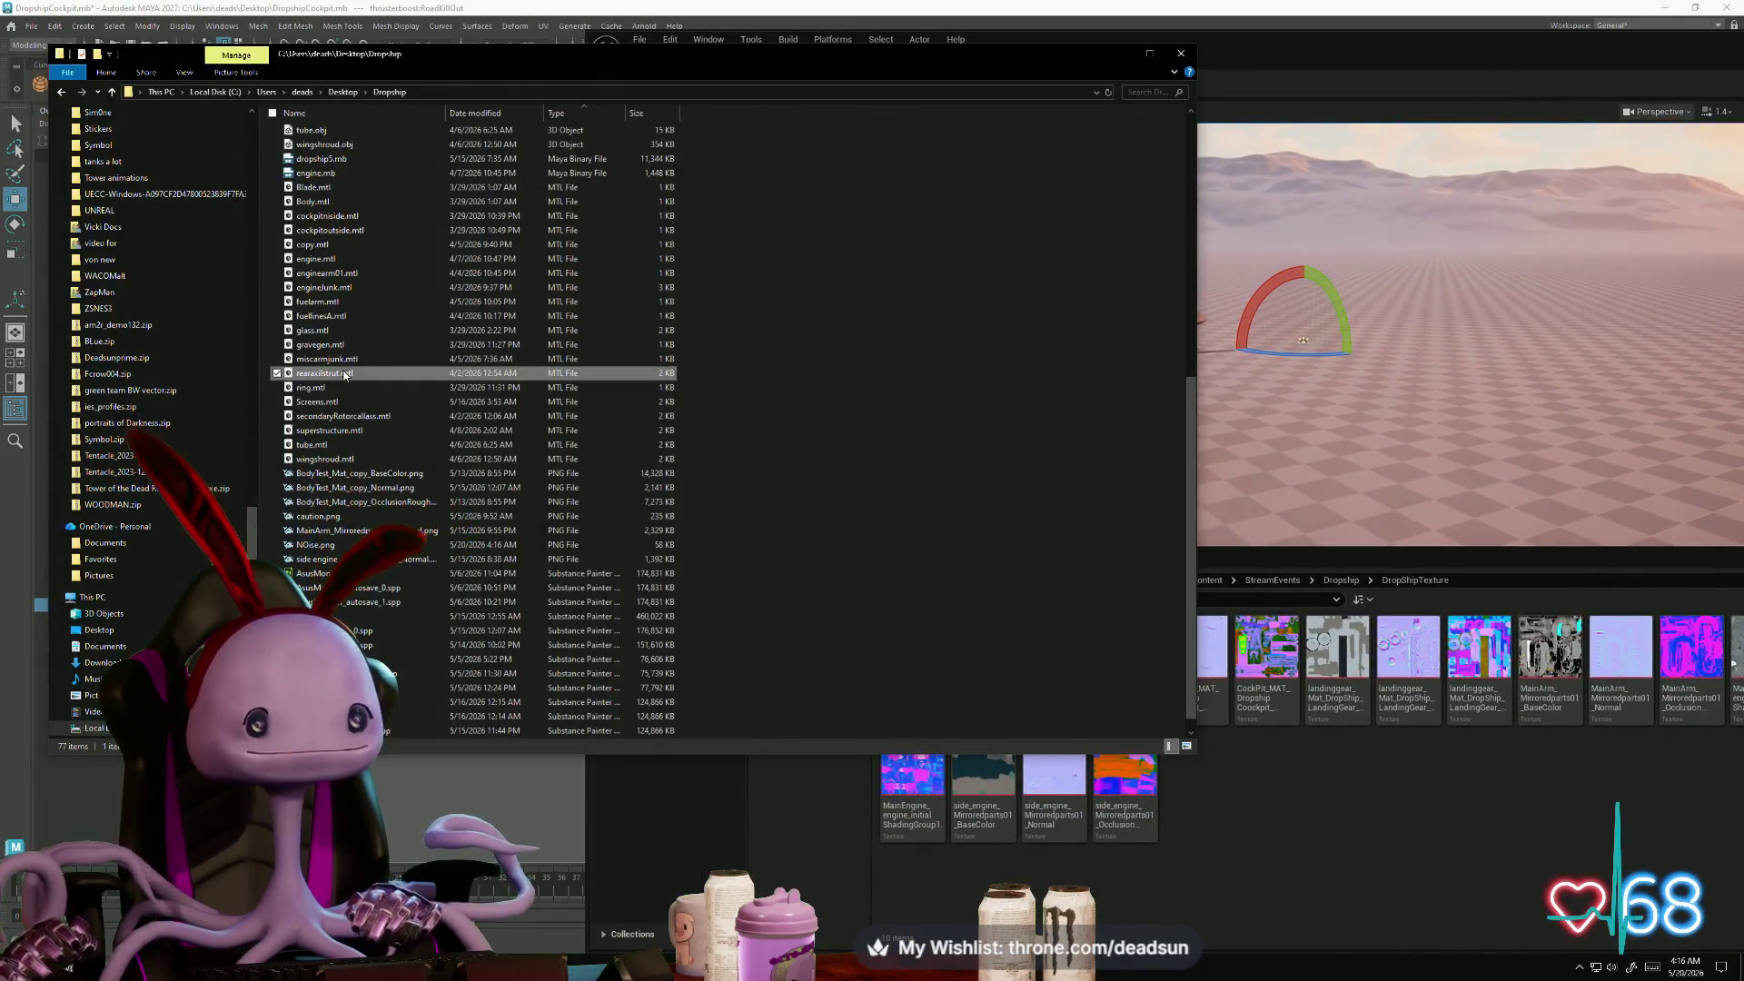
pyautogui.press('n')
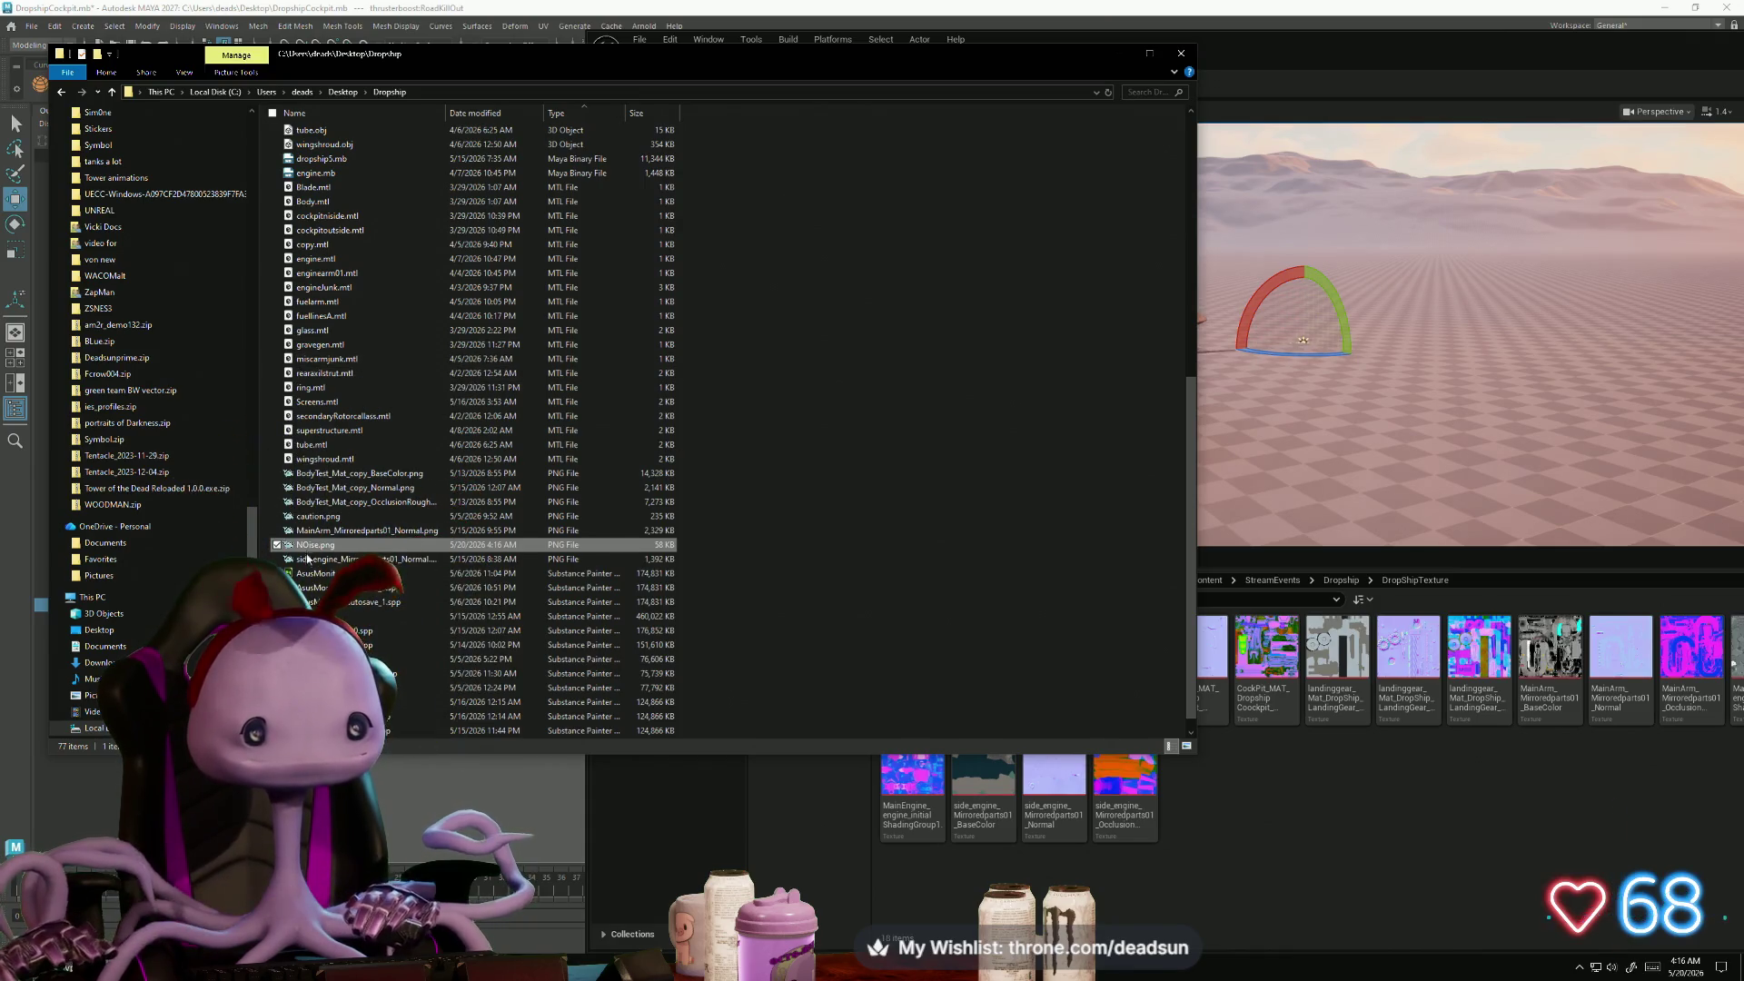
pyautogui.moveTo(490, 545); pyautogui.dragTo(1292, 841)
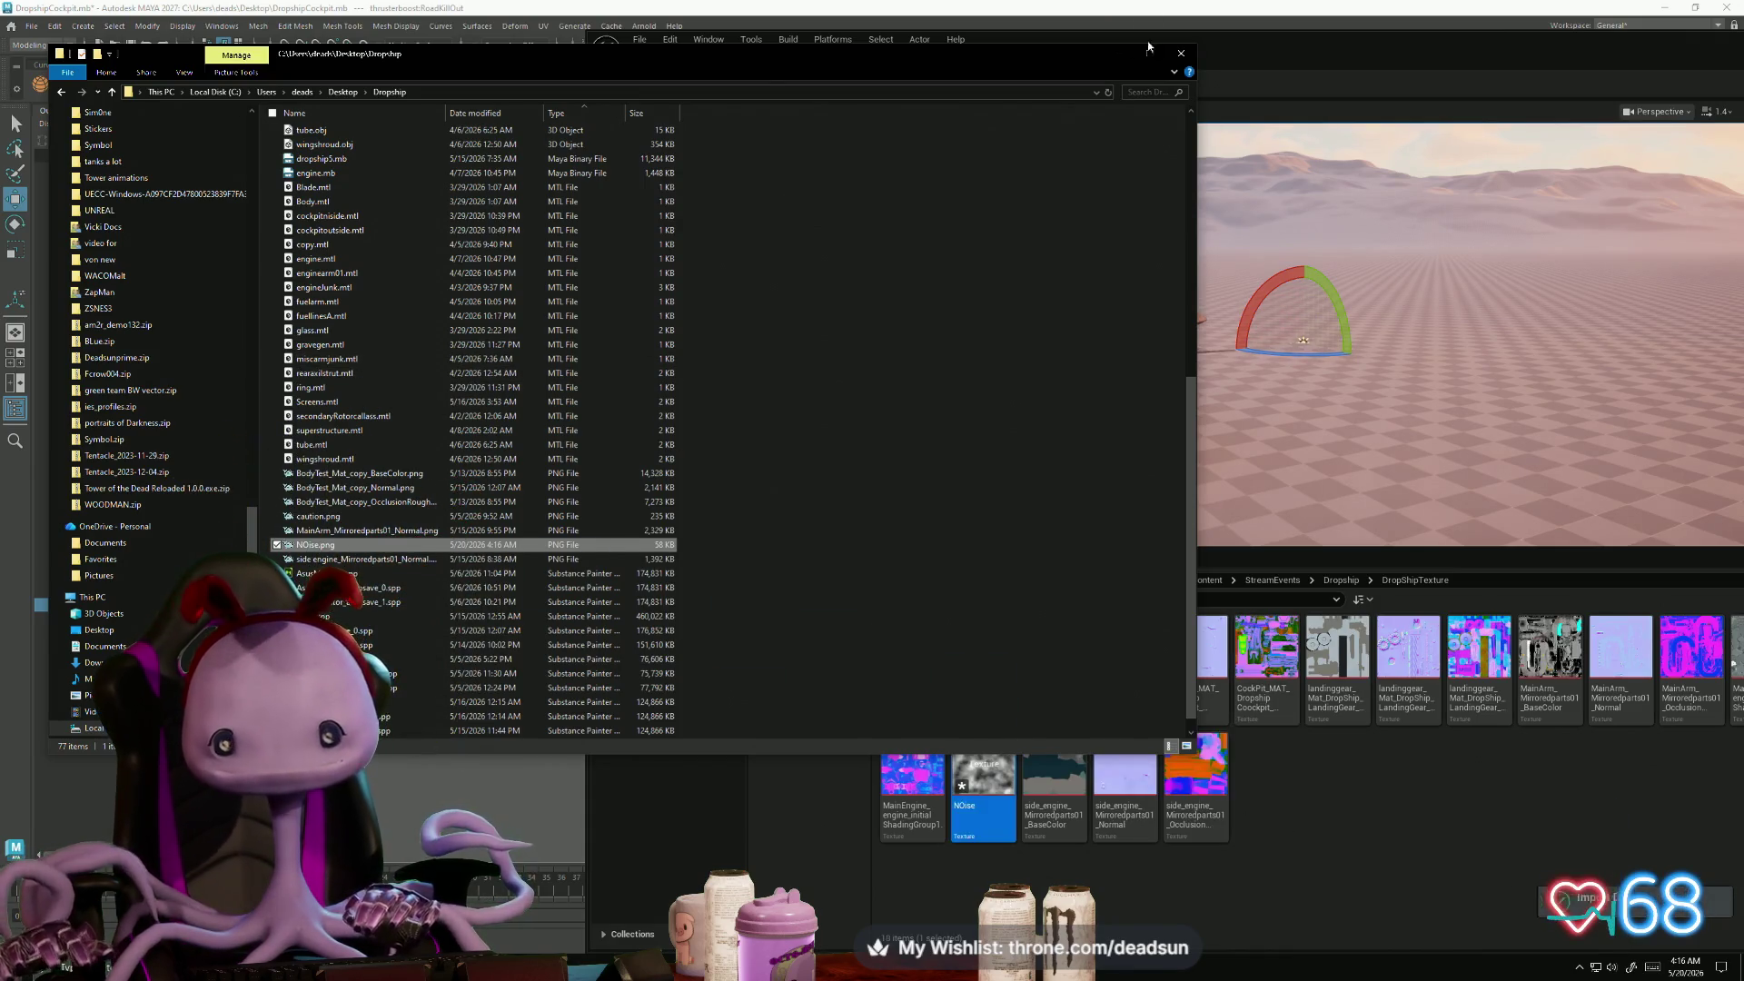
pyautogui.click(1180, 53)
pyautogui.moveTo(1293, 46)
pyautogui.mouseDown()
pyautogui.moveTo(553, 36)
pyautogui.moveTo(667, 38)
pyautogui.mouseUp()
pyautogui.click(1638, 34)
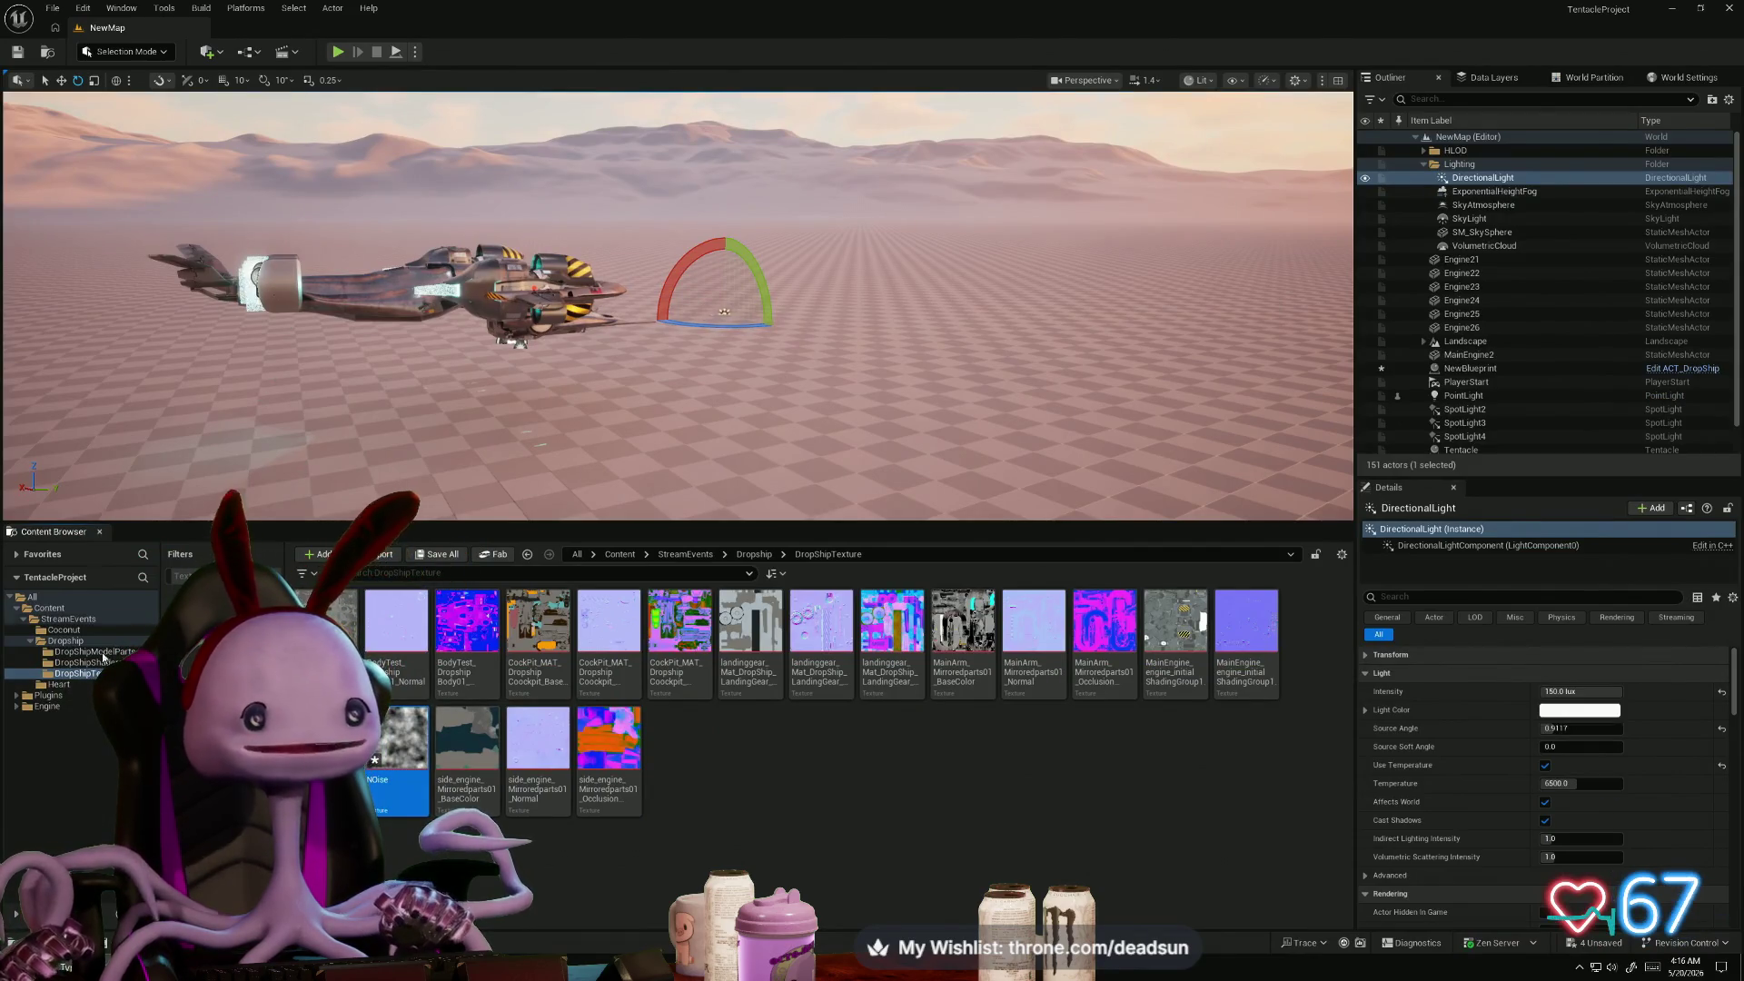
pyautogui.hotkey('alt', 'Tab')
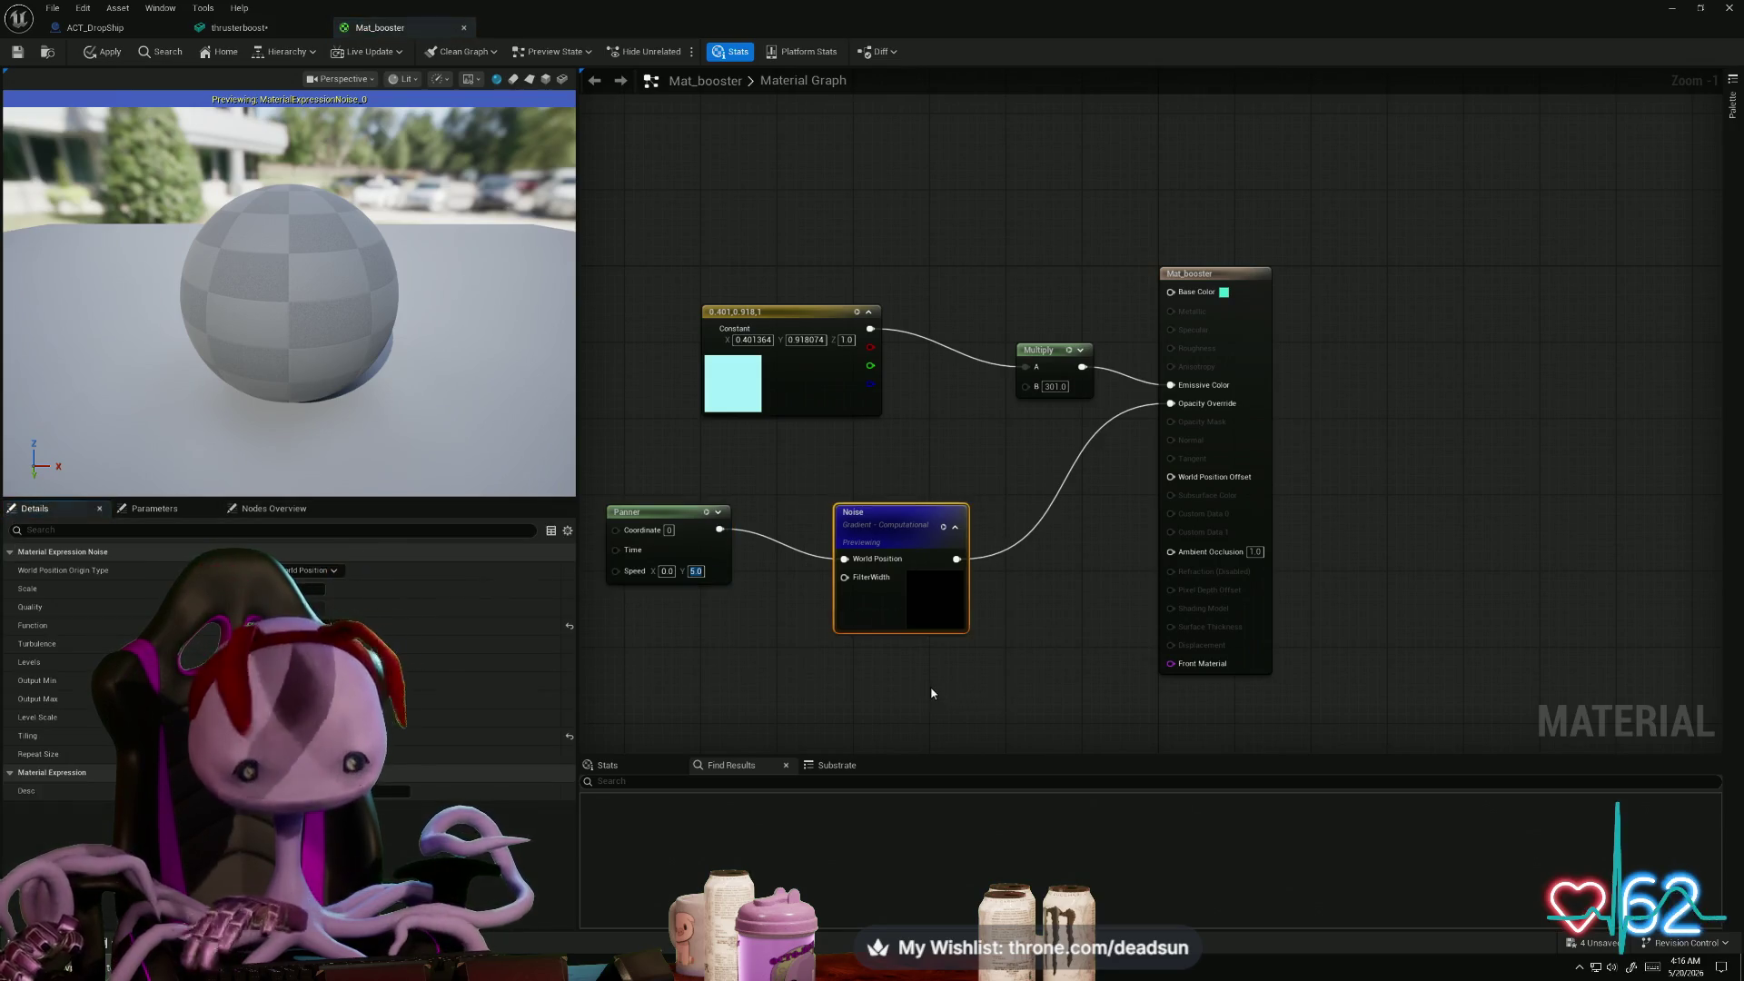
# - Replace the procedural Noise node with a NOise Texture Sample feeding Opacity Override, and apply
pyautogui.press('Delete')
pyautogui.doubleClick(1052, 32)
pyautogui.moveTo(1051, 37); pyautogui.dragTo(1094, 39)
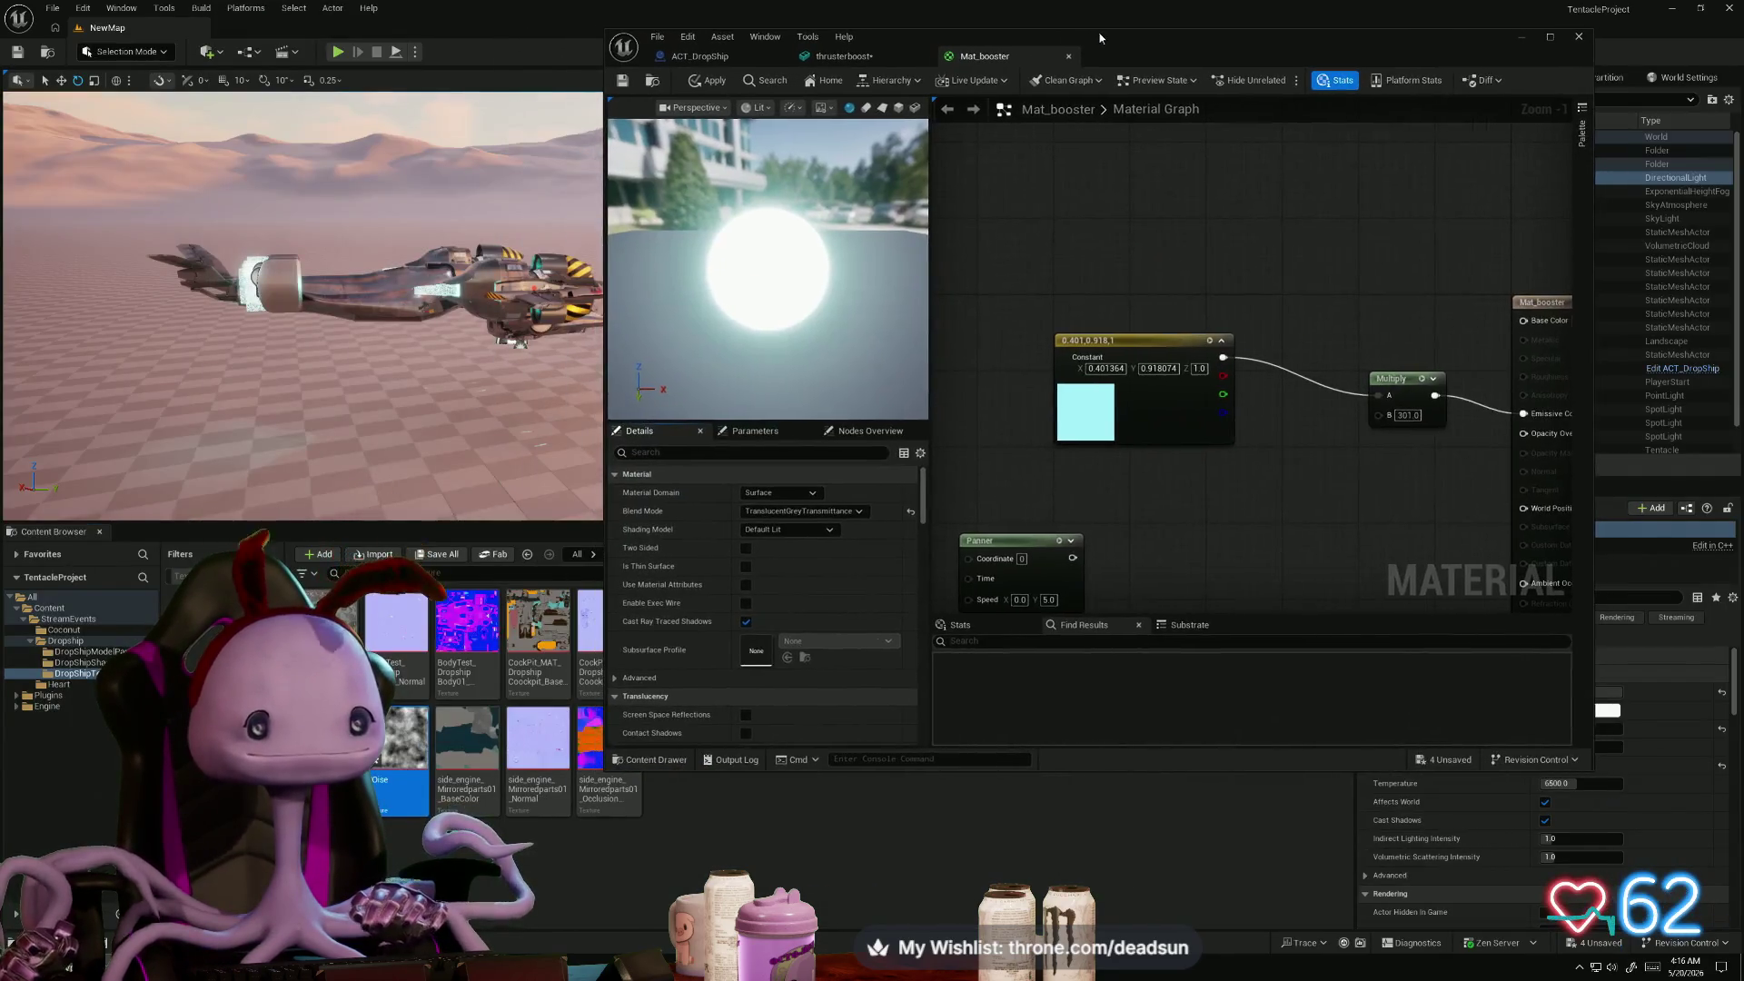
pyautogui.moveTo(400, 740)
pyautogui.mouseDown()
pyautogui.moveTo(986, 658)
pyautogui.moveTo(1182, 522)
pyautogui.mouseUp()
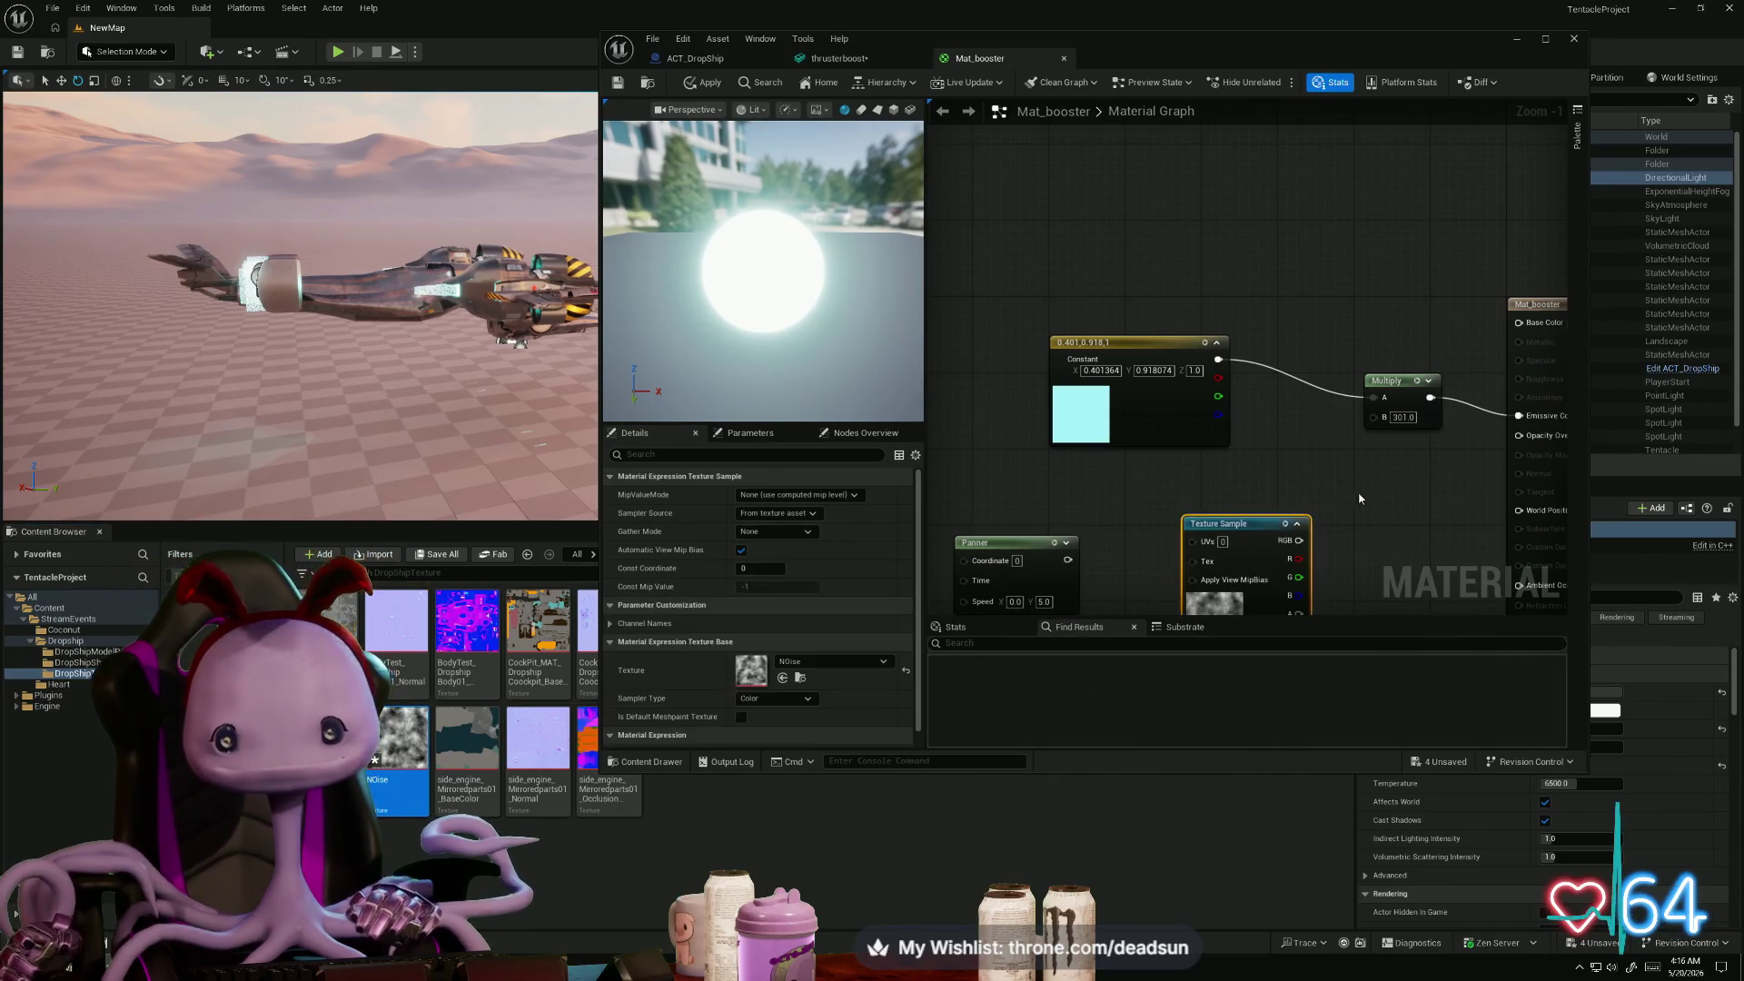
pyautogui.moveTo(1081, 578)
pyautogui.mouseDown()
pyautogui.moveTo(1028, 468)
pyautogui.moveTo(1137, 431)
pyautogui.mouseUp()
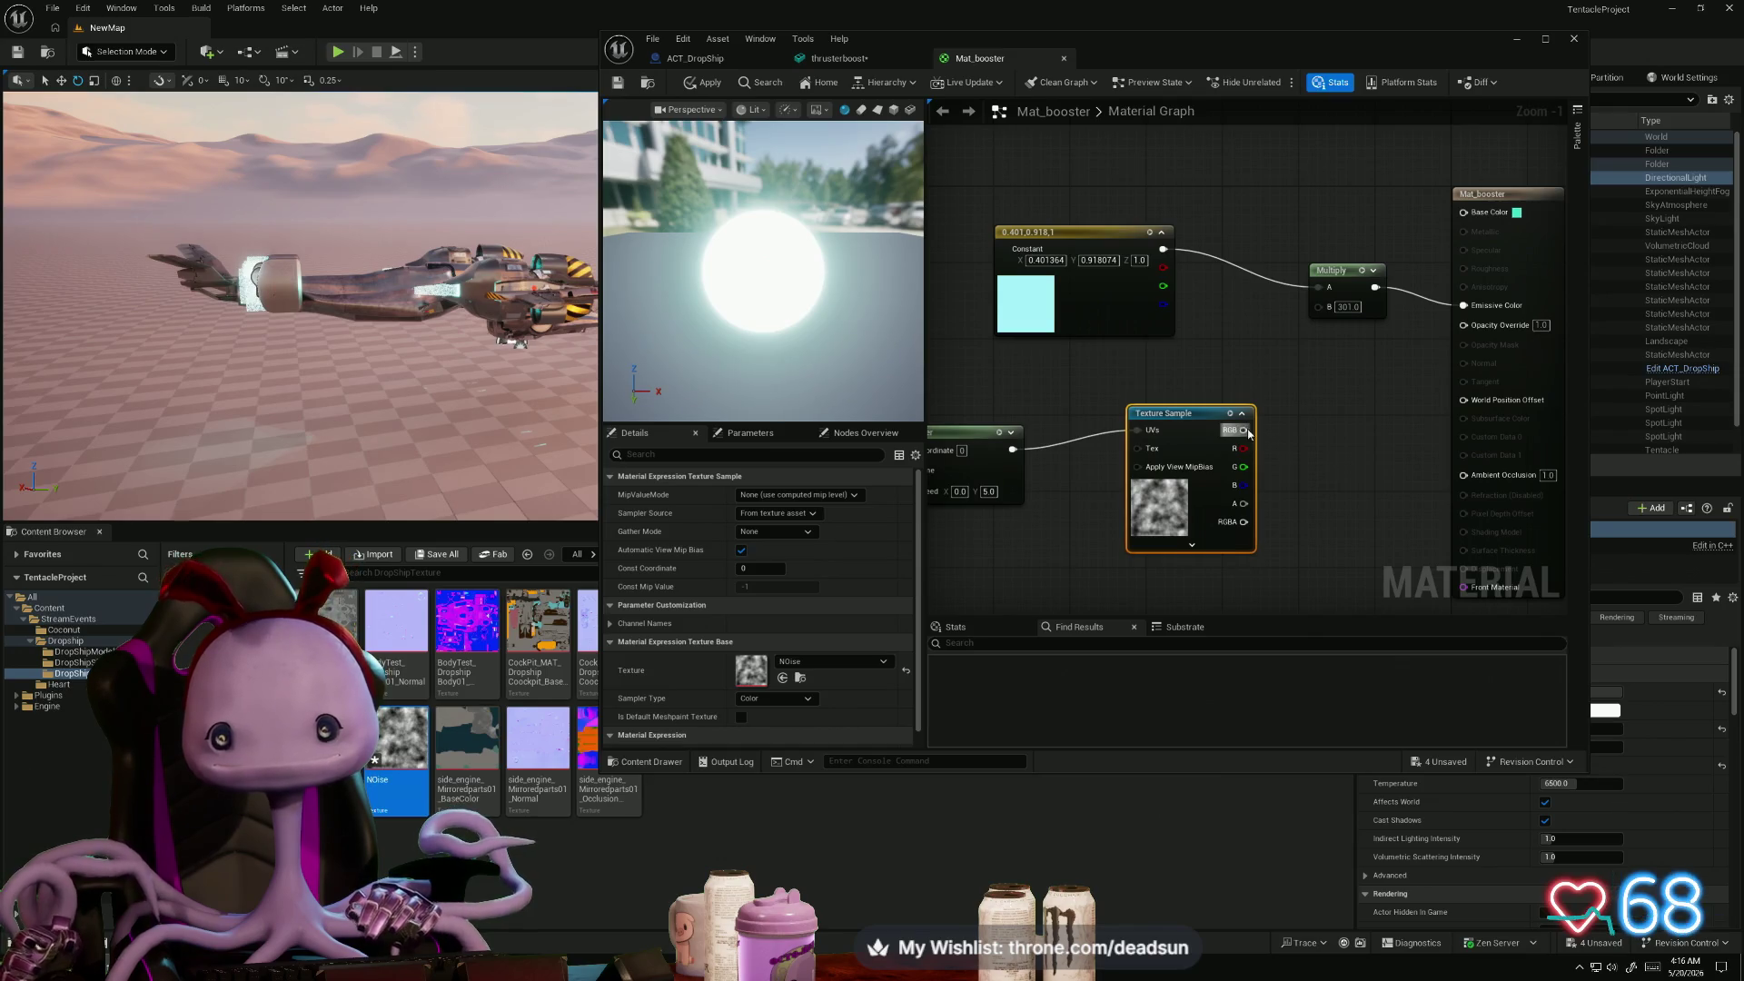
pyautogui.moveTo(1249, 433); pyautogui.dragTo(1463, 324)
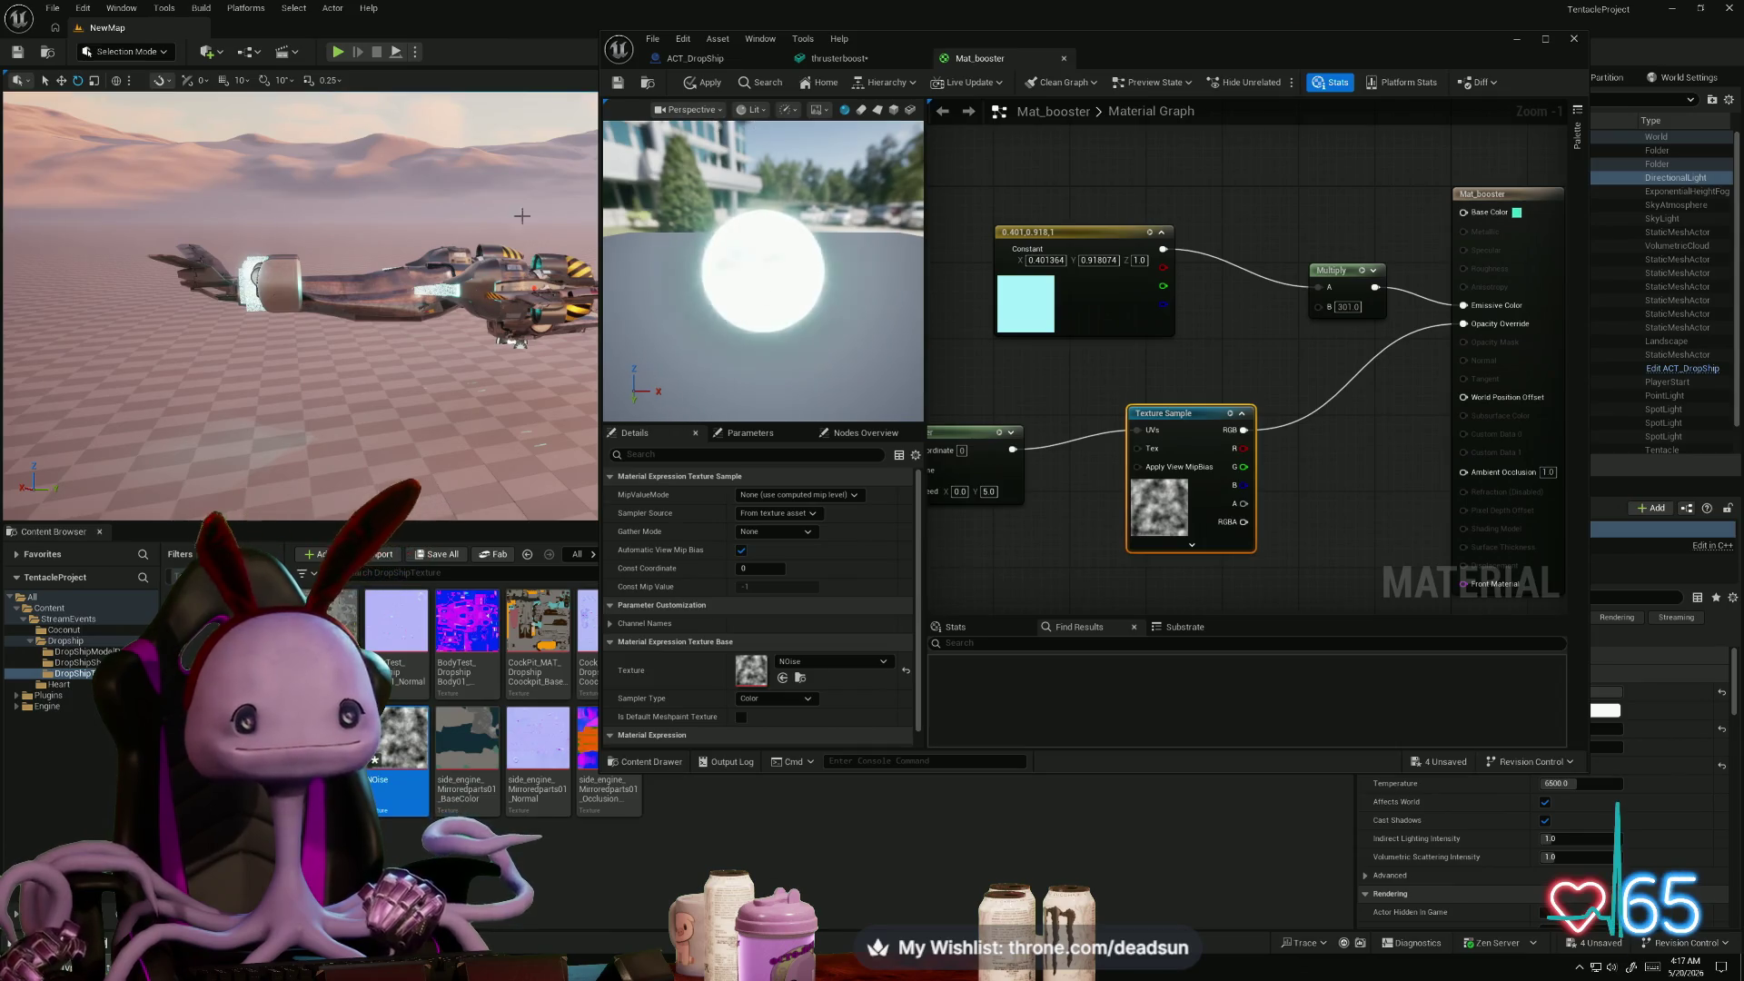
pyautogui.scroll(10, 89, 322)
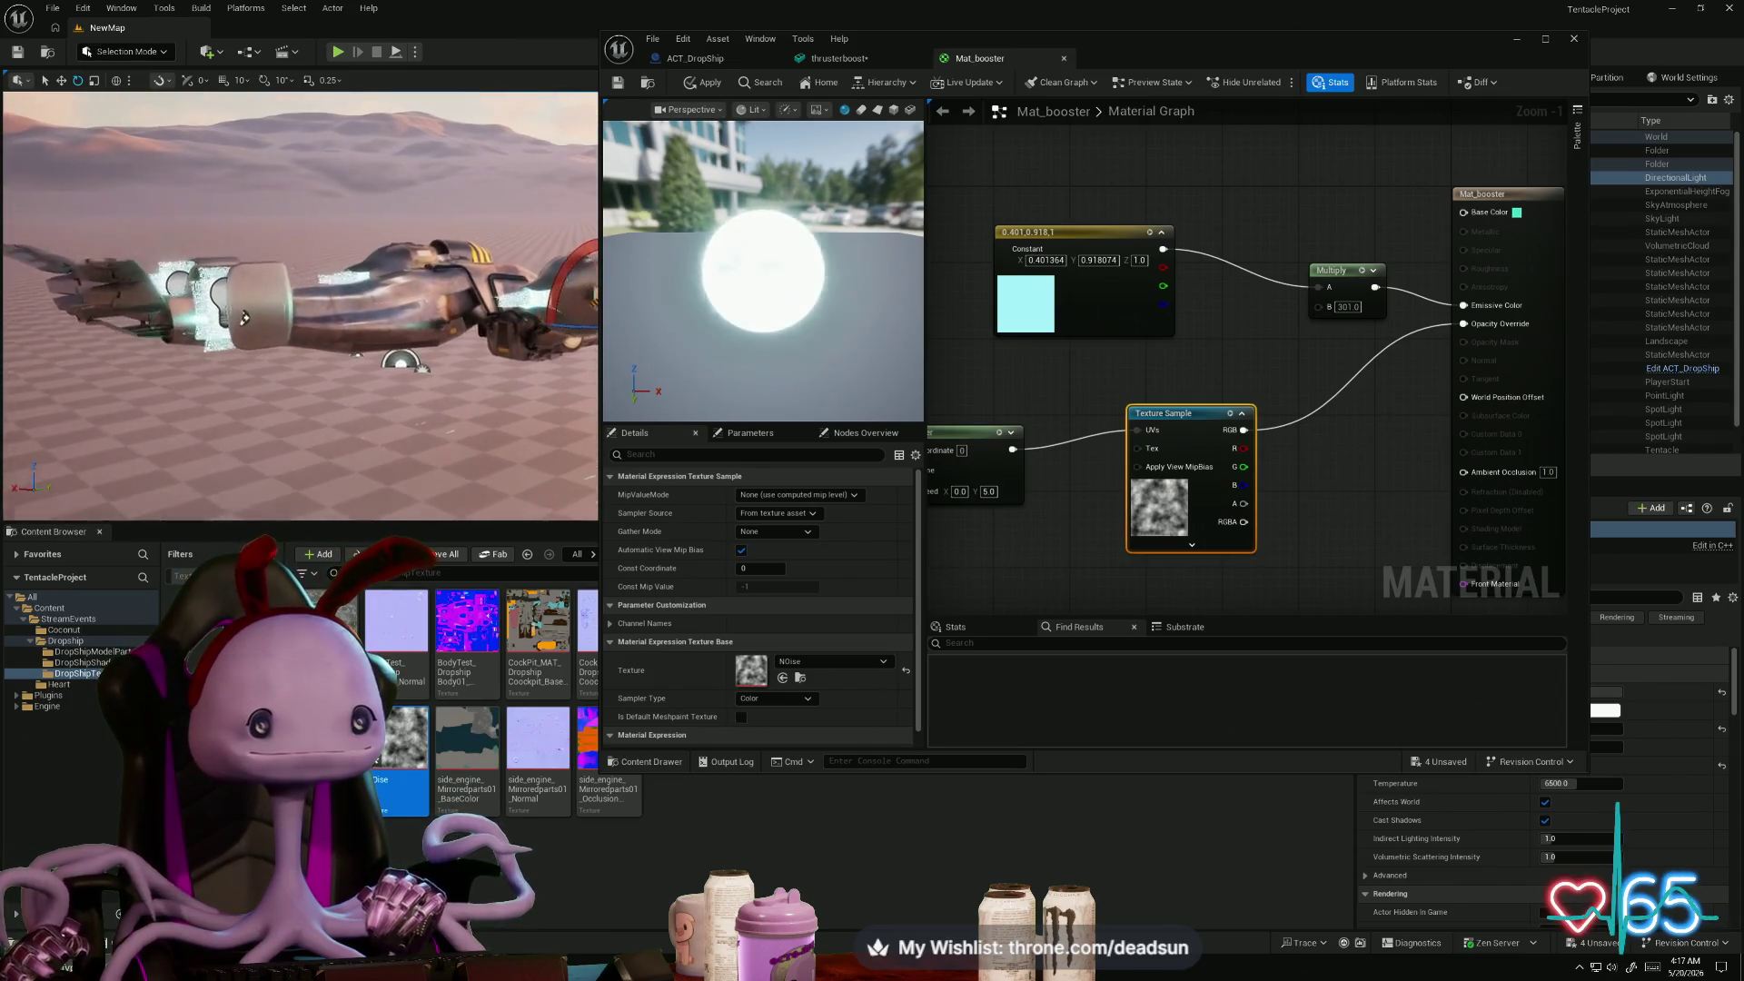
pyautogui.scroll(5, 89, 322)
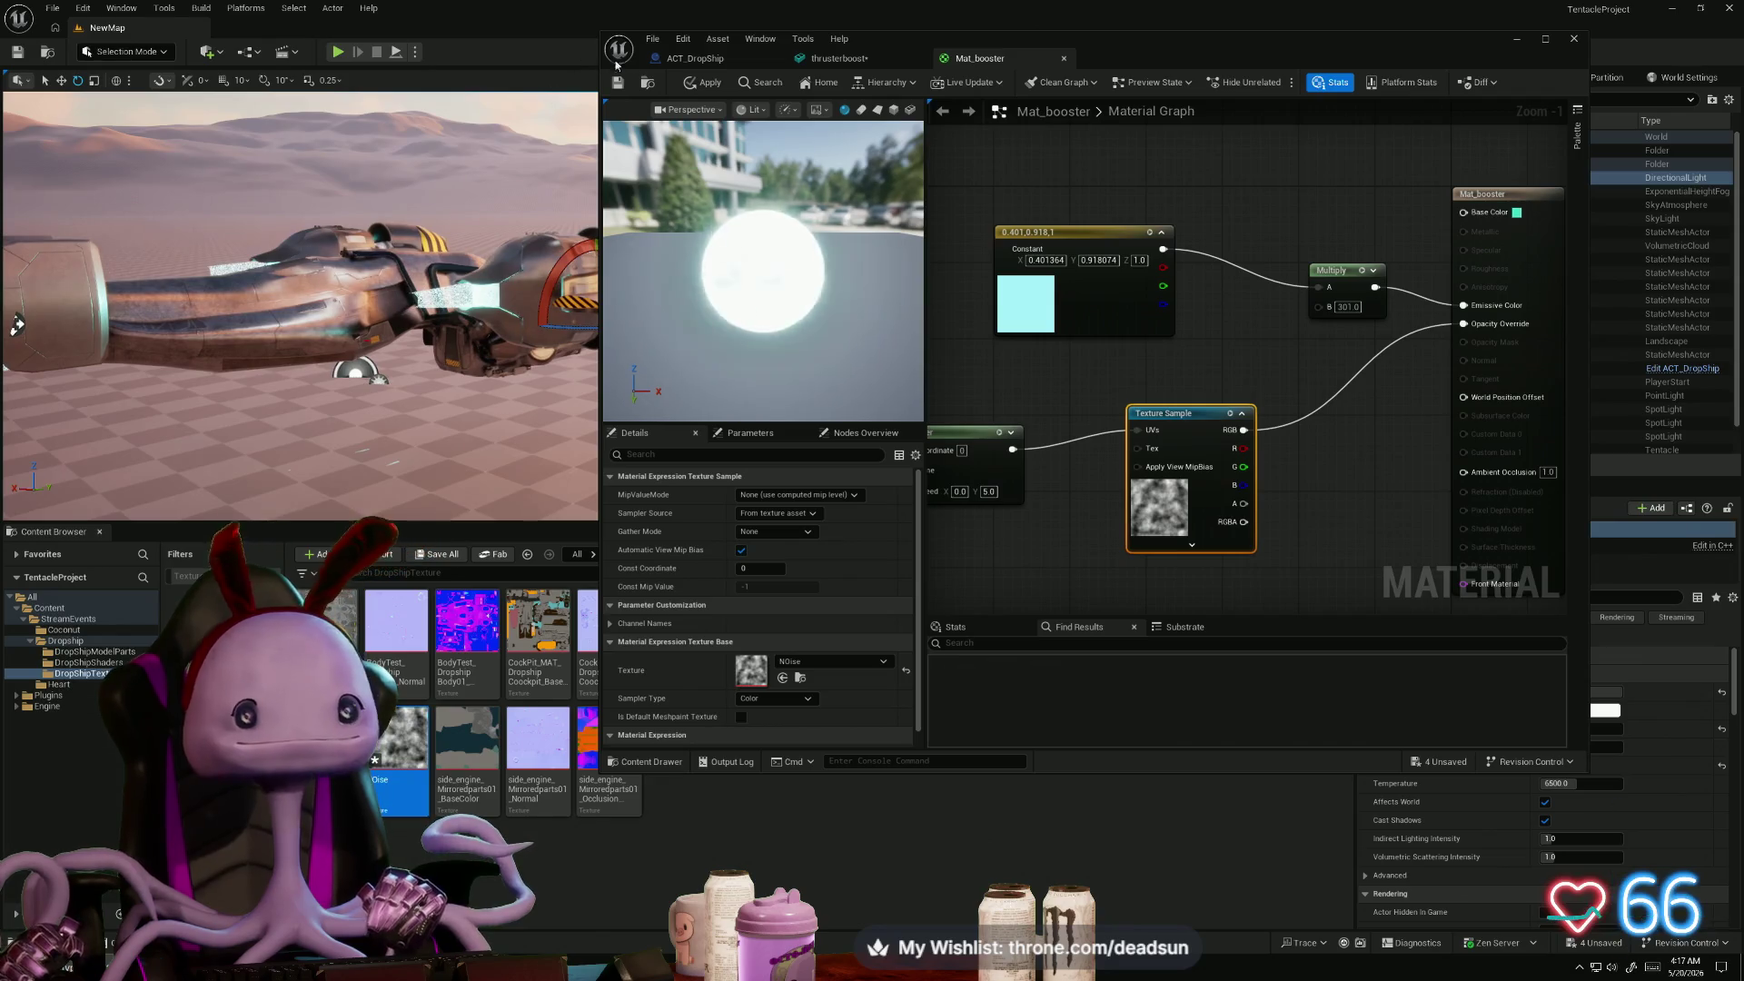
pyautogui.click(708, 88)
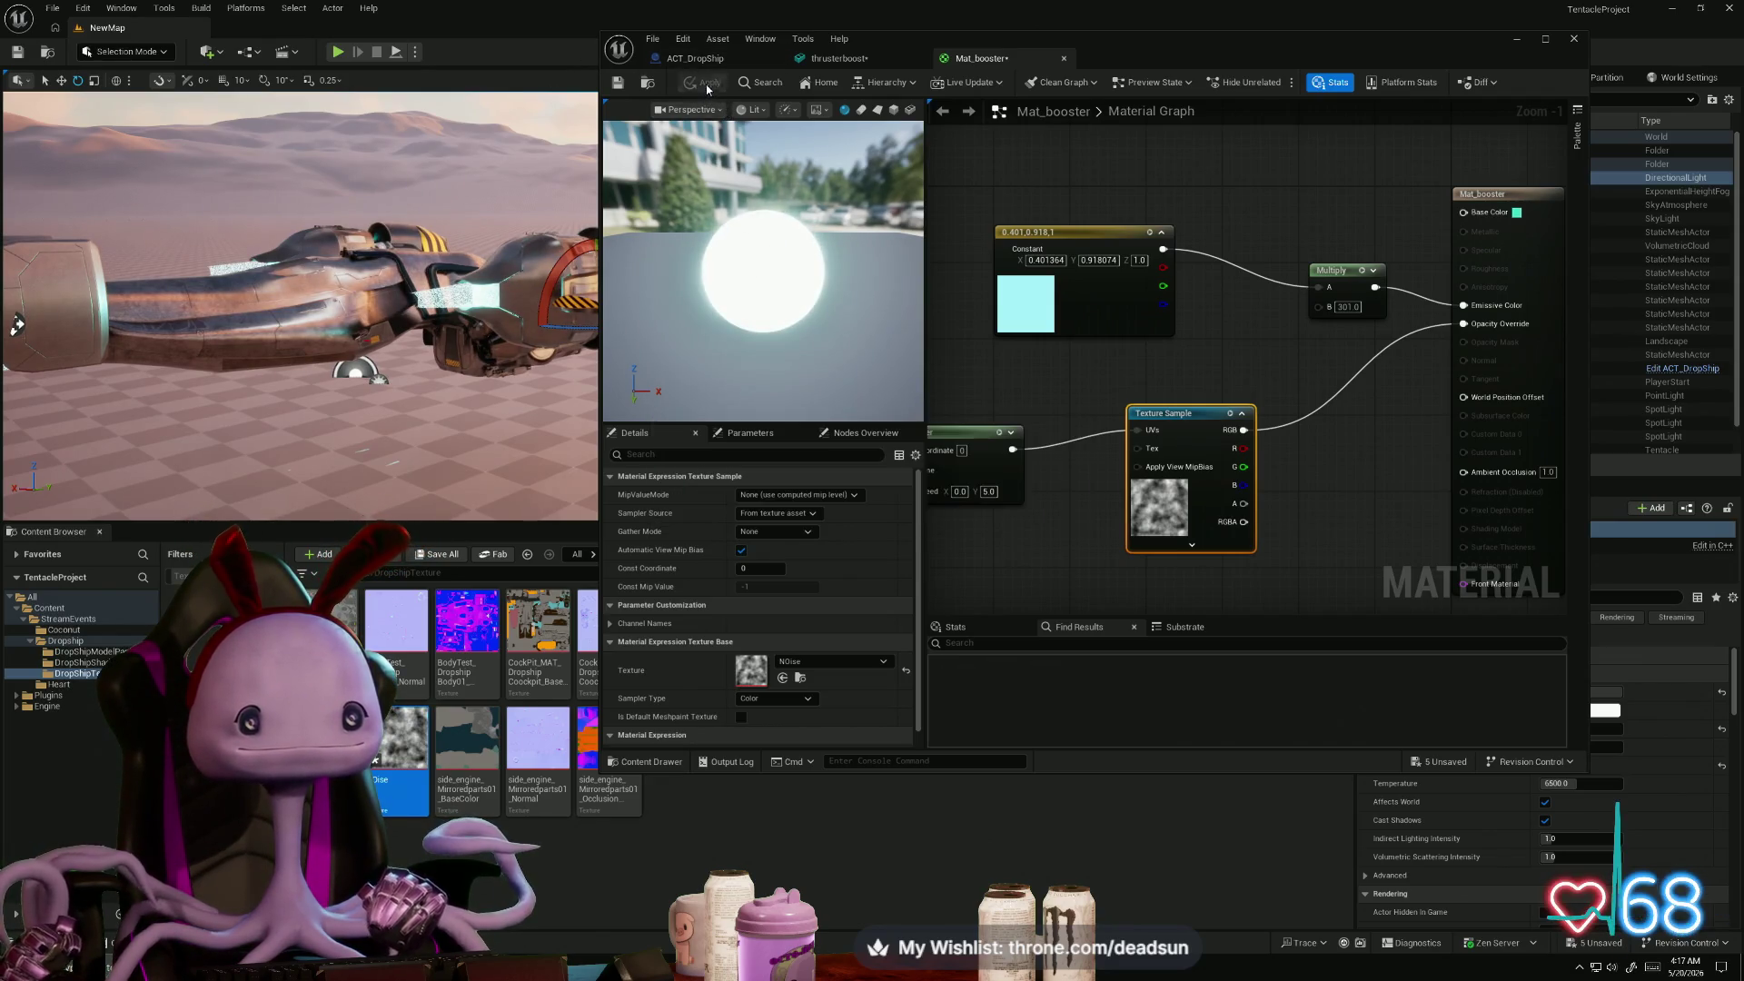
# - Set the Panner's vertical speed to -5.0, then apply and save Mat_booster
pyautogui.scroll(5, 16, 325)
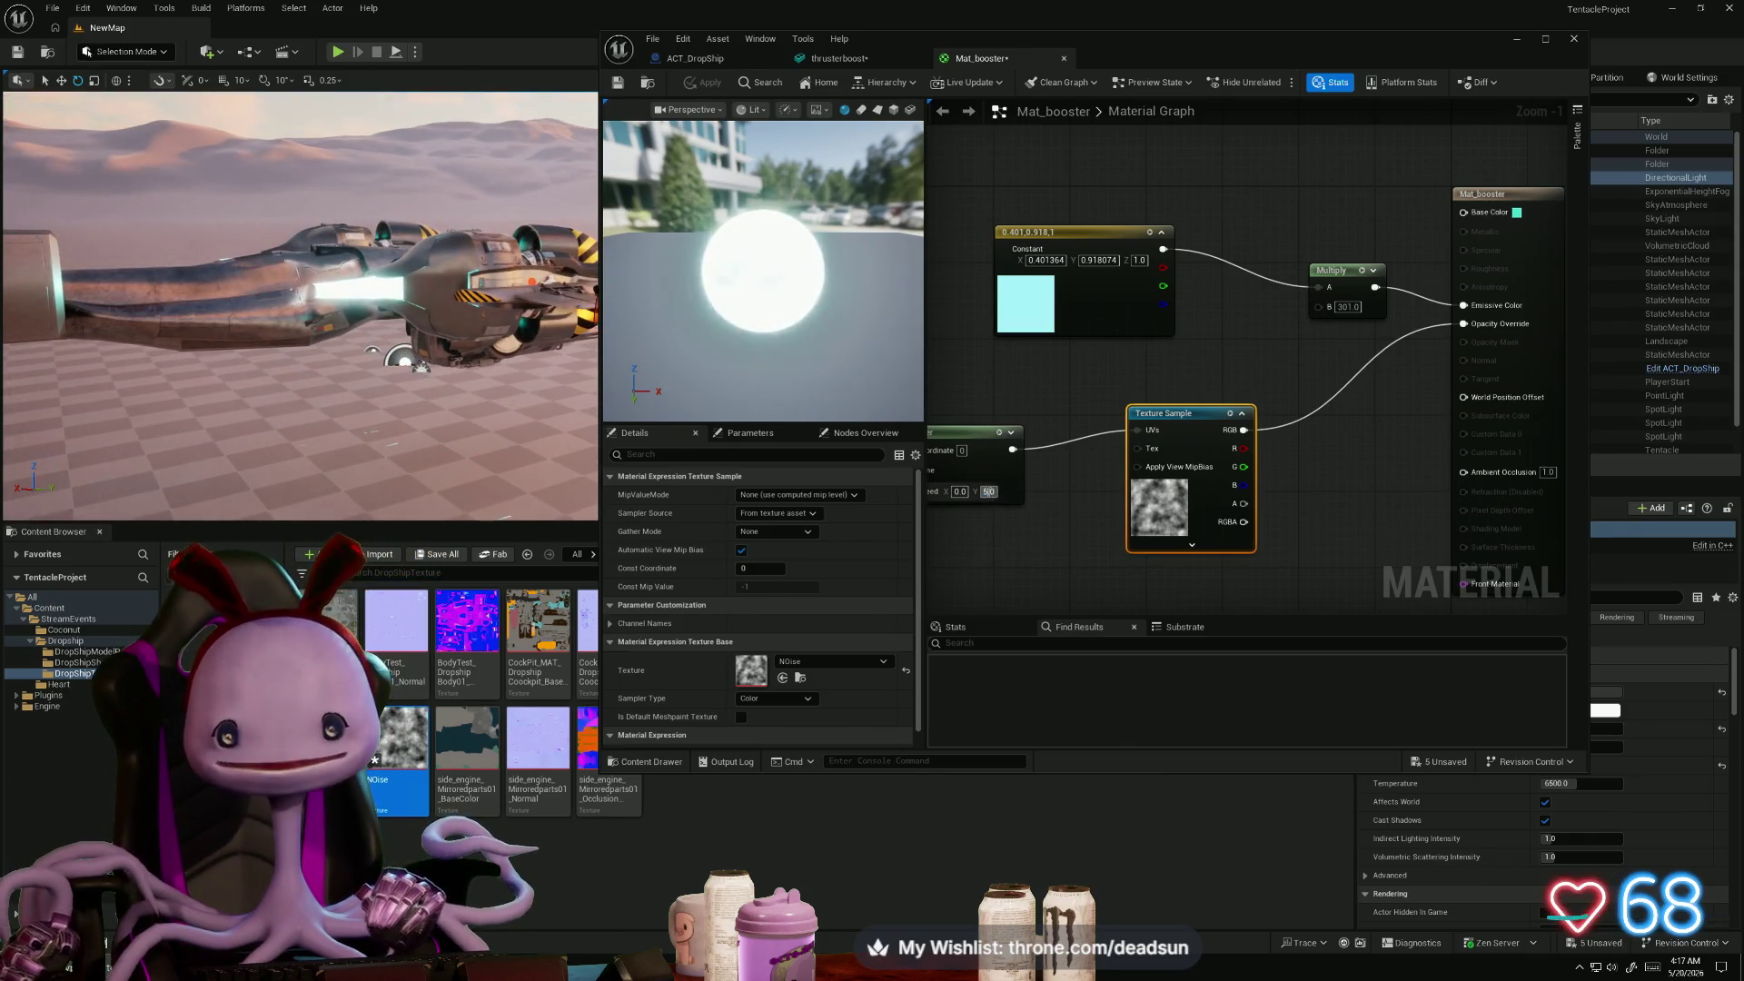
pyautogui.click(988, 492)
pyautogui.write('-5')
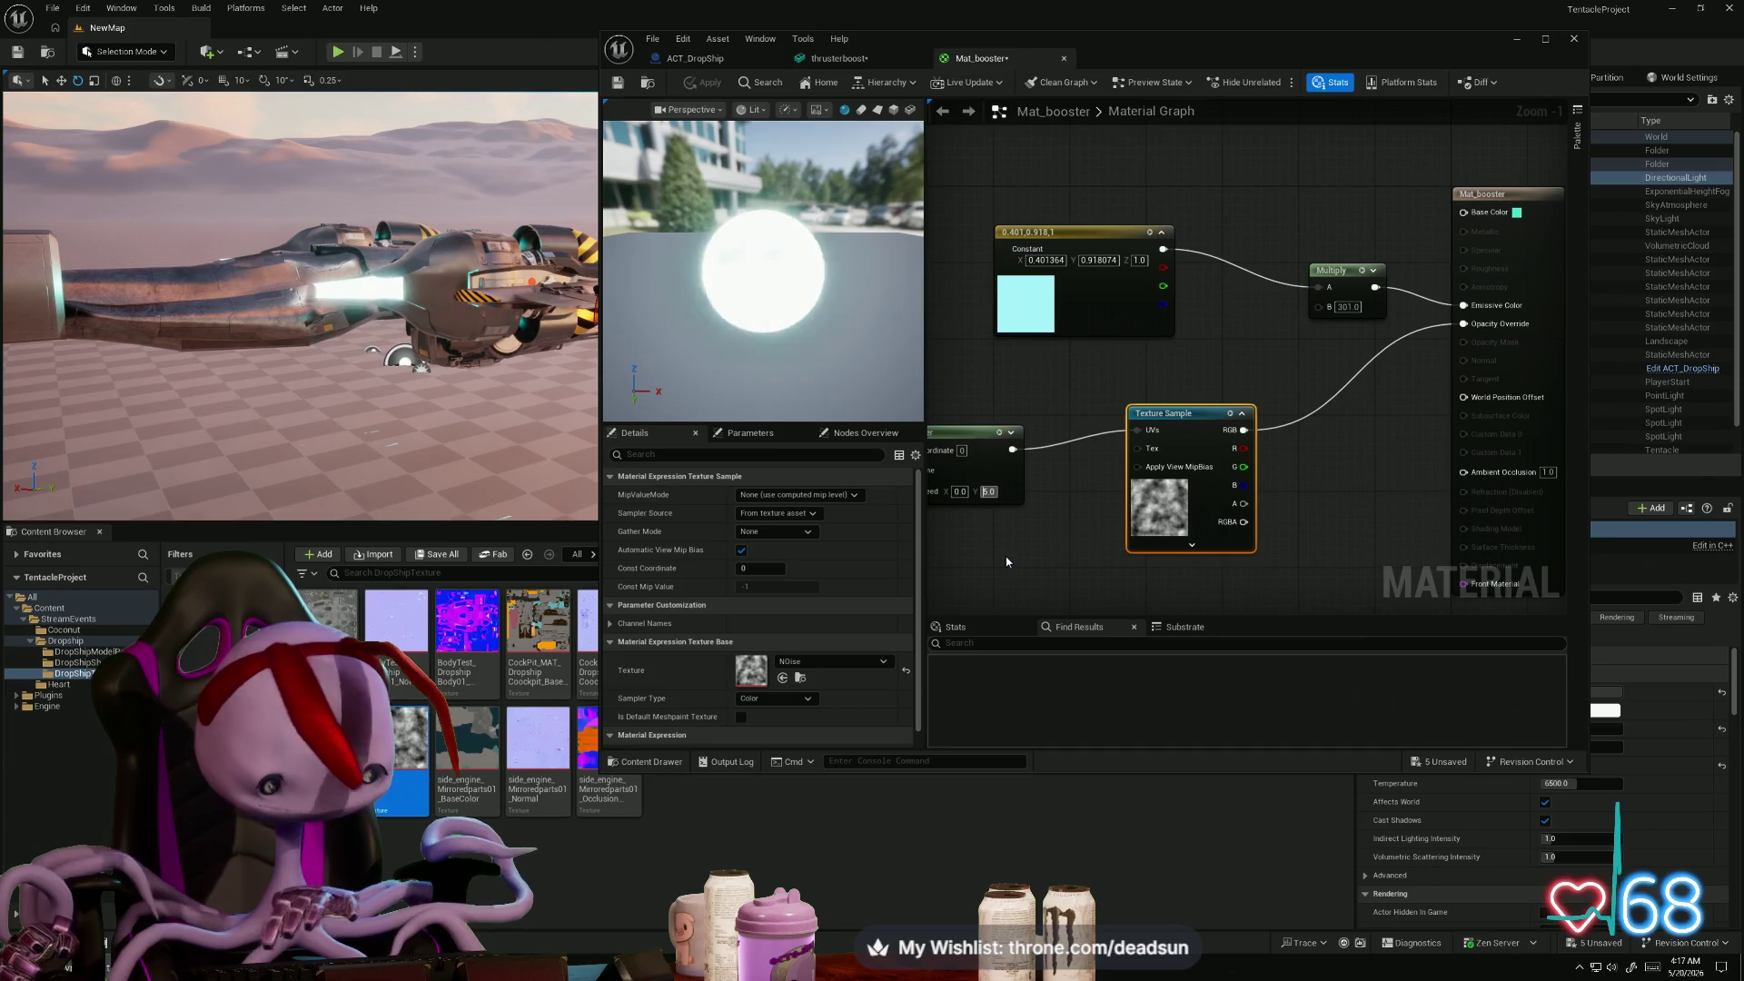
pyautogui.press('Return')
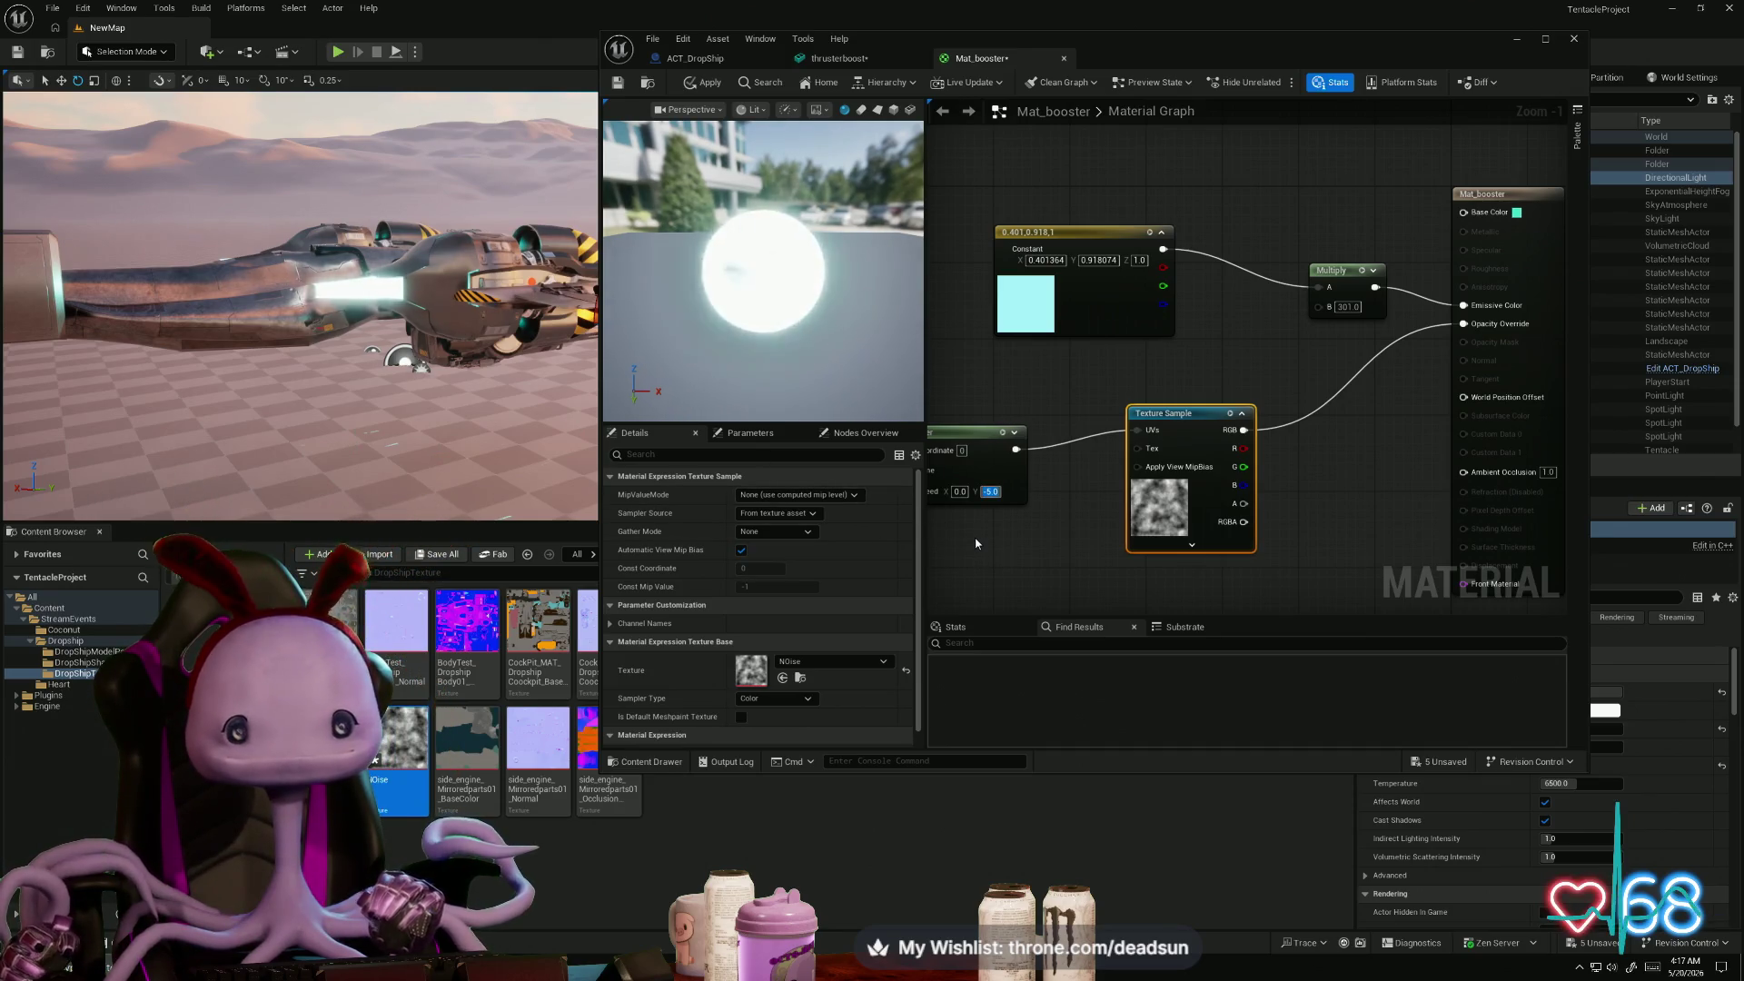
pyautogui.click(977, 544)
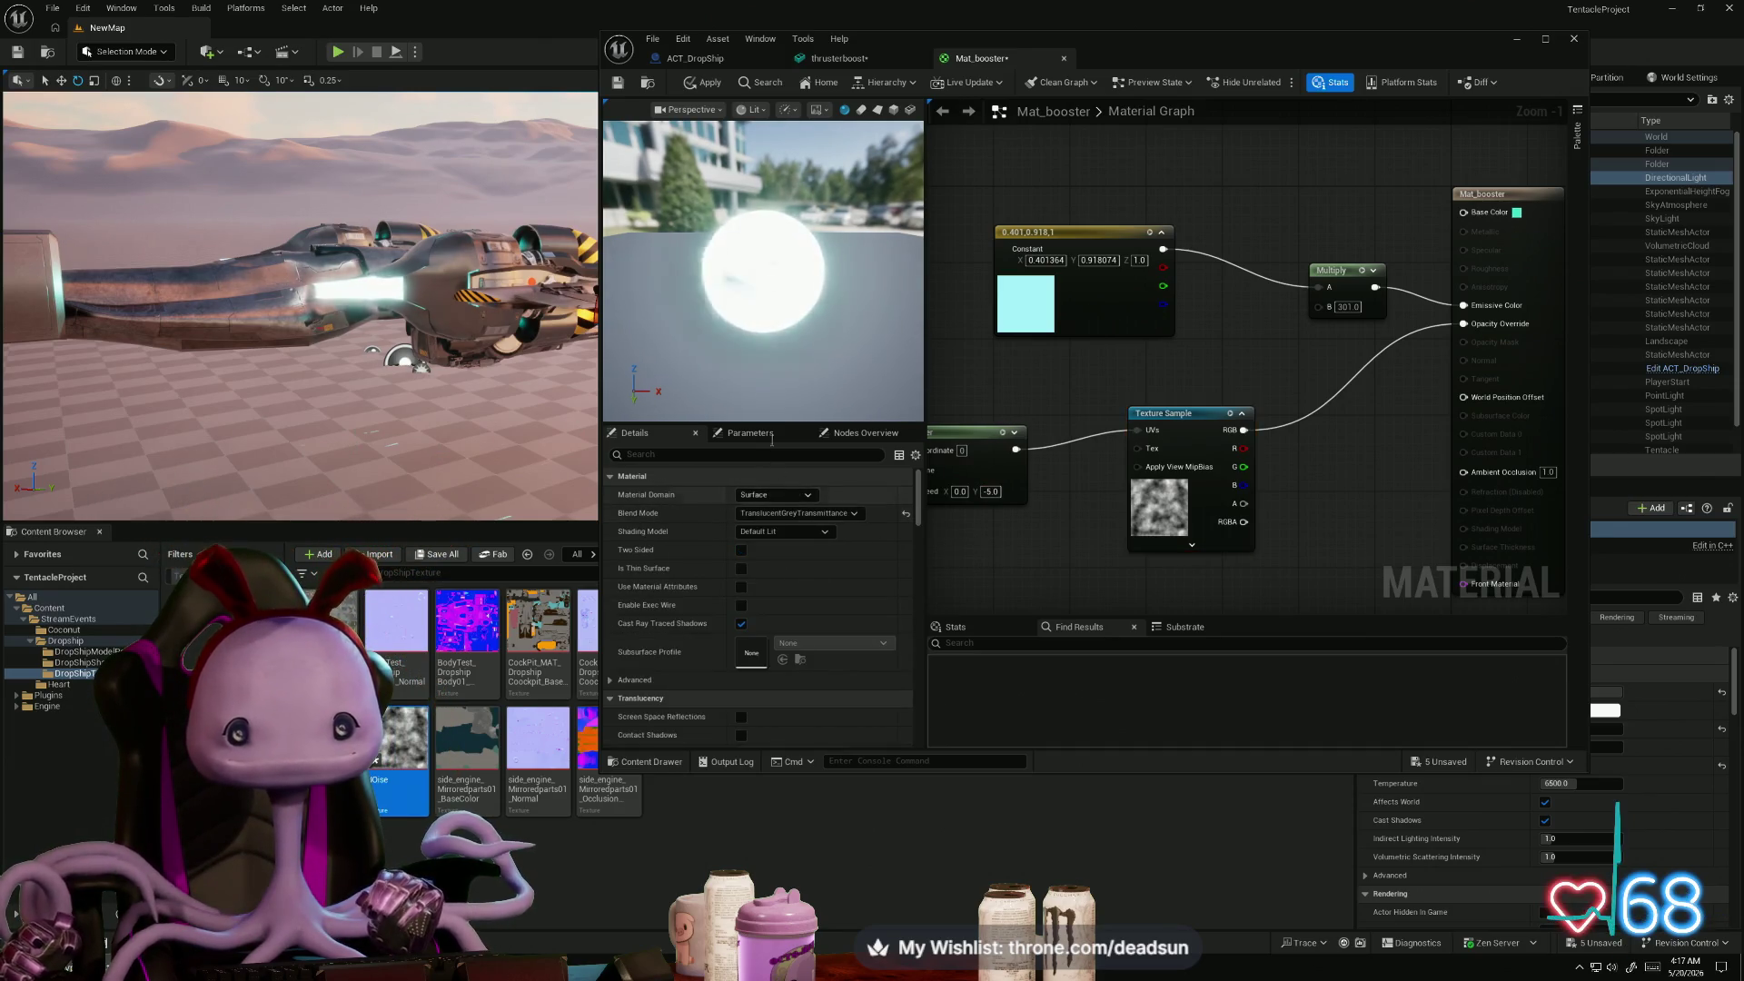
pyautogui.click(701, 83)
pyautogui.click(618, 82)
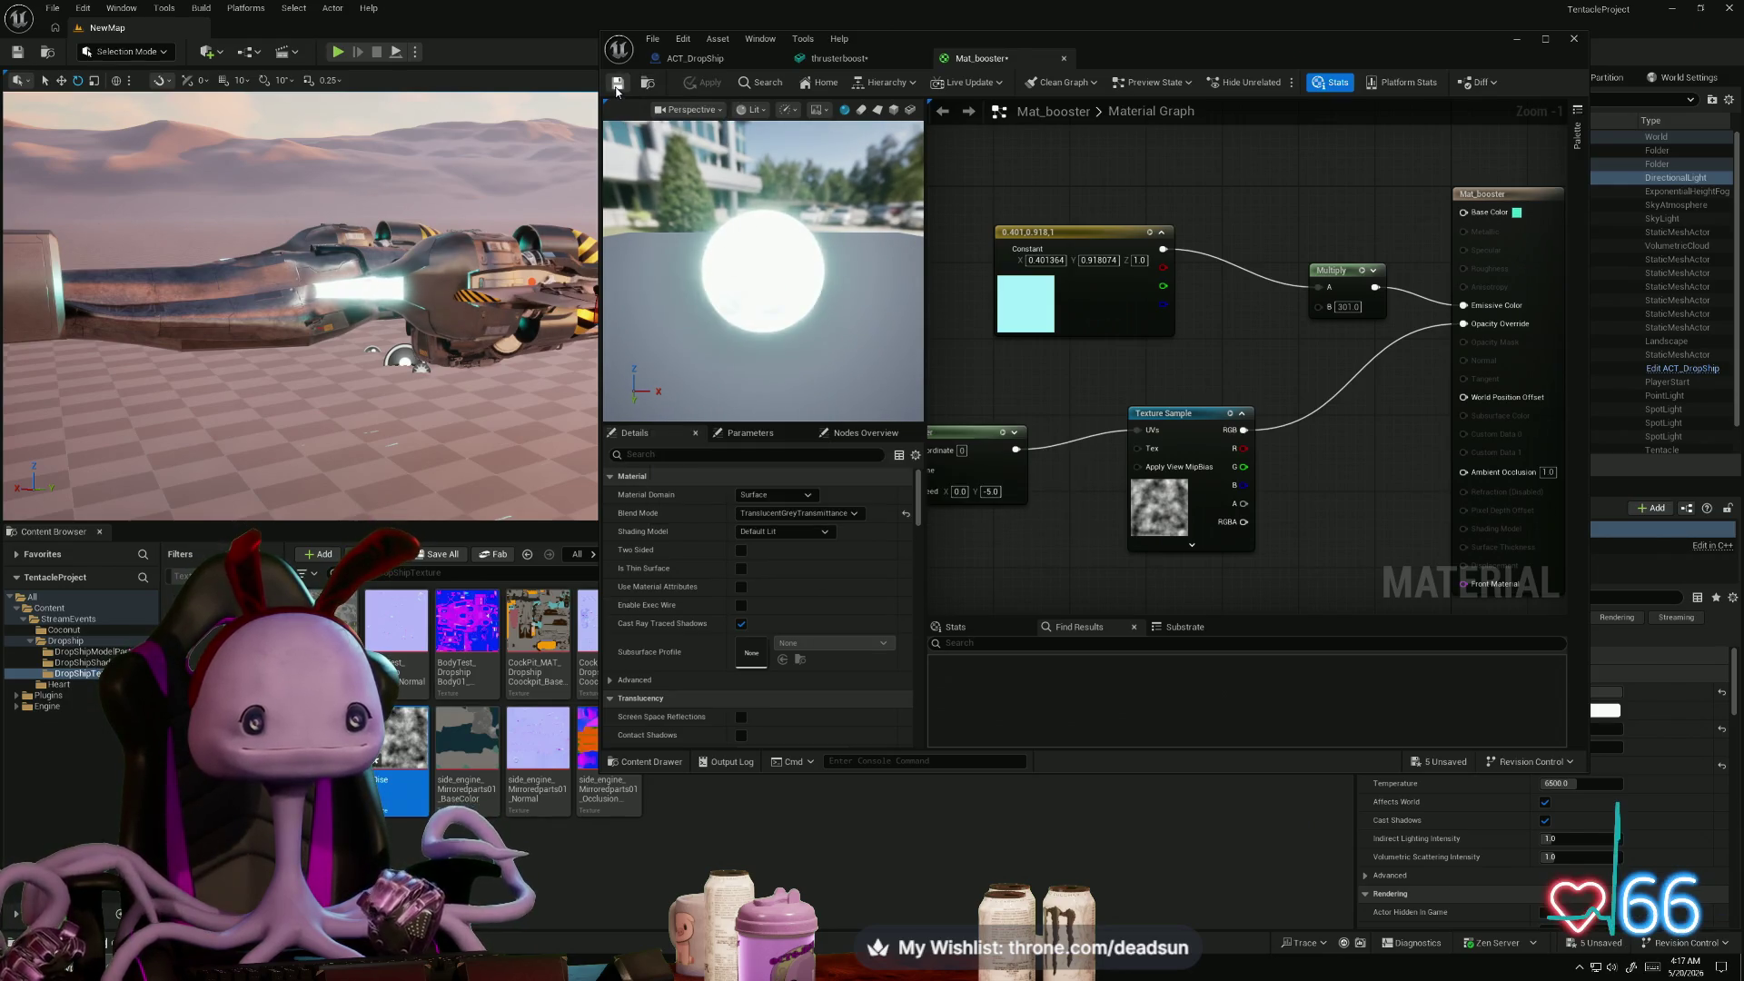
# - Orbit the level view, maximize the Material Editor and apply the changes again
pyautogui.moveTo(273, 300)
pyautogui.mouseDown()
pyautogui.moveTo(109, 448)
pyautogui.moveTo(335, 400)
pyautogui.moveTo(545, 417)
pyautogui.moveTo(390, 409)
pyautogui.moveTo(80, 448)
pyautogui.moveTo(92, 406)
pyautogui.mouseUp()
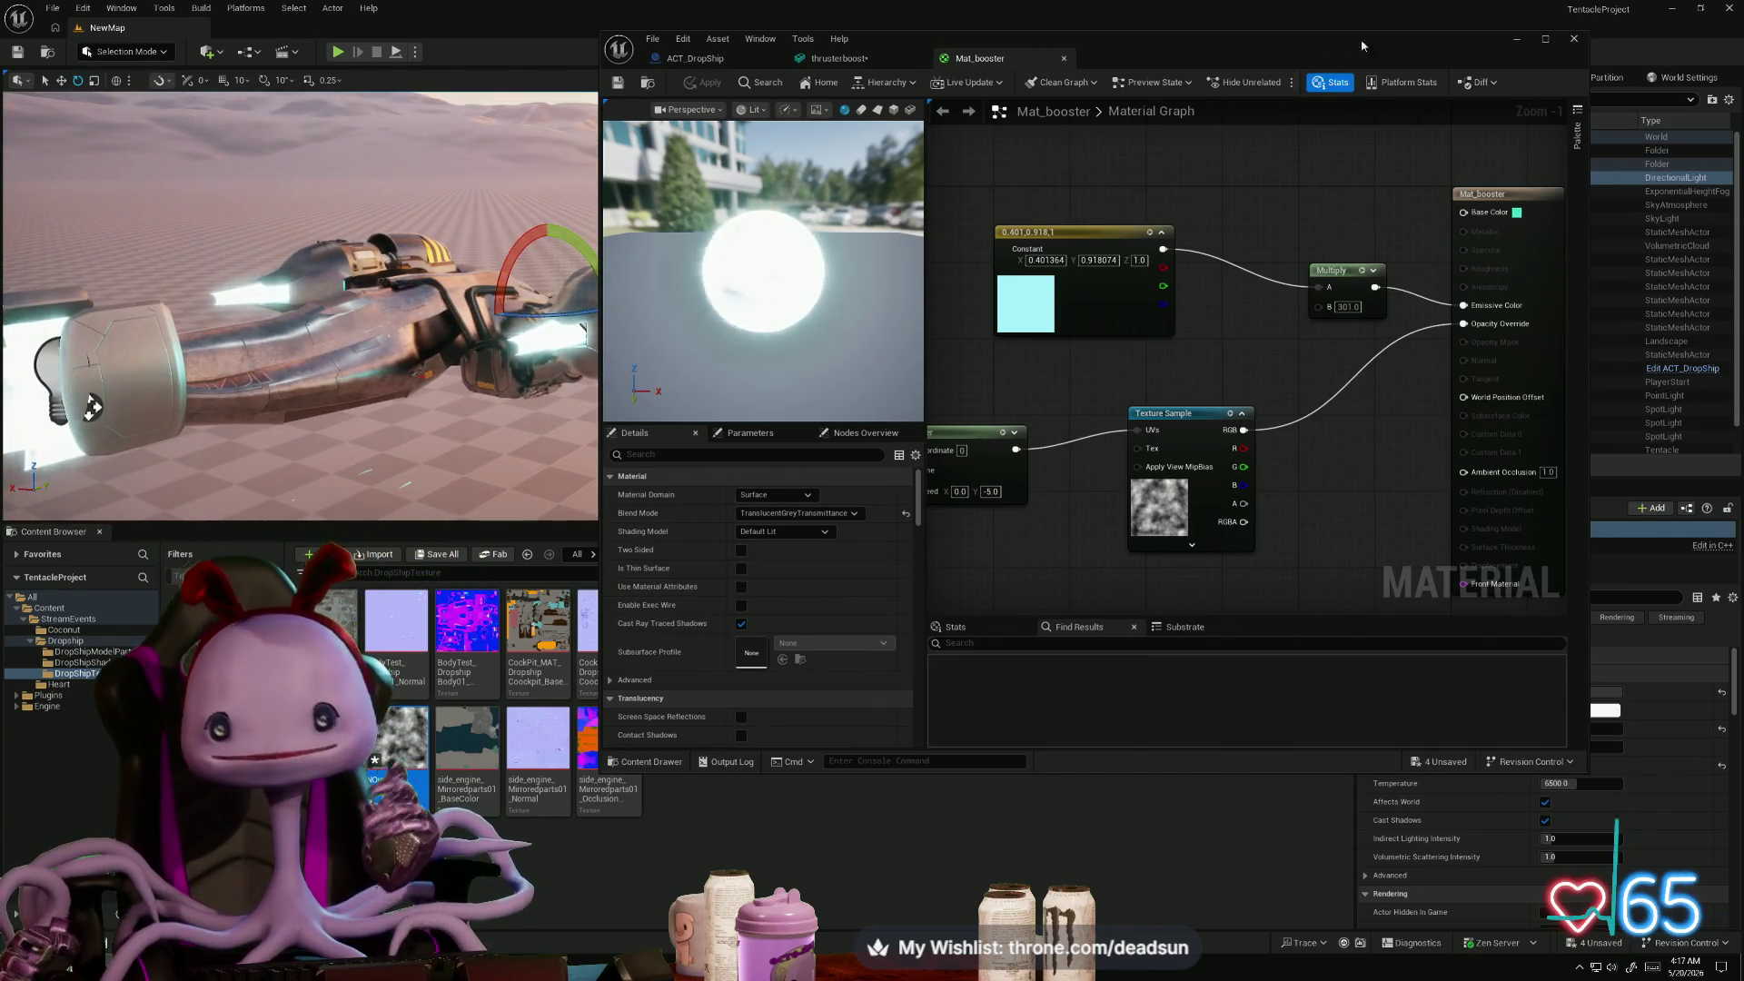
pyautogui.click(1546, 40)
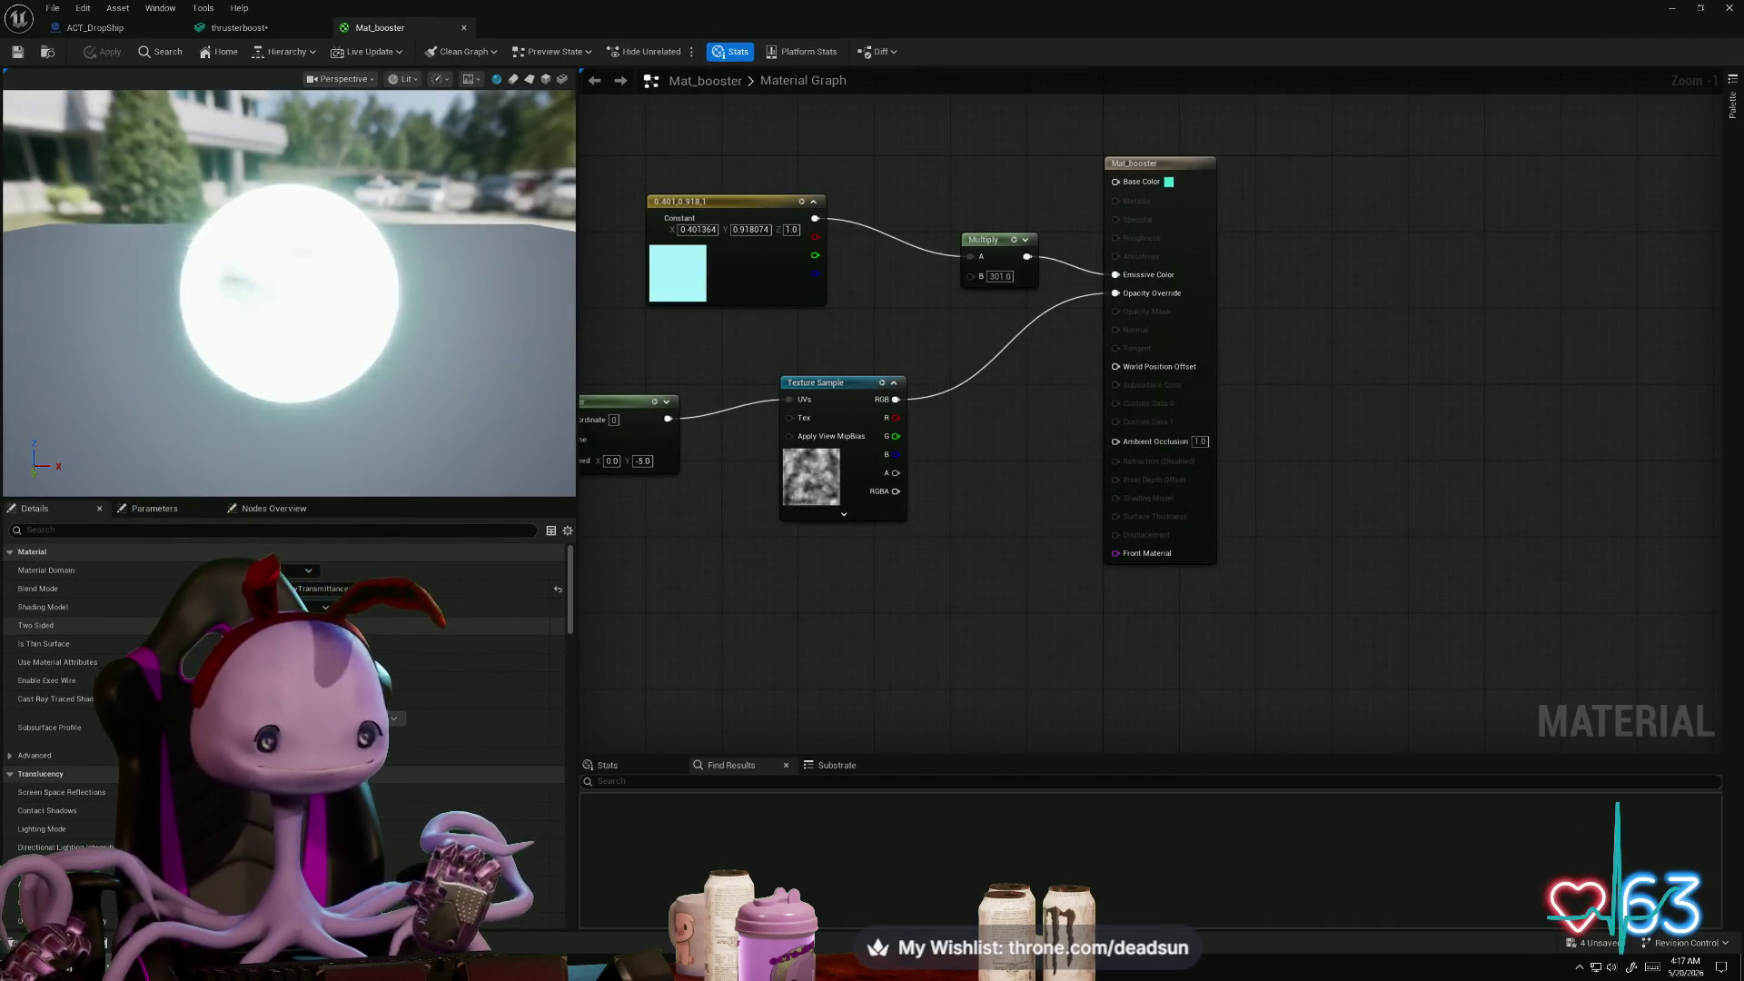
pyautogui.click(102, 52)
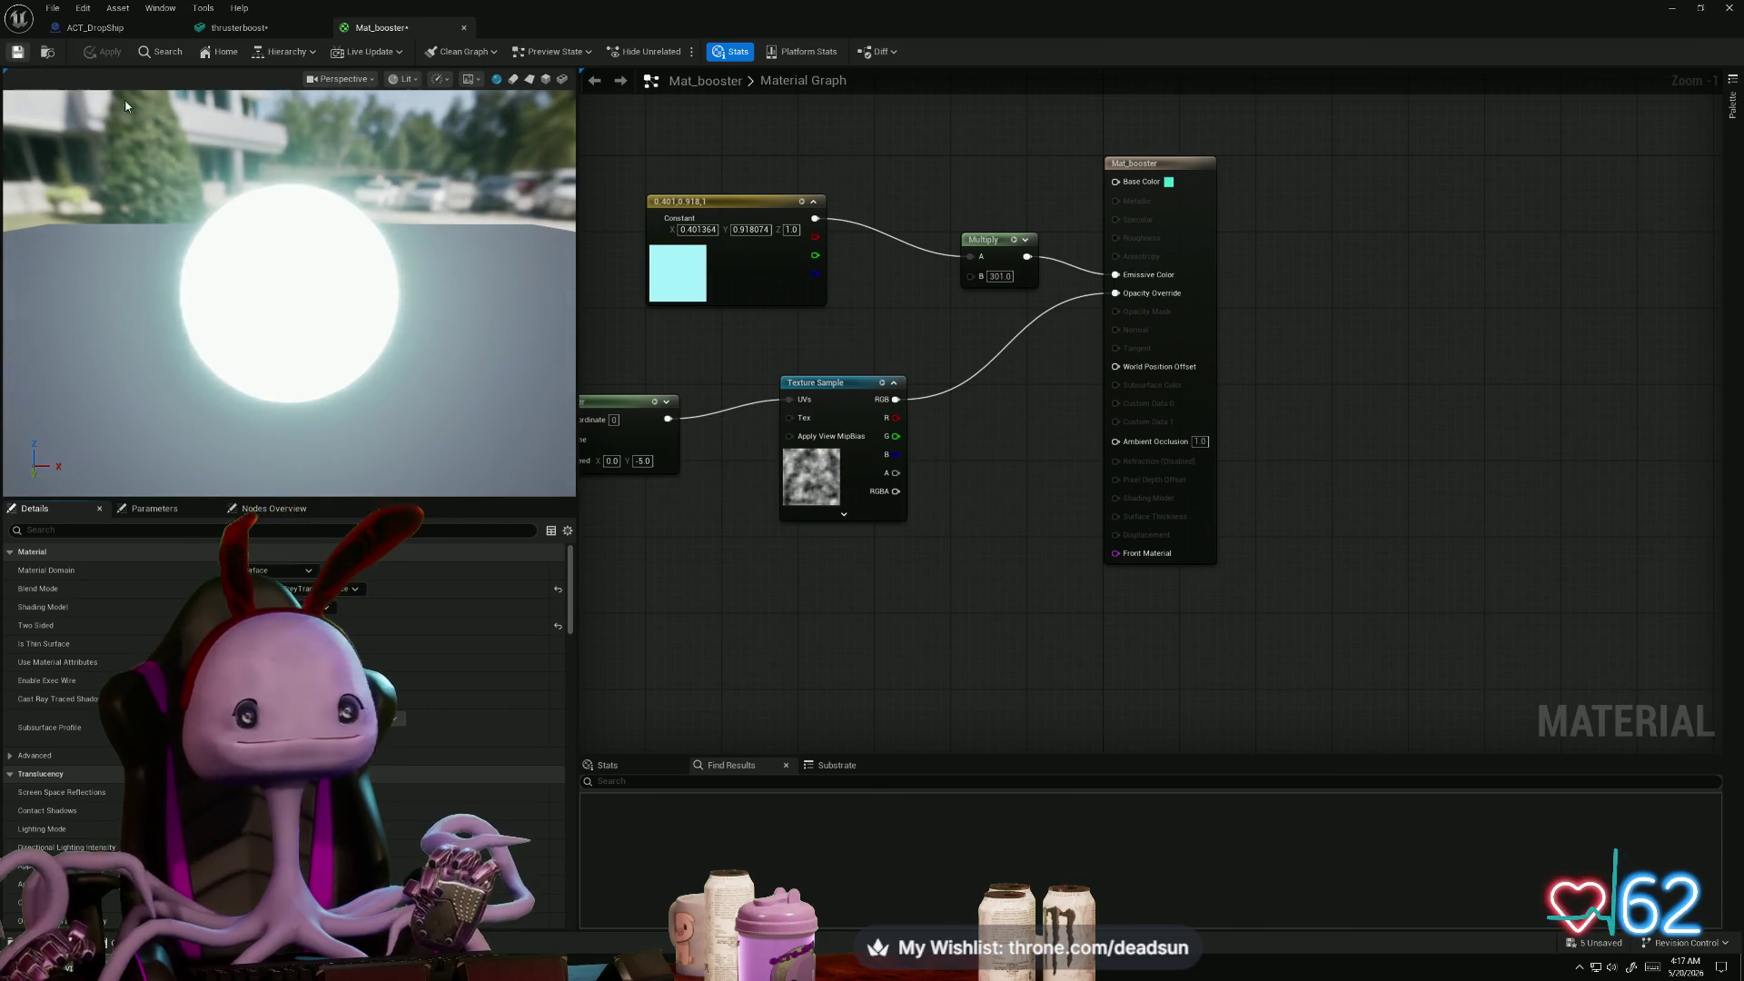
# - Insert a Divide node with B 5.0 between the NOise texture and Opacity Override, then apply
pyautogui.moveTo(895, 399)
pyautogui.mouseDown()
pyautogui.moveTo(983, 416)
pyautogui.moveTo(967, 404)
pyautogui.mouseUp()
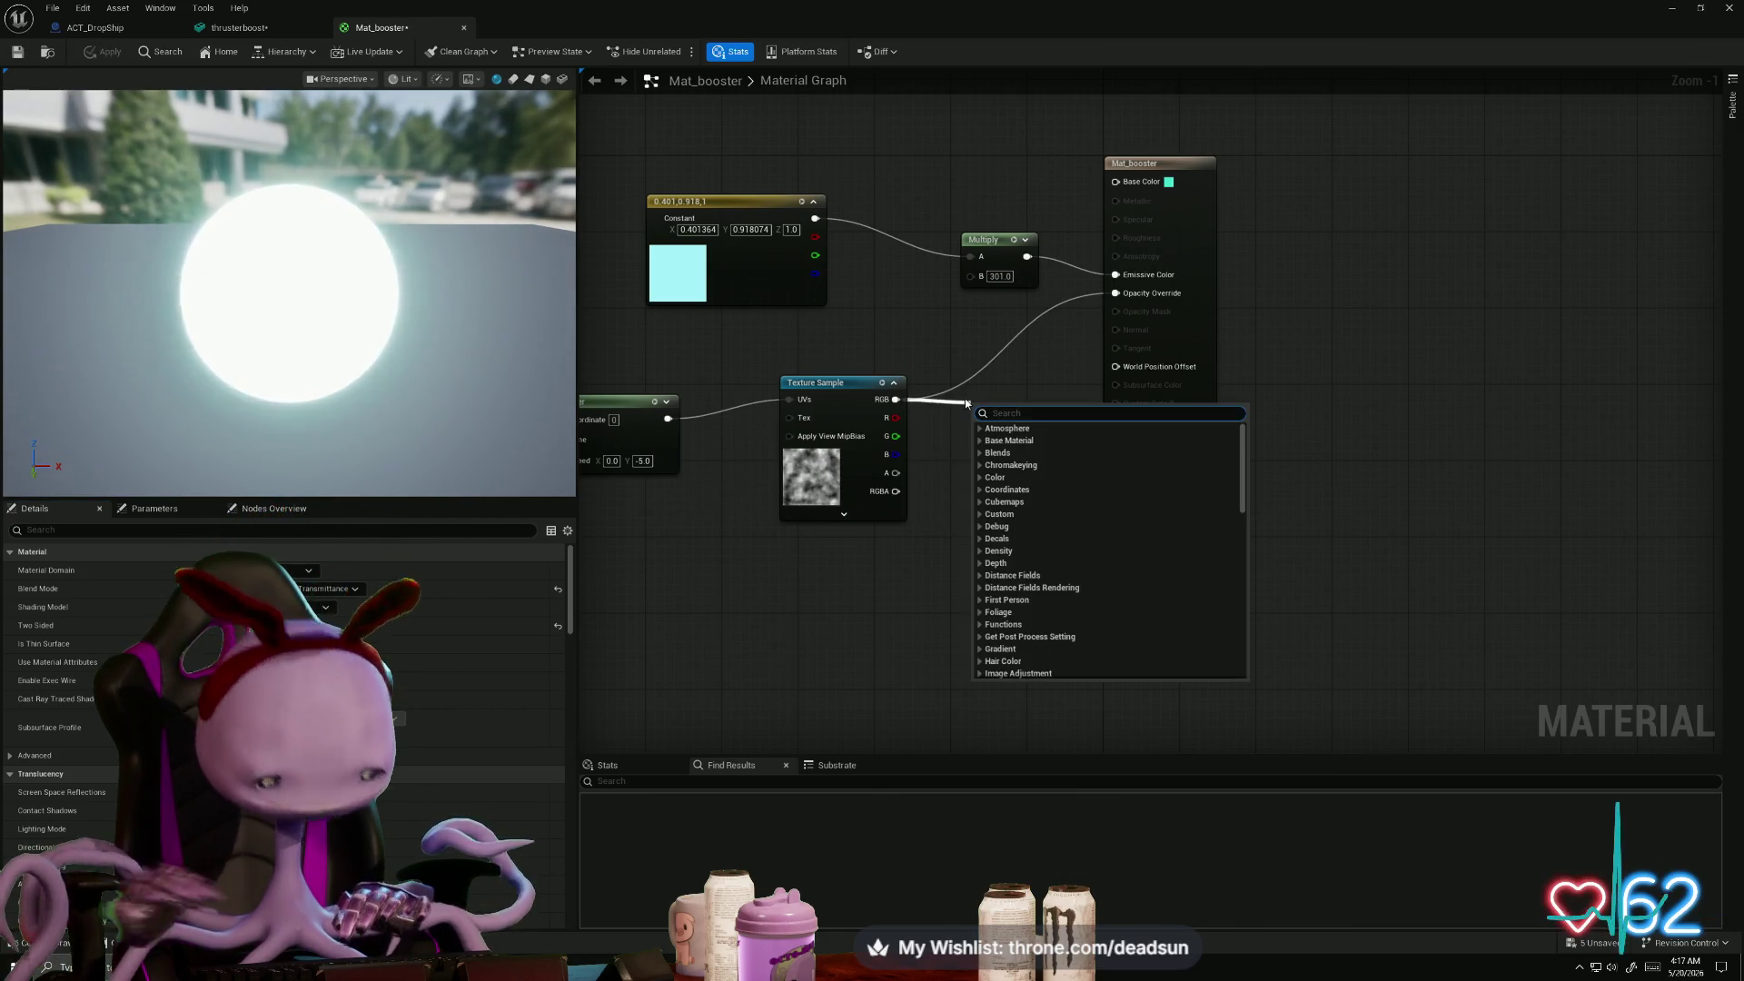
pyautogui.write('div')
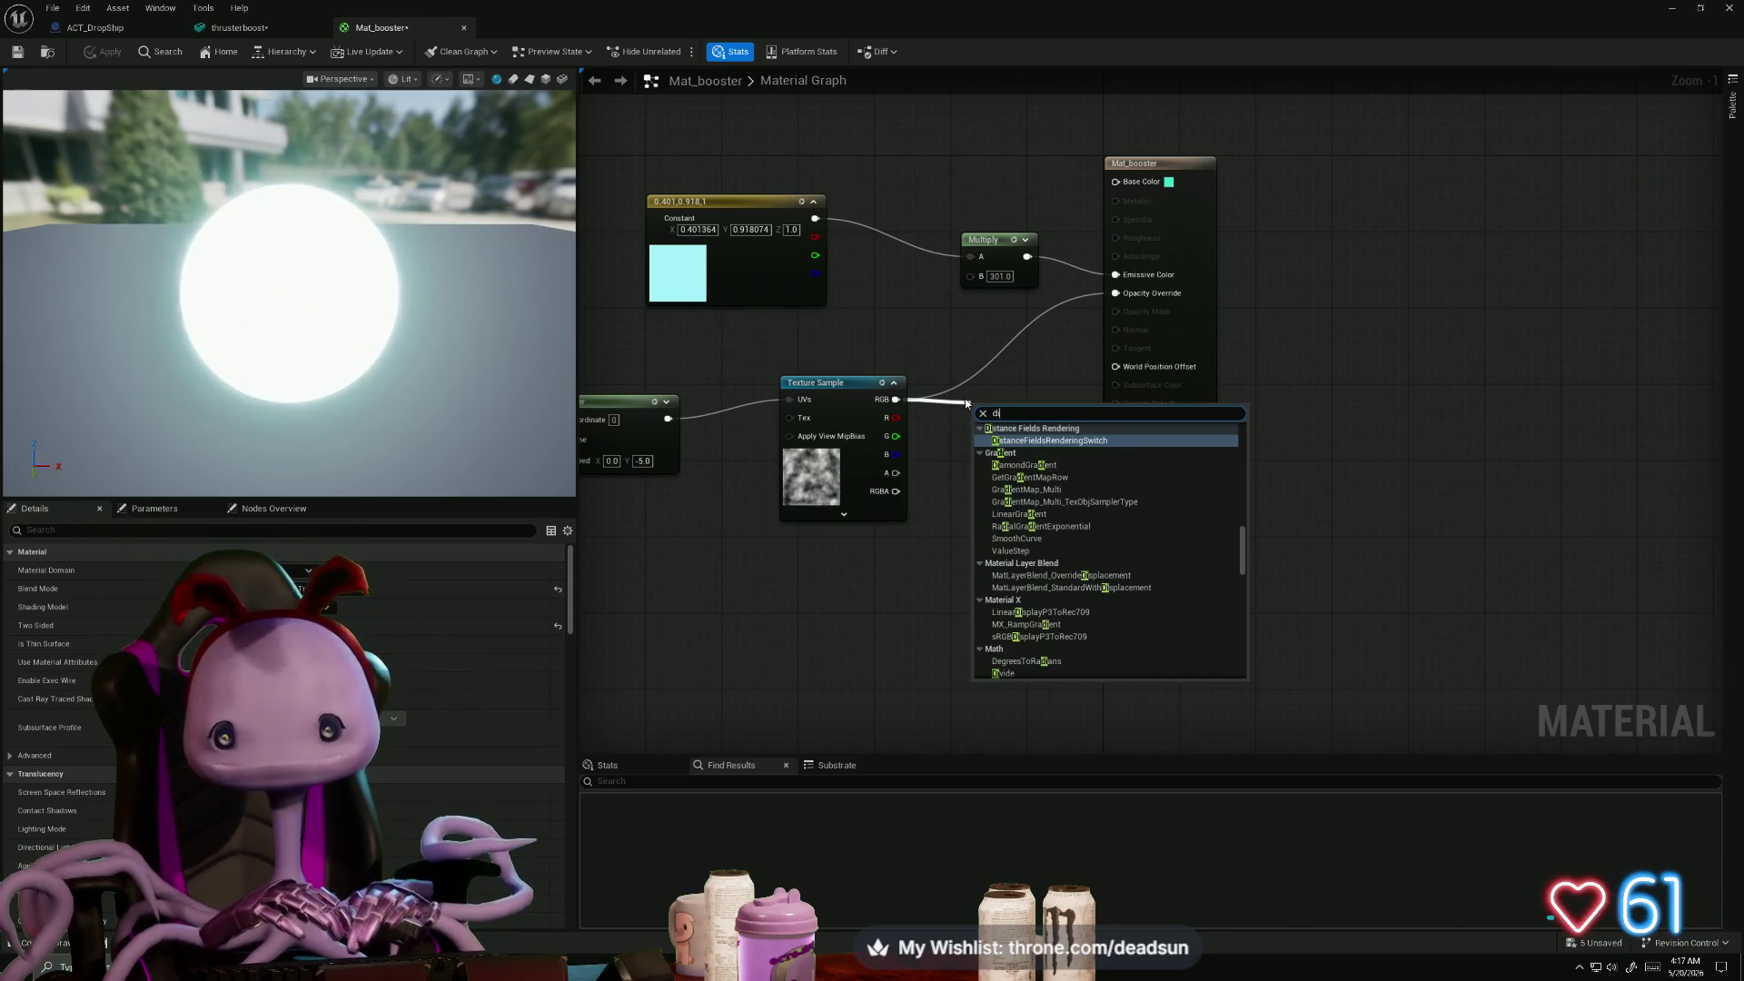
pyautogui.press('Return')
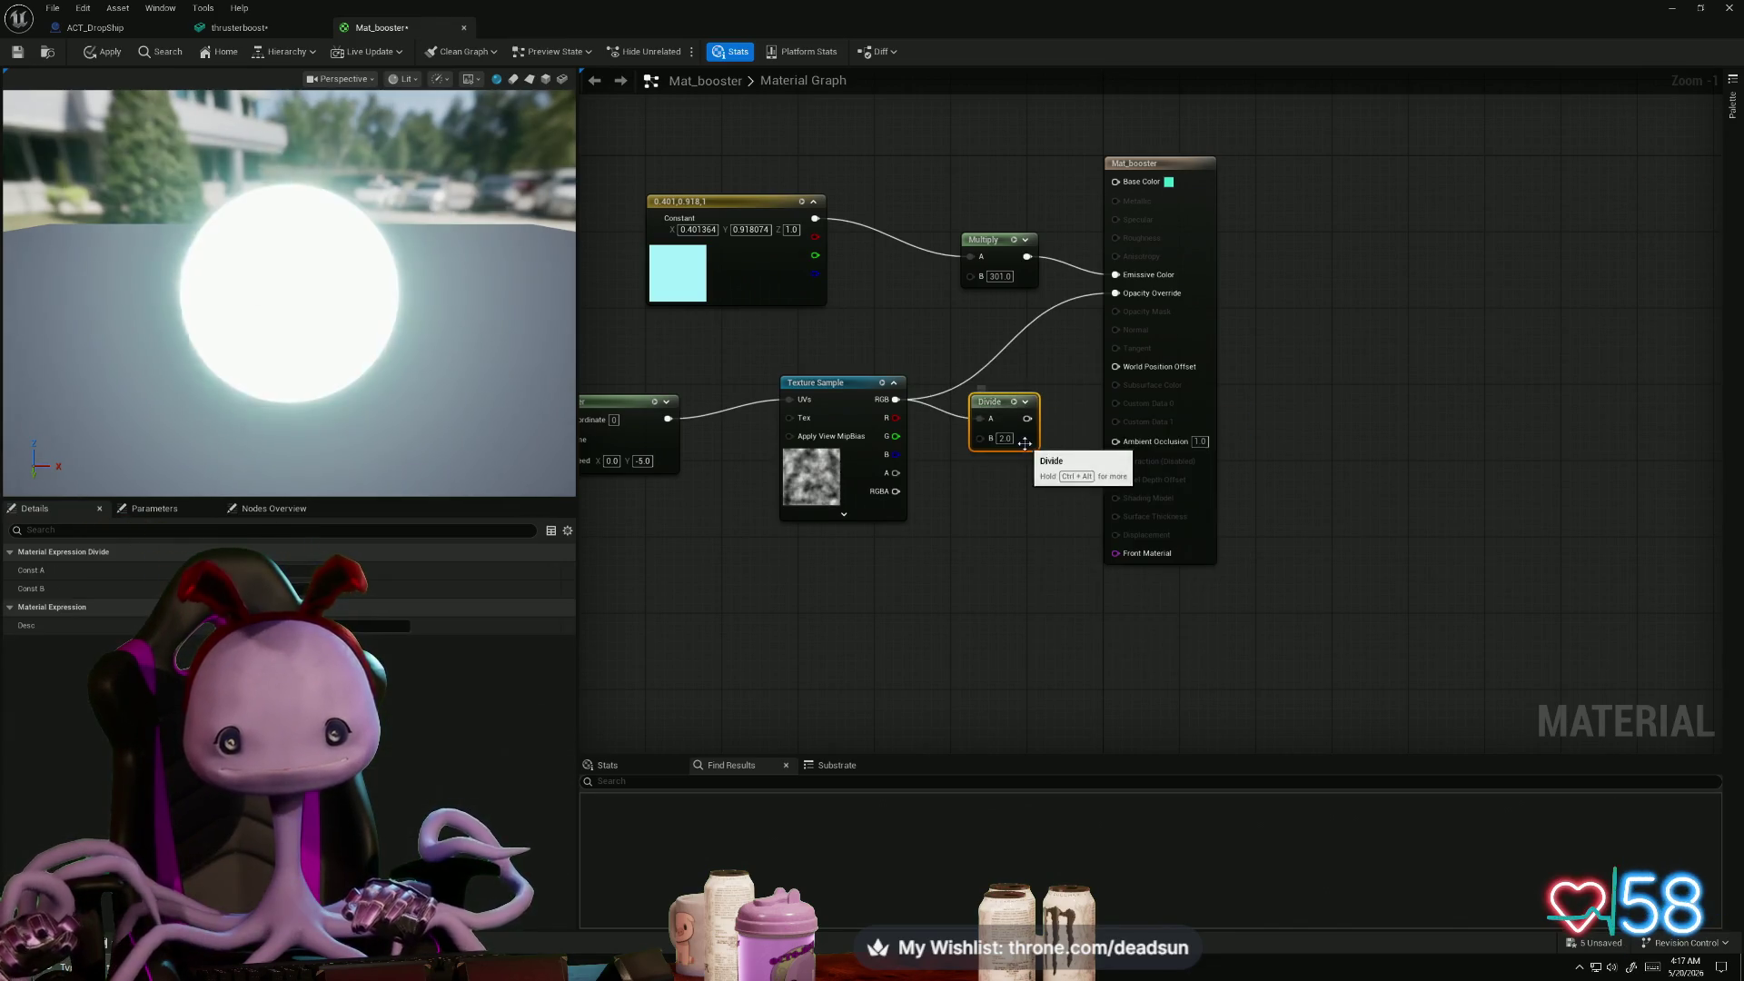
pyautogui.moveTo(1058, 375); pyautogui.dragTo(1115, 292)
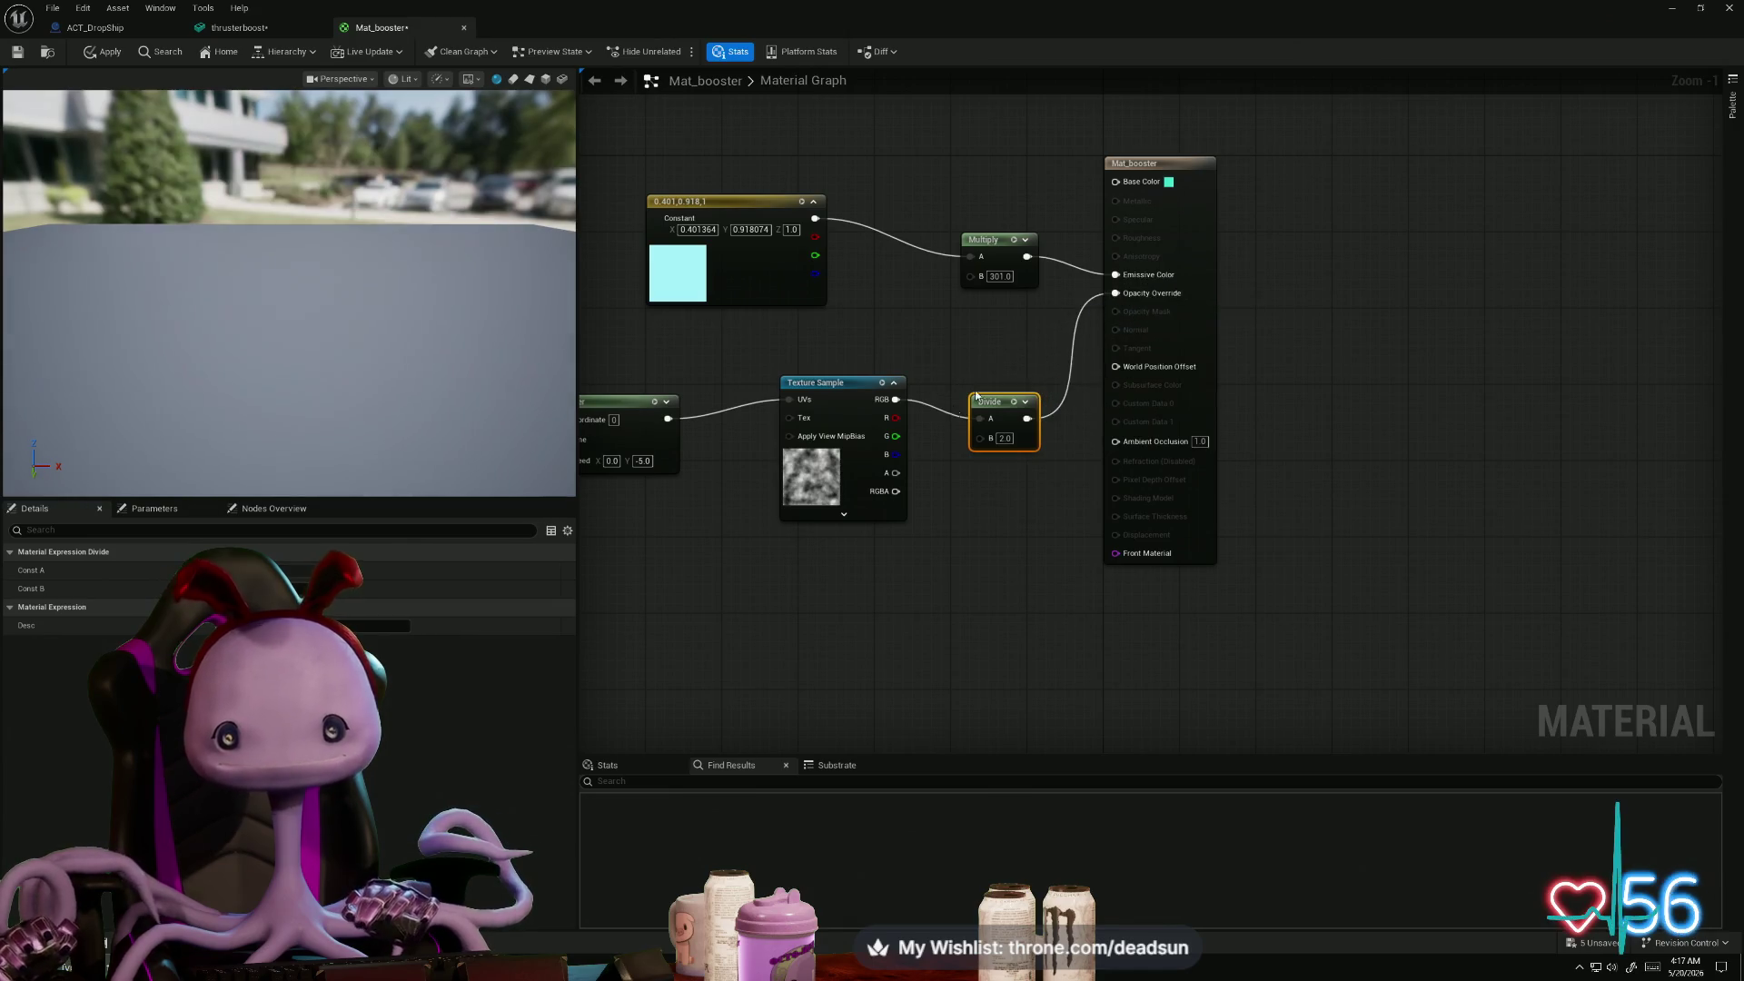
pyautogui.click(1003, 438)
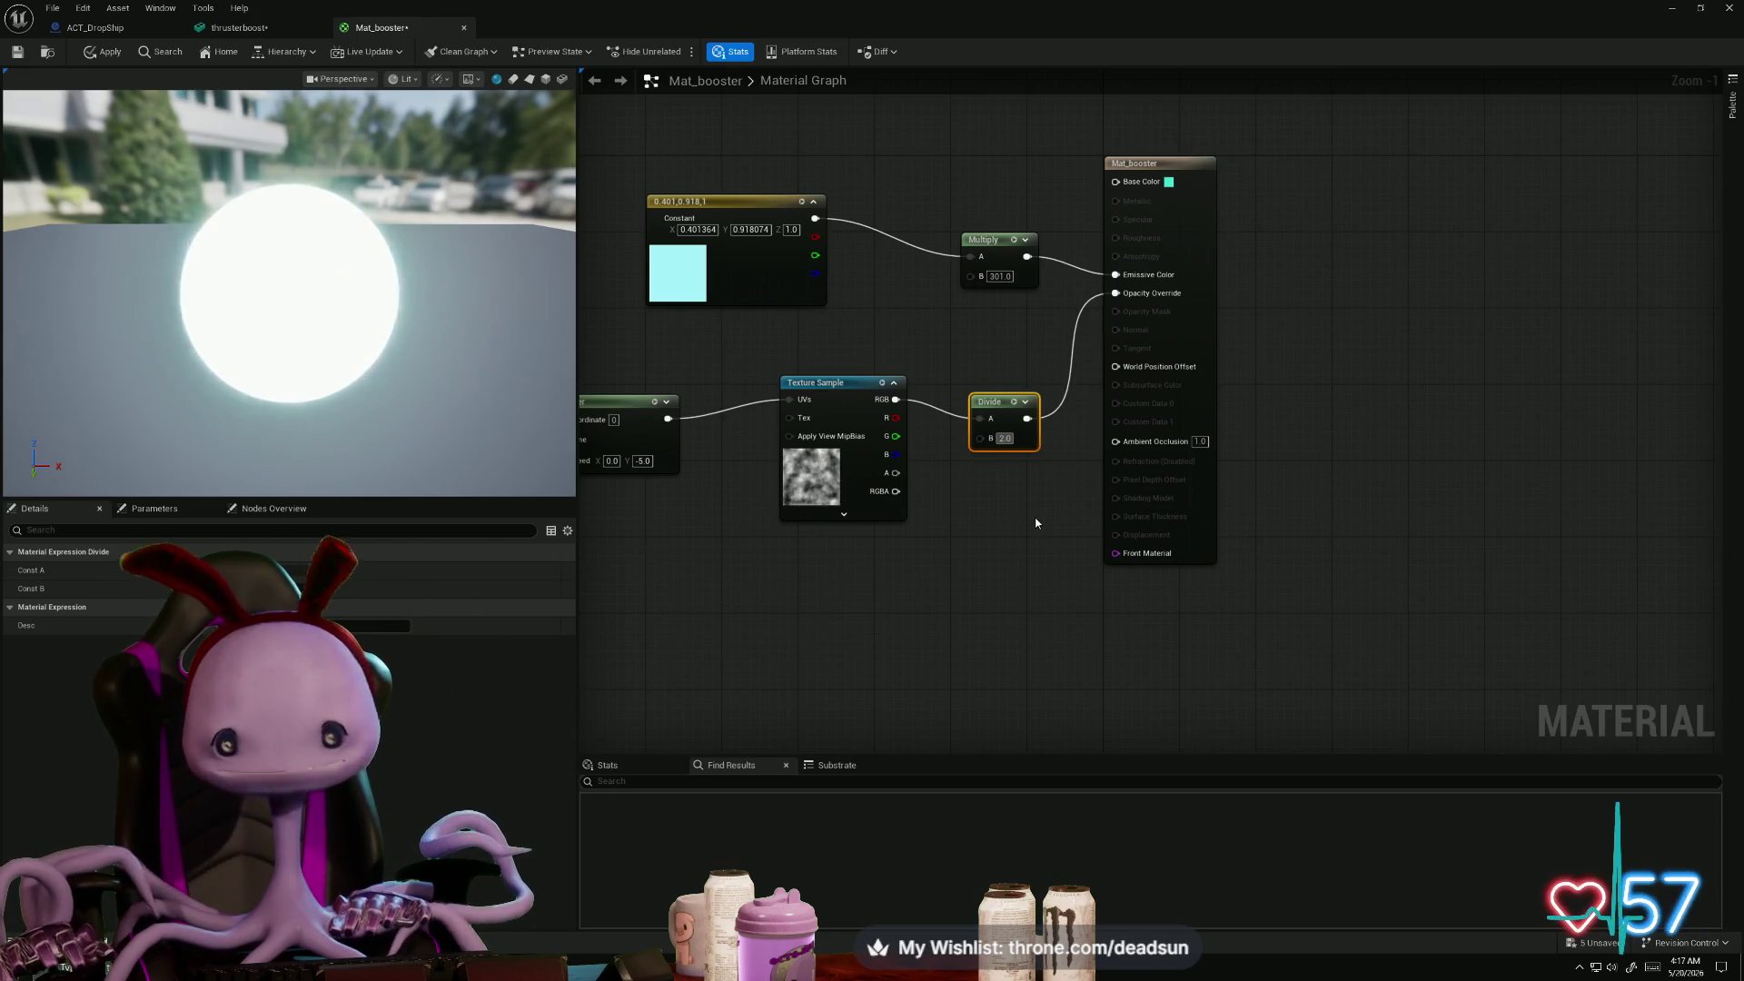
pyautogui.press('Return')
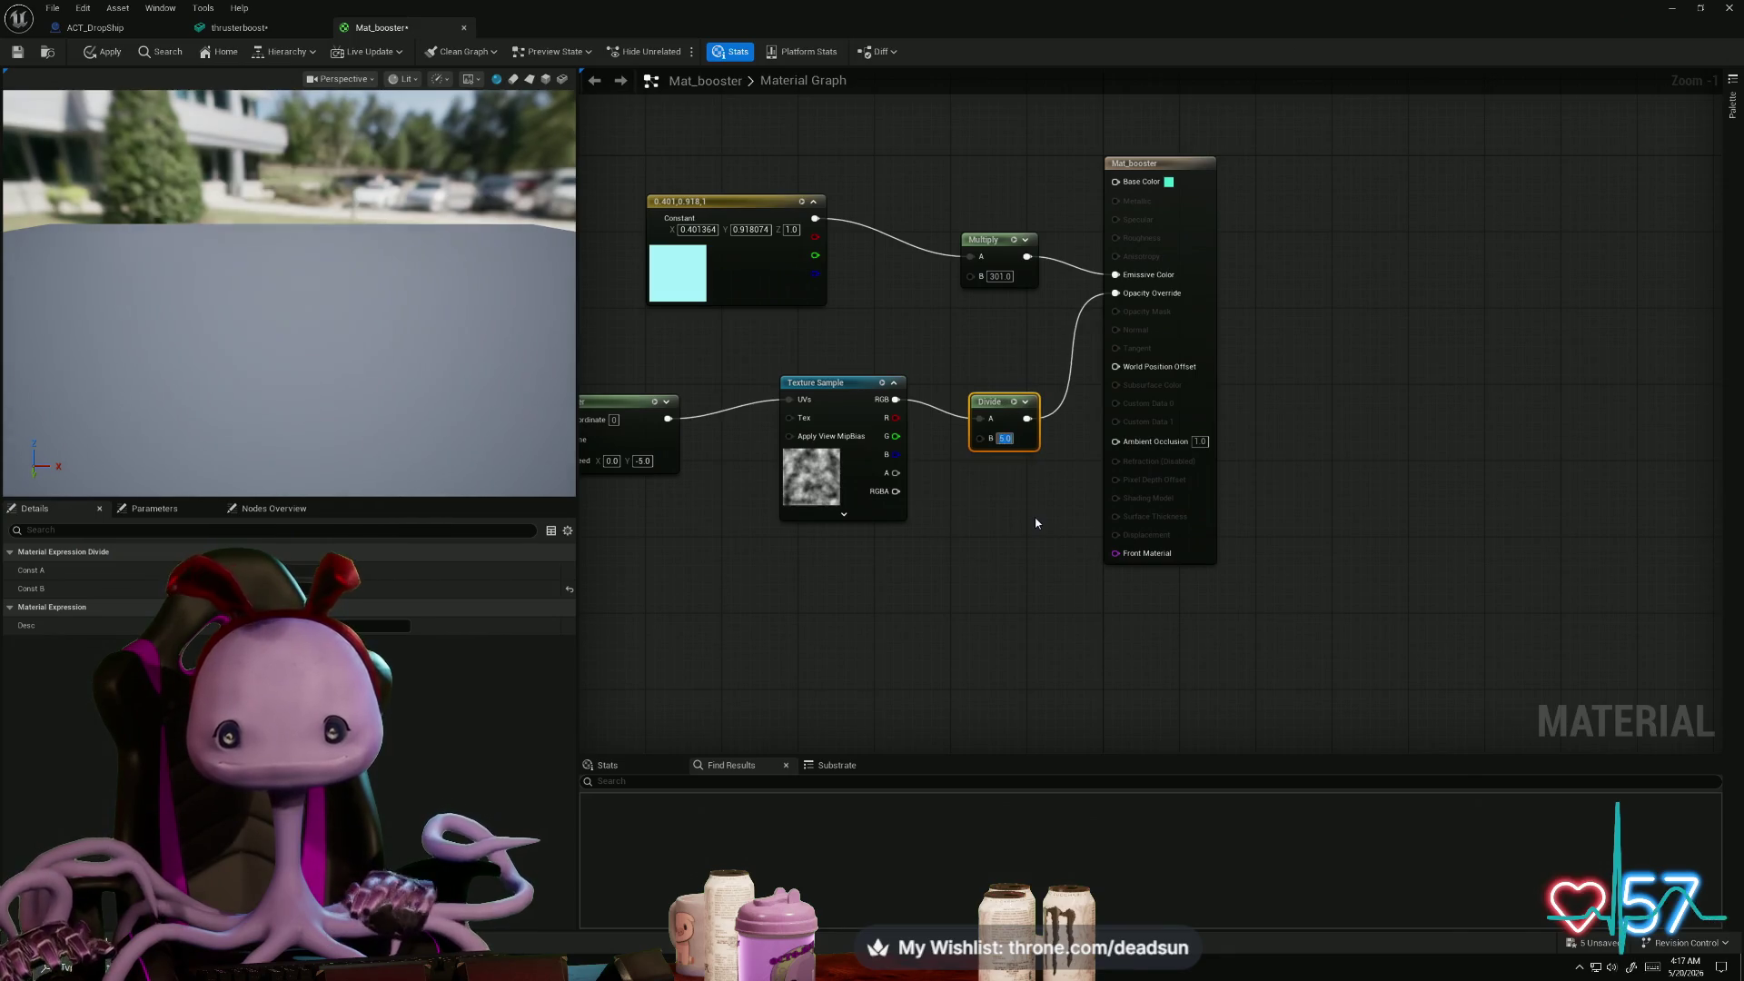
pyautogui.click(995, 439)
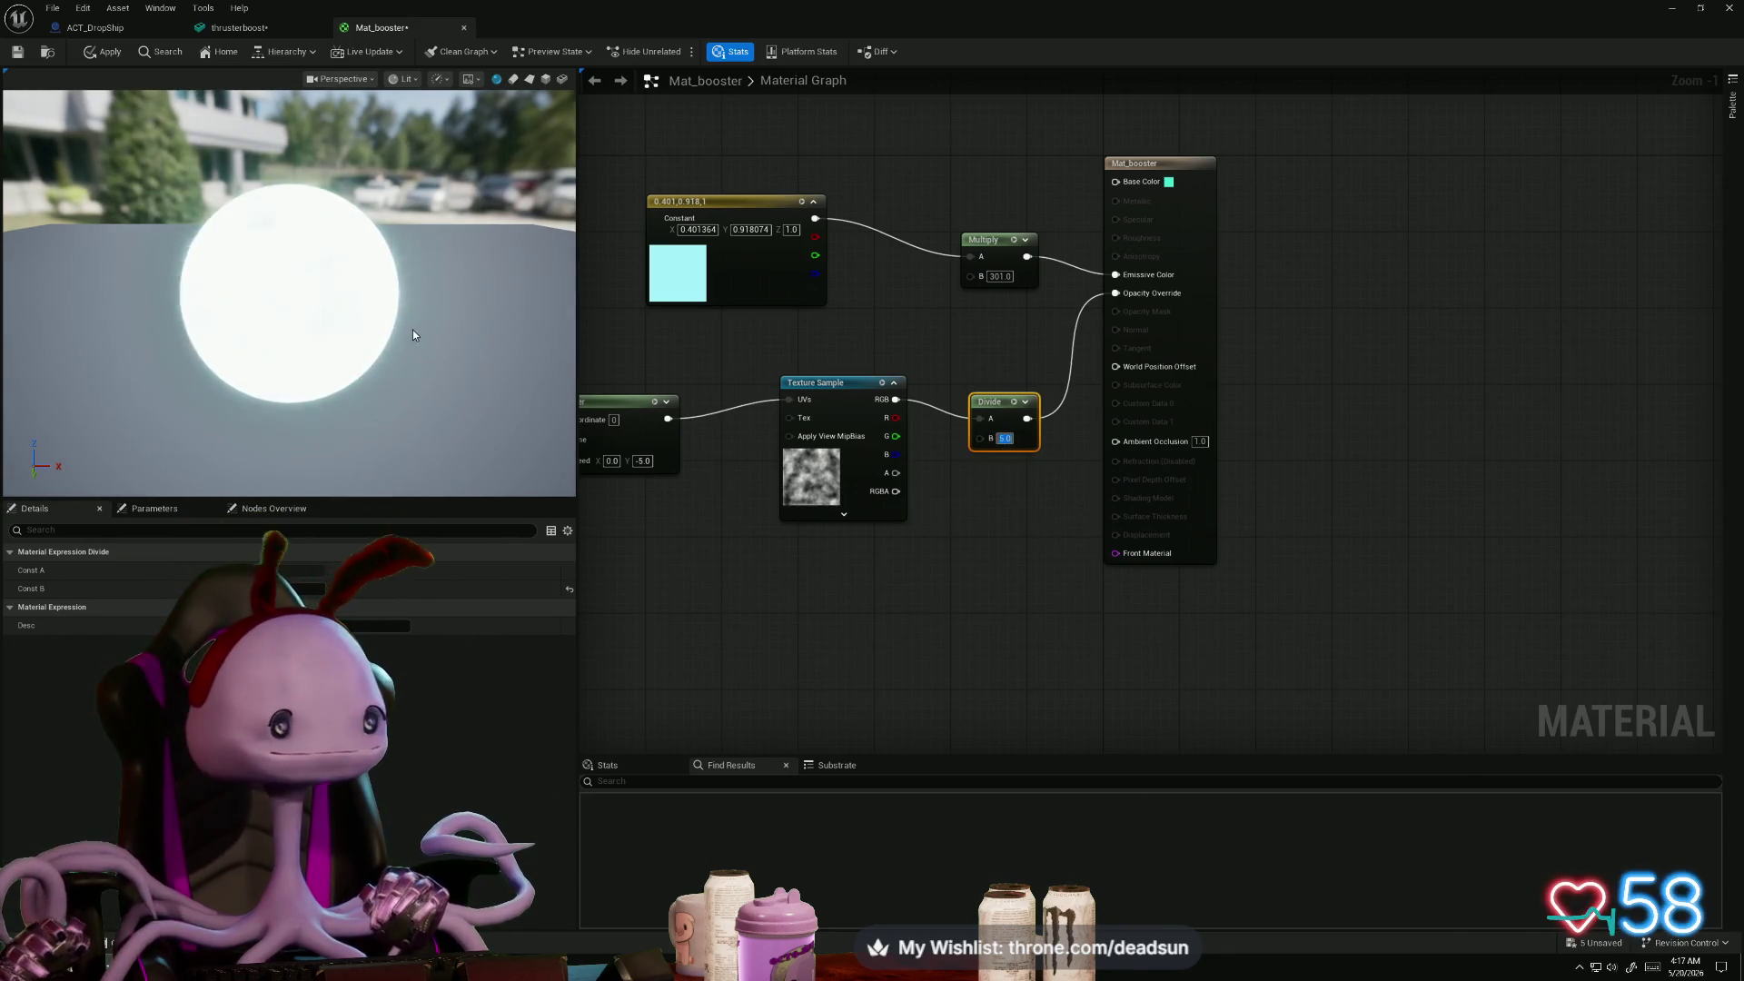
pyautogui.click(104, 52)
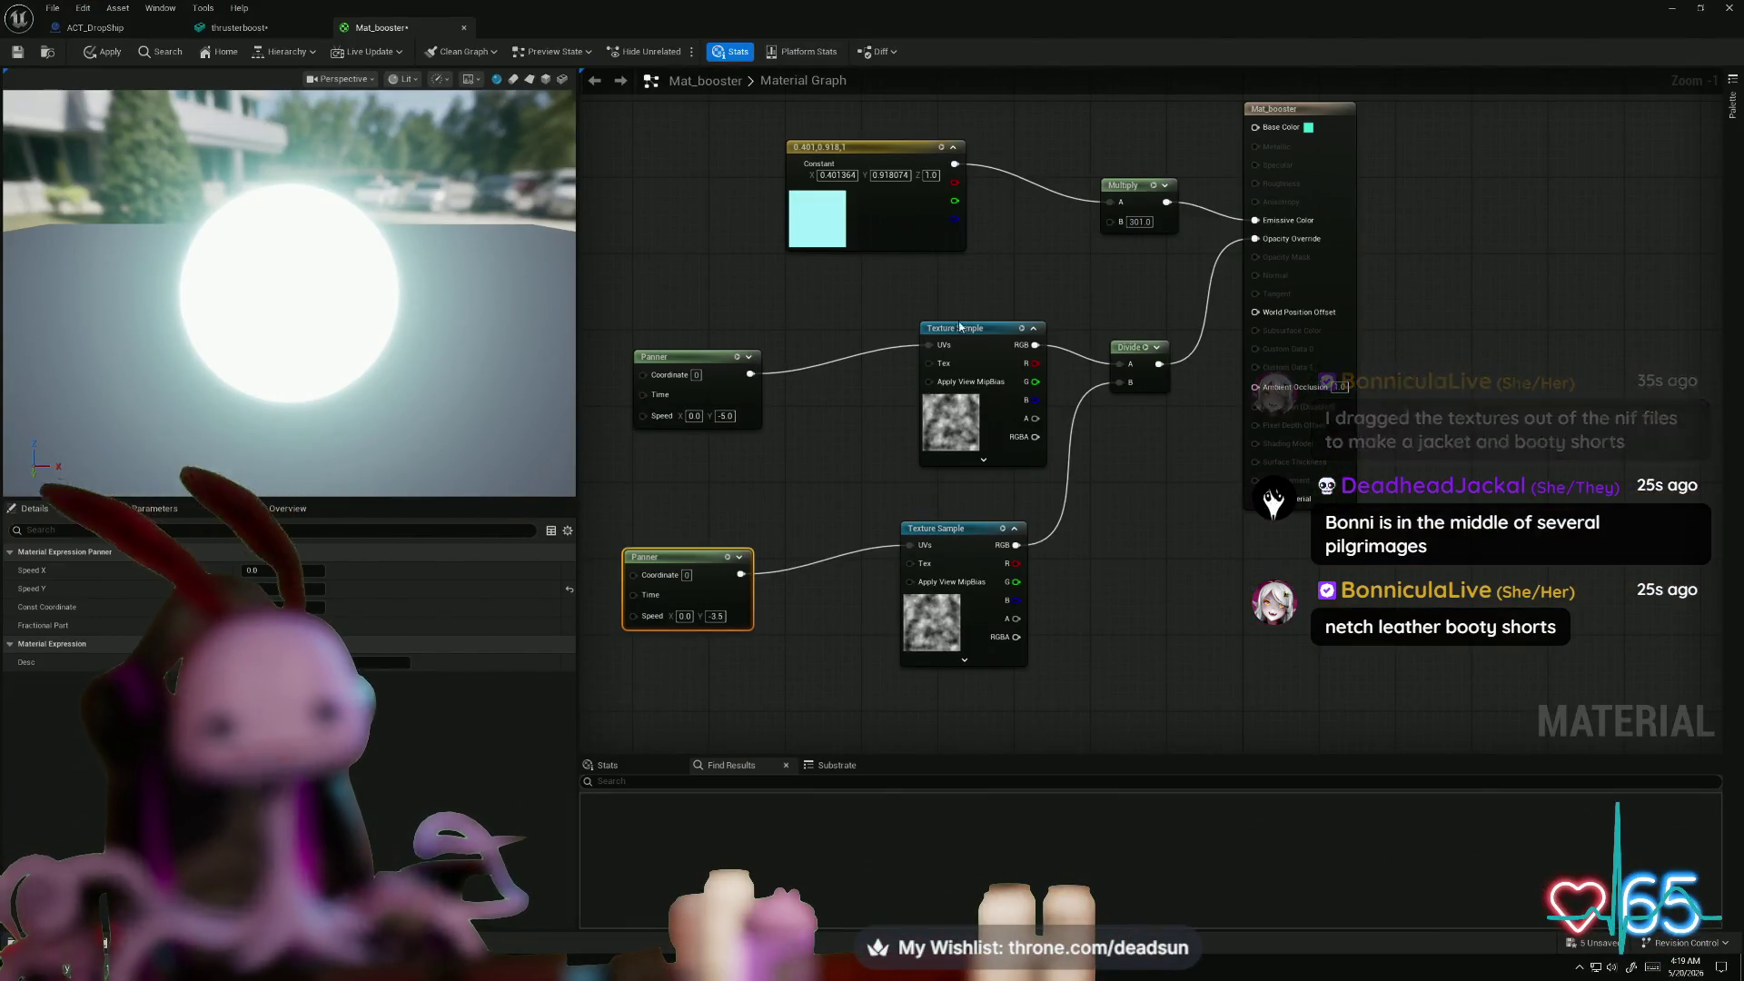
# - Nudge both NOise Texture Sample nodes up-left and bring up the window overview
pyautogui.moveTo(1015, 381)
pyautogui.mouseDown()
pyautogui.moveTo(904, 368)
pyautogui.moveTo(938, 362)
pyautogui.mouseUp()
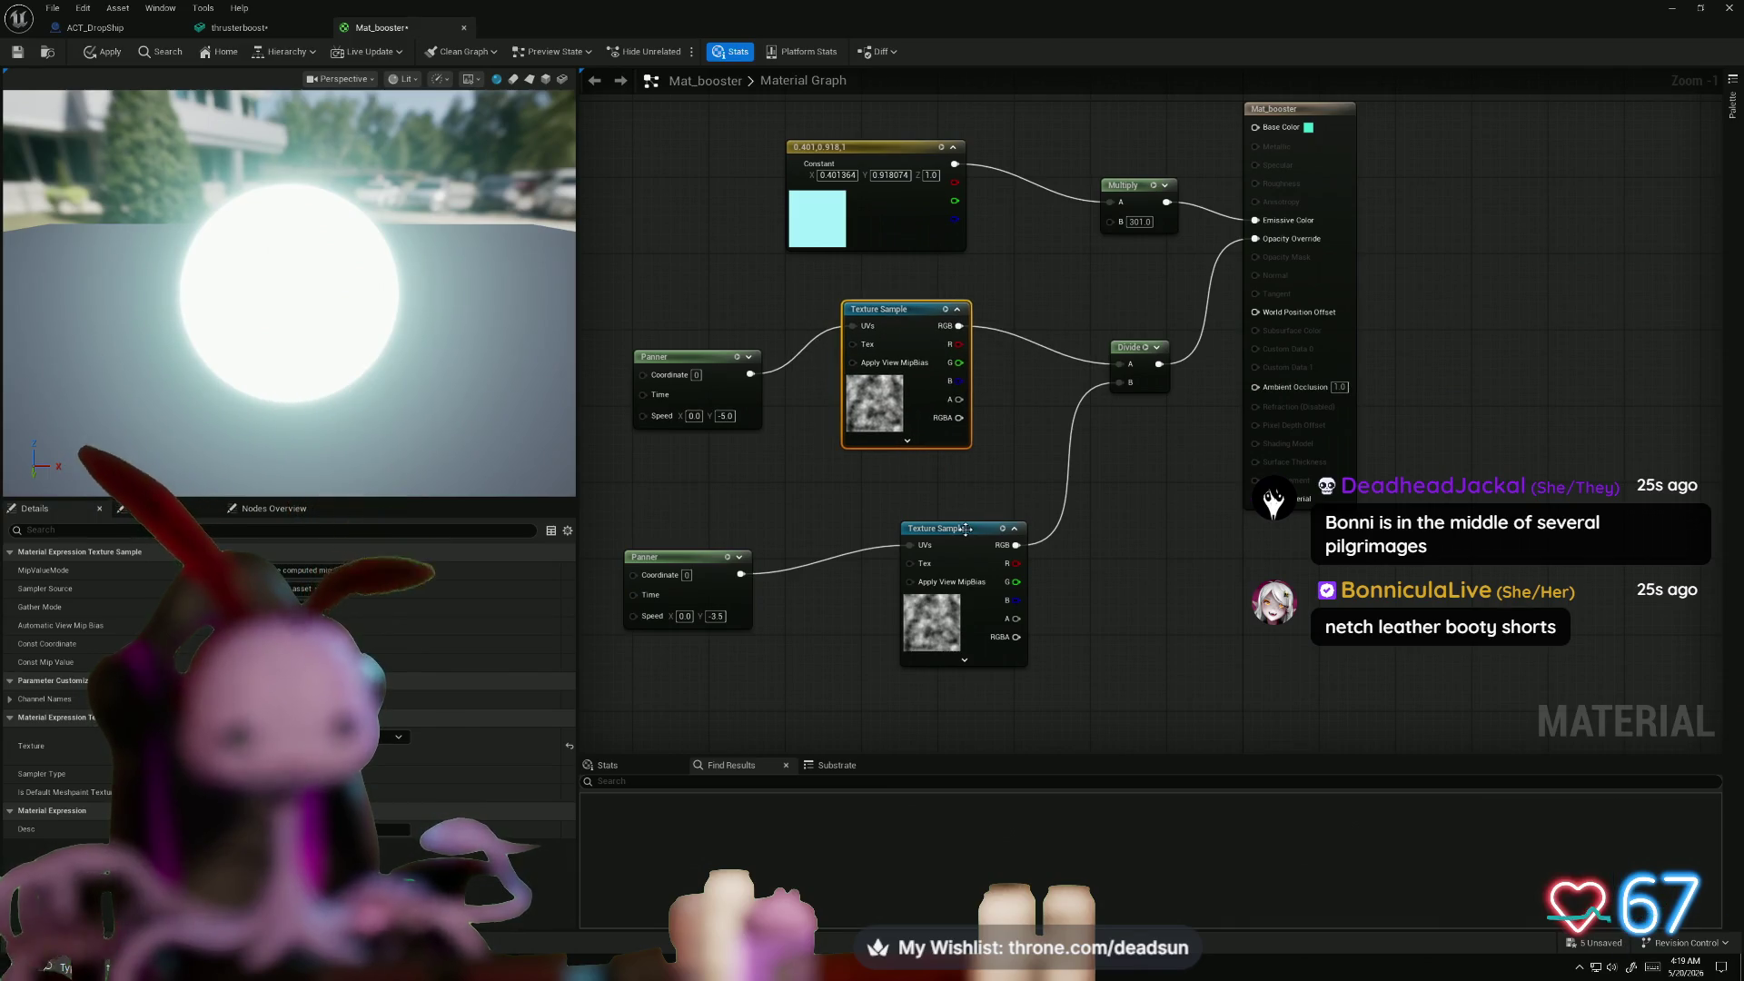
pyautogui.moveTo(945, 527); pyautogui.dragTo(915, 509)
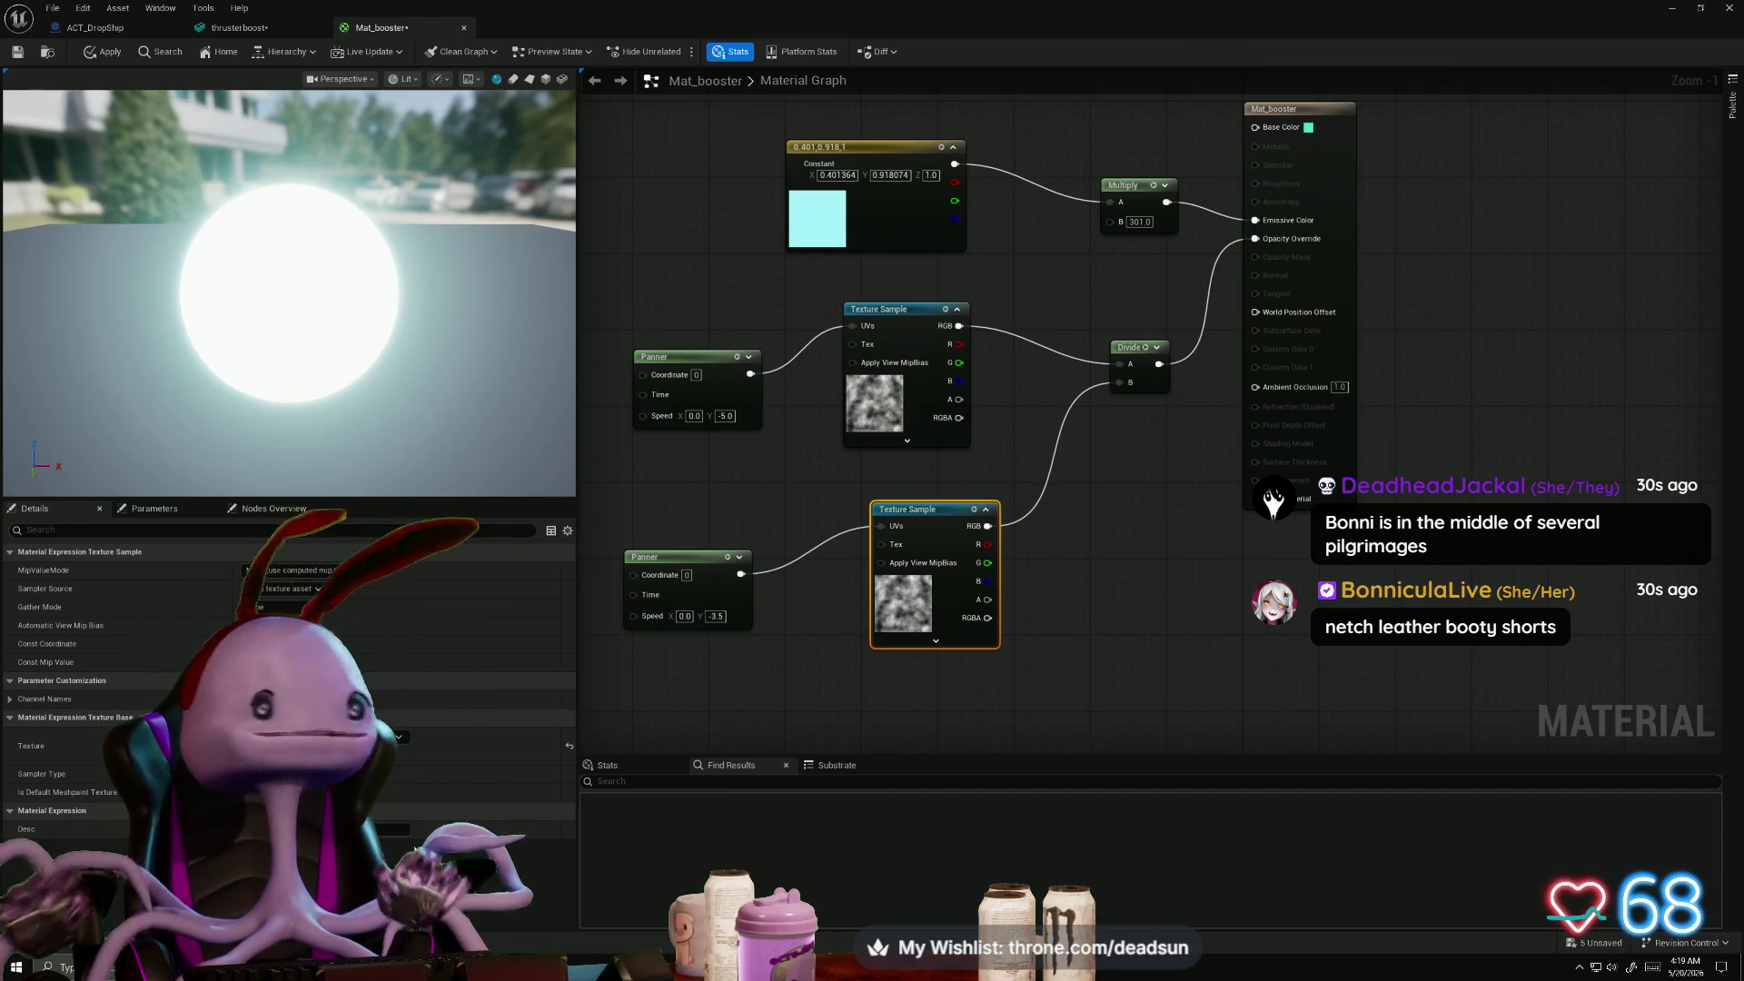
pyautogui.press('super+Tab')
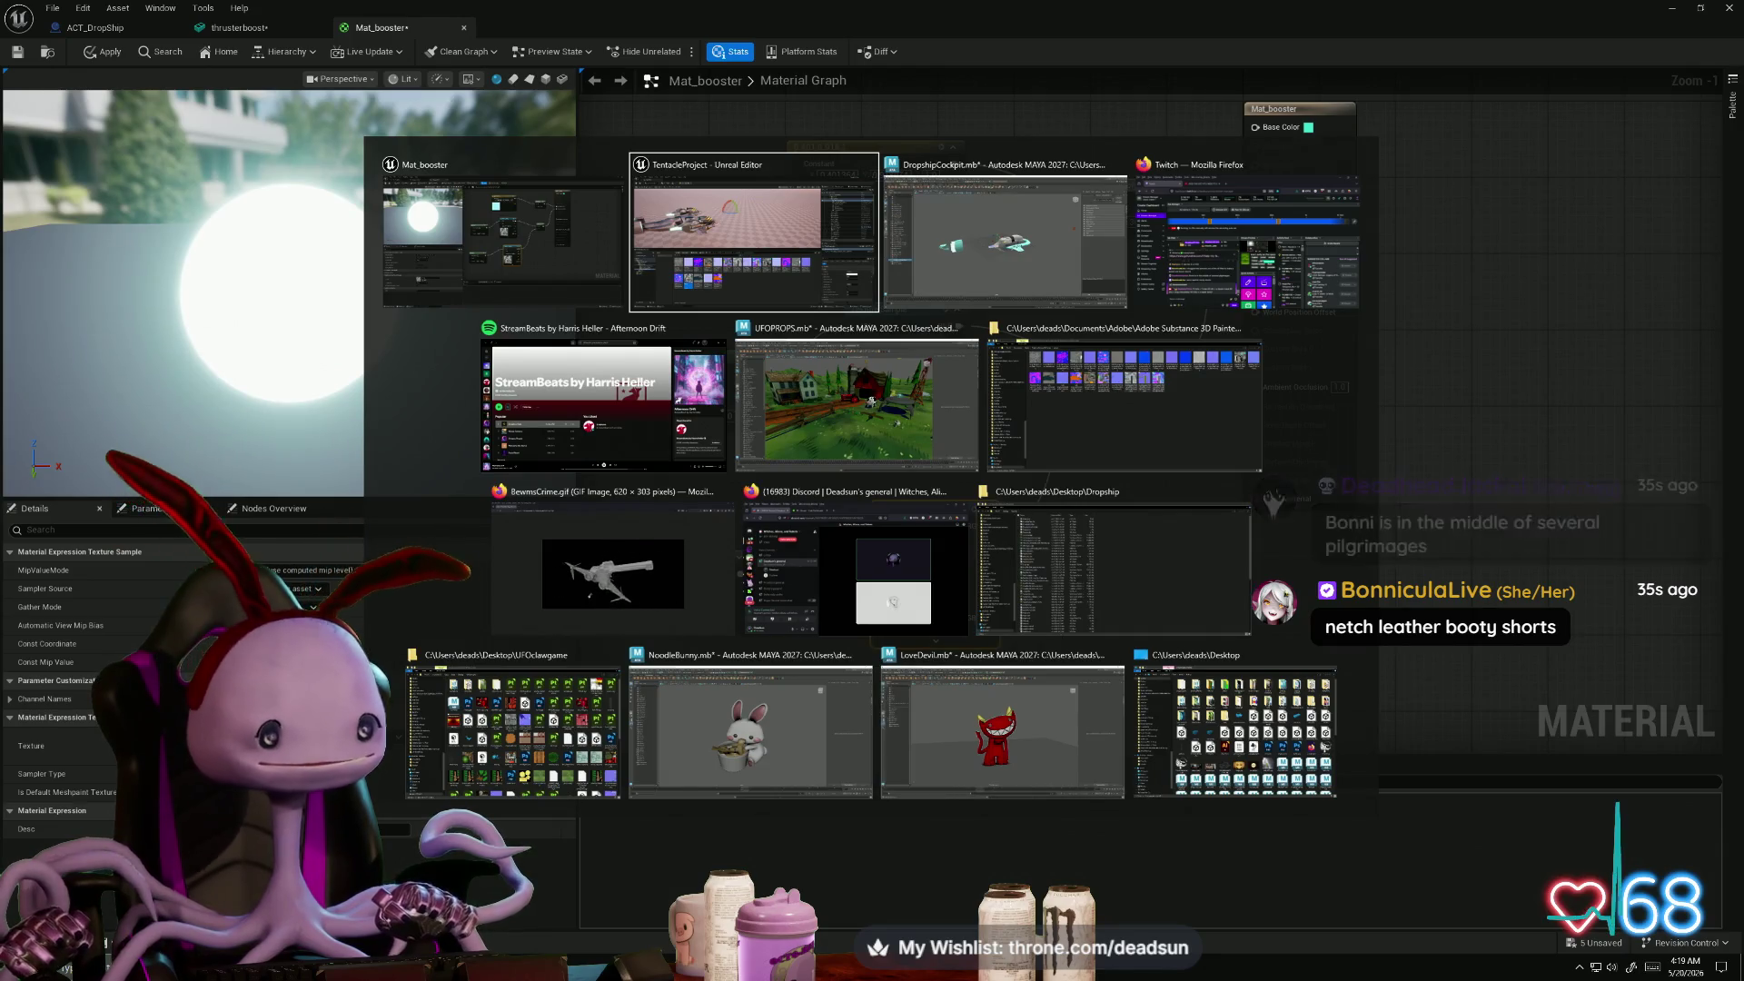
# - Launch NoisyBug from the Start search and maximize its window
pyautogui.press('super')
pyautogui.write('no')
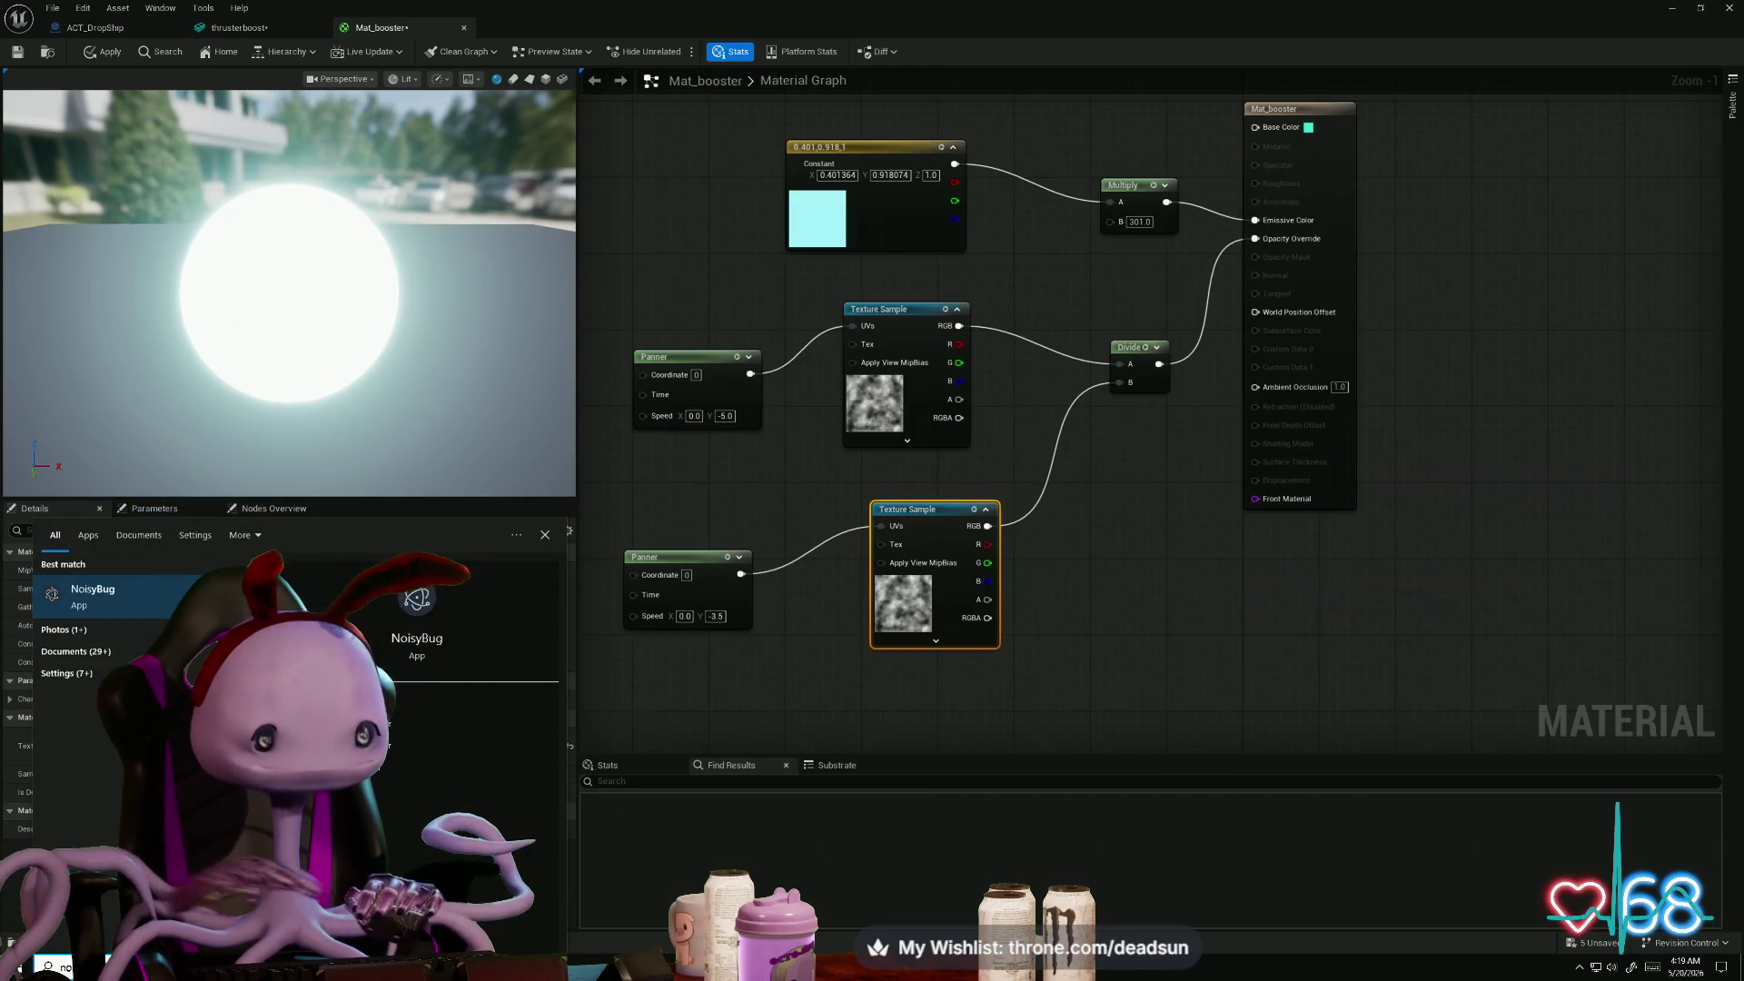
pyautogui.press('Return')
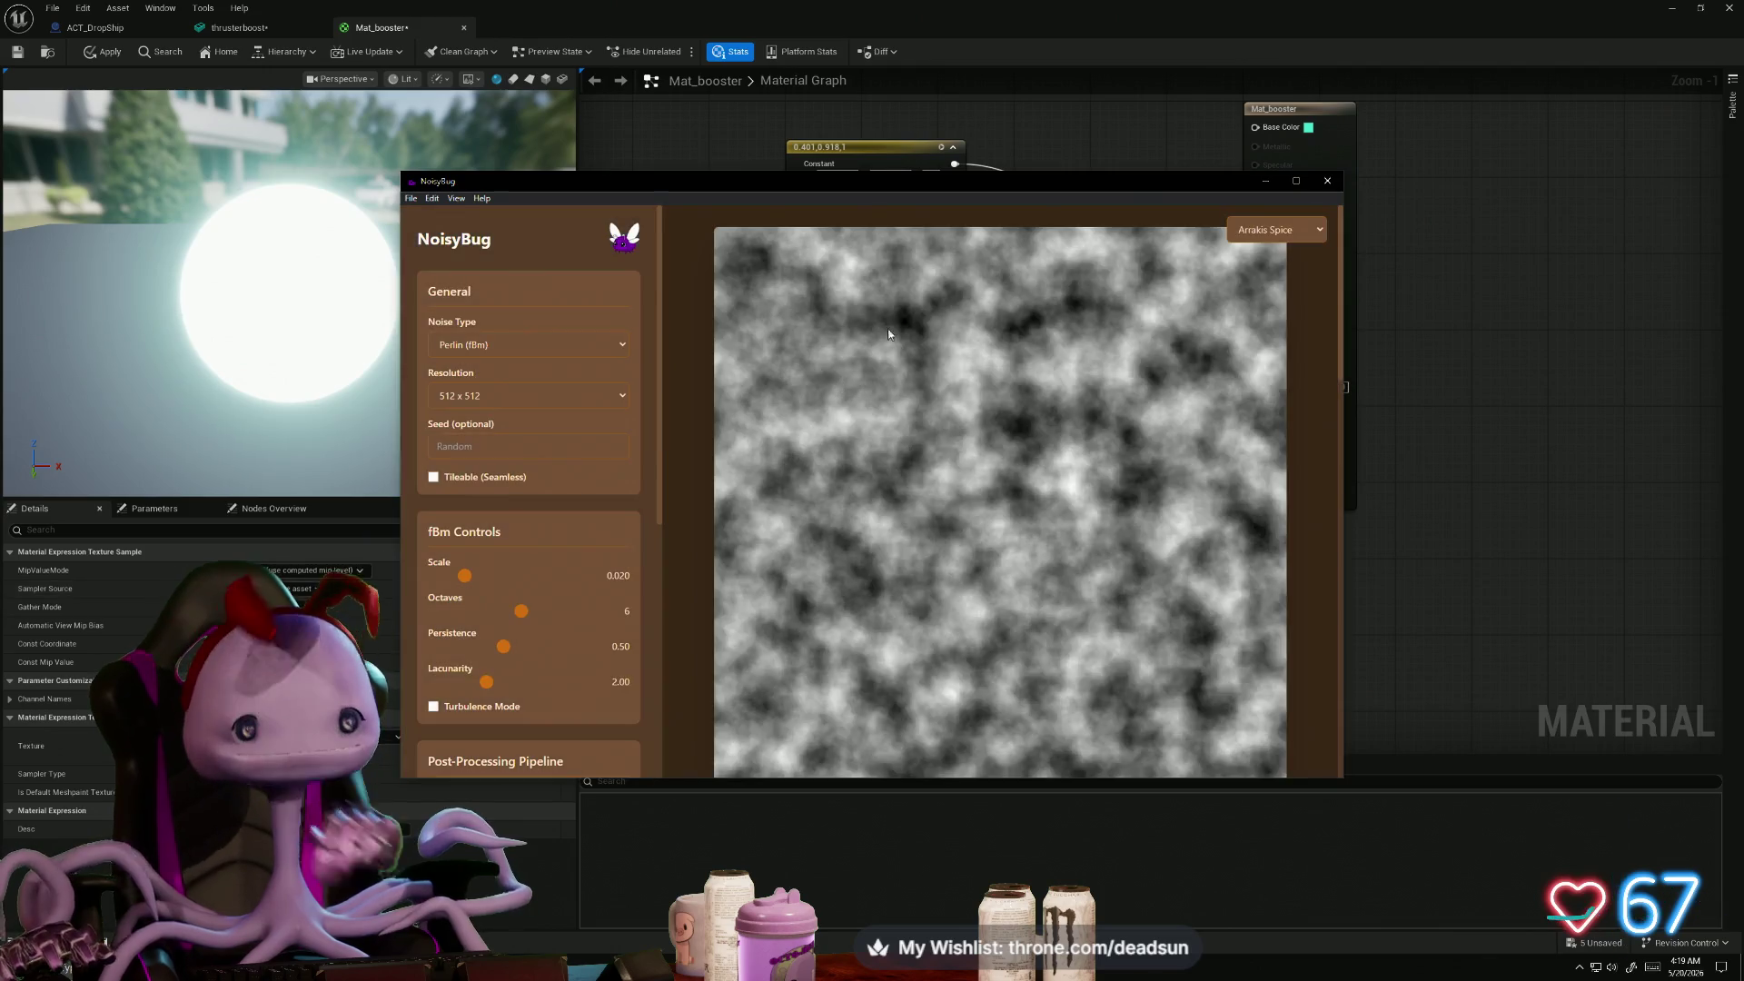
pyautogui.scroll(-1, 556, 312)
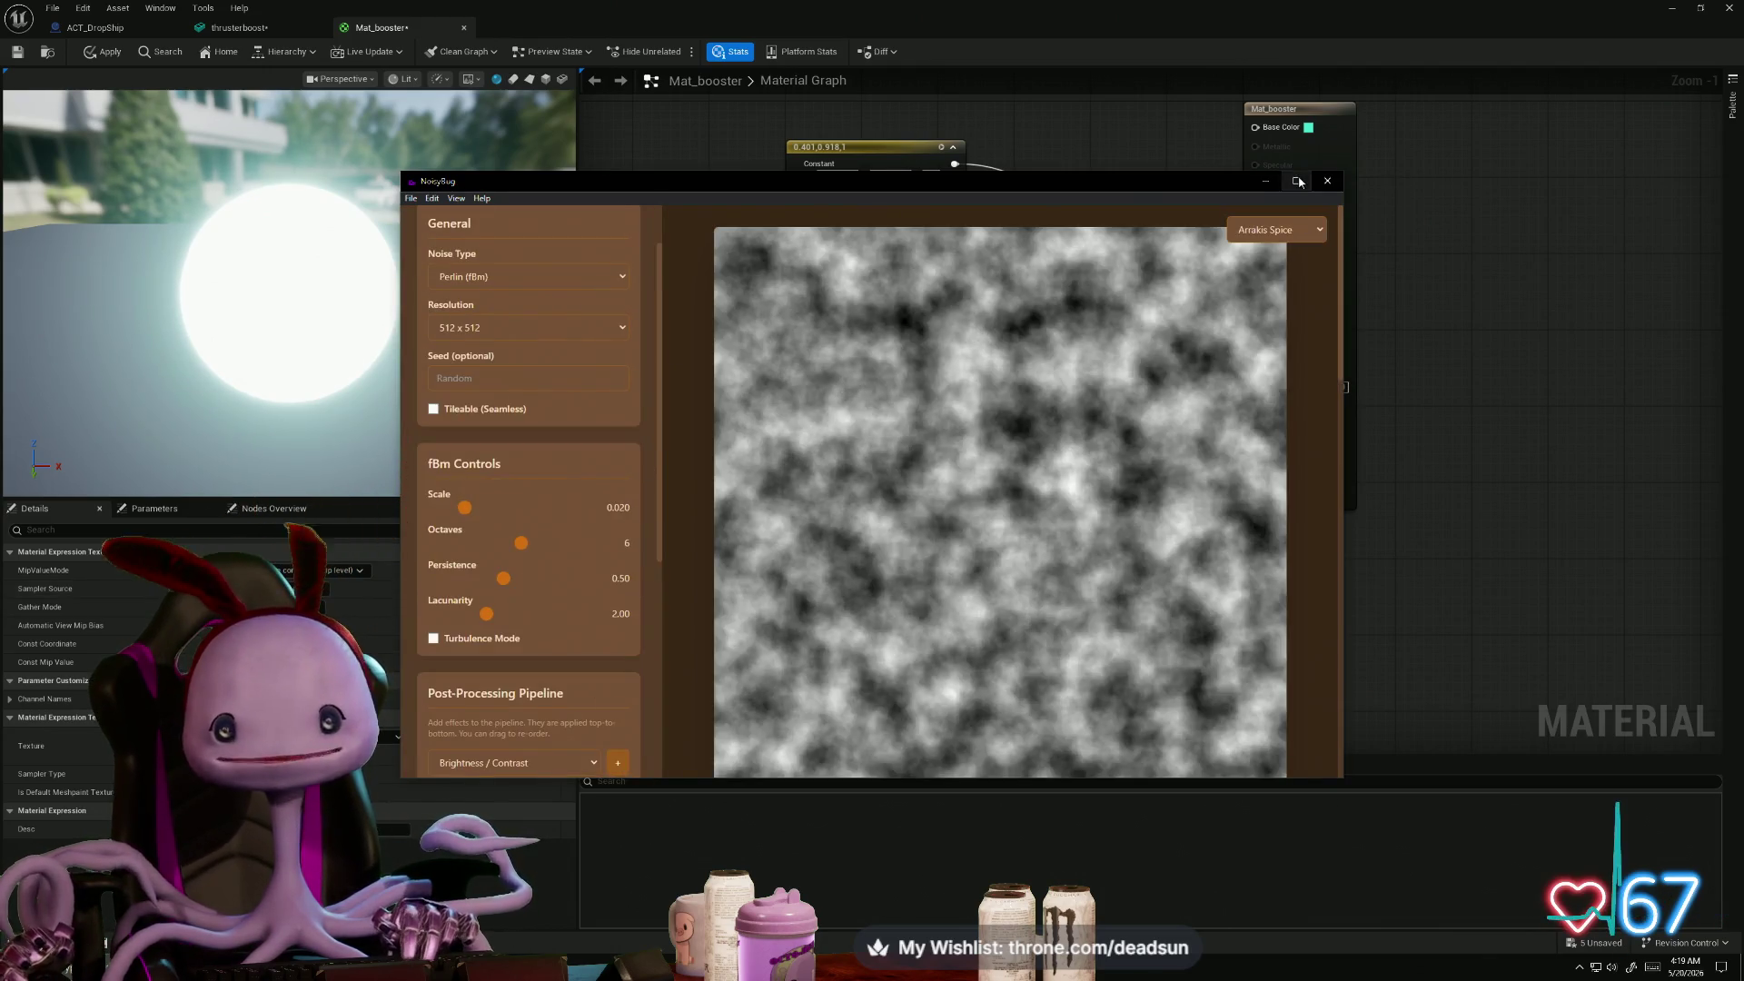
pyautogui.click(1298, 180)
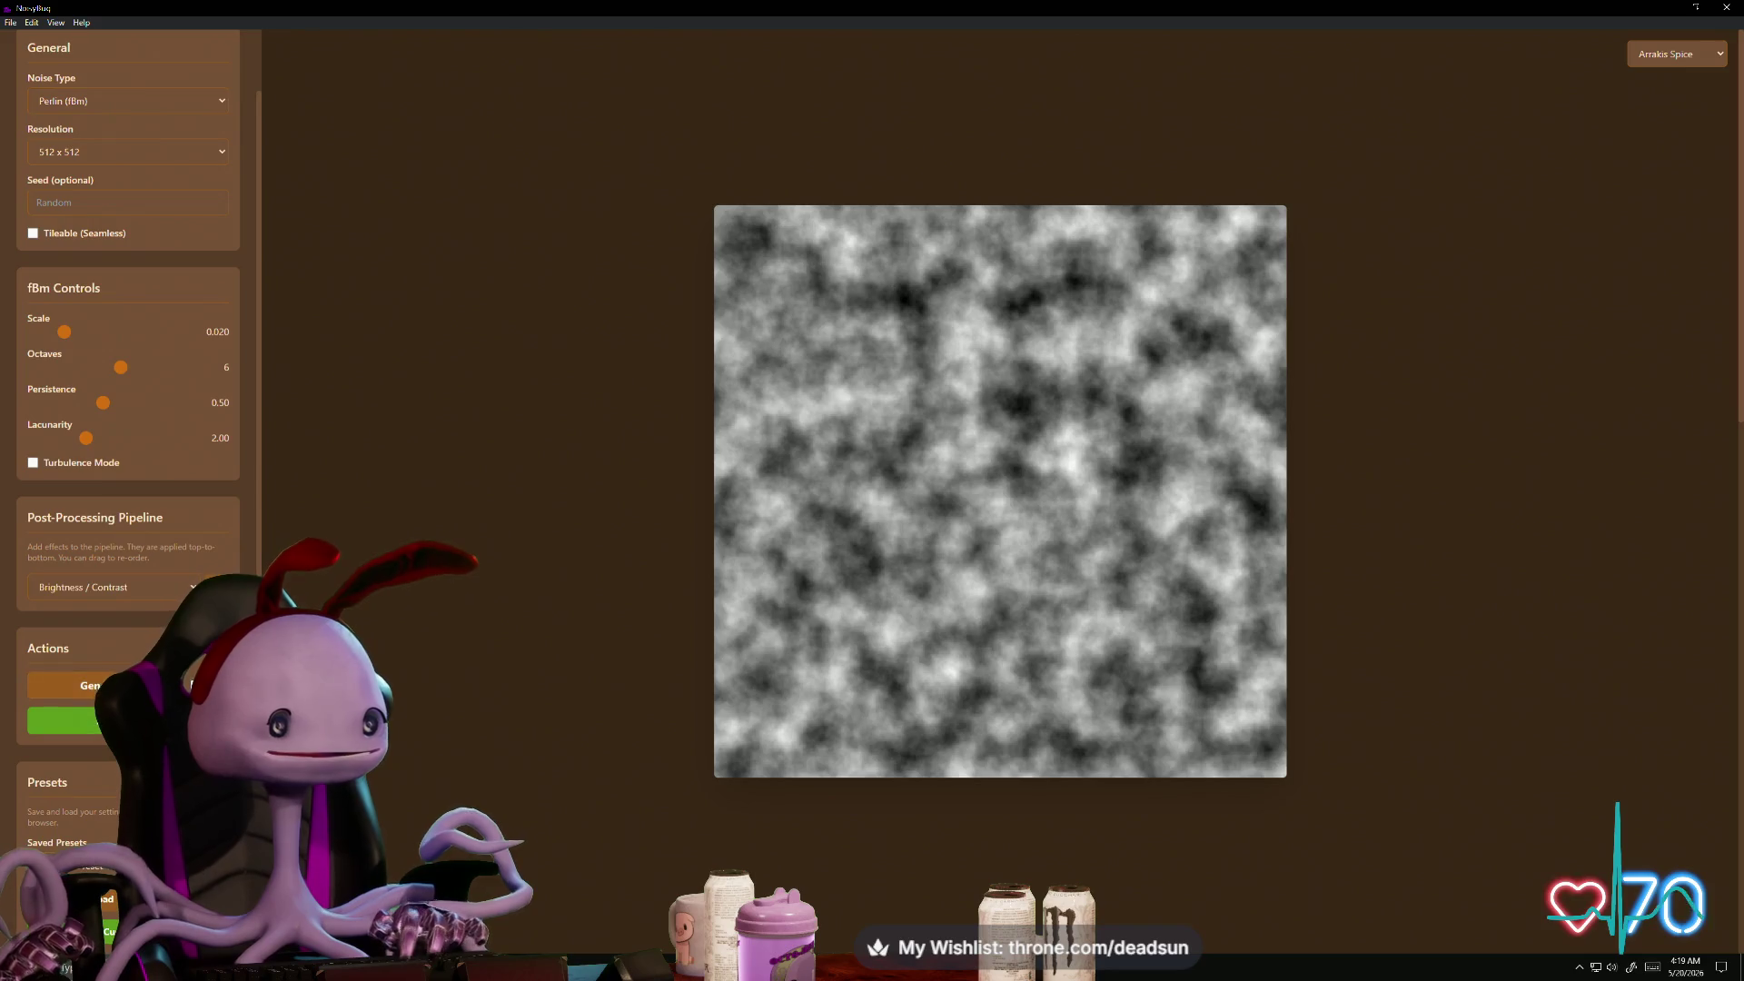
pyautogui.scroll(1, 69, 373)
# - Try Worley (Cellular) noise with Tileable (Seamless) on and panned, then revert to Perlin (fBm)
pyautogui.click(118, 168)
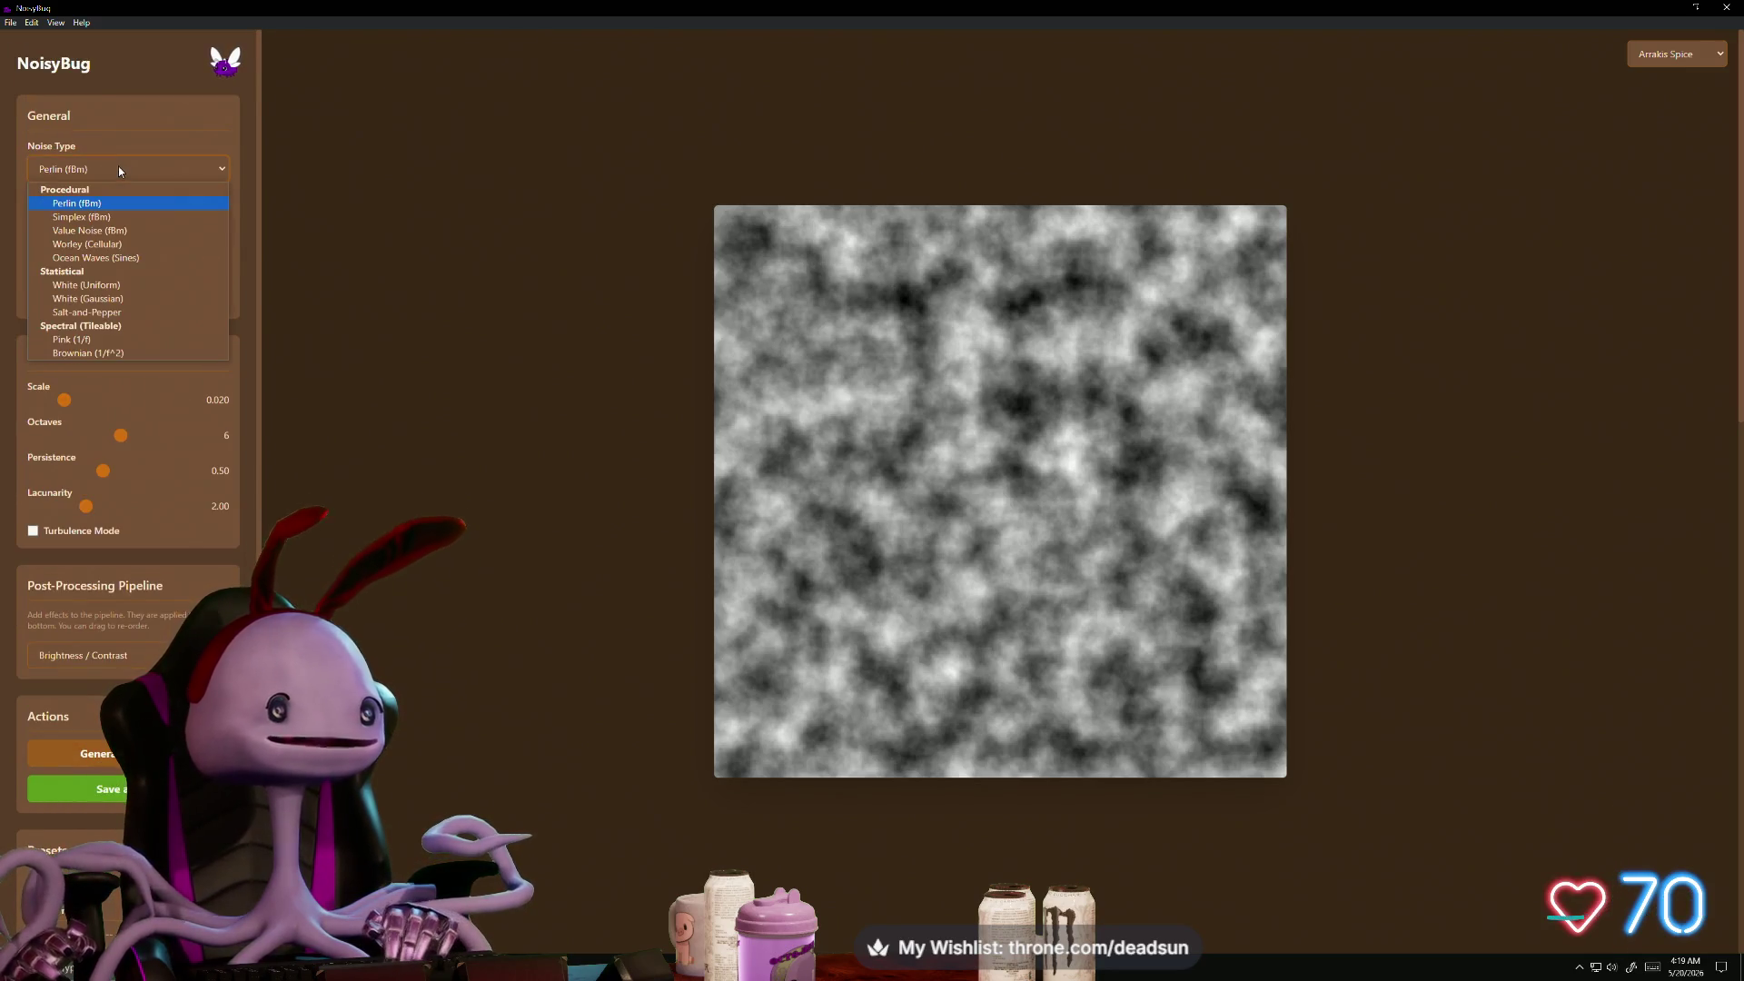
pyautogui.click(127, 244)
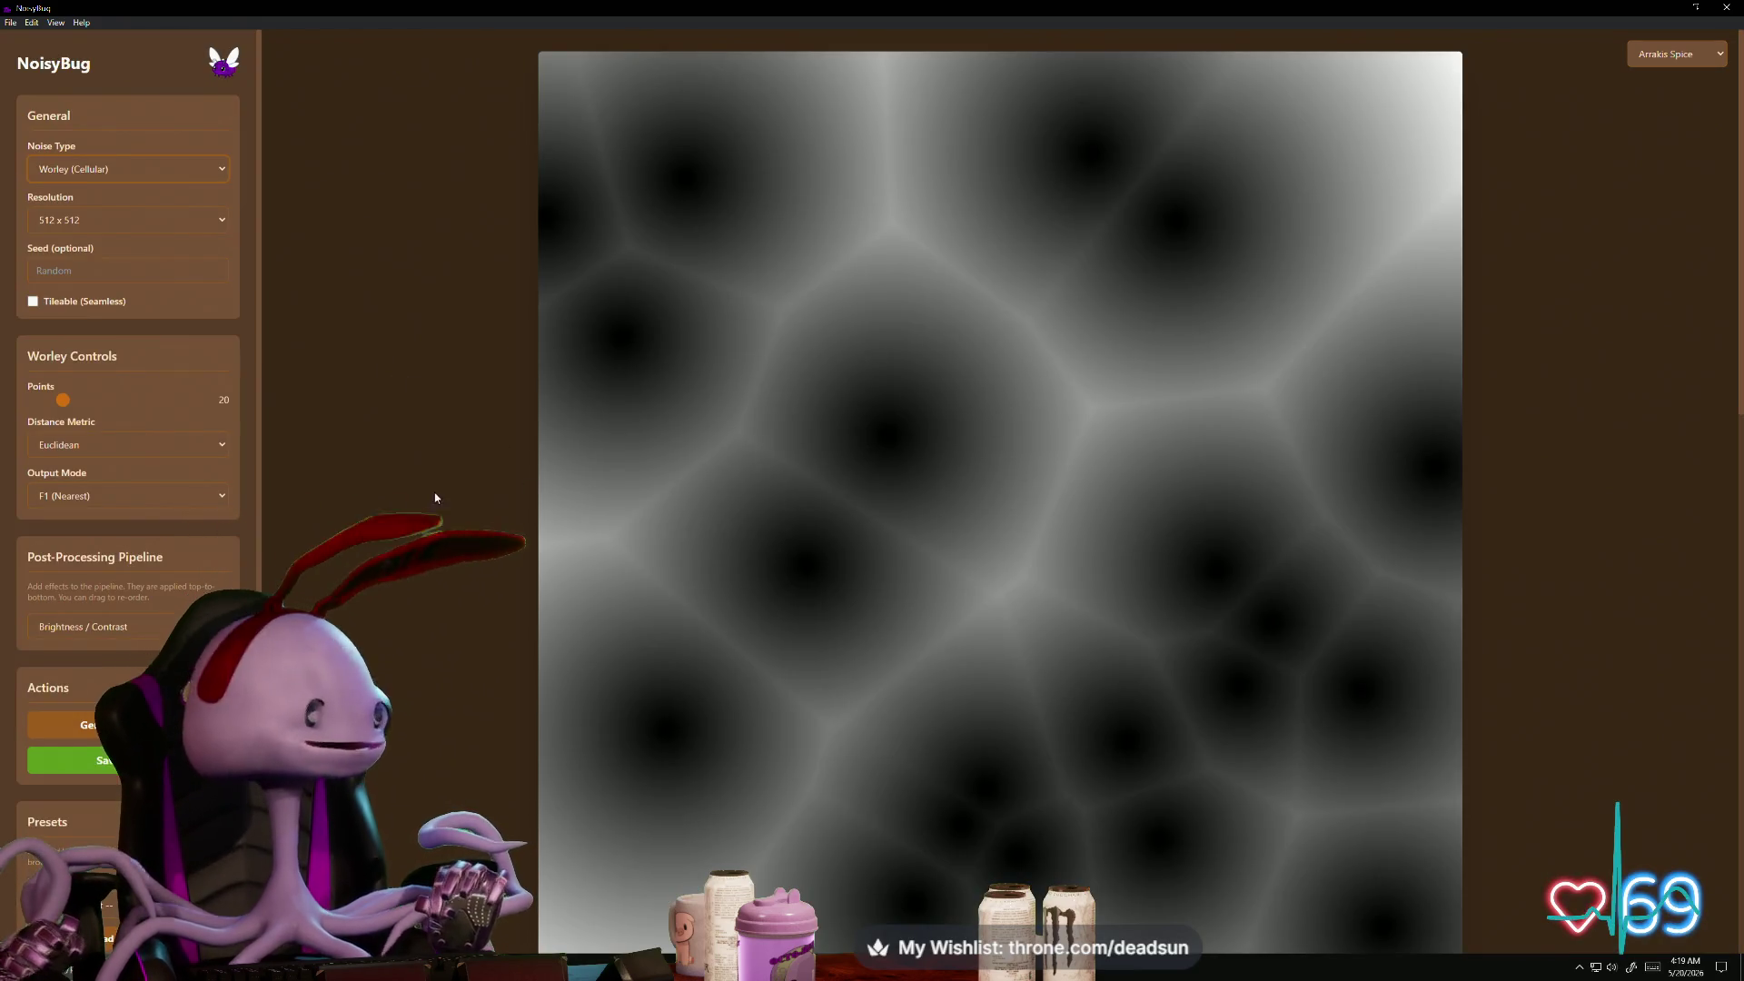
pyautogui.scroll(-2, 150, 417)
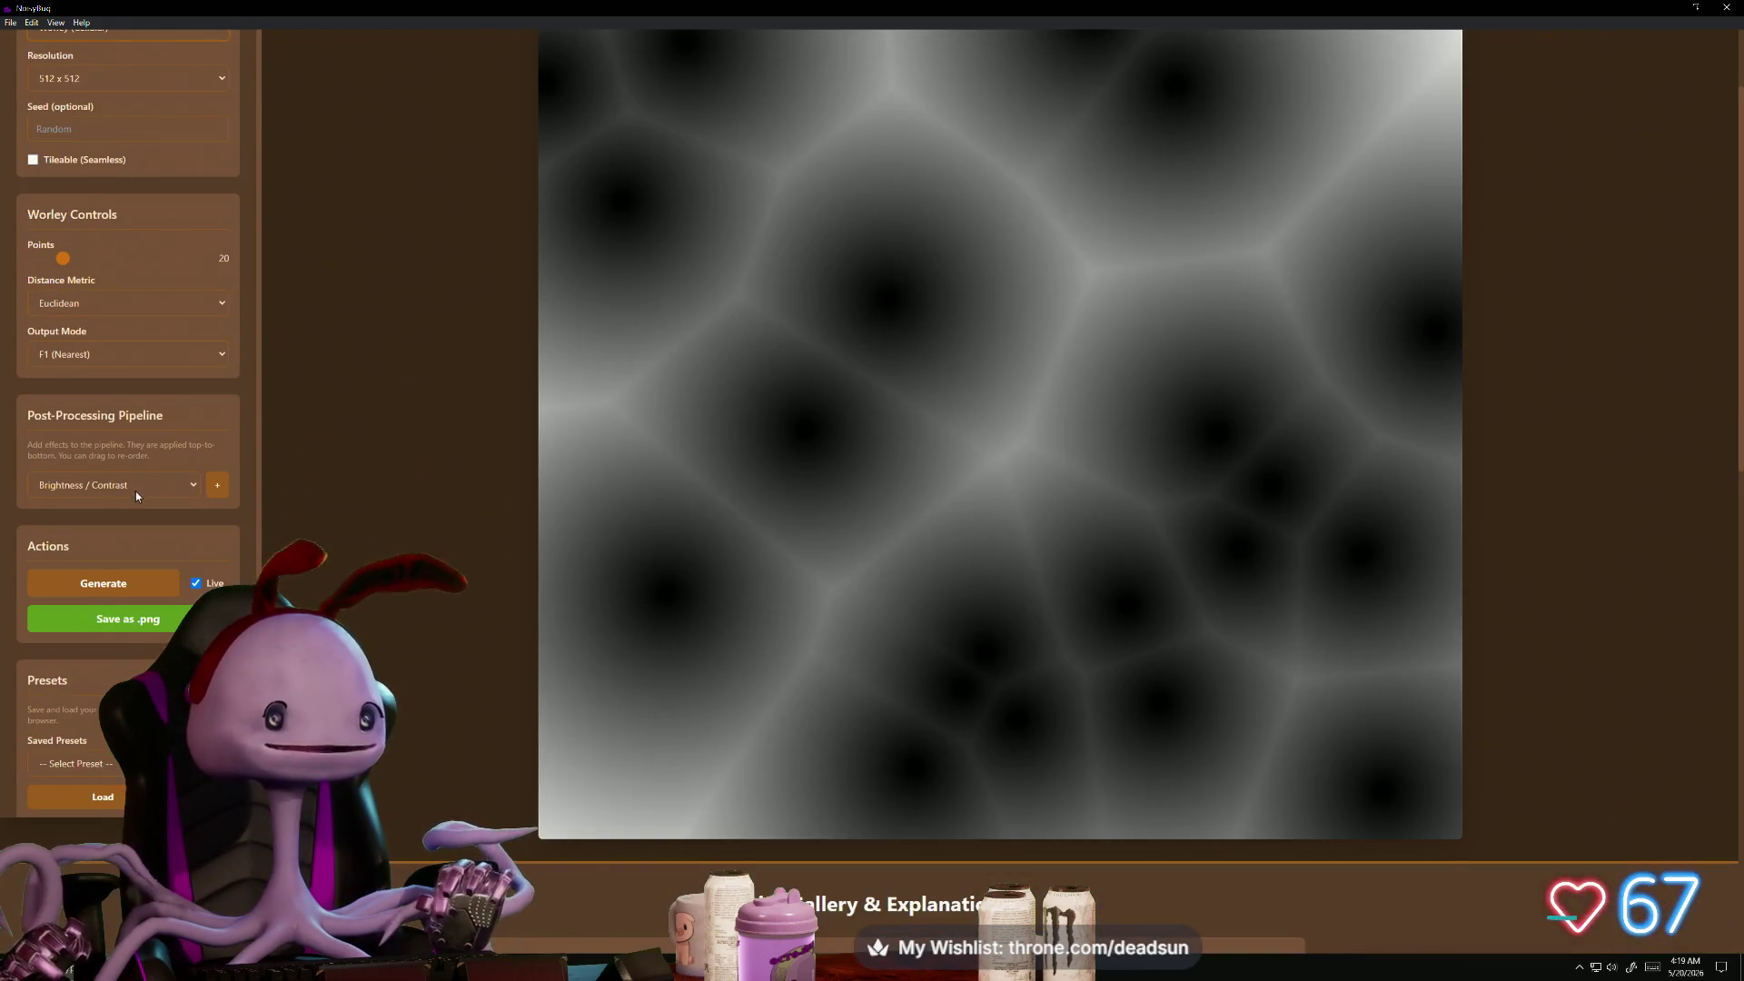
pyautogui.scroll(2, 154, 522)
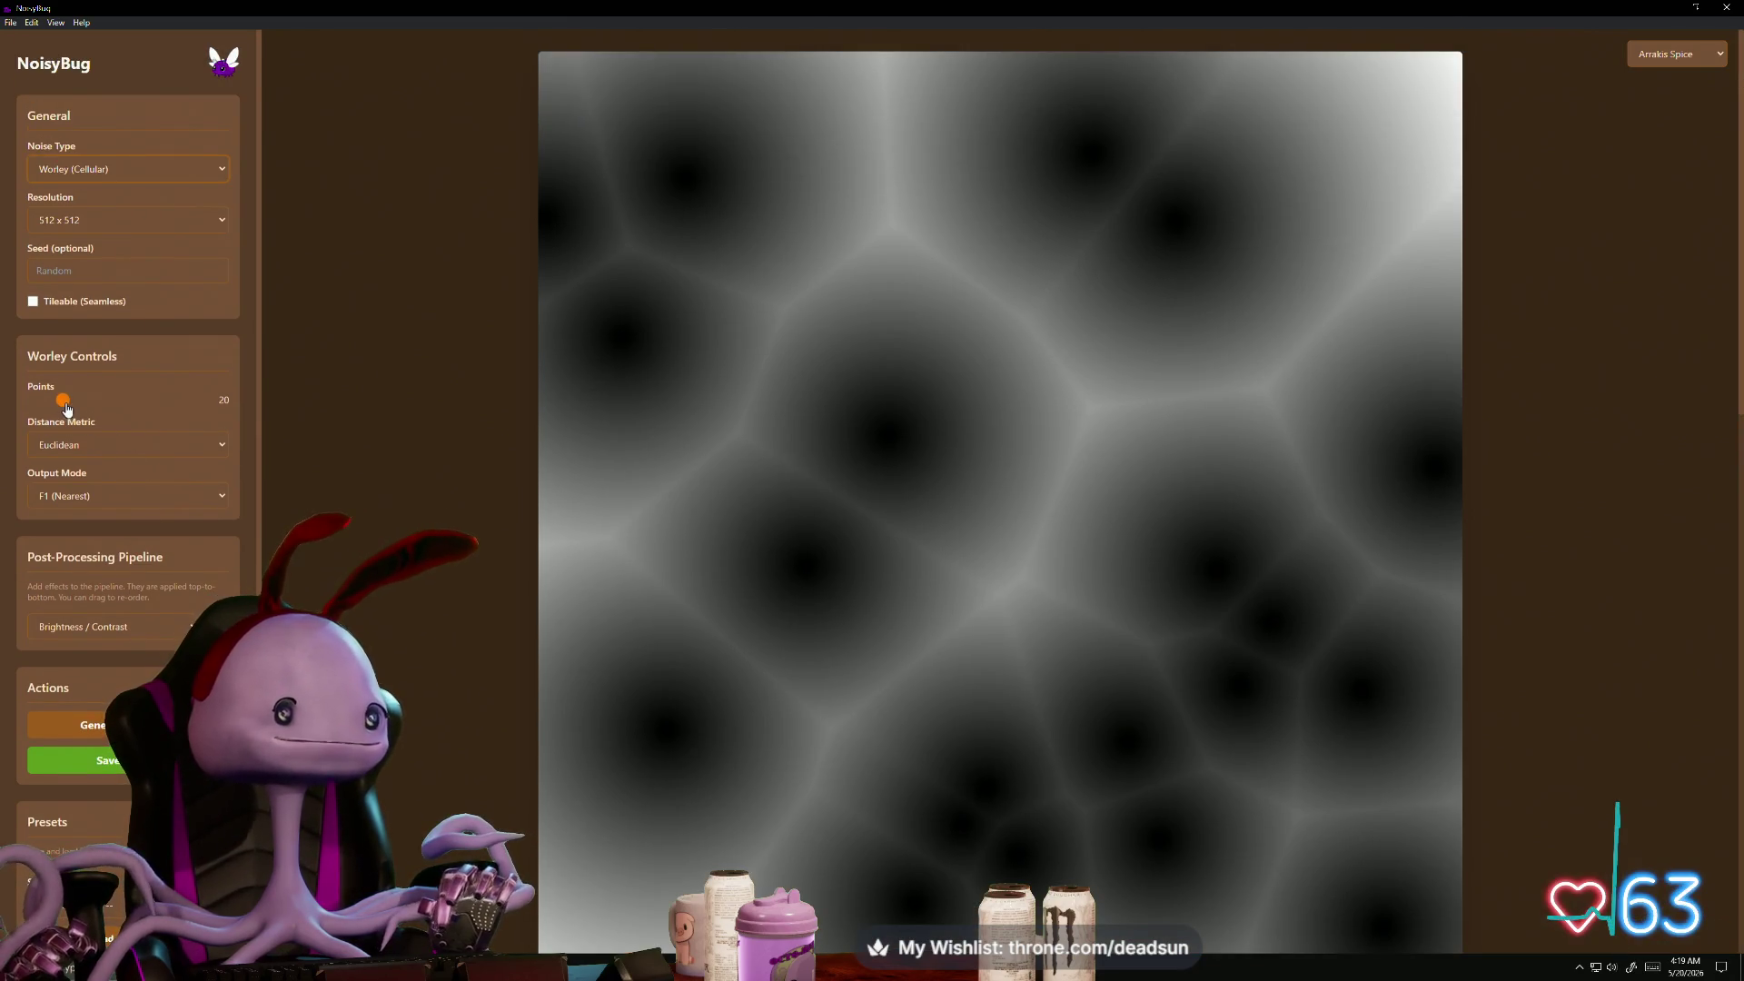
pyautogui.click(34, 302)
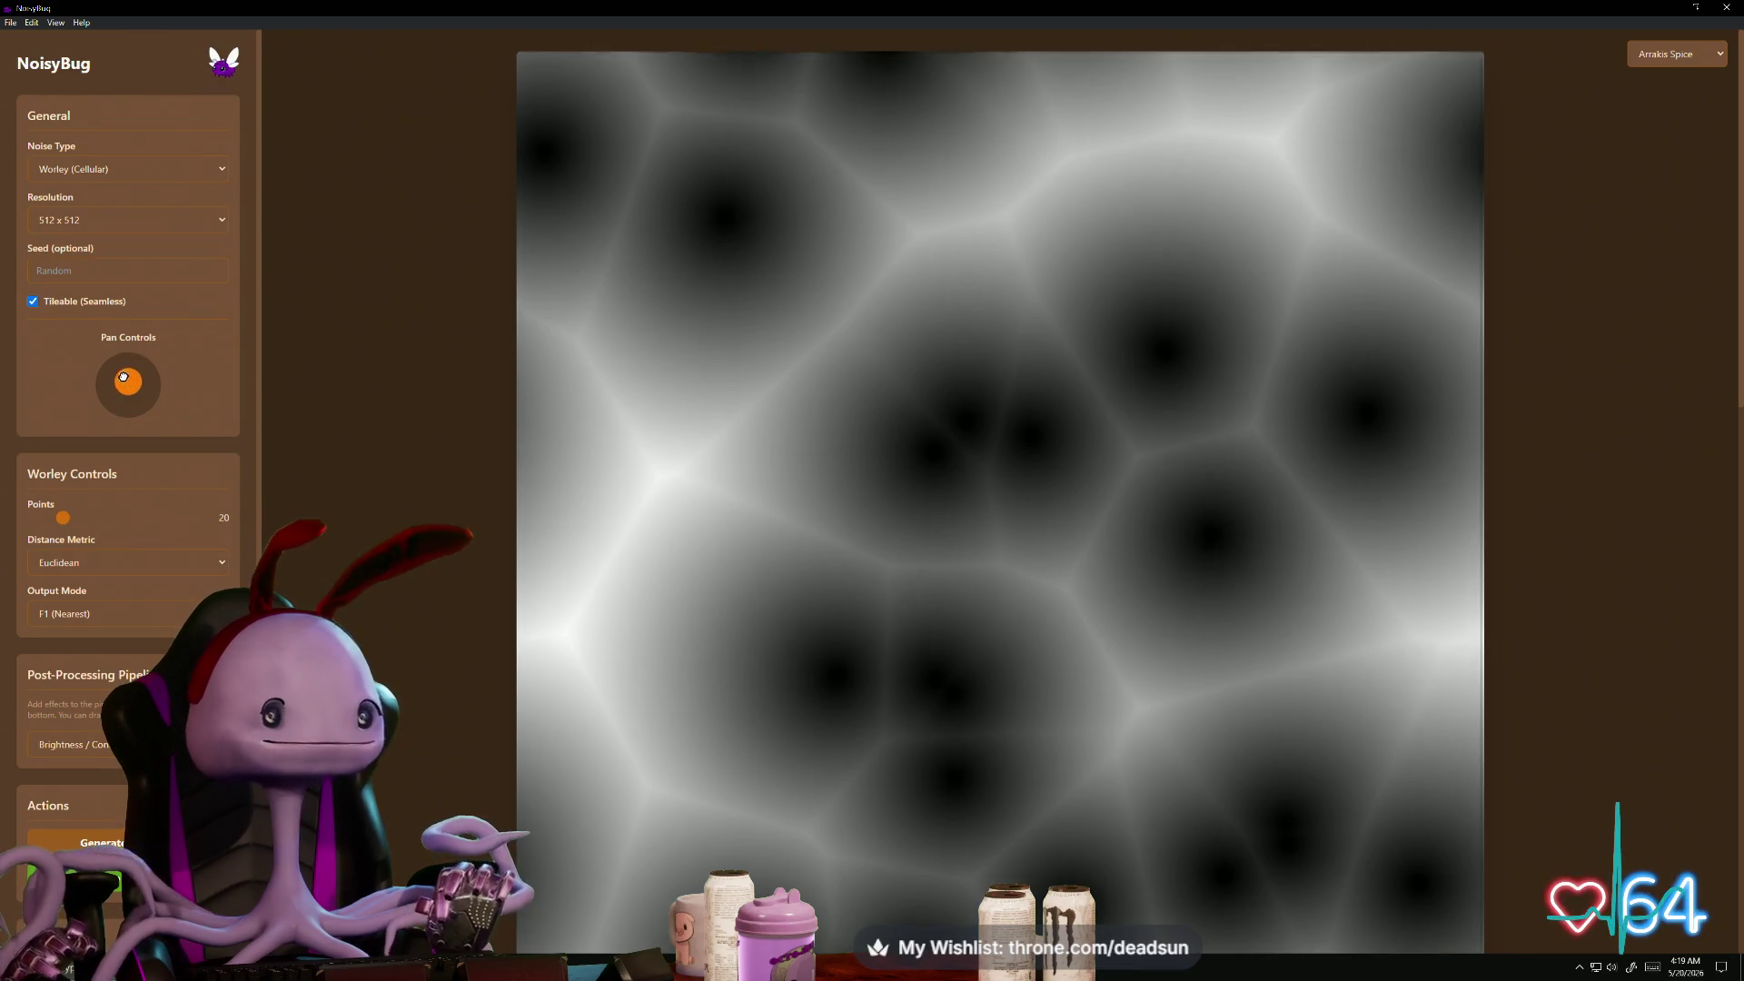
pyautogui.moveTo(123, 377)
pyautogui.mouseDown()
pyautogui.moveTo(96, 424)
pyautogui.moveTo(133, 335)
pyautogui.moveTo(100, 328)
pyautogui.mouseUp()
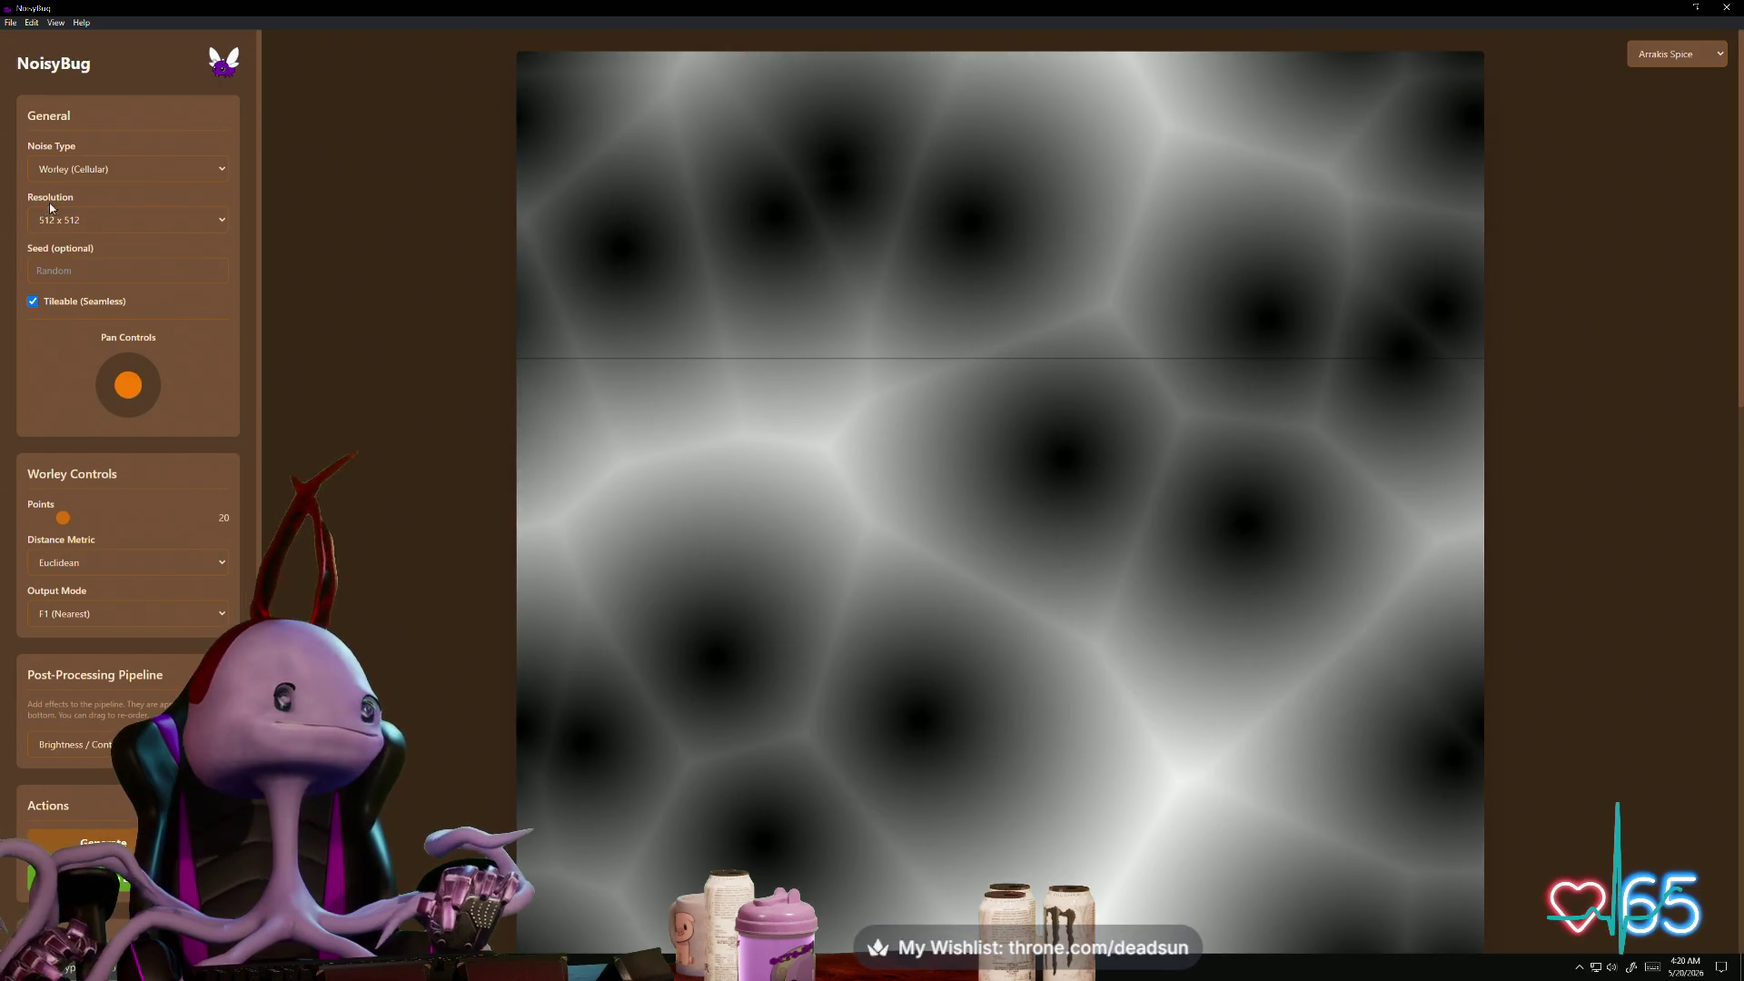
pyautogui.click(134, 168)
pyautogui.click(121, 205)
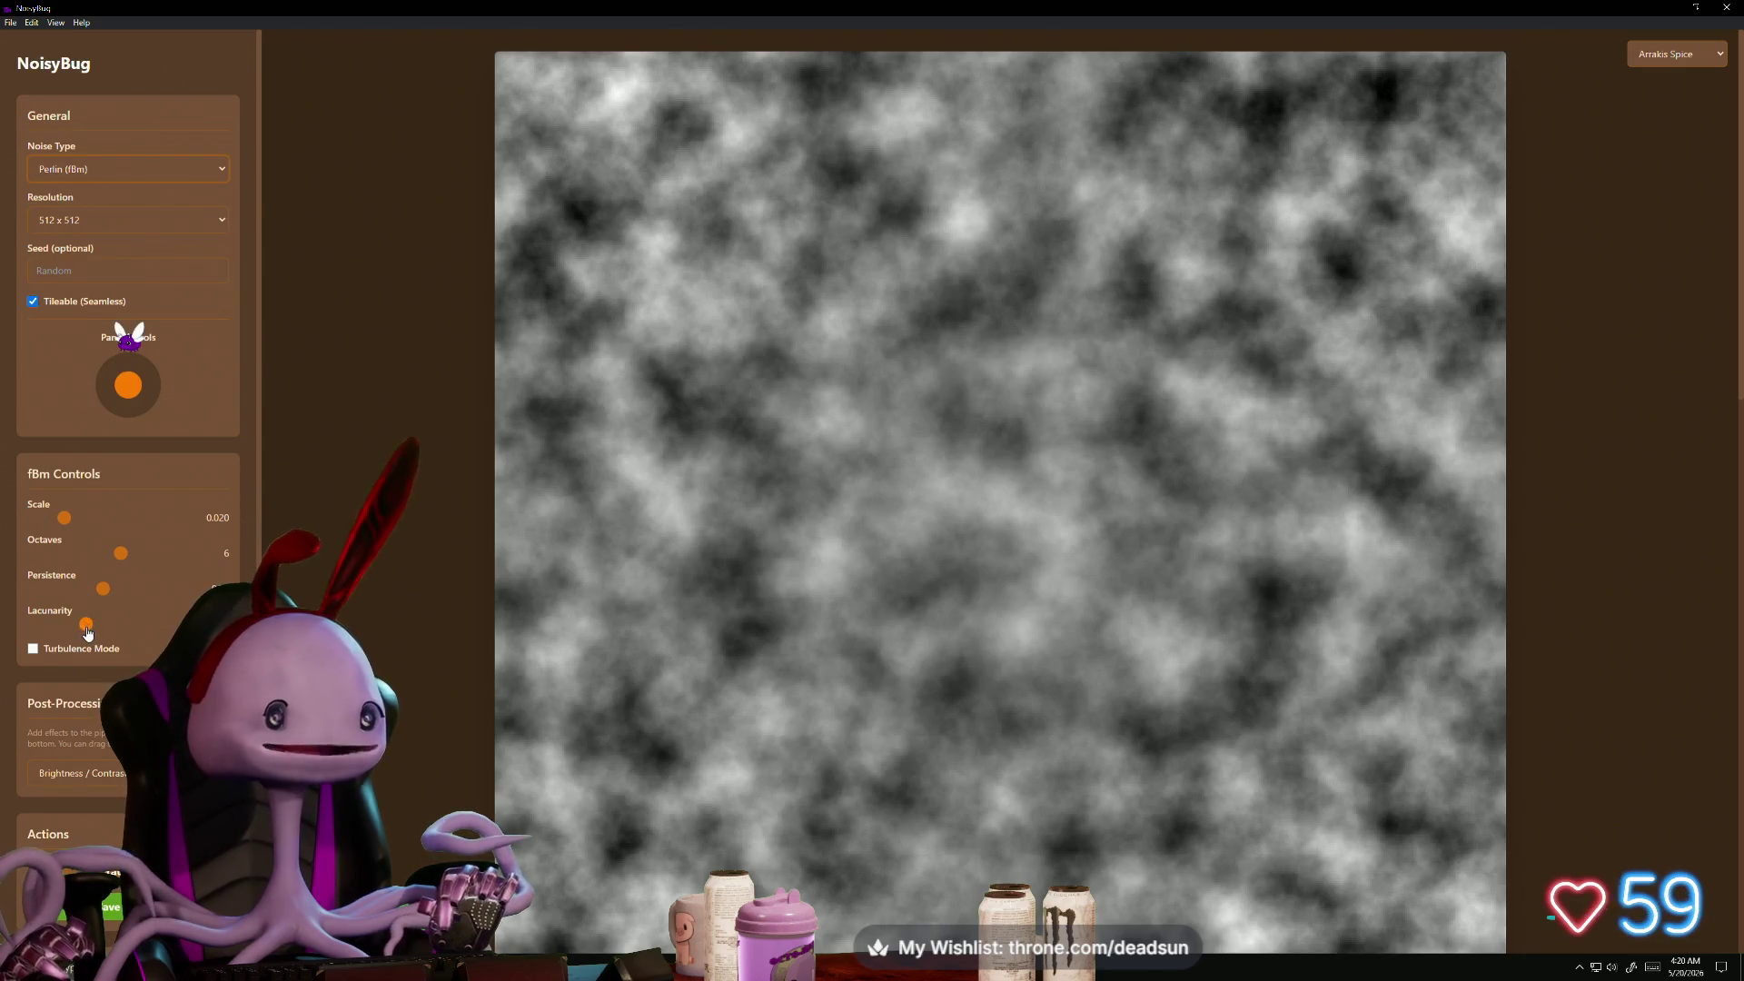
# - Tweak the Perlin noise: 10 octaves, persistence 0.15, higher lacunarity and scale 0.095
pyautogui.moveTo(116, 553); pyautogui.dragTo(224, 556)
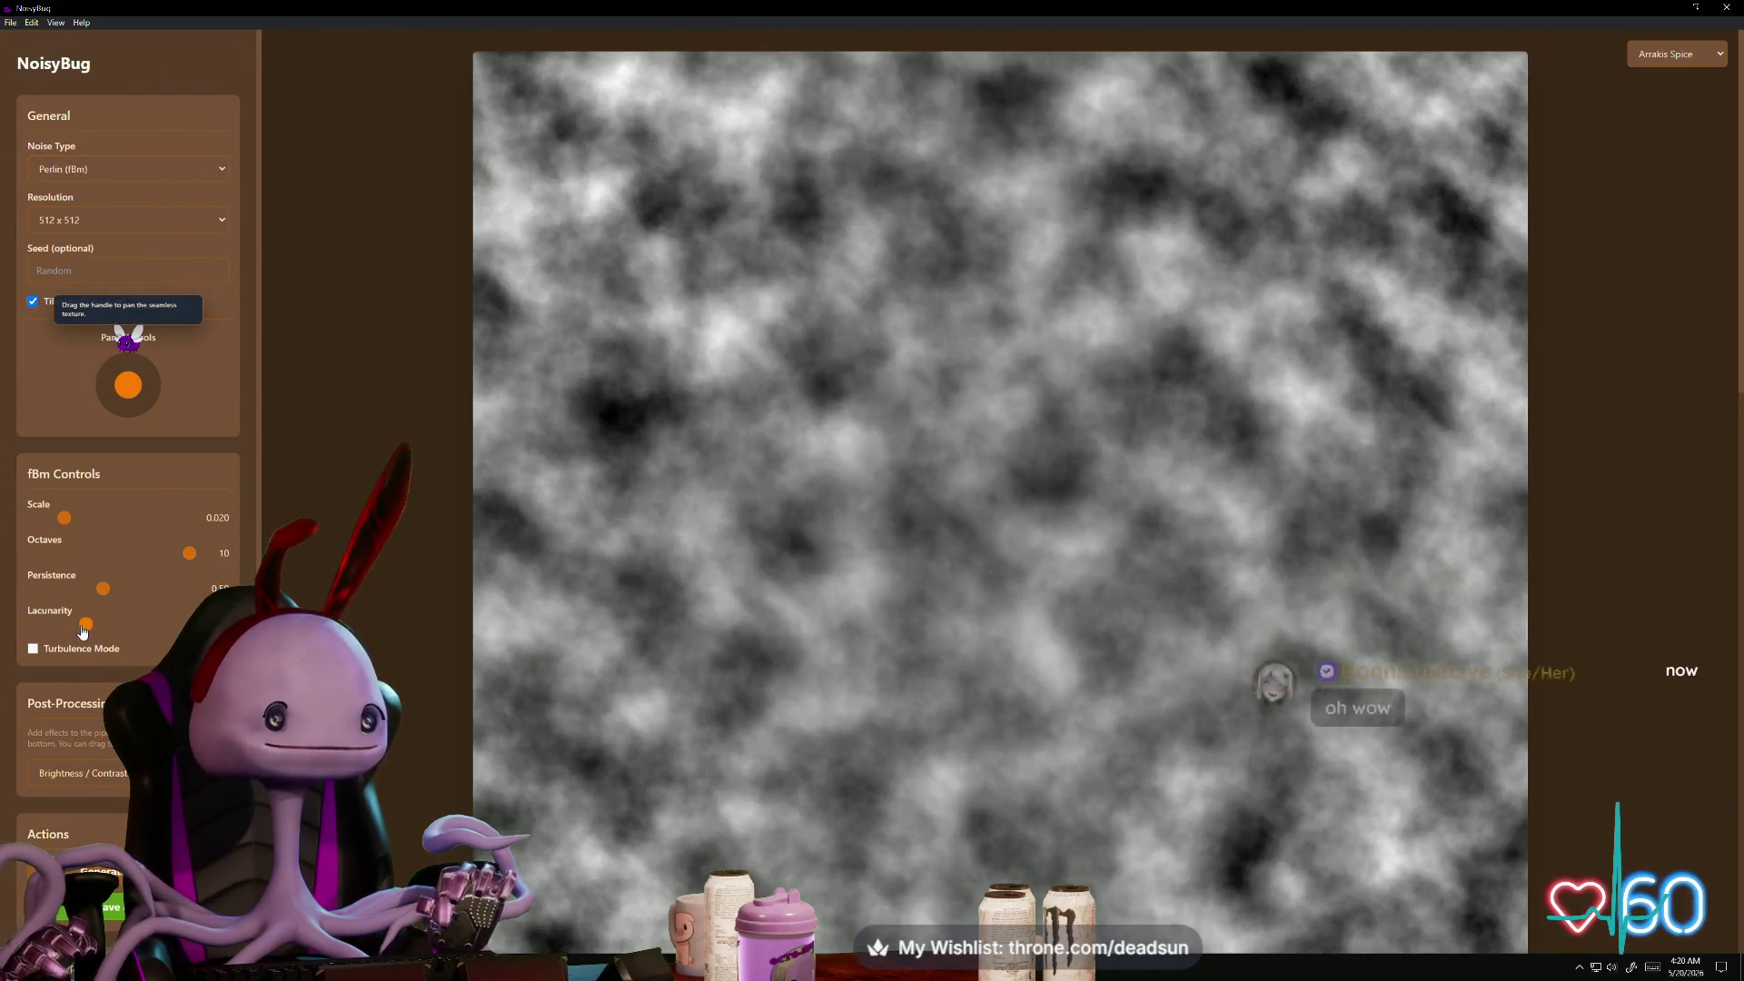
pyautogui.moveTo(108, 624)
pyautogui.mouseDown()
pyautogui.moveTo(150, 630)
pyautogui.moveTo(144, 588)
pyautogui.moveTo(163, 587)
pyautogui.moveTo(76, 624)
pyautogui.mouseUp()
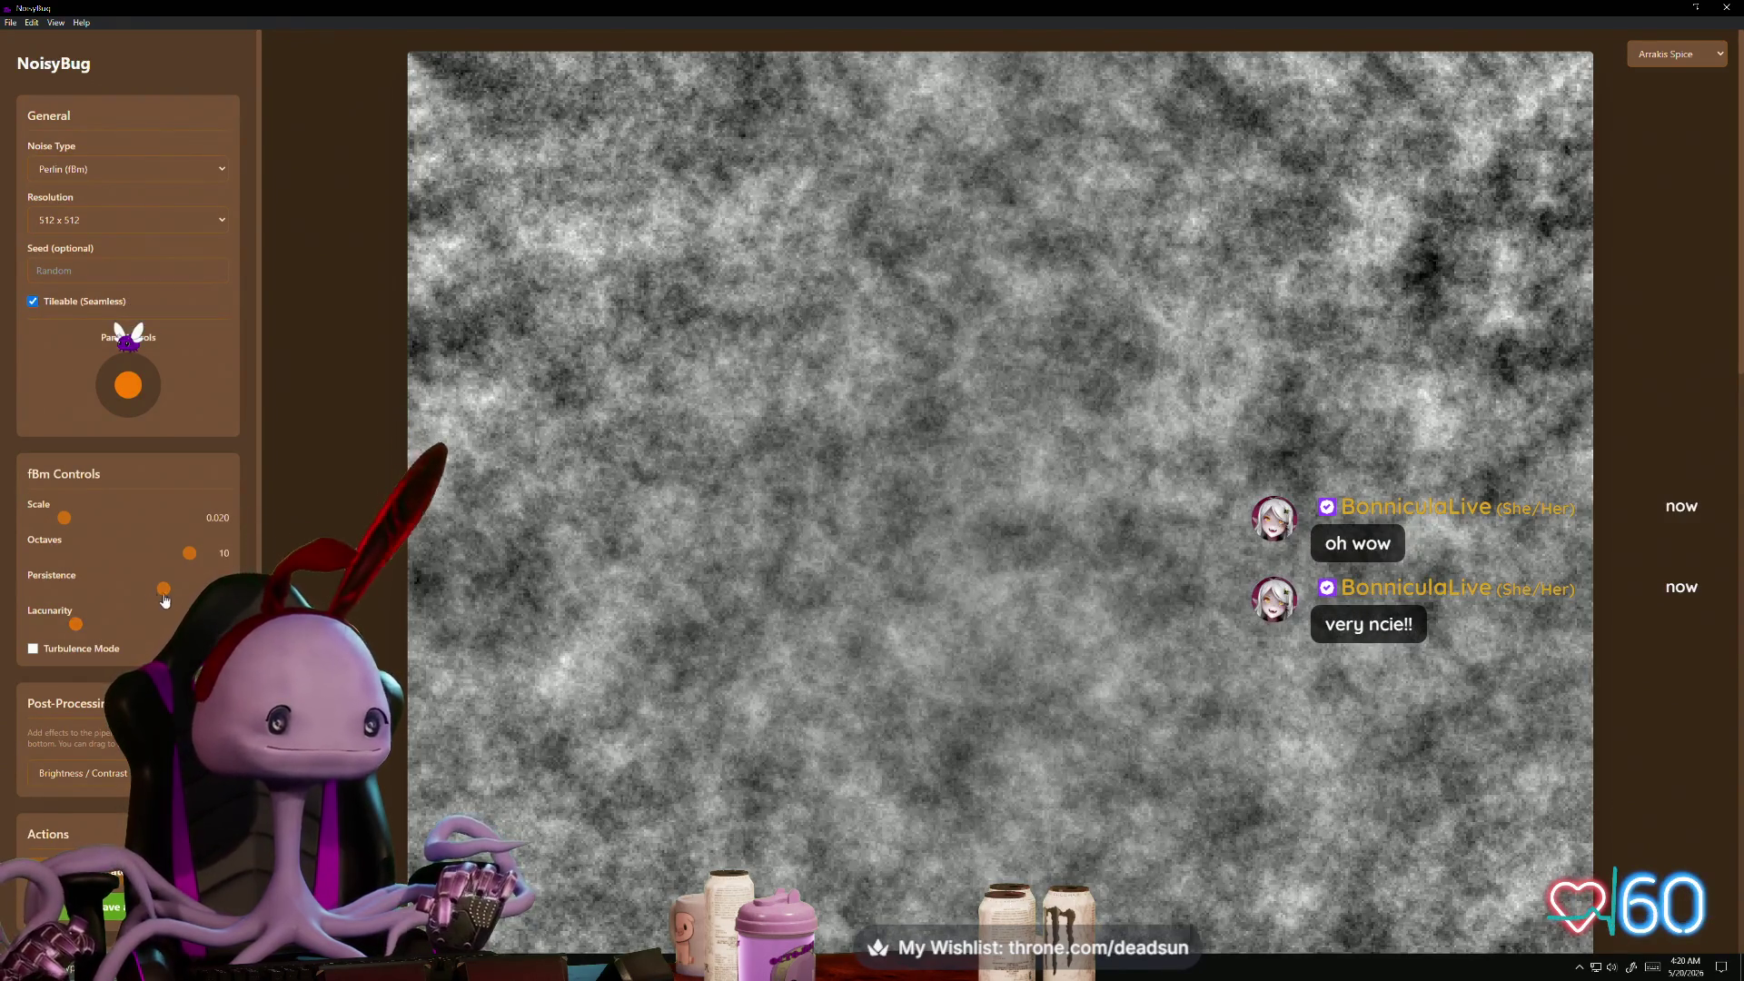
pyautogui.moveTo(164, 588)
pyautogui.mouseDown()
pyautogui.moveTo(42, 587)
pyautogui.moveTo(189, 552)
pyautogui.mouseUp()
pyautogui.click(106, 624)
pyautogui.click(189, 624)
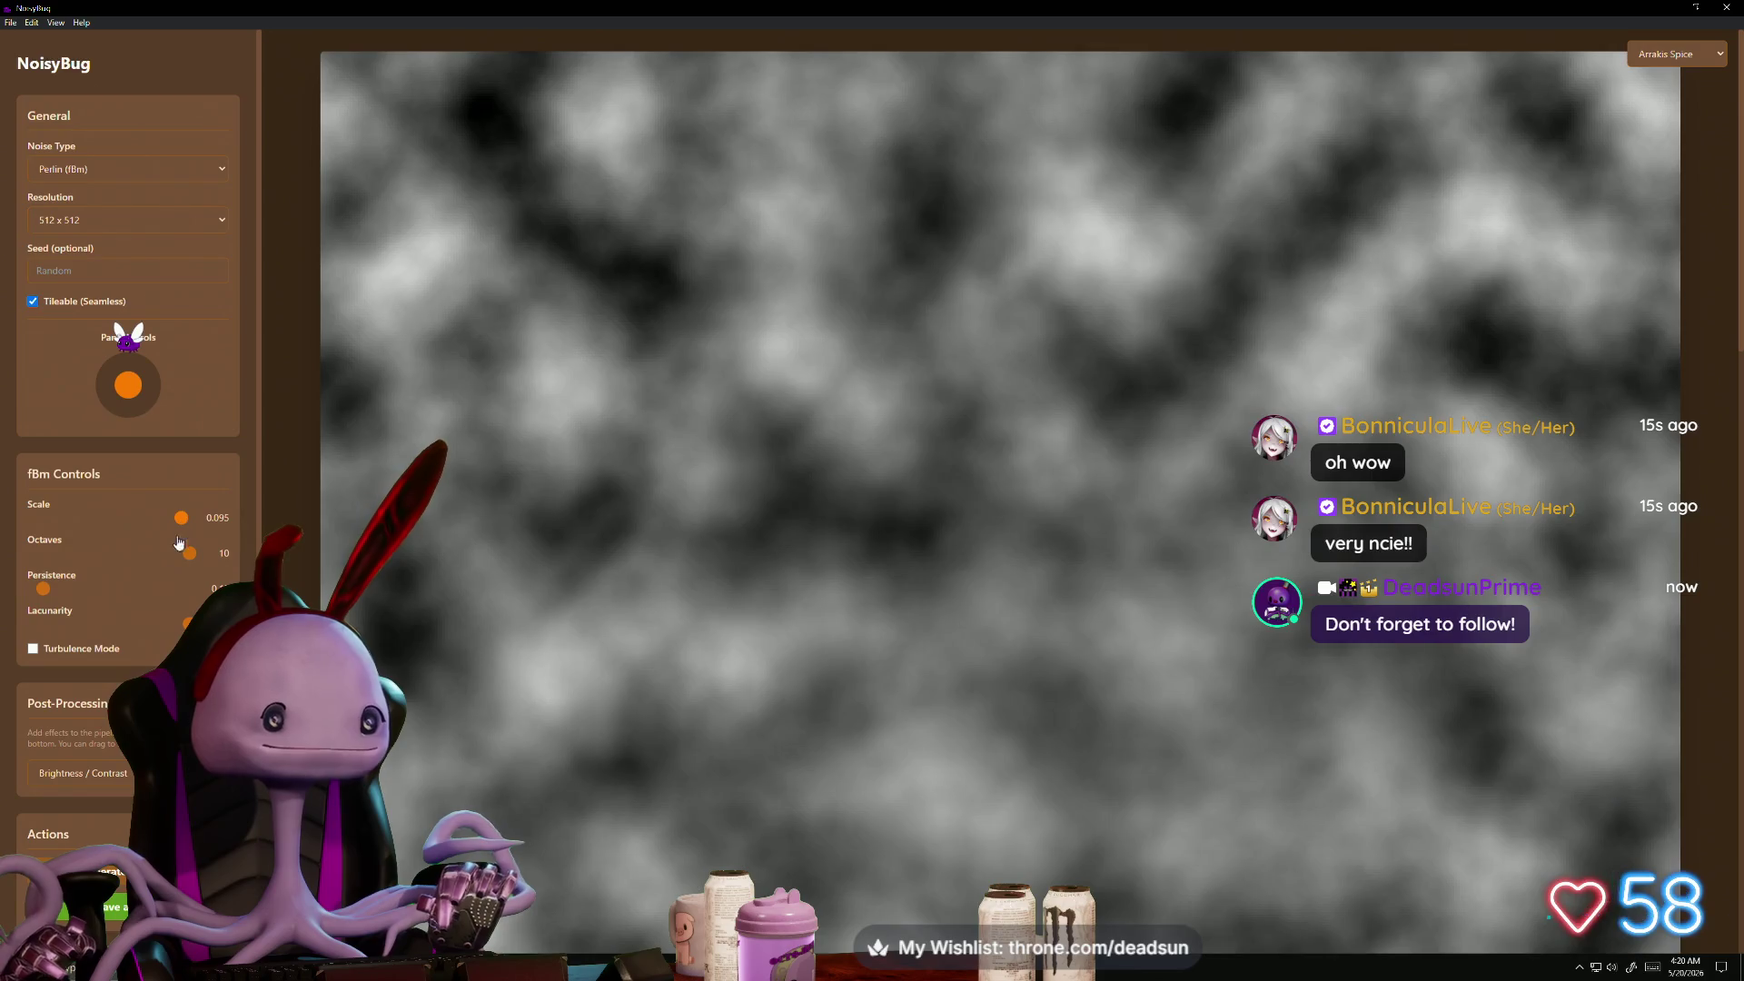
pyautogui.click(181, 517)
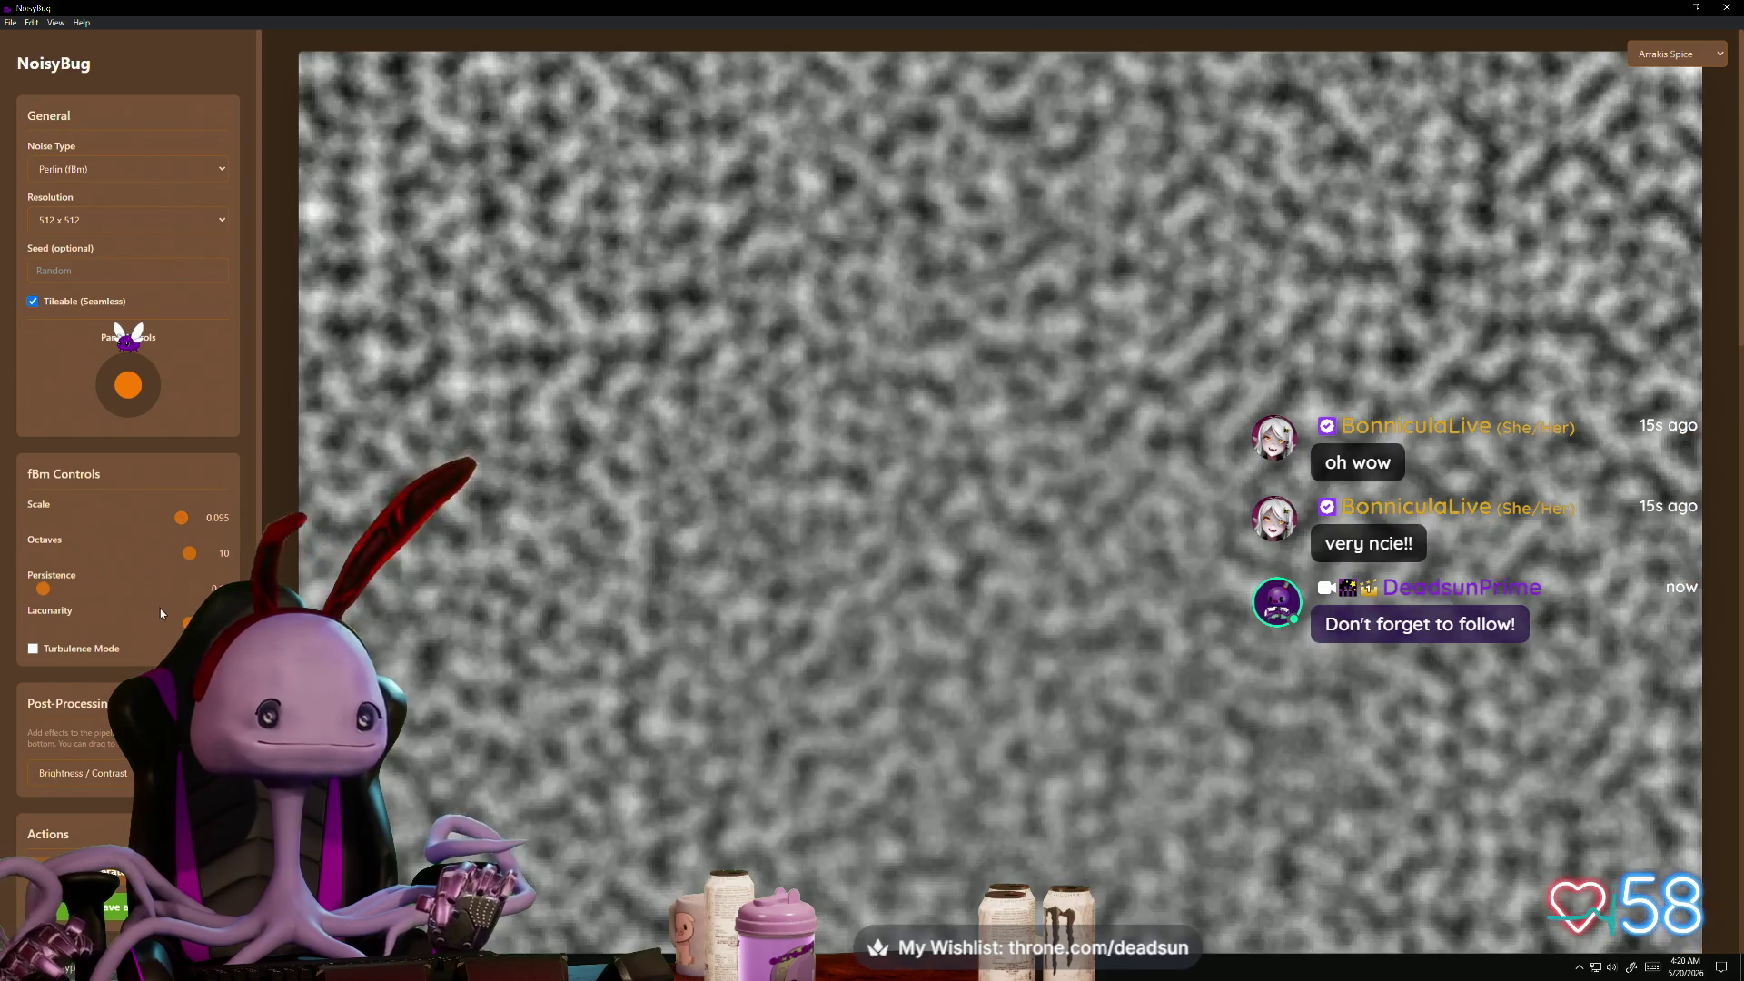
# - Switch to Simplex (fBm) with 4 octaves, persistence around 0.80 and Turbulence Mode on
pyautogui.click(136, 169)
pyautogui.click(143, 218)
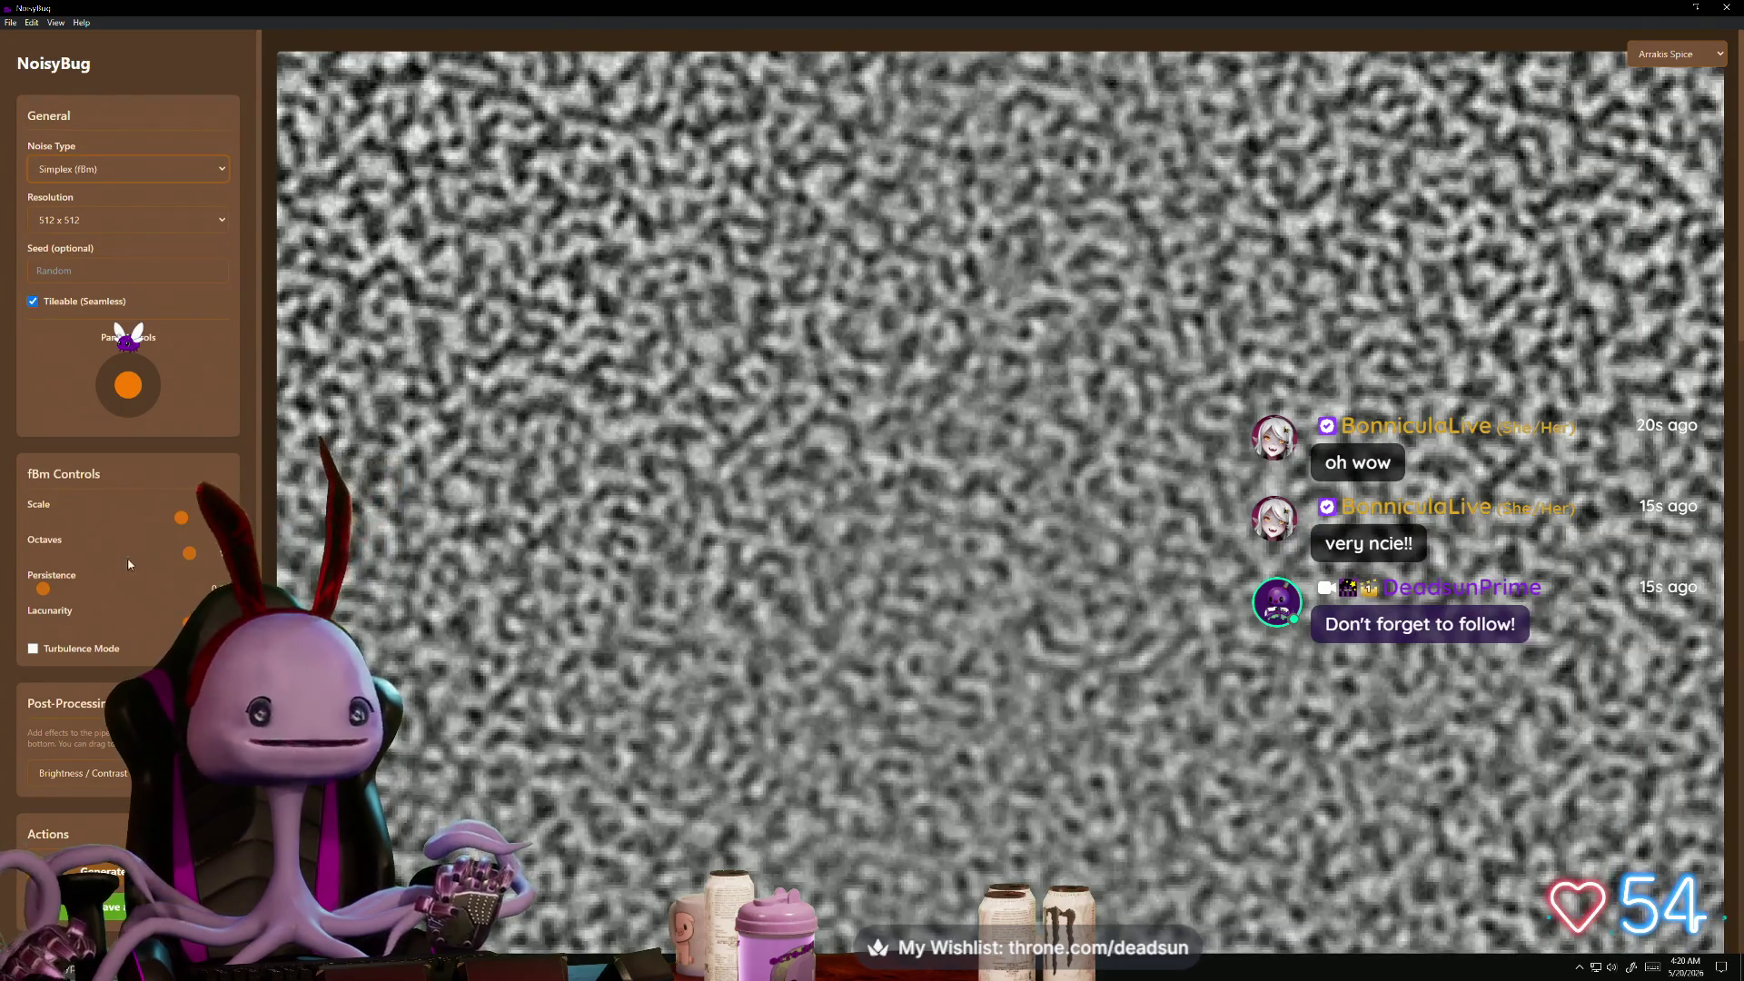
pyautogui.moveTo(189, 553); pyautogui.dragTo(85, 553)
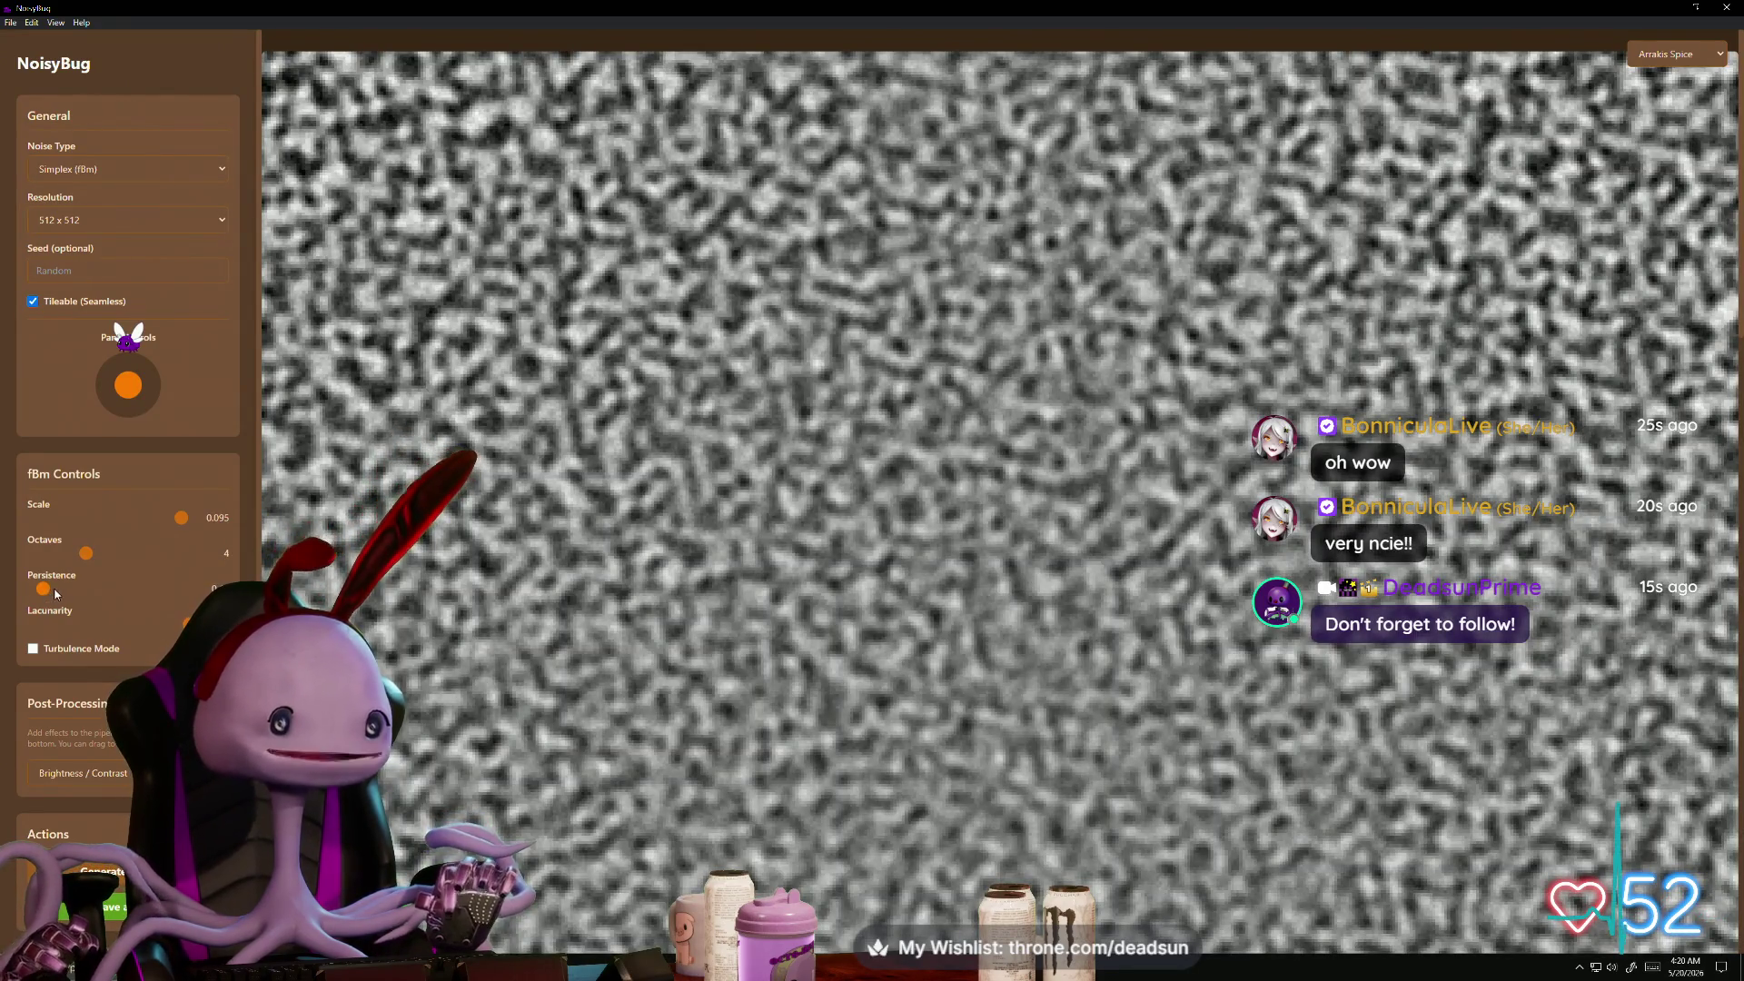
pyautogui.click(154, 590)
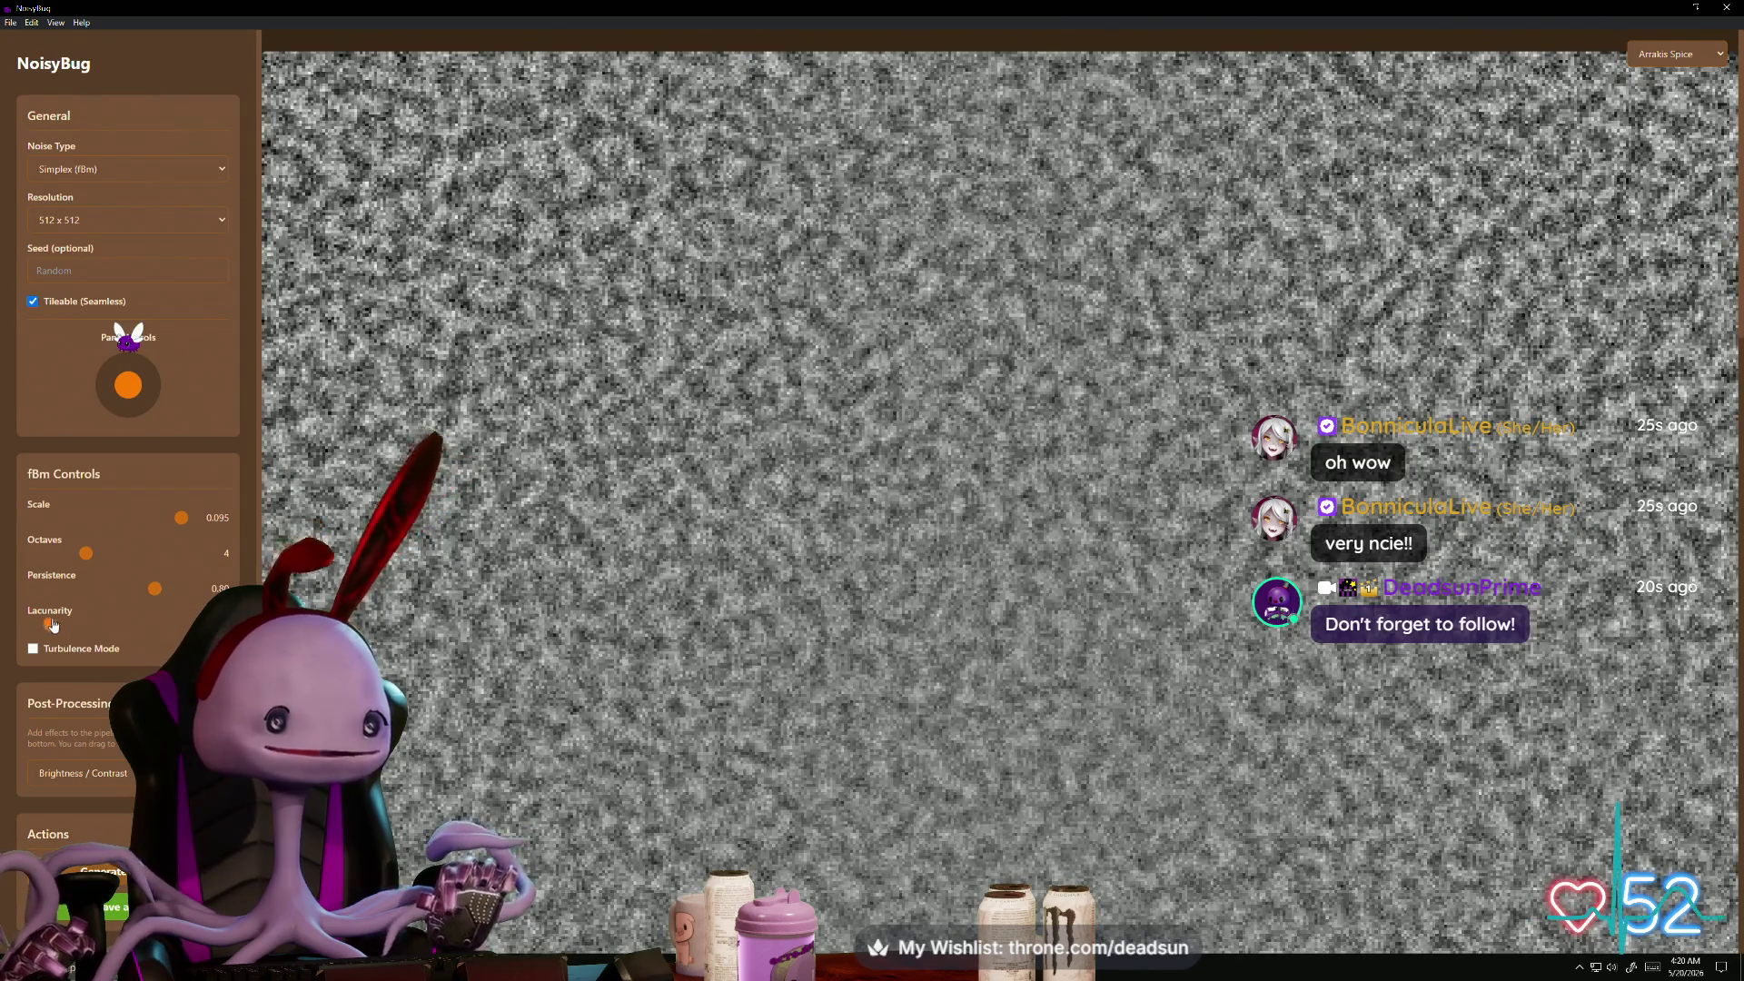
pyautogui.click(51, 624)
pyautogui.click(34, 649)
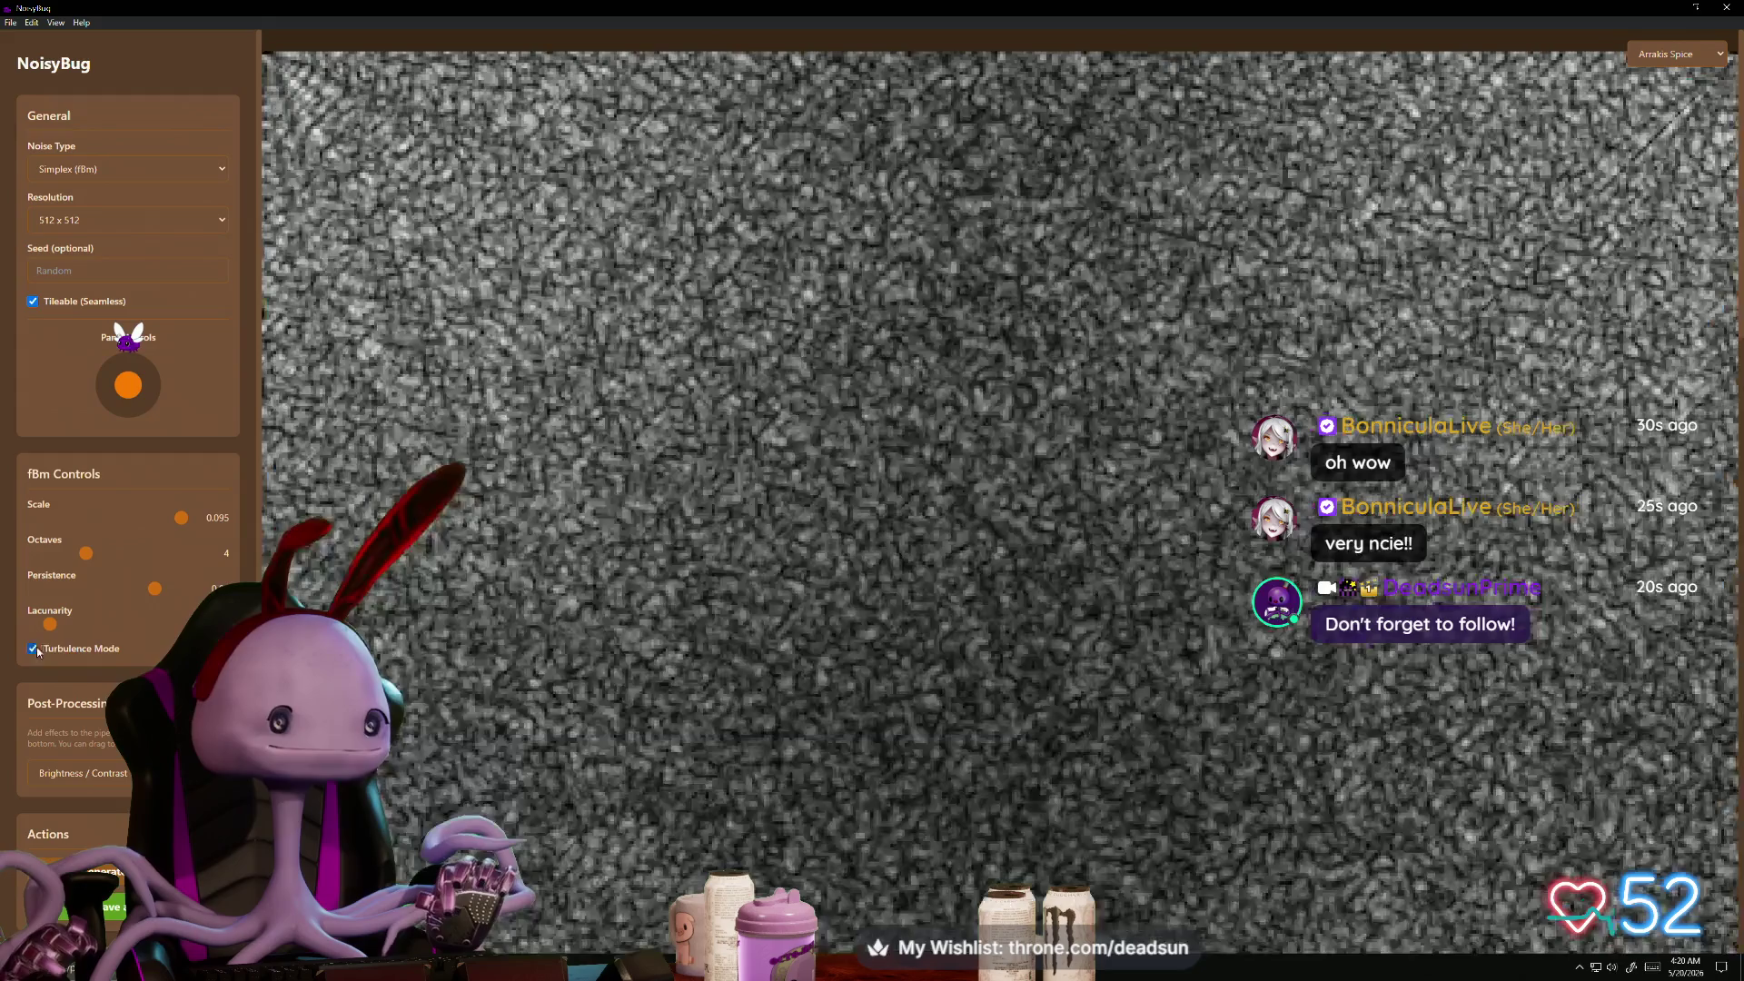
pyautogui.click(173, 588)
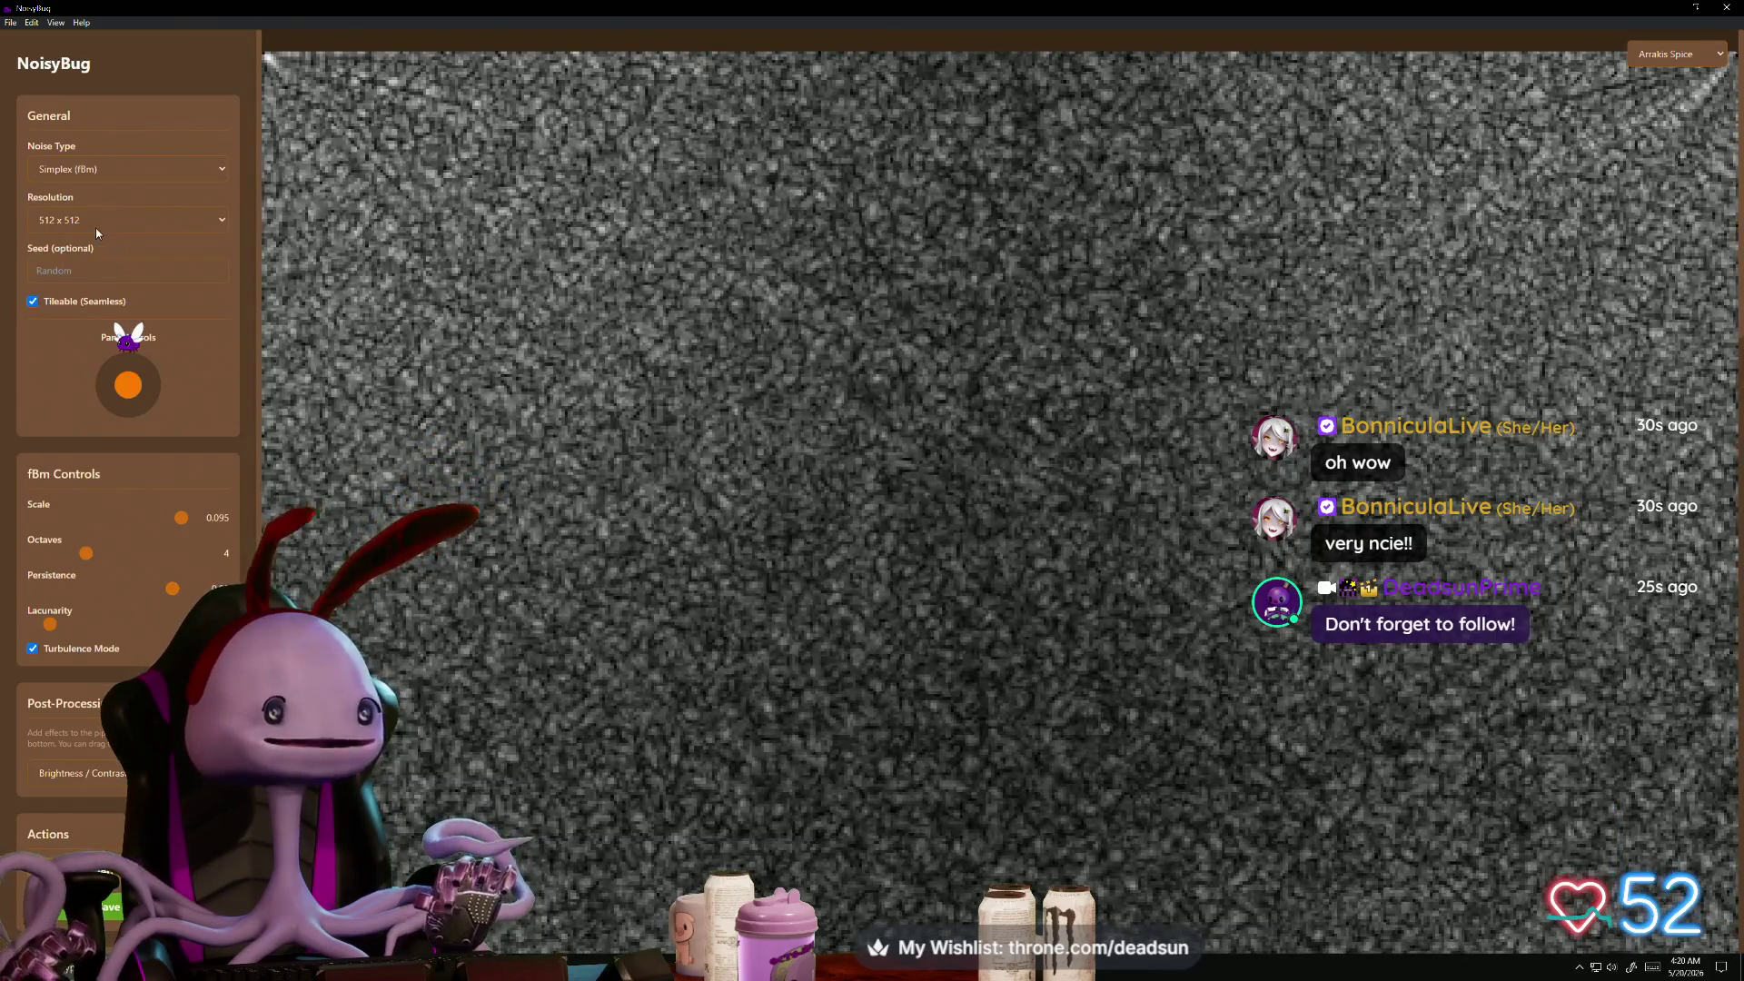
pyautogui.click(100, 225)
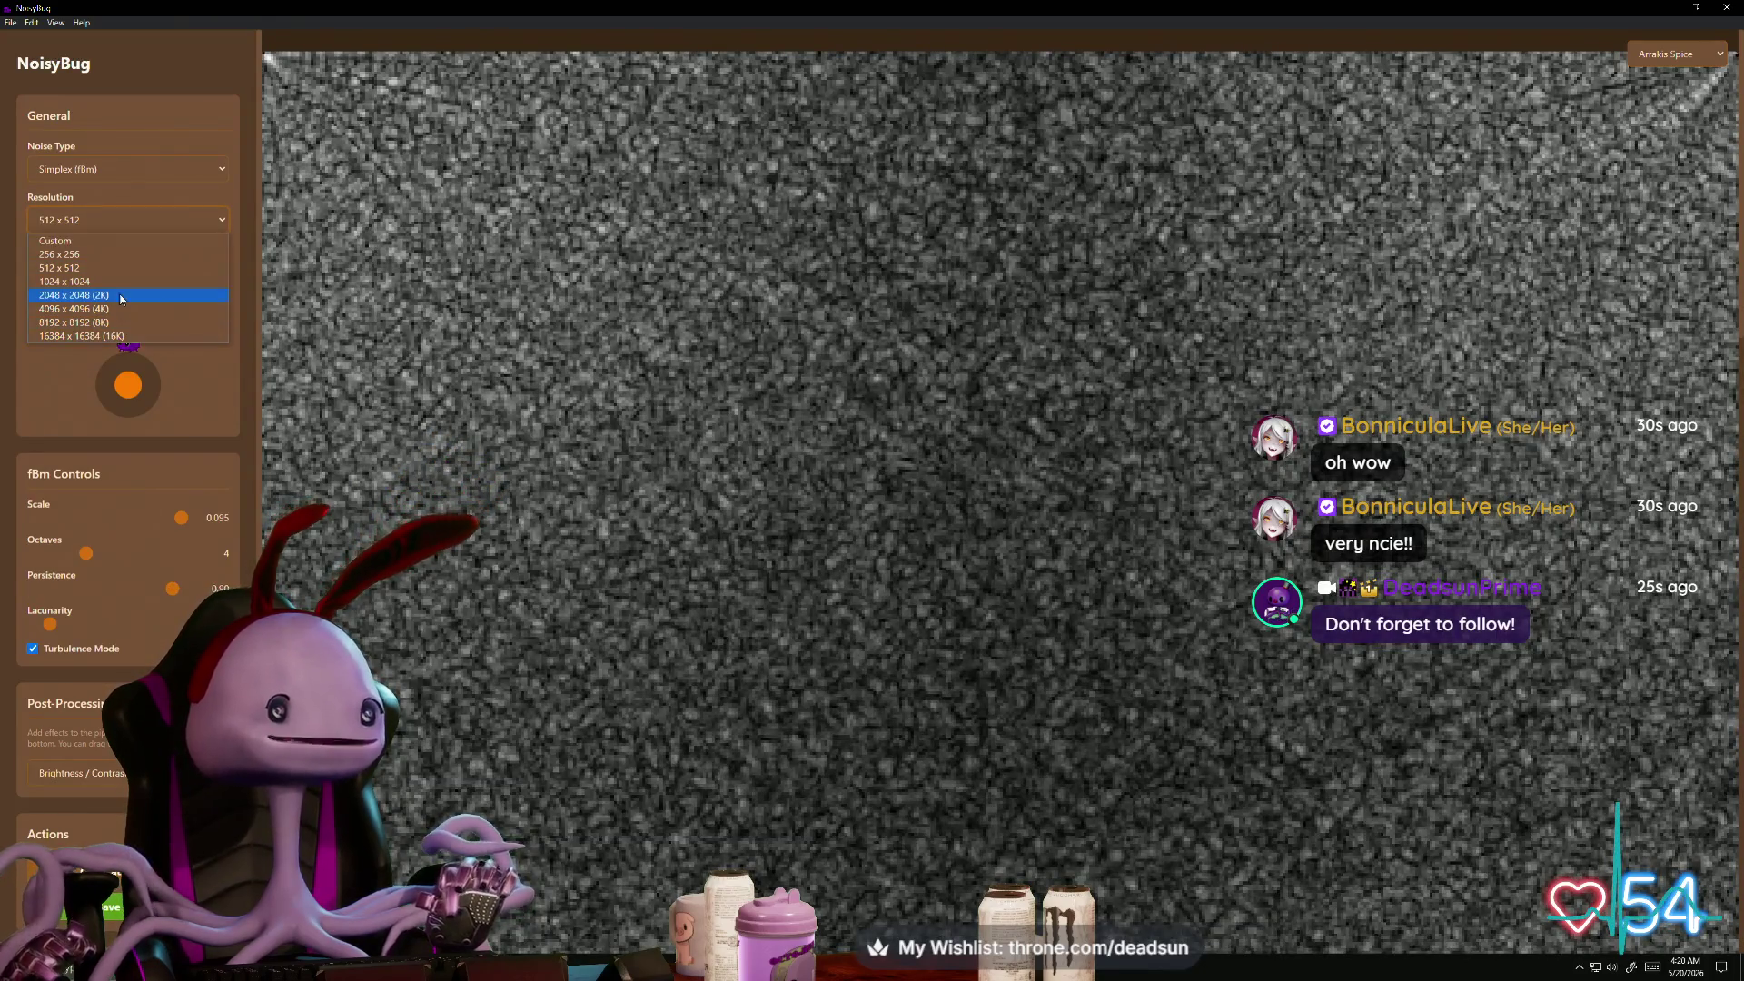
# - Try 2048 and 1024 resolutions, then settle on 512 x 512
pyautogui.press('Escape')
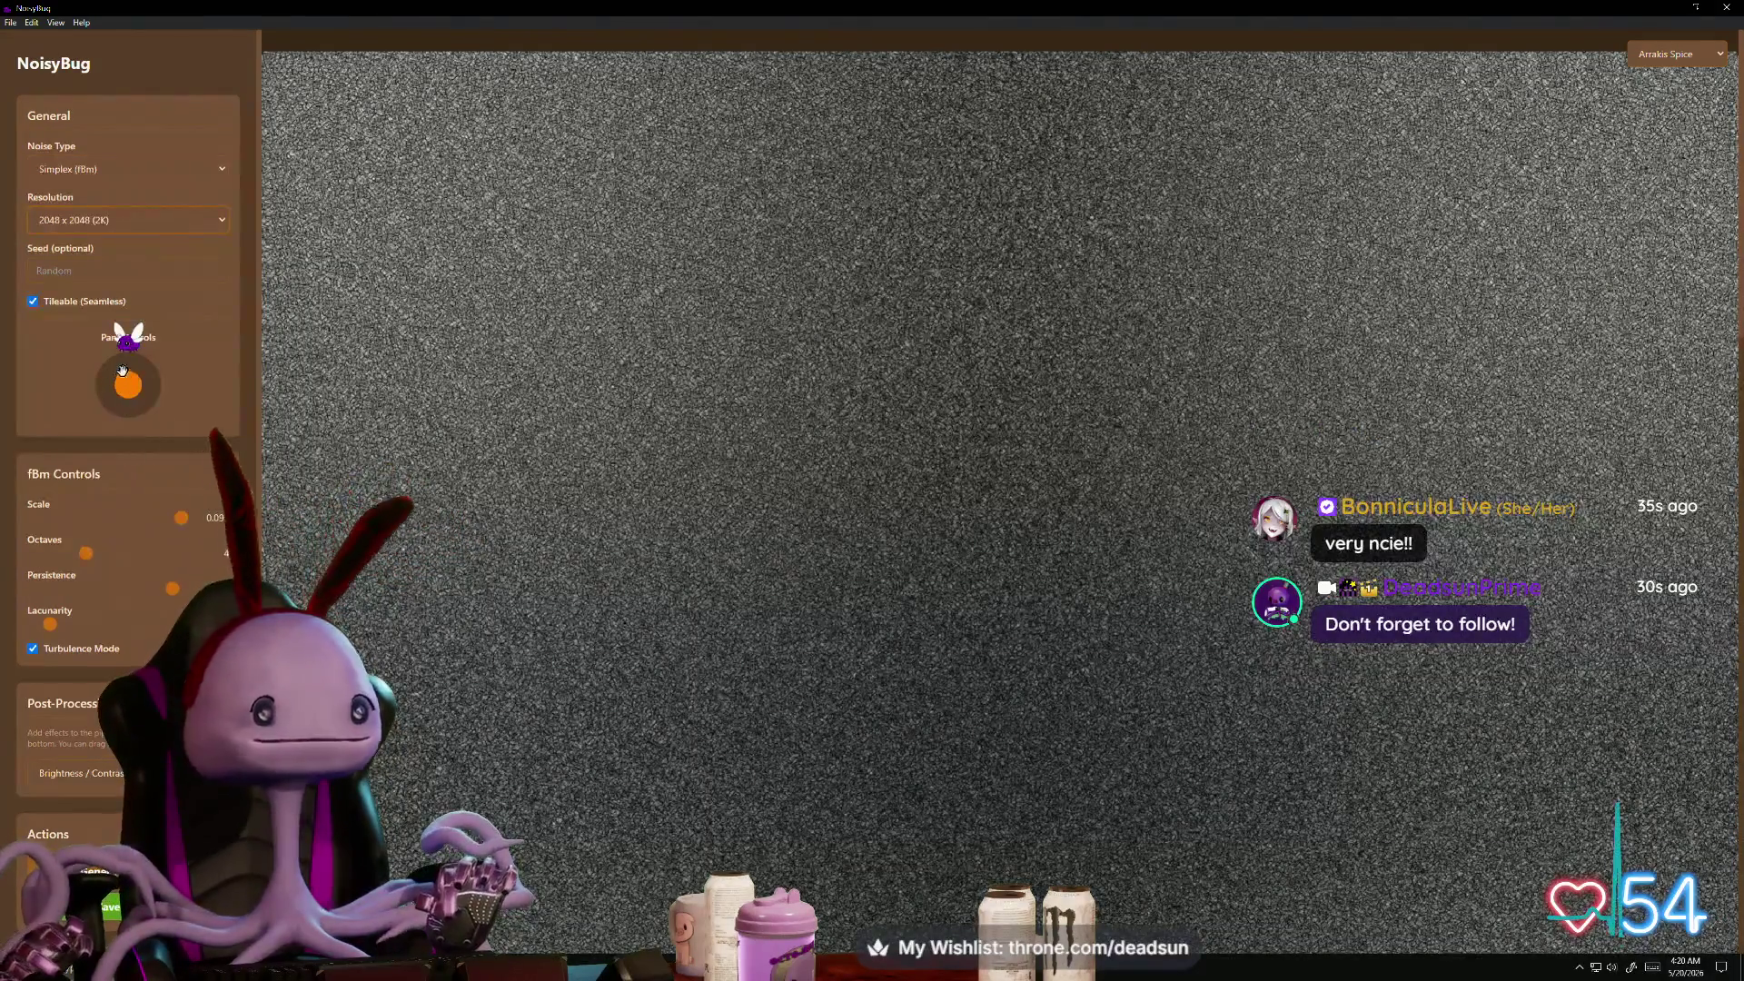
pyautogui.moveTo(127, 379)
pyautogui.mouseDown()
pyautogui.moveTo(143, 377)
pyautogui.moveTo(101, 389)
pyautogui.moveTo(123, 385)
pyautogui.mouseUp()
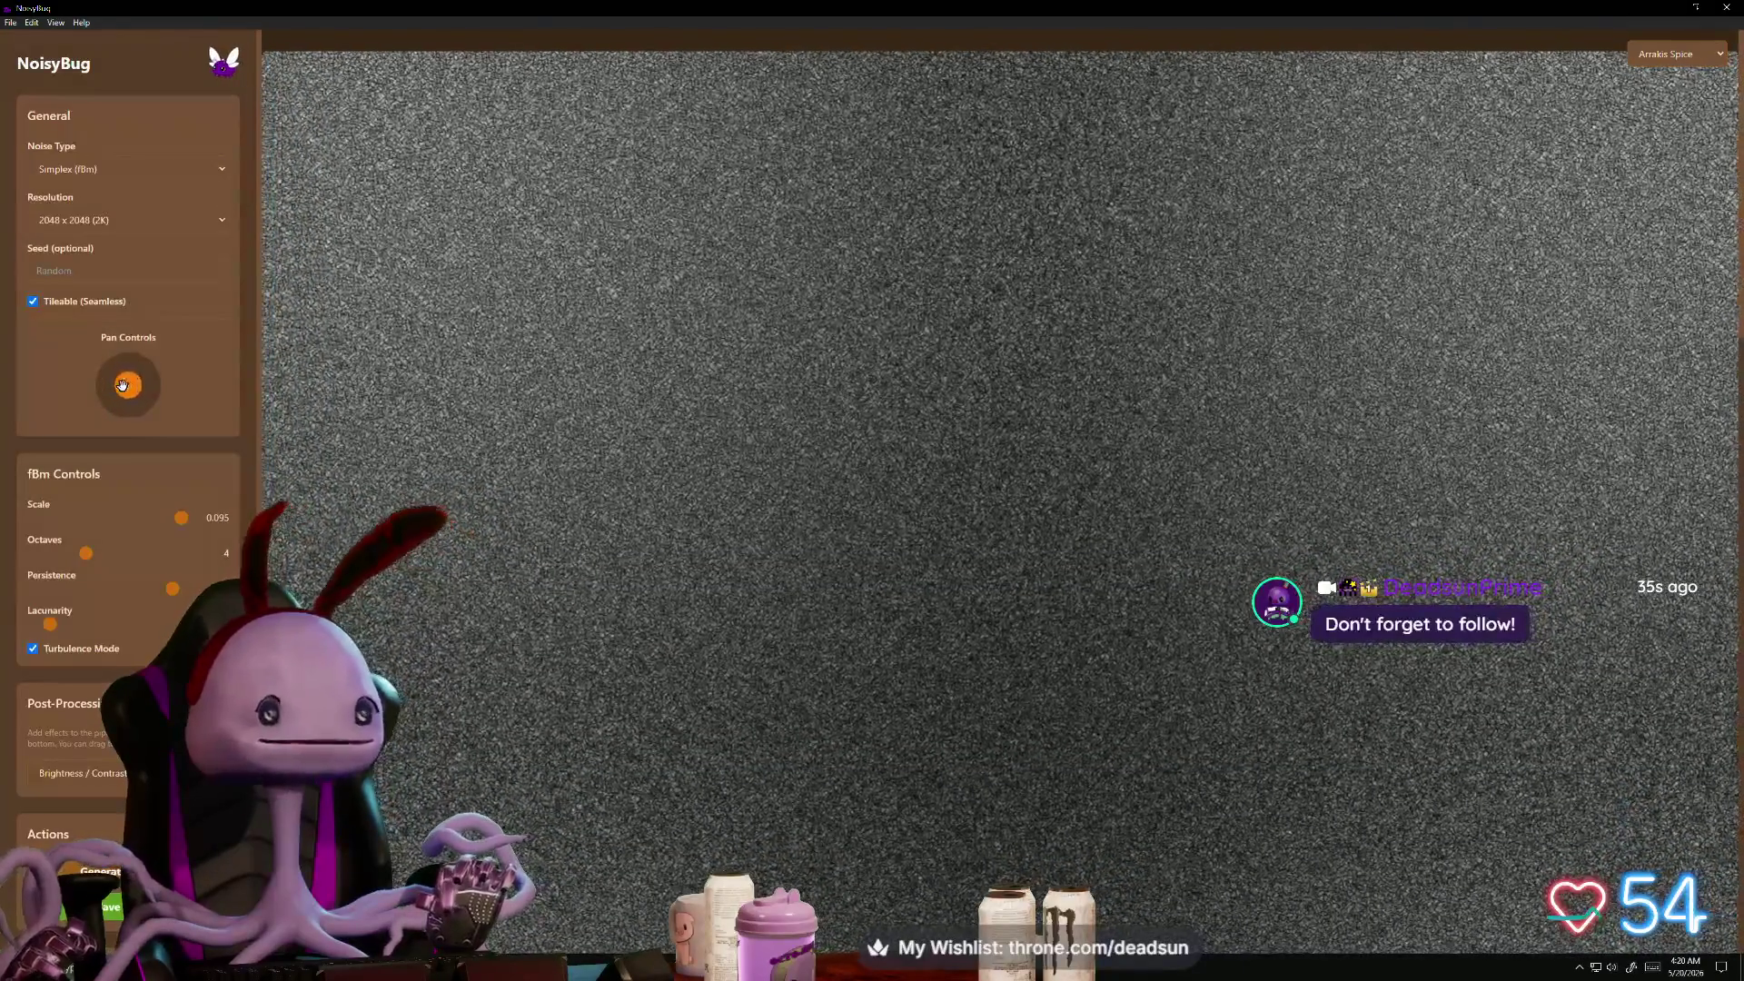
pyautogui.click(111, 221)
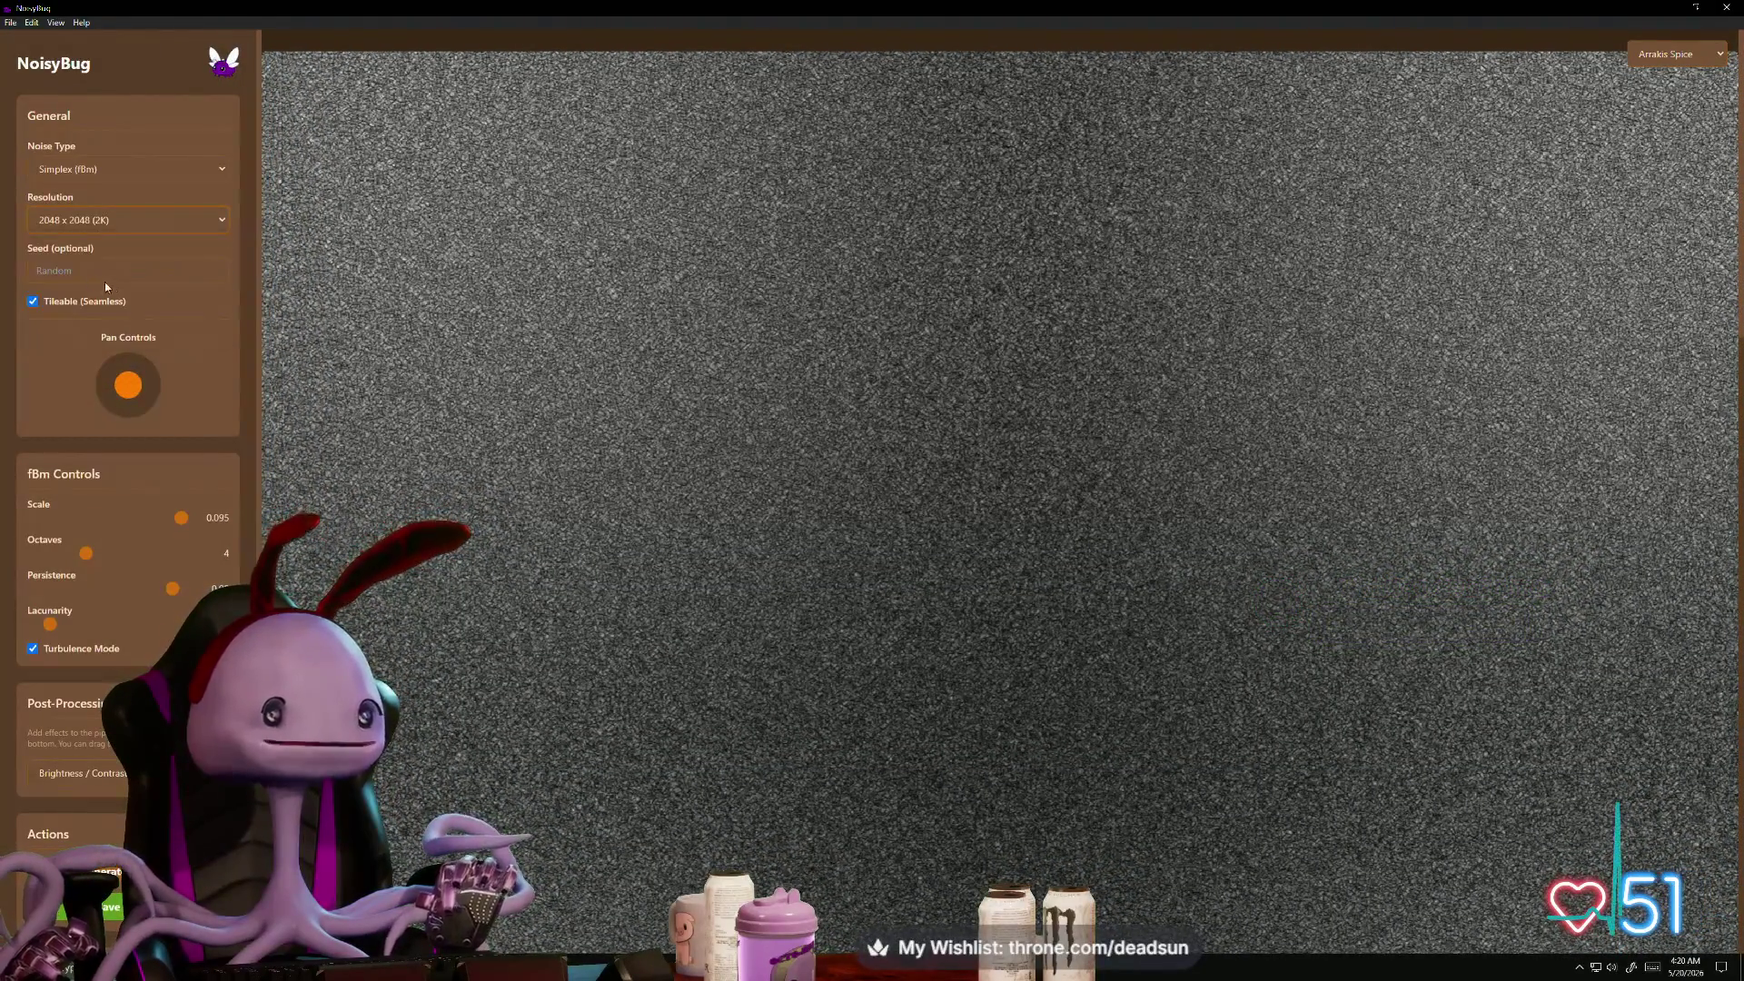
pyautogui.press('Up')
pyautogui.click(134, 226)
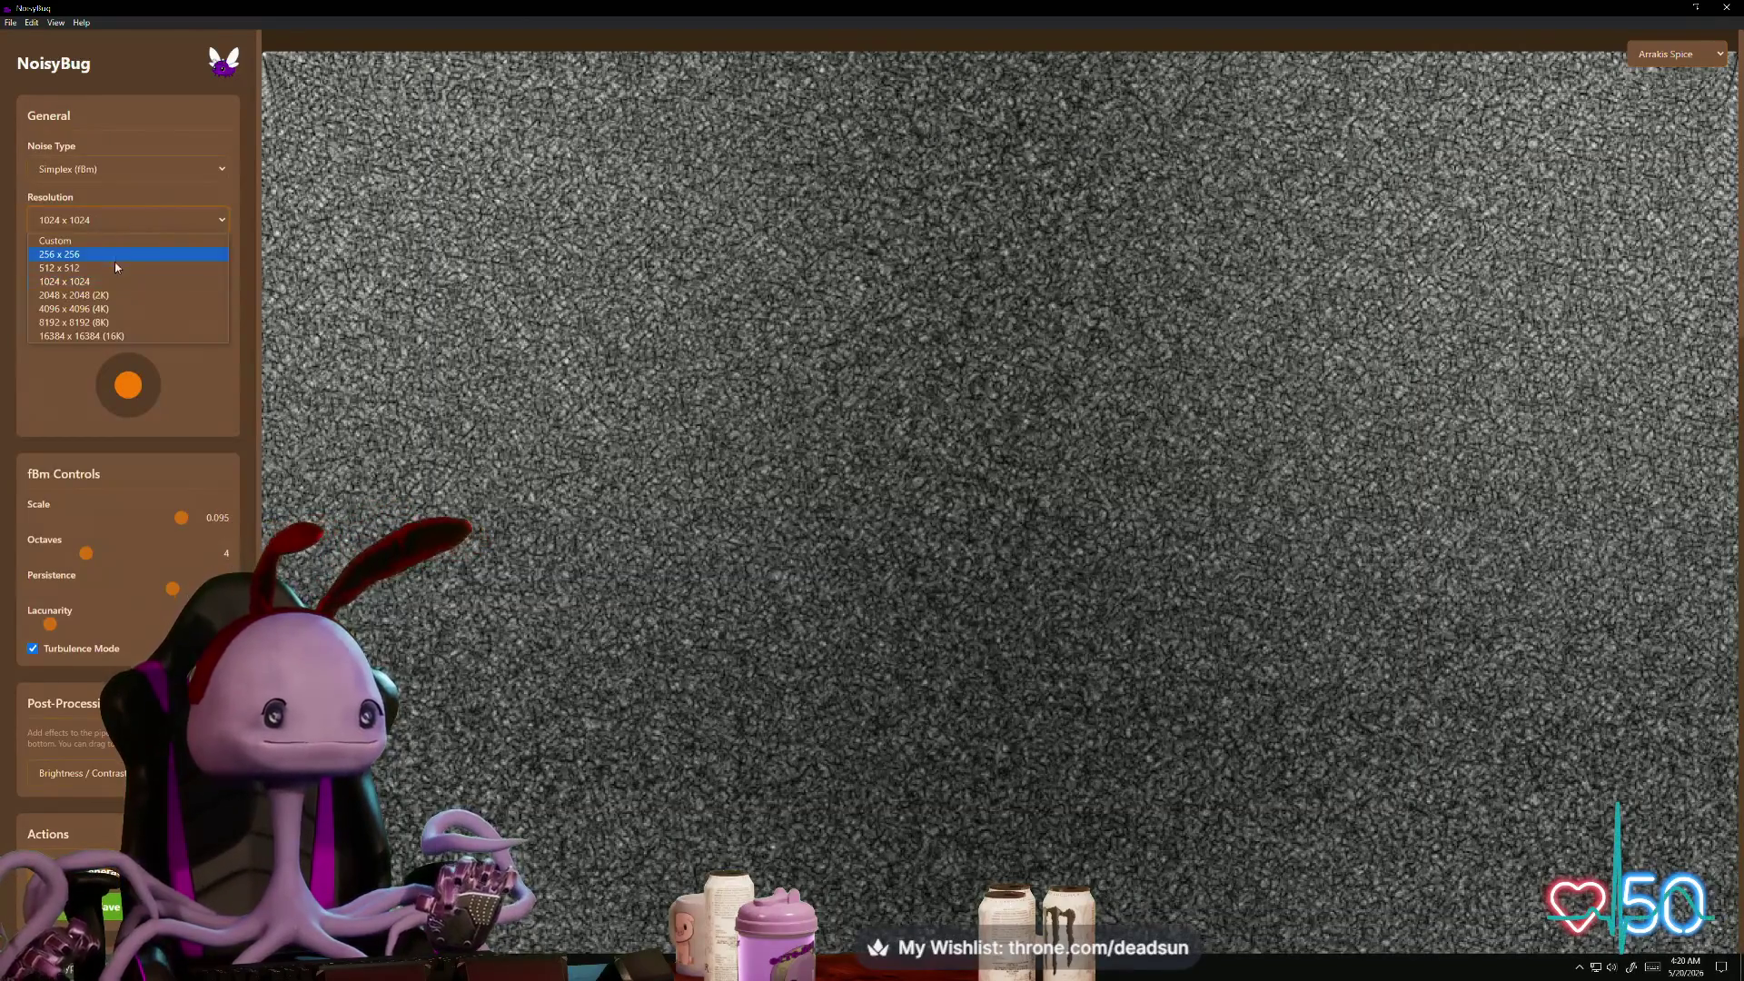
pyautogui.click(123, 267)
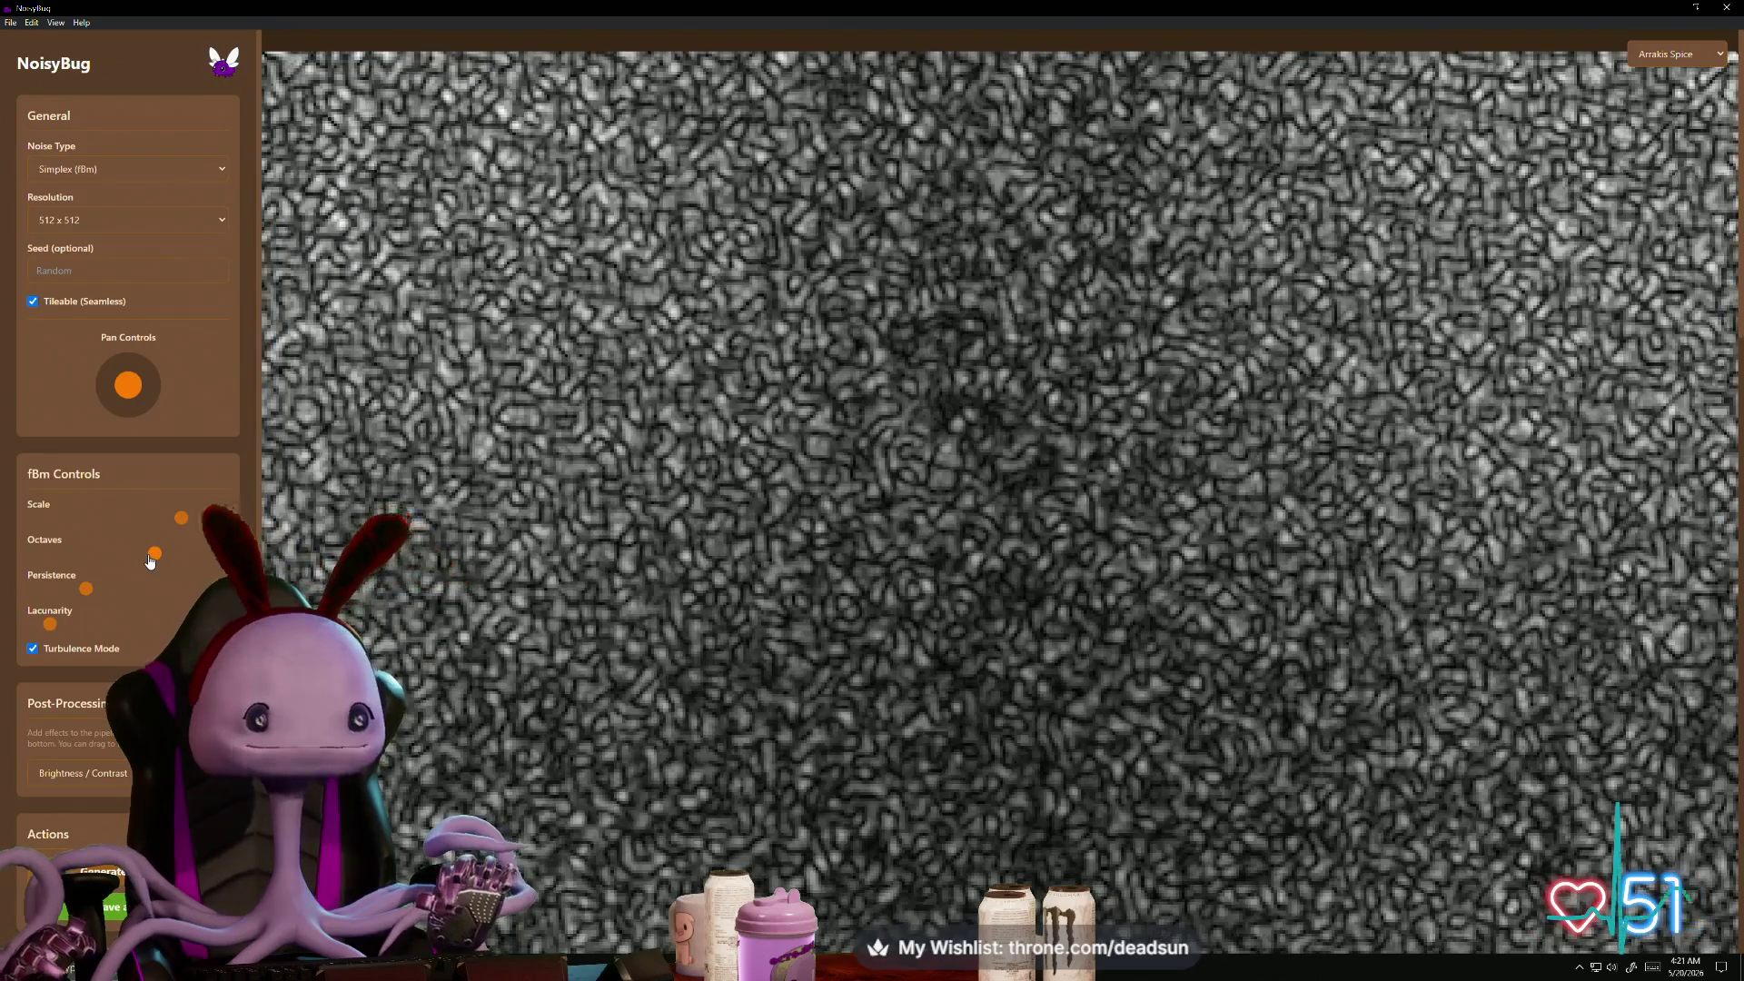
# - Cut the octaves to 3 and head back to Unreal's Mat_booster graph
pyautogui.moveTo(150, 562); pyautogui.dragTo(73, 560)
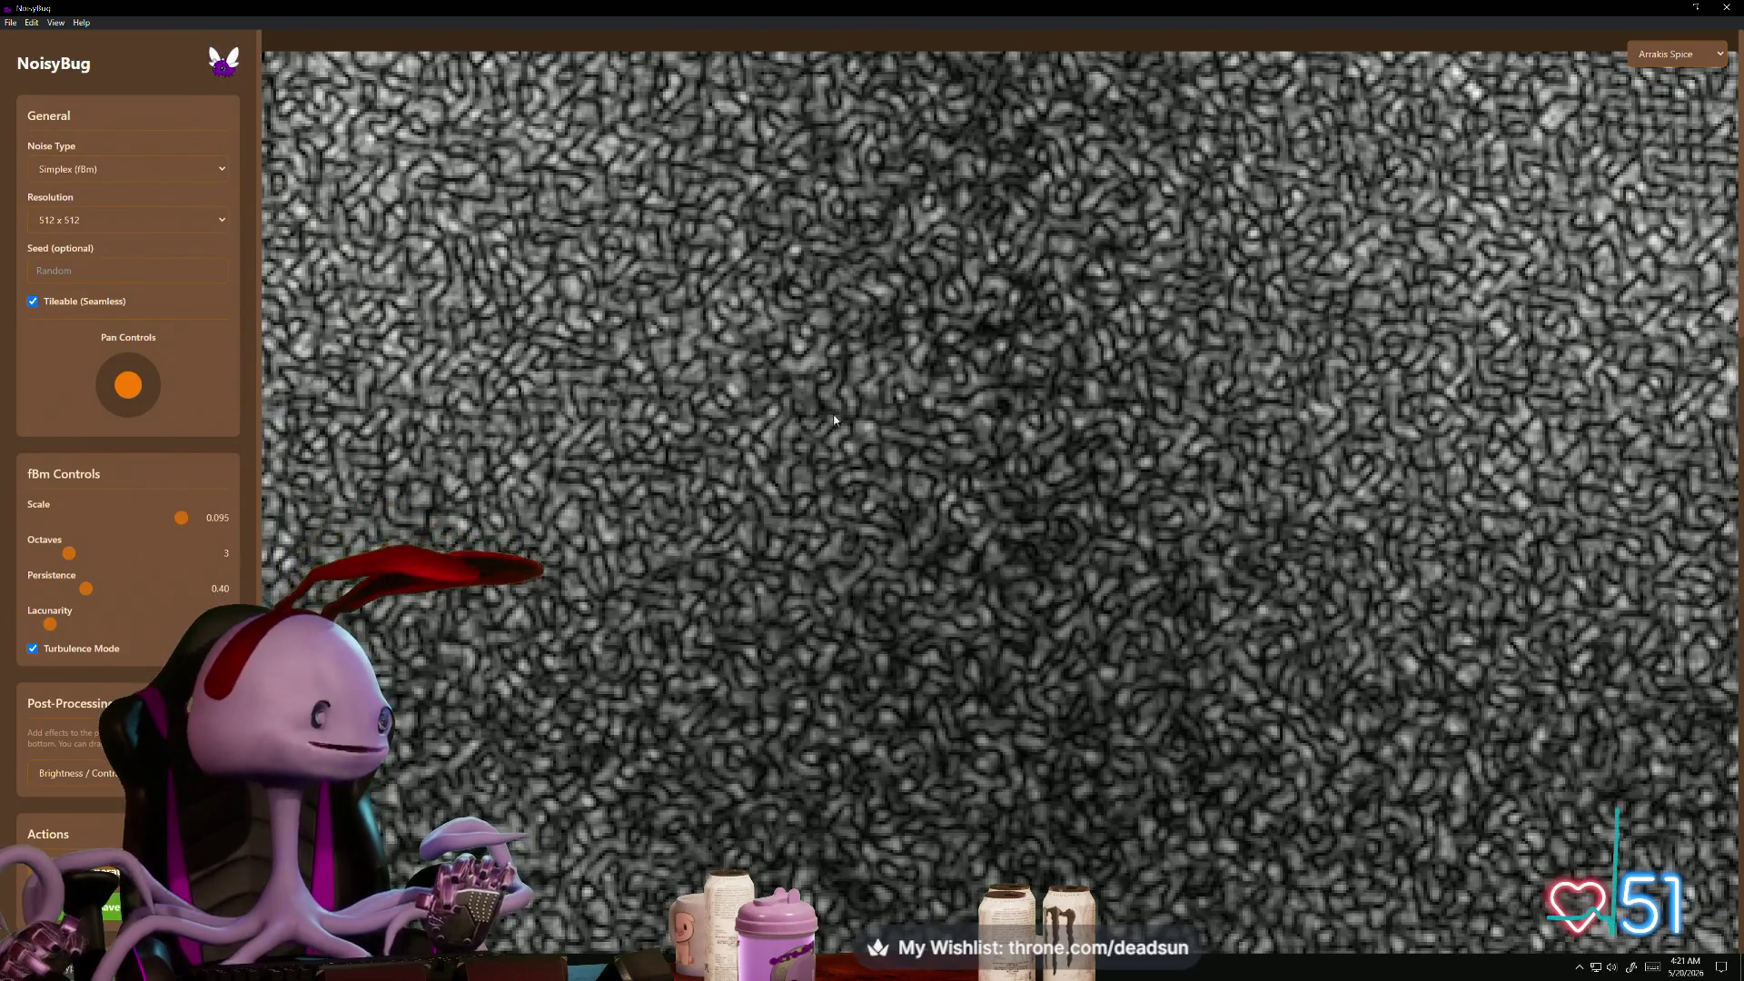
pyautogui.click(198, 168)
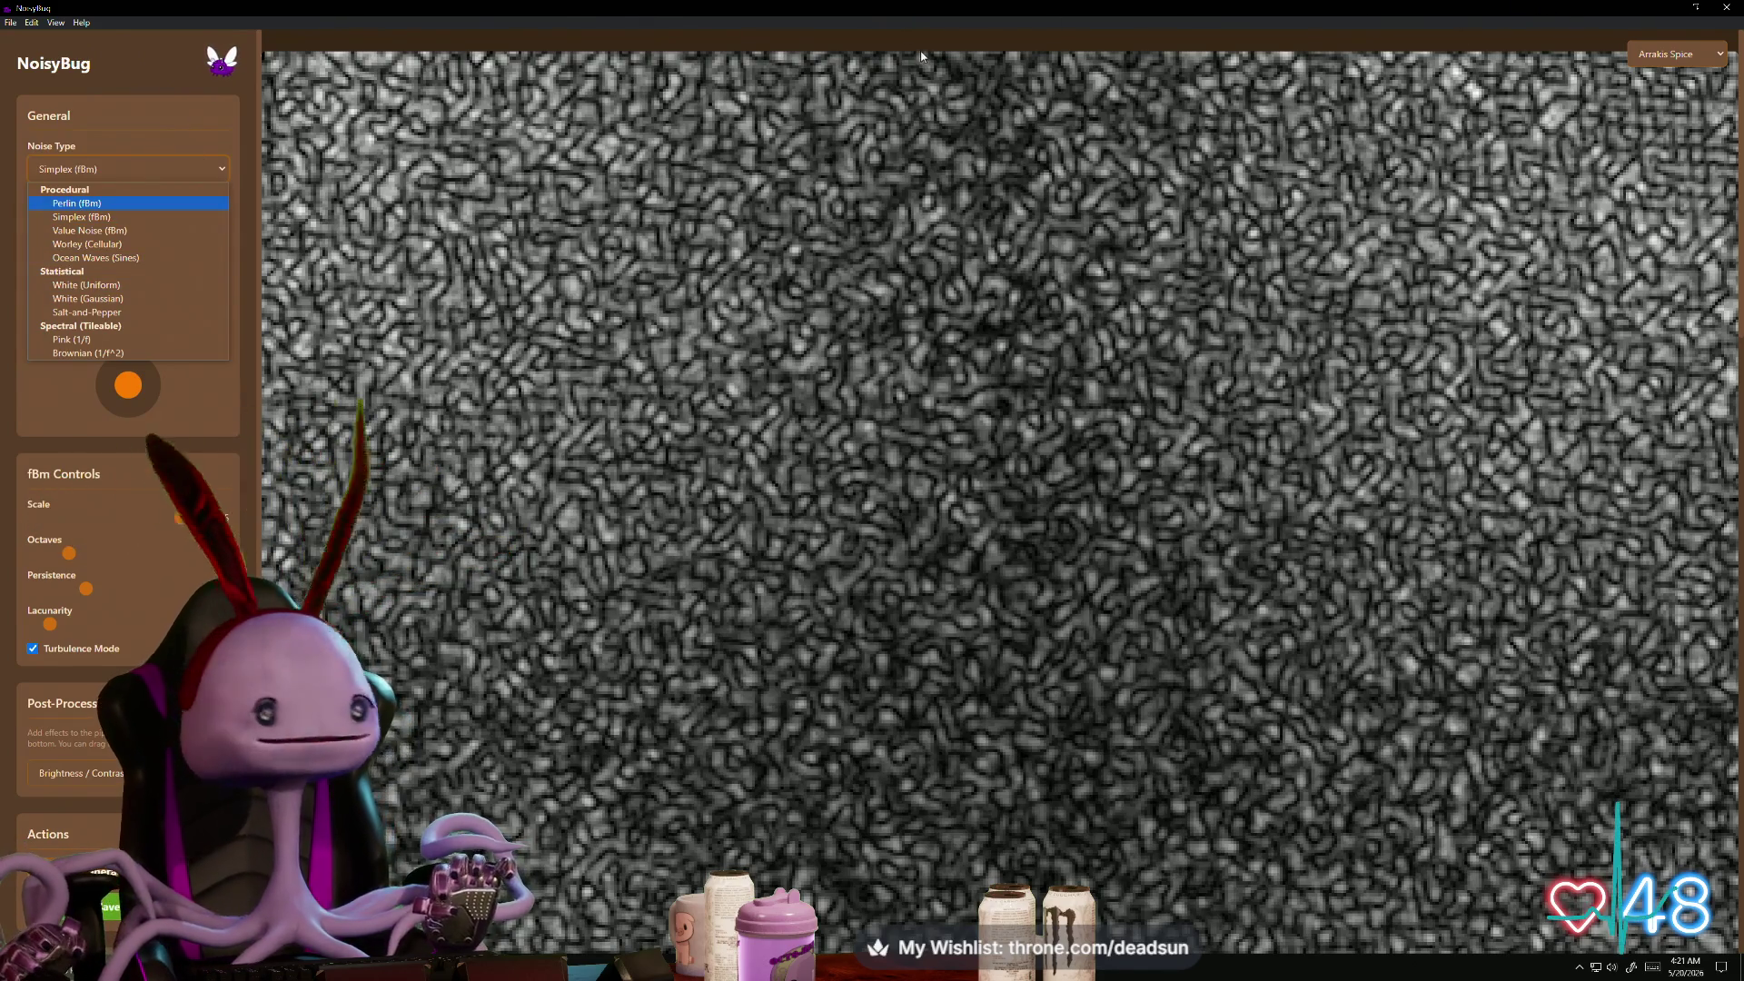
pyautogui.click(273, 100)
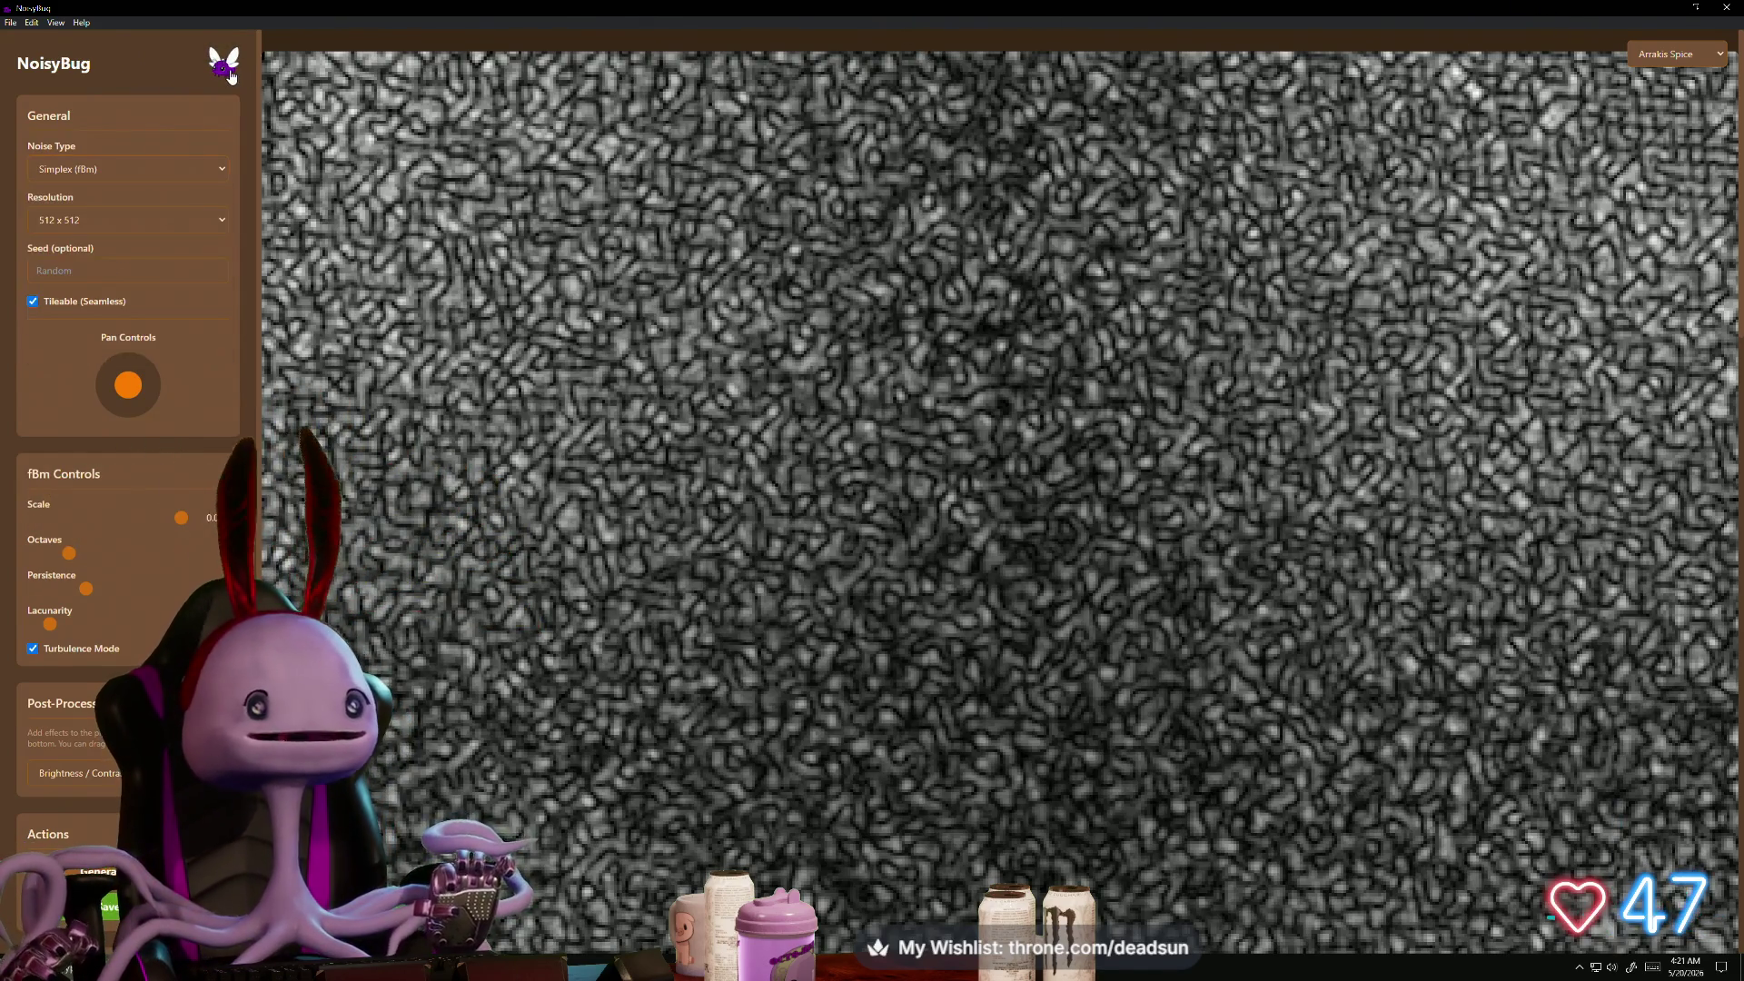
pyautogui.click(91, 78)
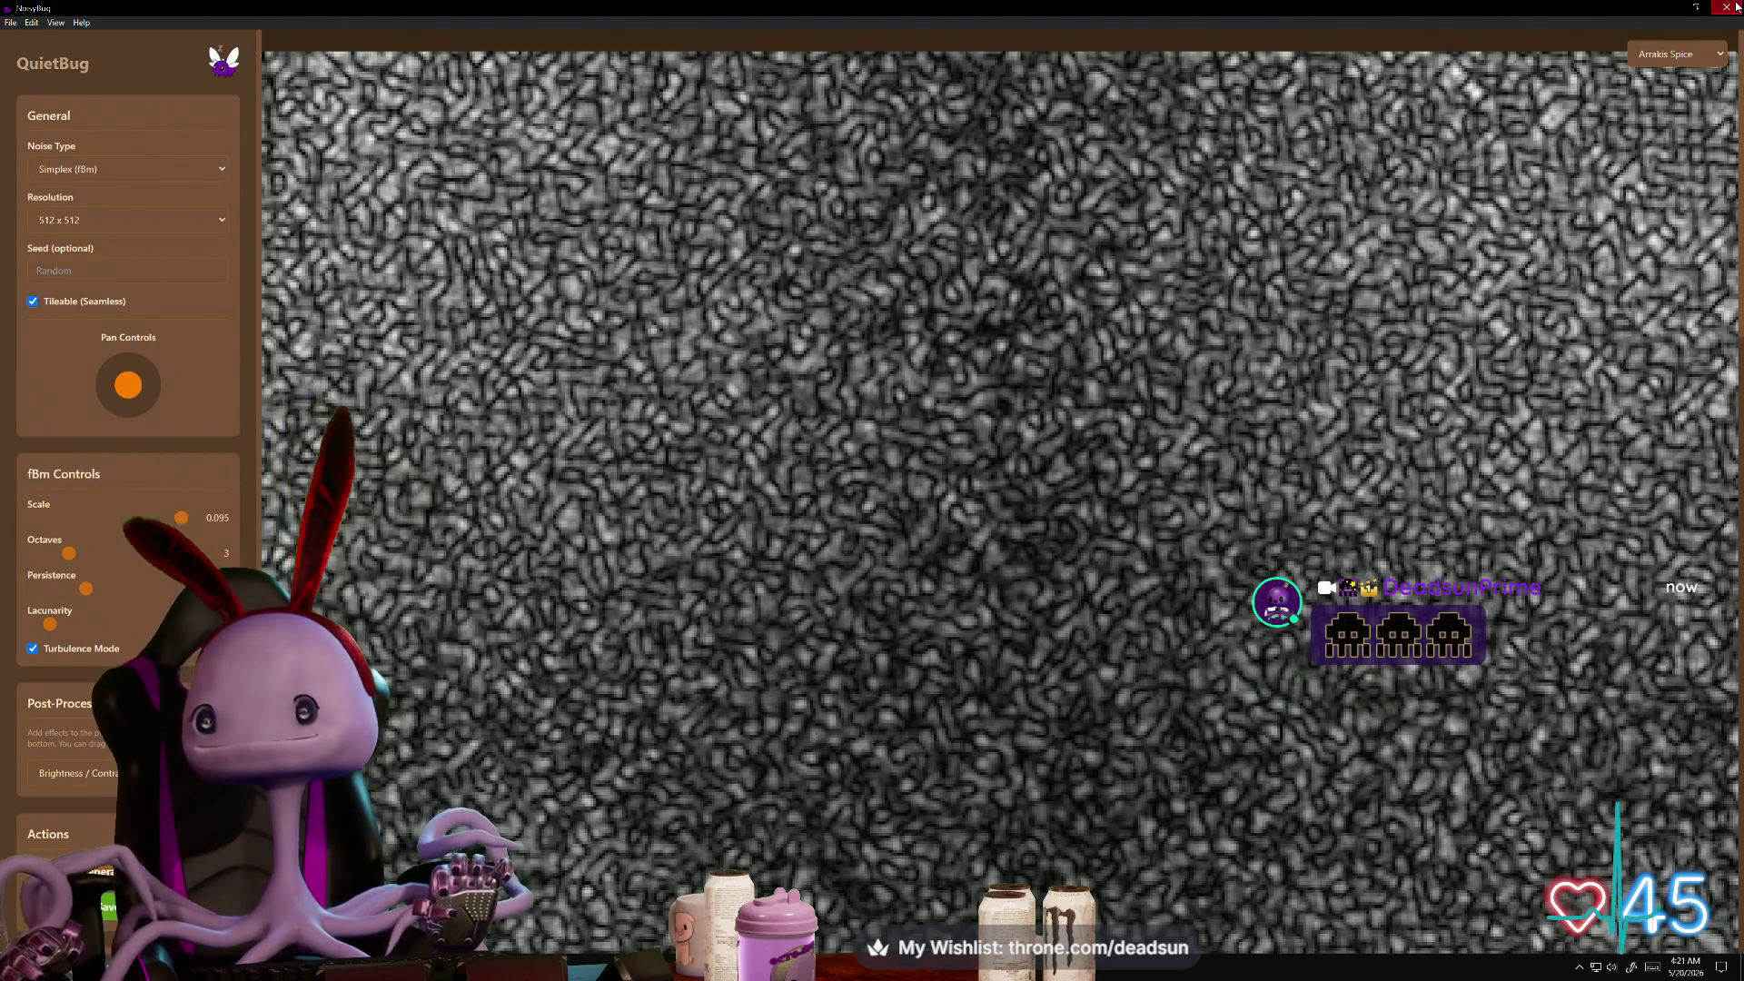
pyautogui.hotkey('alt', 'Tab')
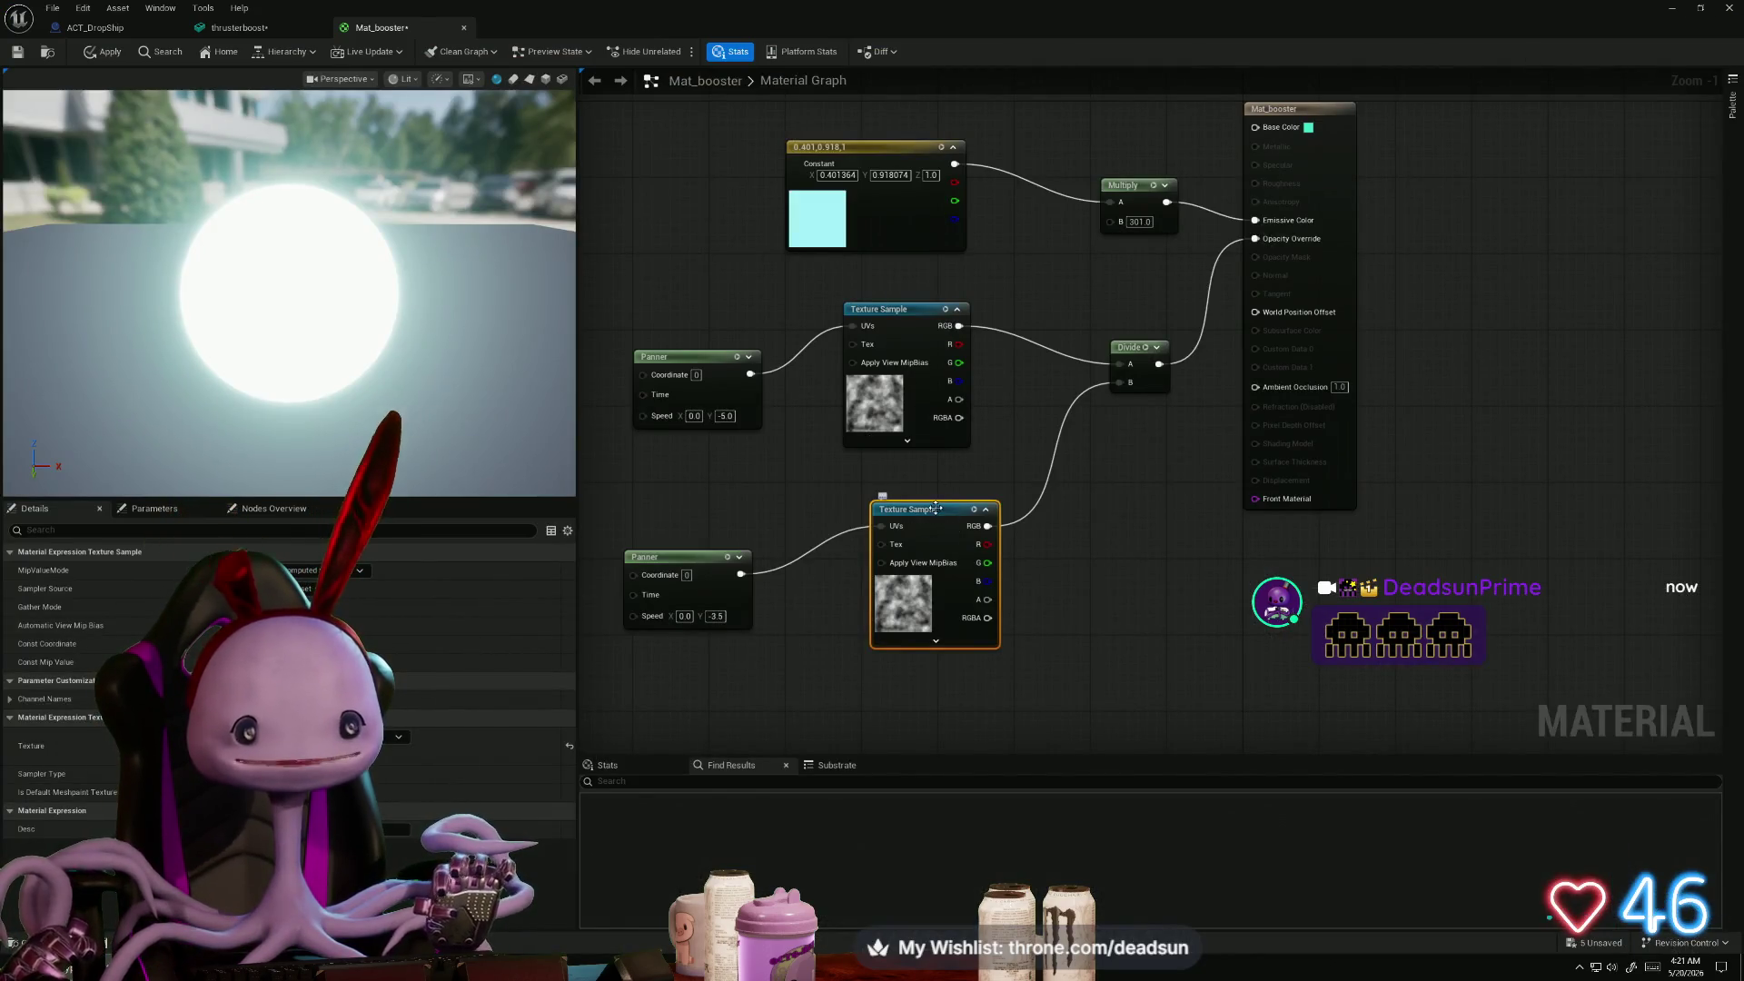
# - Rearrange the lower Texture Sample, lower Panner and upper Texture Sample nodes
pyautogui.moveTo(935, 507); pyautogui.dragTo(914, 529)
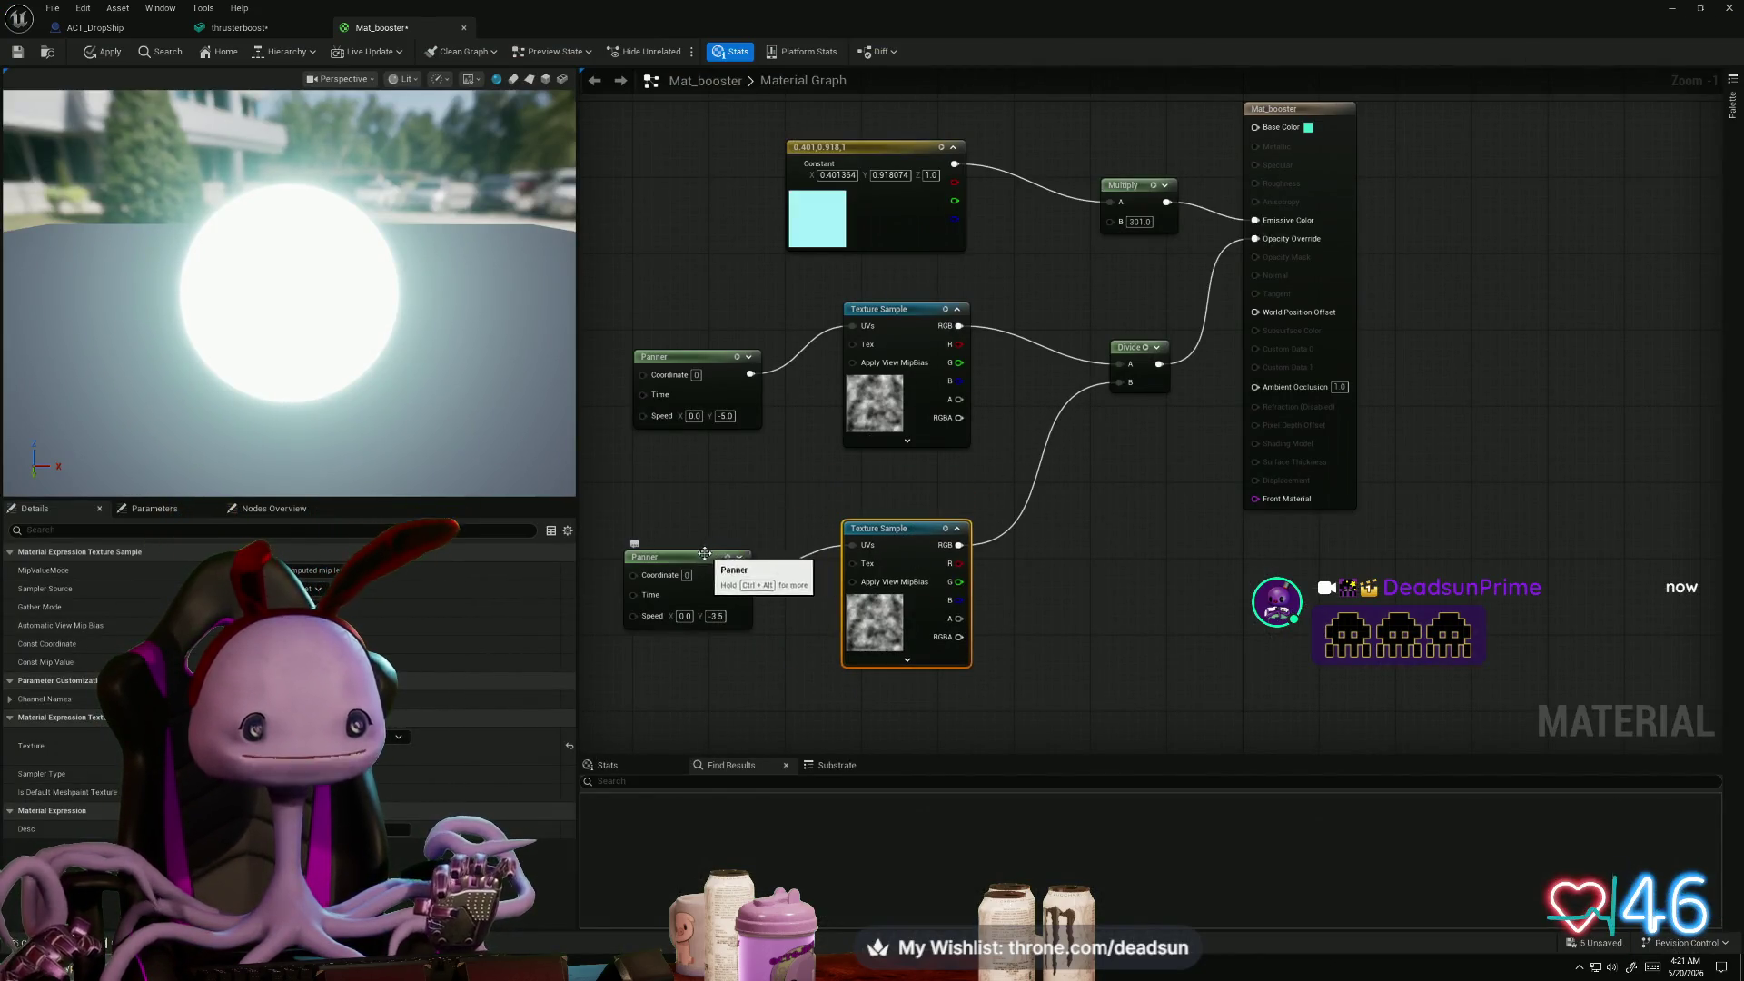
pyautogui.moveTo(705, 568); pyautogui.dragTo(661, 539)
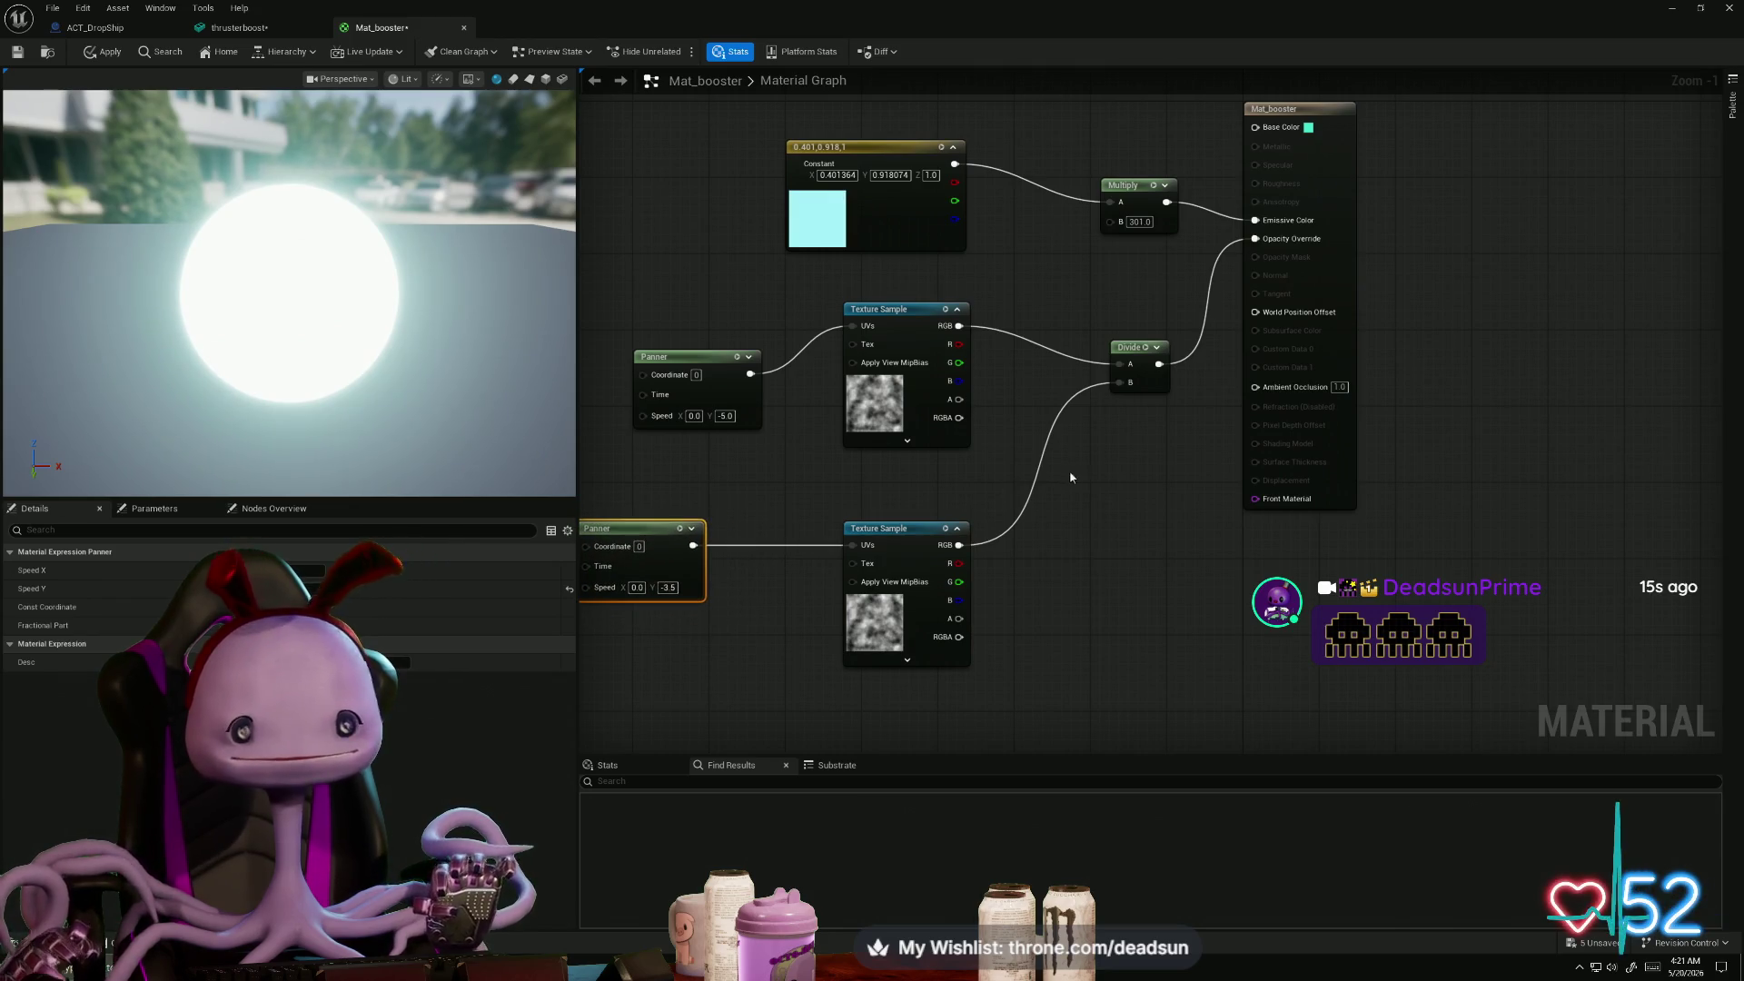
pyautogui.moveTo(932, 309)
pyautogui.mouseDown()
pyautogui.moveTo(911, 311)
pyautogui.moveTo(1002, 357)
pyautogui.mouseUp()
# - Add a Subtract of 0.2 after the upper texture and wire it into Divide's A
pyautogui.write('sub')
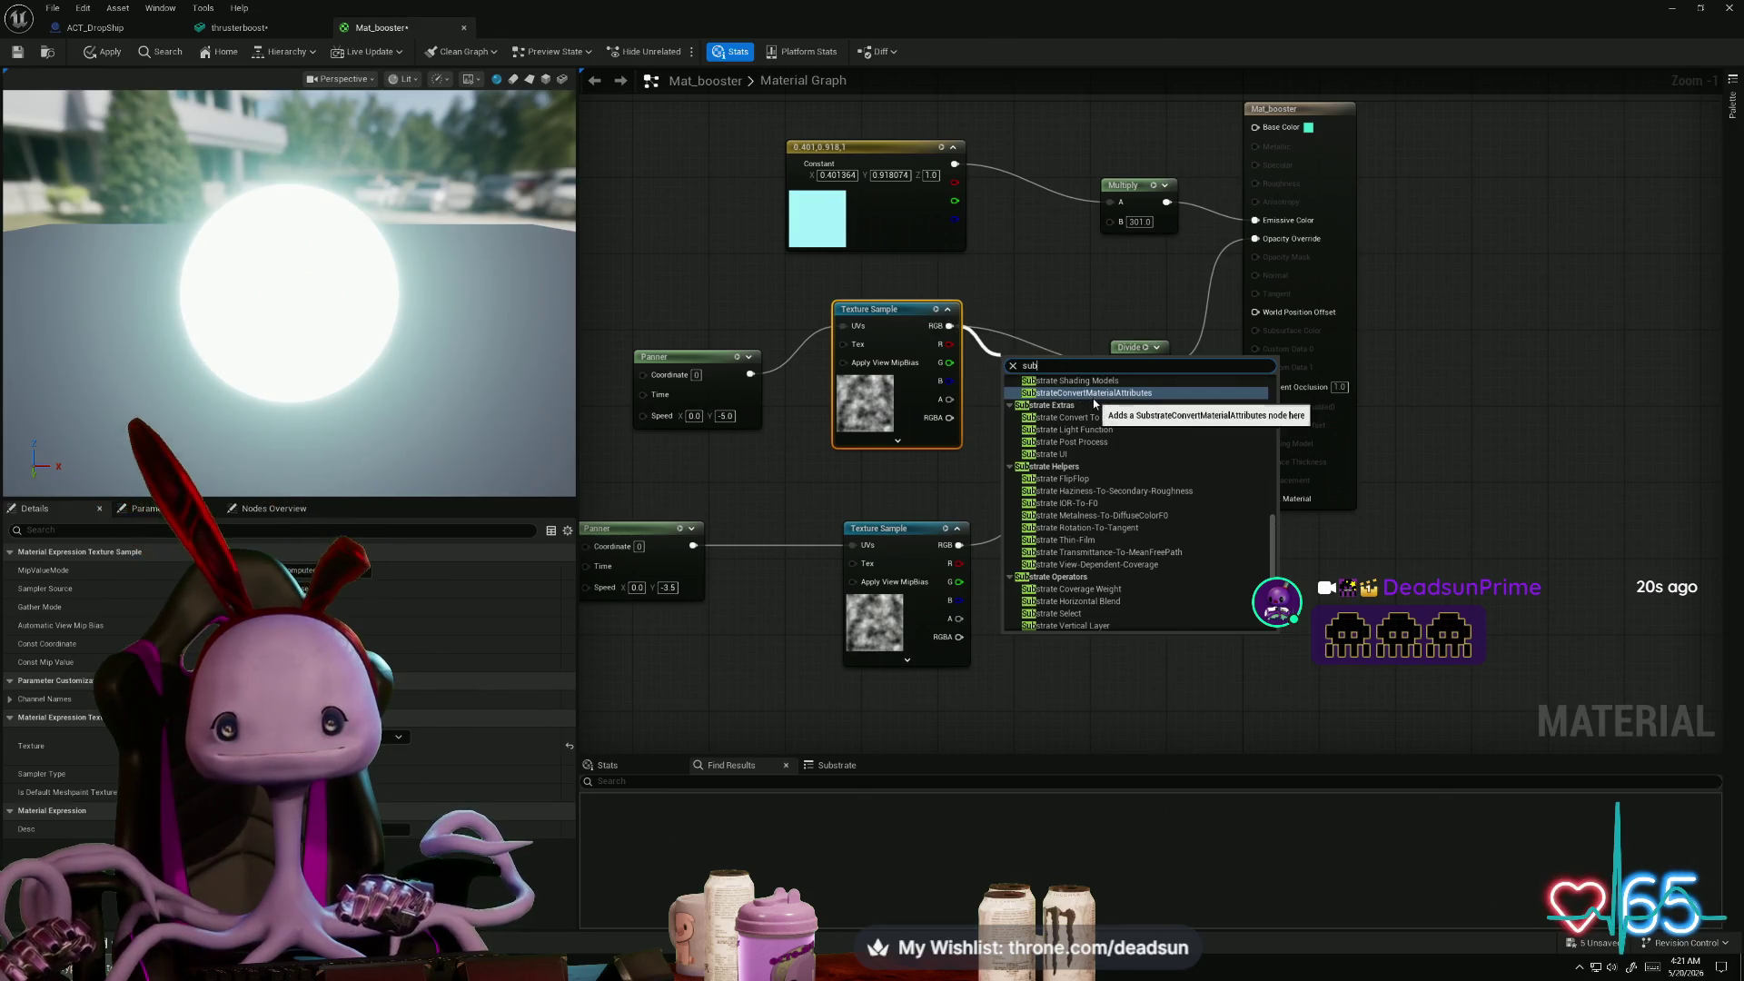
pyautogui.write('t')
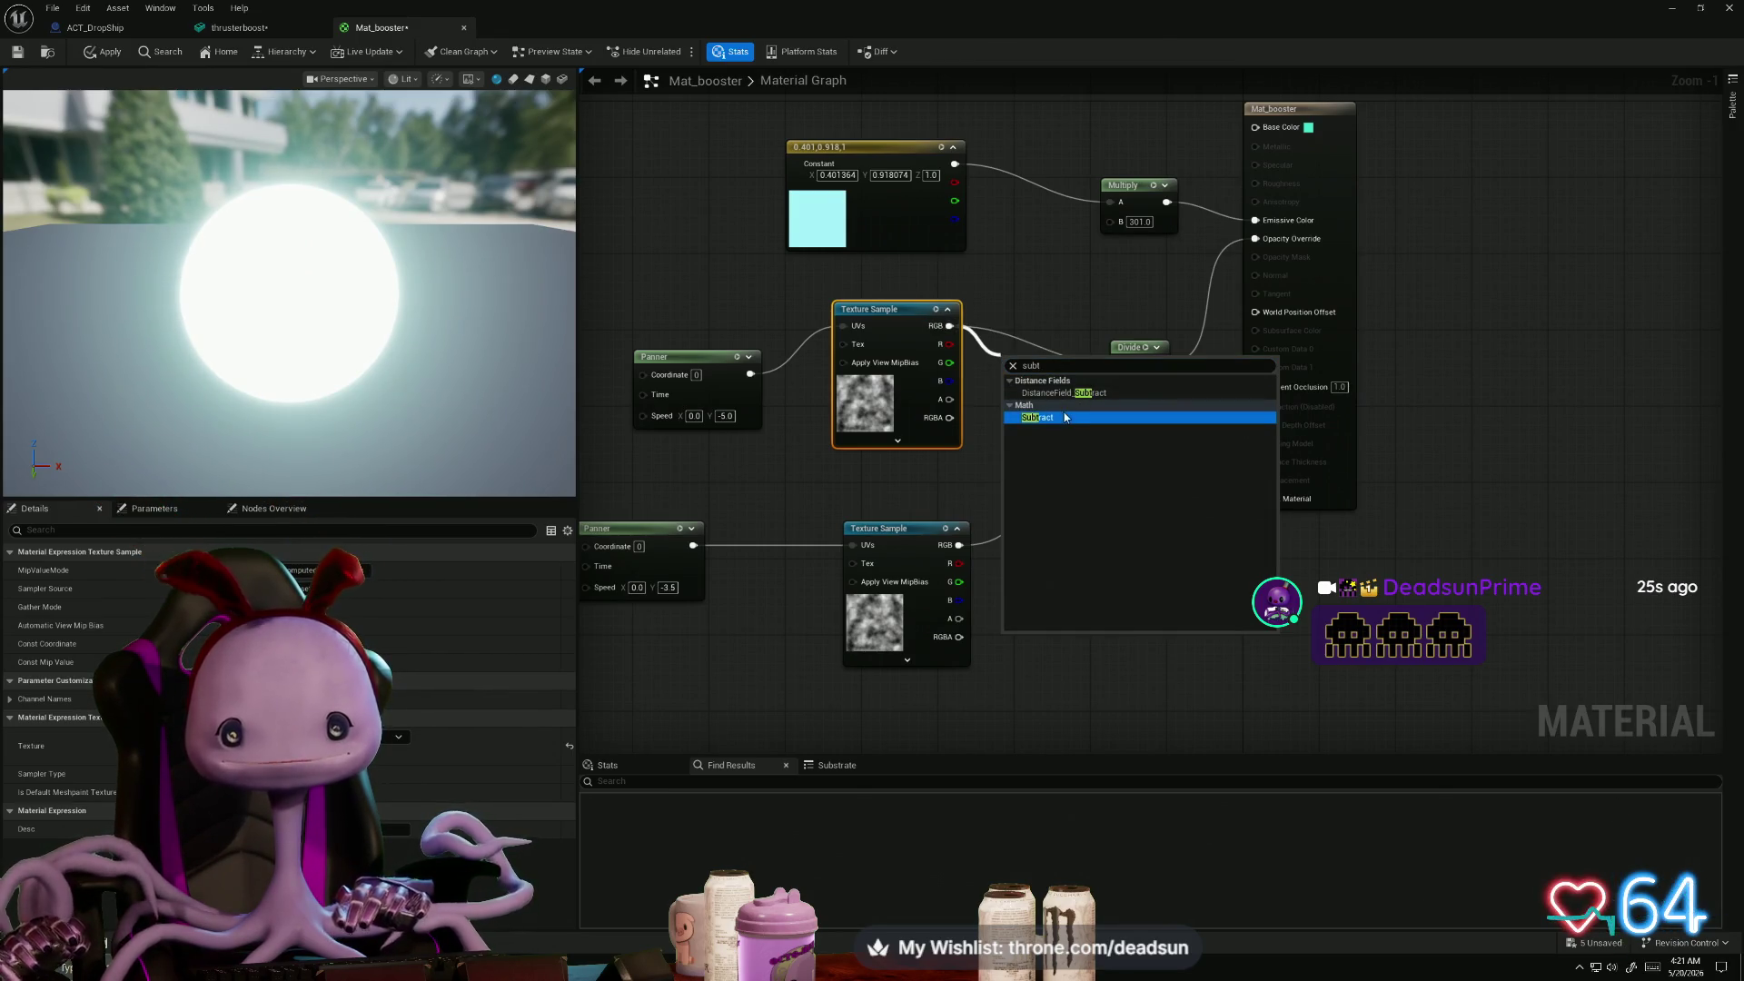
pyautogui.click(1067, 418)
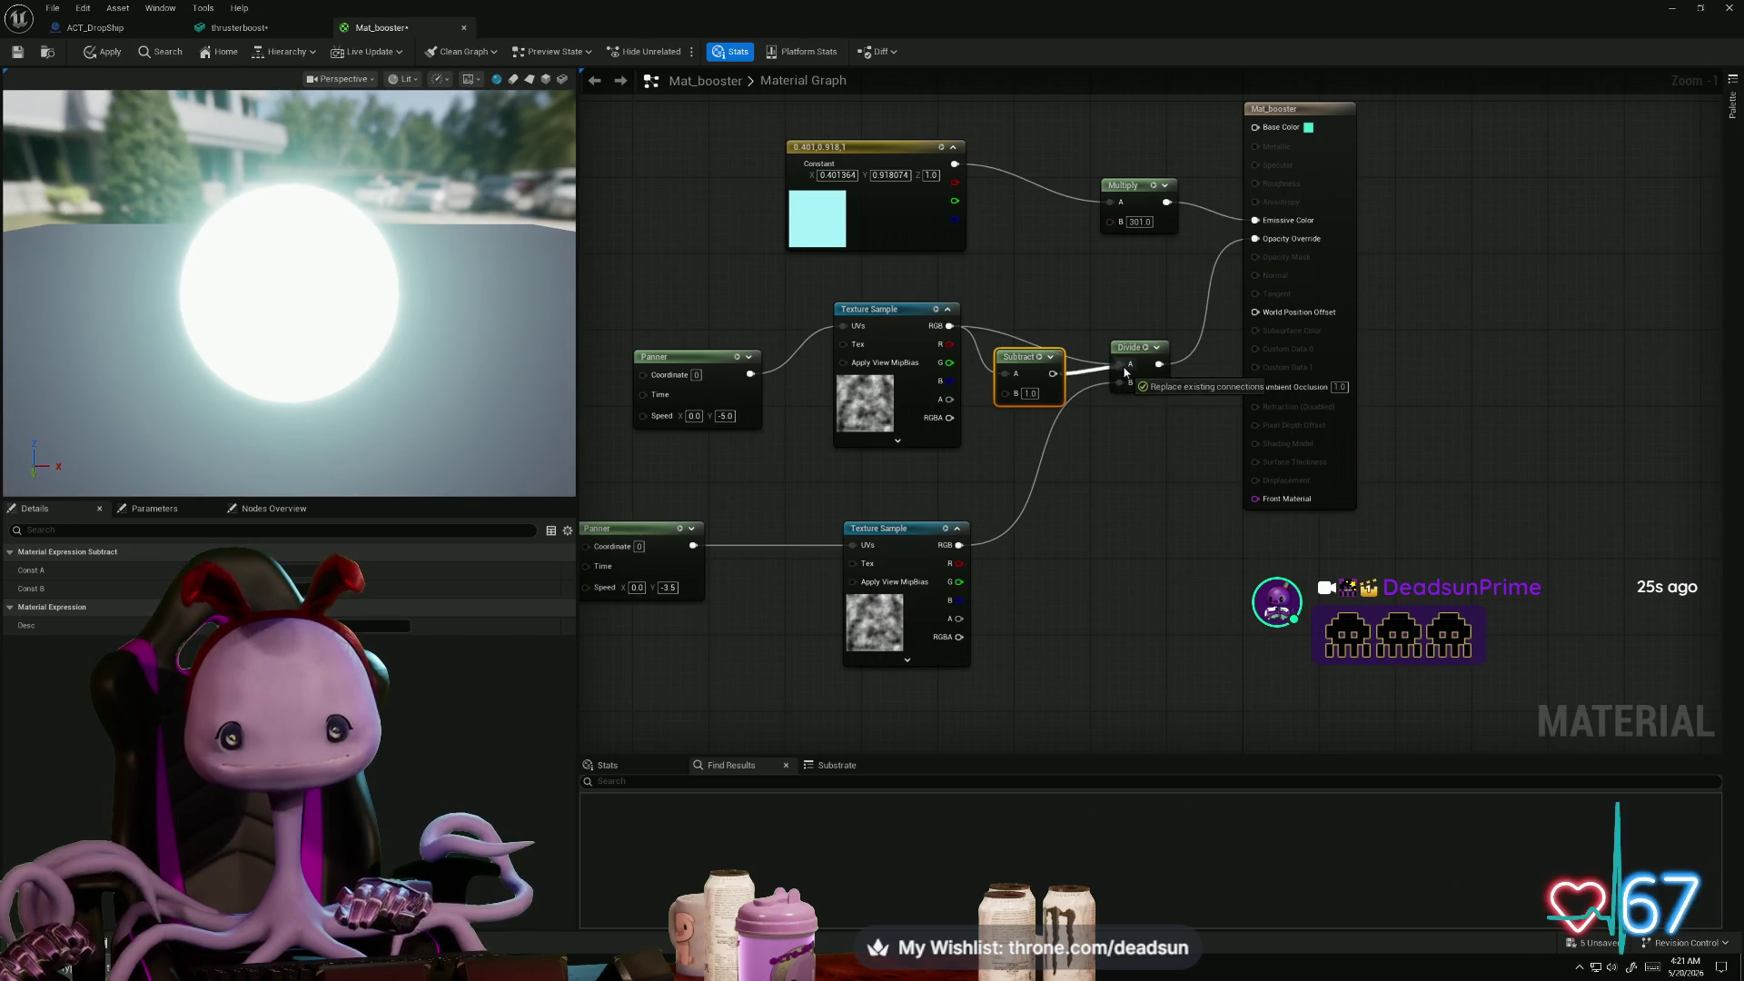
pyautogui.moveTo(1125, 370); pyautogui.dragTo(1127, 365)
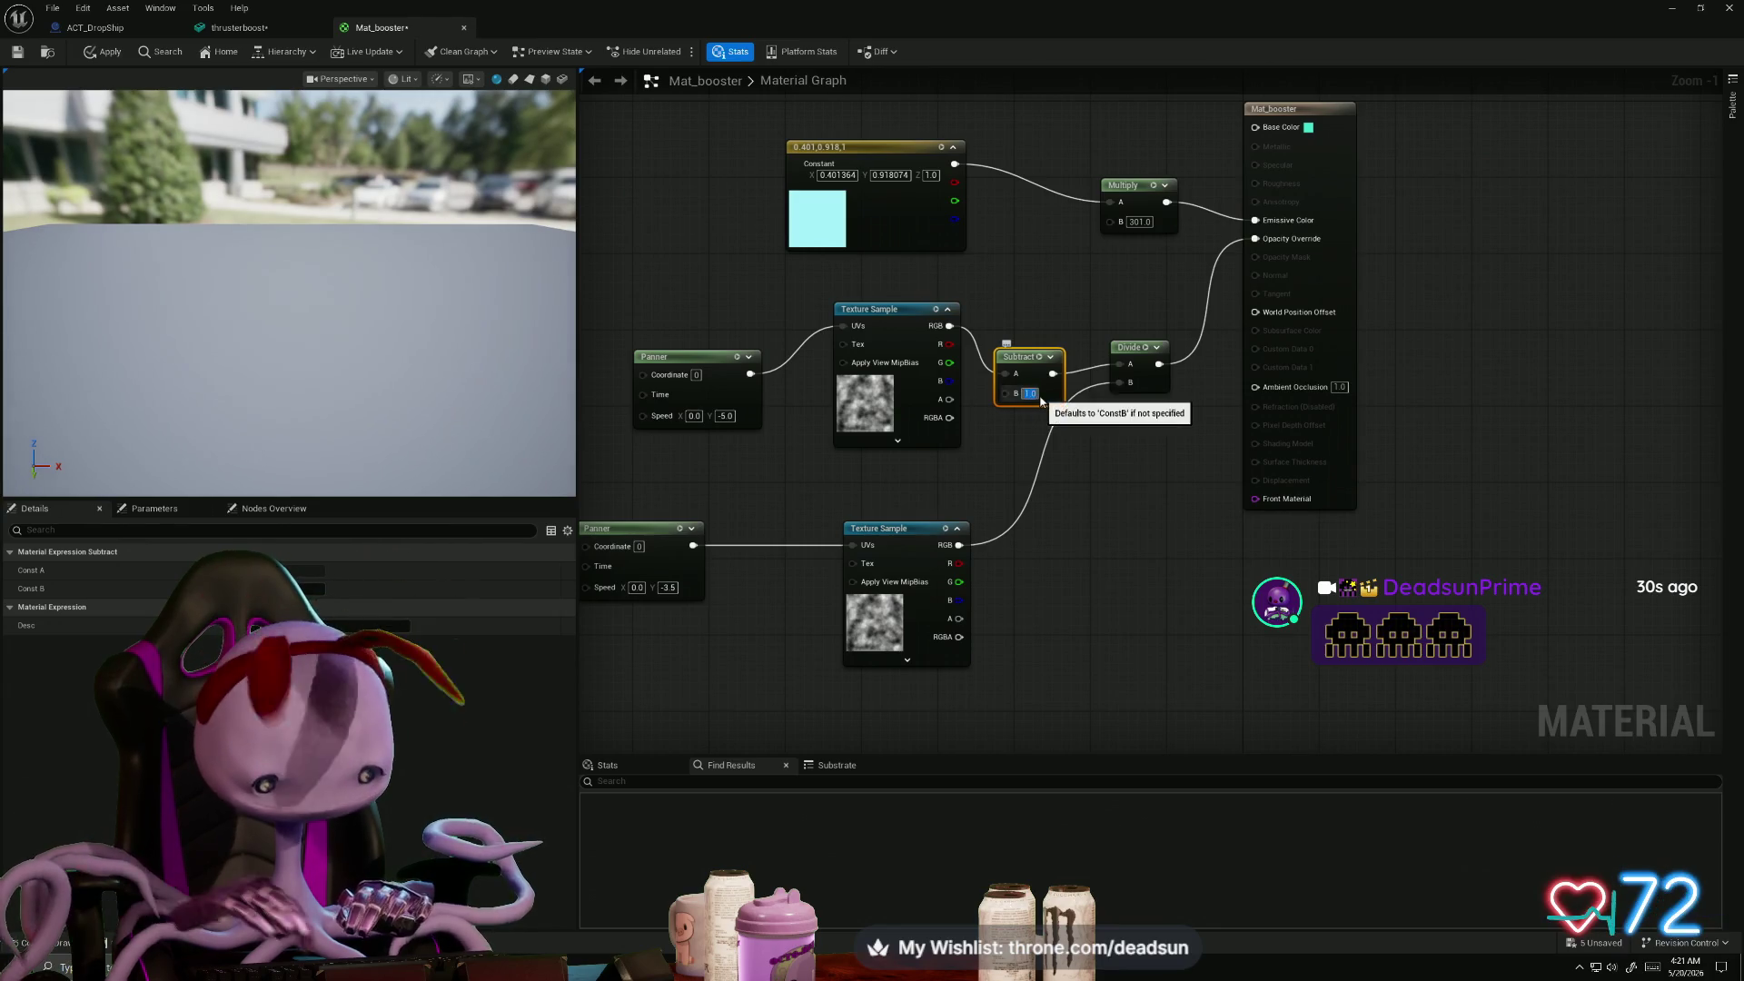
pyautogui.press('BackSpace')
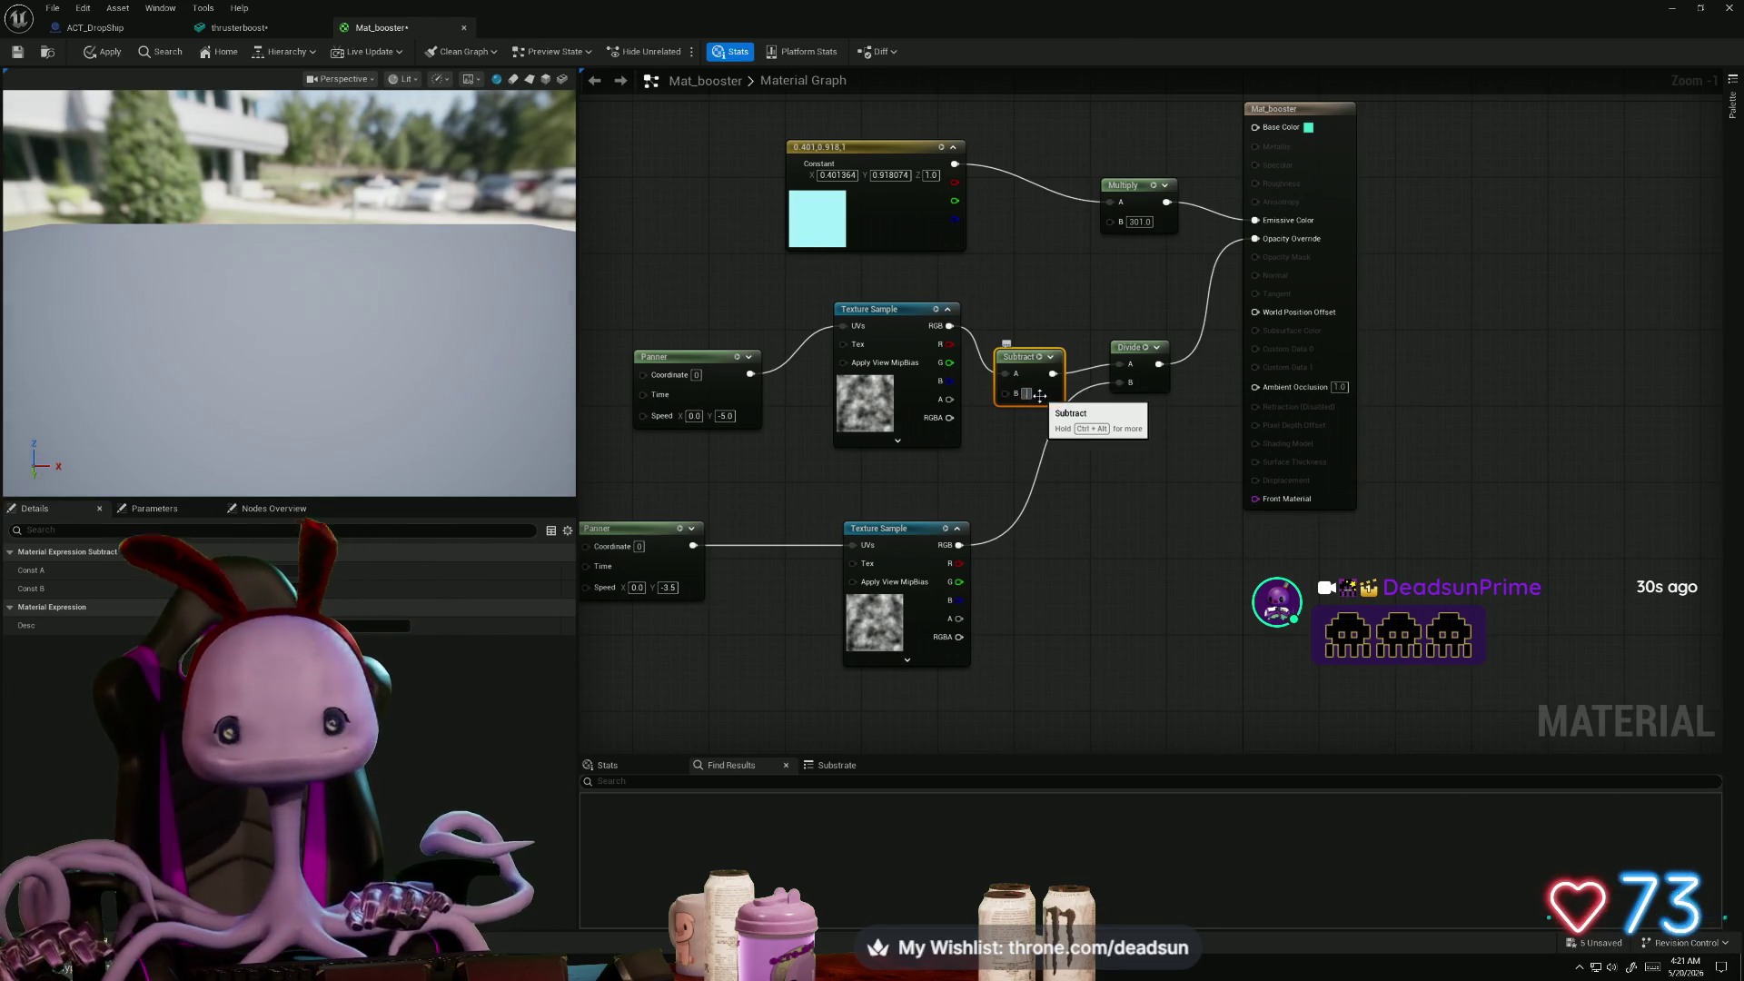
pyautogui.press('Return')
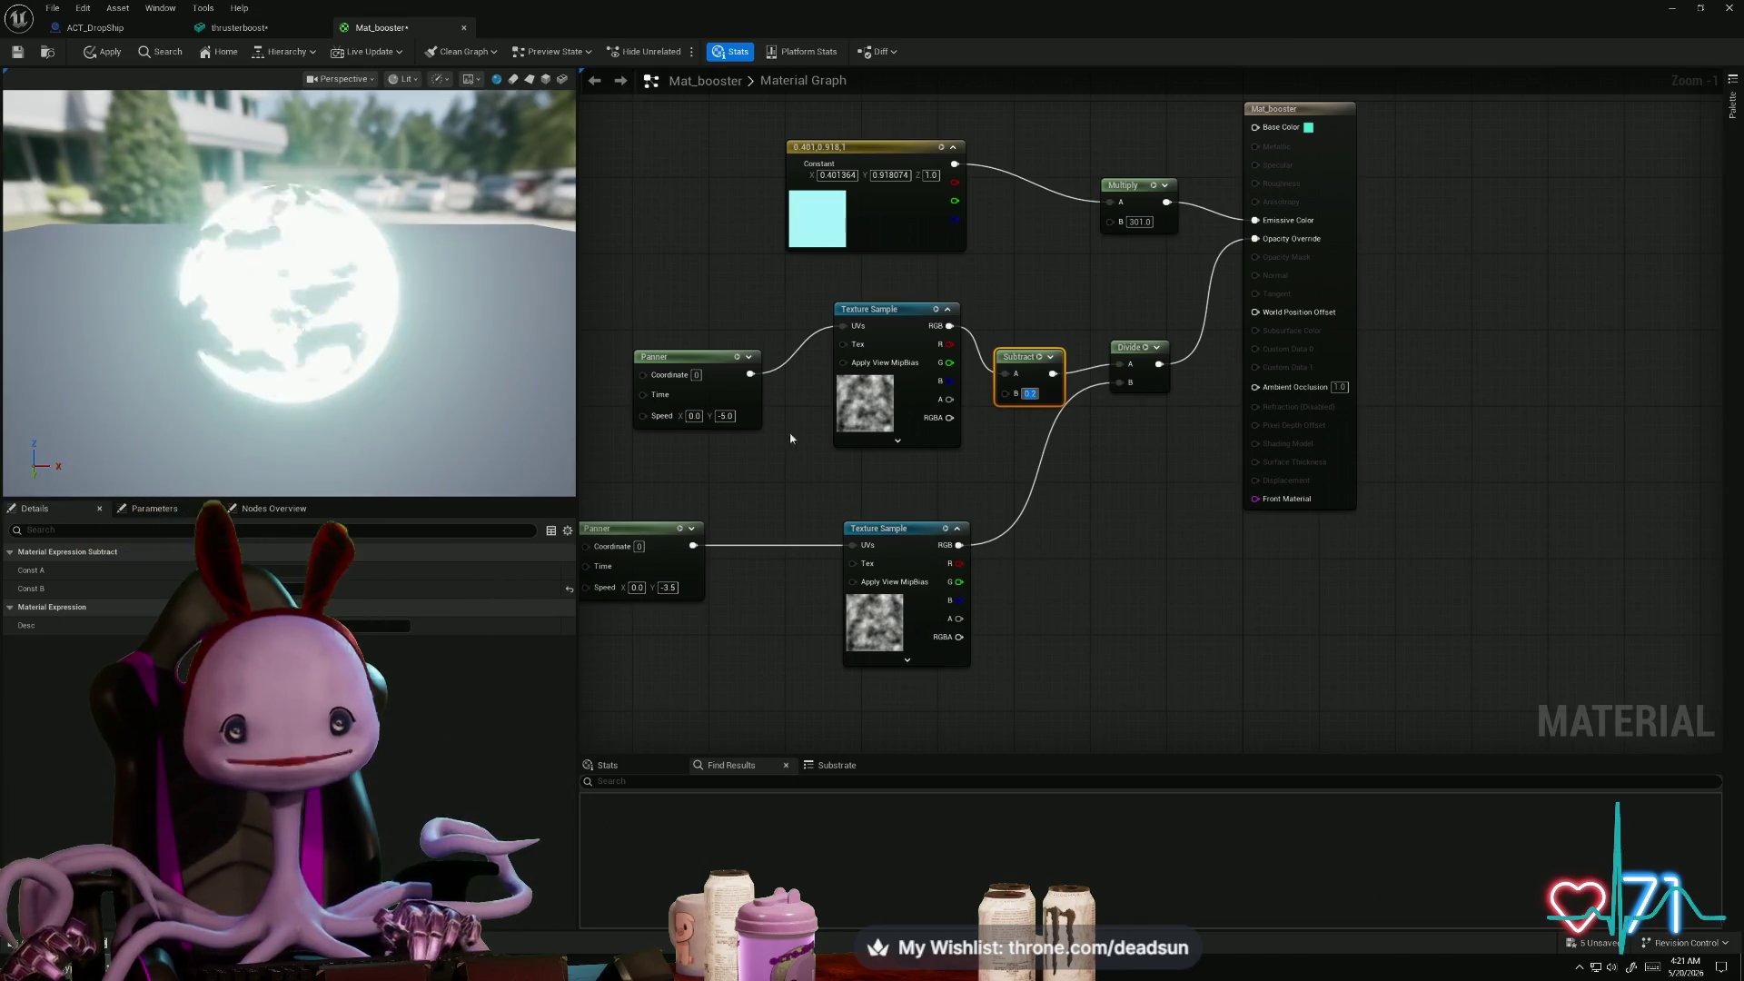
# - Add a Subtract node after the lower texture and wire it into Divide's B input
pyautogui.click(668, 587)
pyautogui.moveTo(959, 545); pyautogui.dragTo(1033, 473)
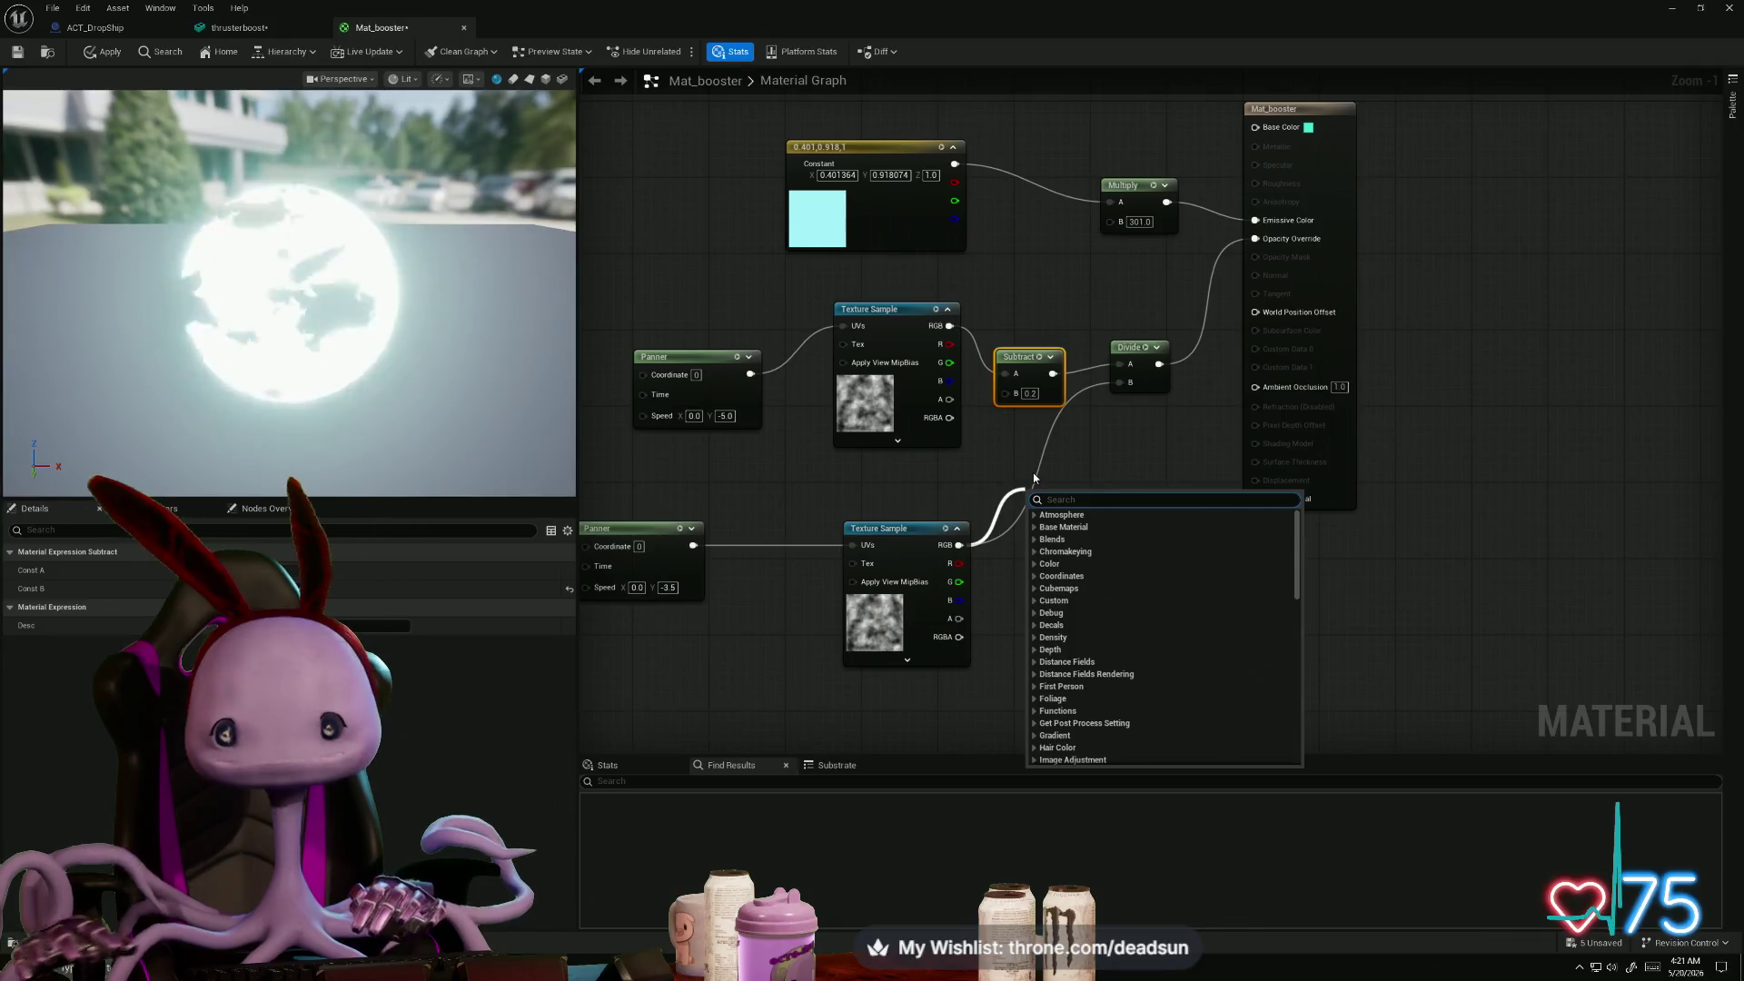
pyautogui.write('subtra')
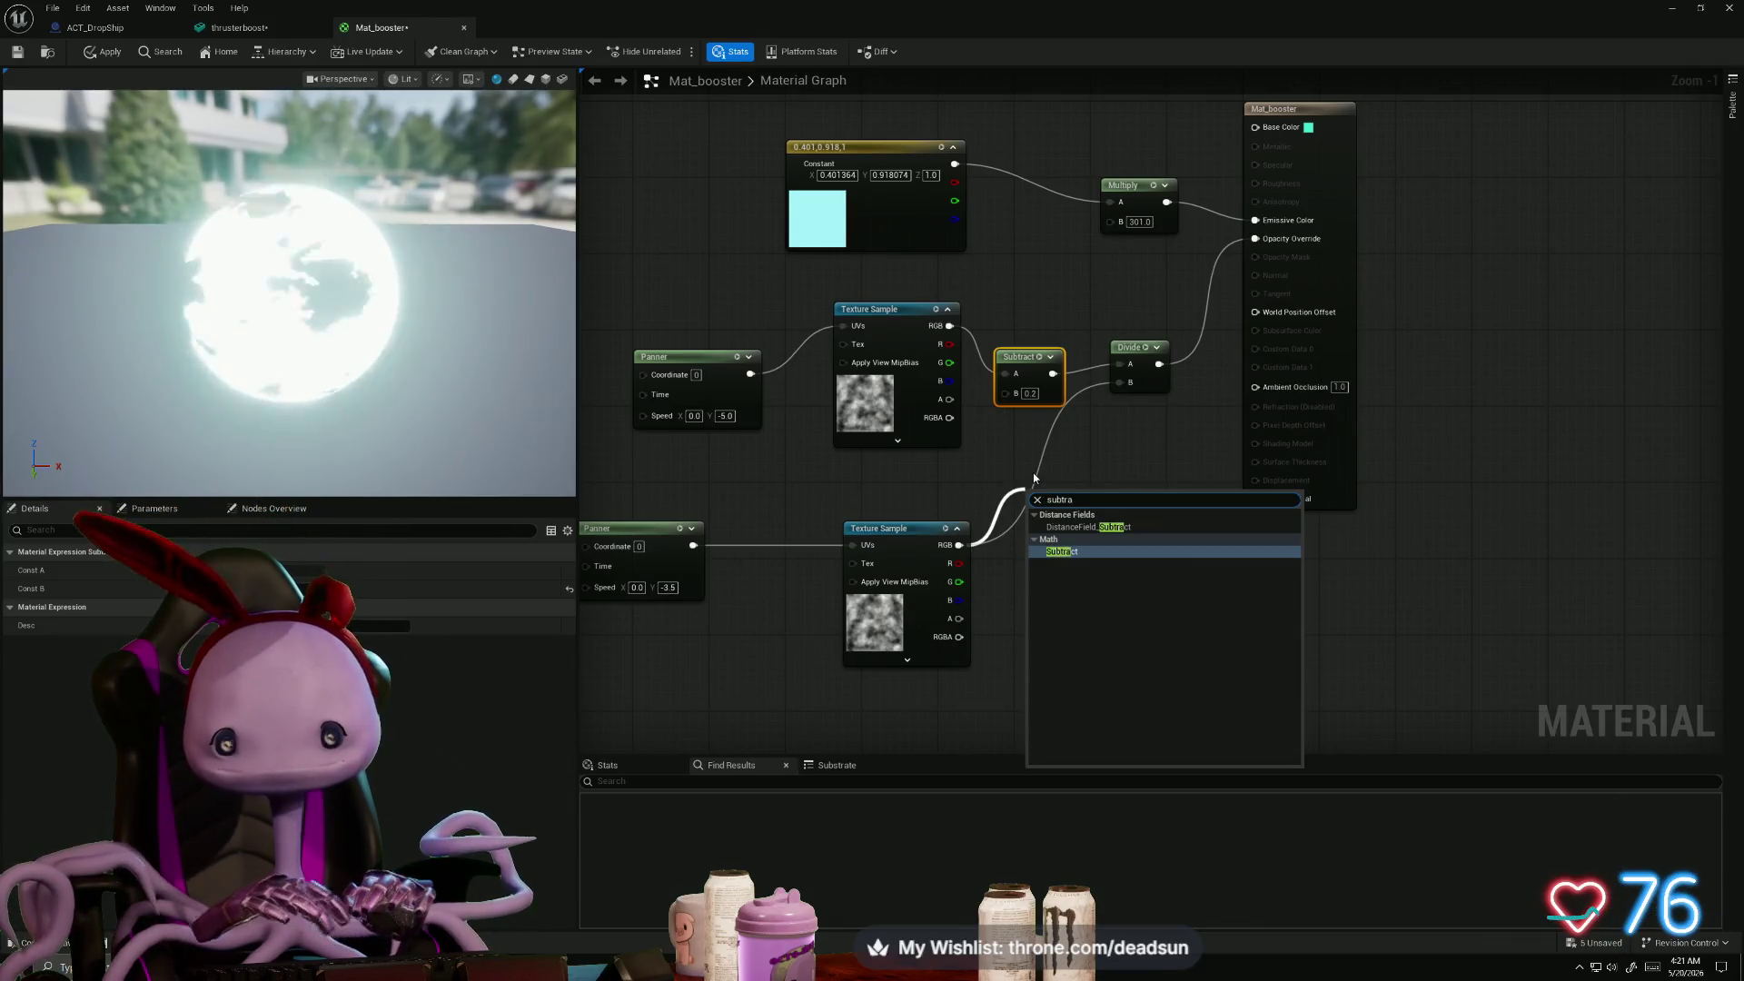
pyautogui.click(1067, 551)
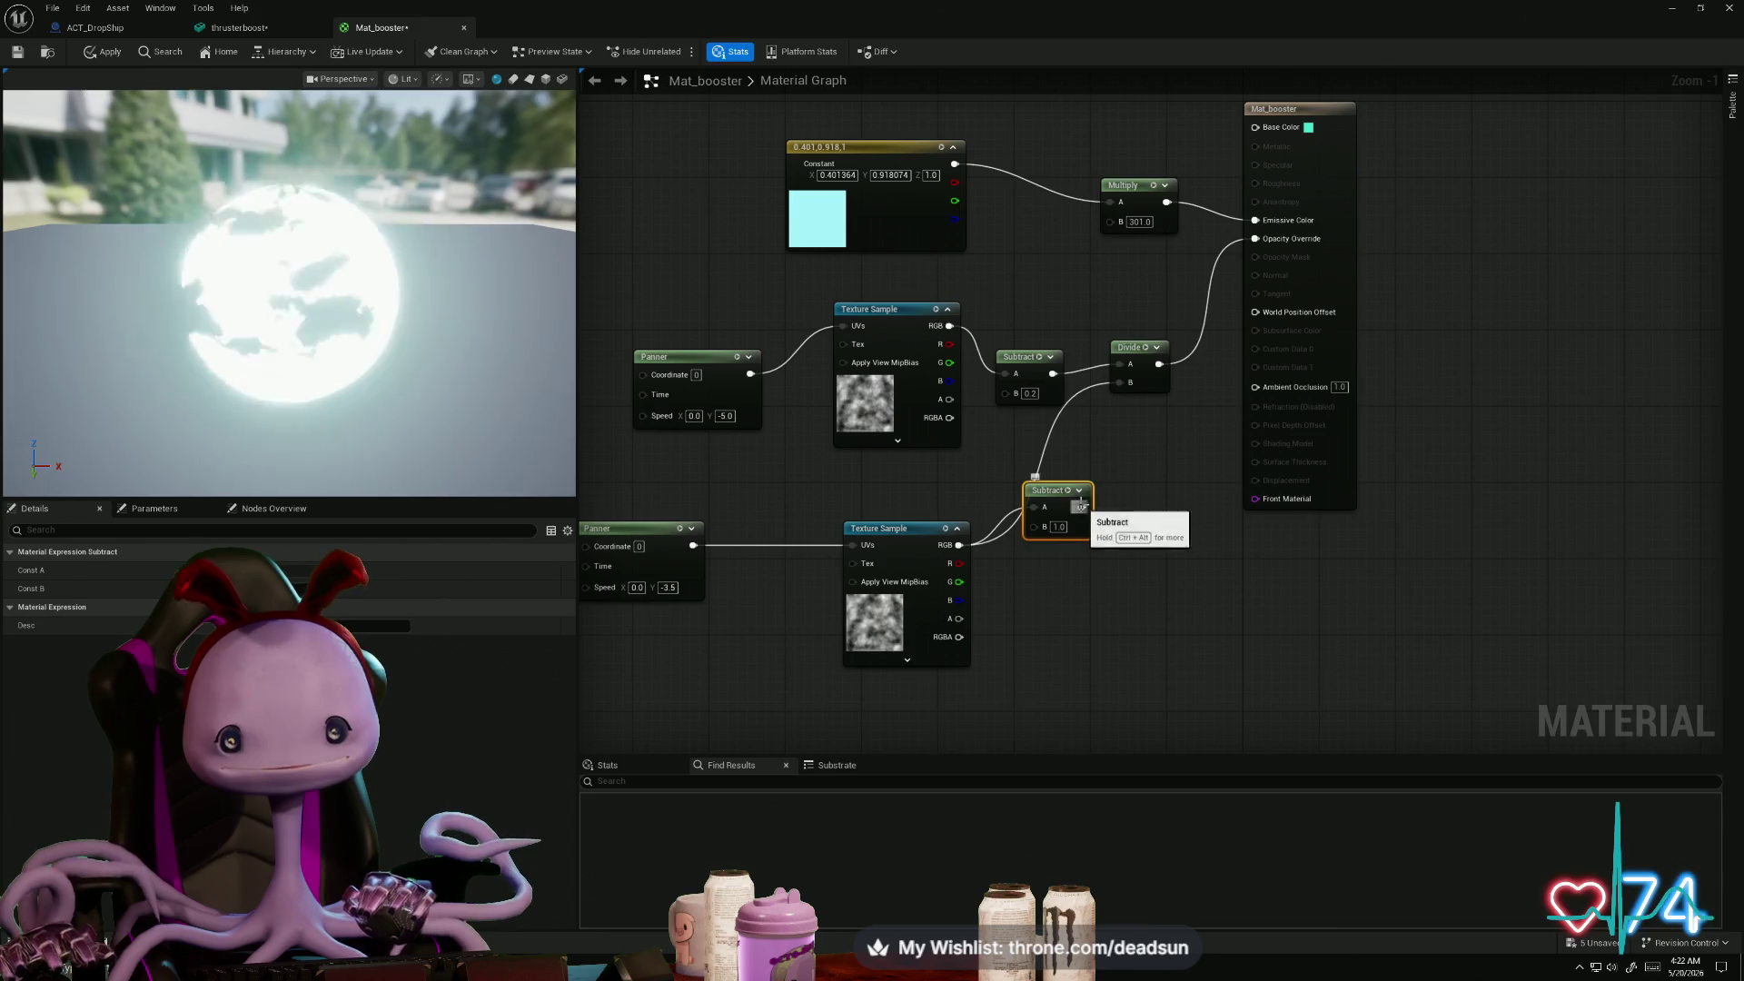
pyautogui.moveTo(1081, 507); pyautogui.dragTo(1119, 383)
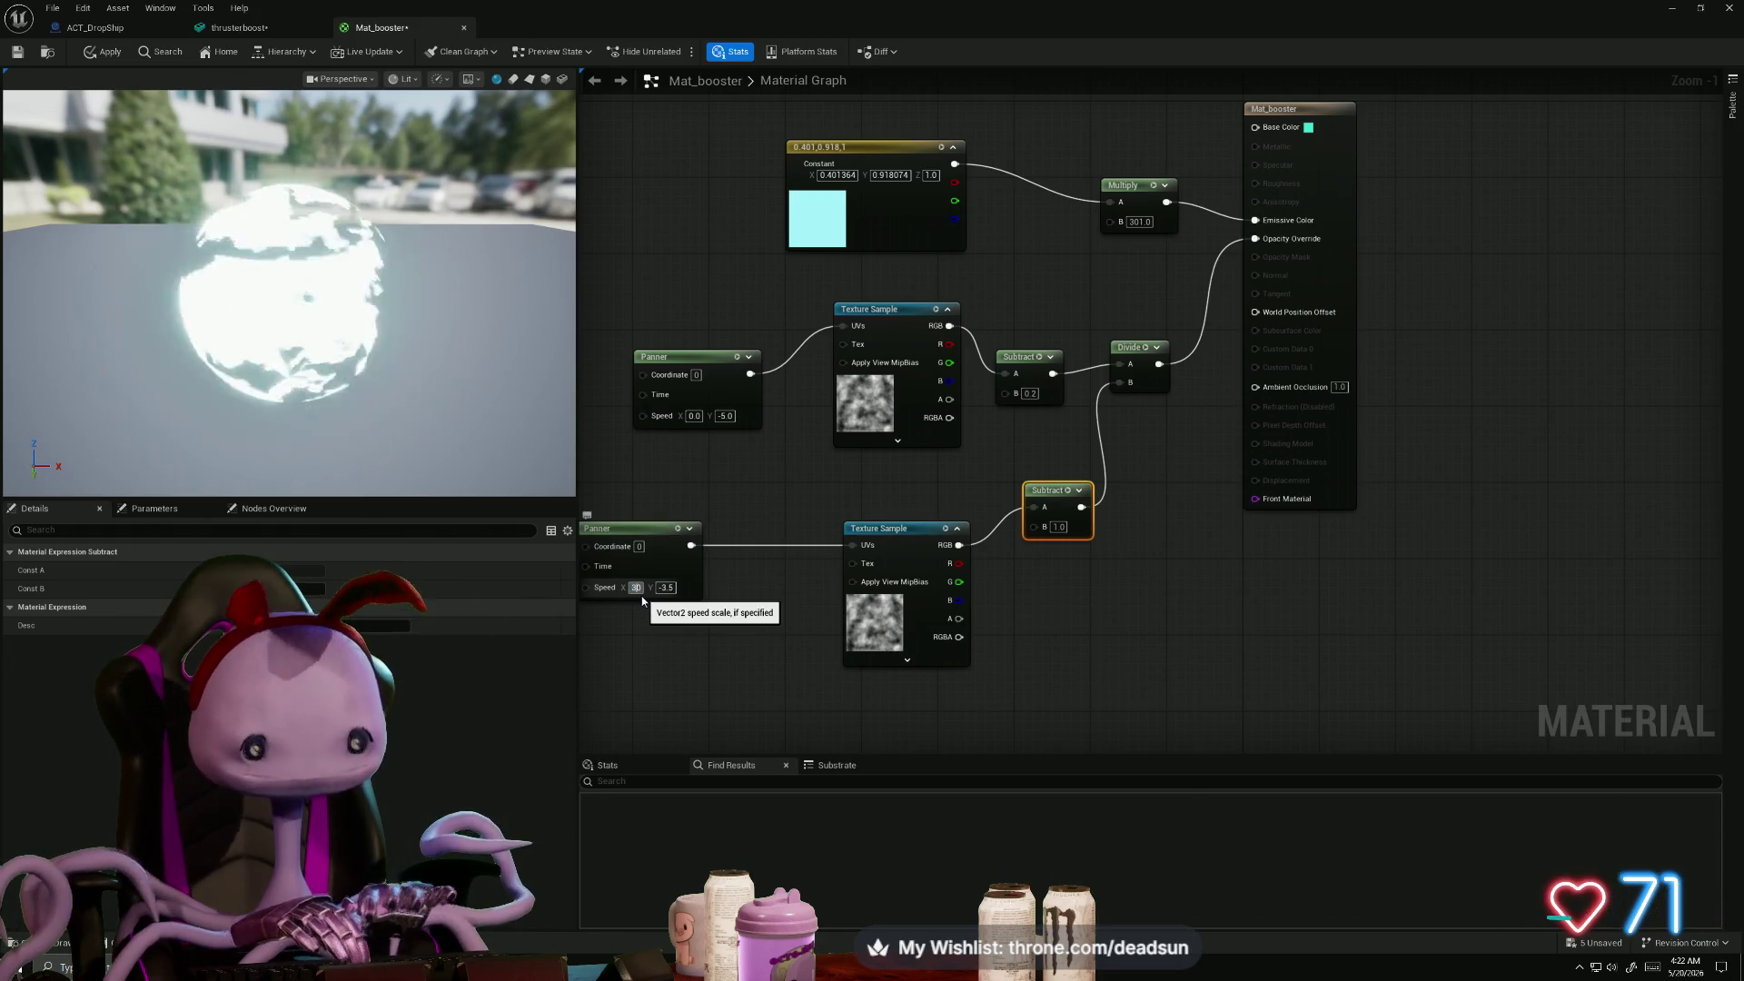
# - Set both Panners' Speed X to -3.0, then apply and save Mat_booster
pyautogui.write('30')
pyautogui.press('Return')
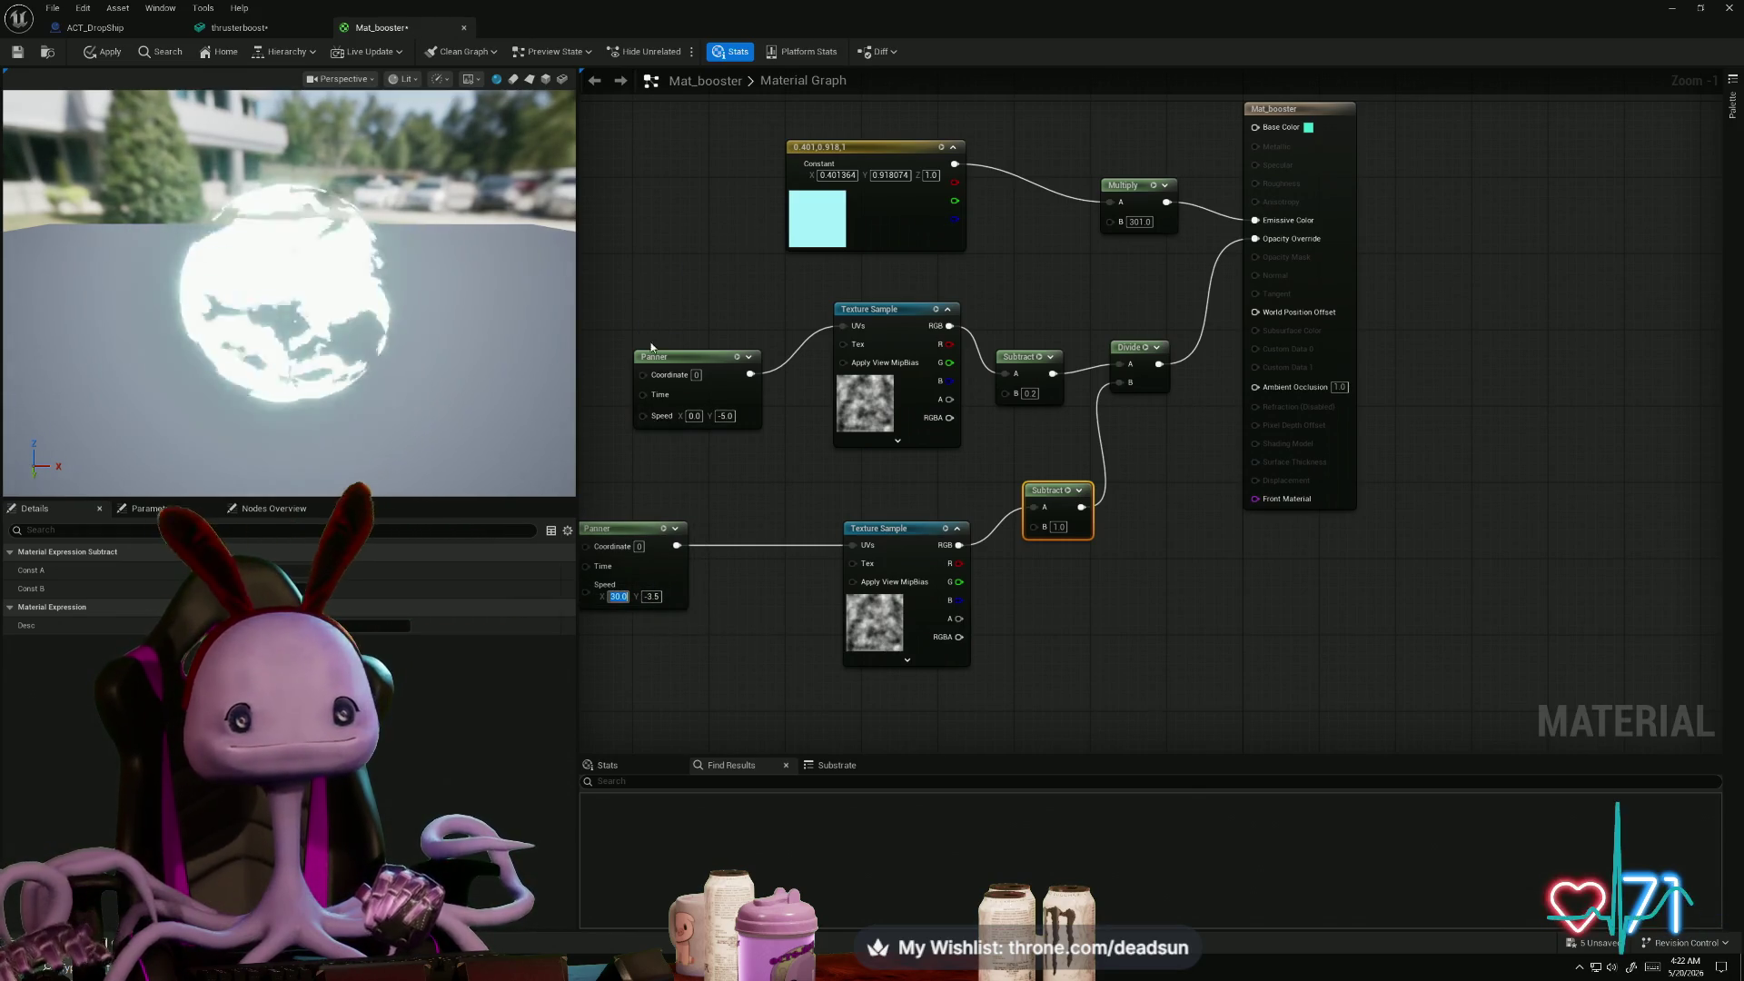
pyautogui.click(692, 417)
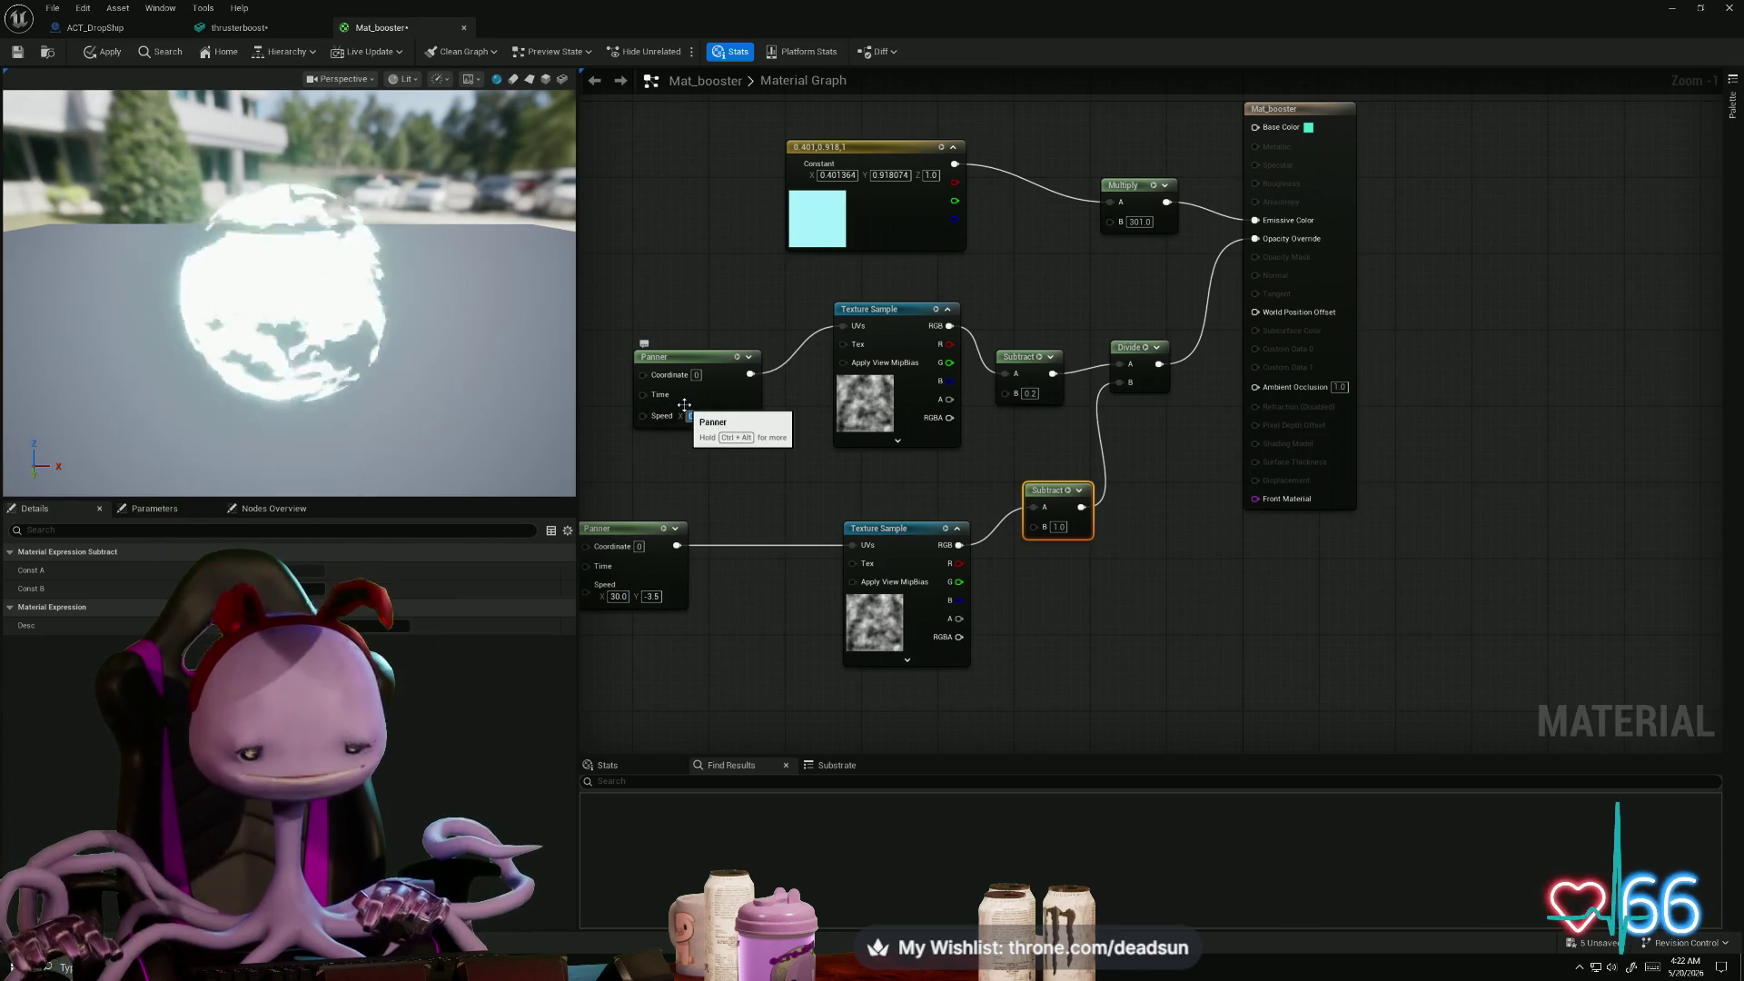
pyautogui.write('-3')
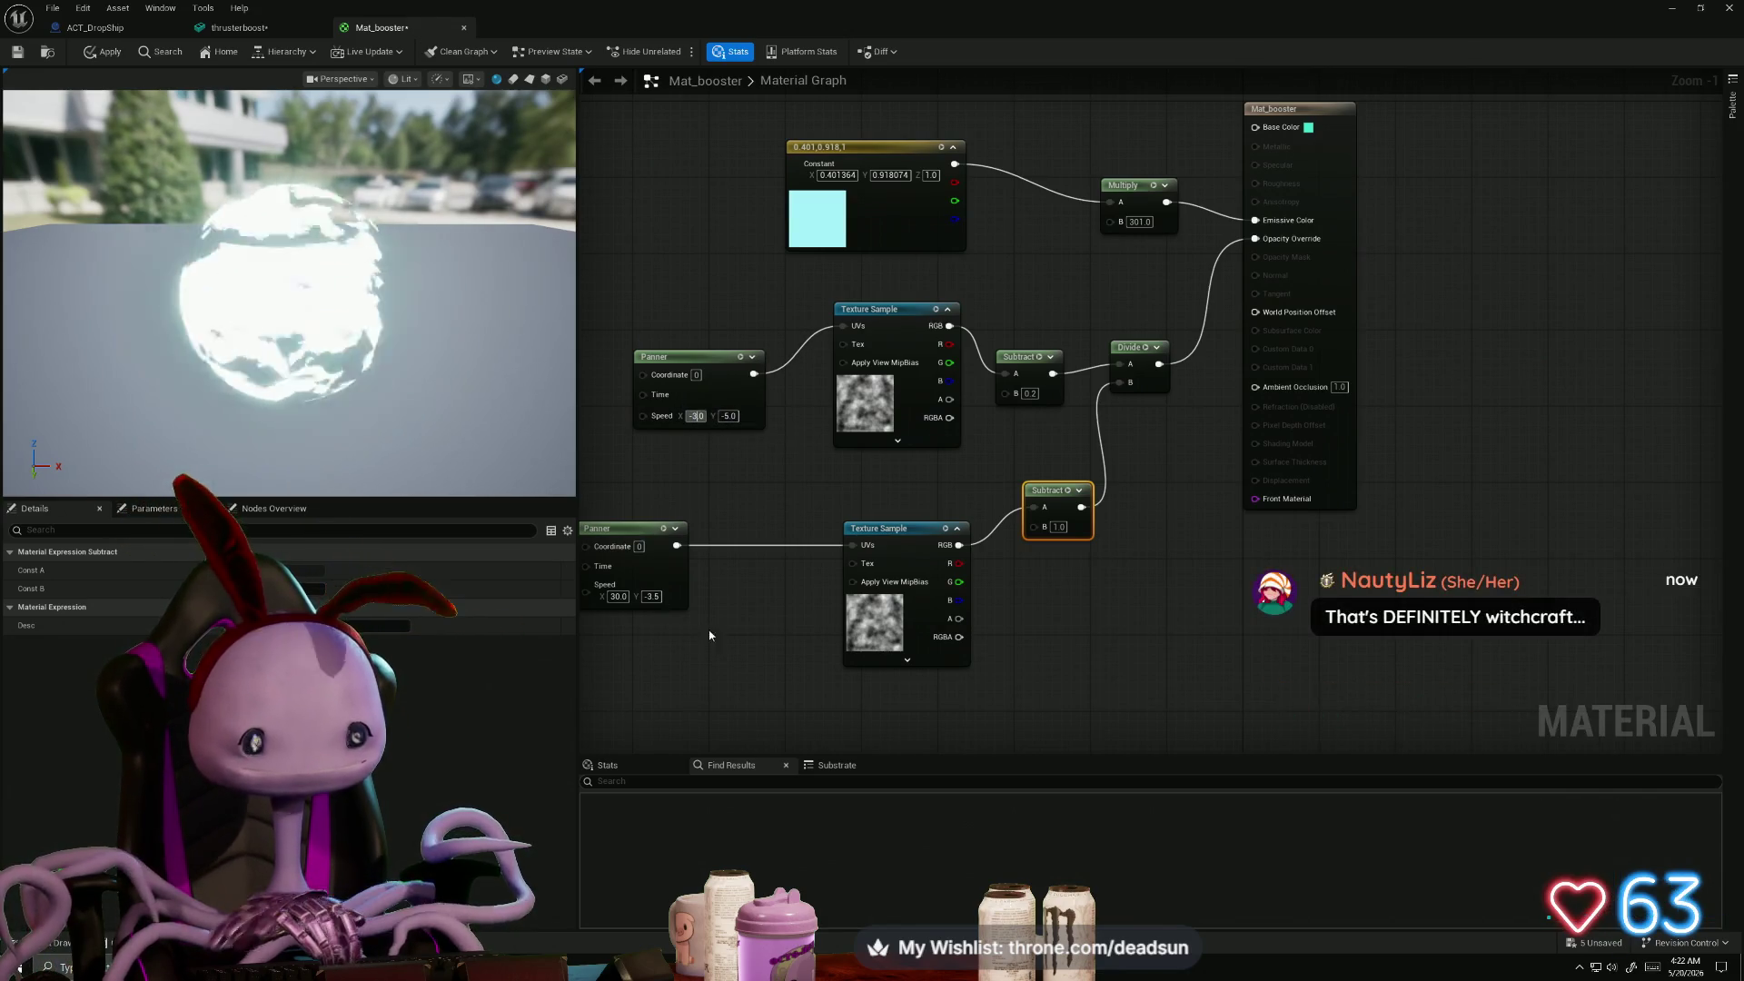
pyautogui.press('Return')
pyautogui.click(618, 595)
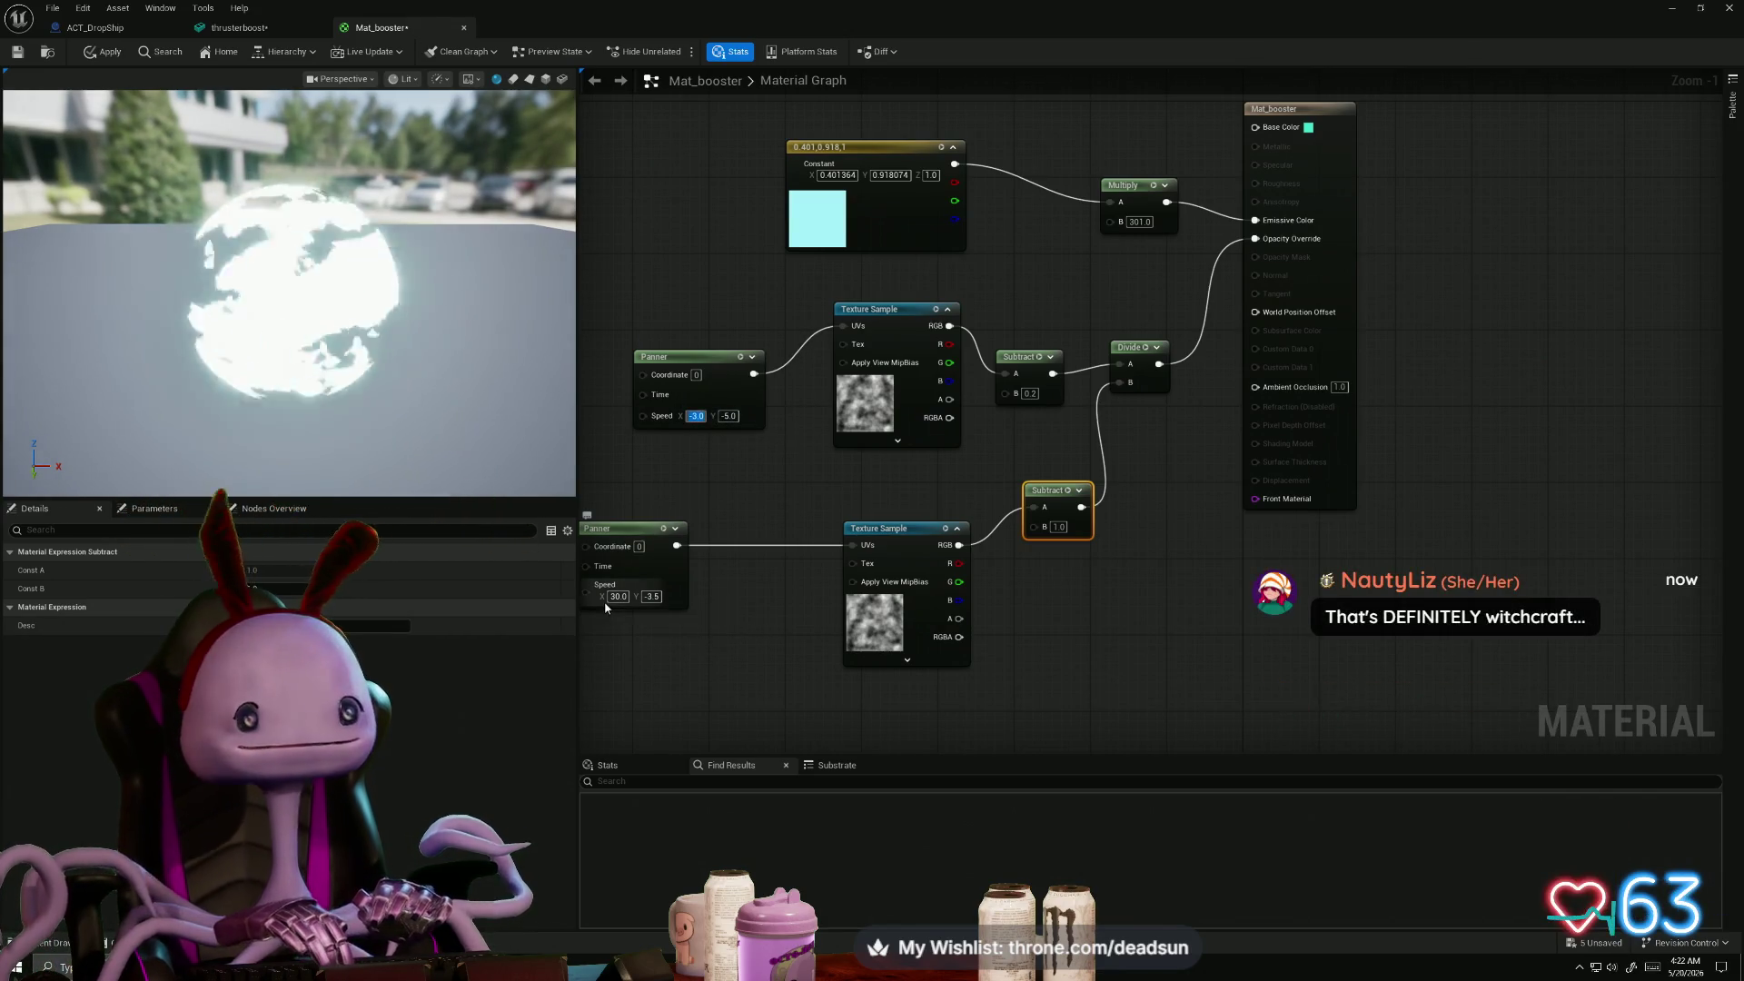
pyautogui.write('-1')
pyautogui.press('Return')
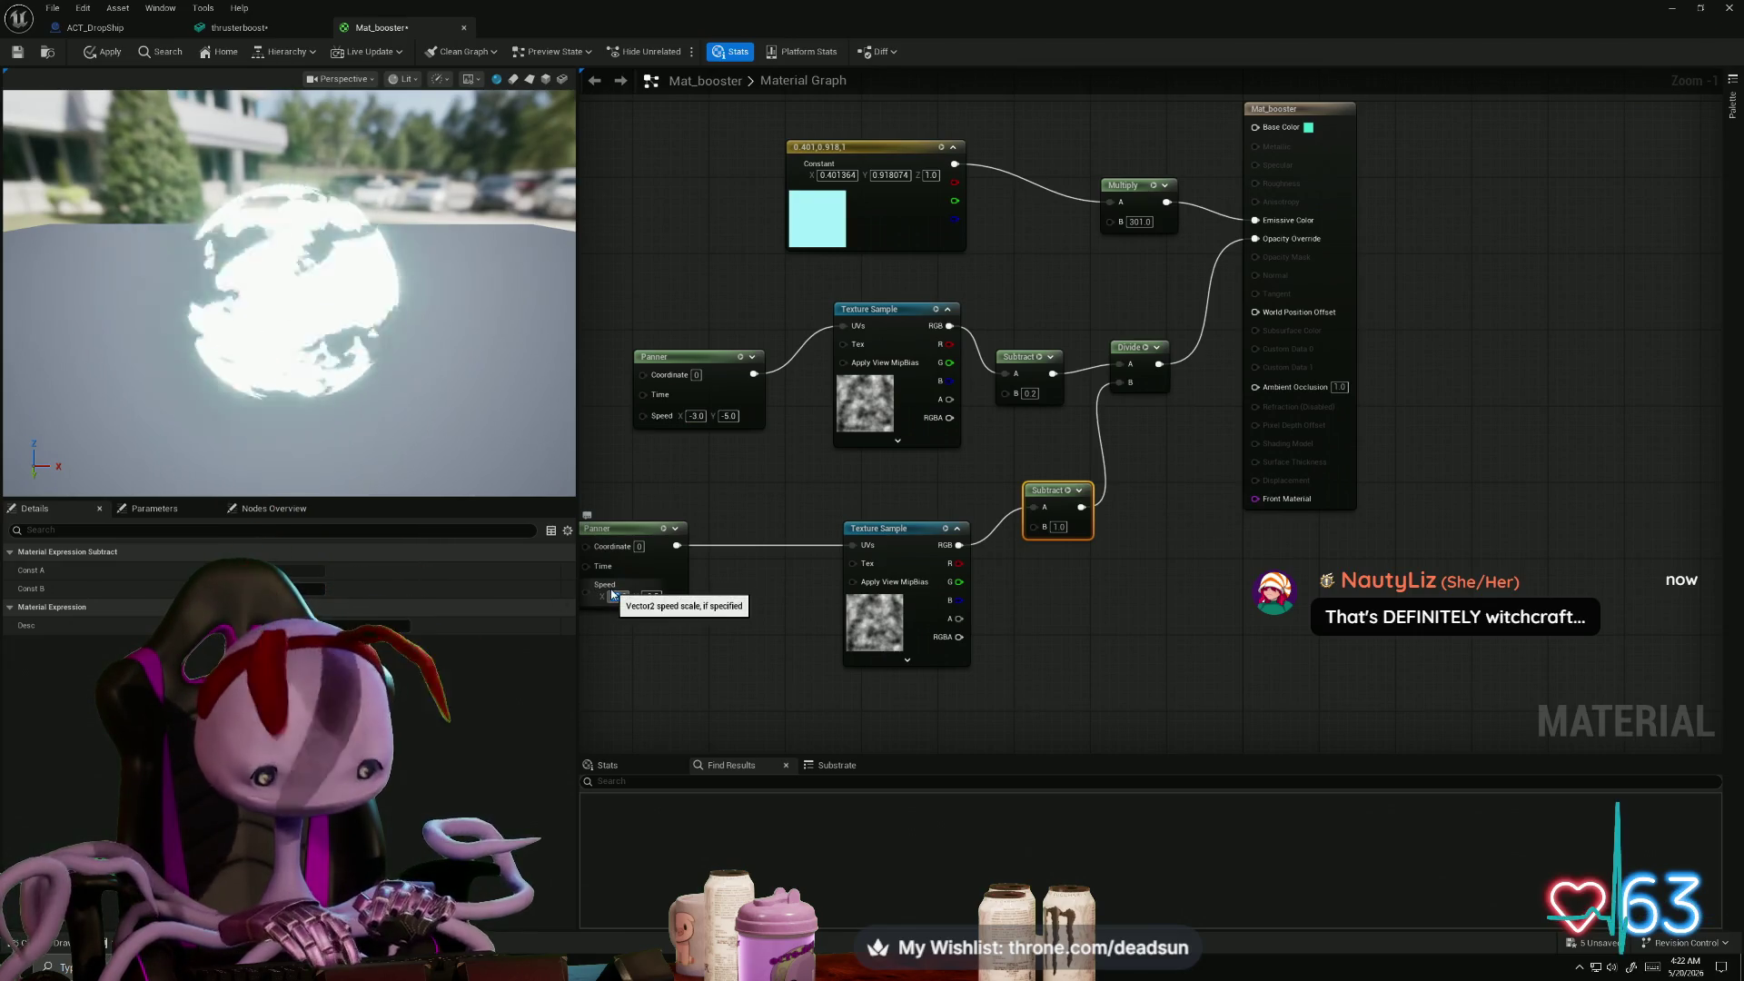
pyautogui.write('-3')
pyautogui.press('Return')
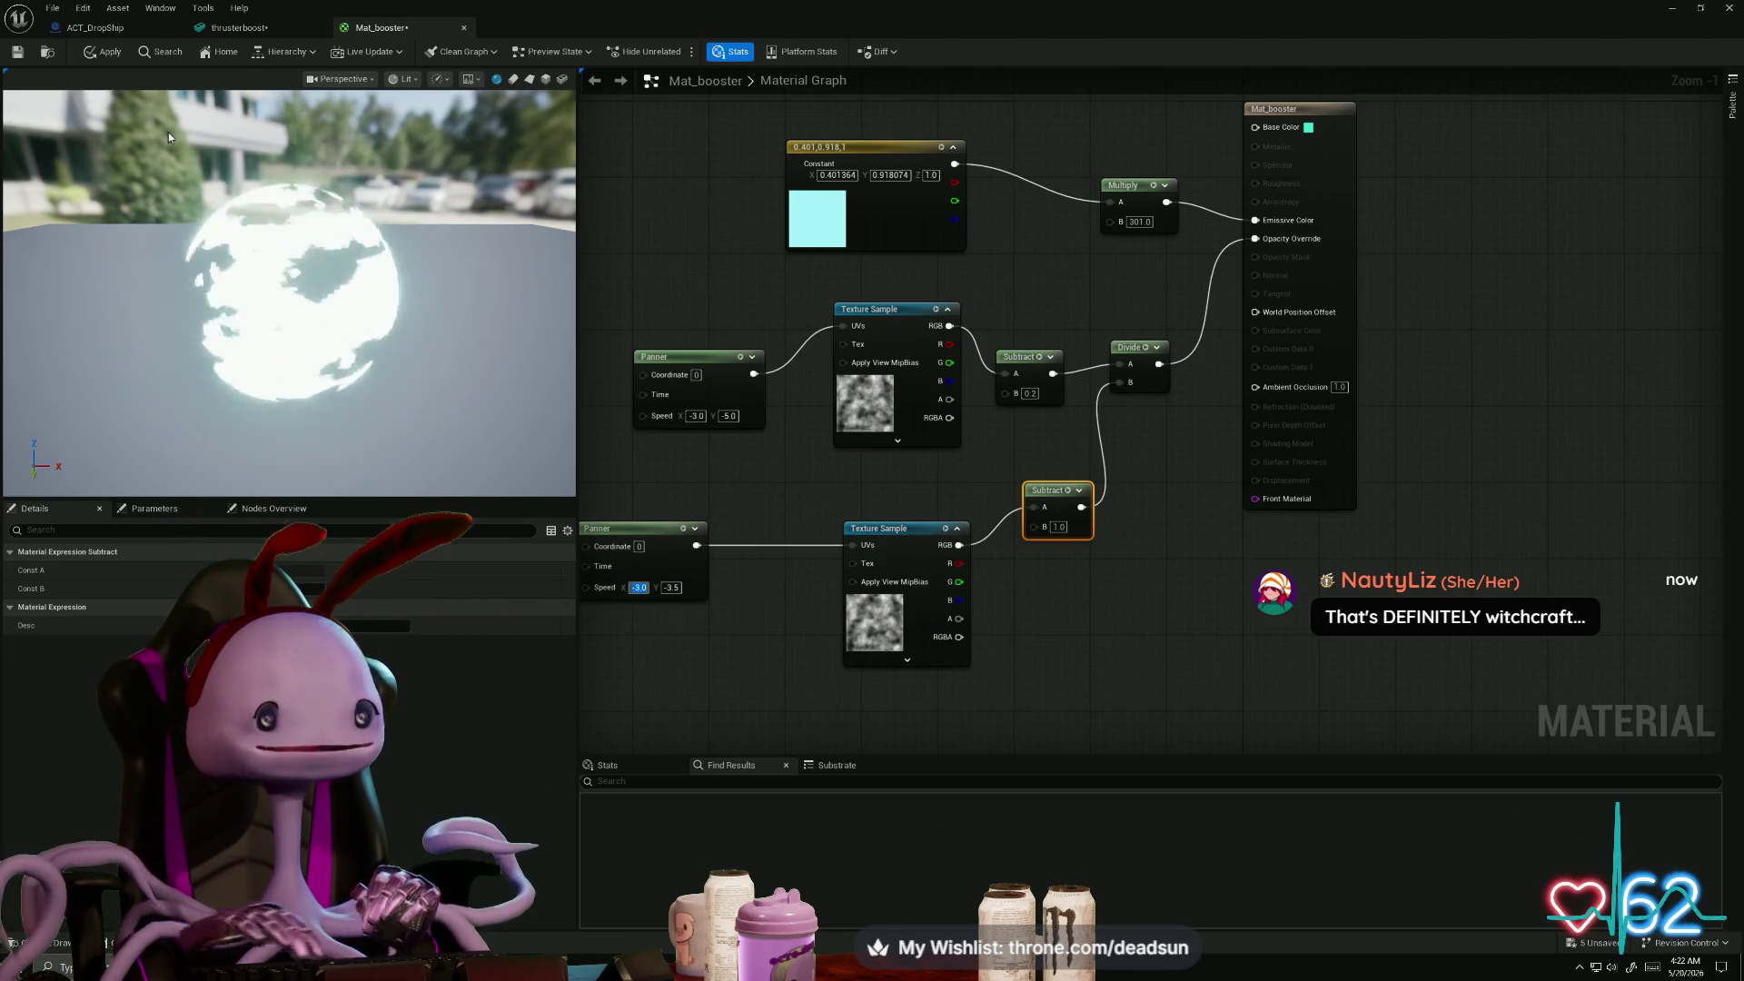
pyautogui.click(104, 52)
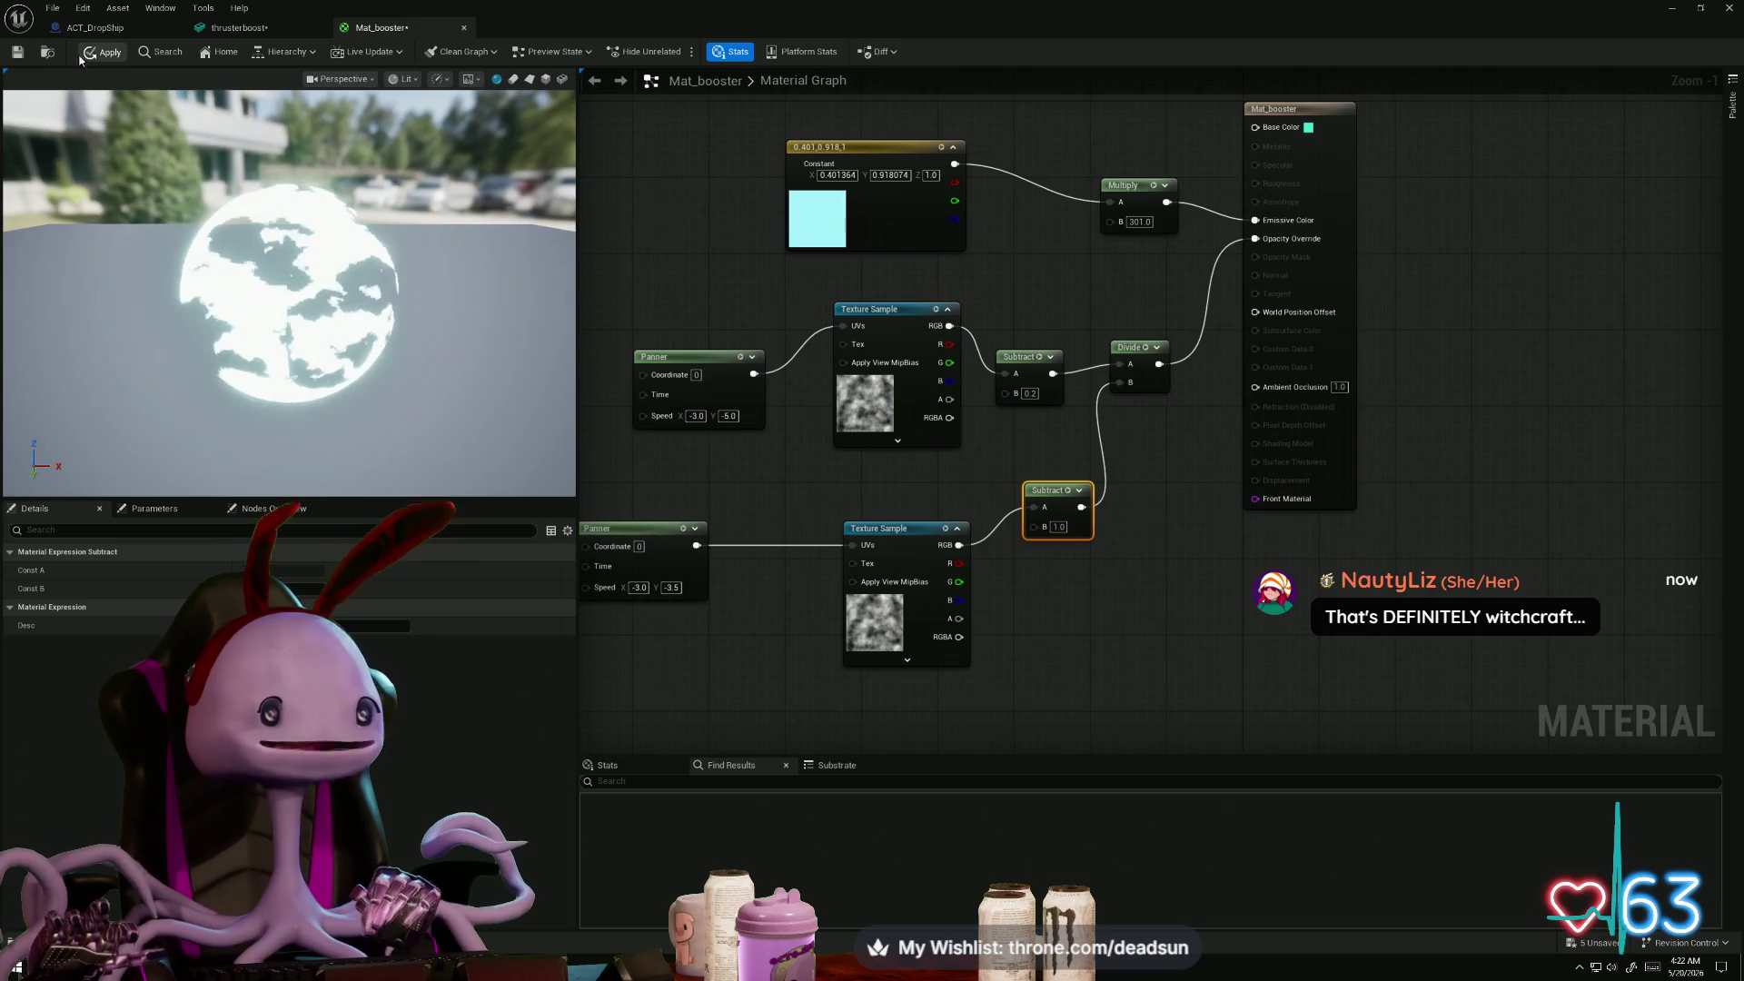
pyautogui.click(16, 52)
pyautogui.hotkey('alt', 'Tab')
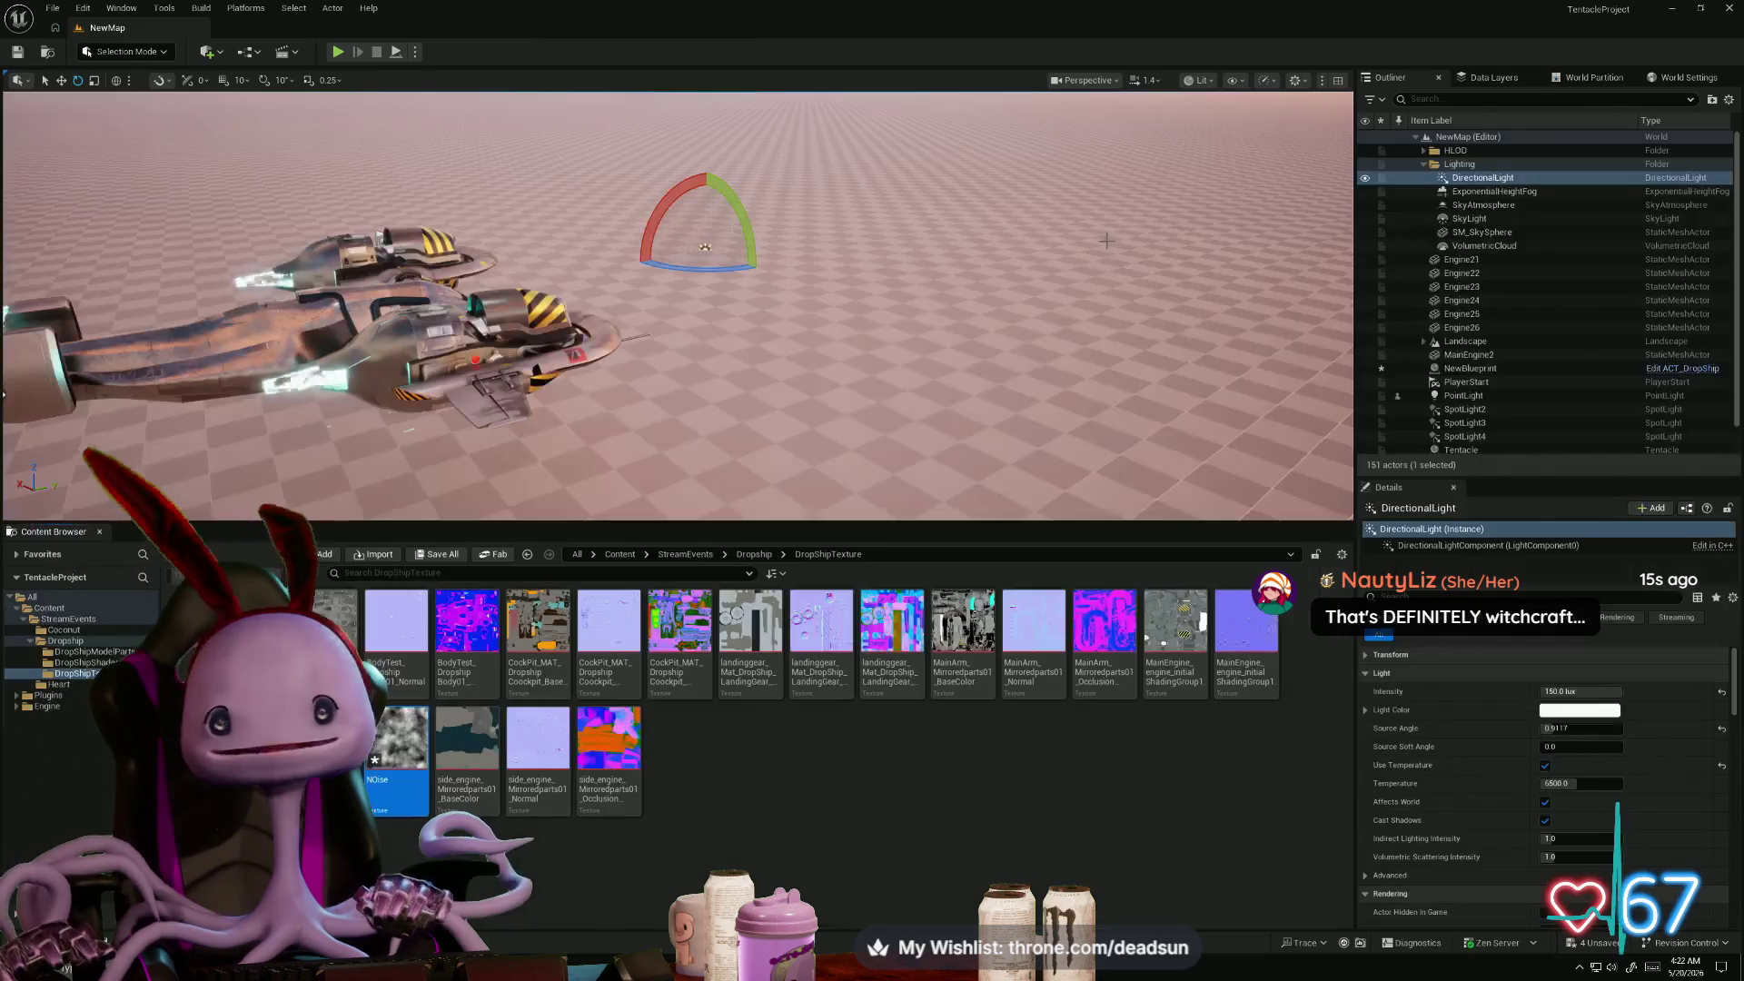
pyautogui.moveTo(1106, 240); pyautogui.dragTo(899, 204)
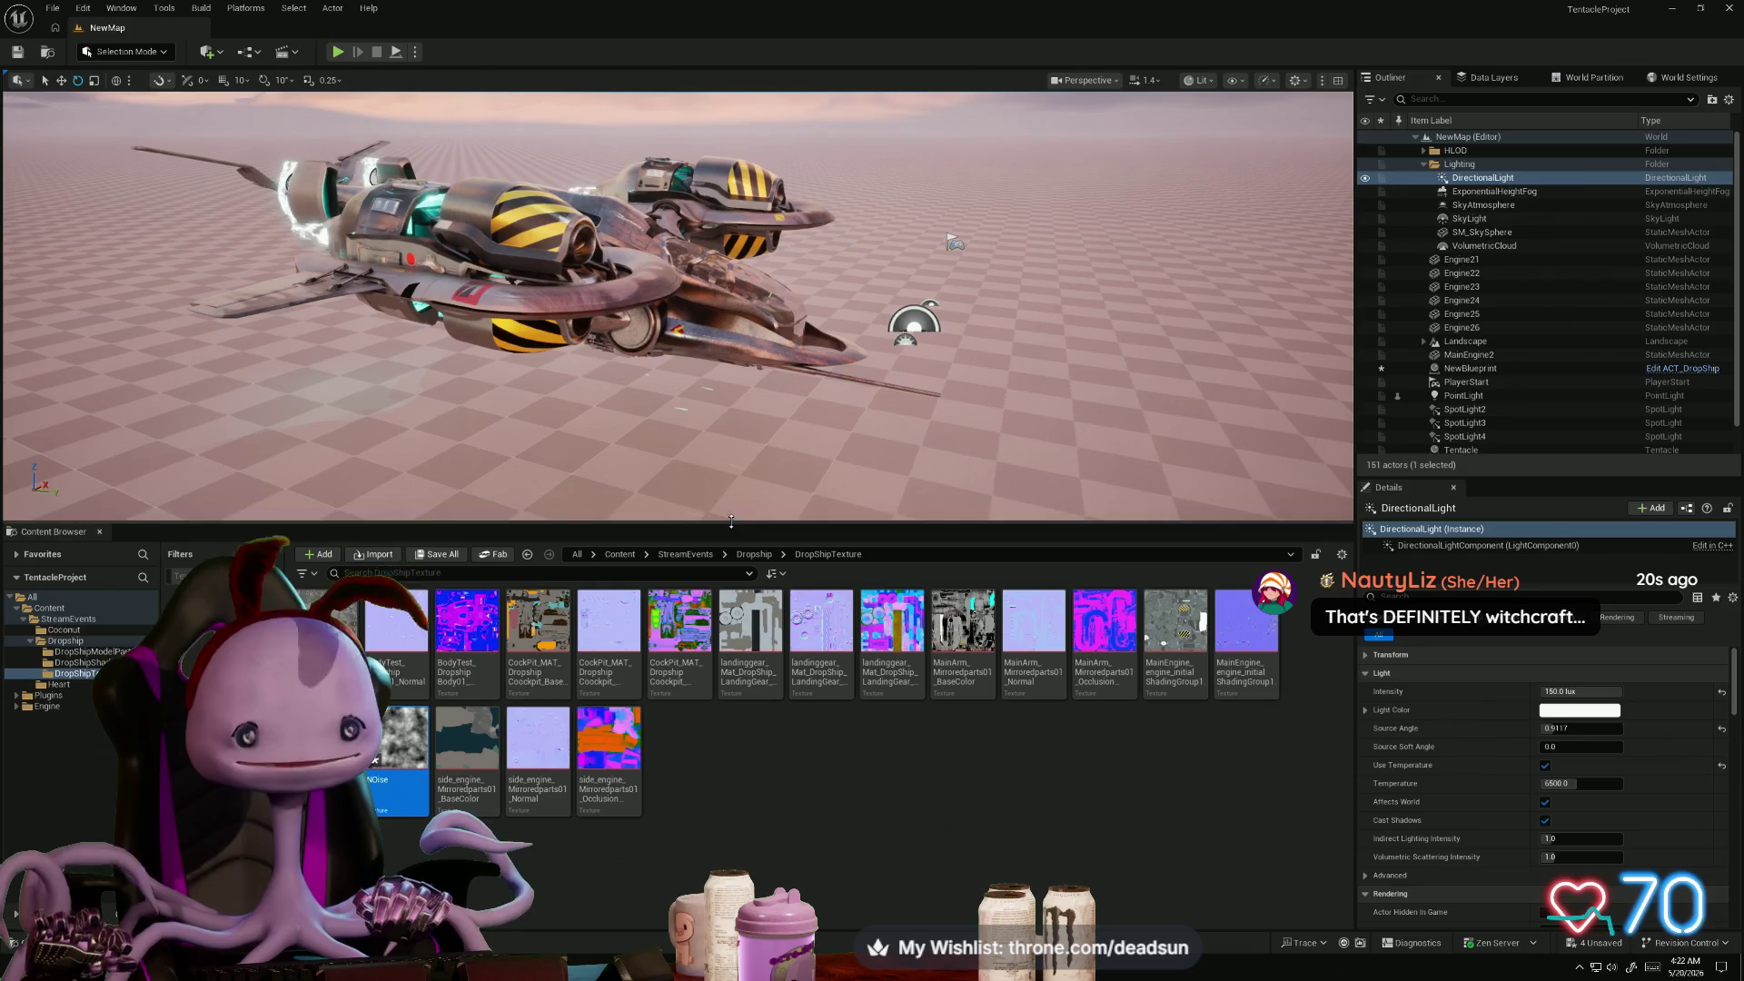
pyautogui.moveTo(731, 521); pyautogui.dragTo(718, 841)
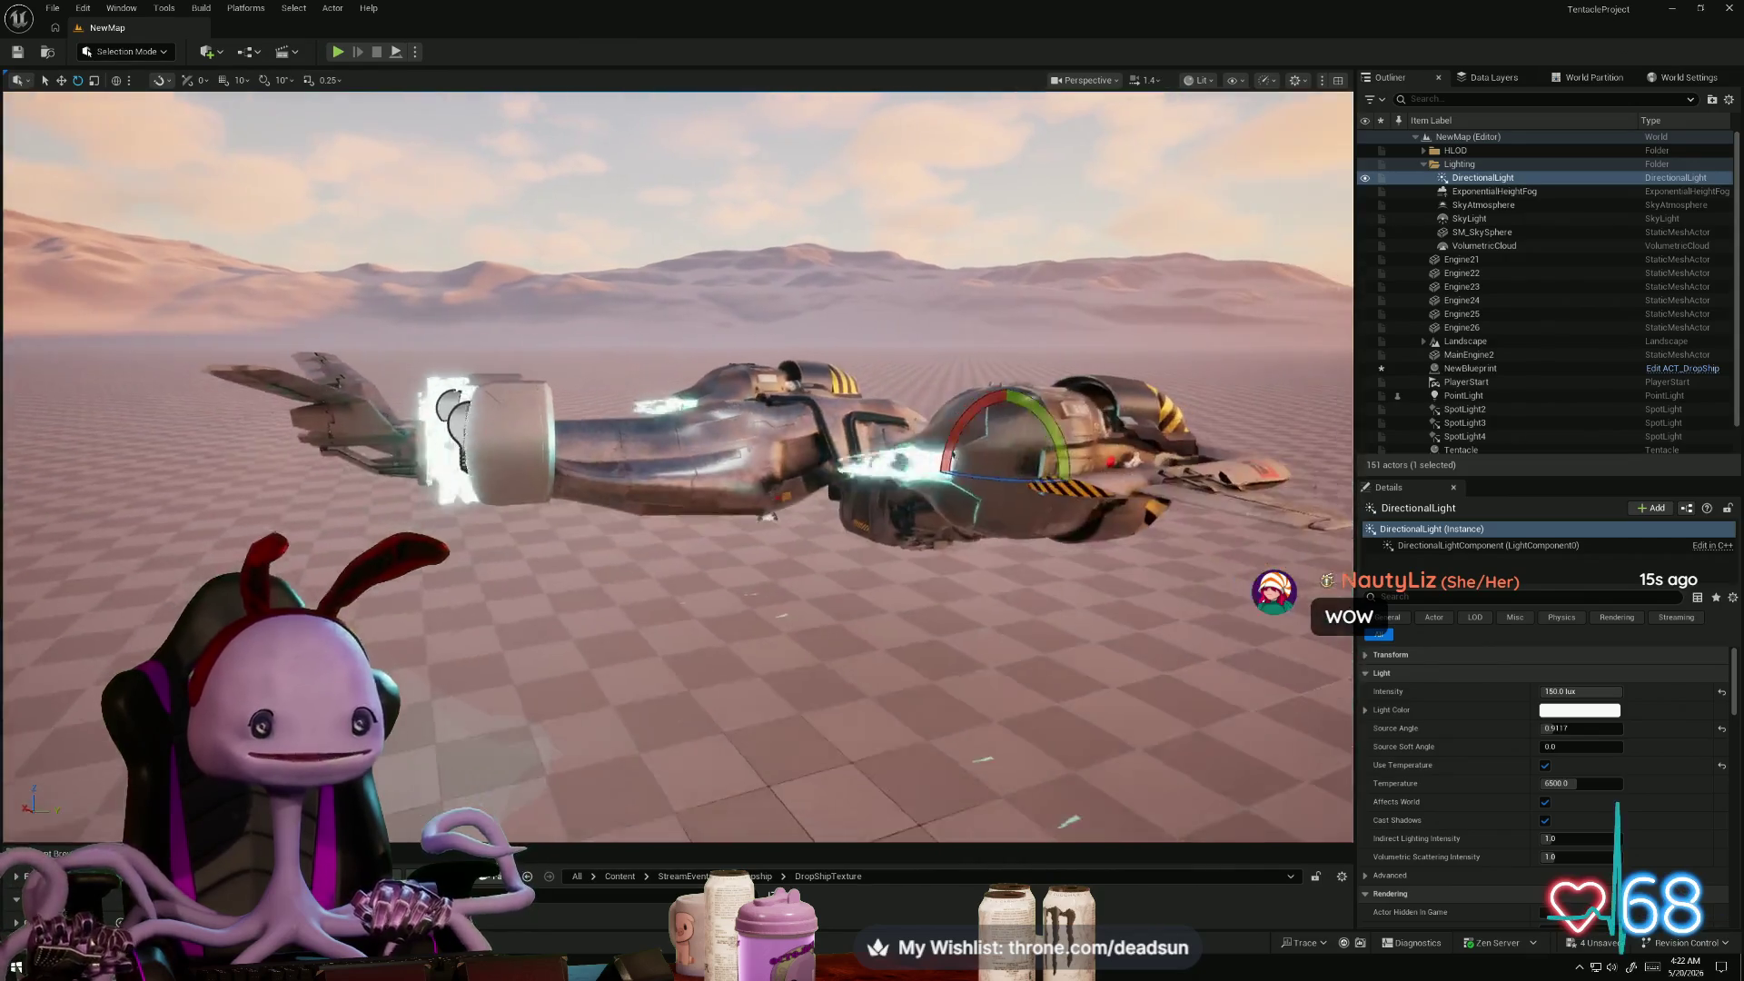
pyautogui.hotkey('alt', 'Tab')
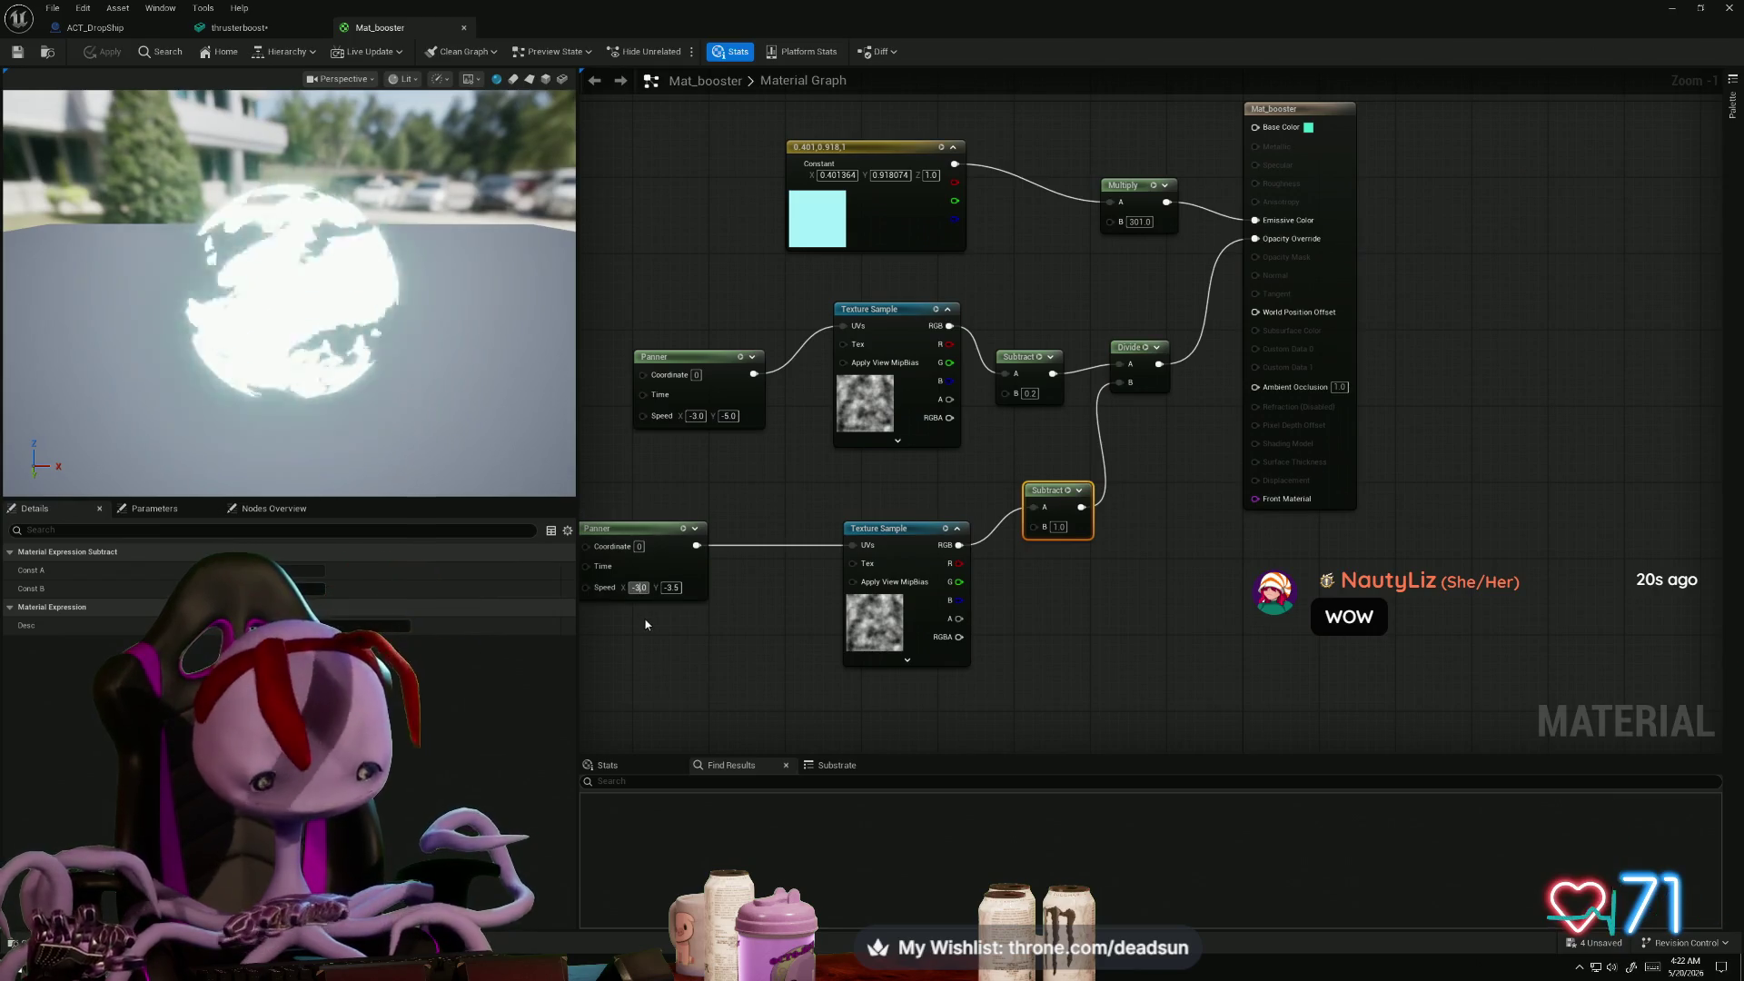
# - Set the upper Panner's Speed X to 0.0 and select the upper Subtract node
pyautogui.click(694, 416)
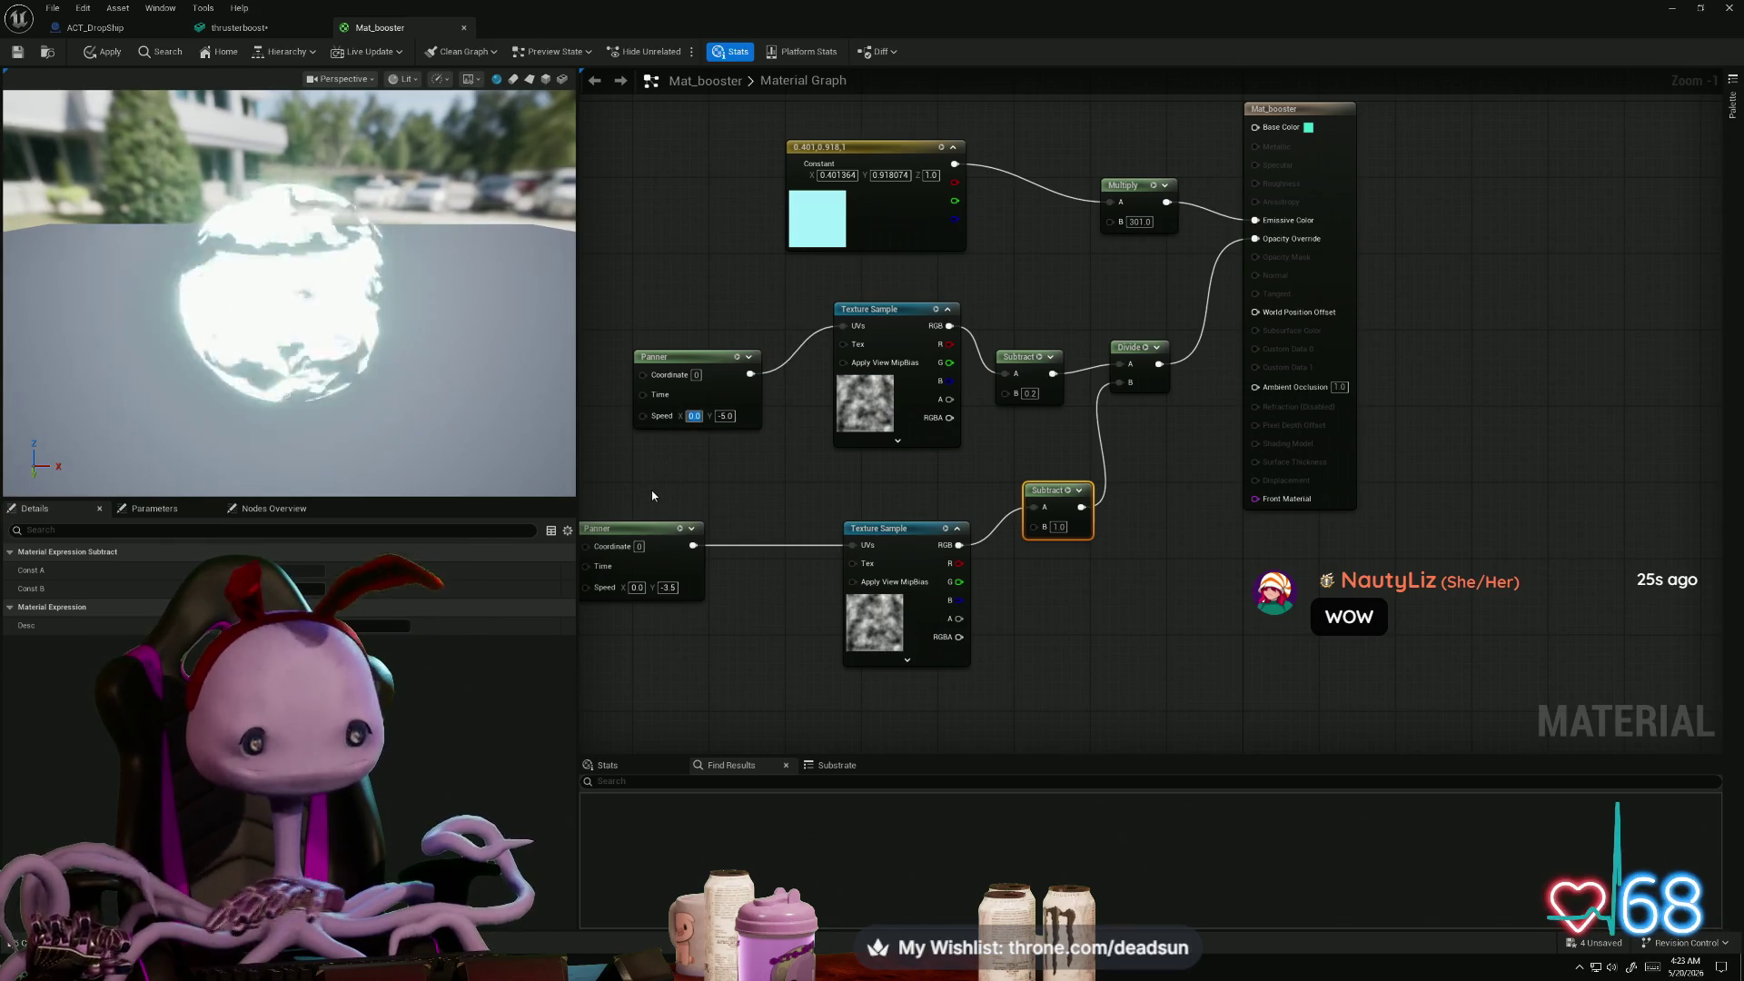
pyautogui.click(674, 505)
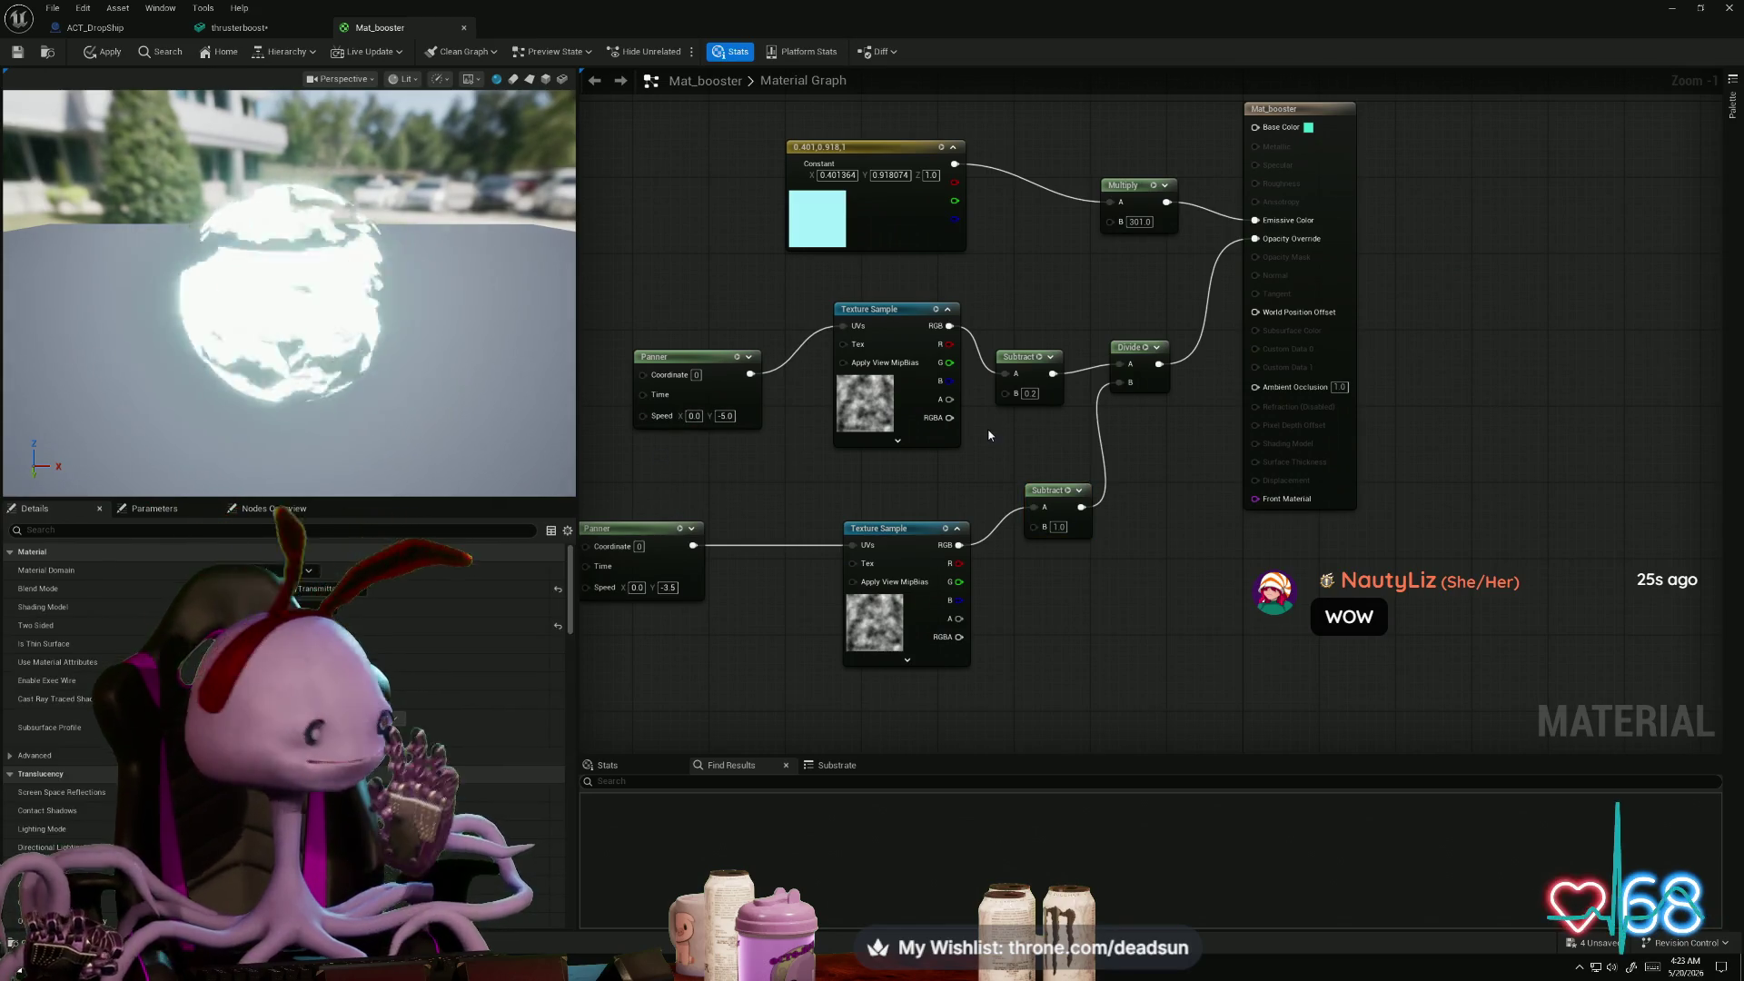
pyautogui.click(1019, 360)
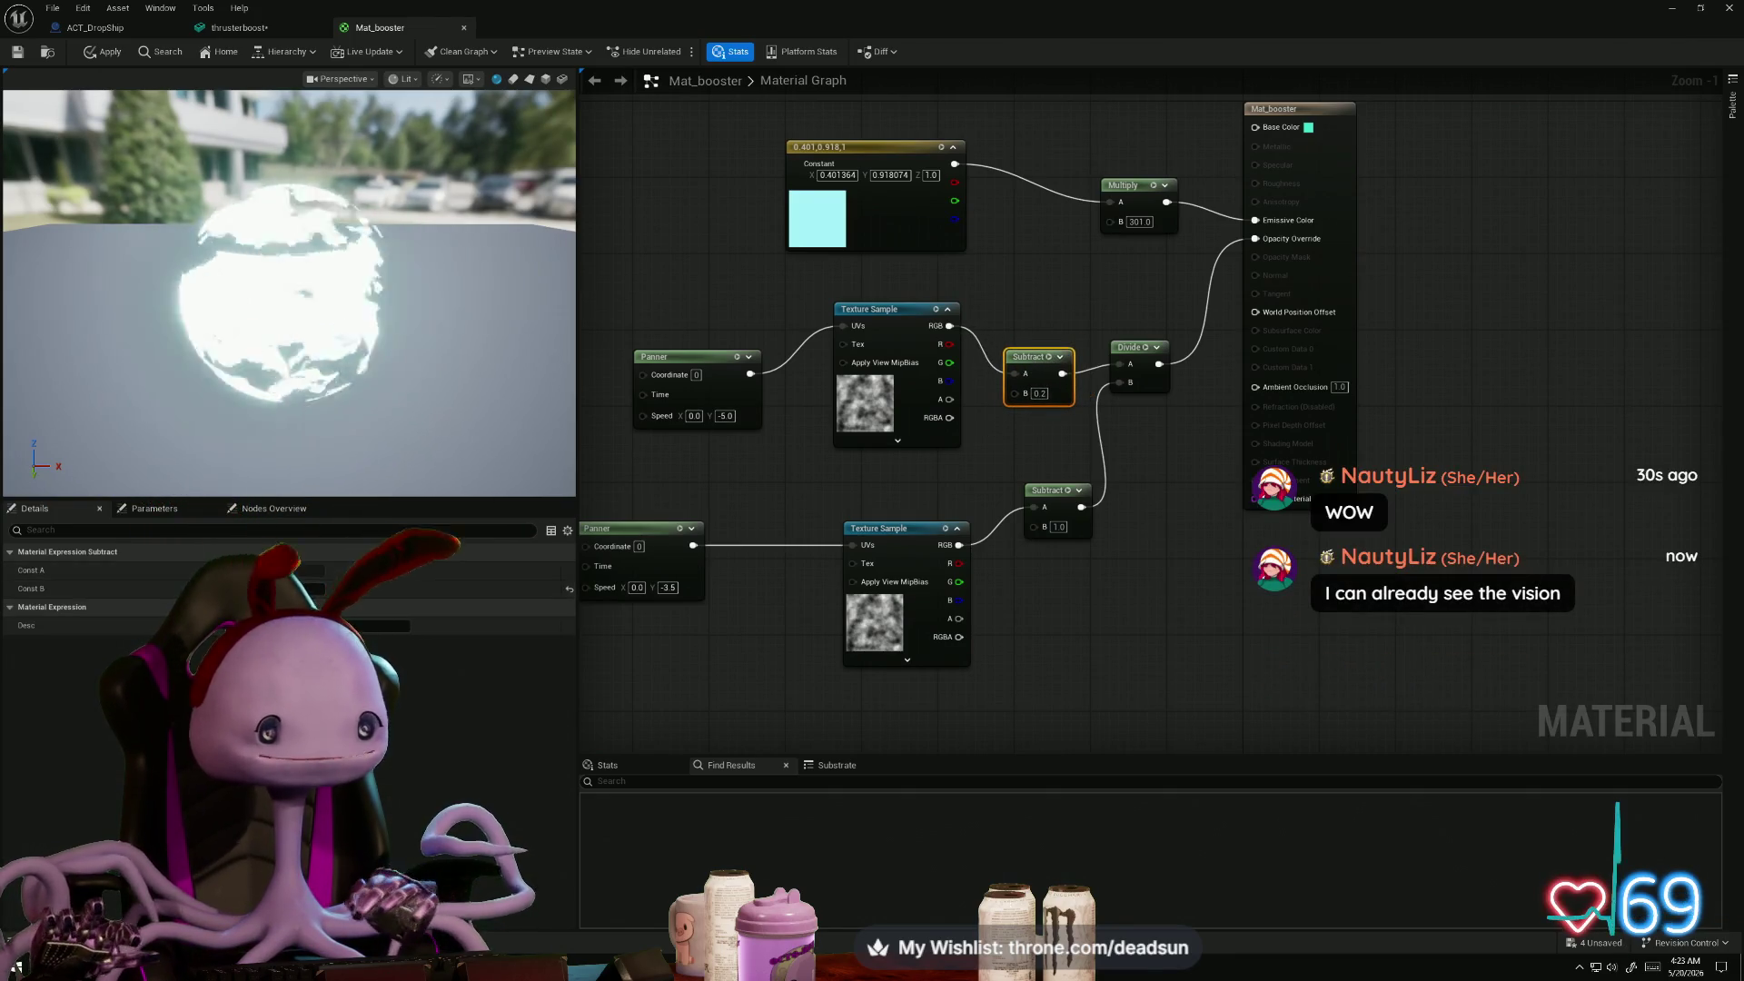
# - Add a LinearGradient node via search, delete it again, and open the Start menu
pyautogui.rightClick(1053, 628)
pyautogui.write('gradia')
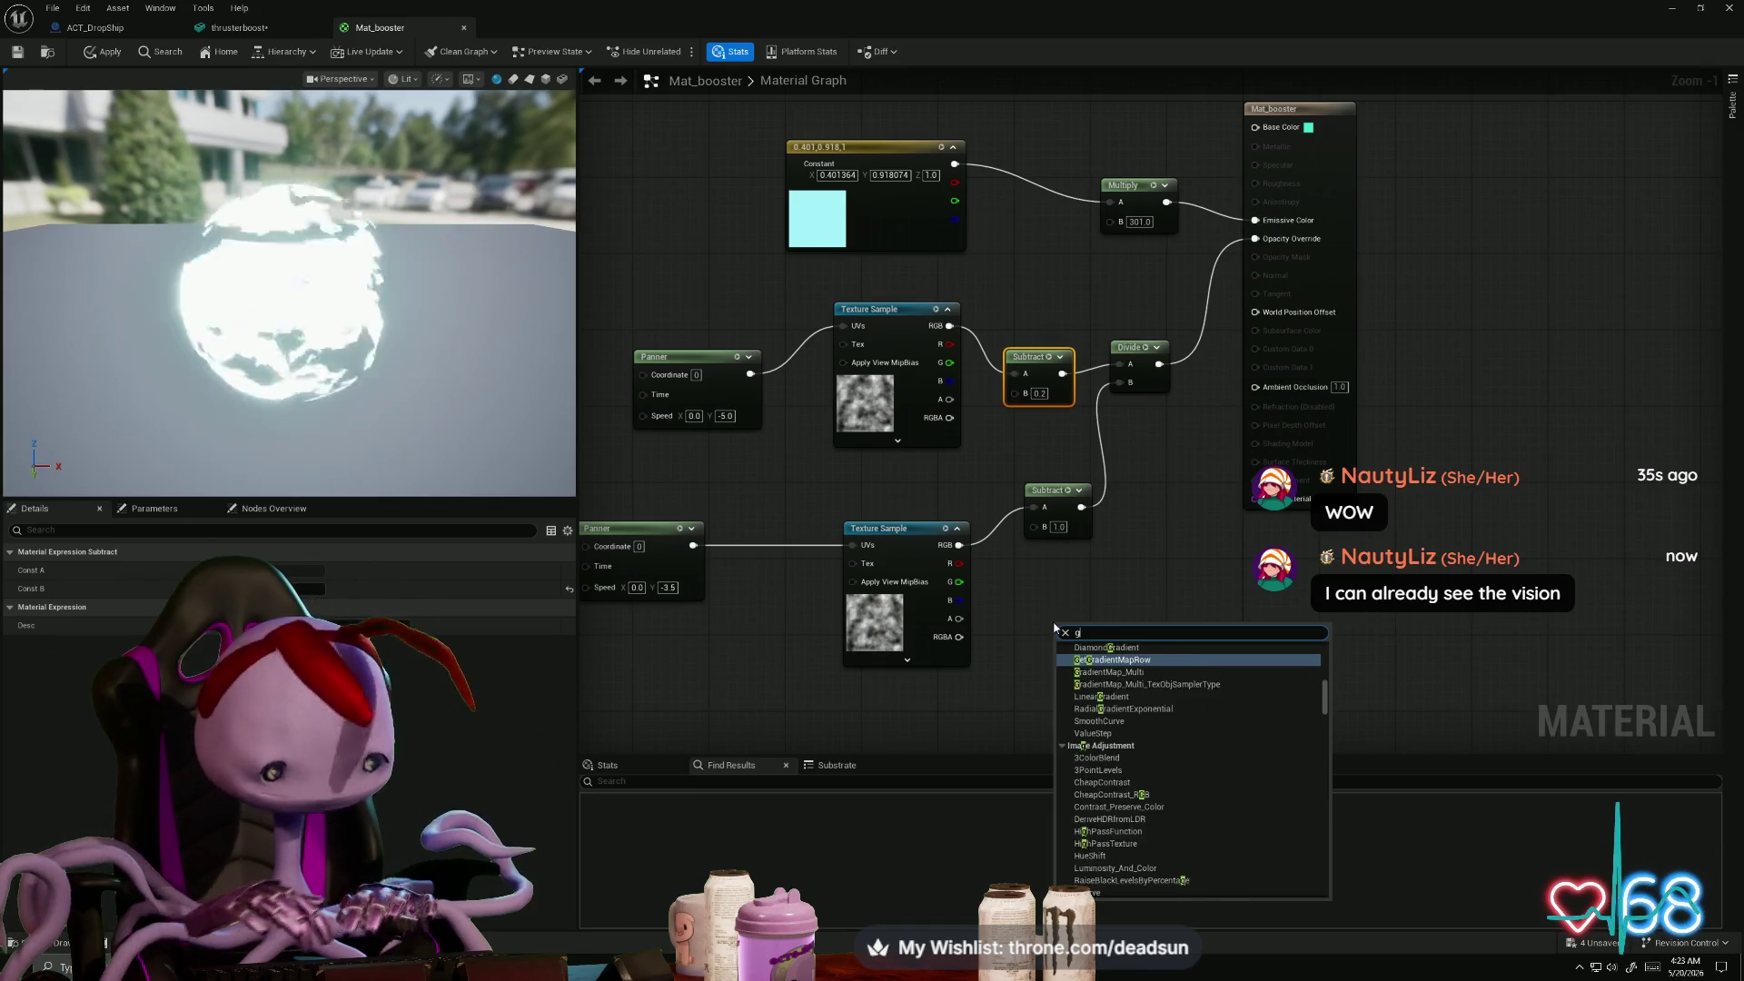
pyautogui.press('BackSpace')
pyautogui.press('BackSpace')
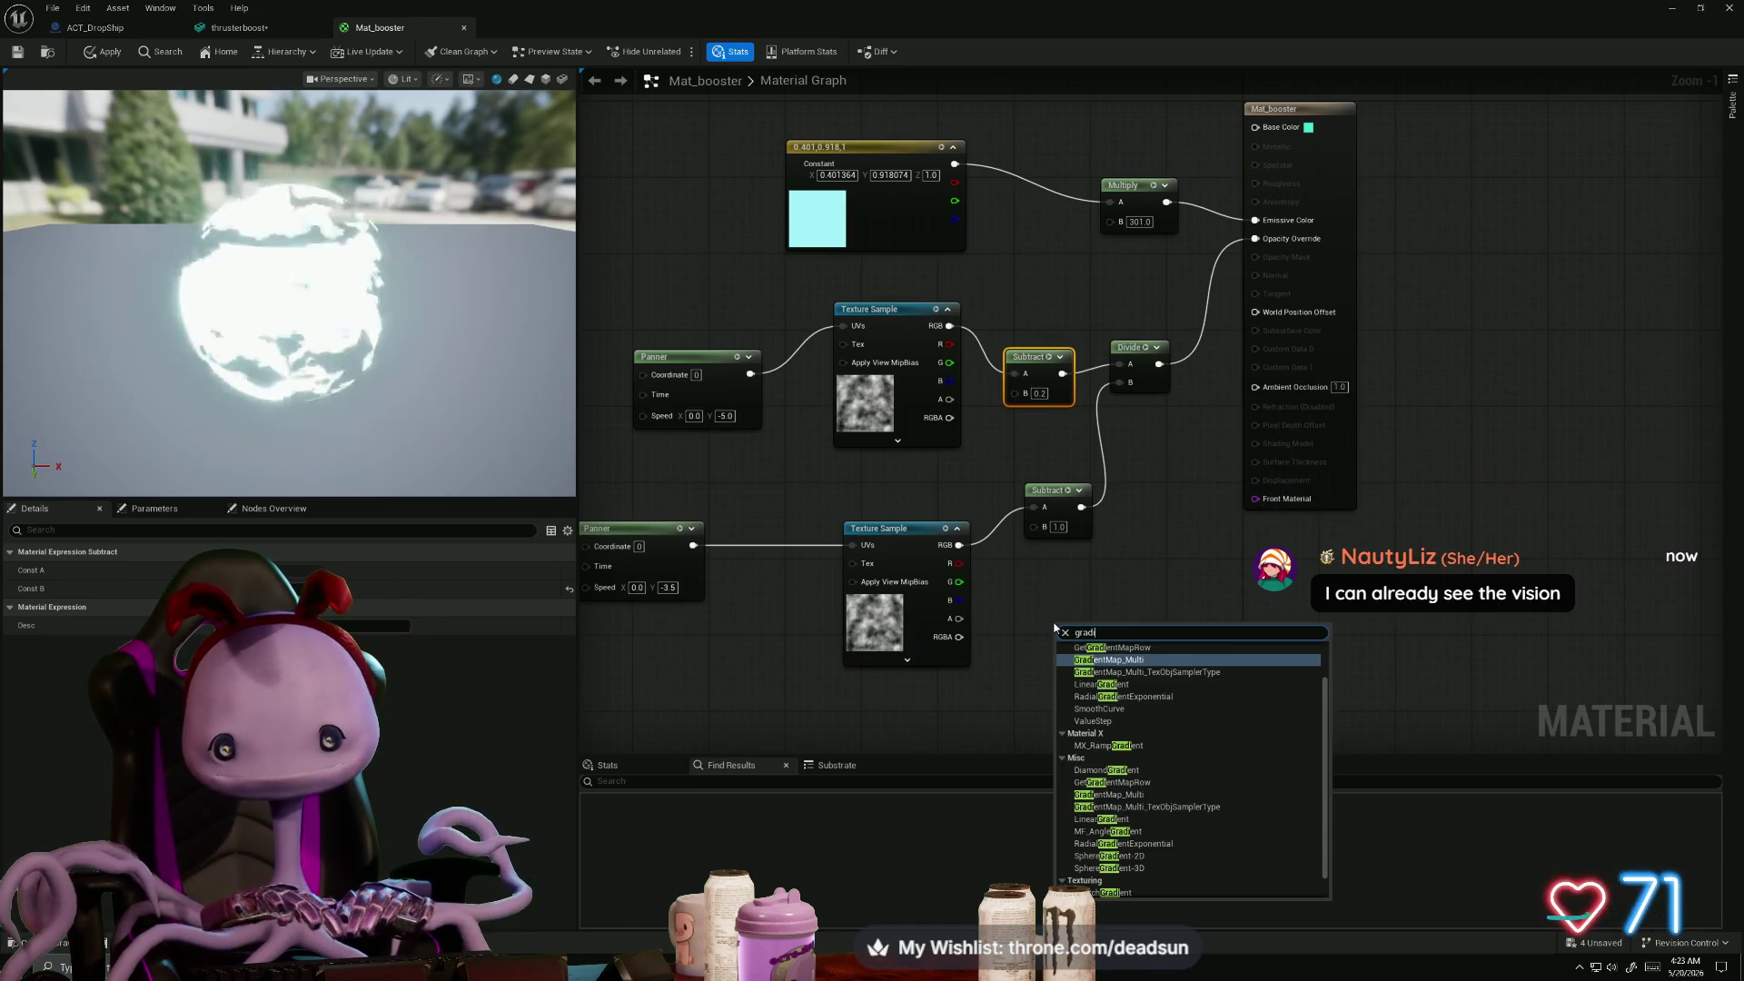
pyautogui.click(1110, 686)
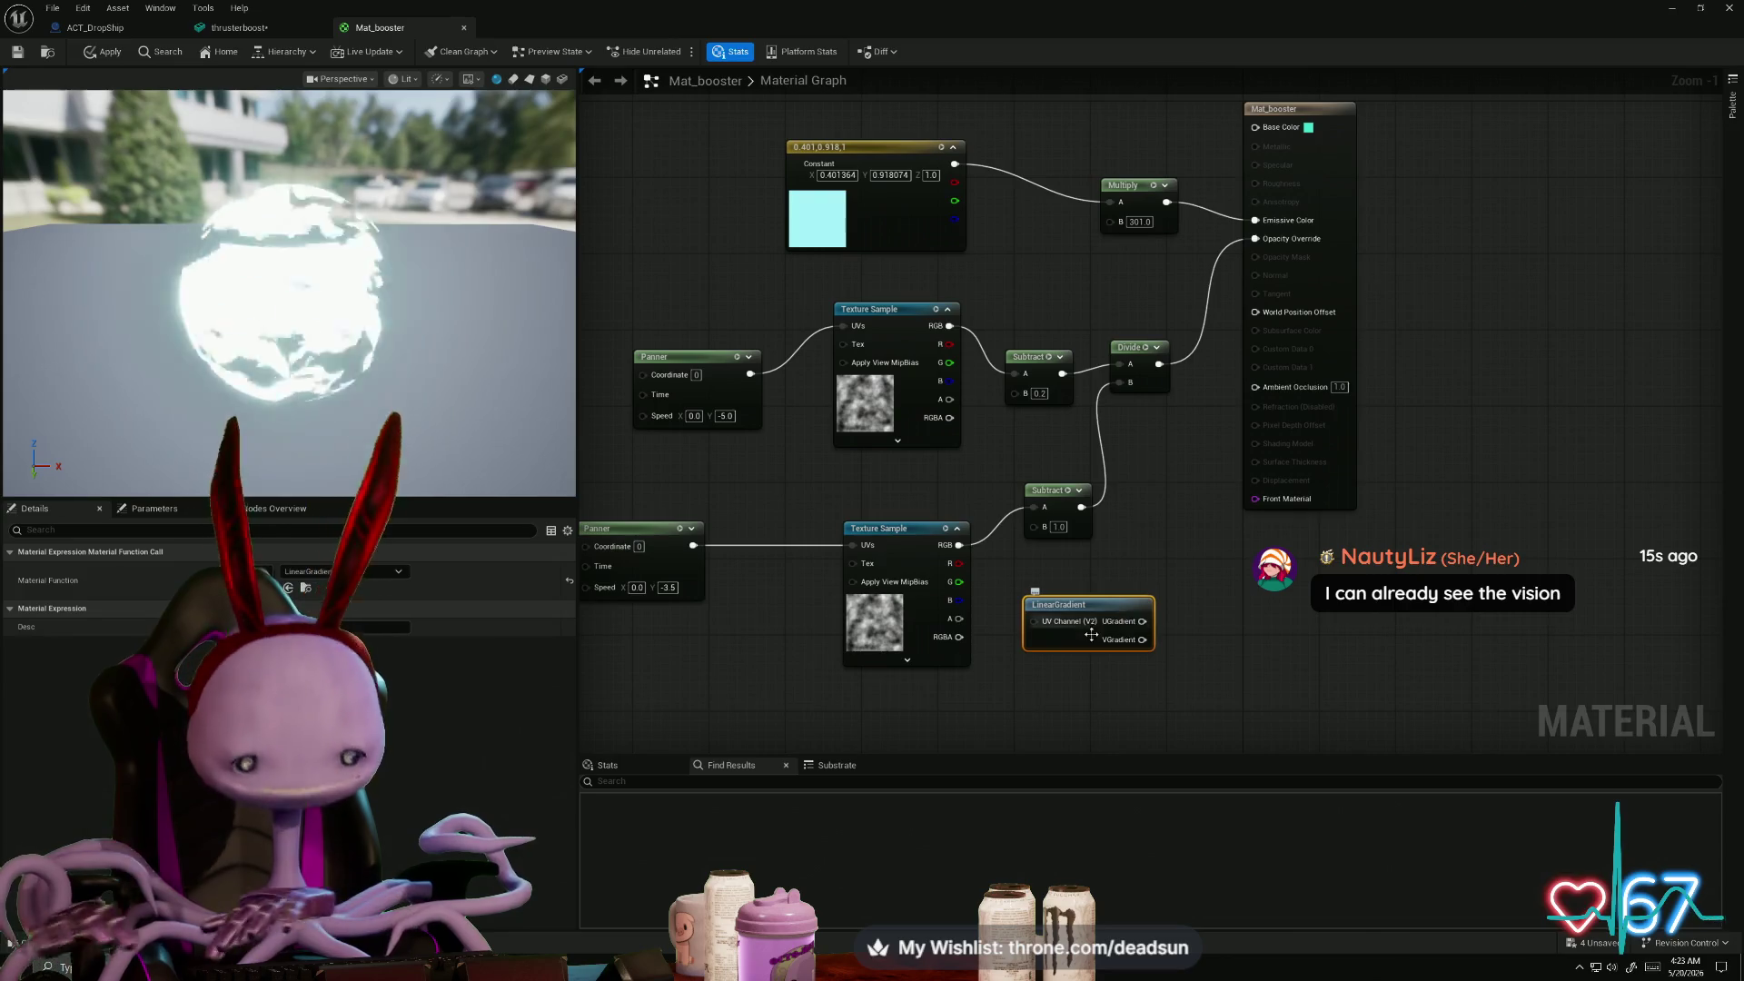
pyautogui.press('Delete')
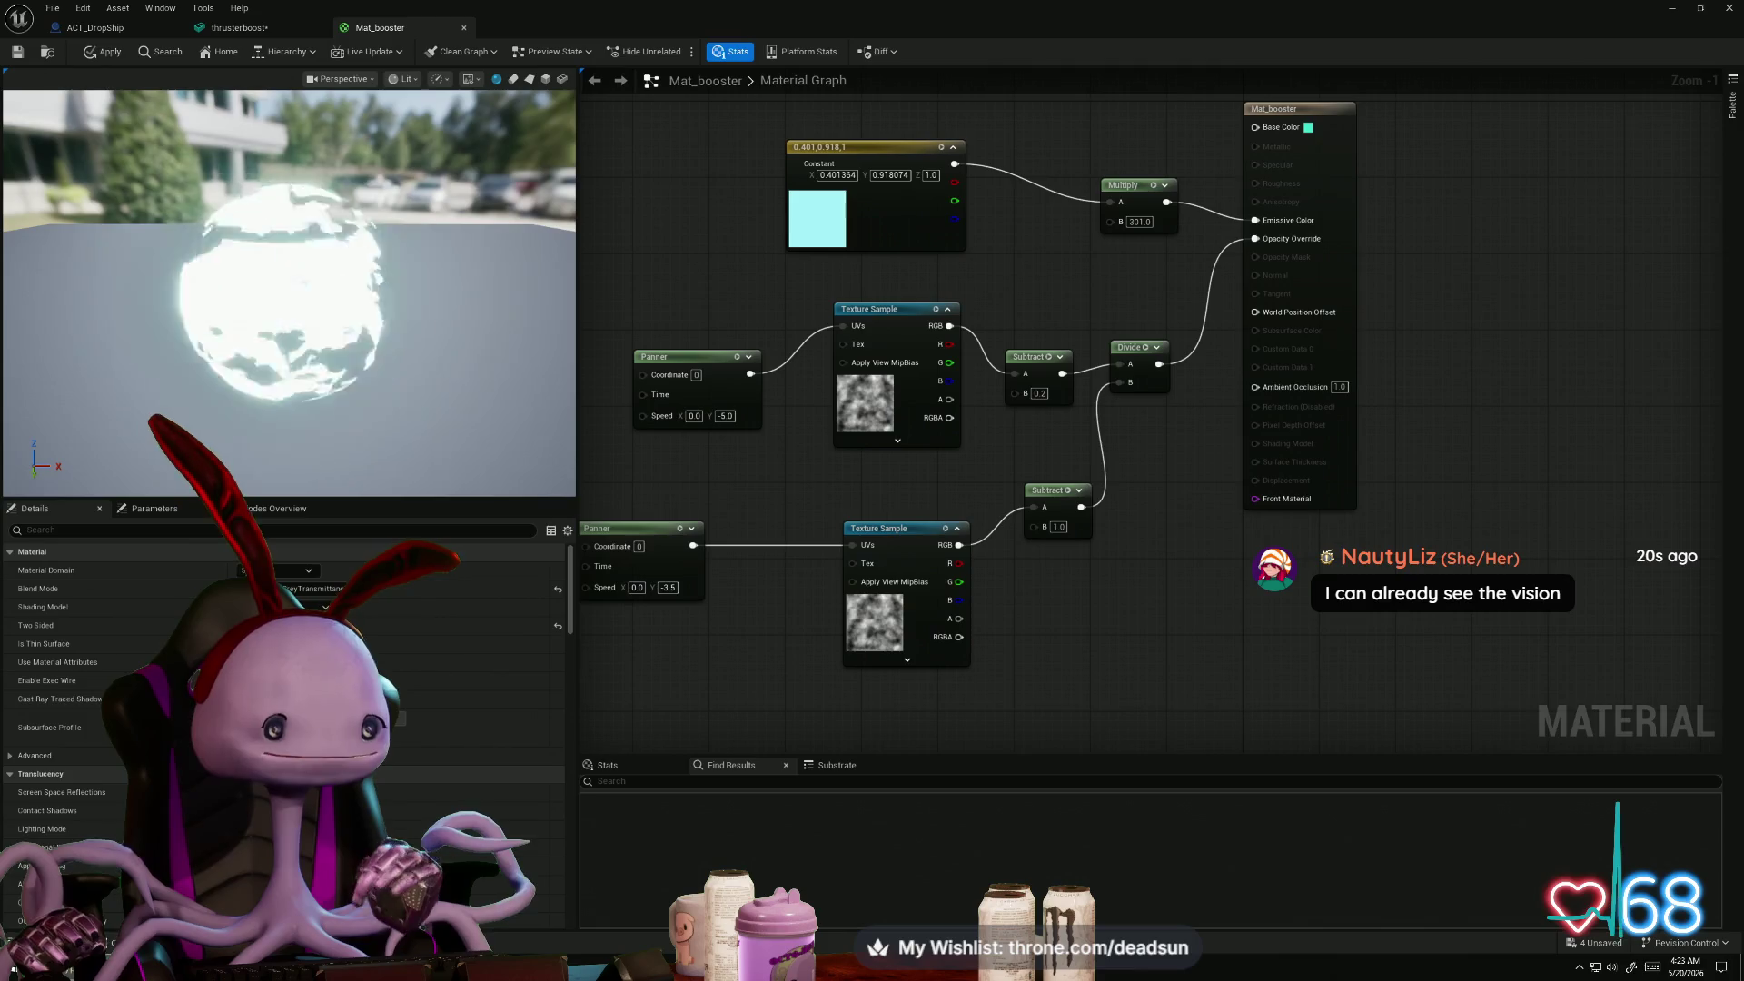
pyautogui.press('super')
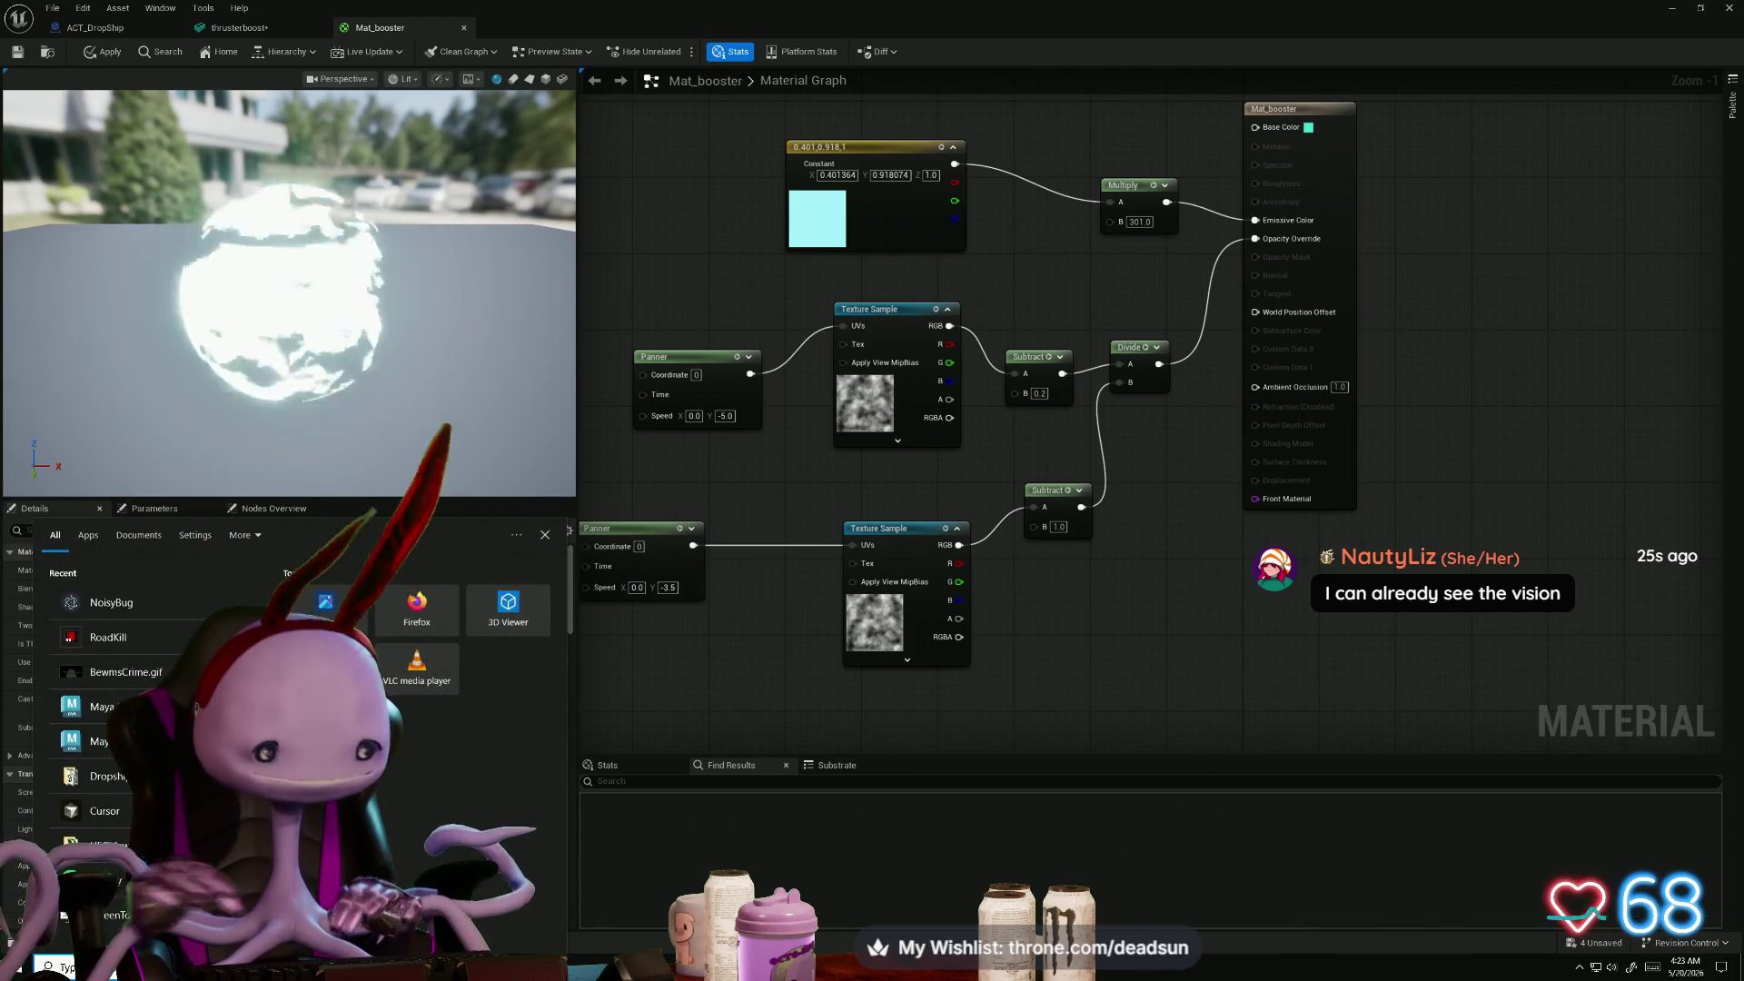
# - Launch Adobe Photoshop 2025 from the Start menu, then bring the TentacleProject Unreal editor back to the front
pyautogui.write('ph')
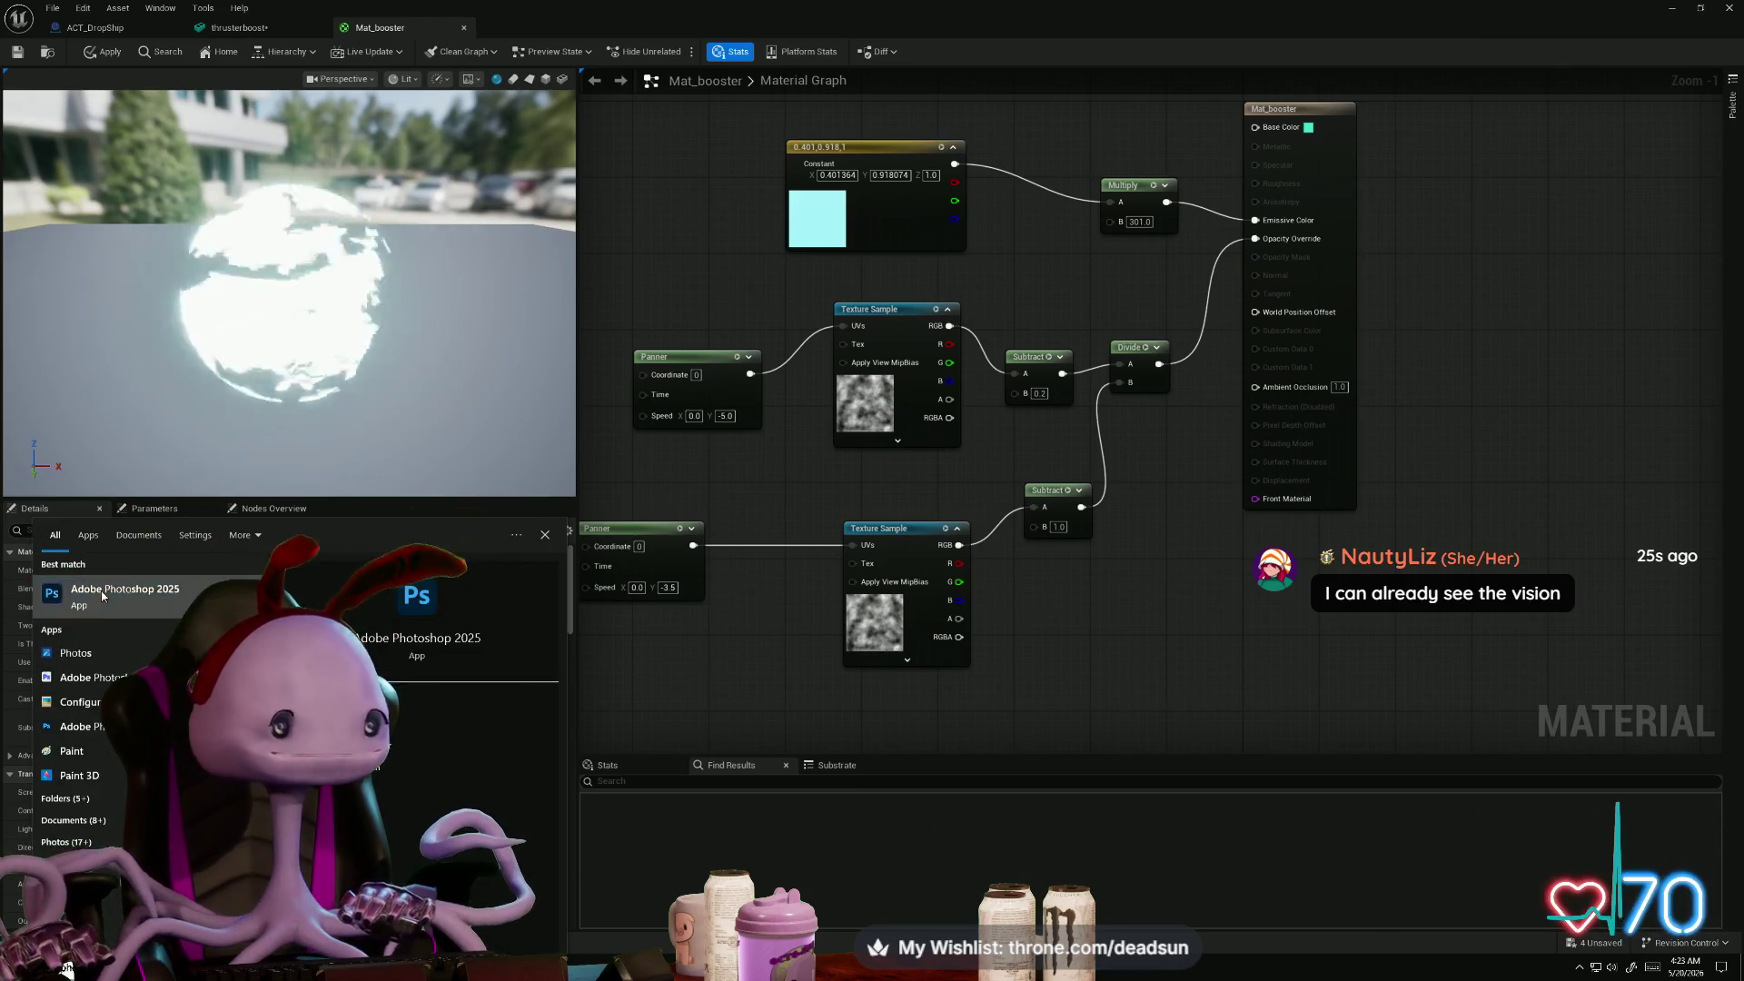
pyautogui.click(101, 591)
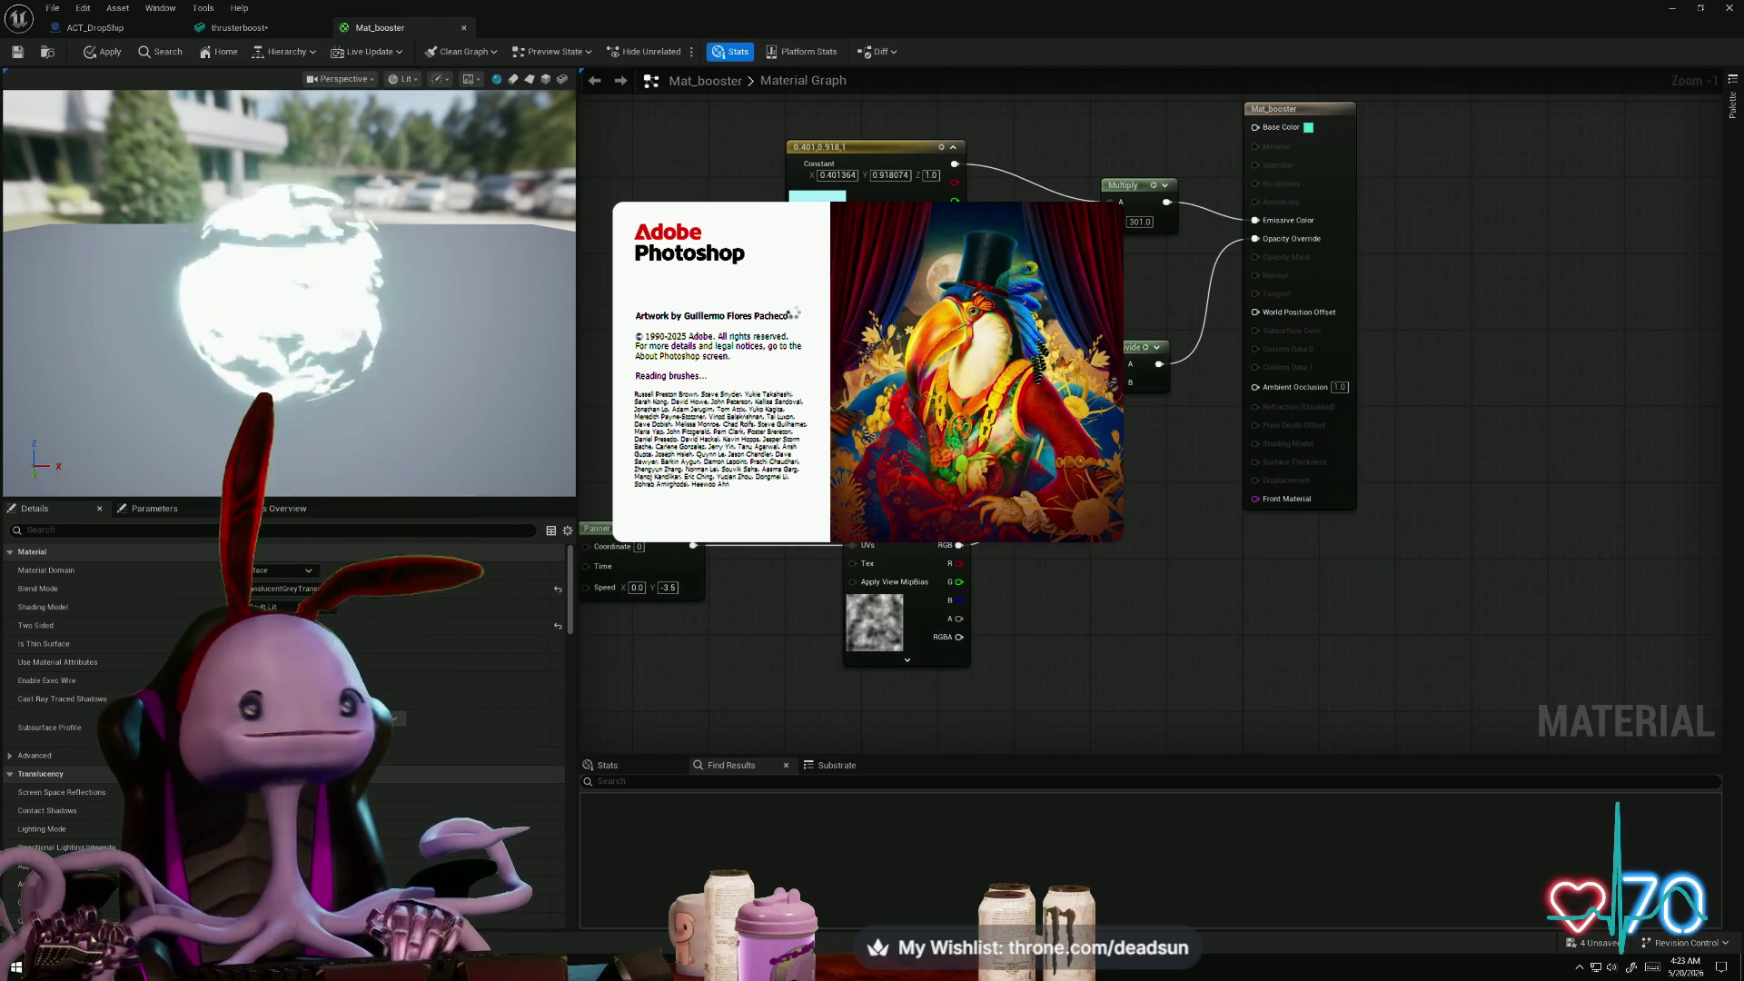
pyautogui.hotkey('alt', 'Tab')
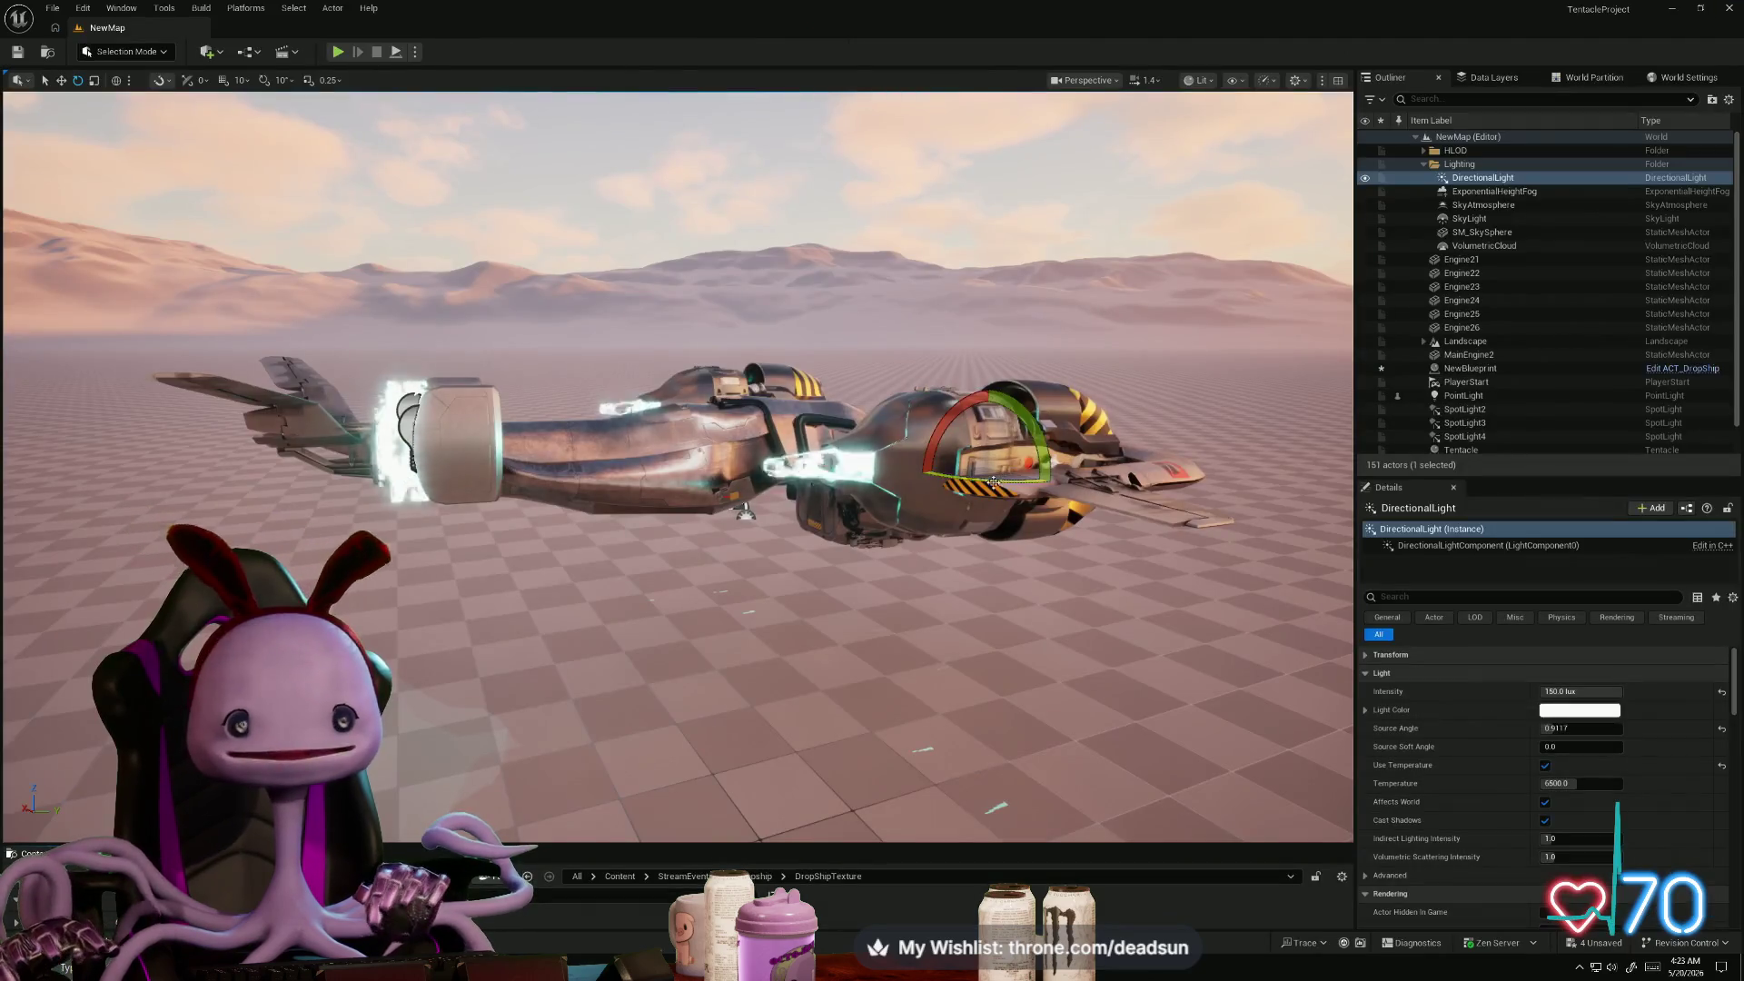
# - Rotate the directional light, undo the accidental duplicate light, and orbit to the ship's front
pyautogui.moveTo(1026, 427)
pyautogui.mouseDown()
pyautogui.moveTo(972, 467)
pyautogui.moveTo(895, 461)
pyautogui.moveTo(926, 459)
pyautogui.mouseUp()
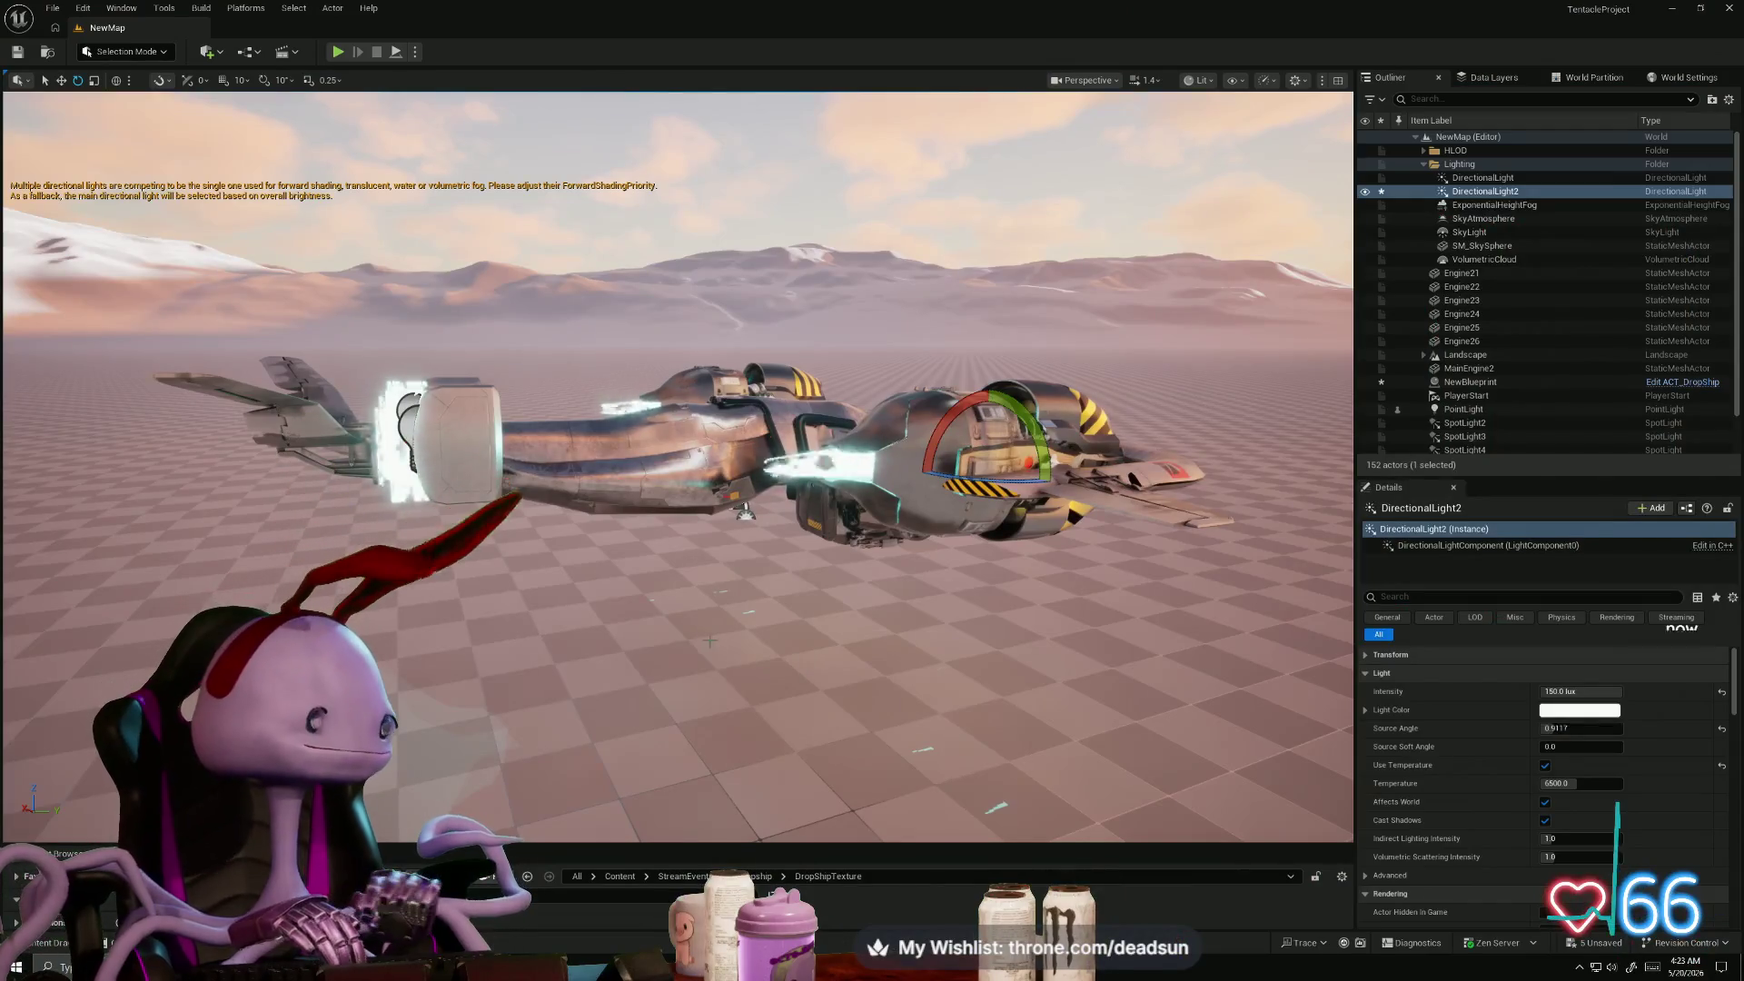
pyautogui.hotkey('ctrl', 'z')
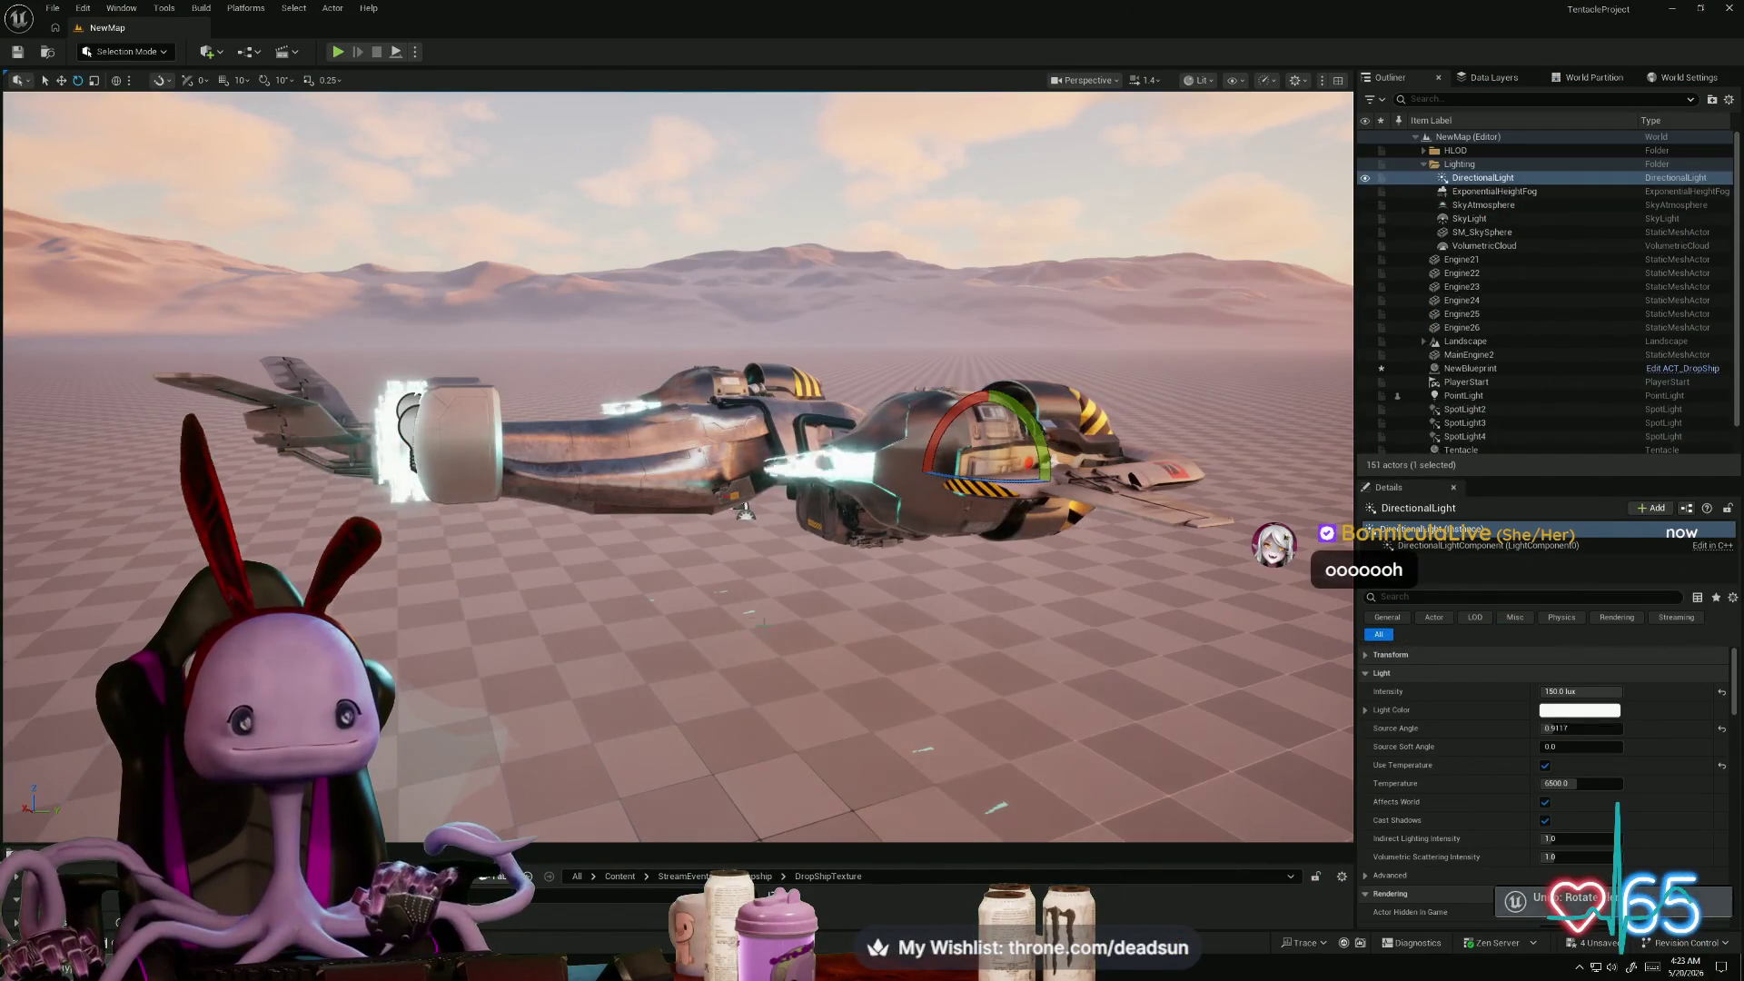
pyautogui.moveTo(677, 463); pyautogui.dragTo(818, 454)
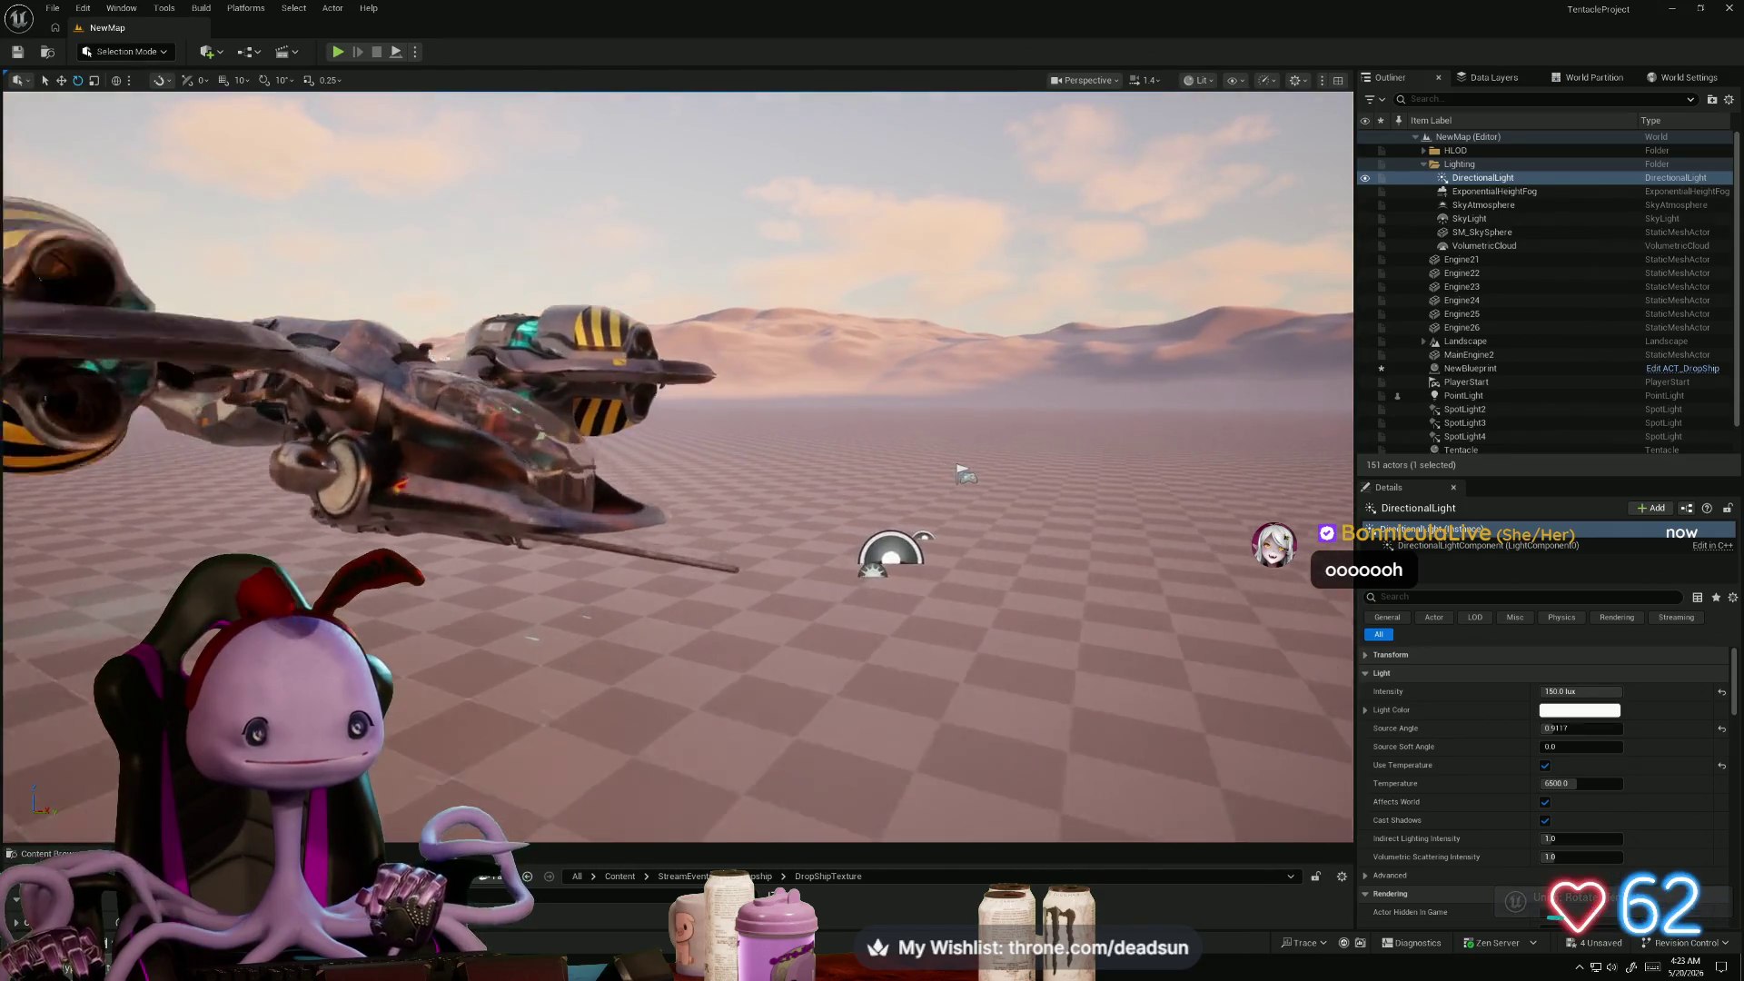
pyautogui.scroll(2, 676, 464)
pyautogui.moveTo(783, 588); pyautogui.dragTo(854, 586)
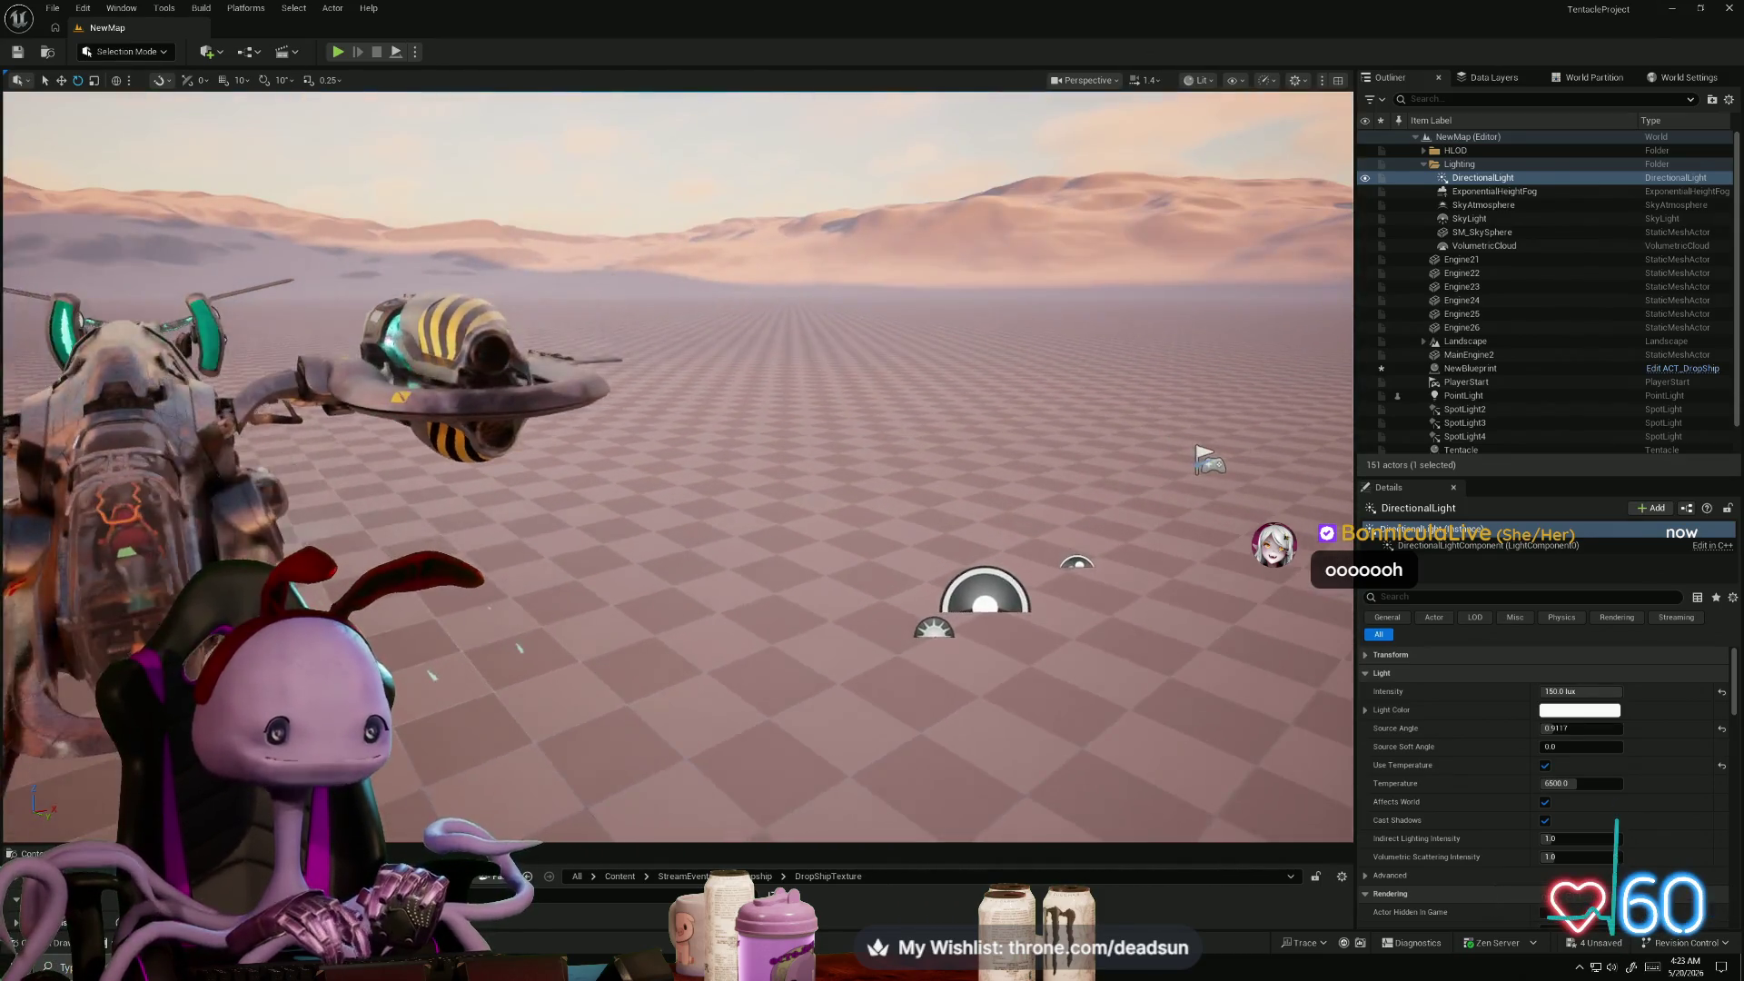
# - Fly up close and into the cockpit, viewing the desert, striped engine and nose
pyautogui.moveTo(385, 538)
pyautogui.mouseDown()
pyautogui.moveTo(385, 518)
pyautogui.moveTo(364, 545)
pyautogui.moveTo(11, 560)
pyautogui.moveTo(137, 546)
pyautogui.moveTo(111, 541)
pyautogui.moveTo(111, 508)
pyautogui.mouseUp()
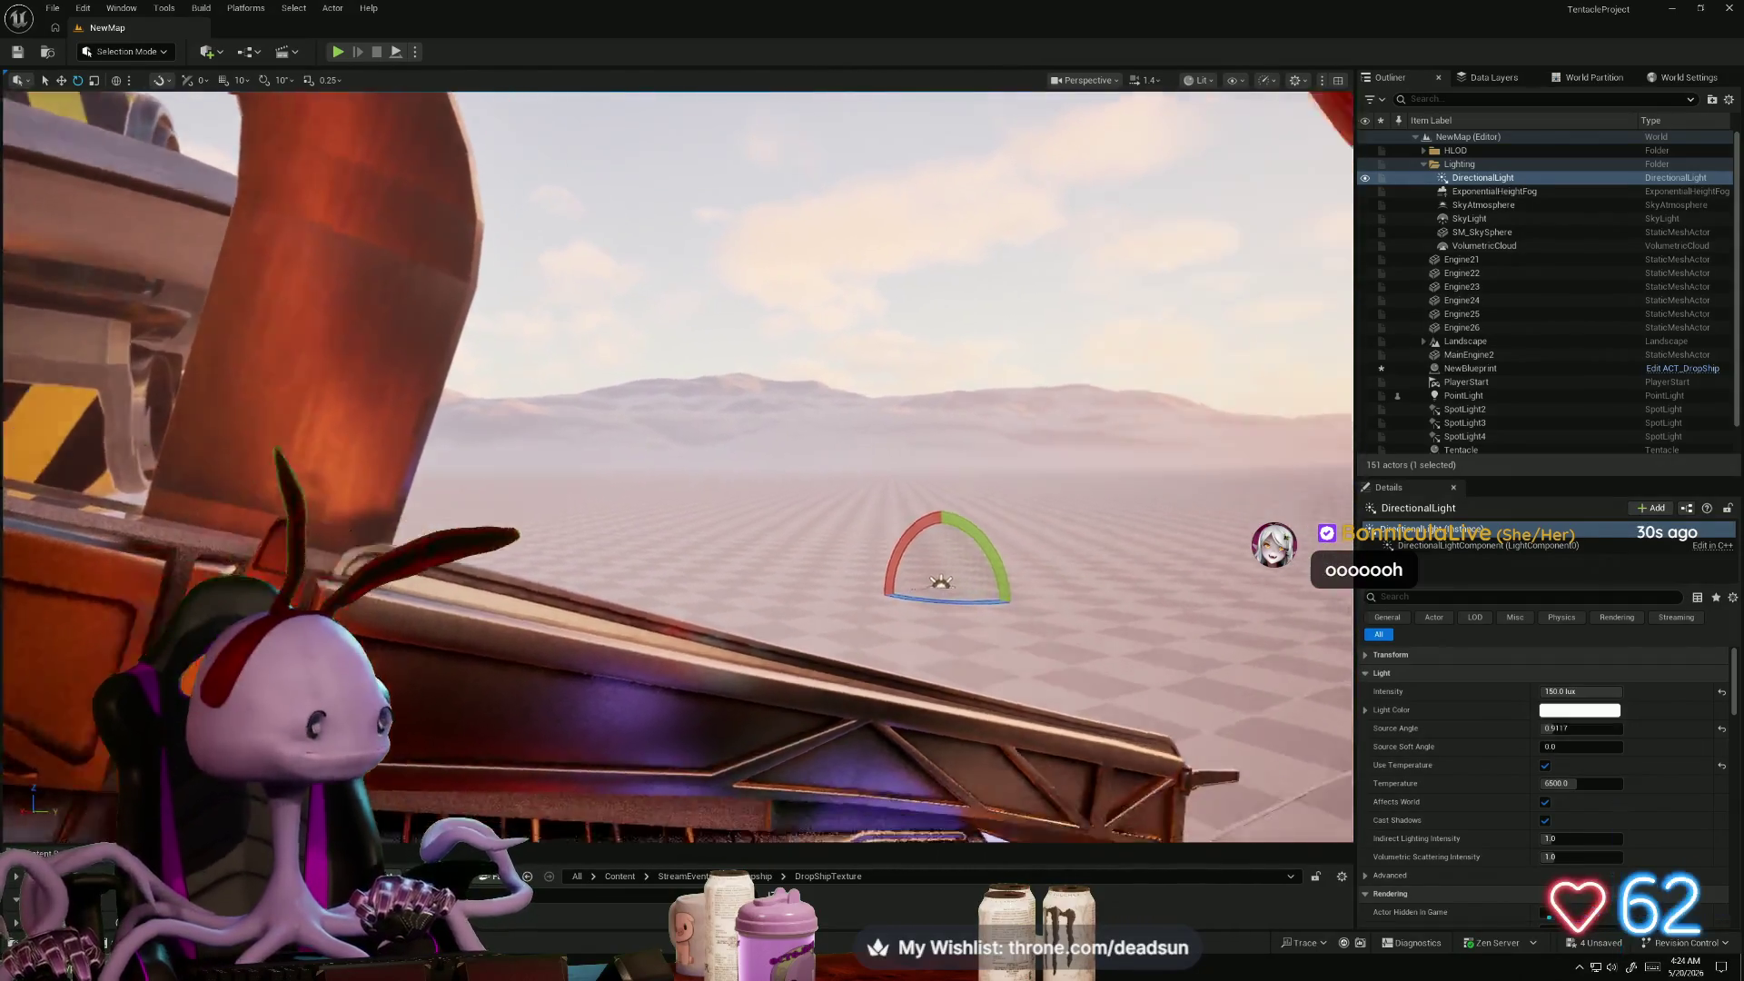
pyautogui.moveTo(111, 509); pyautogui.dragTo(111, 509)
pyautogui.moveTo(476, 533); pyautogui.dragTo(476, 532)
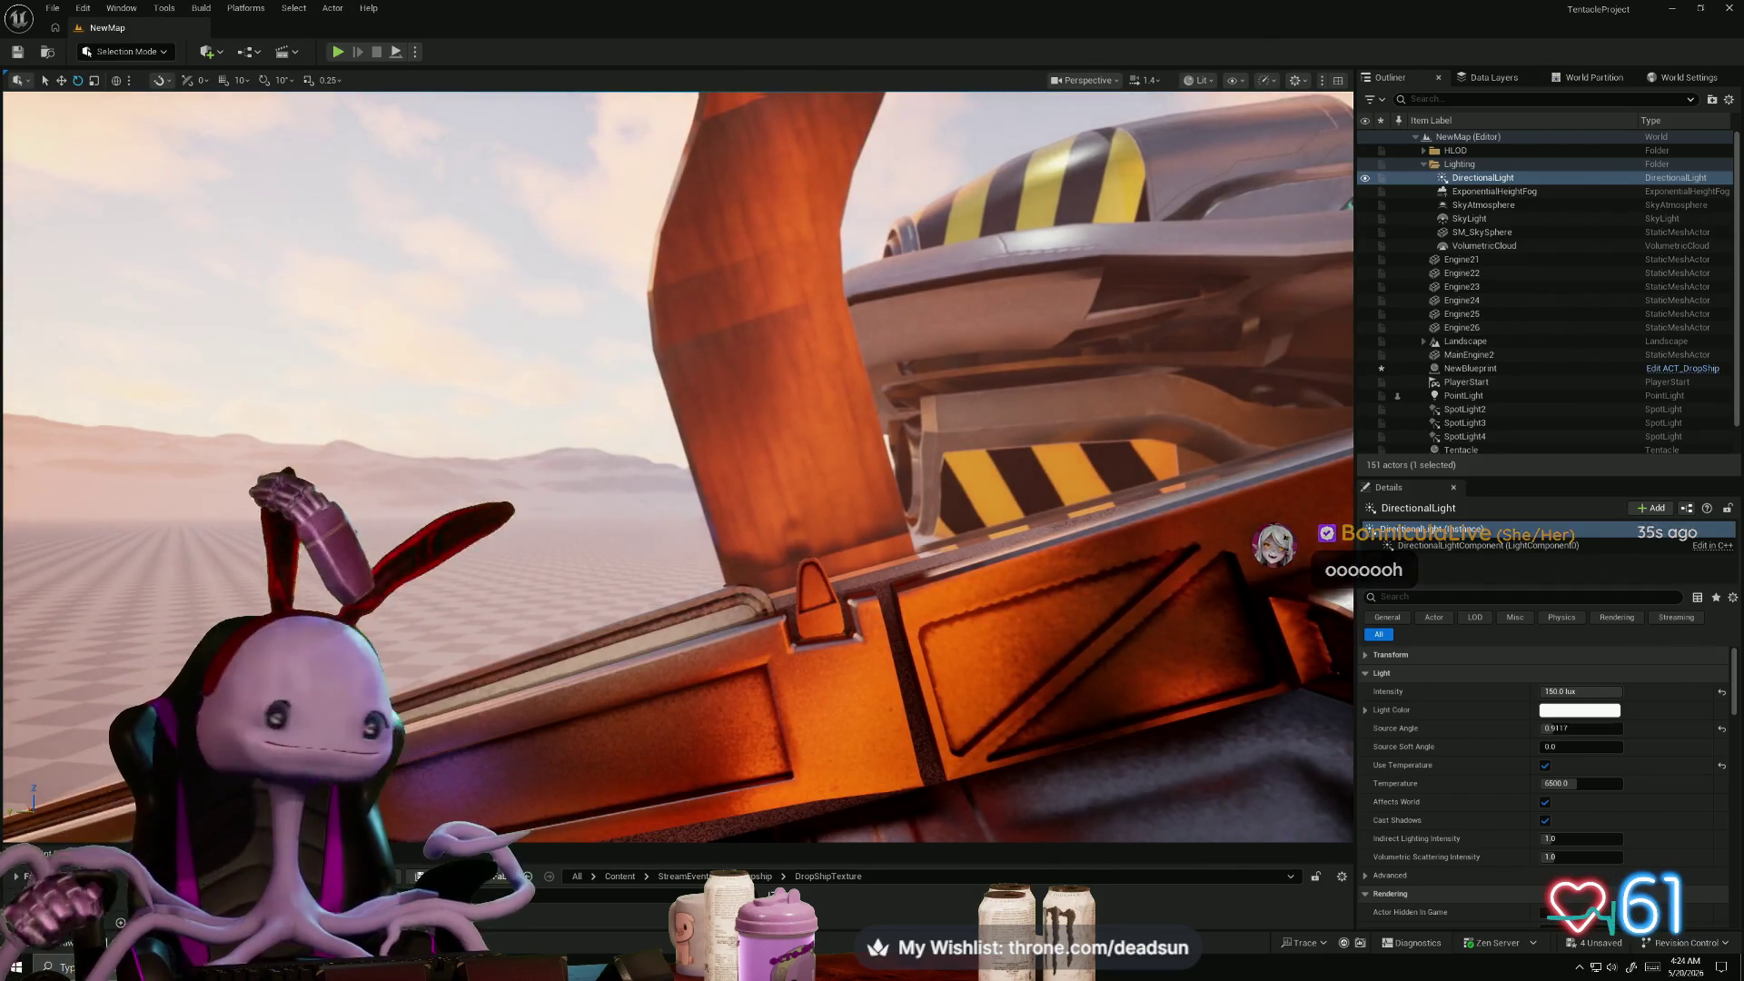
pyautogui.moveTo(677, 468); pyautogui.dragTo(676, 468)
pyautogui.moveTo(609, 520); pyautogui.dragTo(609, 520)
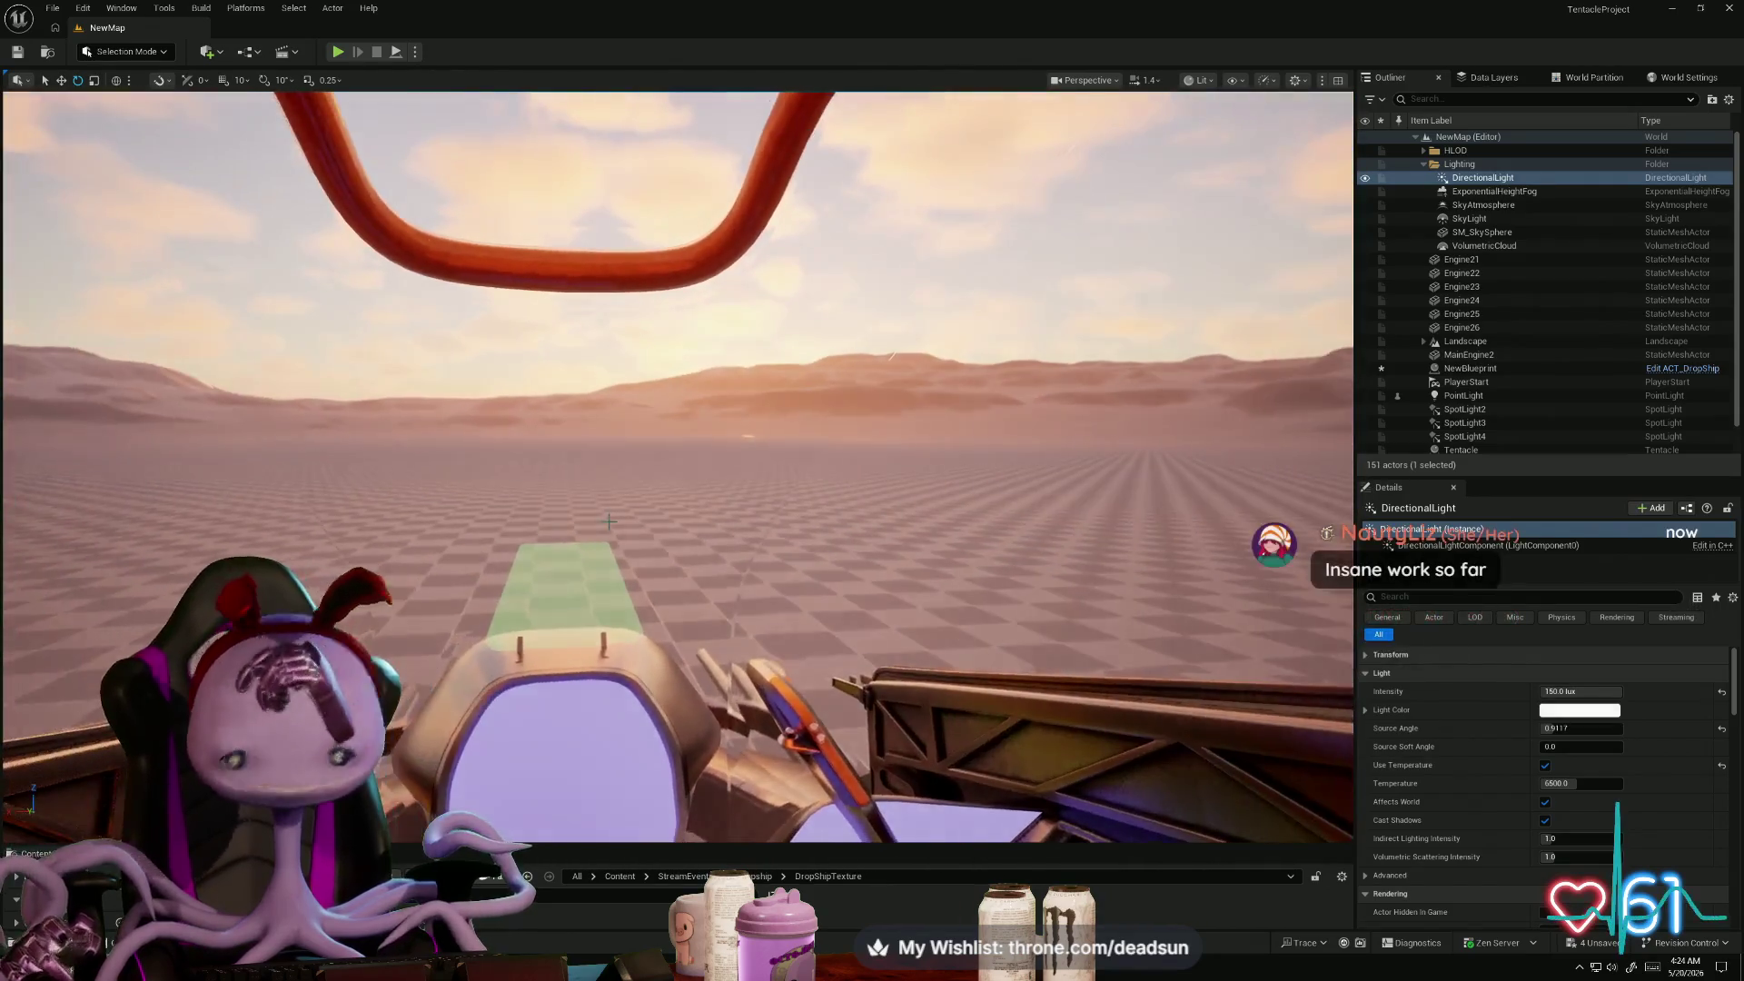
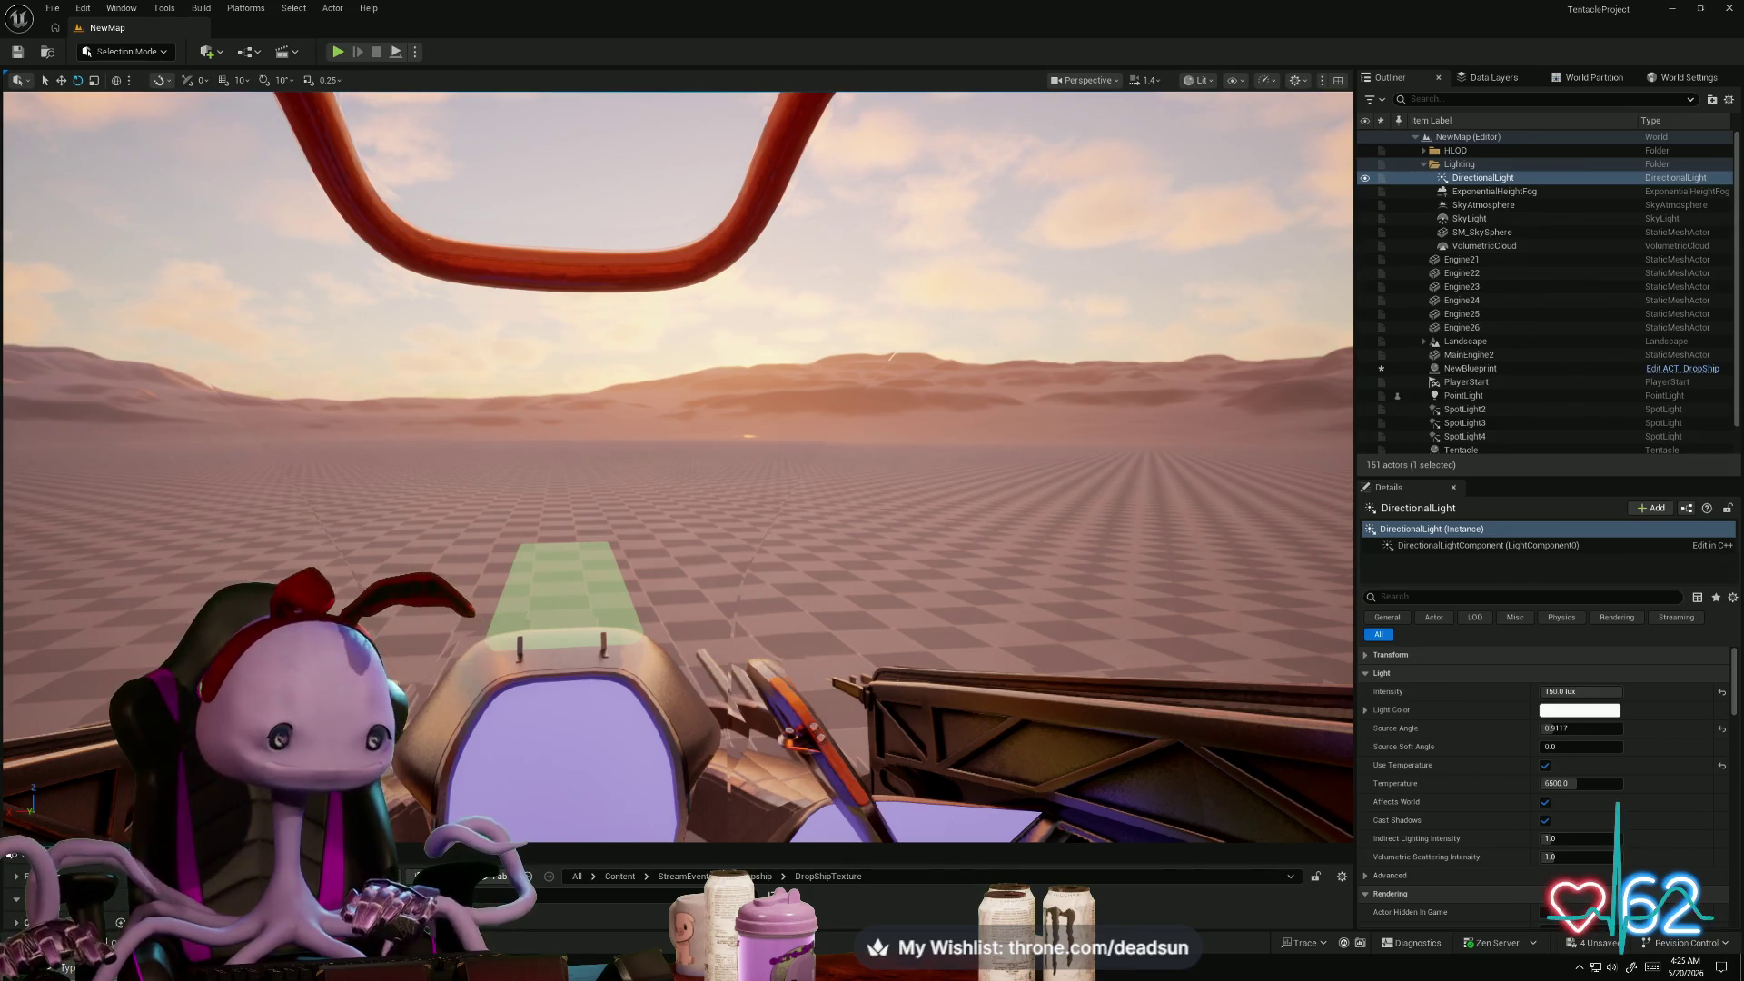
# - Switch from Unreal Editor to the Bluesky profile page in Firefox
pyautogui.hotkey('alt', 'Tab')
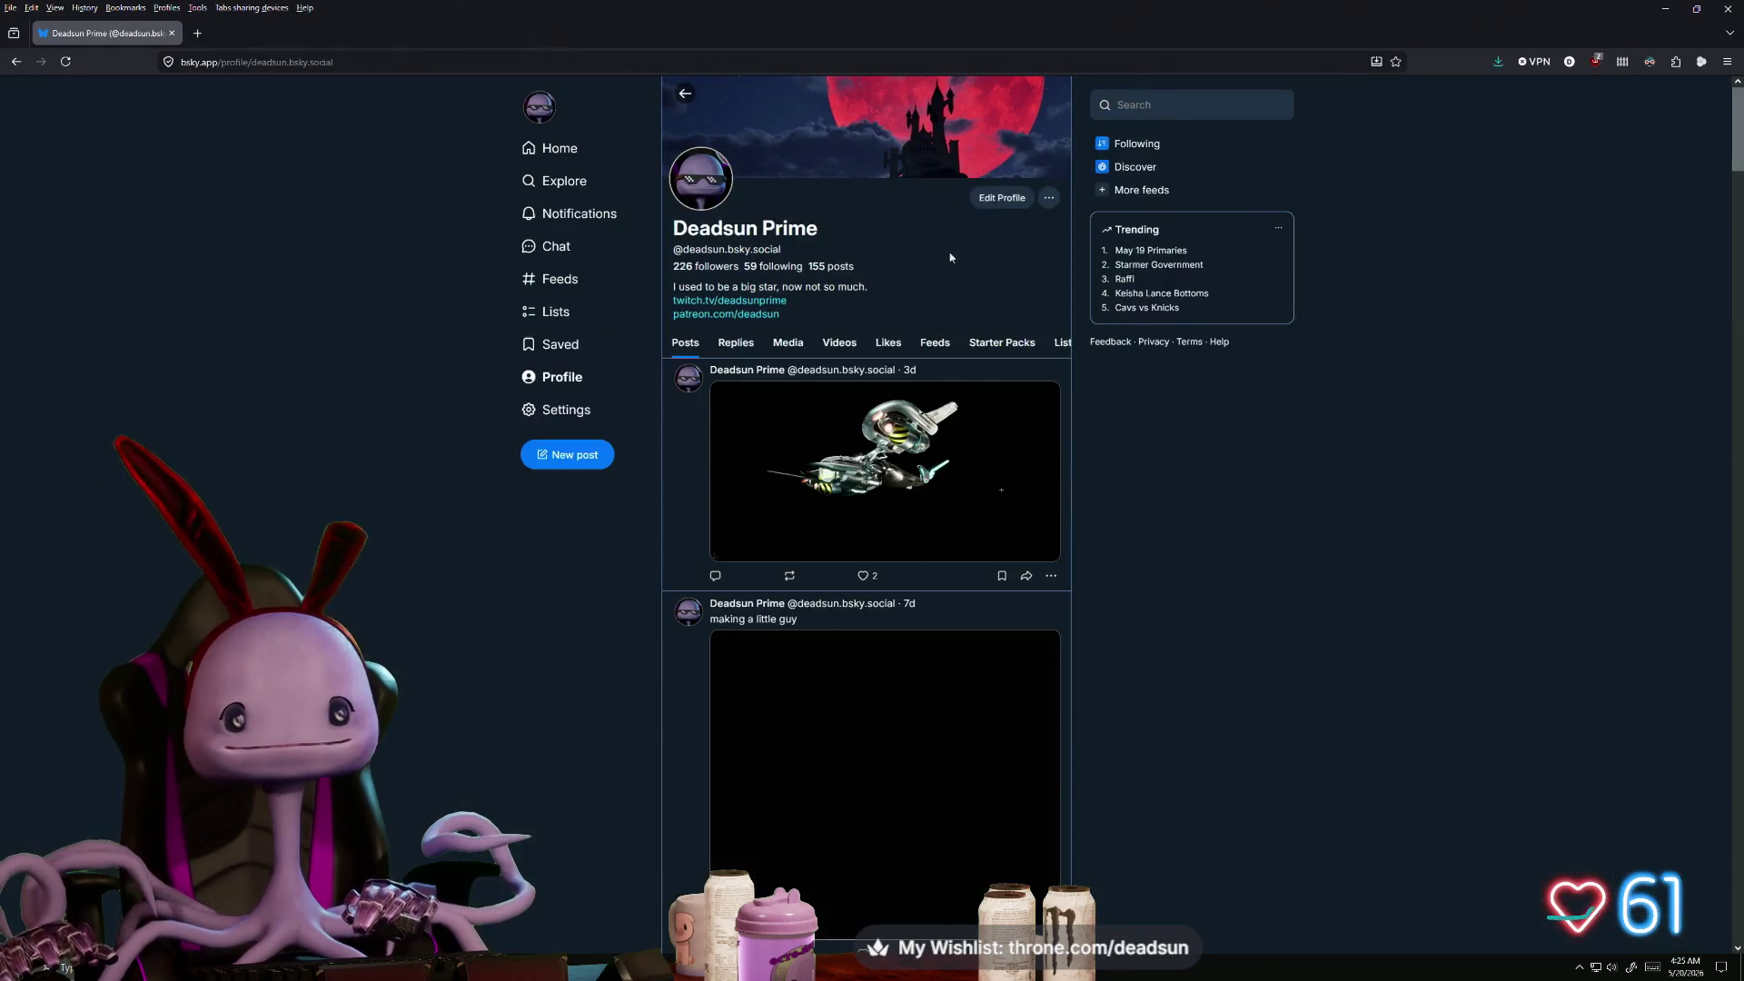
pyautogui.scroll(-3, 941, 618)
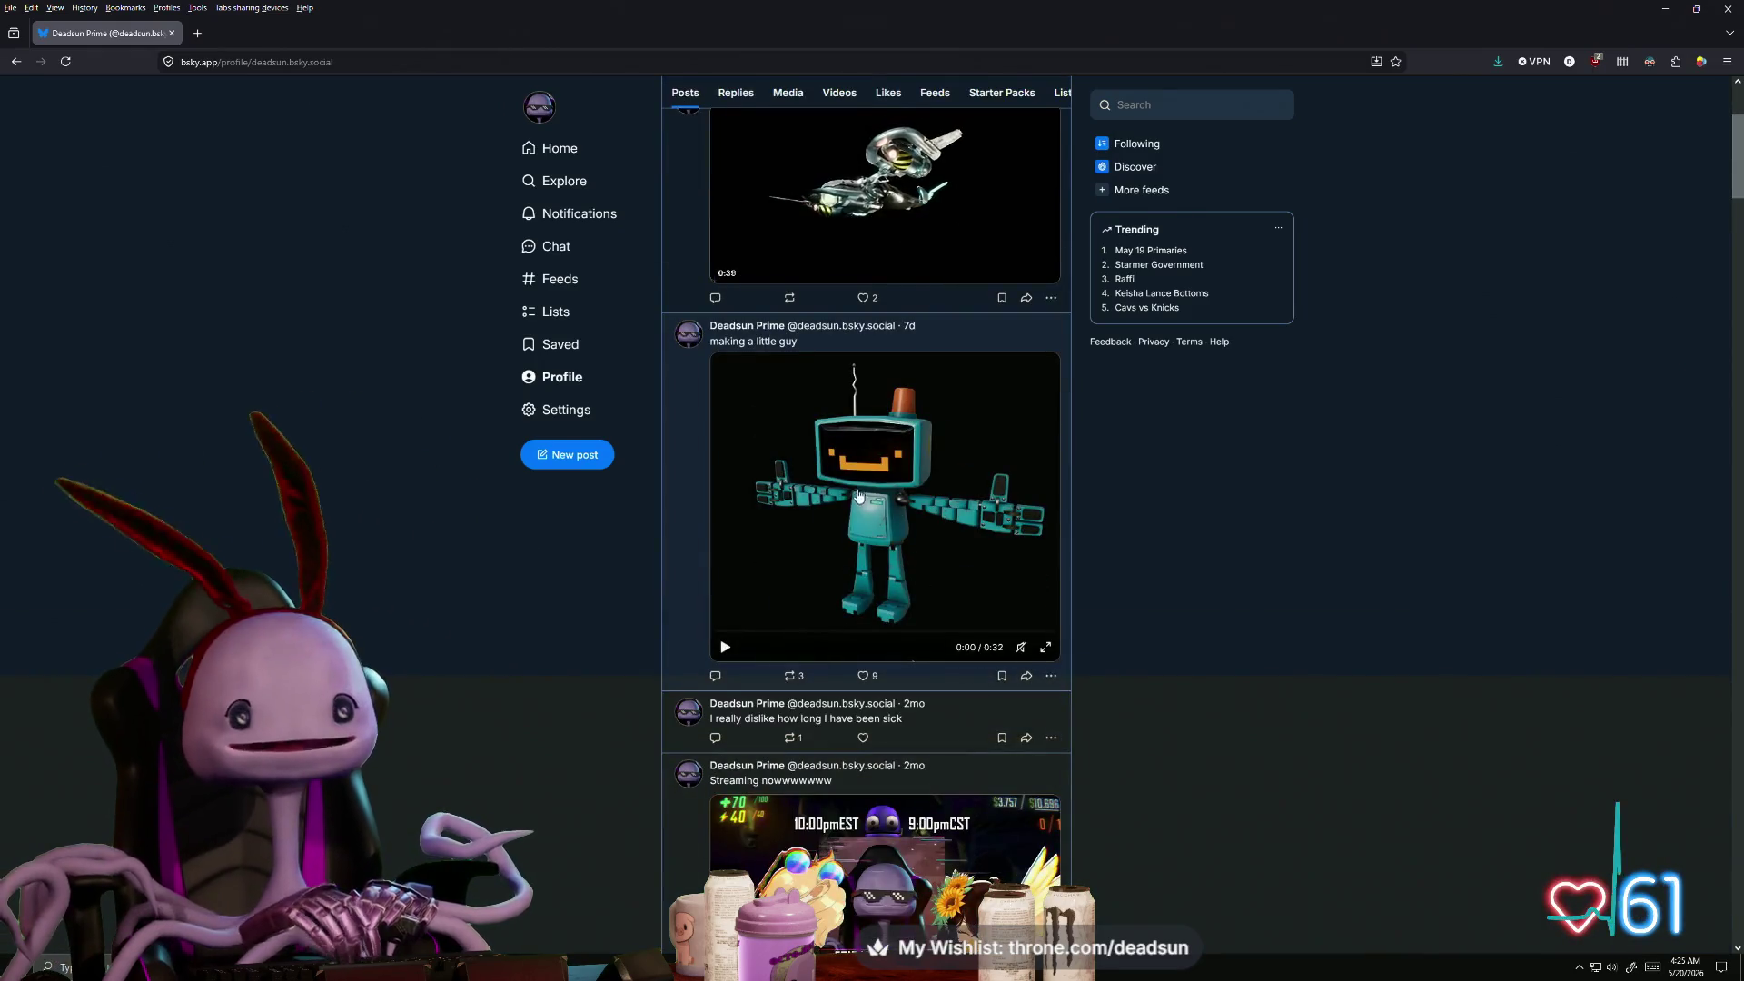
pyautogui.click(1046, 647)
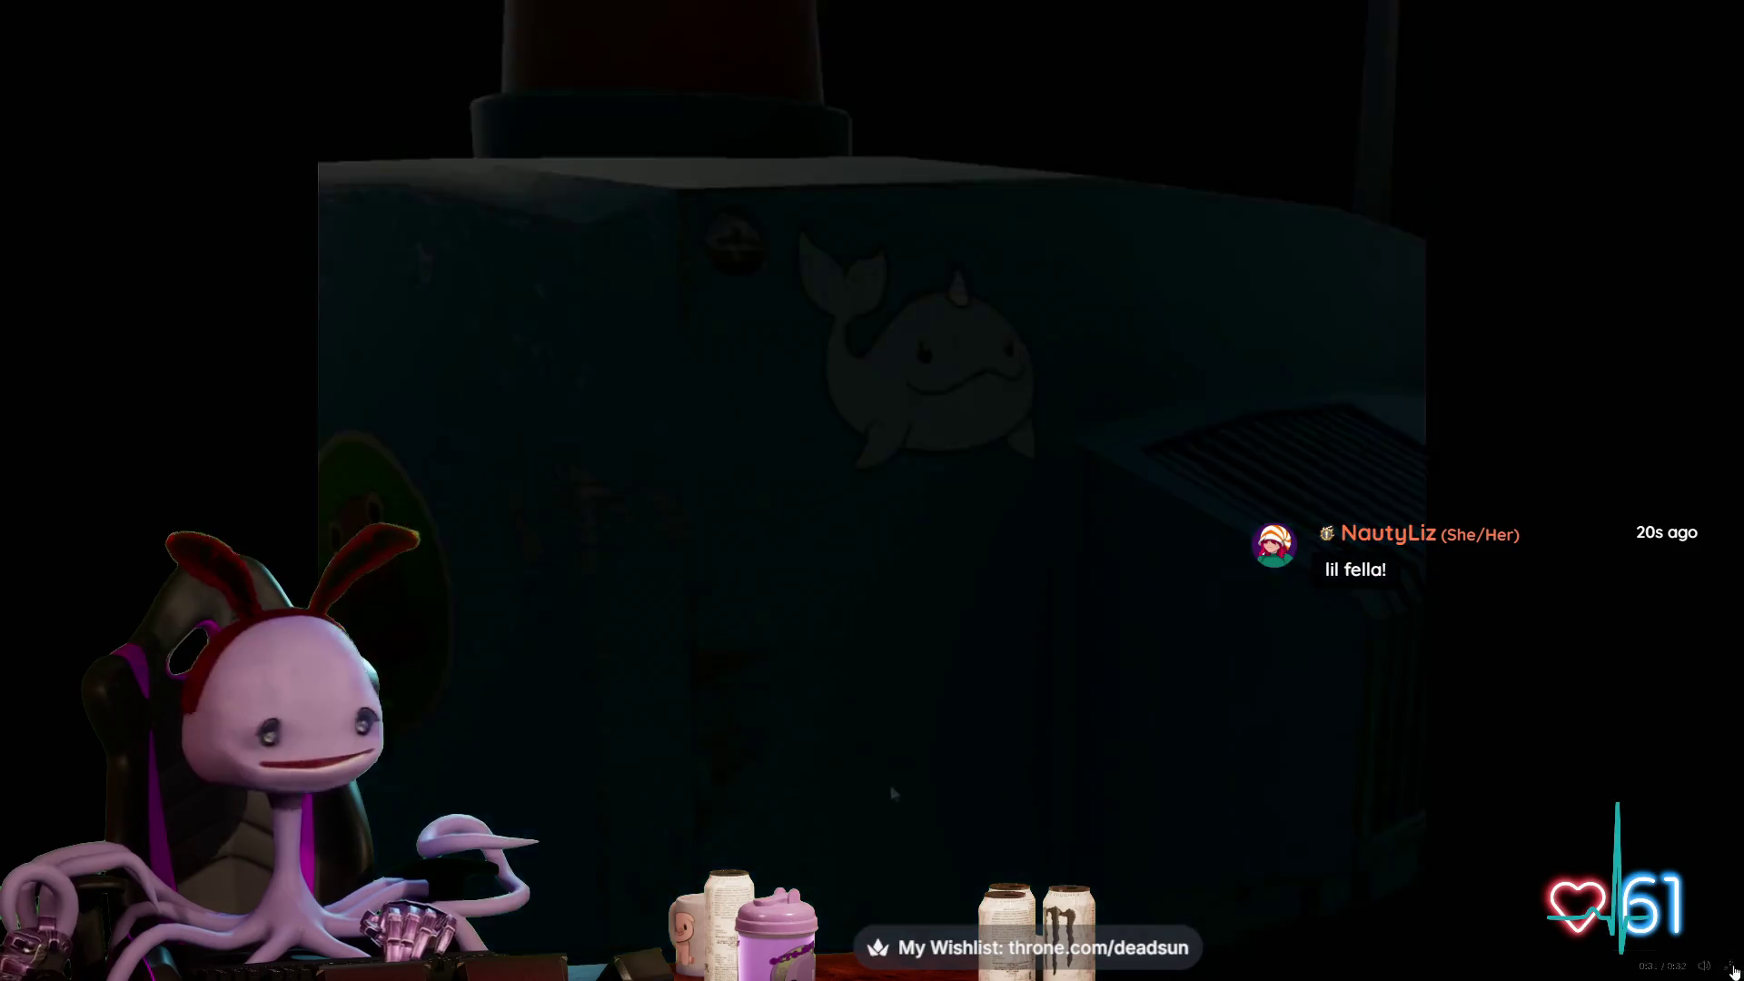
pyautogui.click(1727, 967)
pyautogui.scroll(-5, 867, 727)
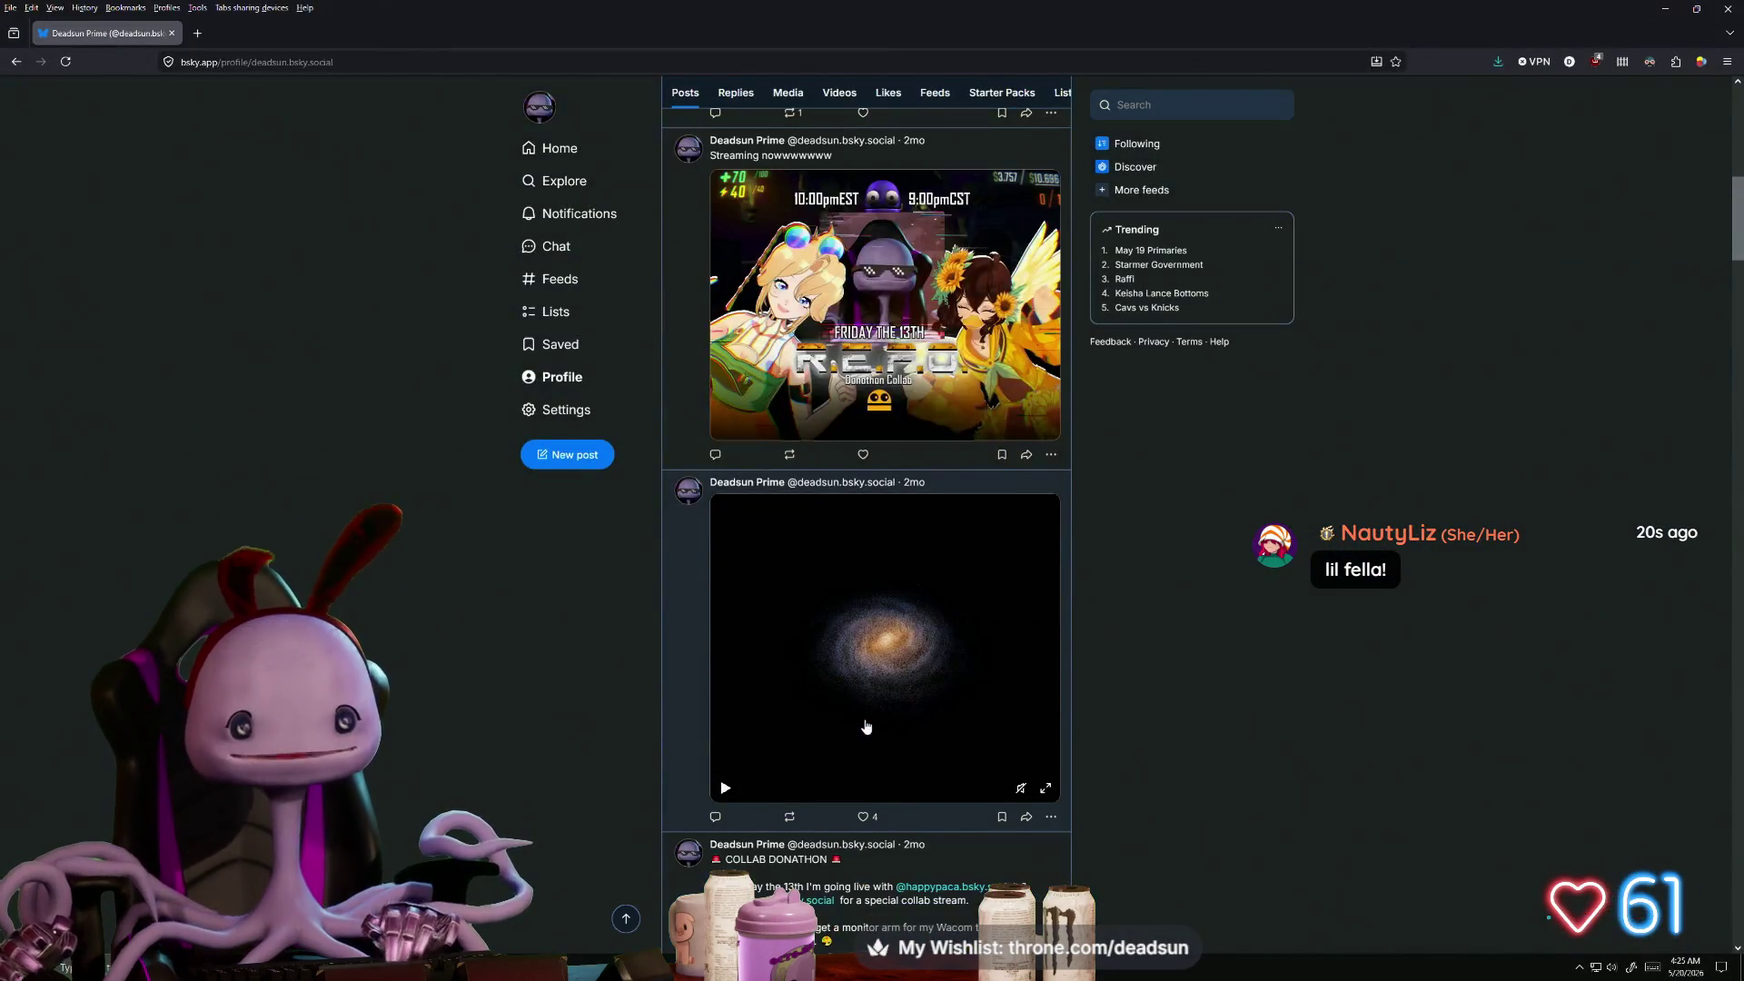
pyautogui.click(1046, 788)
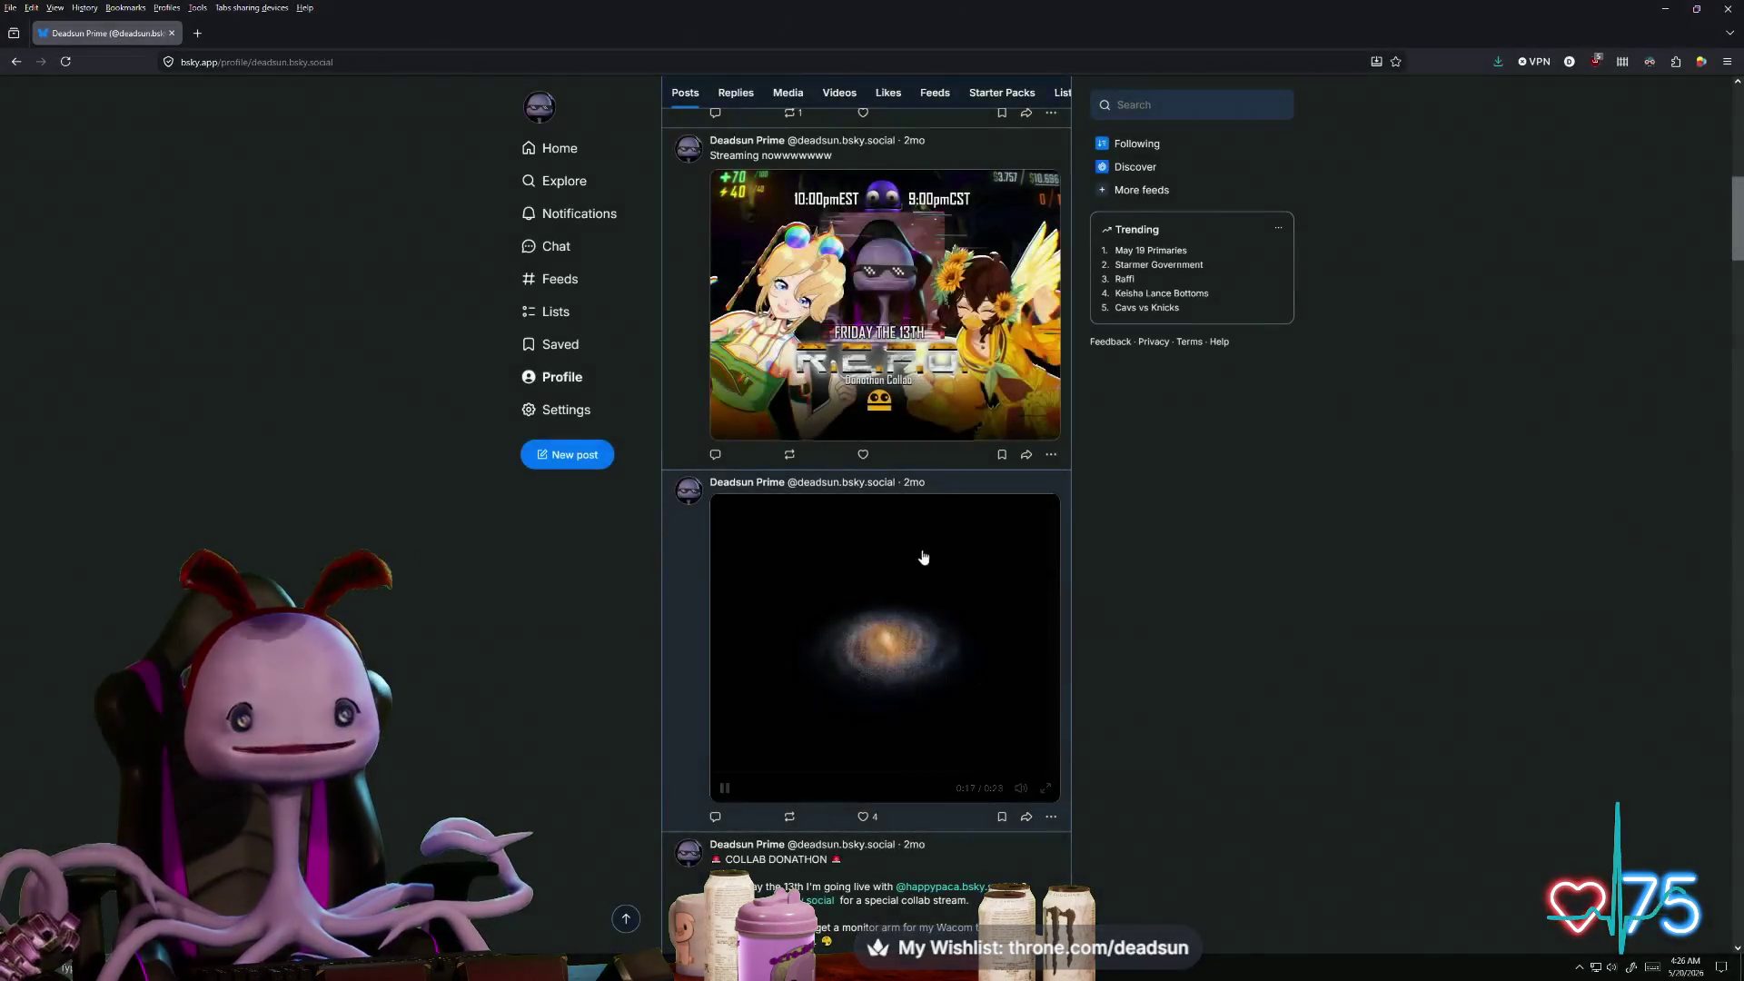
pyautogui.click(1729, 968)
pyautogui.scroll(-6, 905, 569)
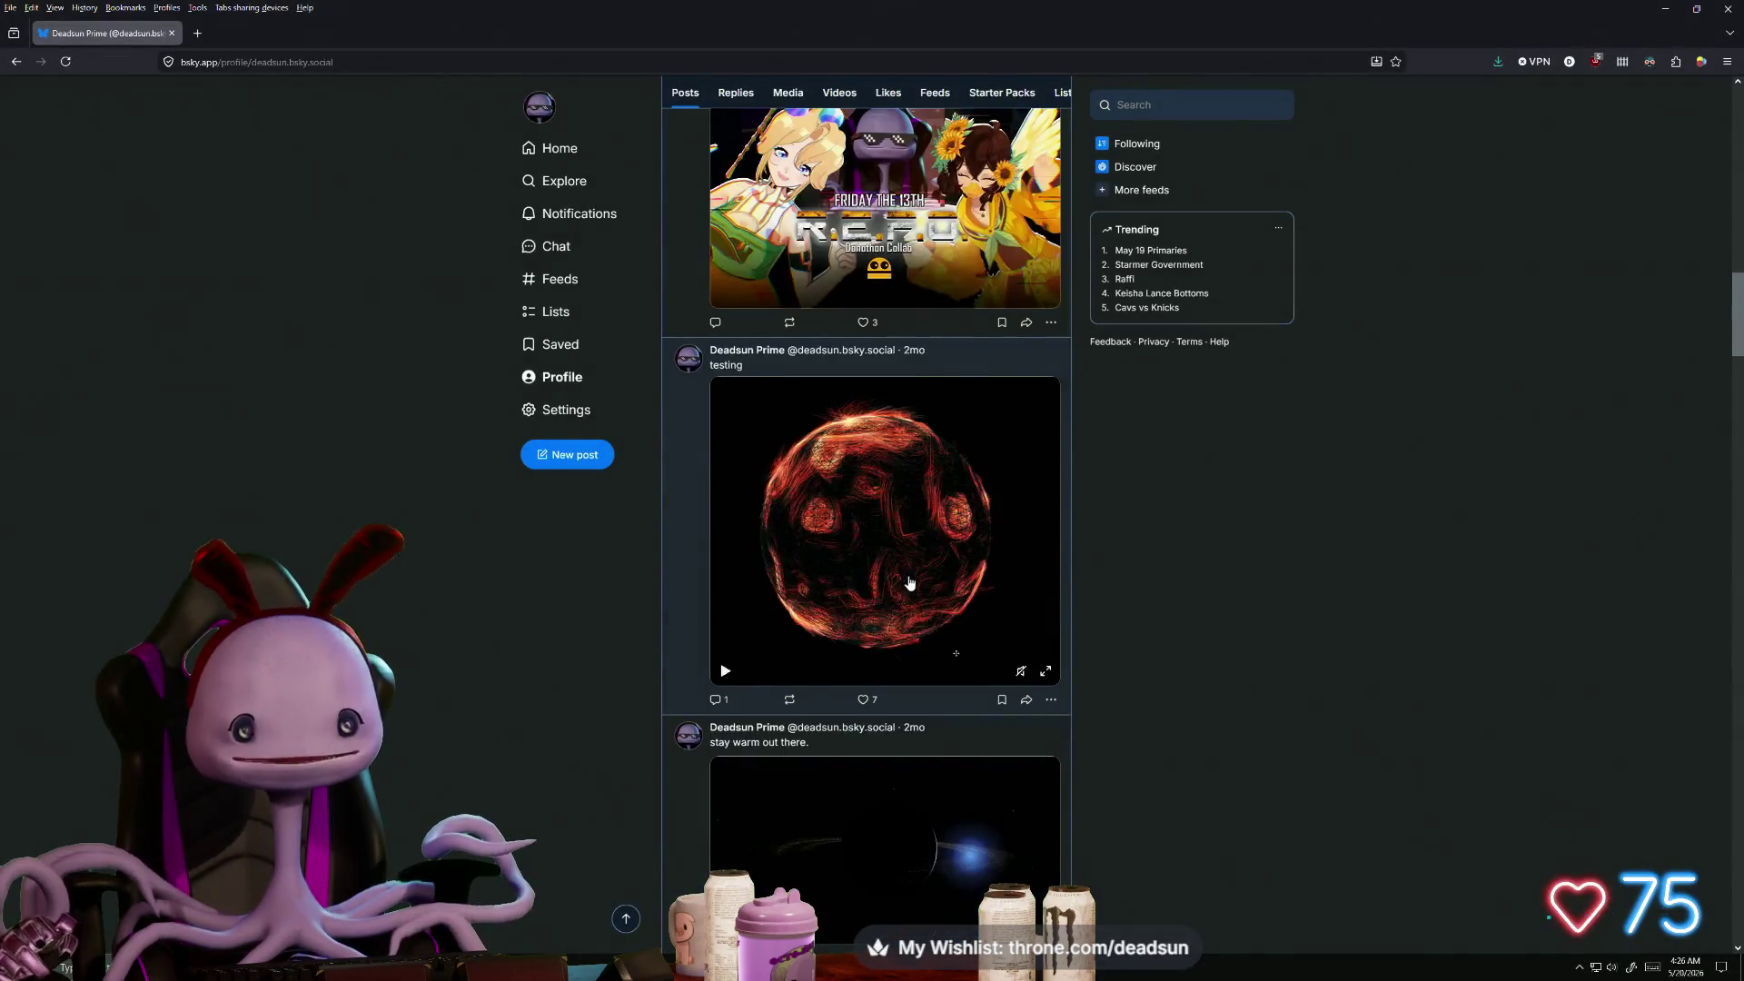
# - Watch the 'testing' fiery sphere video full screen, skipping ahead partway through
pyautogui.click(1046, 672)
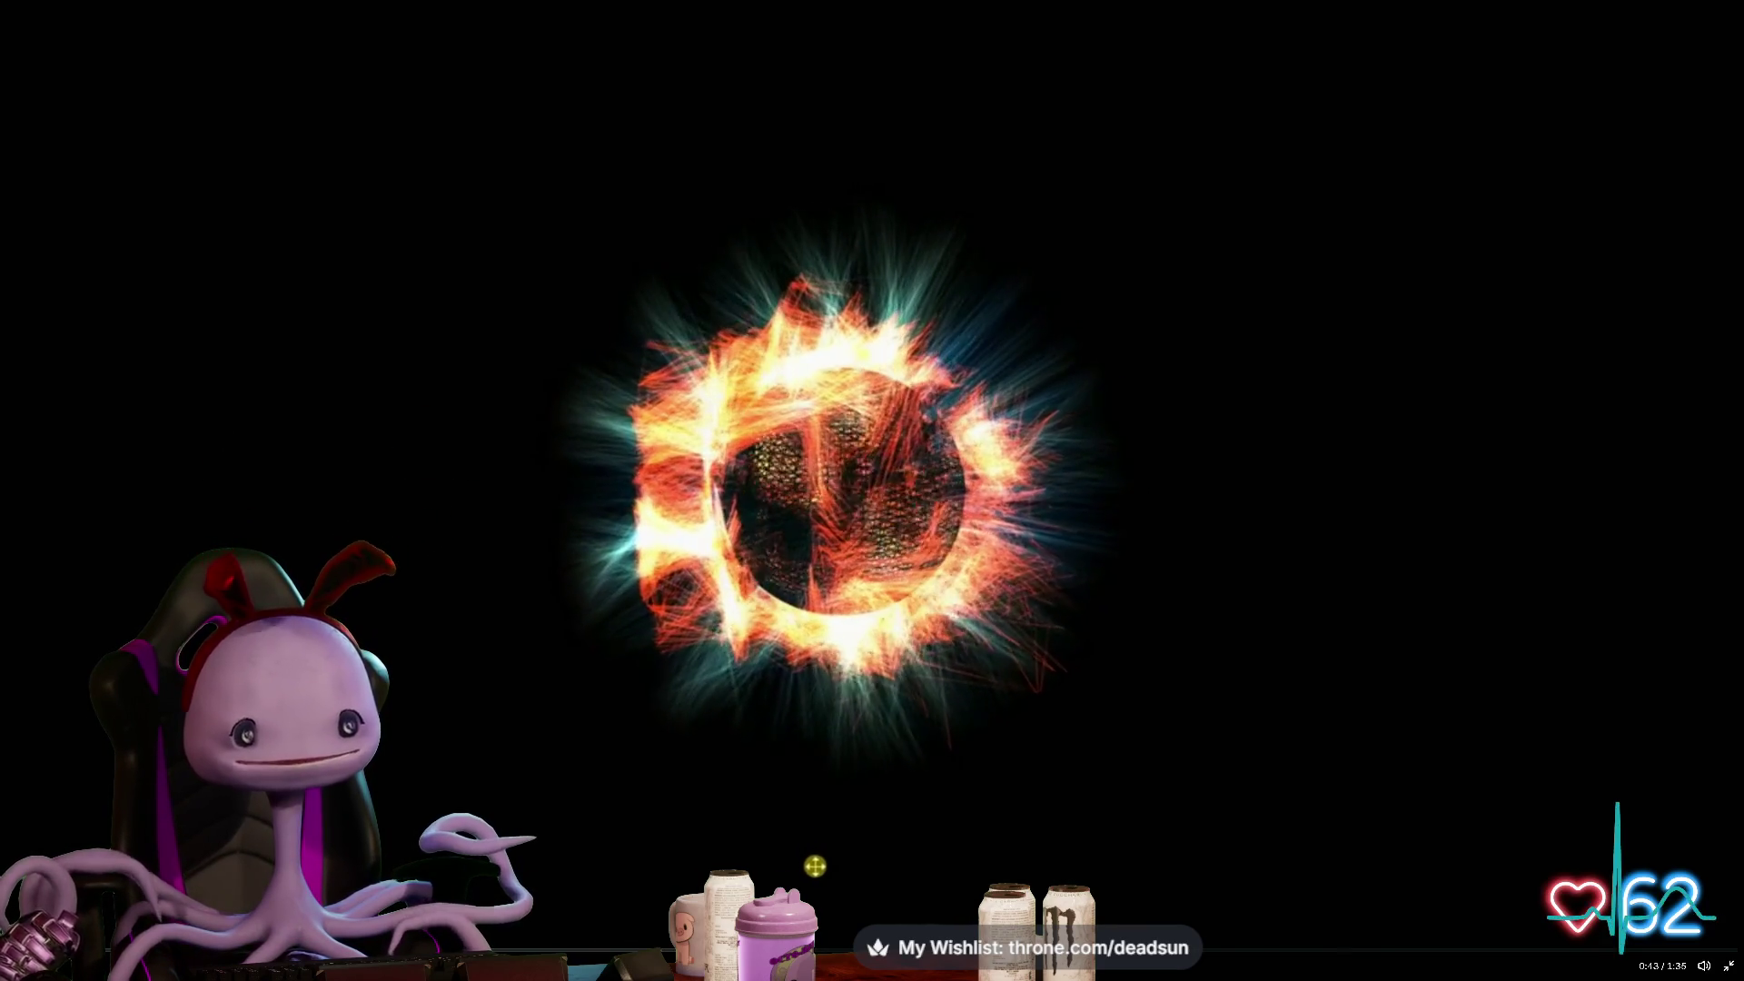
pyautogui.press('Right')
pyautogui.press('Right')
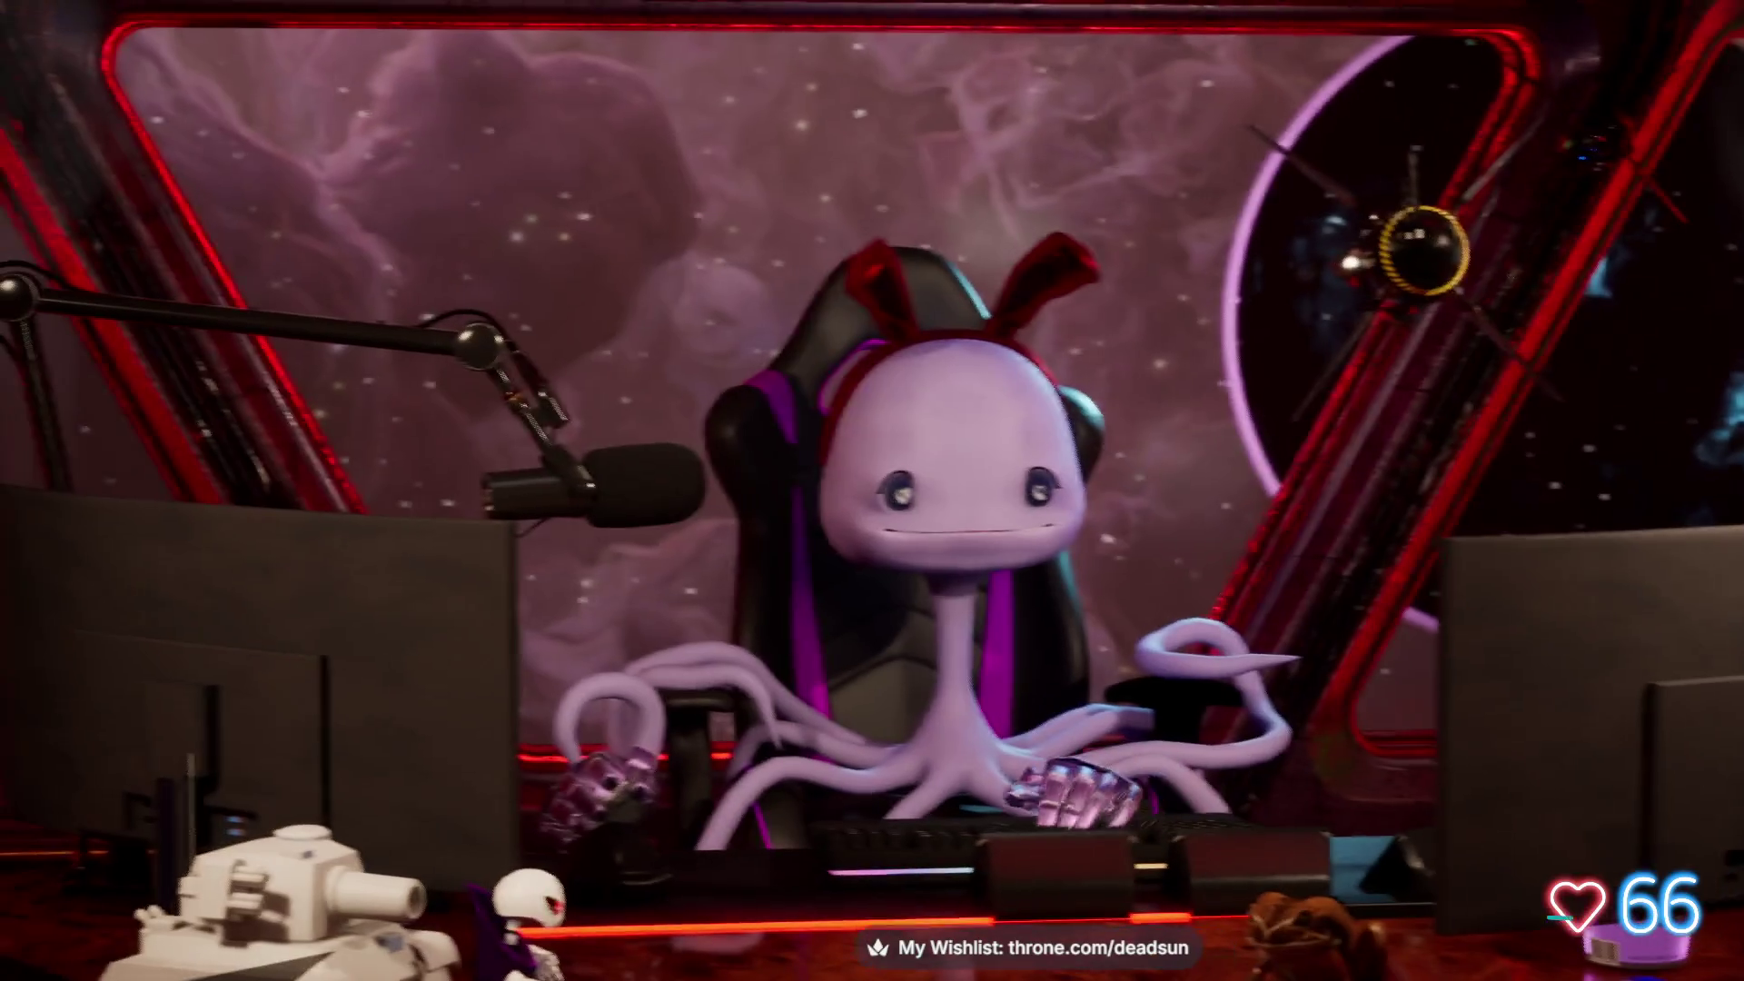
pyautogui.press('Escape')
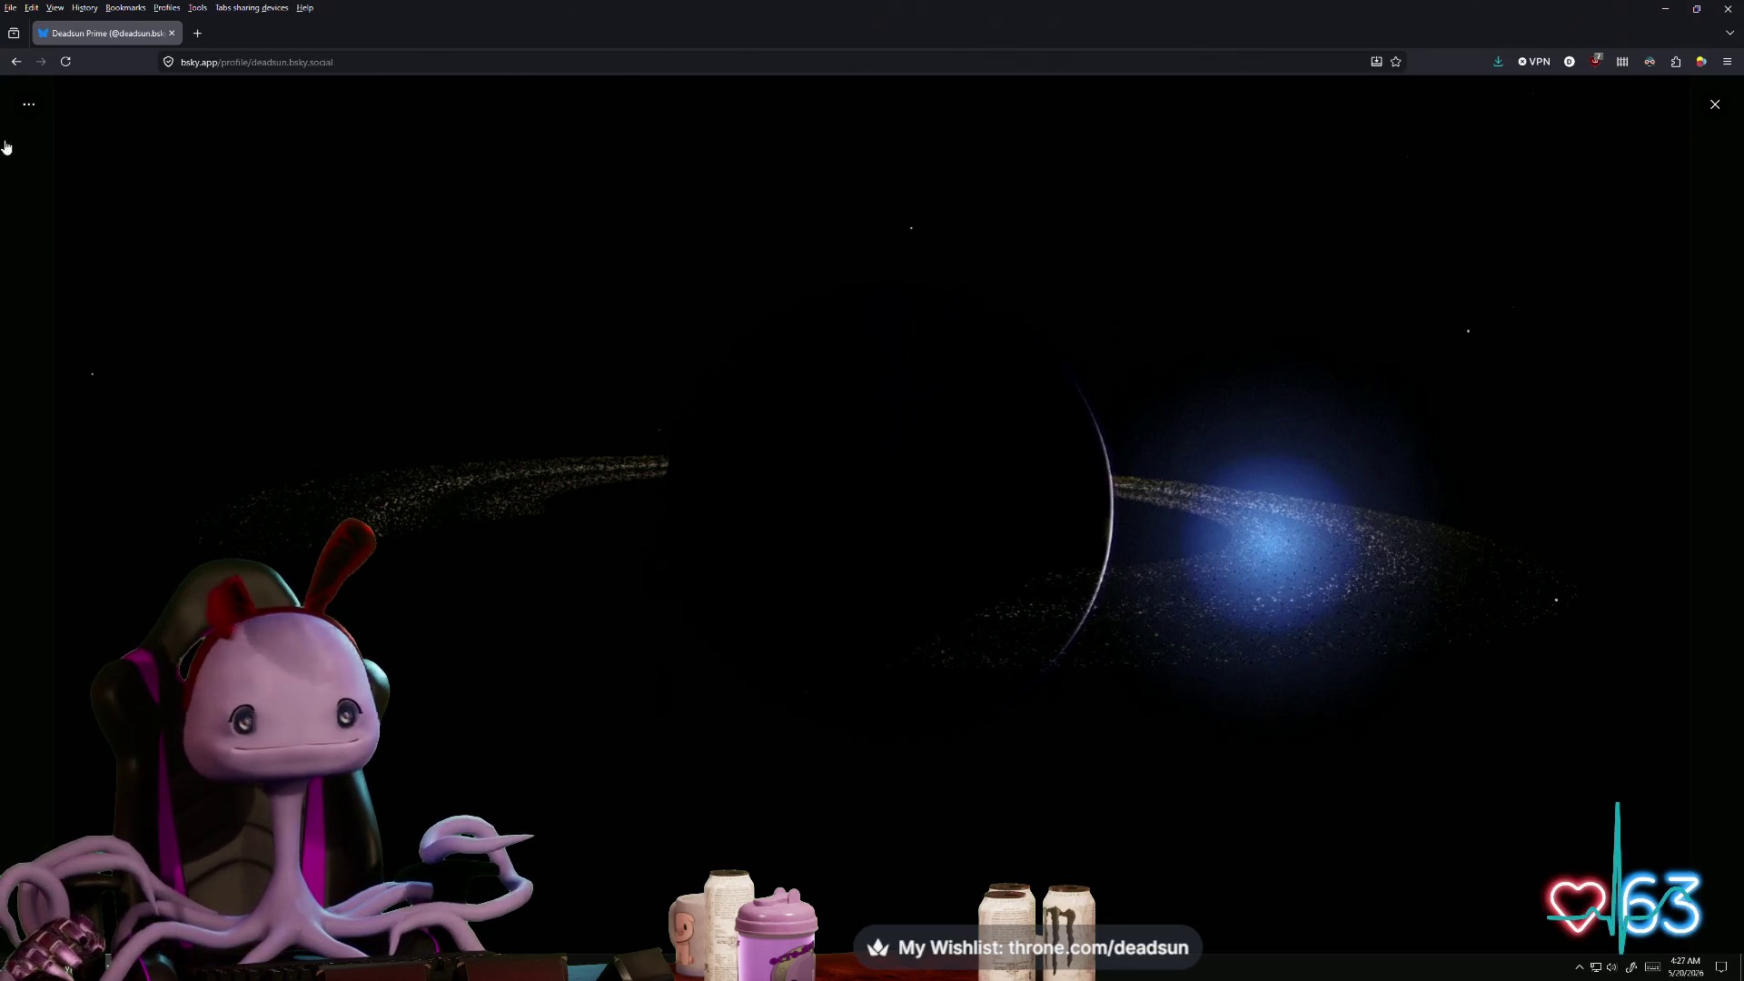
pyautogui.press('f')
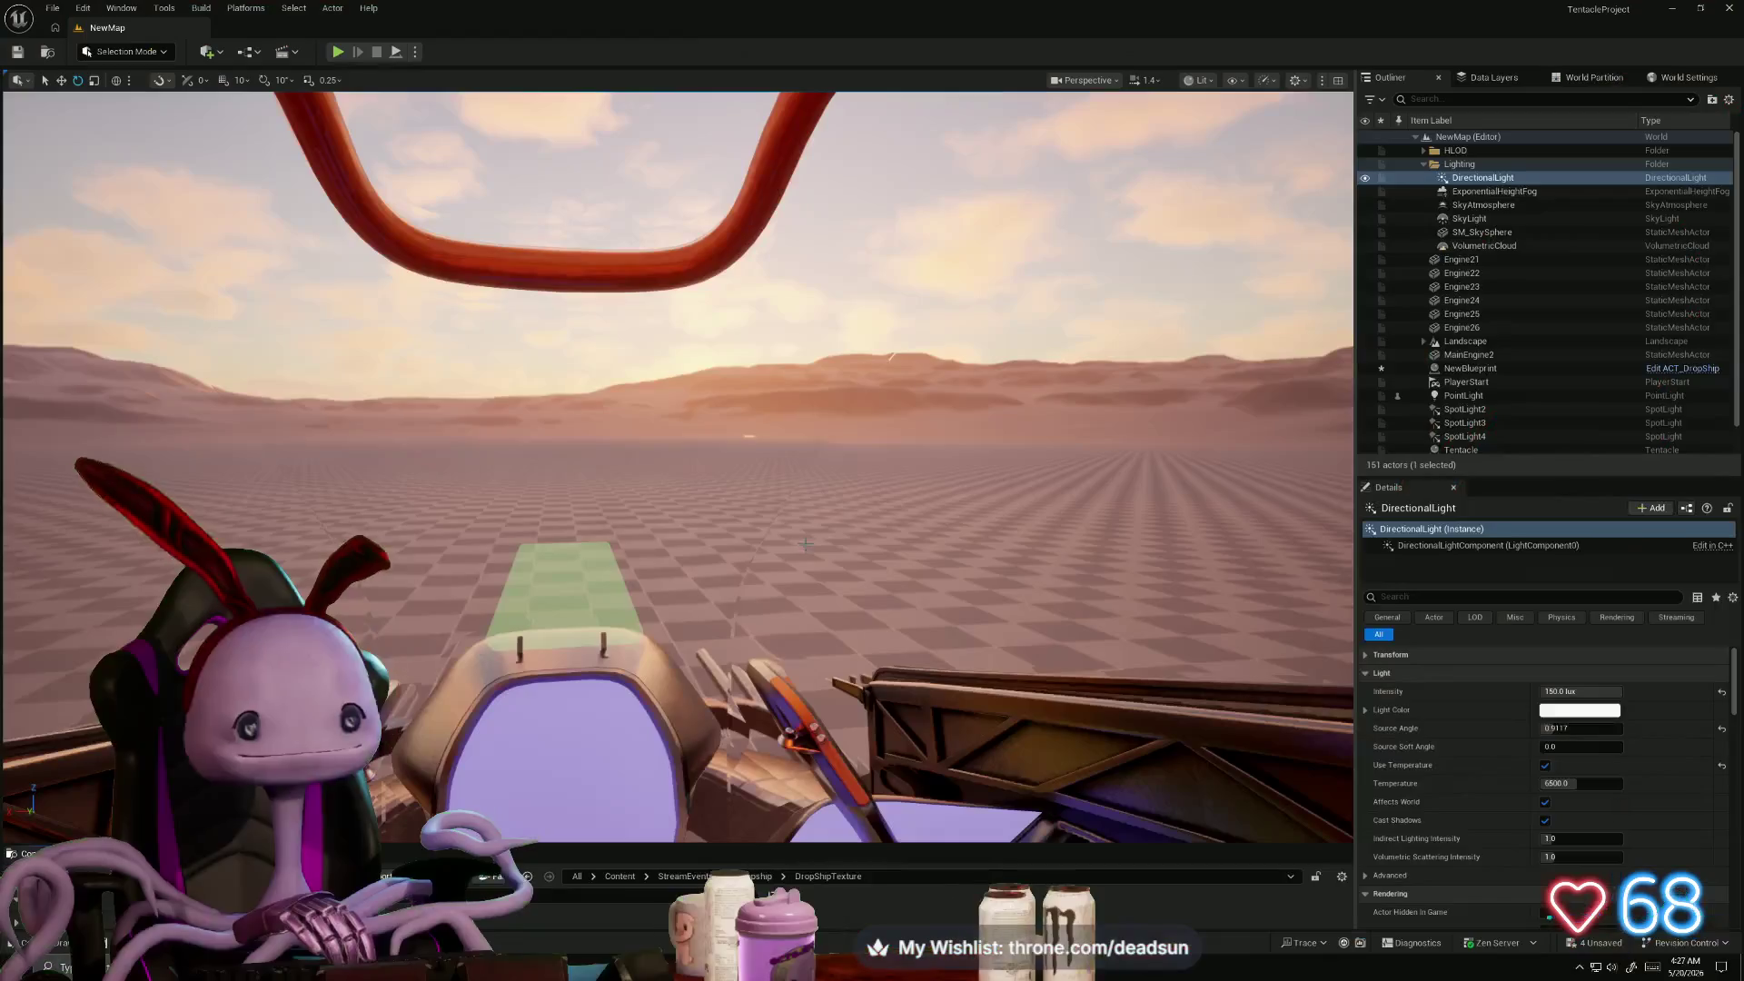
# - Rotate the sun with Ctrl+L to re-angle the desert lighting around the dropship
pyautogui.hotkey('ctrl', 'l')
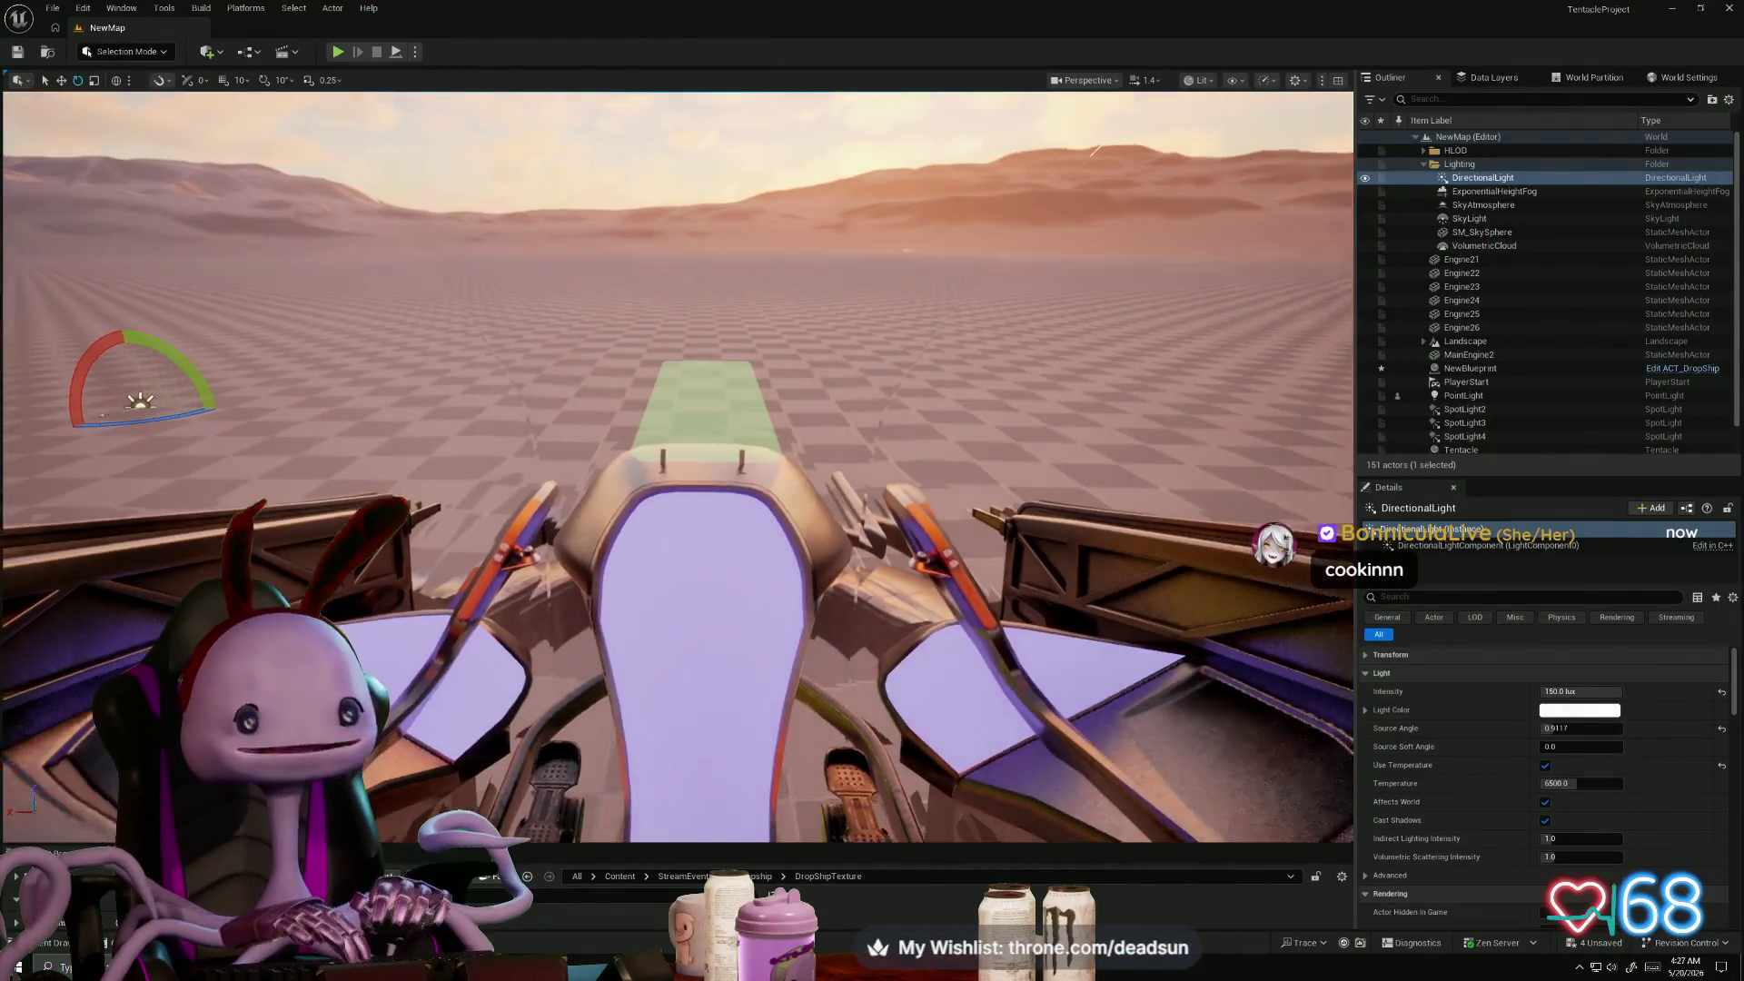
pyautogui.hotkey('ctrl', 'l')
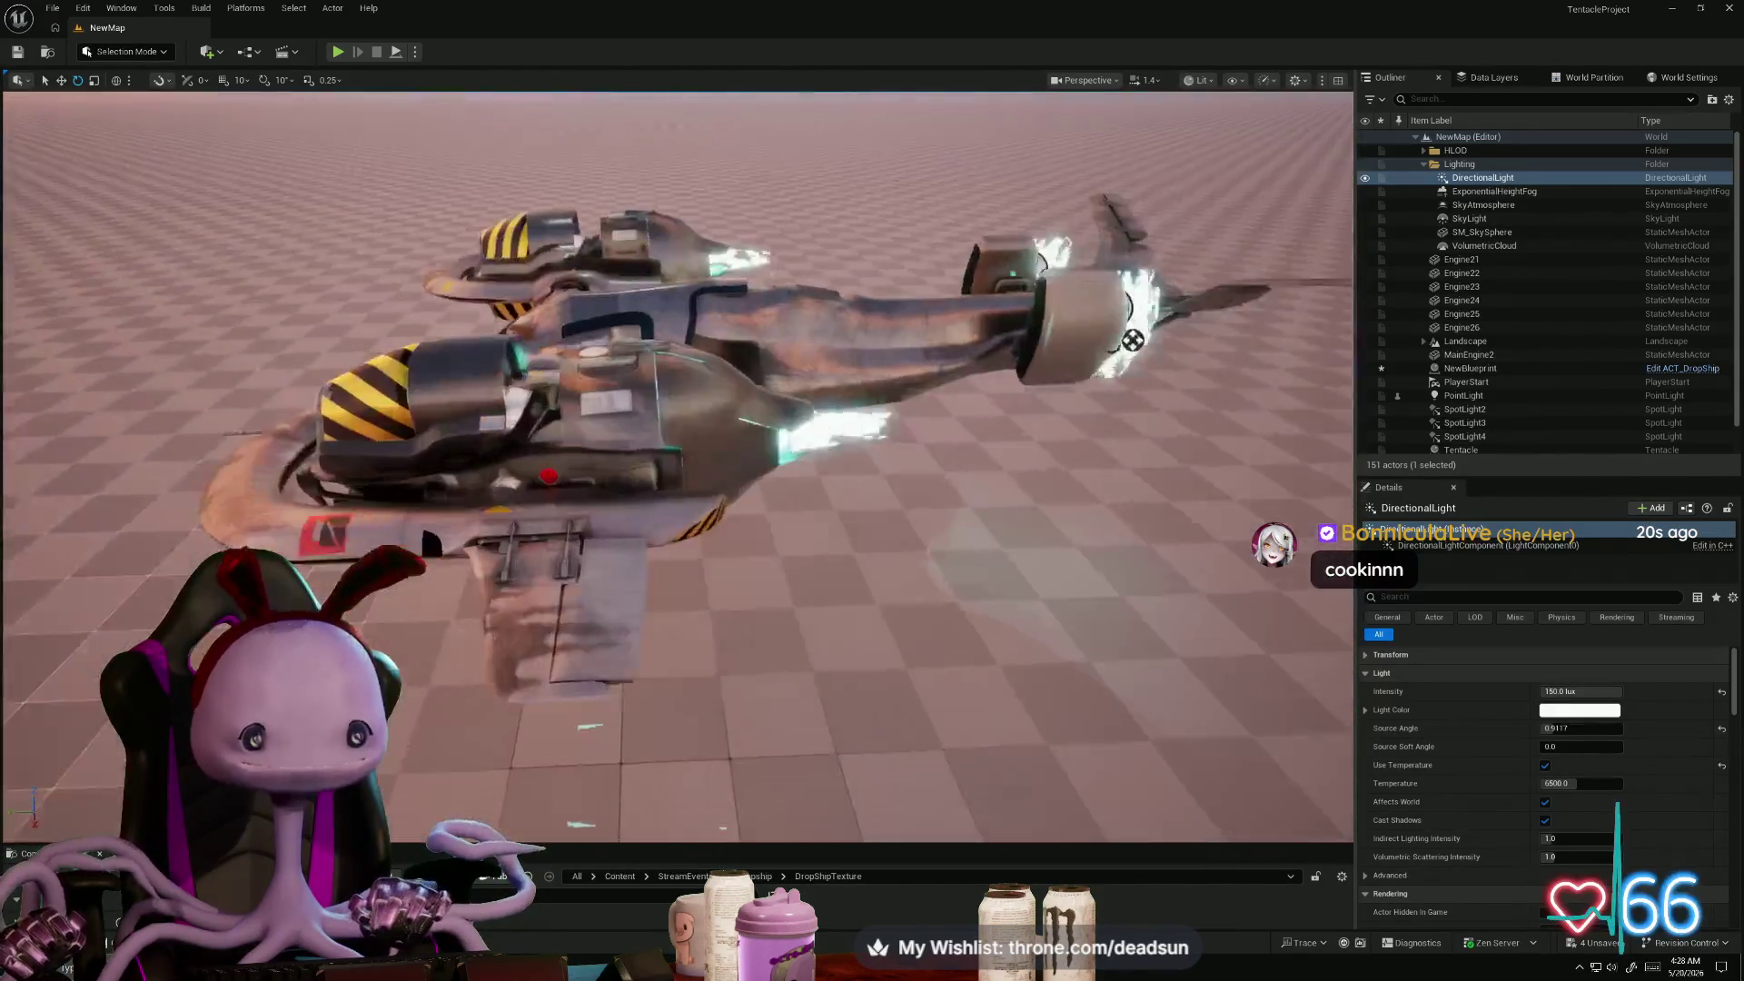
pyautogui.hotkey('alt', 'Tab')
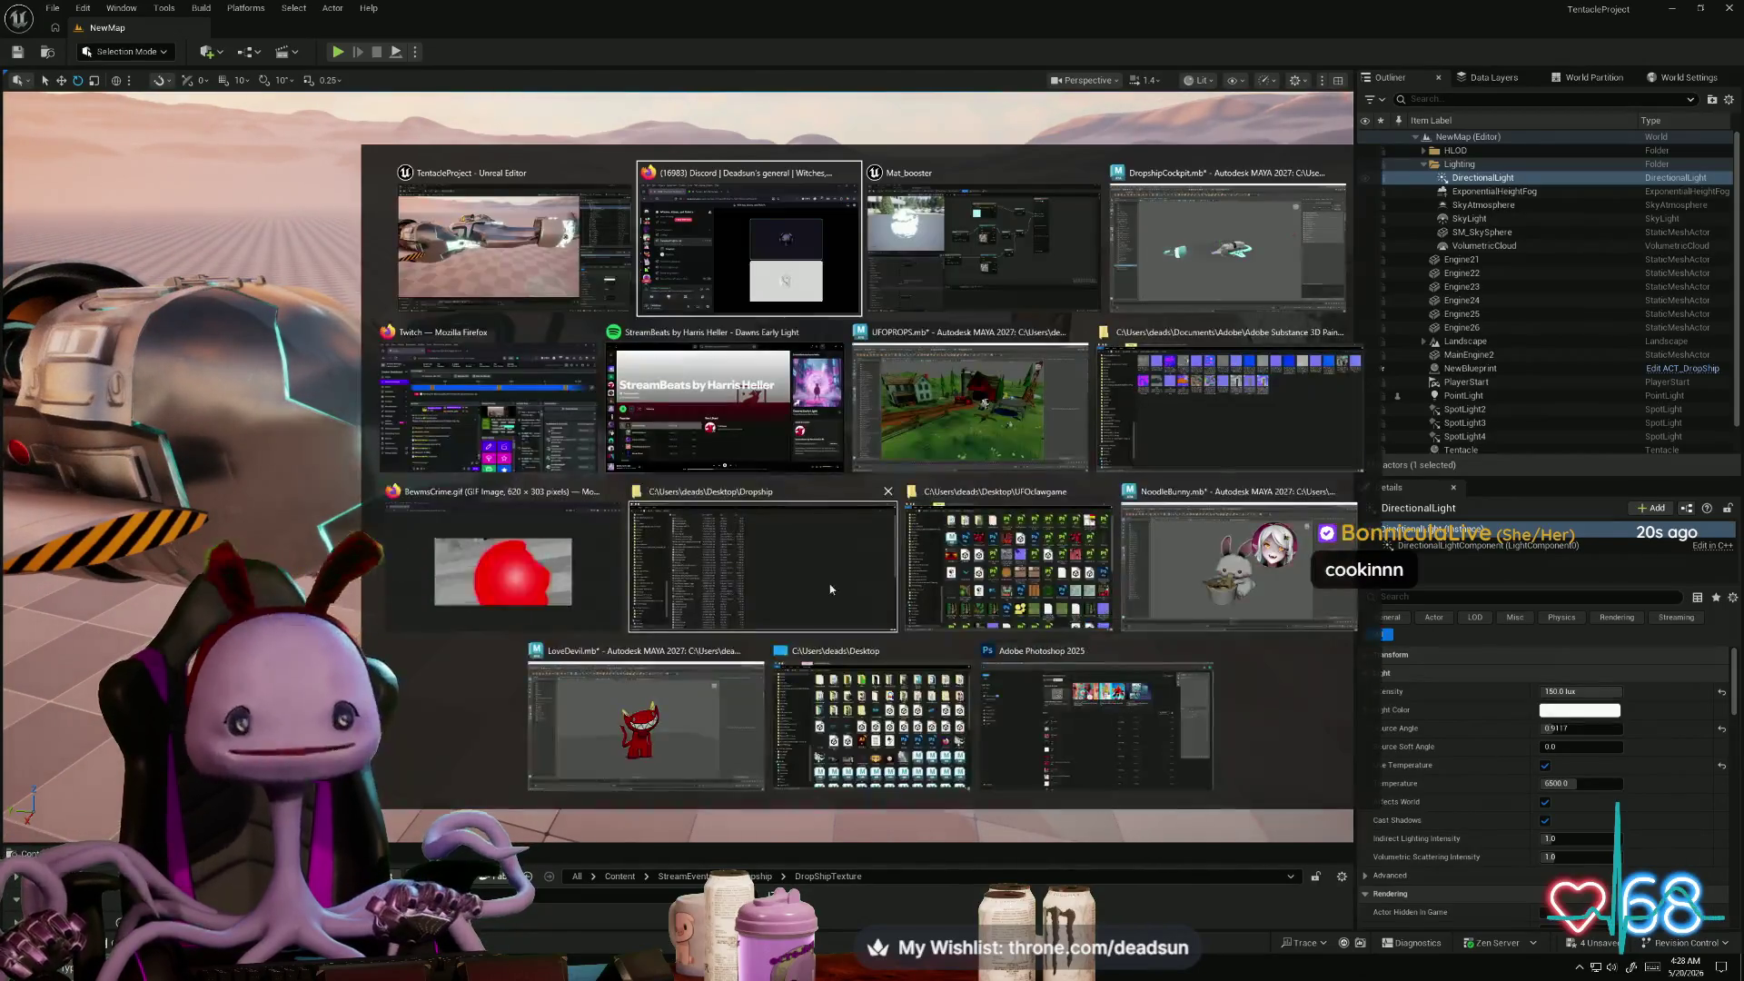
pyautogui.hotkey('alt', 'Tab')
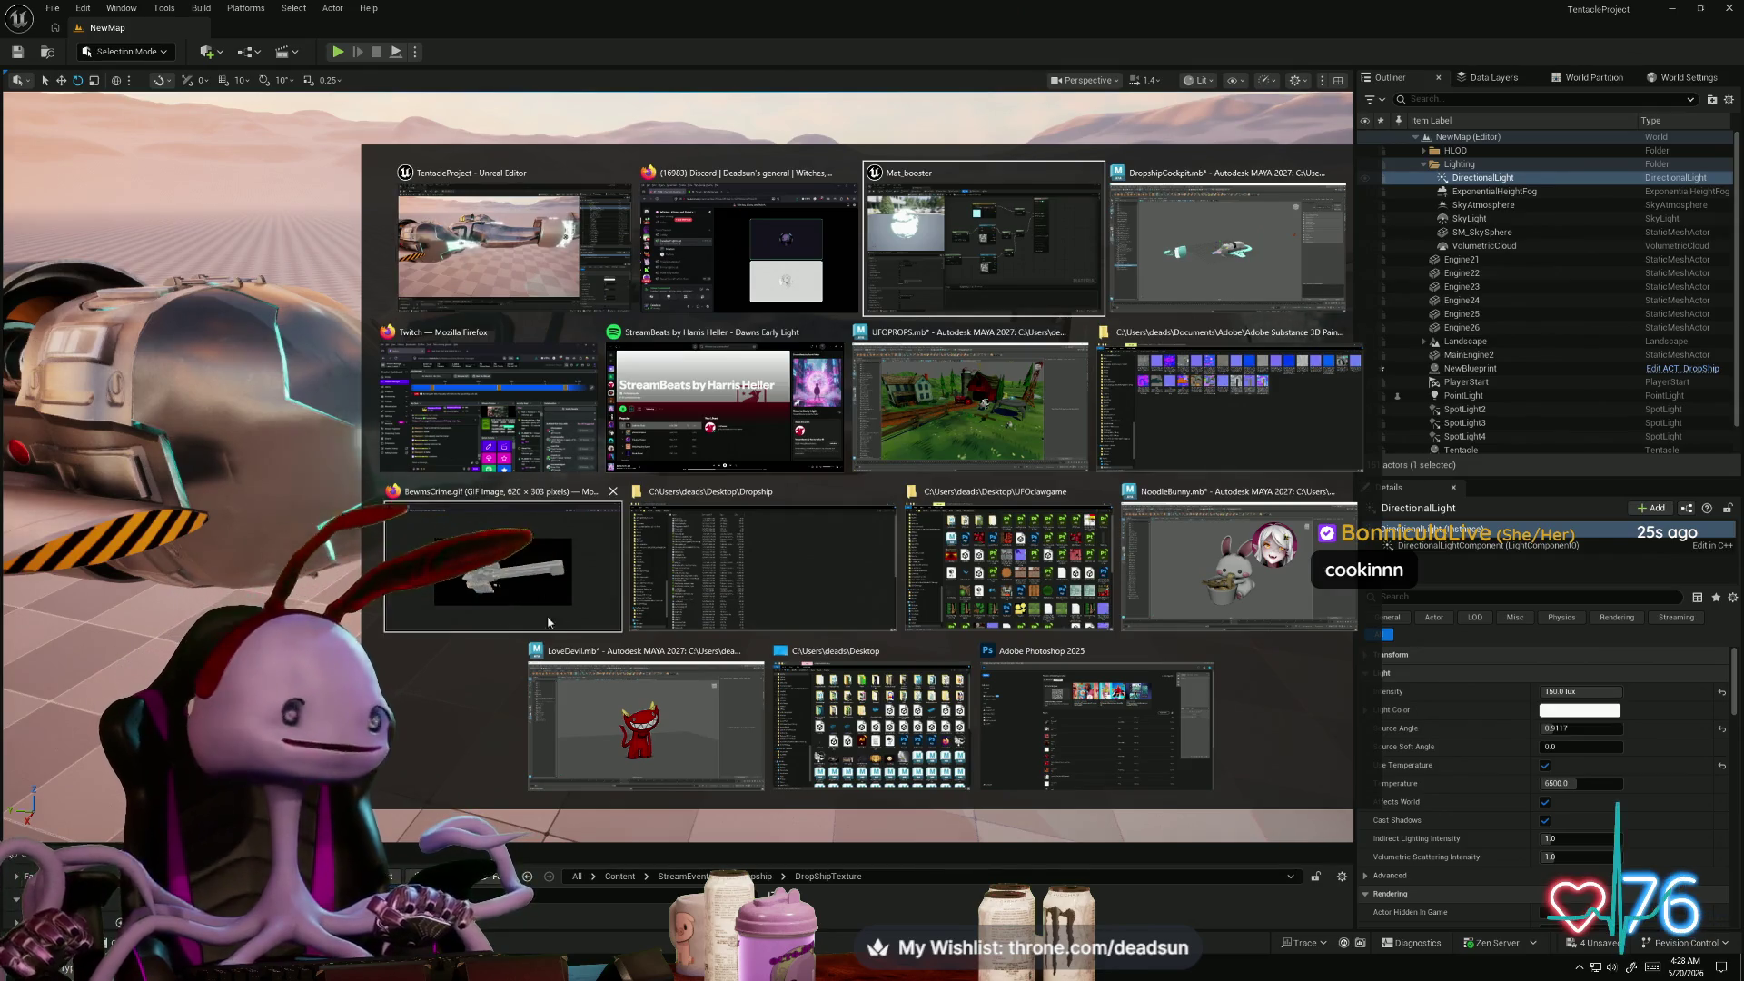
pyautogui.click(540, 591)
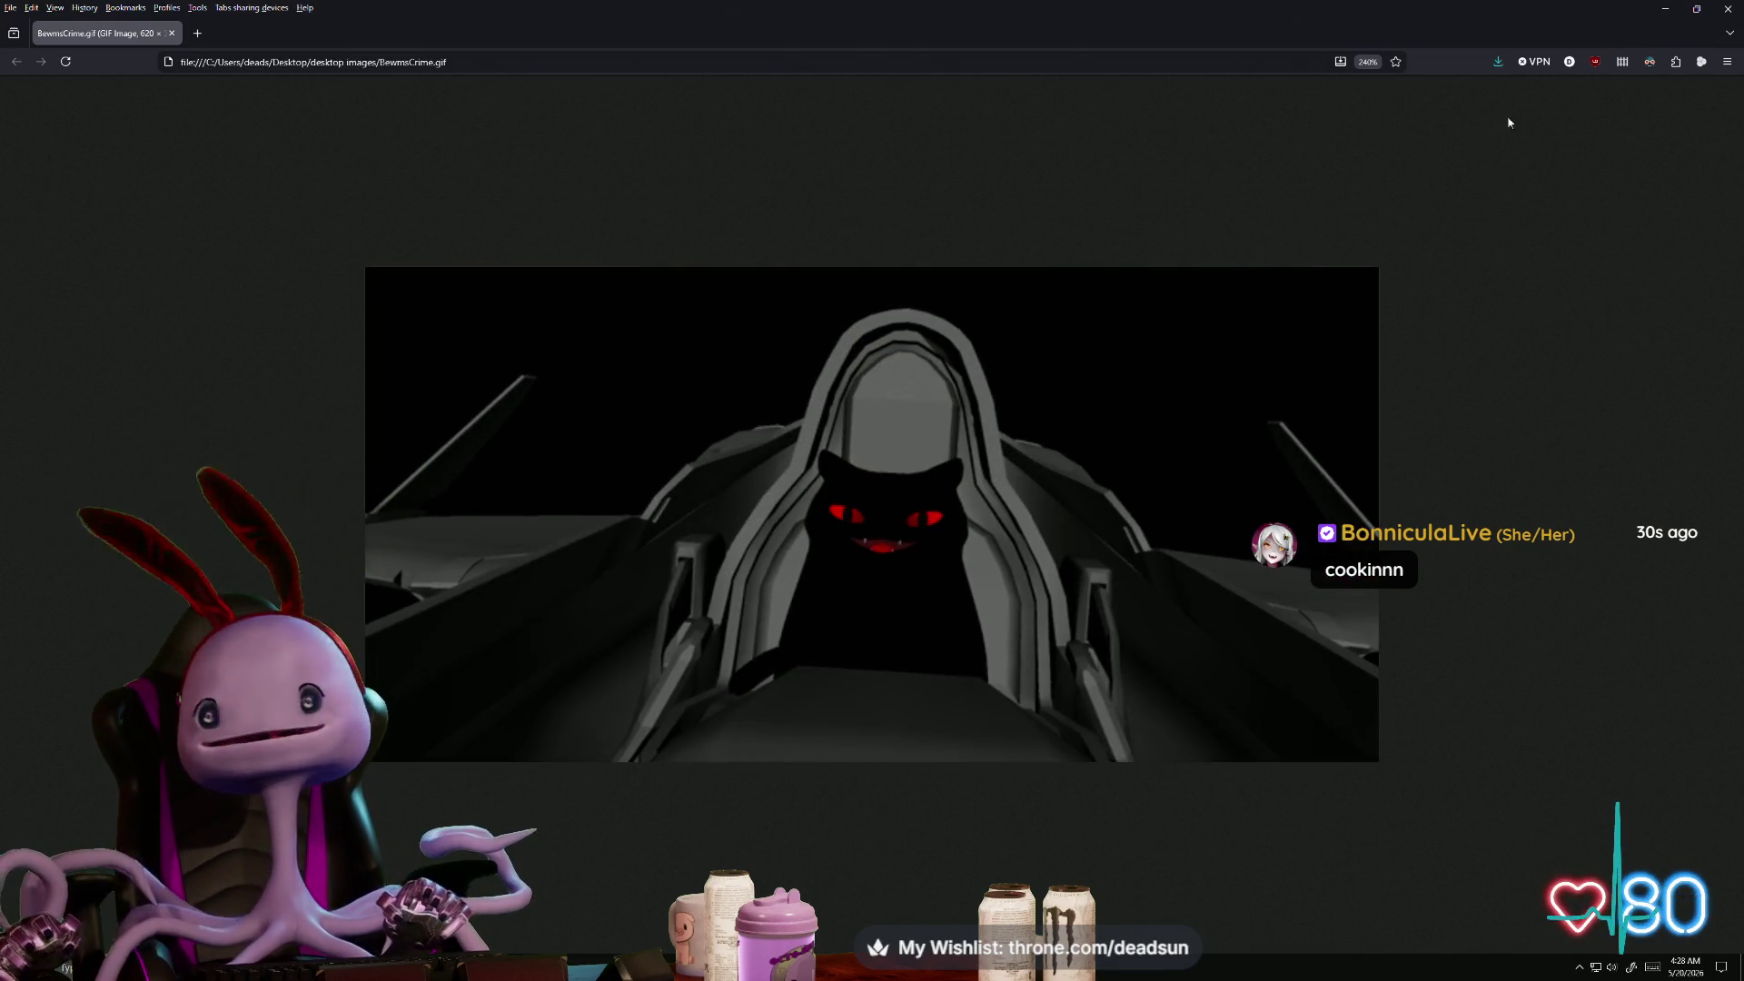
pyautogui.hotkey('alt', 'Tab')
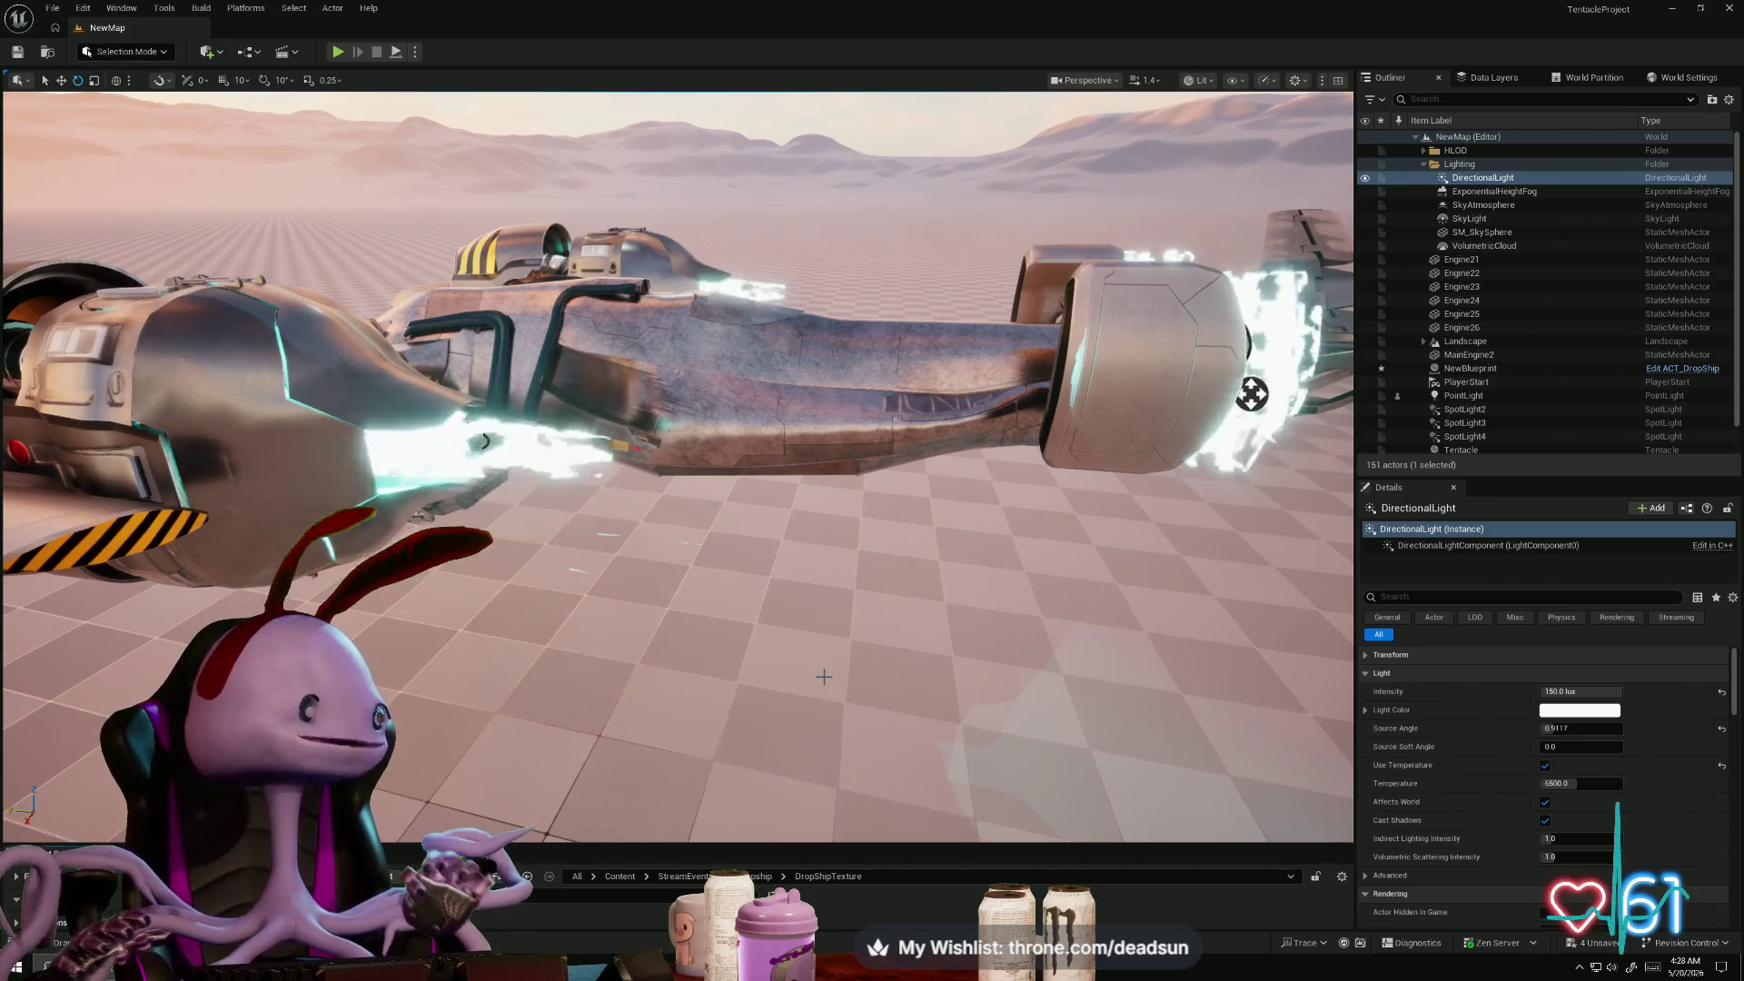
# - Bring the Adobe Photoshop 2025 window to the front
pyautogui.hotkey('alt', 'Tab')
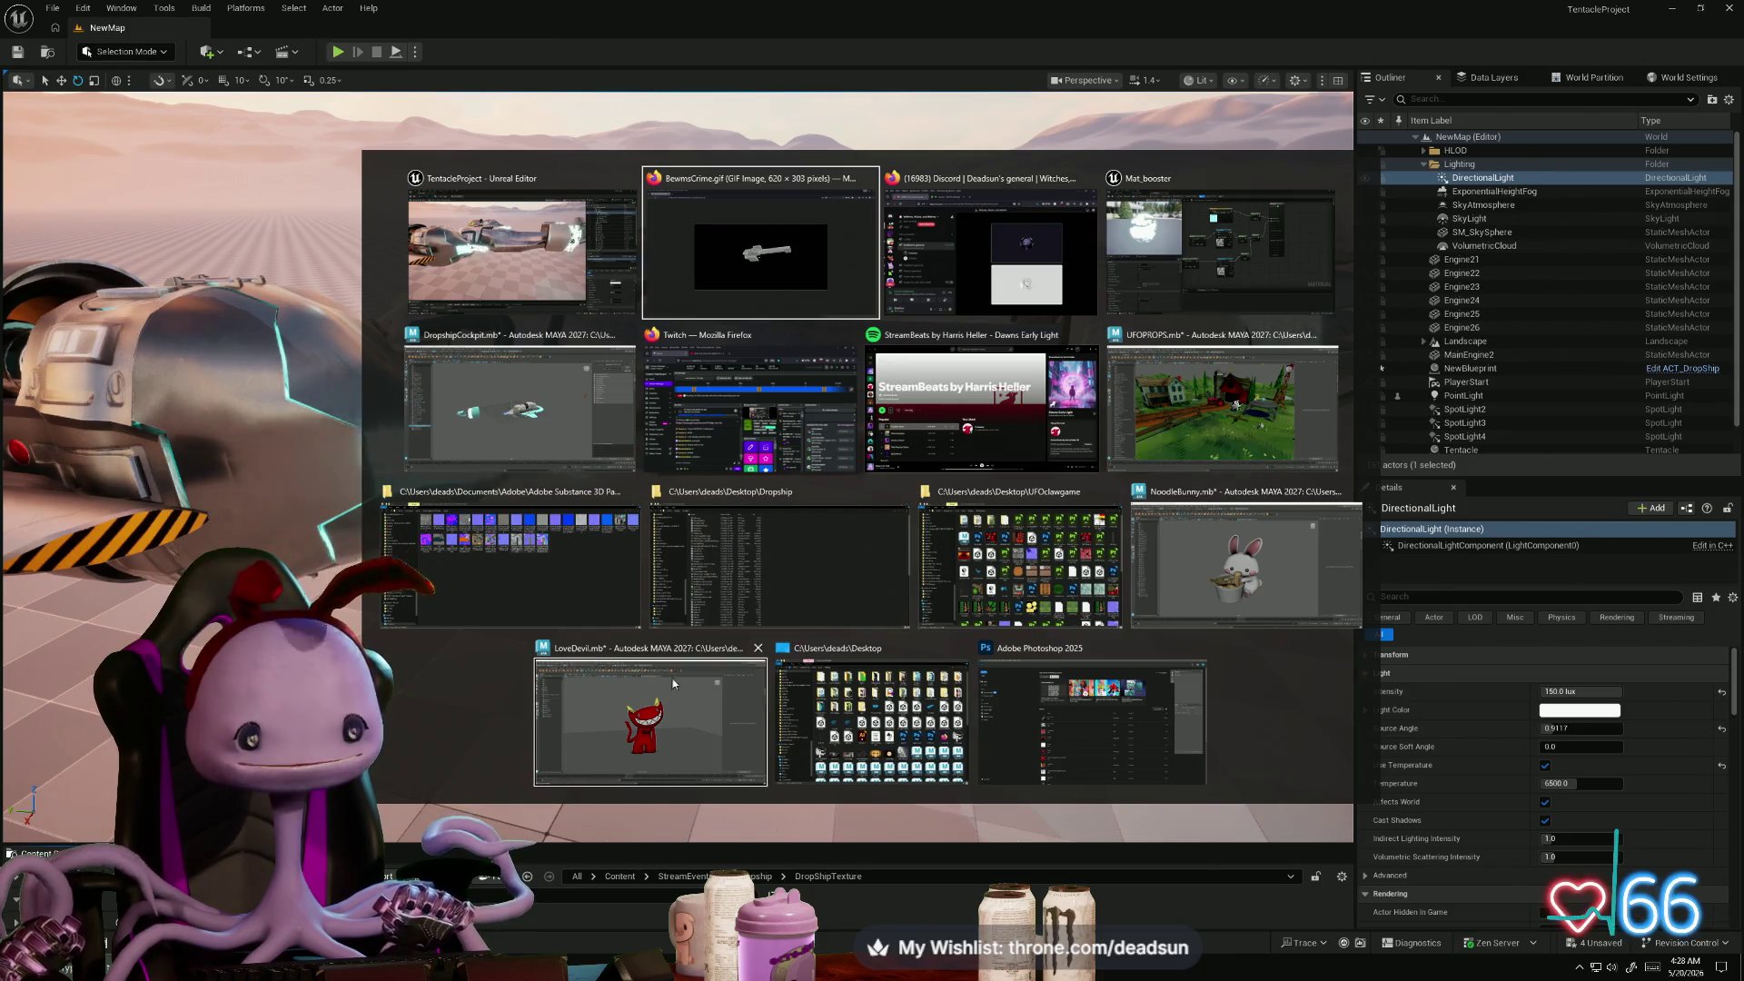
pyautogui.hotkey('shift', 'Tab')
pyautogui.hotkey('shift', 'Tab')
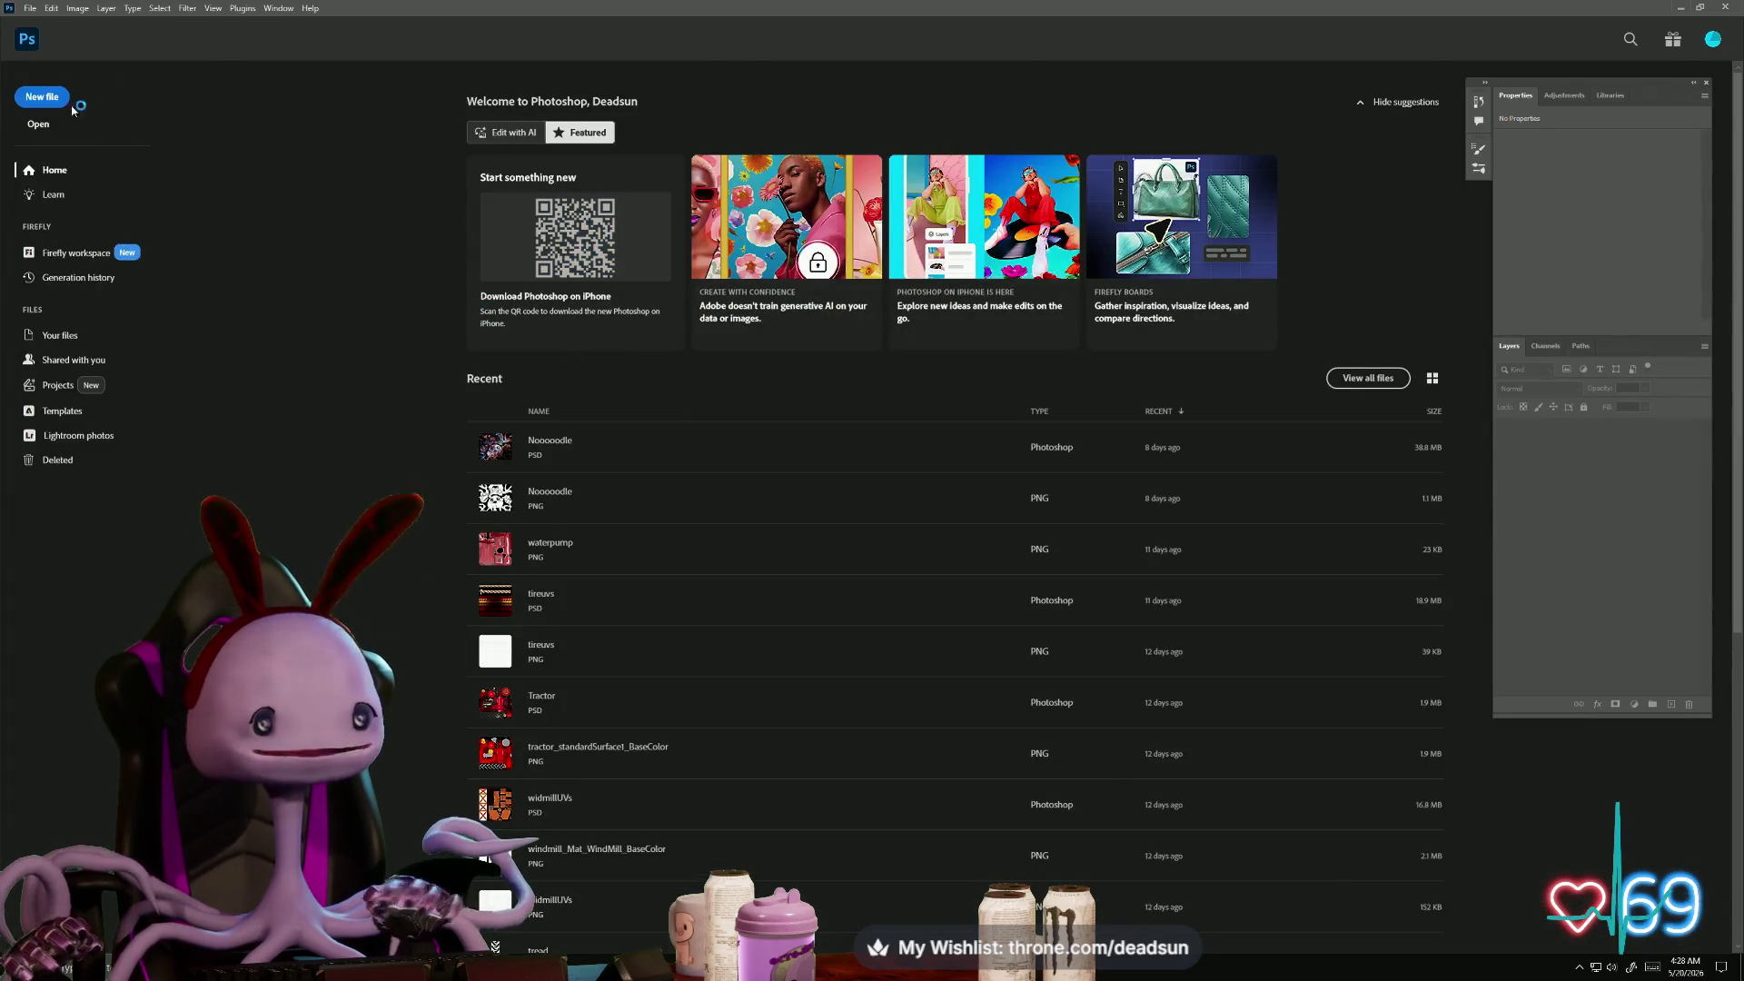
# - Create a new 128 × 128 pixel blank document
pyautogui.click(43, 98)
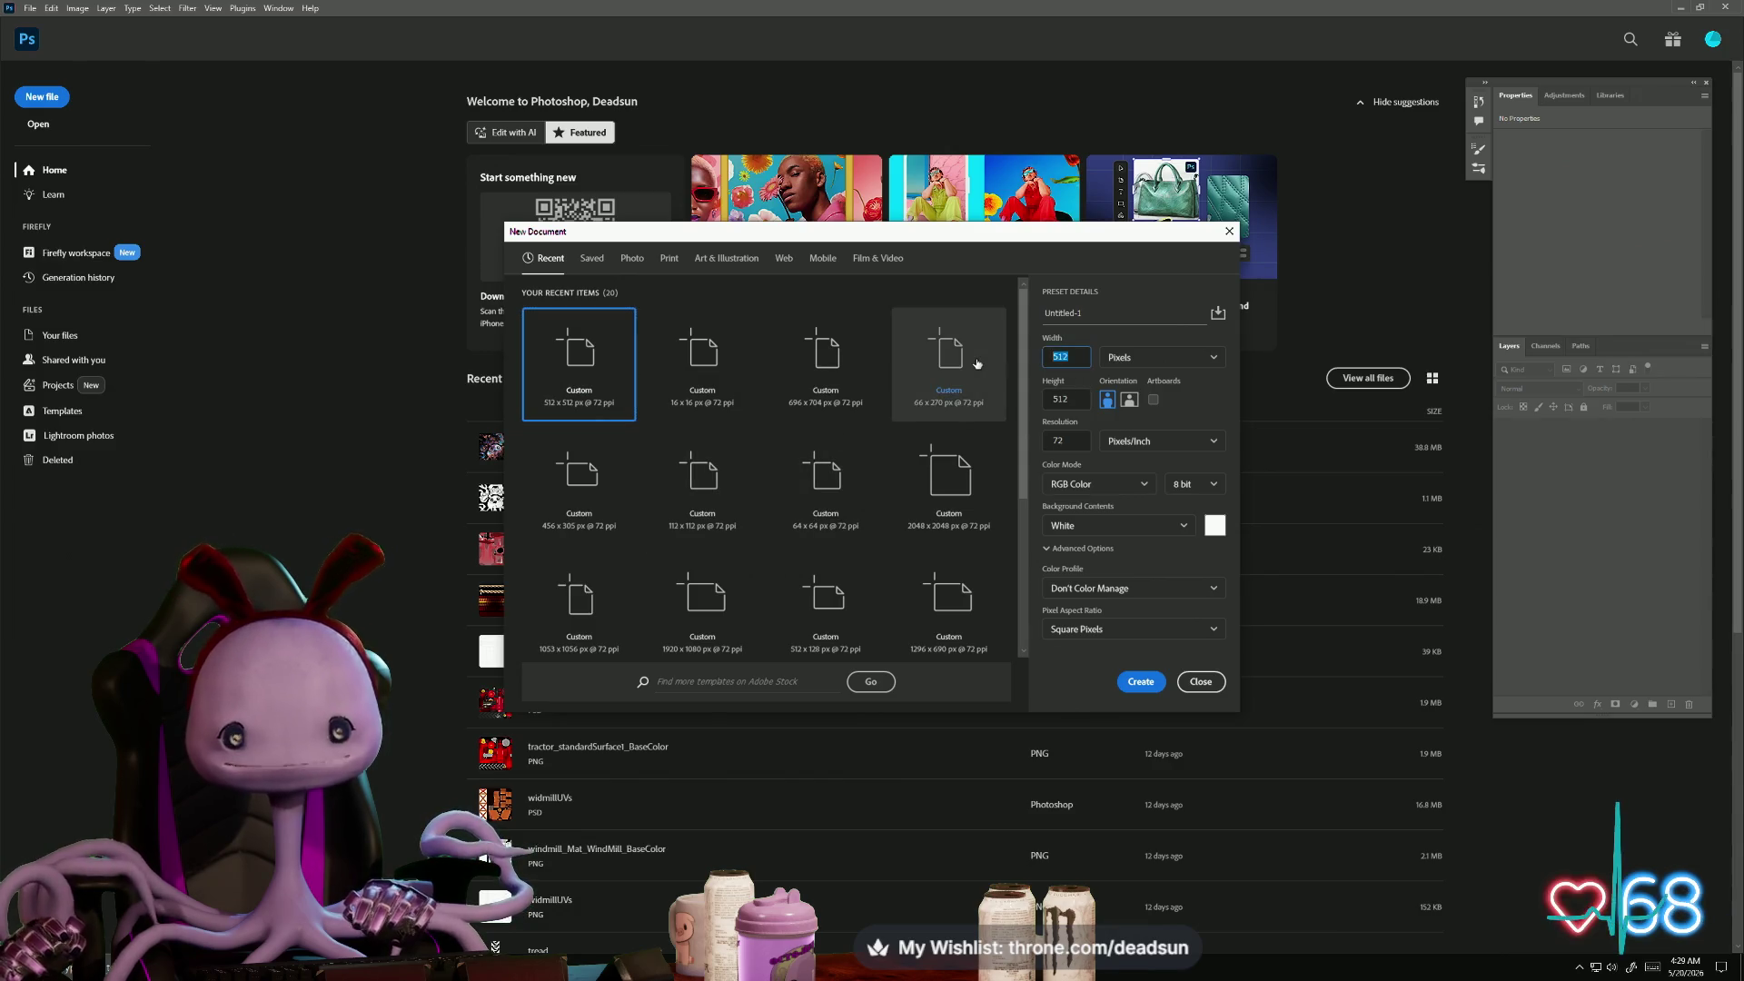
pyautogui.write('12')
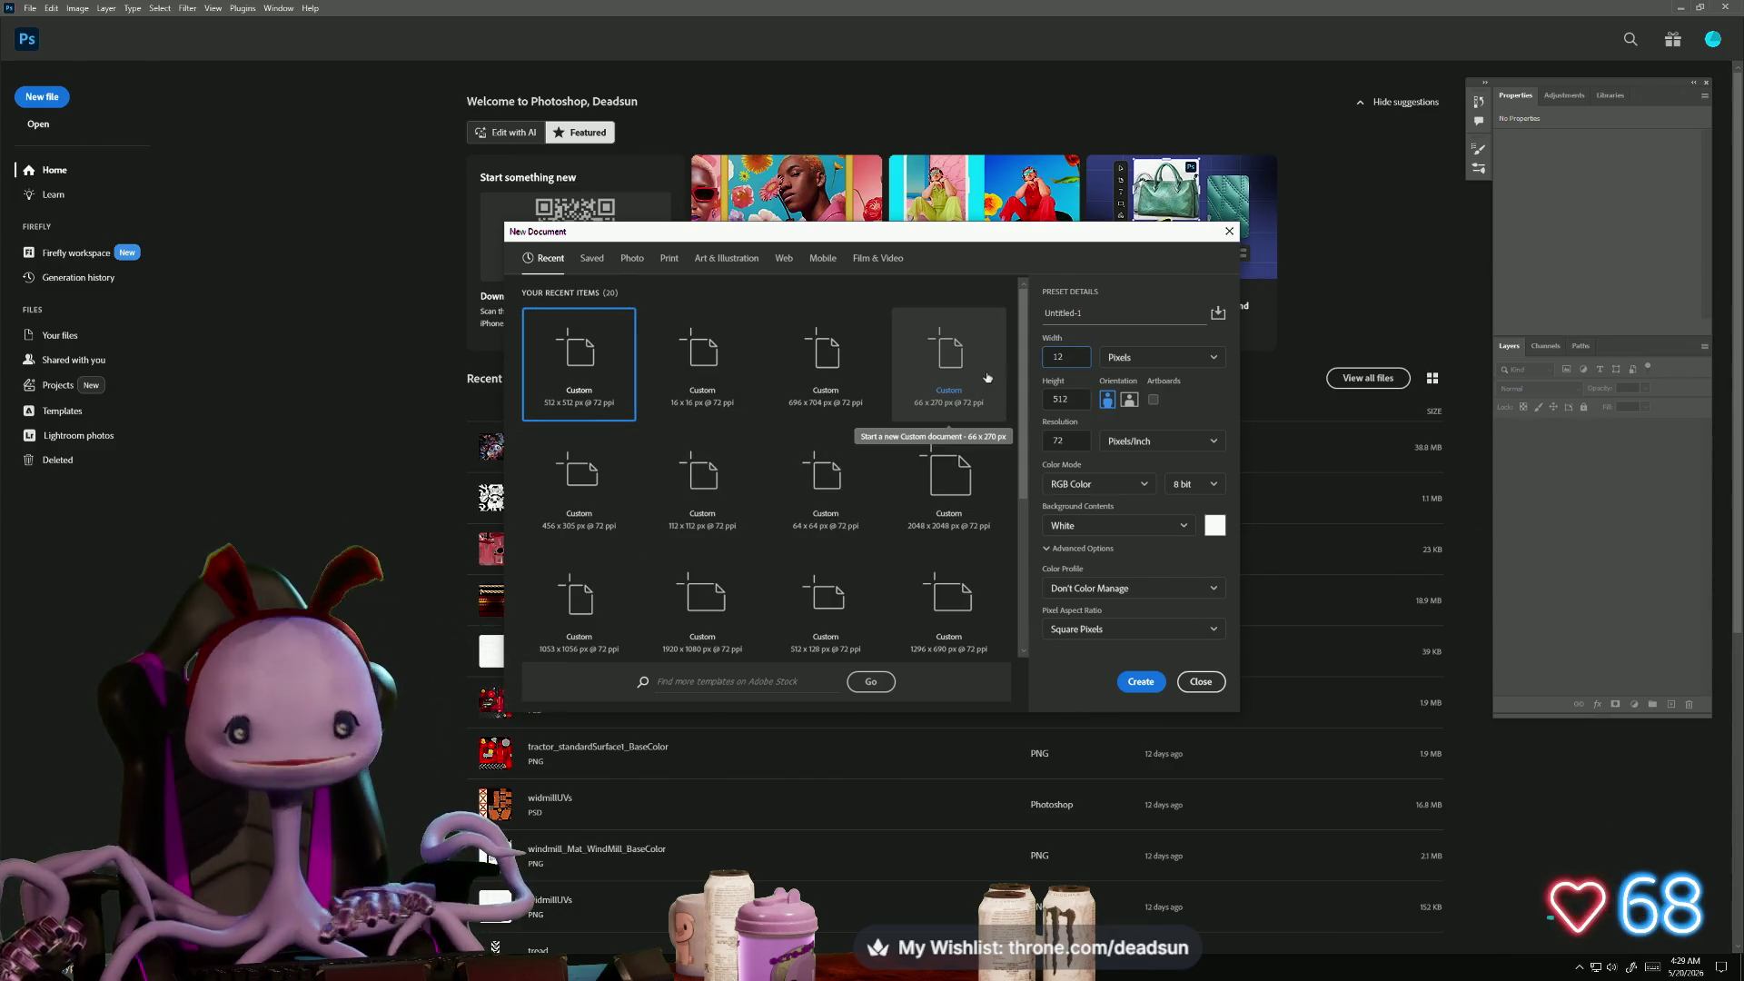
pyautogui.doubleClick(1056, 399)
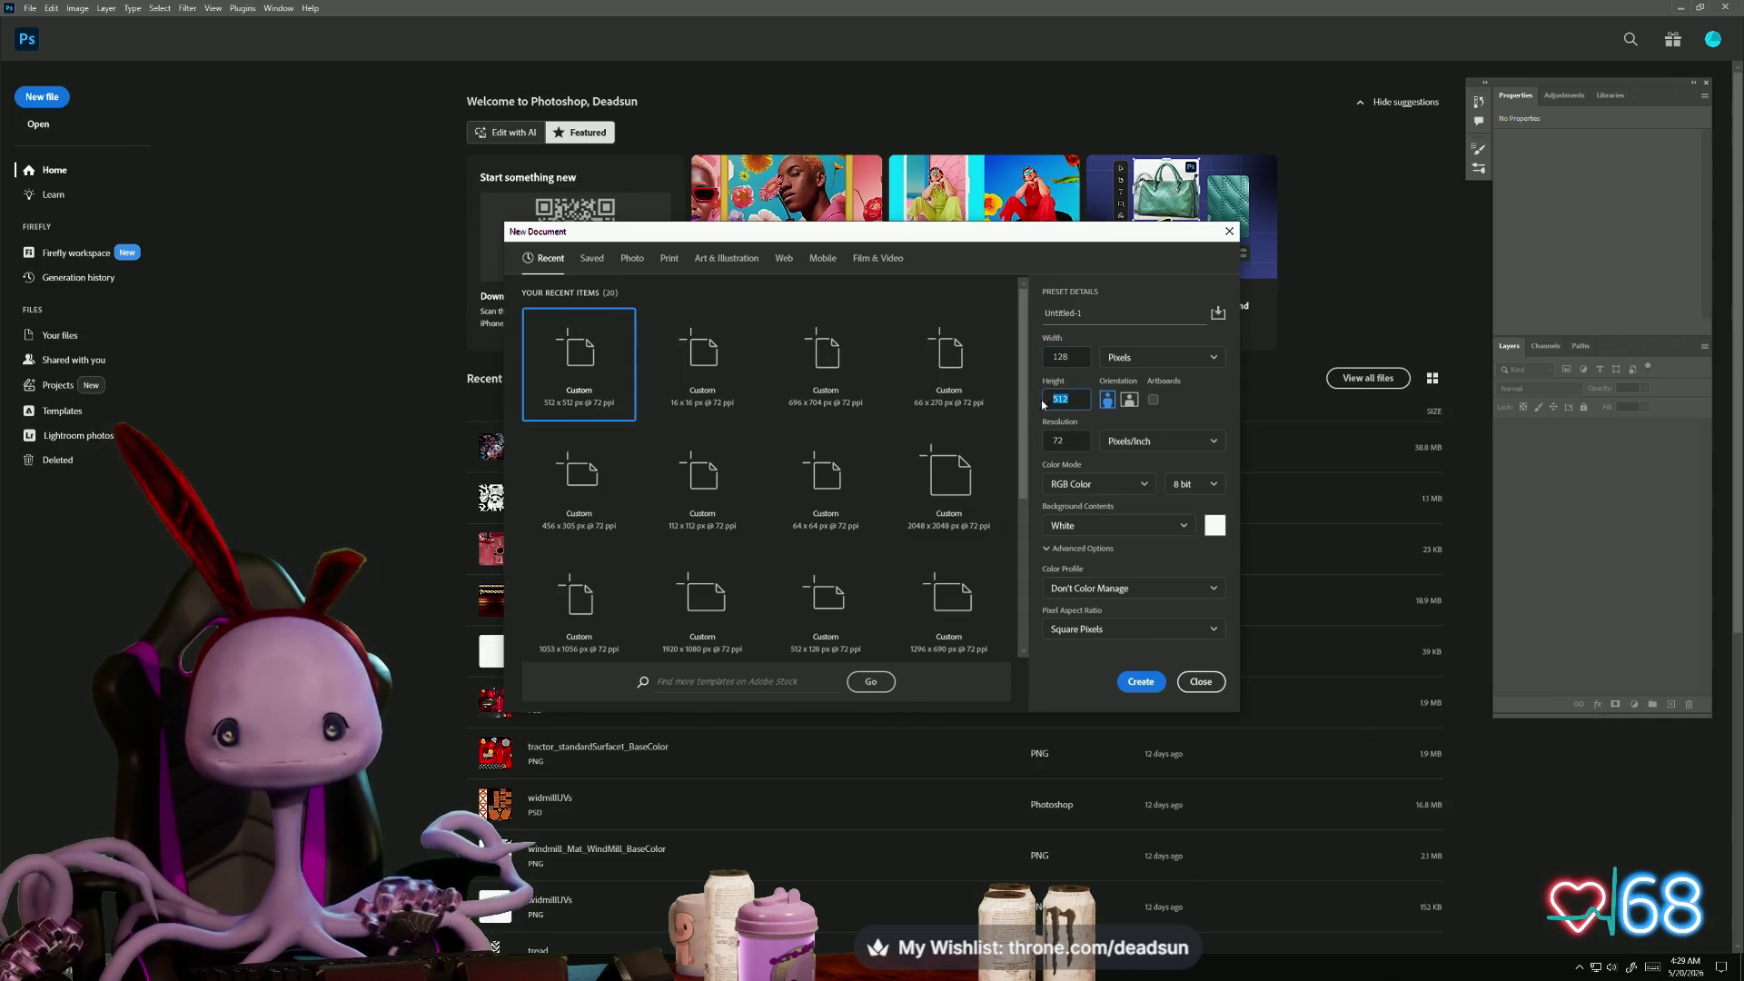
pyautogui.write('128')
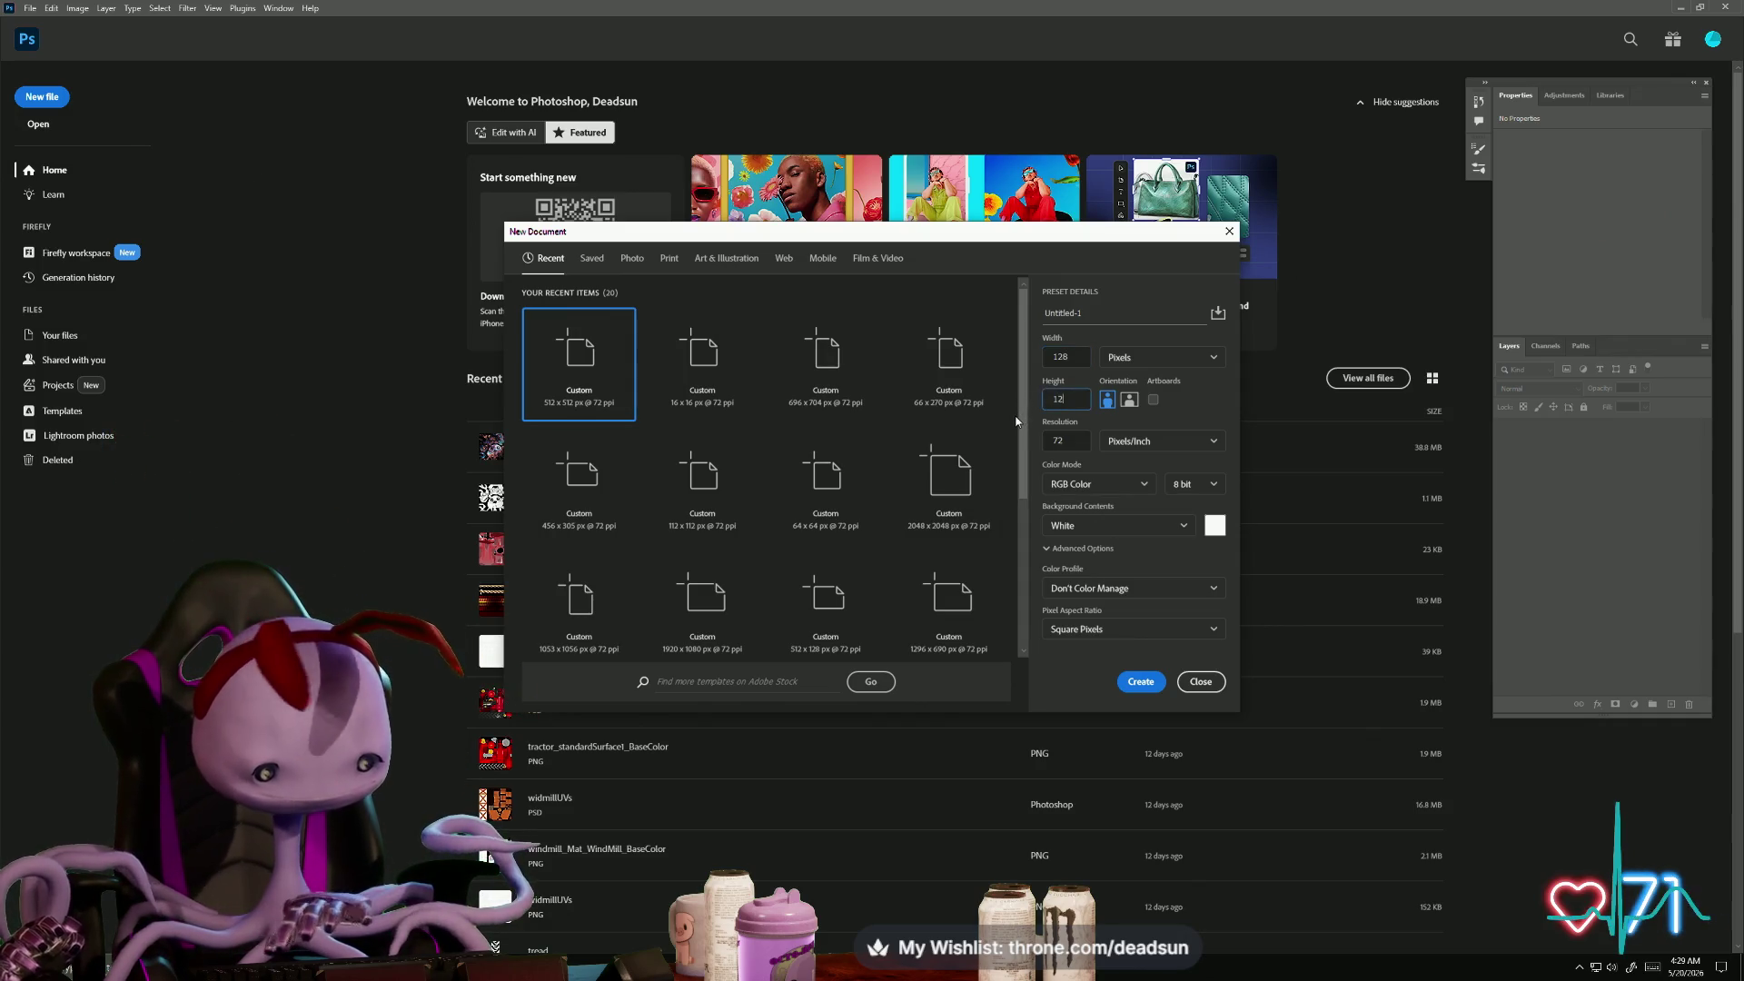
pyautogui.click(1141, 682)
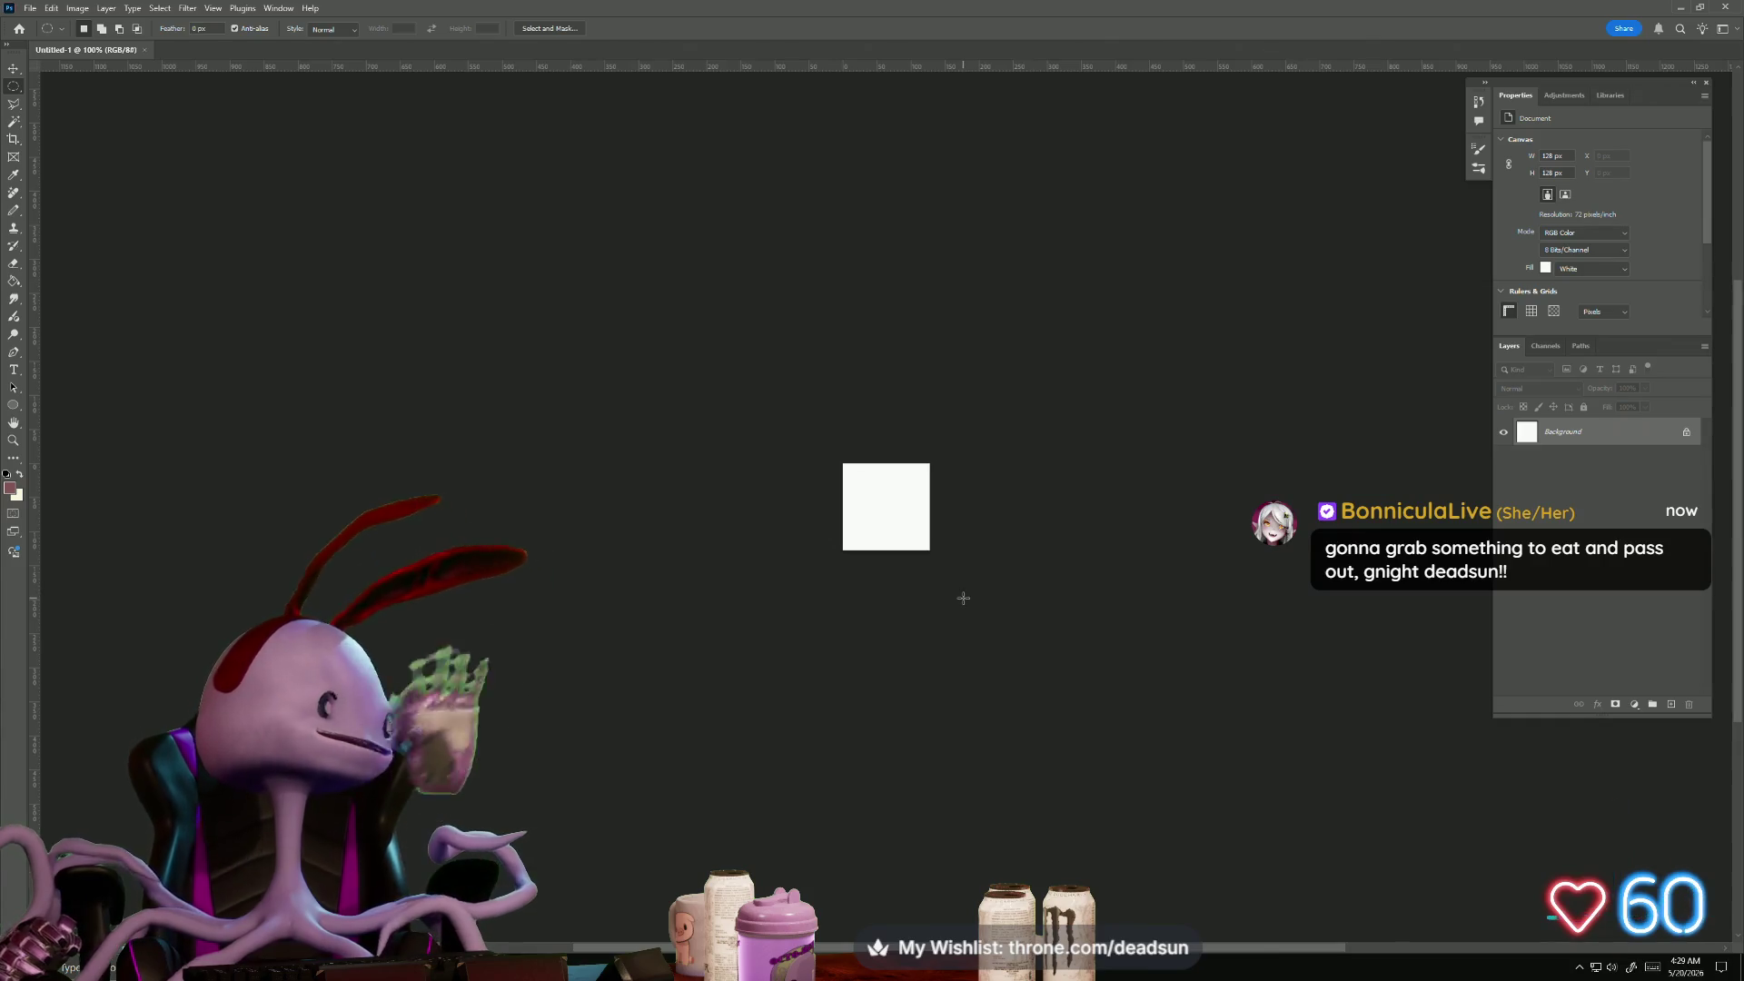
# - Zoom in and drag a linear black-to-white gradient left to right, replacing a radial attempt
pyautogui.scroll(5, 864, 630)
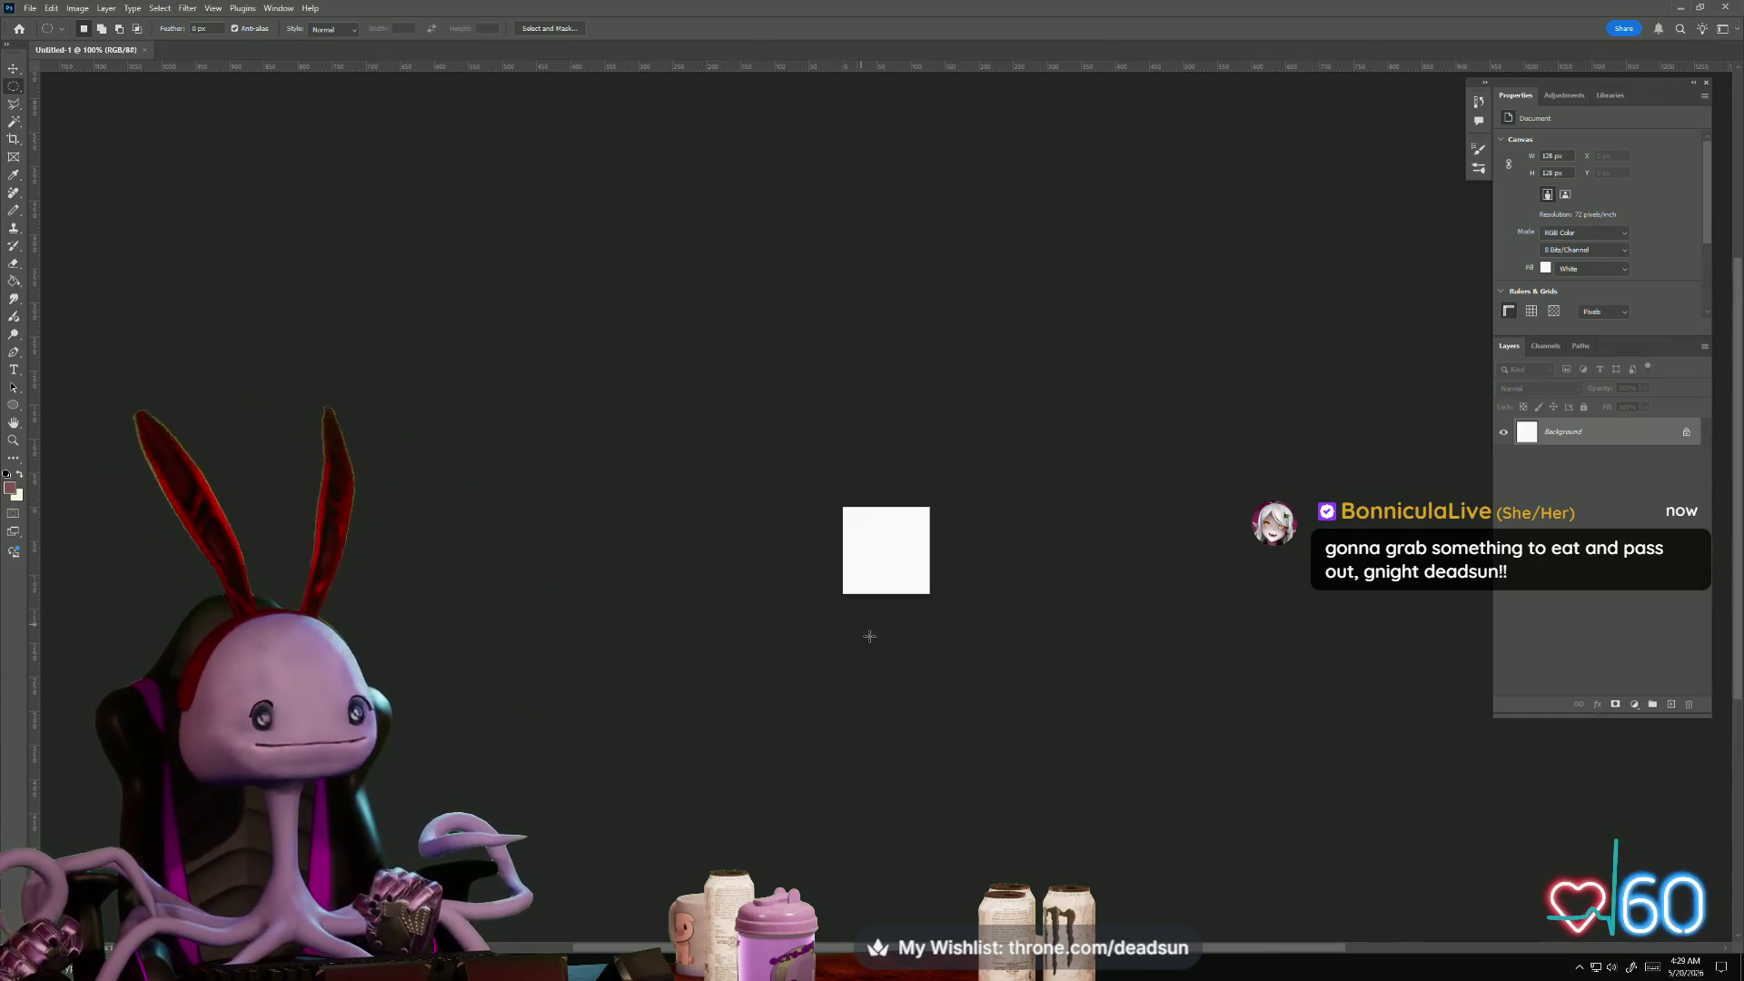
pyautogui.scroll(3, 712, 712)
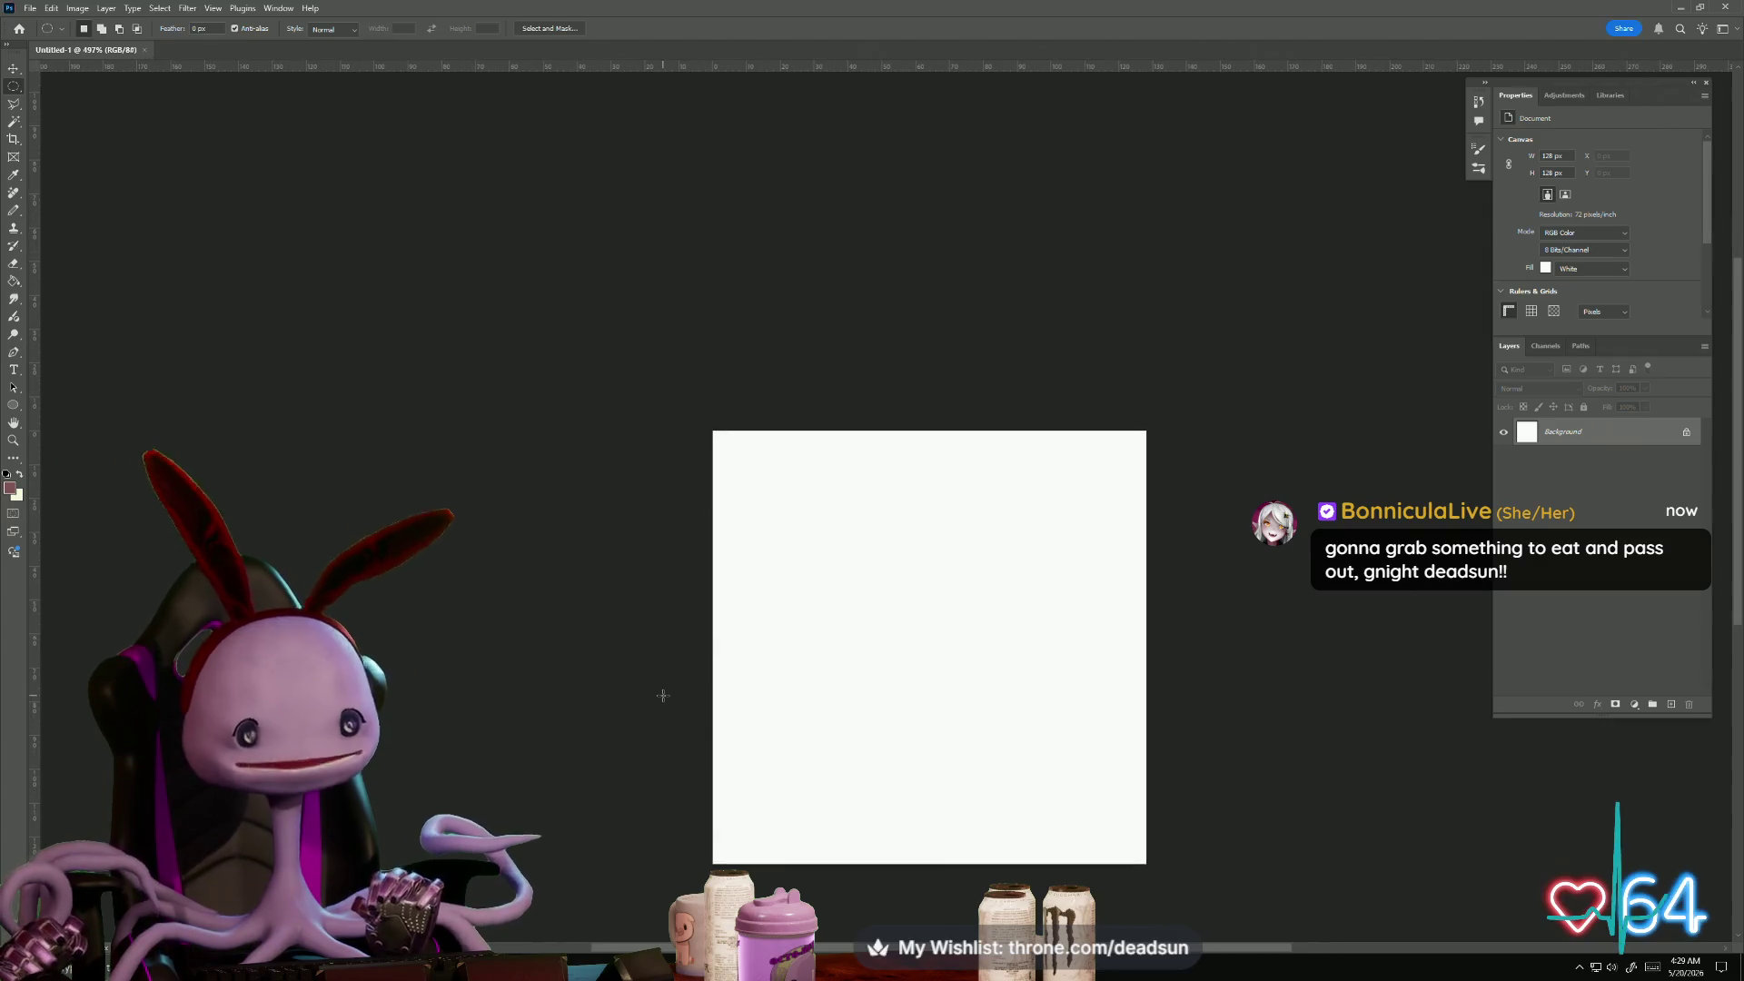
pyautogui.moveTo(591, 616)
pyautogui.mouseDown()
pyautogui.moveTo(440, 478)
pyautogui.moveTo(412, 428)
pyautogui.mouseUp()
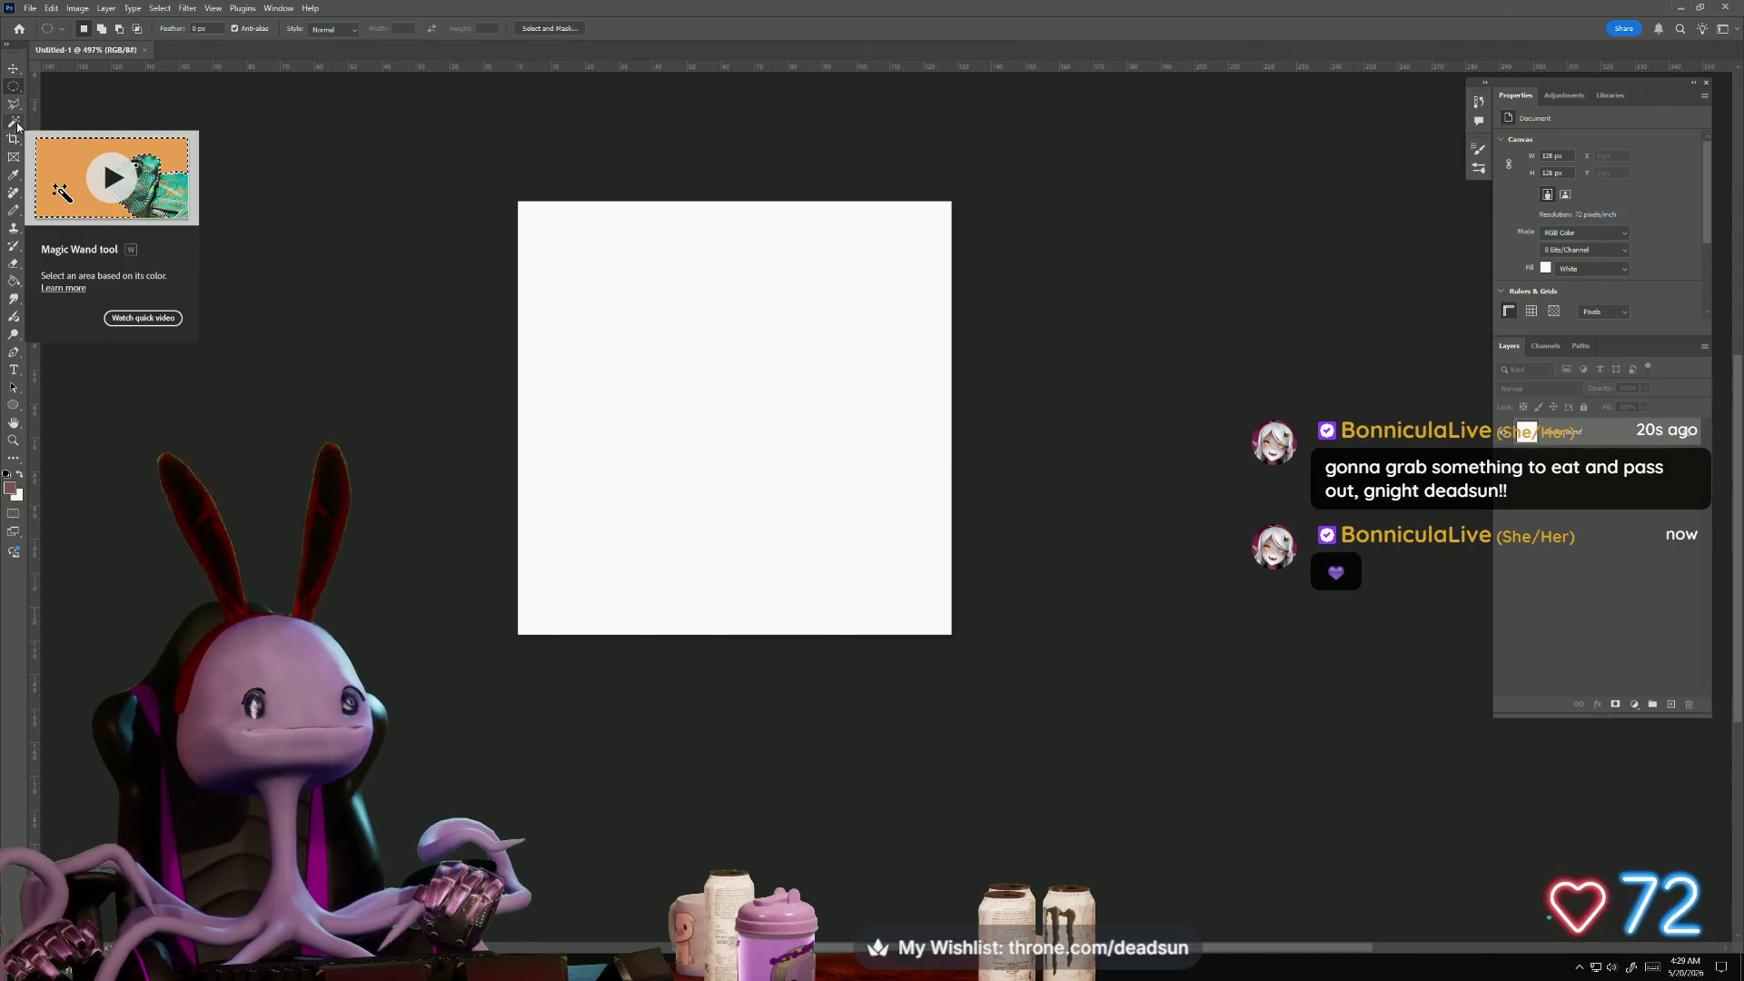
pyautogui.click(14, 286)
pyautogui.click(78, 282)
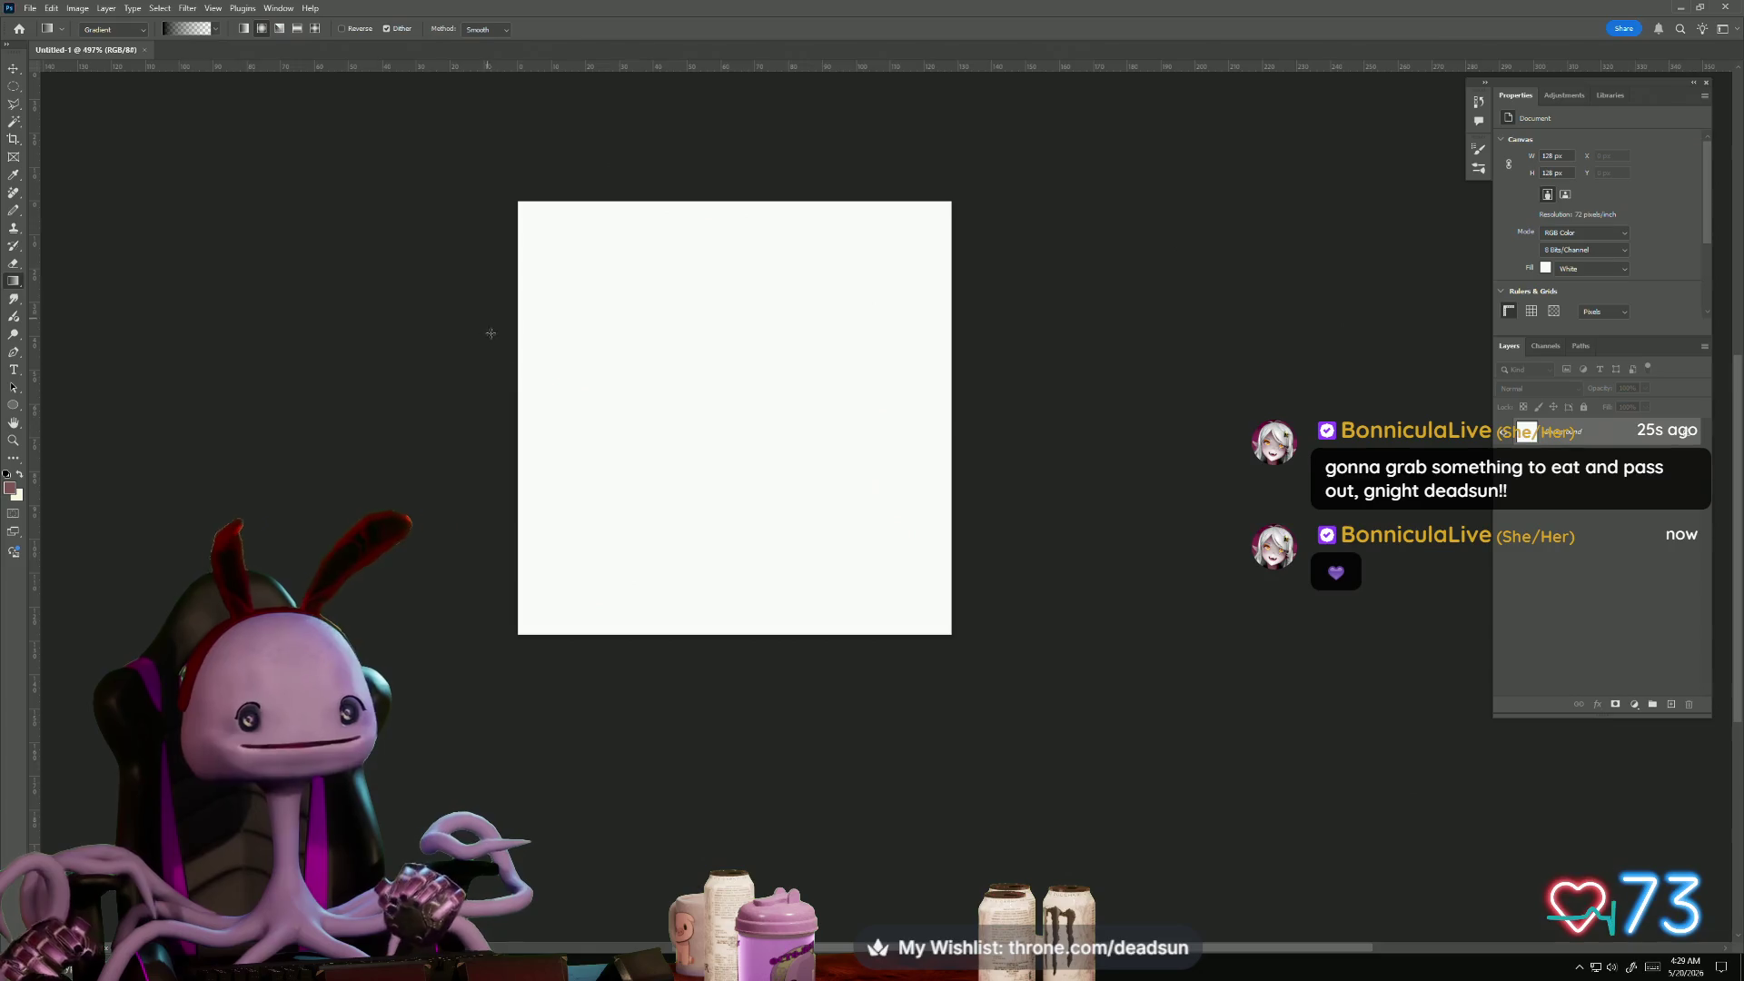
pyautogui.moveTo(528, 422); pyautogui.dragTo(732, 416)
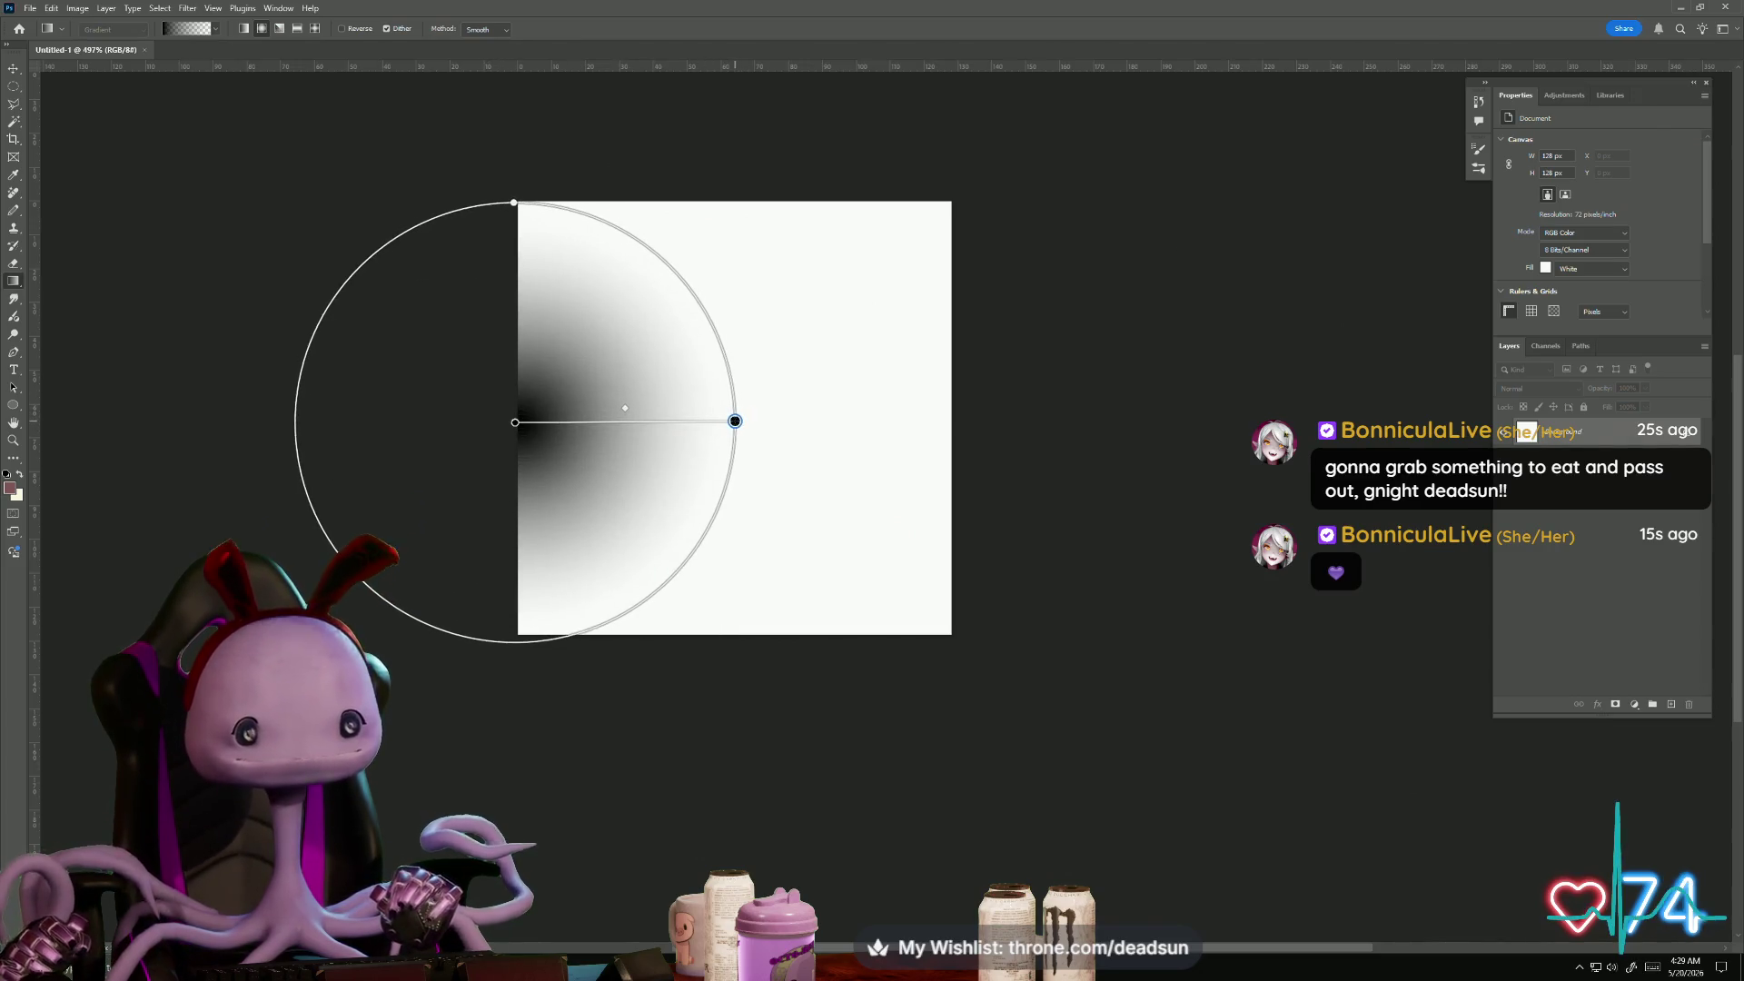
pyautogui.hotkey('ctrl', 'z')
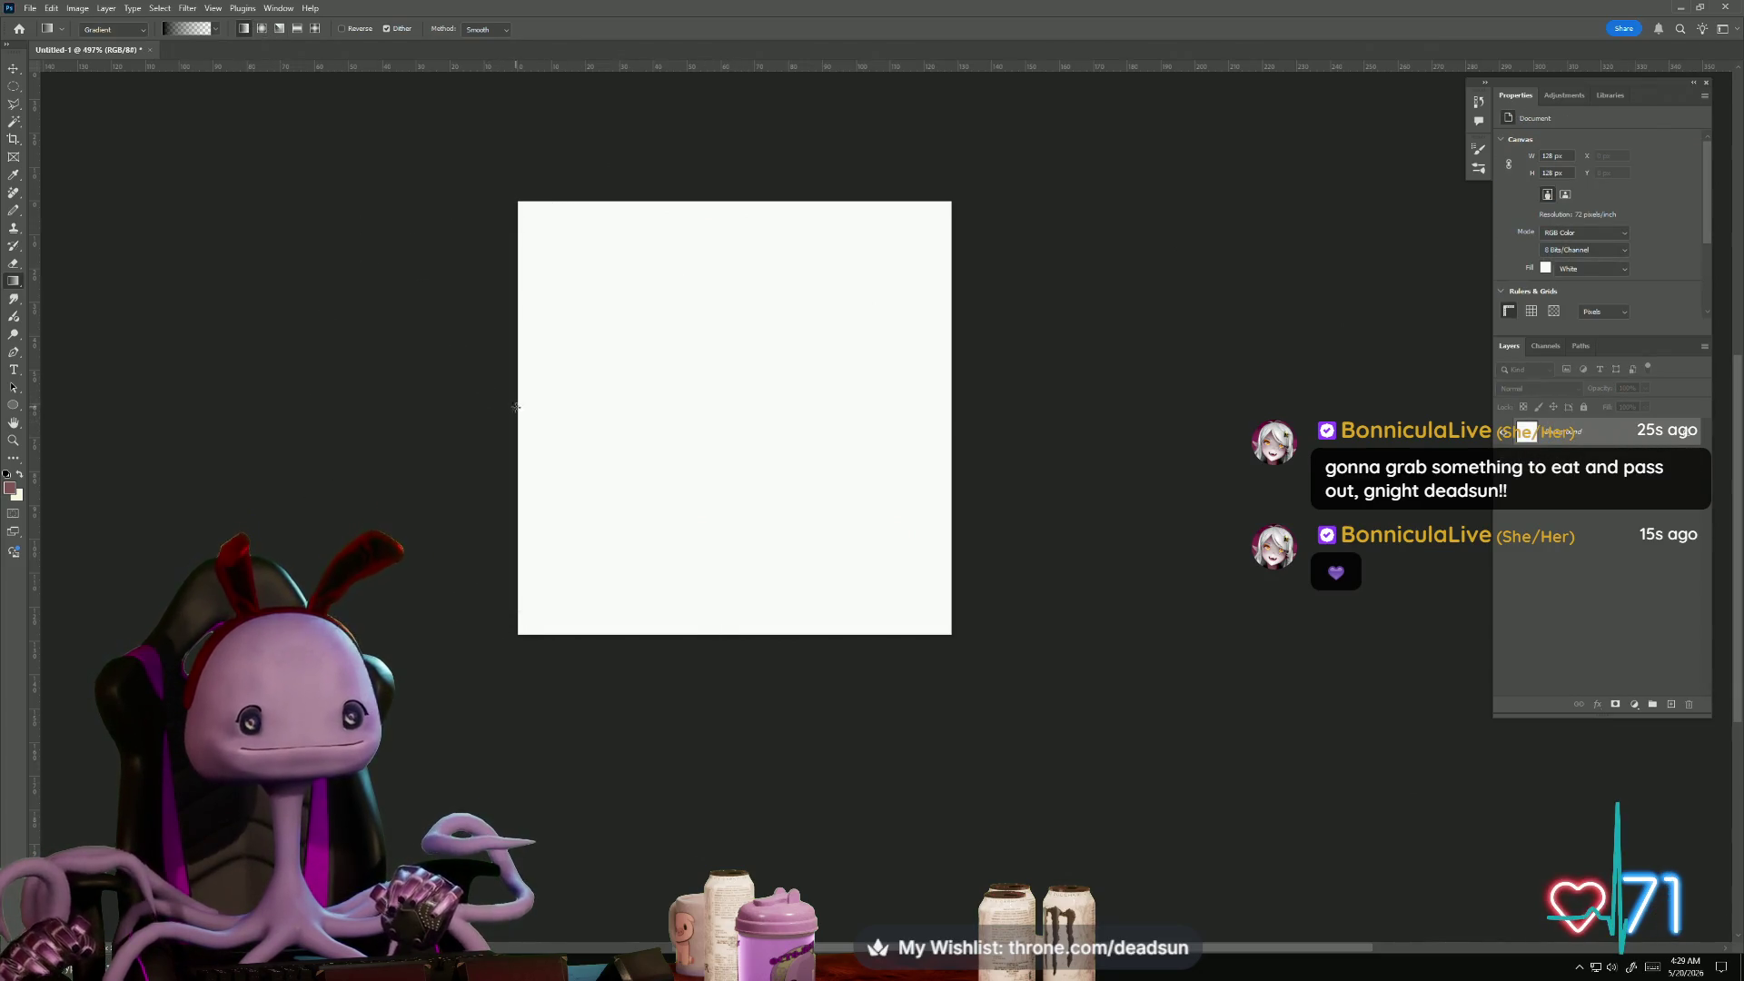
pyautogui.moveTo(518, 416); pyautogui.dragTo(1043, 418)
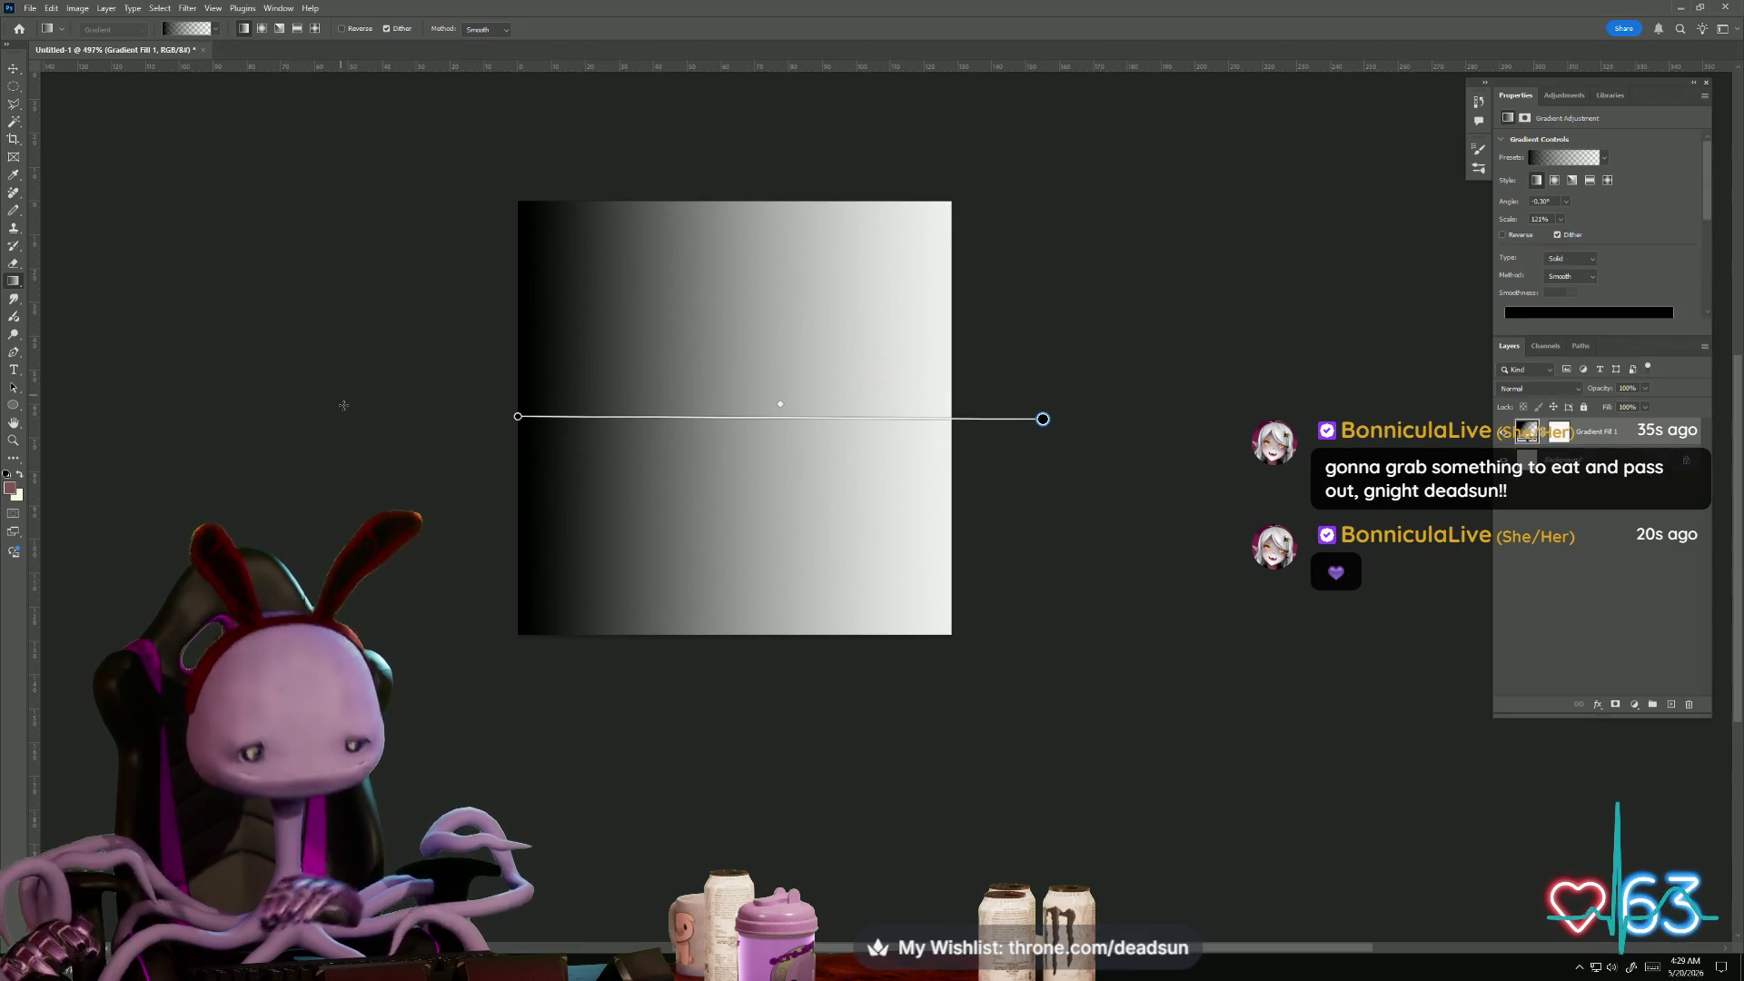
pyautogui.hotkey('ctrl', 'shift', 'c')
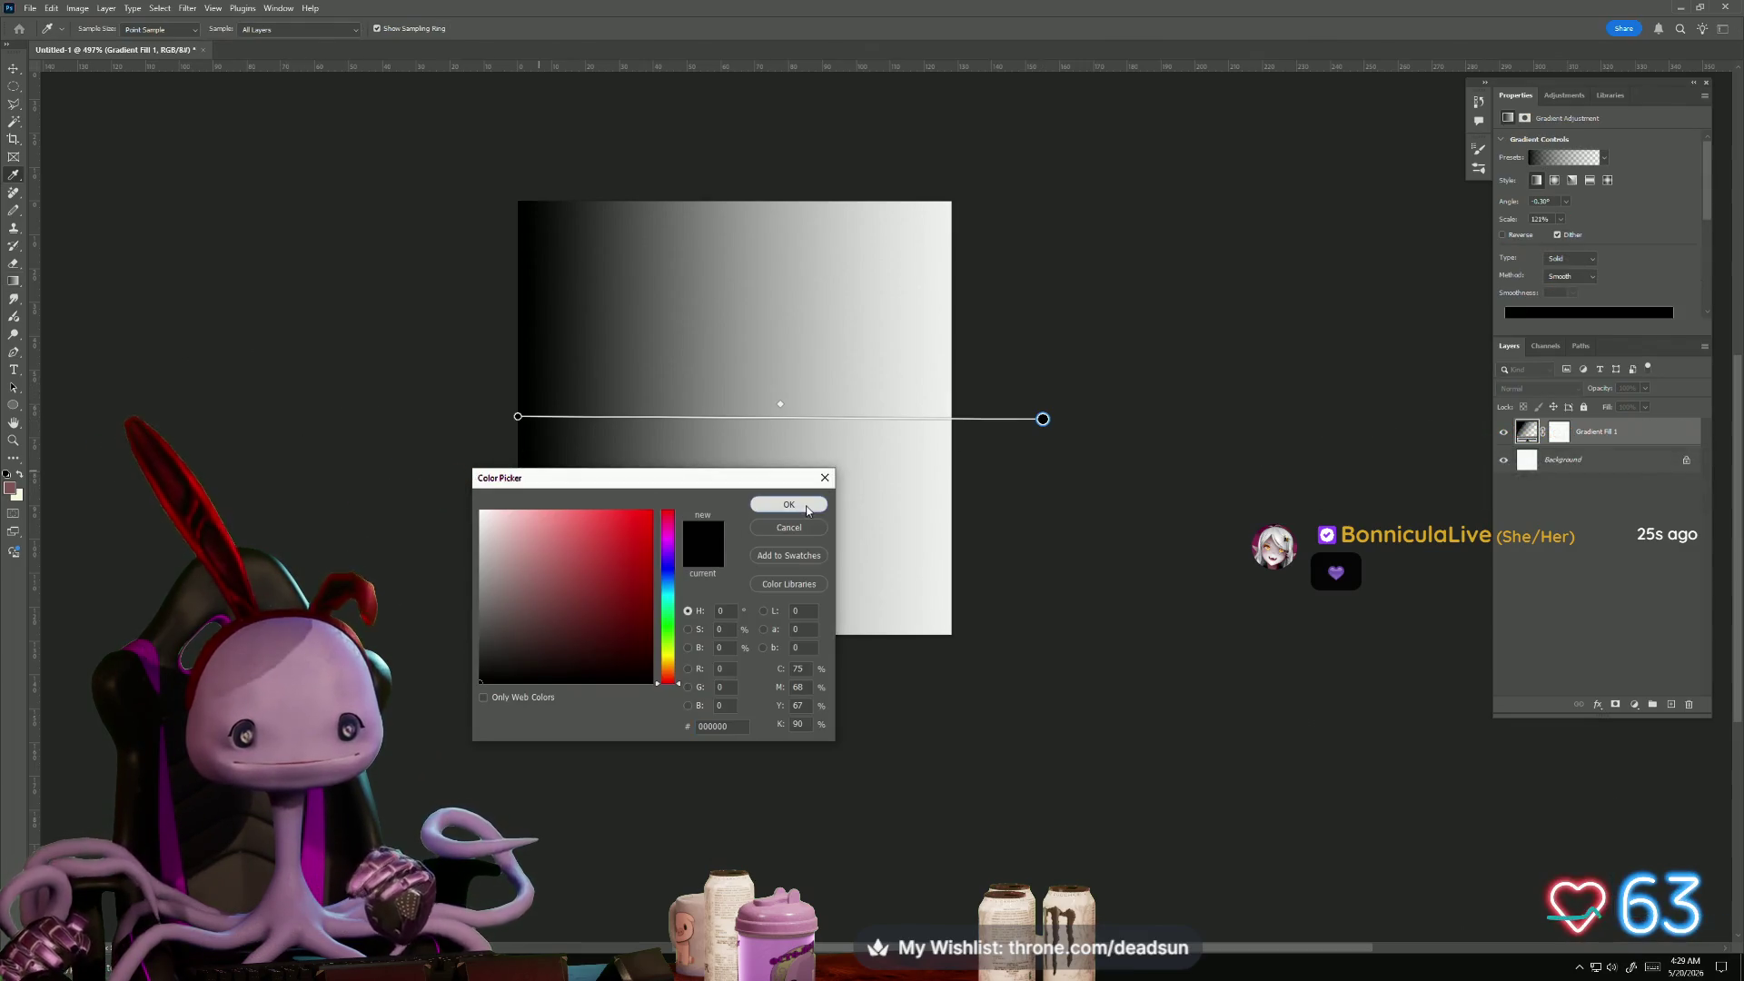
pyautogui.click(807, 505)
pyautogui.click(30, 7)
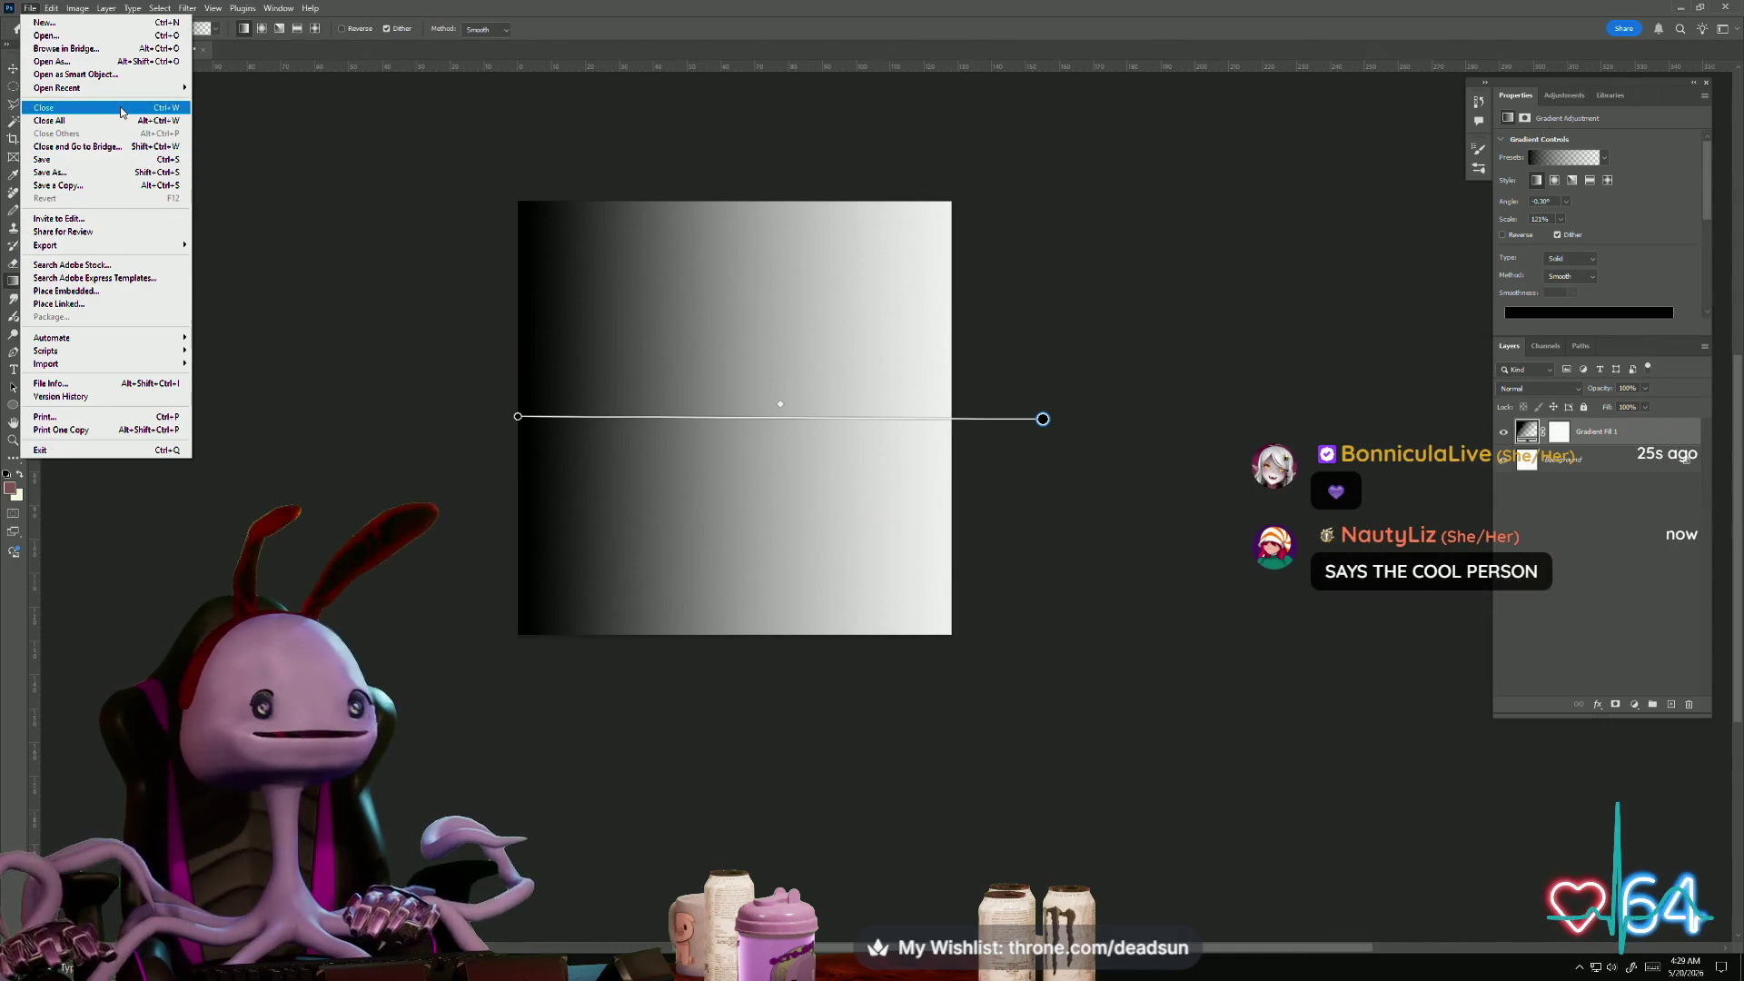
# - Save a copy of the gradient as grad.png in the Dropship folder
pyautogui.click(94, 185)
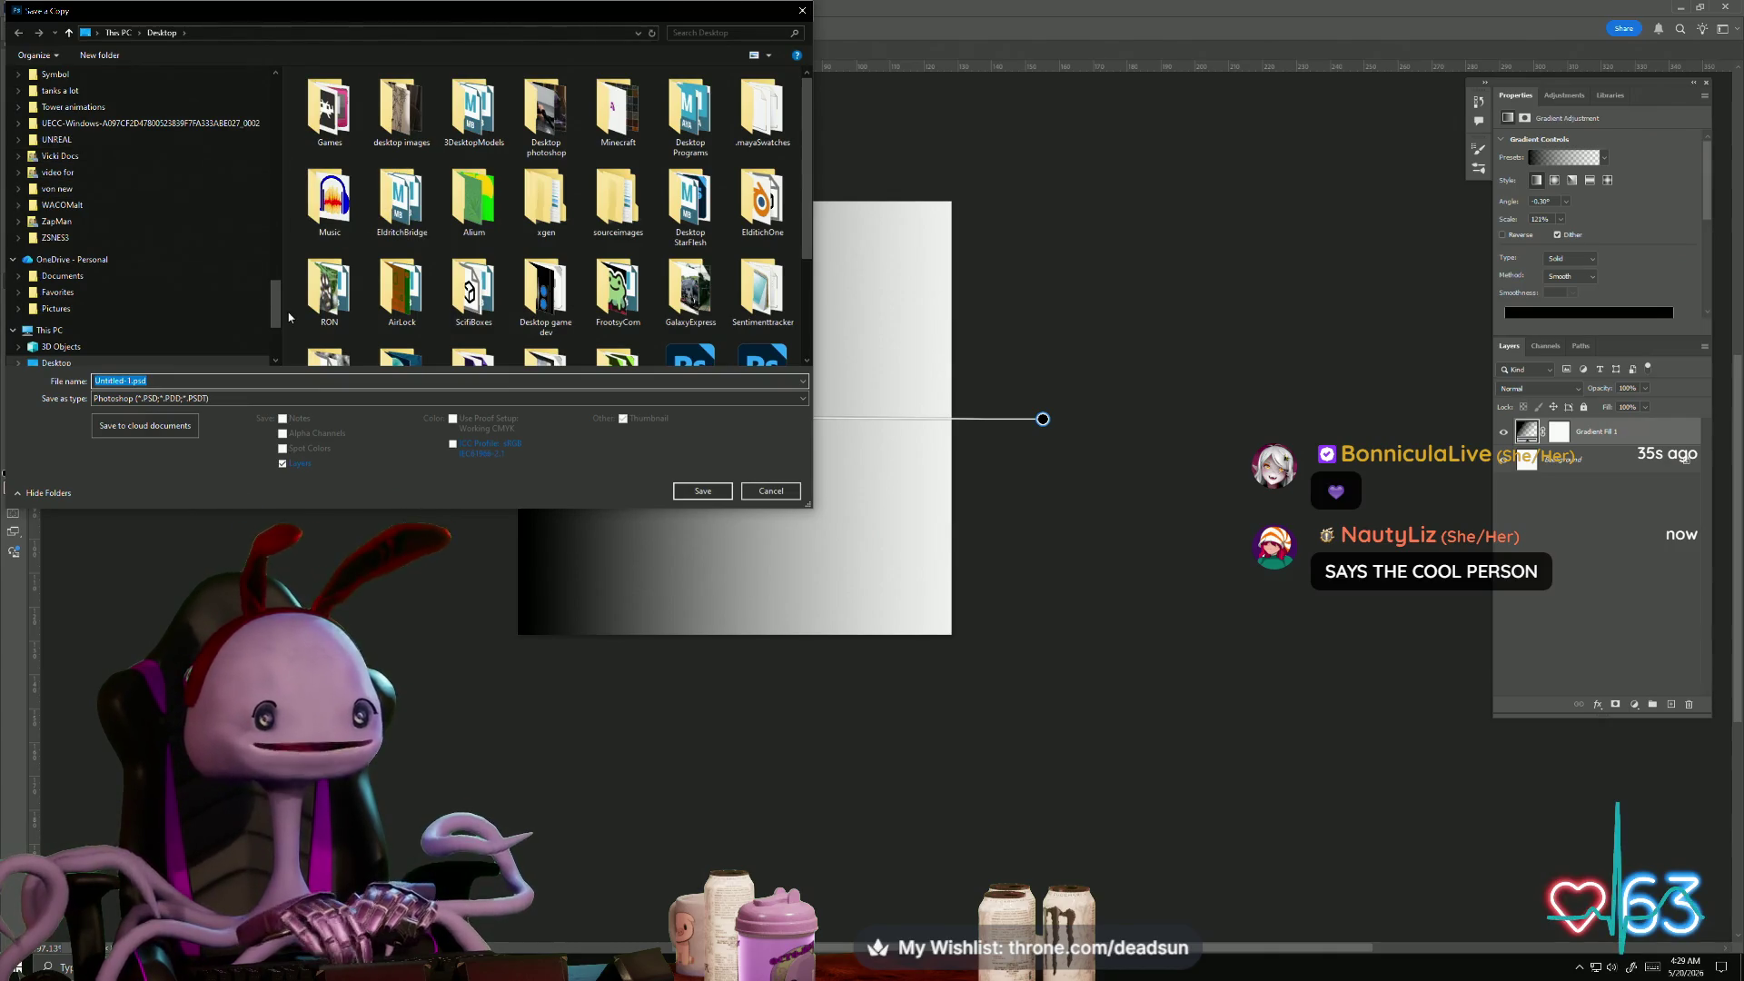
pyautogui.moveTo(278, 310); pyautogui.dragTo(253, 62)
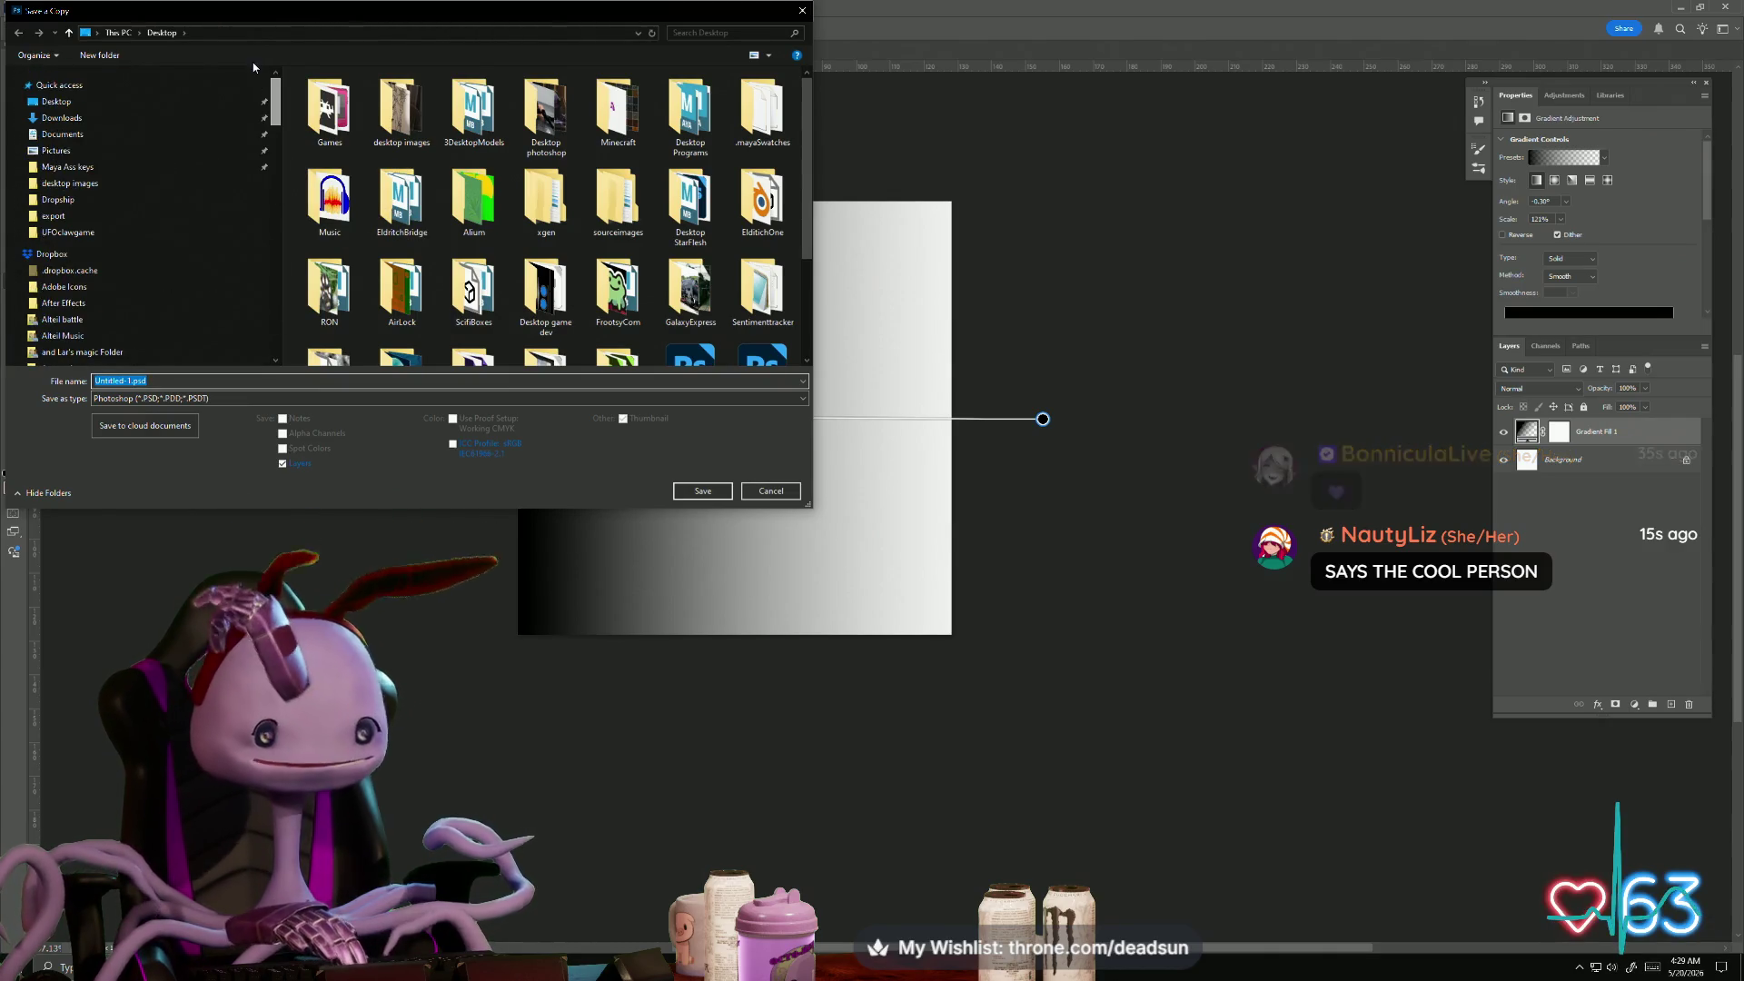
pyautogui.click(98, 200)
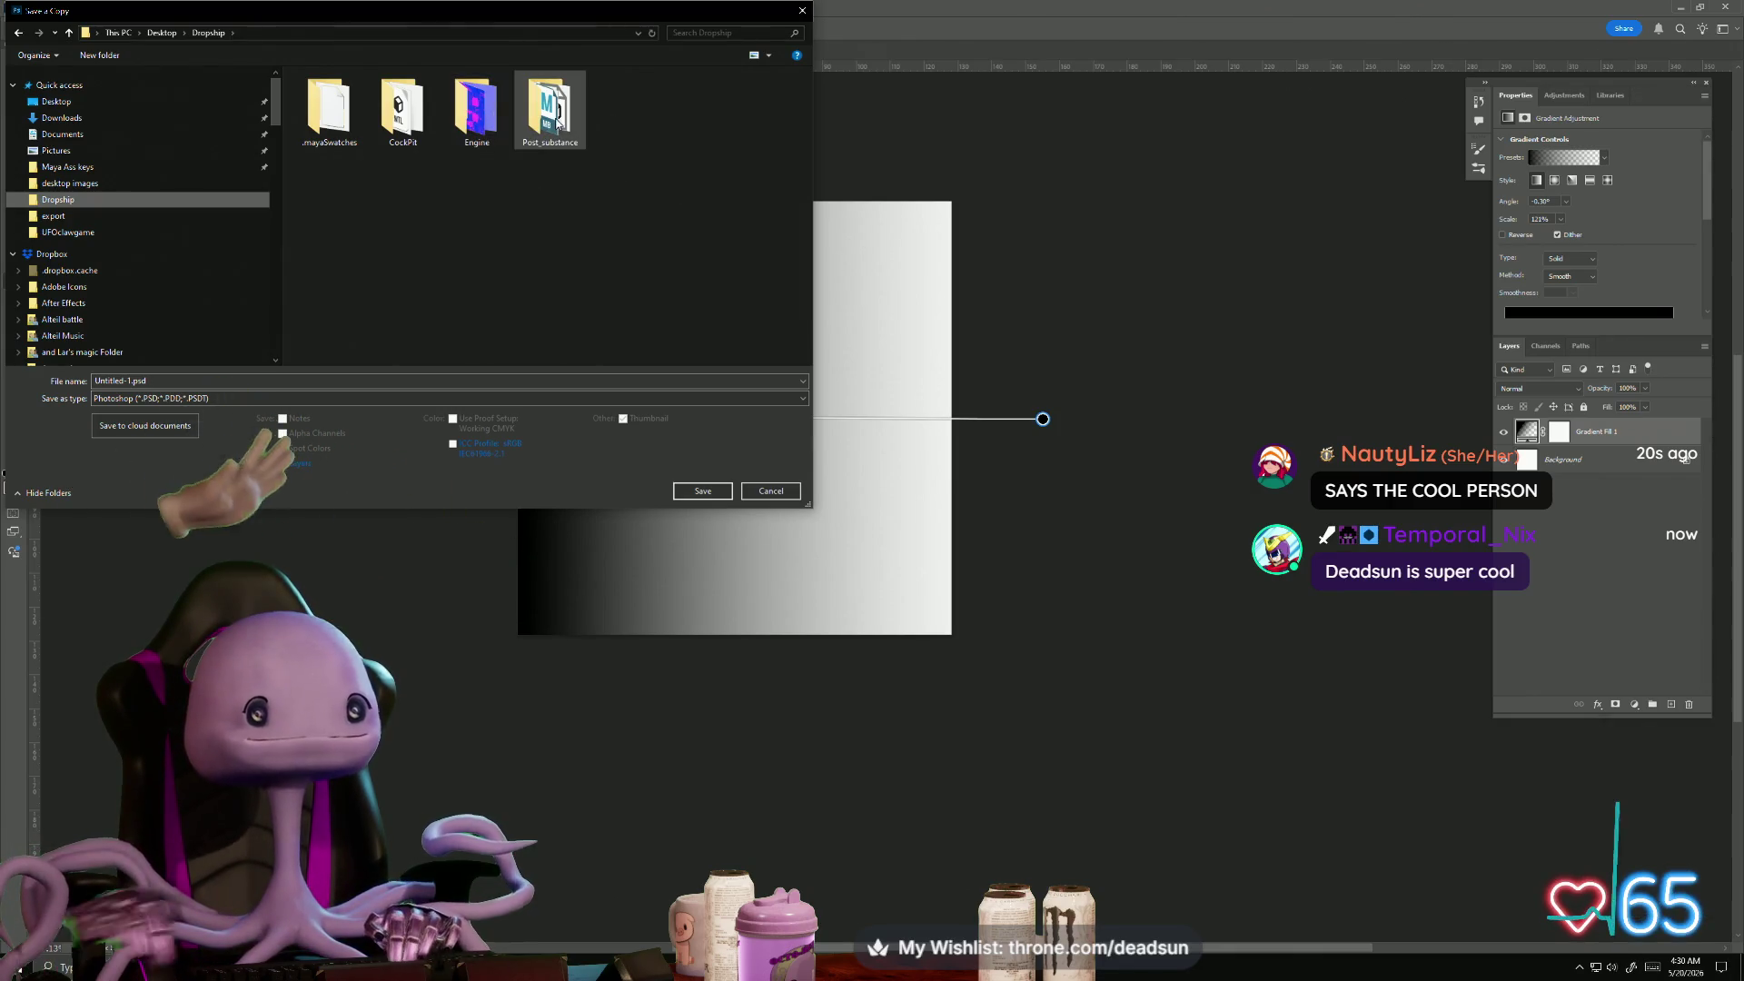
pyautogui.click(160, 399)
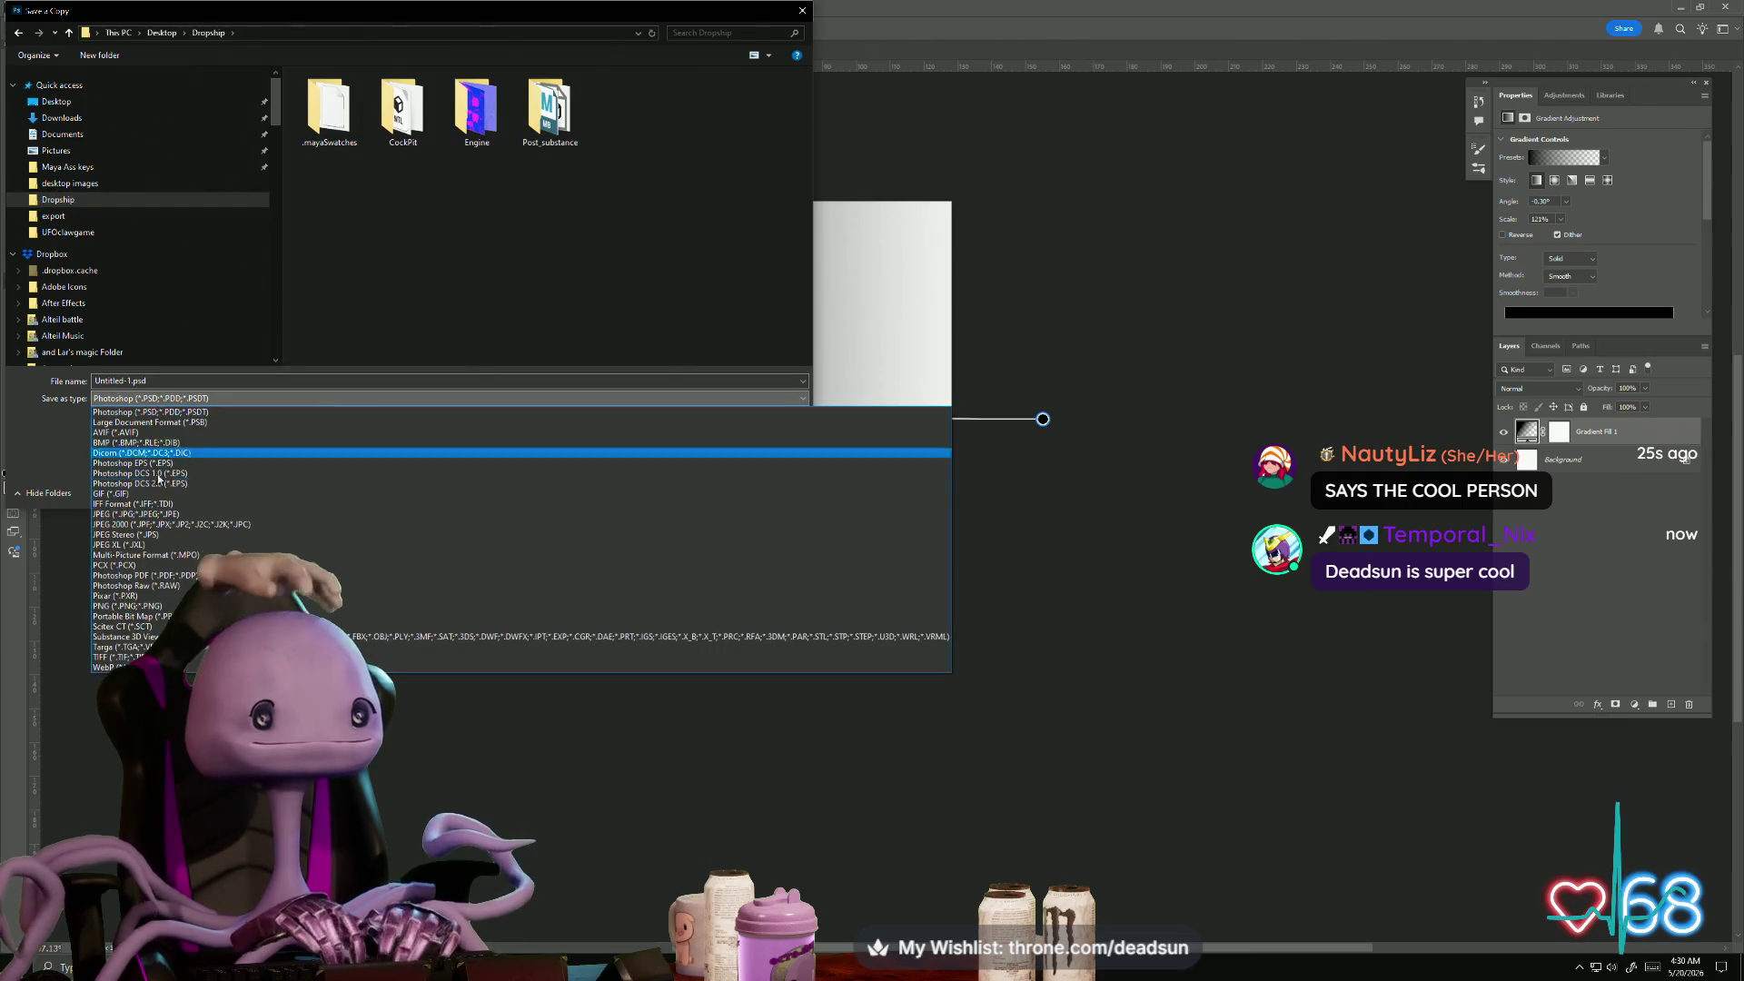
pyautogui.click(160, 612)
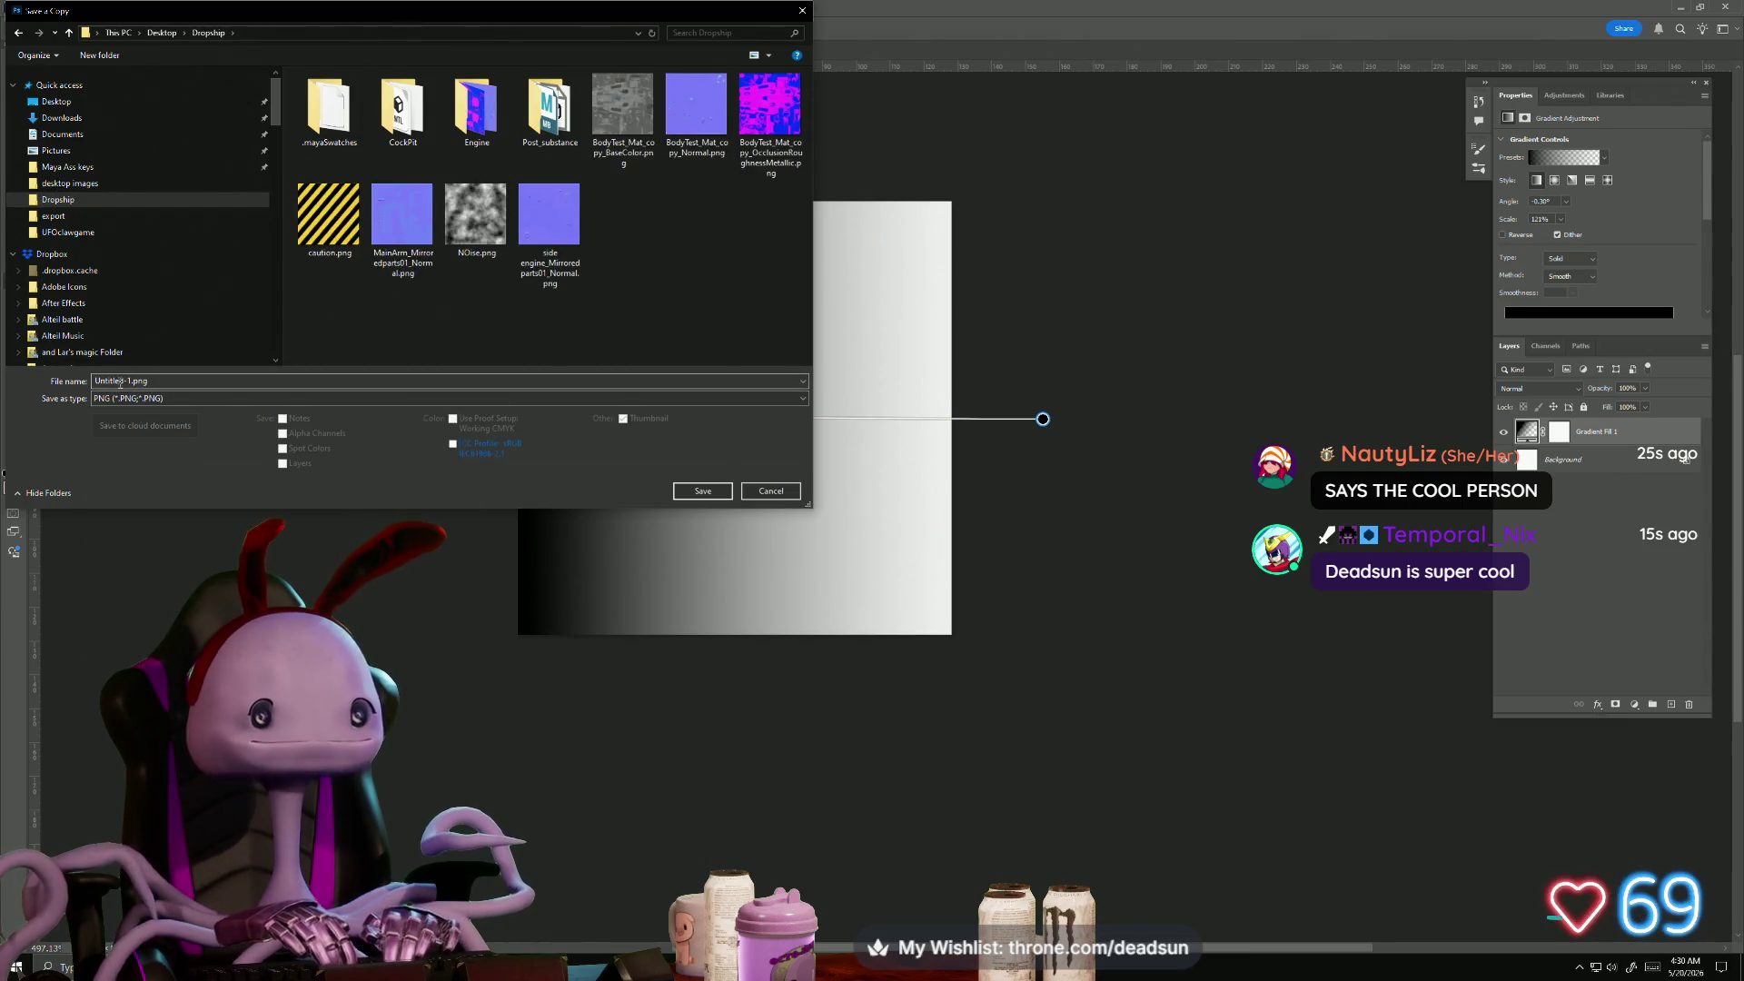
pyautogui.click(122, 381)
pyautogui.doubleClick(132, 382)
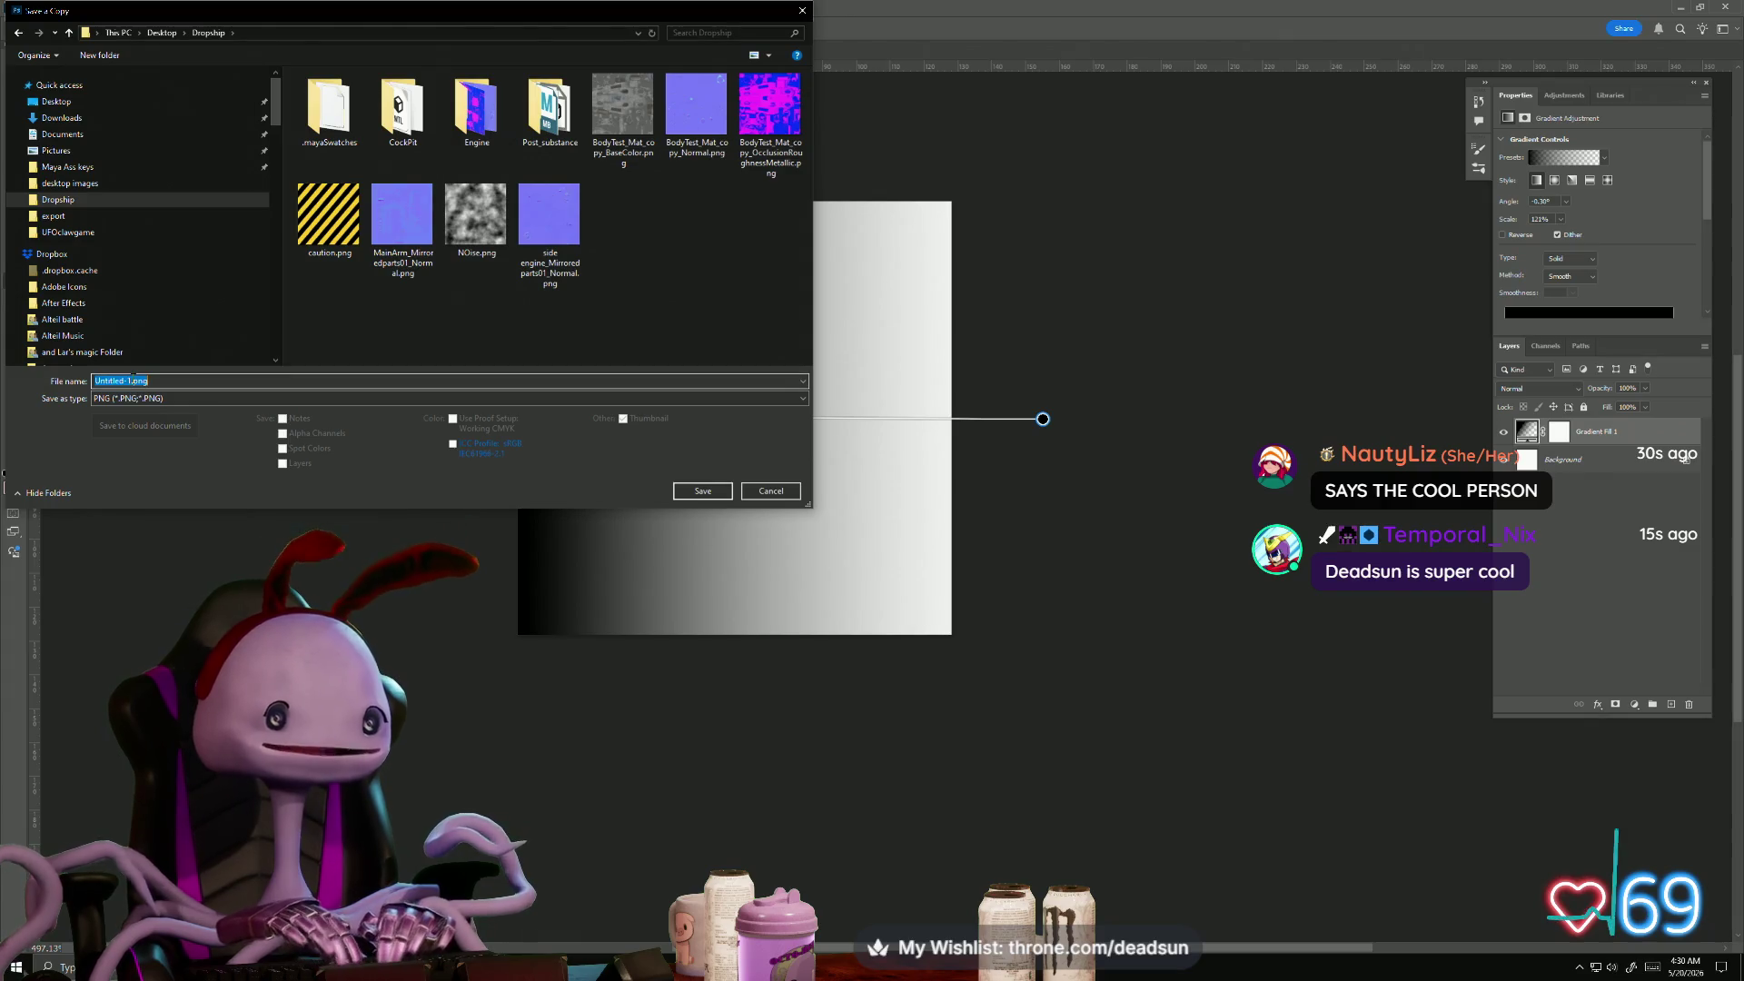
pyautogui.moveTo(131, 380); pyautogui.dragTo(84, 384)
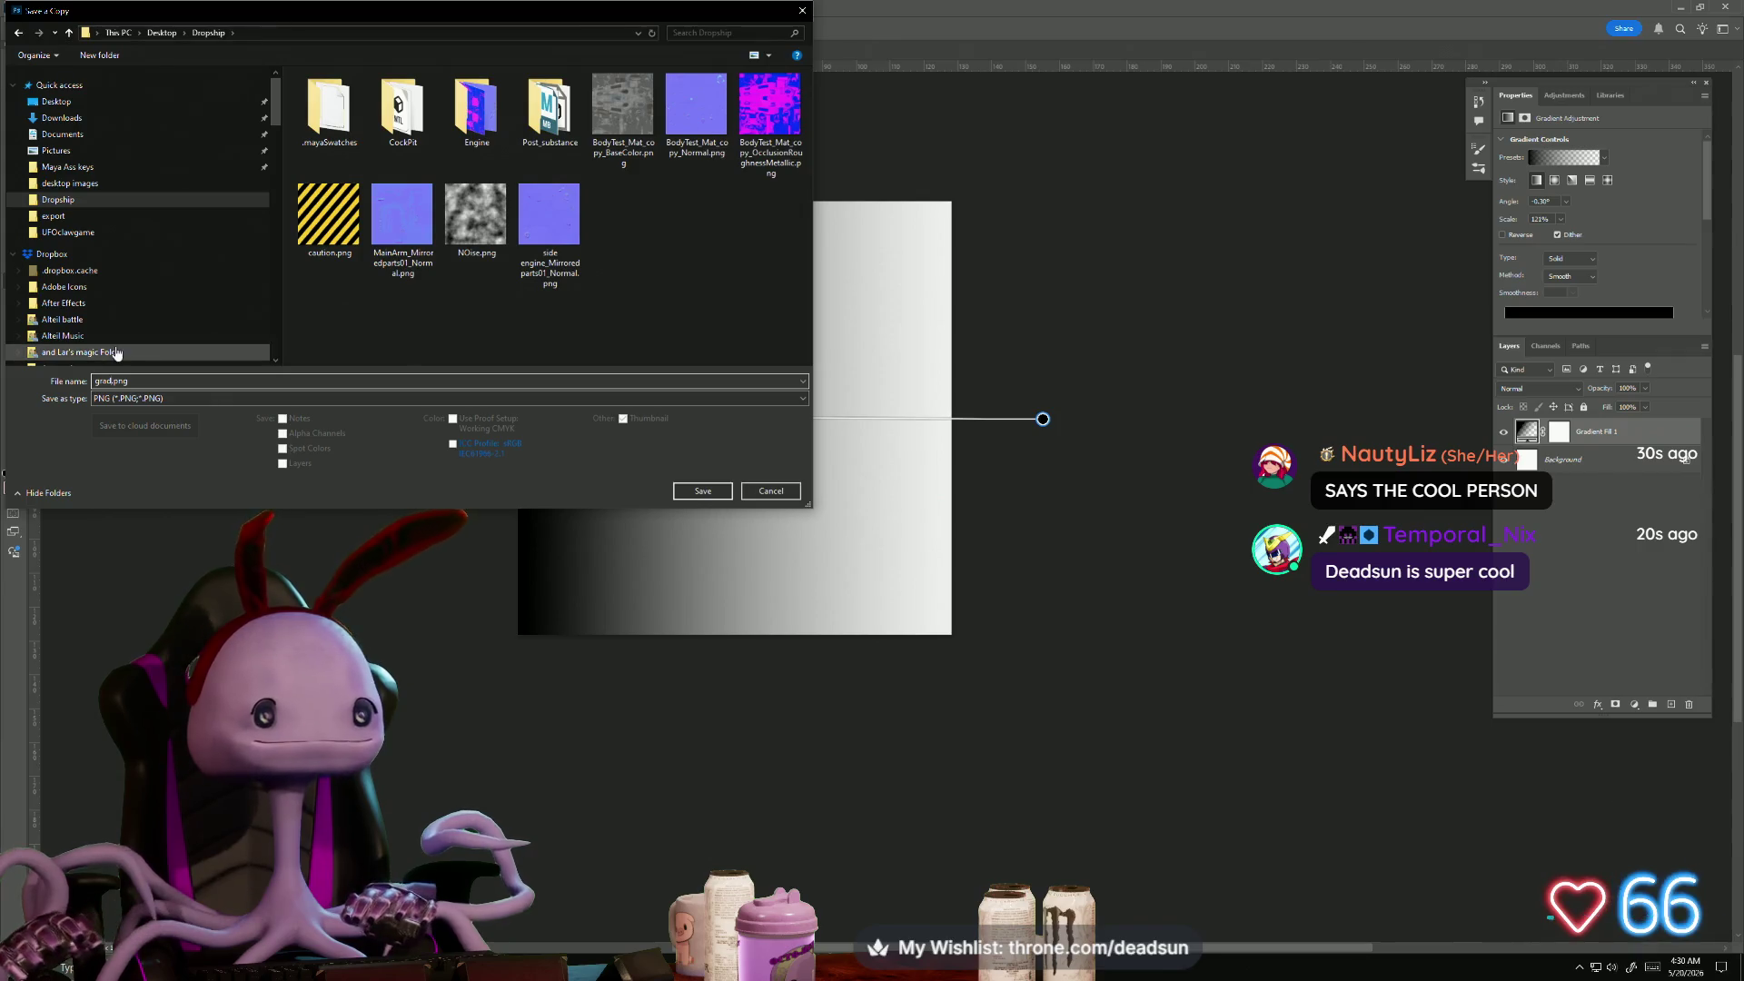
pyautogui.click(703, 491)
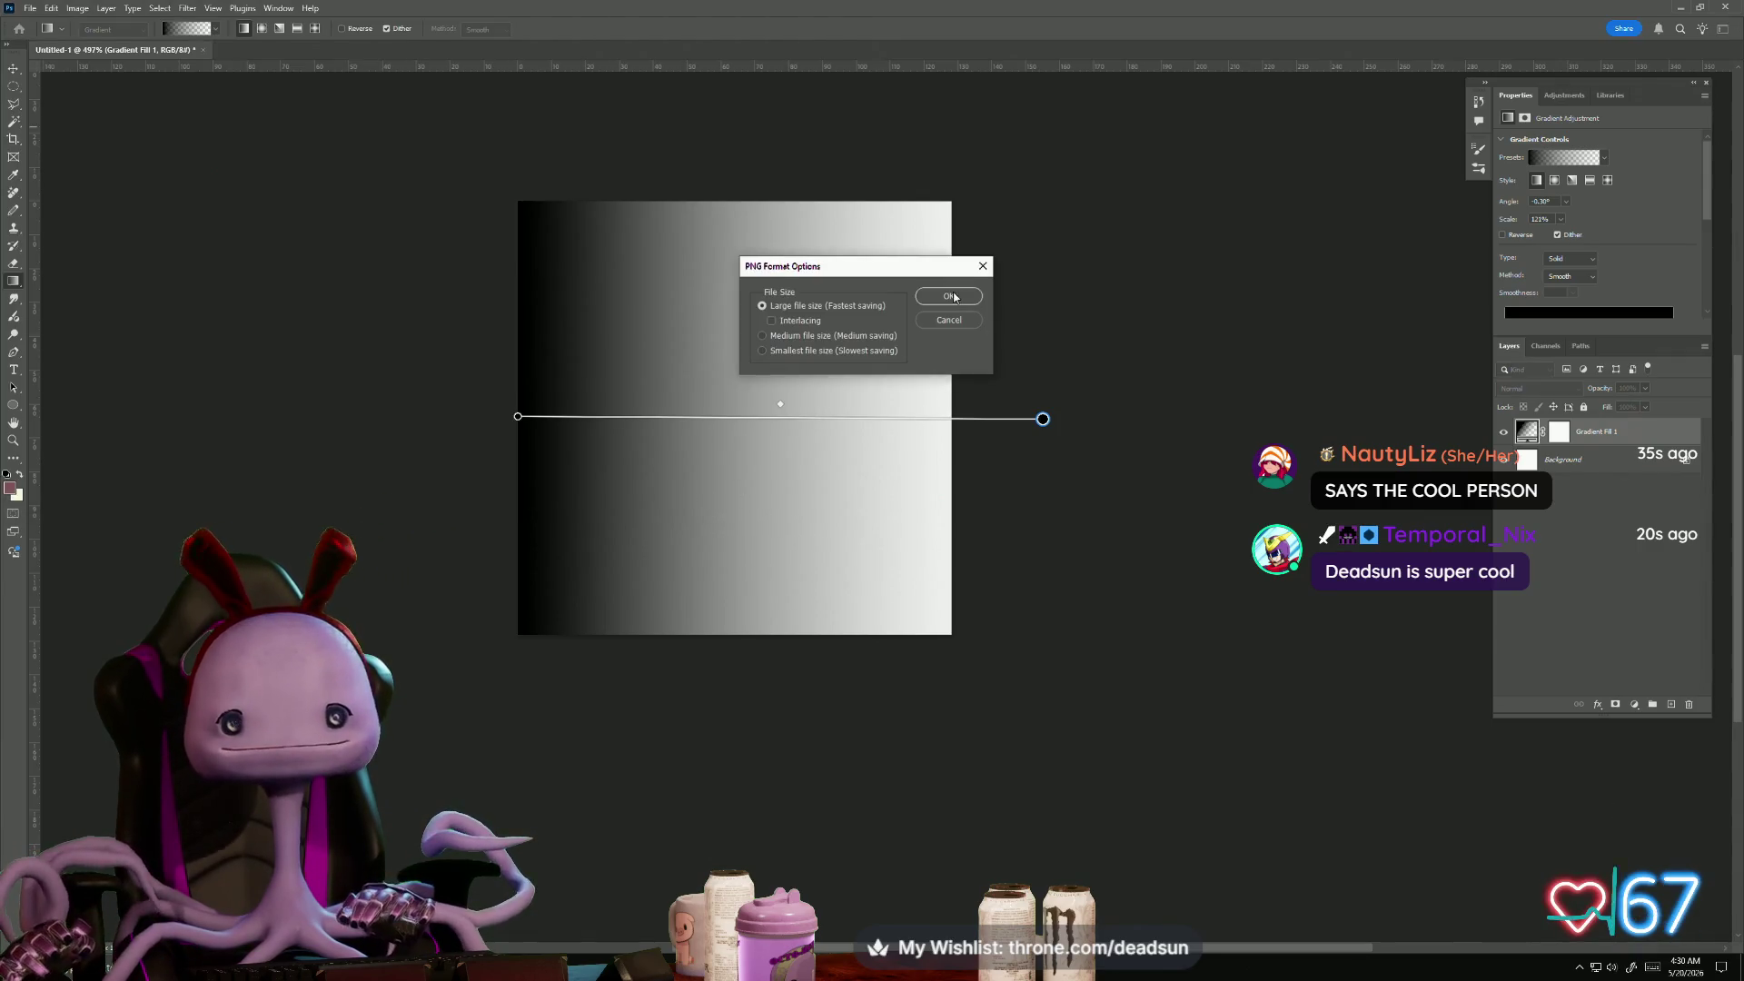
pyautogui.click(954, 295)
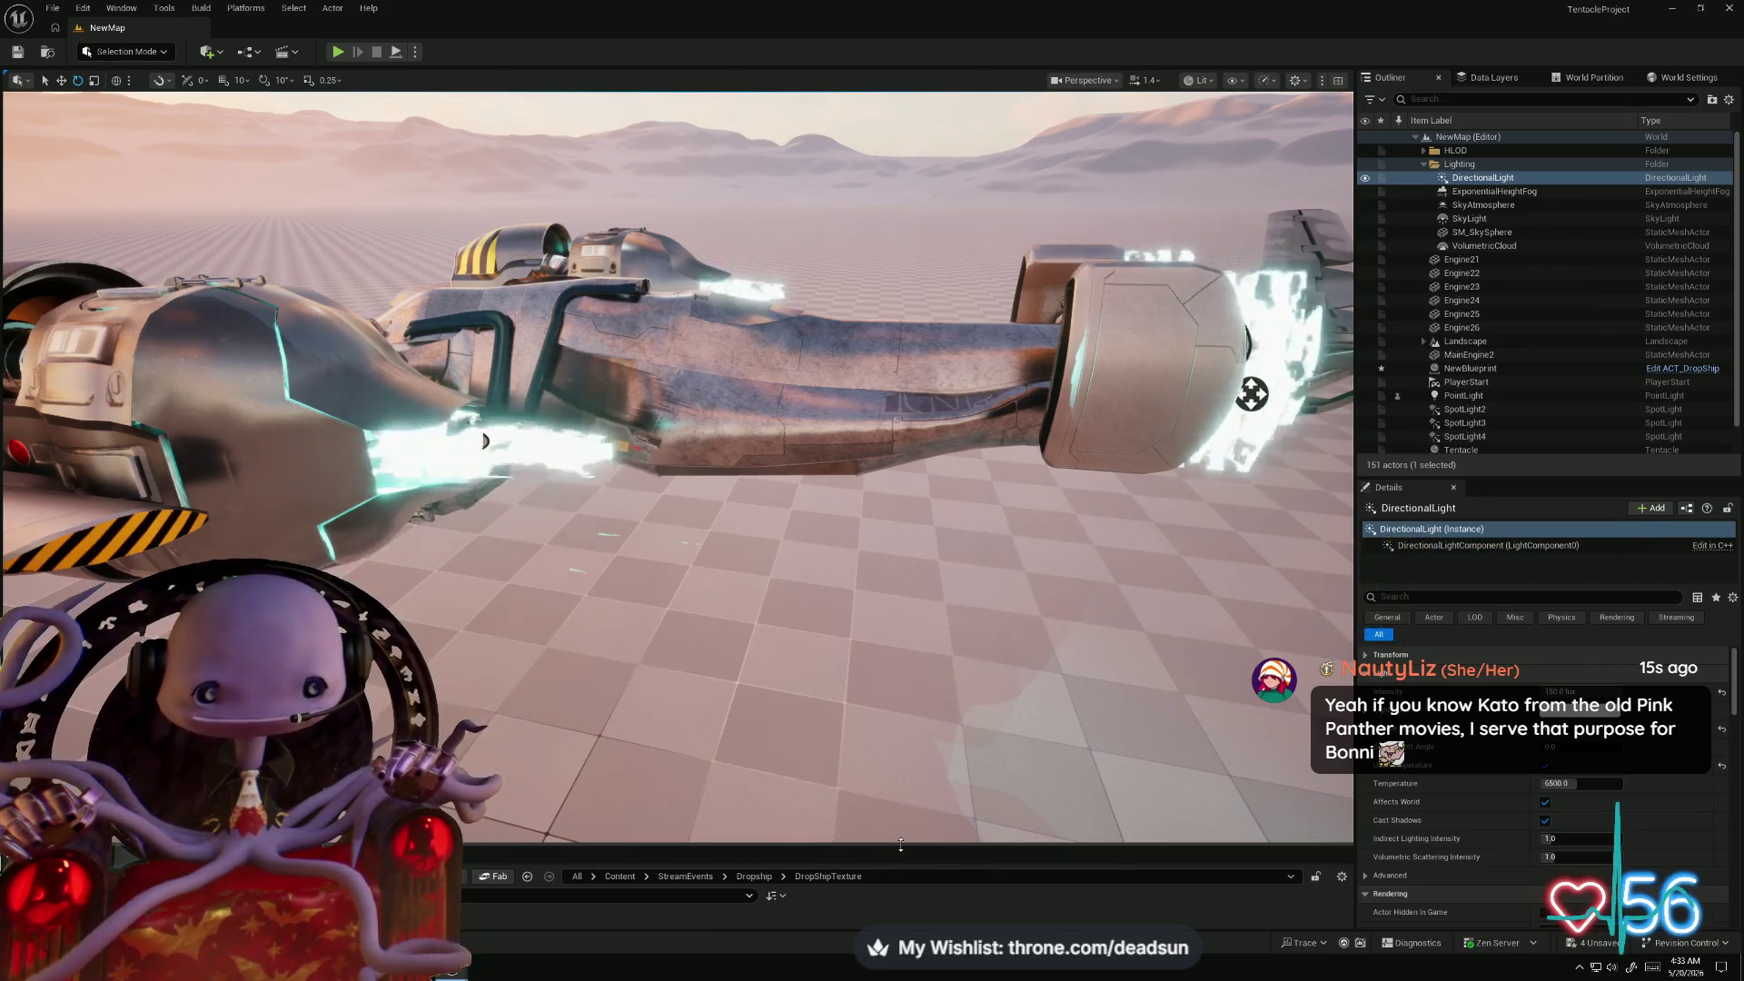
# - Expand Unreal's Content Browser for the Dropship textures, then switch to Maya and select the pig
pyautogui.moveTo(900, 845)
pyautogui.mouseDown()
pyautogui.moveTo(901, 502)
pyautogui.moveTo(900, 534)
pyautogui.mouseUp()
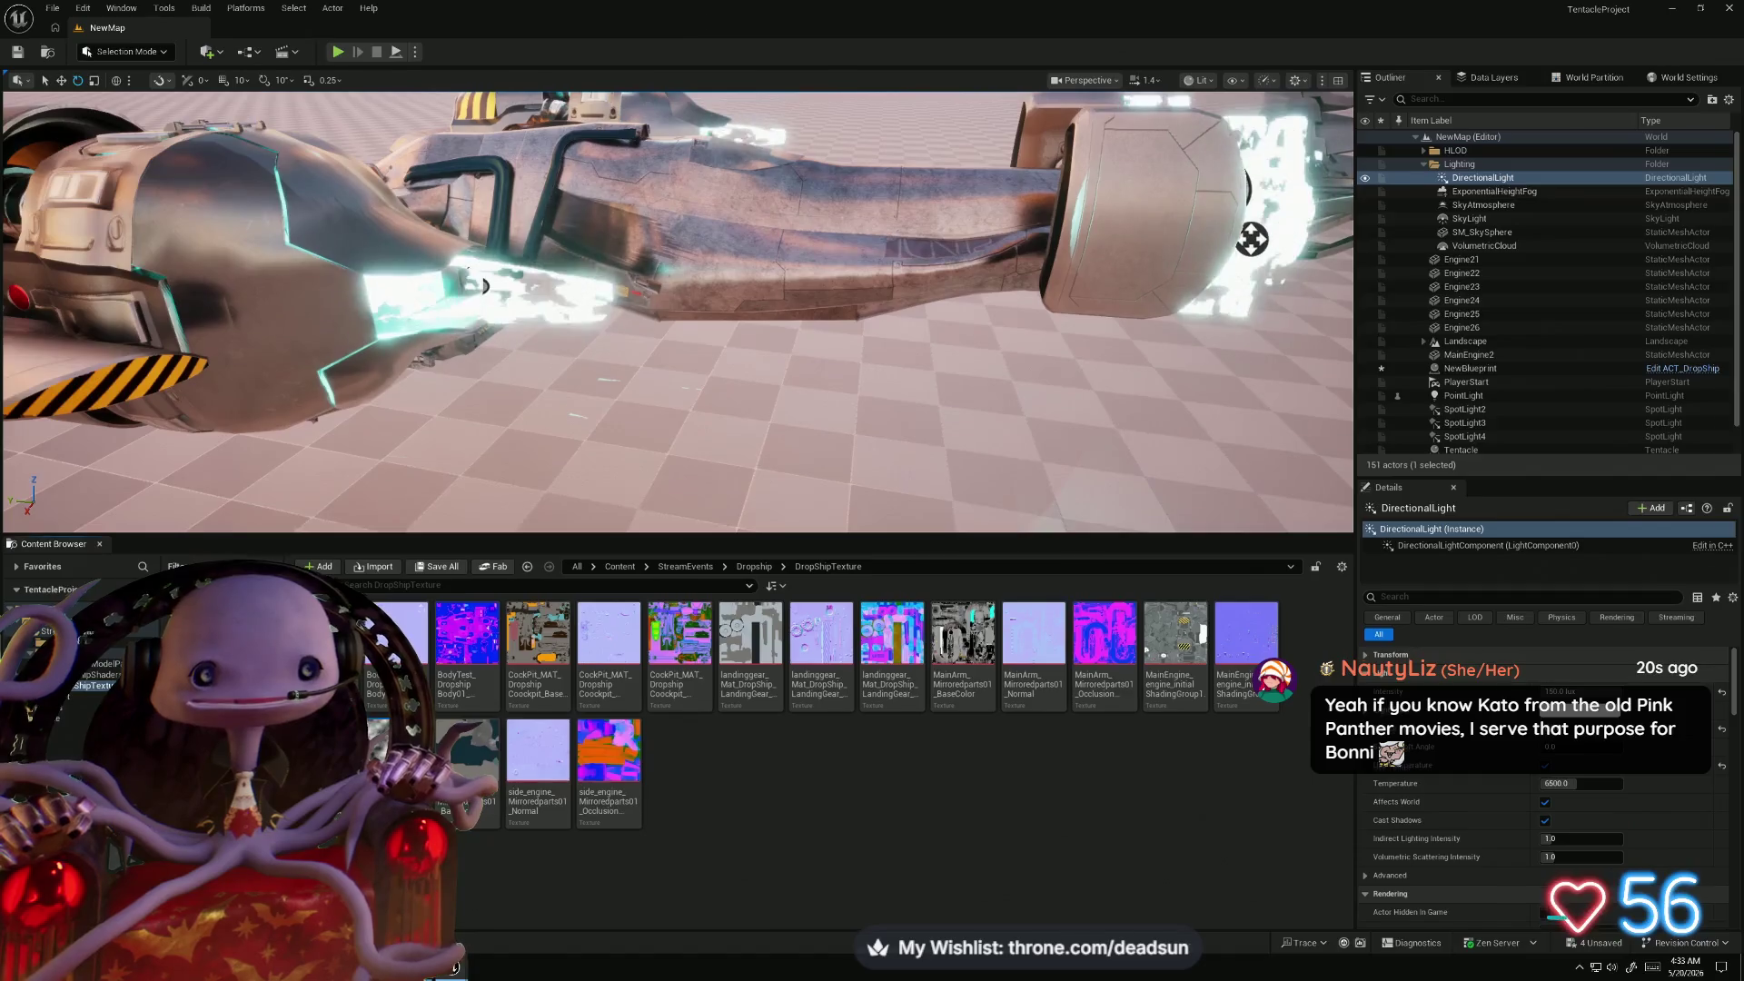
pyautogui.press('super+Down')
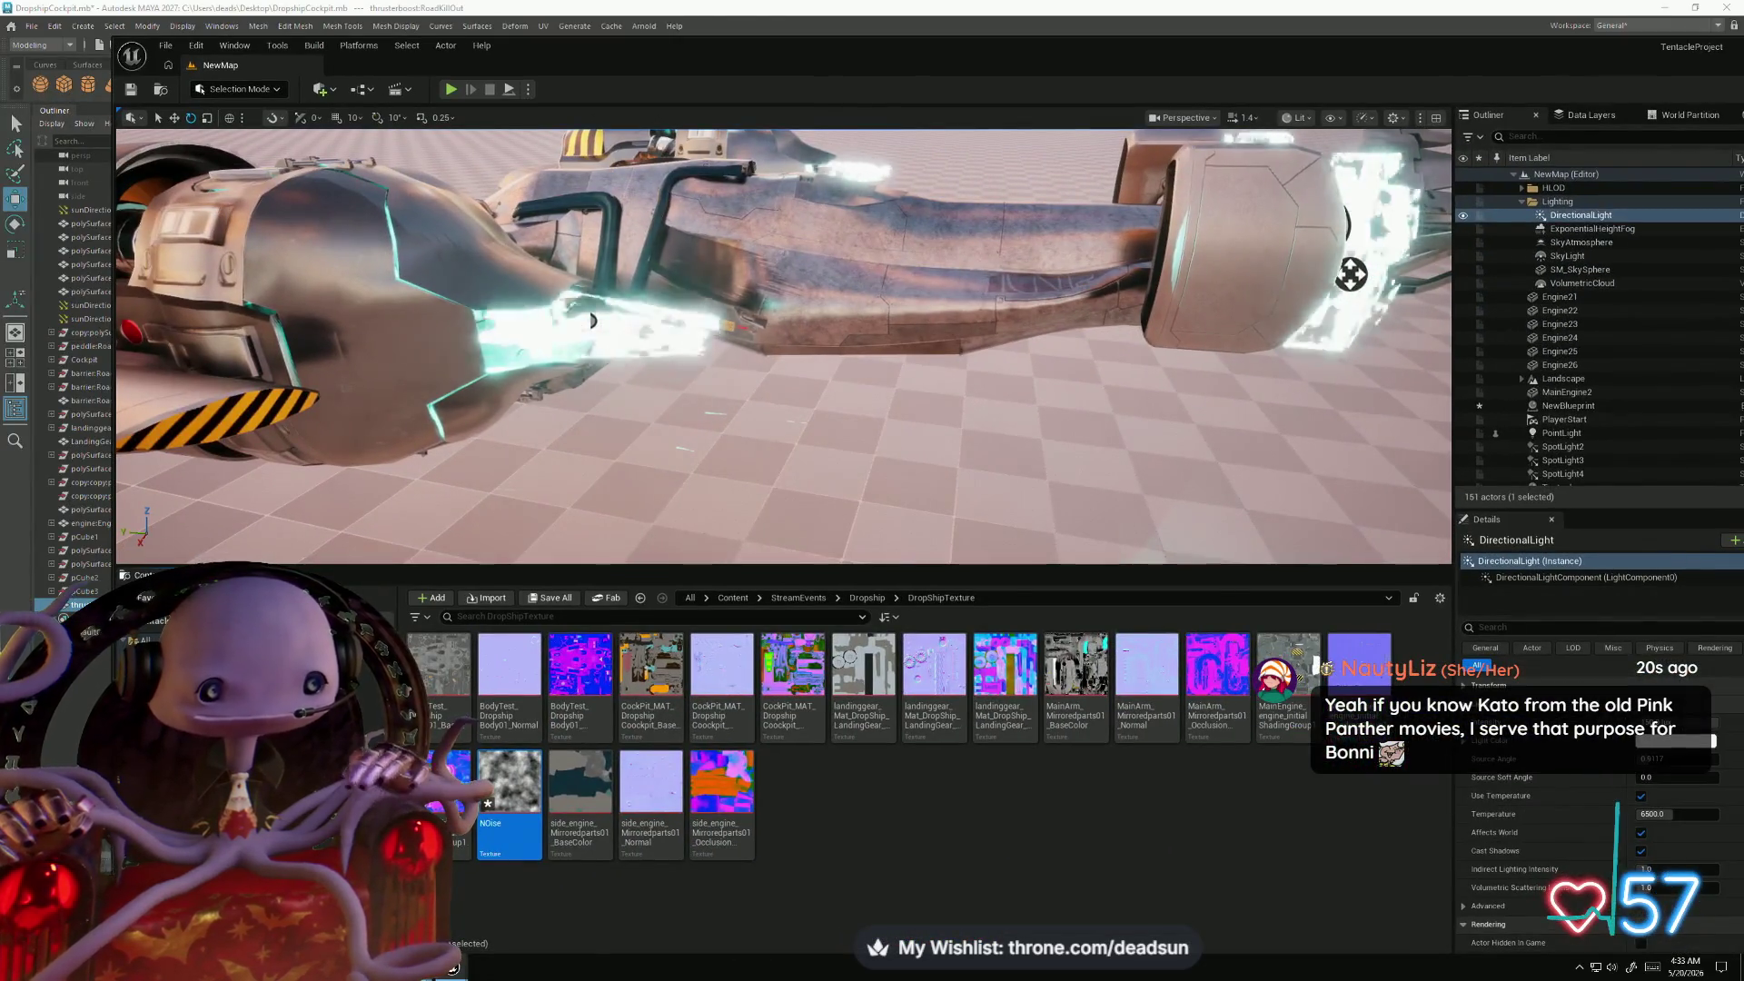
pyautogui.moveTo(481, 933)
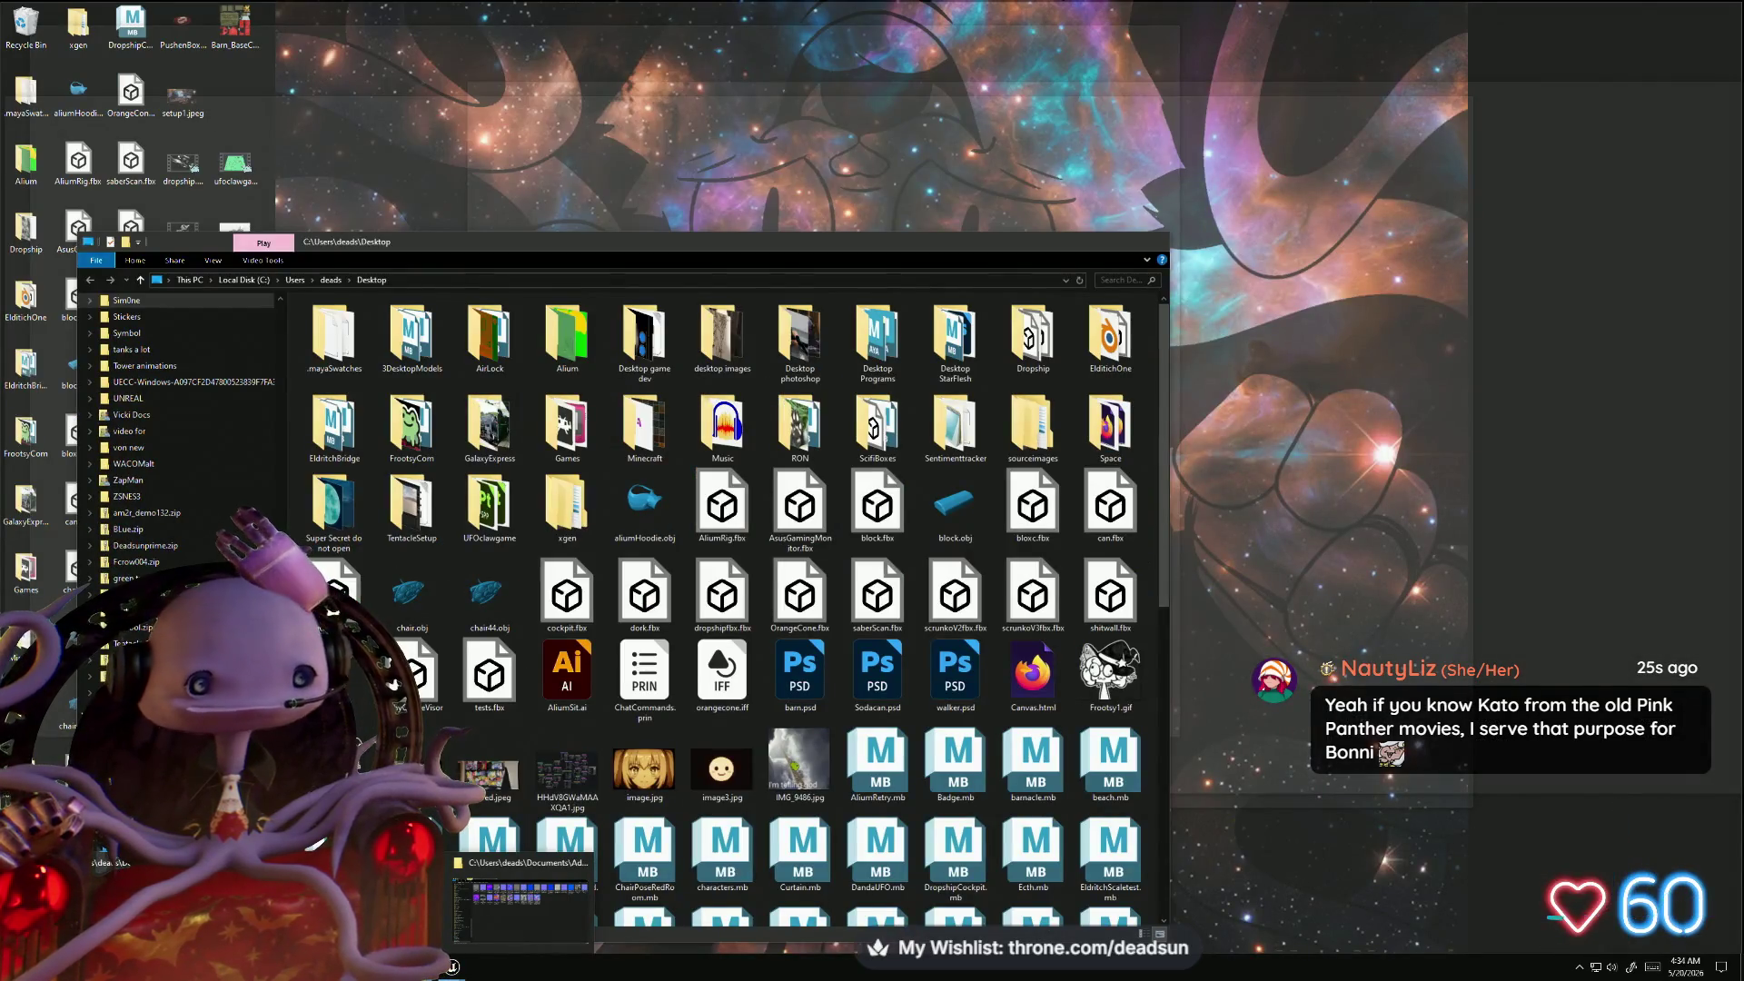
pyautogui.hotkey('alt', 'Tab')
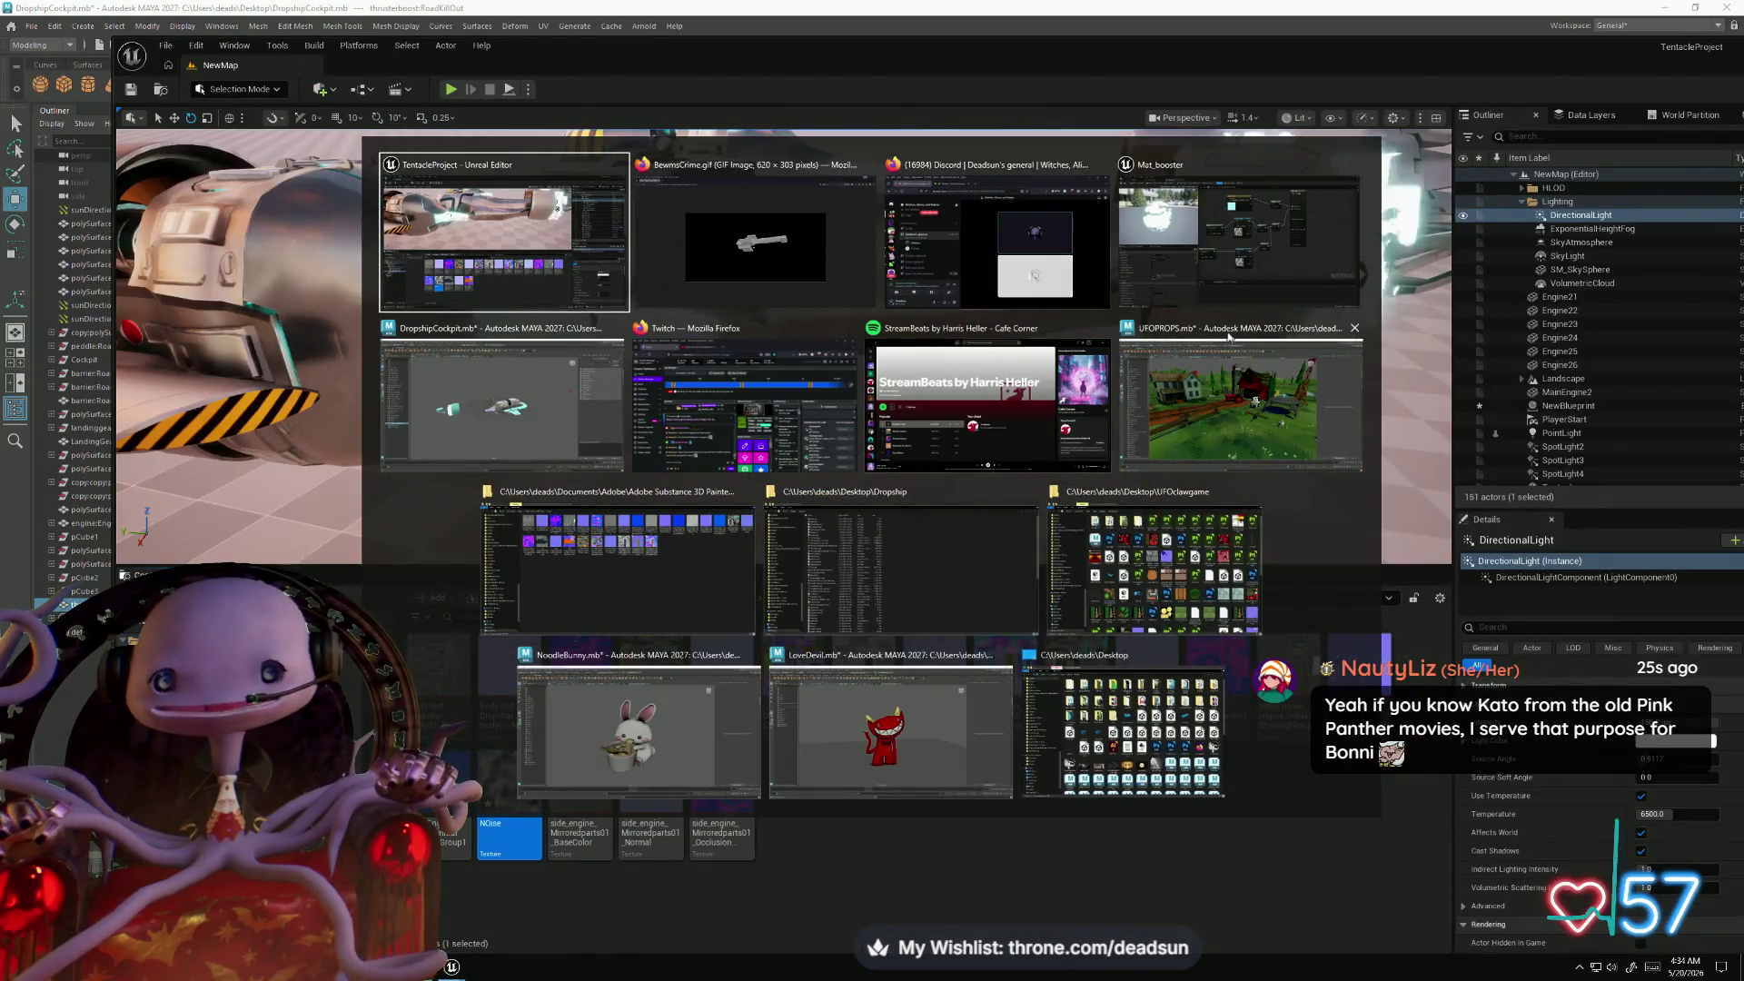
pyautogui.click(1228, 336)
pyautogui.moveTo(596, 524)
pyautogui.keyDown('alt'); pyautogui.mouseDown()
pyautogui.moveTo(561, 690)
pyautogui.moveTo(745, 473)
pyautogui.moveTo(775, 466)
pyautogui.mouseUp(); pyautogui.keyUp('alt')
pyautogui.click(775, 466)
# - Frame and orbit around the pig, then the cow, in Maya's farm scene
pyautogui.press('f')
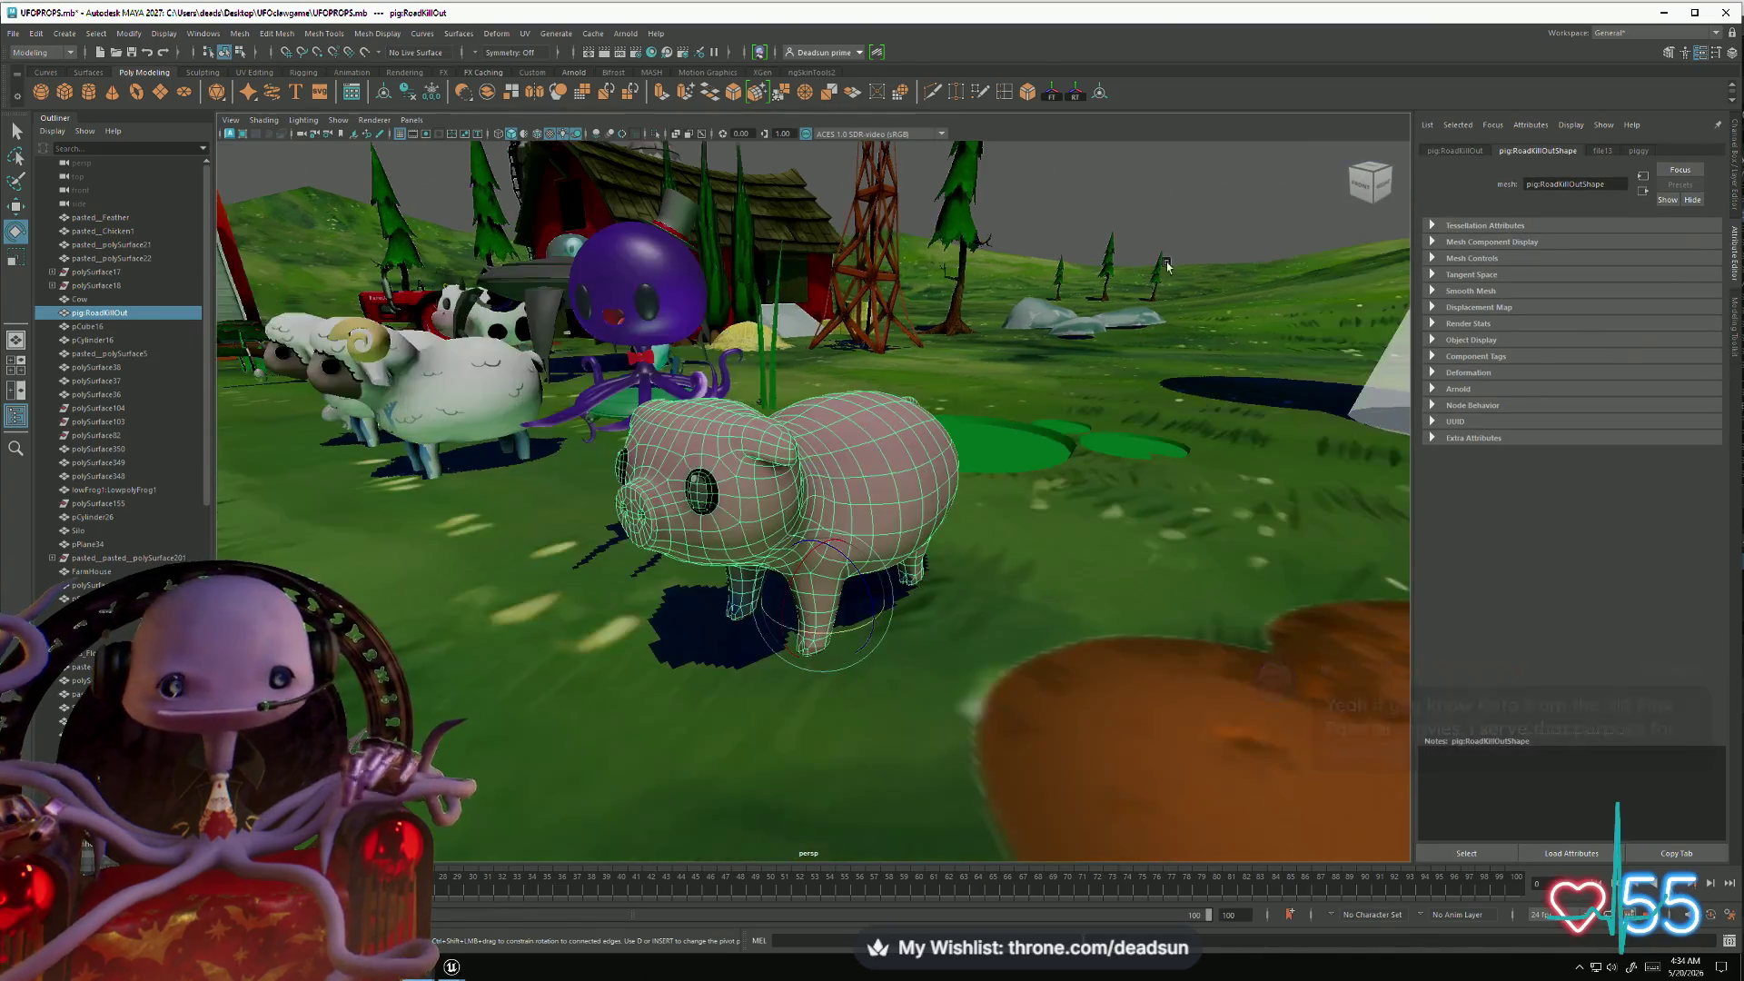
pyautogui.click(799, 636)
pyautogui.moveTo(799, 636)
pyautogui.keyDown('alt'); pyautogui.mouseDown()
pyautogui.moveTo(718, 538)
pyautogui.moveTo(1132, 664)
pyautogui.moveTo(1202, 770)
pyautogui.mouseUp(); pyautogui.keyUp('alt')
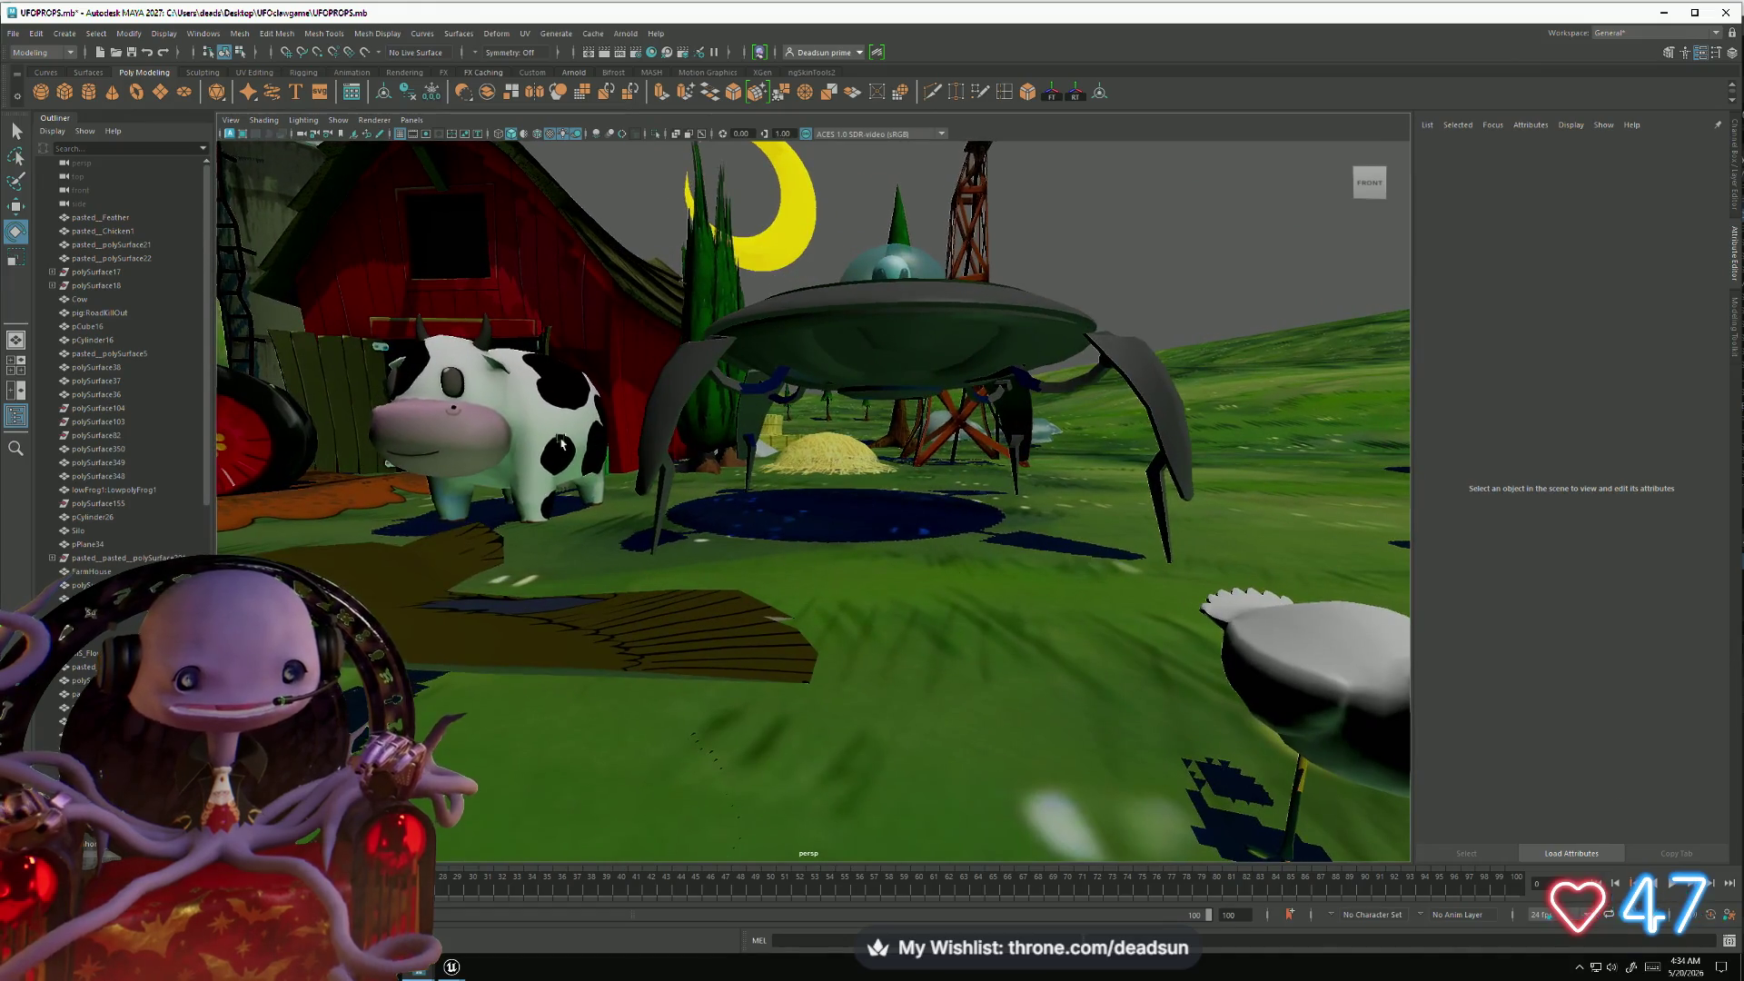
pyautogui.click(534, 445)
pyautogui.press('f')
pyautogui.click(944, 261)
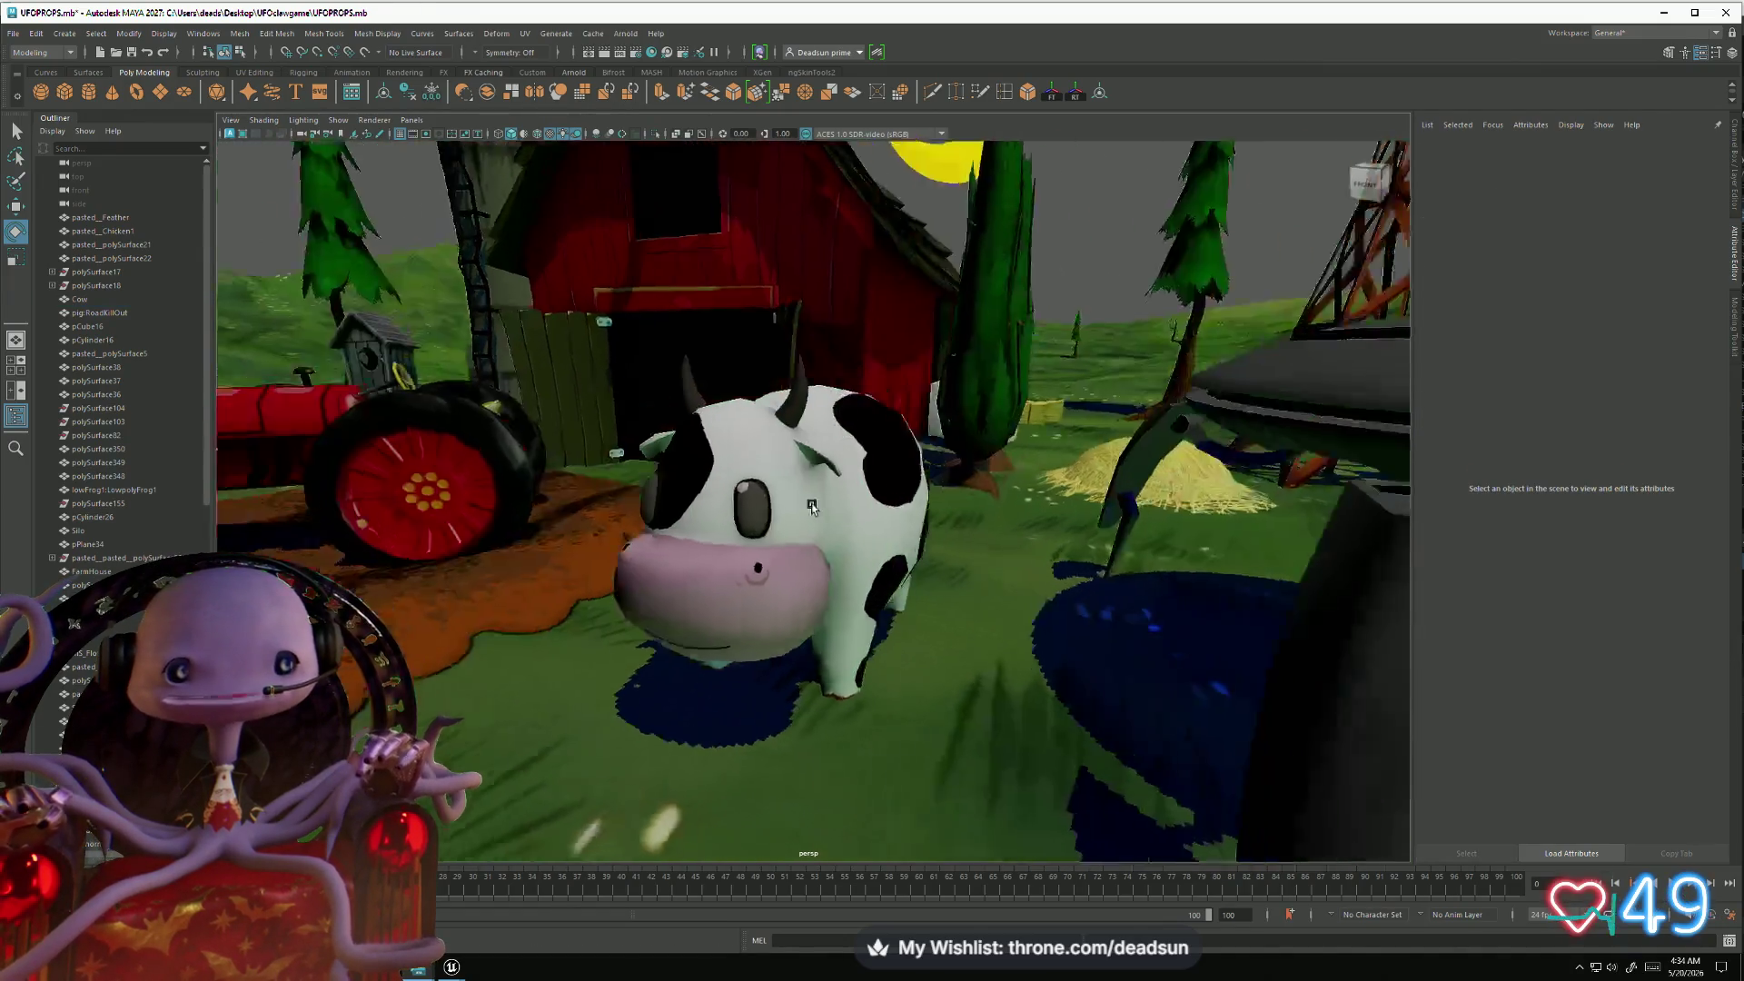
pyautogui.moveTo(945, 262)
pyautogui.keyDown('alt'); pyautogui.mouseDown()
pyautogui.moveTo(942, 518)
pyautogui.moveTo(817, 511)
pyautogui.mouseUp(); pyautogui.keyUp('alt')
pyautogui.scroll(-5, 816, 512)
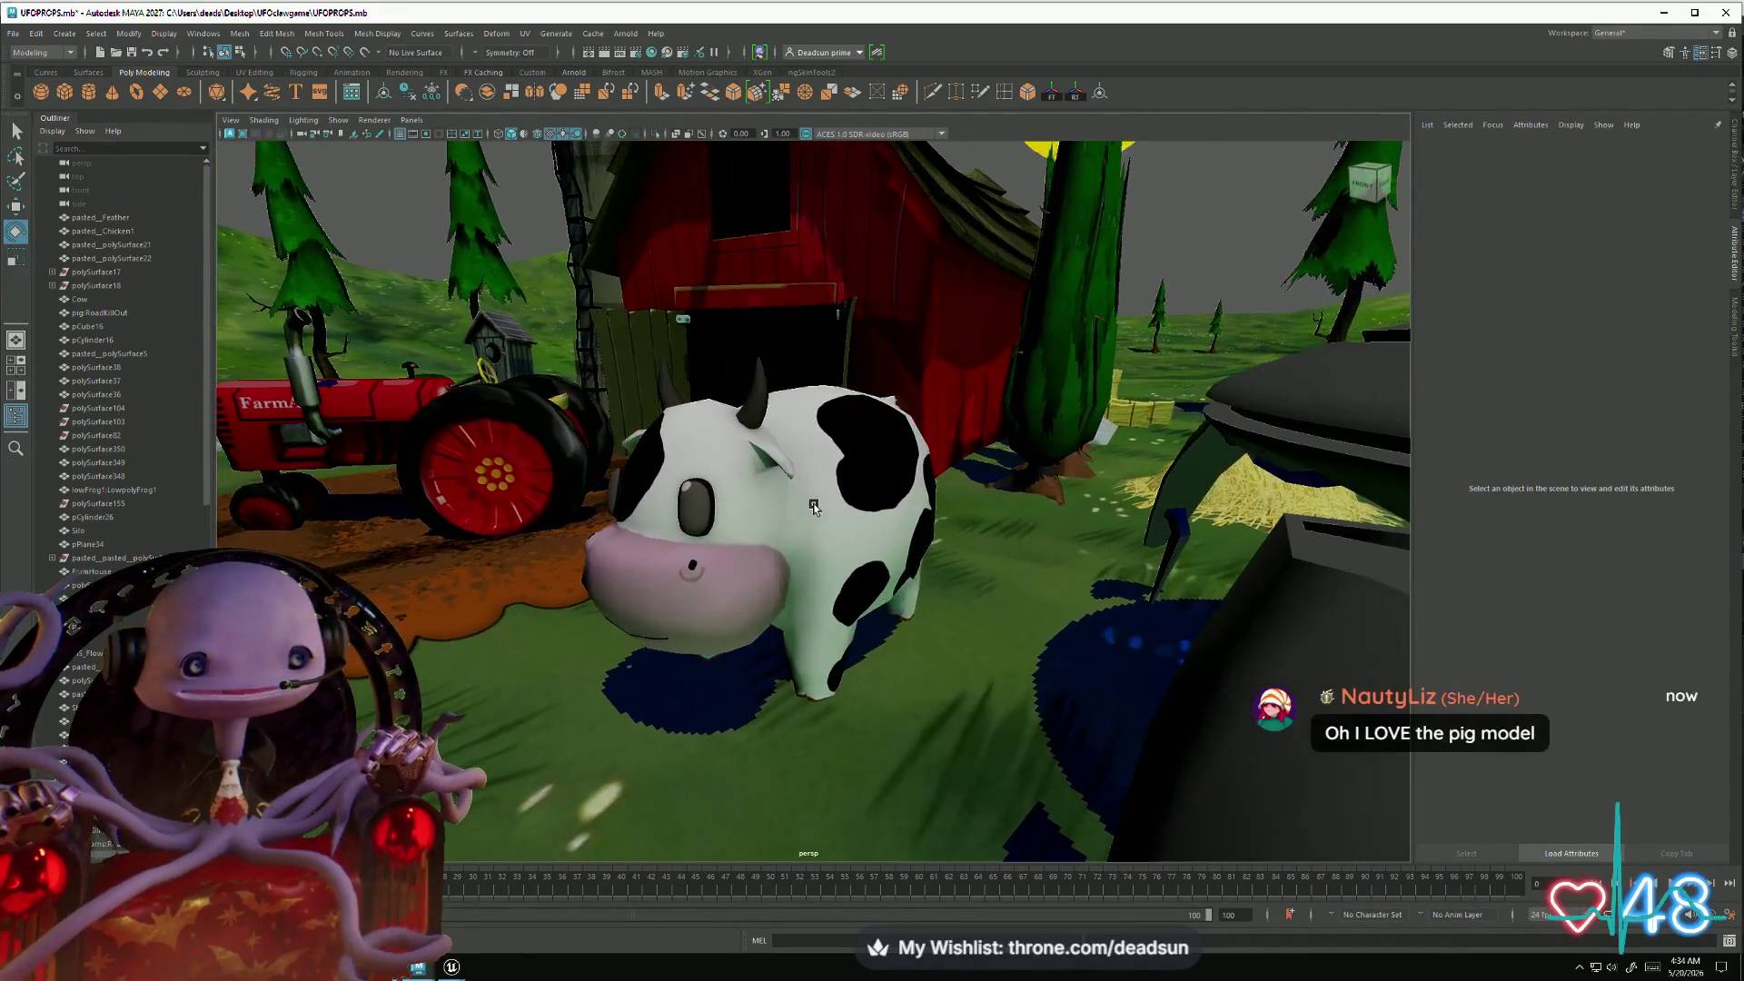
pyautogui.scroll(5, 462, 451)
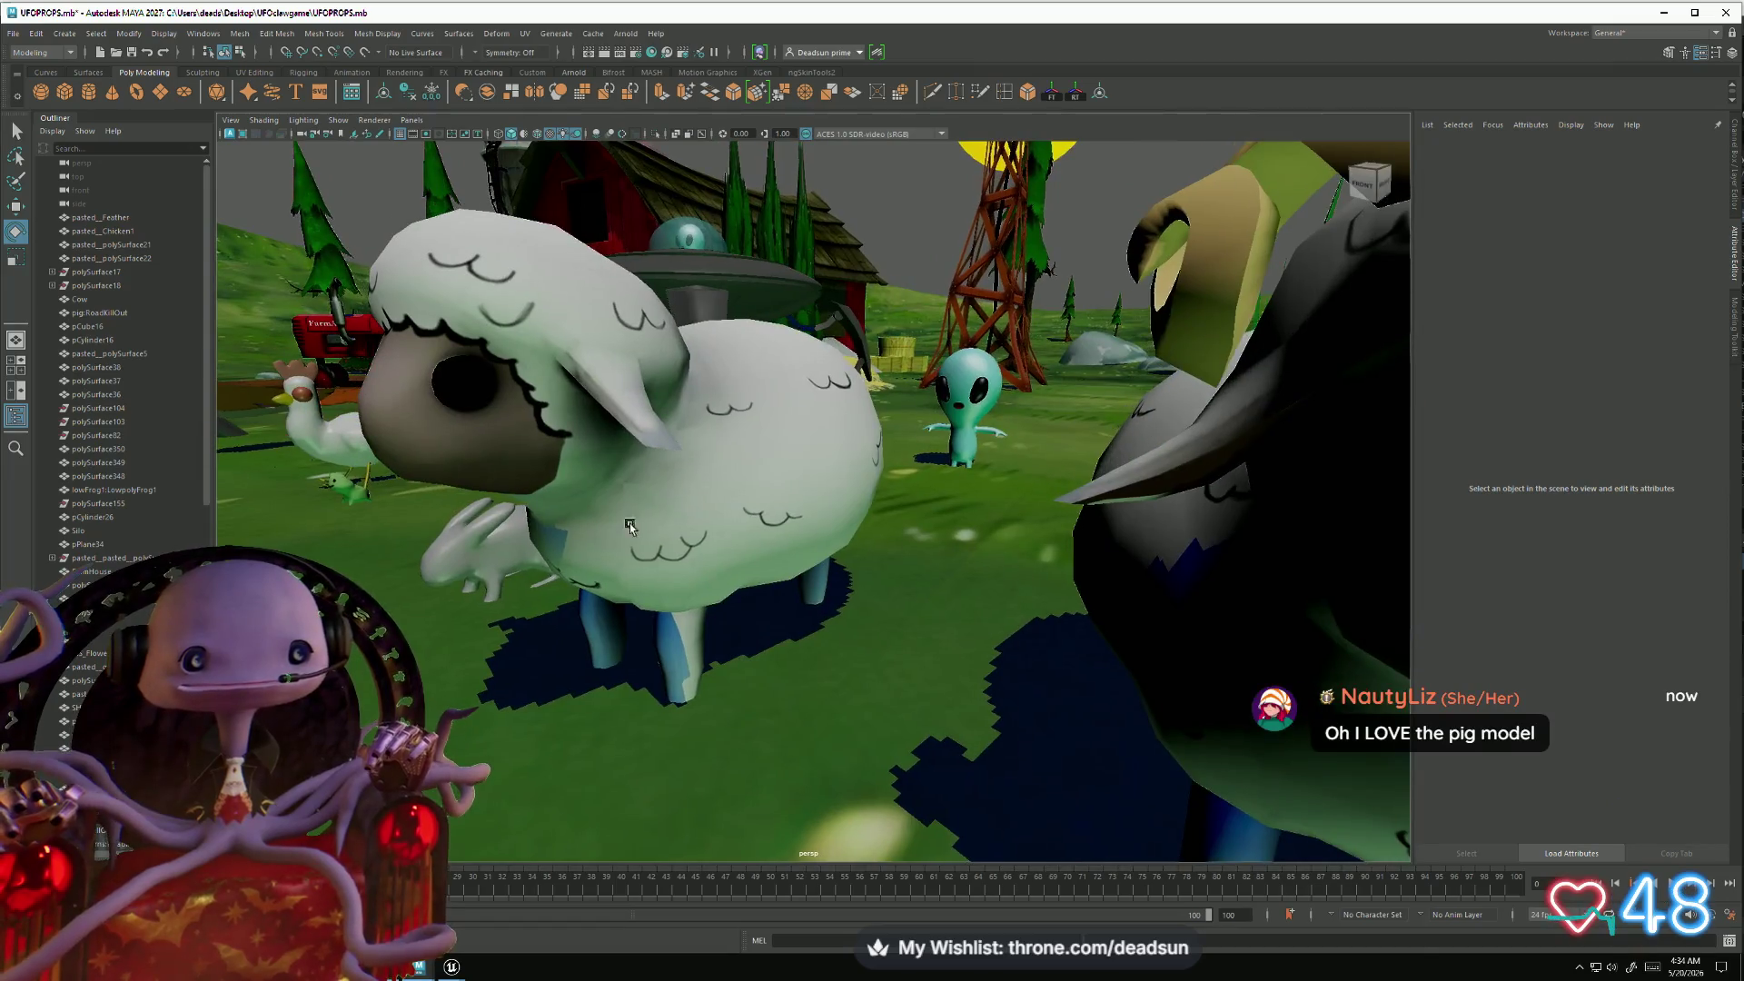
pyautogui.scroll(-4, 462, 451)
# - Orbit past the sheep, octopus and pig down to a low side view of the farm
pyautogui.click(692, 470)
pyautogui.keyDown('alt'); pyautogui.moveTo(692, 470); pyautogui.dragTo(787, 509); pyautogui.keyUp('alt')
pyautogui.scroll(-6, 690, 557)
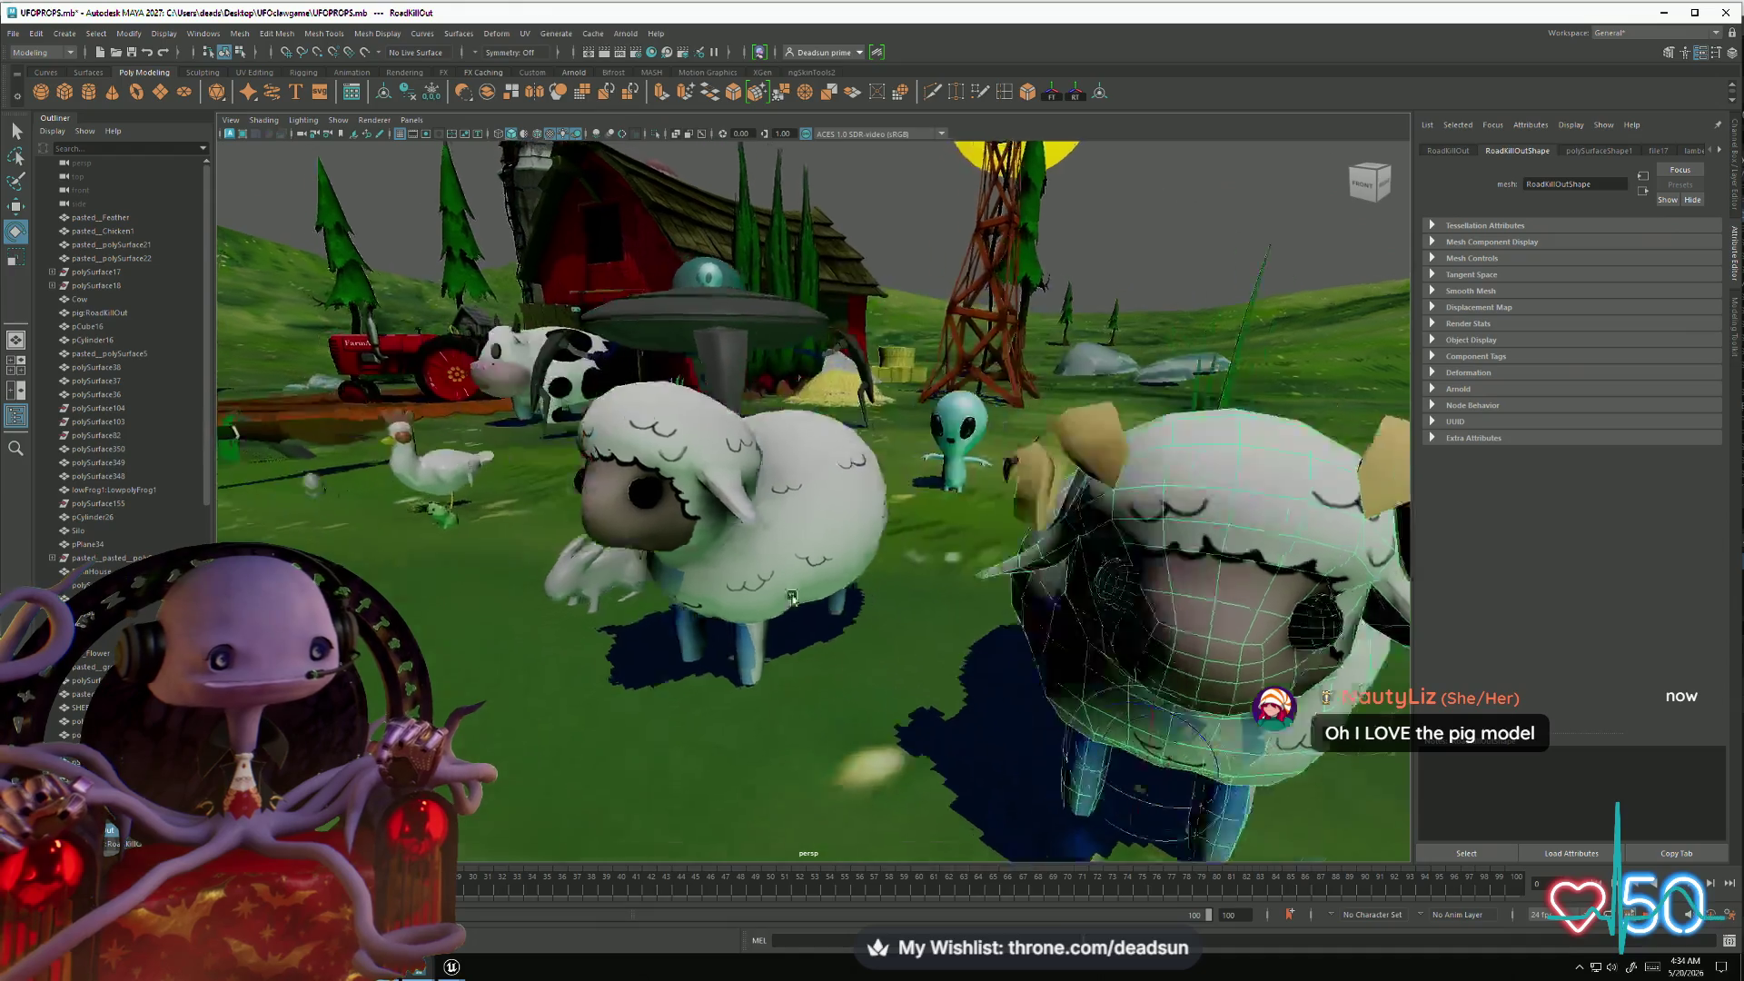
pyautogui.scroll(2, 958, 654)
pyautogui.scroll(-5, 959, 654)
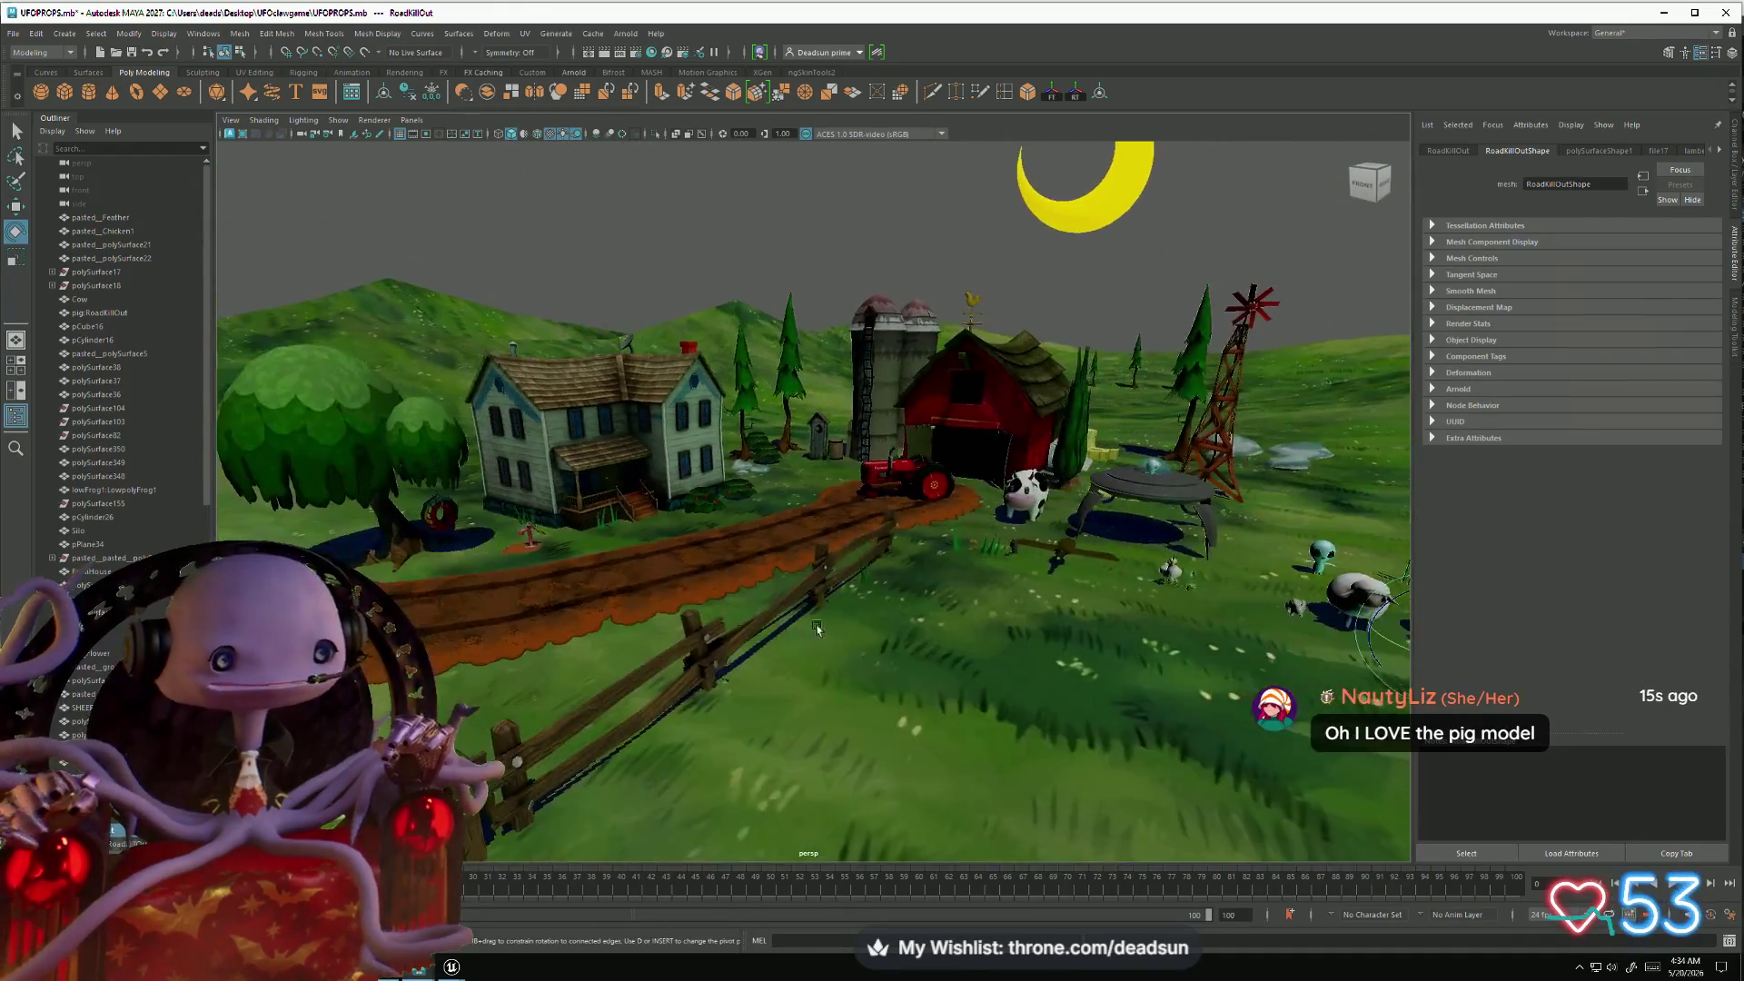
pyautogui.click(814, 309)
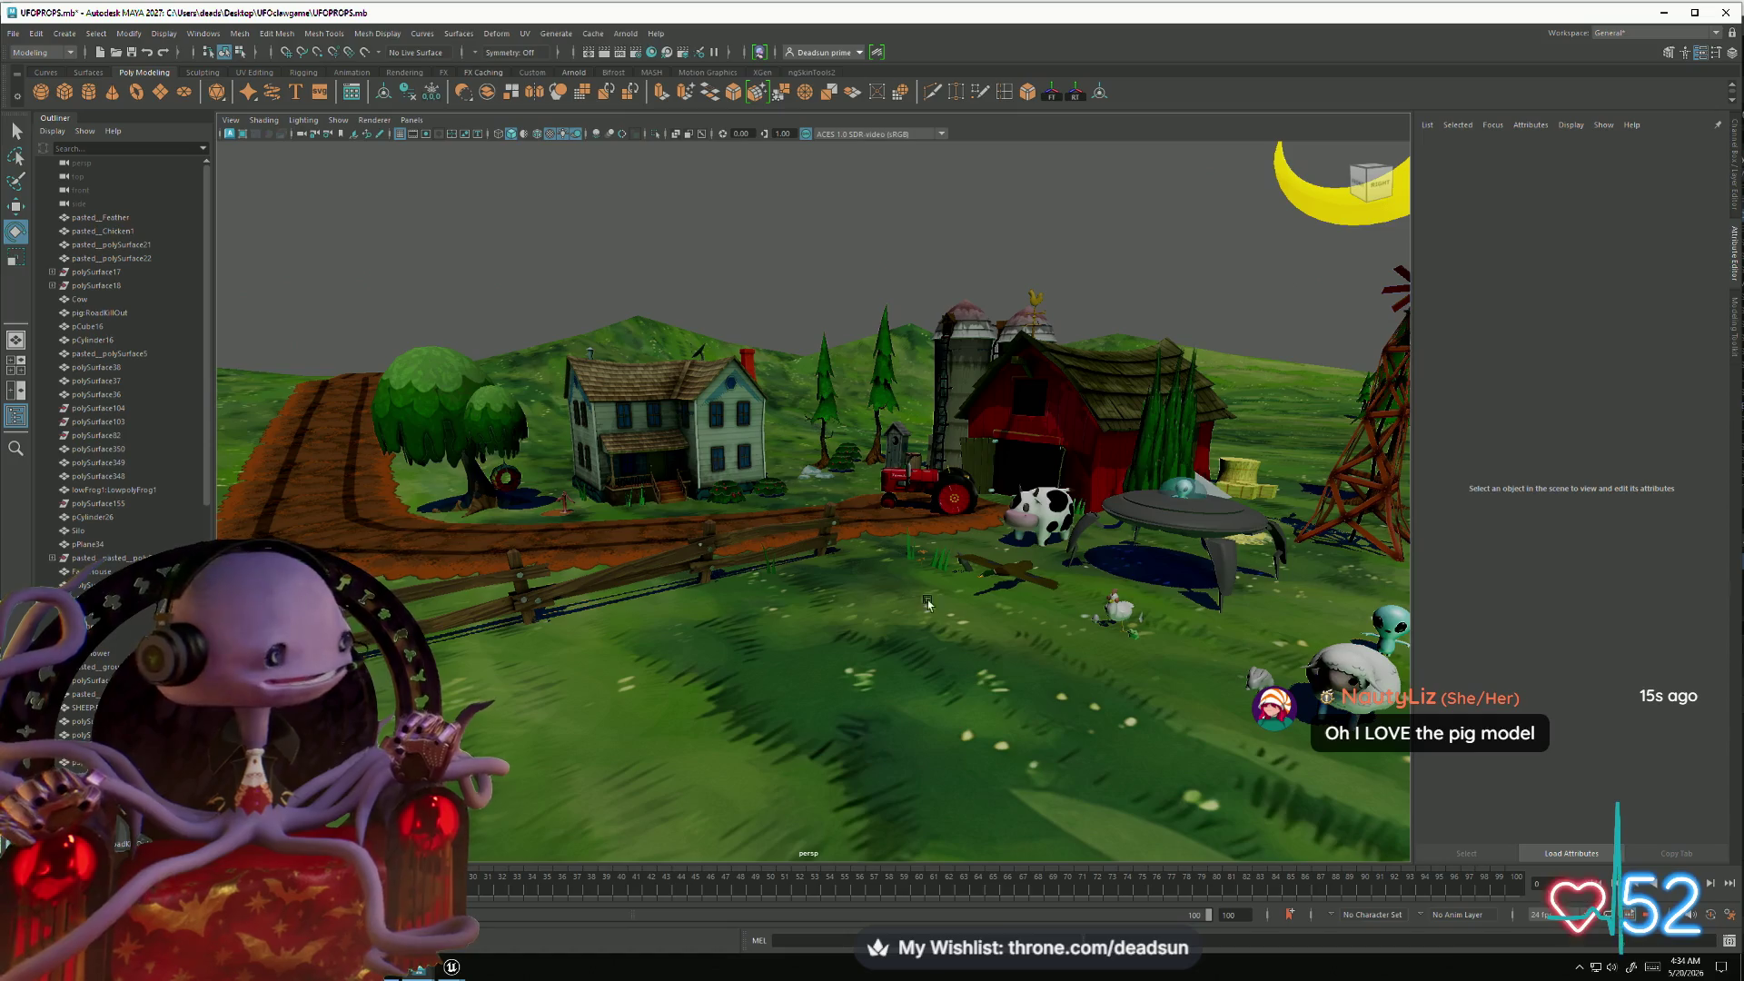
pyautogui.scroll(-3, 927, 604)
pyautogui.moveTo(928, 604)
pyautogui.mouseDown()
pyautogui.moveTo(782, 568)
pyautogui.moveTo(822, 640)
pyautogui.mouseUp()
pyautogui.scroll(3, 783, 567)
pyautogui.scroll(3, 782, 568)
pyautogui.scroll(-3, 785, 607)
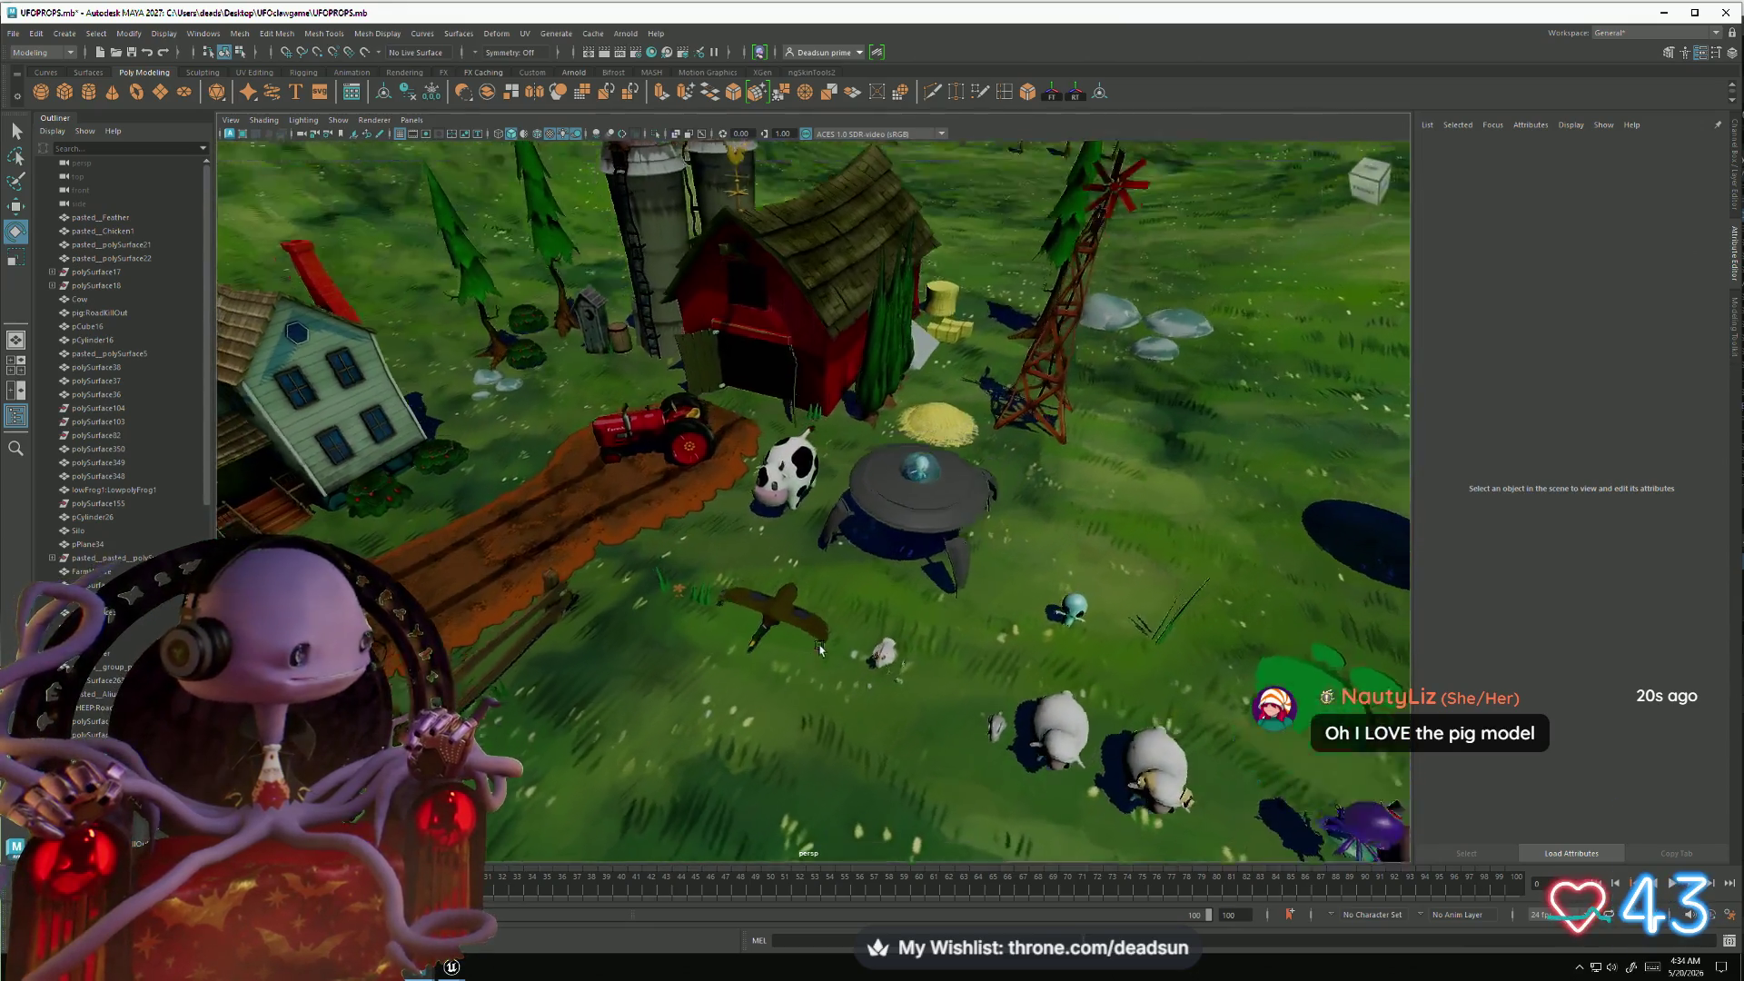
pyautogui.scroll(3, 822, 641)
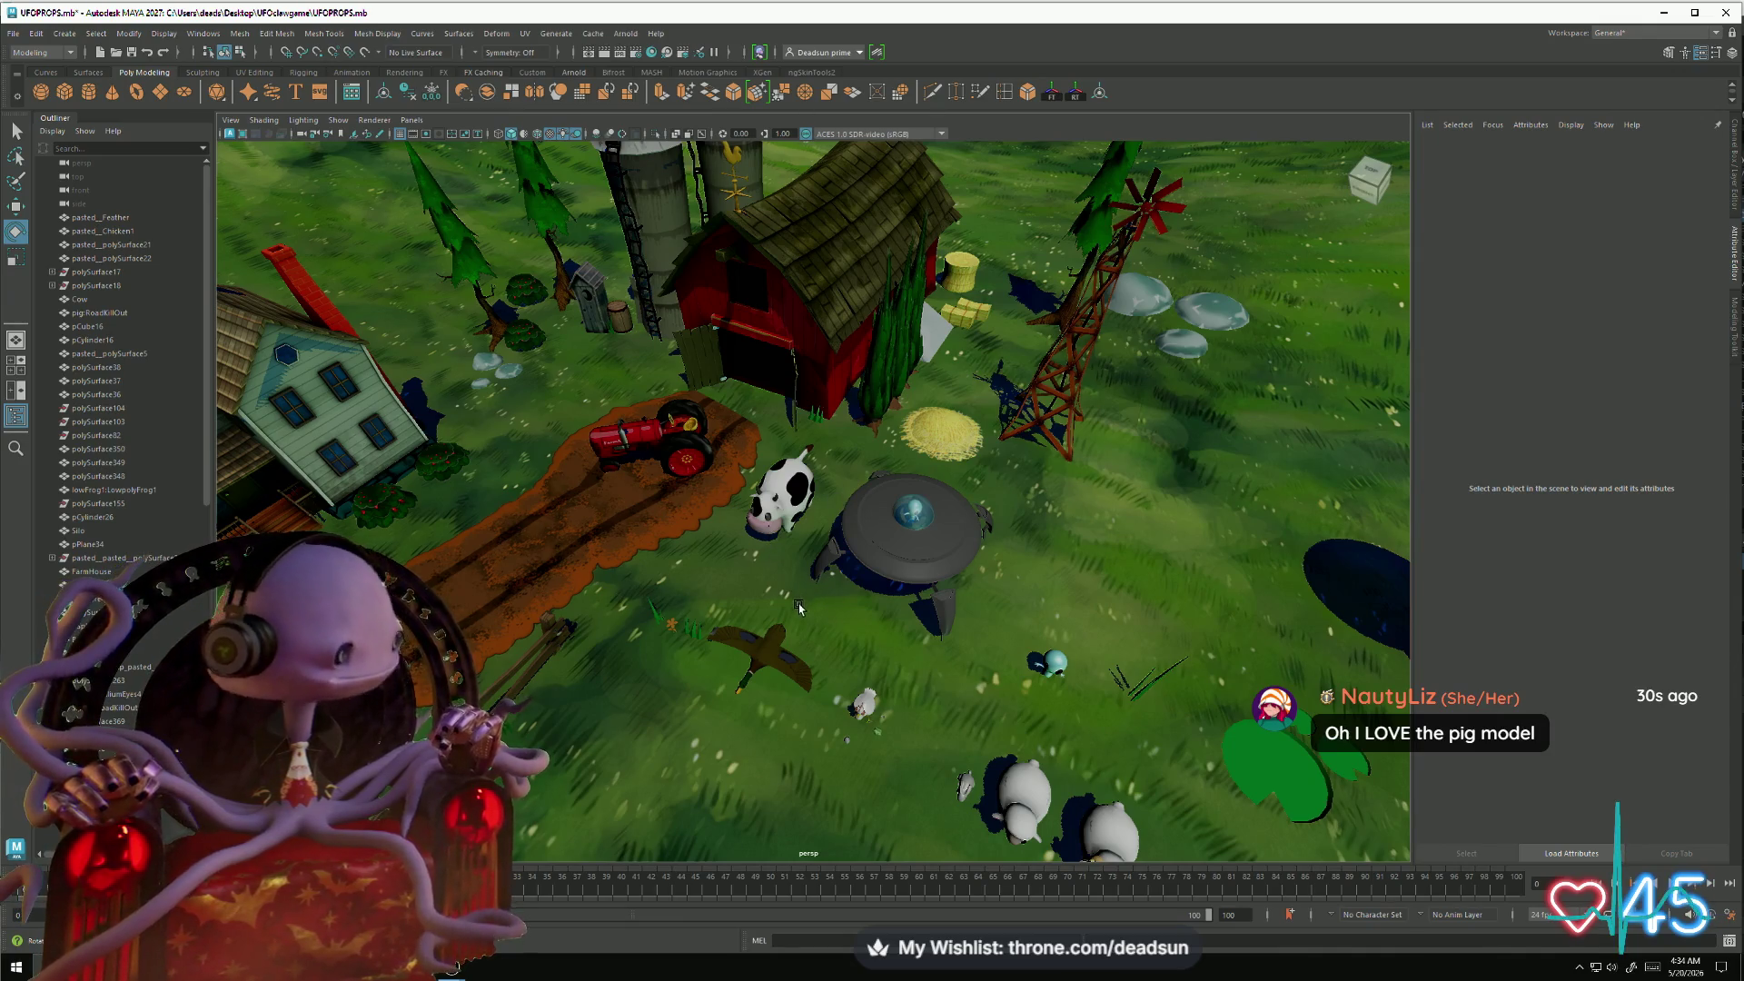
pyautogui.moveTo(800, 607)
pyautogui.mouseDown()
pyautogui.moveTo(865, 584)
pyautogui.moveTo(808, 582)
pyautogui.mouseUp()
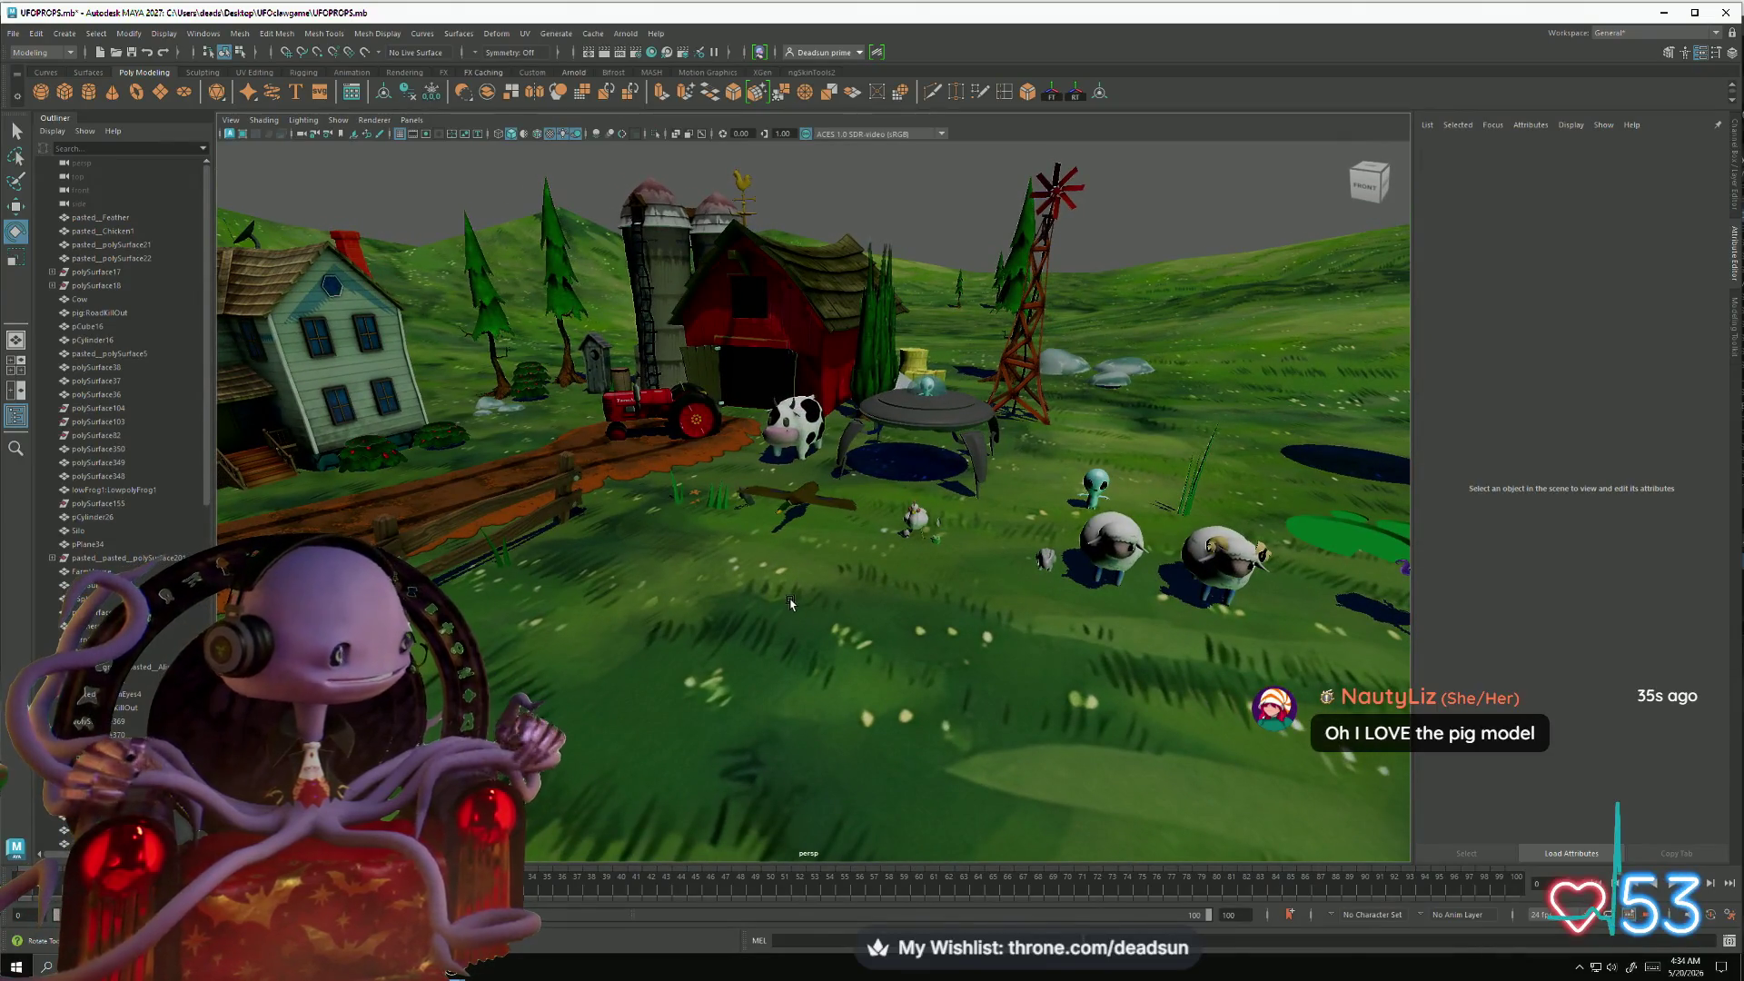
pyautogui.hotkey('alt', 'Tab')
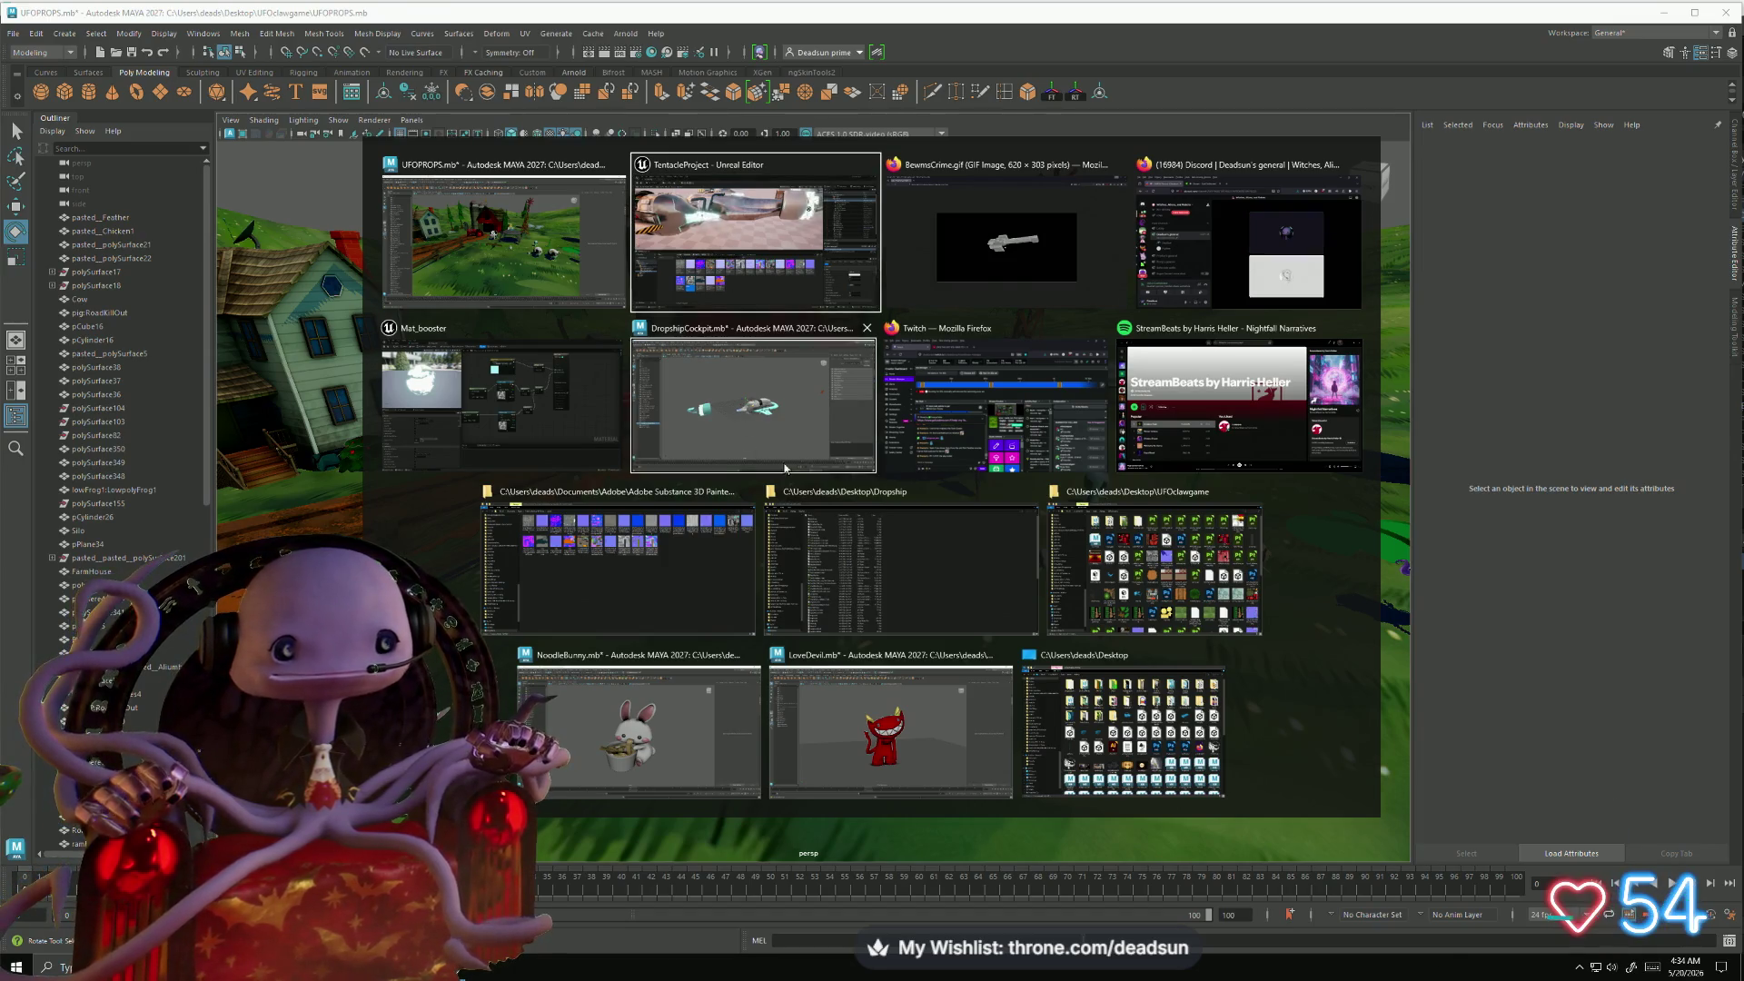
# - Import grad.png from the Dropship folder into Unreal's DropShipTexture assets, then close Explorer
pyautogui.click(941, 582)
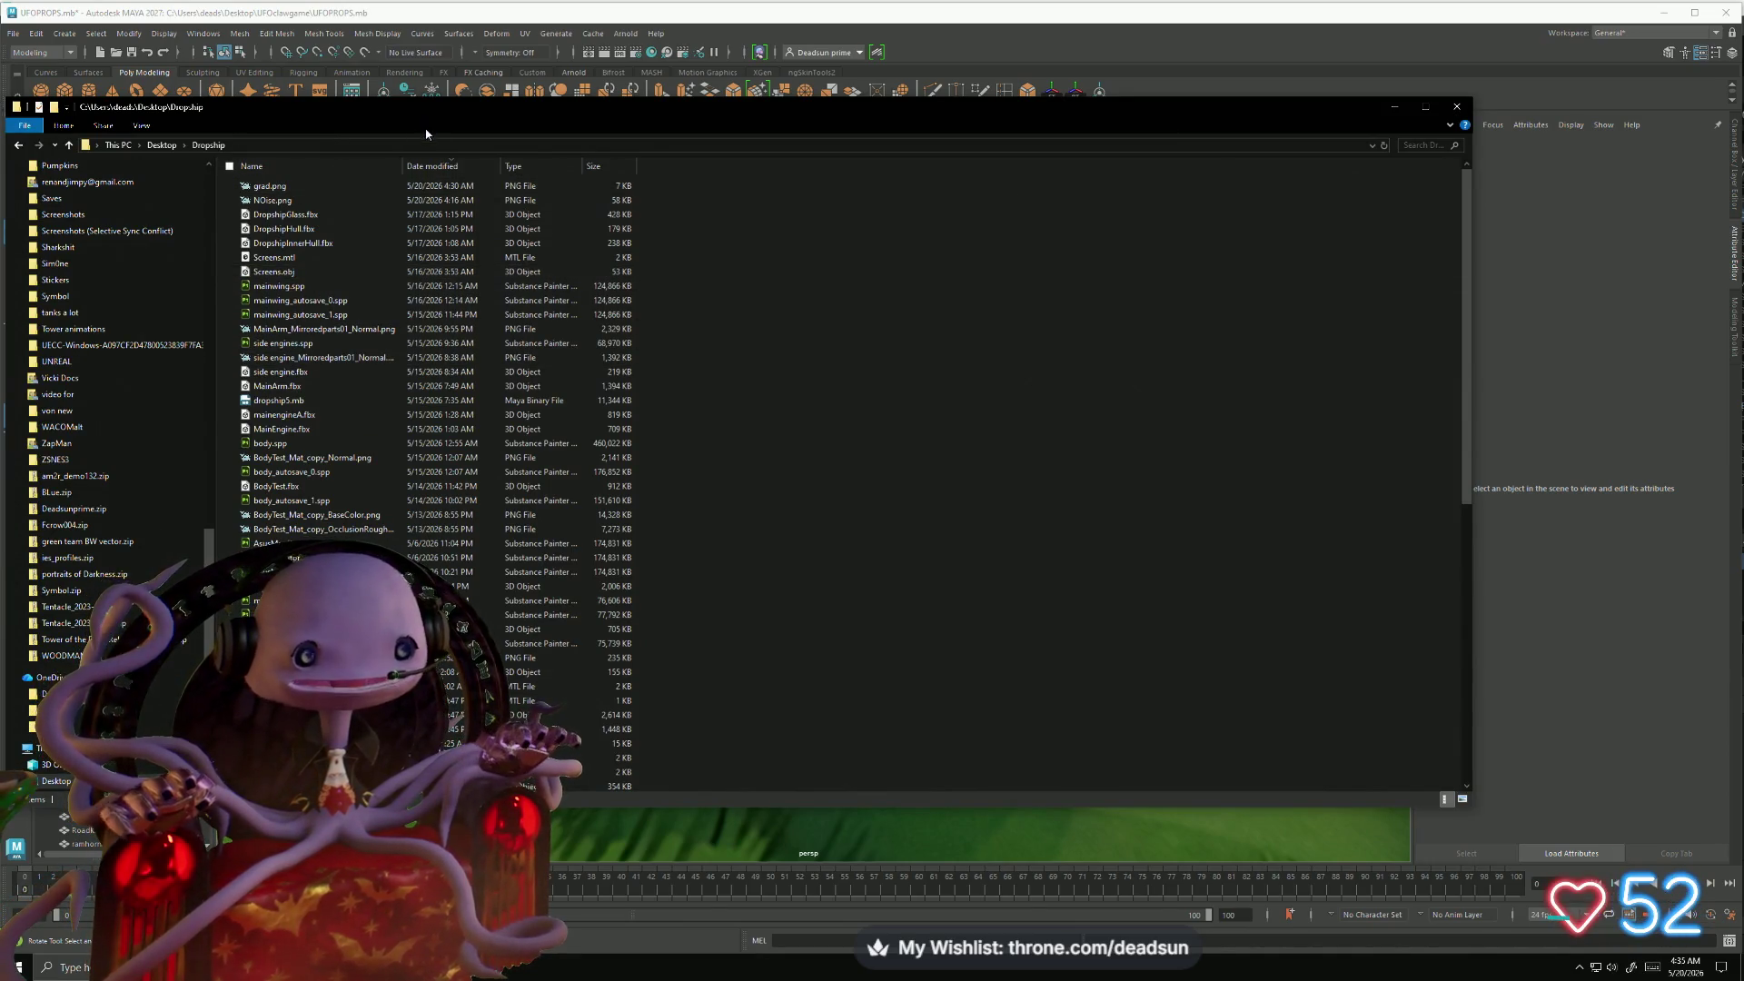
pyautogui.press('alt')
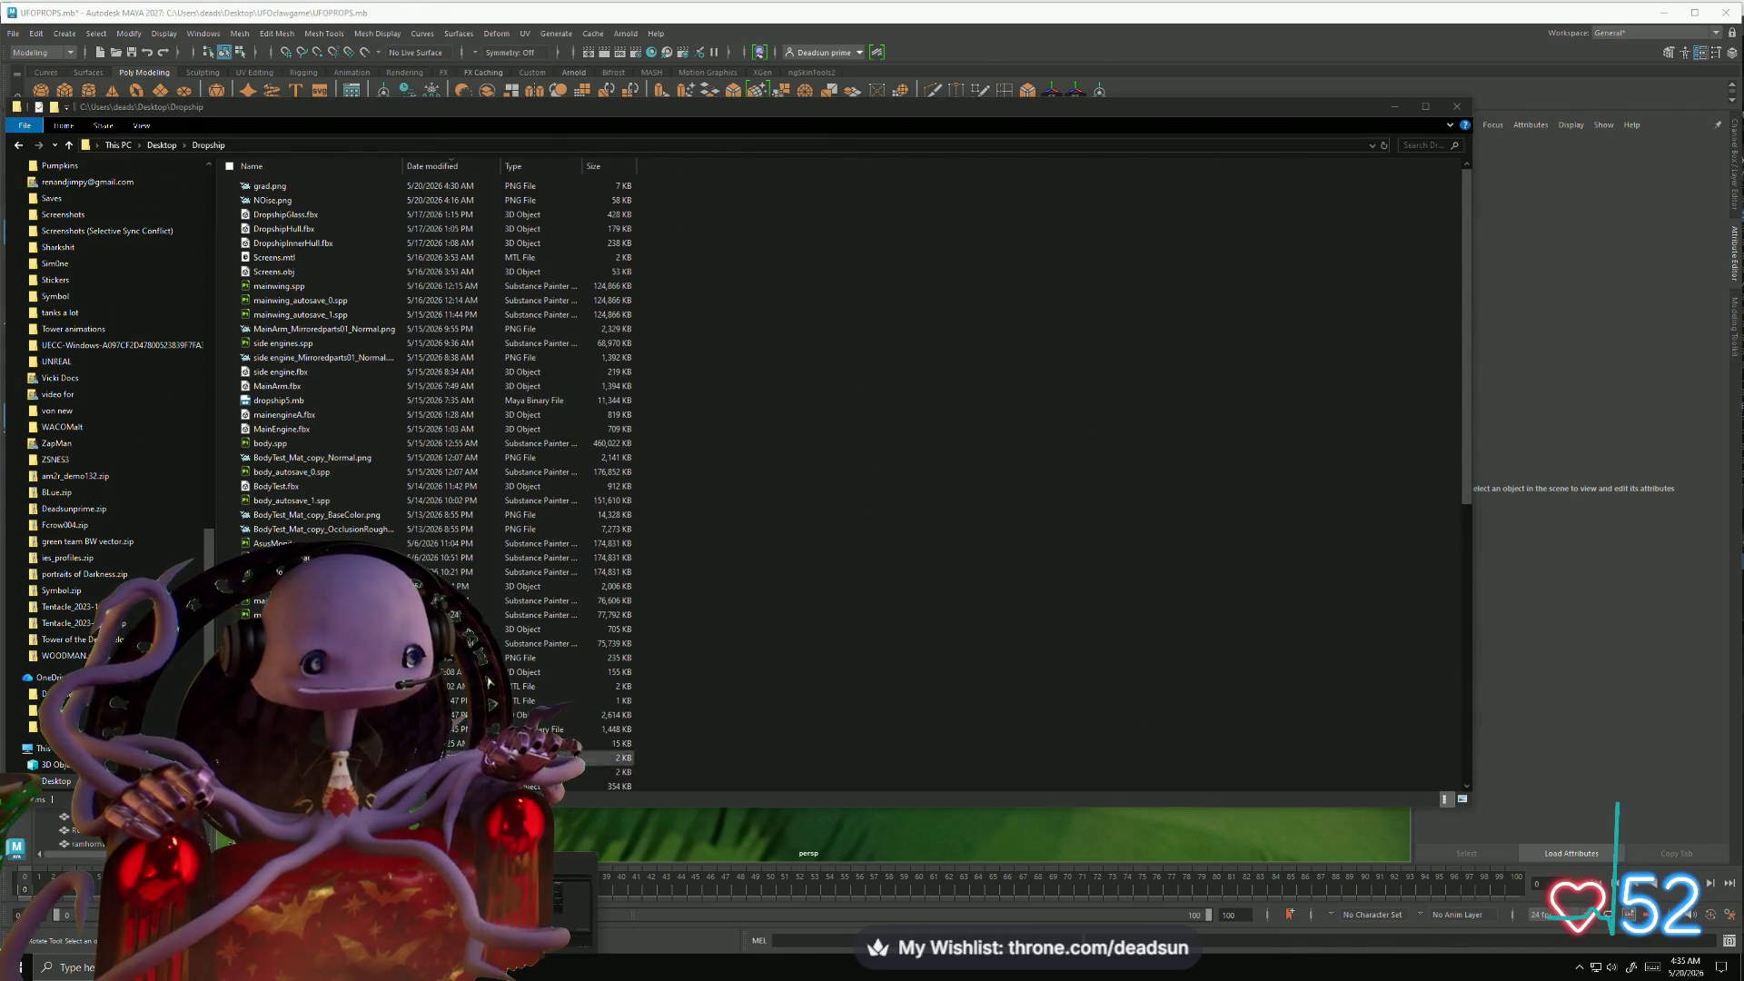
pyautogui.hotkey('alt', 'Tab')
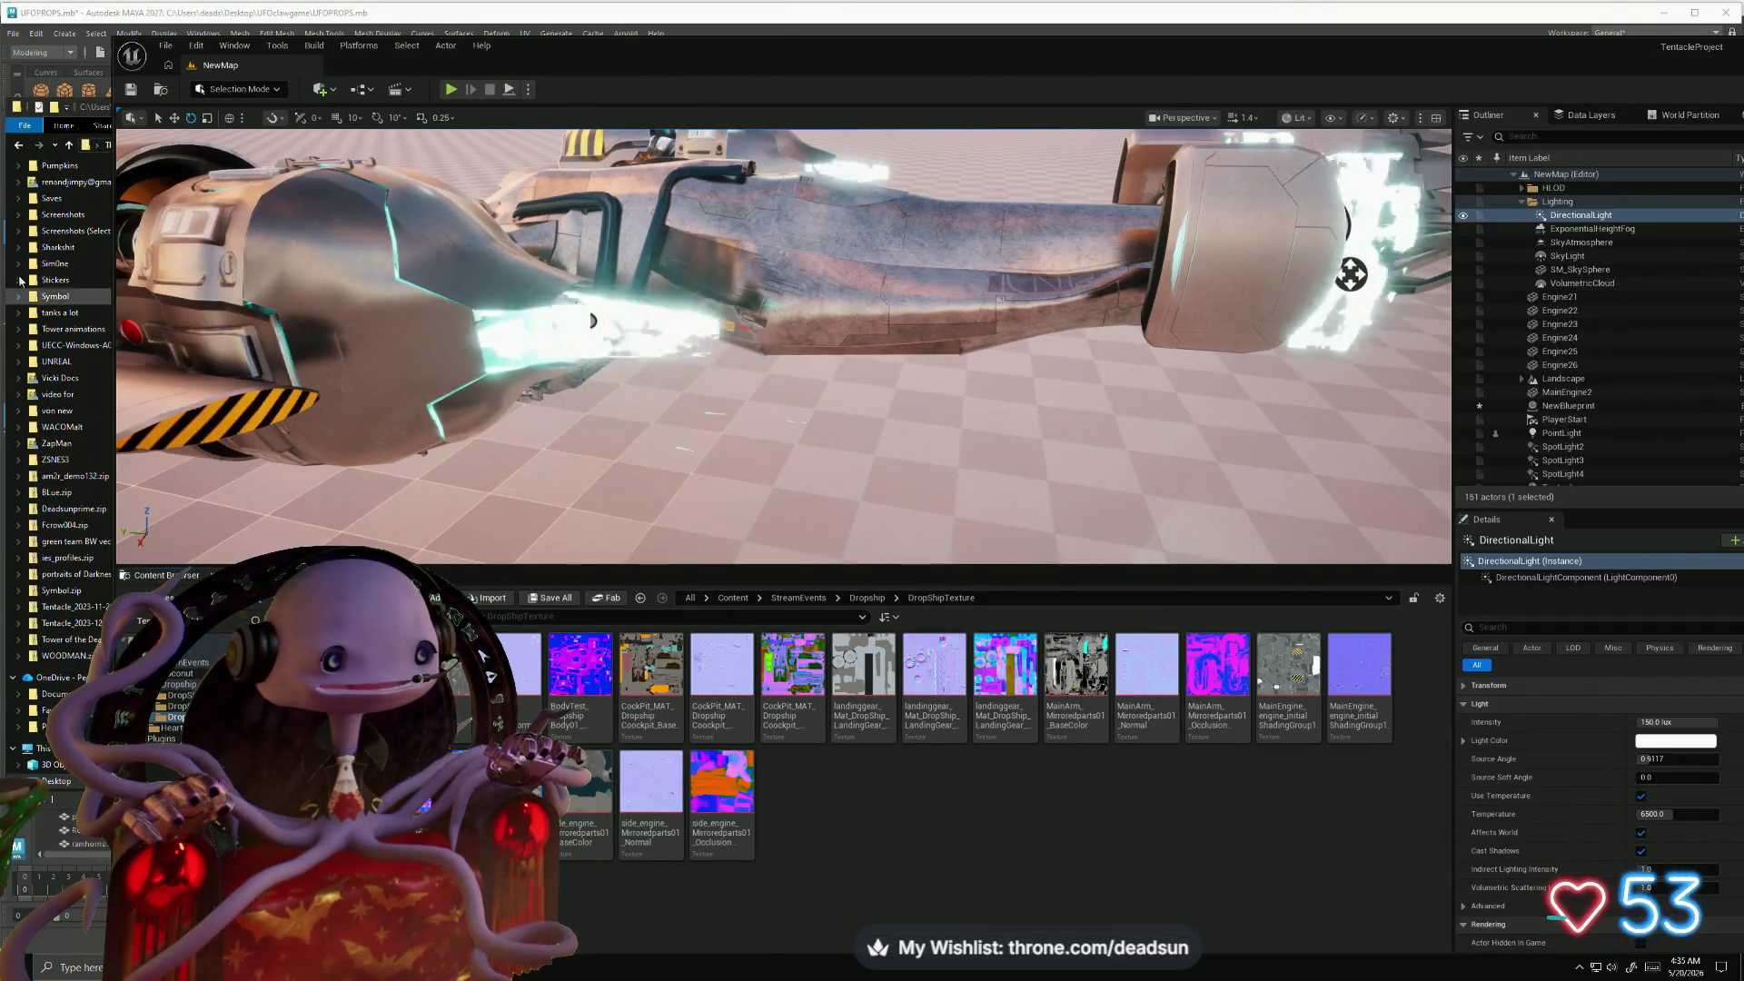
pyautogui.click(4, 159)
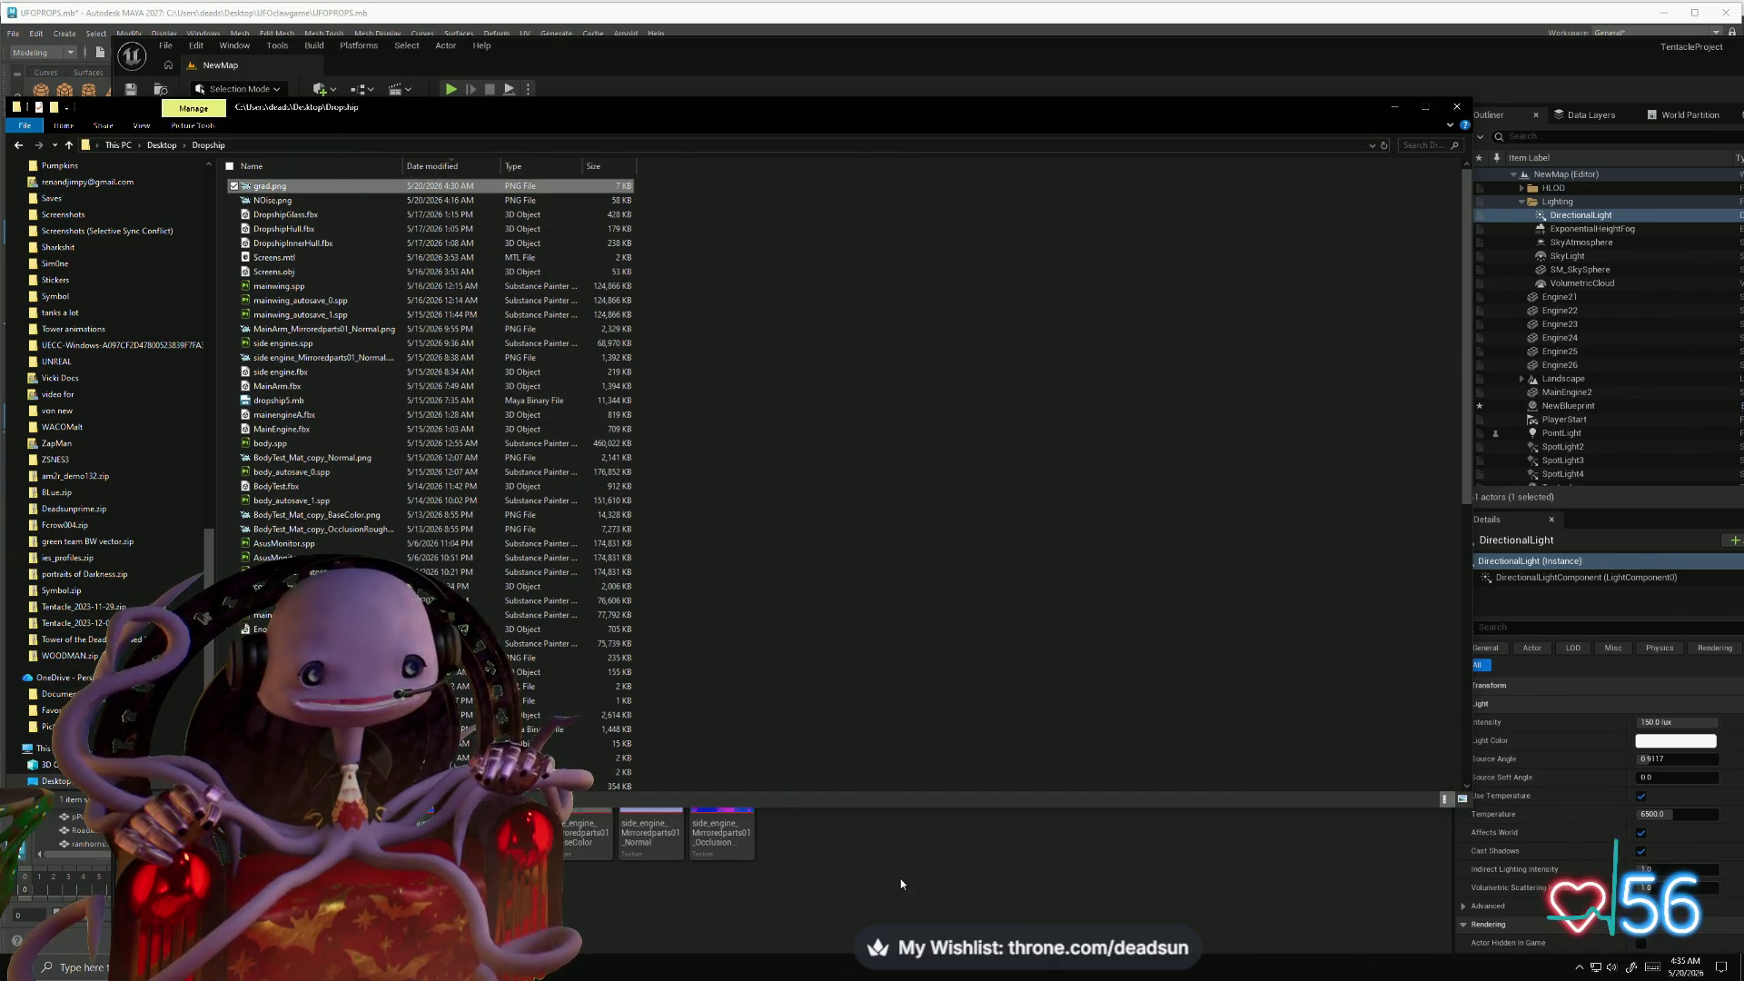
pyautogui.click(1443, 107)
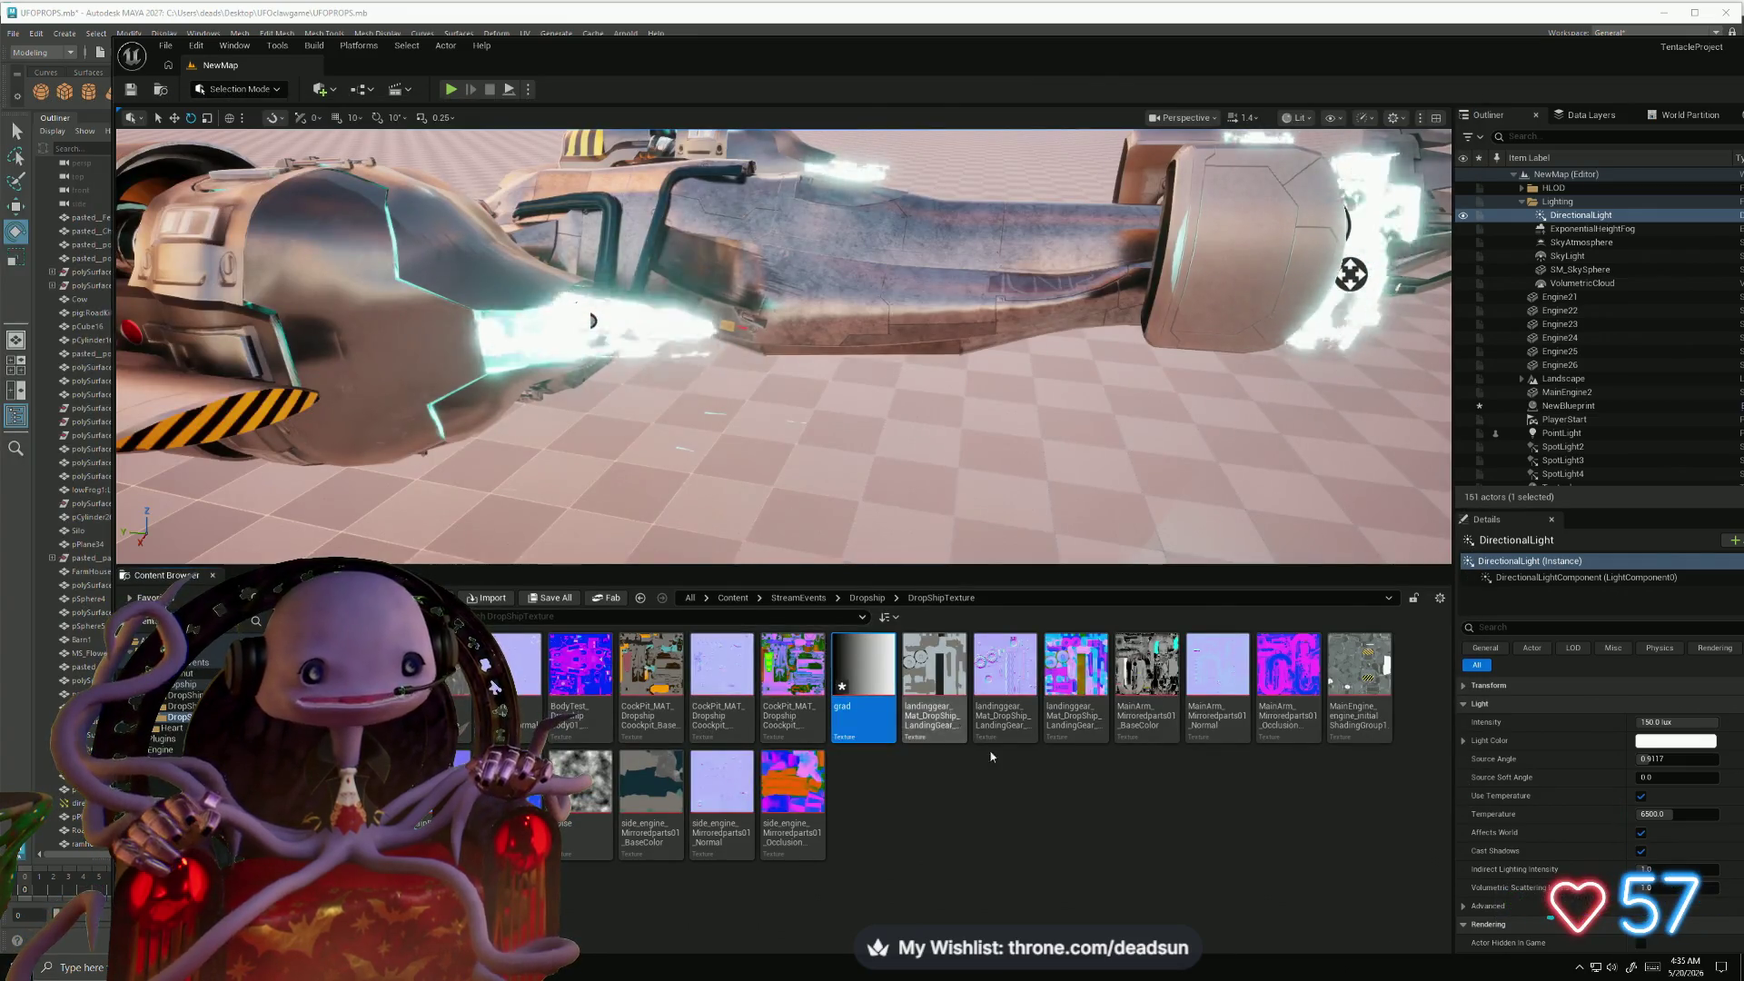
pyautogui.hotkey('alt', 'Tab')
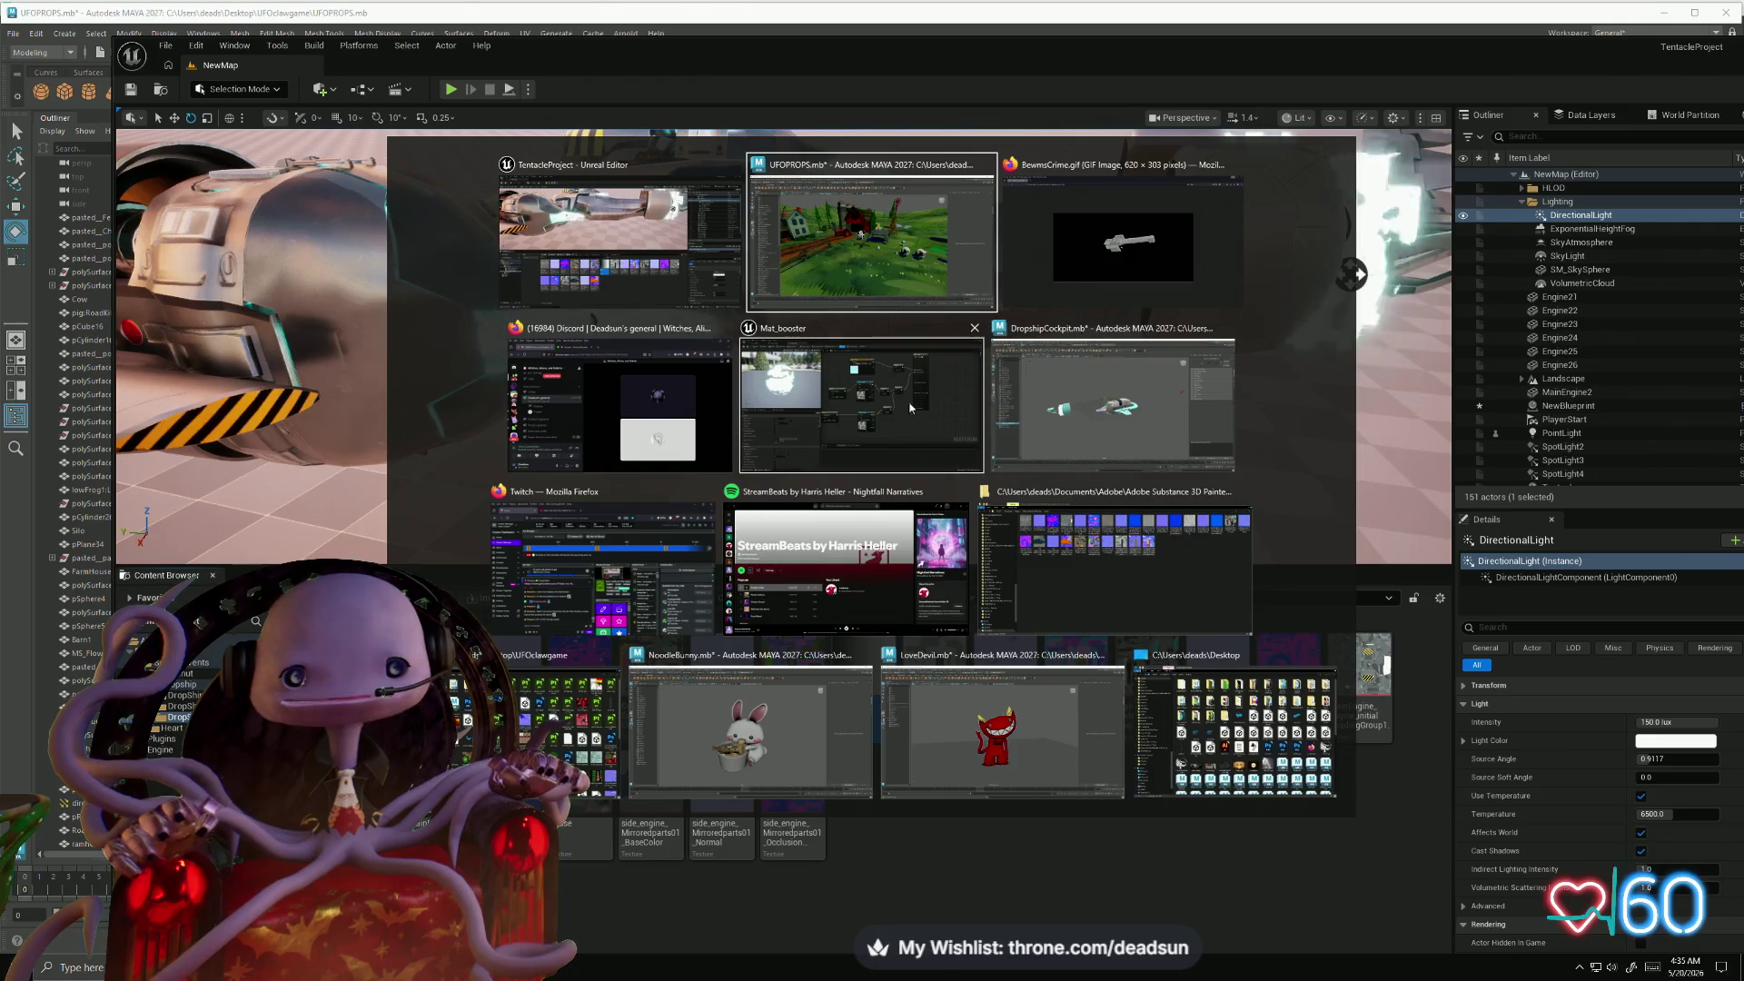
# - Drag the grad texture from the Content Browser into the Mat_booster graph
pyautogui.click(928, 445)
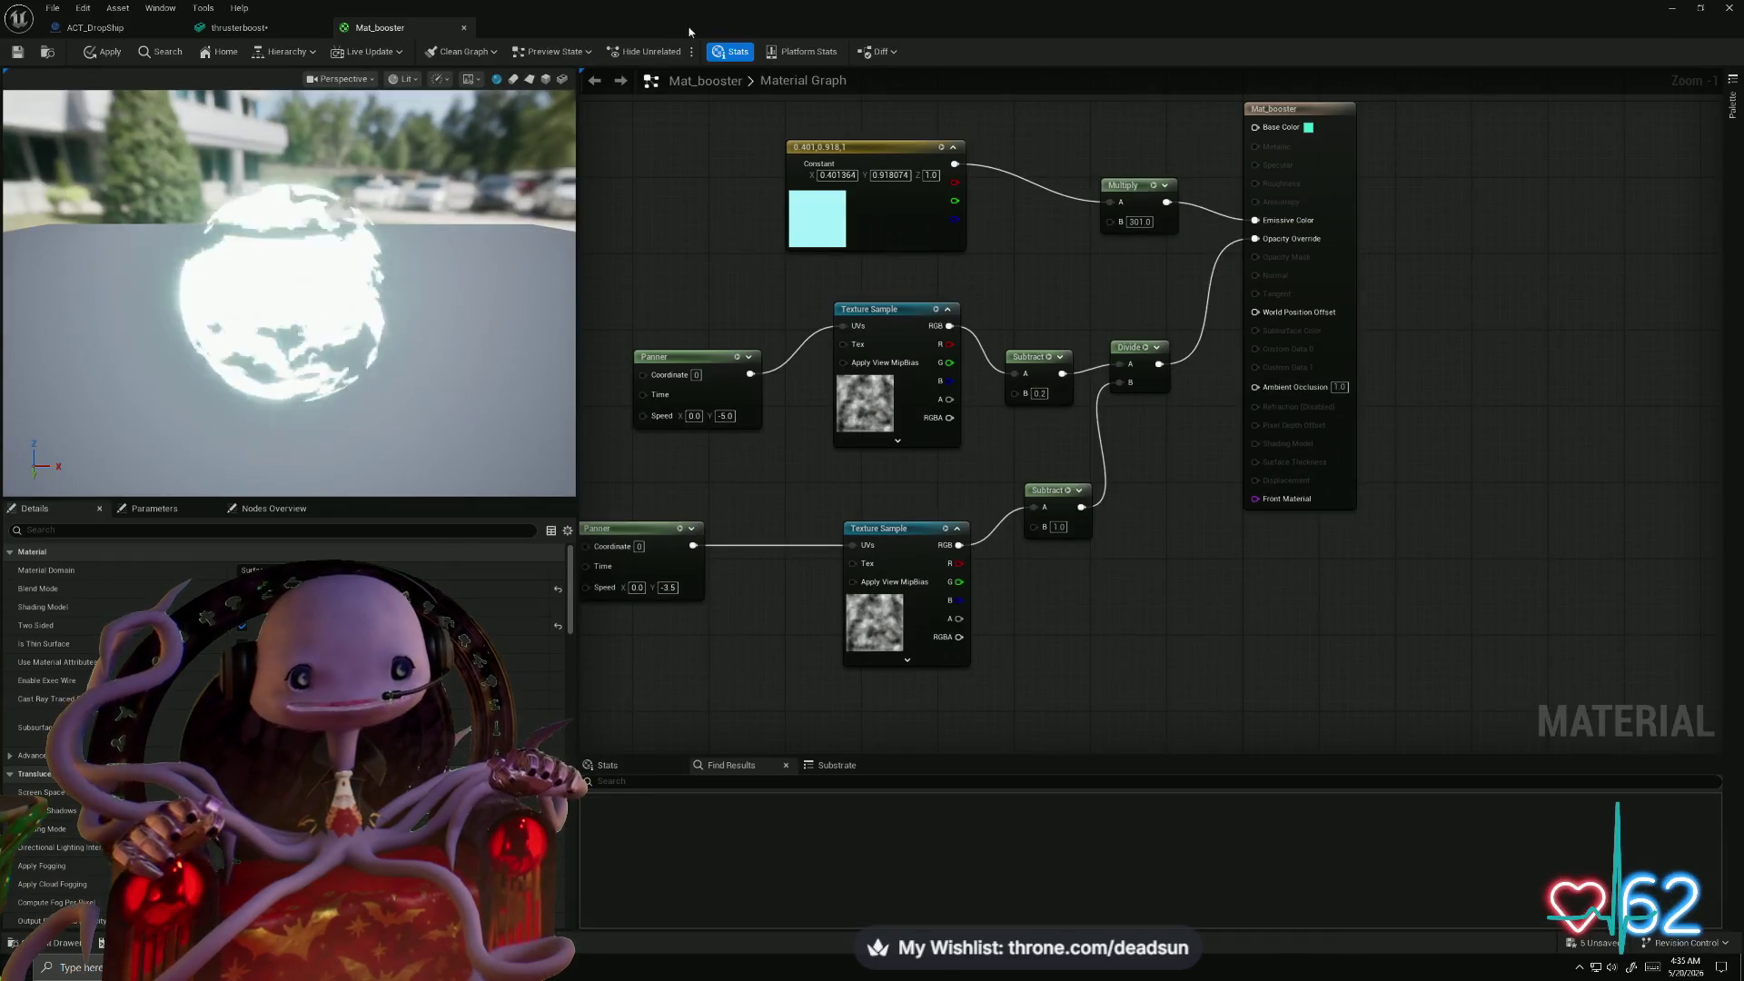
pyautogui.moveTo(494, 27)
pyautogui.mouseDown()
pyautogui.moveTo(1203, 105)
pyautogui.moveTo(1278, 51)
pyautogui.moveTo(1526, 319)
pyautogui.moveTo(1459, 187)
pyautogui.moveTo(1491, 156)
pyautogui.mouseUp()
pyautogui.moveTo(854, 688); pyautogui.dragTo(1515, 617)
pyautogui.moveTo(1597, 147); pyautogui.dragTo(970, 171)
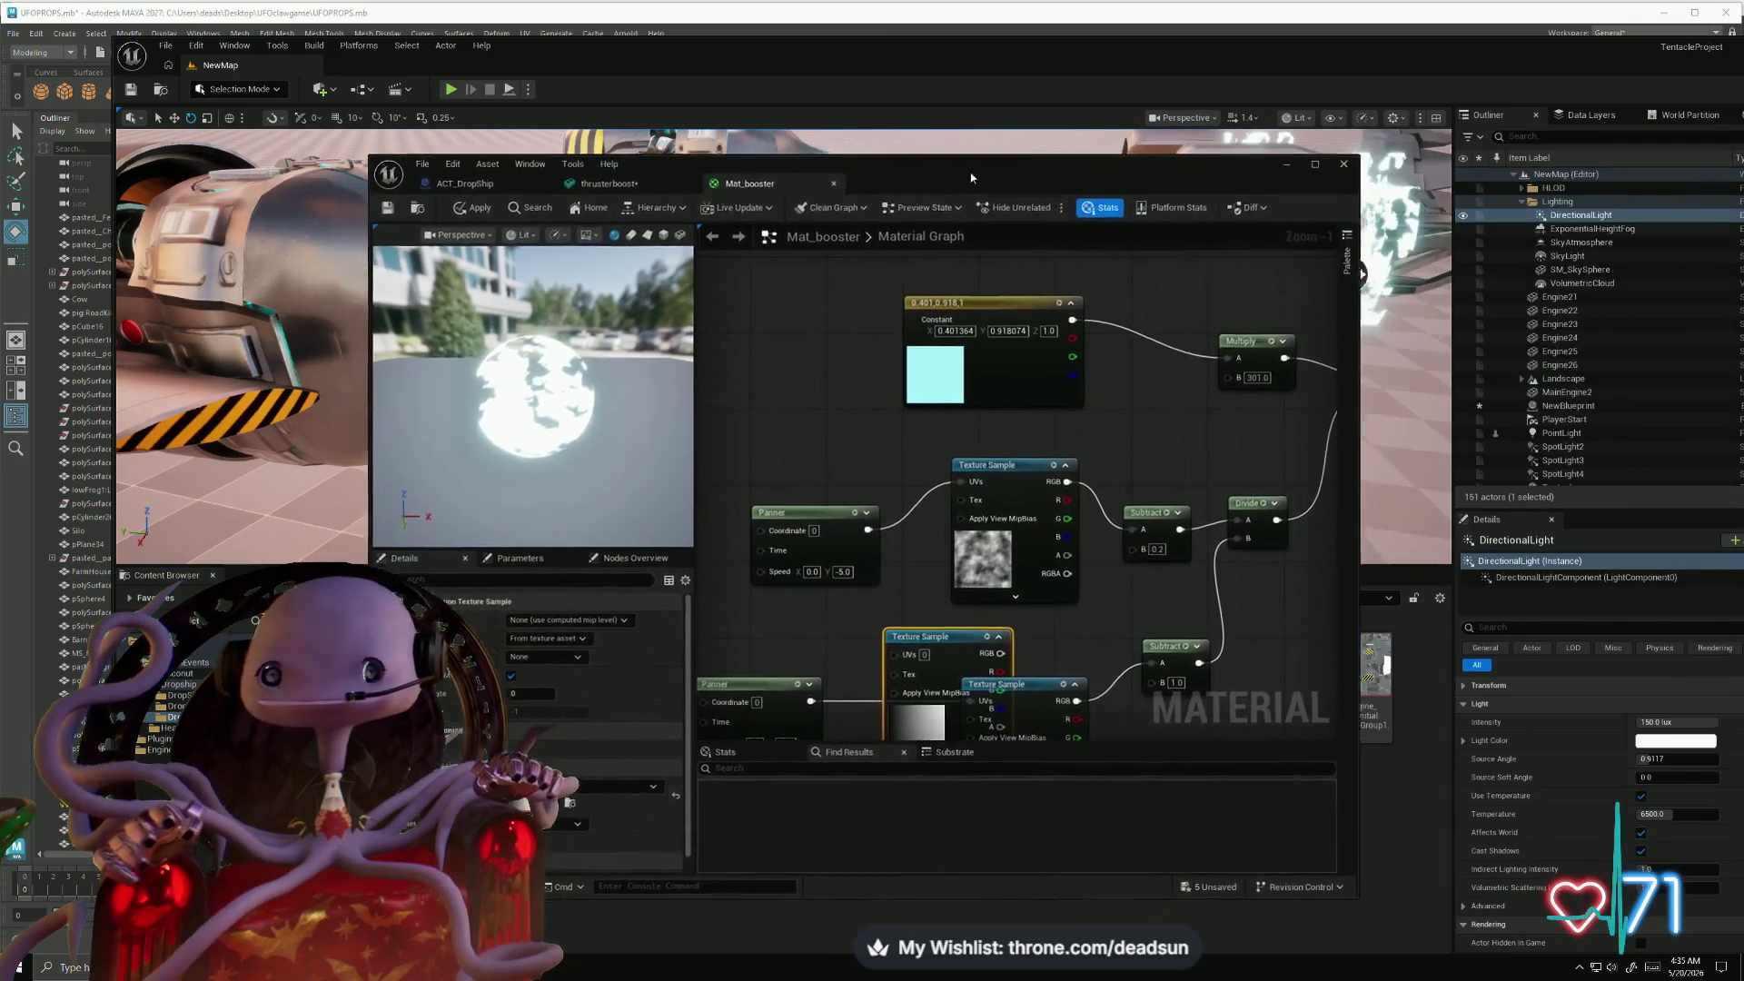
pyautogui.doubleClick(970, 172)
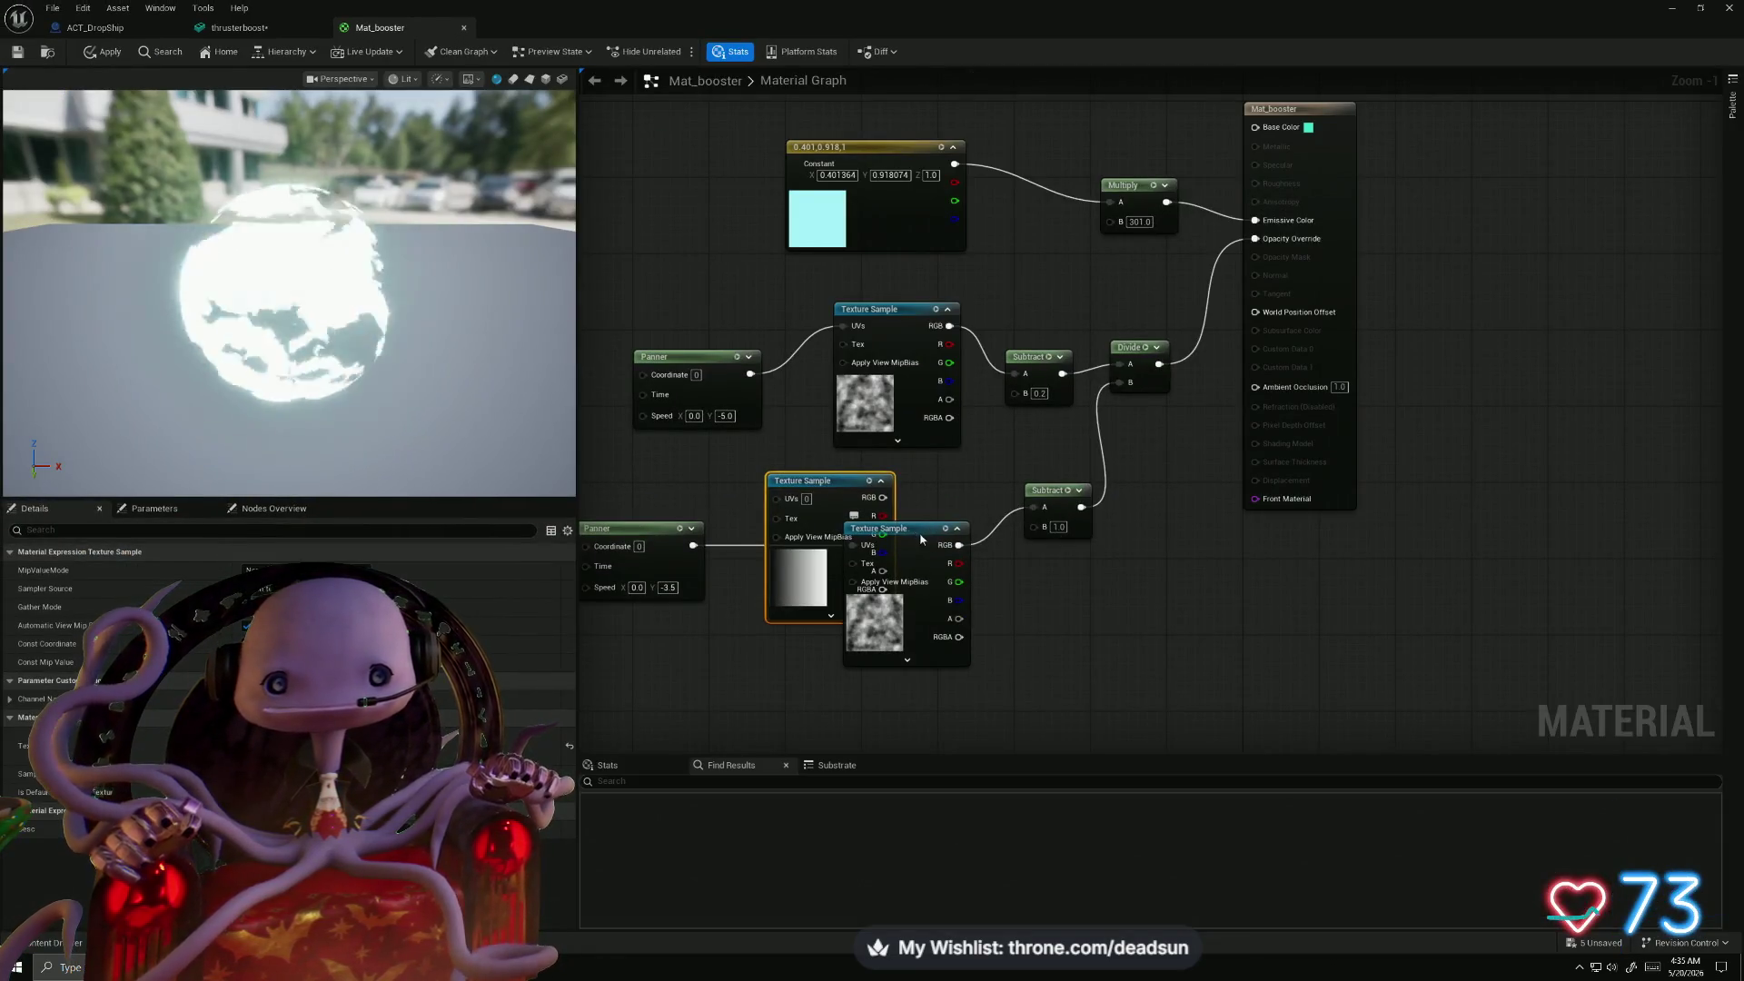
# - Wire the grad Texture Sample's RGB into the upper Subtract's B input and apply the material
pyautogui.moveTo(920, 540)
pyautogui.mouseDown()
pyautogui.moveTo(1049, 625)
pyautogui.moveTo(1047, 606)
pyautogui.moveTo(861, 597)
pyautogui.moveTo(860, 581)
pyautogui.mouseUp()
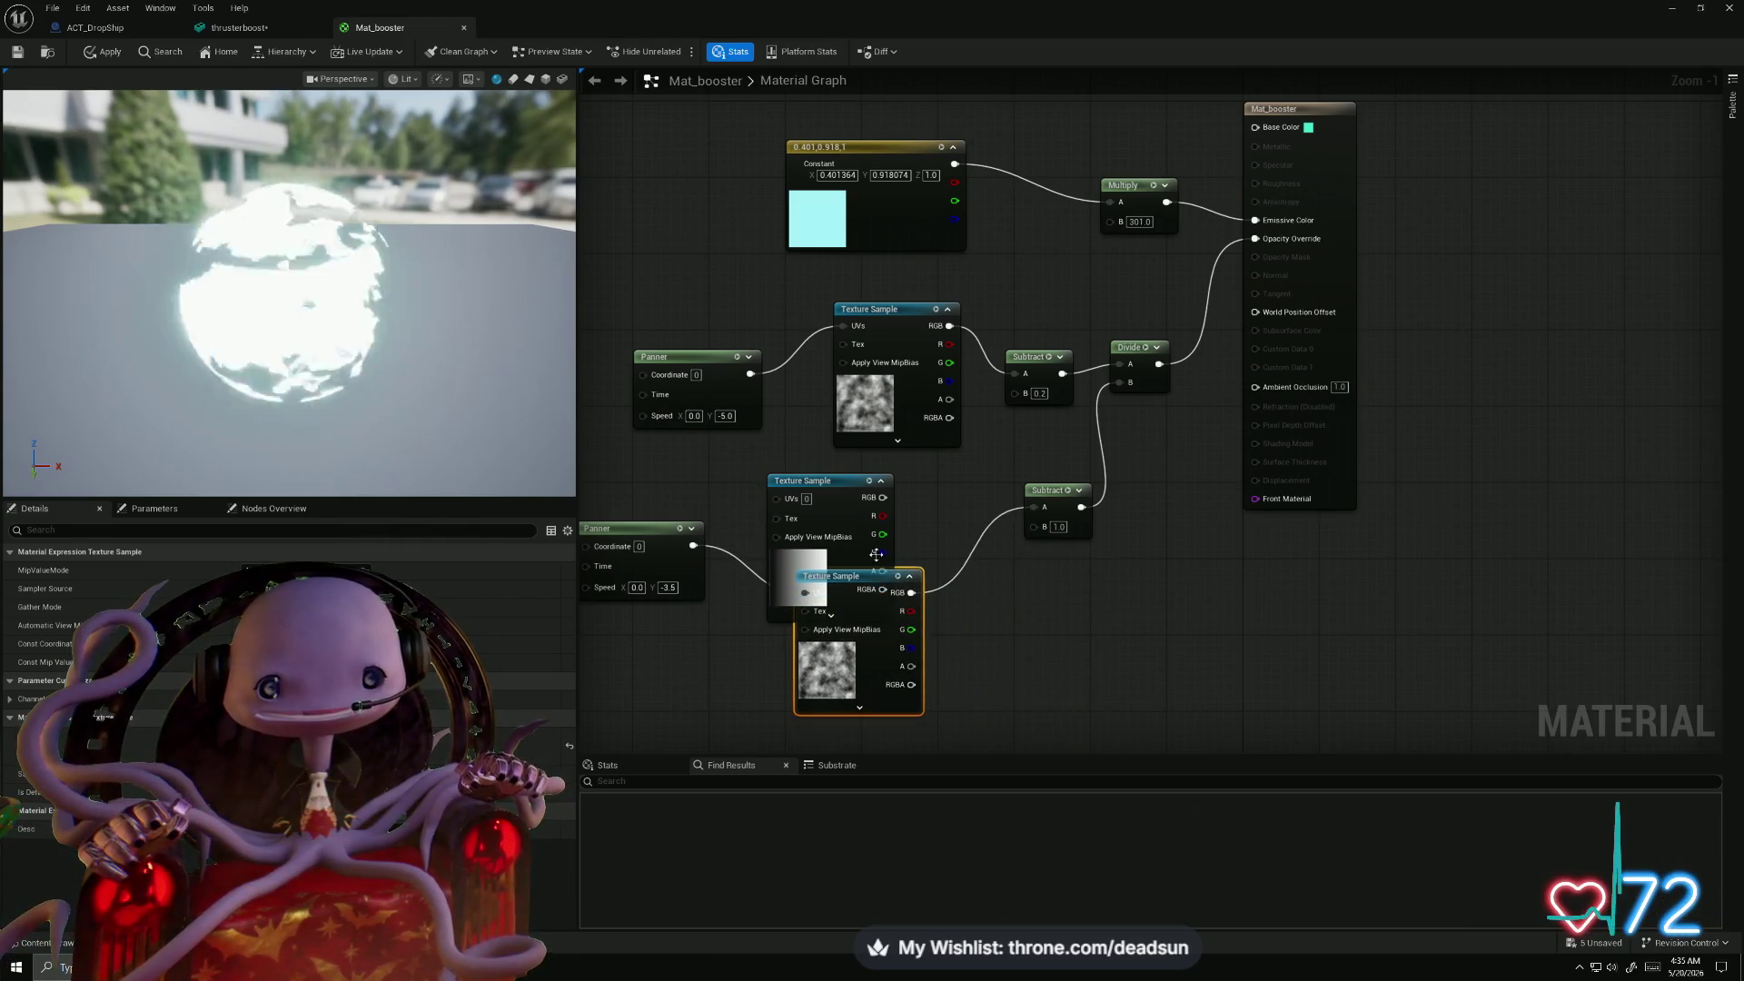
pyautogui.moveTo(824, 483)
pyautogui.mouseDown()
pyautogui.moveTo(920, 484)
pyautogui.moveTo(1089, 617)
pyautogui.moveTo(1020, 606)
pyautogui.moveTo(1044, 576)
pyautogui.moveTo(1034, 526)
pyautogui.mouseUp()
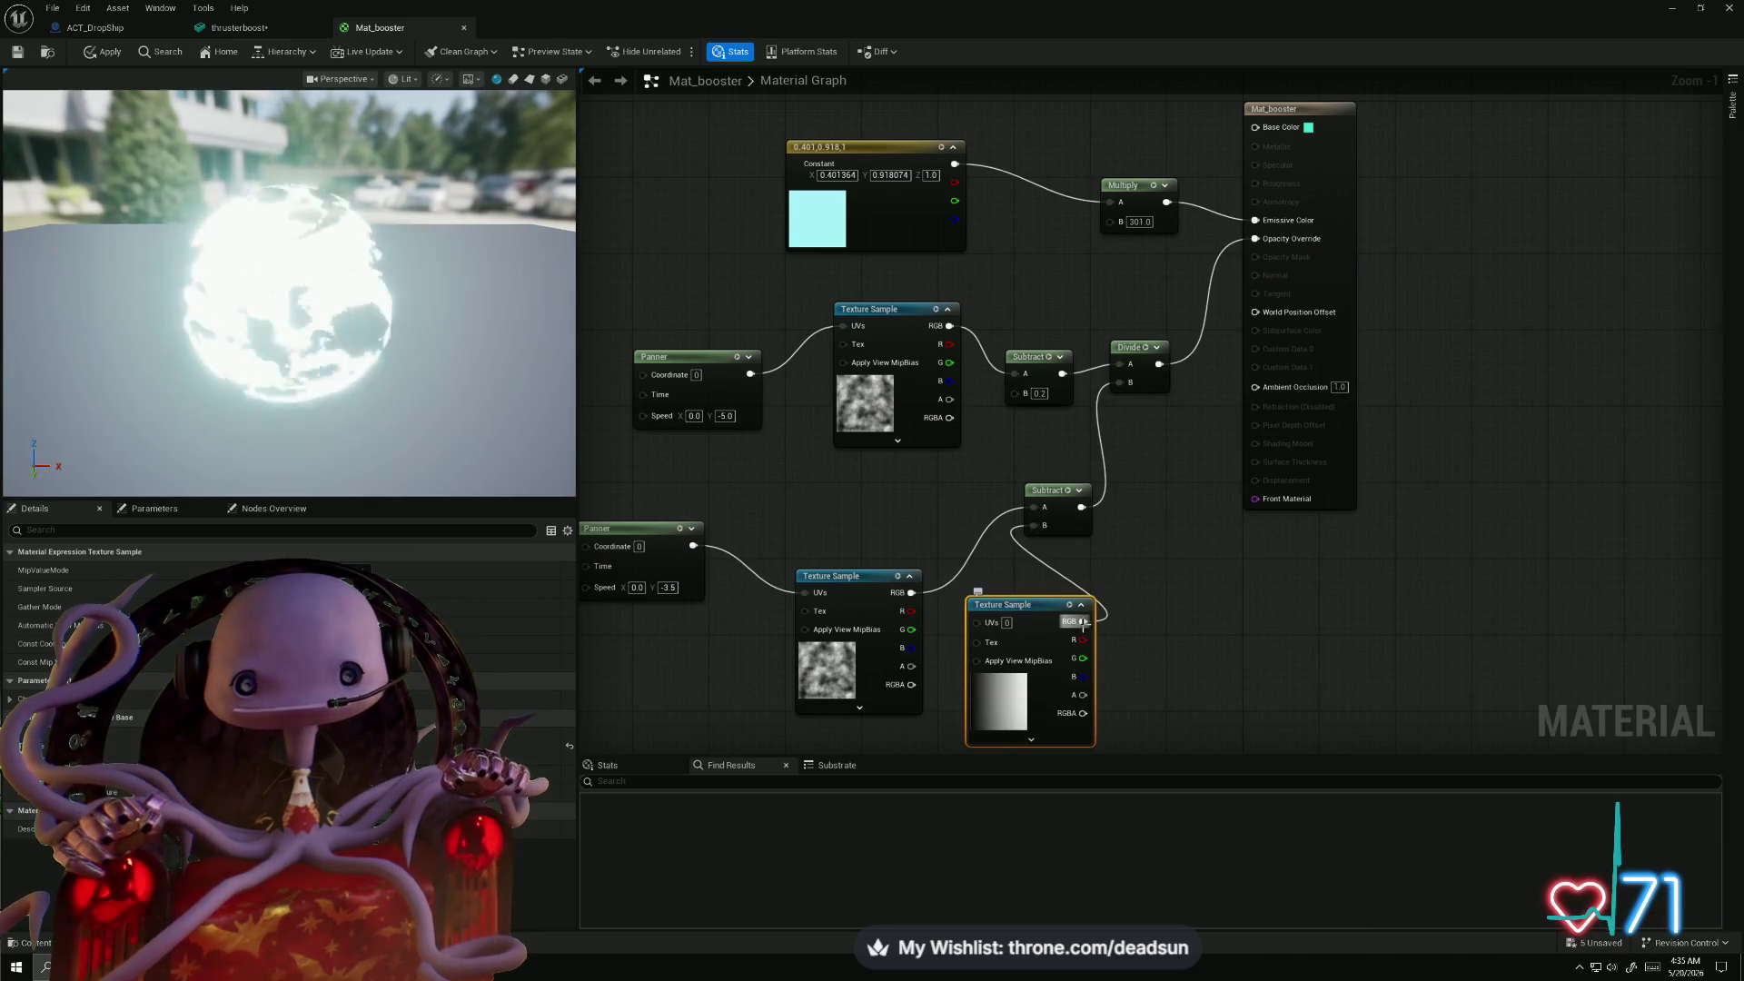
pyautogui.moveTo(1084, 623)
pyautogui.mouseDown()
pyautogui.moveTo(966, 518)
pyautogui.moveTo(973, 445)
pyautogui.moveTo(1014, 392)
pyautogui.mouseUp()
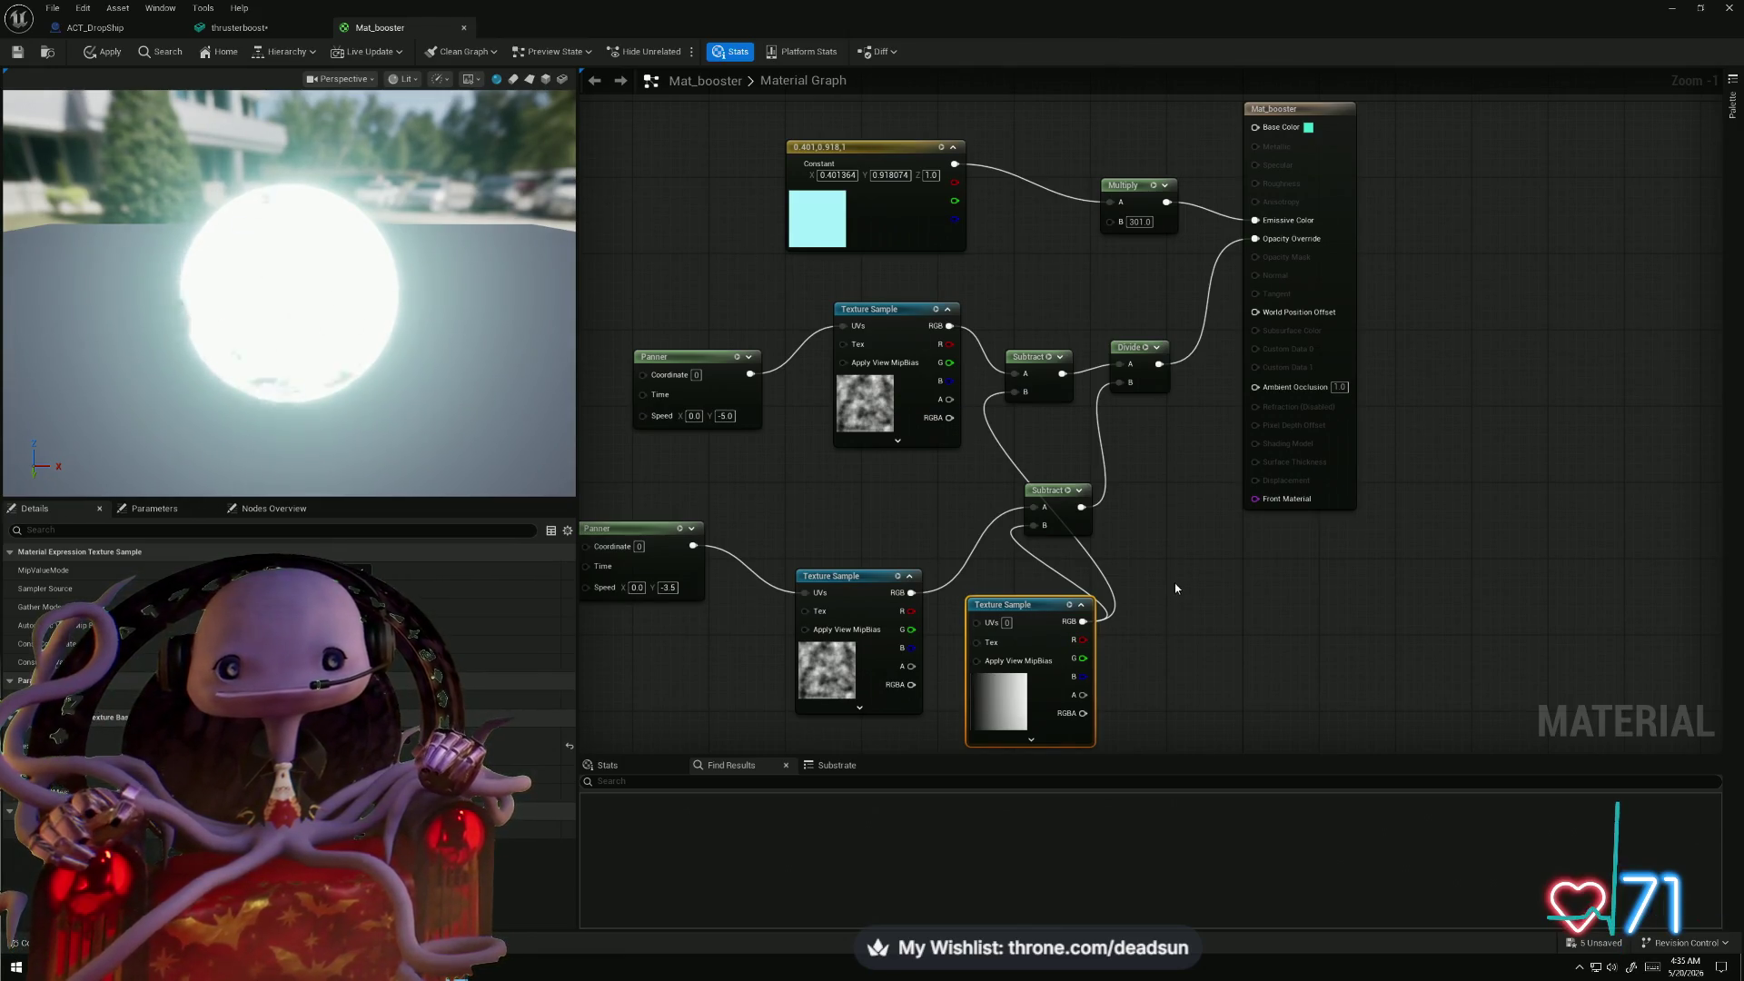
pyautogui.scroll(-3, 1175, 589)
pyautogui.hotkey('ctrl', 'z')
pyautogui.click(103, 52)
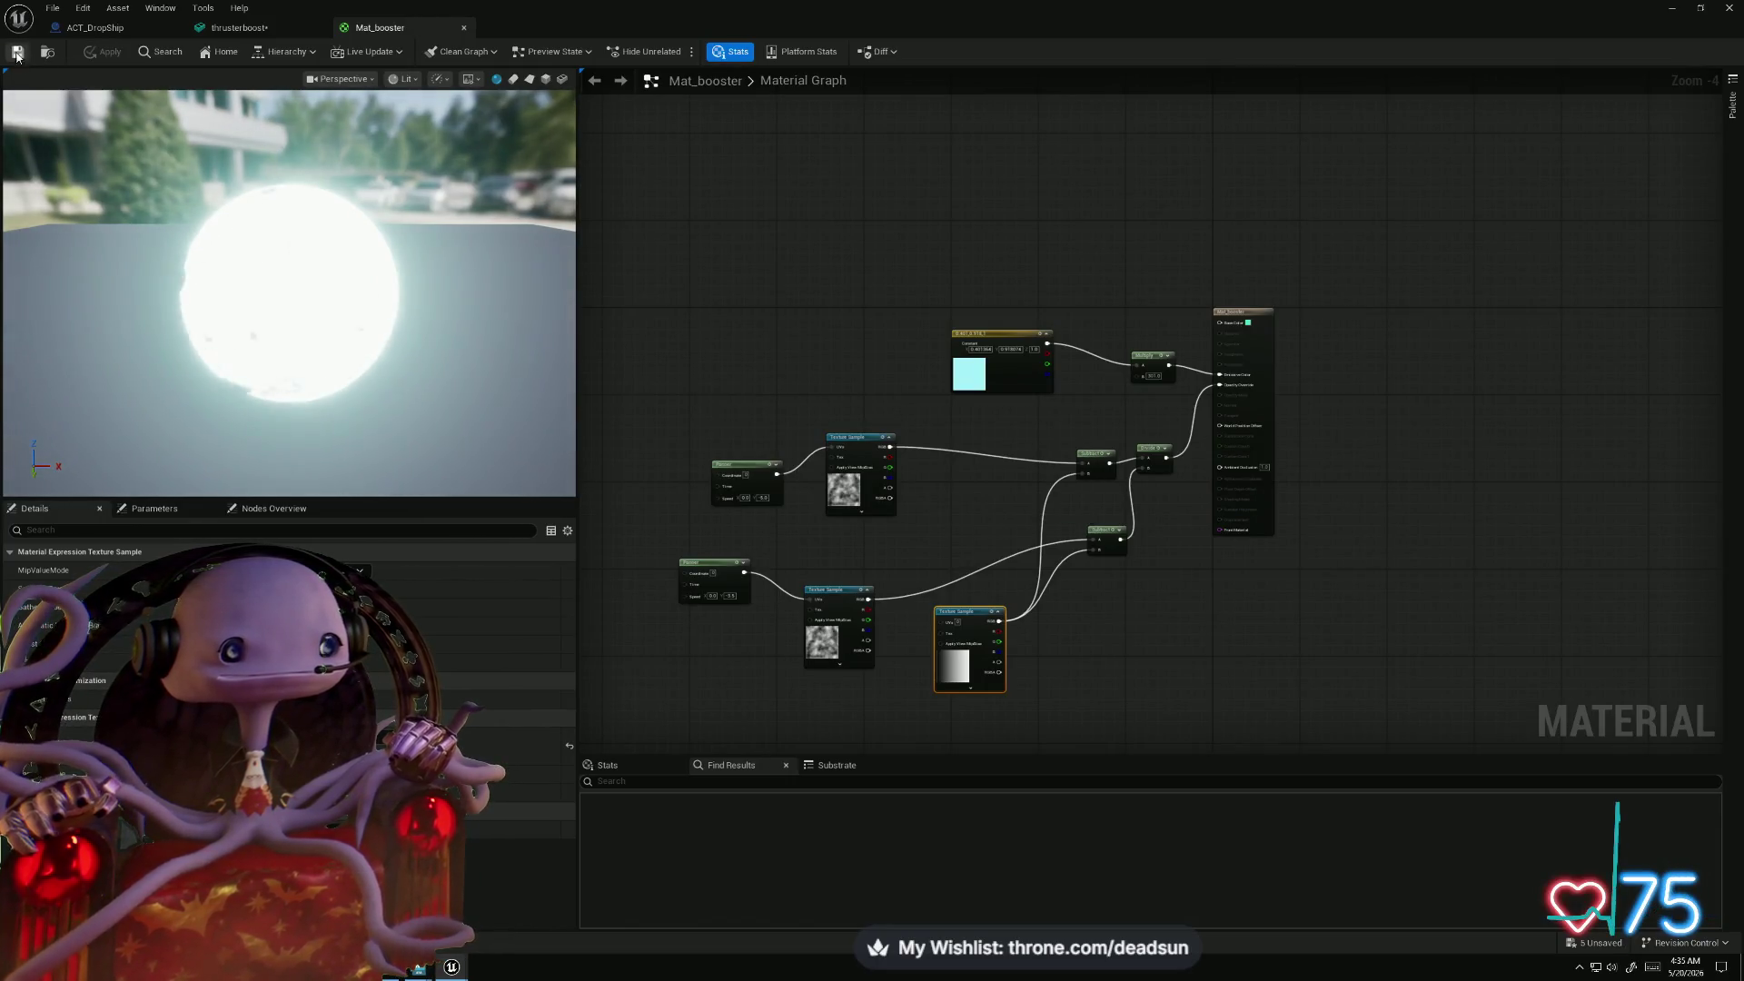
pyautogui.click(1668, 9)
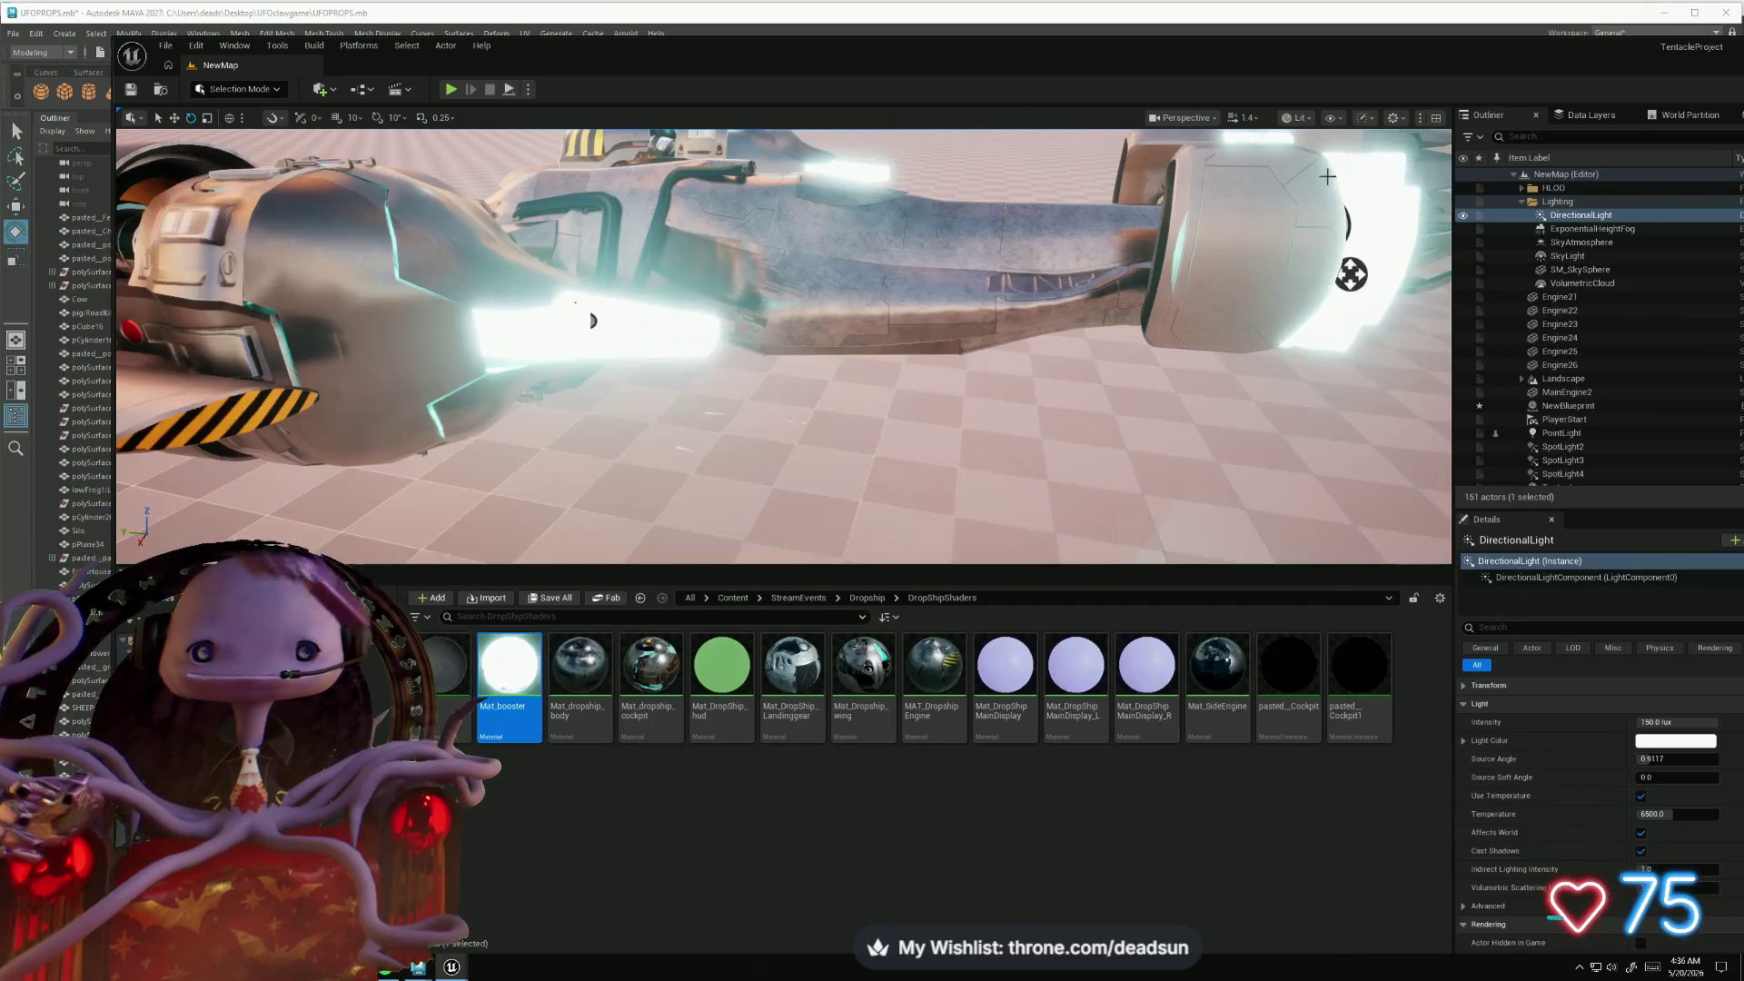
# - Orbit around the dropship in the level to inspect the thrusters
pyautogui.moveTo(732, 415); pyautogui.dragTo(526, 368)
pyautogui.hotkey('alt', 'Tab')
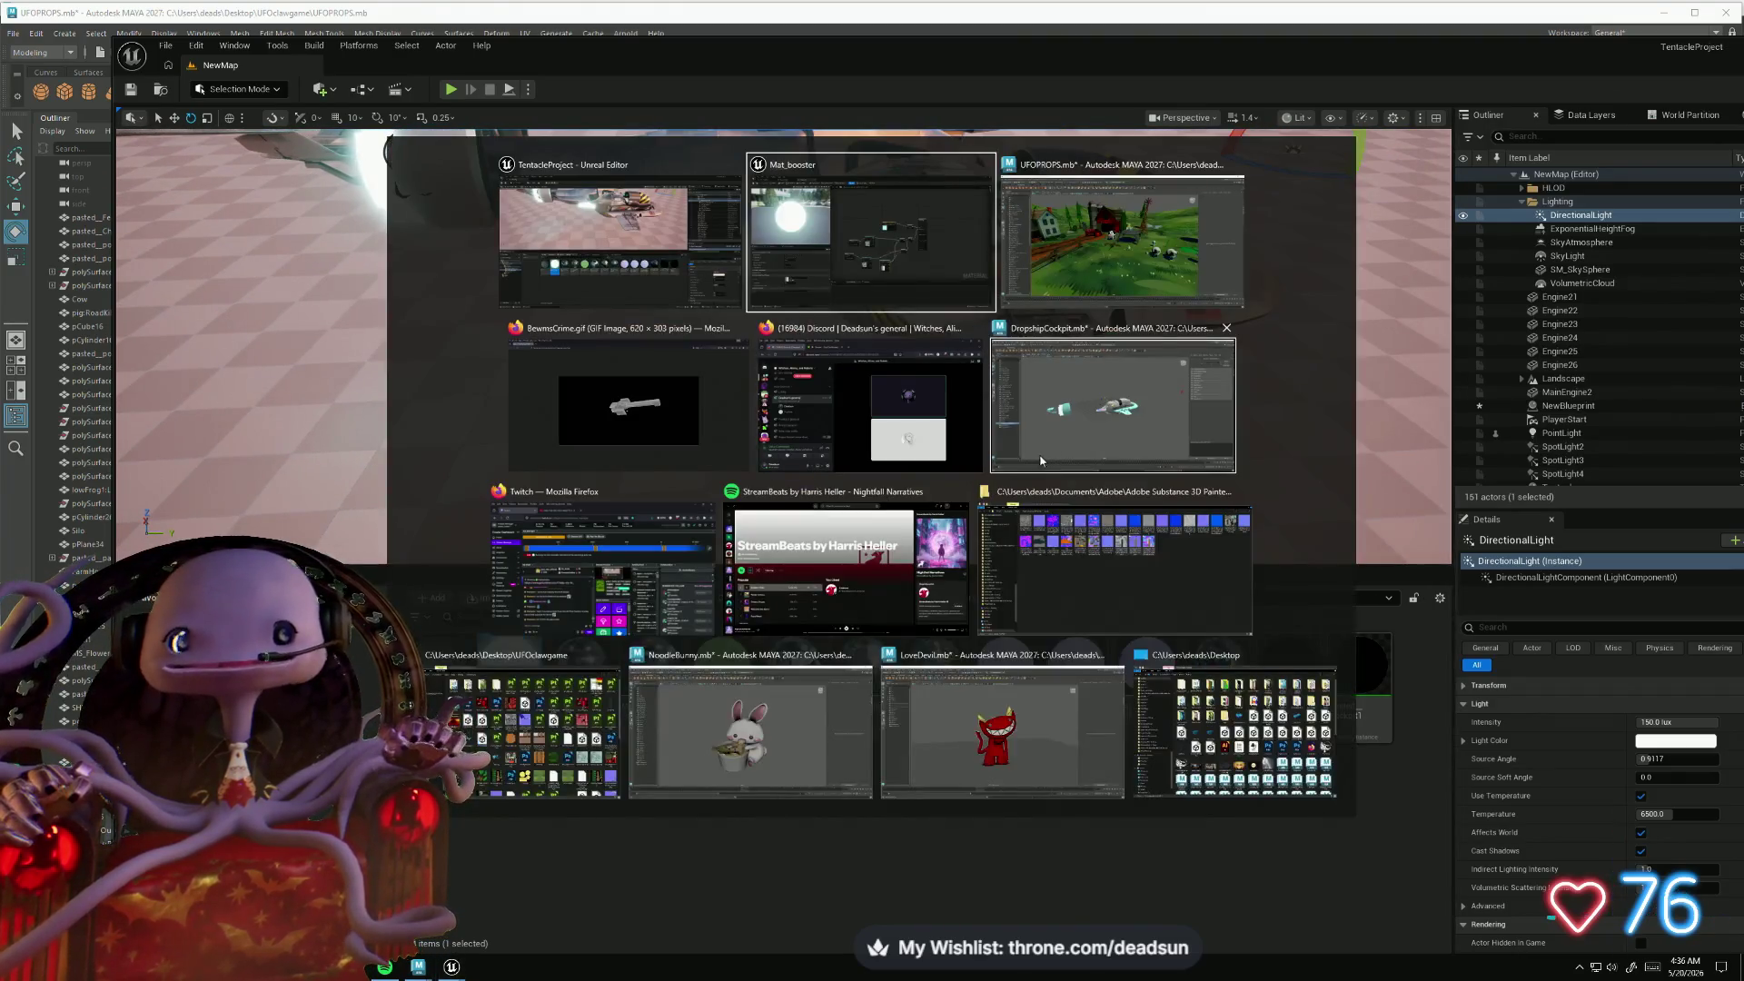
pyautogui.hotkey('alt', 'Tab')
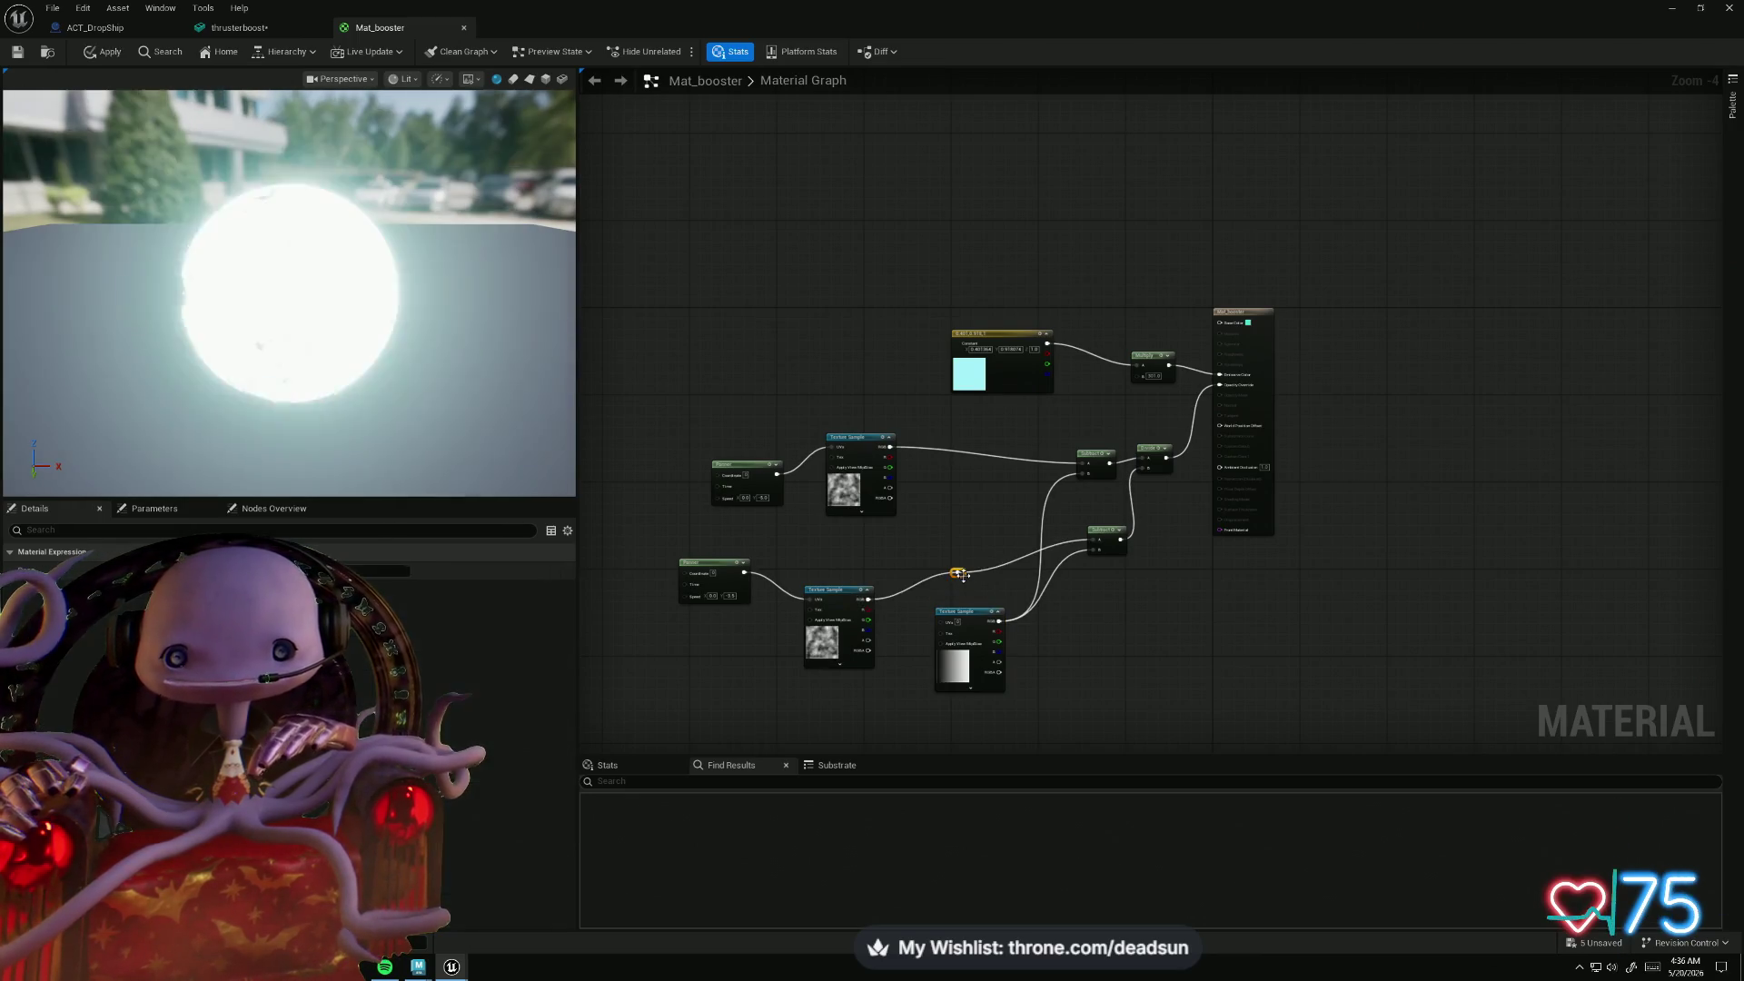
# - Break both noise texture links, raise the grad node, and plug the upper Subtract into Opacity Override
pyautogui.keyDown('alt'); pyautogui.click(960, 574); pyautogui.keyUp('alt')
pyautogui.keyDown('alt'); pyautogui.click(973, 451); pyautogui.keyUp('alt')
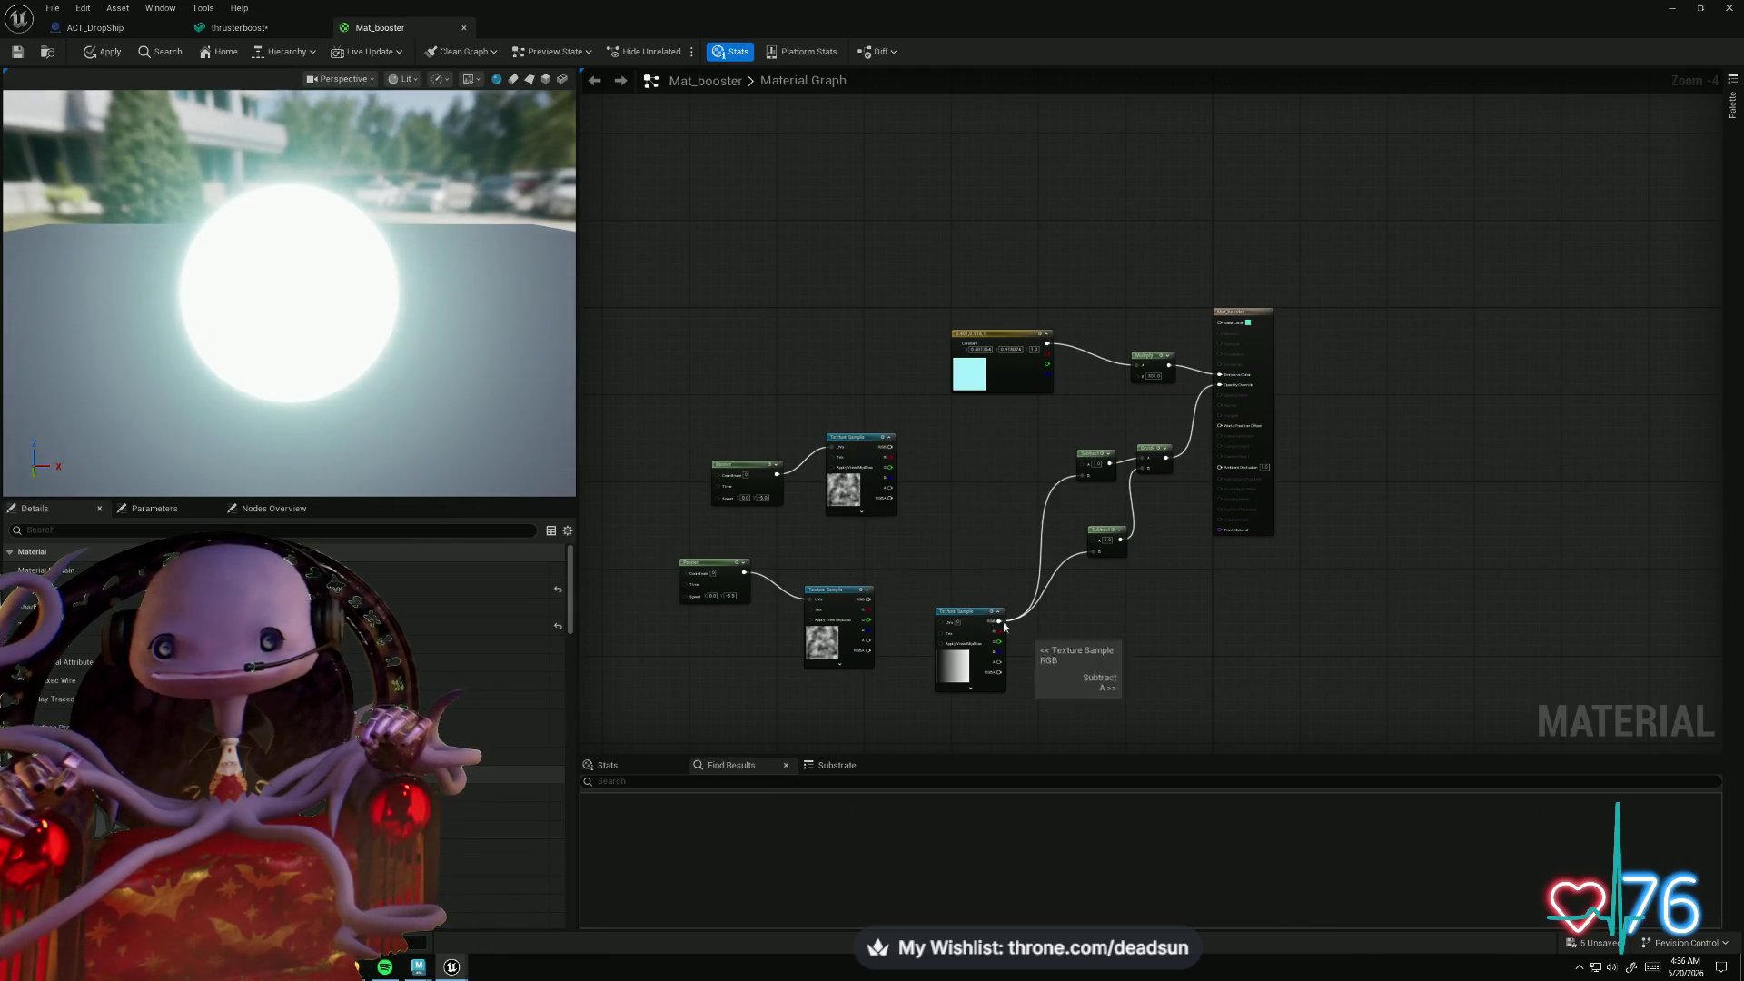
pyautogui.moveTo(965, 609); pyautogui.dragTo(978, 493)
pyautogui.scroll(5, 990, 472)
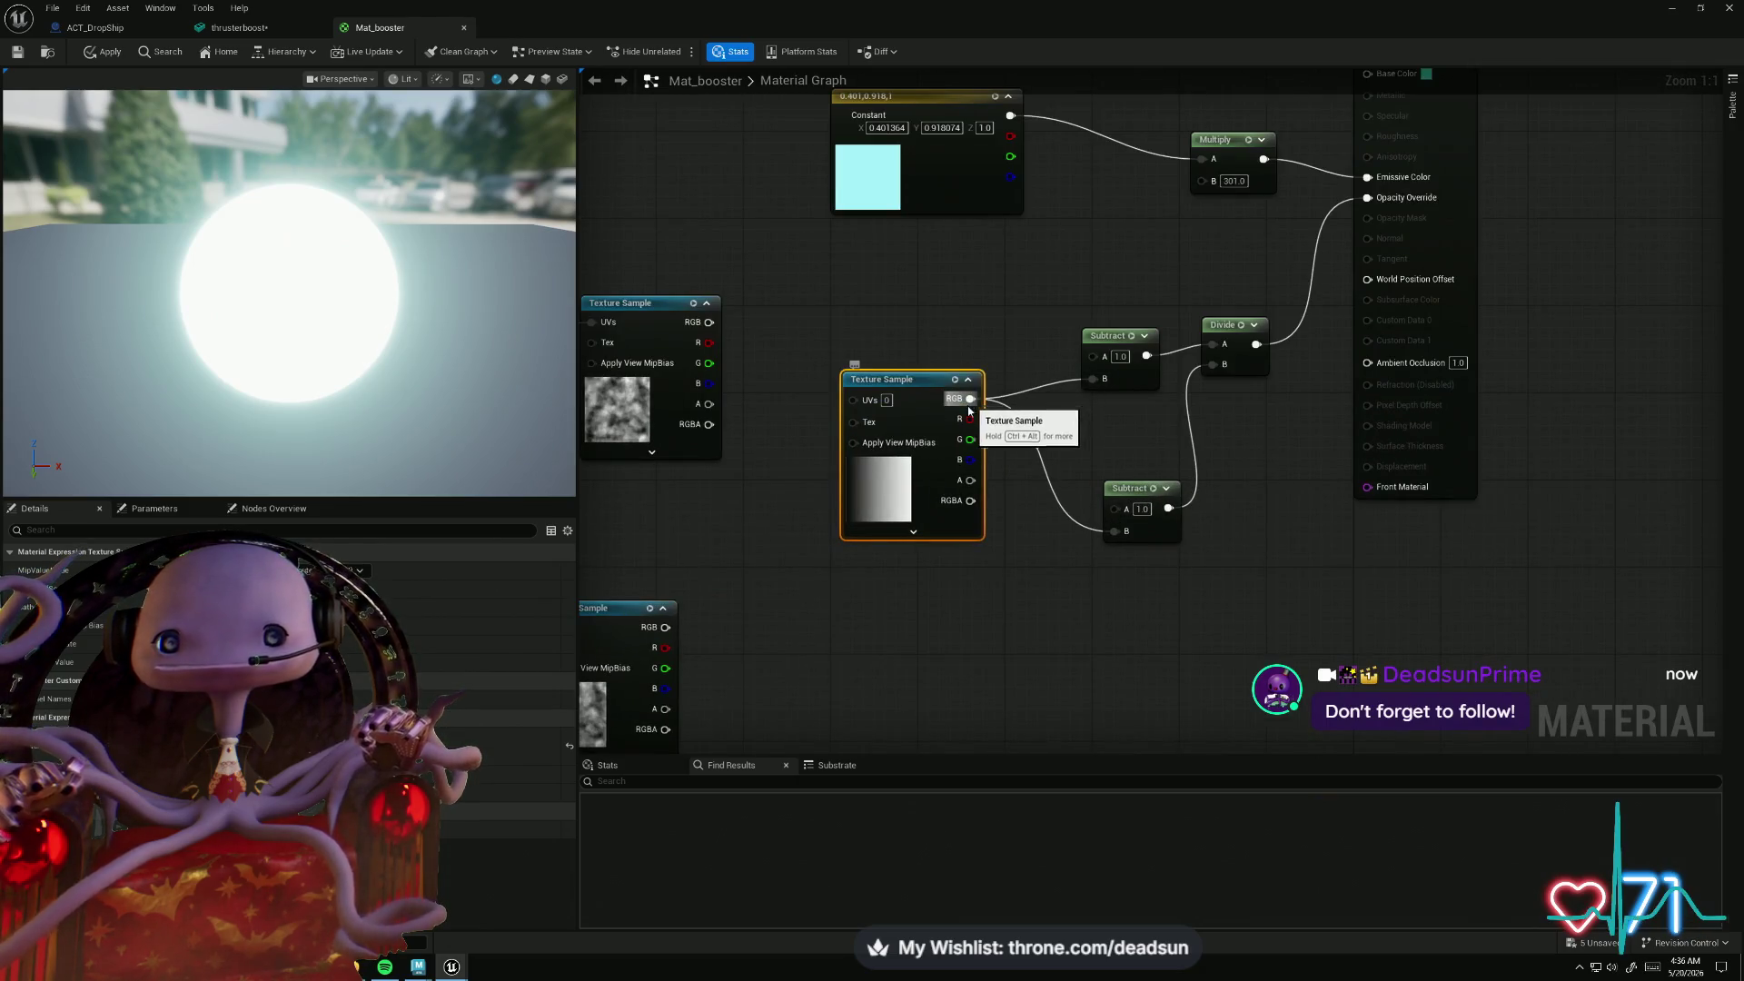
pyautogui.moveTo(1369, 204); pyautogui.dragTo(1368, 199)
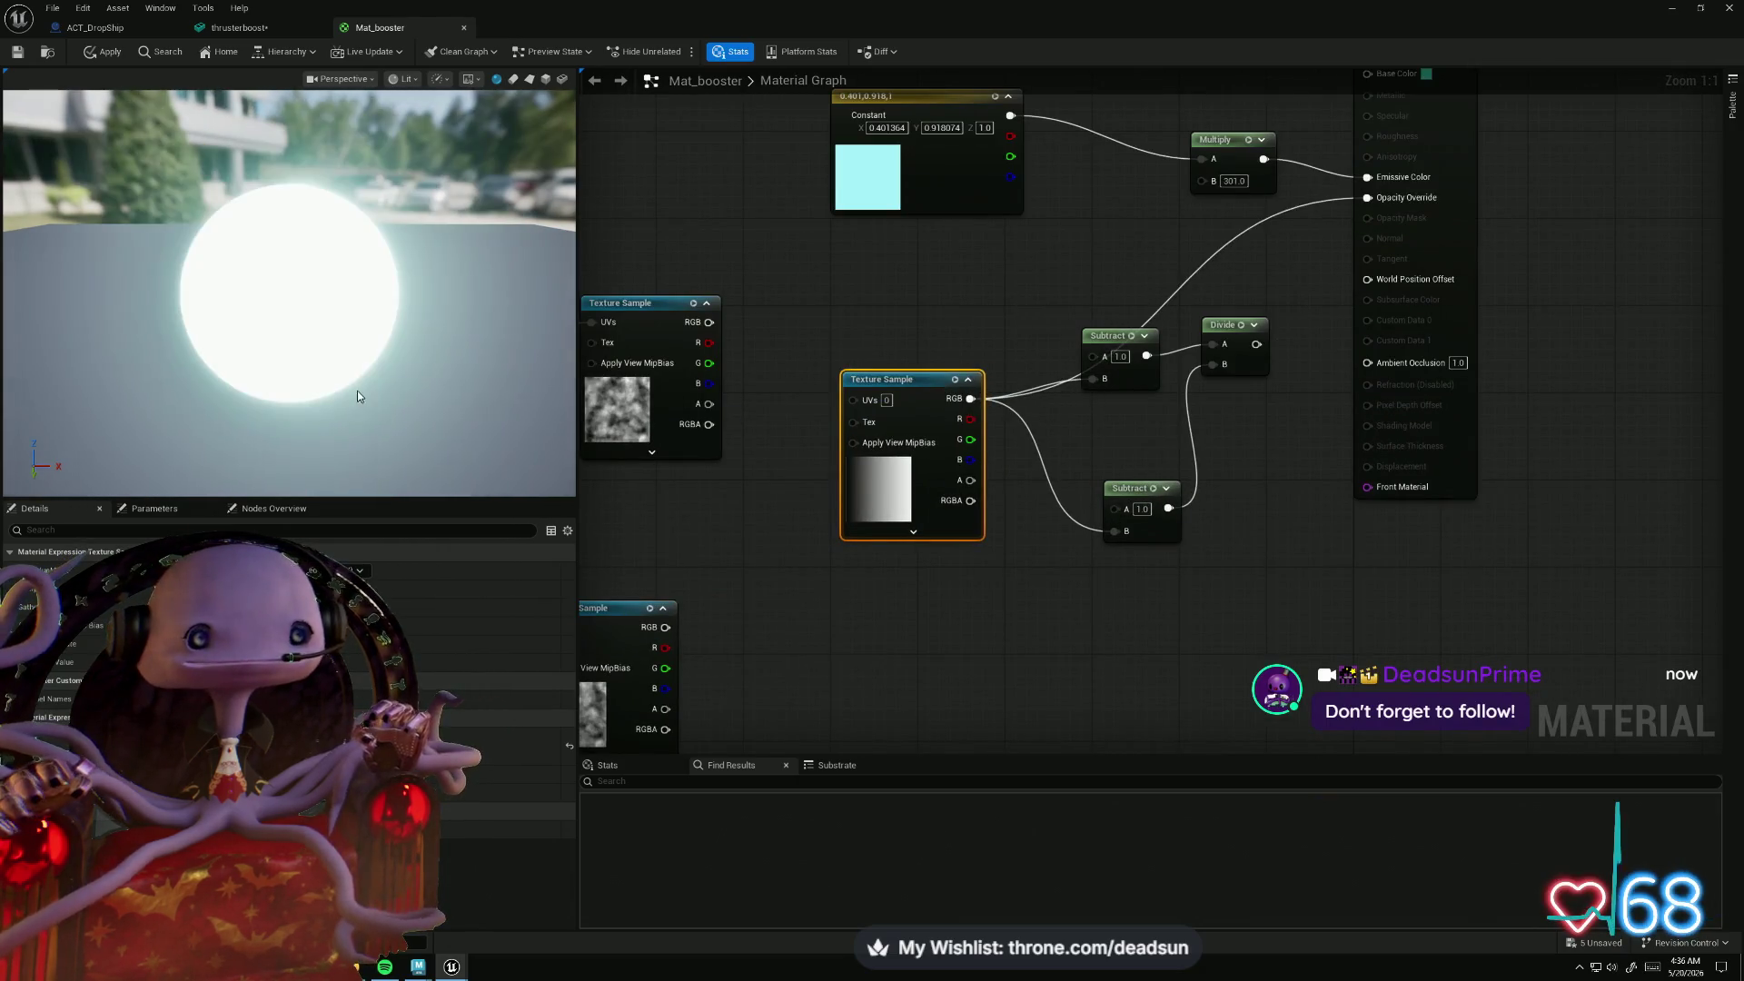
pyautogui.moveTo(357, 391)
pyautogui.mouseDown()
pyautogui.moveTo(429, 396)
pyautogui.moveTo(426, 432)
pyautogui.moveTo(374, 495)
pyautogui.moveTo(338, 405)
pyautogui.moveTo(363, 427)
pyautogui.moveTo(354, 443)
pyautogui.moveTo(357, 427)
pyautogui.mouseUp()
# - Launch Adobe Photoshop from the system search
pyautogui.hotkey('alt', 'Tab')
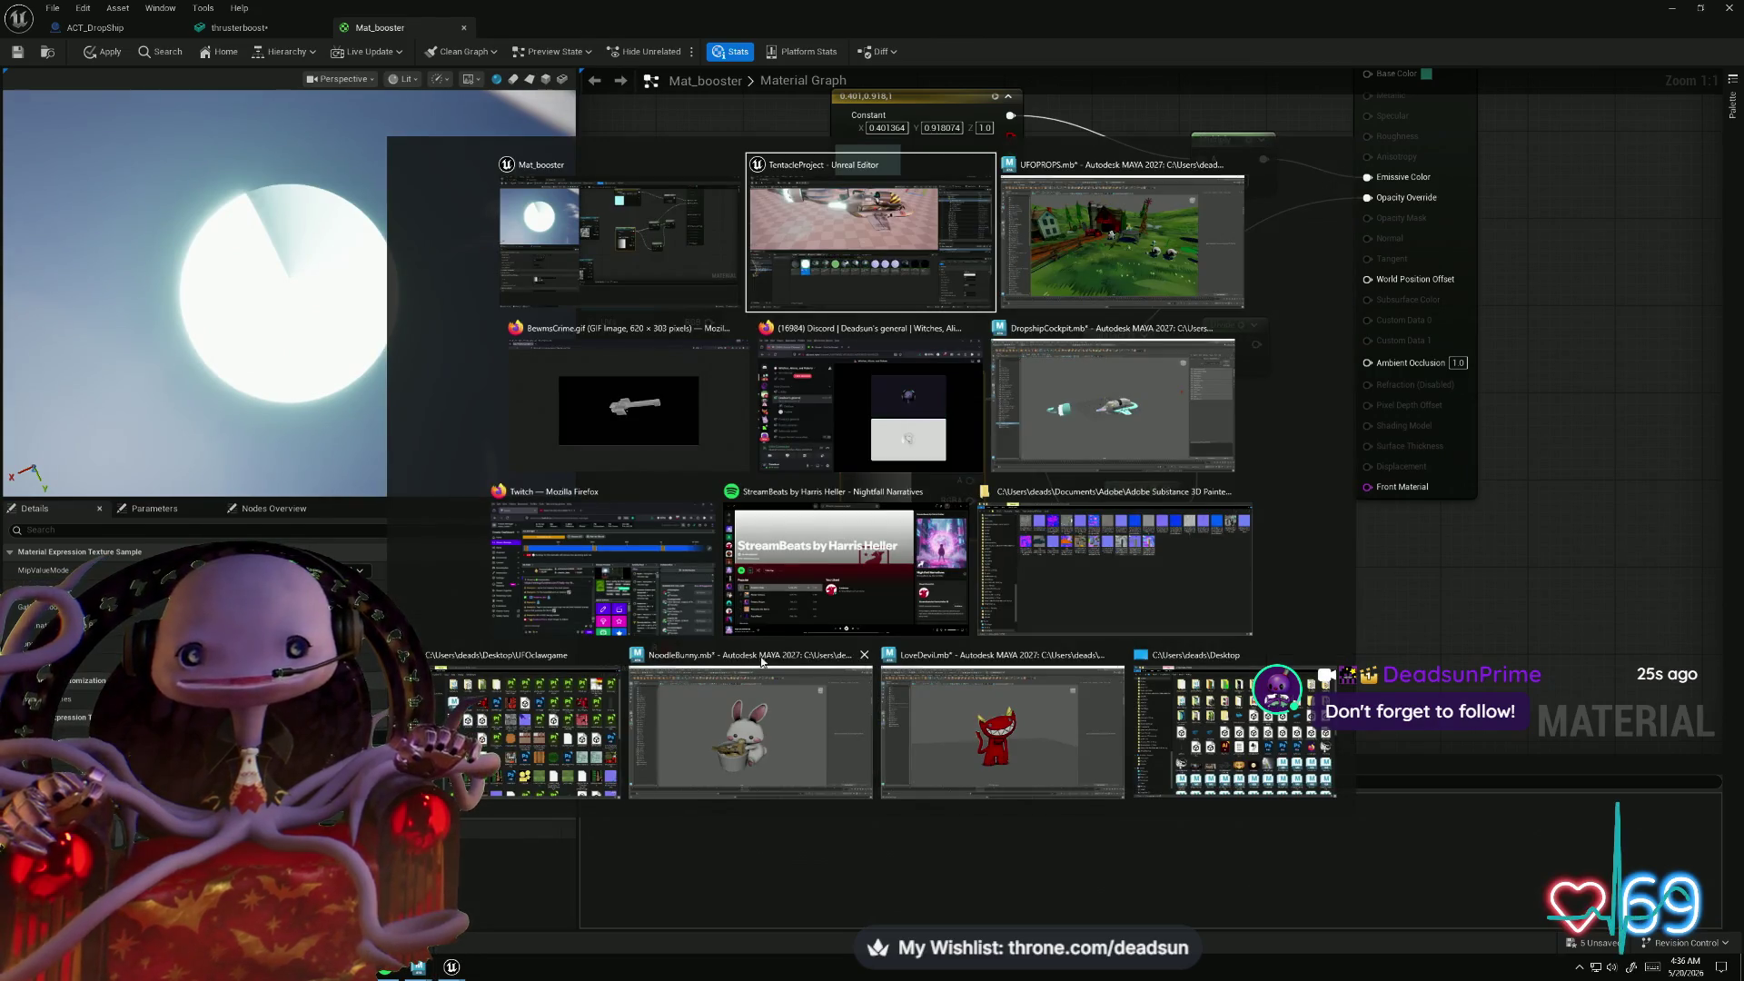
pyautogui.press('Escape')
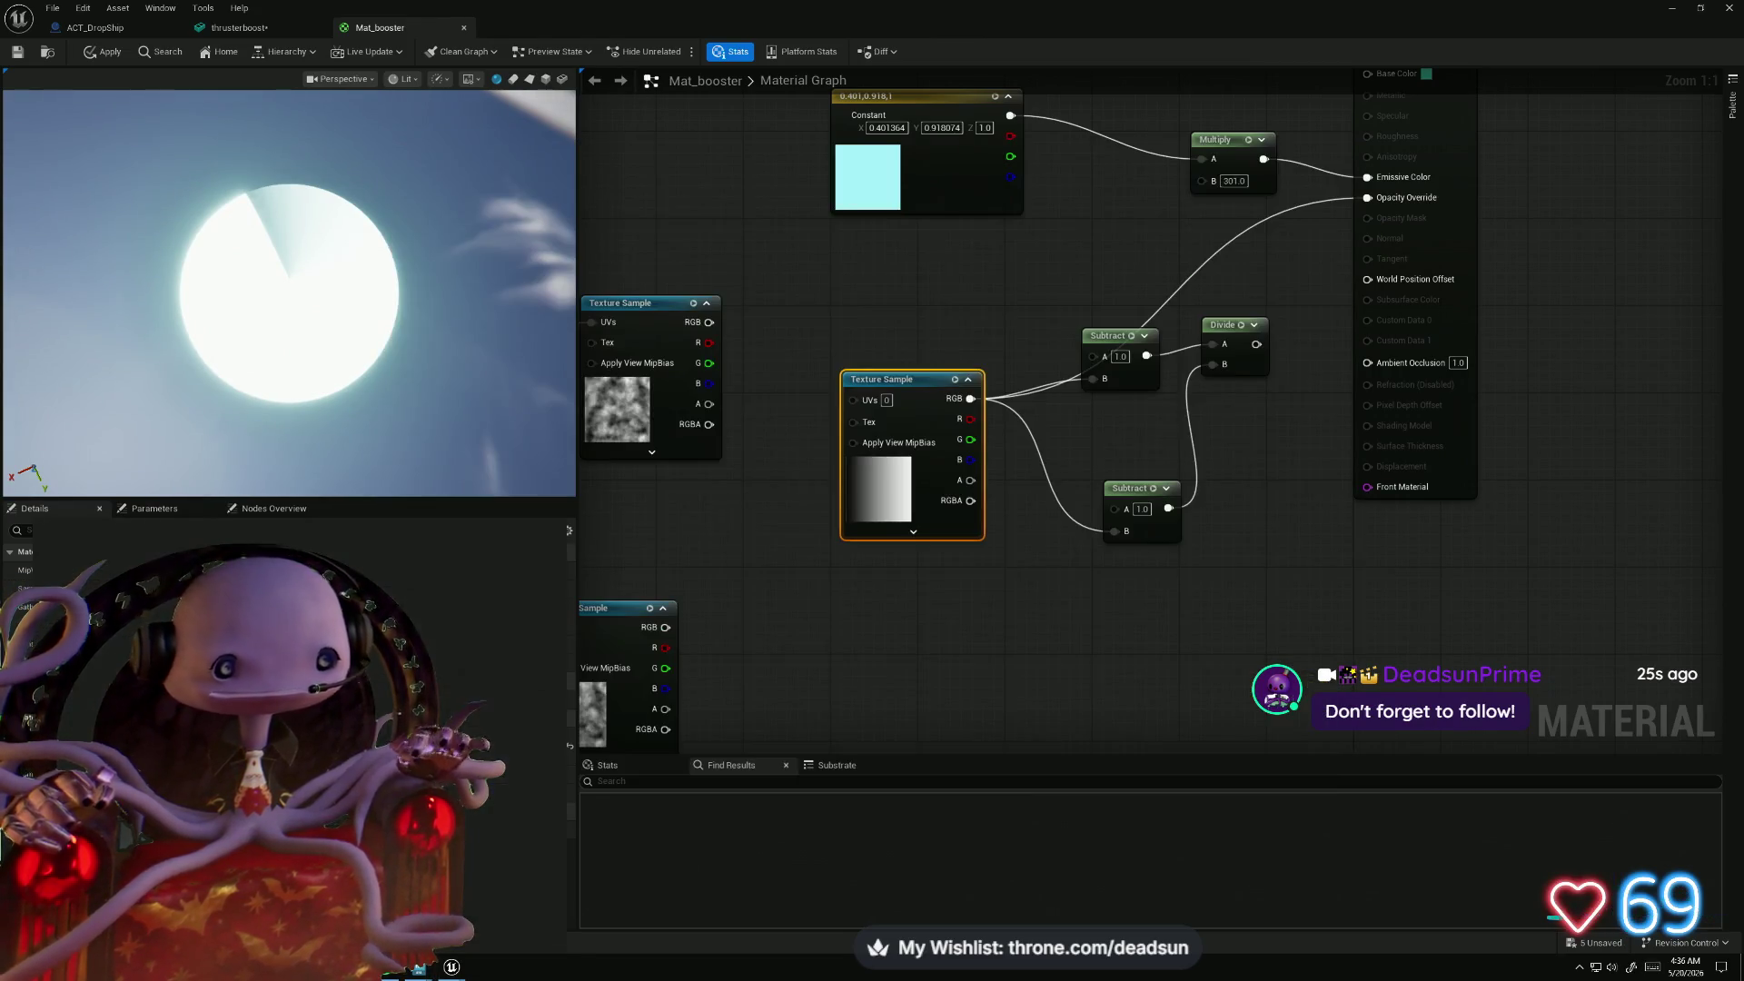
pyautogui.press('super')
pyautogui.write('photoshop')
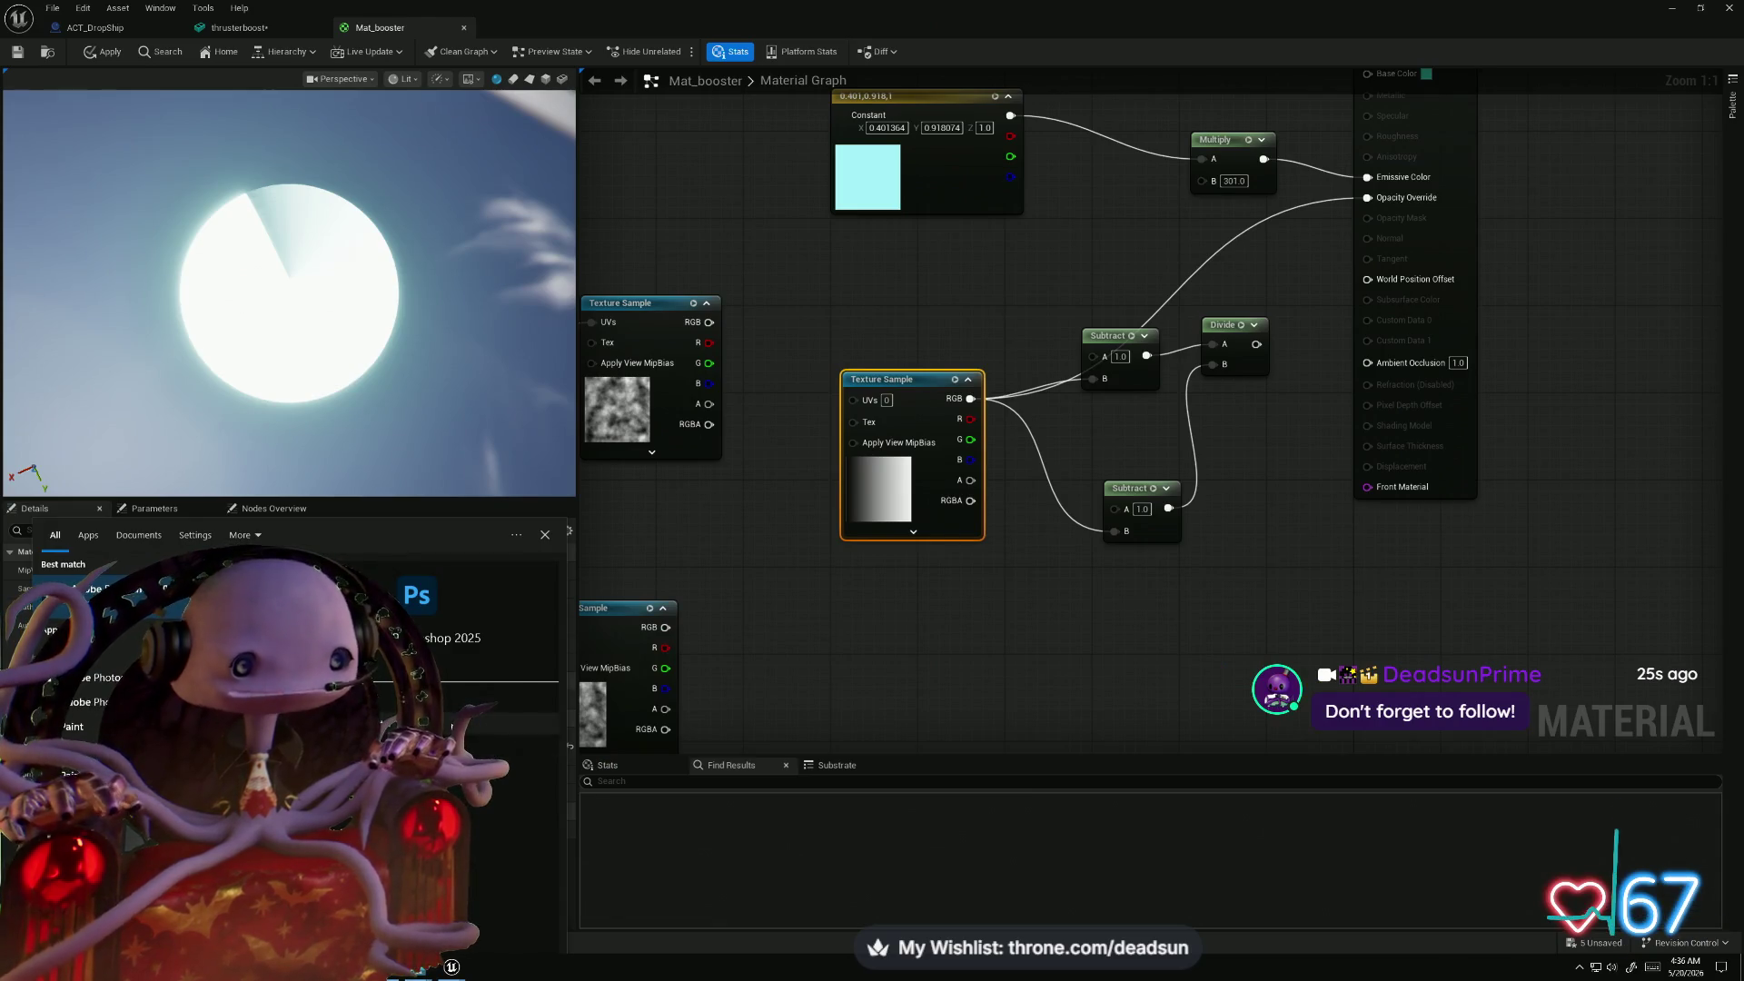
pyautogui.press('Return')
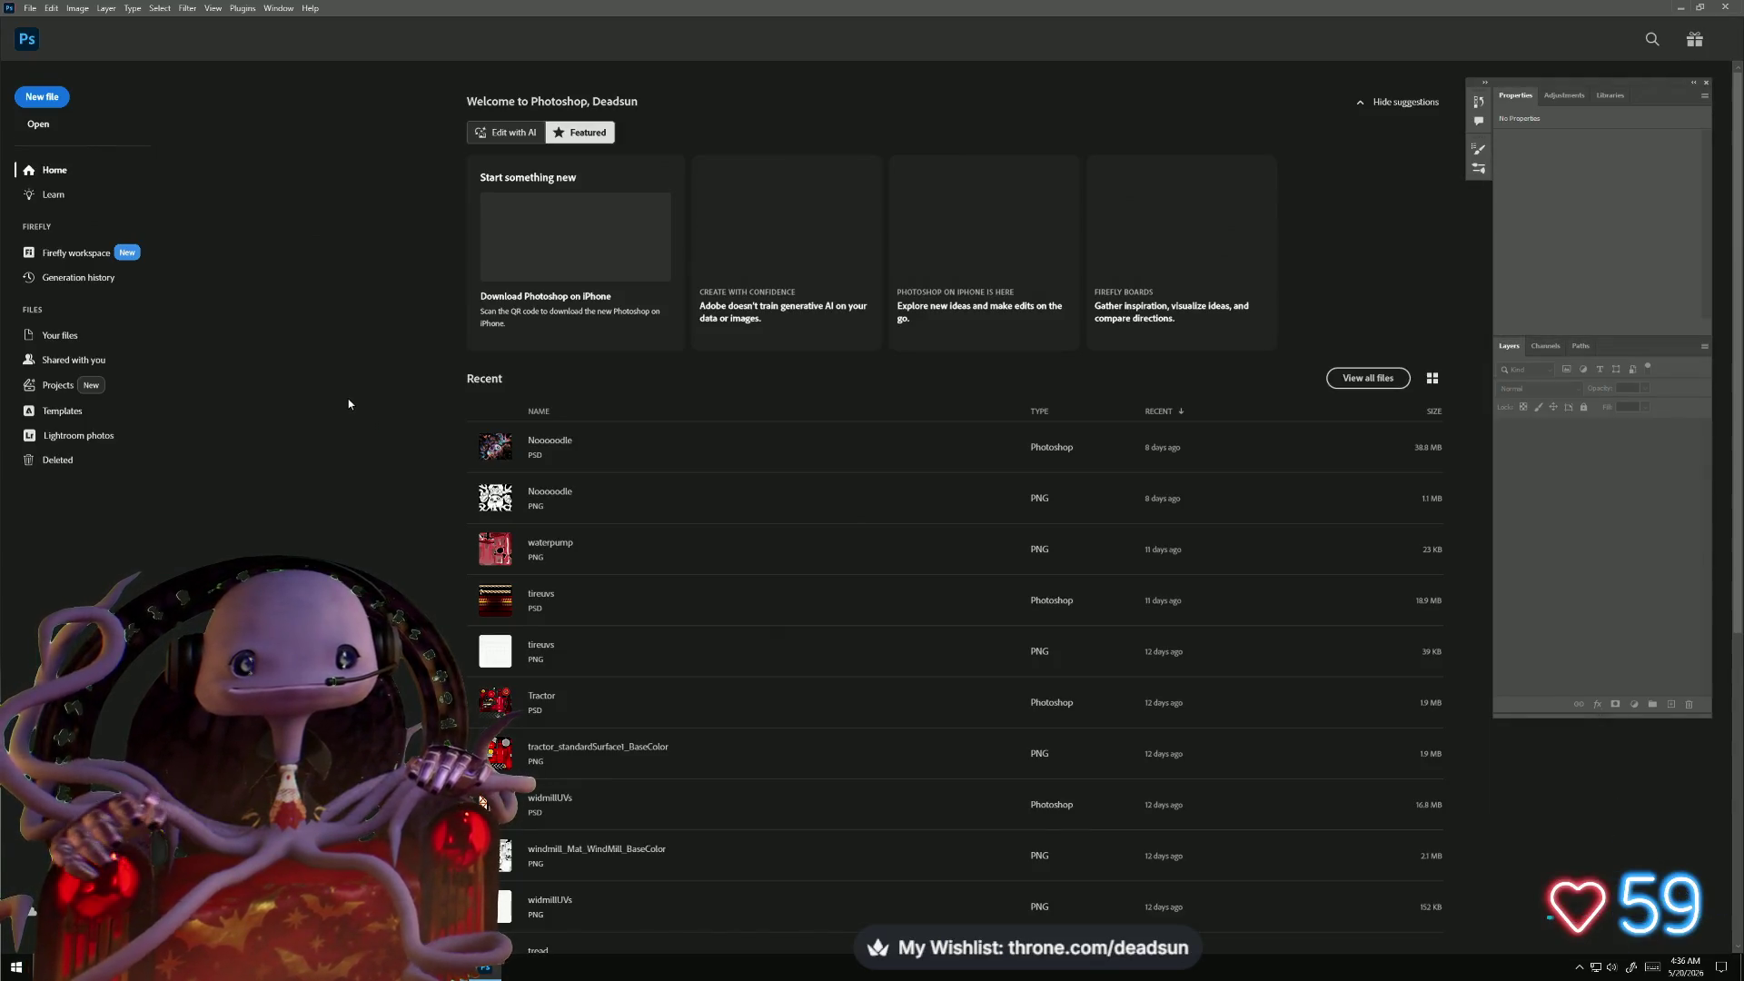
# - Browse the Open dialog to the Desktop Dropship folder and select grad.png
pyautogui.click(42, 126)
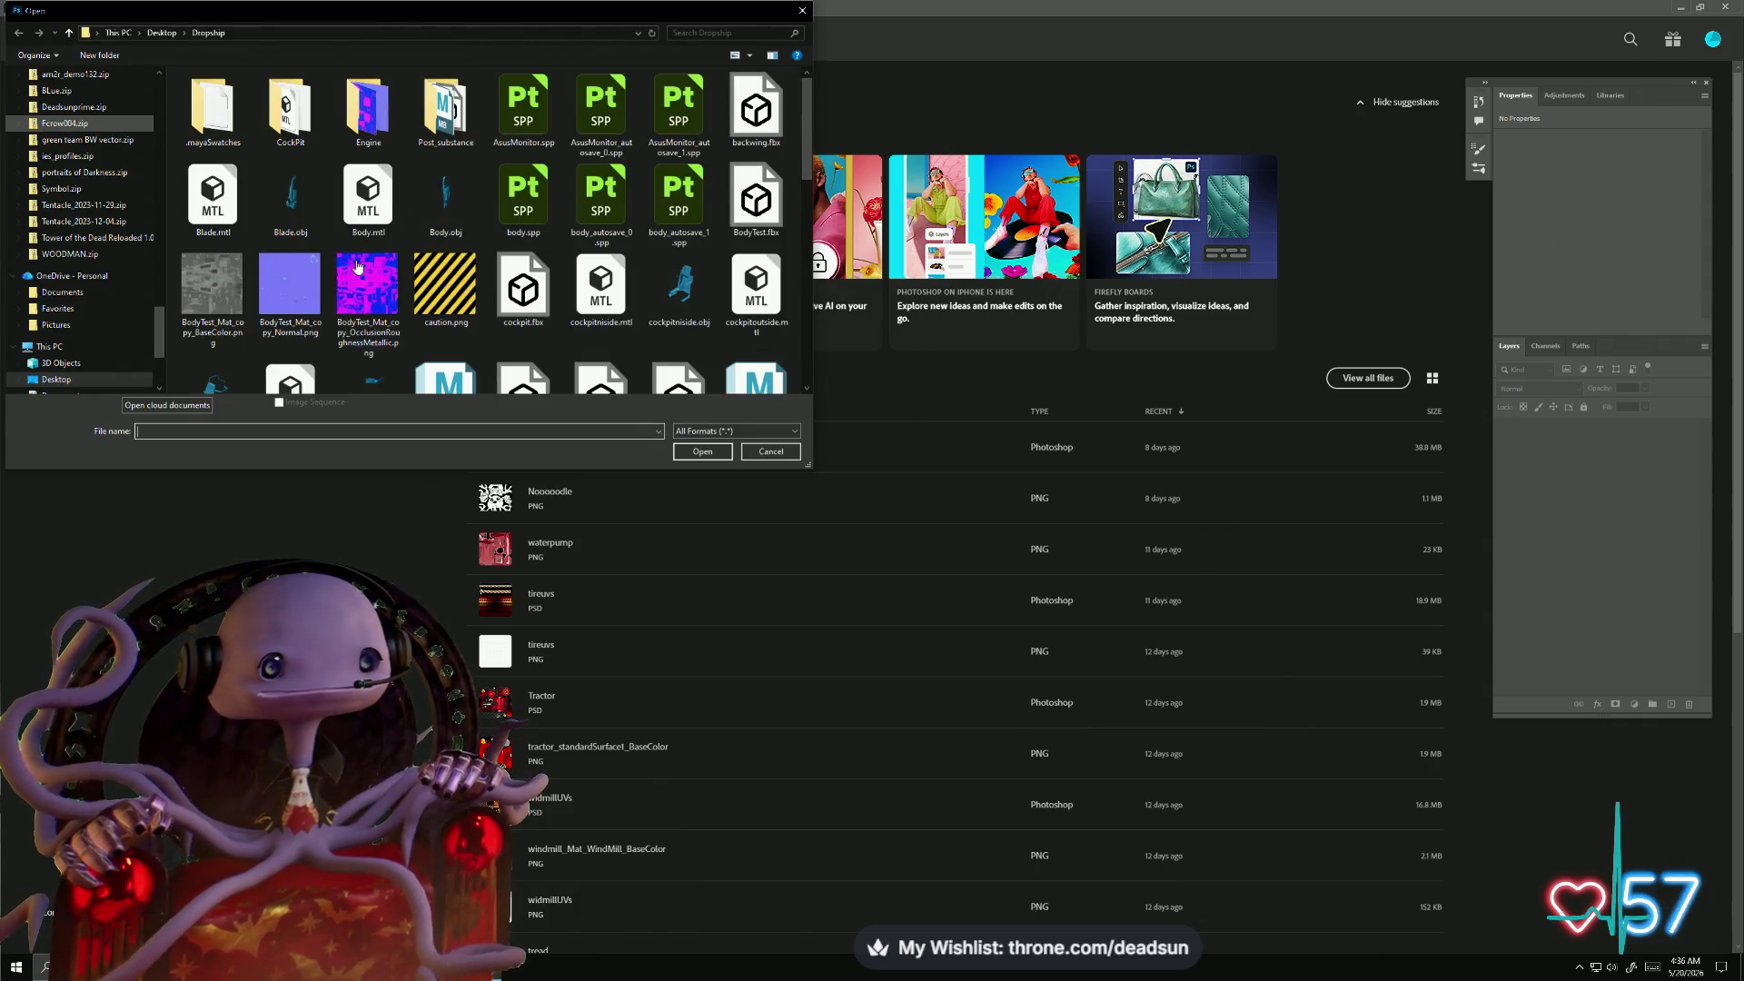
pyautogui.scroll(-10, 359, 264)
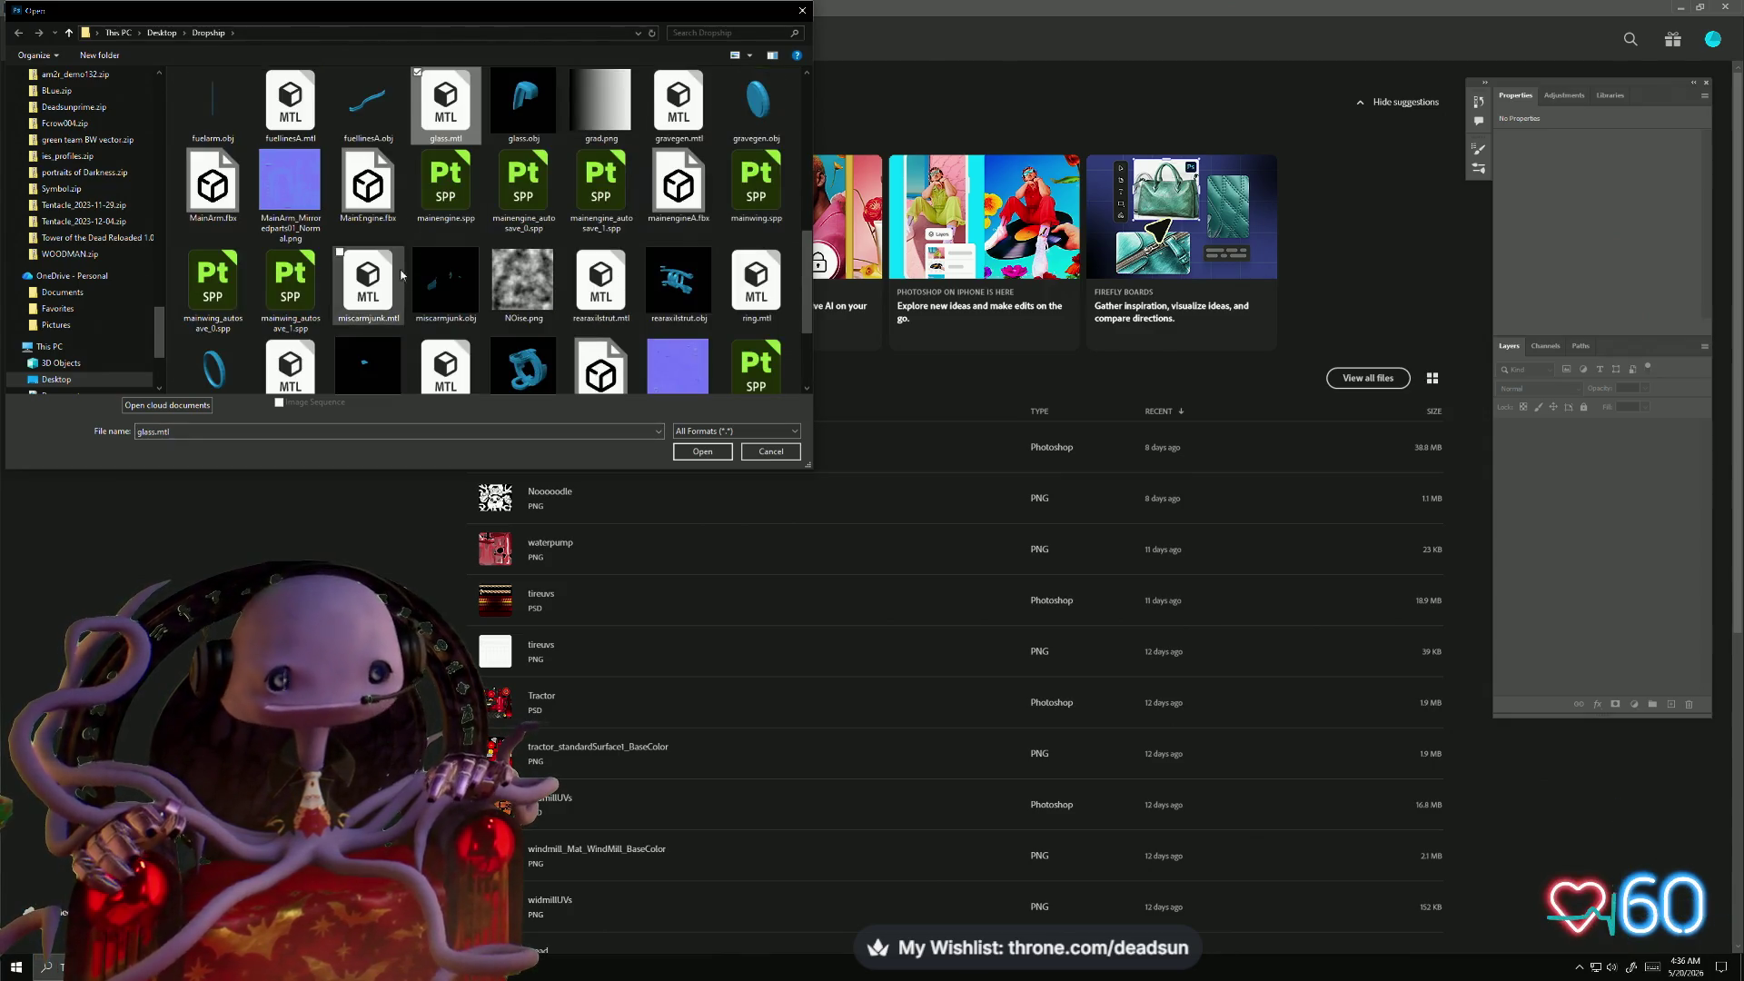
pyautogui.press('Right')
pyautogui.press('Right')
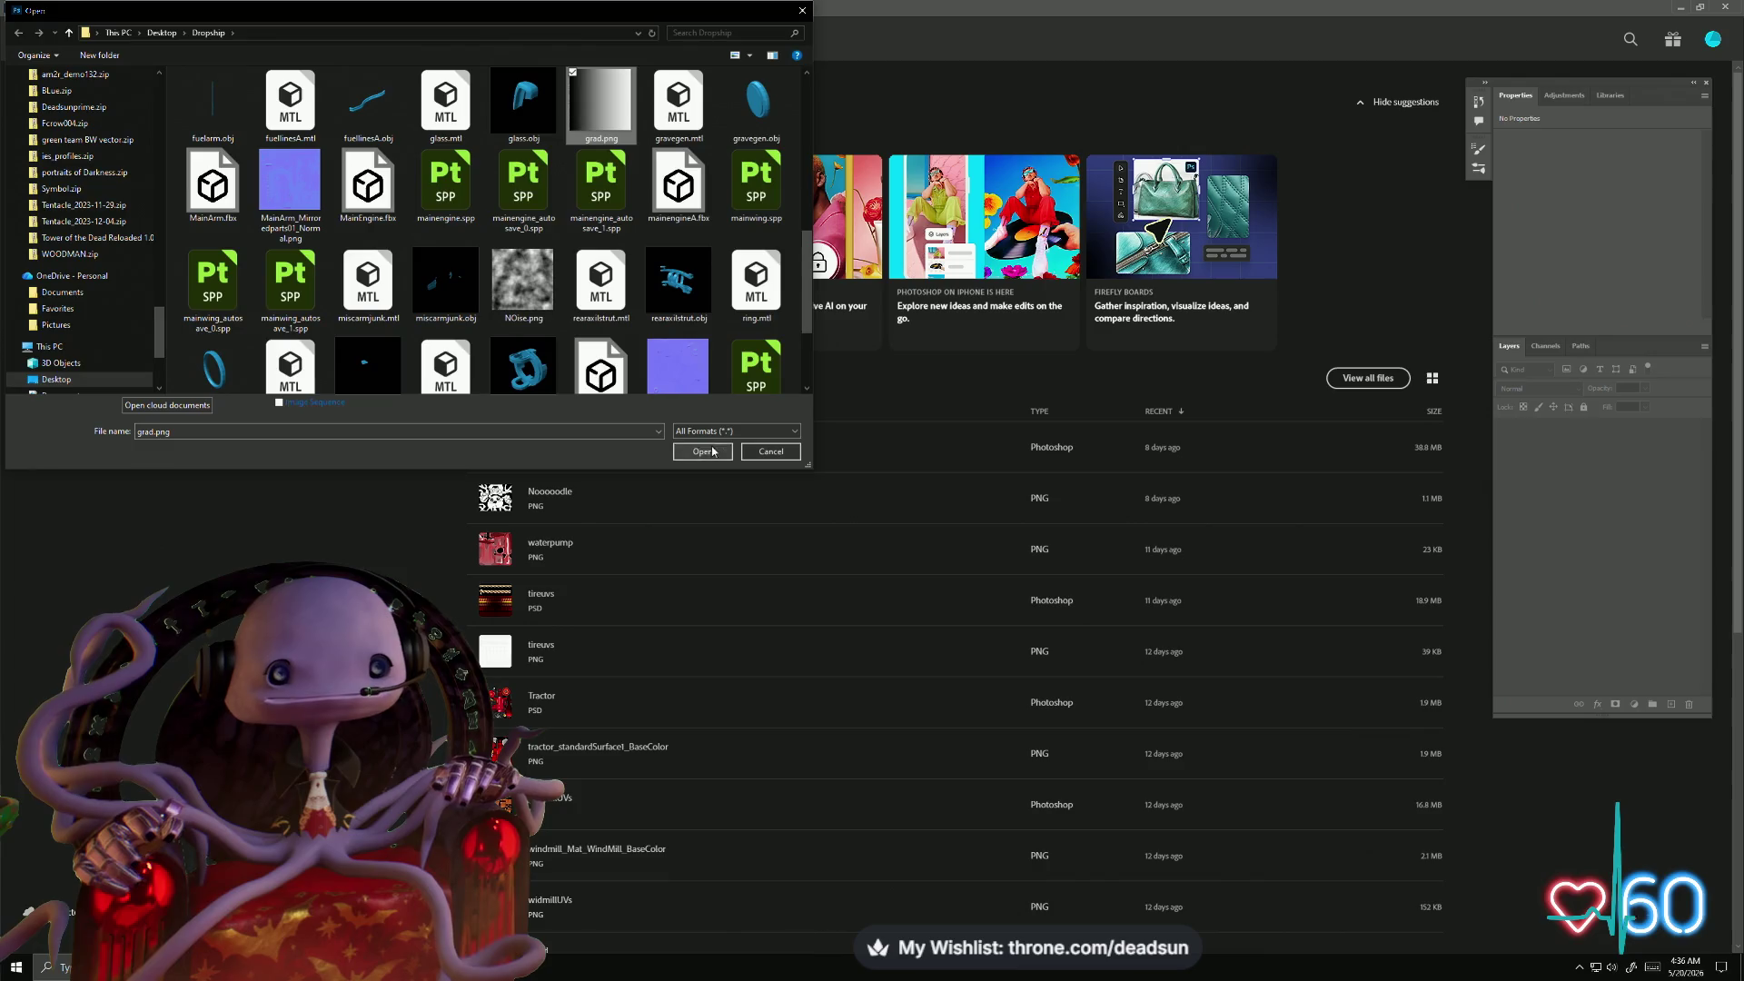
# - Open grad.png and draw a 0° black-to-white gradient fill, widening black on the left
pyautogui.click(702, 452)
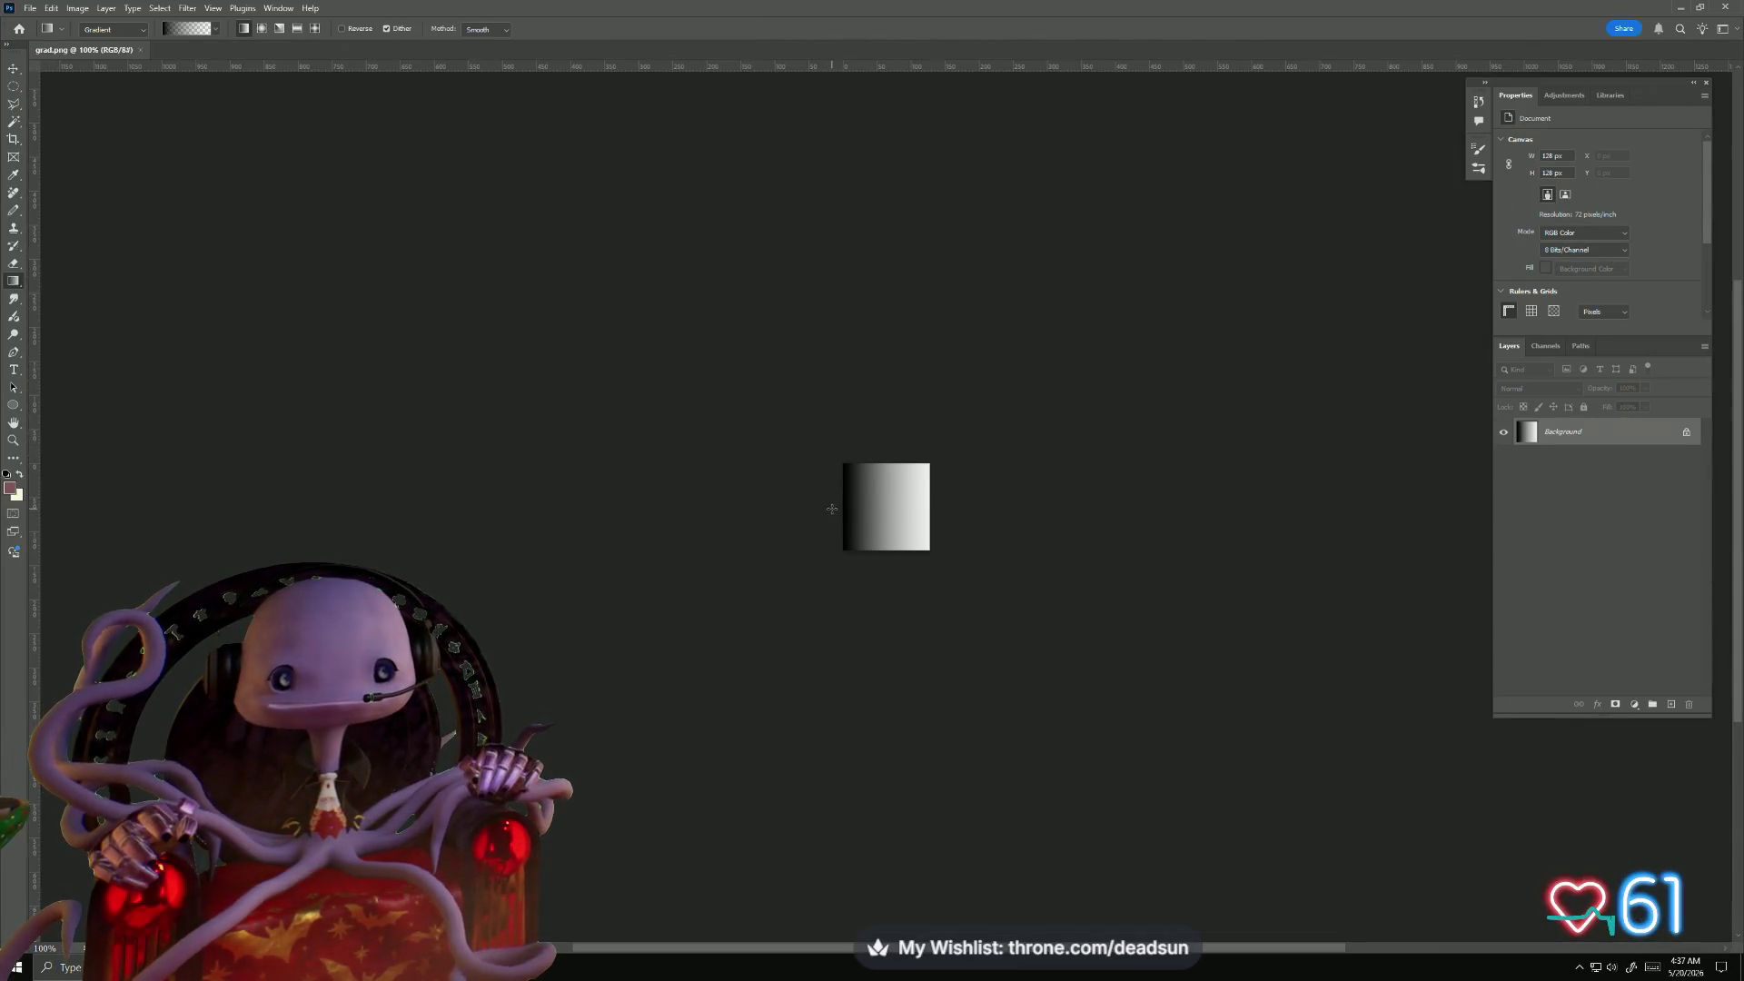
pyautogui.moveTo(831, 509)
pyautogui.mouseDown()
pyautogui.moveTo(1199, 503)
pyautogui.moveTo(933, 511)
pyautogui.mouseUp()
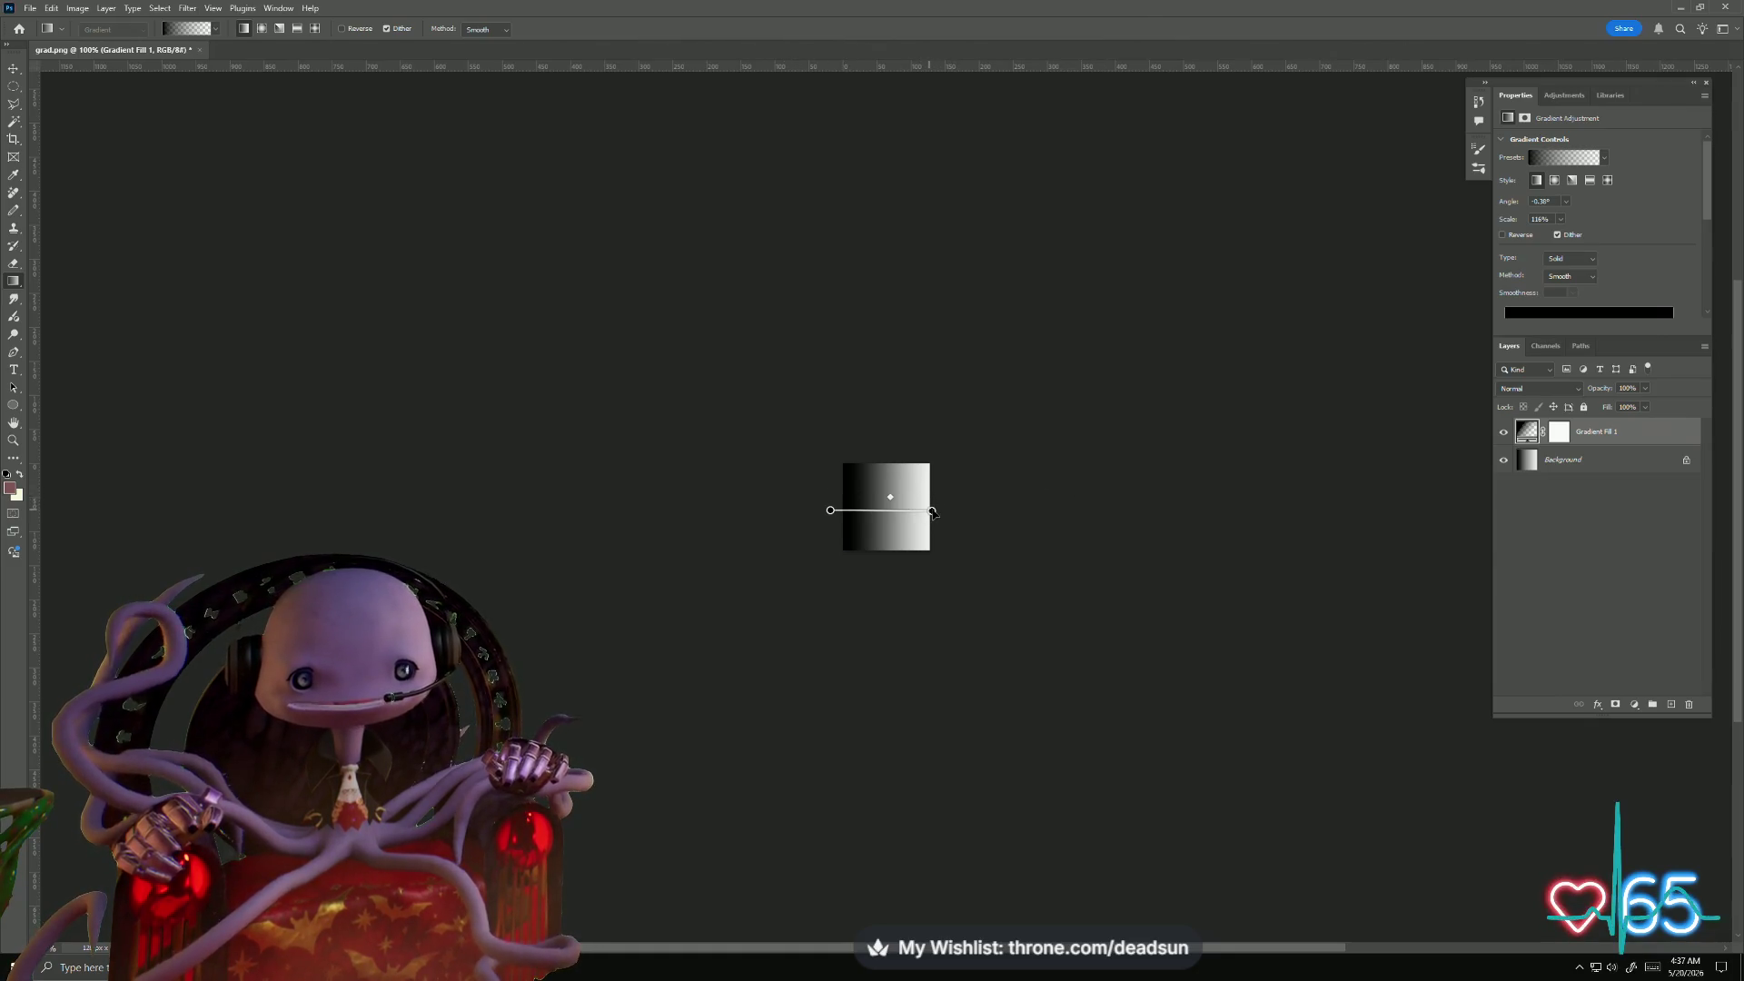
pyautogui.moveTo(932, 512)
pyautogui.mouseDown()
pyautogui.moveTo(1219, 509)
pyautogui.moveTo(864, 510)
pyautogui.moveTo(898, 511)
pyautogui.mouseUp()
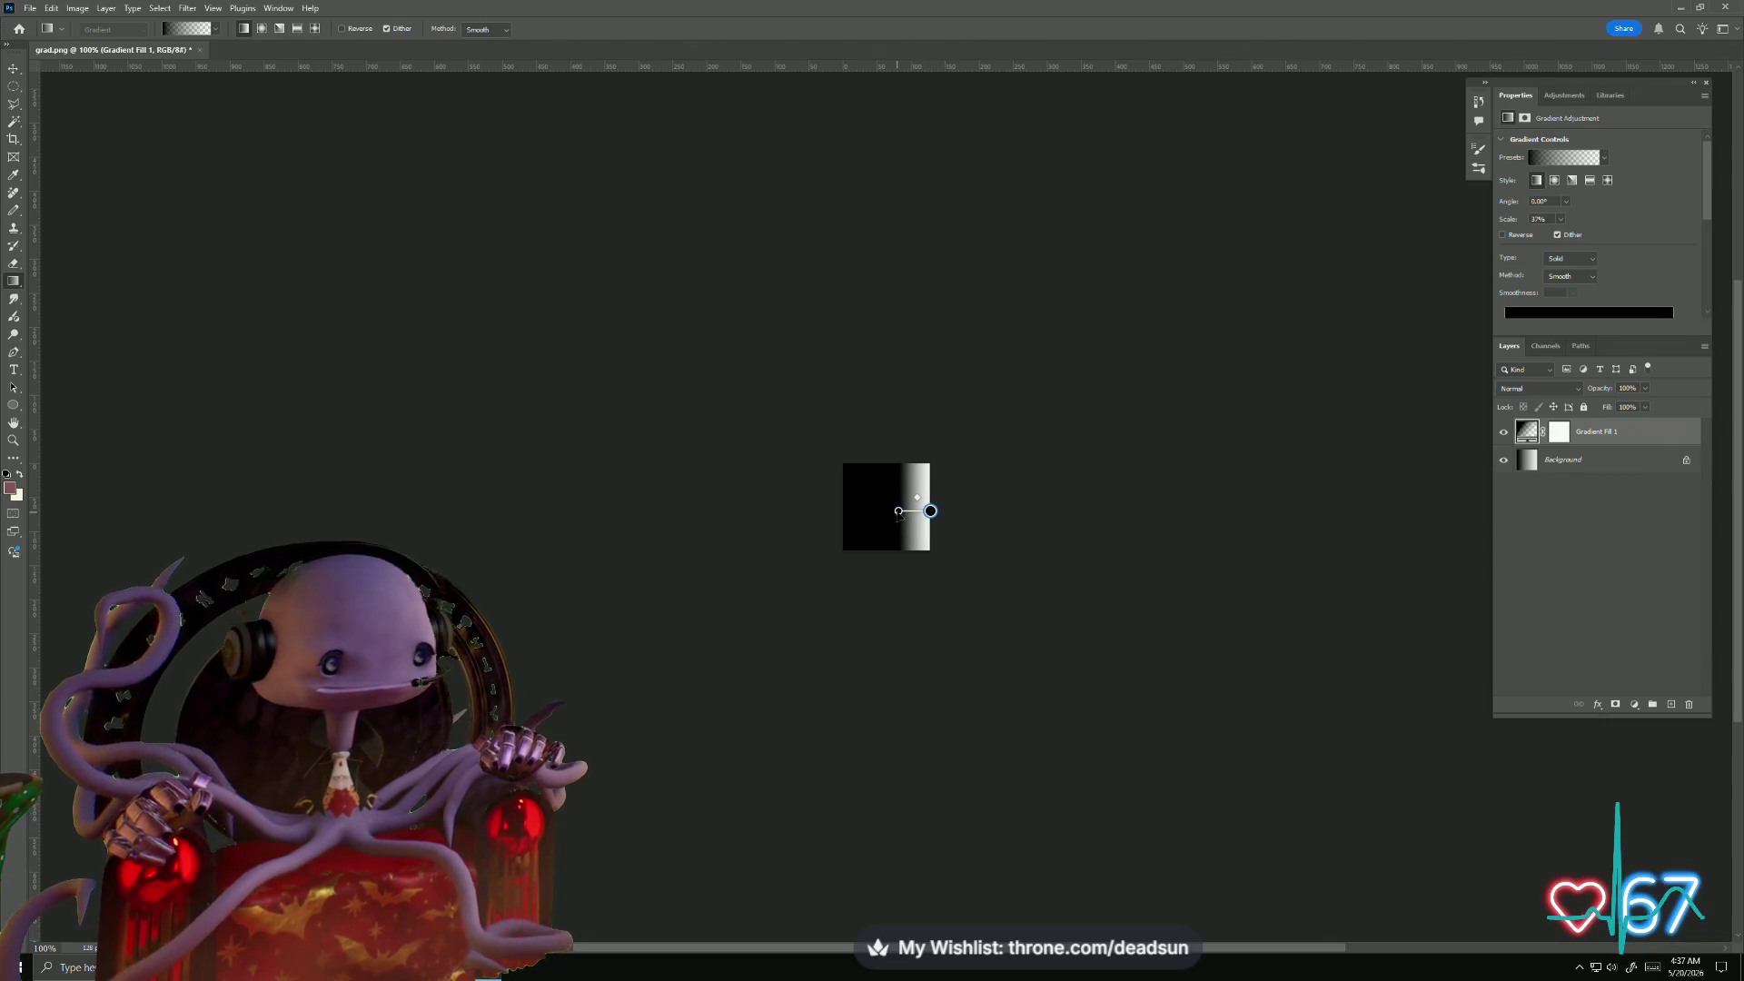
pyautogui.moveTo(899, 512); pyautogui.dragTo(883, 511)
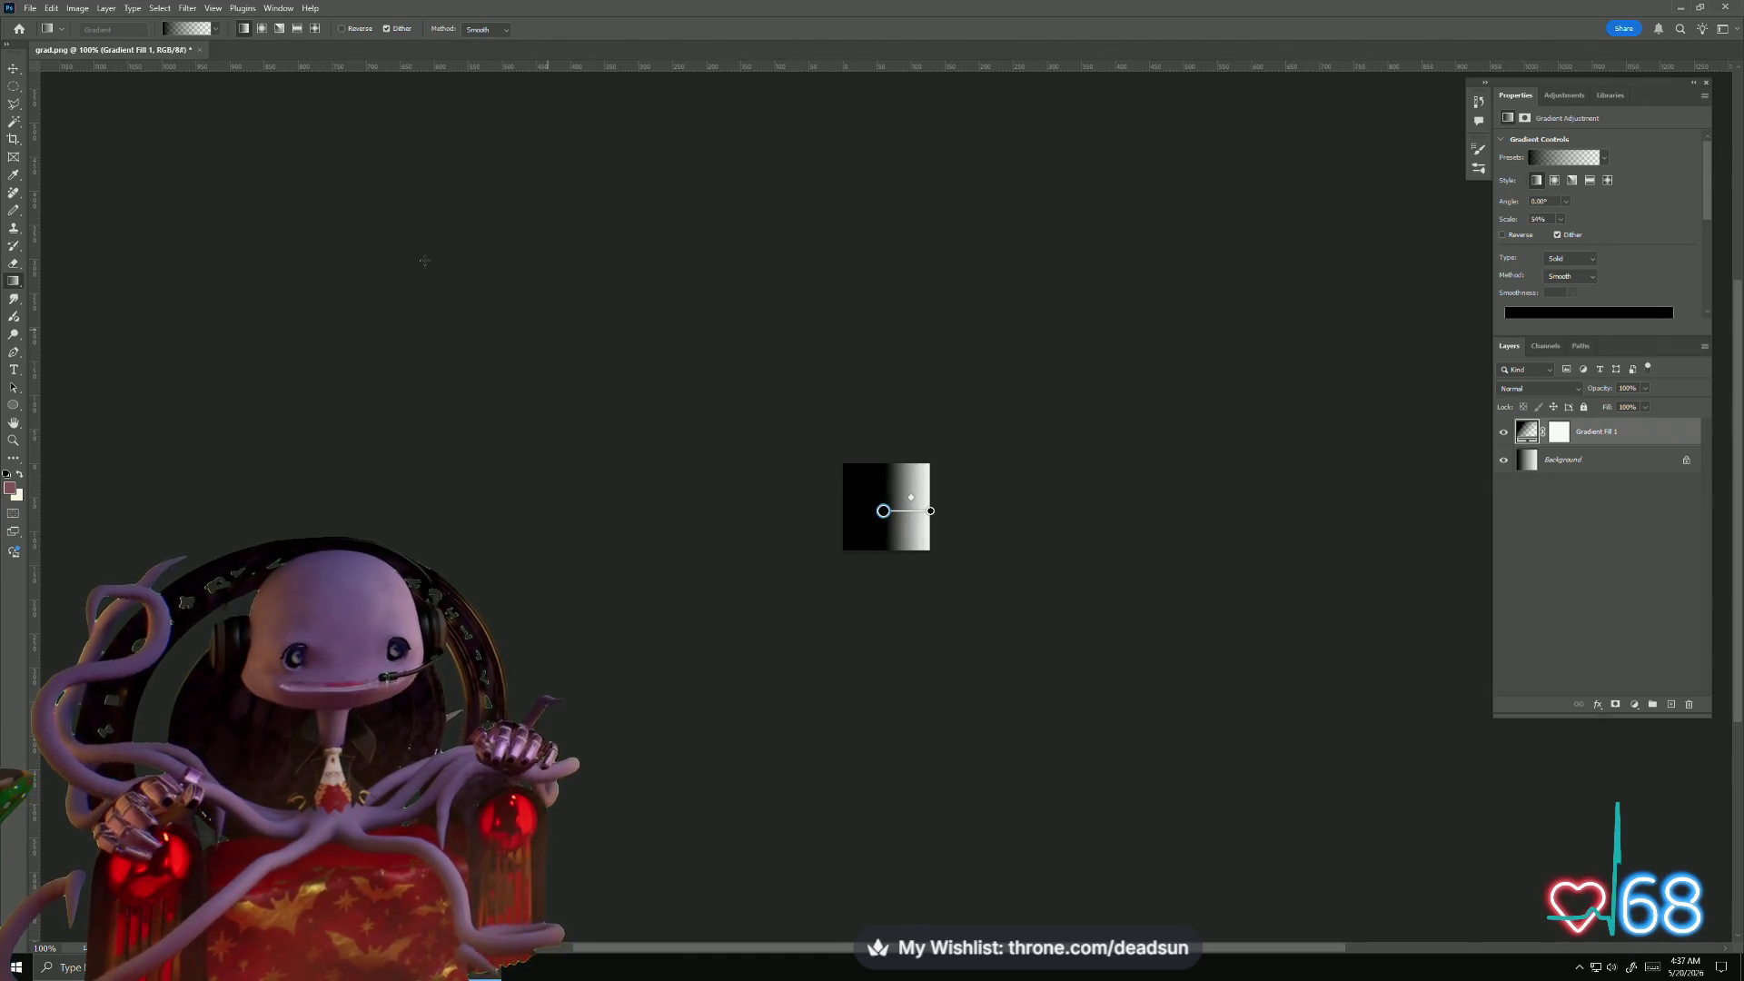
pyautogui.click(30, 8)
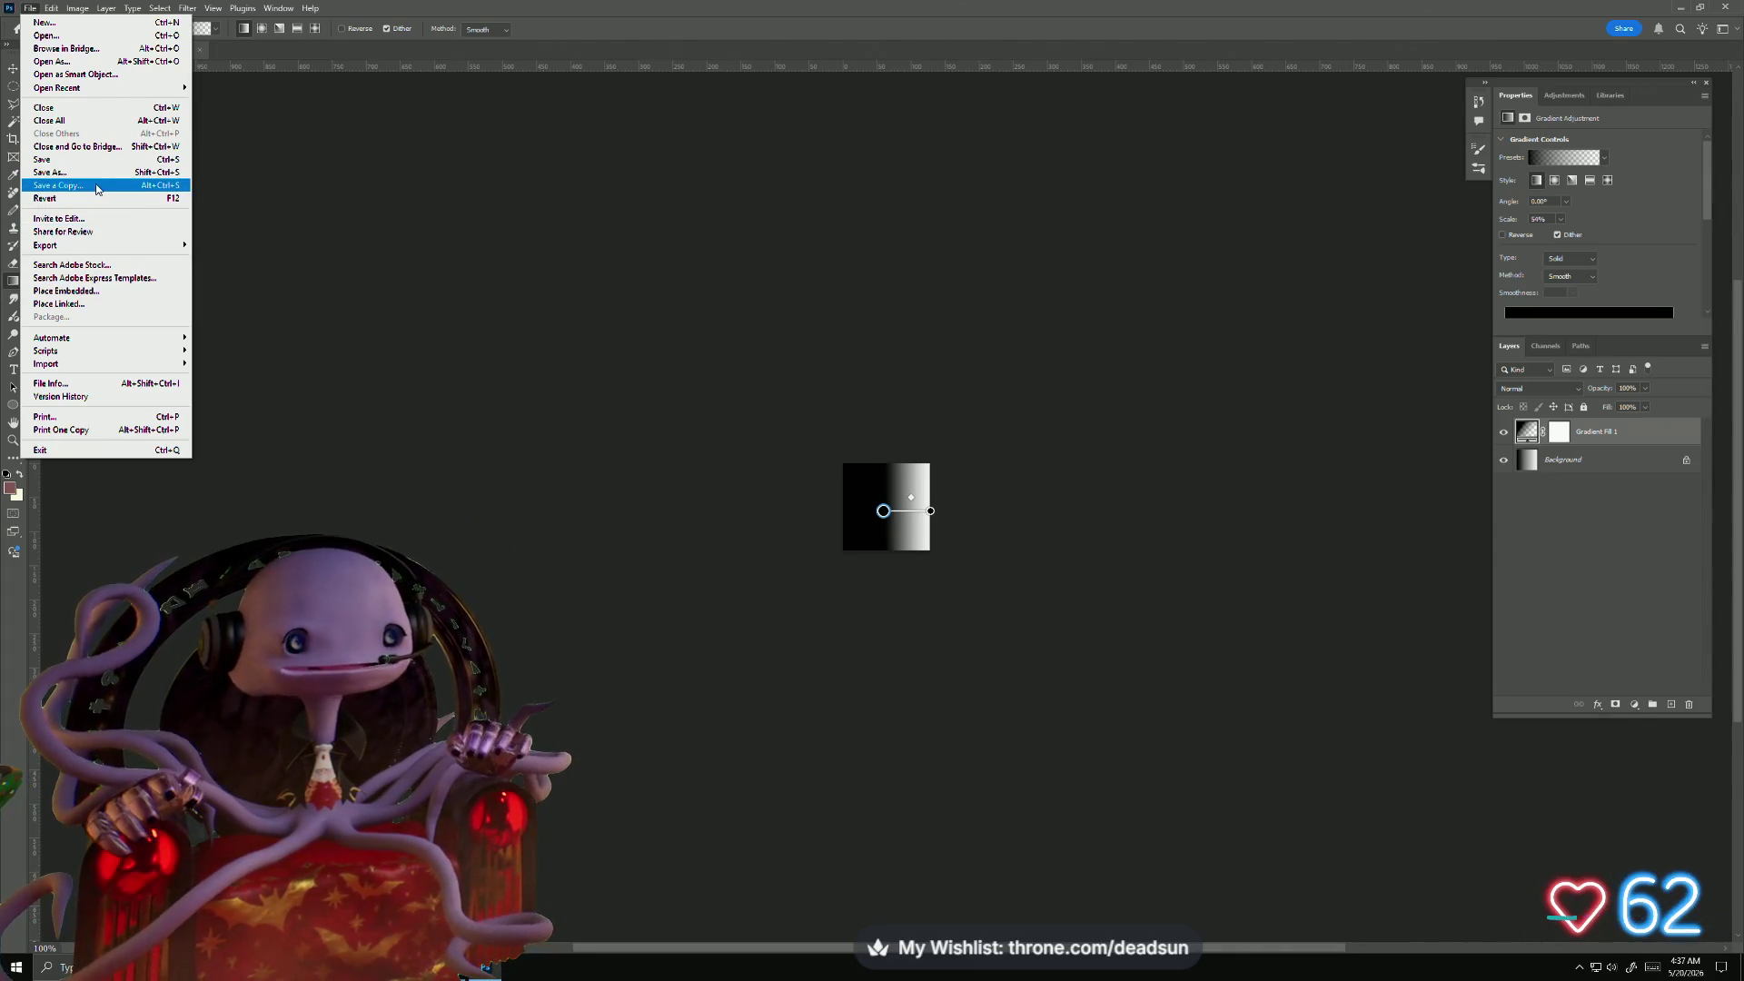
# - Save a PNG copy named grad.png, replacing the existing file in the Dropship folder
pyautogui.click(97, 188)
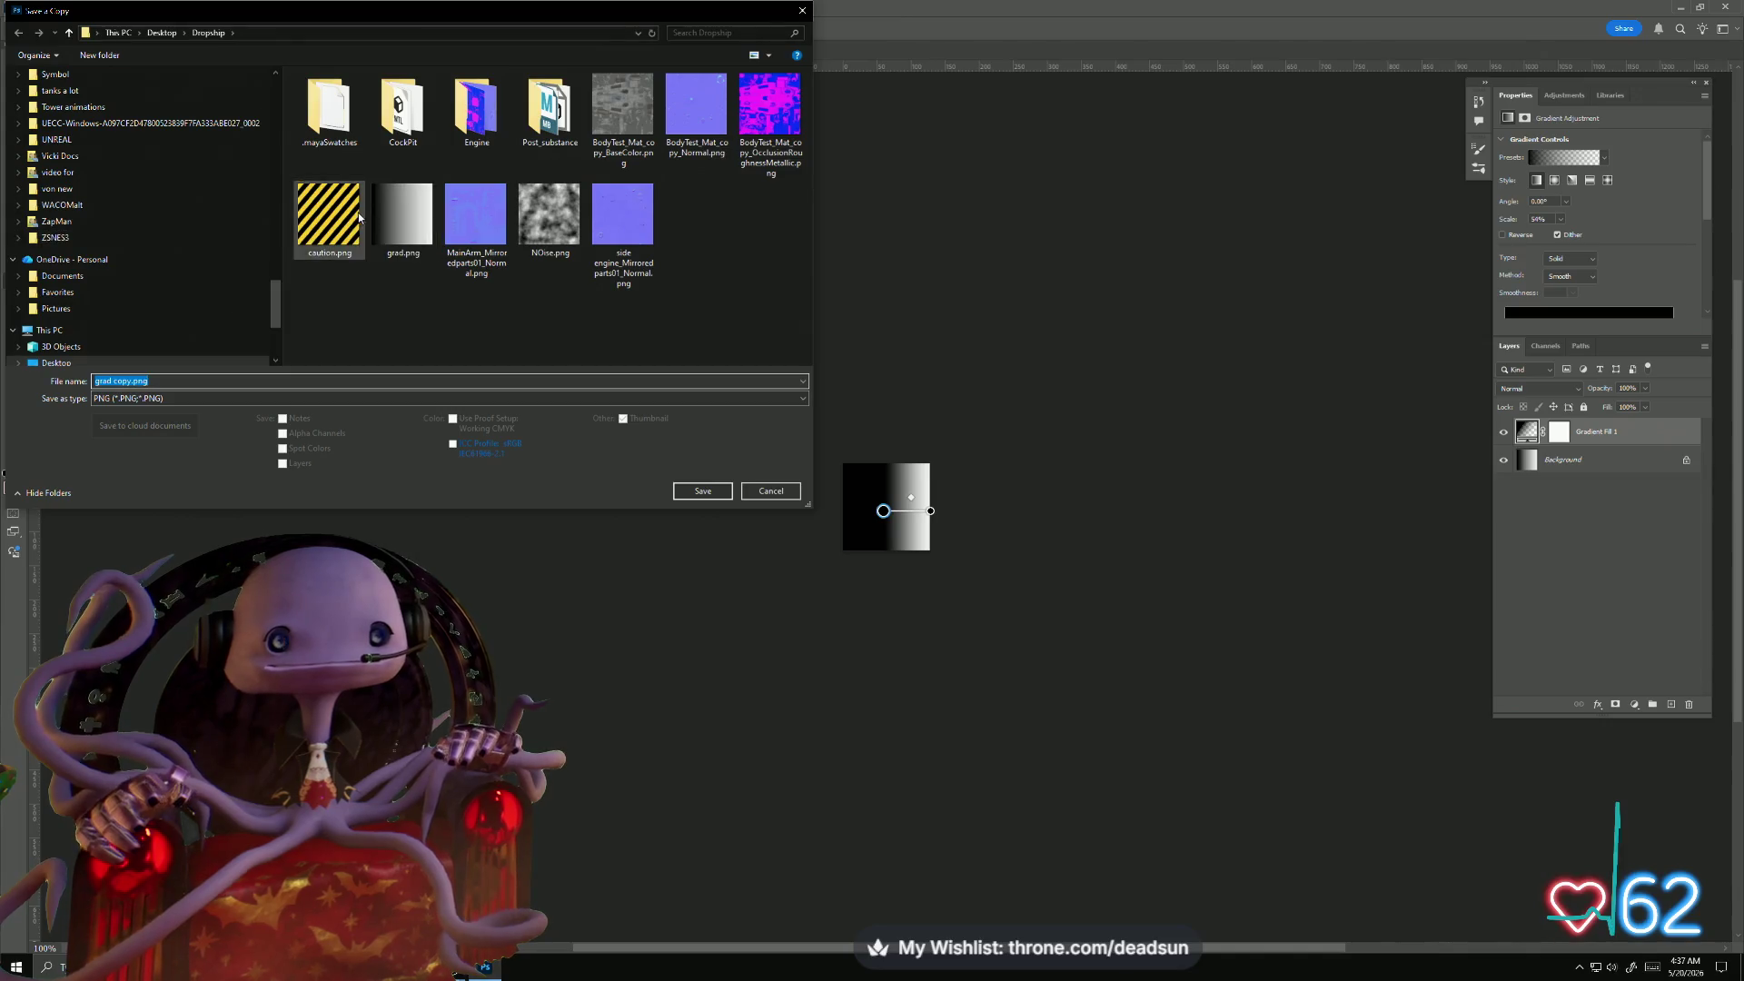
pyautogui.click(703, 490)
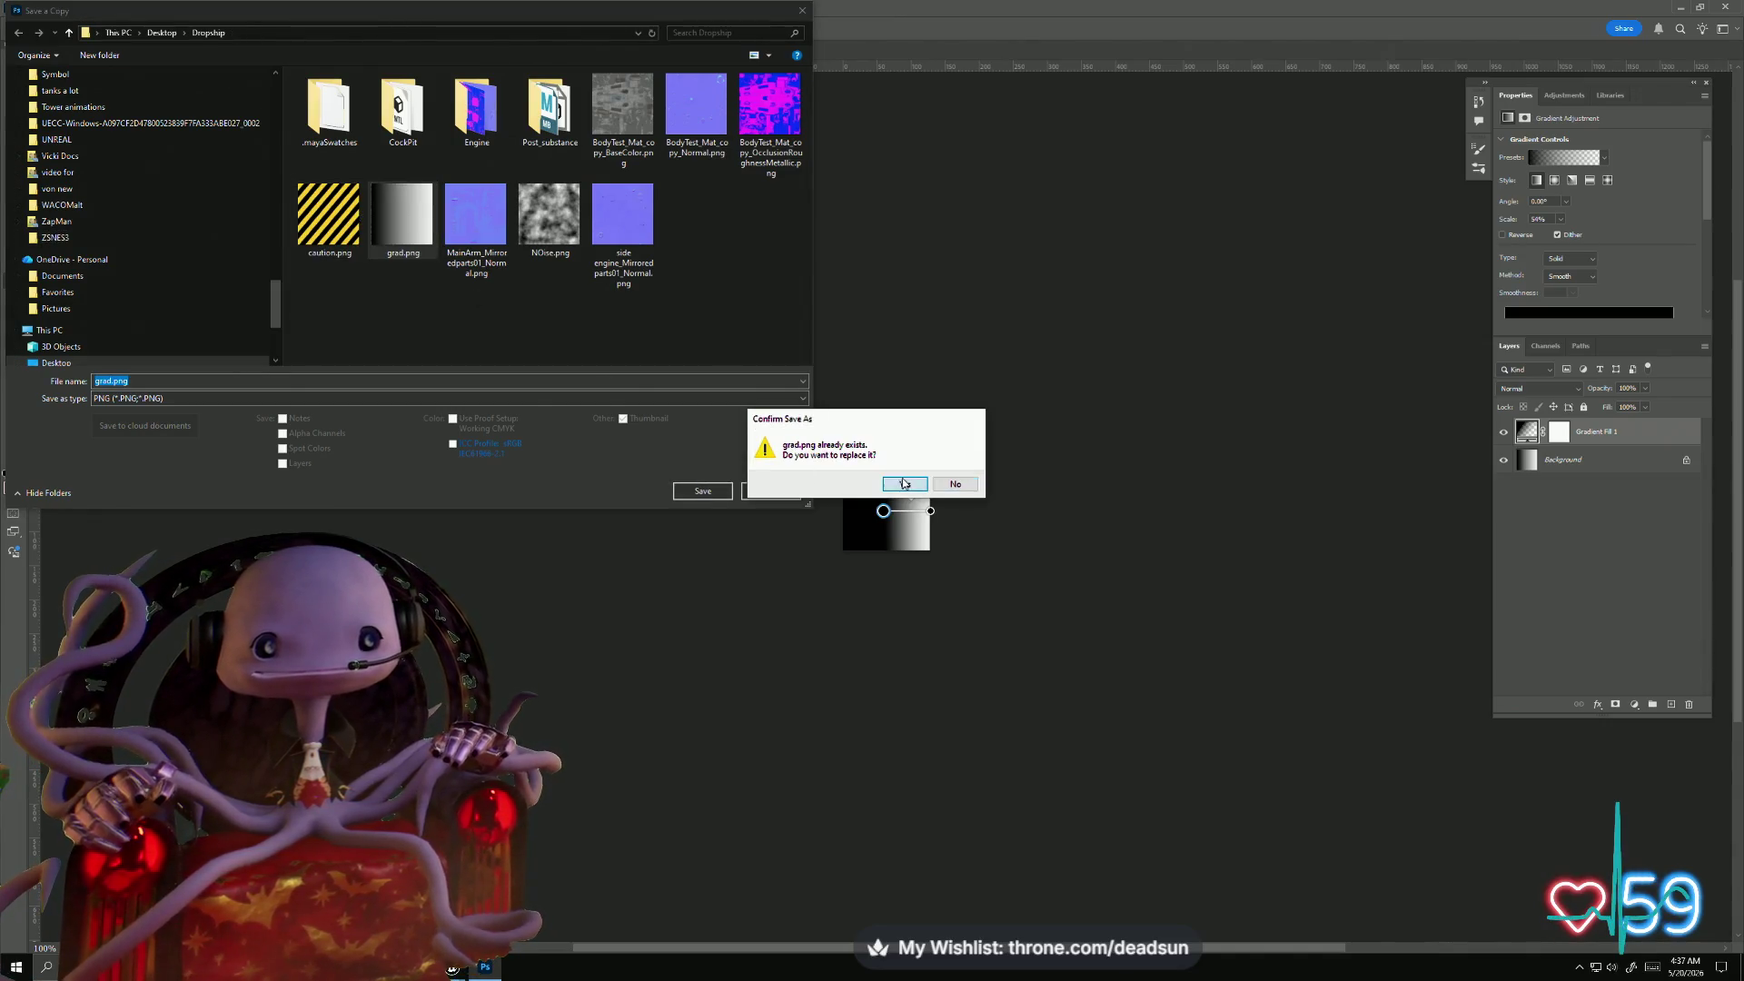
pyautogui.click(904, 483)
pyautogui.click(952, 297)
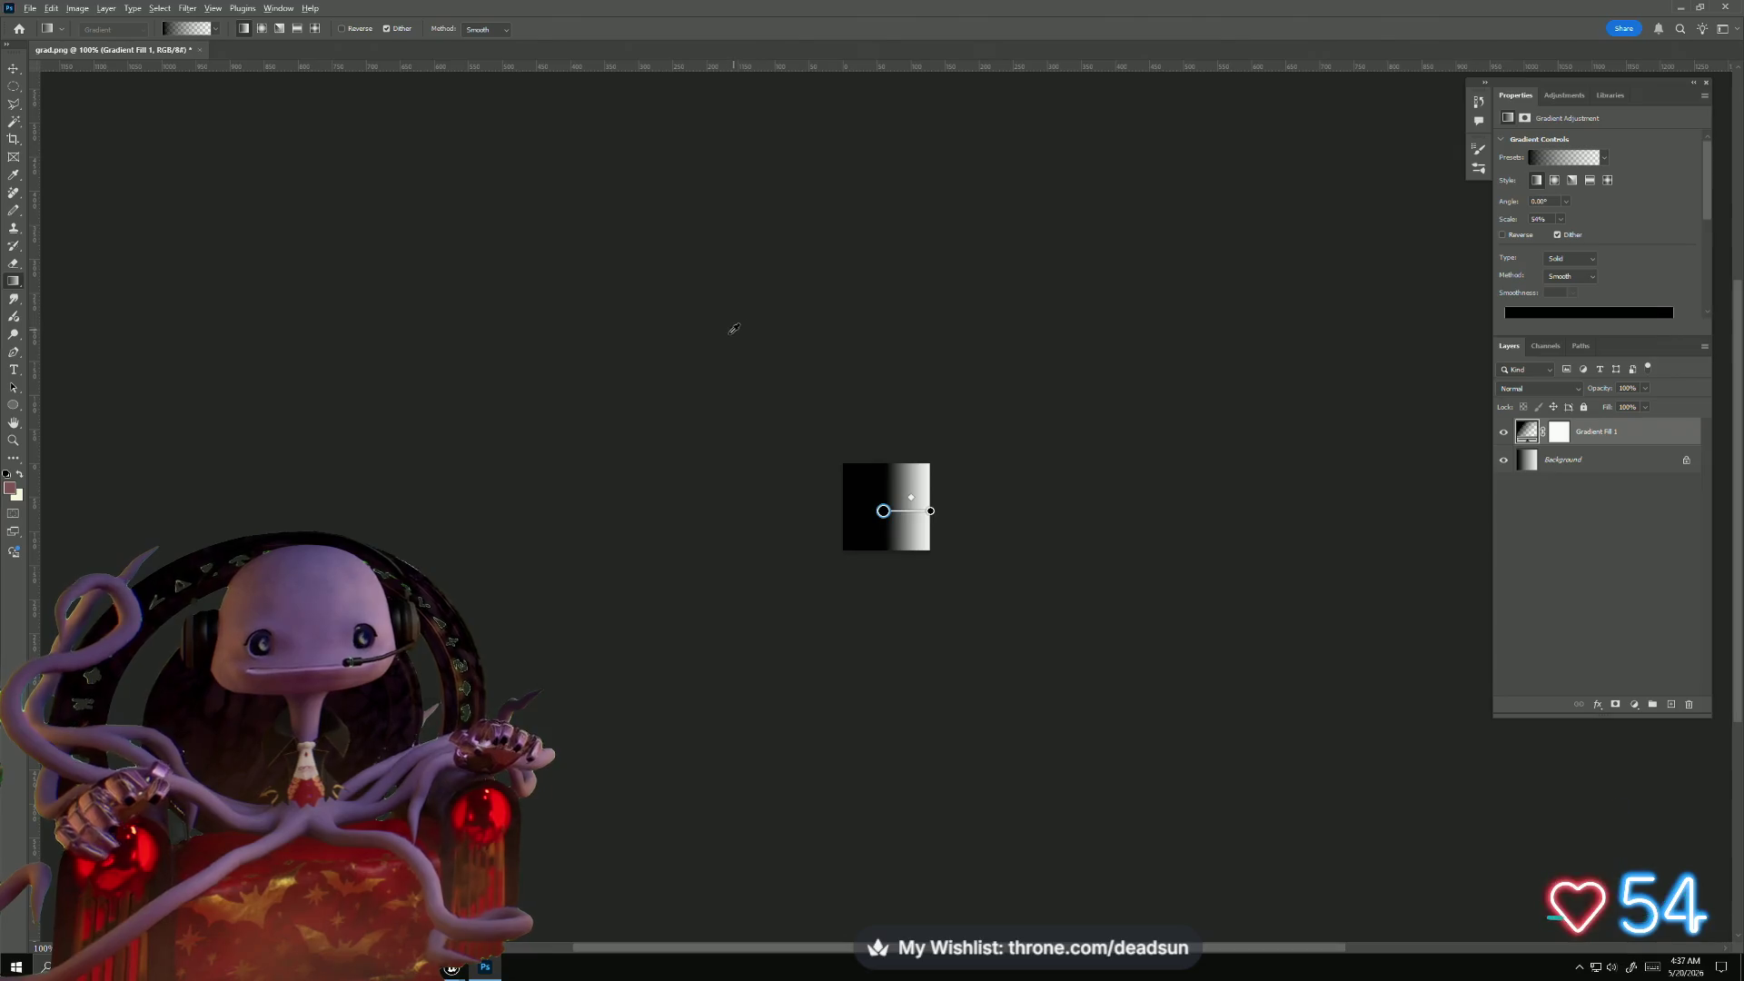
pyautogui.hotkey('alt', 'Tab')
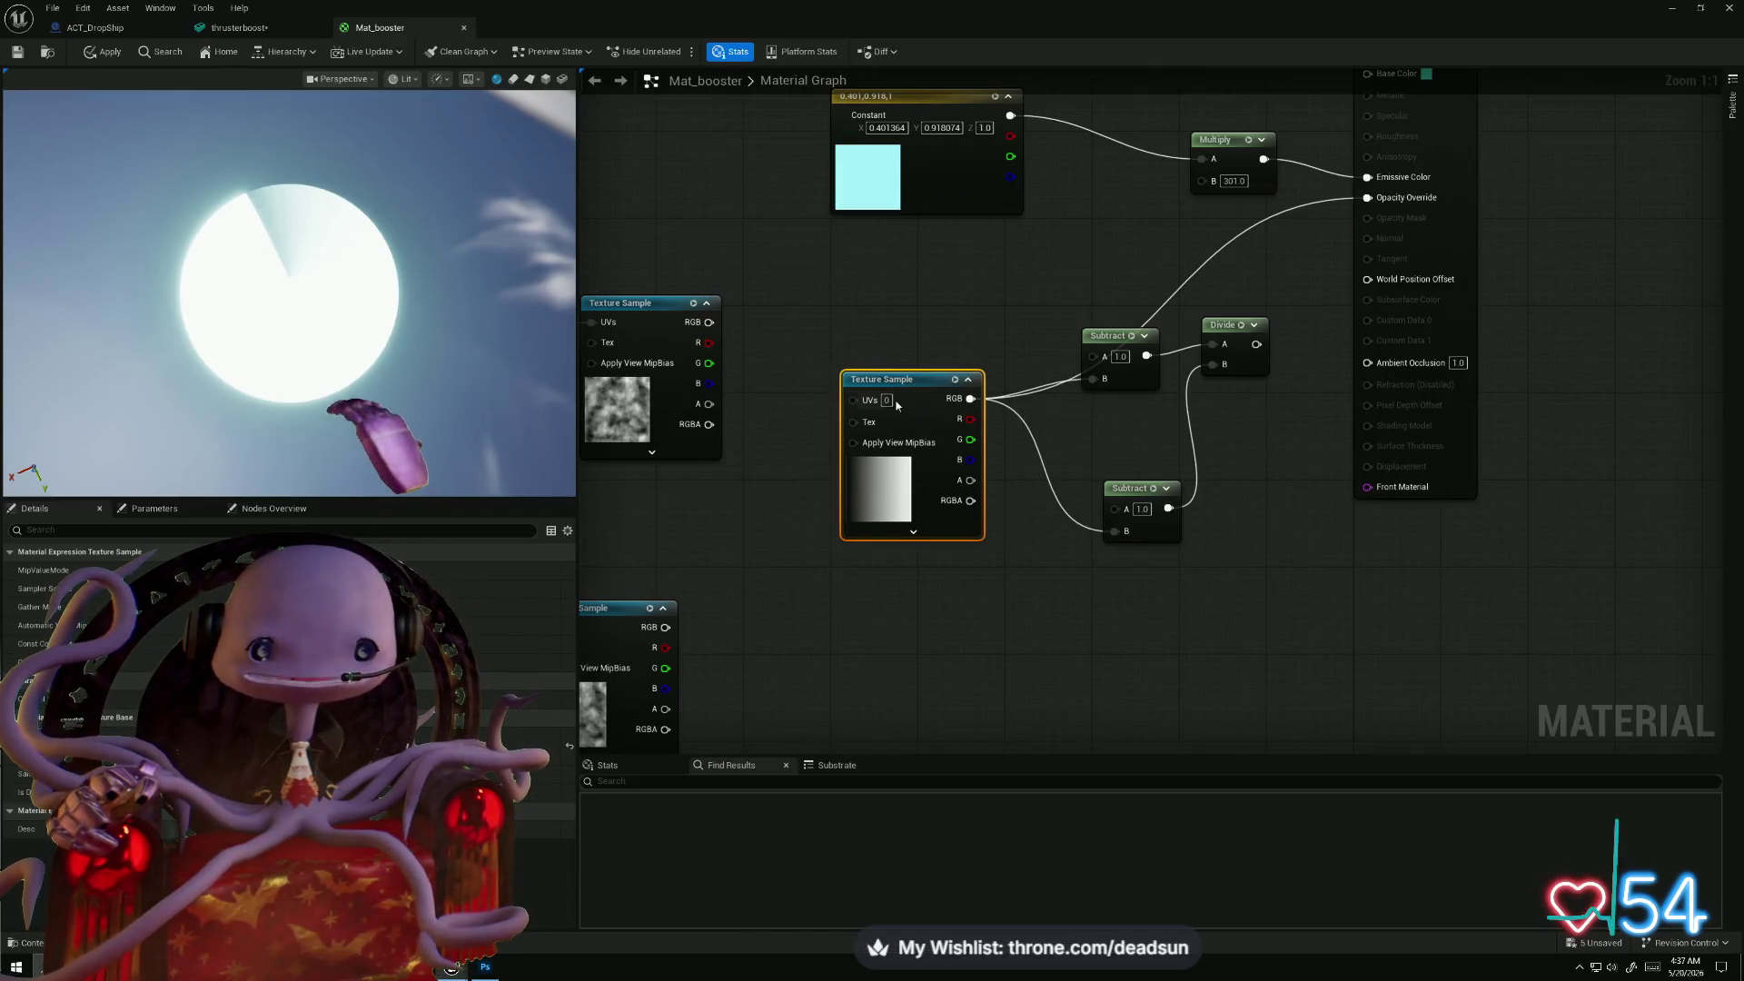
# - Reimport the grad texture from the DropShipTexture folder in the Content Browser
pyautogui.moveTo(727, 21)
pyautogui.mouseDown()
pyautogui.moveTo(1377, 100)
pyautogui.moveTo(1360, 122)
pyautogui.moveTo(1043, 128)
pyautogui.mouseUp()
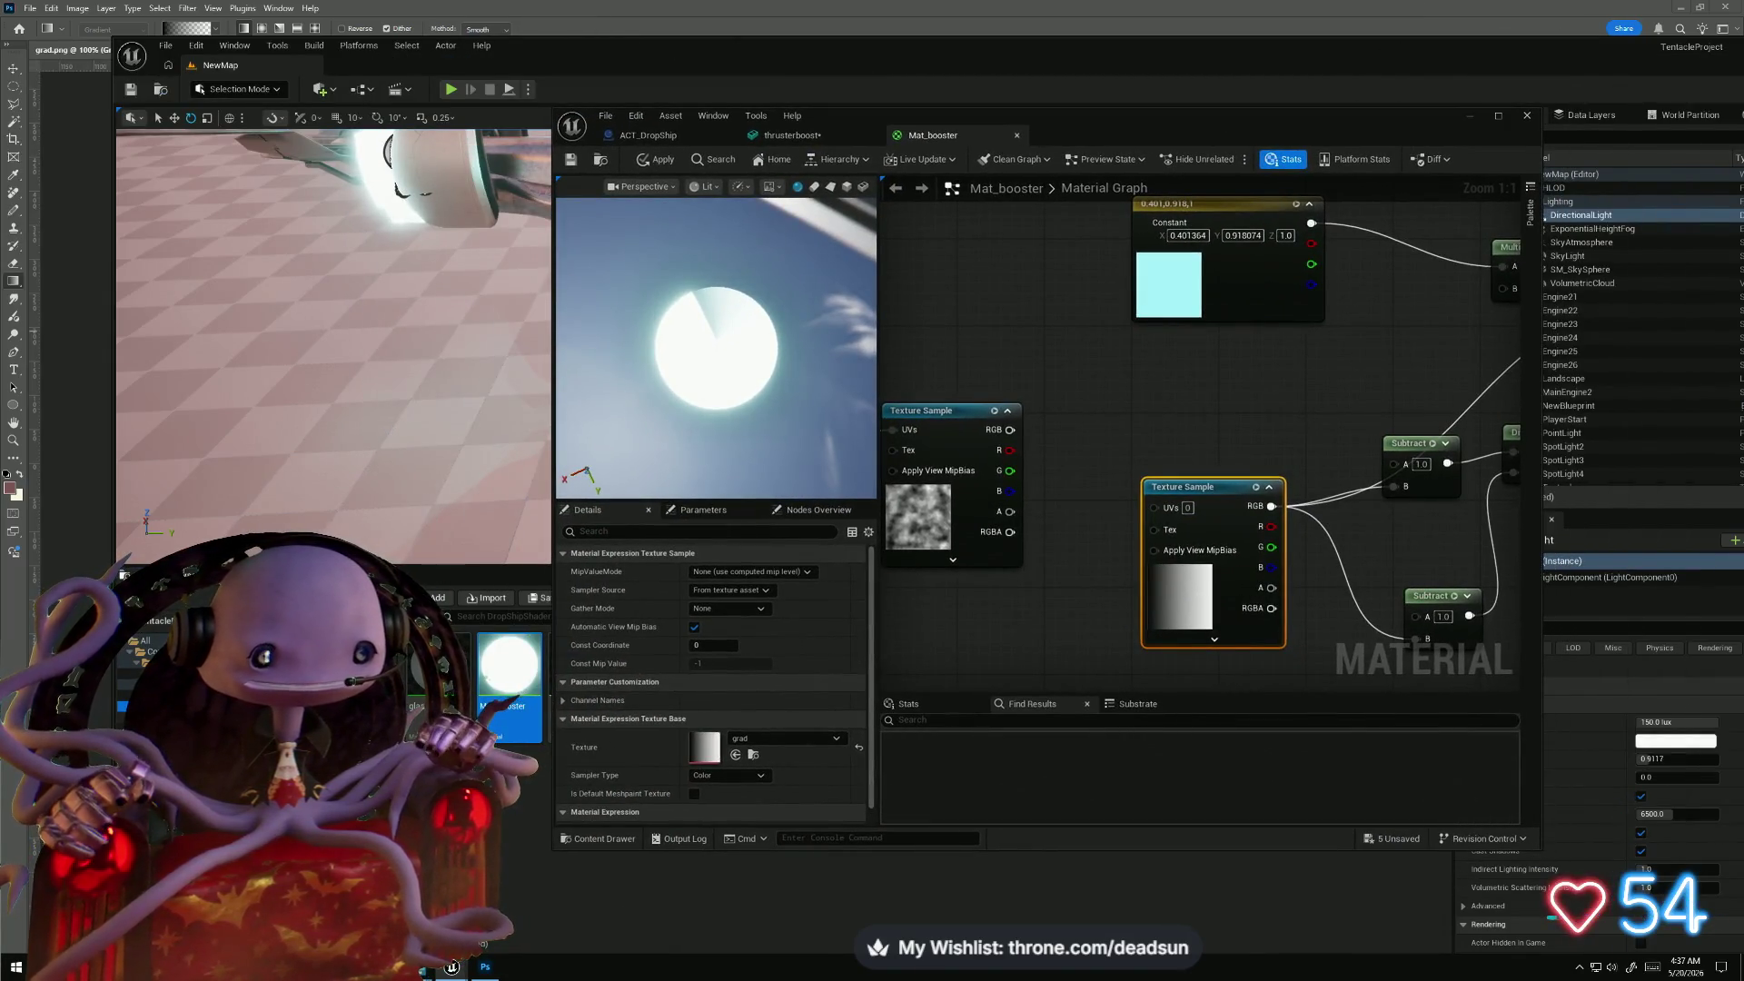
pyautogui.click(145, 652)
pyautogui.moveTo(845, 136)
pyautogui.mouseDown()
pyautogui.moveTo(1312, 57)
pyautogui.moveTo(1316, 90)
pyautogui.mouseUp()
pyautogui.click(865, 651)
pyautogui.rightClick(865, 651)
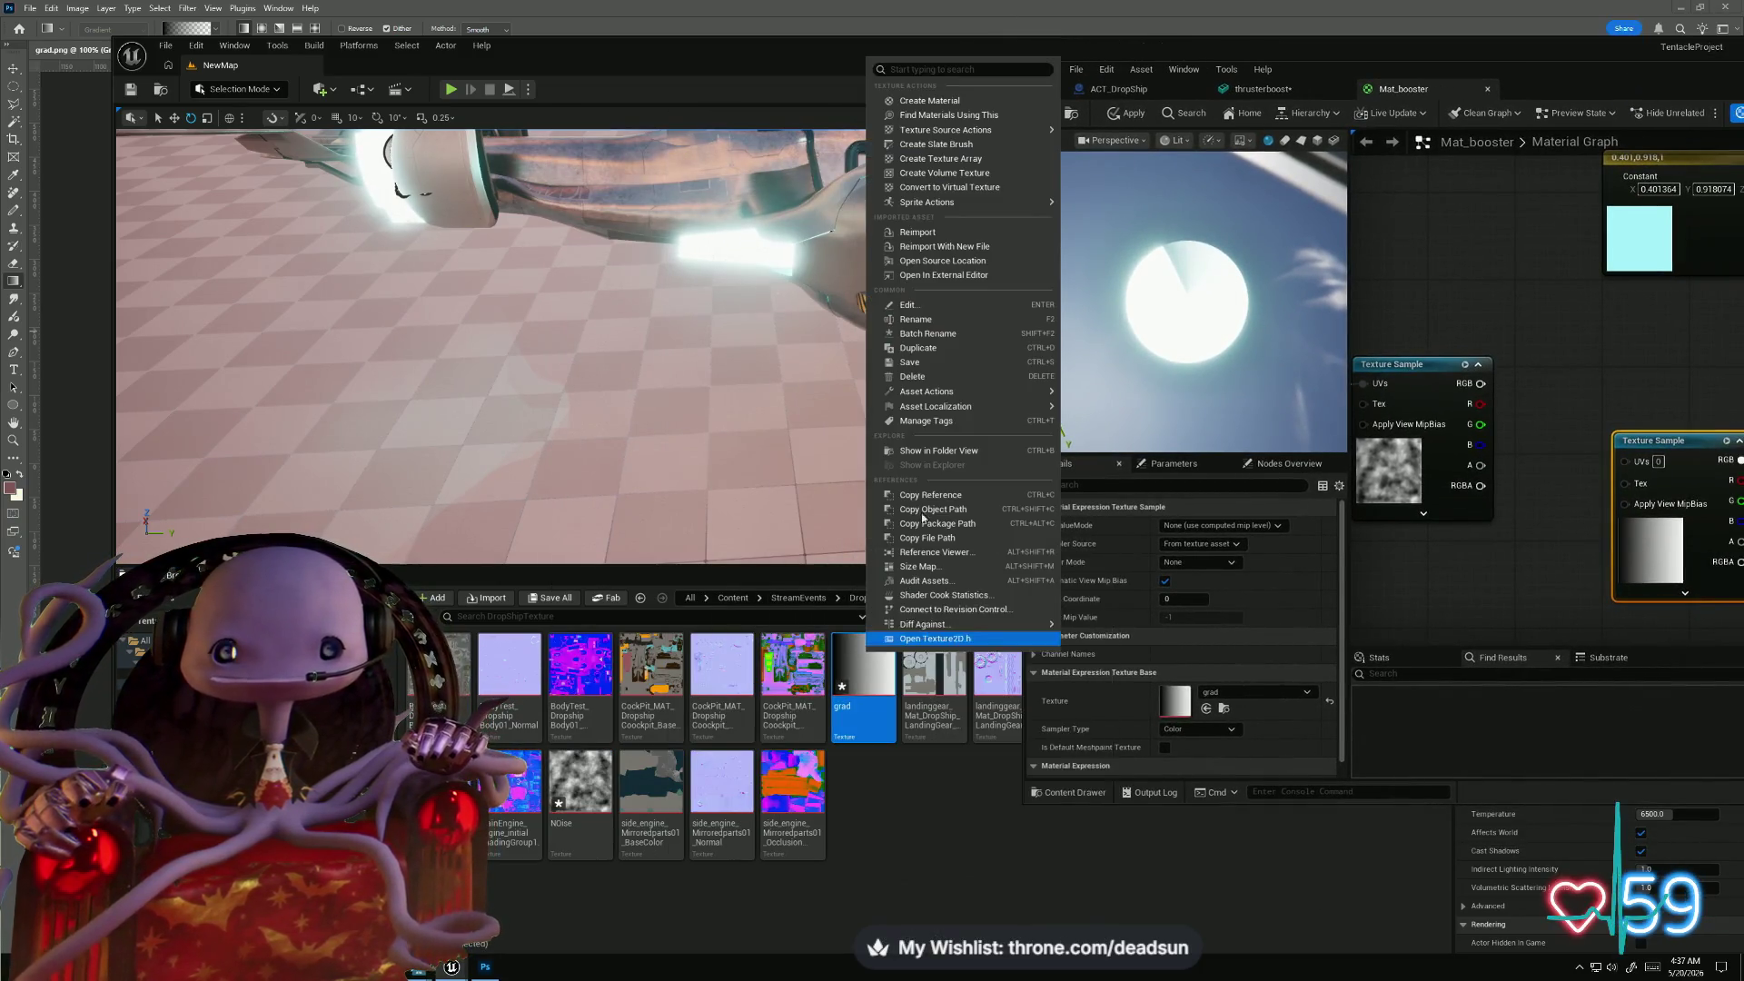
pyautogui.click(952, 234)
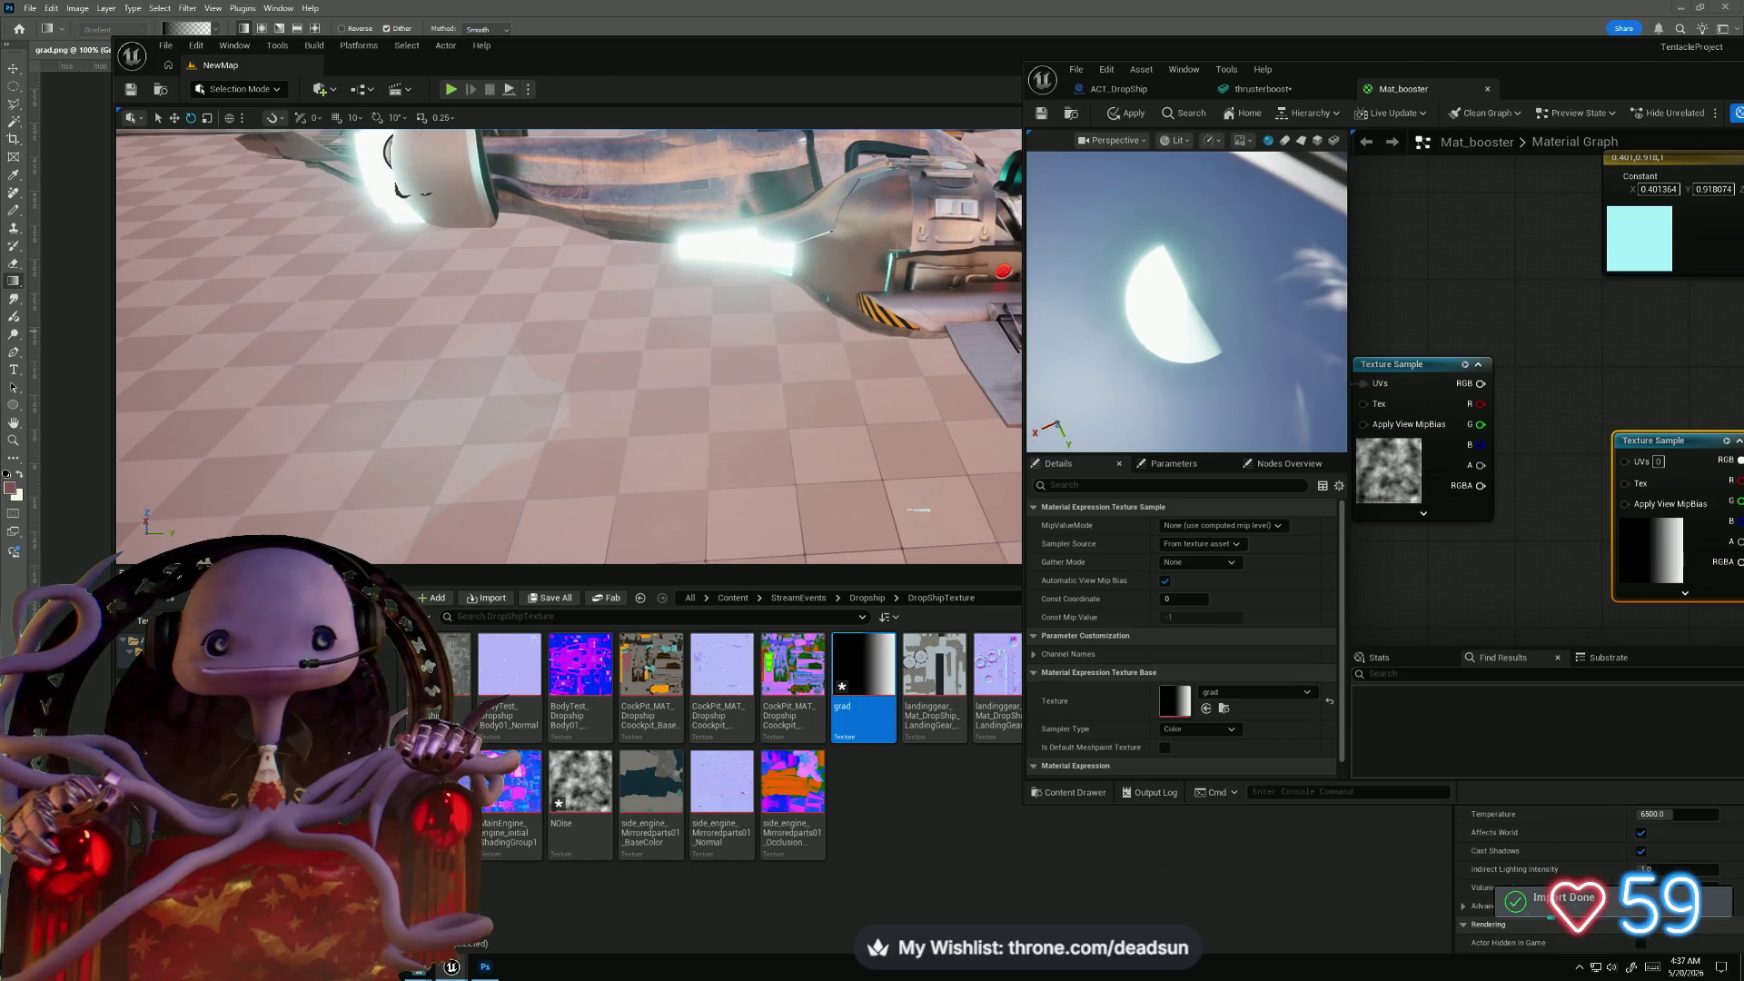
# - Apply the Mat_booster changes and check the updated thruster gradient in the level view
pyautogui.moveTo(1193, 265); pyautogui.dragTo(1104, 259)
pyautogui.moveTo(569, 345); pyautogui.dragTo(345, 373)
pyautogui.moveTo(1535, 71); pyautogui.dragTo(750, 92)
pyautogui.moveTo(1034, 339); pyautogui.dragTo(790, 350)
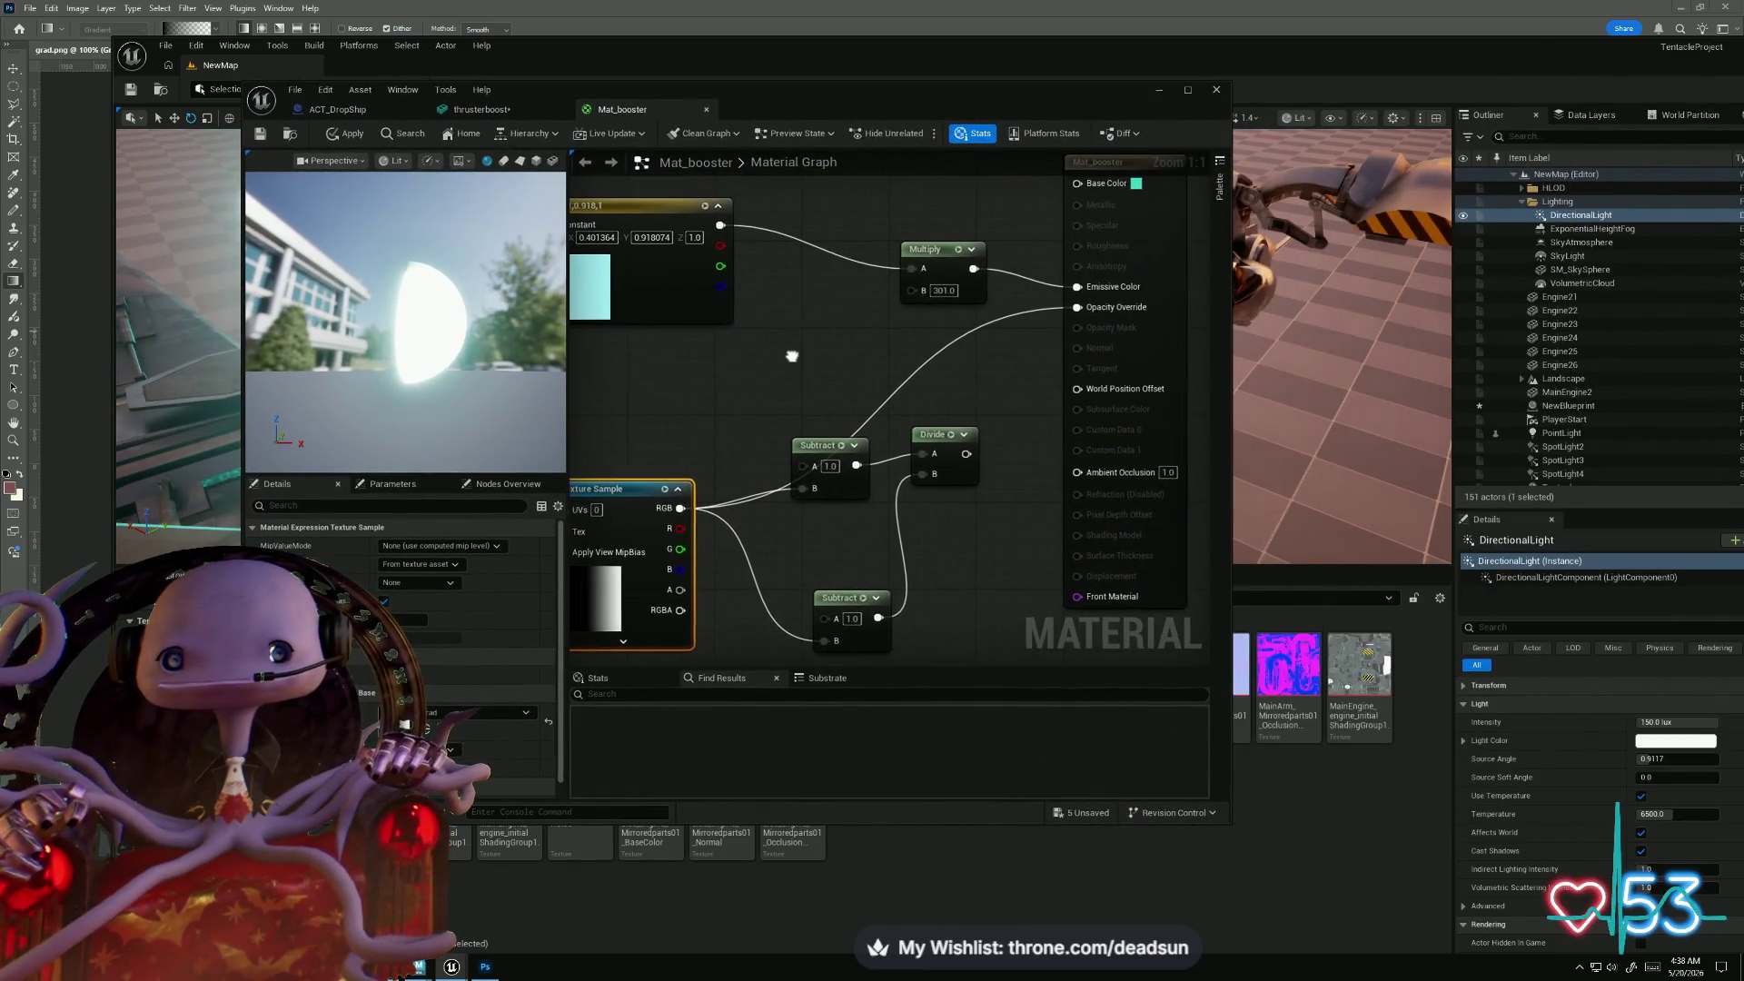
pyautogui.click(354, 134)
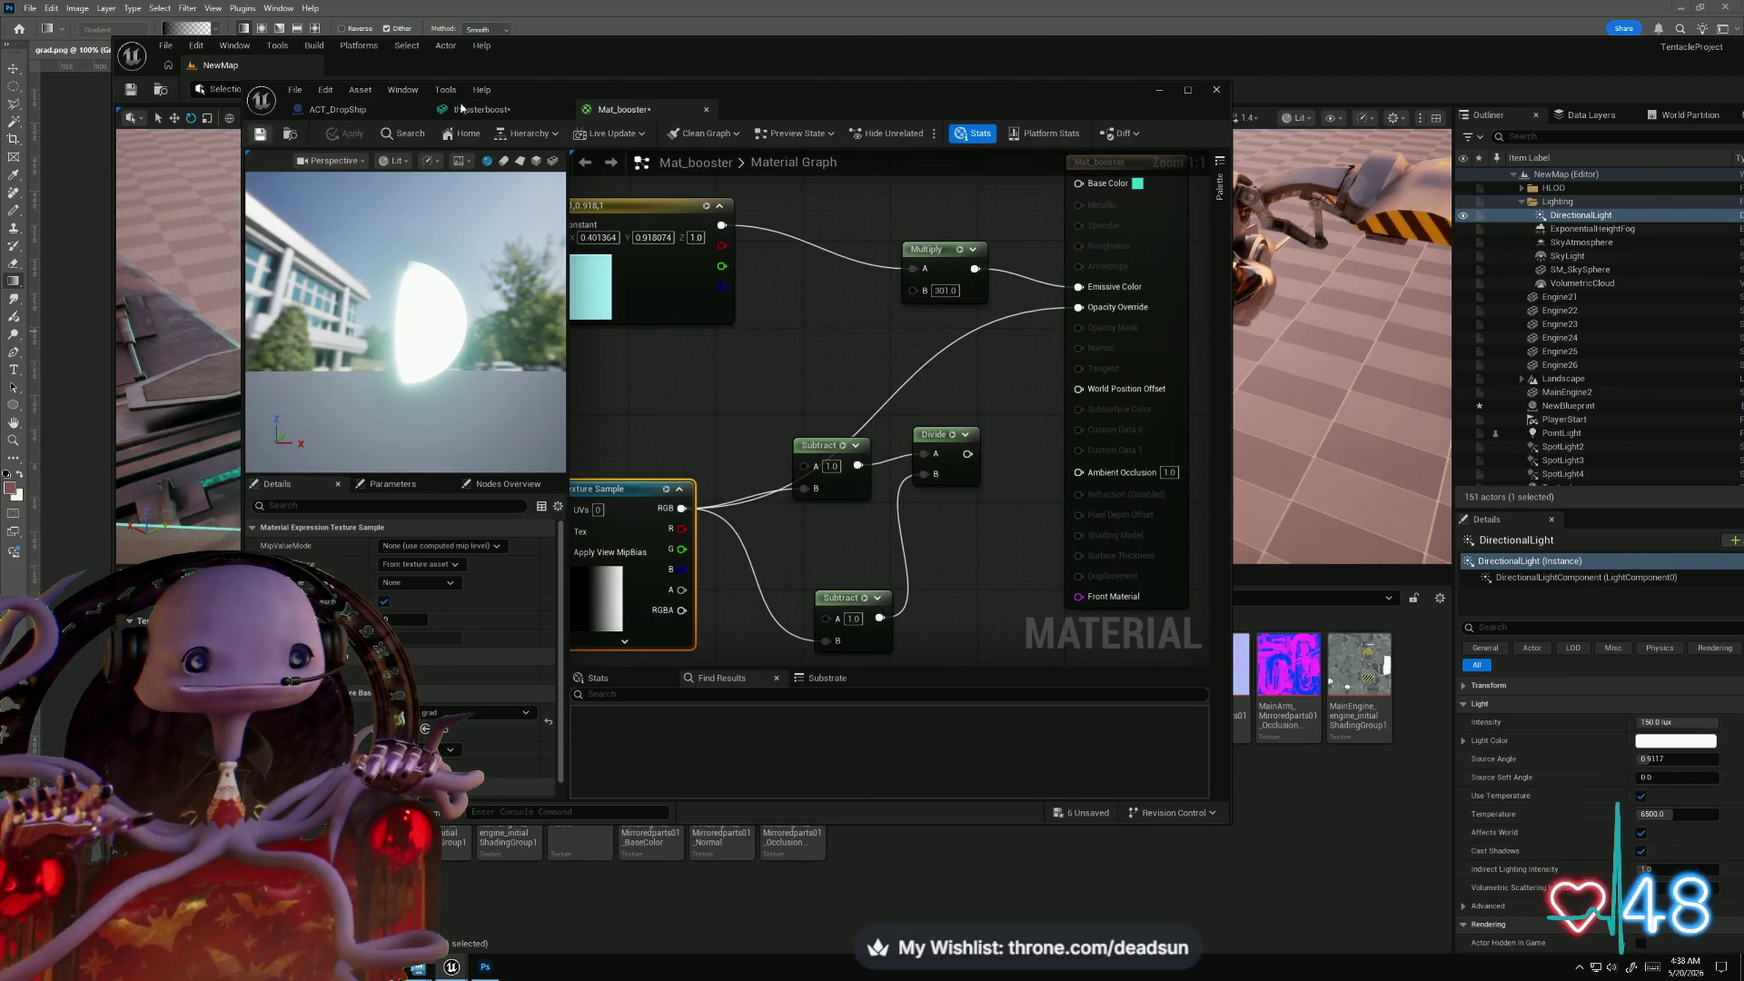
pyautogui.moveTo(812, 100); pyautogui.dragTo(1384, 91)
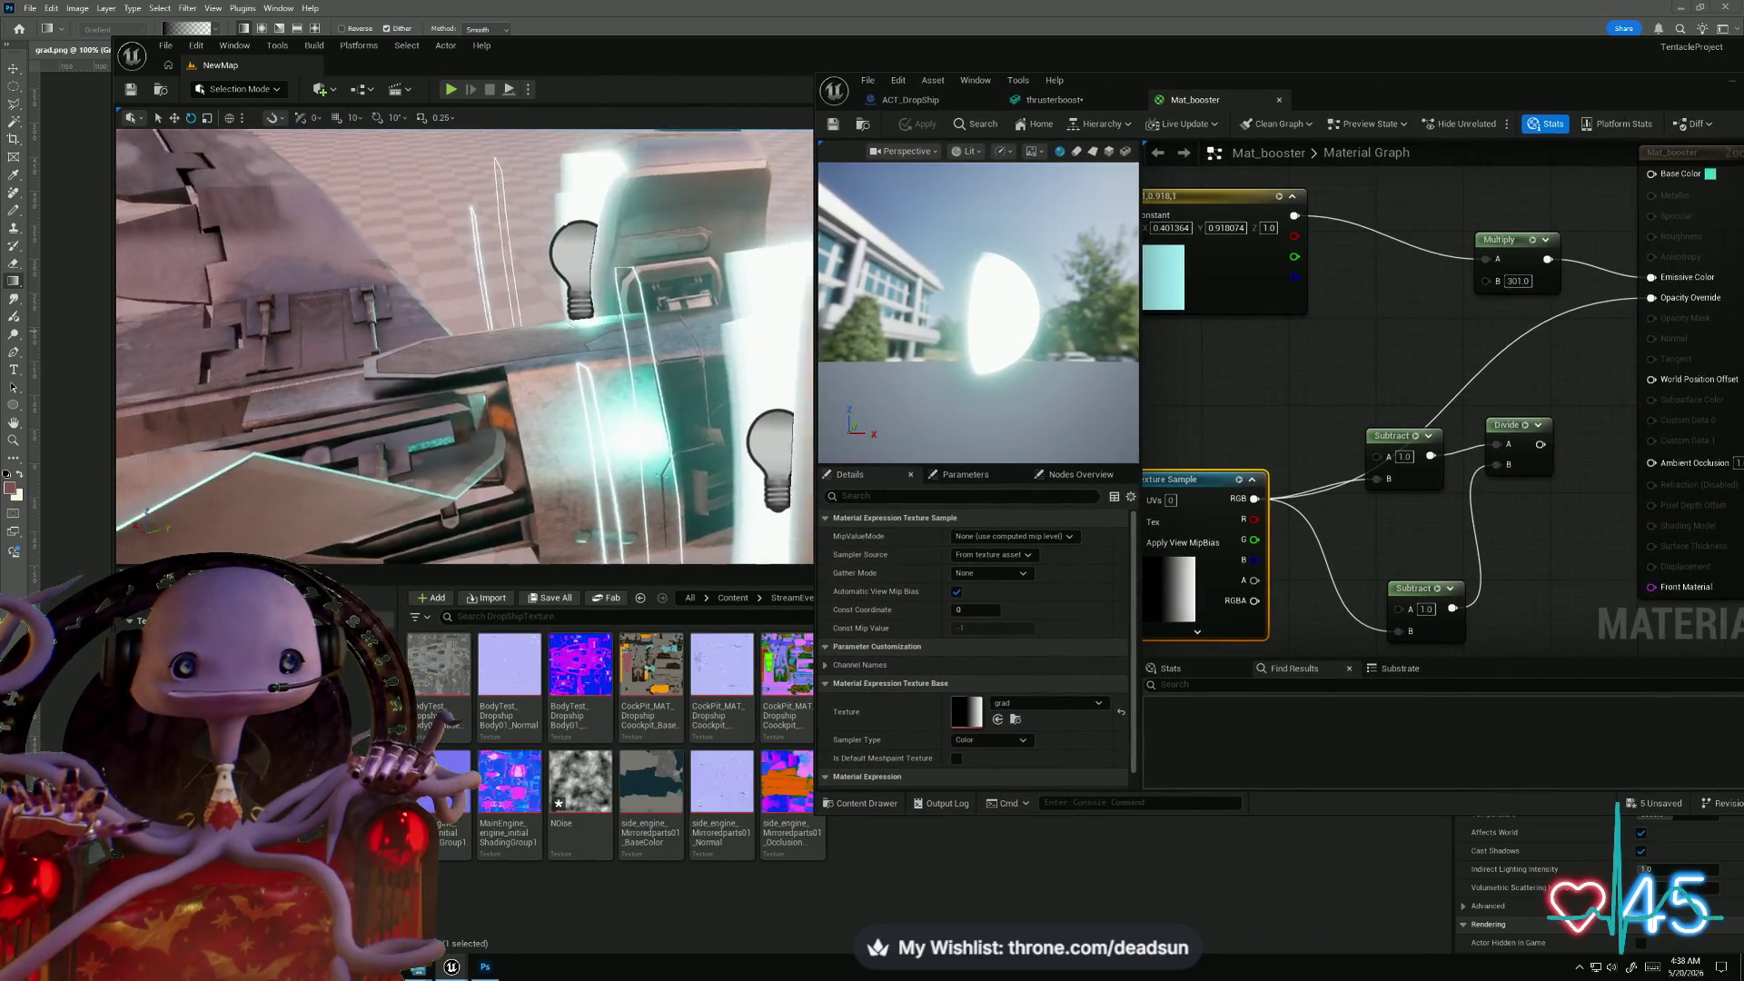
pyautogui.moveTo(364, 399)
pyautogui.mouseDown()
pyautogui.moveTo(390, 393)
pyautogui.moveTo(364, 399)
pyautogui.mouseUp()
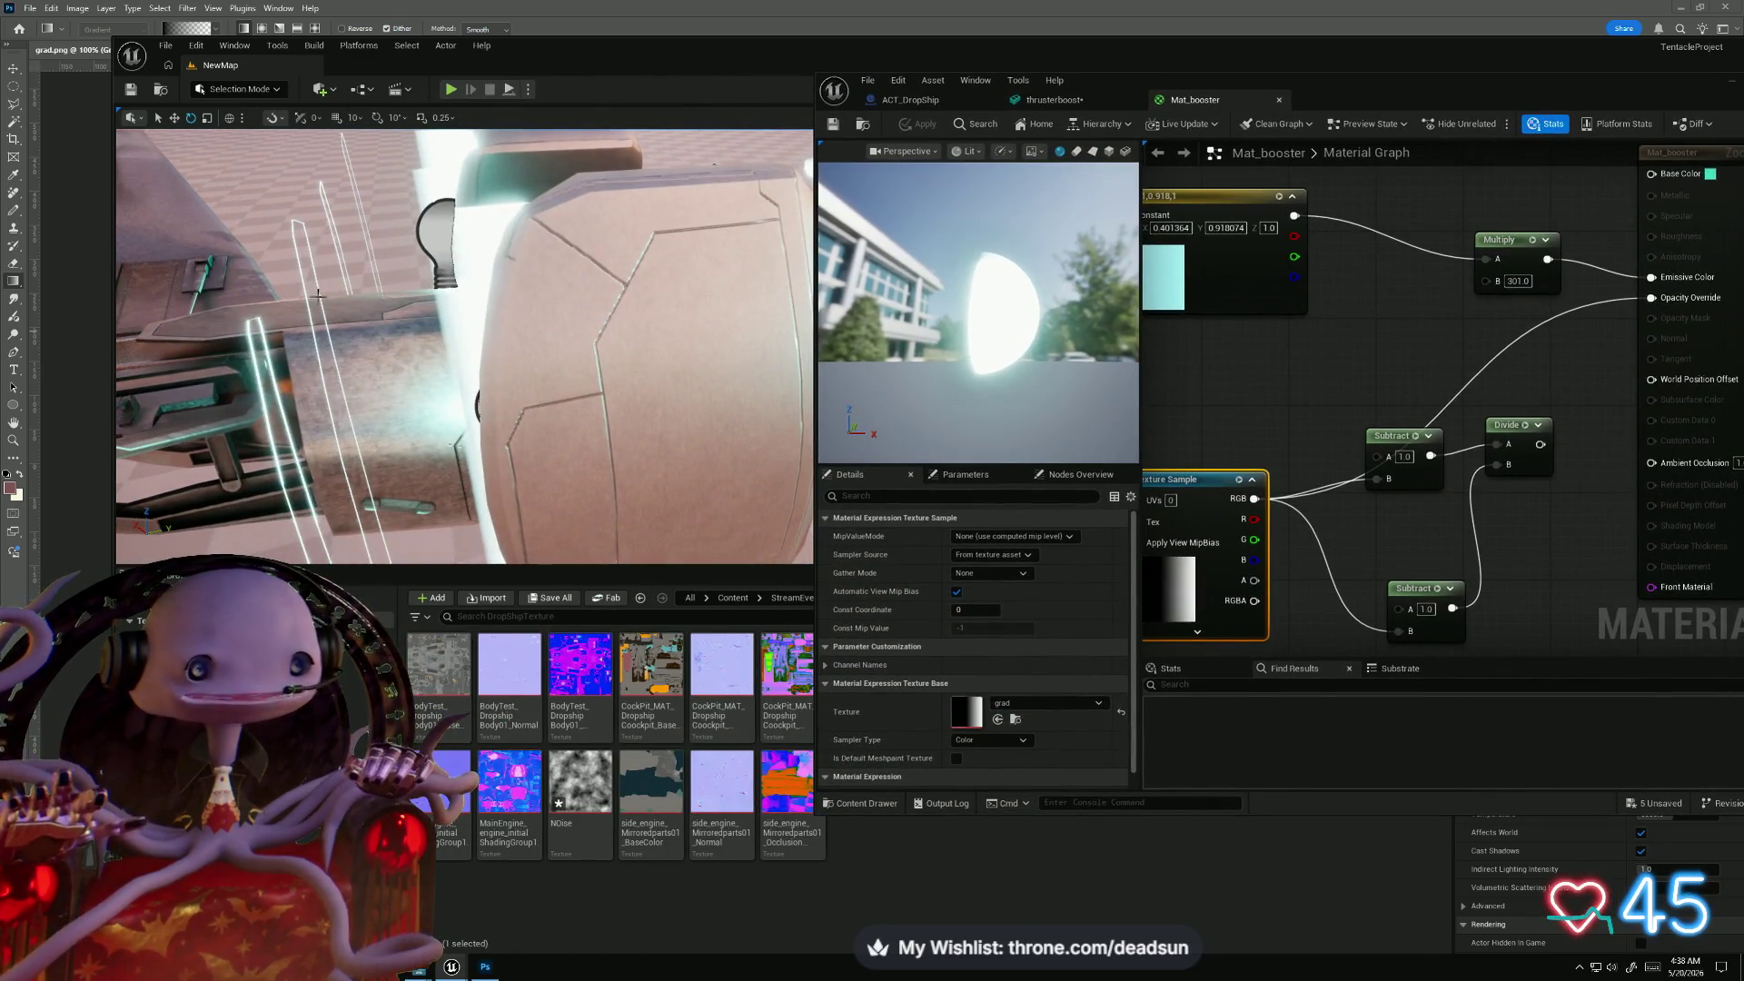
pyautogui.moveTo(280, 334); pyautogui.dragTo(324, 325)
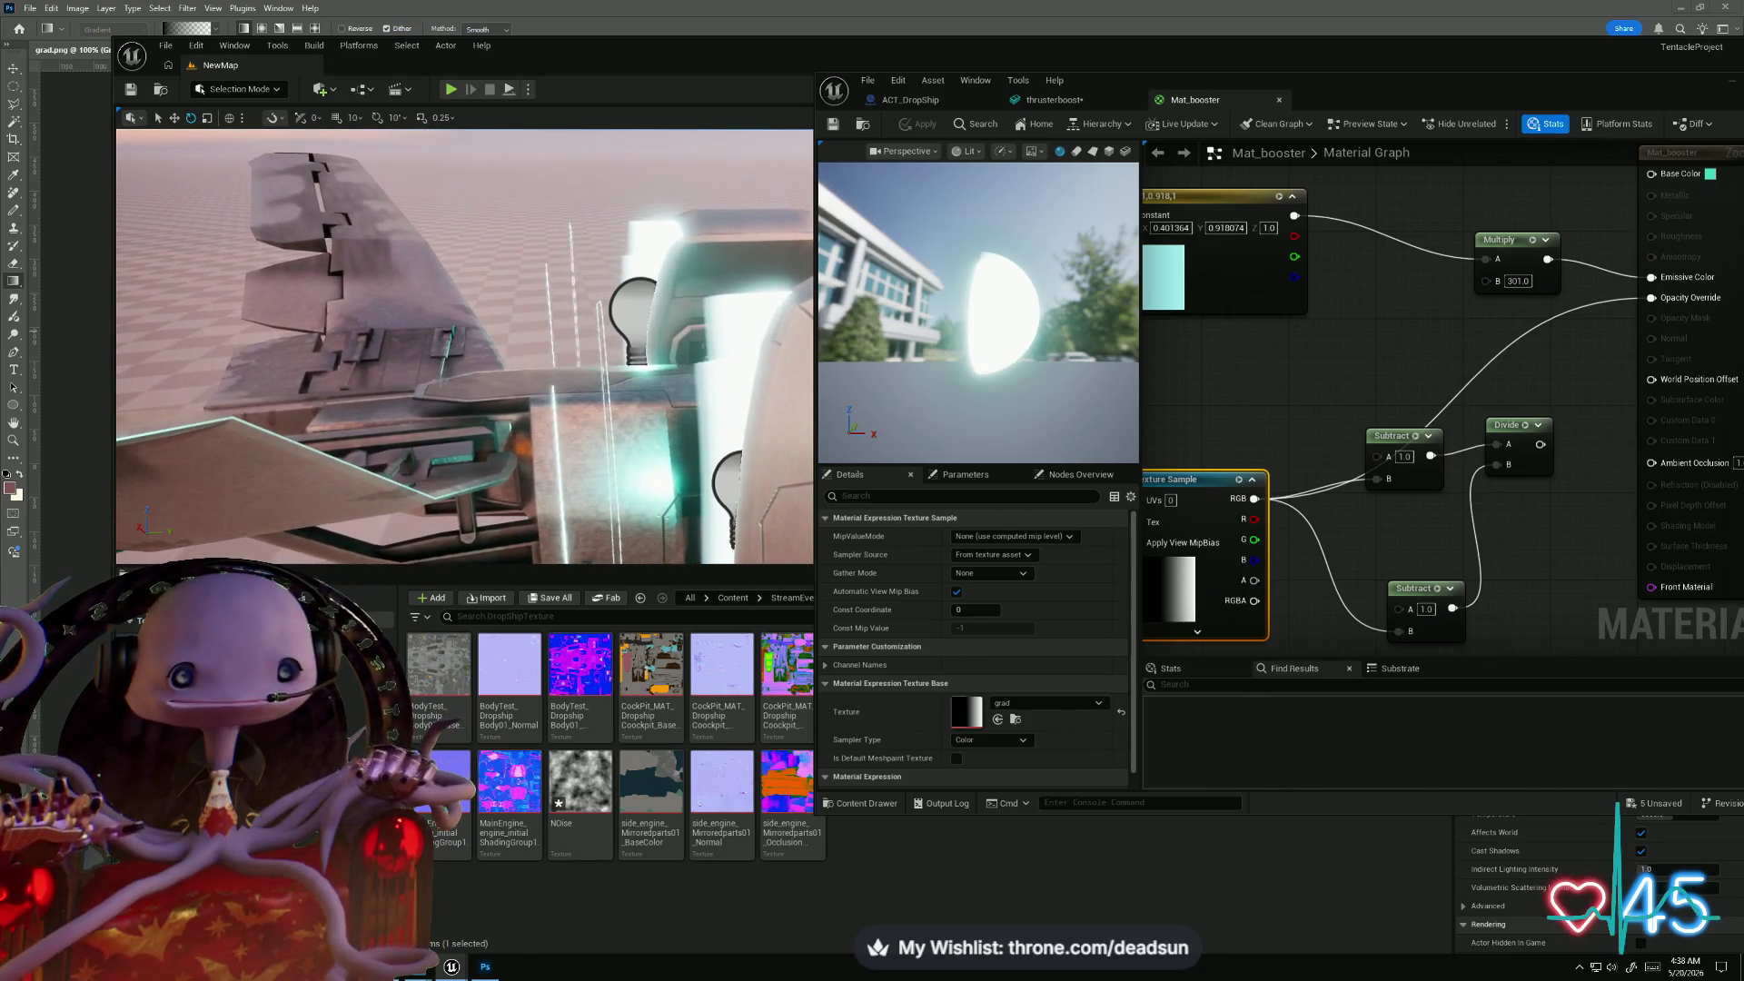
pyautogui.hotkey('alt', 'Tab')
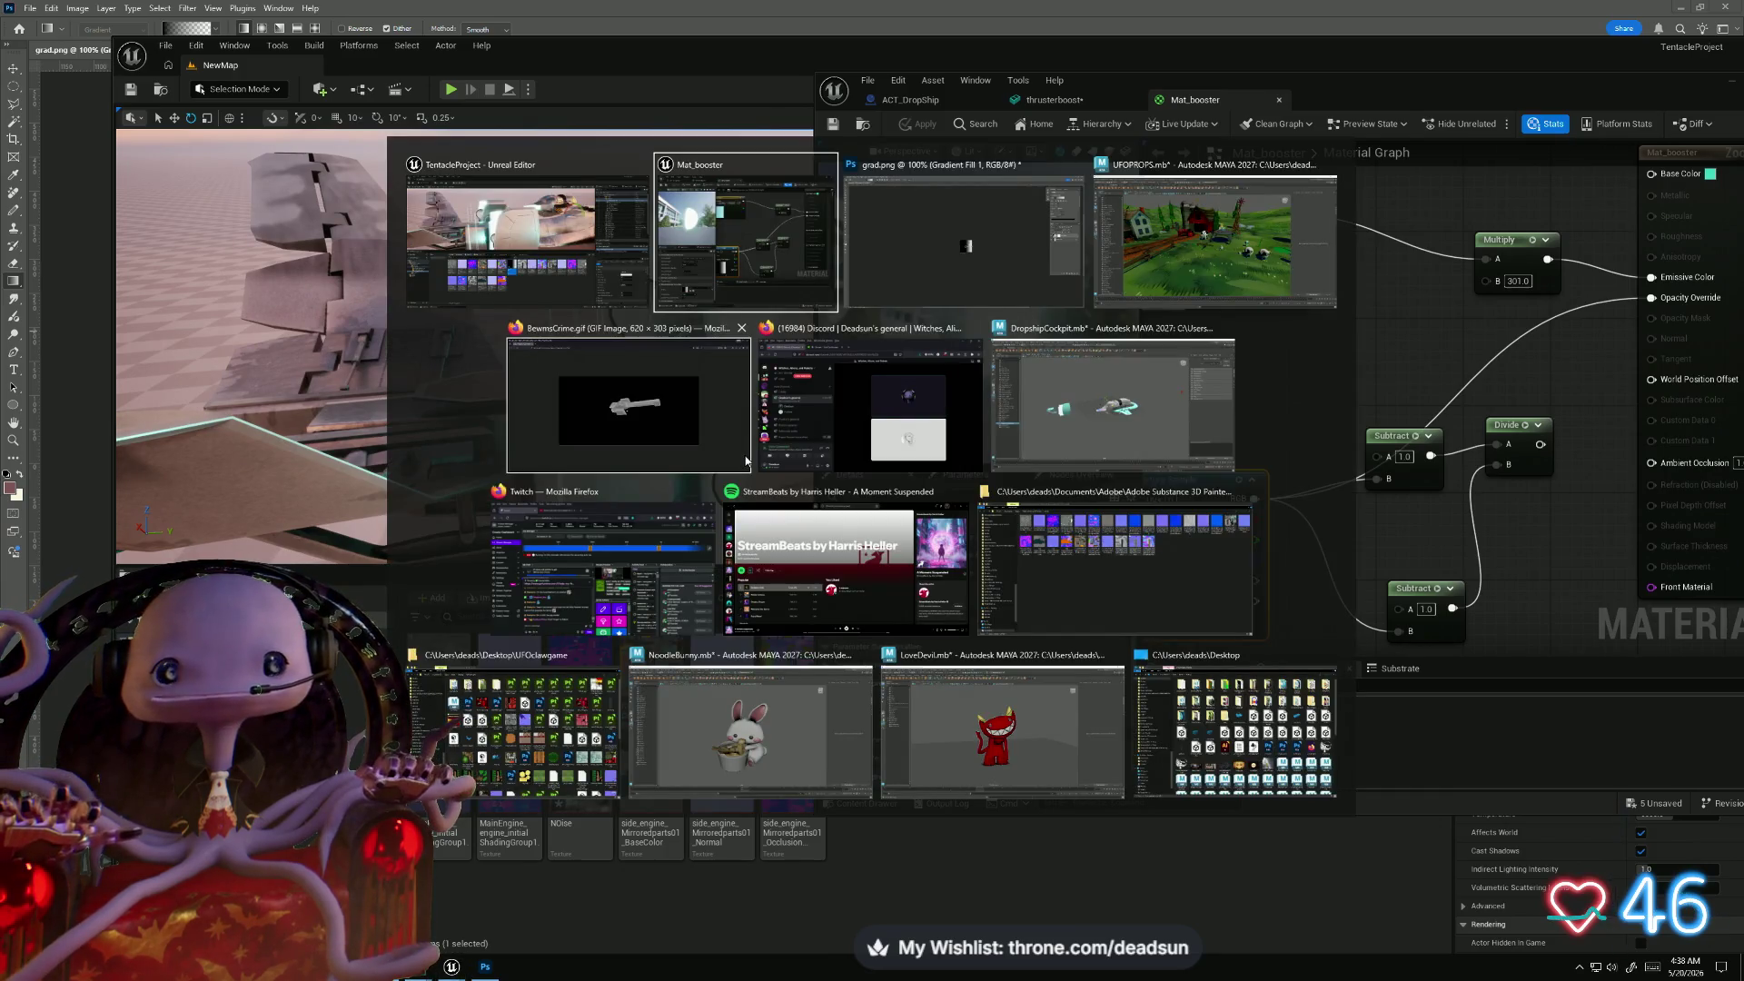
# - Back in Photoshop, zoom in on grad.png and check the gradient's white right stop colour
pyautogui.hotkey('alt', 'Tab')
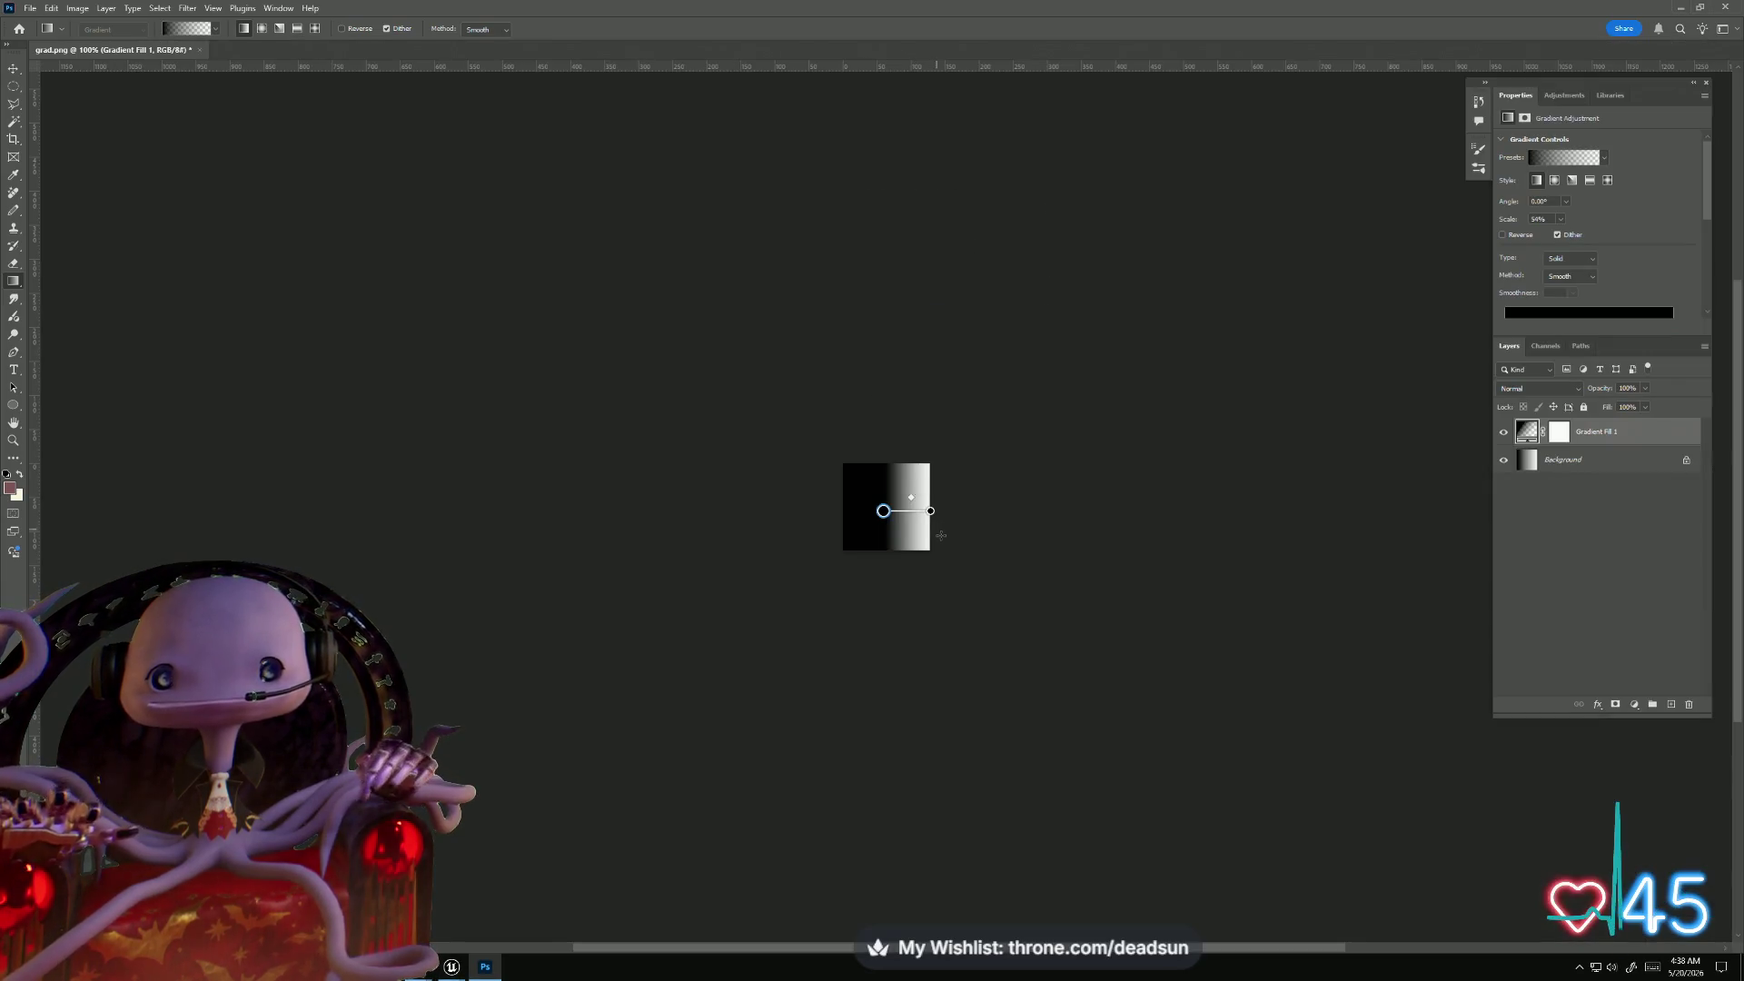
pyautogui.scroll(1, 941, 535)
pyautogui.scroll(1, 965, 536)
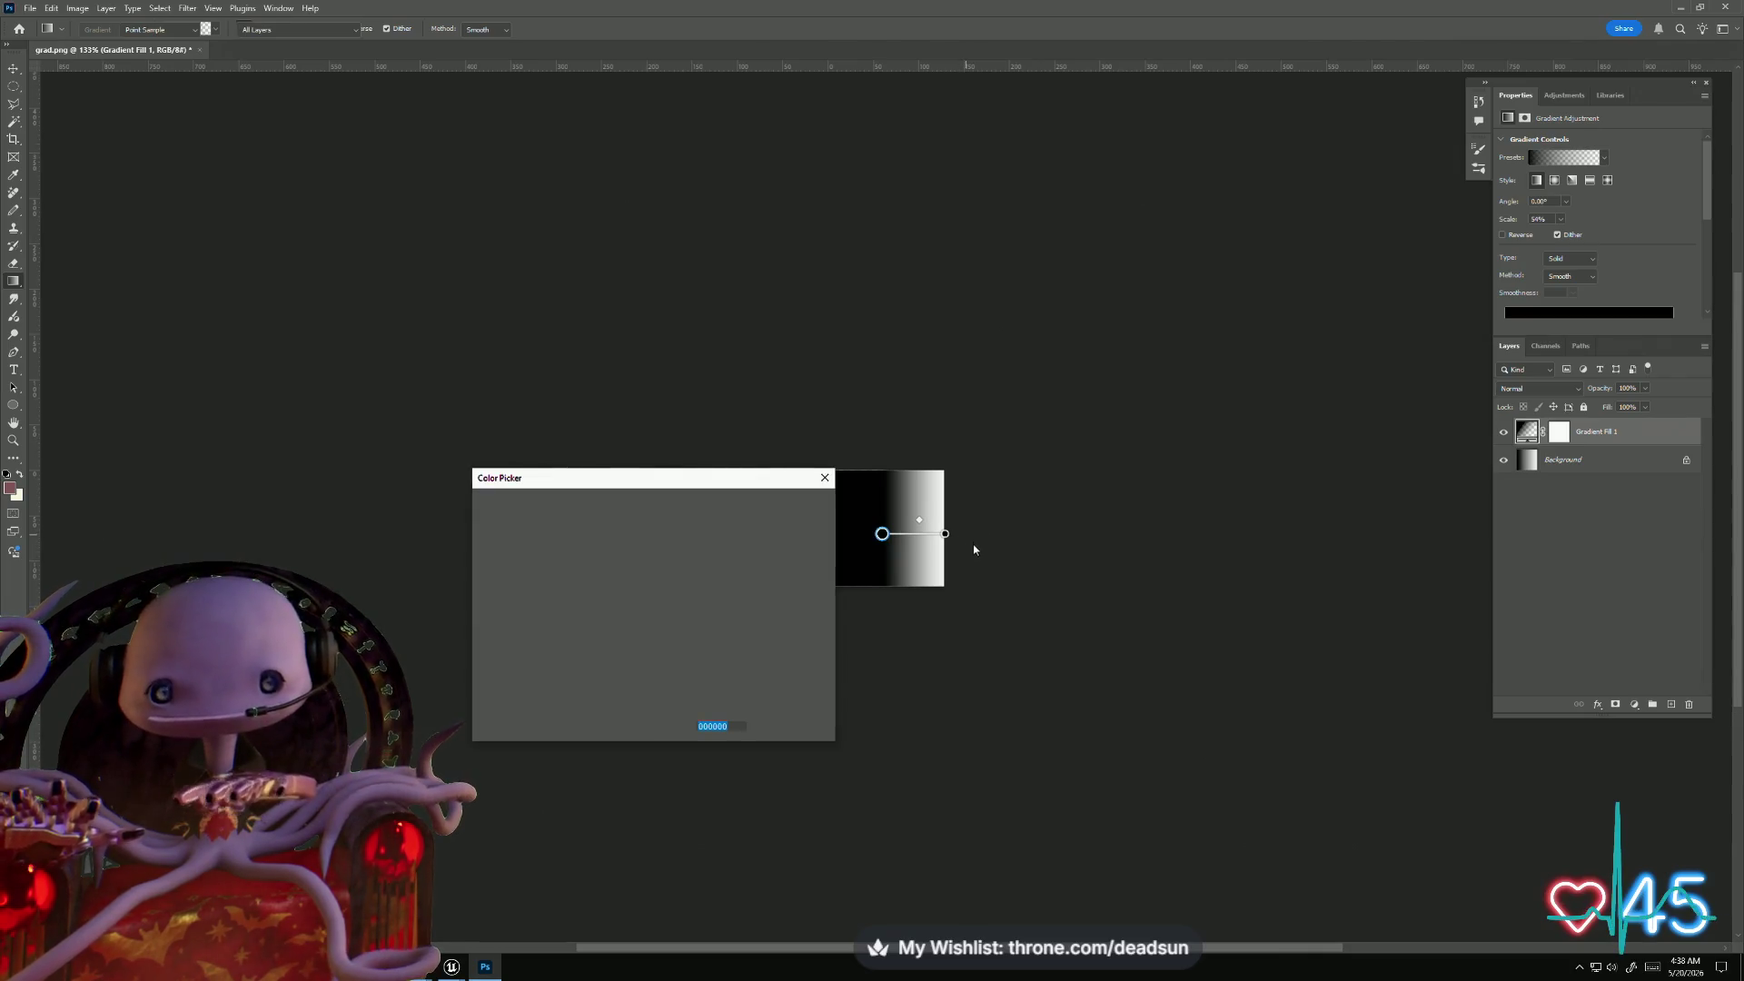
pyautogui.doubleClick(945, 534)
pyautogui.click(824, 479)
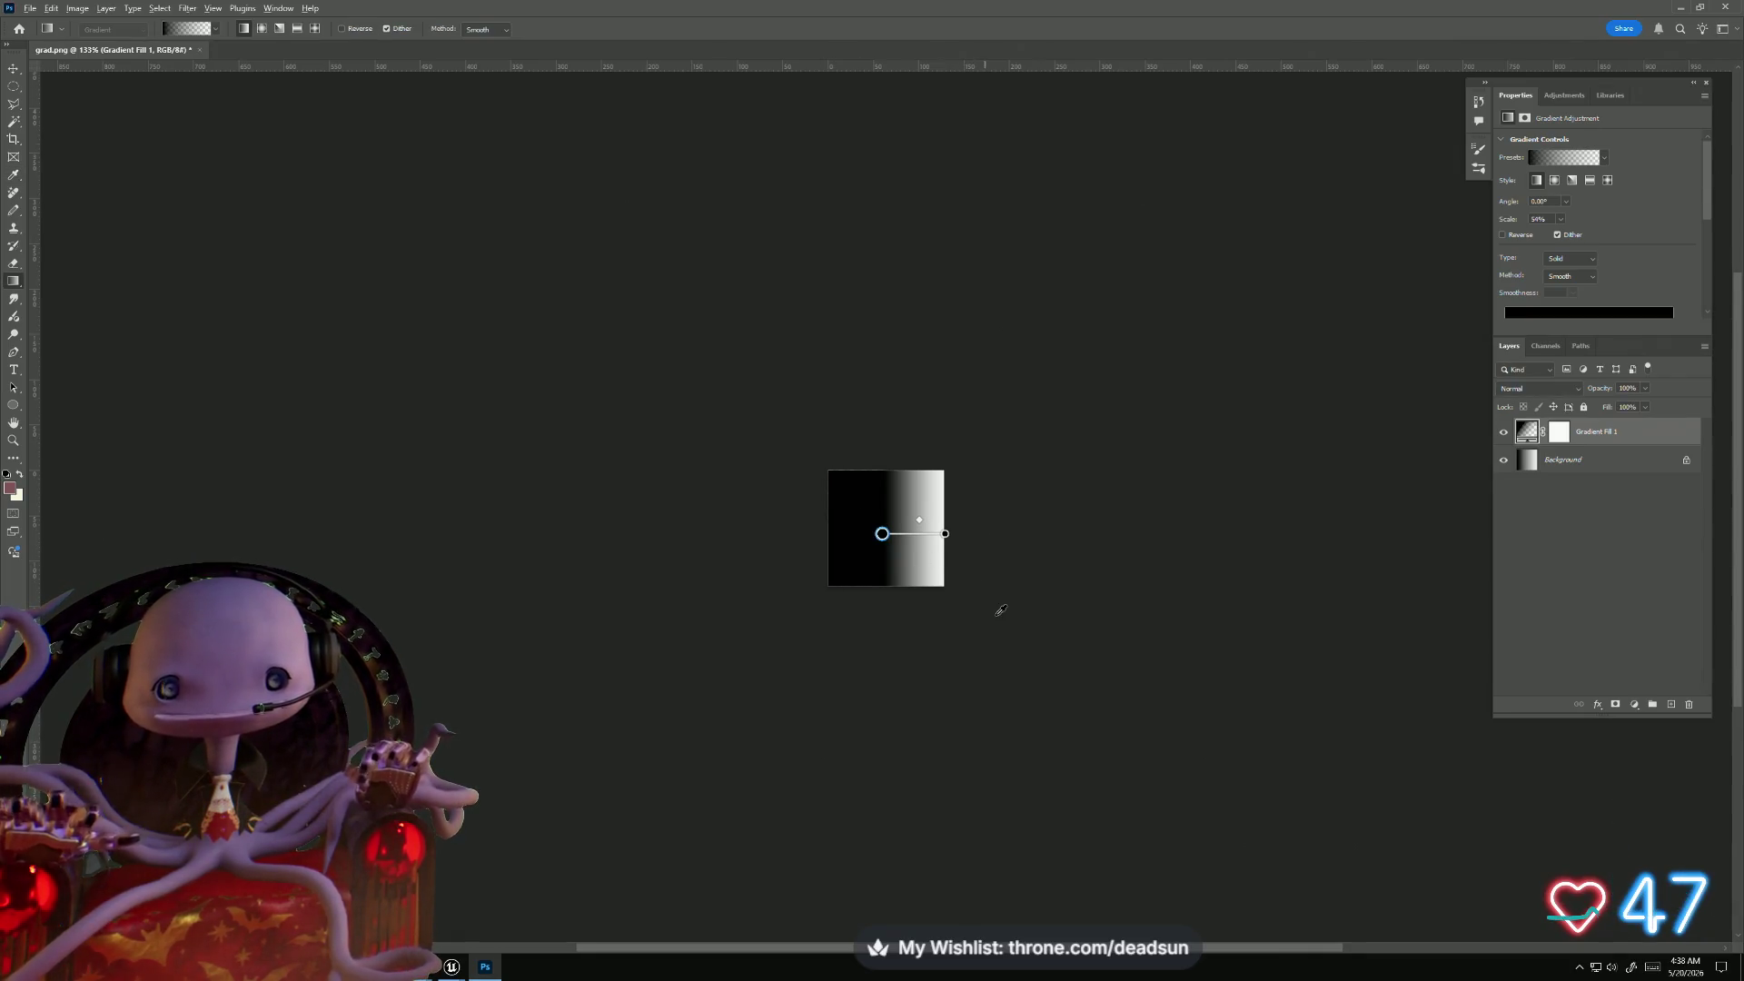
pyautogui.scroll(5, 1000, 603)
pyautogui.scroll(1, 1065, 644)
pyautogui.scroll(-2, 1077, 650)
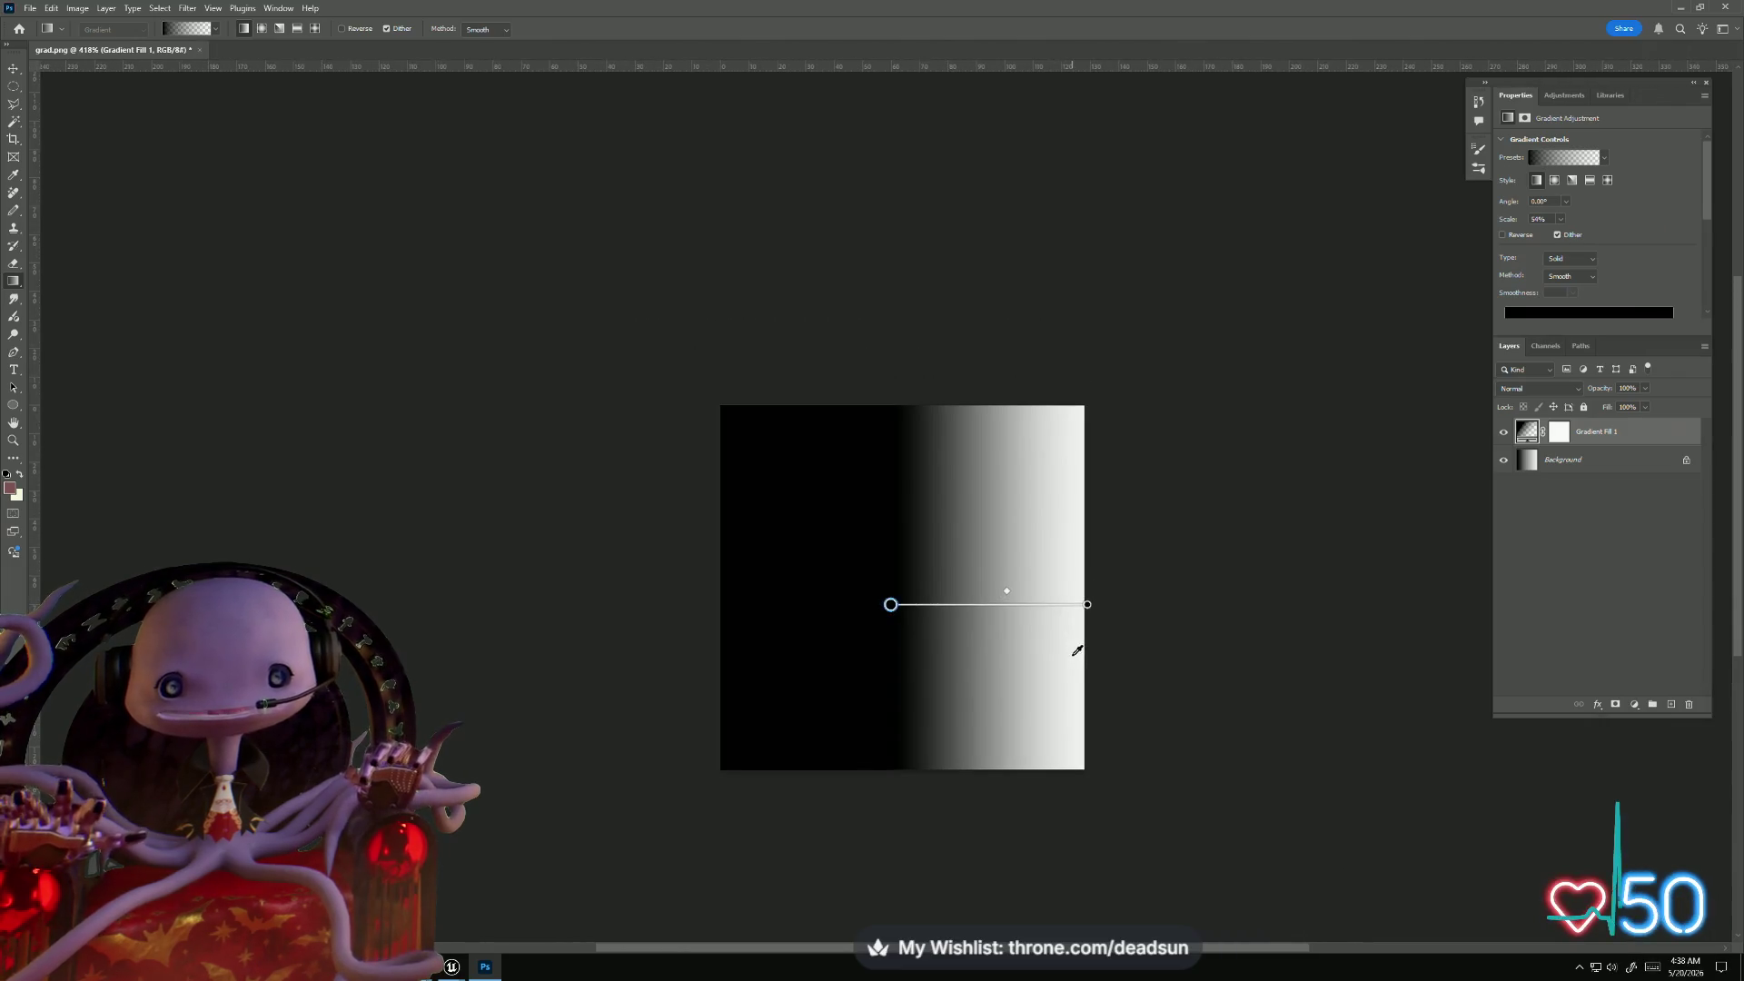
pyautogui.scroll(1, 1072, 648)
pyautogui.scroll(-1, 1065, 646)
pyautogui.scroll(1, 1061, 653)
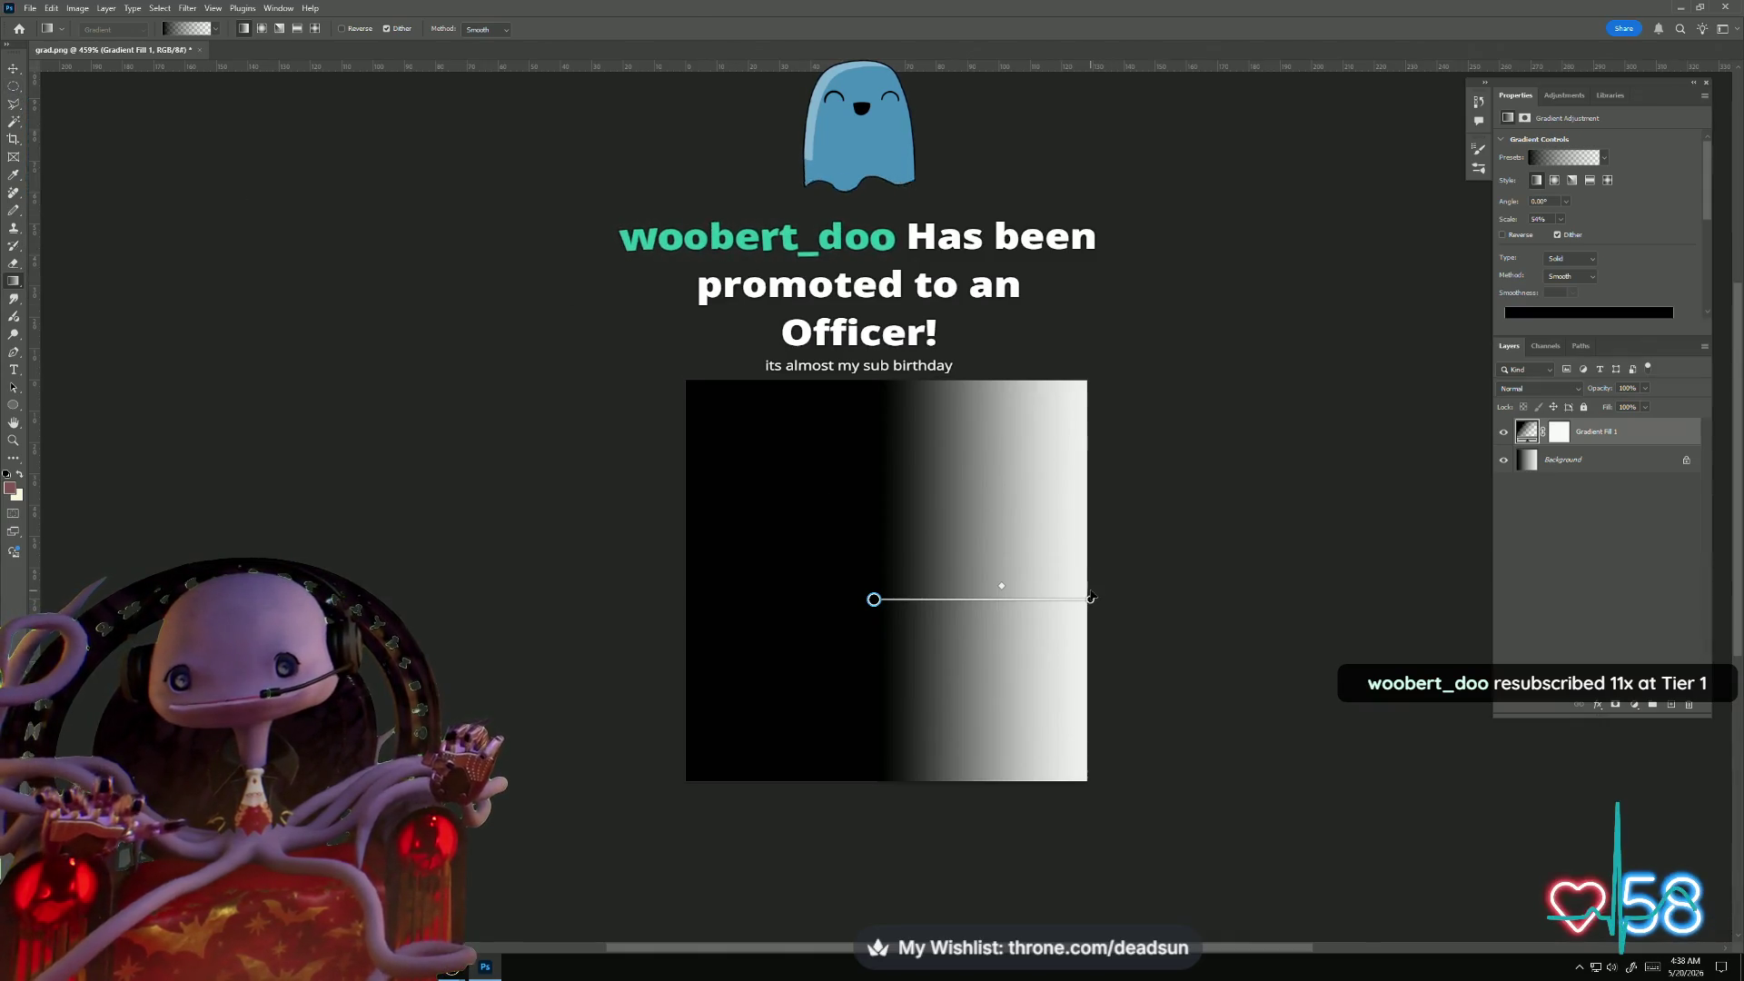
# - Drag the gradient's black start left, rescaling it to about 72% so the fade starts sooner
pyautogui.moveTo(874, 599)
pyautogui.mouseDown()
pyautogui.moveTo(782, 603)
pyautogui.moveTo(797, 601)
pyautogui.mouseUp()
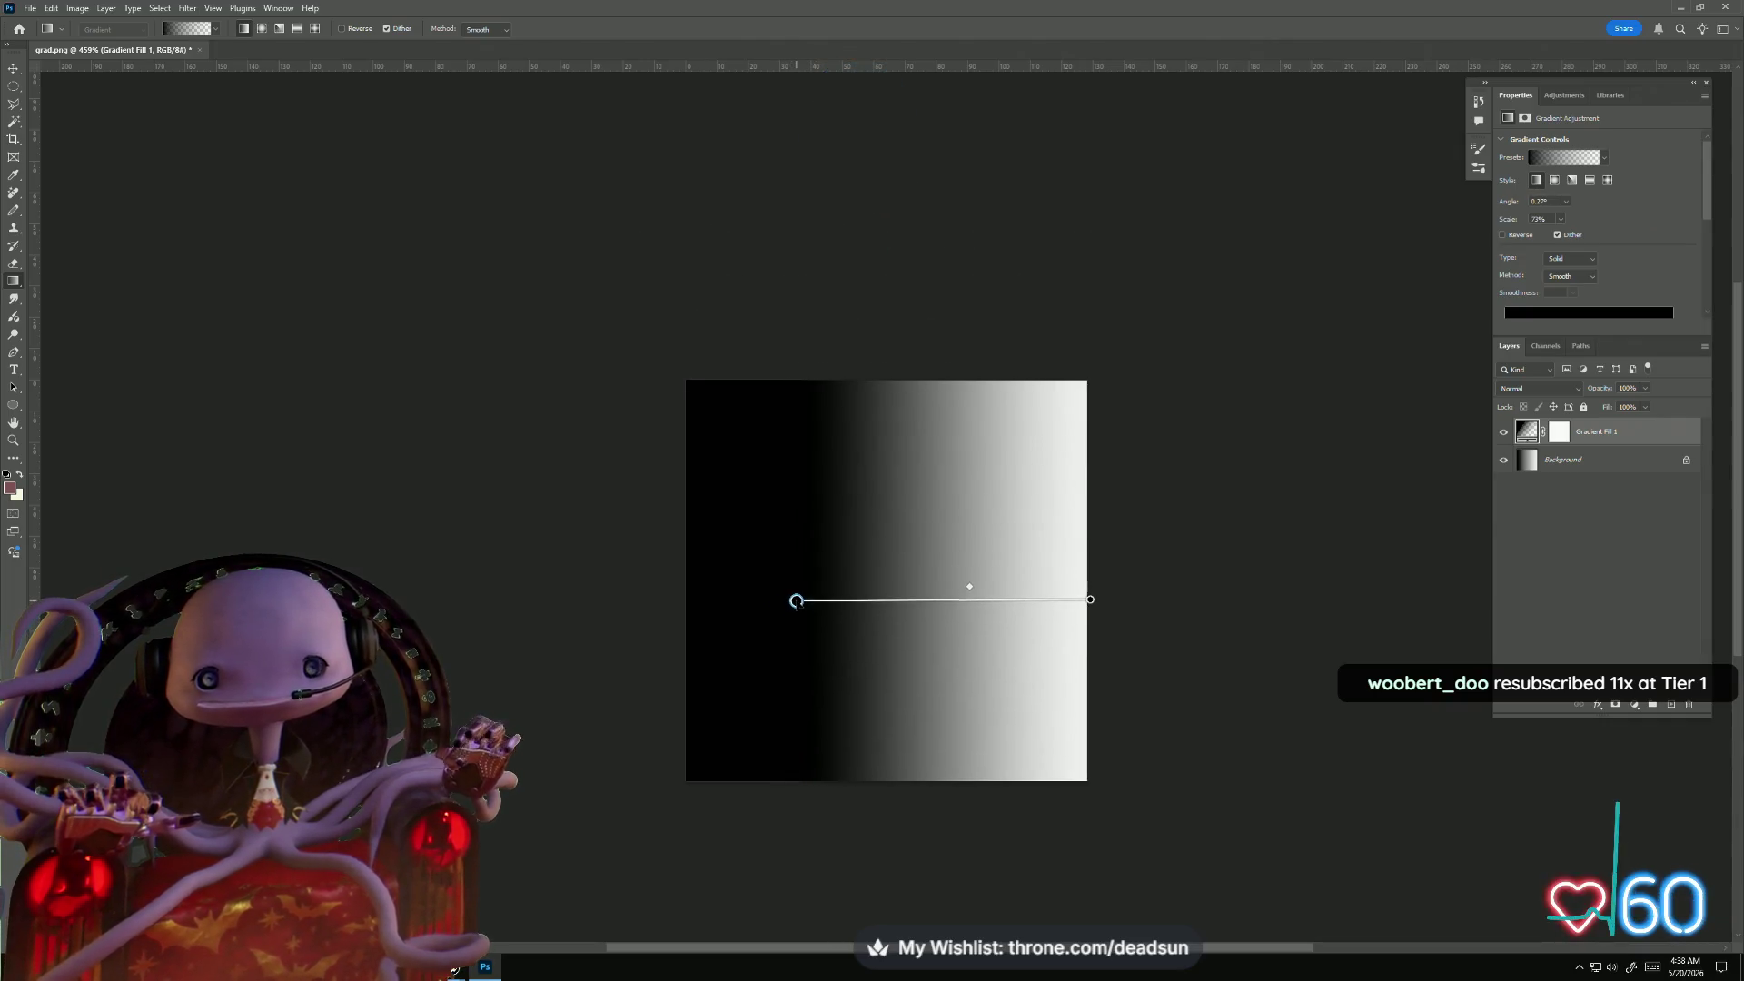
pyautogui.doubleClick(795, 601)
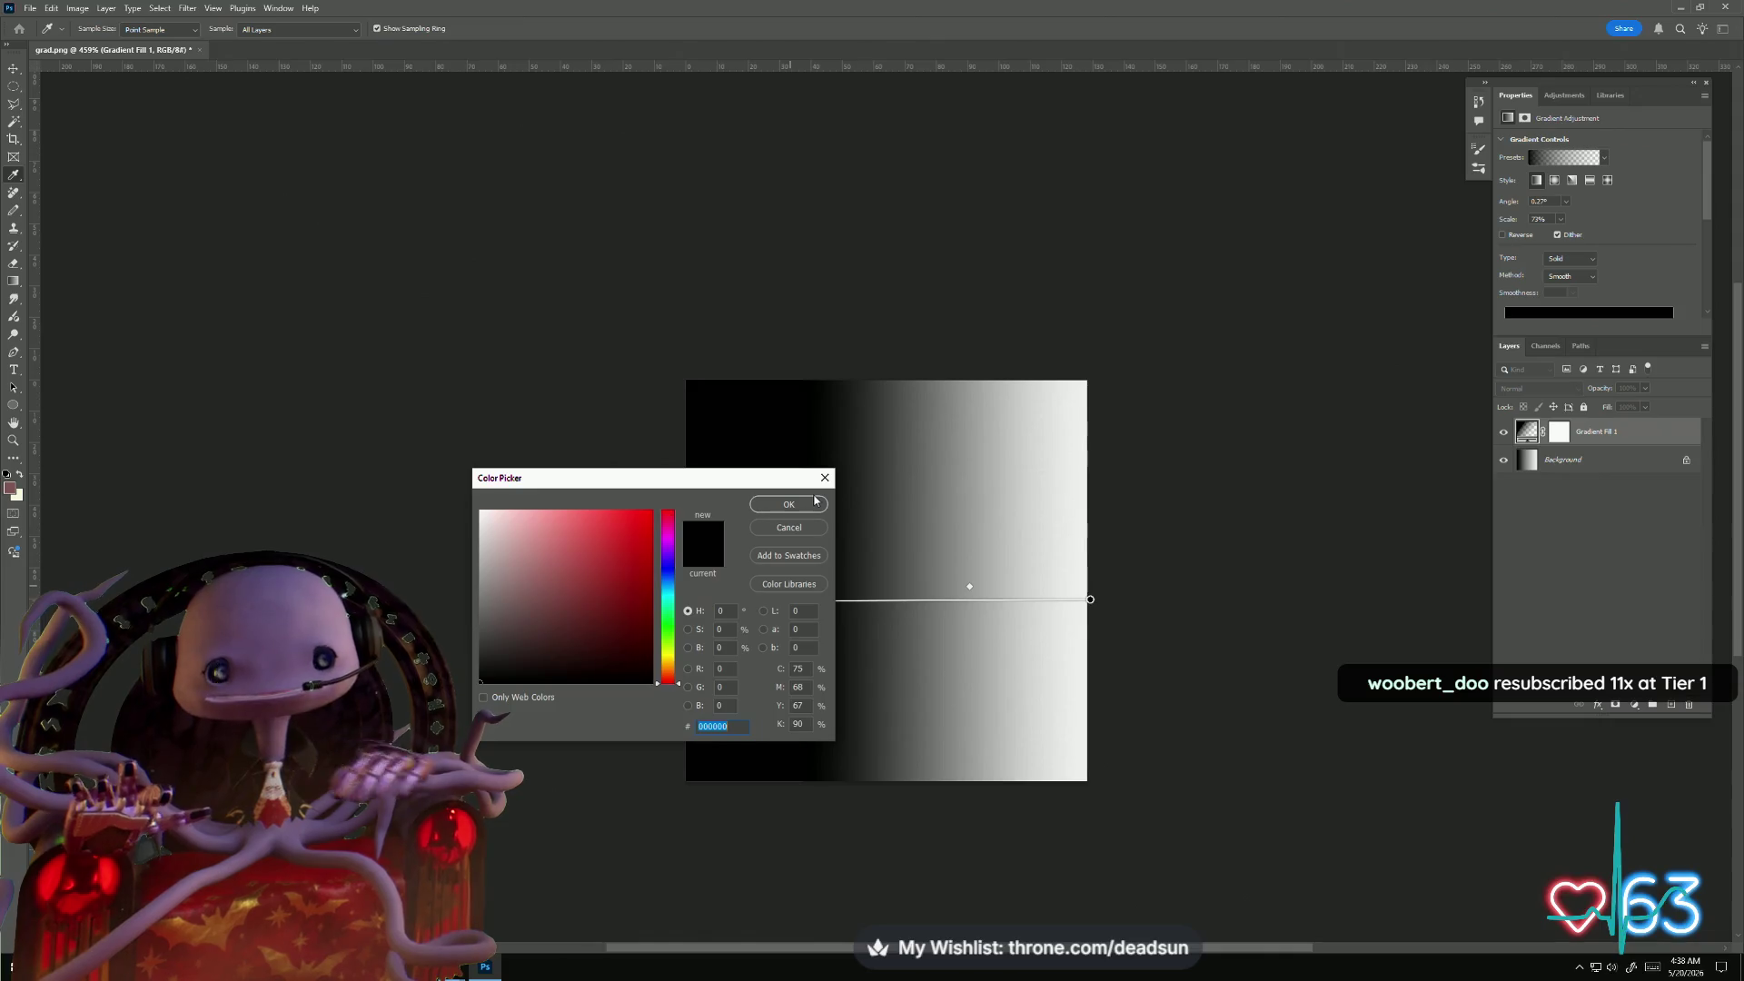
pyautogui.click(808, 504)
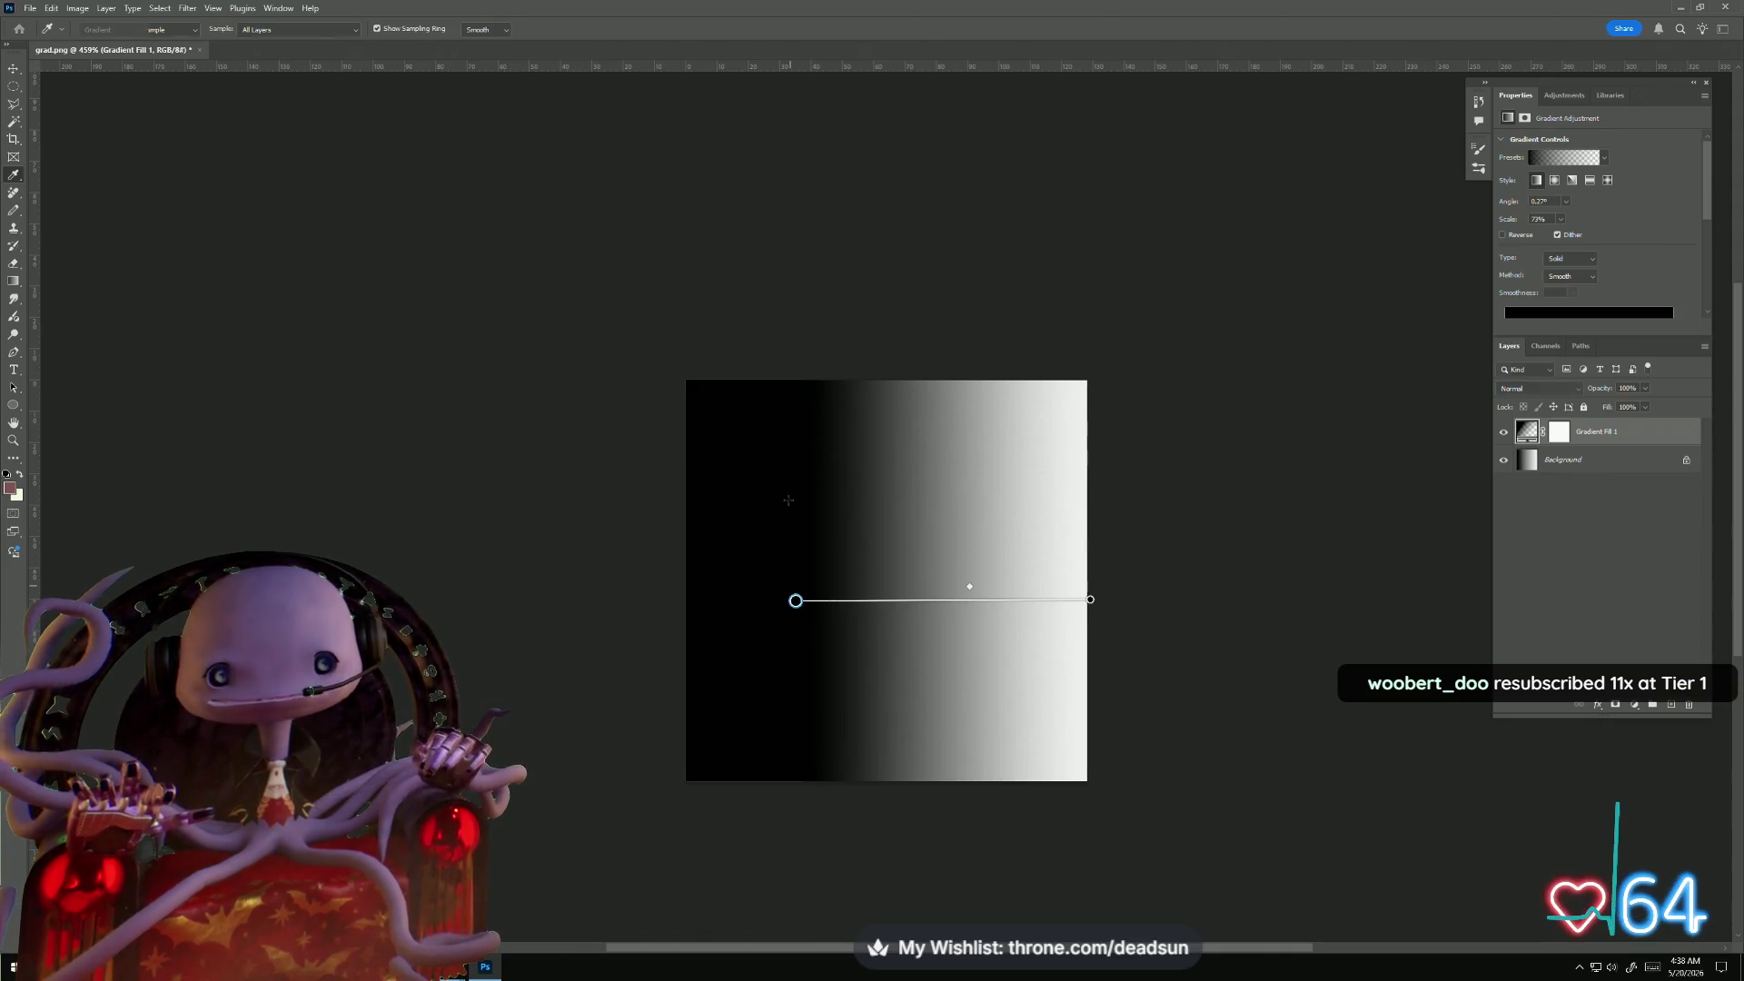
pyautogui.click(29, 9)
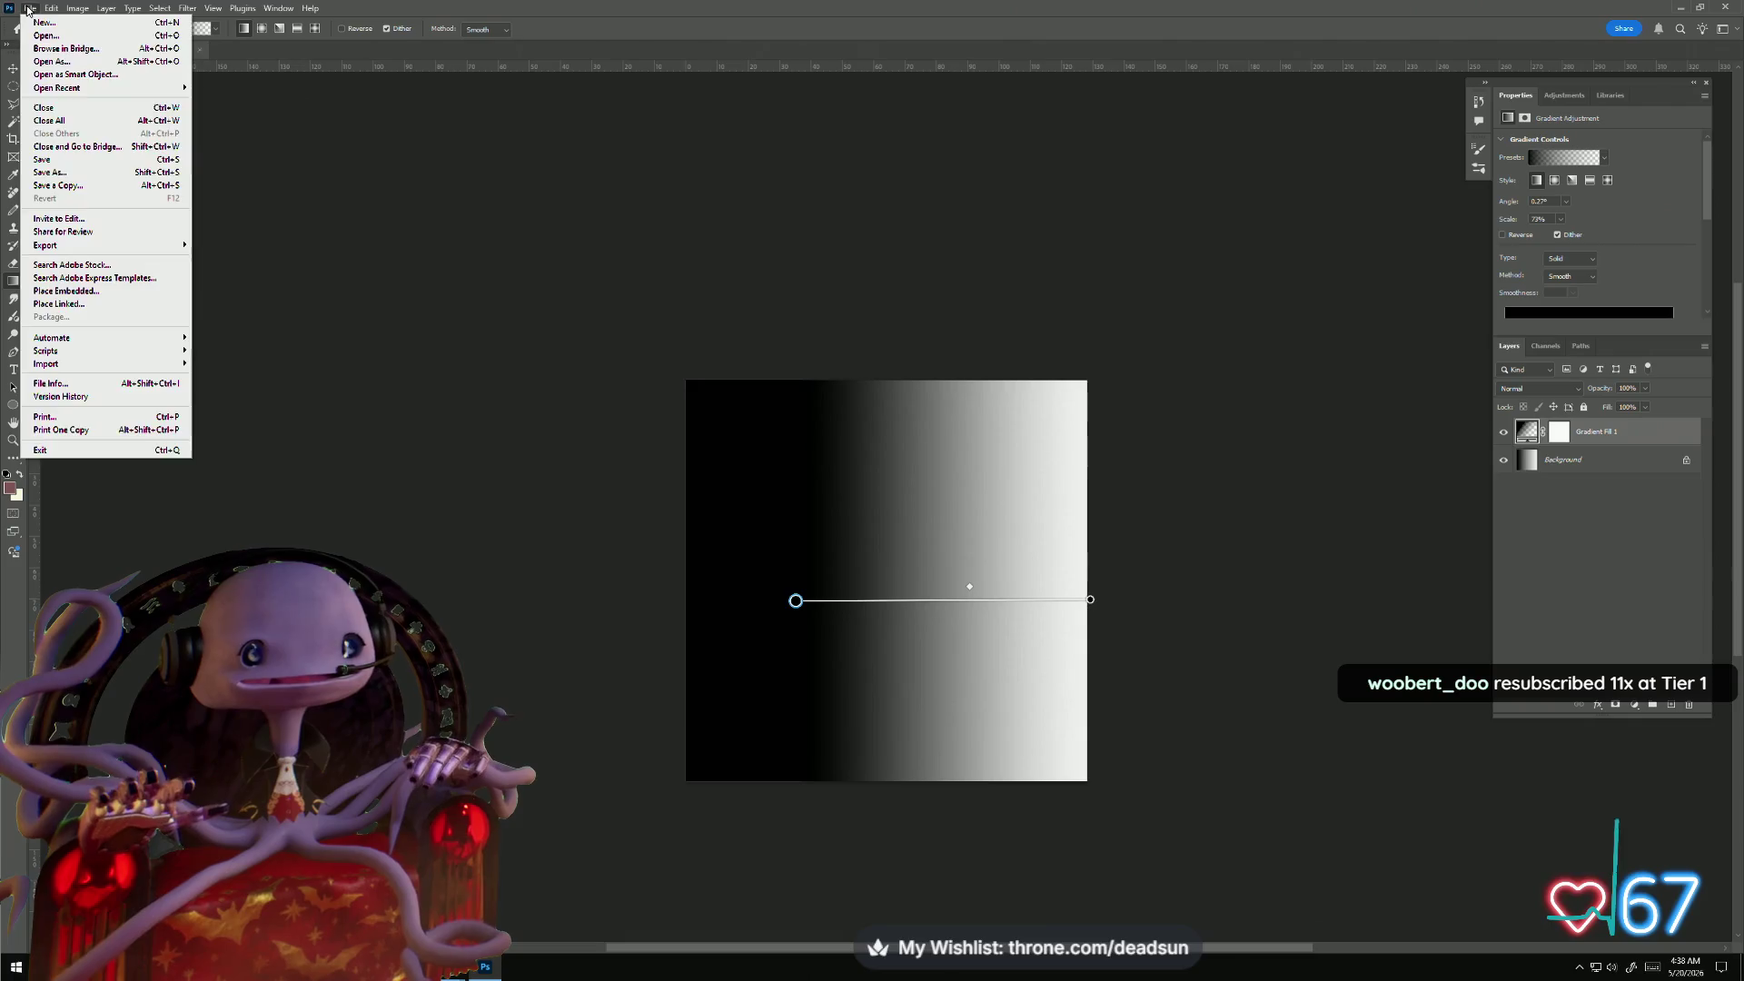
# - Overwrite grad.png with a PNG copy of the revised gradient, then minimize Photoshop
pyautogui.click(83, 188)
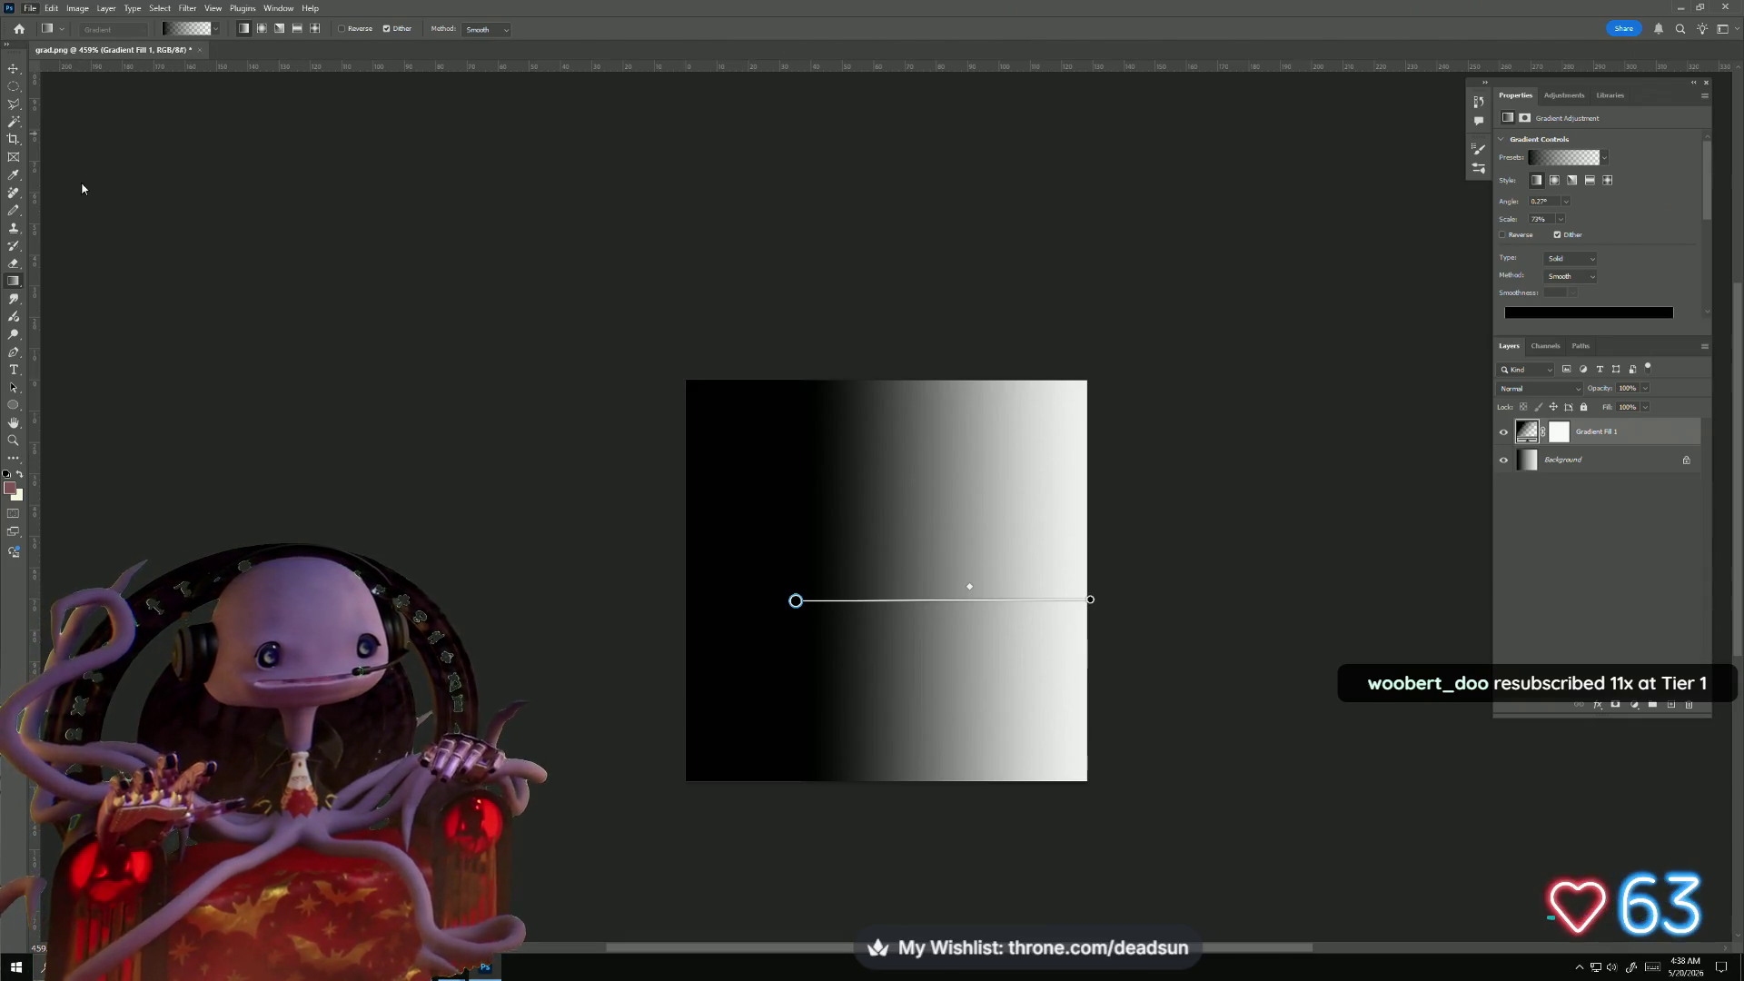
pyautogui.click(419, 221)
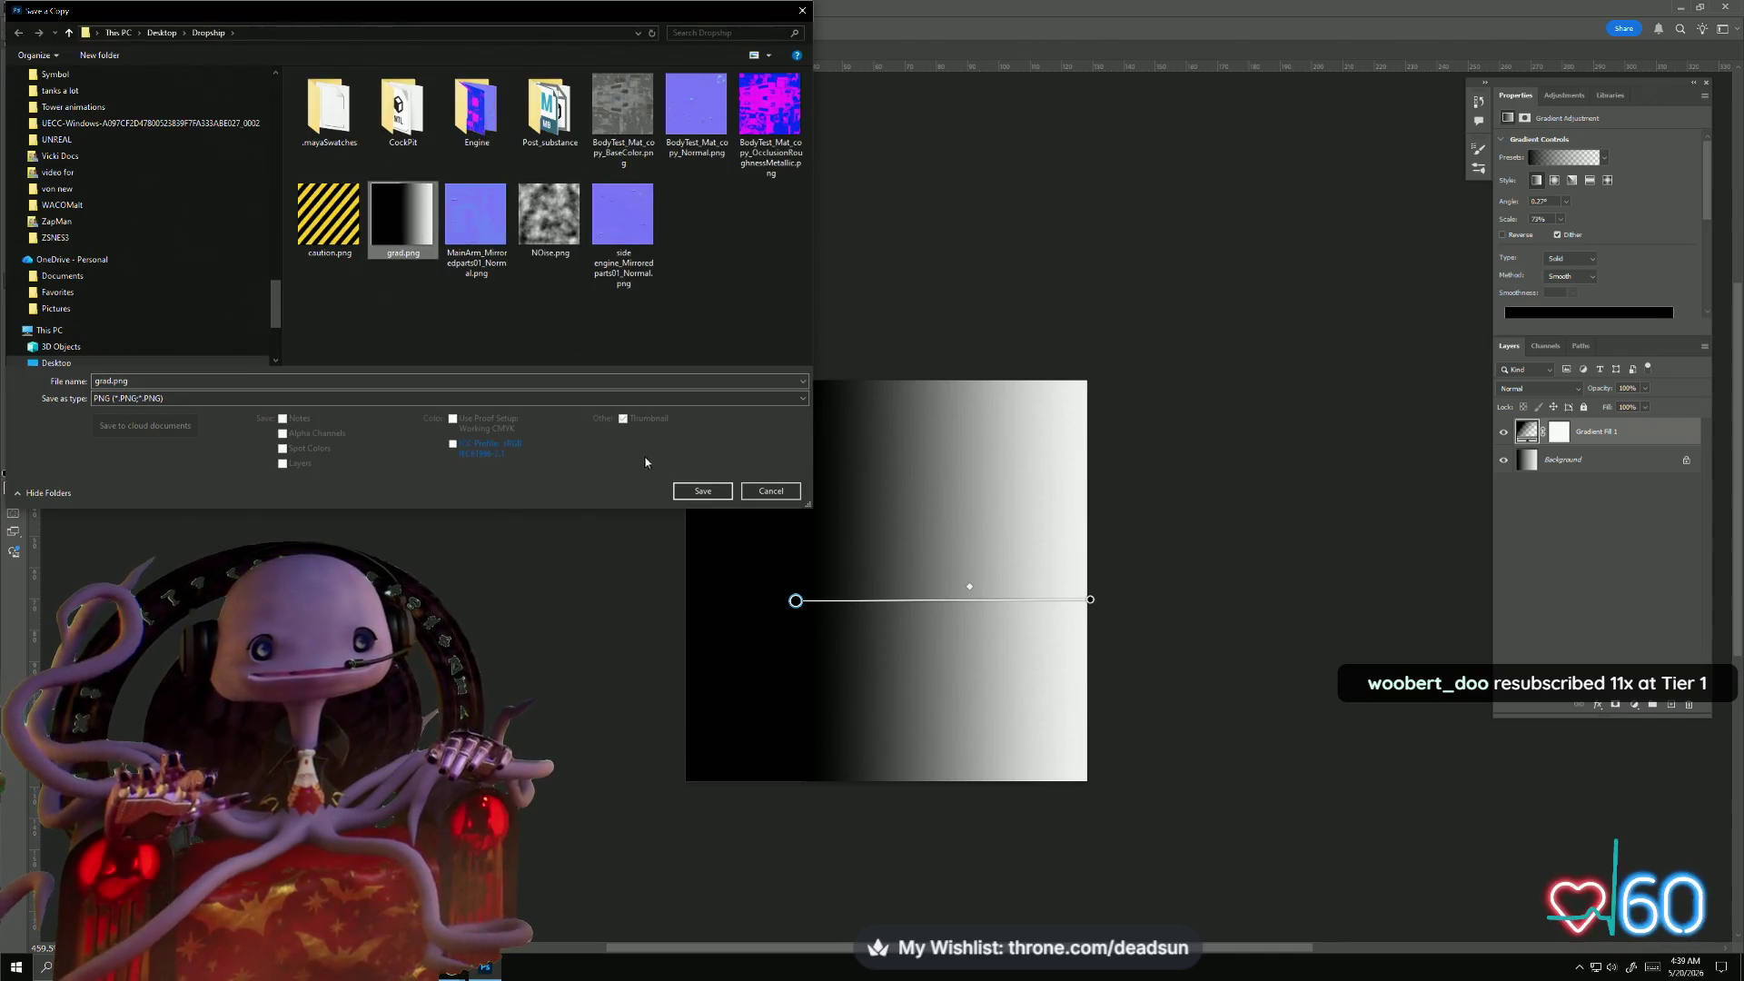
pyautogui.click(701, 495)
pyautogui.click(903, 487)
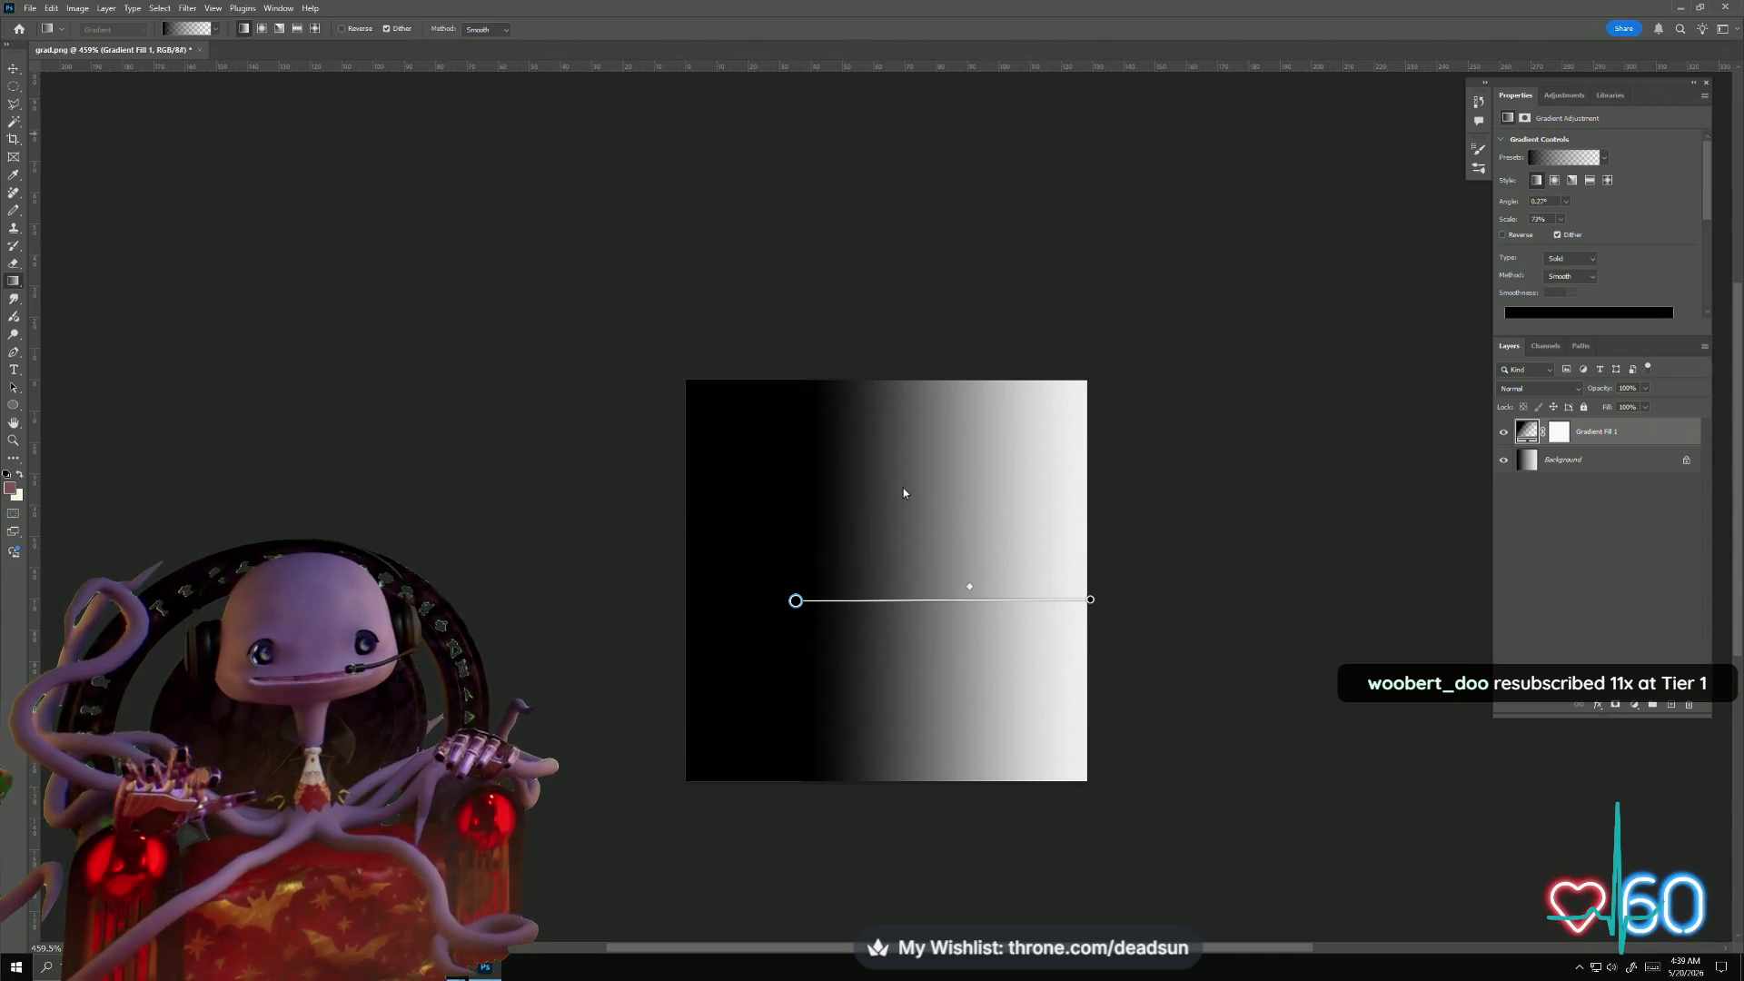
pyautogui.click(945, 298)
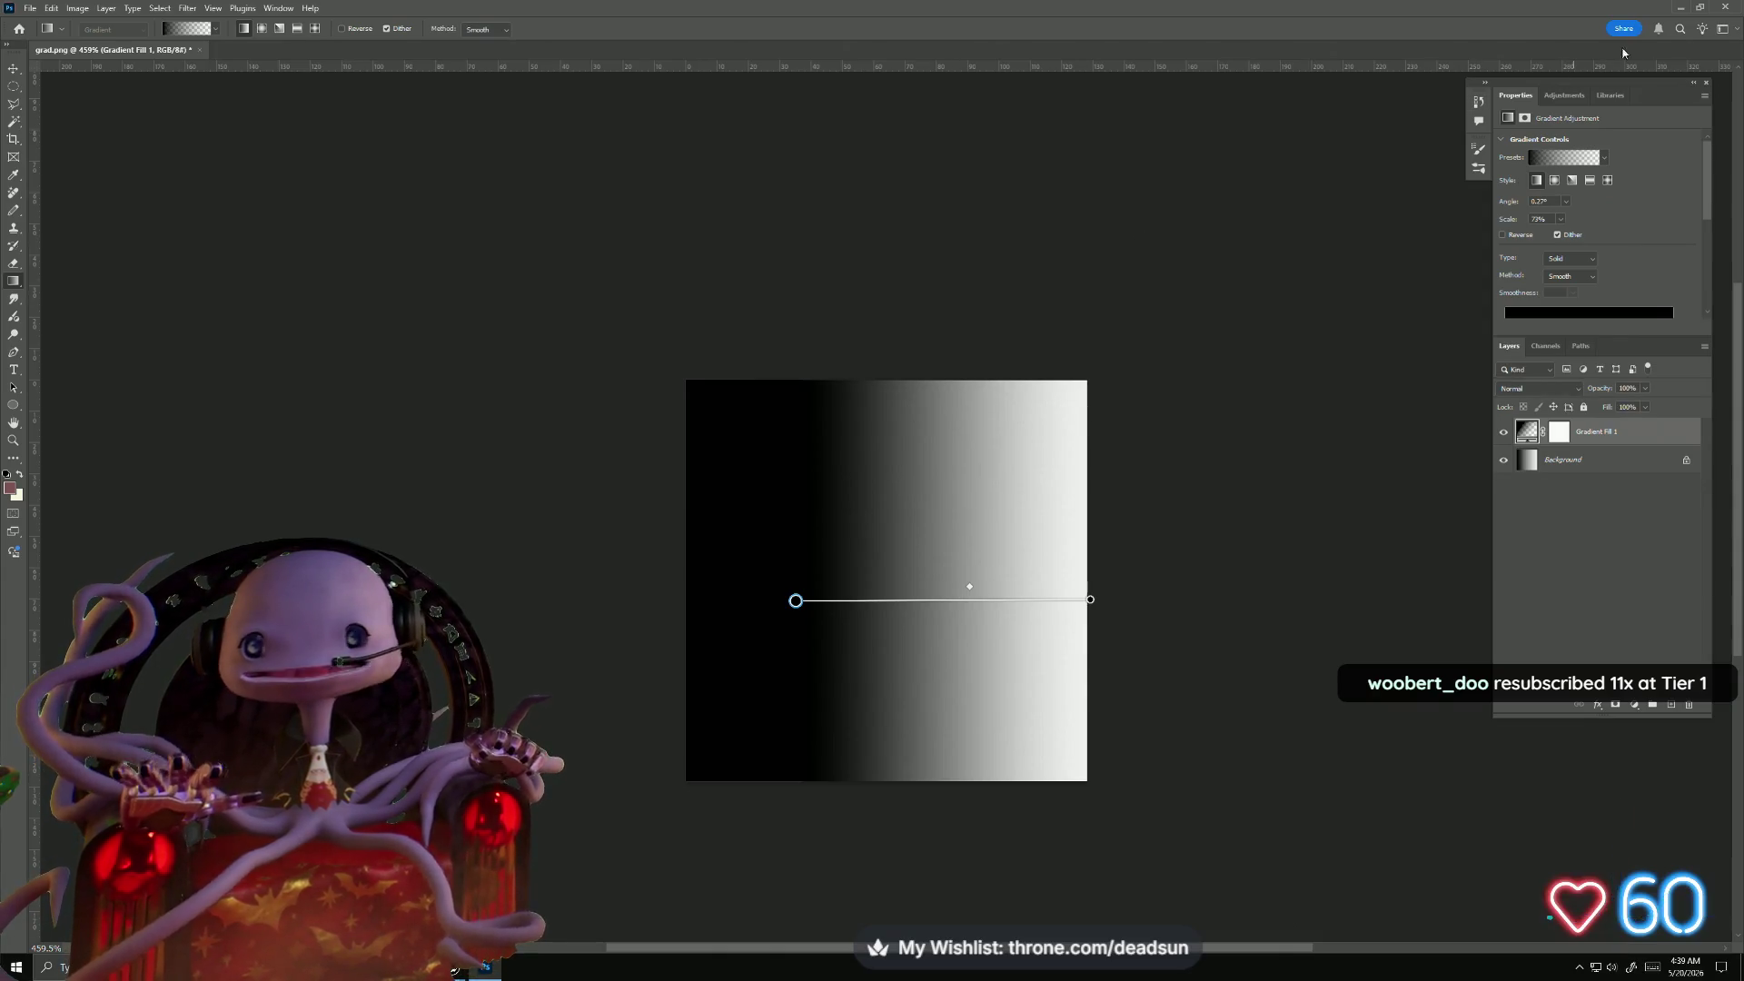
pyautogui.click(1688, 9)
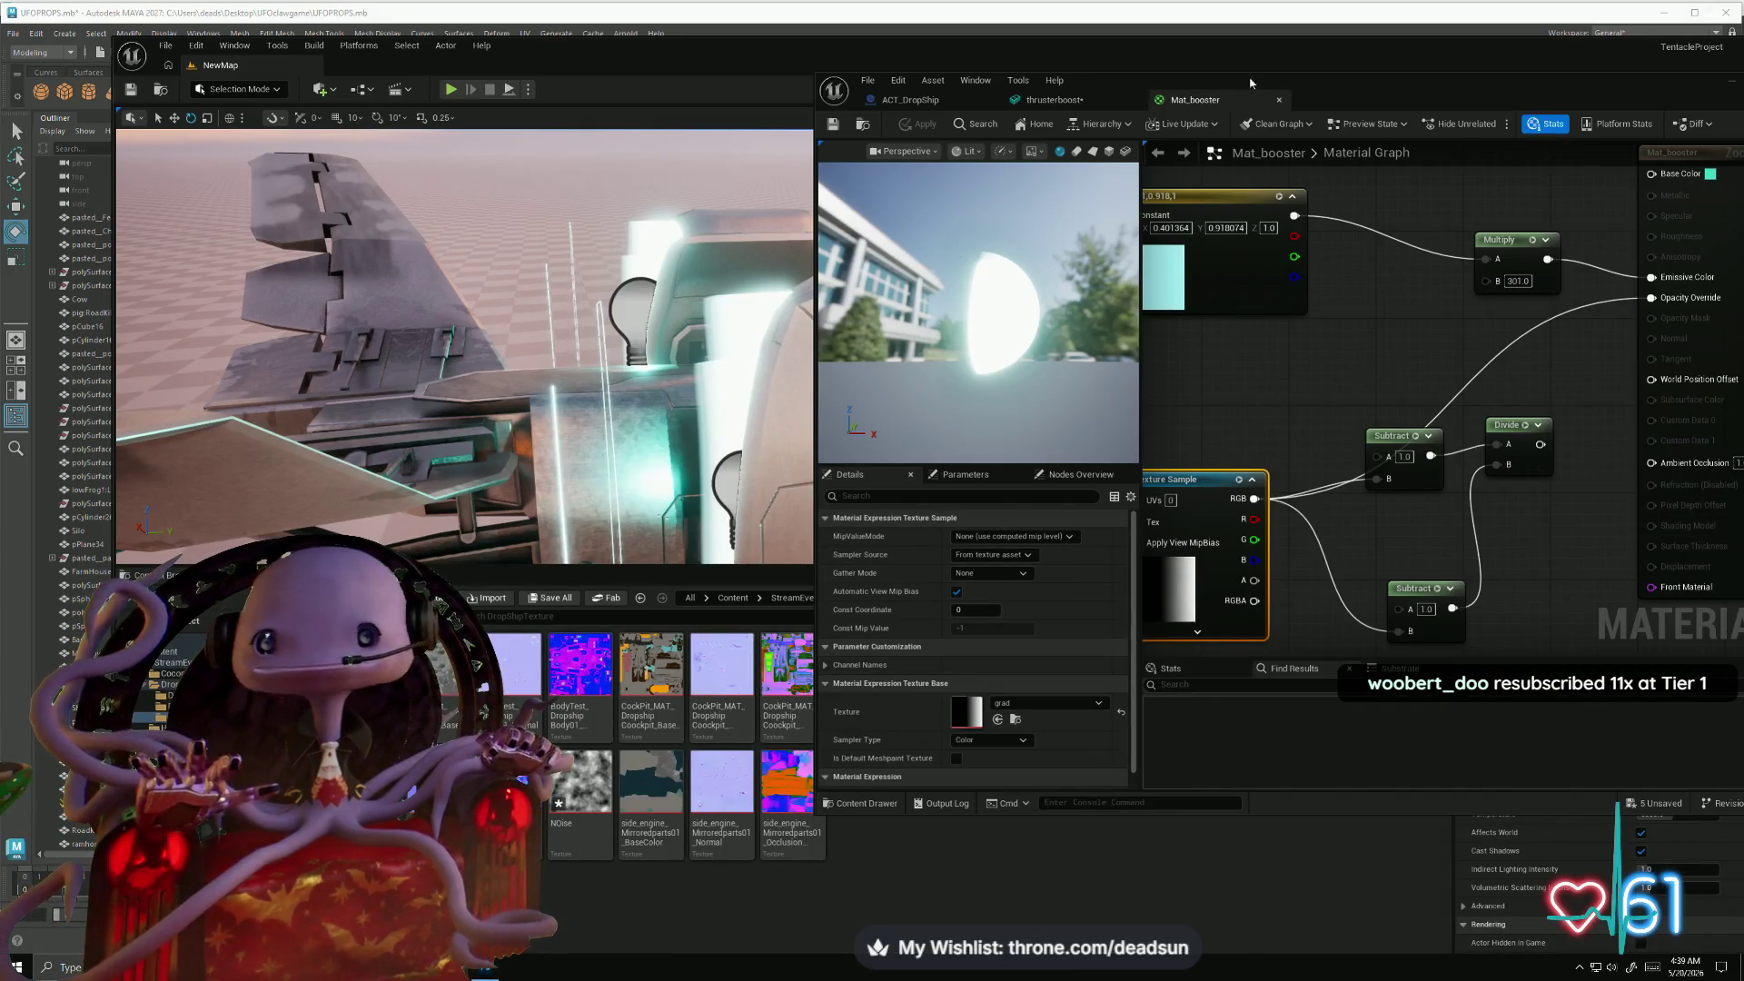
# - Reimport the updated grad texture and open it in a maximized texture editor
pyautogui.moveTo(1330, 82)
pyautogui.mouseDown()
pyautogui.moveTo(1538, 89)
pyautogui.moveTo(1512, 93)
pyautogui.mouseUp()
pyautogui.rightClick(875, 677)
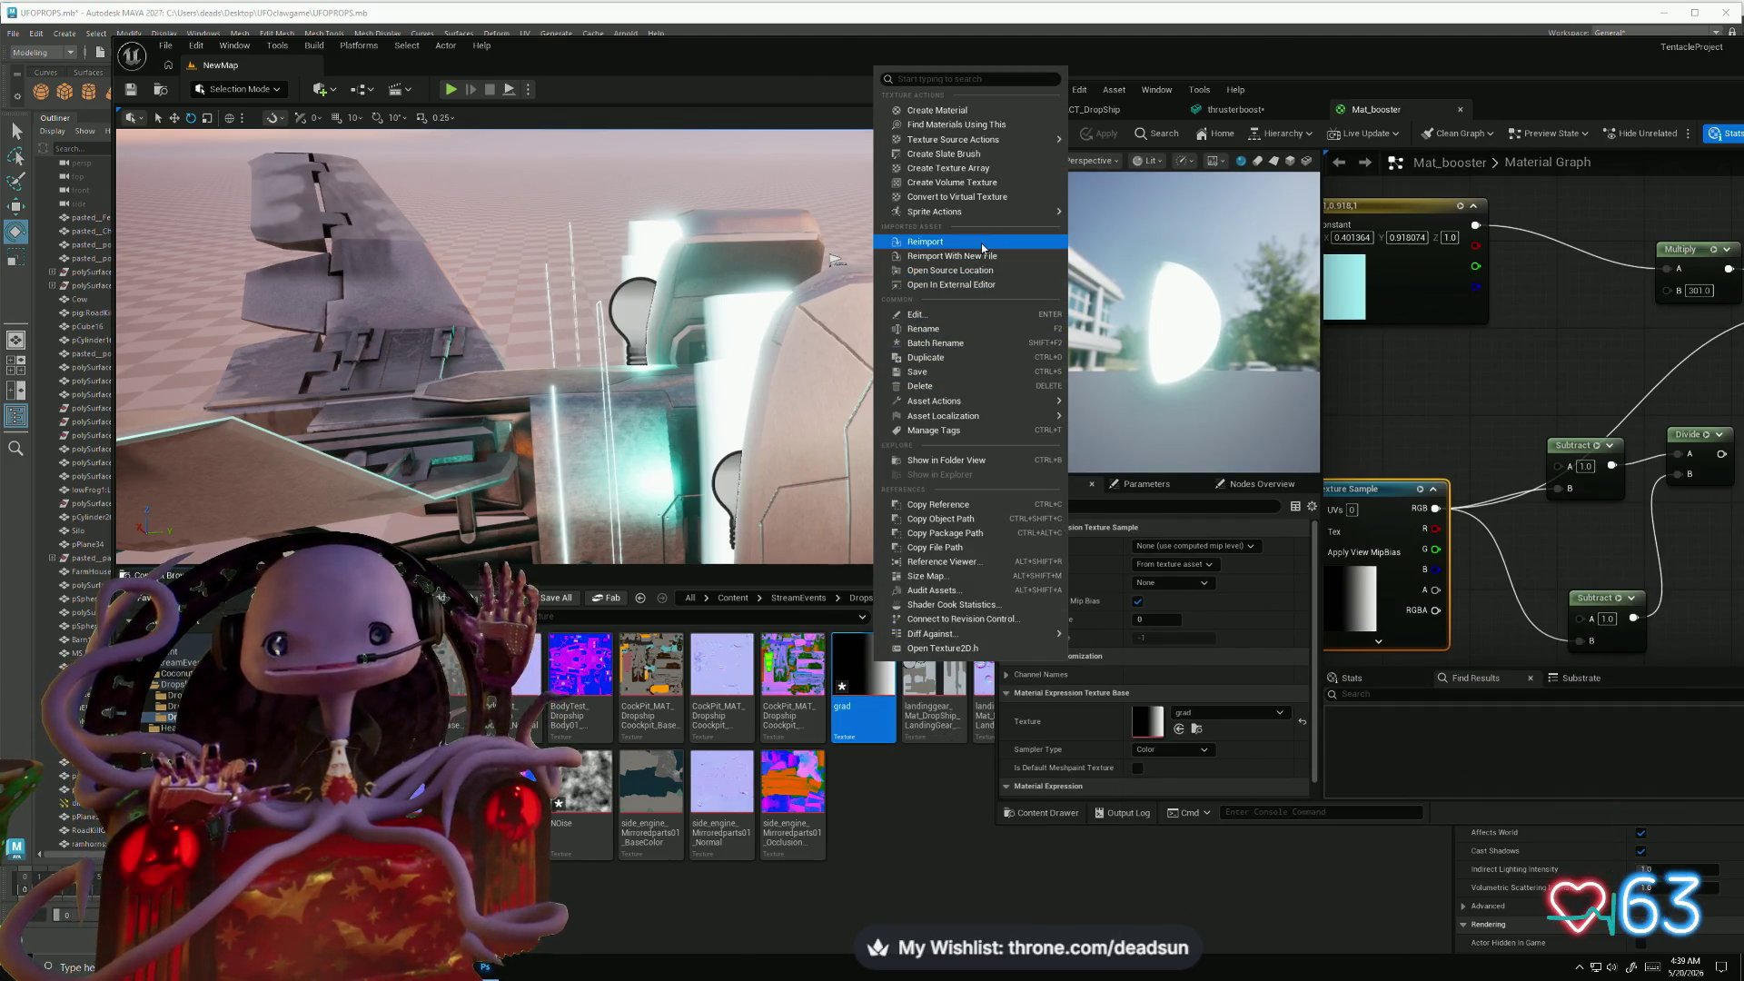
pyautogui.click(981, 242)
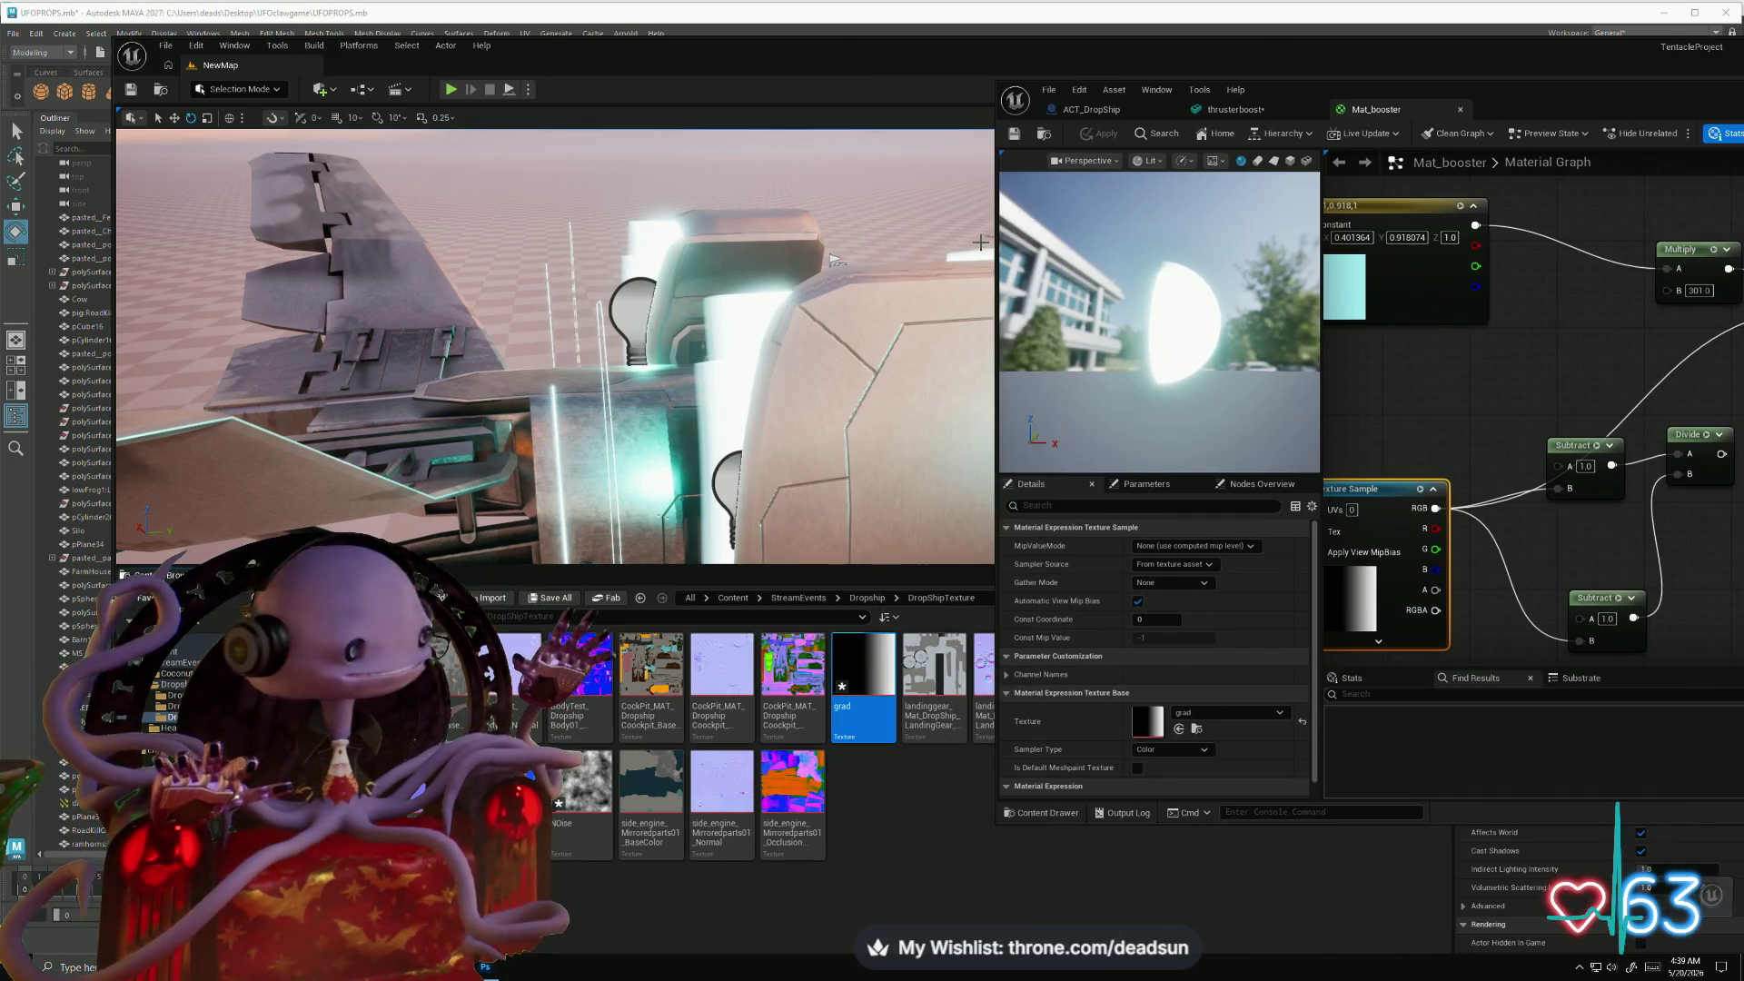
pyautogui.rightClick(857, 675)
pyautogui.click(908, 322)
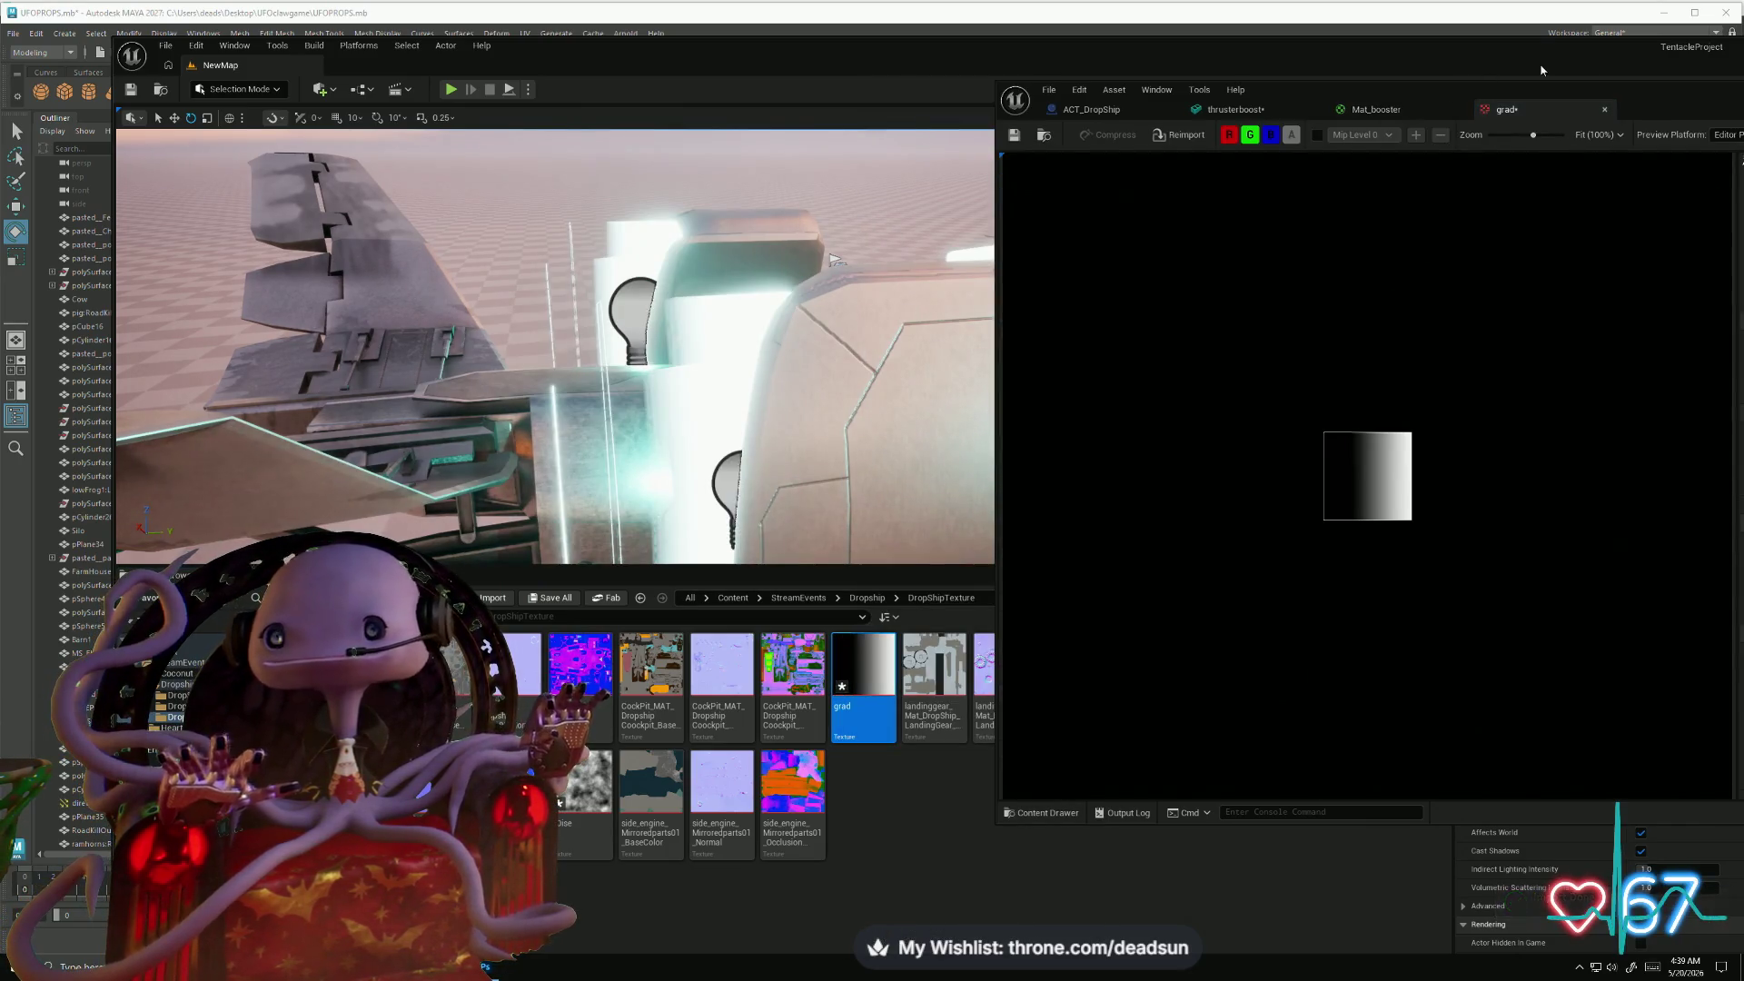
pyautogui.moveTo(1659, 84); pyautogui.dragTo(941, 159)
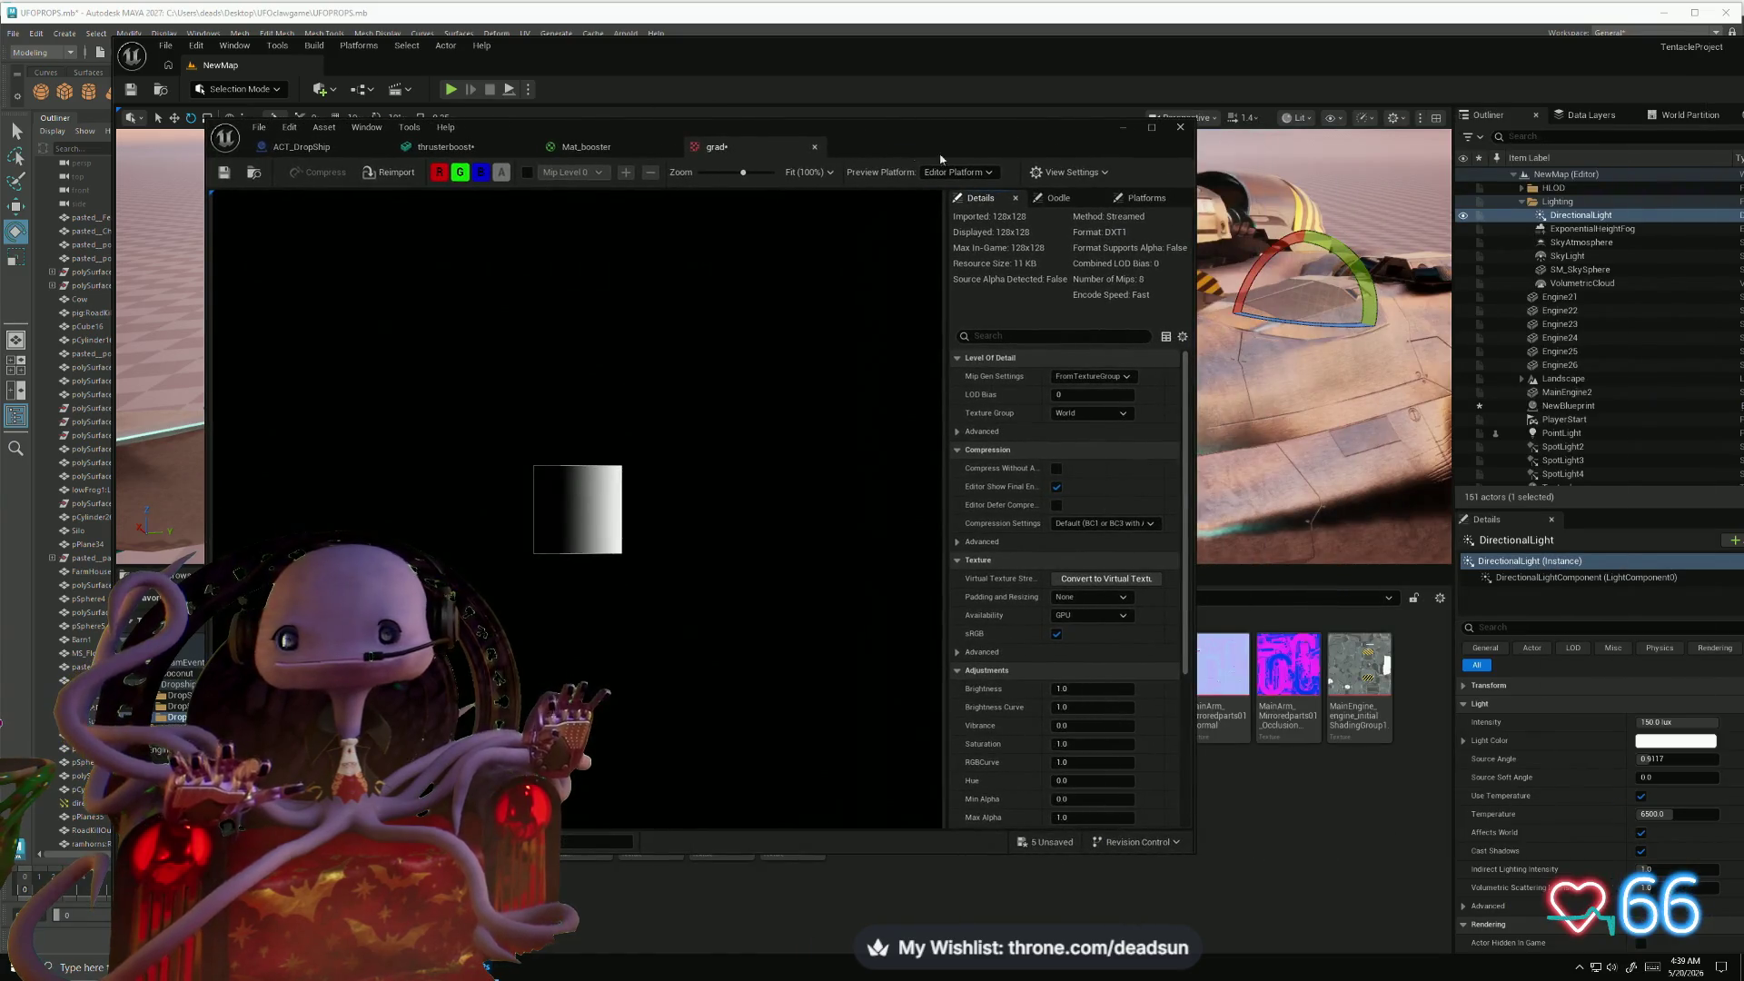
pyautogui.click(1150, 128)
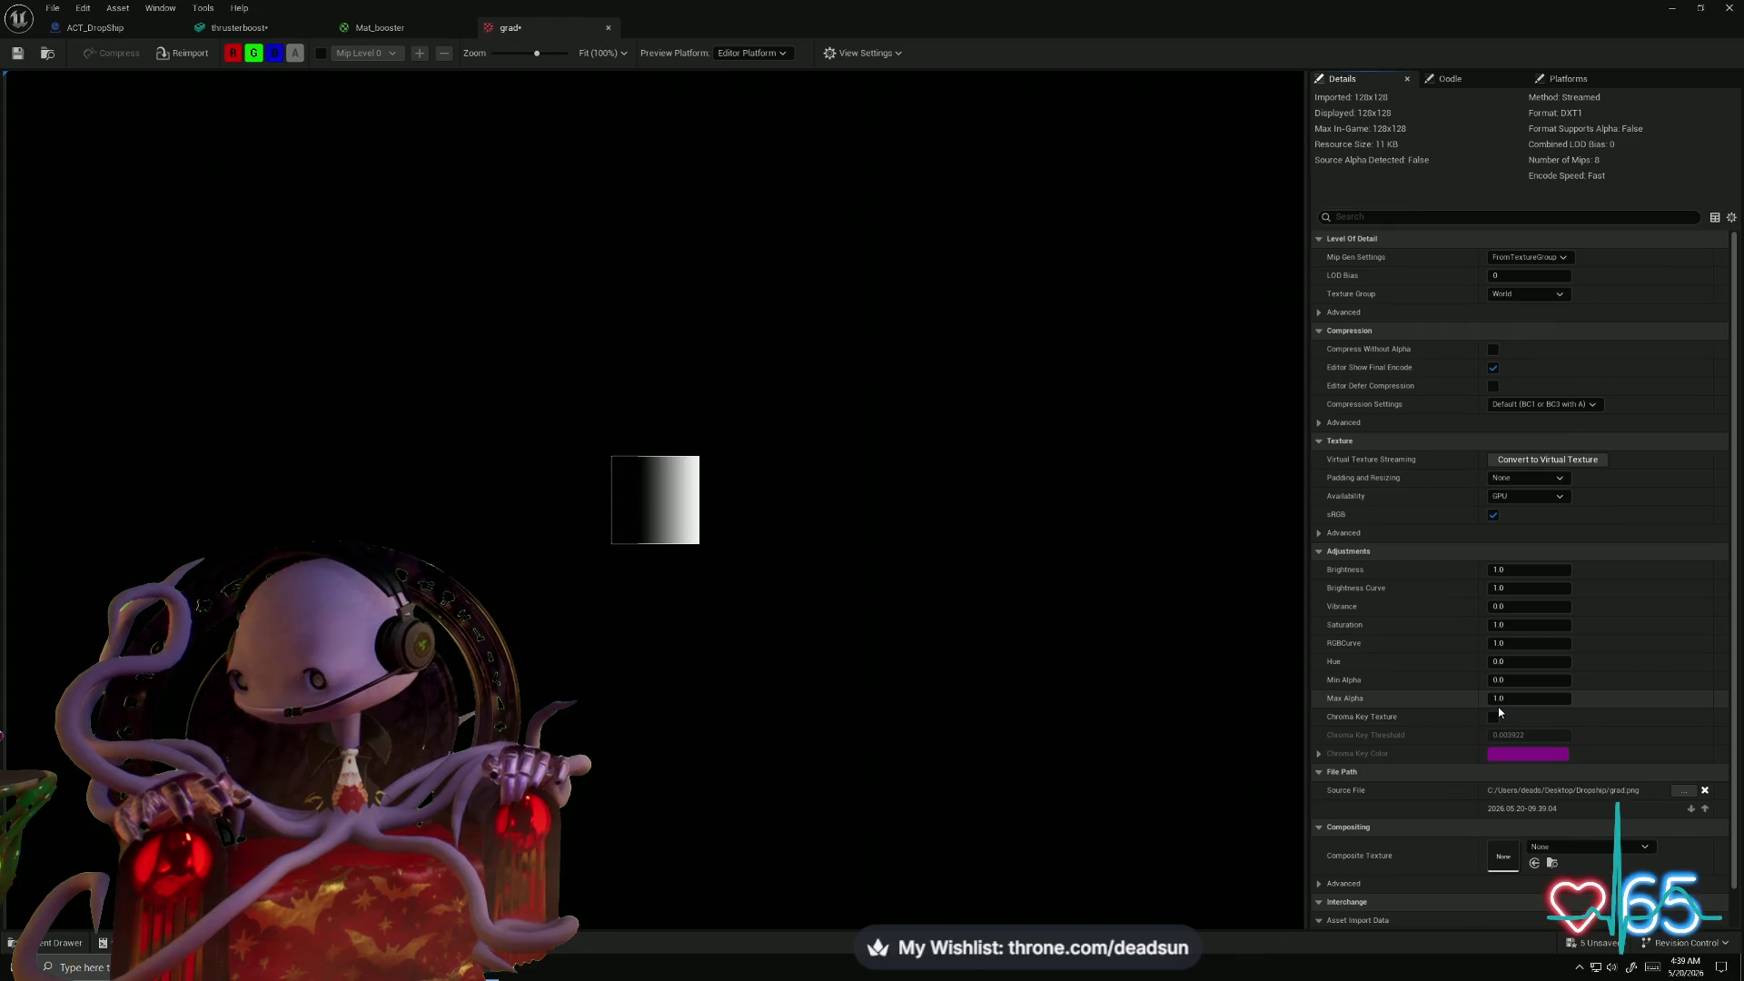
# - Set the grad texture's Filter to Nearest via the Details search and save the asset
pyautogui.scroll(-2, 1522, 699)
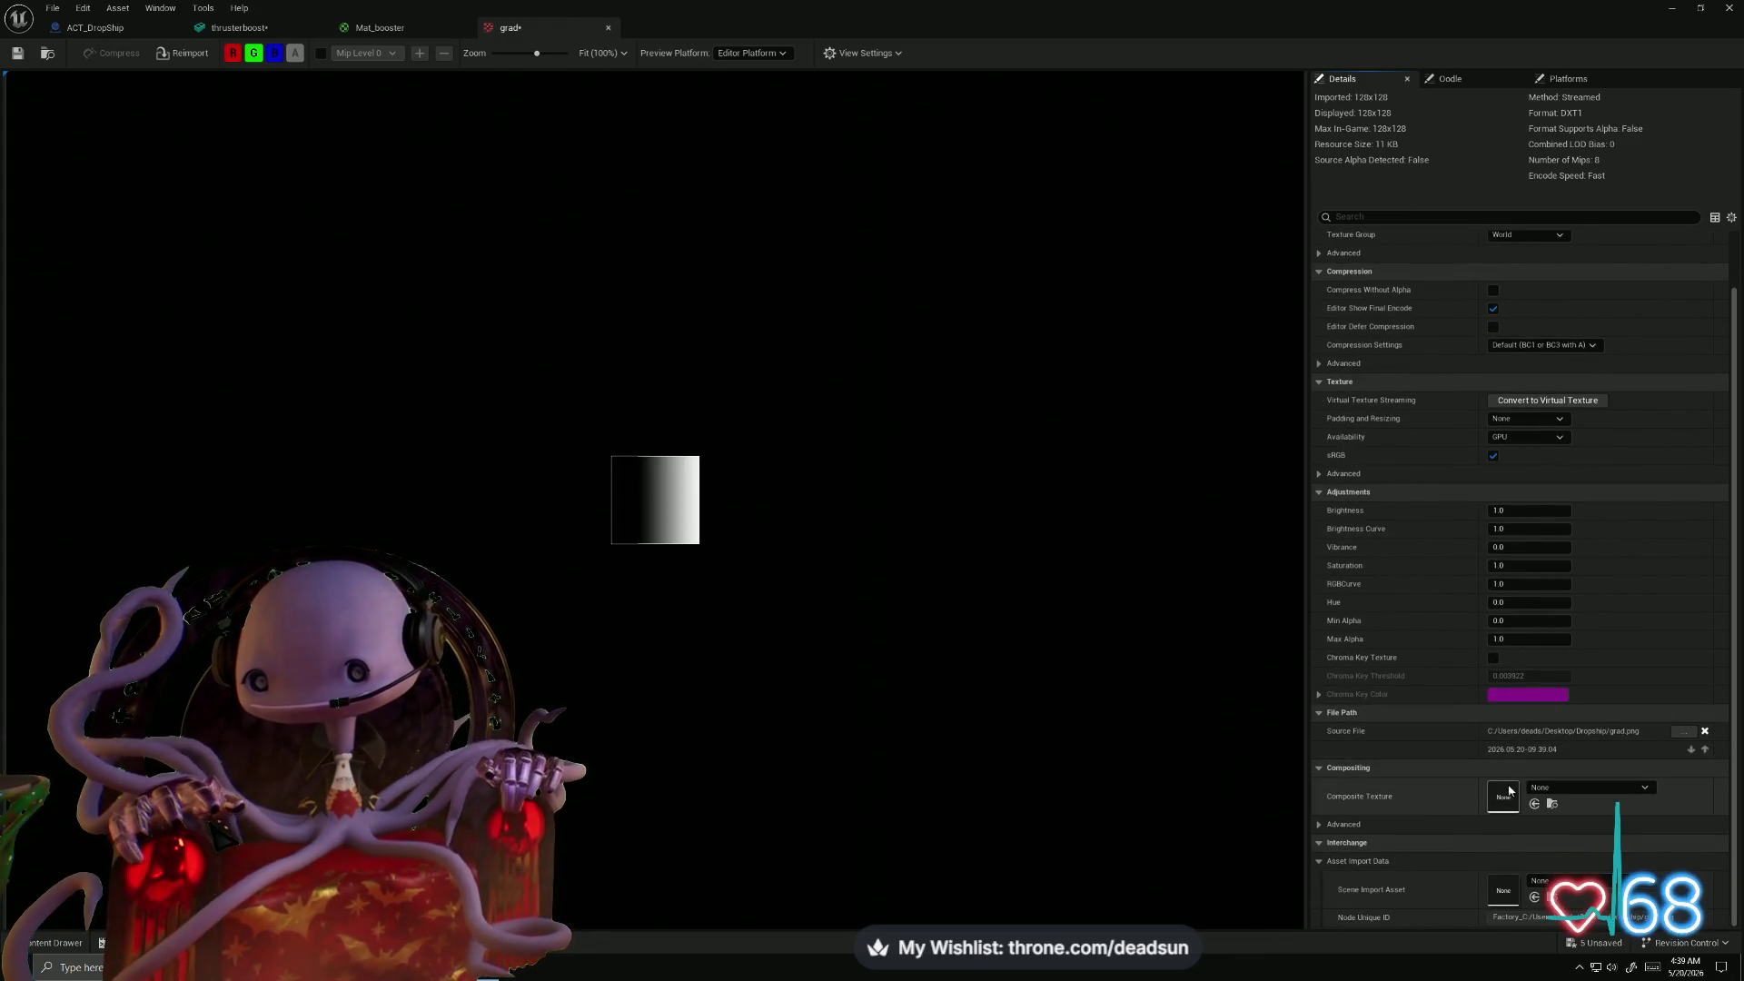
pyautogui.scroll(2, 1480, 540)
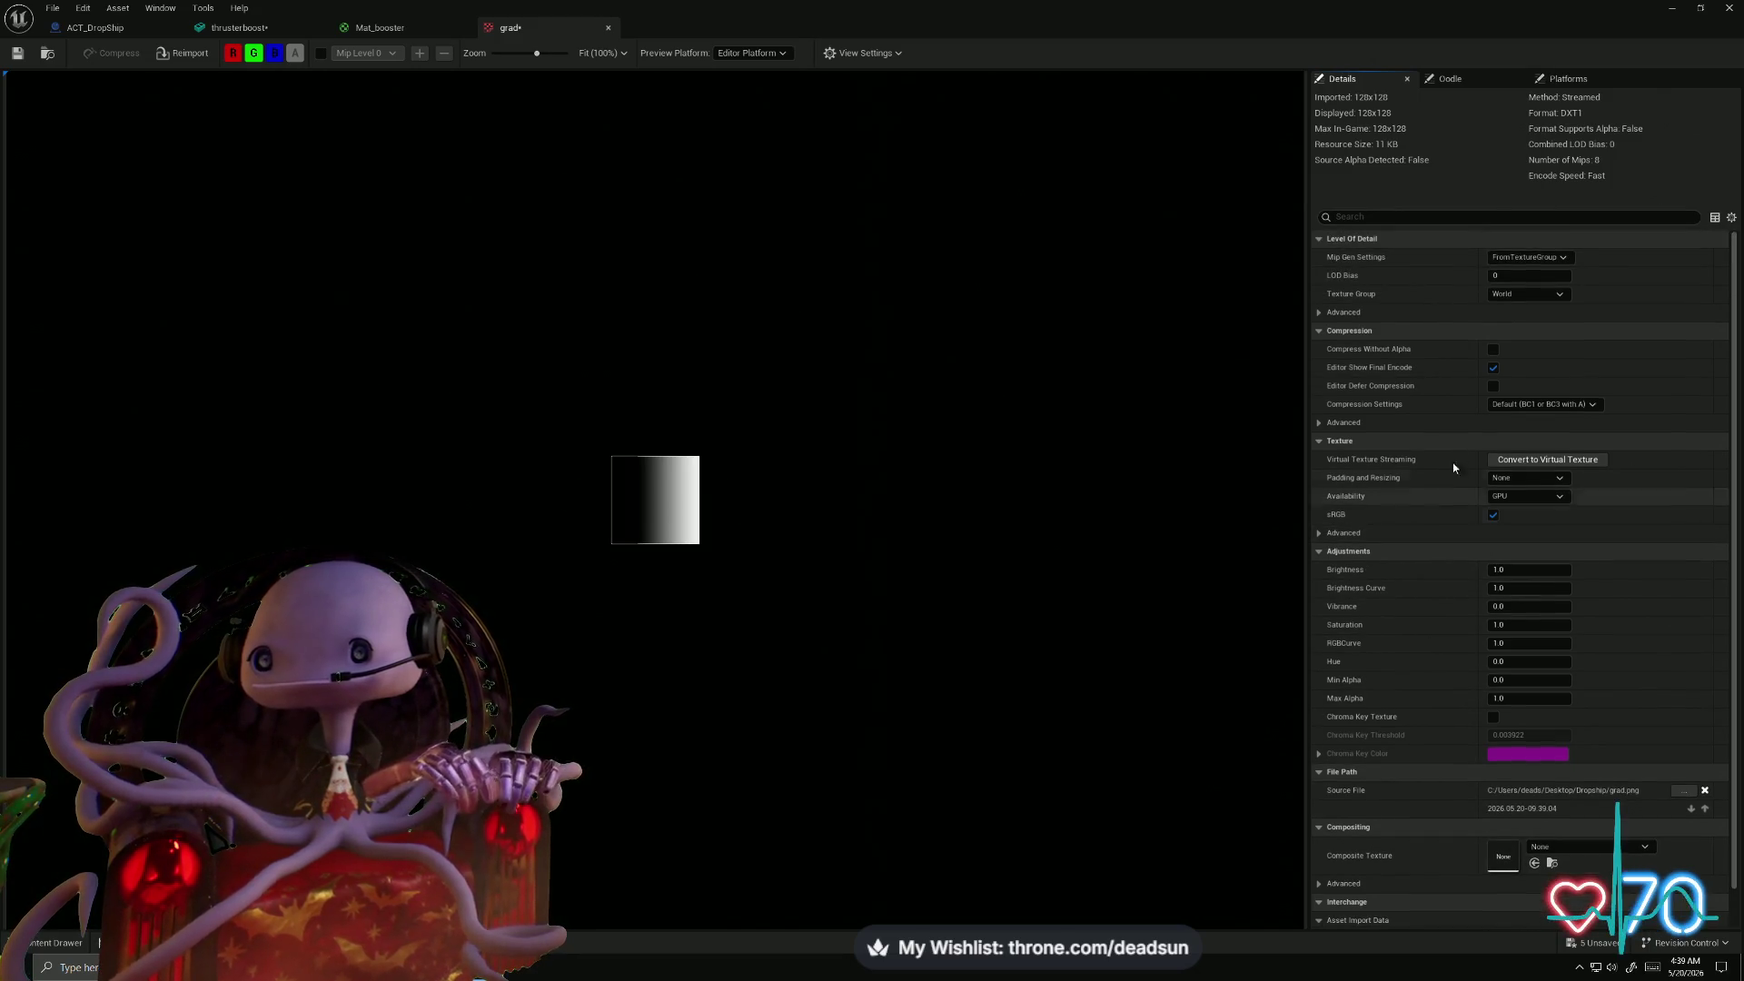
pyautogui.scroll(5, 659, 507)
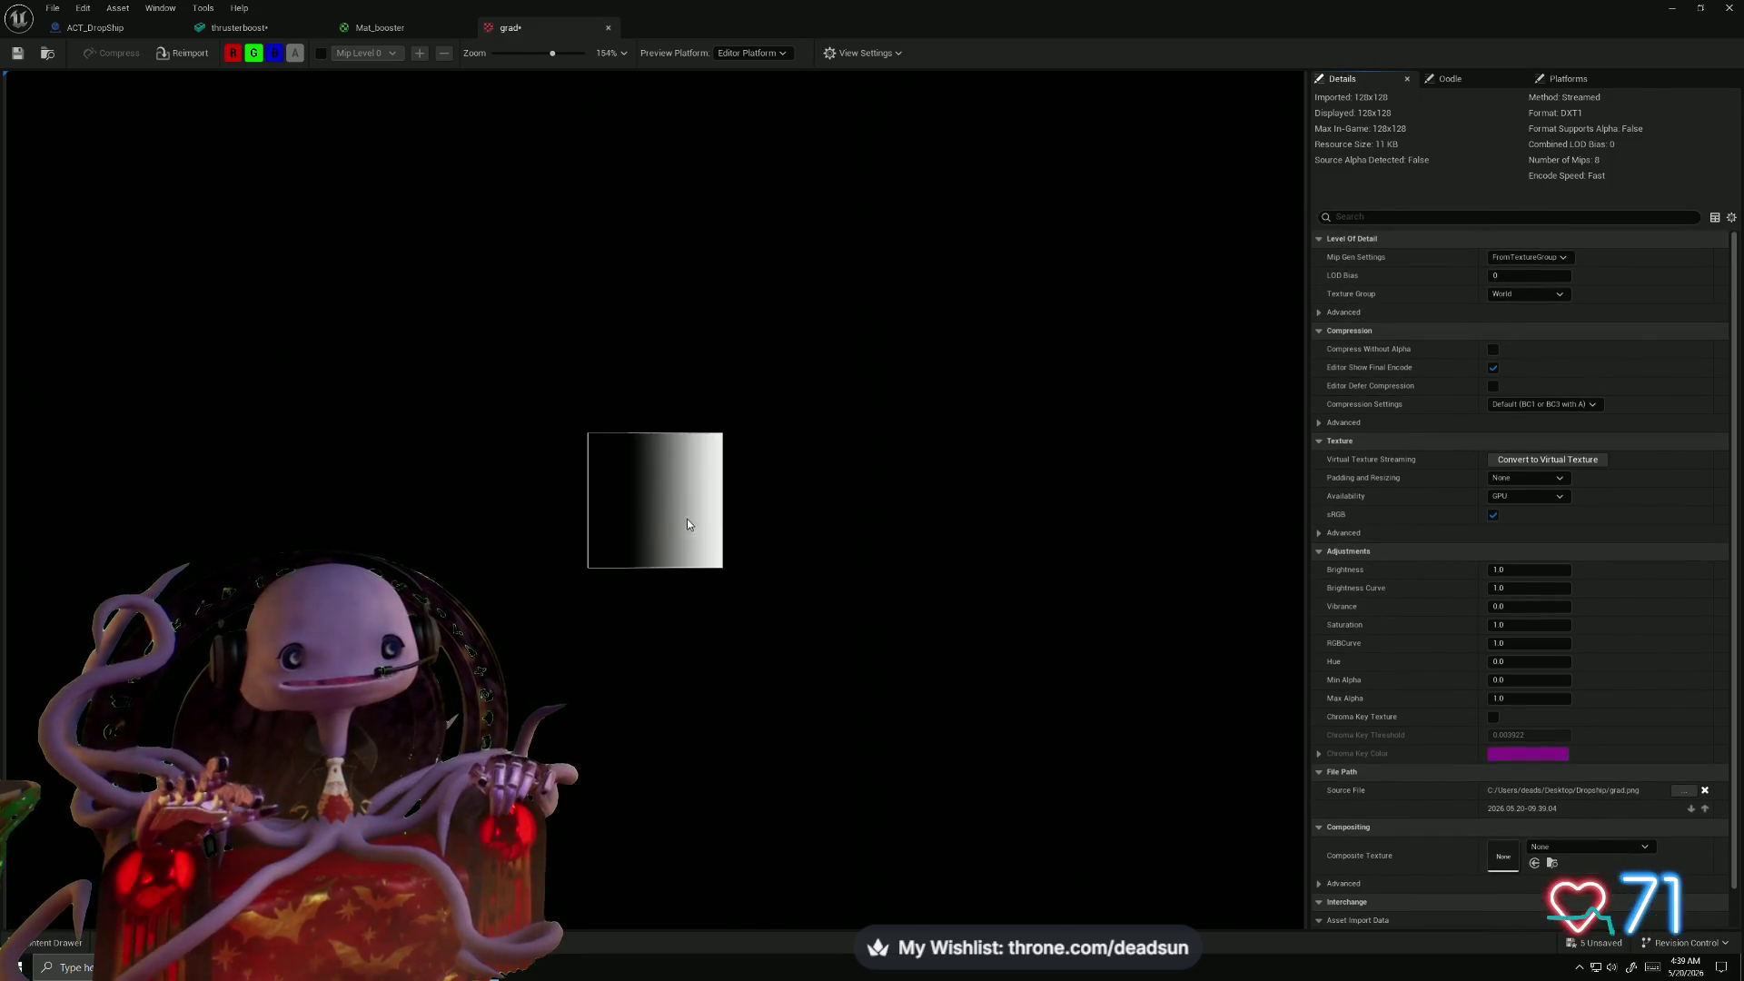
pyautogui.click(881, 52)
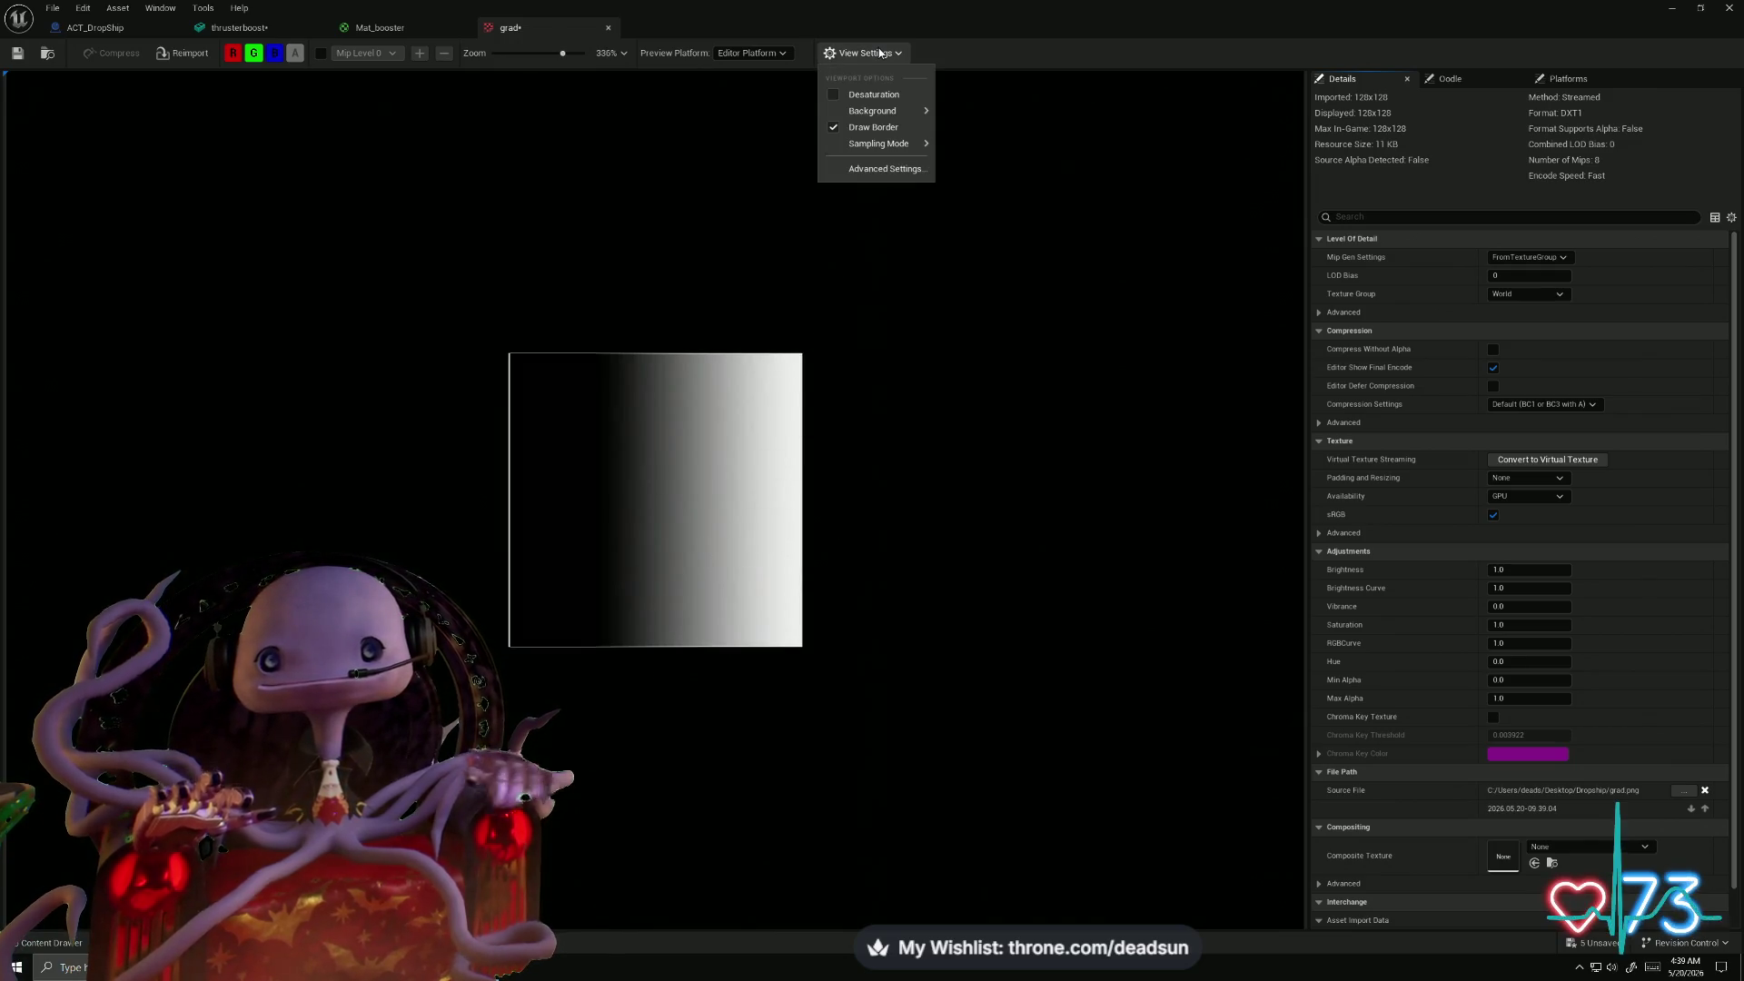
pyautogui.click(880, 53)
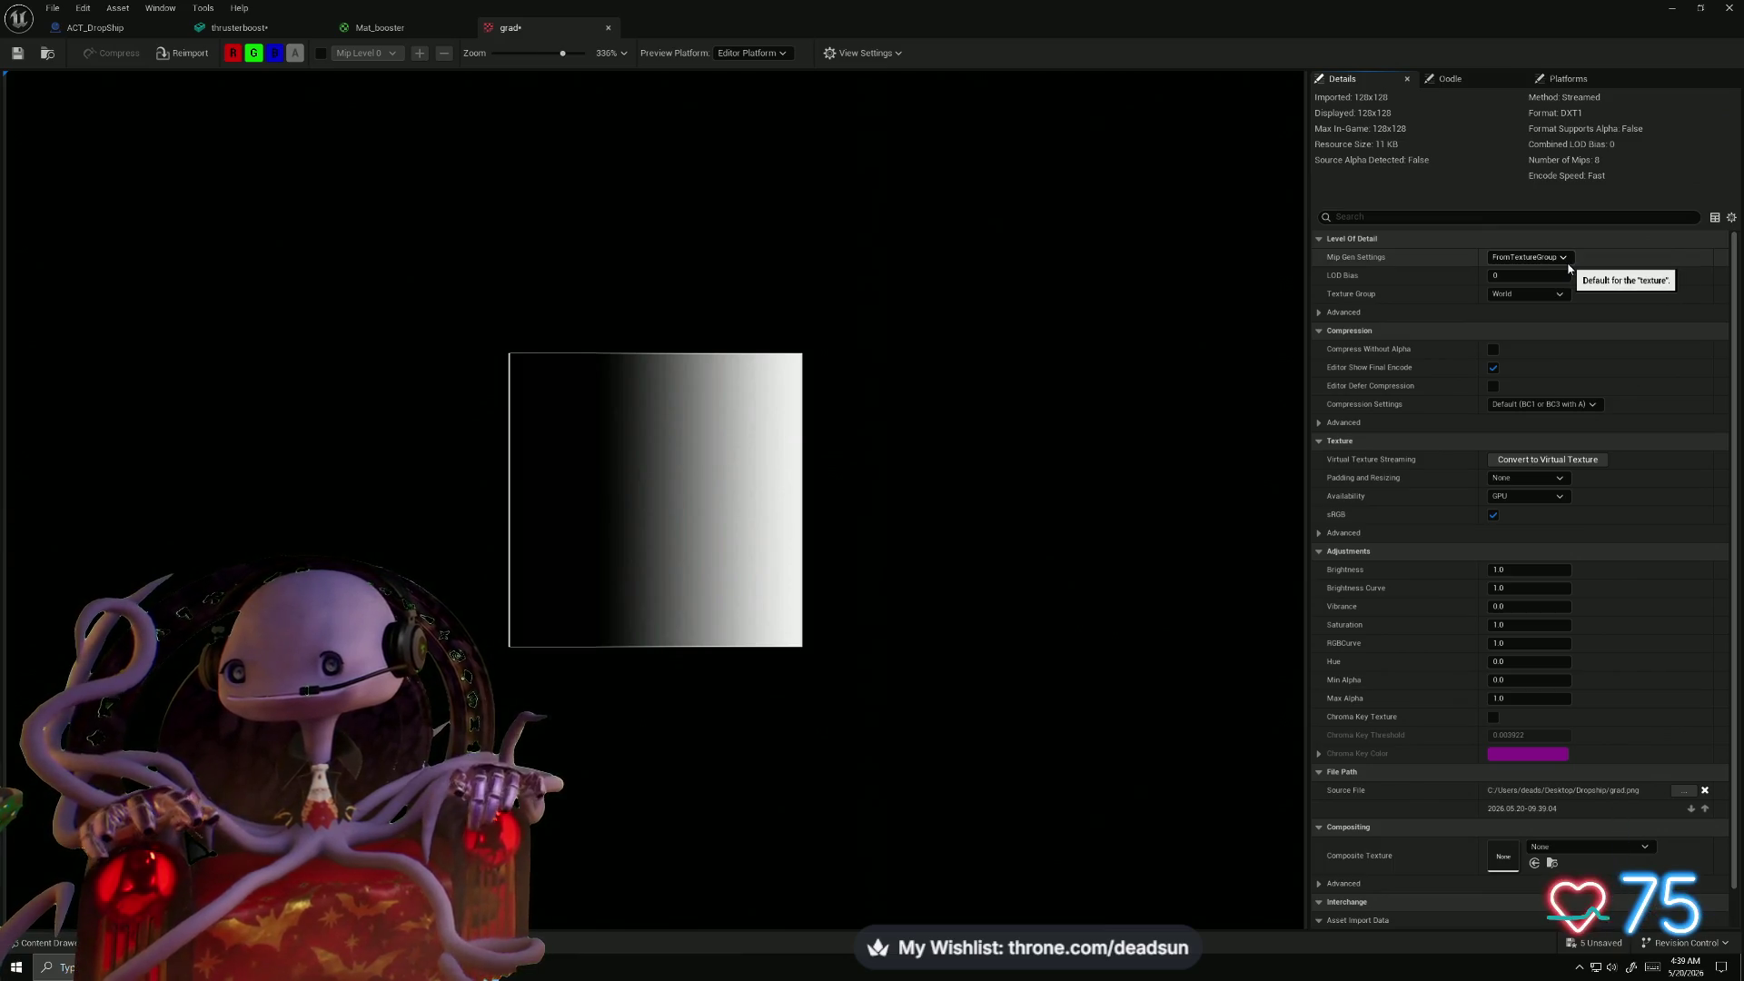
pyautogui.scroll(-1, 1410, 255)
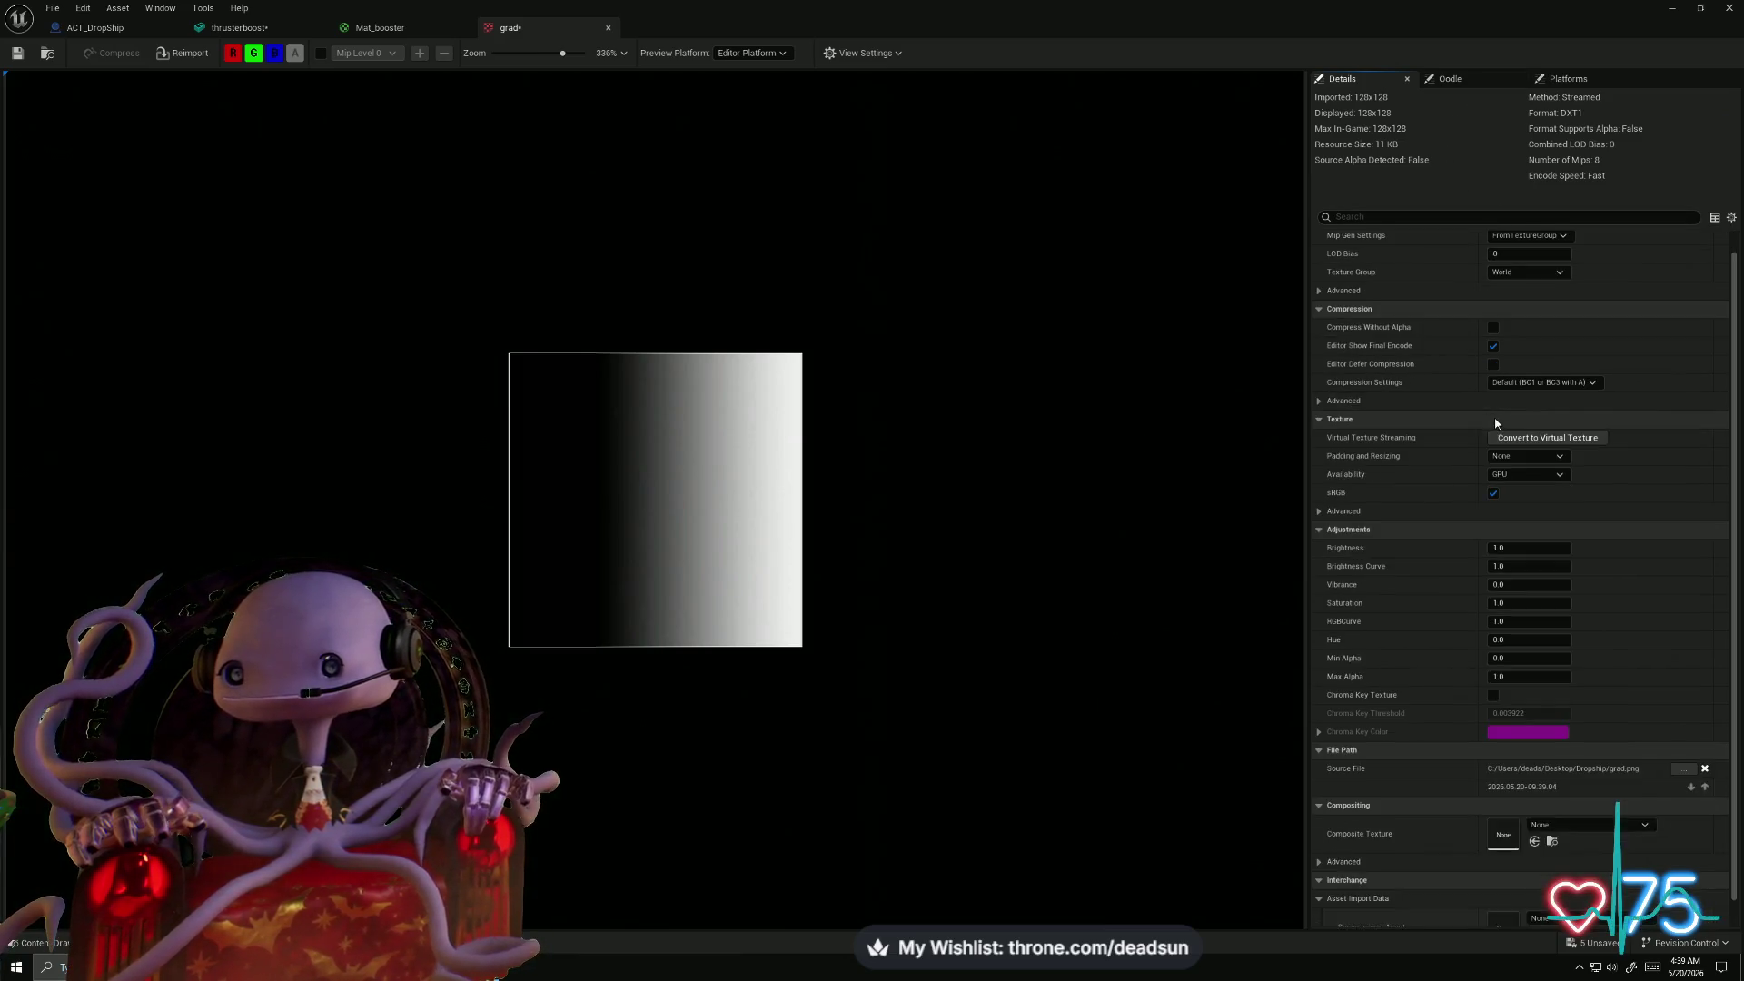
pyautogui.scroll(1, 1411, 255)
pyautogui.click(1453, 218)
pyautogui.write('fi')
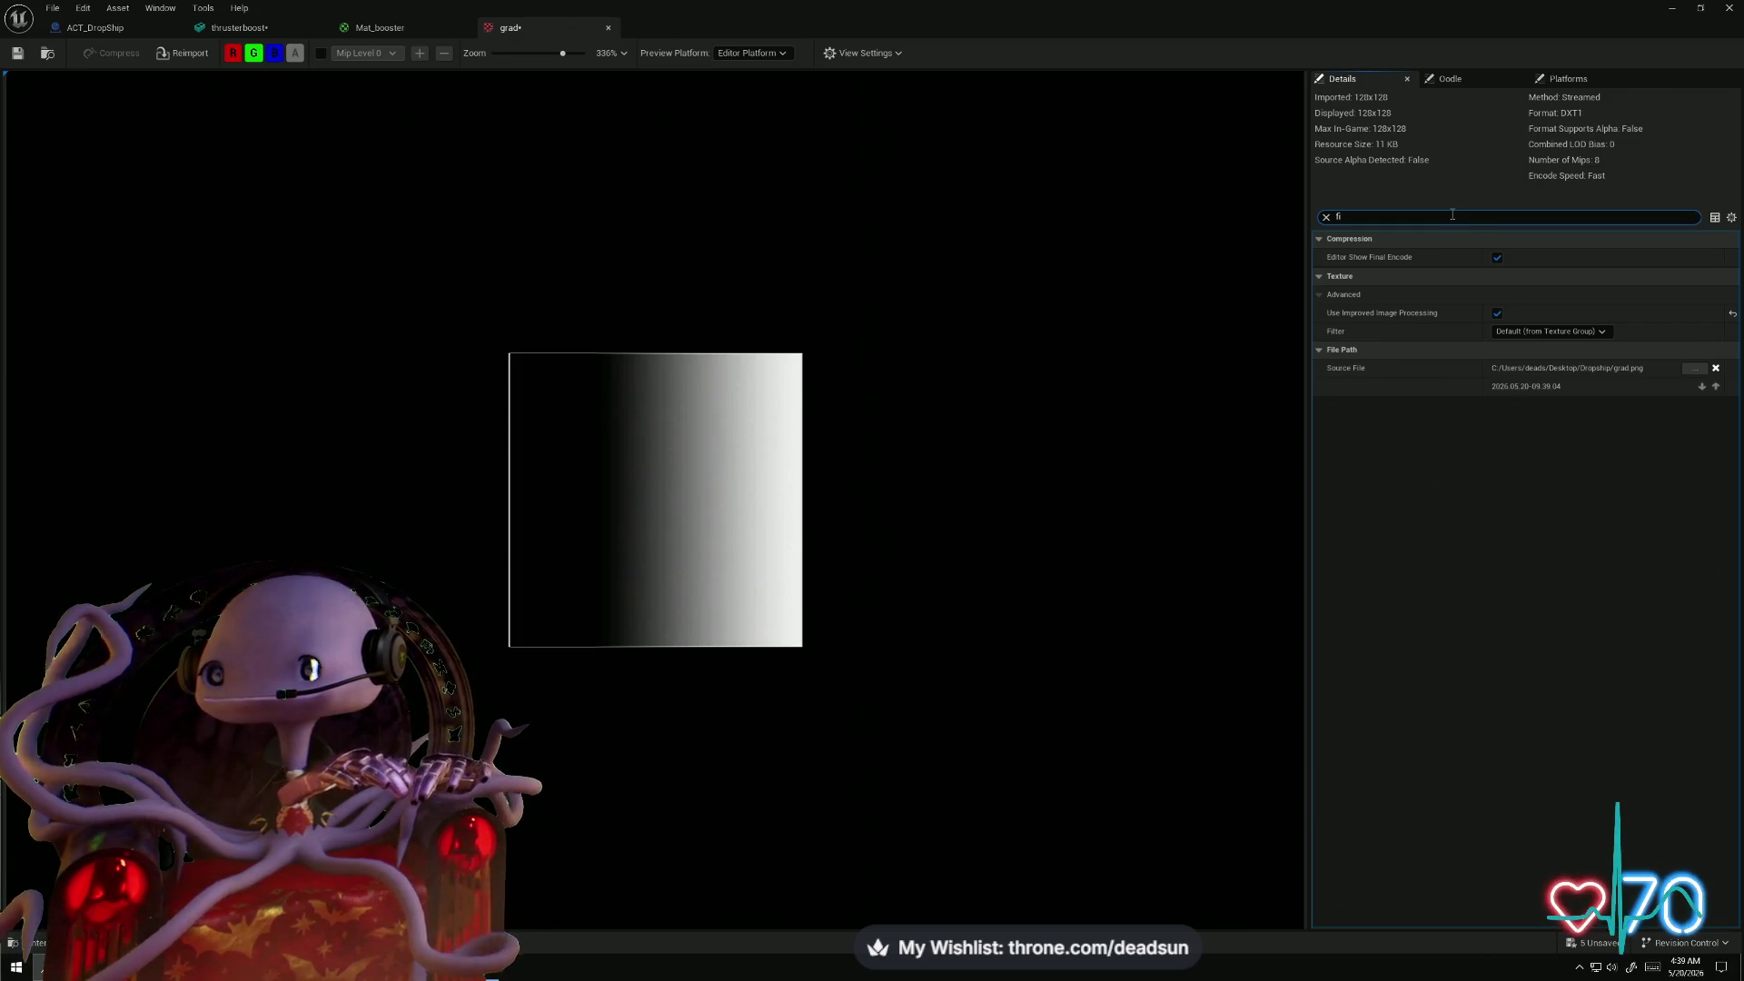
pyautogui.click(1602, 332)
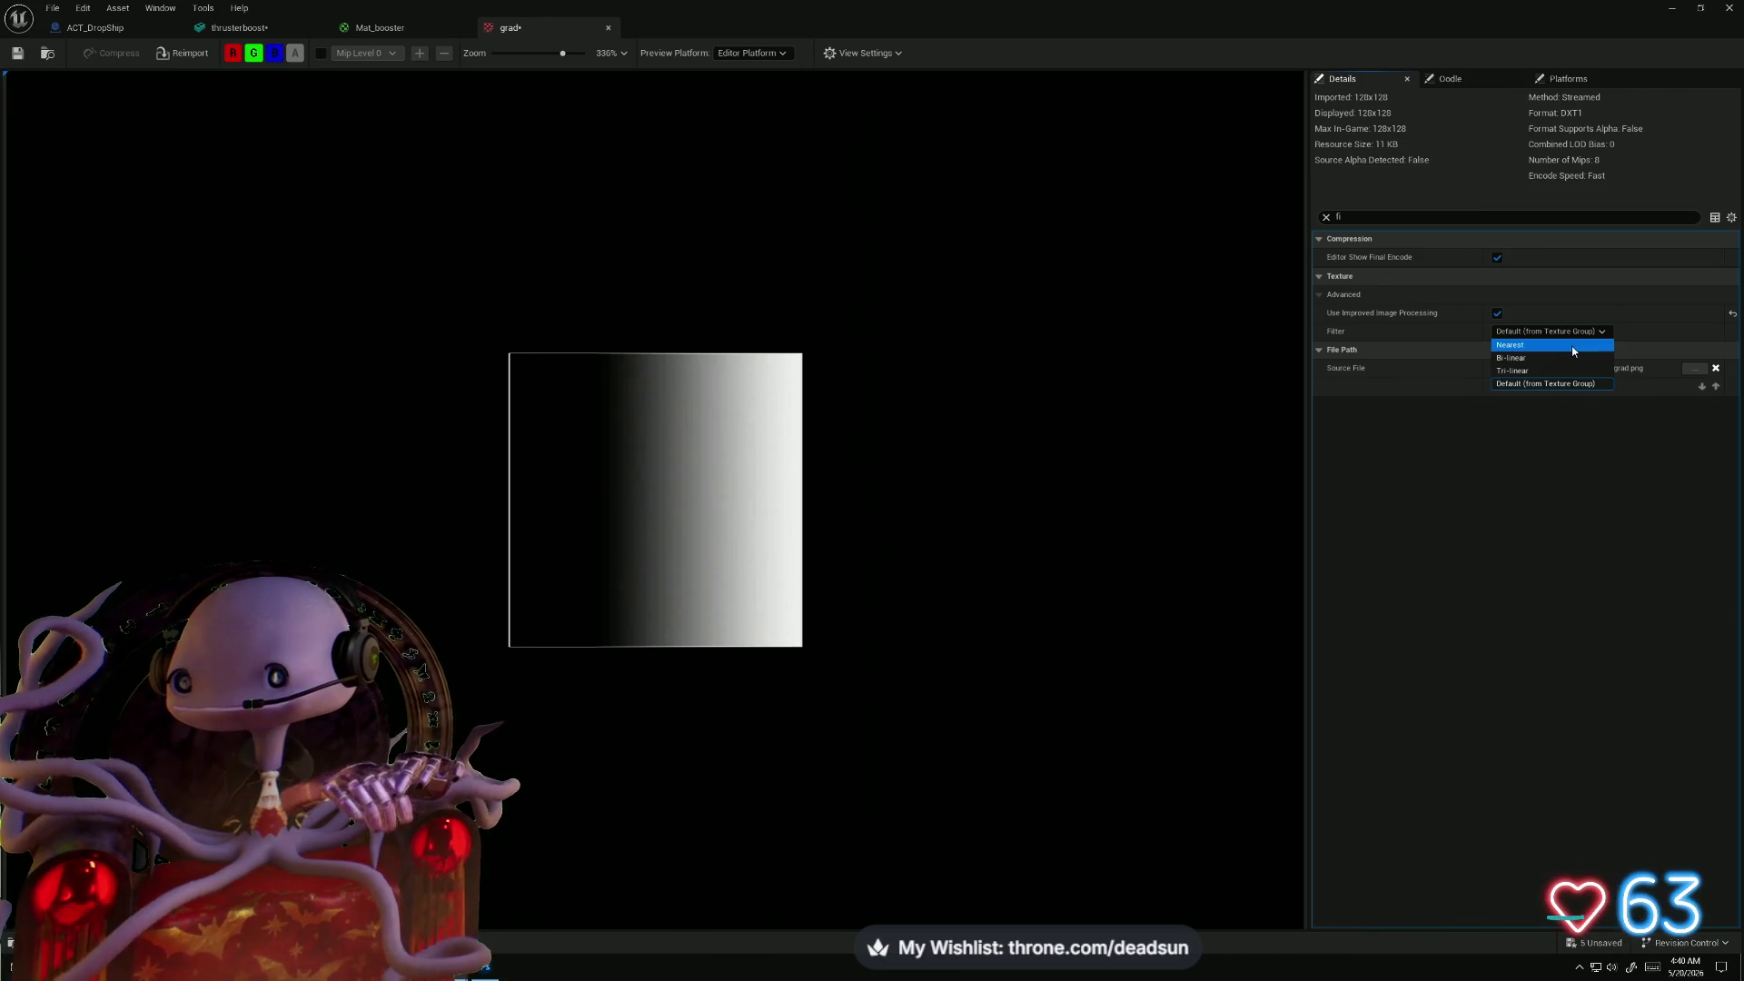
pyautogui.click(1574, 346)
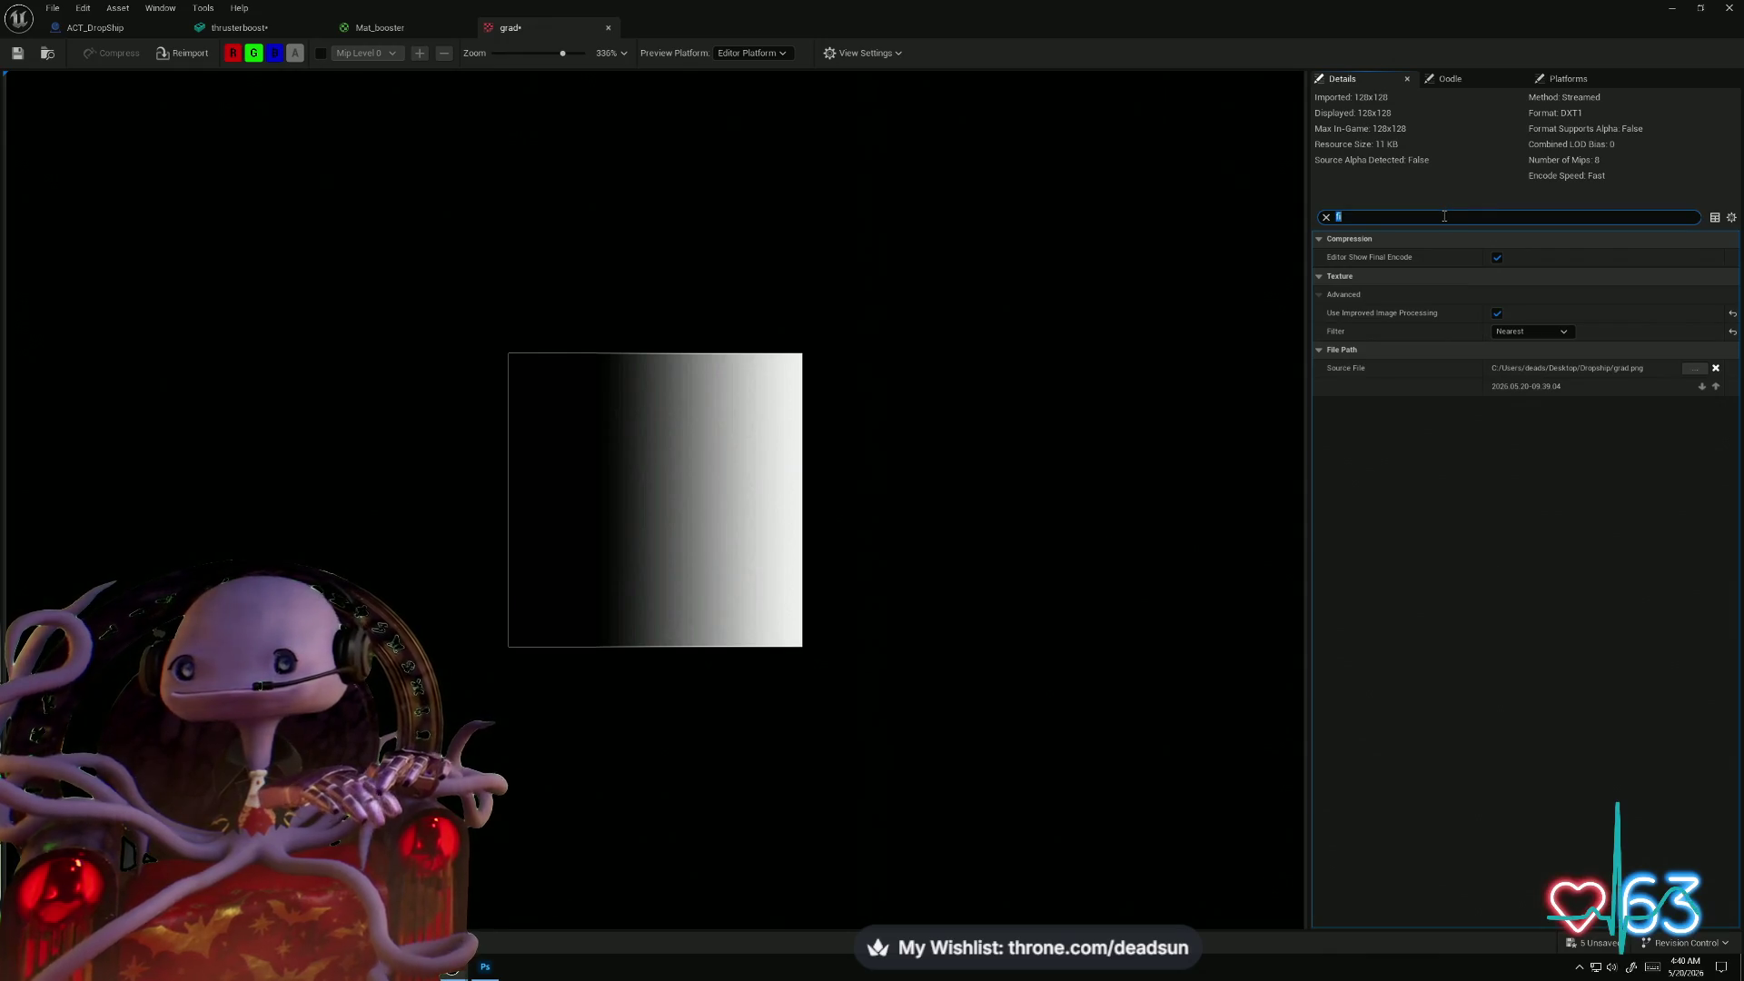
pyautogui.click(1325, 218)
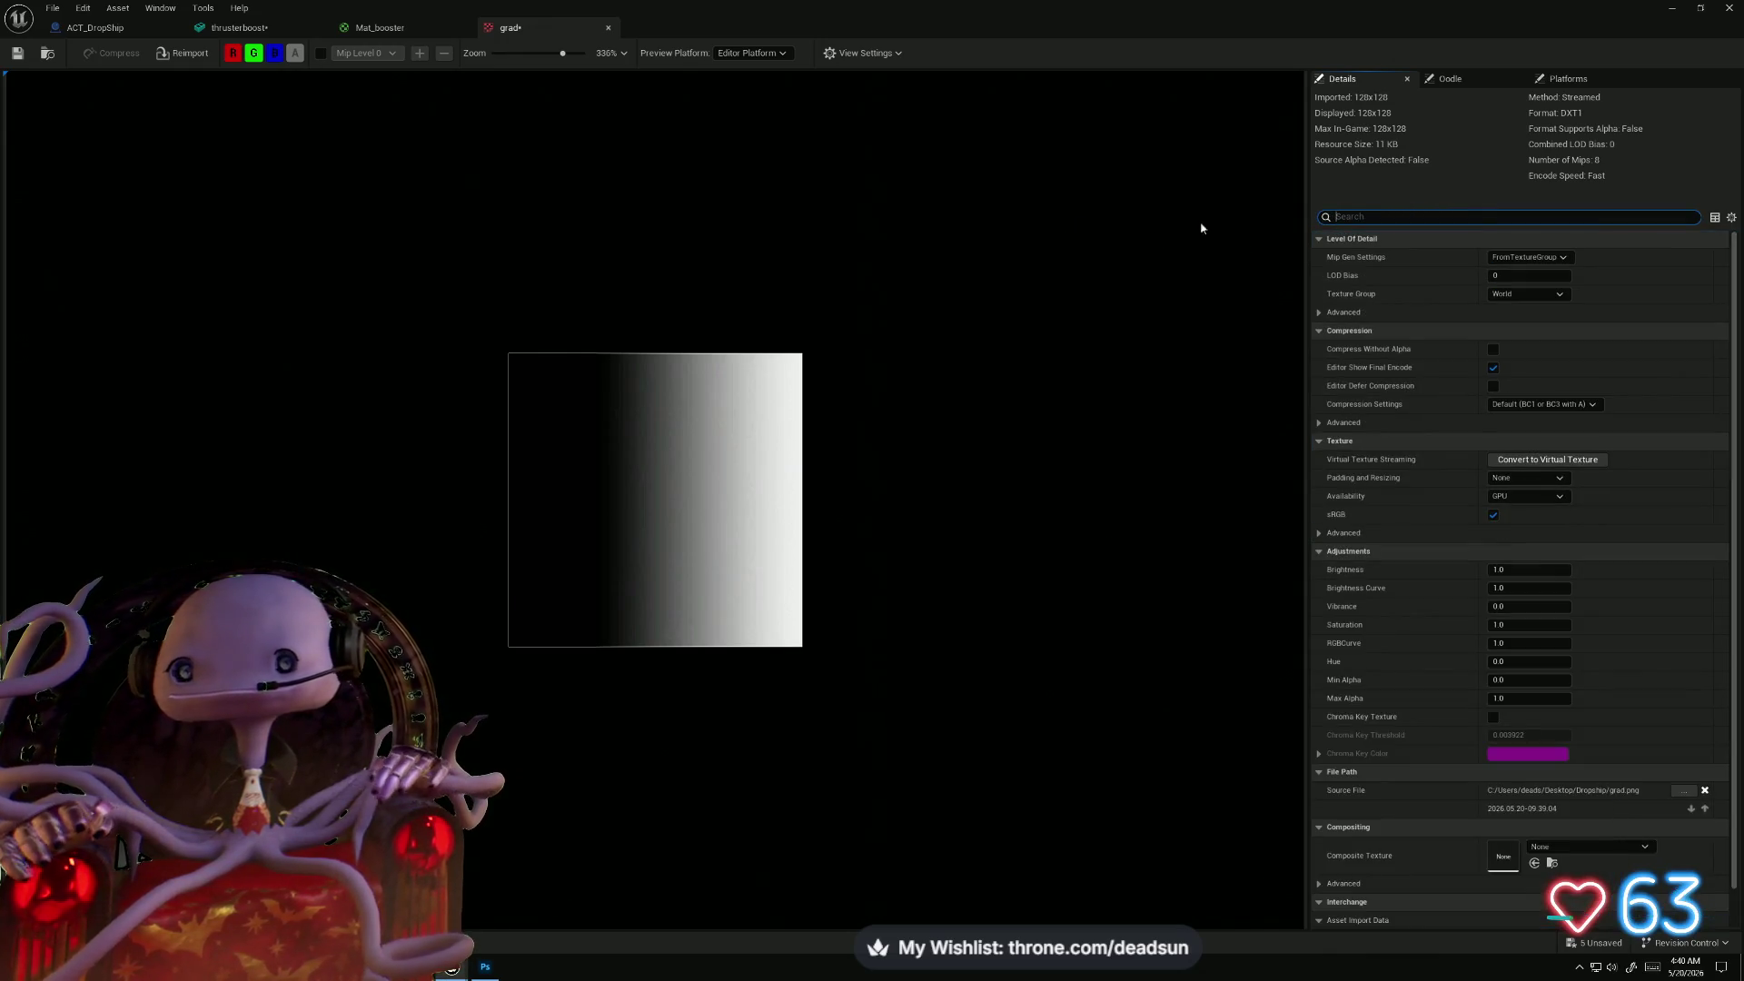
pyautogui.click(17, 53)
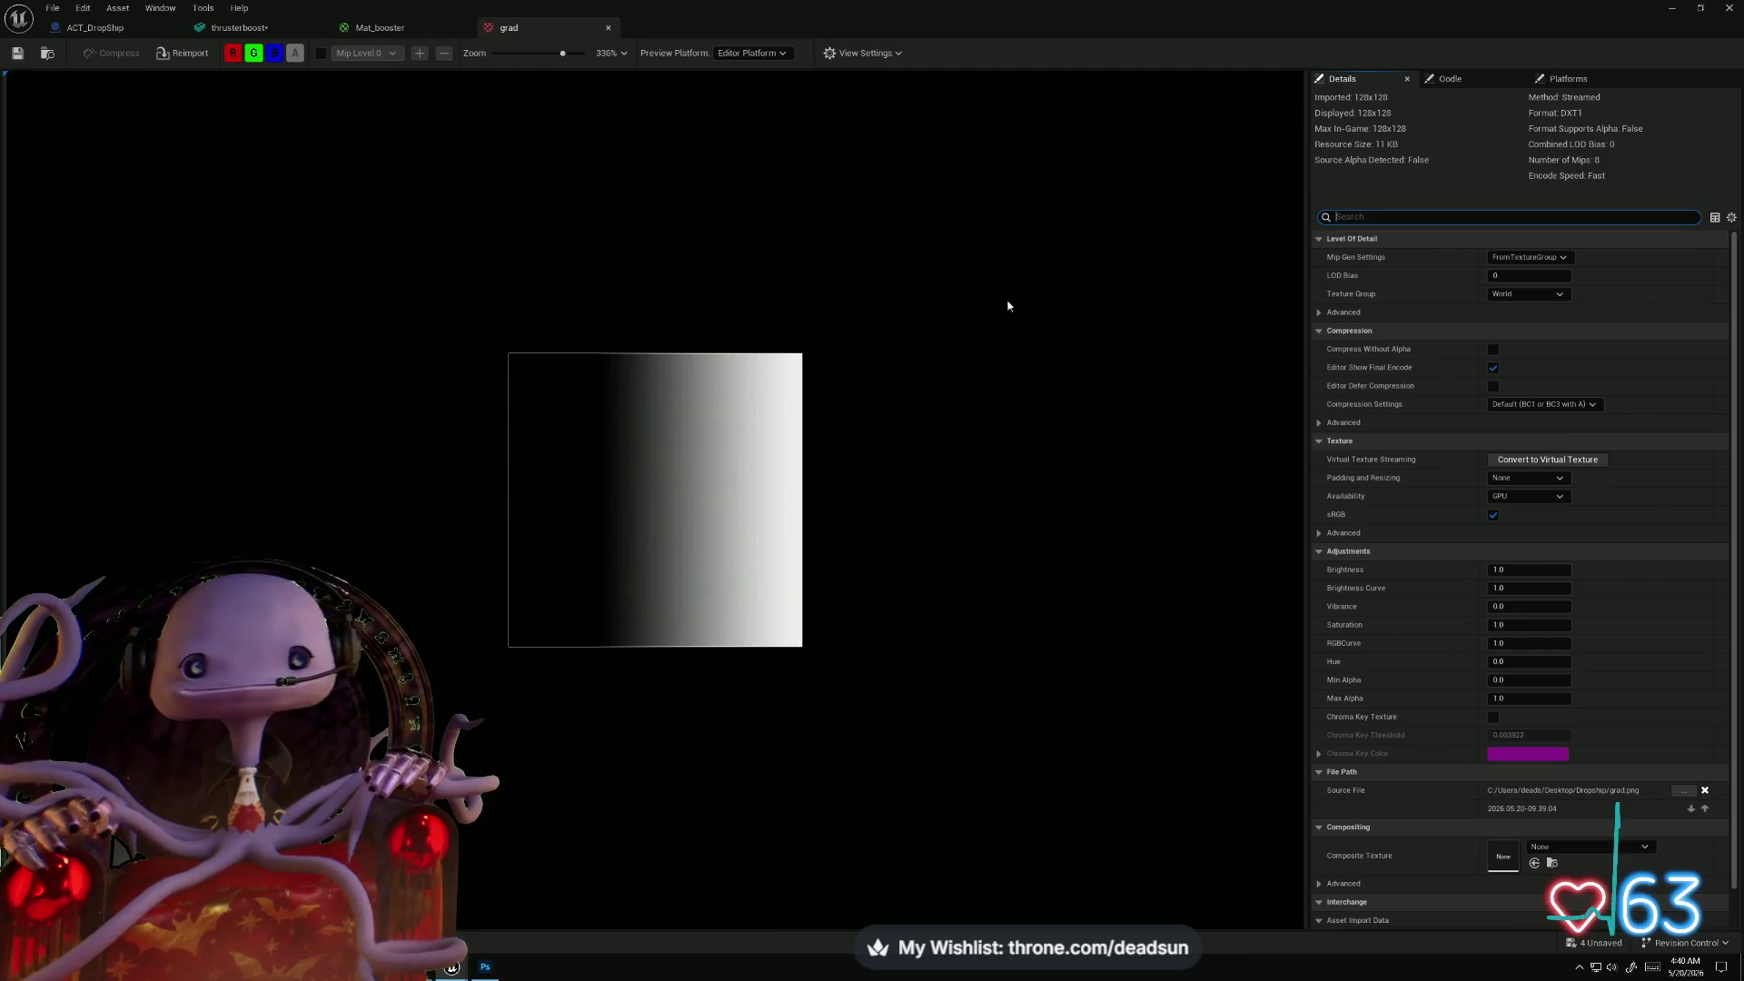
pyautogui.scroll(5, 682, 510)
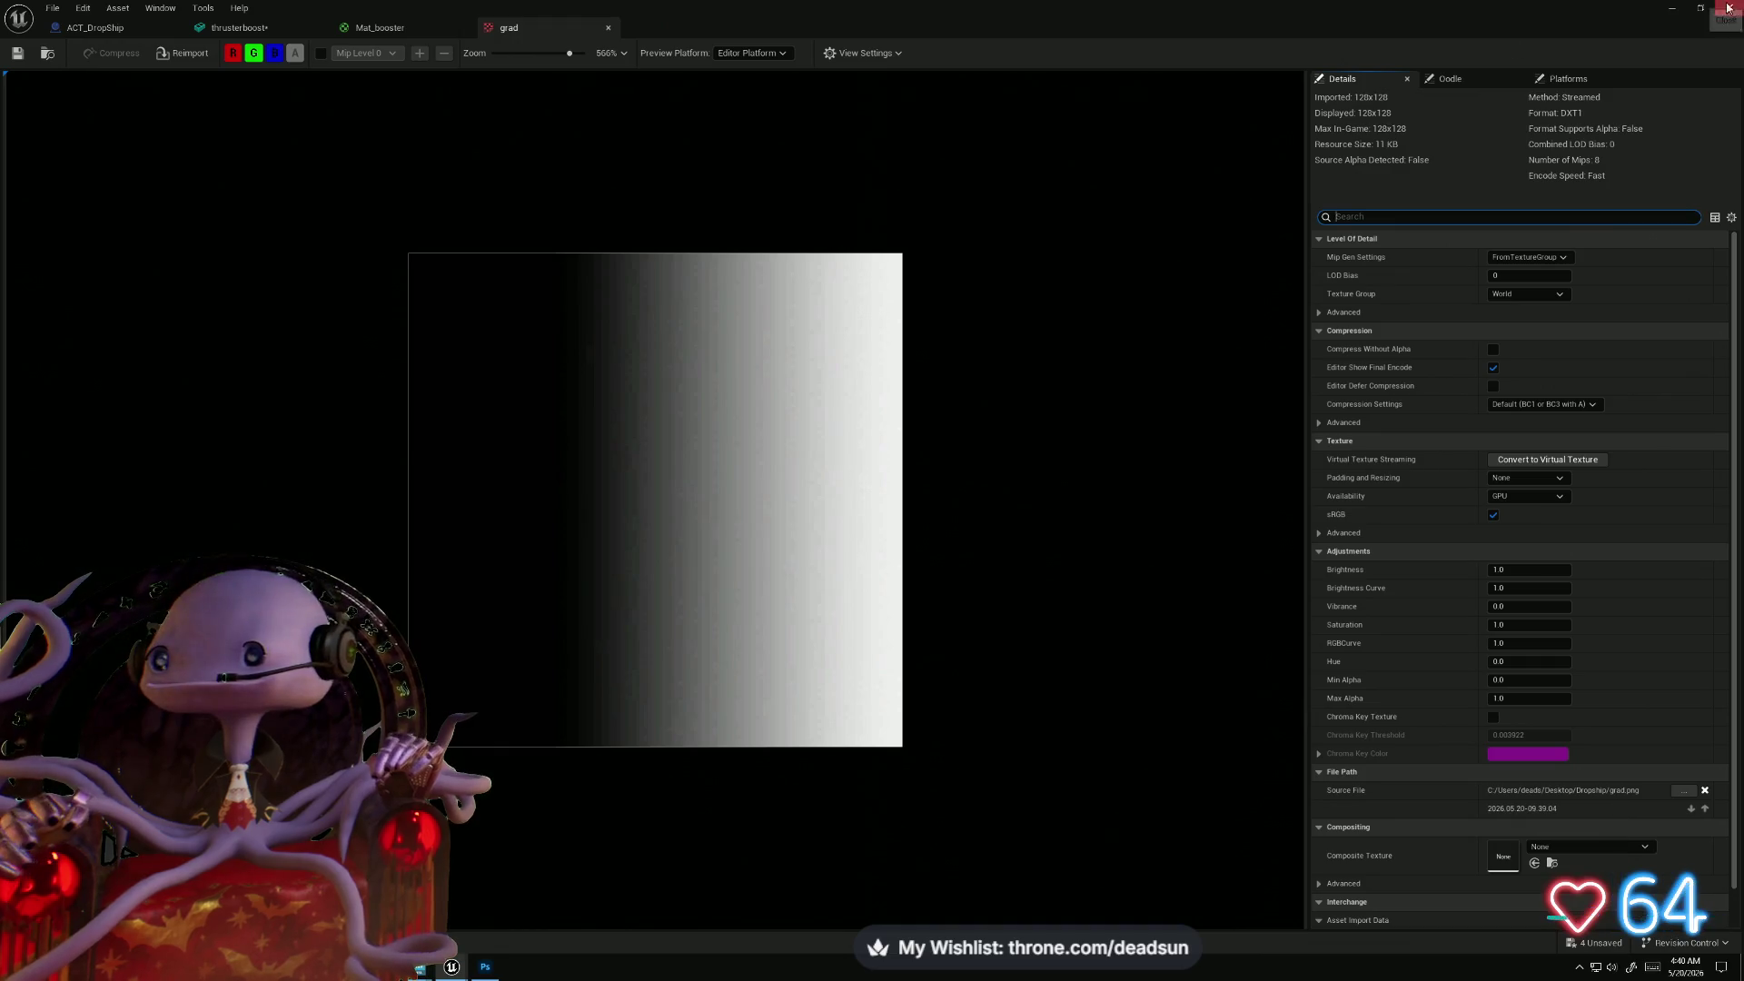
# - Minimize the grad texture editor and bring the Unreal editor back to the front
pyautogui.click(1668, 8)
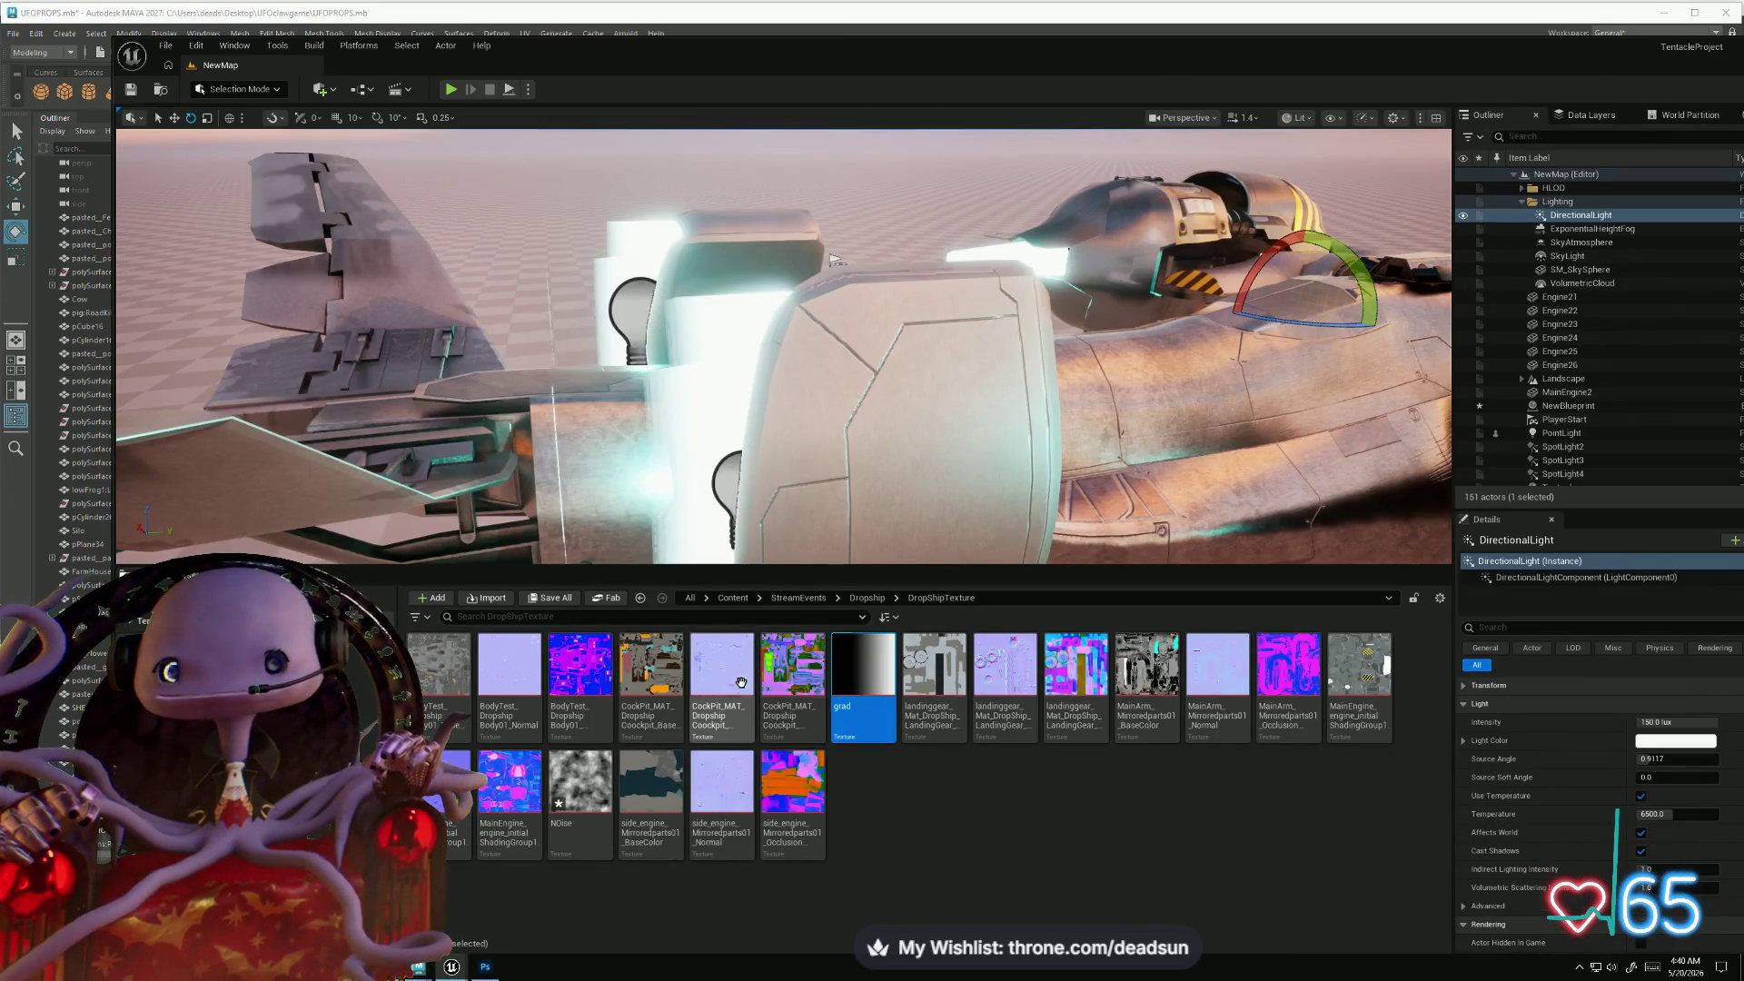
pyautogui.moveTo(1498, 65); pyautogui.dragTo(1415, 40)
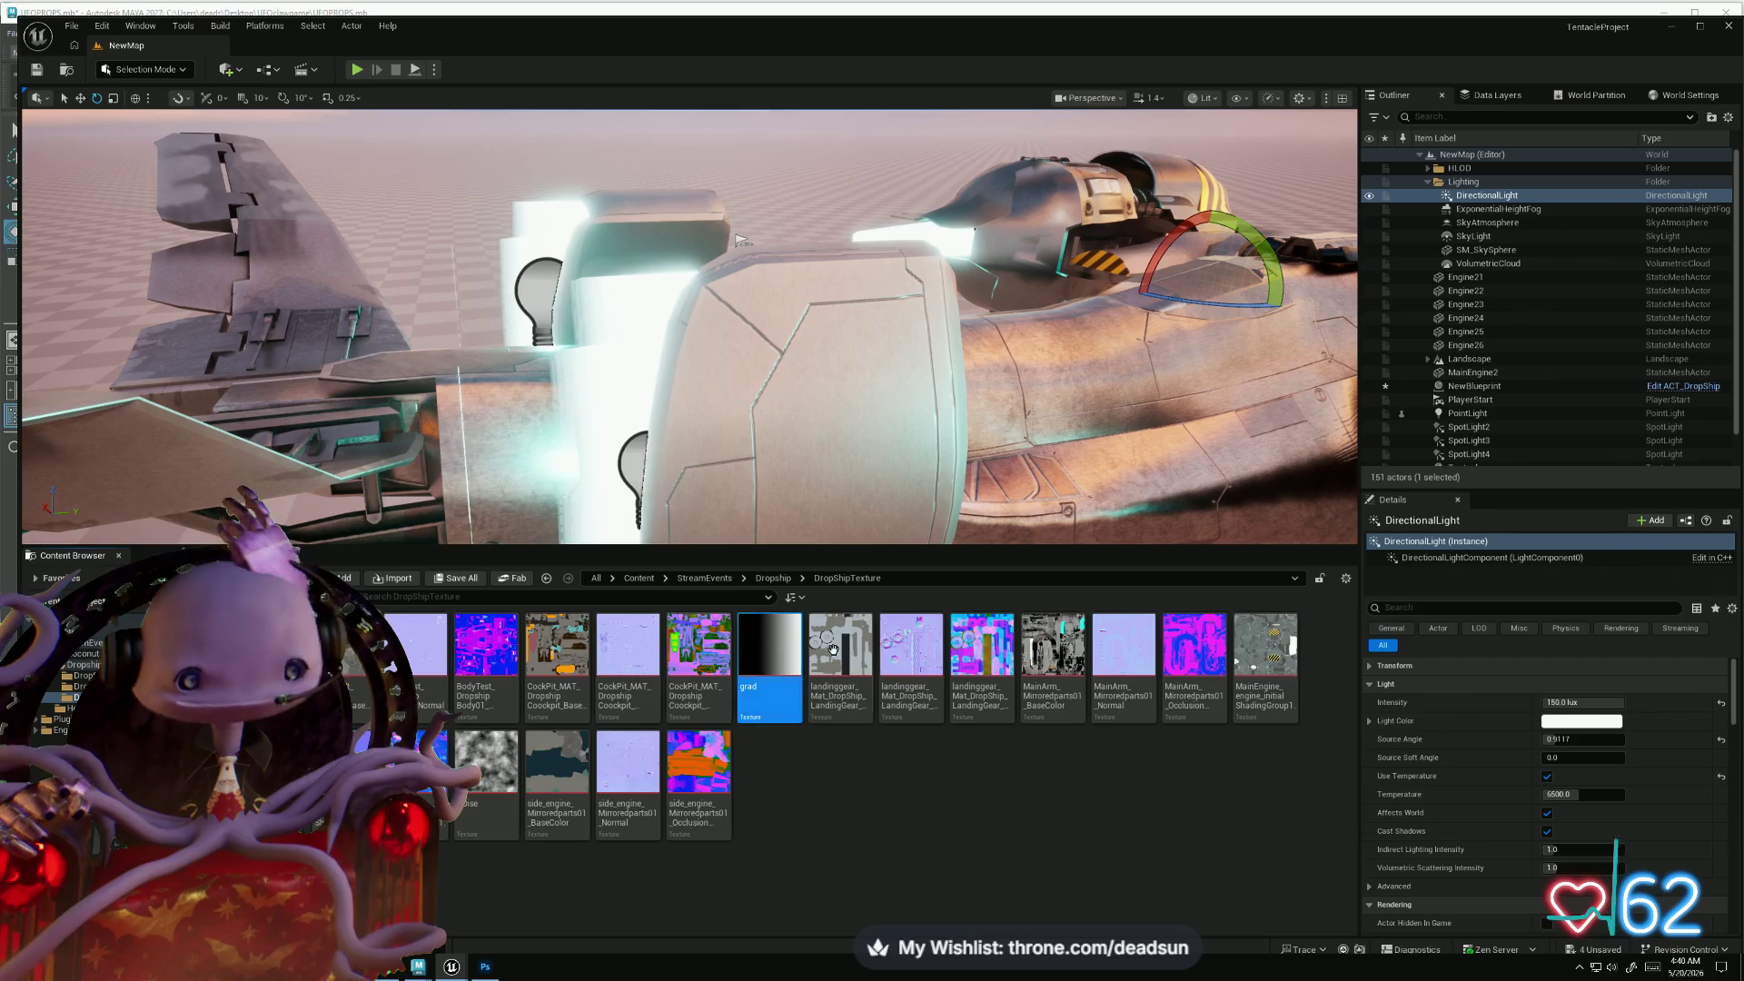
pyautogui.hotkey('alt', 'Tab')
pyautogui.hotkey('alt', 'Tab')
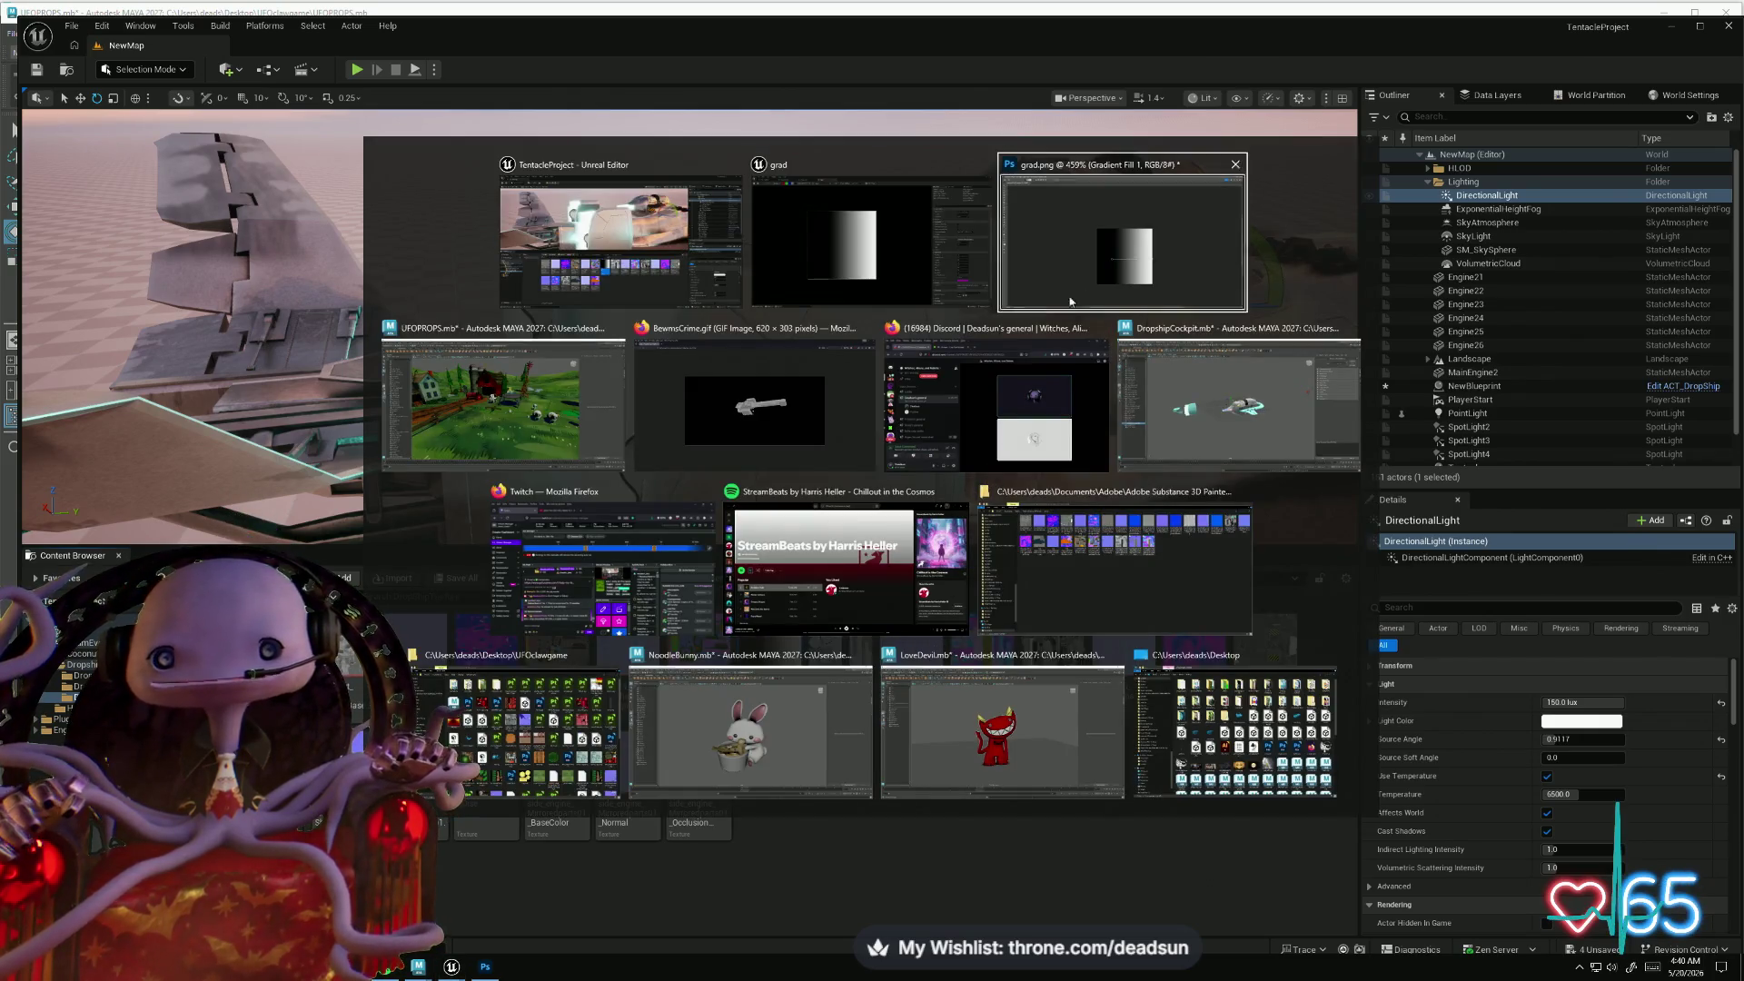
pyautogui.click(848, 248)
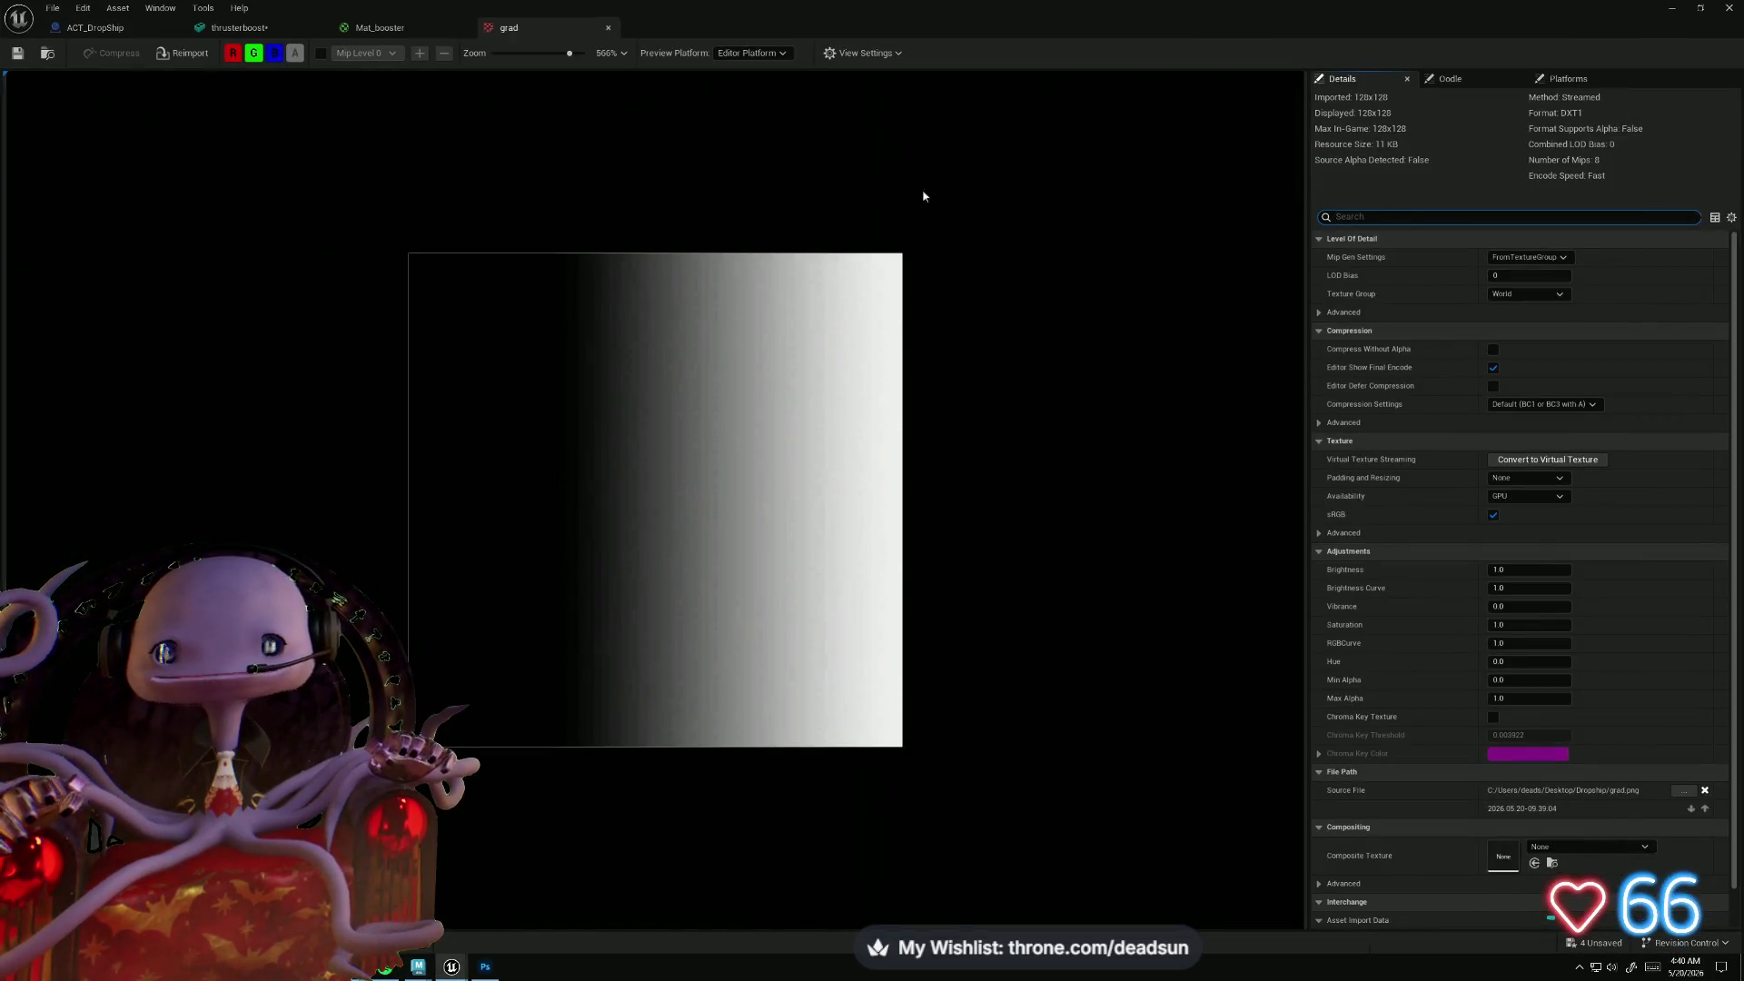
# - Orbit the thrusterboost mesh preview and check the ACT_DropShip viewport and construction script
pyautogui.click(238, 27)
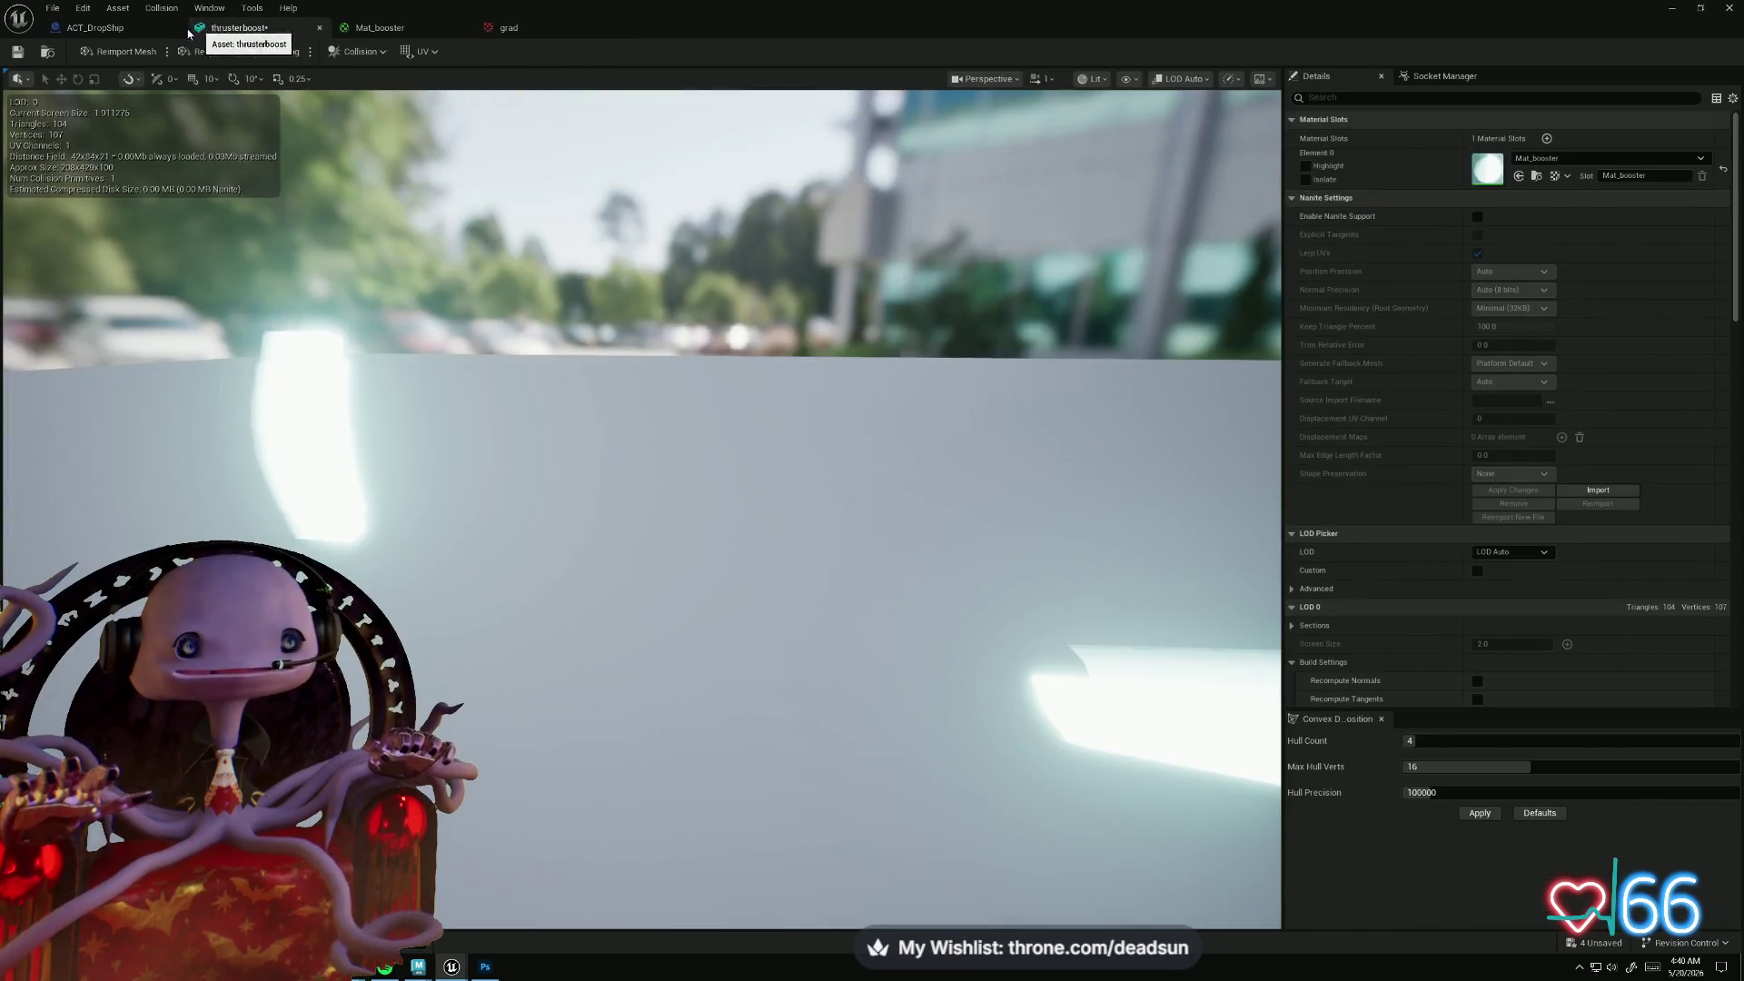
pyautogui.moveTo(731, 629); pyautogui.dragTo(836, 629)
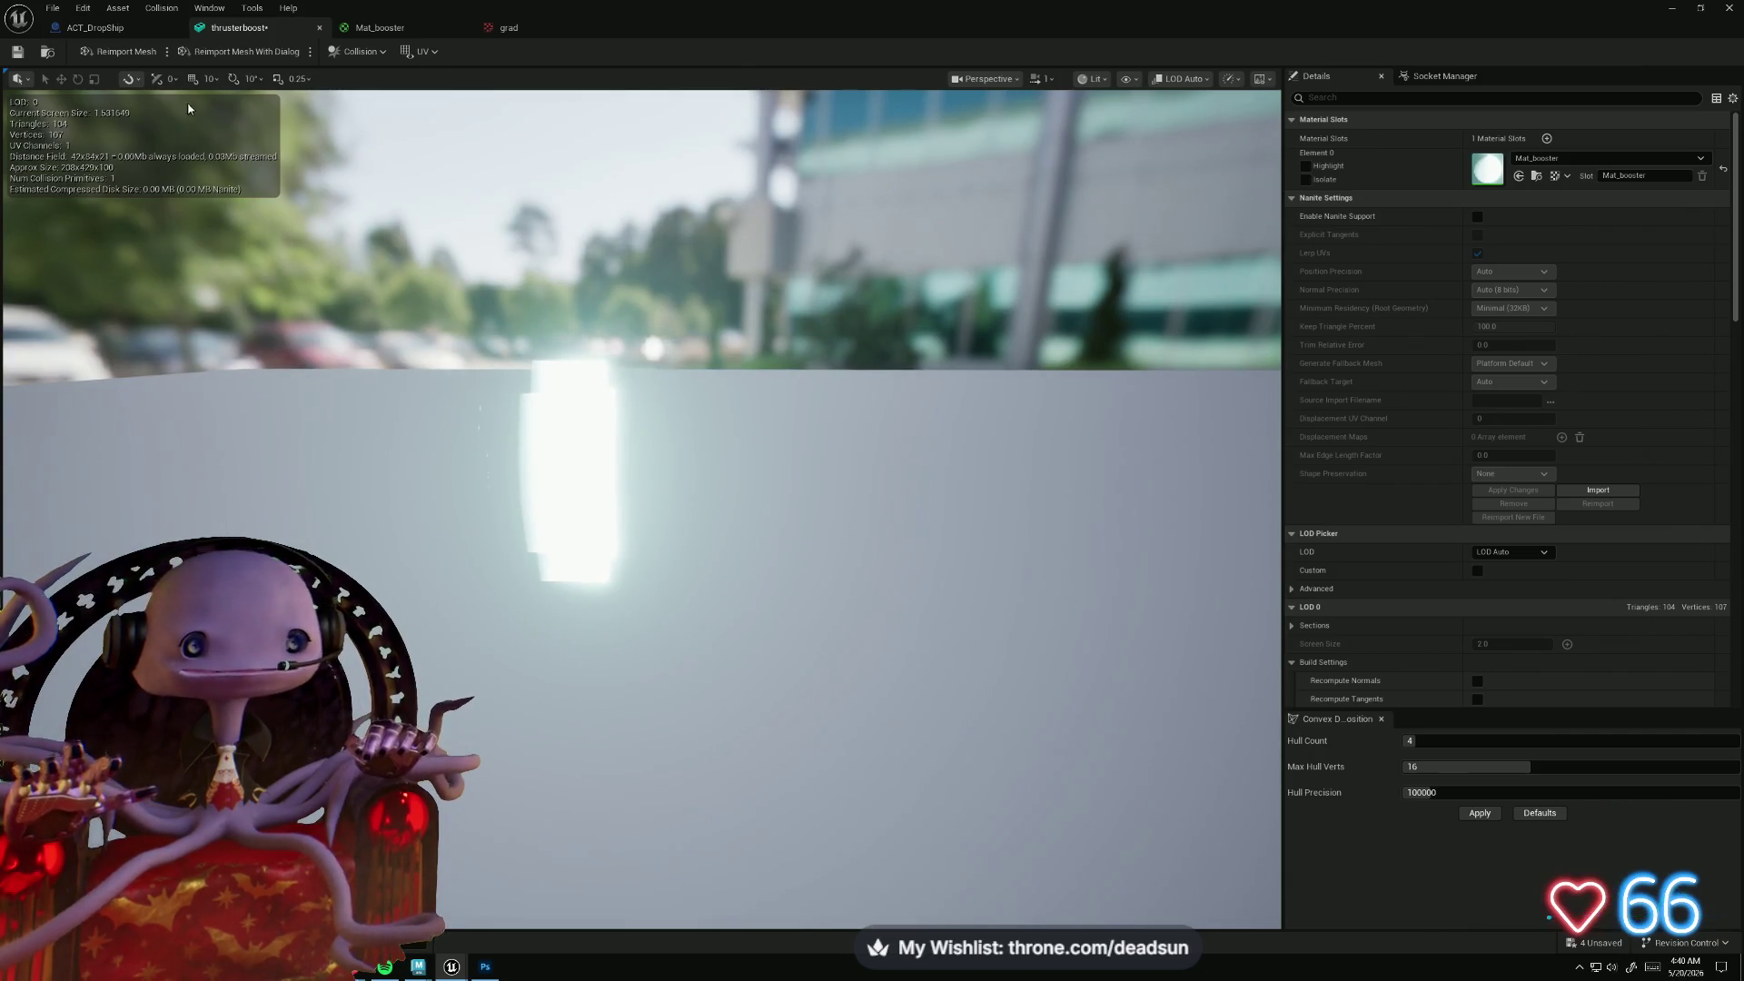
pyautogui.click(94, 27)
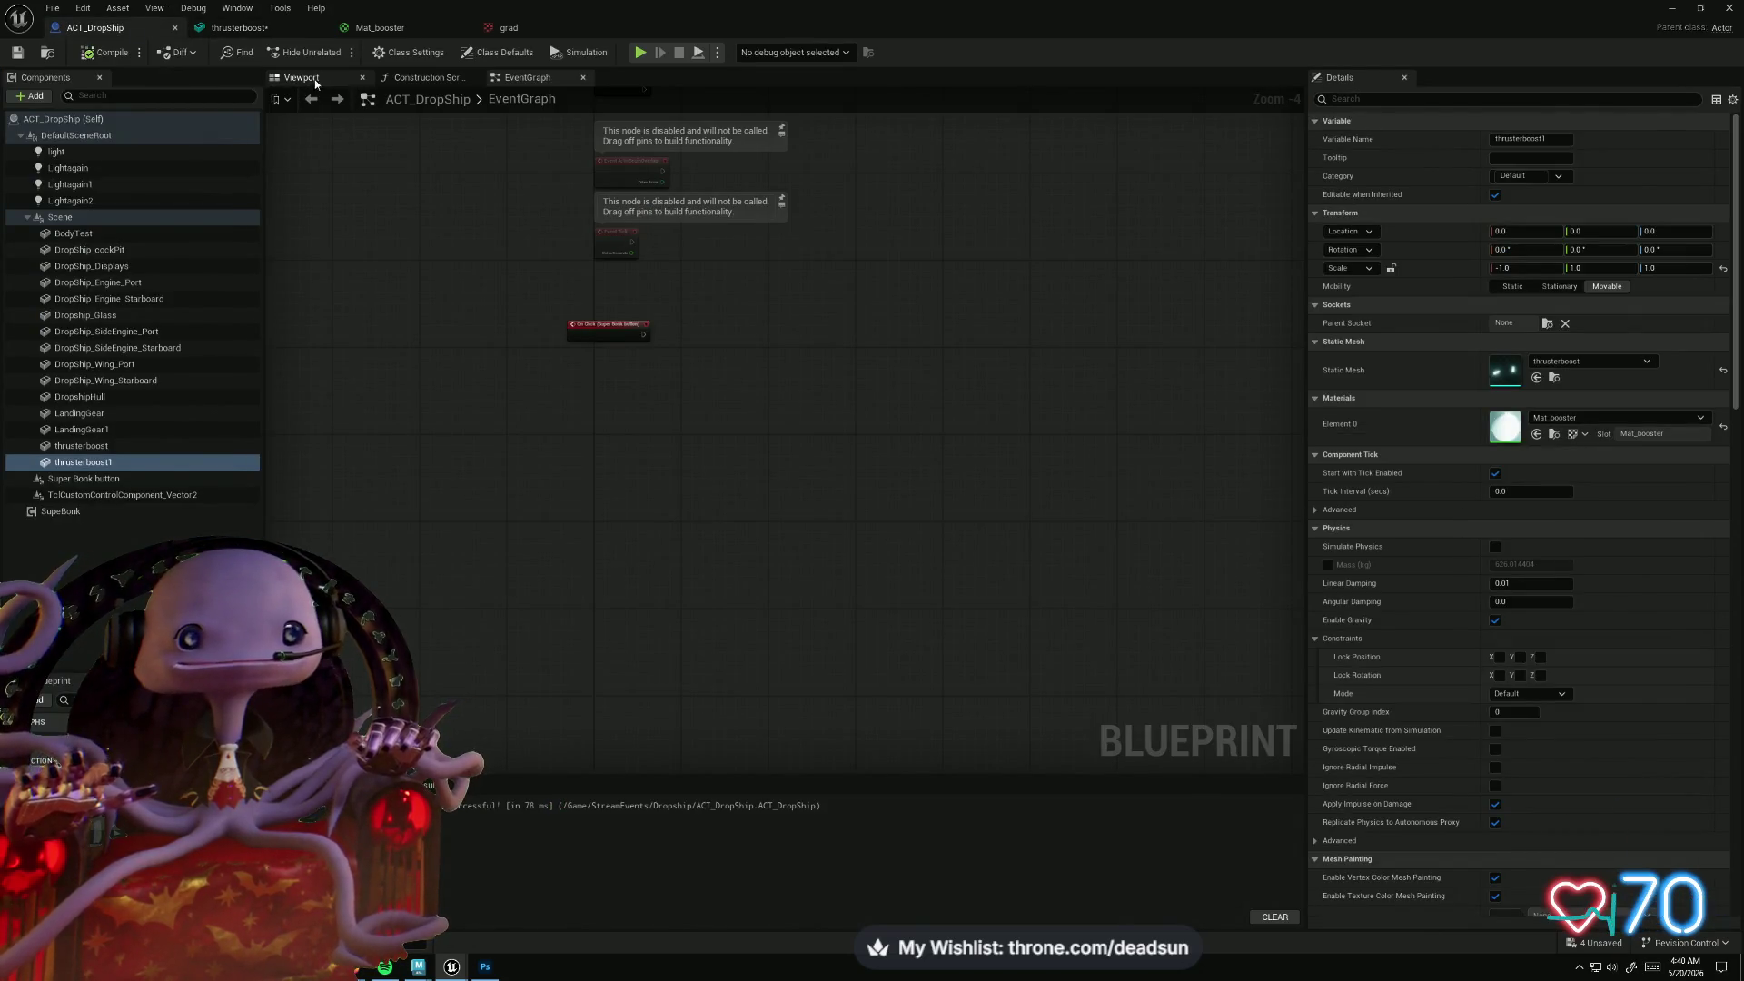
pyautogui.click(315, 80)
pyautogui.click(423, 77)
pyautogui.click(282, 29)
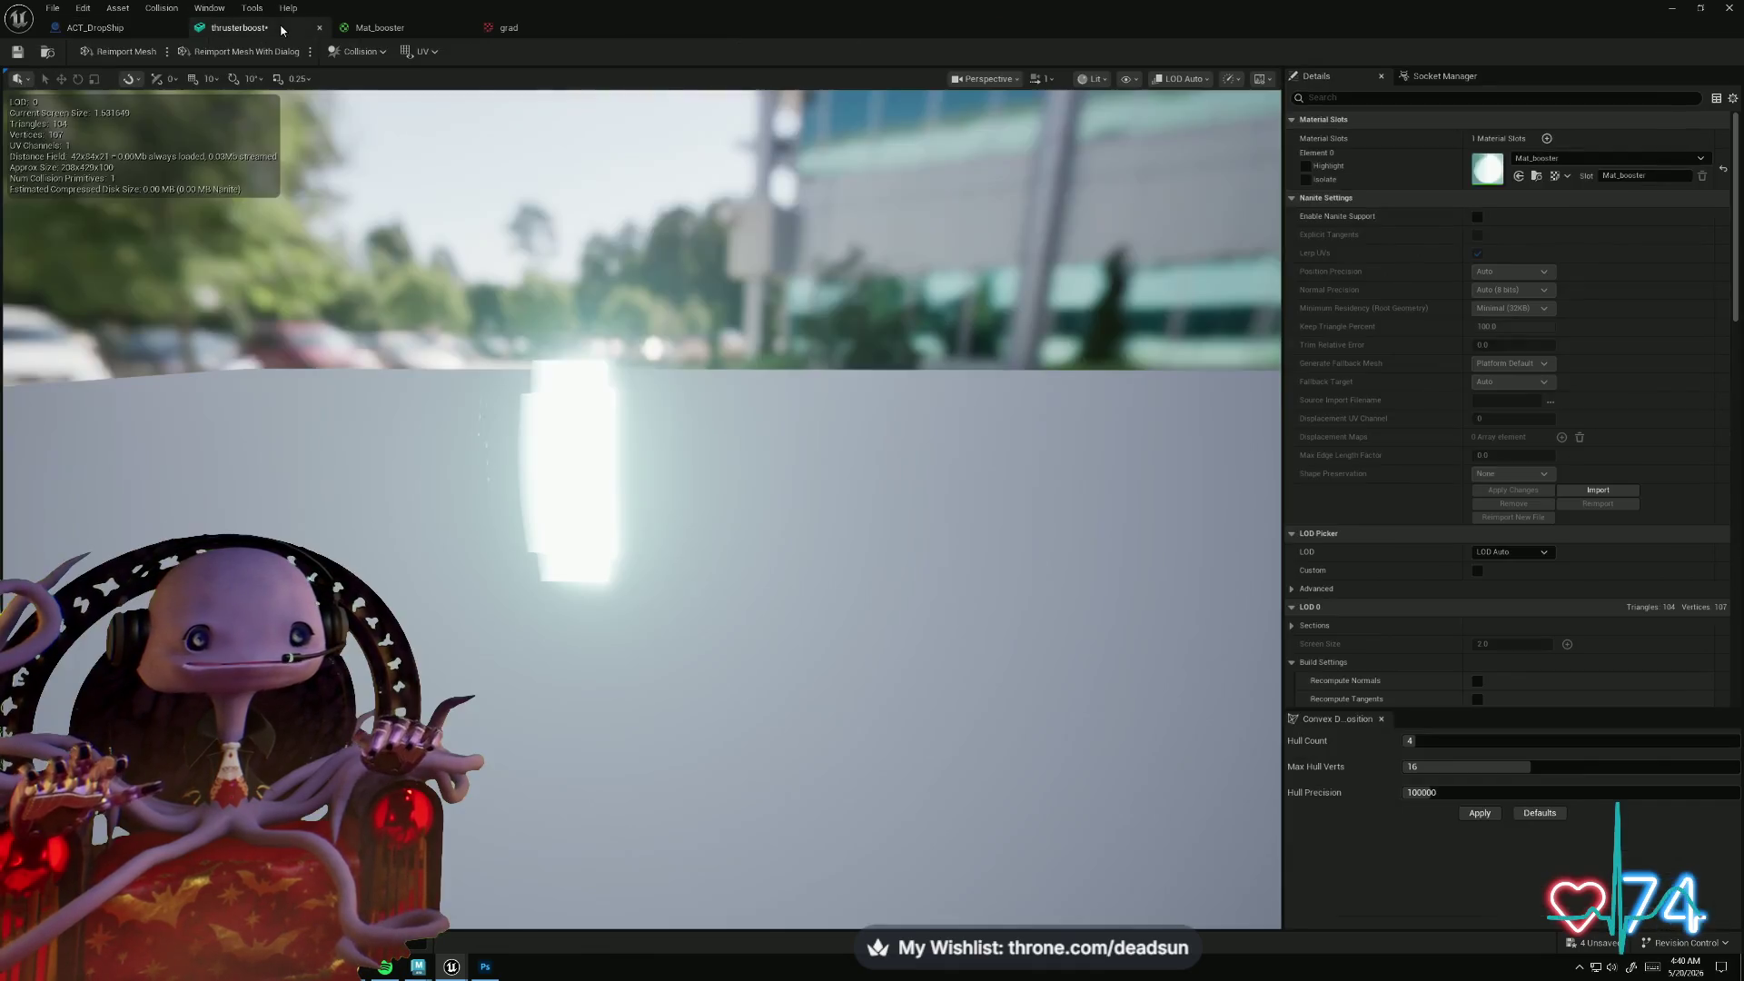
pyautogui.click(396, 30)
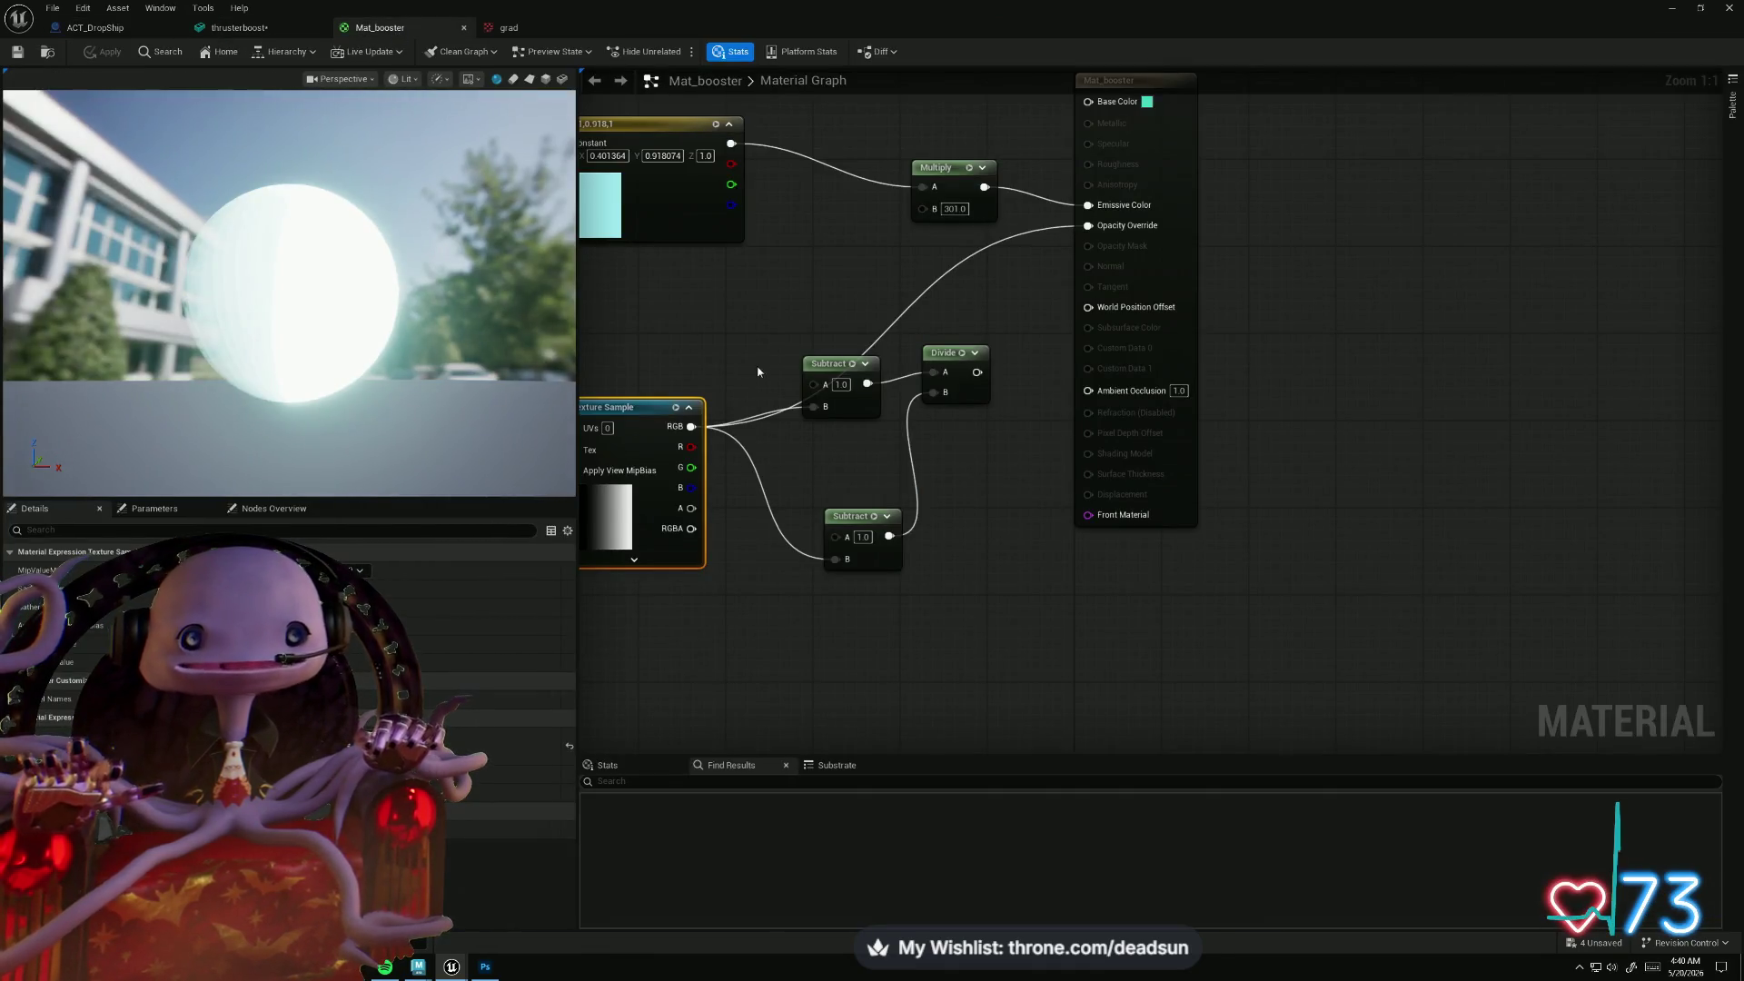
# - Float the material editor beside the level and wire the texture's RGB into Subtract A
pyautogui.doubleClick(766, 27)
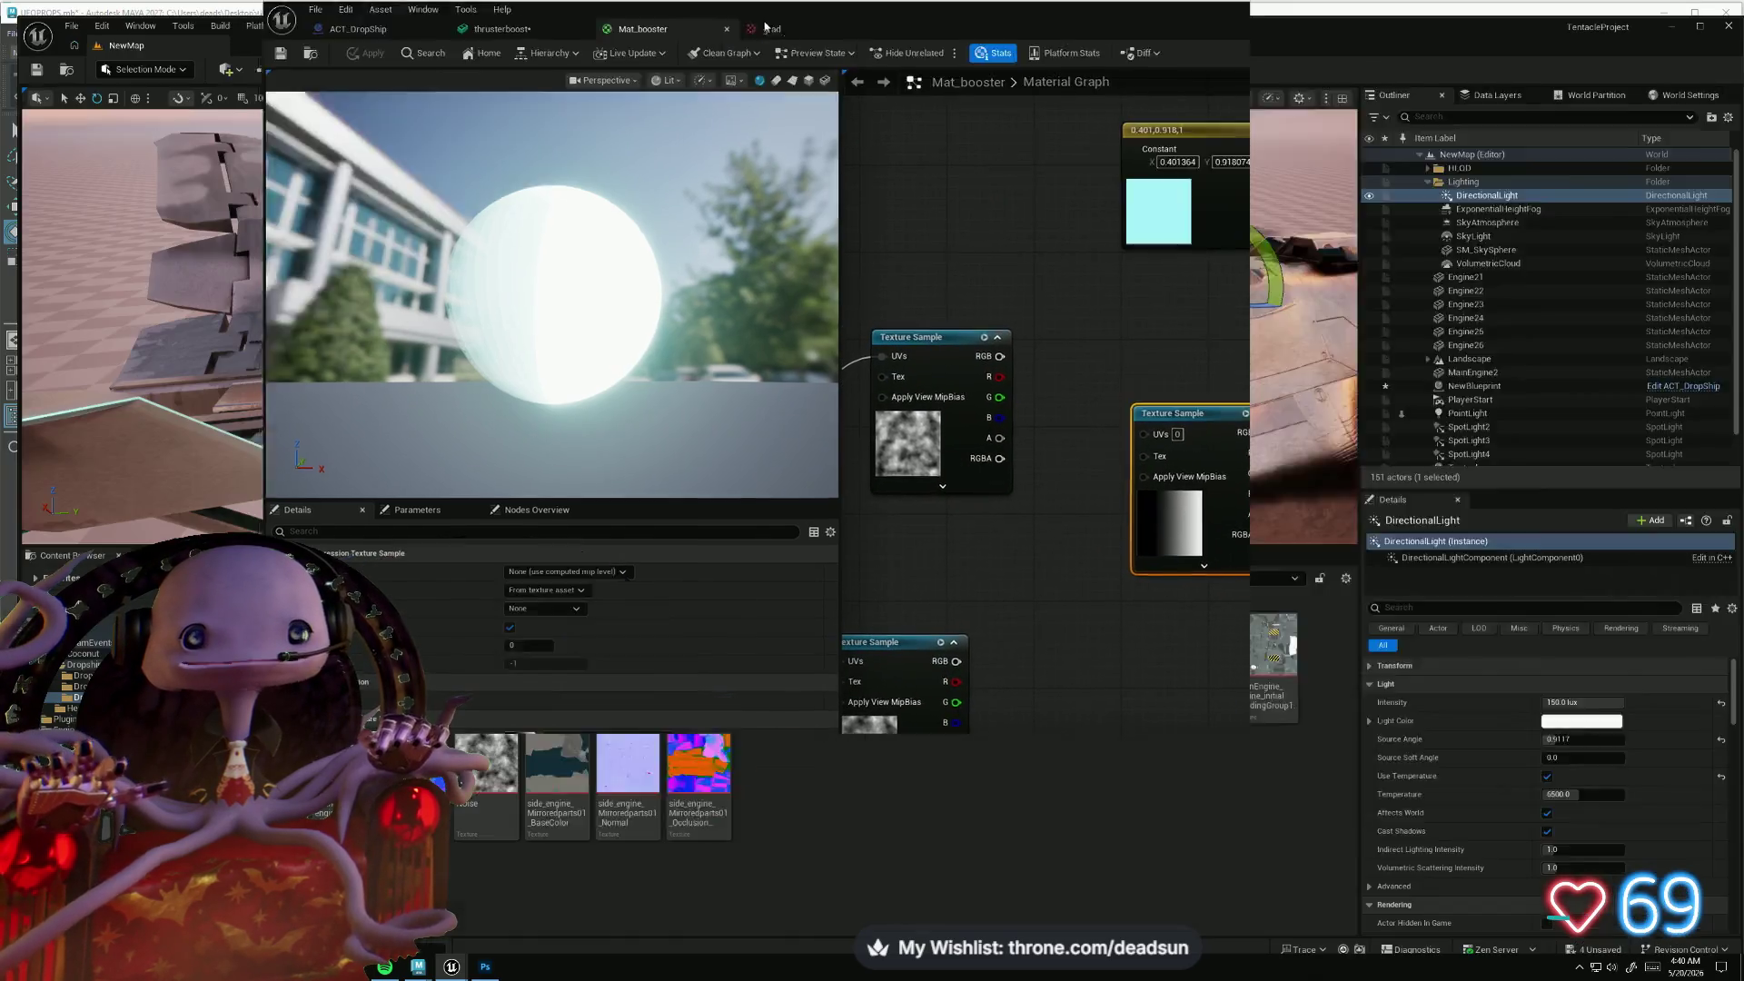
pyautogui.moveTo(766, 27); pyautogui.dragTo(1312, 149)
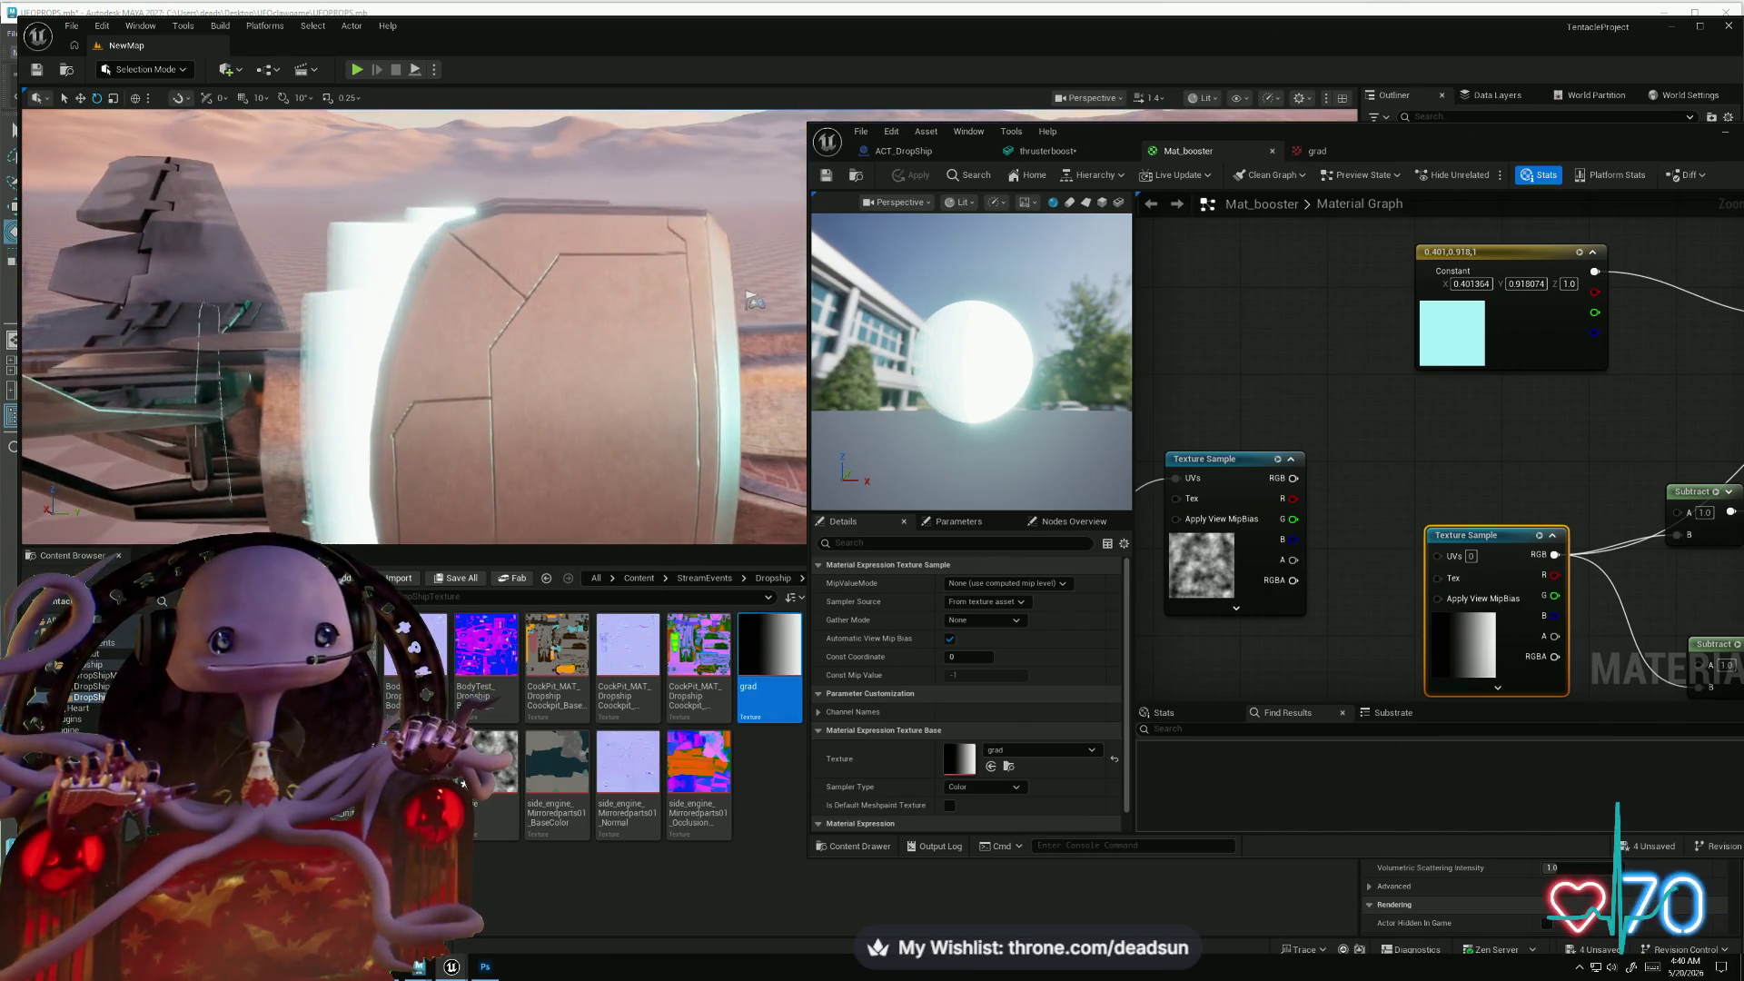
pyautogui.moveTo(1487, 426)
pyautogui.mouseDown()
pyautogui.moveTo(1323, 397)
pyautogui.moveTo(1417, 397)
pyautogui.moveTo(1379, 378)
pyautogui.mouseUp()
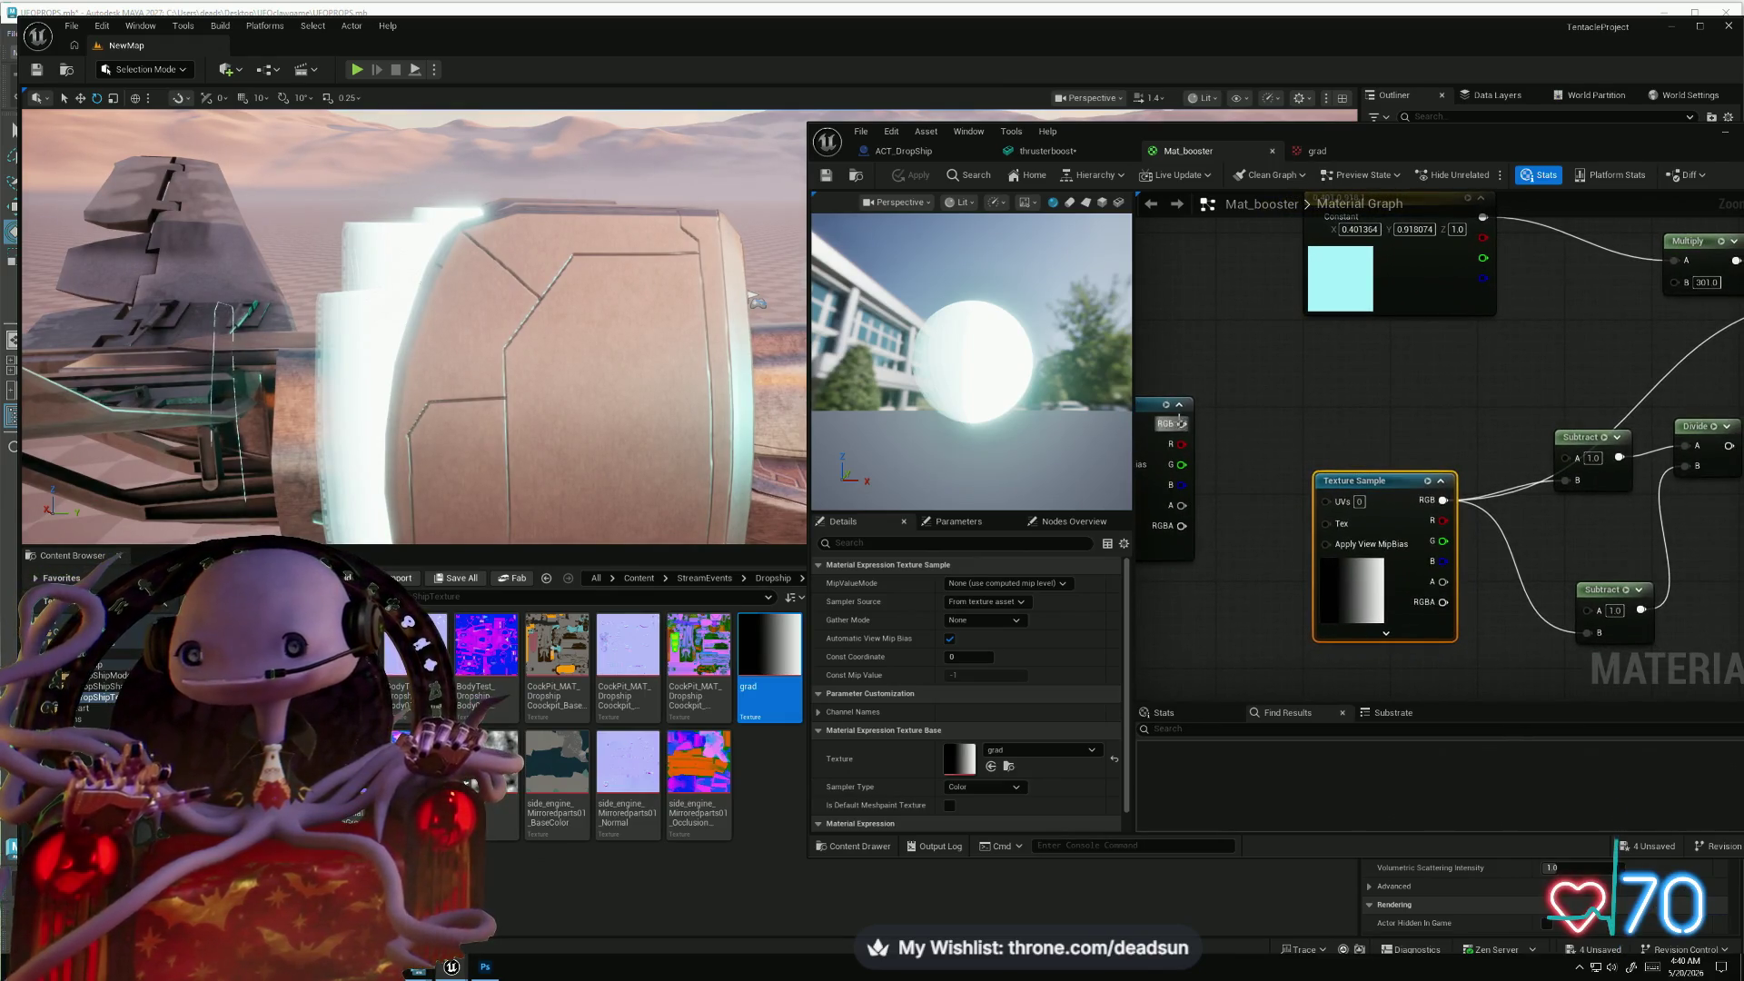
pyautogui.moveTo(1561, 434); pyautogui.dragTo(1476, 358)
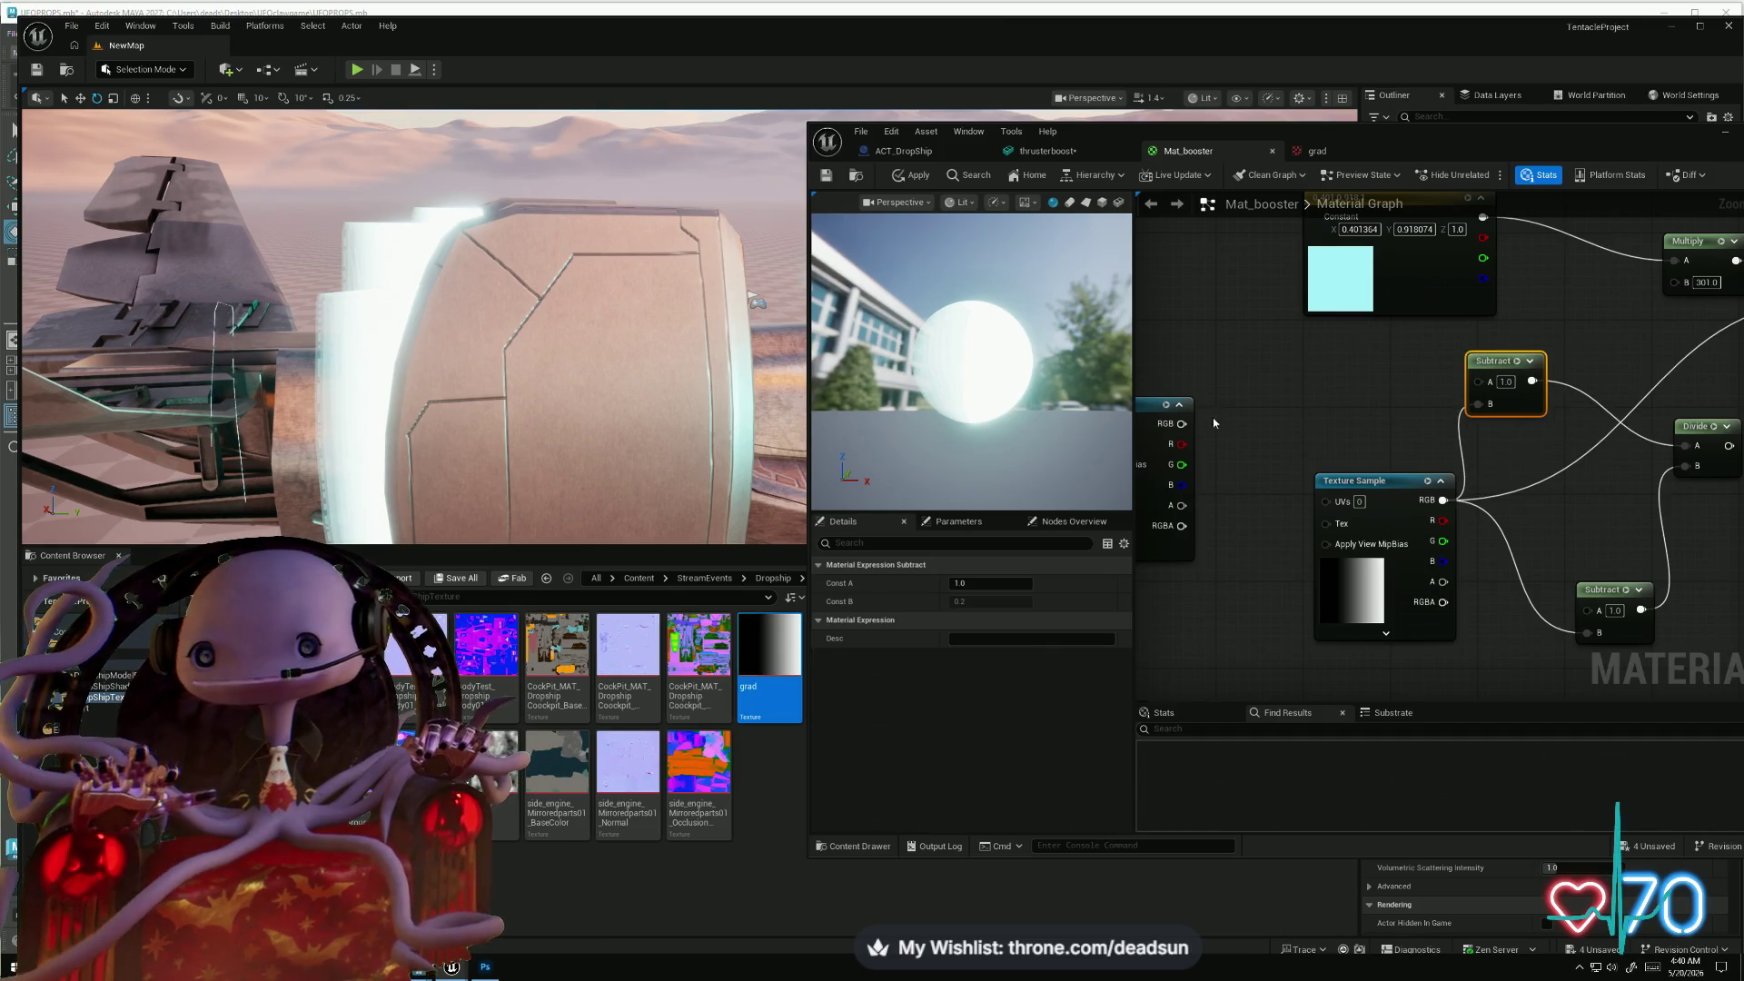
pyautogui.moveTo(1184, 421)
pyautogui.mouseDown()
pyautogui.moveTo(1563, 398)
pyautogui.moveTo(1479, 381)
pyautogui.mouseUp()
# - Feed Divide into Opacity Override, connect the bottom noise texture to the lower Subtract, and apply
pyautogui.moveTo(1392, 435); pyautogui.dragTo(1347, 354)
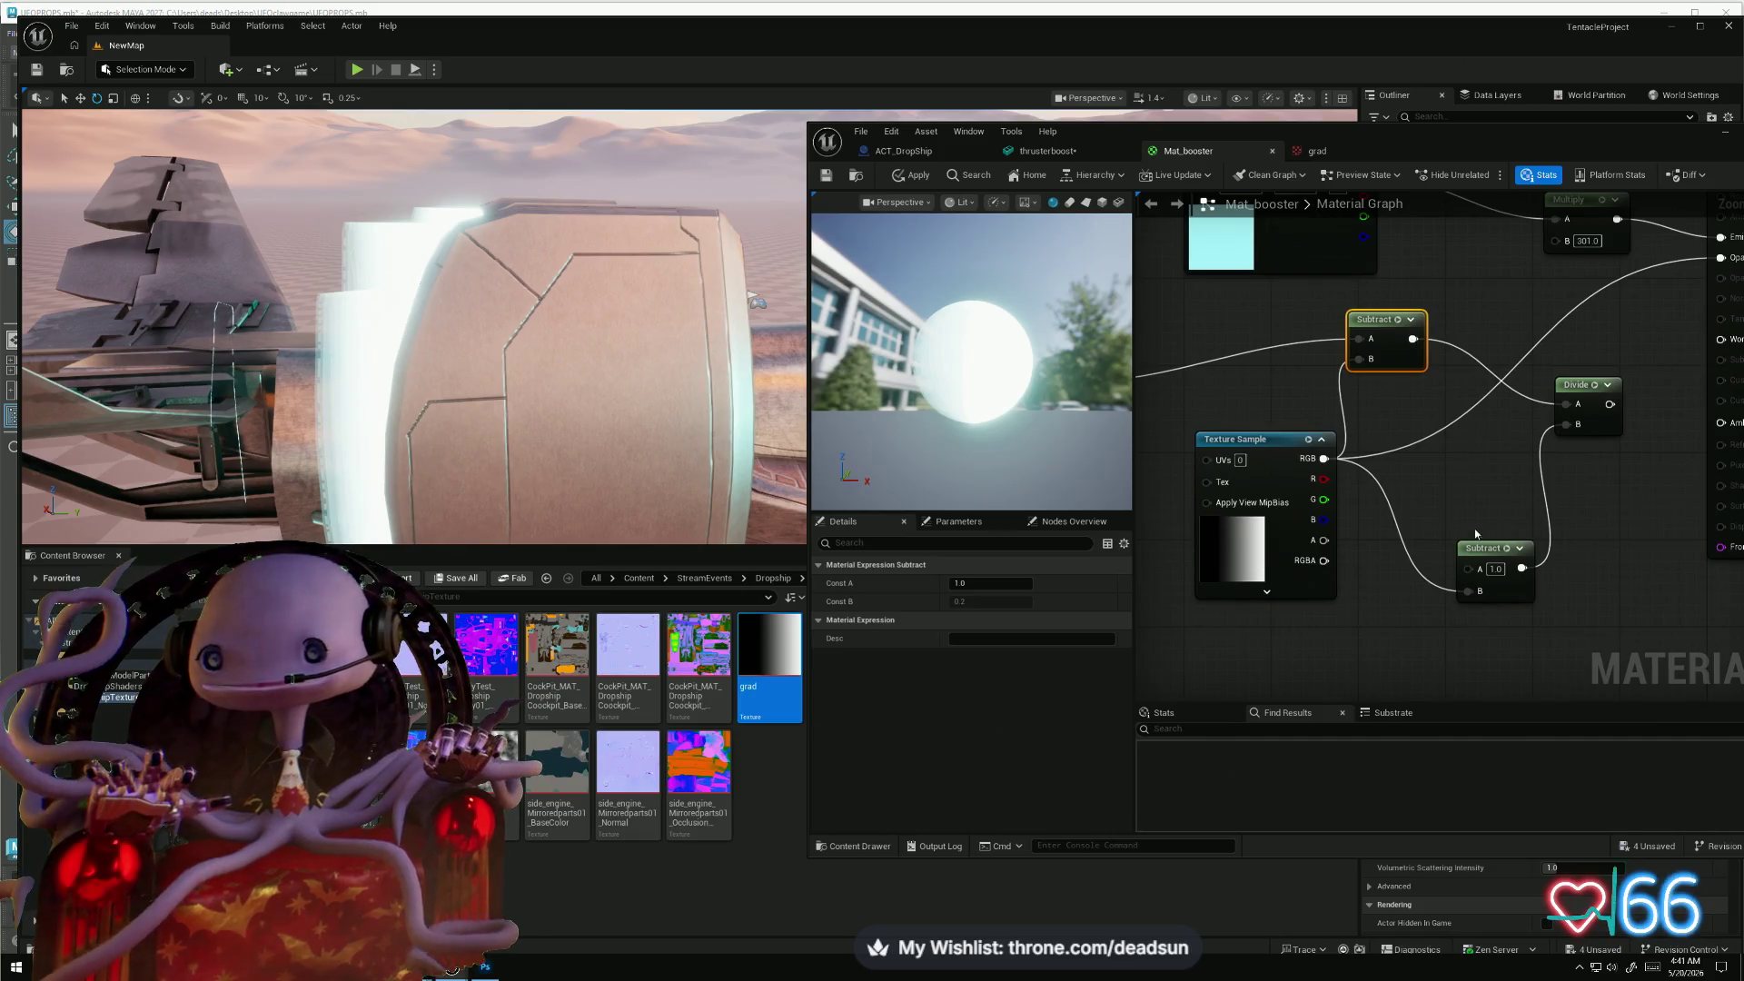
pyautogui.moveTo(1476, 535)
pyautogui.mouseDown()
pyautogui.moveTo(1482, 573)
pyautogui.moveTo(1353, 629)
pyautogui.mouseUp()
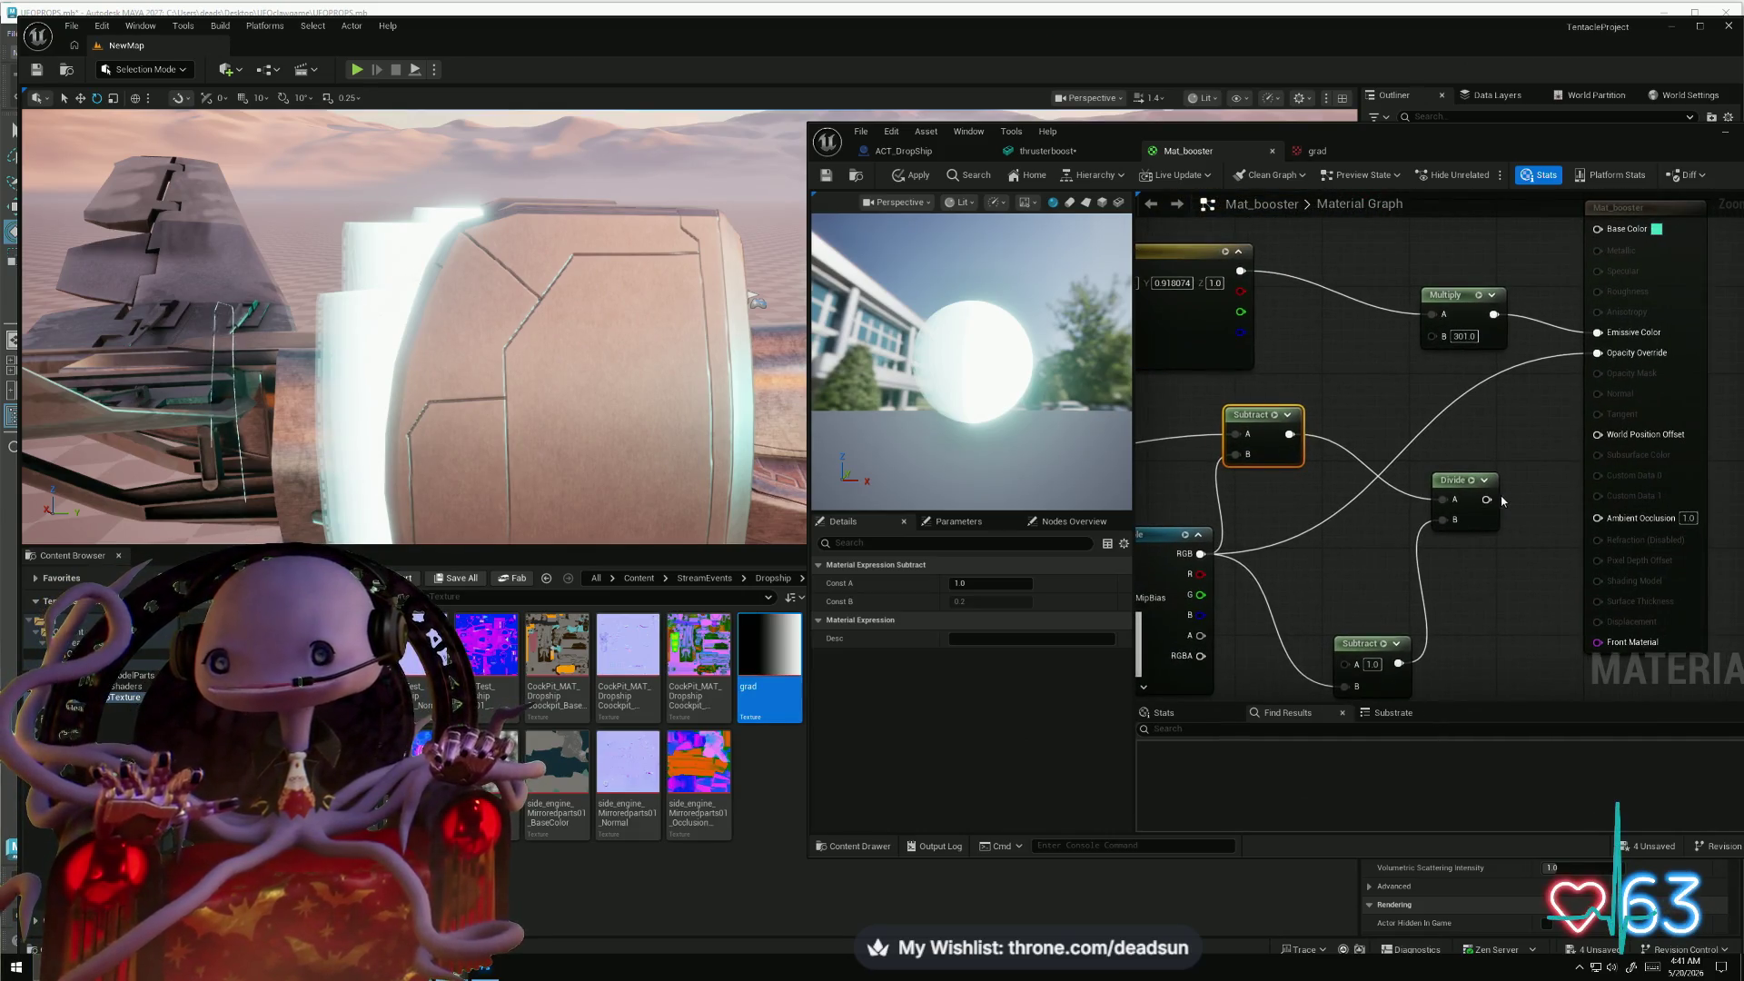
pyautogui.moveTo(1492, 499)
pyautogui.mouseDown()
pyautogui.moveTo(1558, 373)
pyautogui.moveTo(1597, 352)
pyautogui.mouseUp()
pyautogui.moveTo(1306, 540); pyautogui.dragTo(1501, 431)
pyautogui.scroll(-3, 1179, 543)
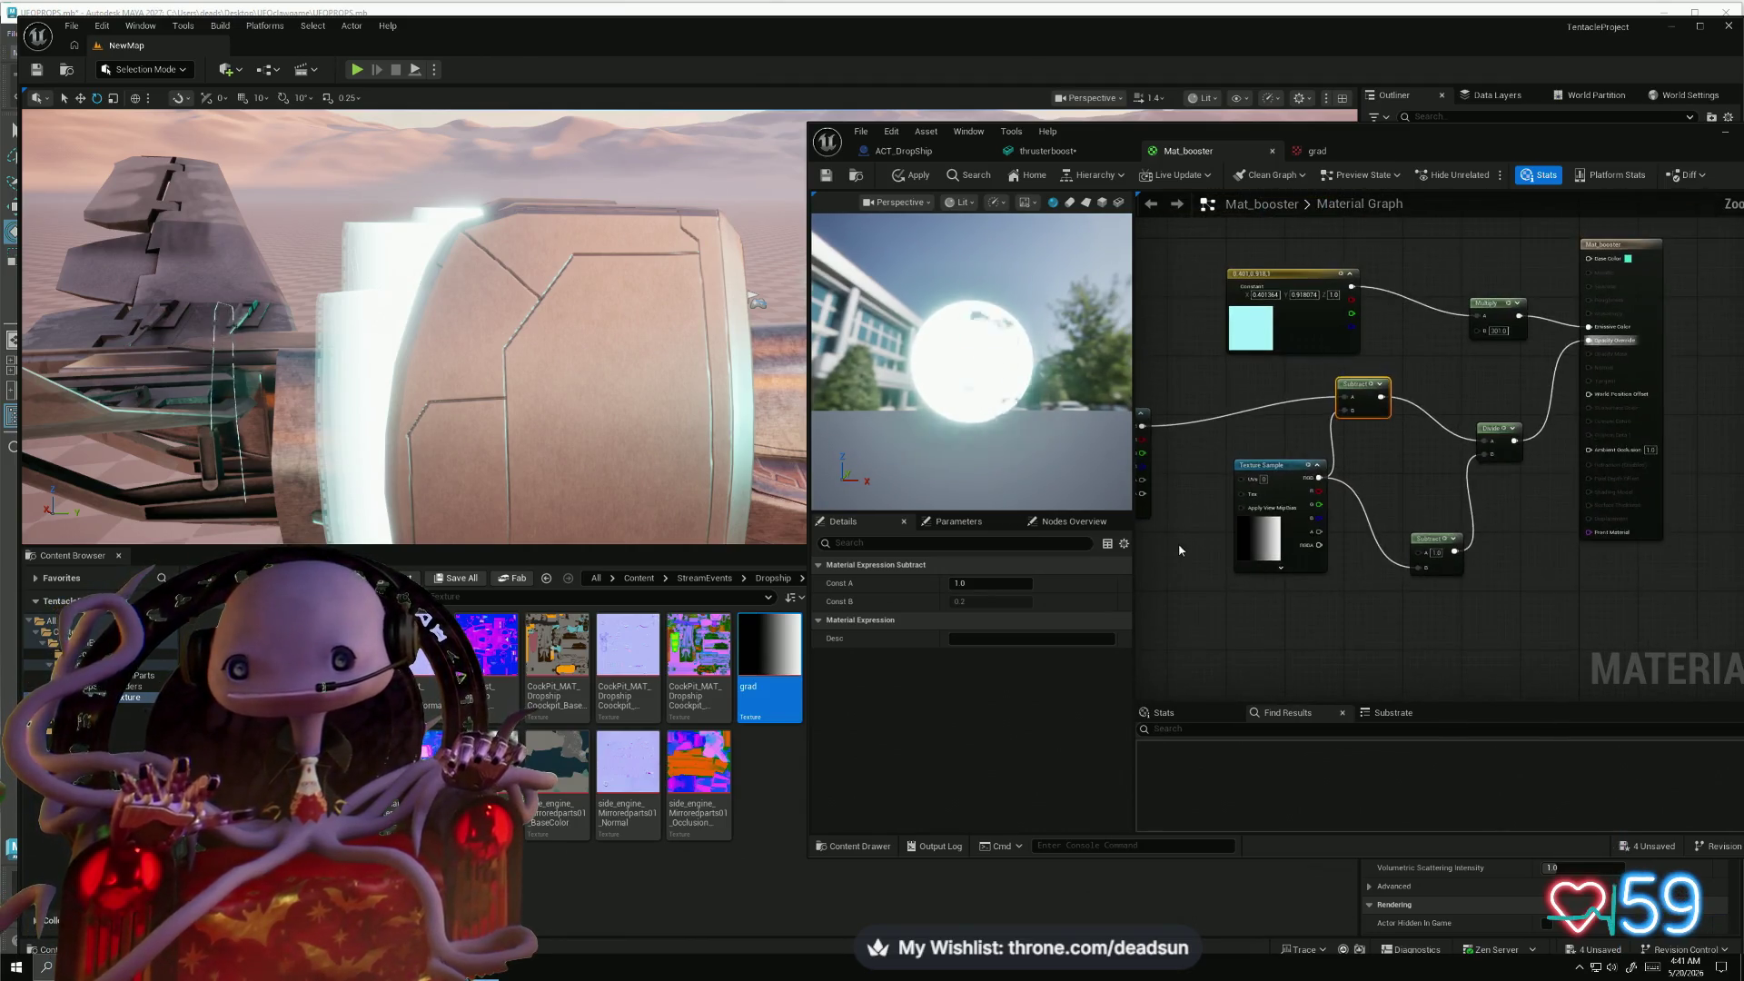
pyautogui.moveTo(1179, 543); pyautogui.dragTo(1292, 587)
pyautogui.moveTo(1279, 480)
pyautogui.mouseDown()
pyautogui.moveTo(1279, 406)
pyautogui.moveTo(1303, 371)
pyautogui.mouseUp()
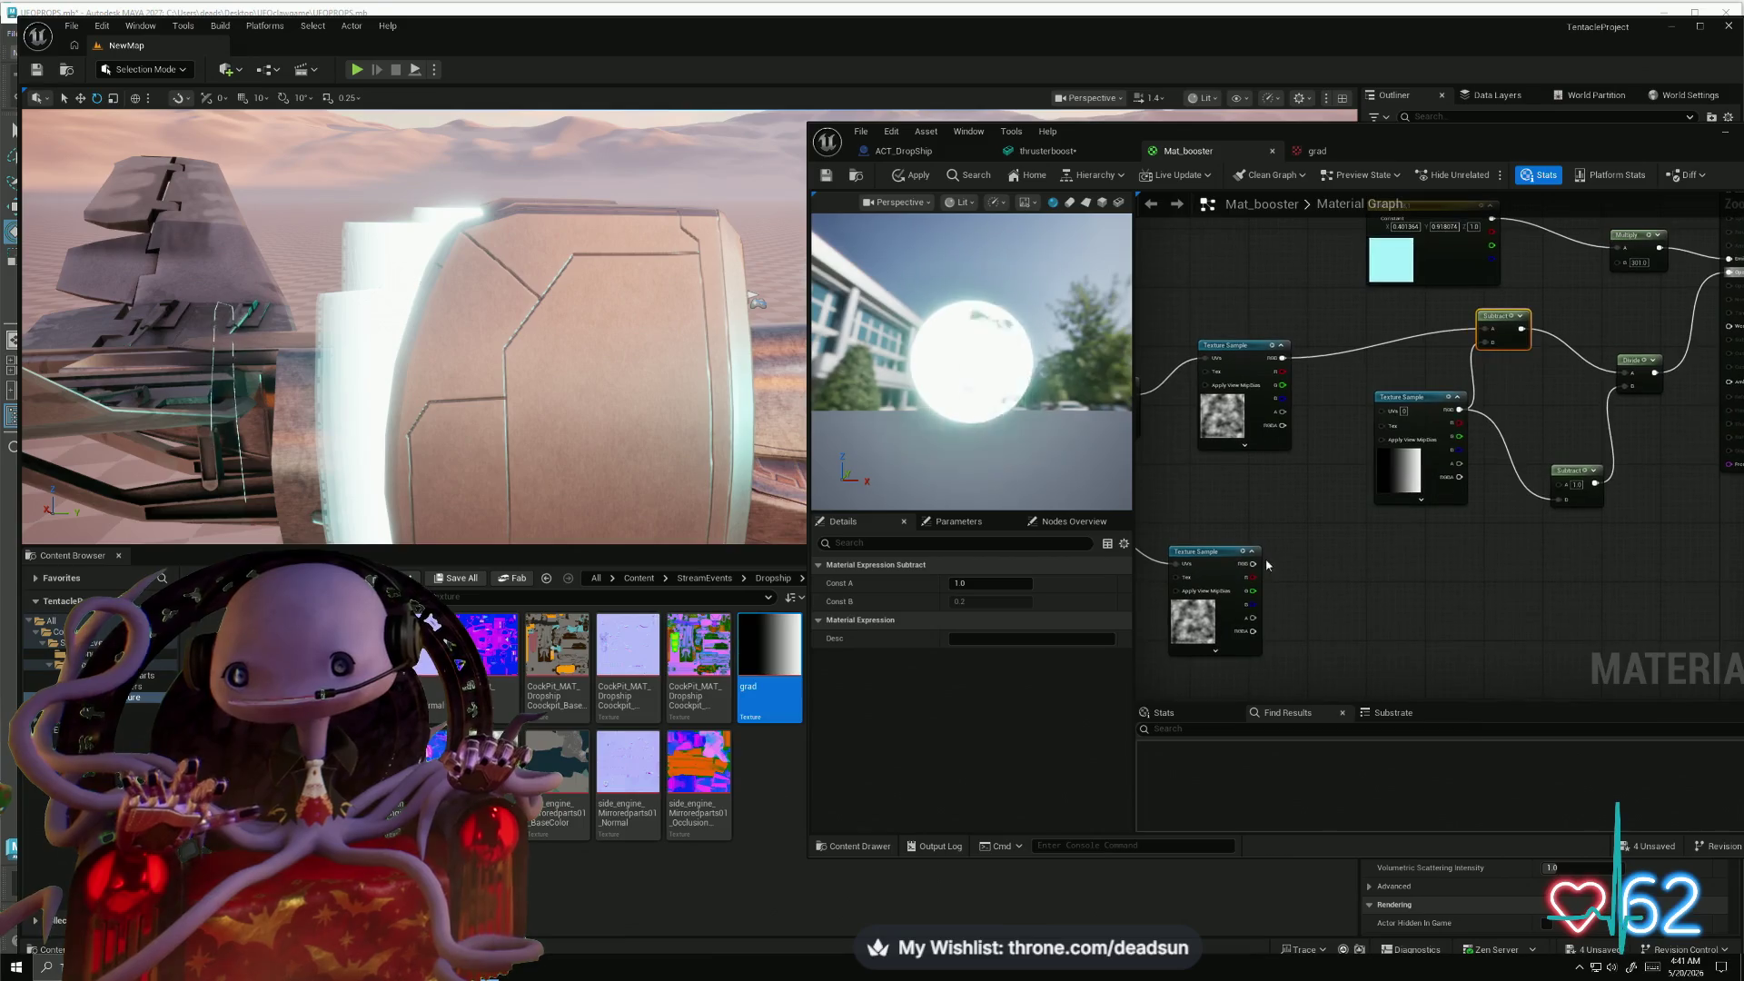
pyautogui.moveTo(1624, 373); pyautogui.dragTo(1259, 567)
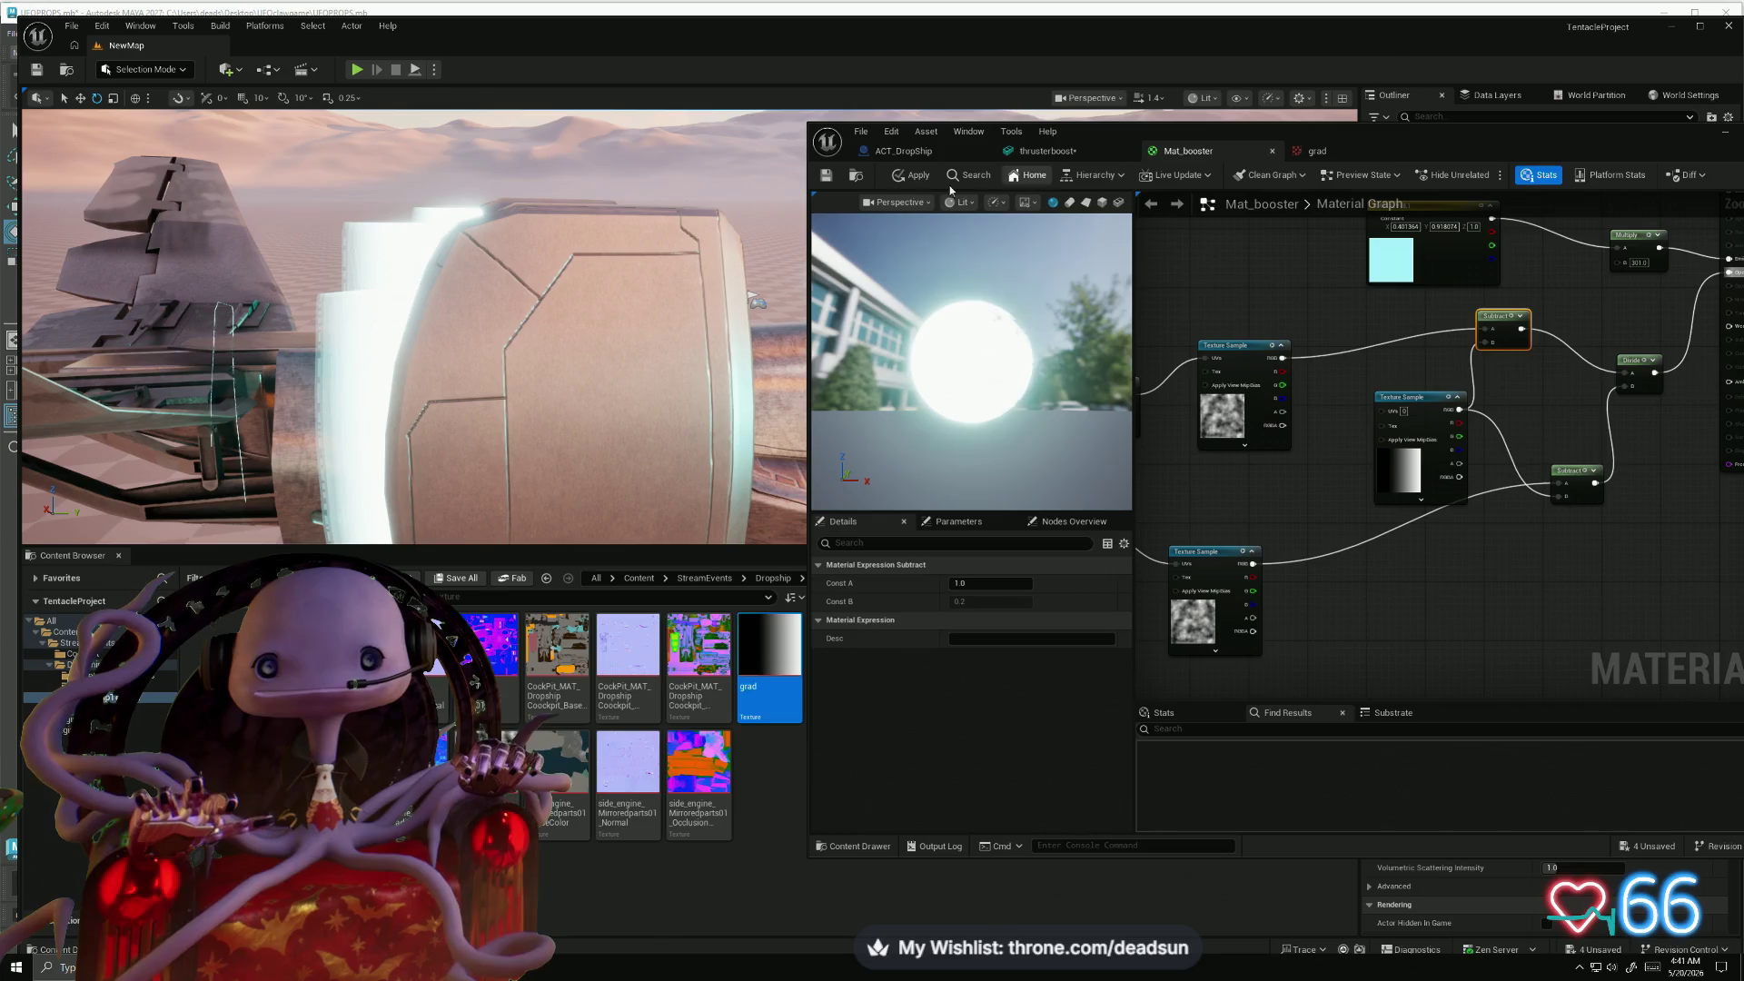
pyautogui.click(912, 175)
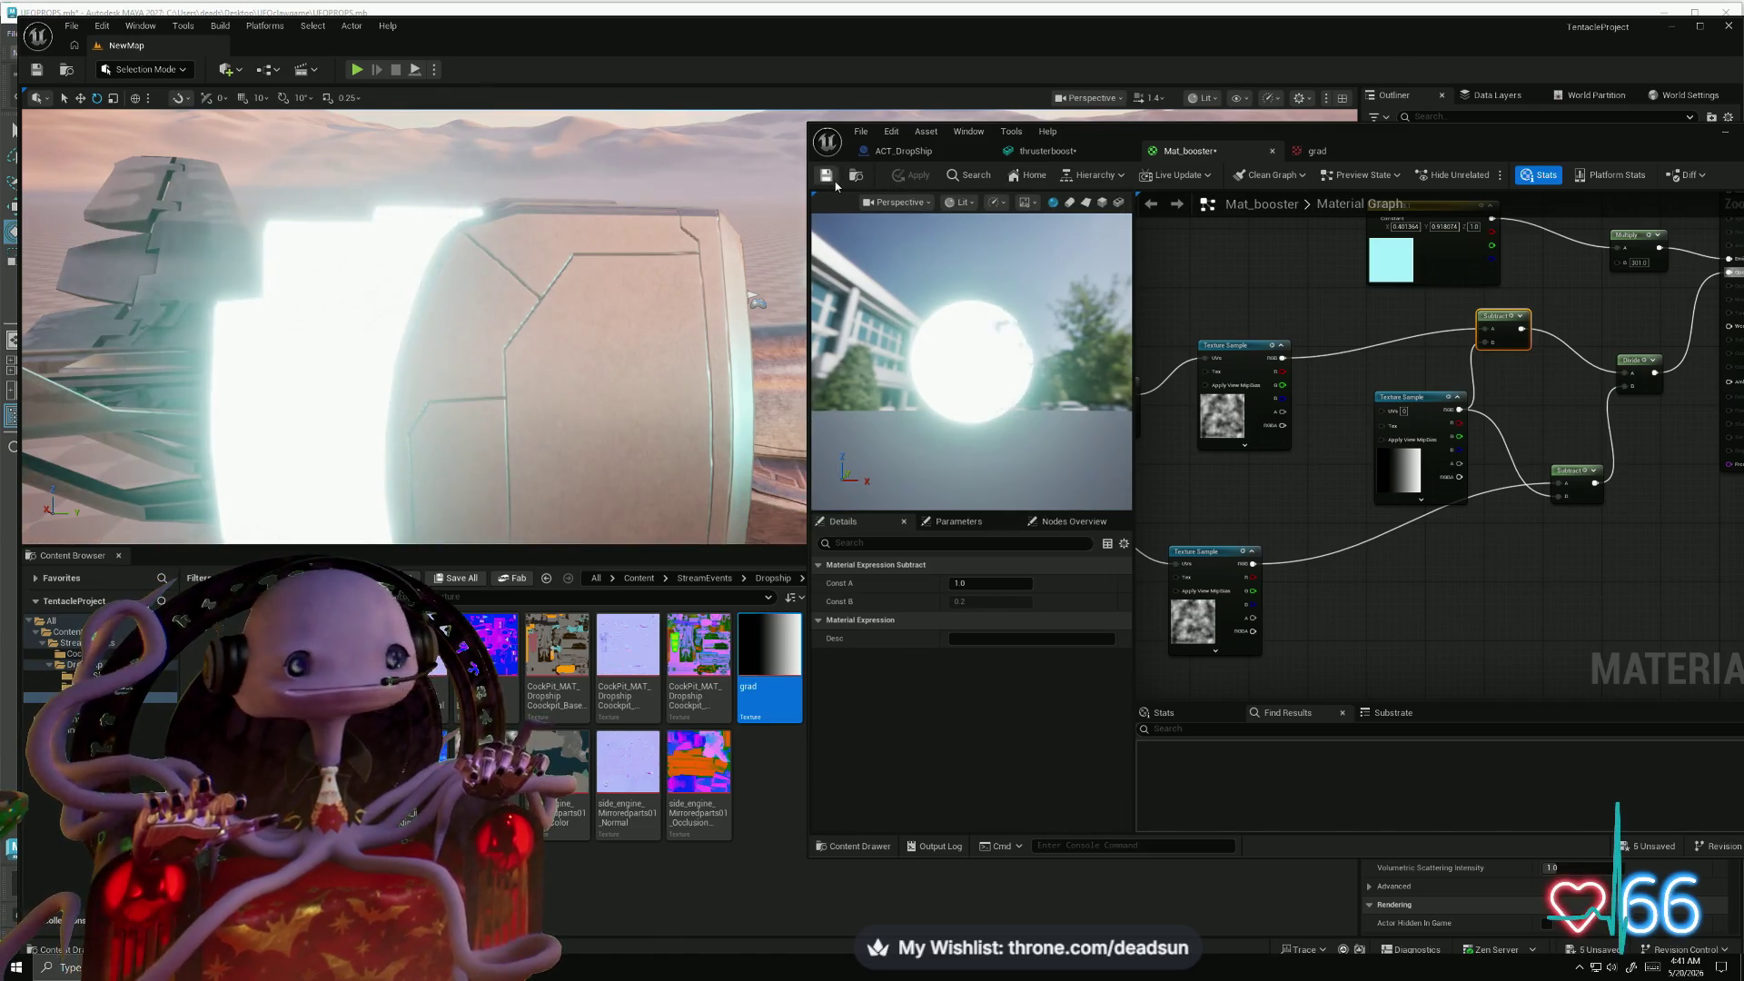
# - Save Mat_booster, inspect the glowing thruster in the level, then switch to Maya
pyautogui.click(828, 182)
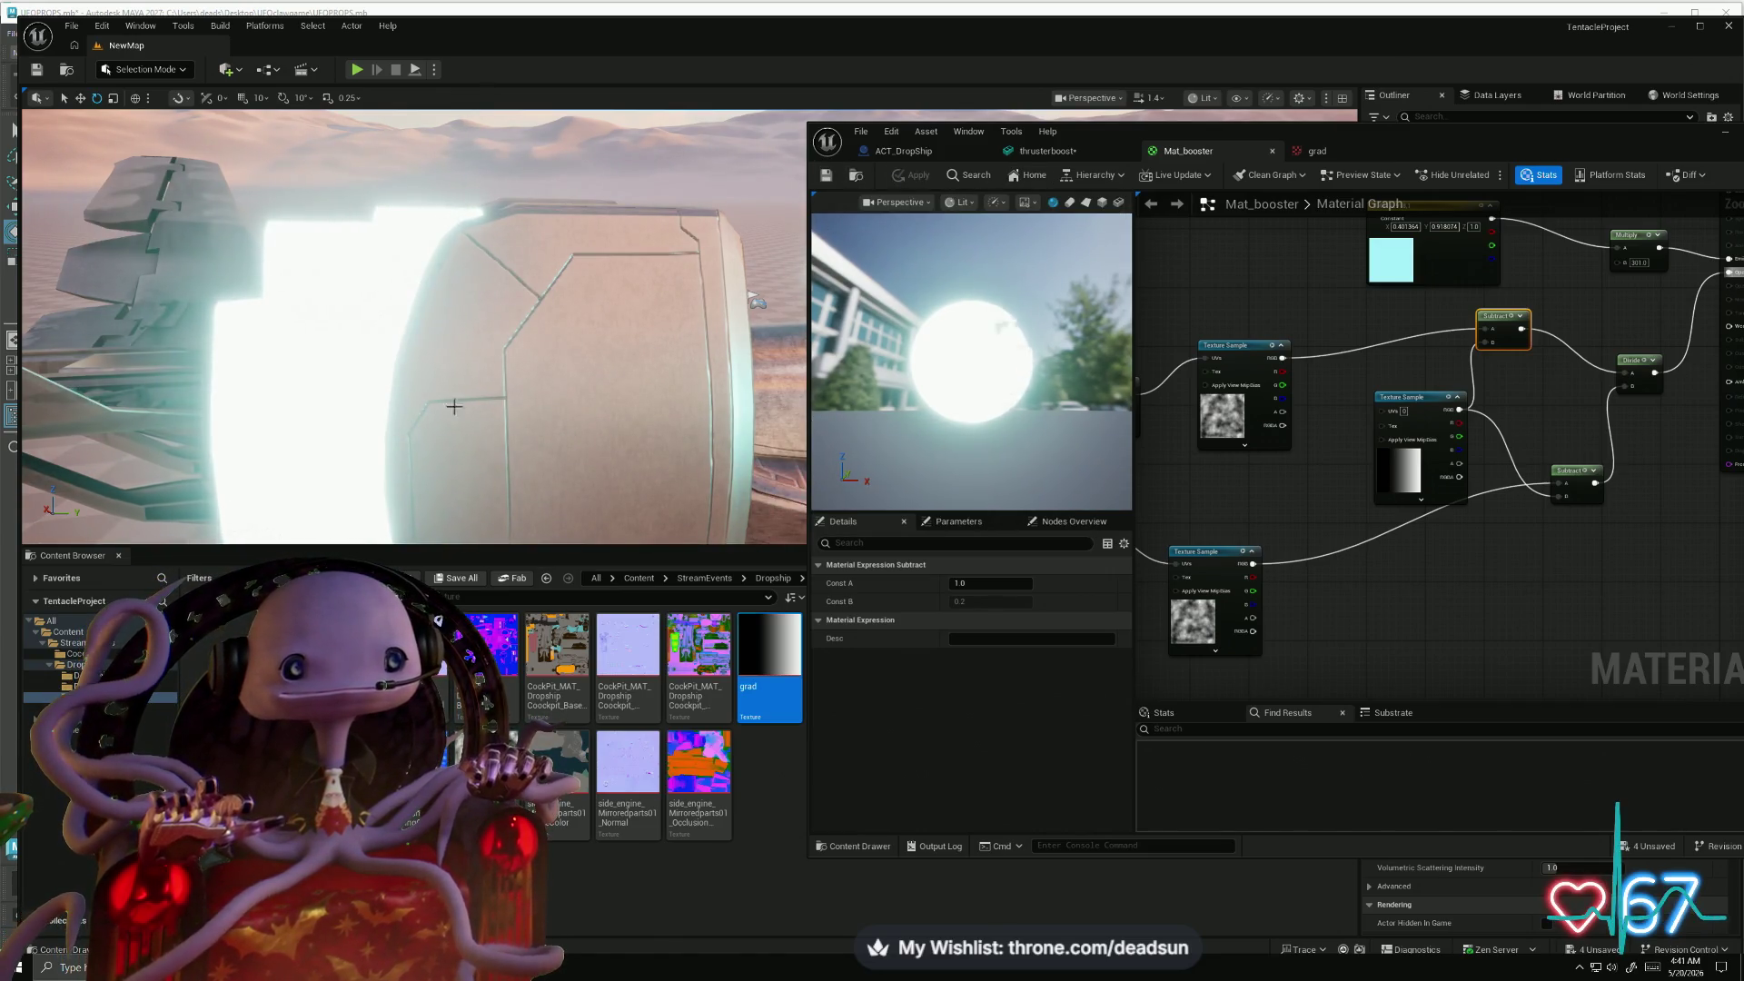
pyautogui.moveTo(498, 299); pyautogui.dragTo(497, 300)
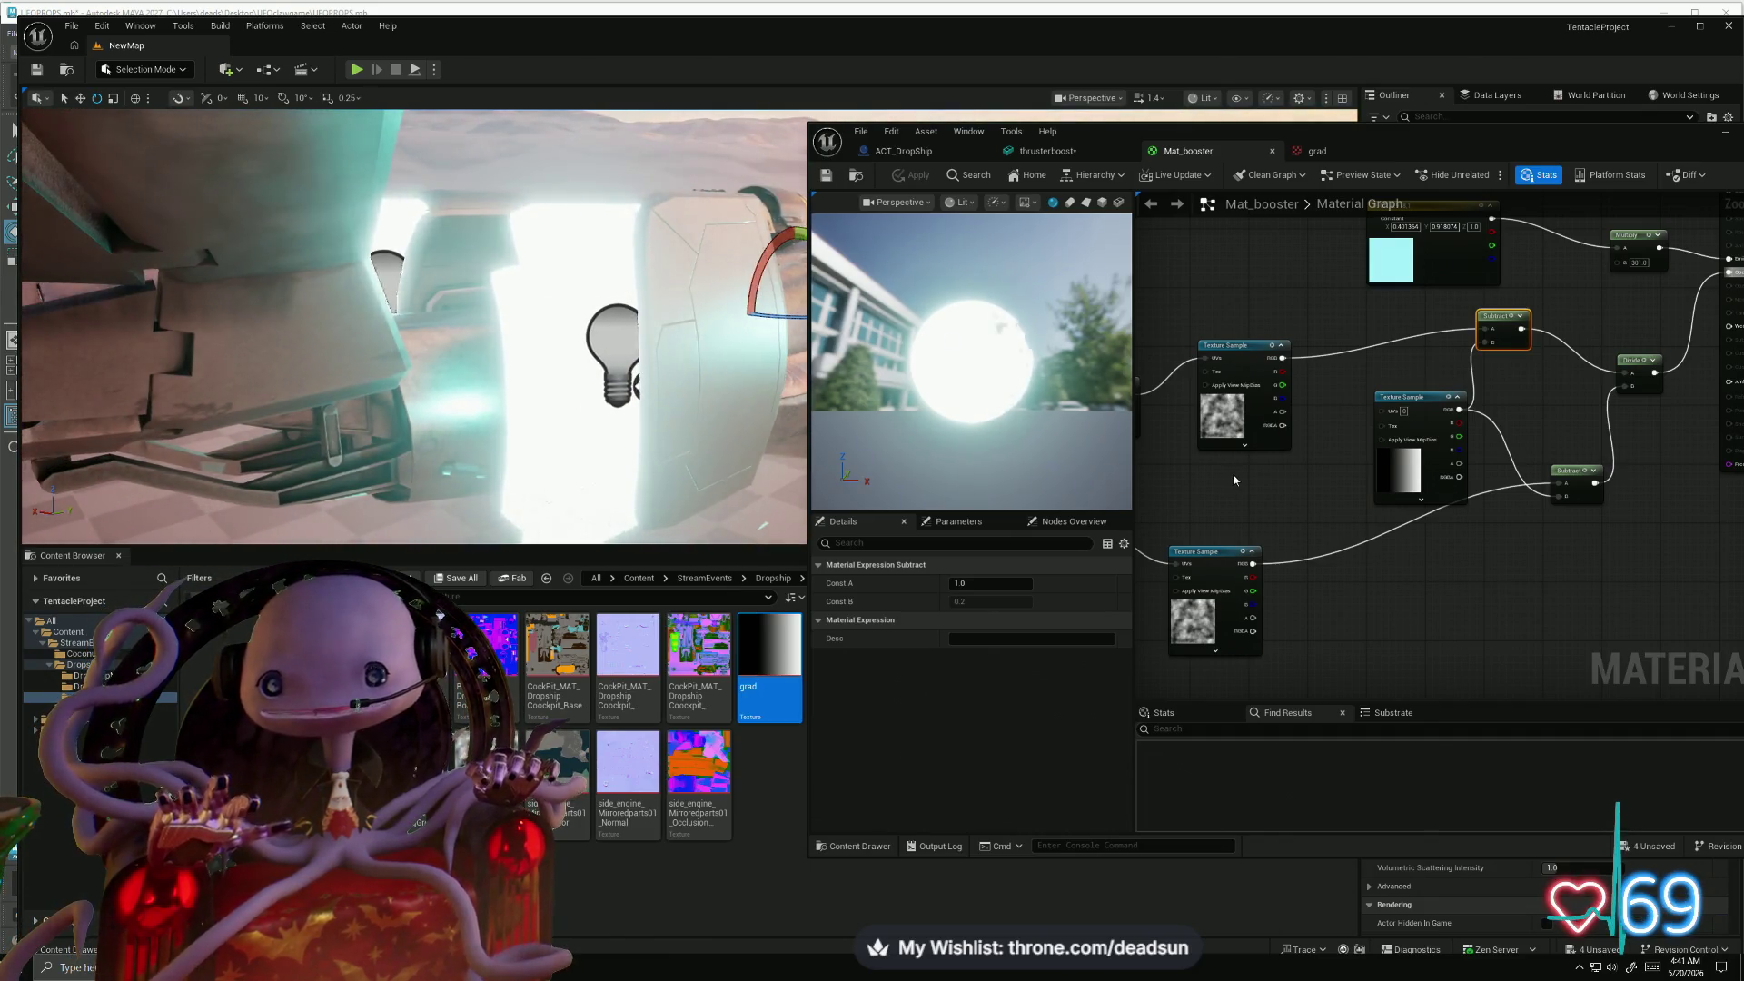
pyautogui.scroll(4, 1272, 472)
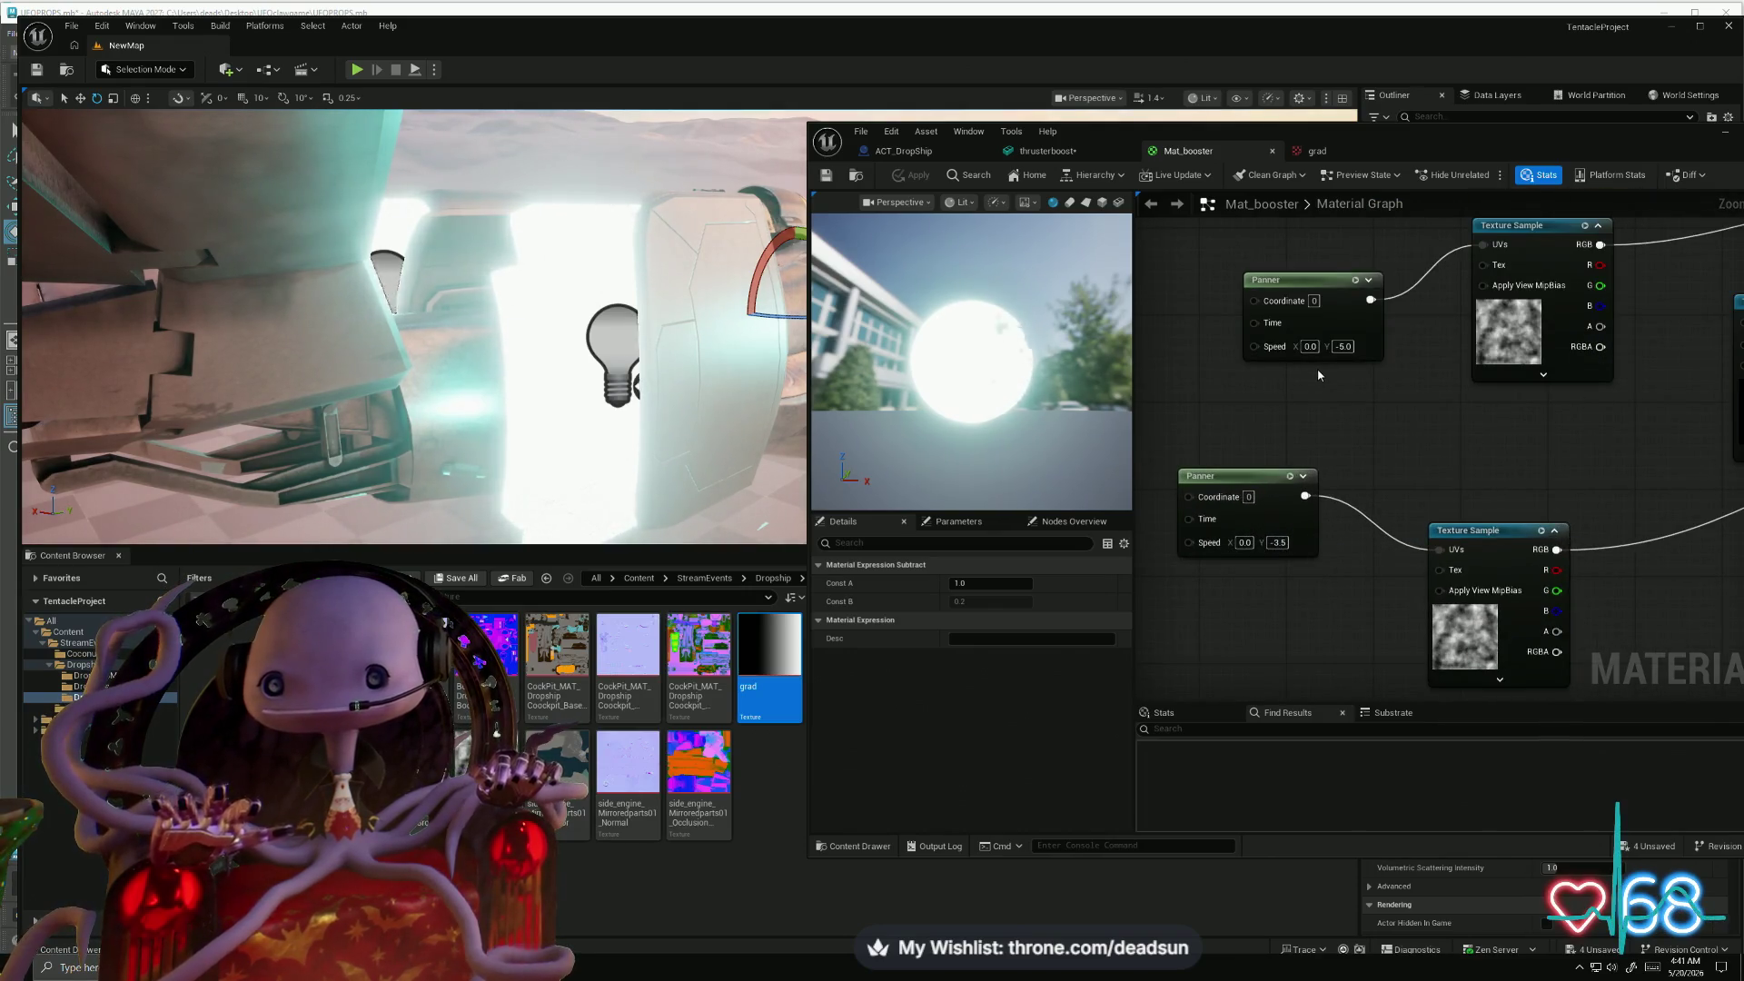
pyautogui.moveTo(640, 439); pyautogui.dragTo(639, 439)
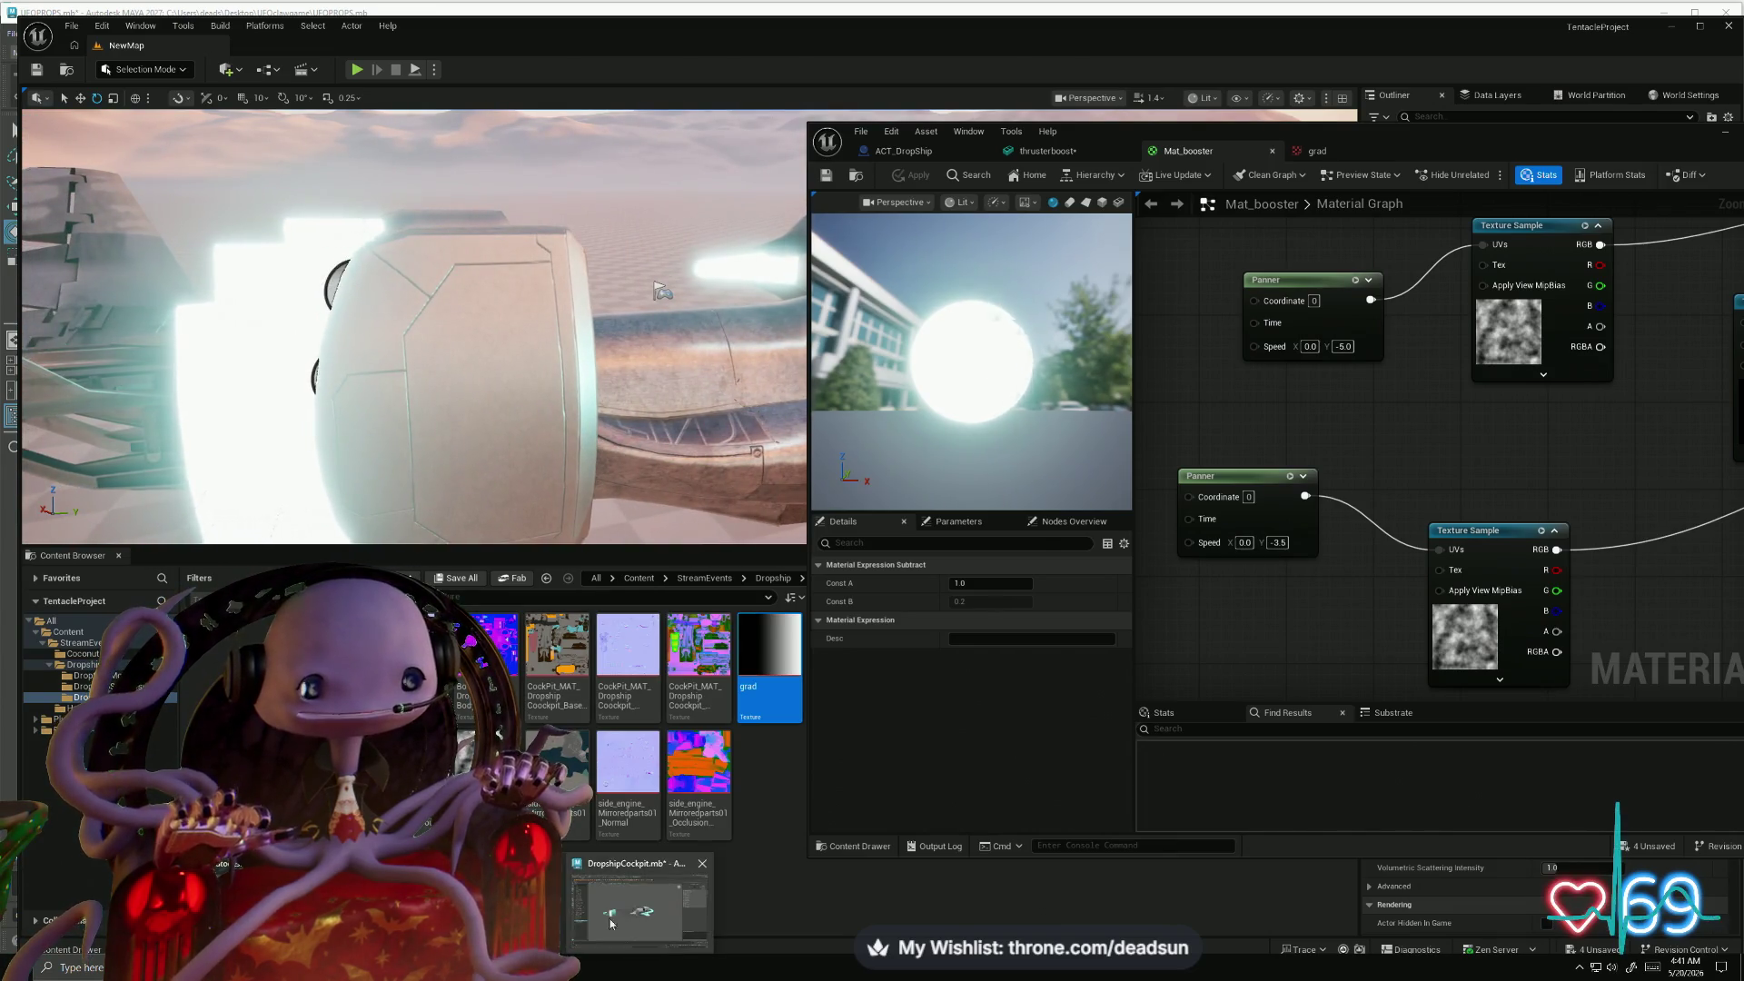
pyautogui.hotkey('alt', 'Tab')
pyautogui.scroll(3, 545, 507)
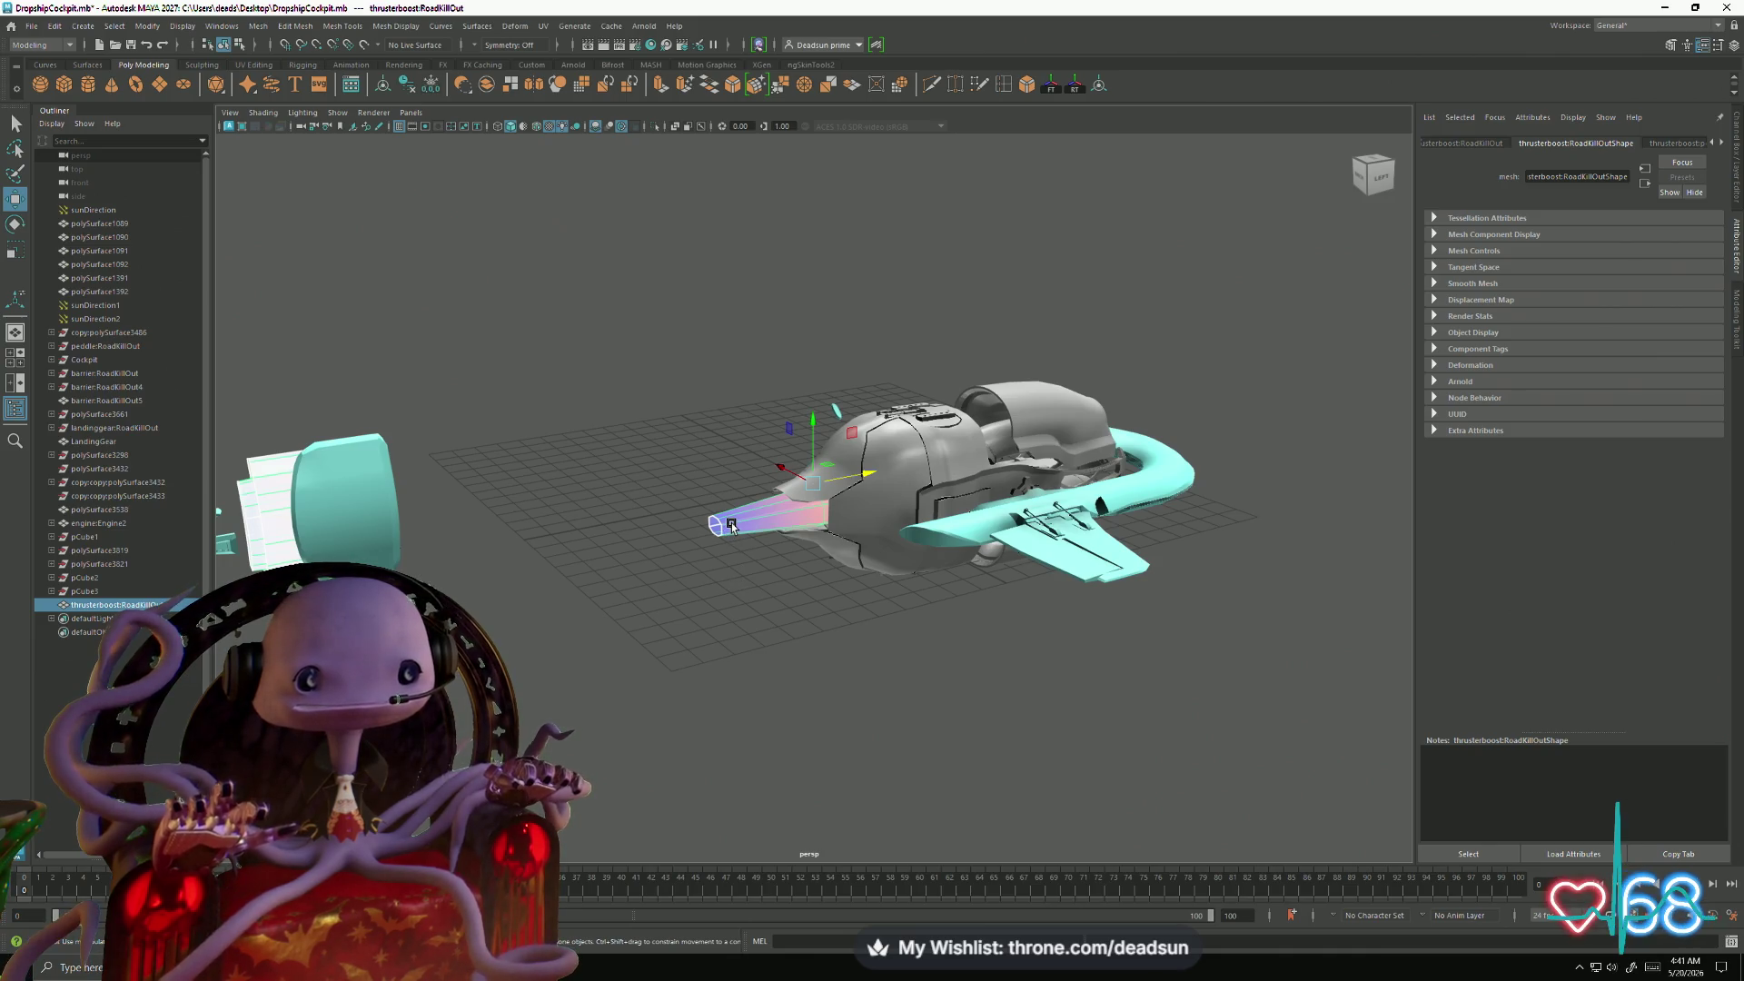
# - Select the front-rim and left-rim vertices of the cyan thruster nozzle
pyautogui.rightClick(732, 529)
pyautogui.moveTo(669, 484); pyautogui.dragTo(740, 570)
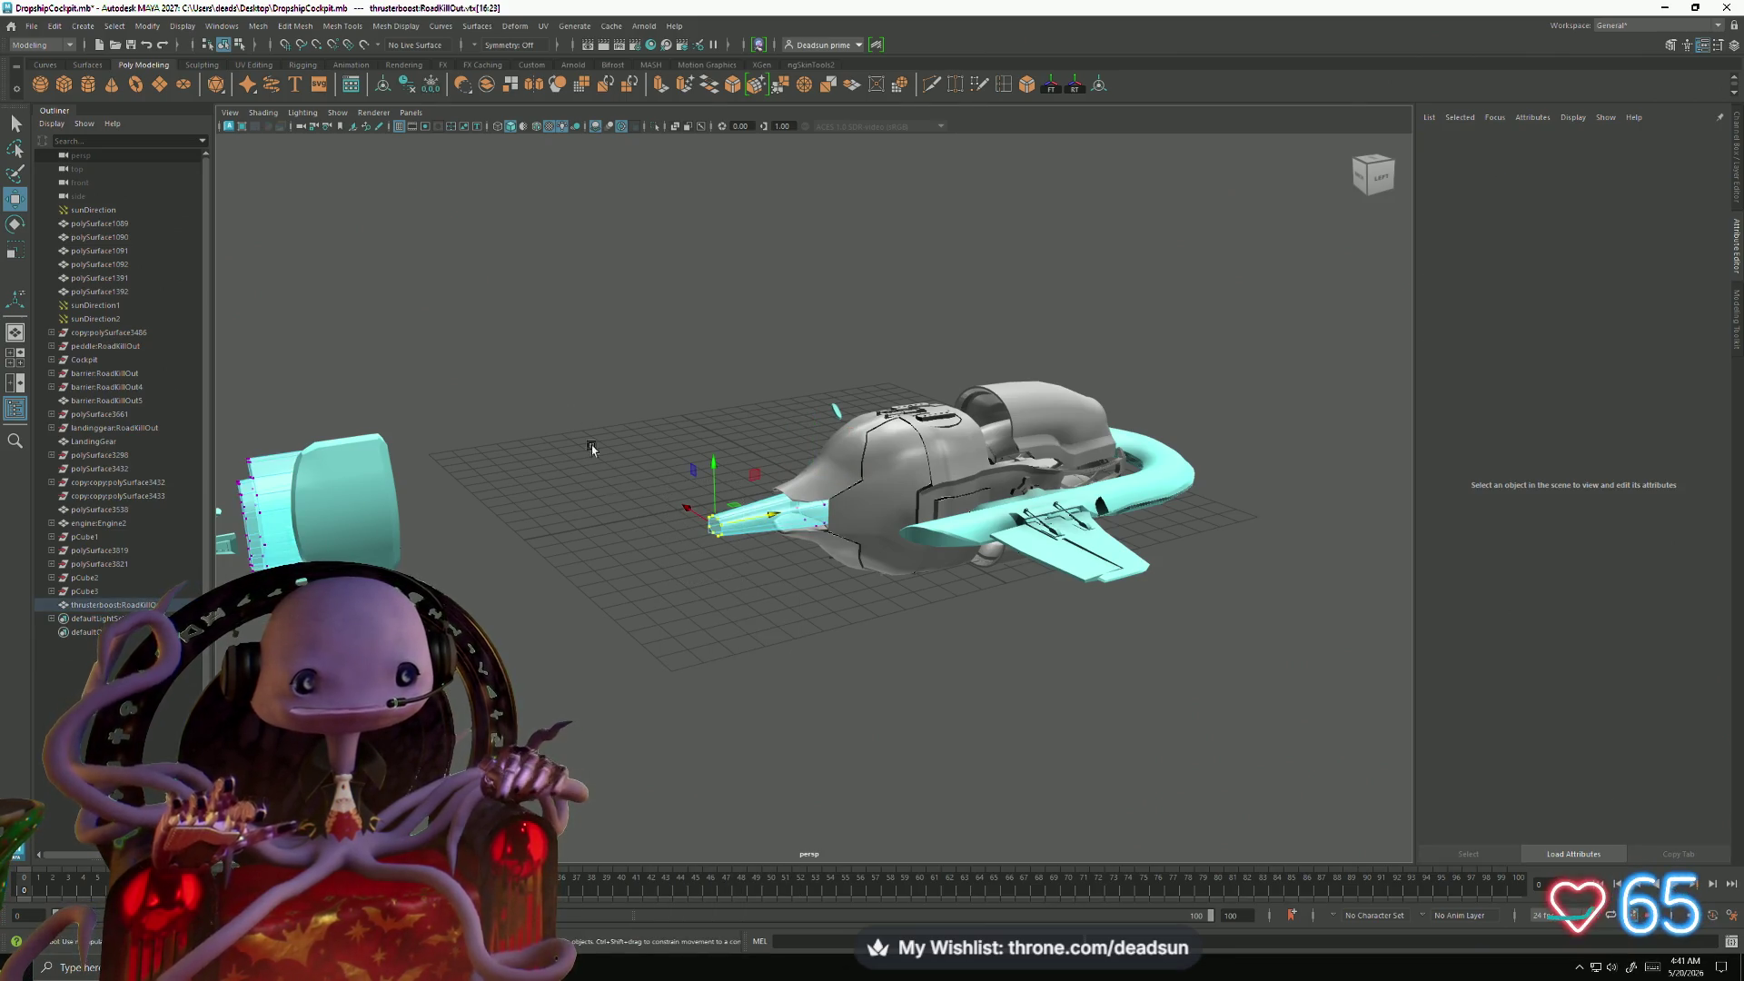
pyautogui.moveTo(565, 296)
pyautogui.mouseDown()
pyautogui.moveTo(888, 292)
pyautogui.moveTo(852, 311)
pyautogui.mouseUp()
pyautogui.moveTo(687, 488); pyautogui.dragTo(702, 543)
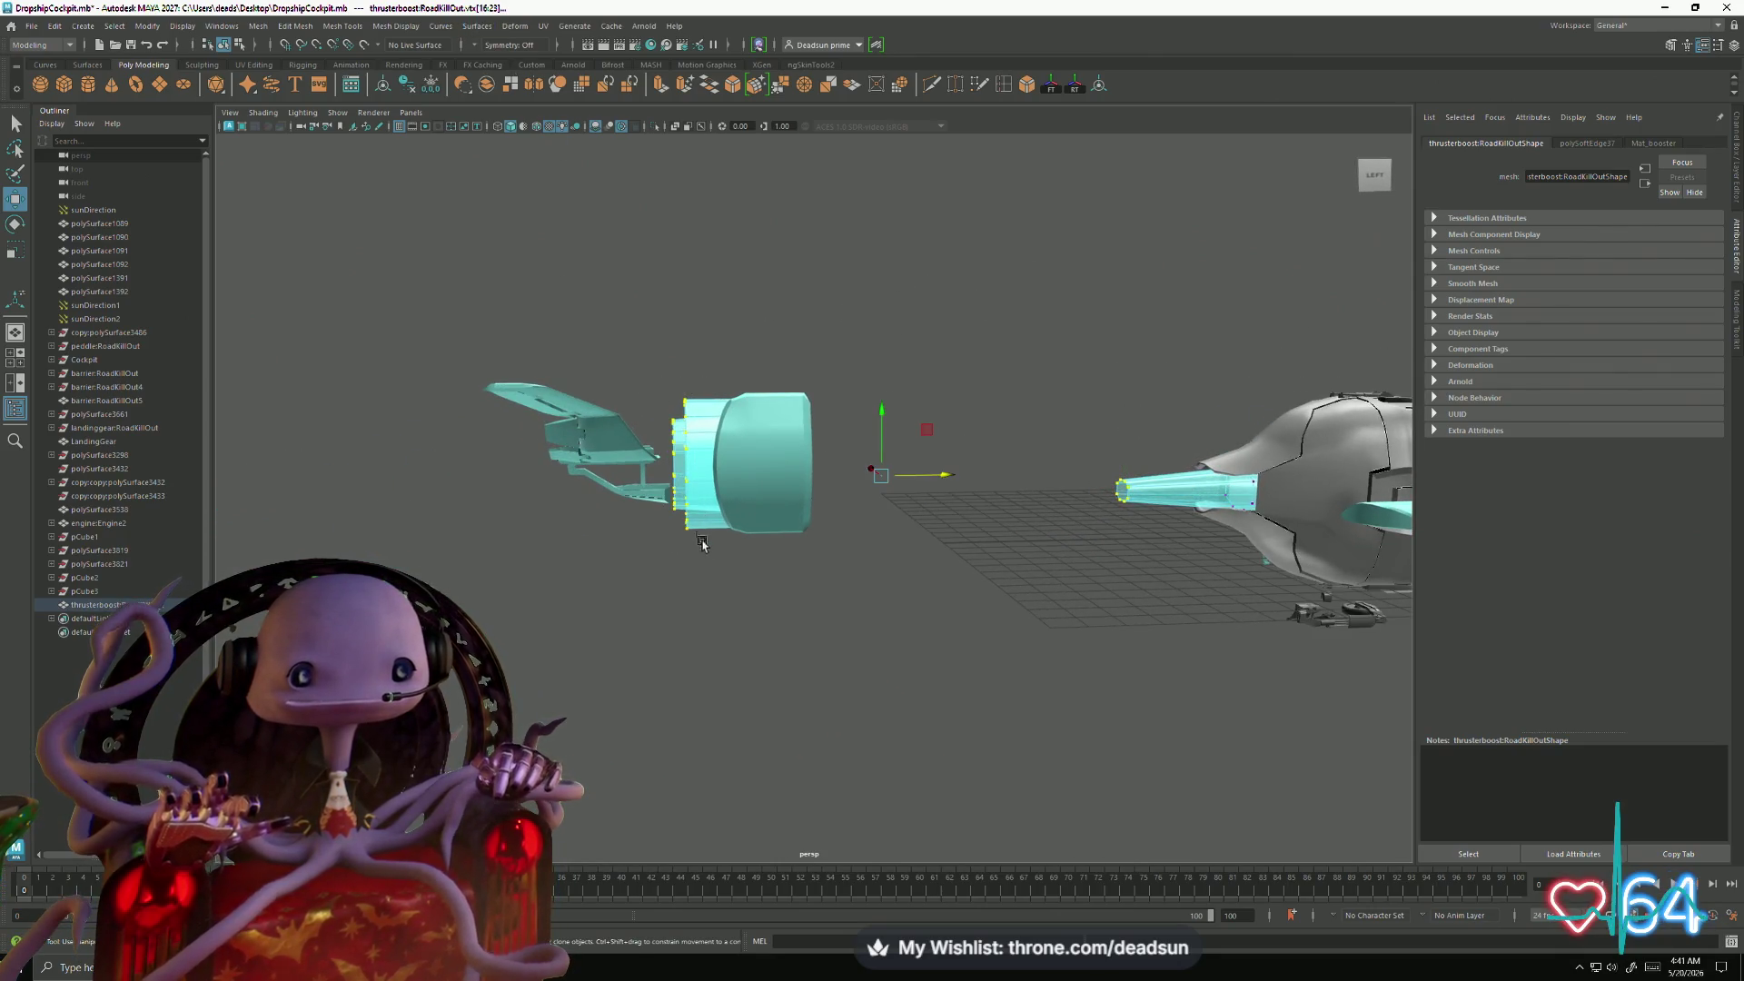
# - In the UV Editor, shift the thruster's UV shell and left-edge UVs slightly sideways
pyautogui.click(557, 28)
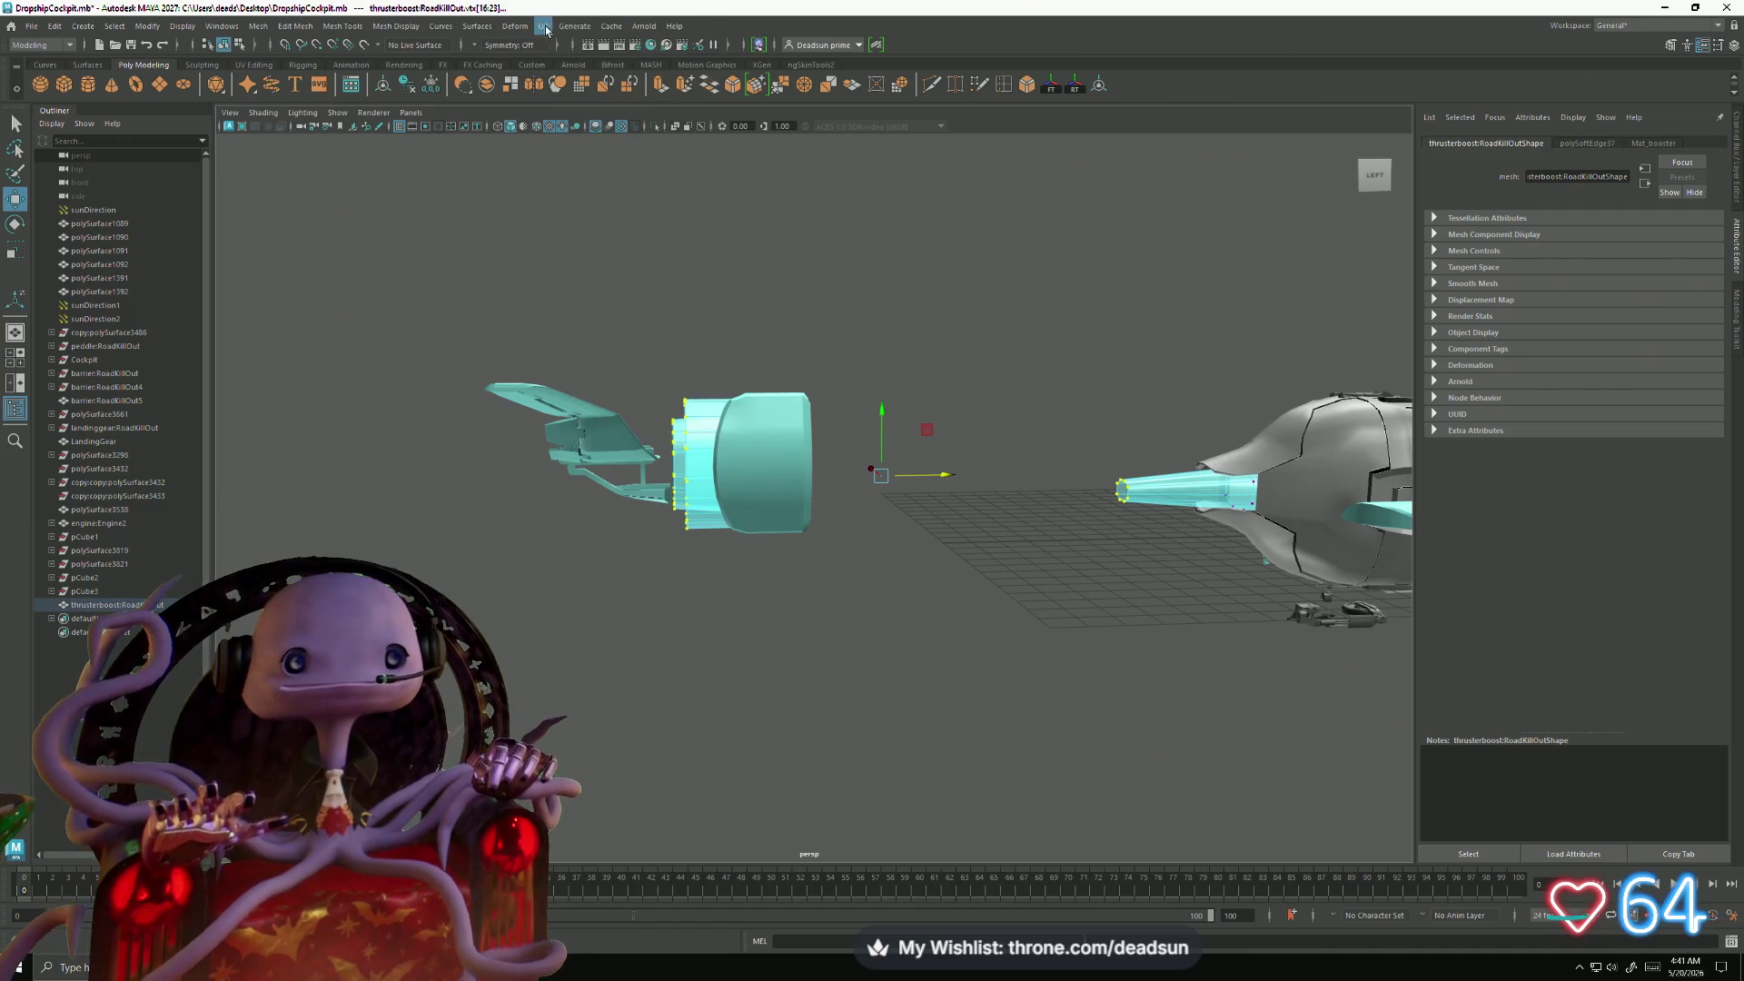
pyautogui.click(568, 44)
pyautogui.press('f')
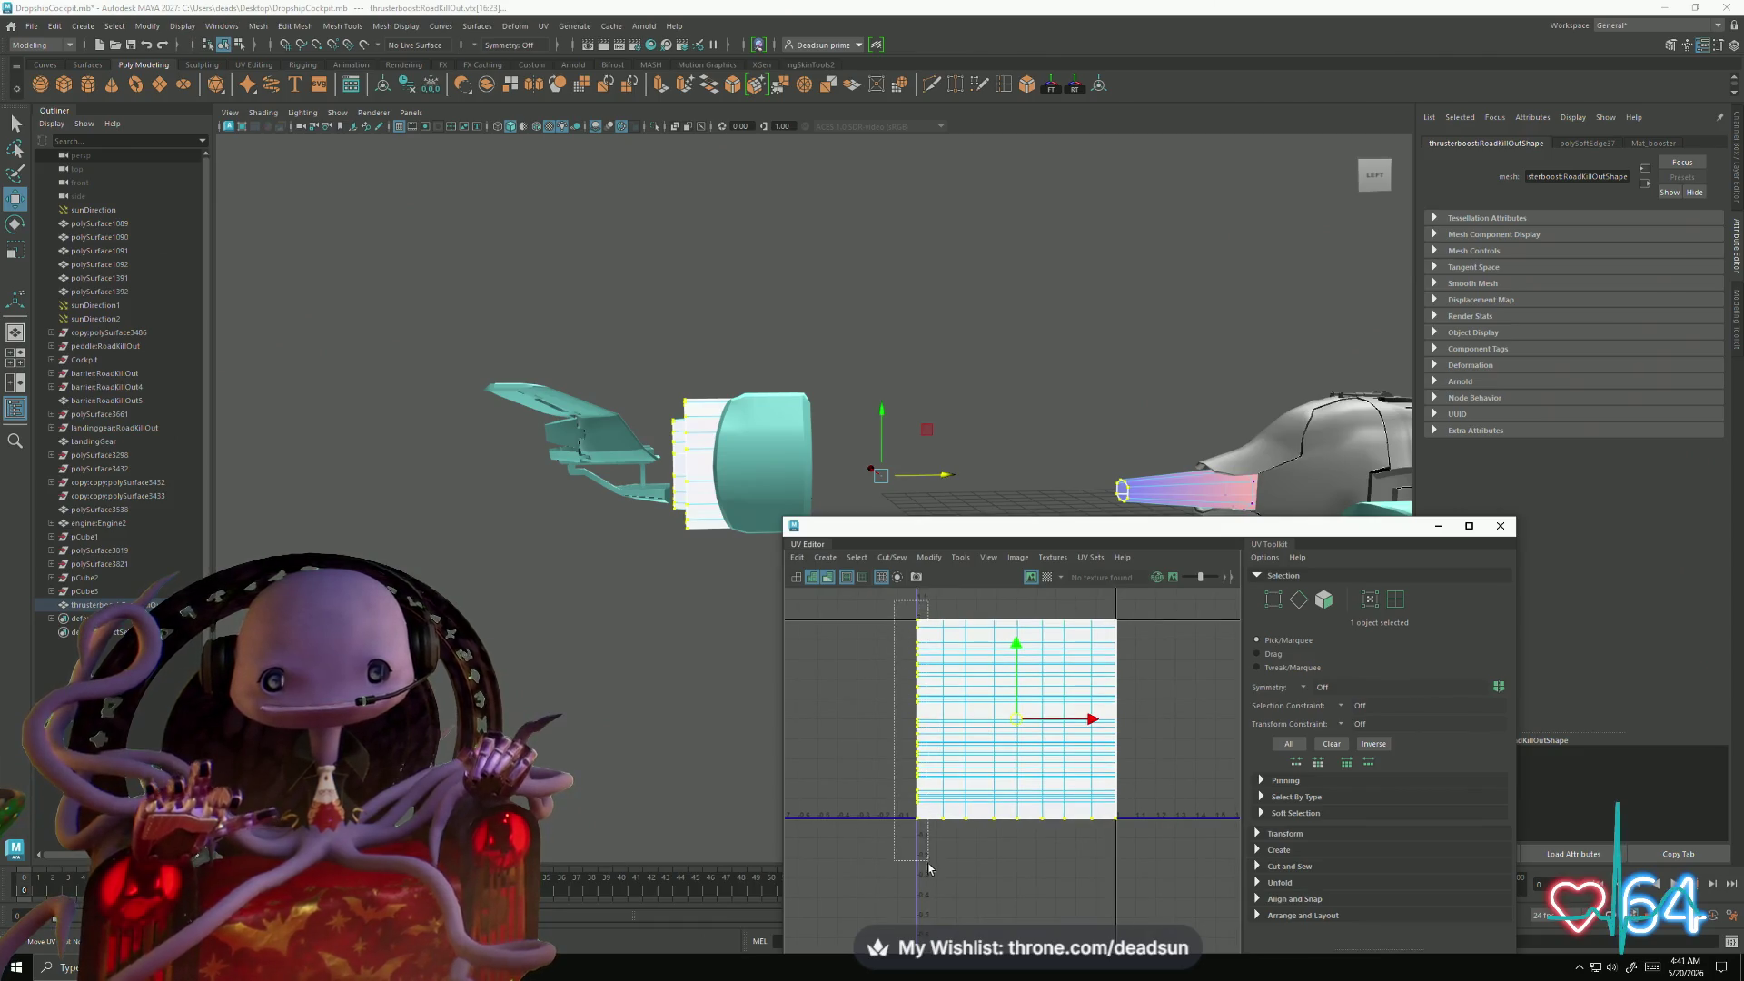
pyautogui.moveTo(929, 869); pyautogui.dragTo(929, 867)
pyautogui.moveTo(1084, 724); pyautogui.dragTo(1088, 724)
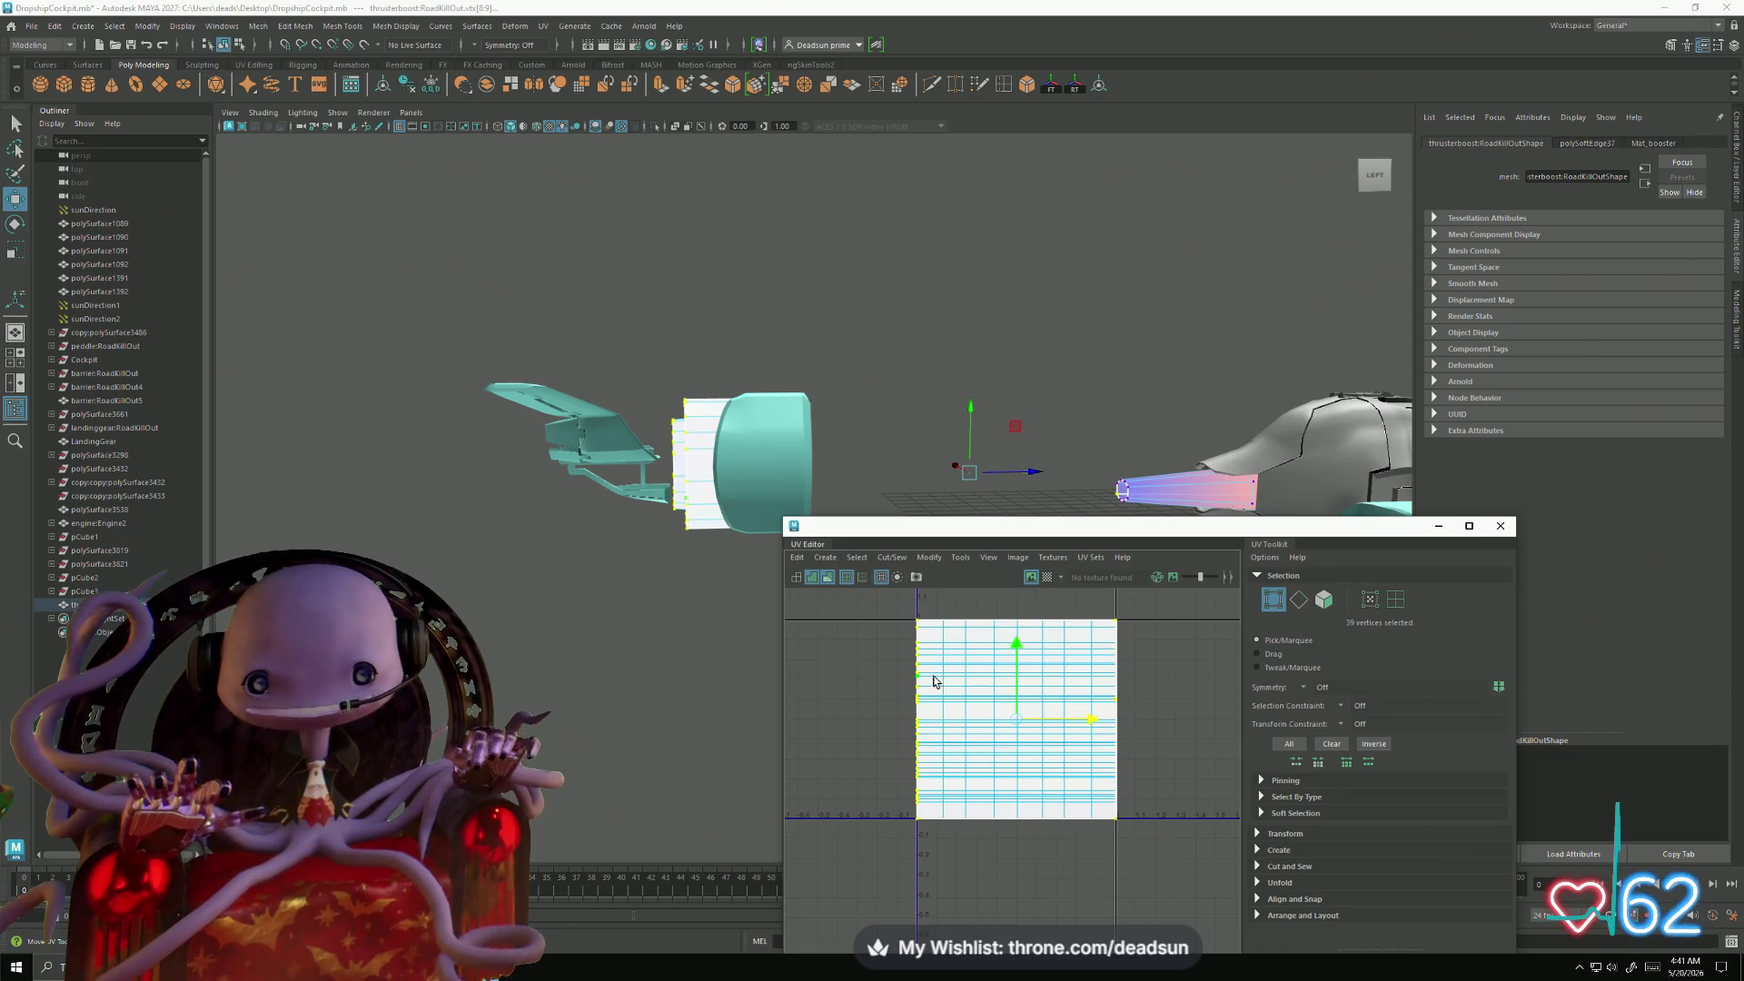
pyautogui.rightClick(963, 673)
pyautogui.moveTo(874, 605); pyautogui.dragTo(923, 851)
pyautogui.click(992, 724)
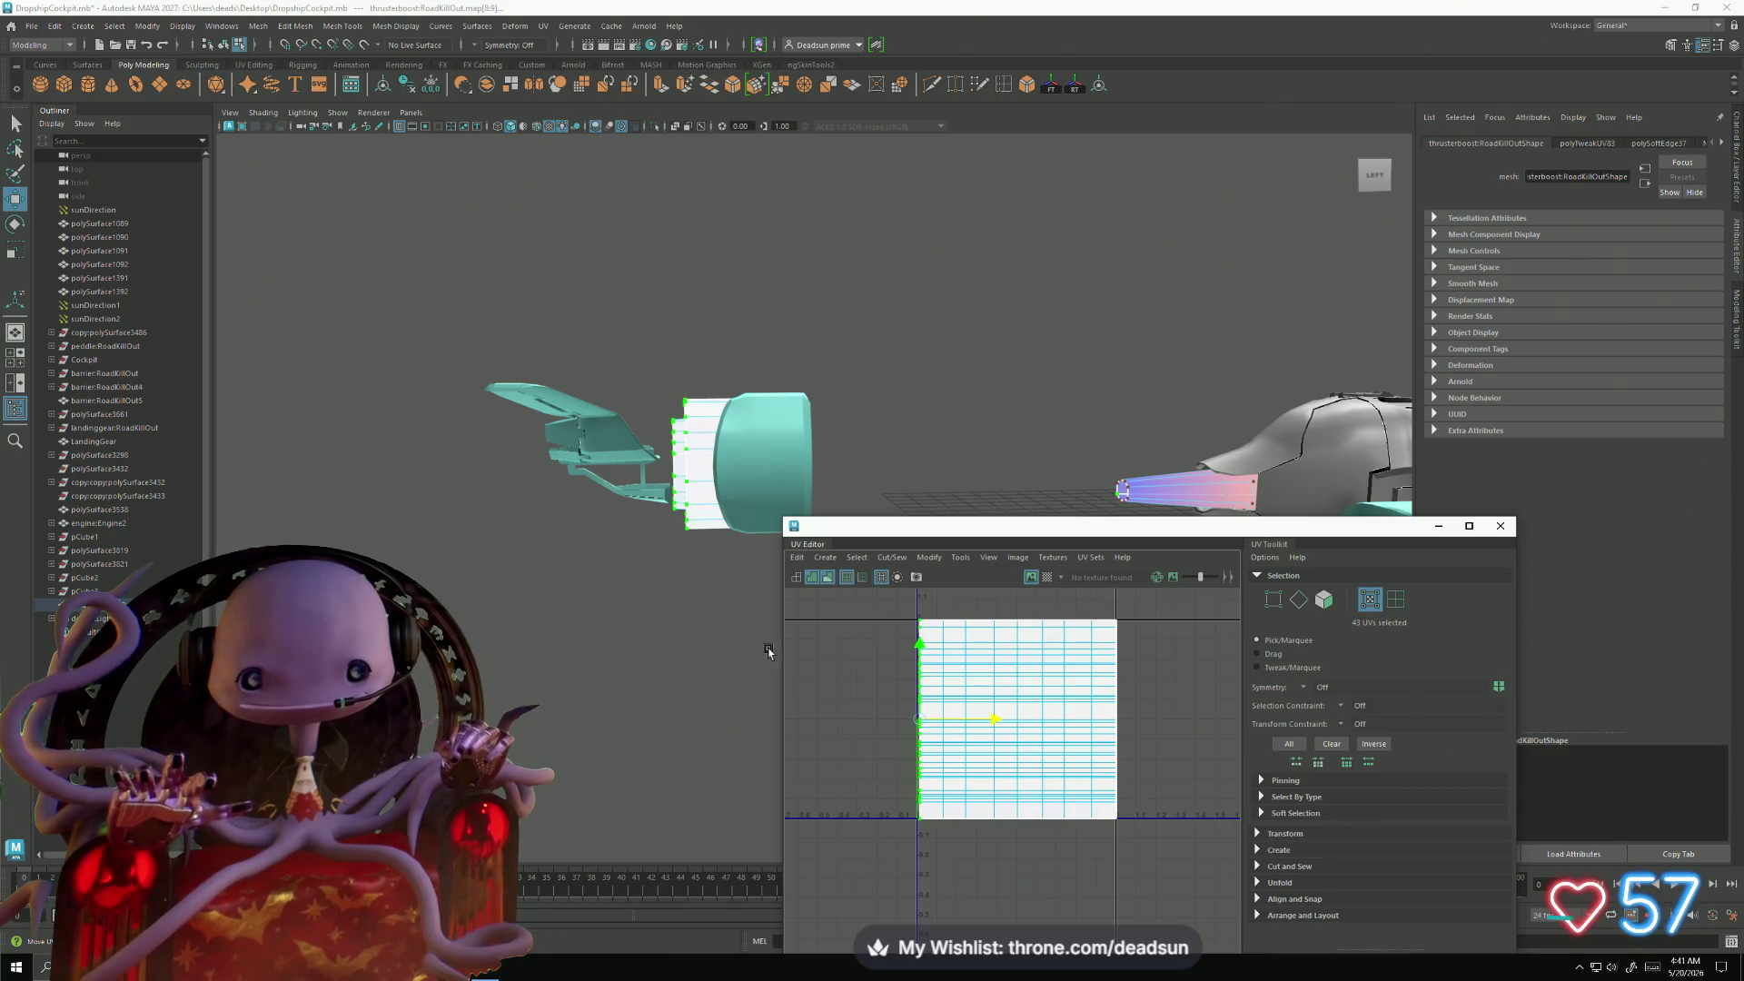
pyautogui.click(1501, 527)
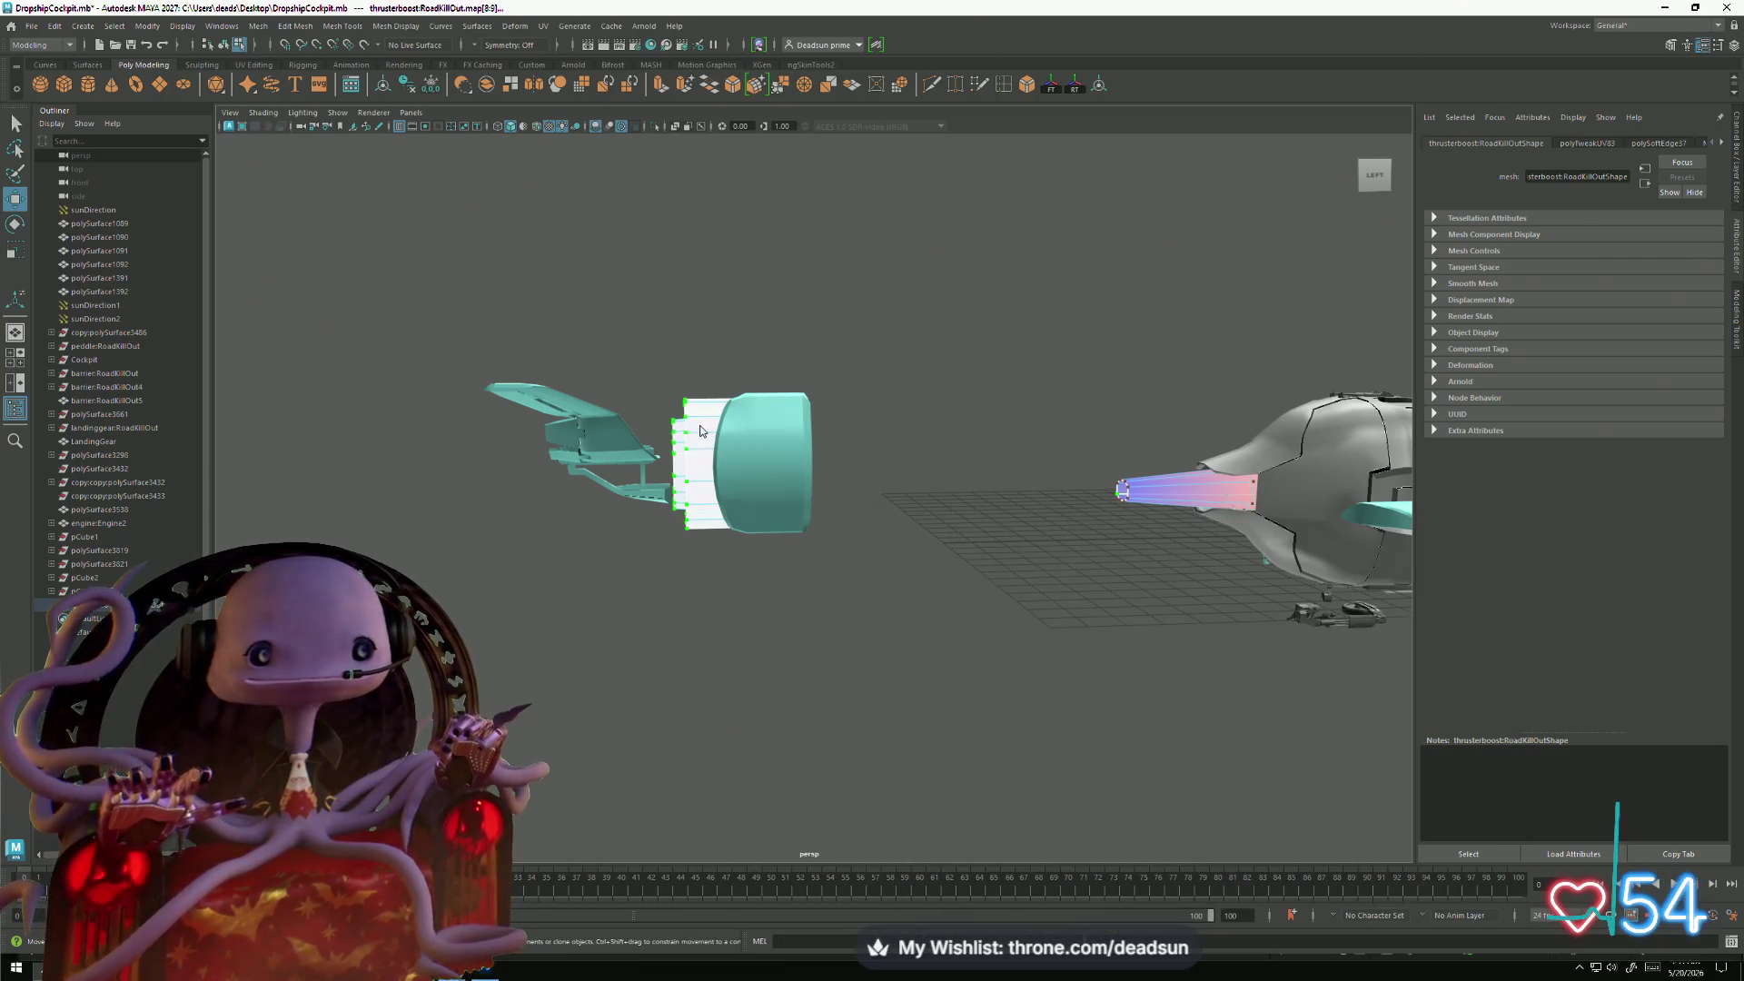
# - Export the selected nozzle over the existing thrusterboost.fbx, confirming the overwrite
pyautogui.click(912, 319)
pyautogui.click(675, 427)
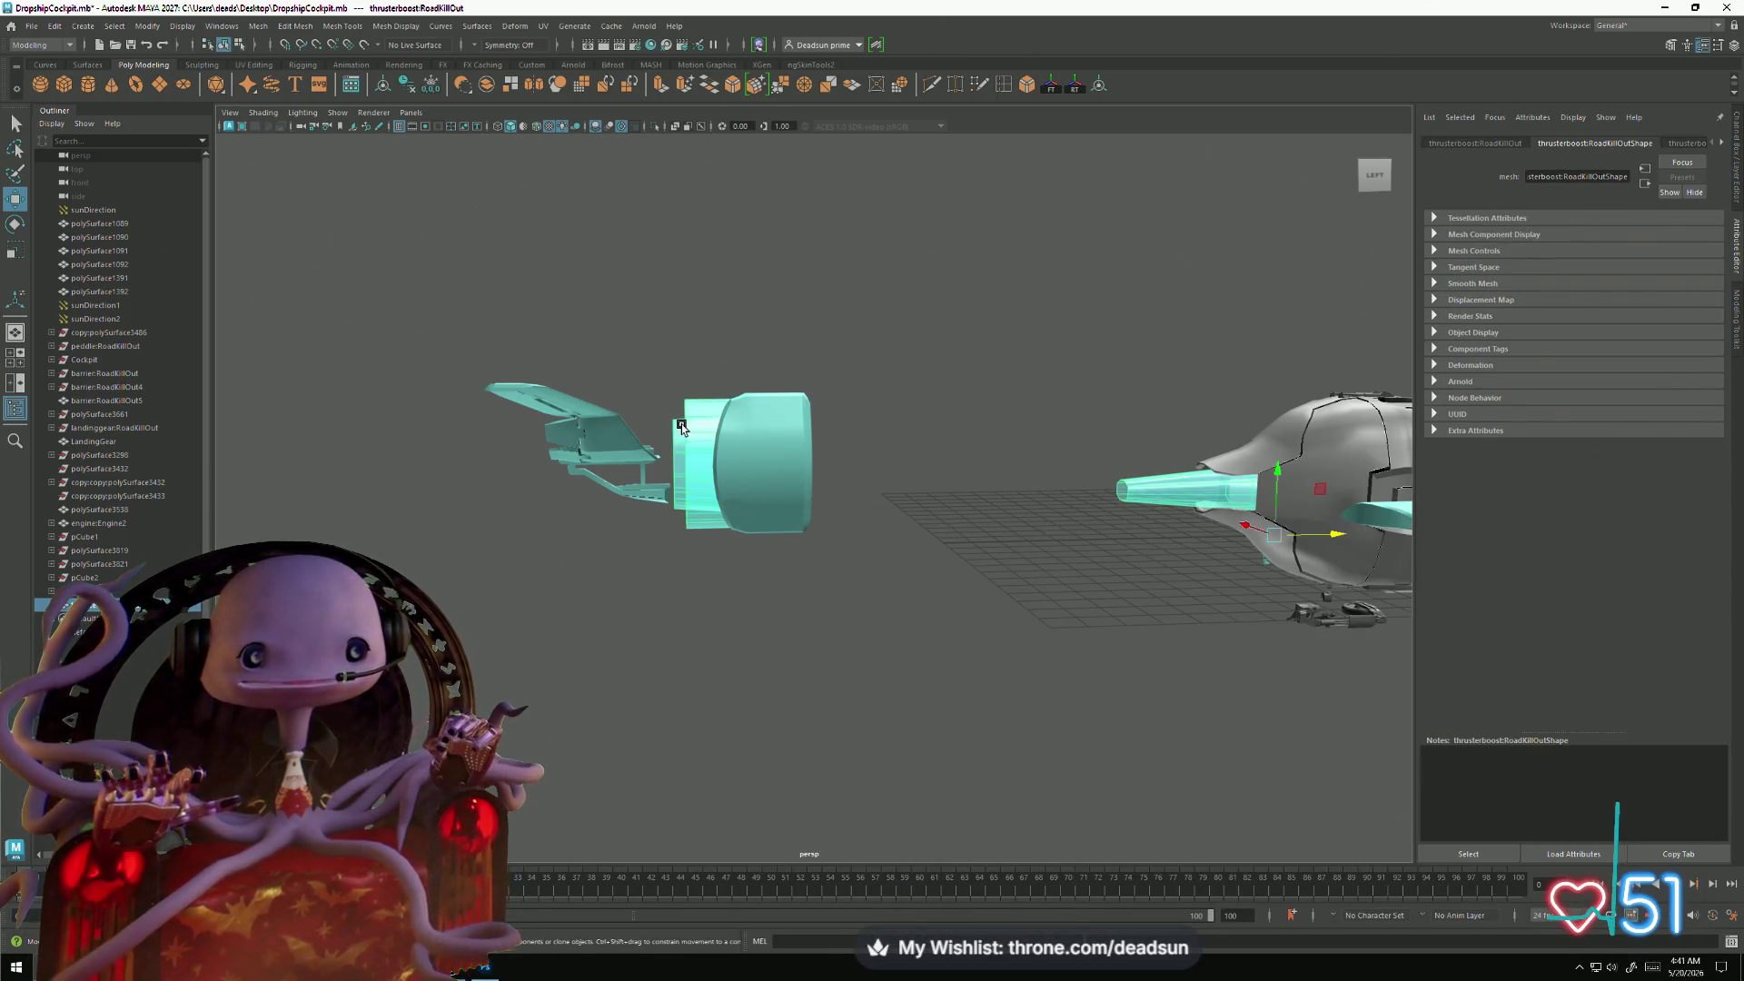
pyautogui.click(32, 26)
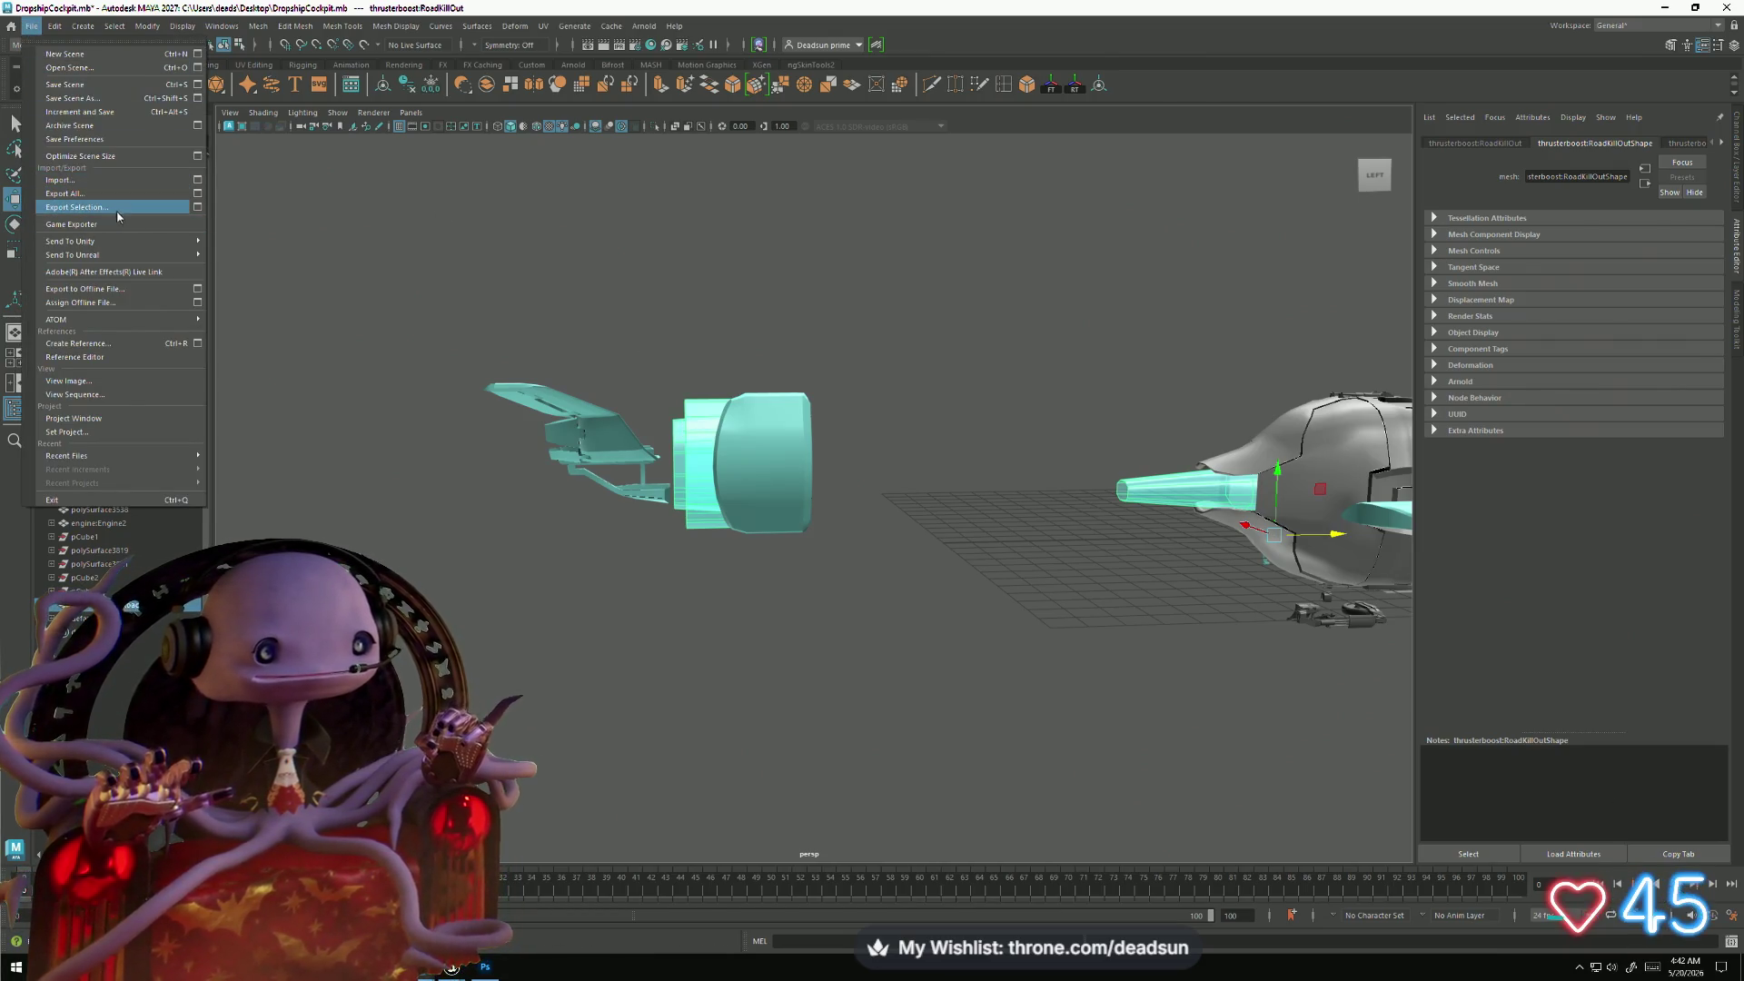
pyautogui.click(81, 207)
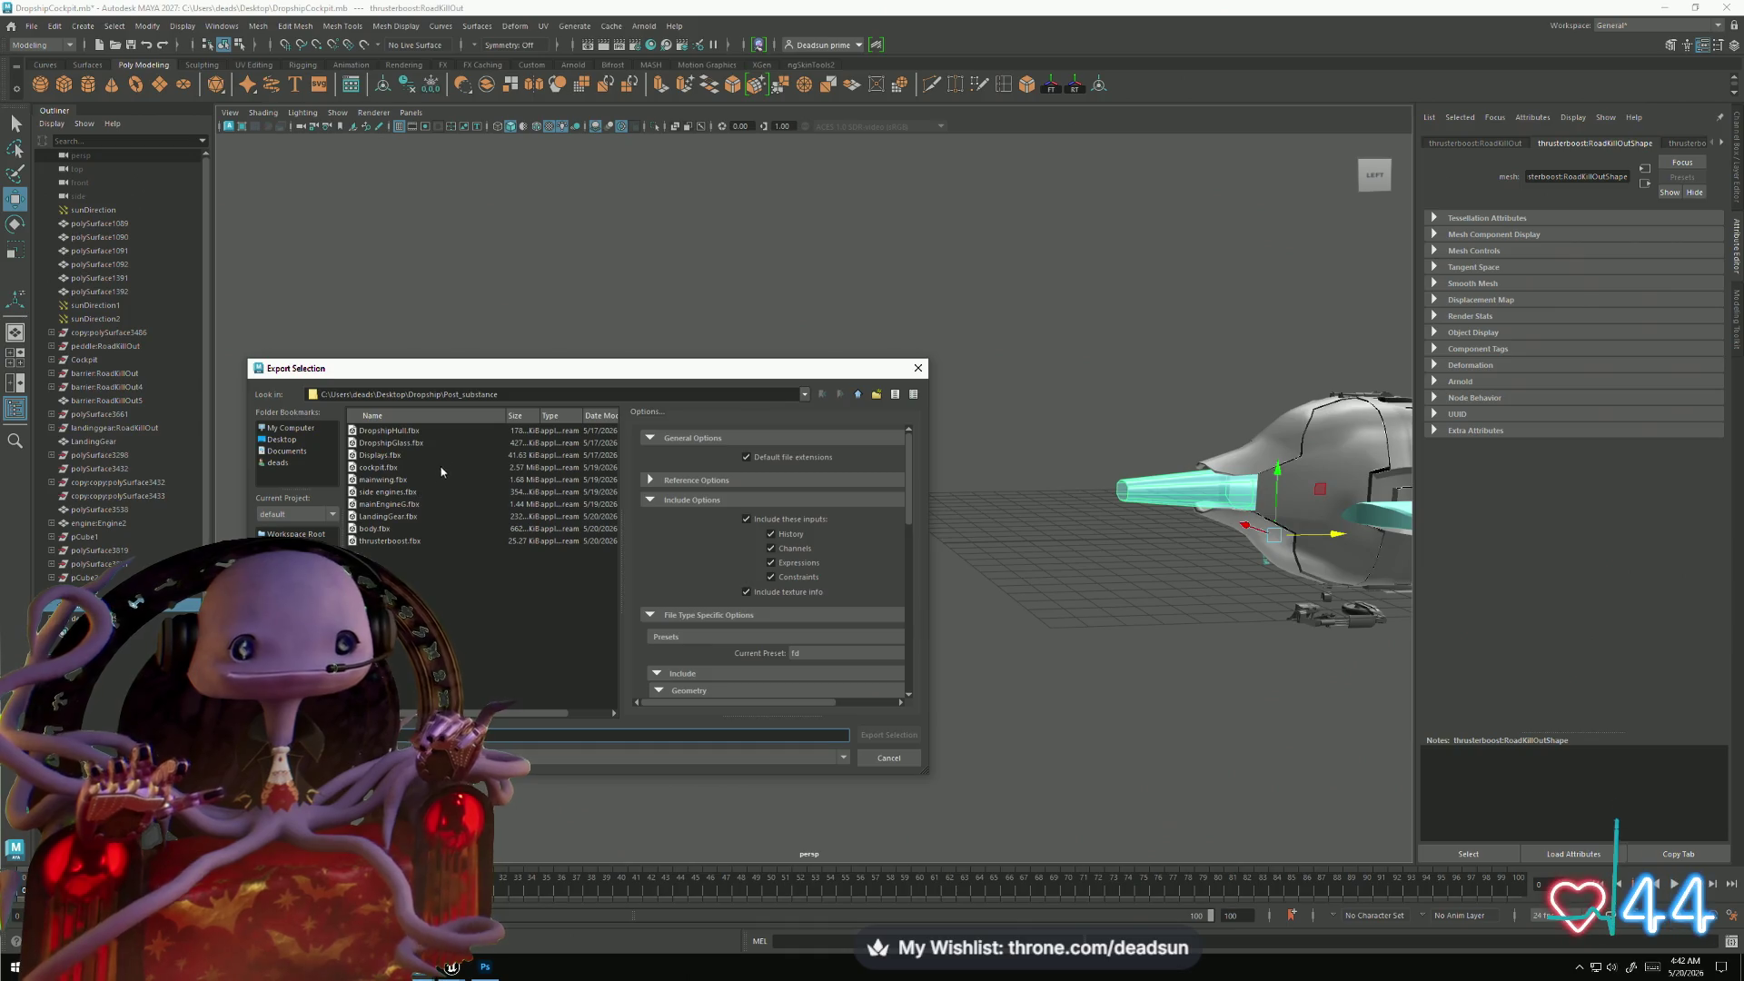
pyautogui.click(400, 540)
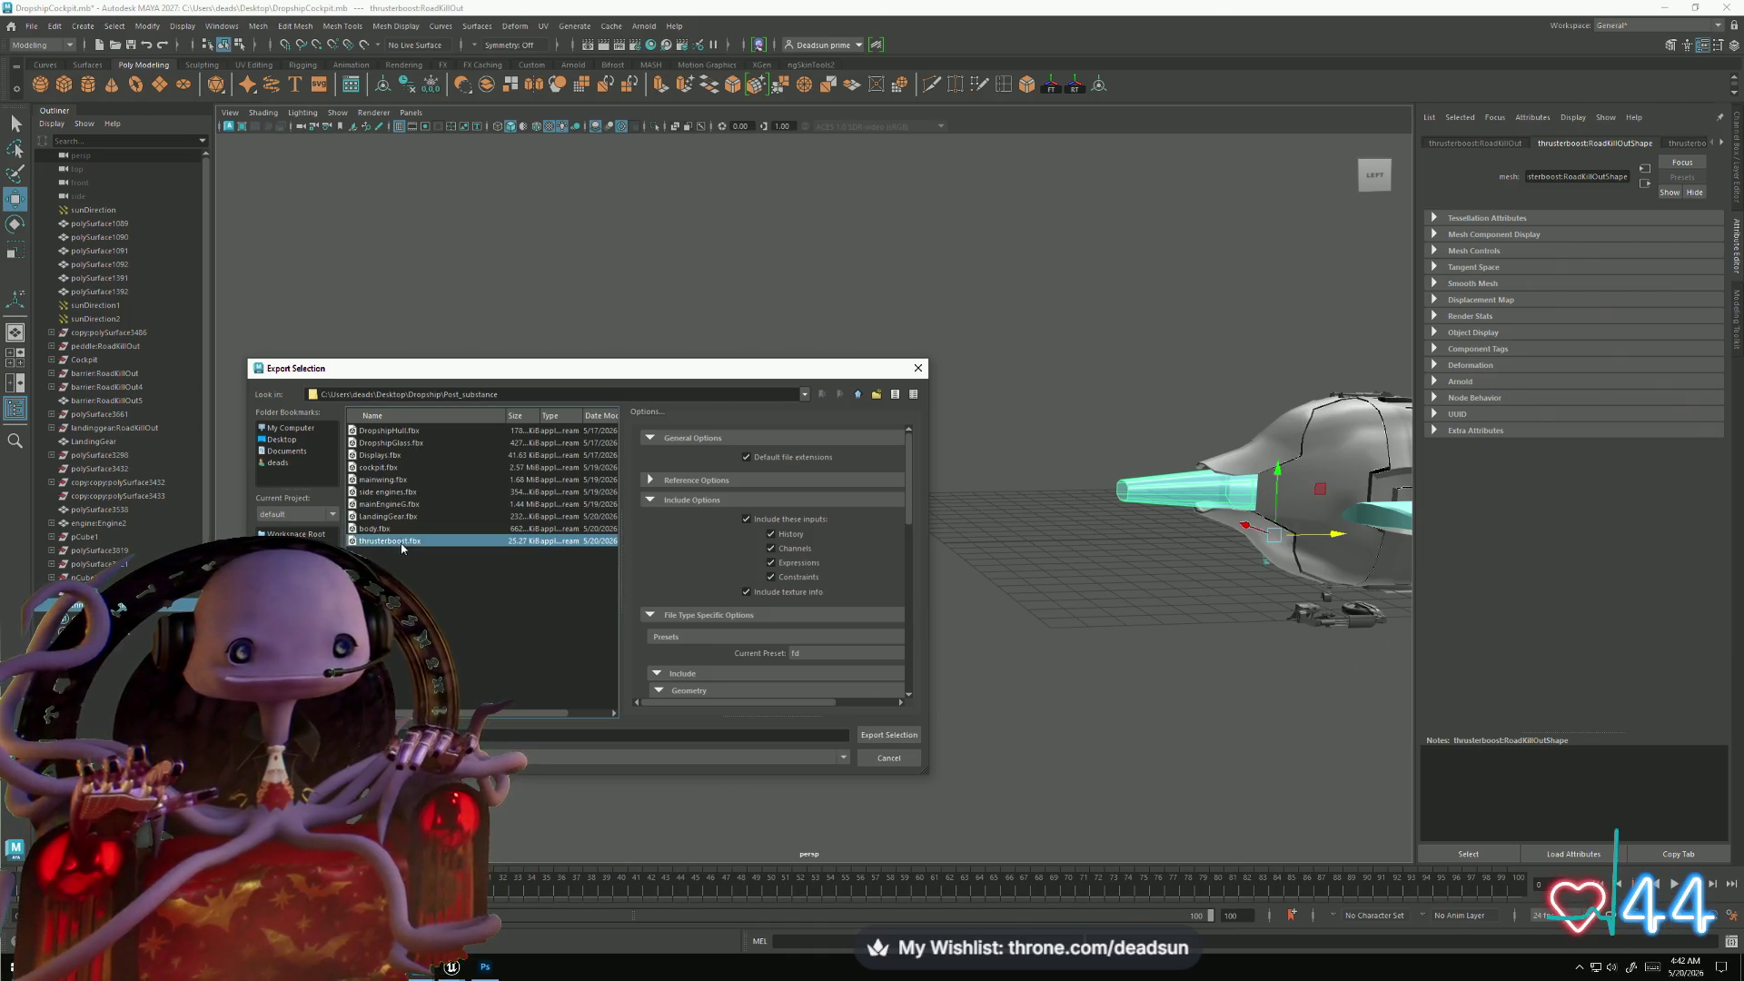
pyautogui.click(879, 737)
pyautogui.click(565, 589)
pyautogui.hotkey('alt', 'Tab')
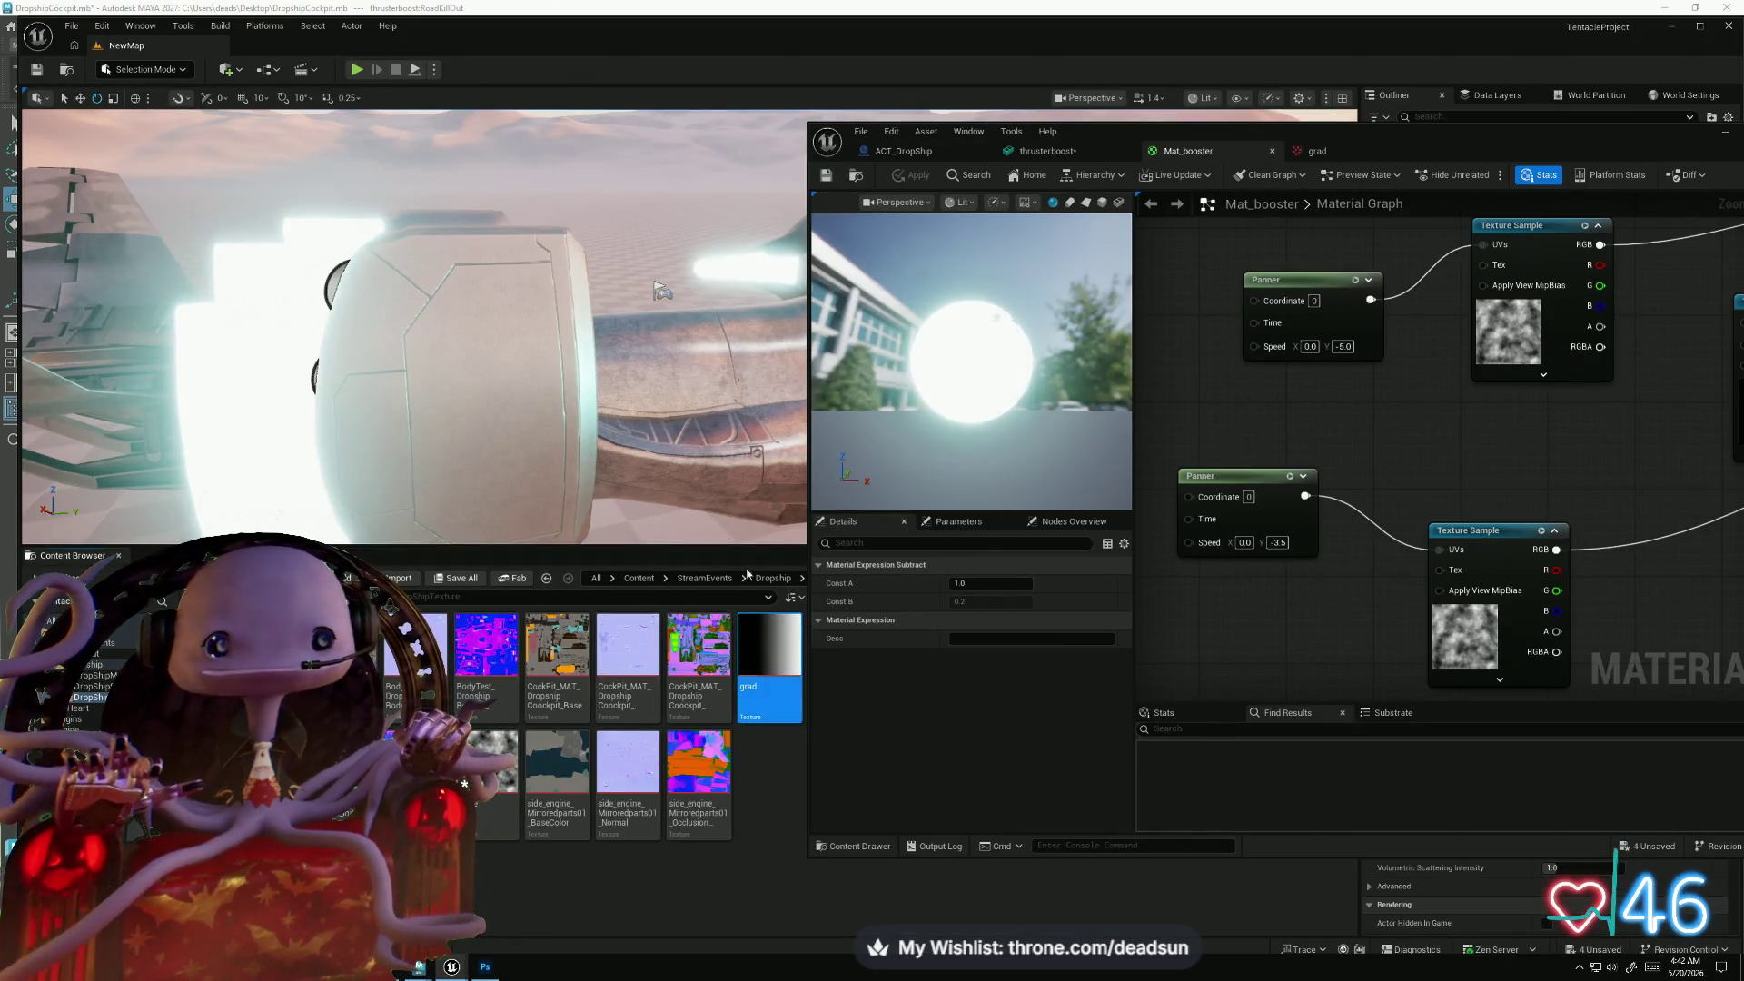
# - Reimport thrusterboost from DropshipModelParts and view the whole dropship from the side
pyautogui.click(91, 686)
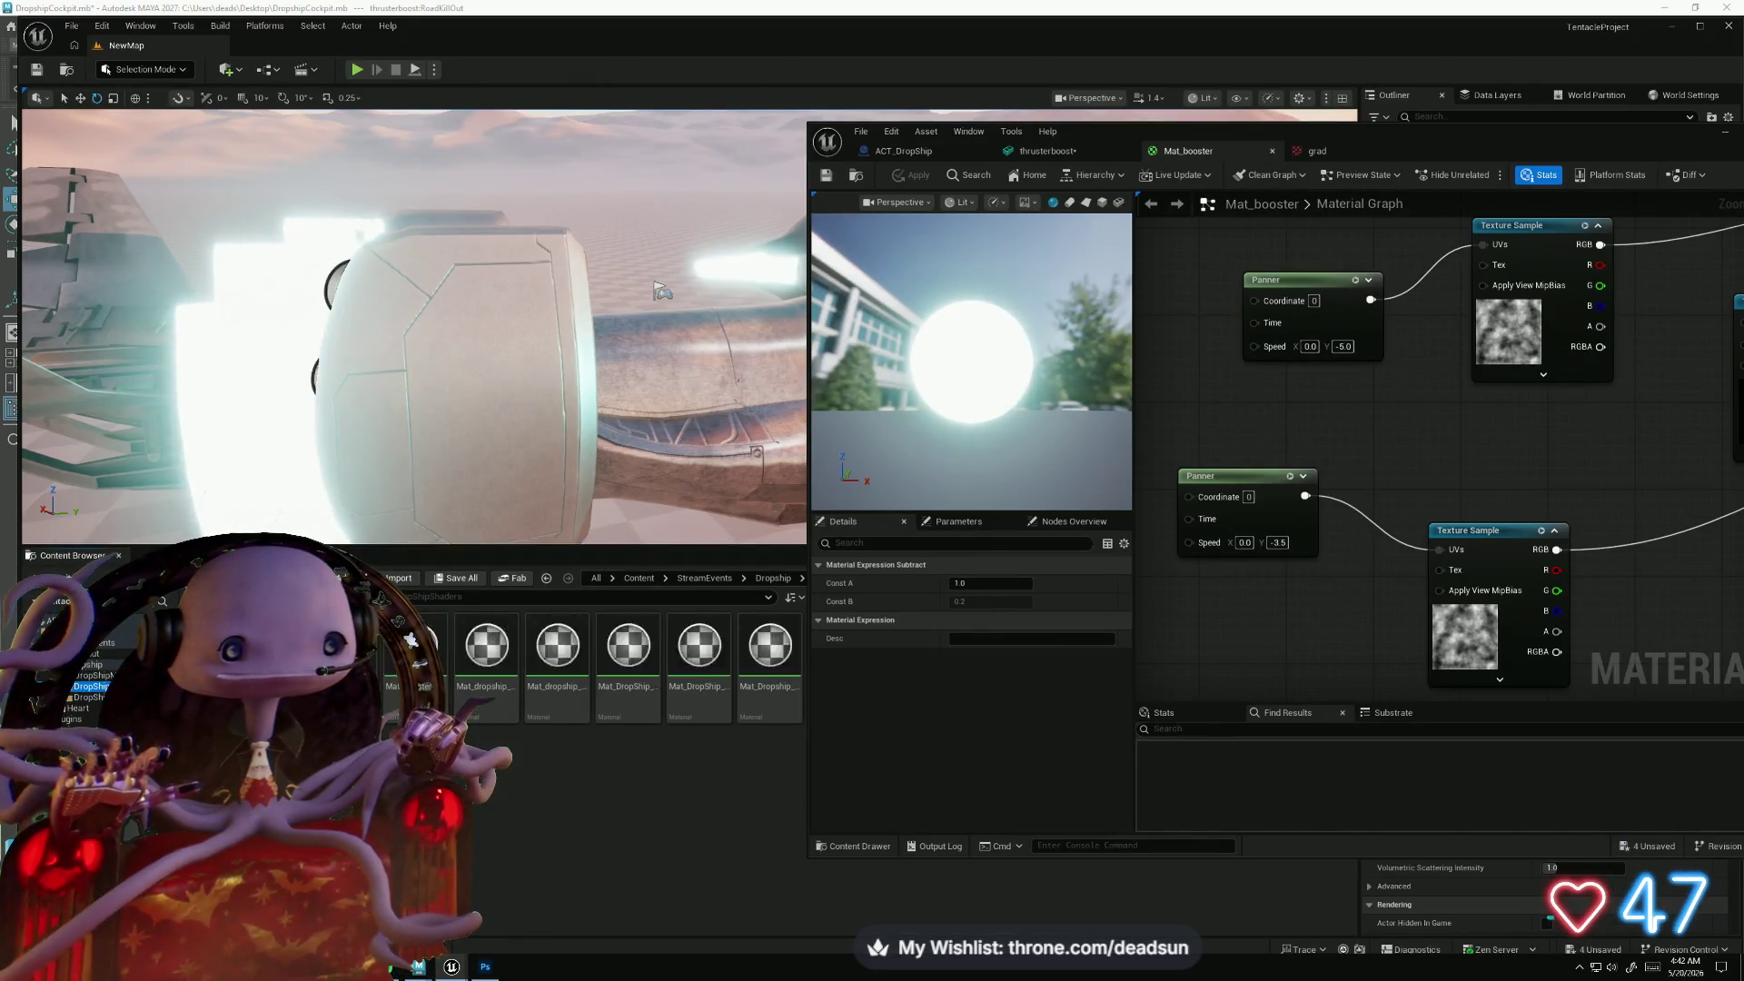
pyautogui.click(91, 675)
pyautogui.moveTo(1349, 145); pyautogui.dragTo(1740, 122)
pyautogui.moveTo(1573, 40)
pyautogui.mouseDown()
pyautogui.moveTo(1254, 99)
pyautogui.moveTo(683, 107)
pyautogui.moveTo(672, 132)
pyautogui.mouseUp()
pyautogui.rightClick(1037, 644)
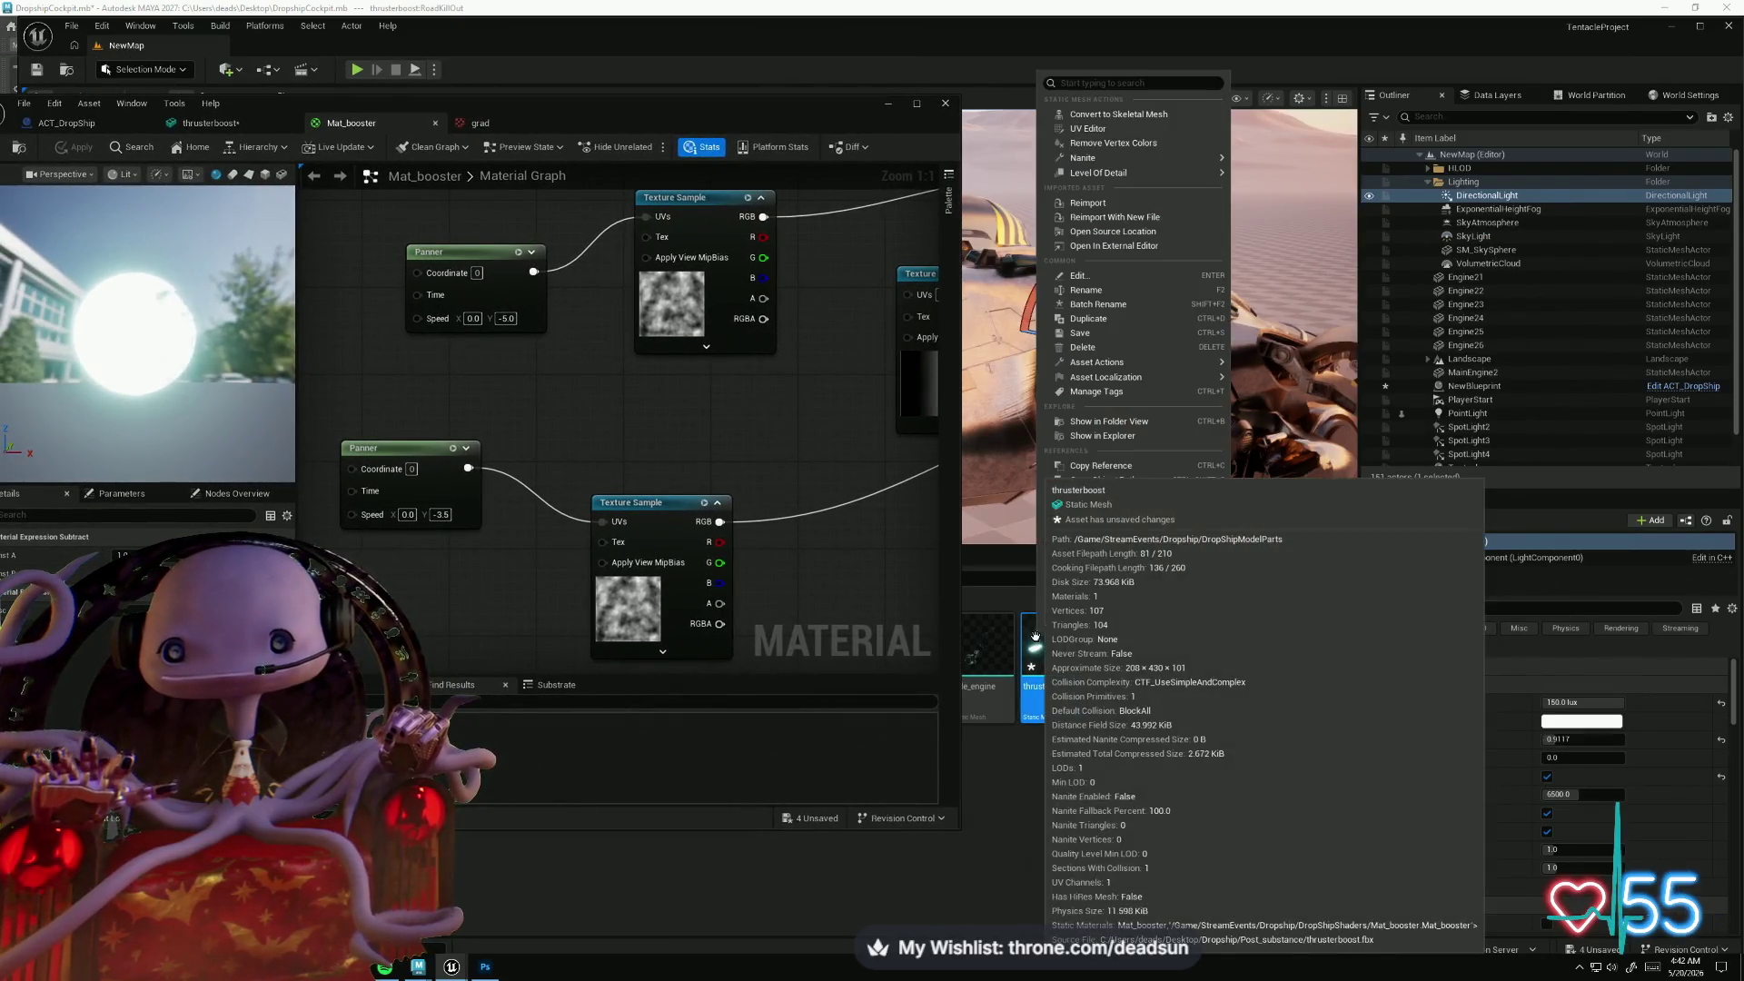
pyautogui.click(1131, 204)
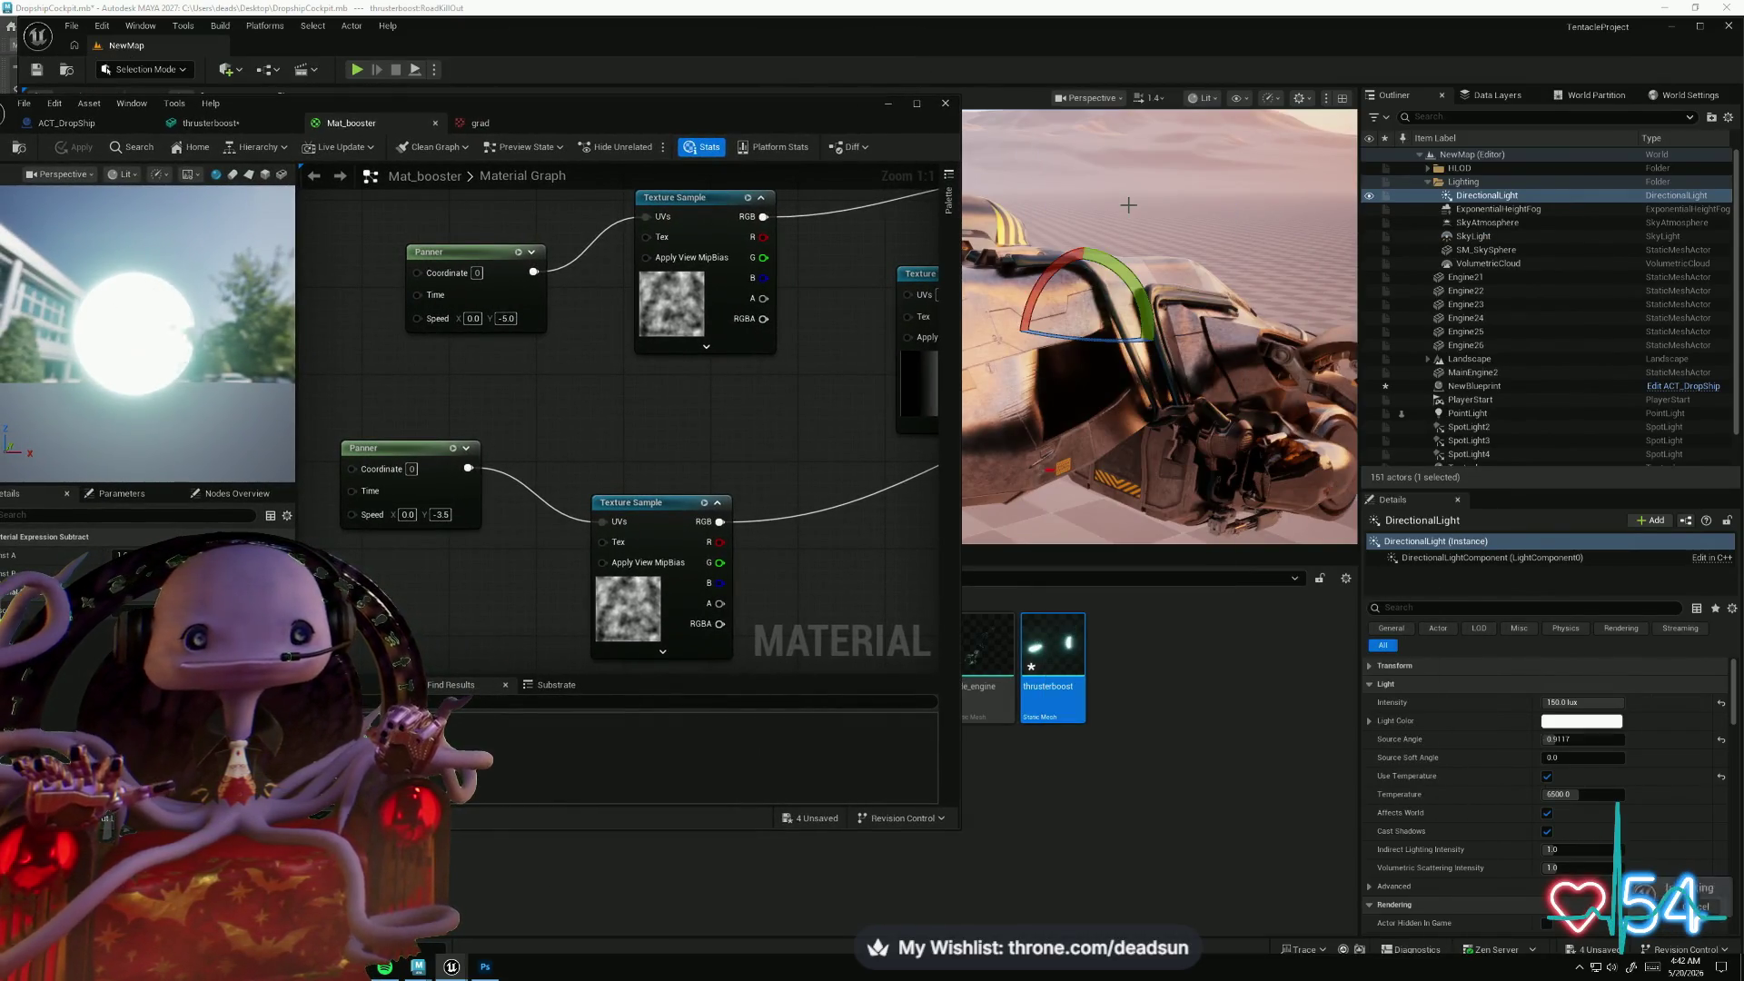
pyautogui.moveTo(605, 97); pyautogui.dragTo(1354, 131)
pyautogui.moveTo(666, 297); pyautogui.dragTo(643, 382)
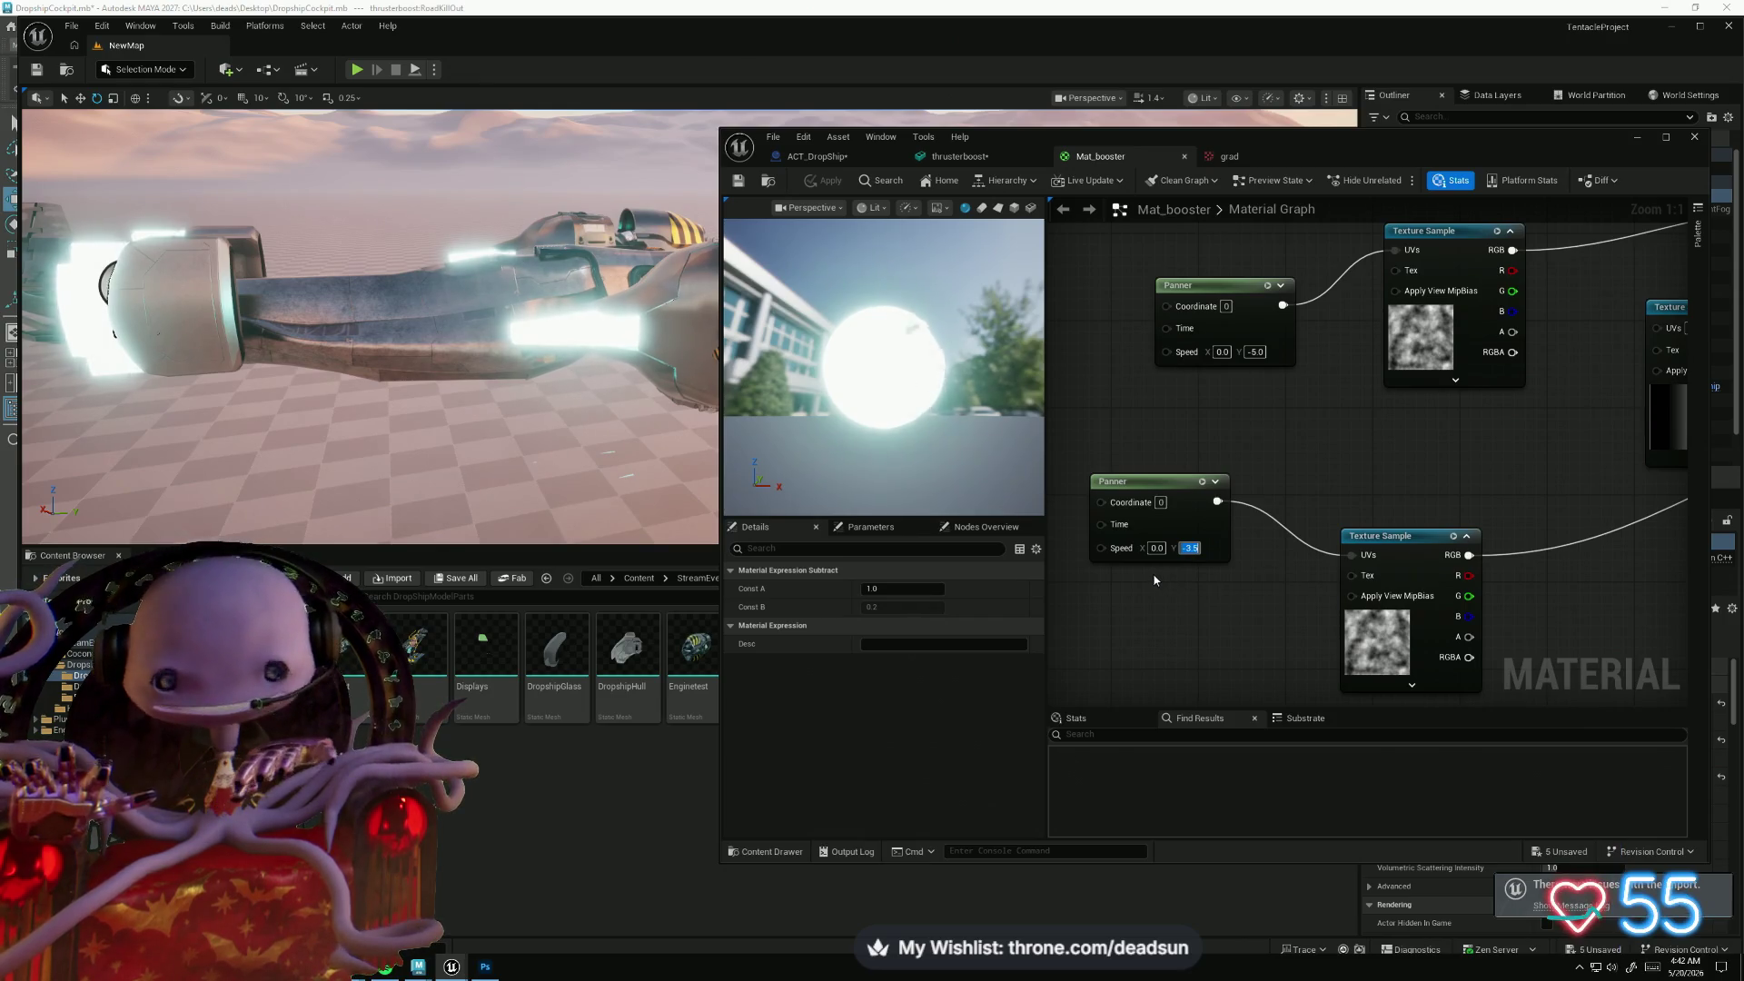
# - Set the lower Panner's vertical speed to 0 and horizontal speed to -1.0
pyautogui.write('0')
pyautogui.press('Return')
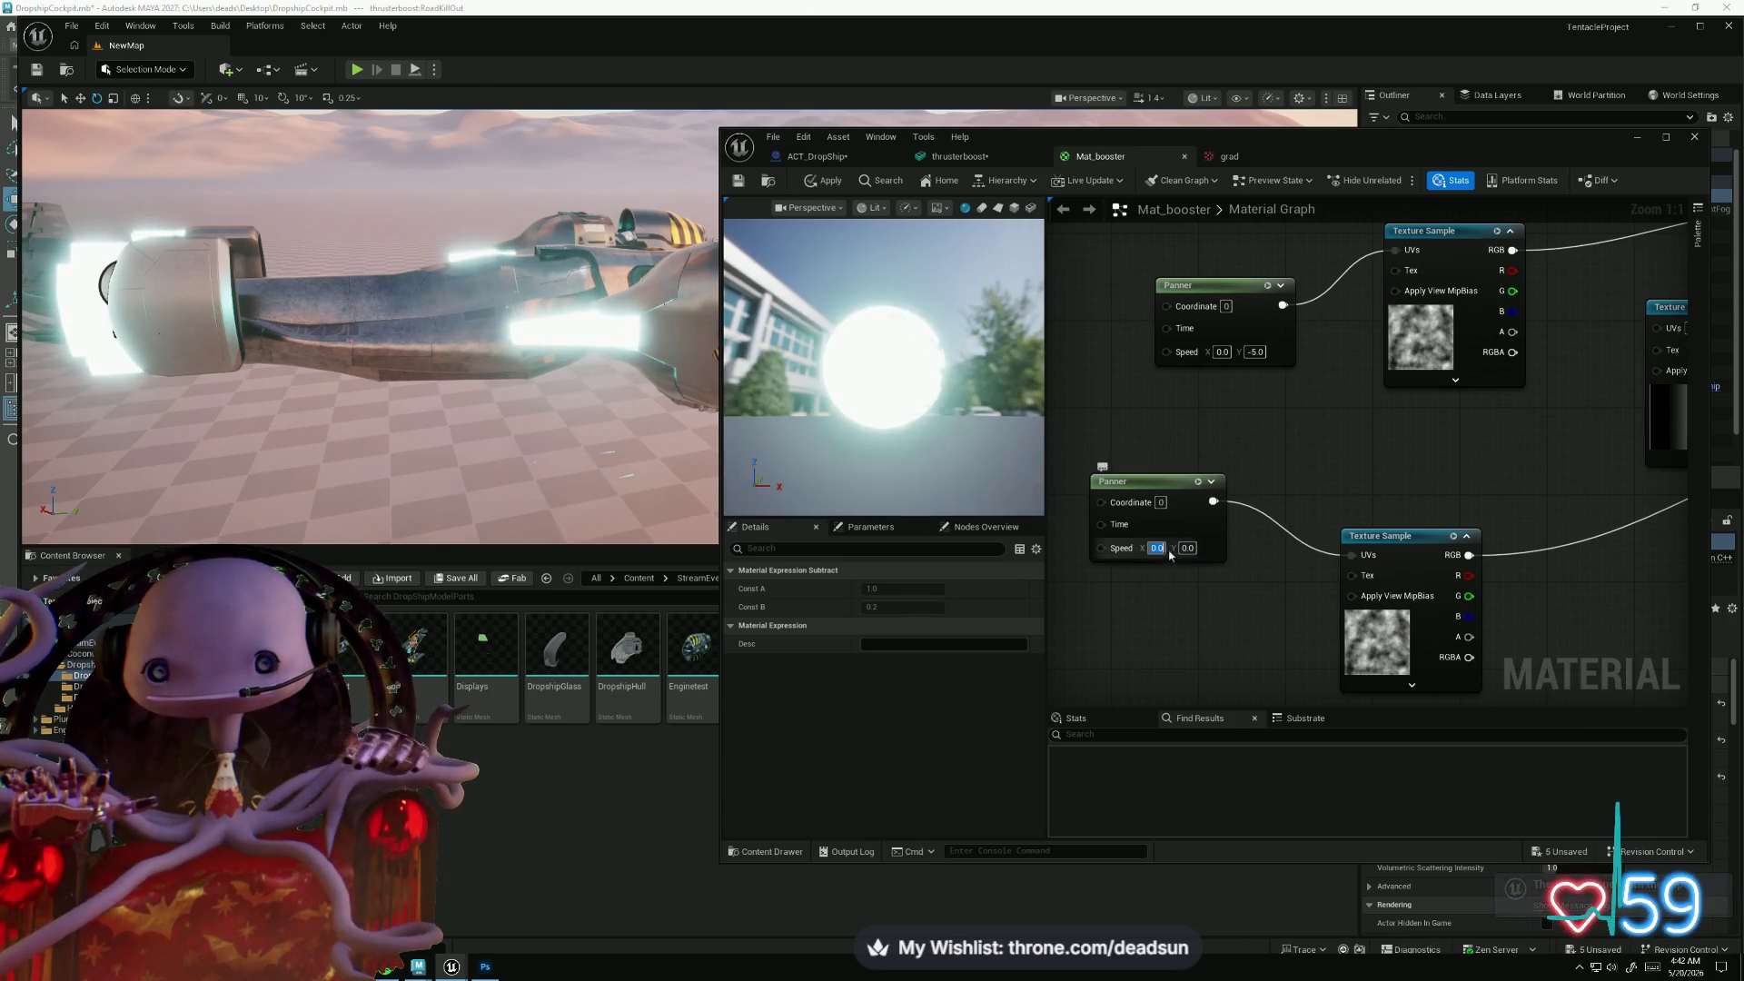
pyautogui.click(1154, 548)
pyautogui.write('1')
pyautogui.press('Return')
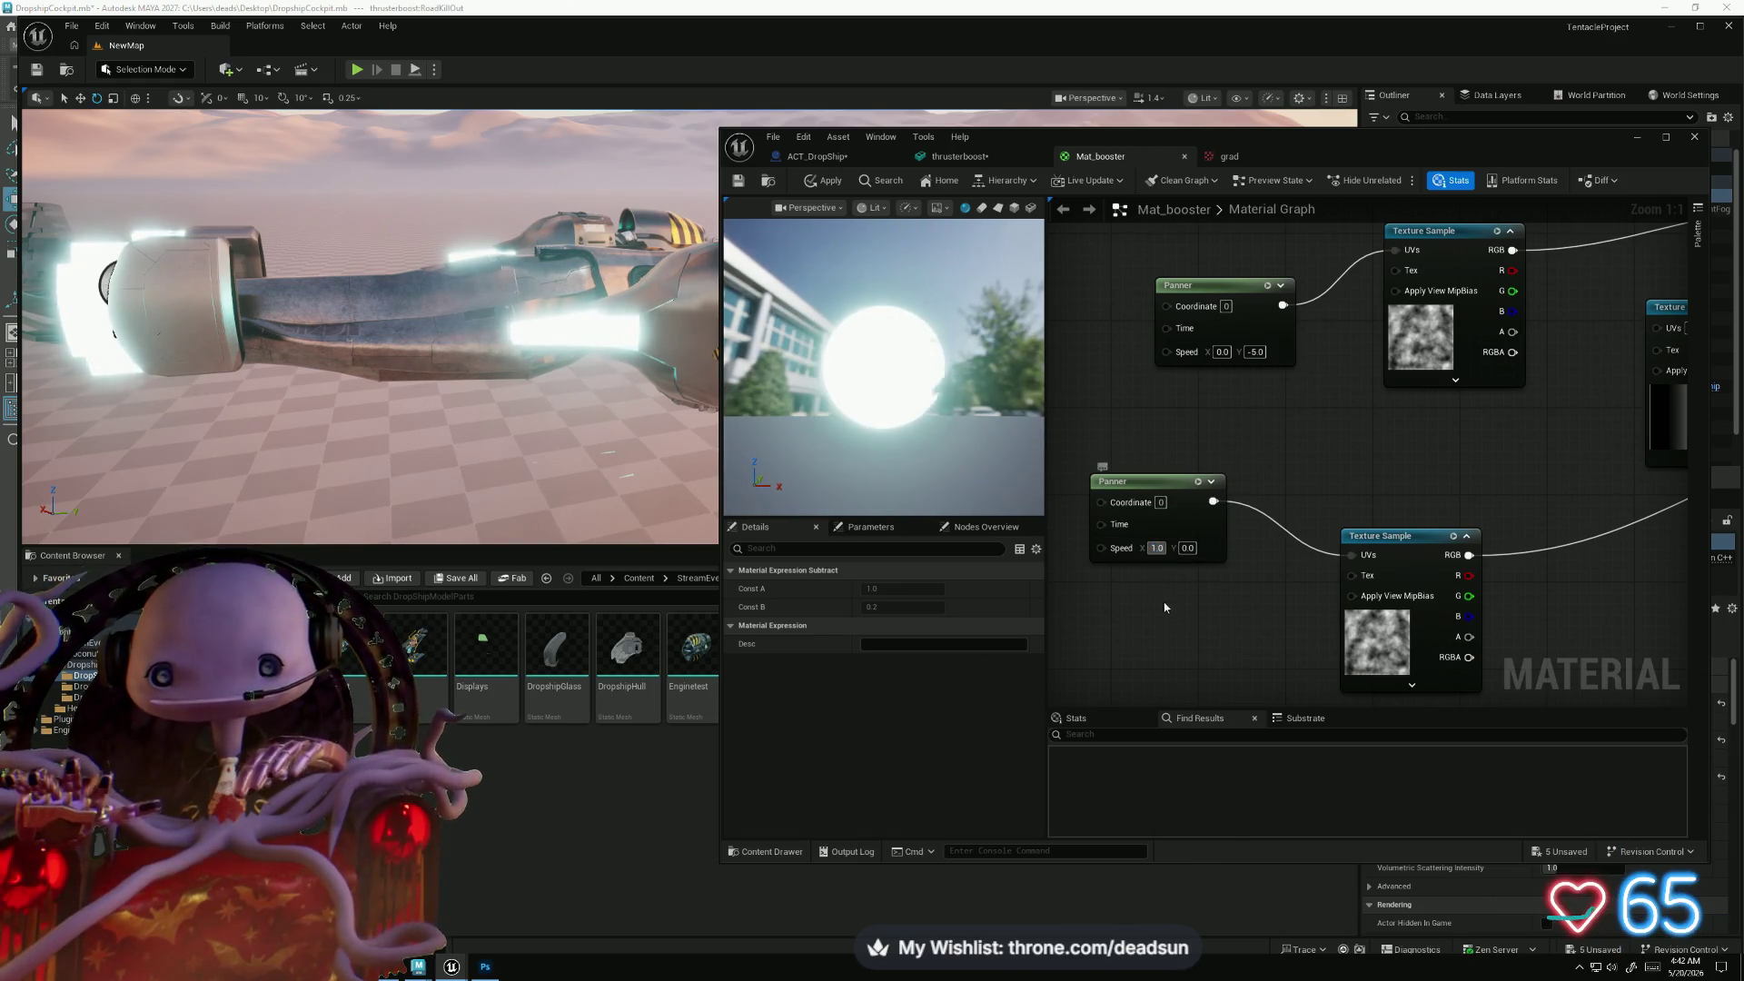
pyautogui.click(1155, 548)
pyautogui.write('-1')
pyautogui.press('Return')
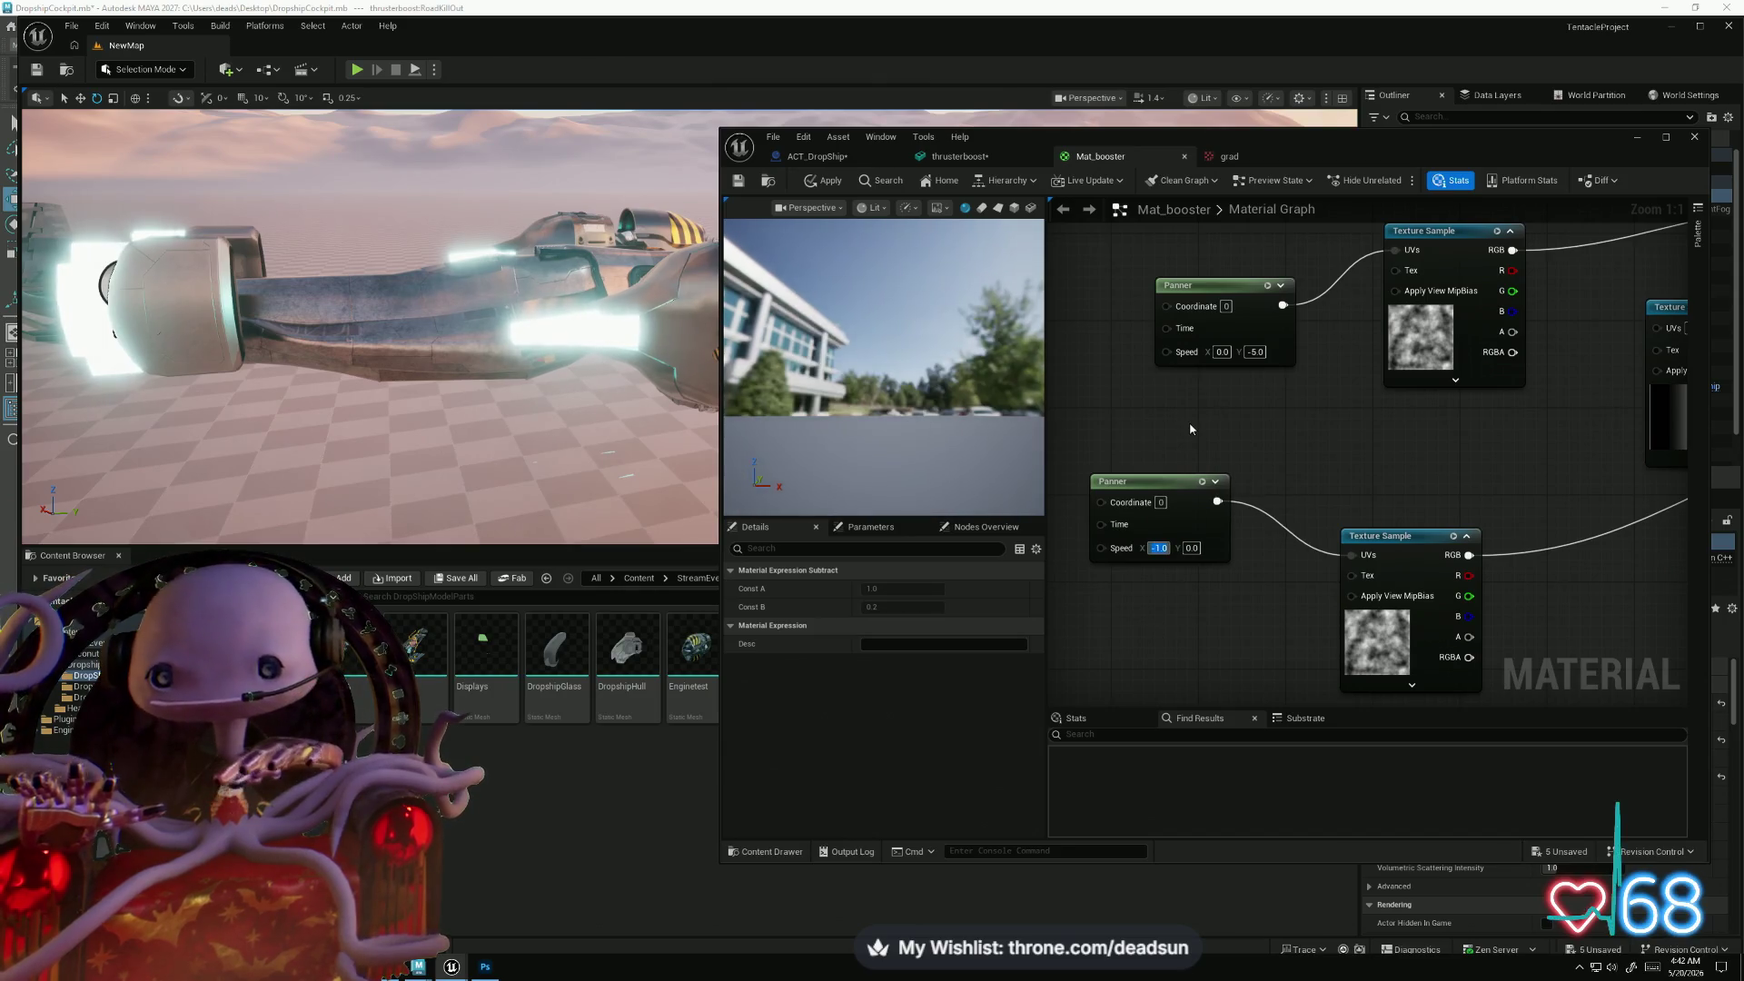
# - Set the upper Panner to vertical speed 0 and horizontal speed 1.0, then apply
pyautogui.click(1222, 352)
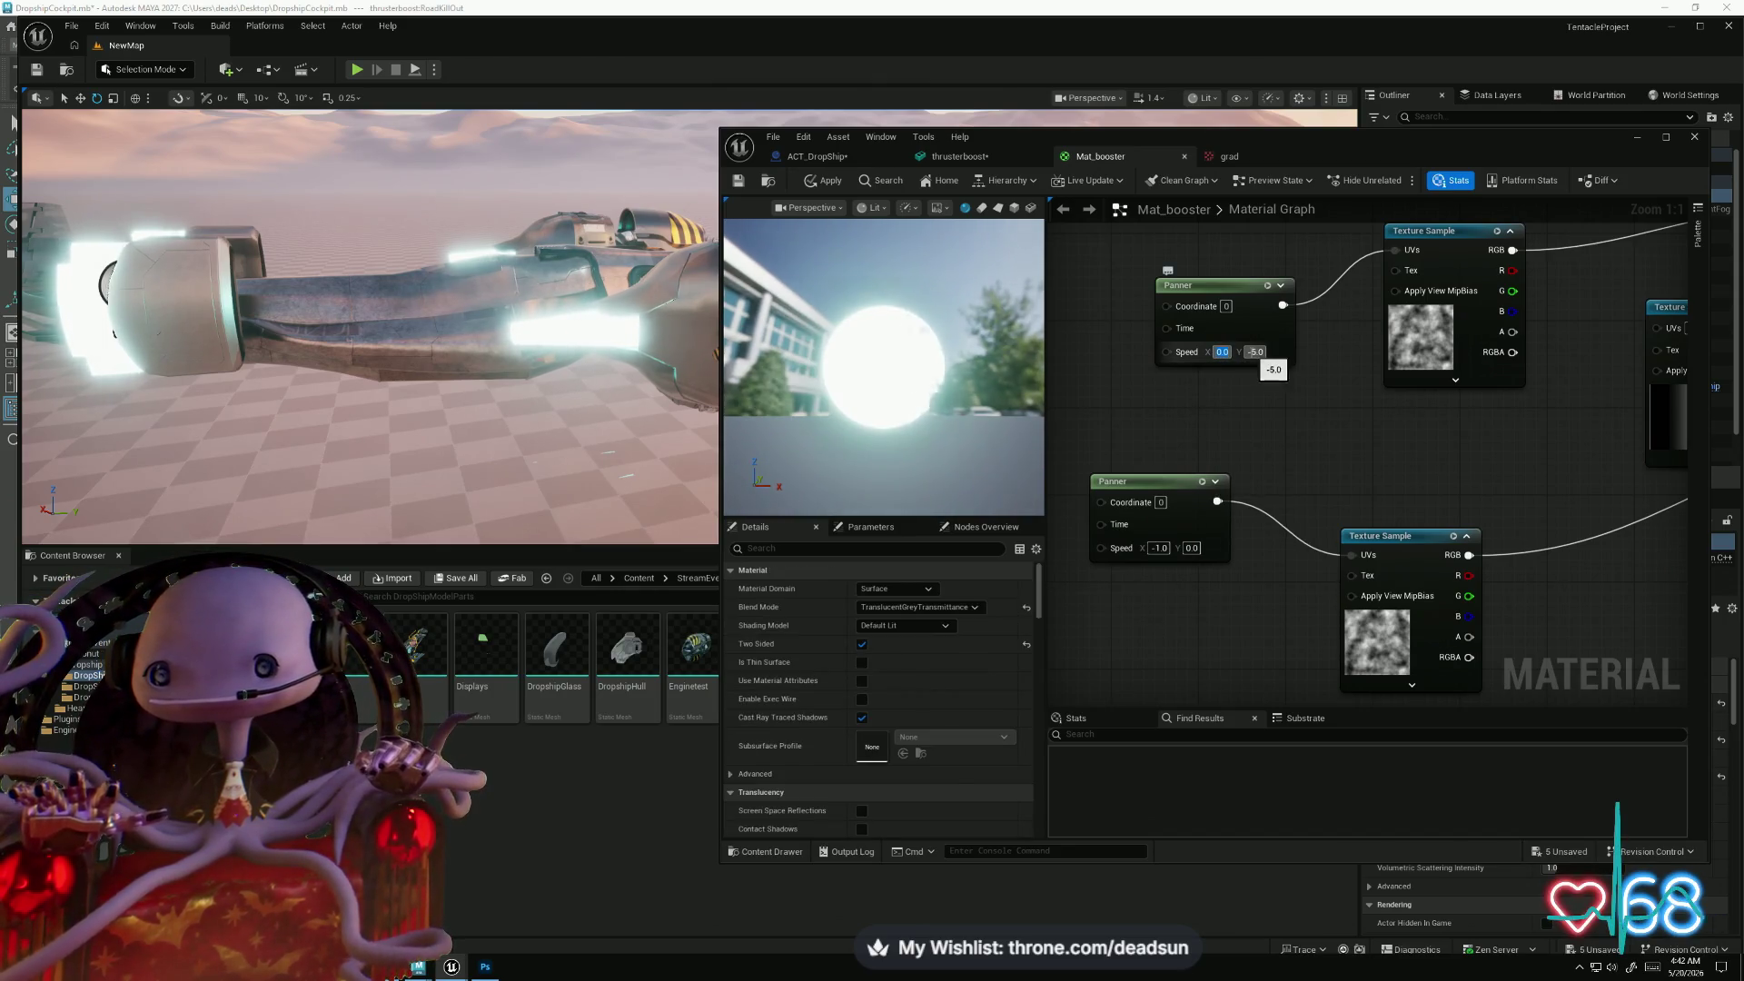
pyautogui.click(1253, 352)
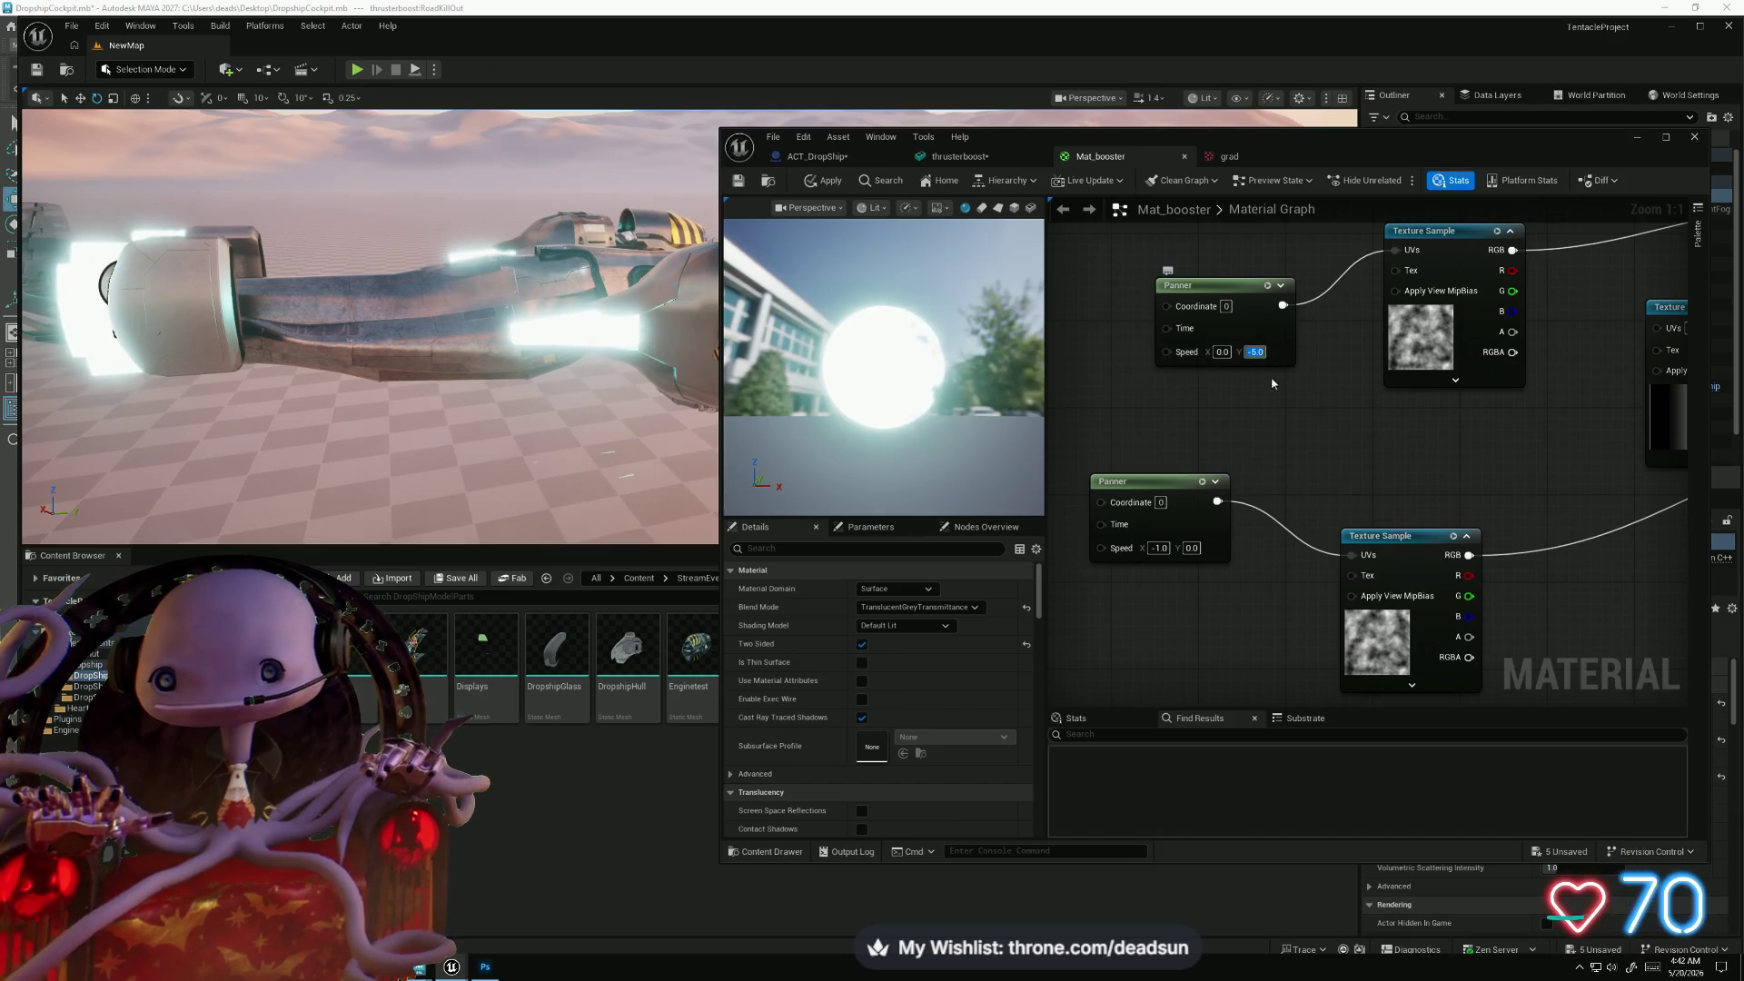
pyautogui.press('BackSpace')
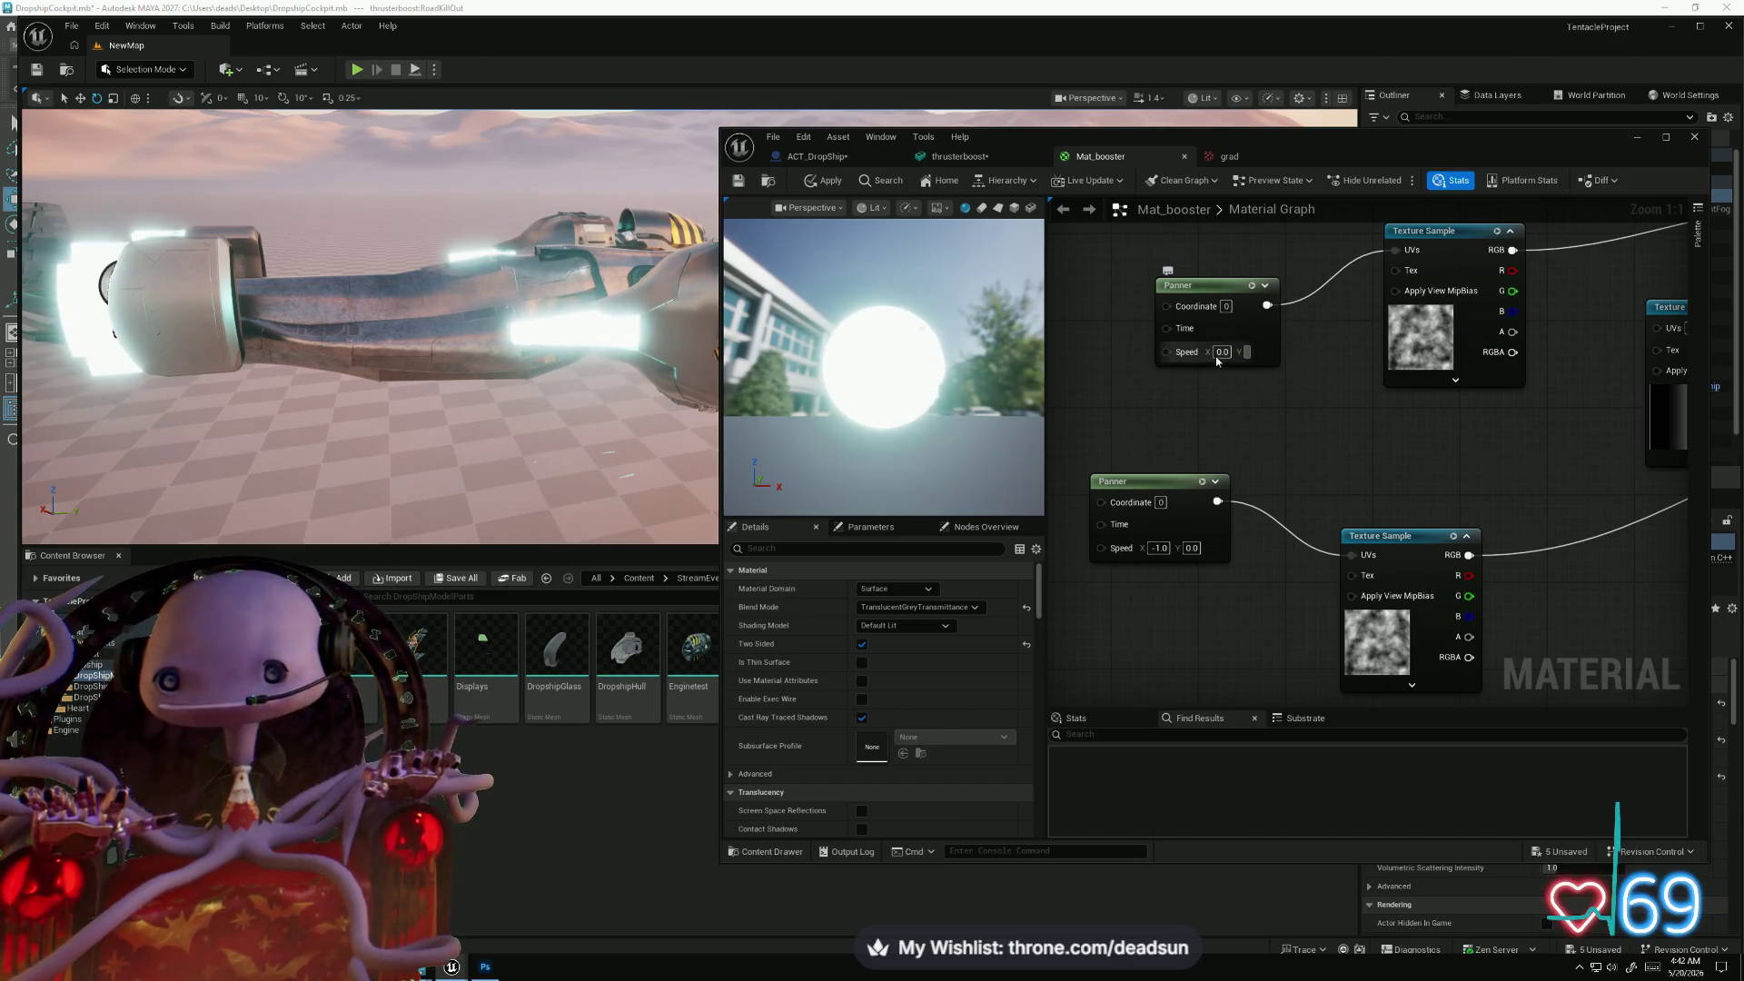
pyautogui.press('Return')
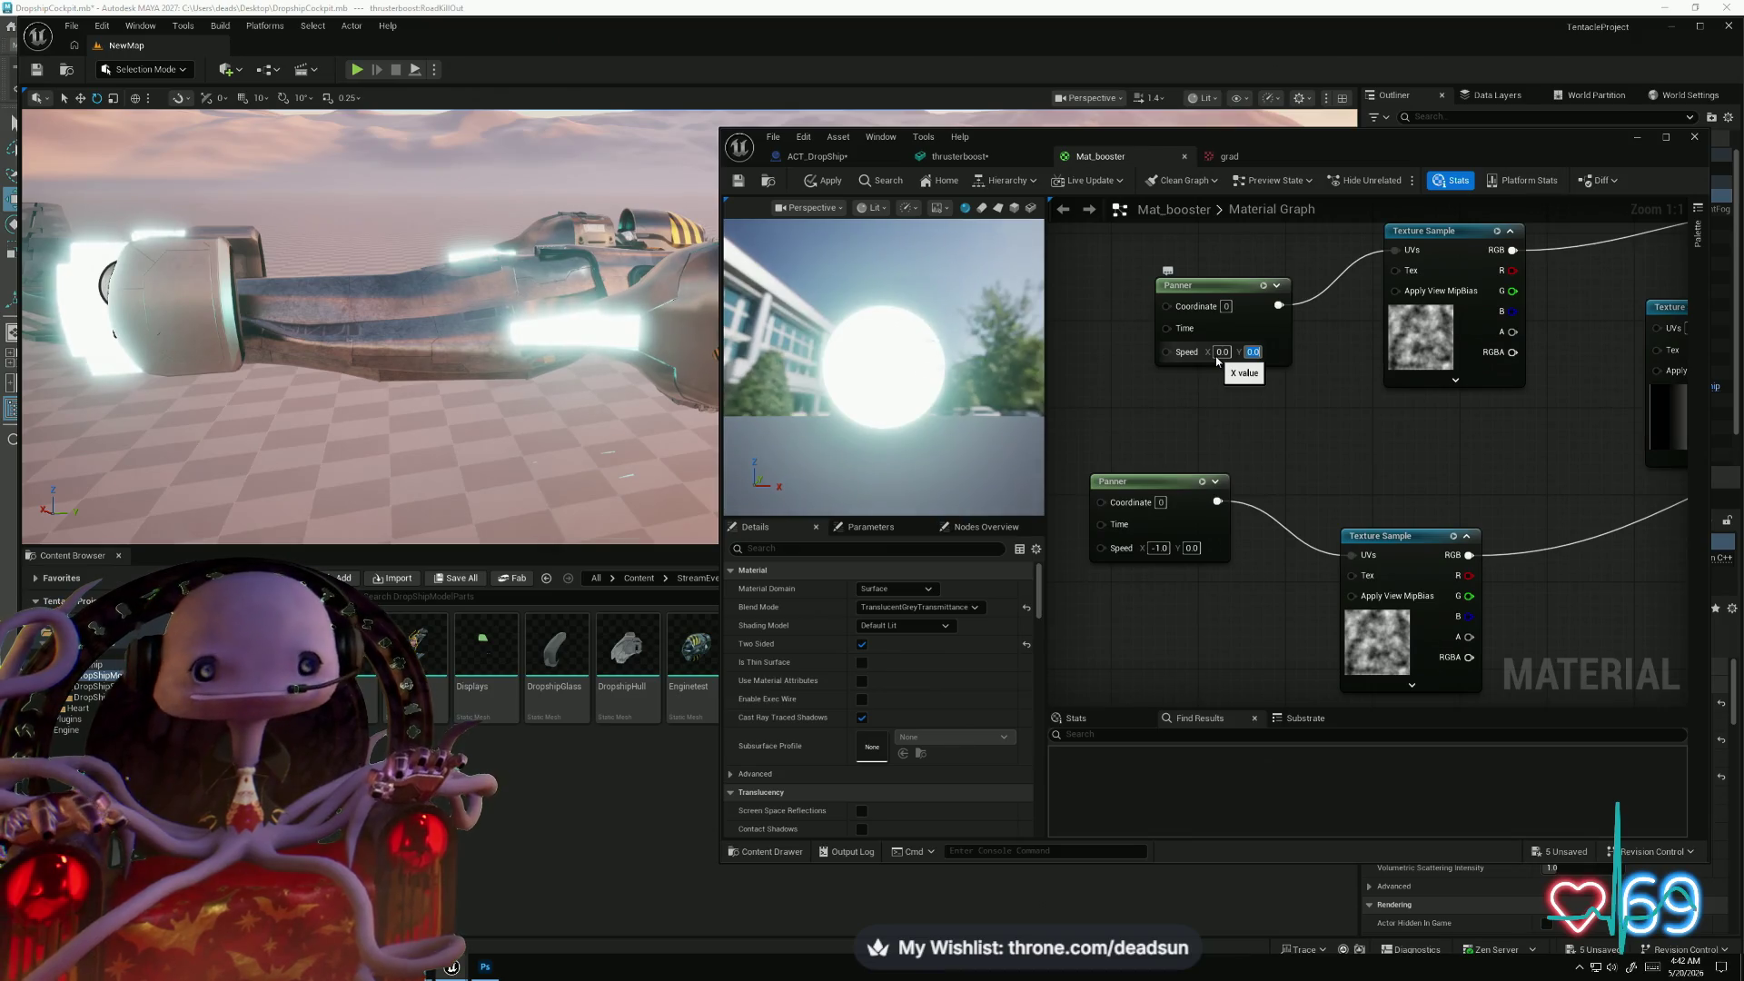
pyautogui.click(1222, 352)
pyautogui.write('1')
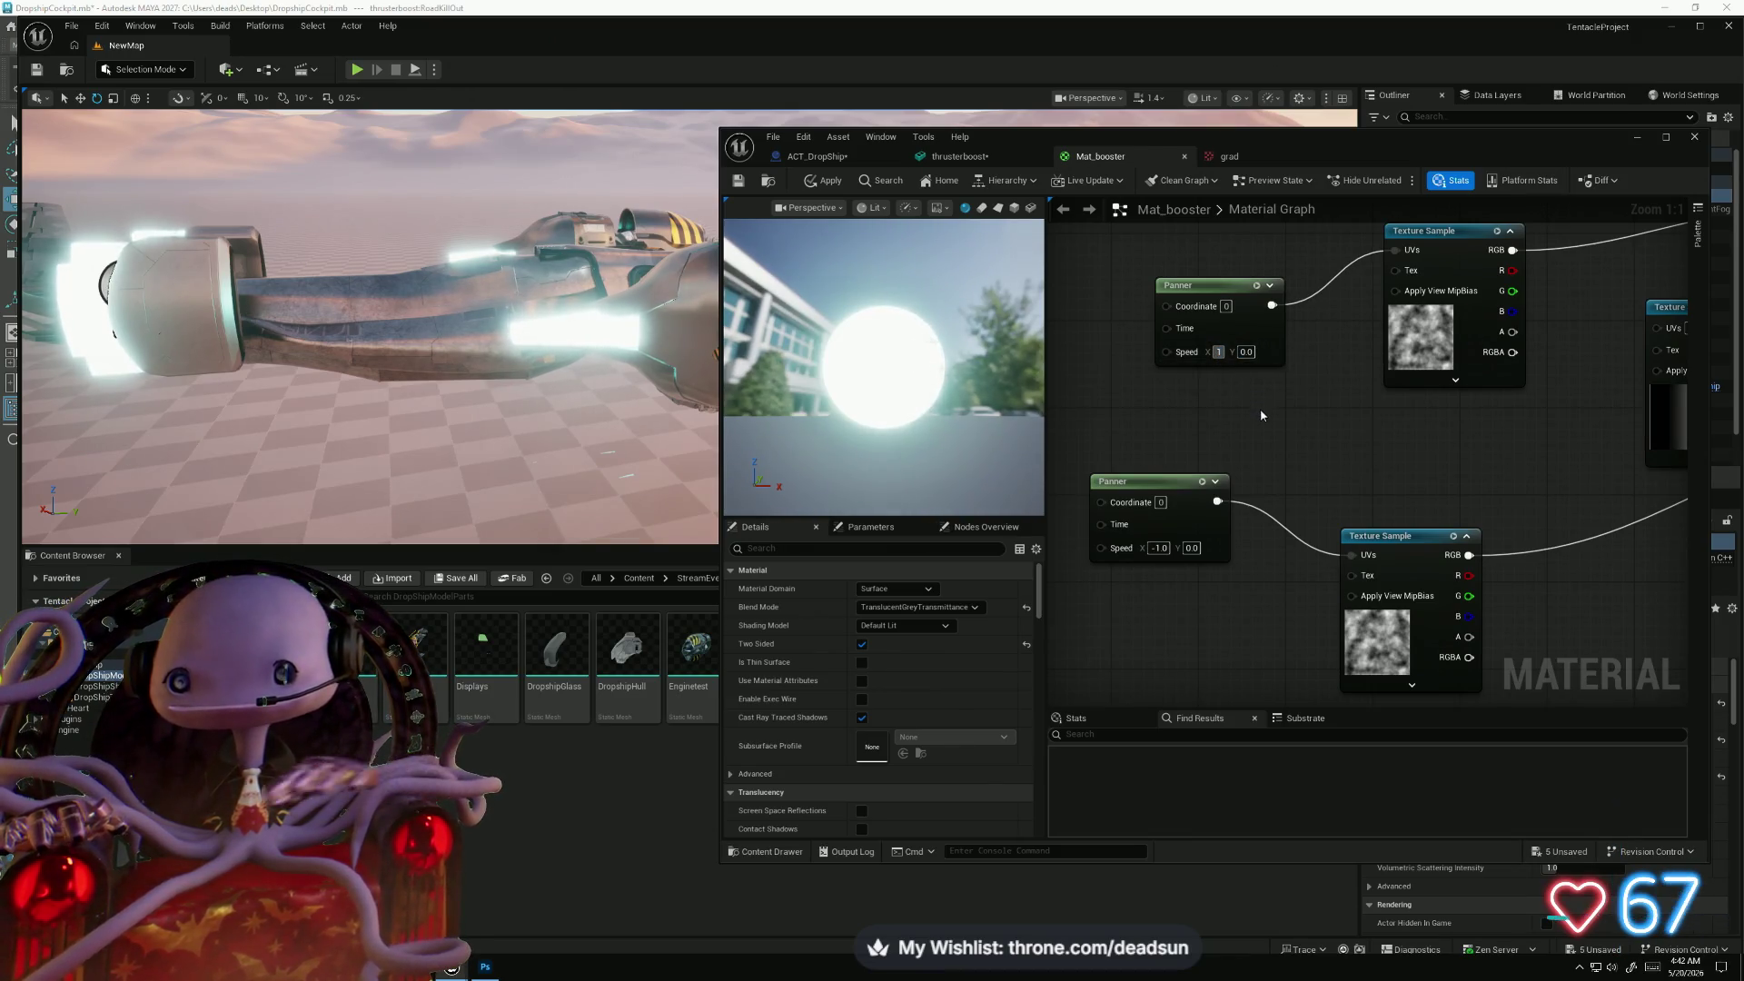
pyautogui.press('Return')
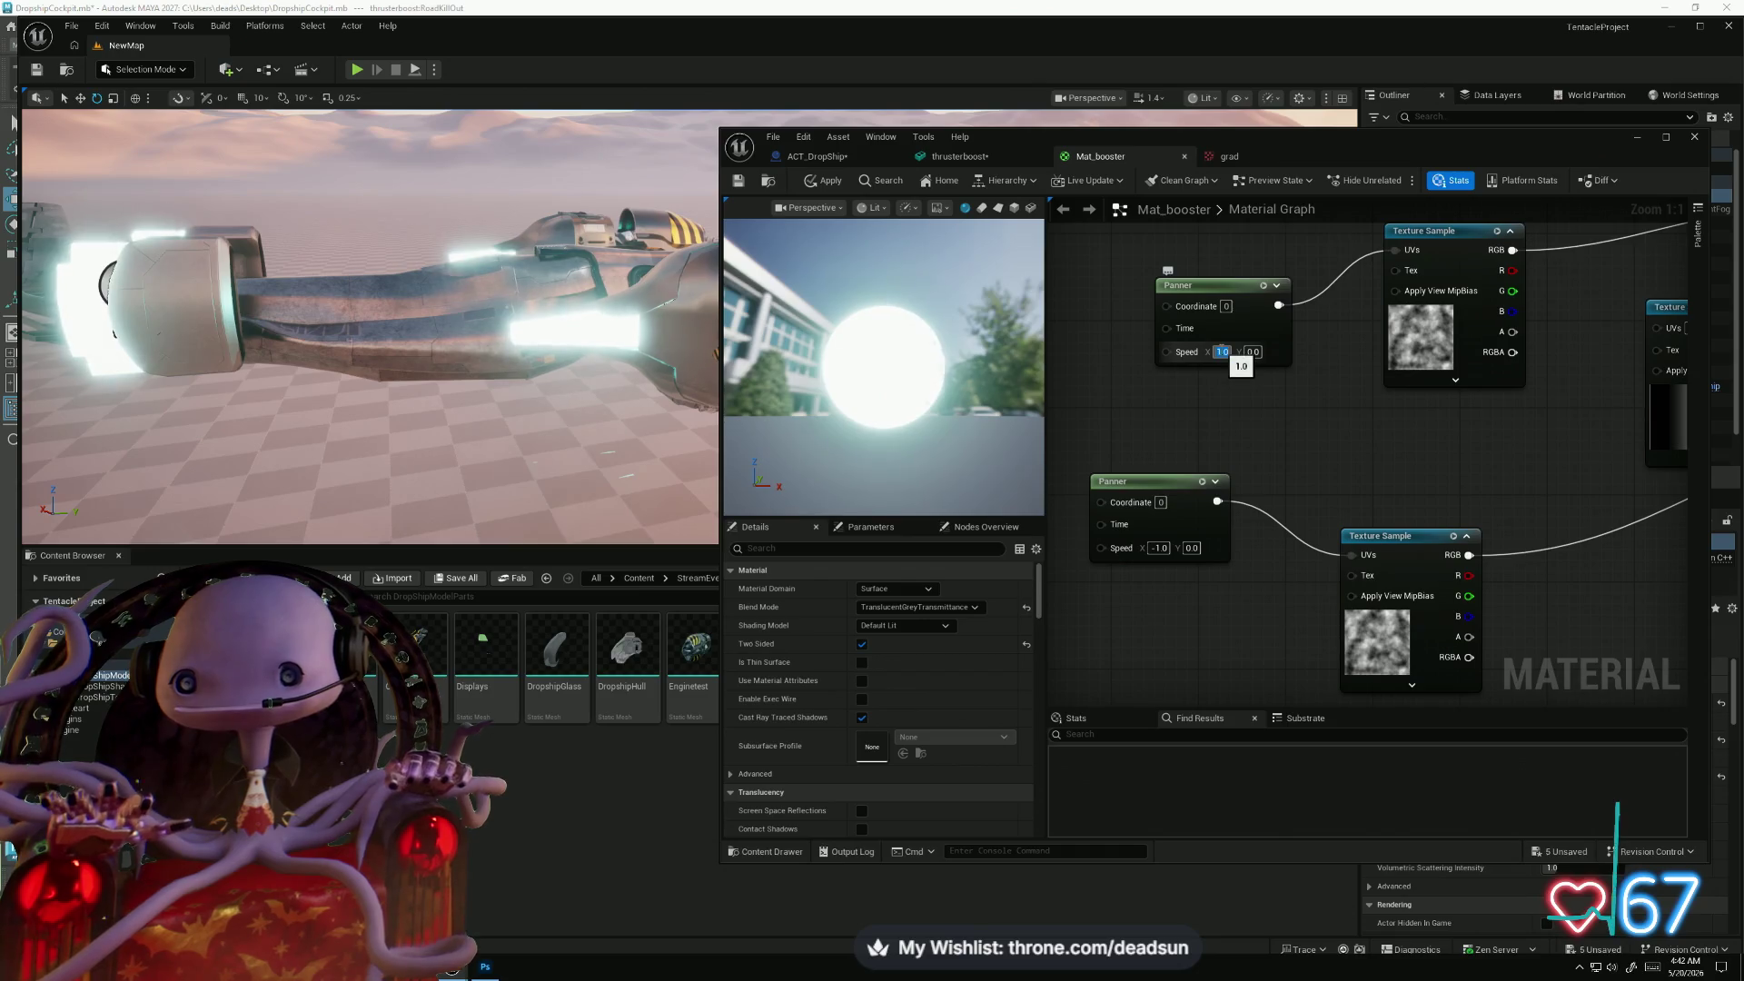
pyautogui.click(829, 182)
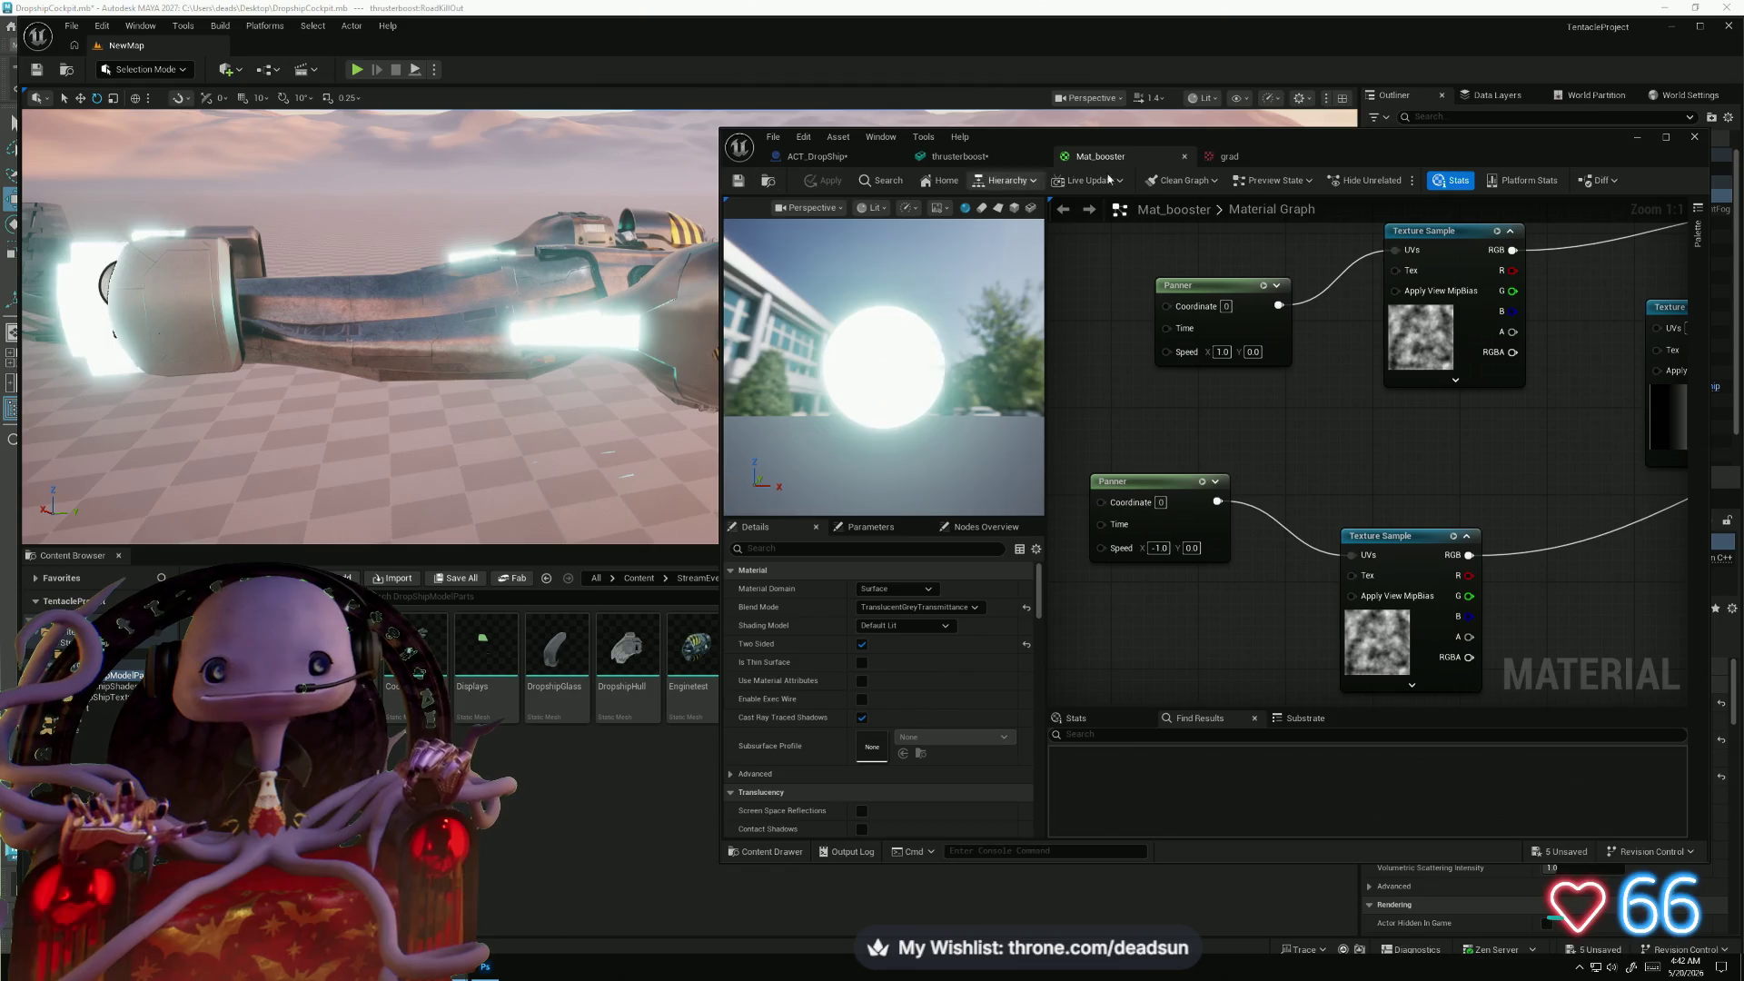
pyautogui.moveTo(525, 430)
pyautogui.mouseDown()
pyautogui.moveTo(506, 471)
pyautogui.moveTo(300, 315)
pyautogui.mouseUp()
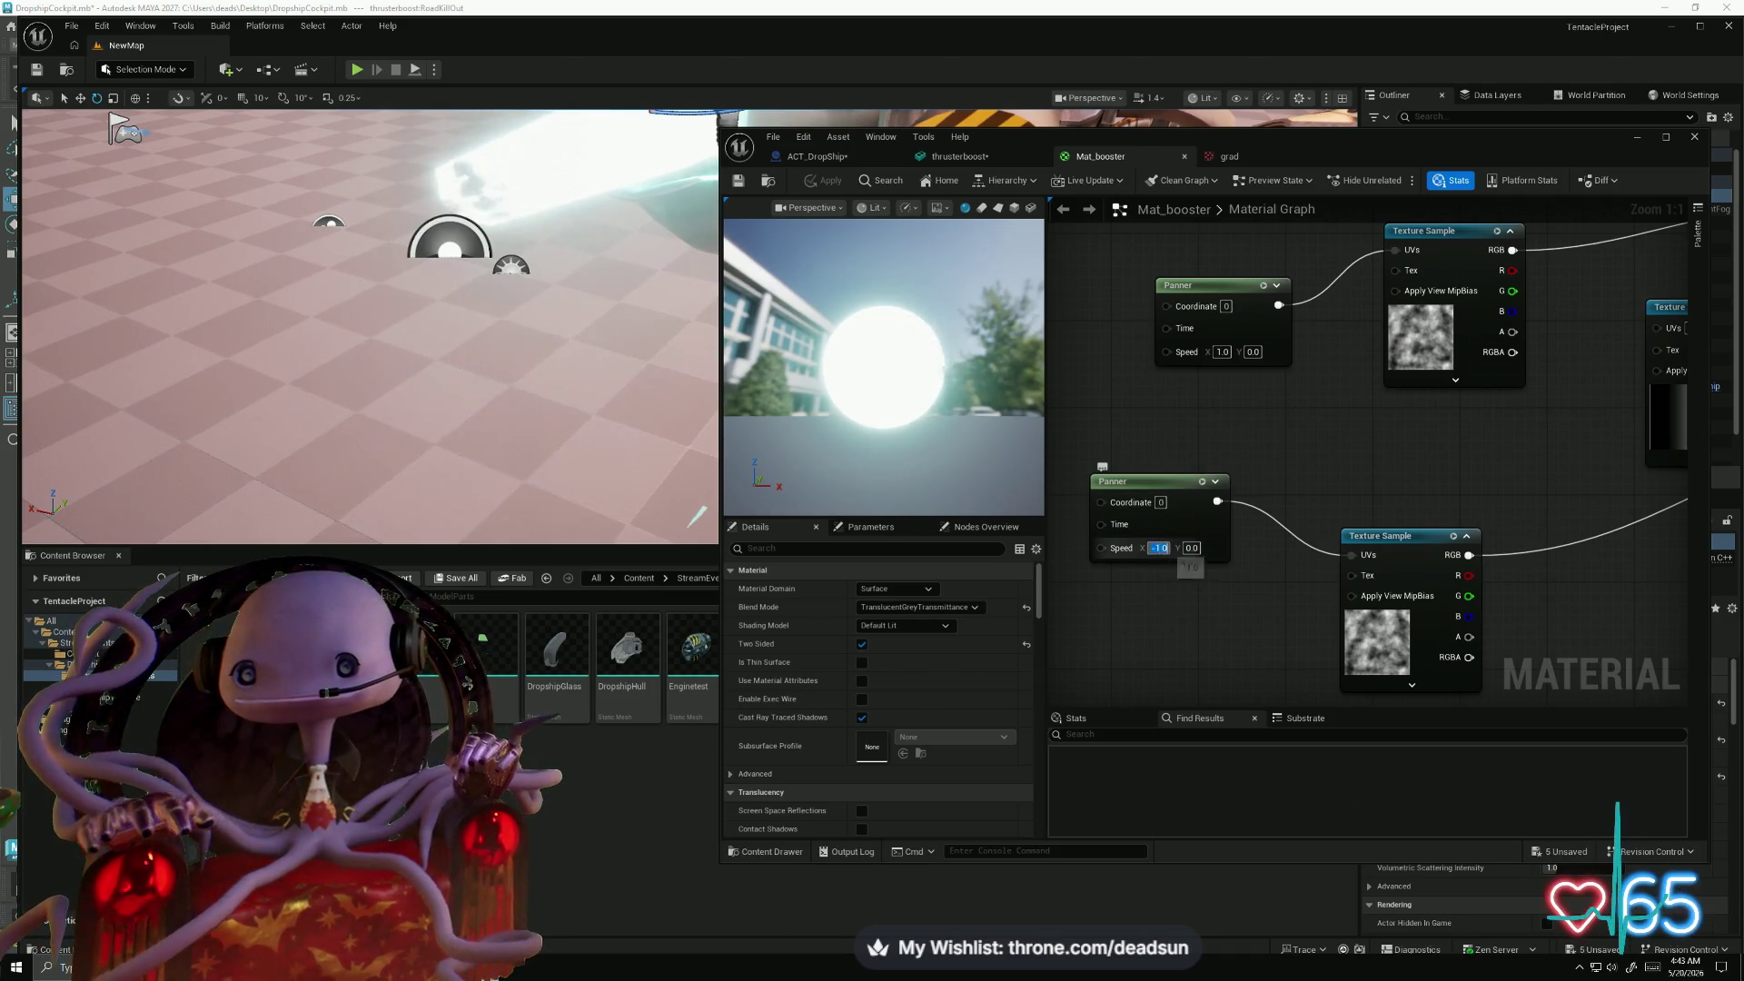
# - Zero both Panners' horizontal speeds, set the upper Panner's vertical speed to -10.0, and apply
pyautogui.write('0')
pyautogui.press('Return')
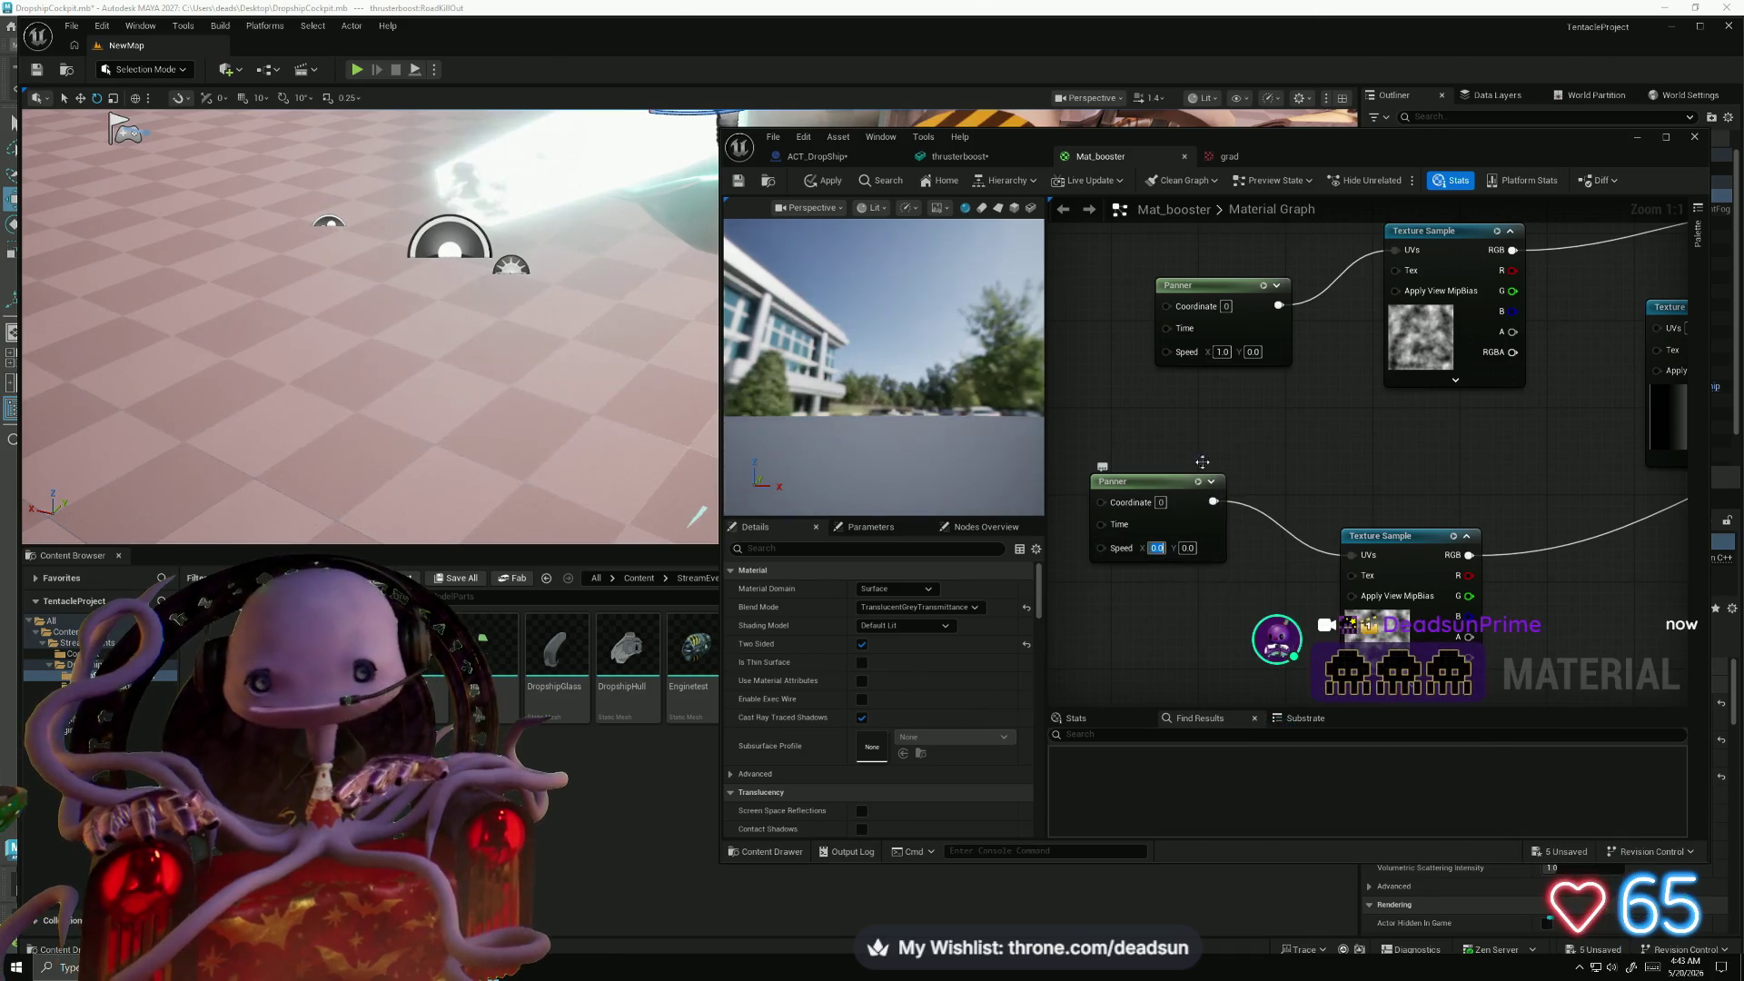
pyautogui.click(1222, 352)
pyautogui.write('0')
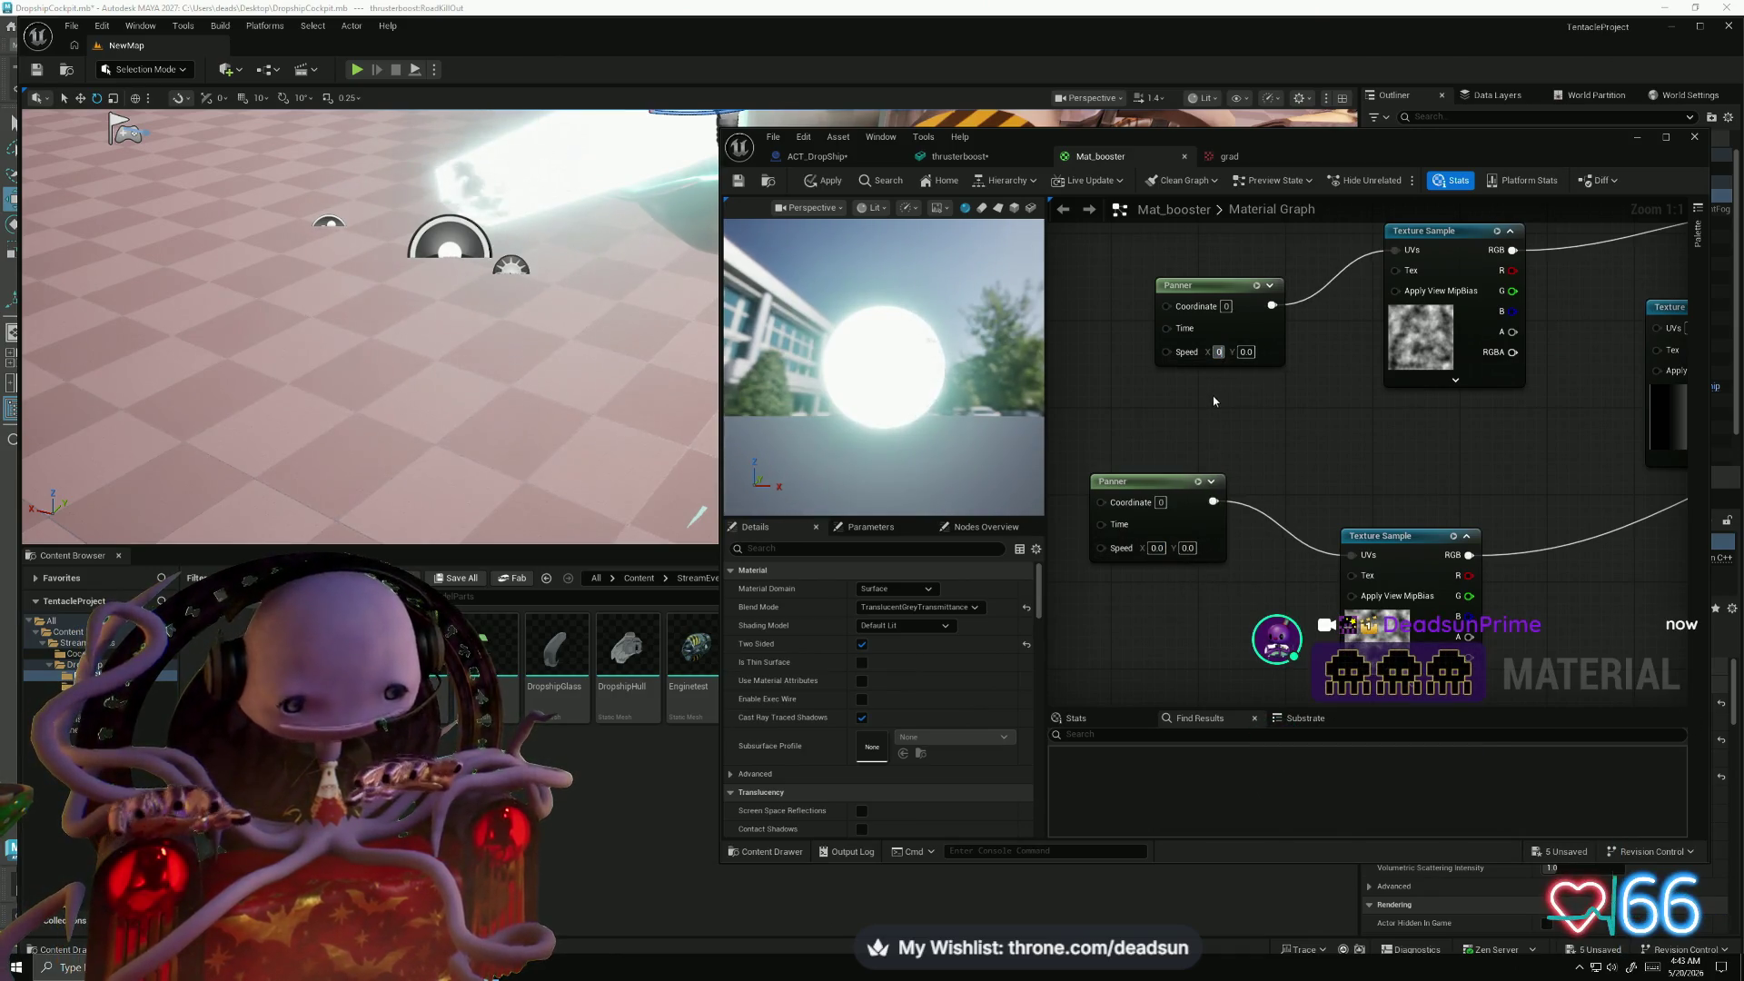
pyautogui.press('Return')
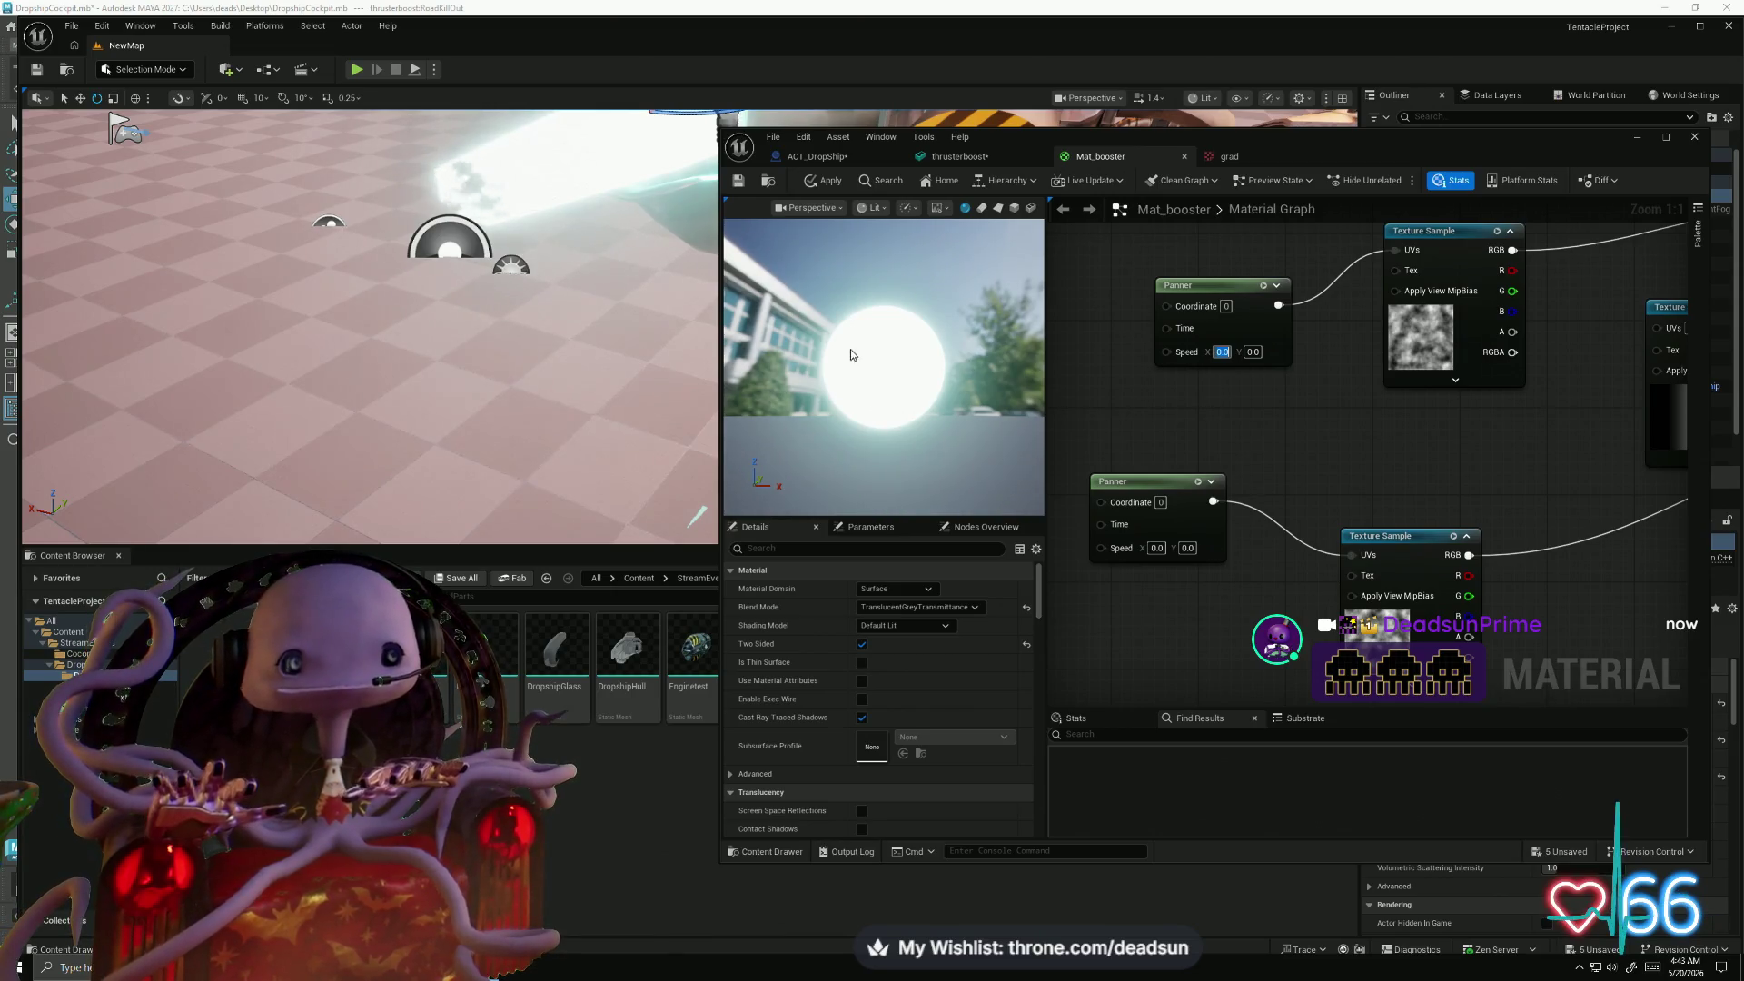
pyautogui.press('Return')
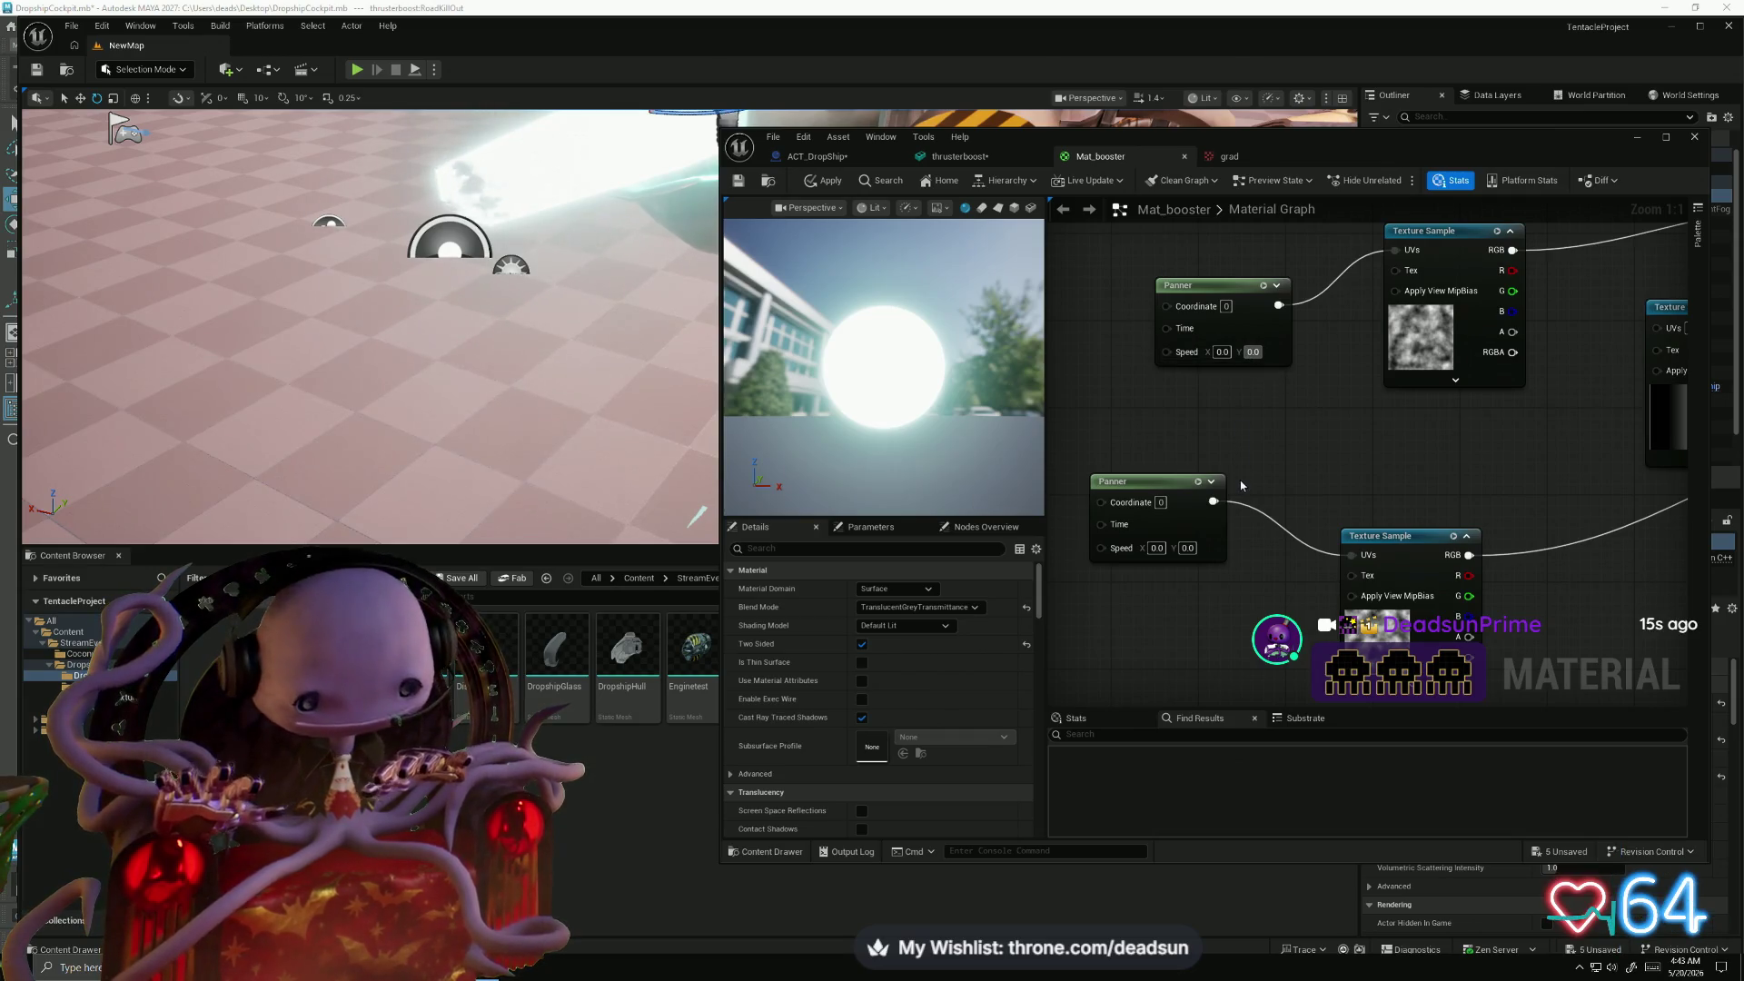
pyautogui.hotkey('ctrl', 'z')
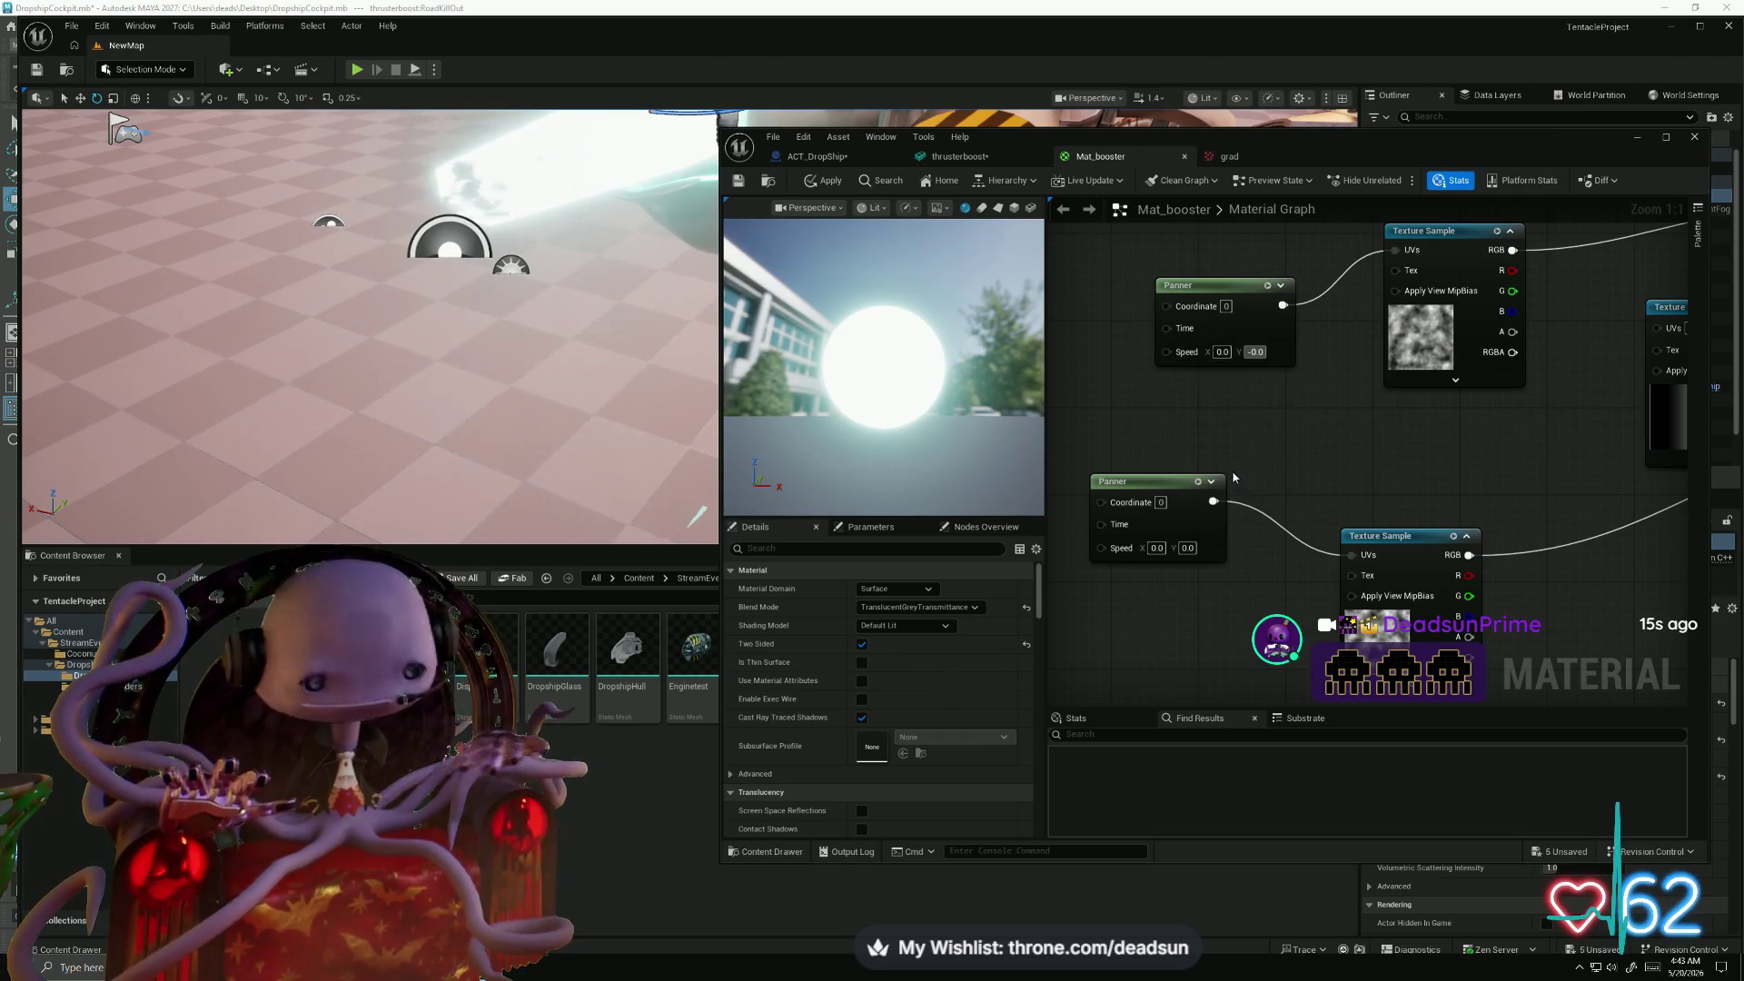
pyautogui.write('1')
pyautogui.press('Return')
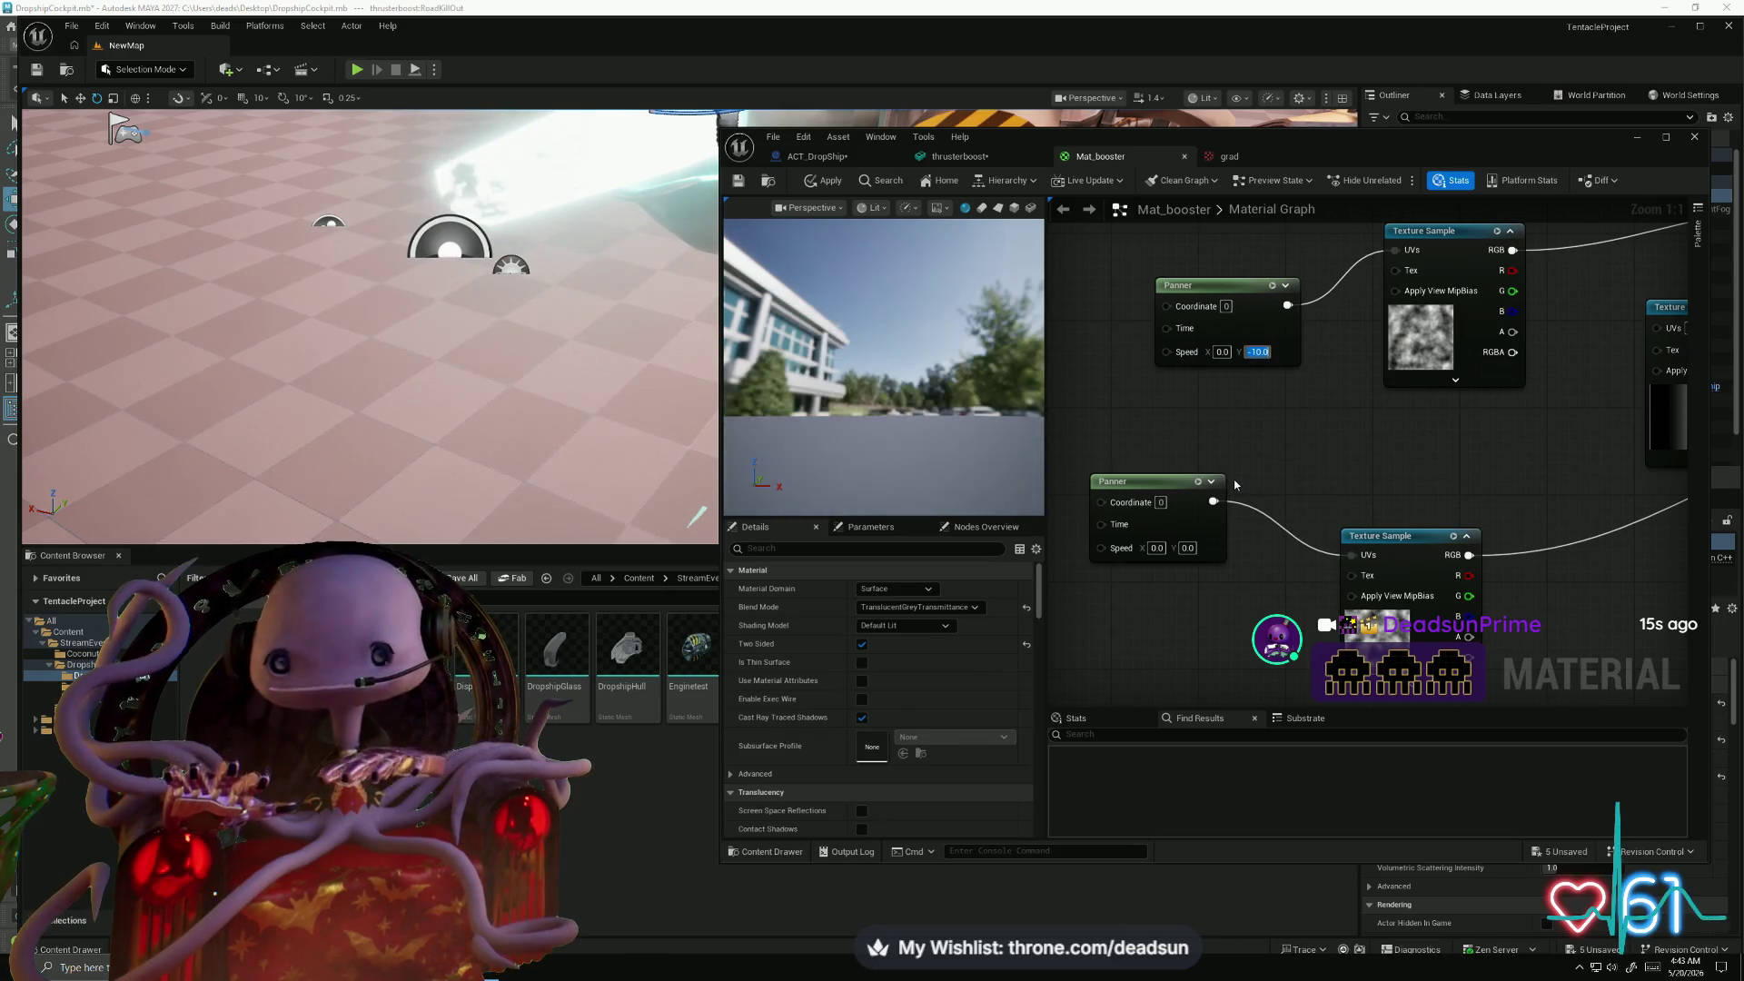
pyautogui.click(826, 181)
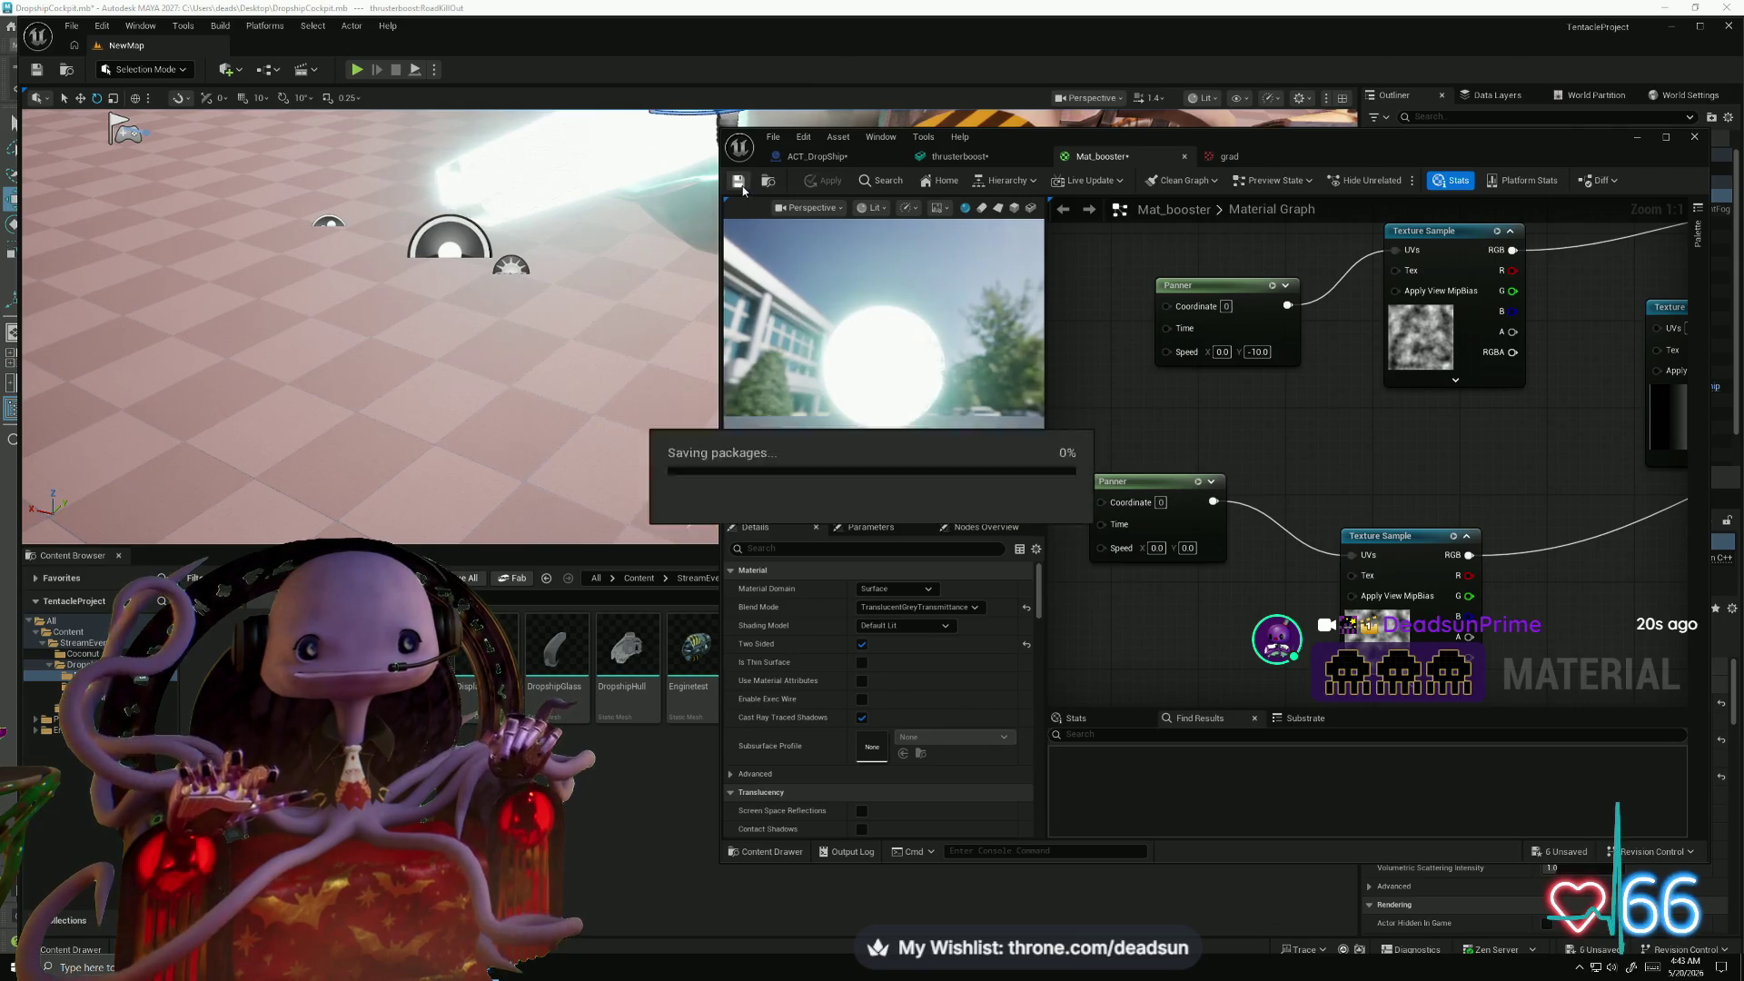
pyautogui.moveTo(545, 421); pyautogui.dragTo(782, 423)
# - Try feeding the noise texture into the gradient's UVs, undo it, and maximize the material editor
pyautogui.scroll(-5, 1533, 483)
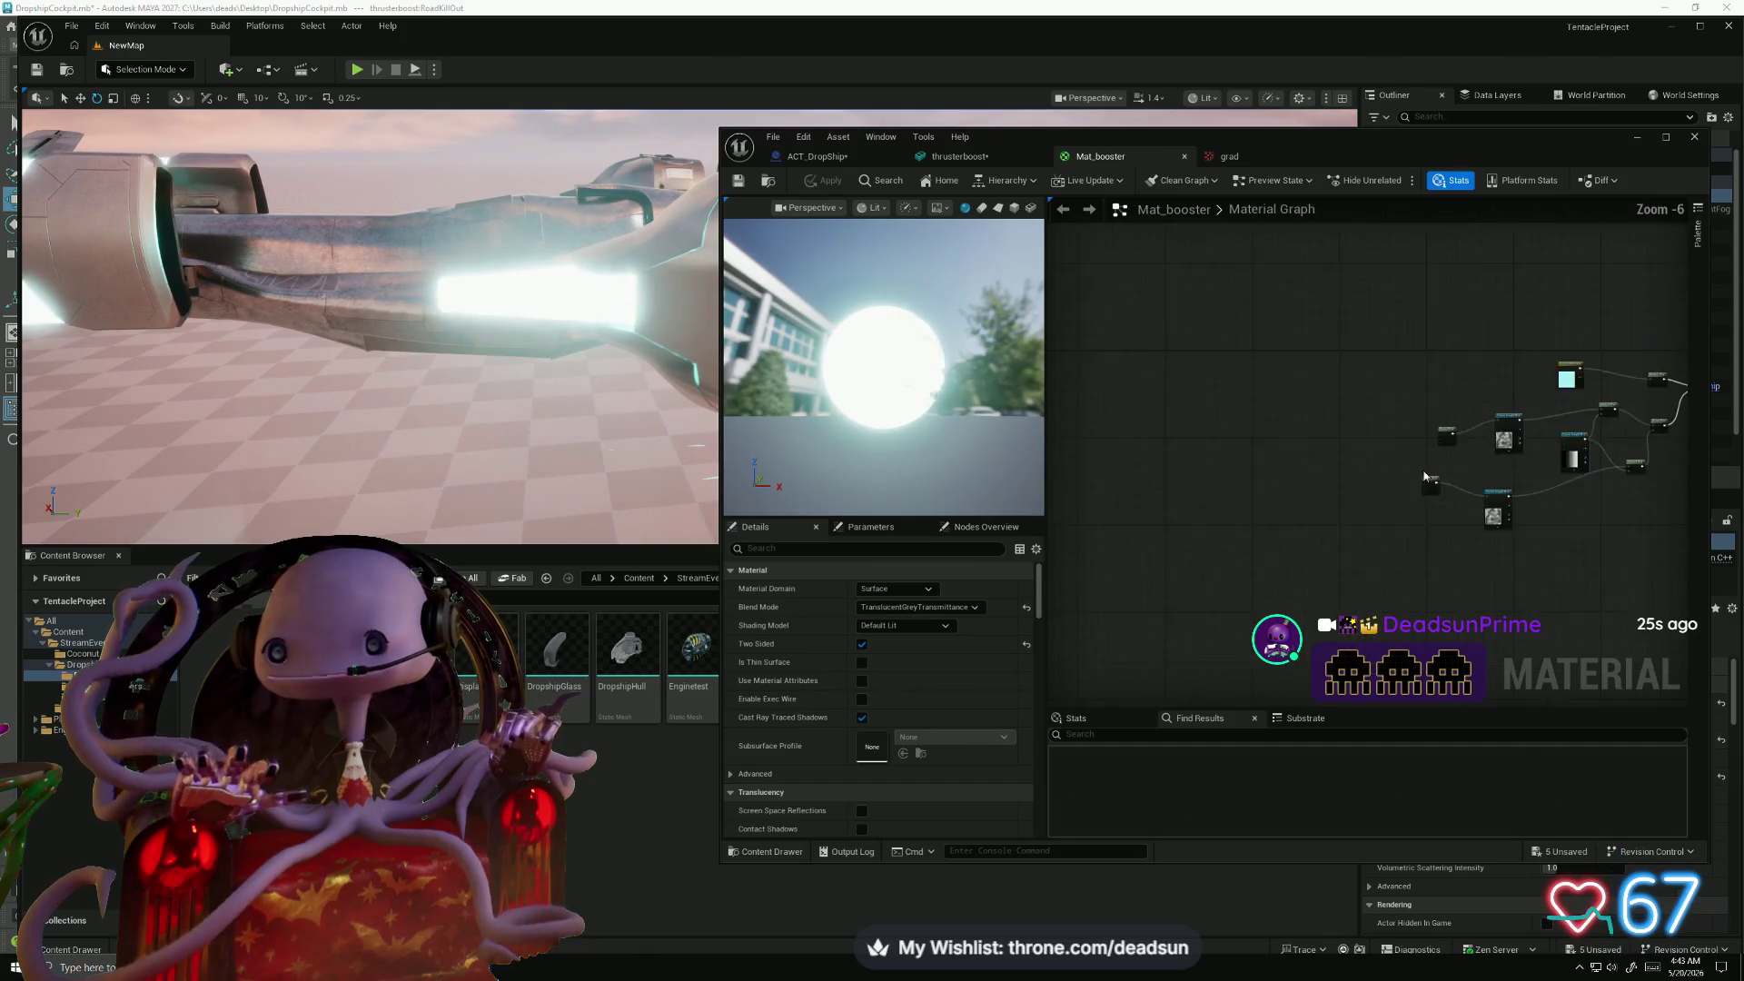
pyautogui.scroll(3, 1499, 490)
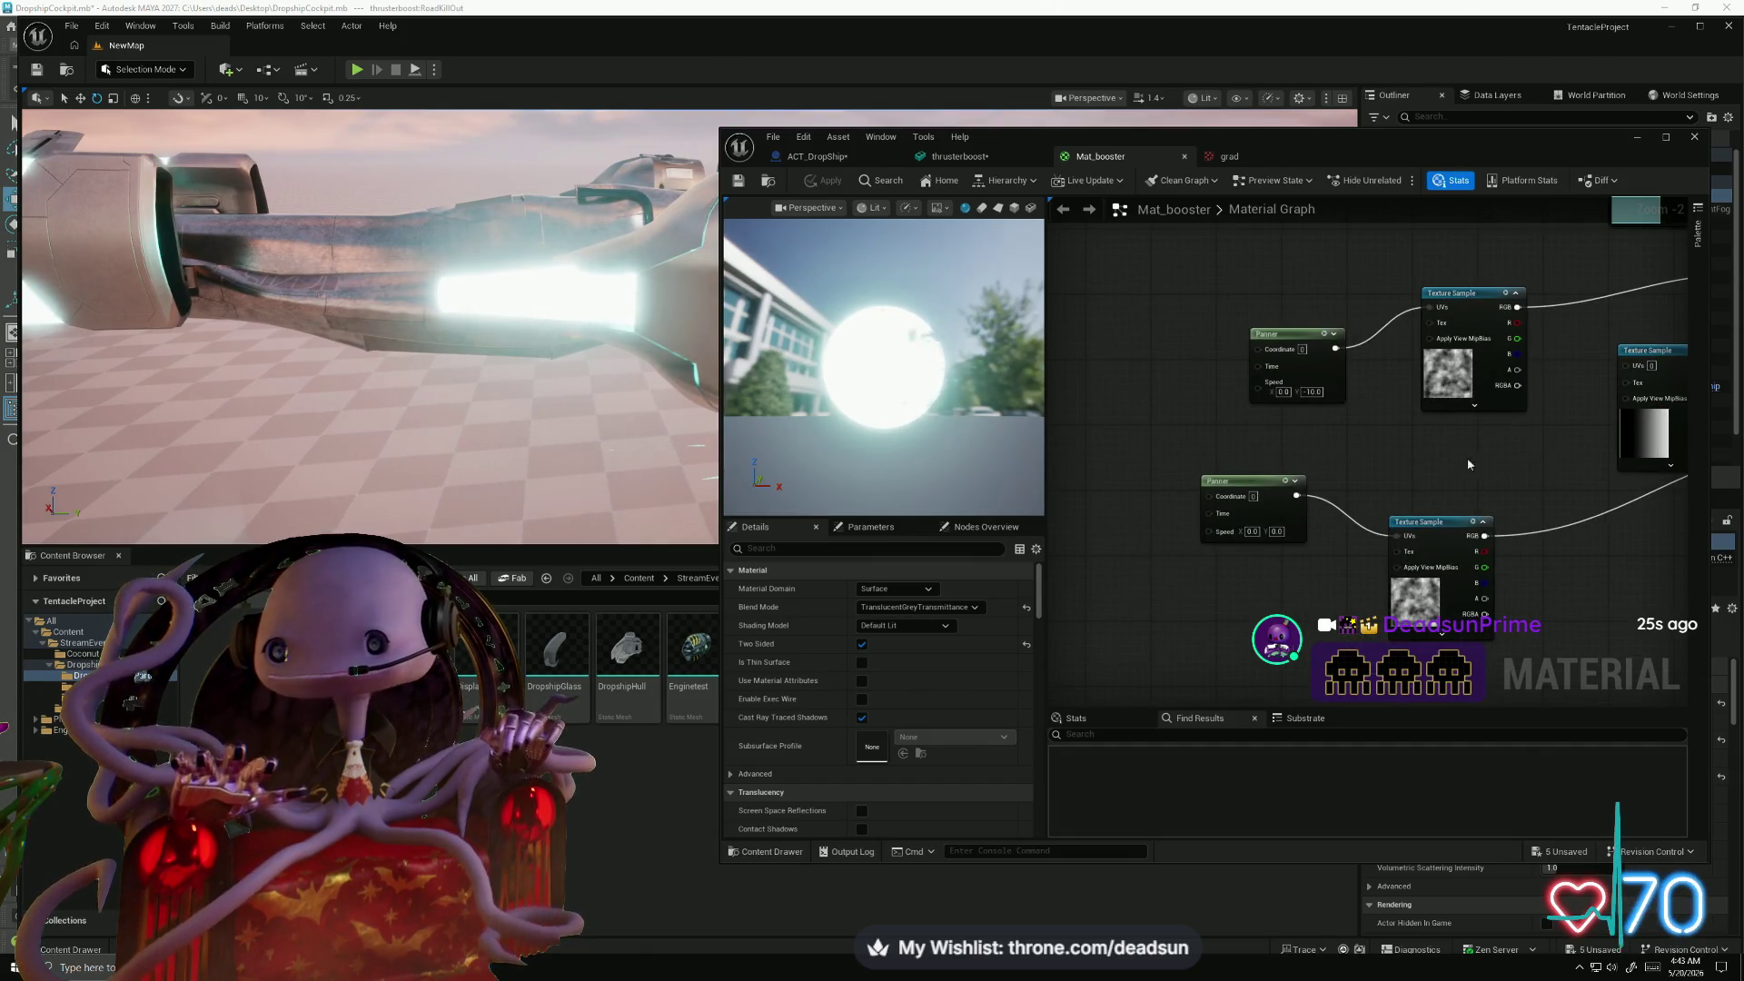
pyautogui.moveTo(1498, 539)
pyautogui.mouseDown()
pyautogui.moveTo(1598, 373)
pyautogui.moveTo(1626, 365)
pyautogui.mouseUp()
pyautogui.scroll(-1, 1581, 475)
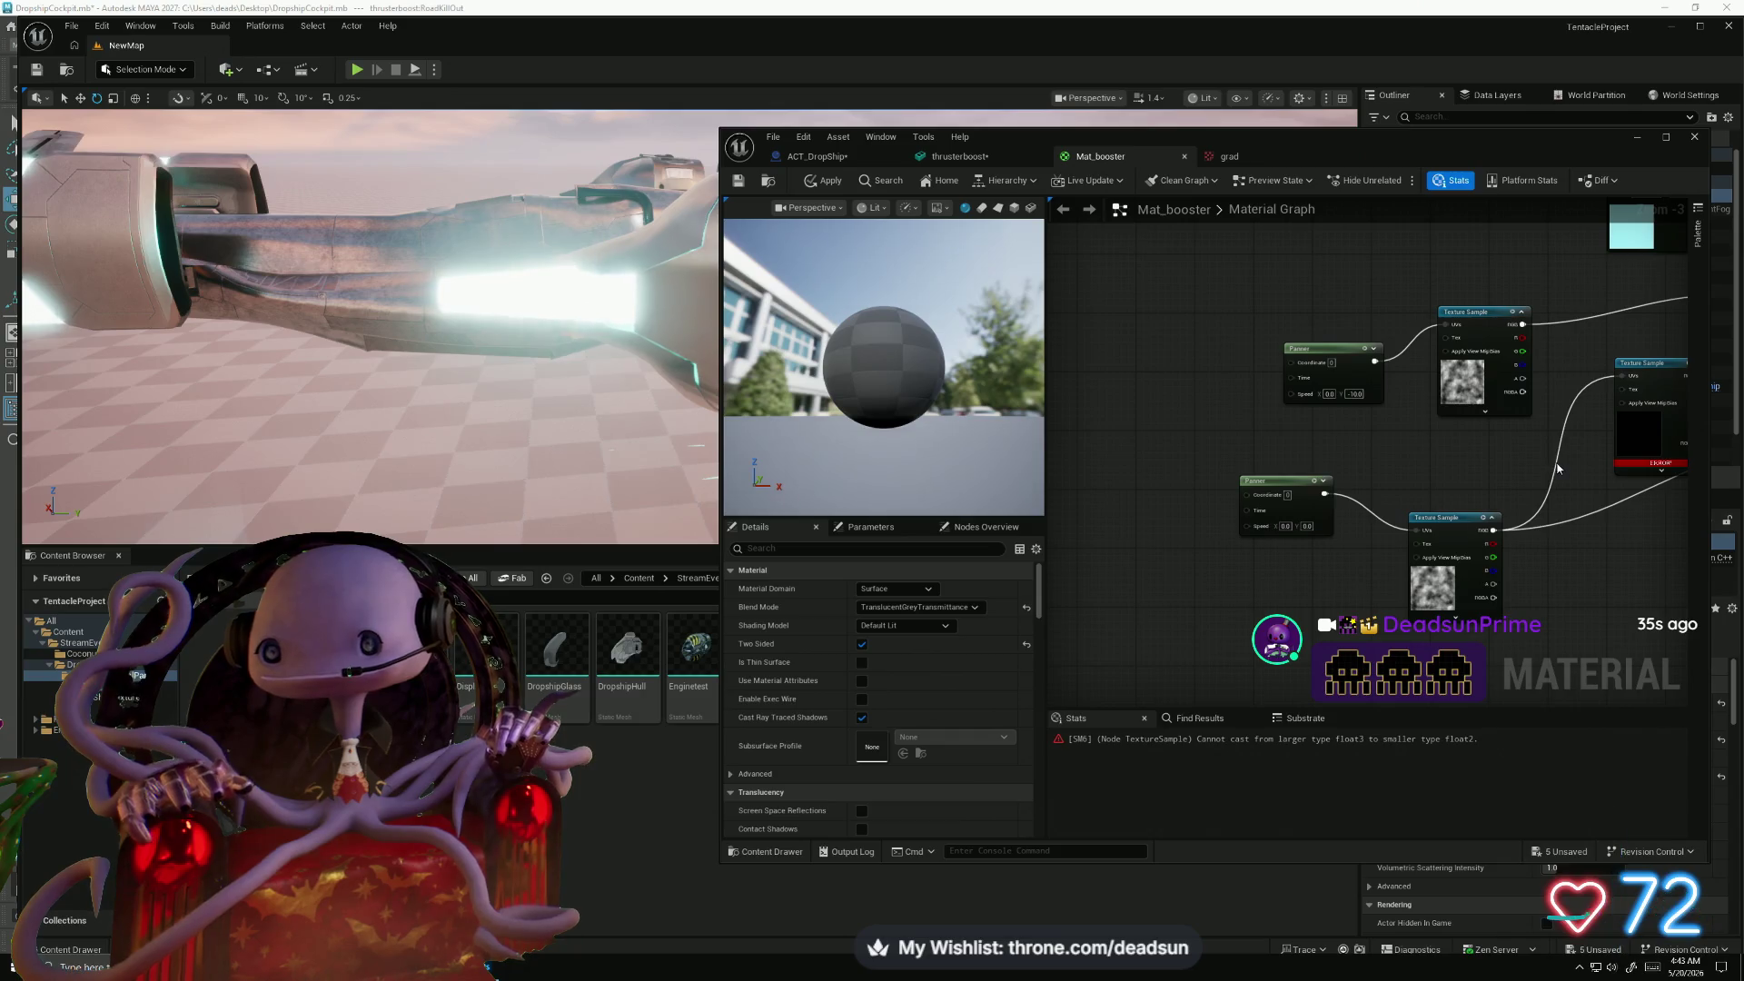
pyautogui.hotkey('ctrl', 'z')
pyautogui.moveTo(1564, 145); pyautogui.dragTo(1488, 152)
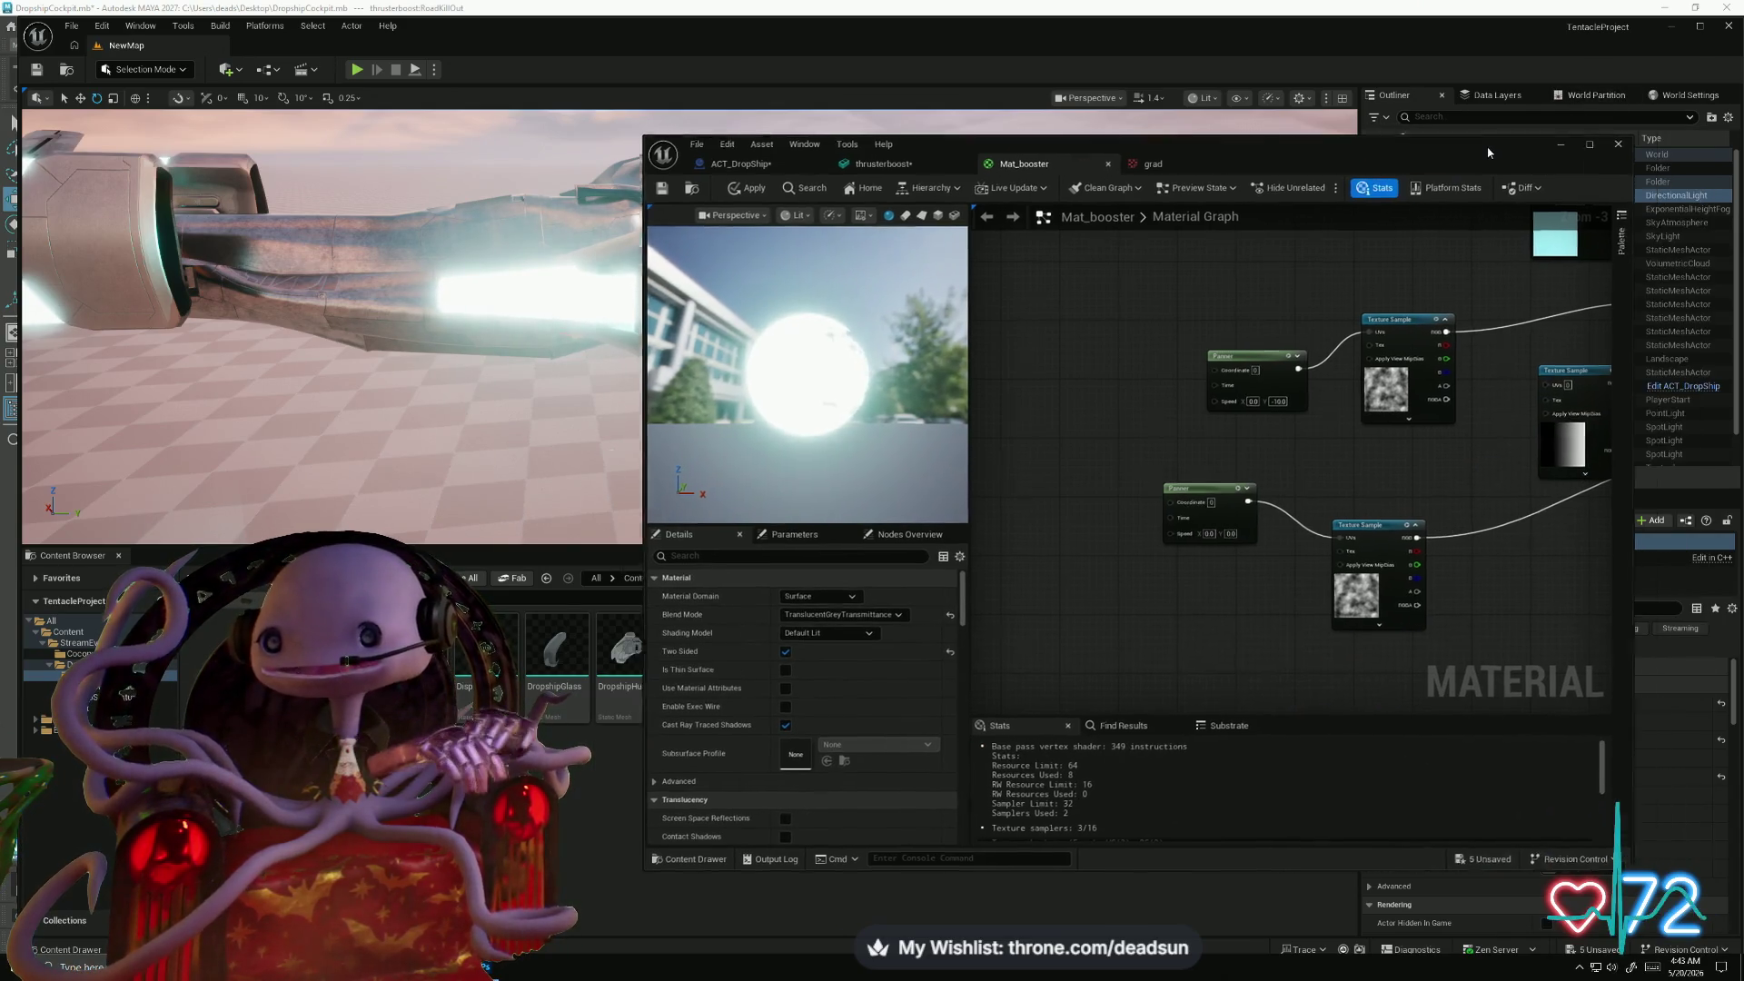
pyautogui.doubleClick(1488, 151)
pyautogui.scroll(3, 1245, 488)
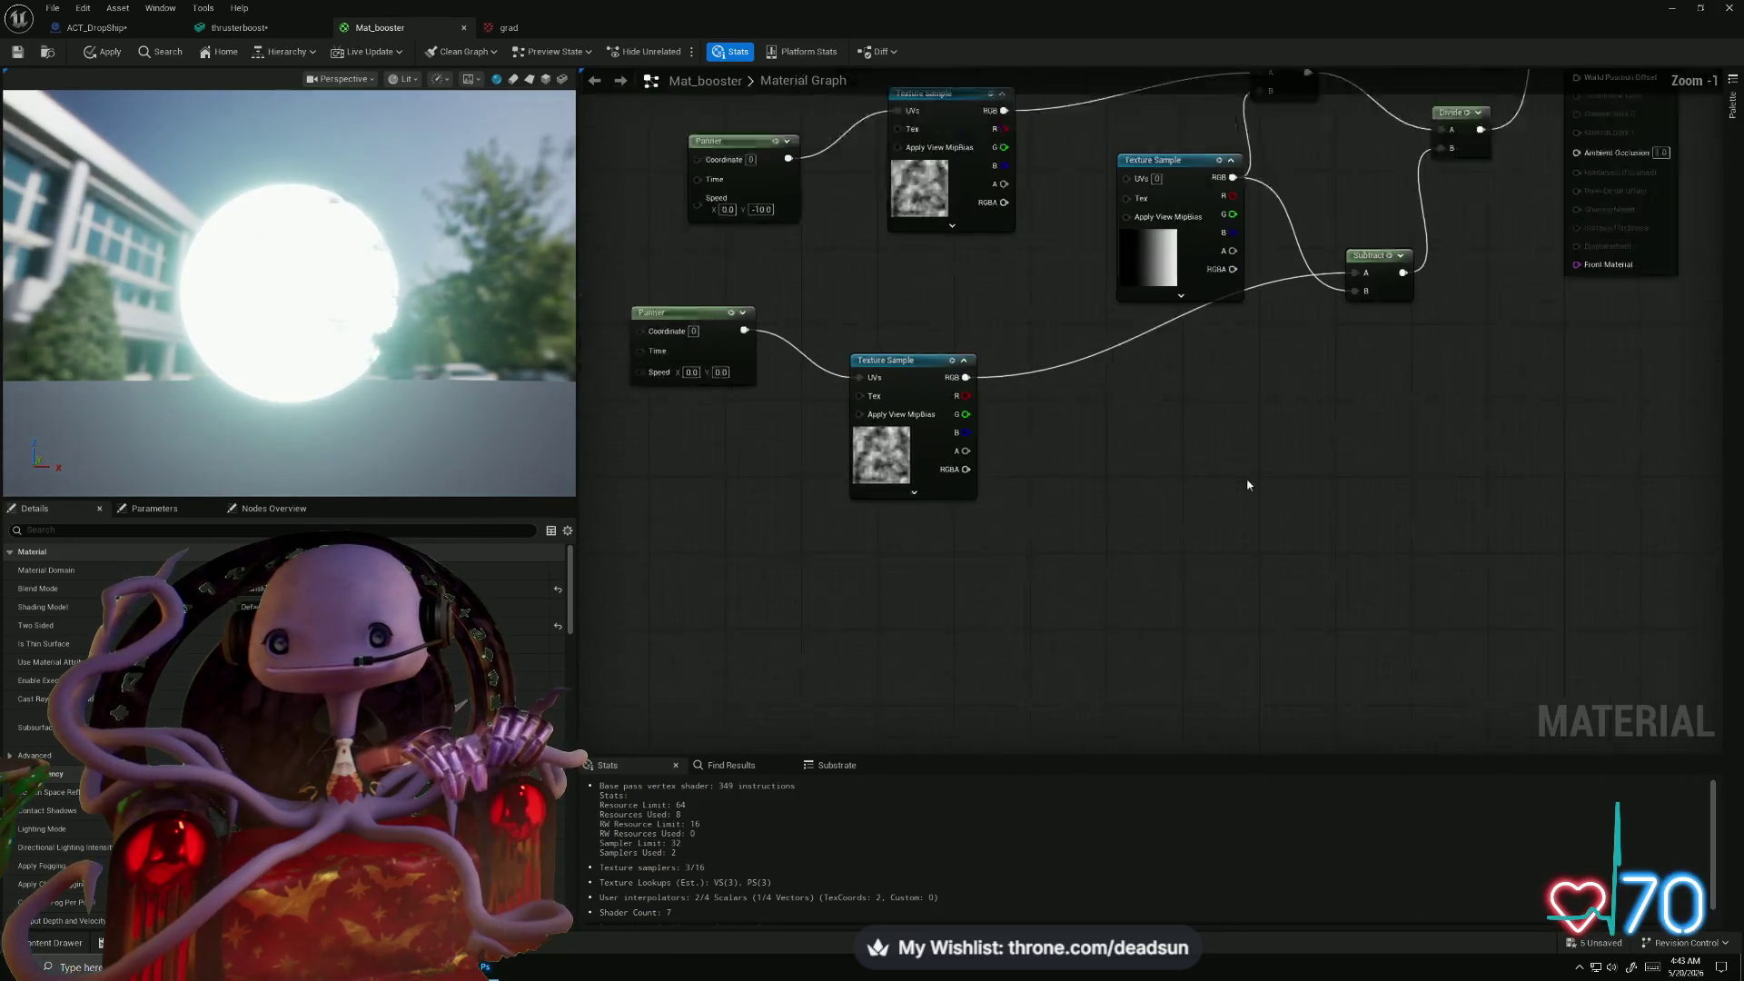
# - Rearrange the Texture Sample, Subtract and Constant nodes, wire Multiply's B input, and apply
pyautogui.moveTo(1254, 455); pyautogui.dragTo(1080, 664)
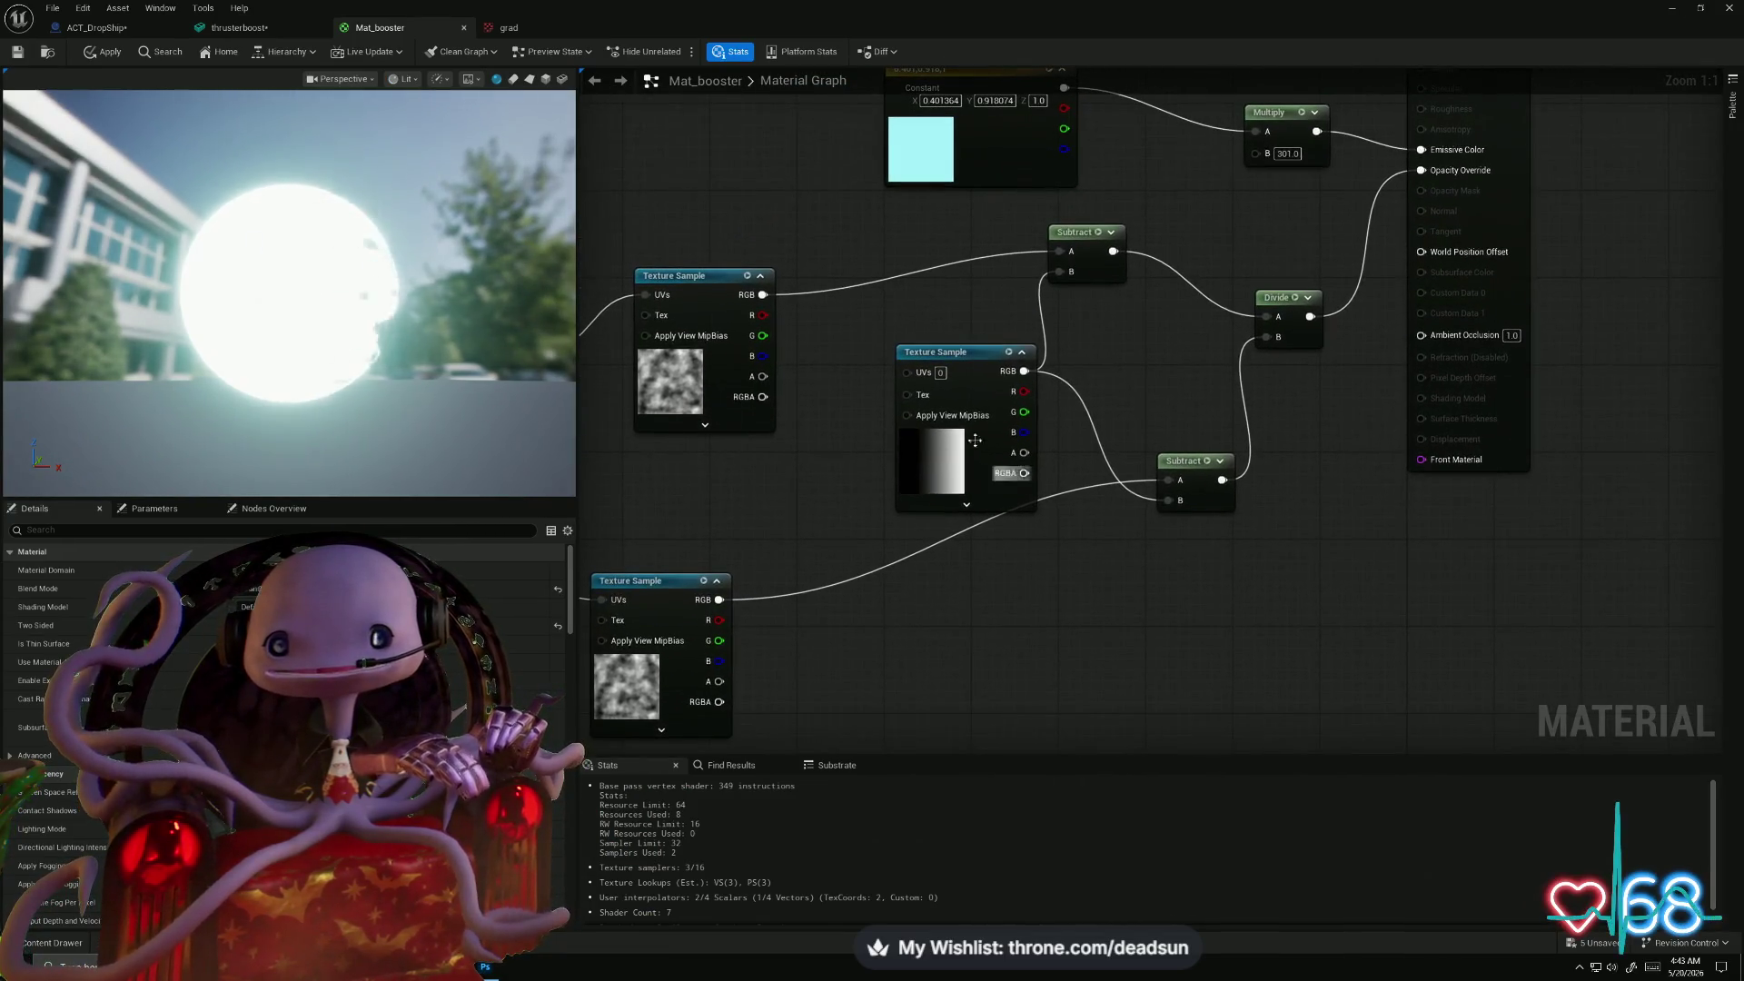
pyautogui.moveTo(968, 357)
pyautogui.mouseDown()
pyautogui.moveTo(935, 313)
pyautogui.moveTo(911, 324)
pyautogui.moveTo(928, 332)
pyautogui.mouseUp()
pyautogui.moveTo(1090, 234); pyautogui.dragTo(1140, 241)
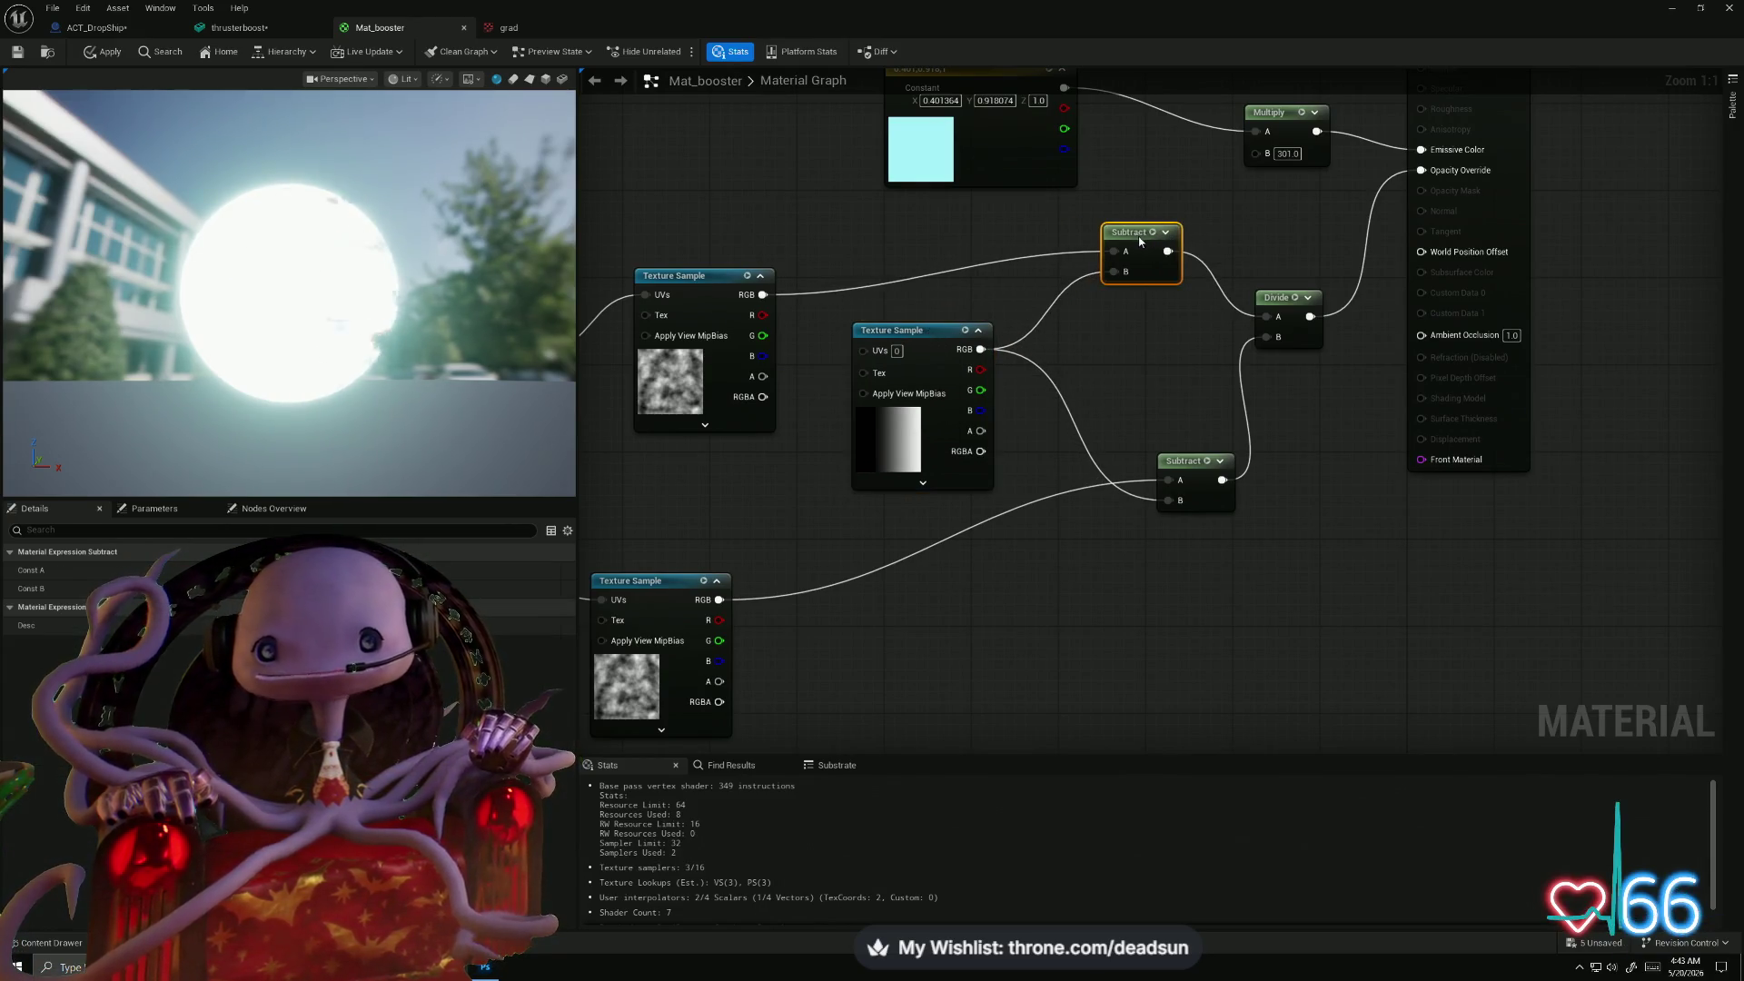
pyautogui.moveTo(1194, 454); pyautogui.dragTo(1097, 515)
pyautogui.moveTo(1133, 393)
pyautogui.mouseDown()
pyautogui.moveTo(1135, 508)
pyautogui.moveTo(1185, 460)
pyautogui.moveTo(1170, 303)
pyautogui.moveTo(1197, 271)
pyautogui.moveTo(1086, 302)
pyautogui.moveTo(815, 264)
pyautogui.moveTo(1027, 305)
pyautogui.moveTo(1258, 277)
pyautogui.mouseUp()
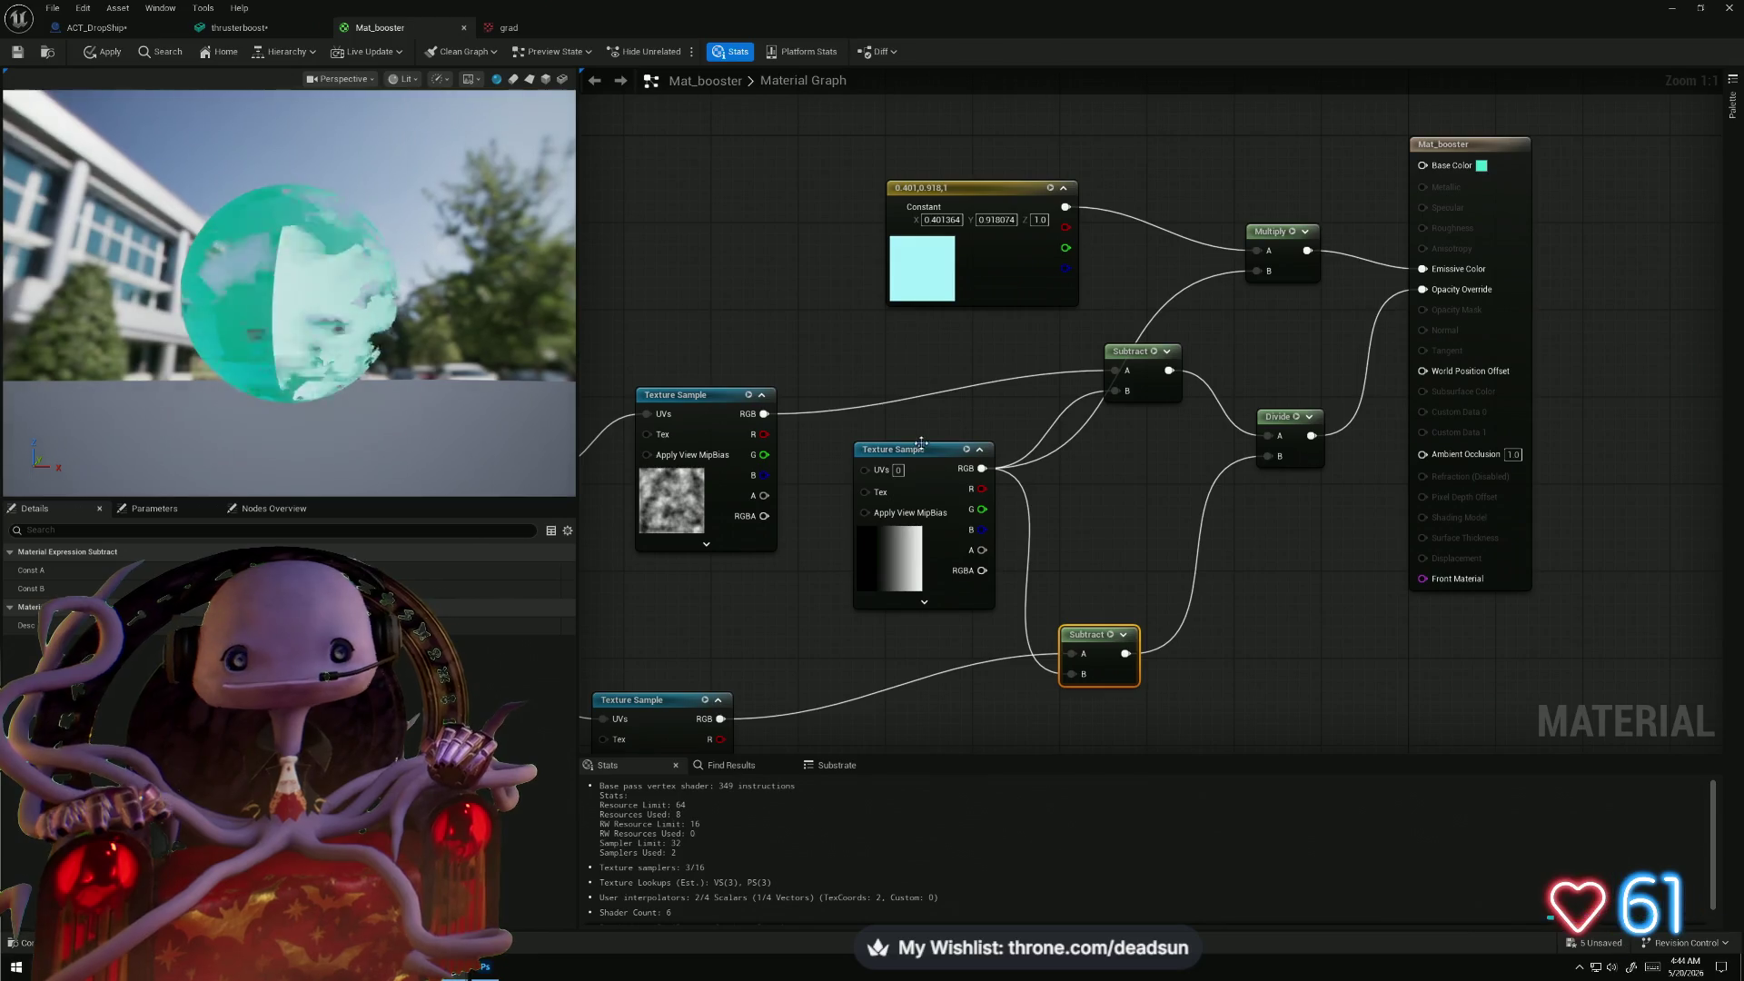
pyautogui.moveTo(915, 454)
pyautogui.mouseDown()
pyautogui.moveTo(806, 281)
pyautogui.moveTo(938, 443)
pyautogui.moveTo(894, 435)
pyautogui.mouseUp()
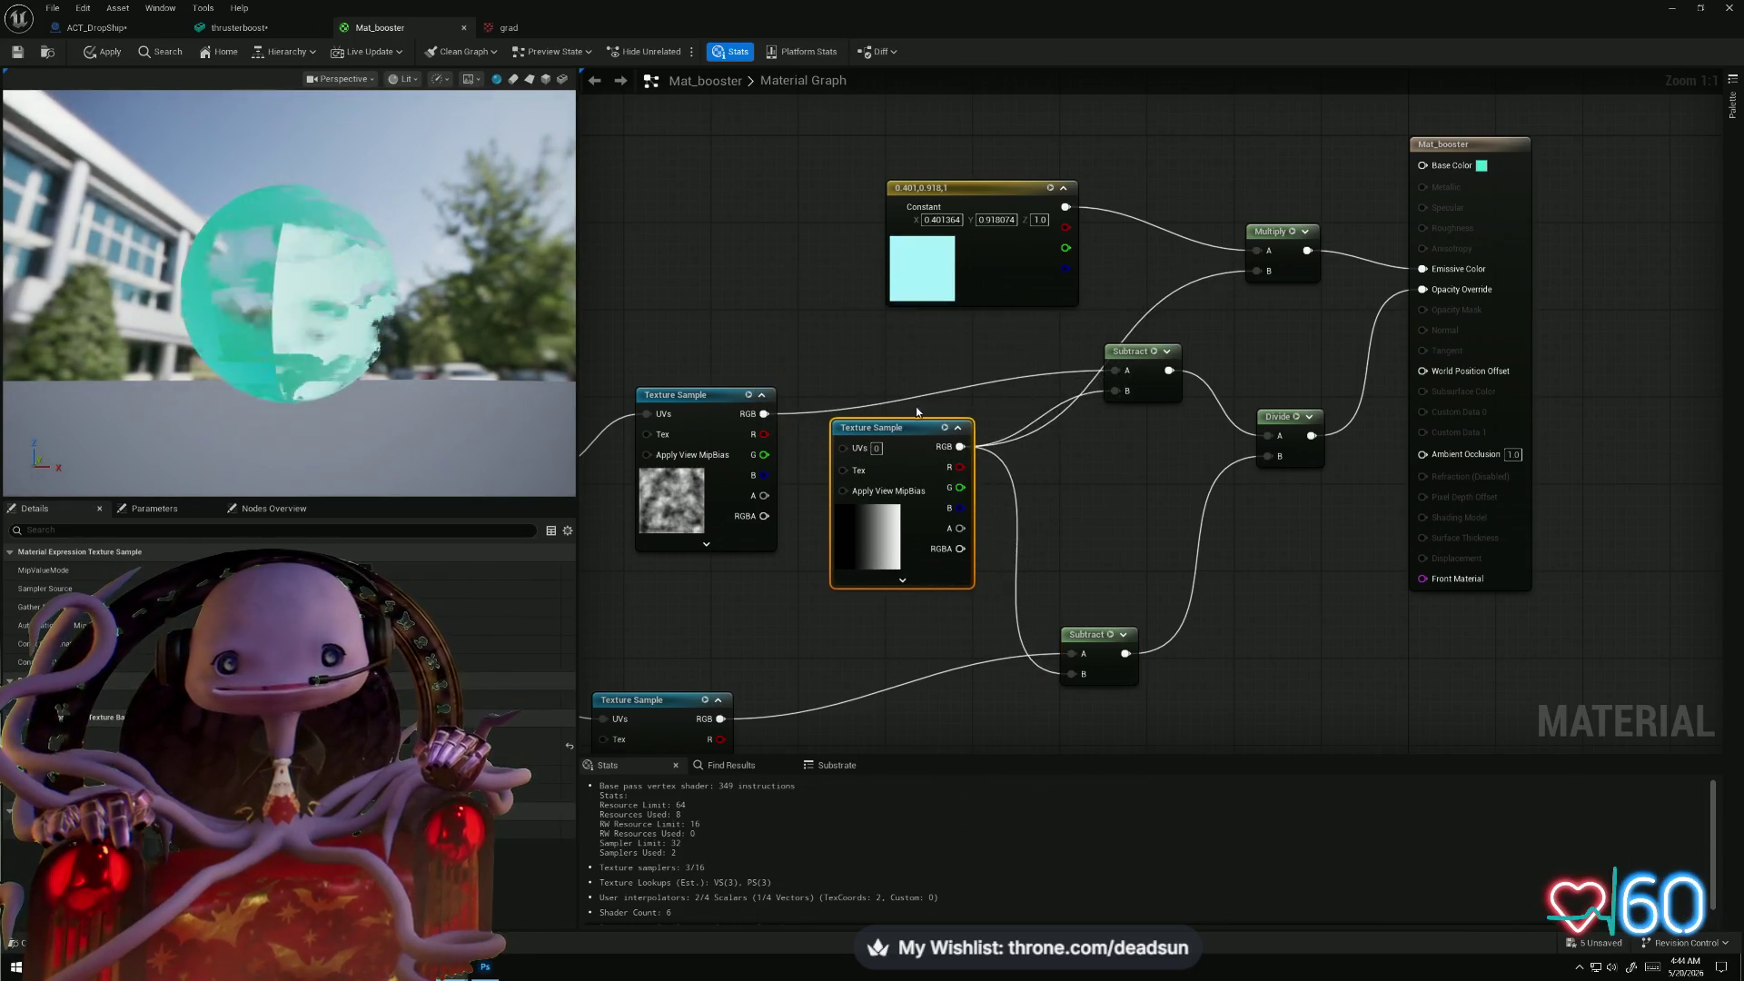
pyautogui.moveTo(981, 187); pyautogui.dragTo(879, 100)
pyautogui.moveTo(293, 280); pyautogui.dragTo(200, 280)
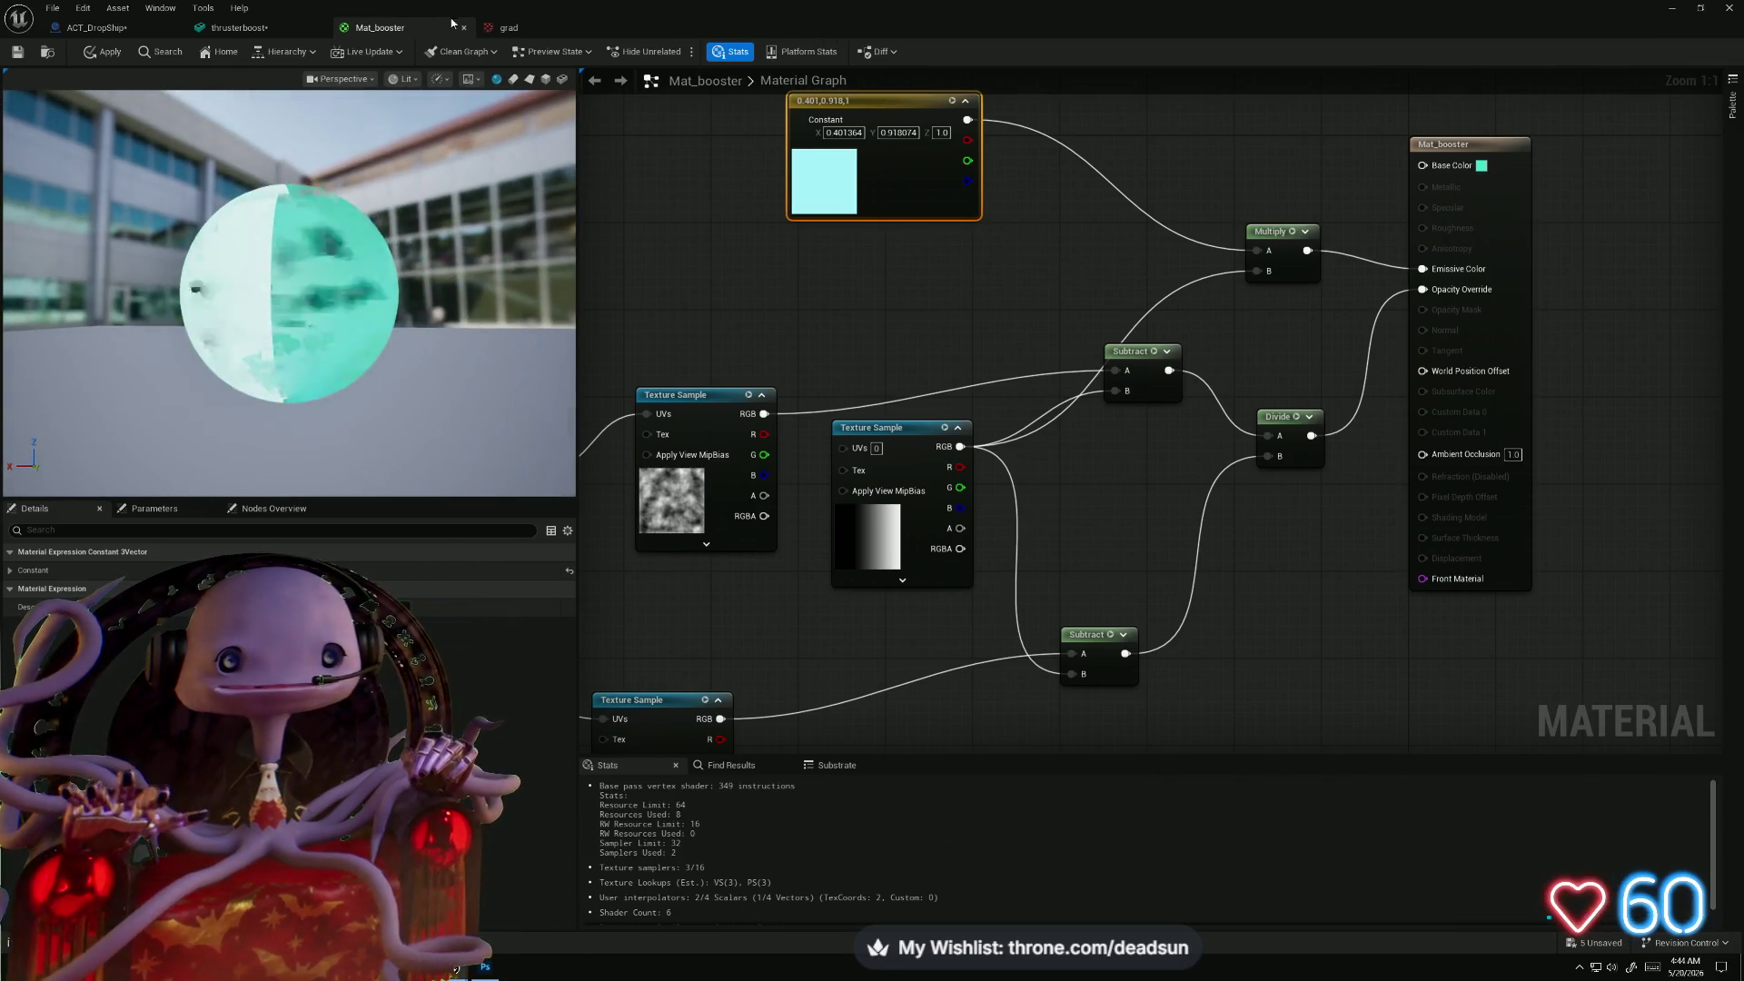
pyautogui.moveTo(896, 24)
pyautogui.mouseDown()
pyautogui.moveTo(1198, 82)
pyautogui.moveTo(1317, 156)
pyautogui.mouseUp()
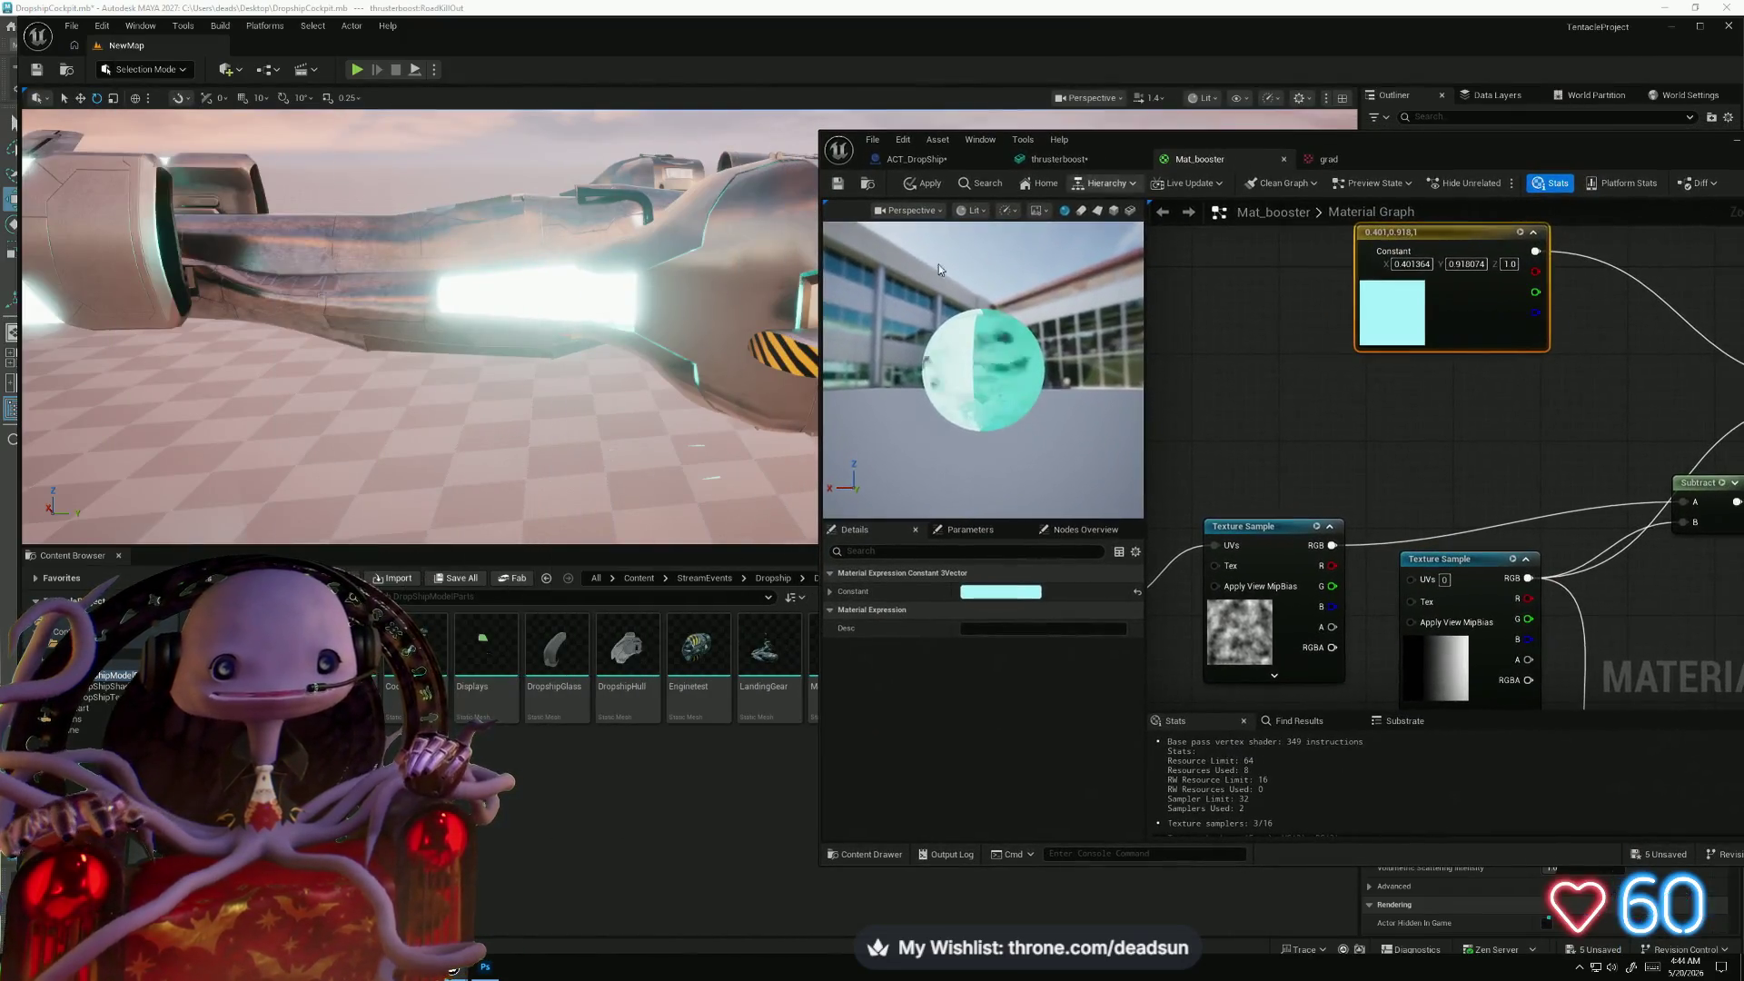
pyautogui.click(927, 186)
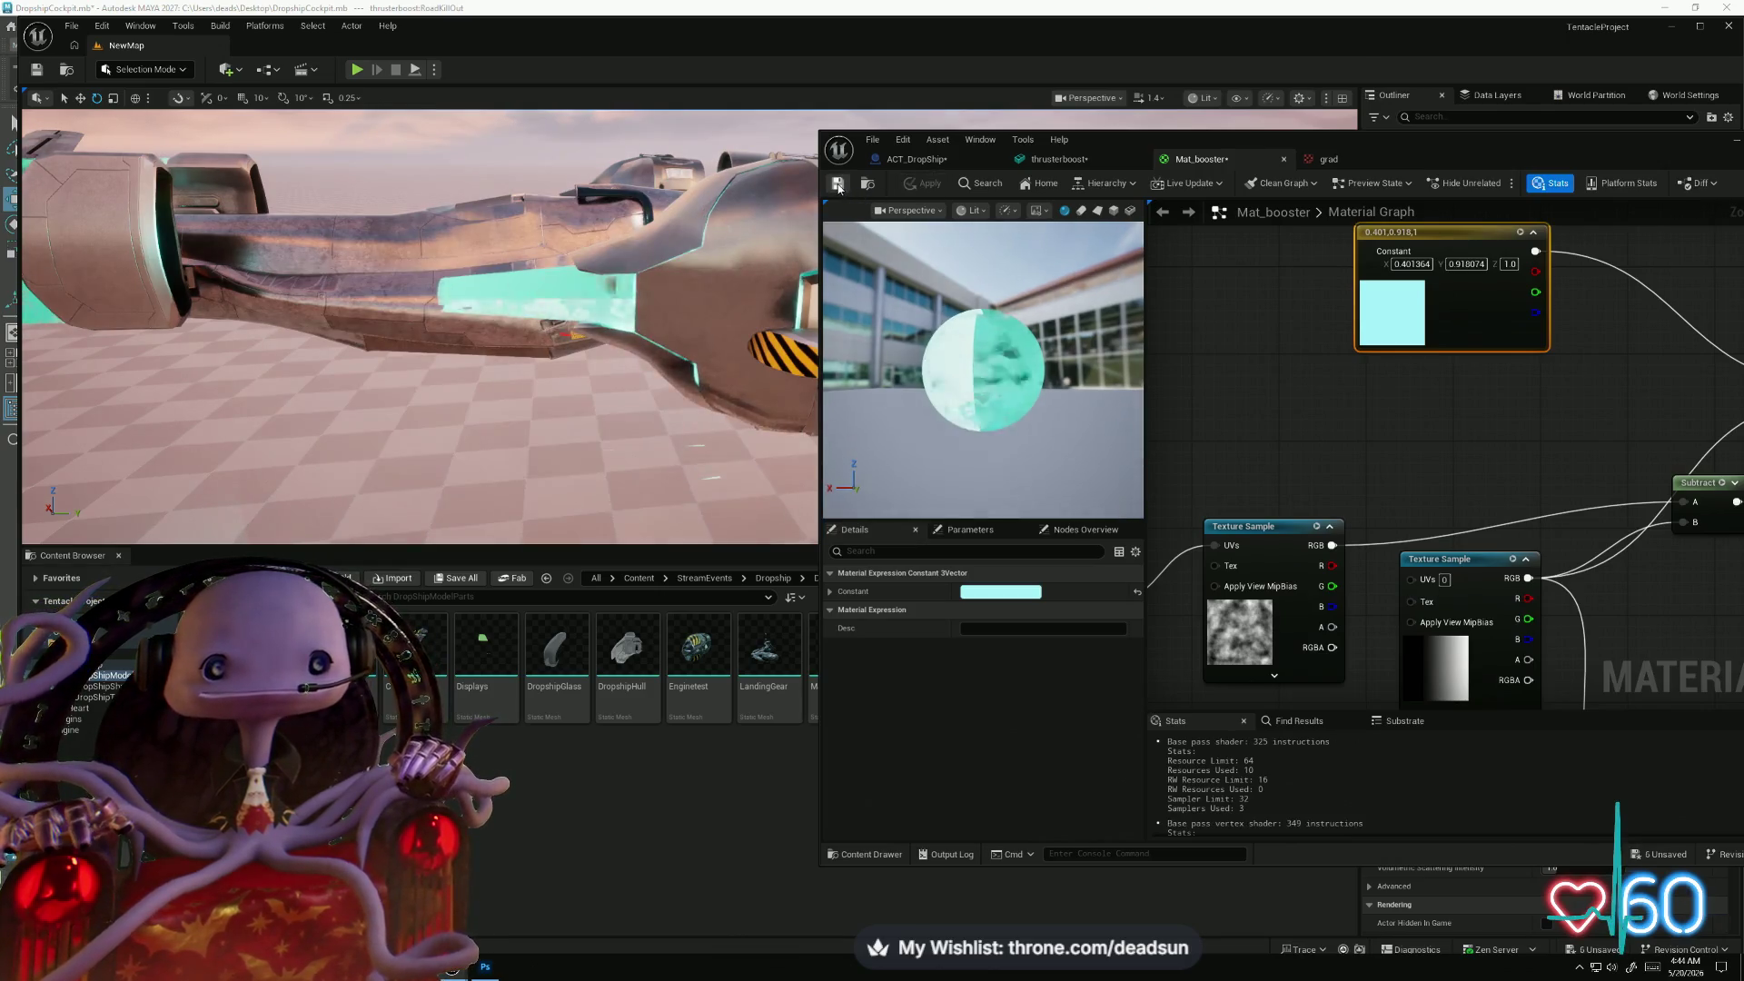
# - Connect the gradient texture's RGB to the material output and apply, checking the thruster
pyautogui.moveTo(545, 318)
pyautogui.mouseDown()
pyautogui.moveTo(672, 327)
pyautogui.moveTo(564, 318)
pyautogui.mouseUp()
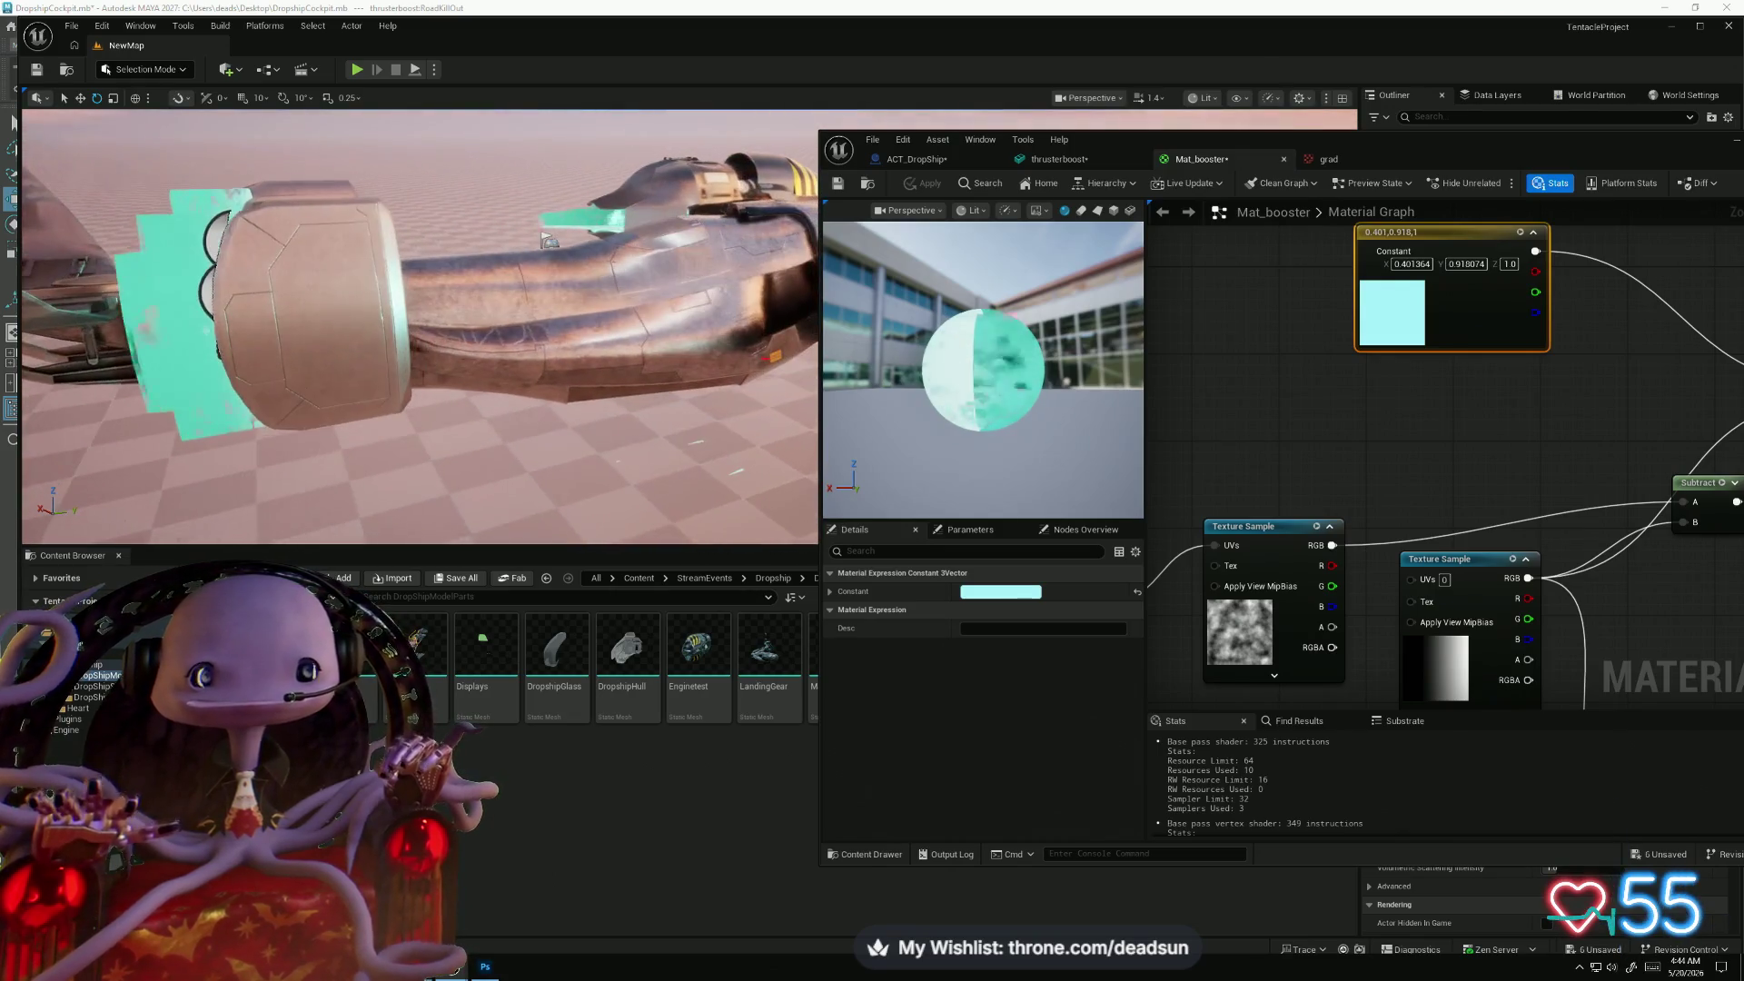
pyautogui.scroll(-5, 1327, 463)
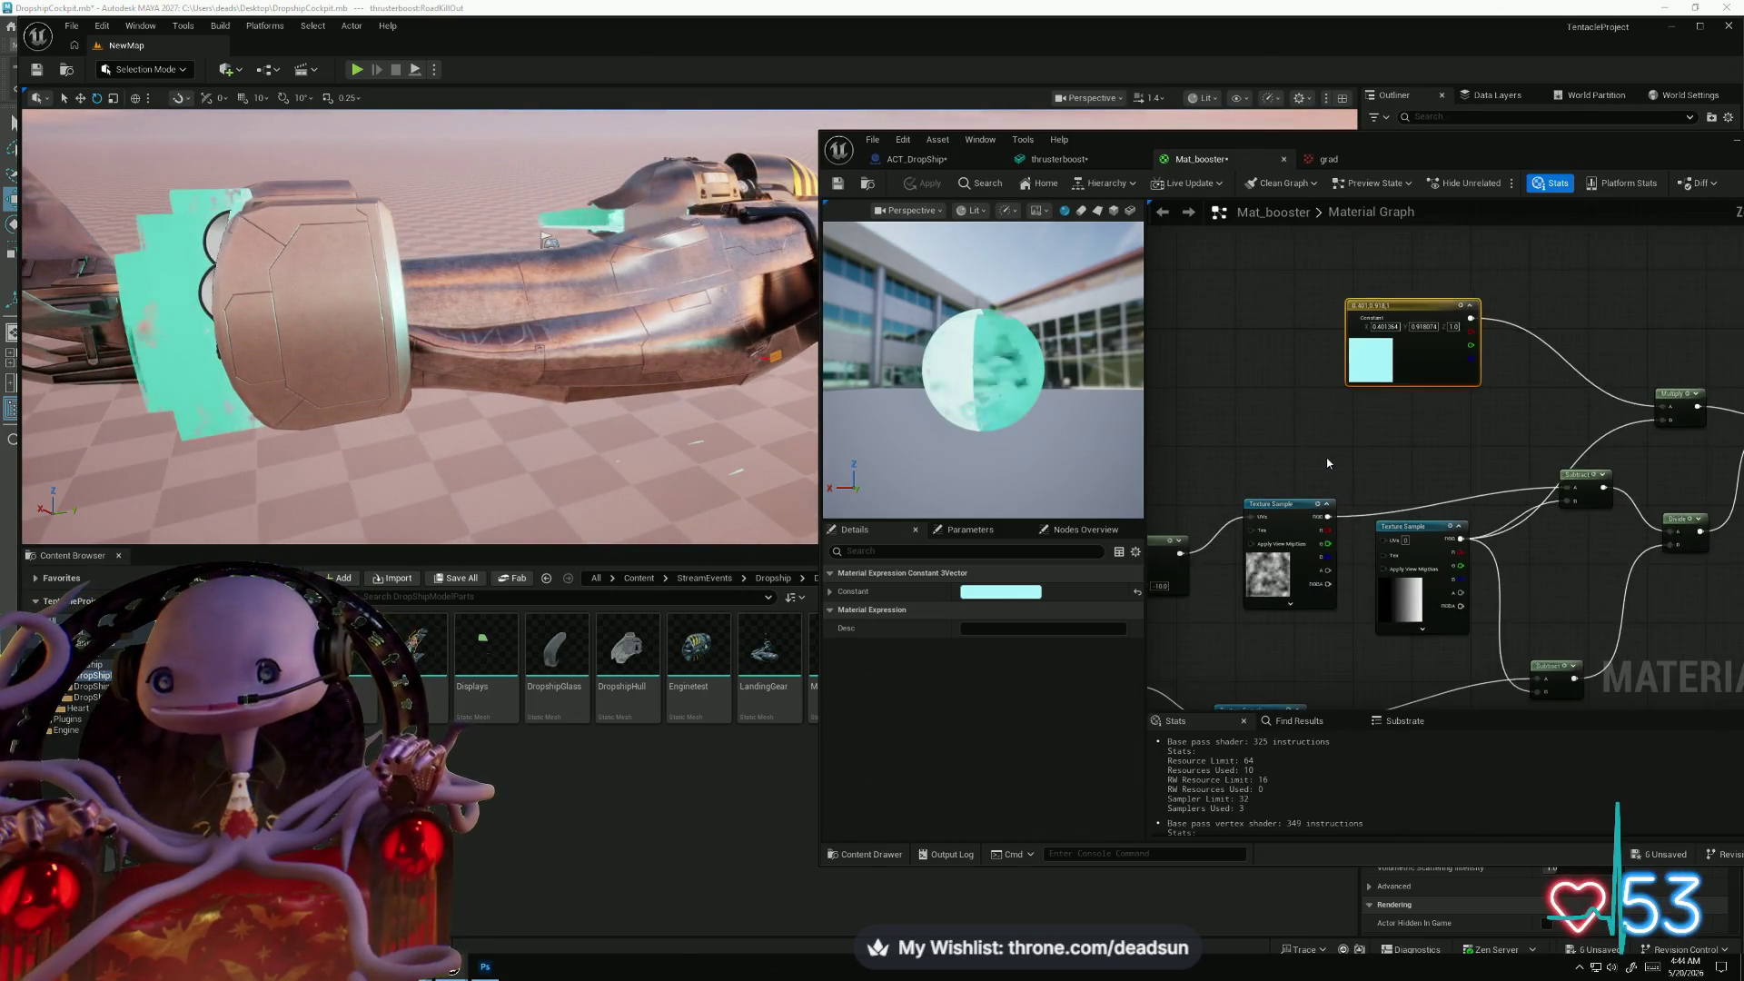
pyautogui.scroll(2, 1350, 462)
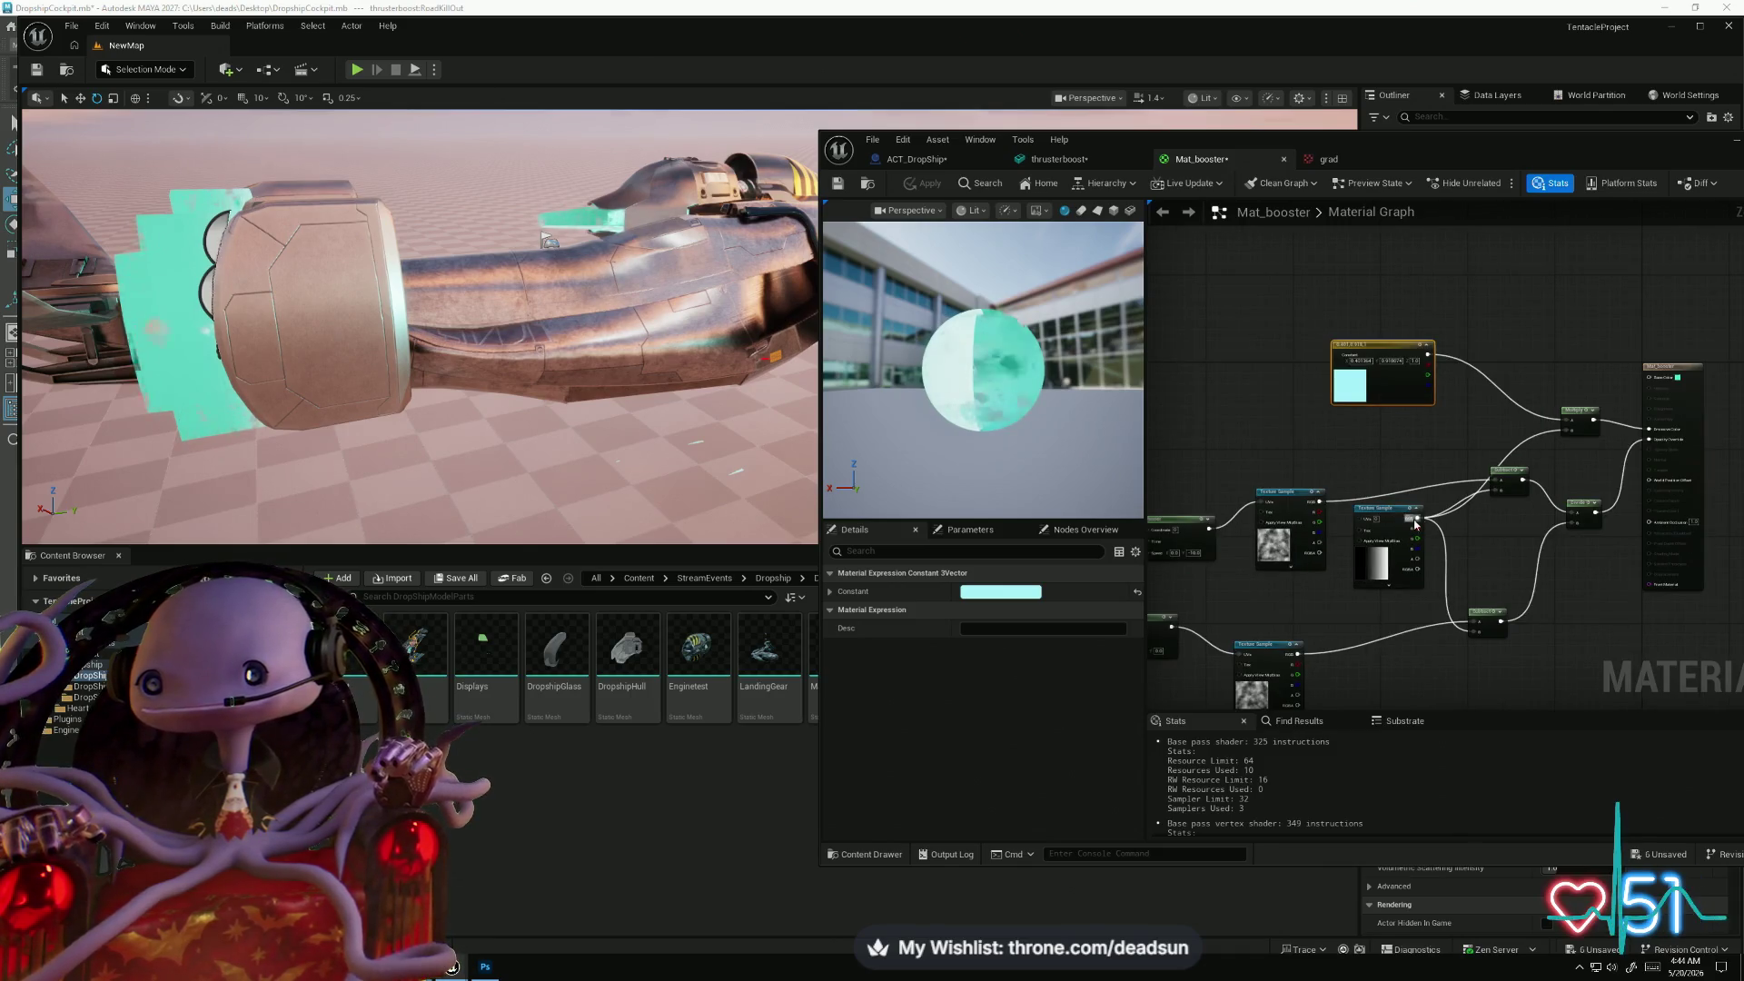
pyautogui.scroll(2, 1421, 479)
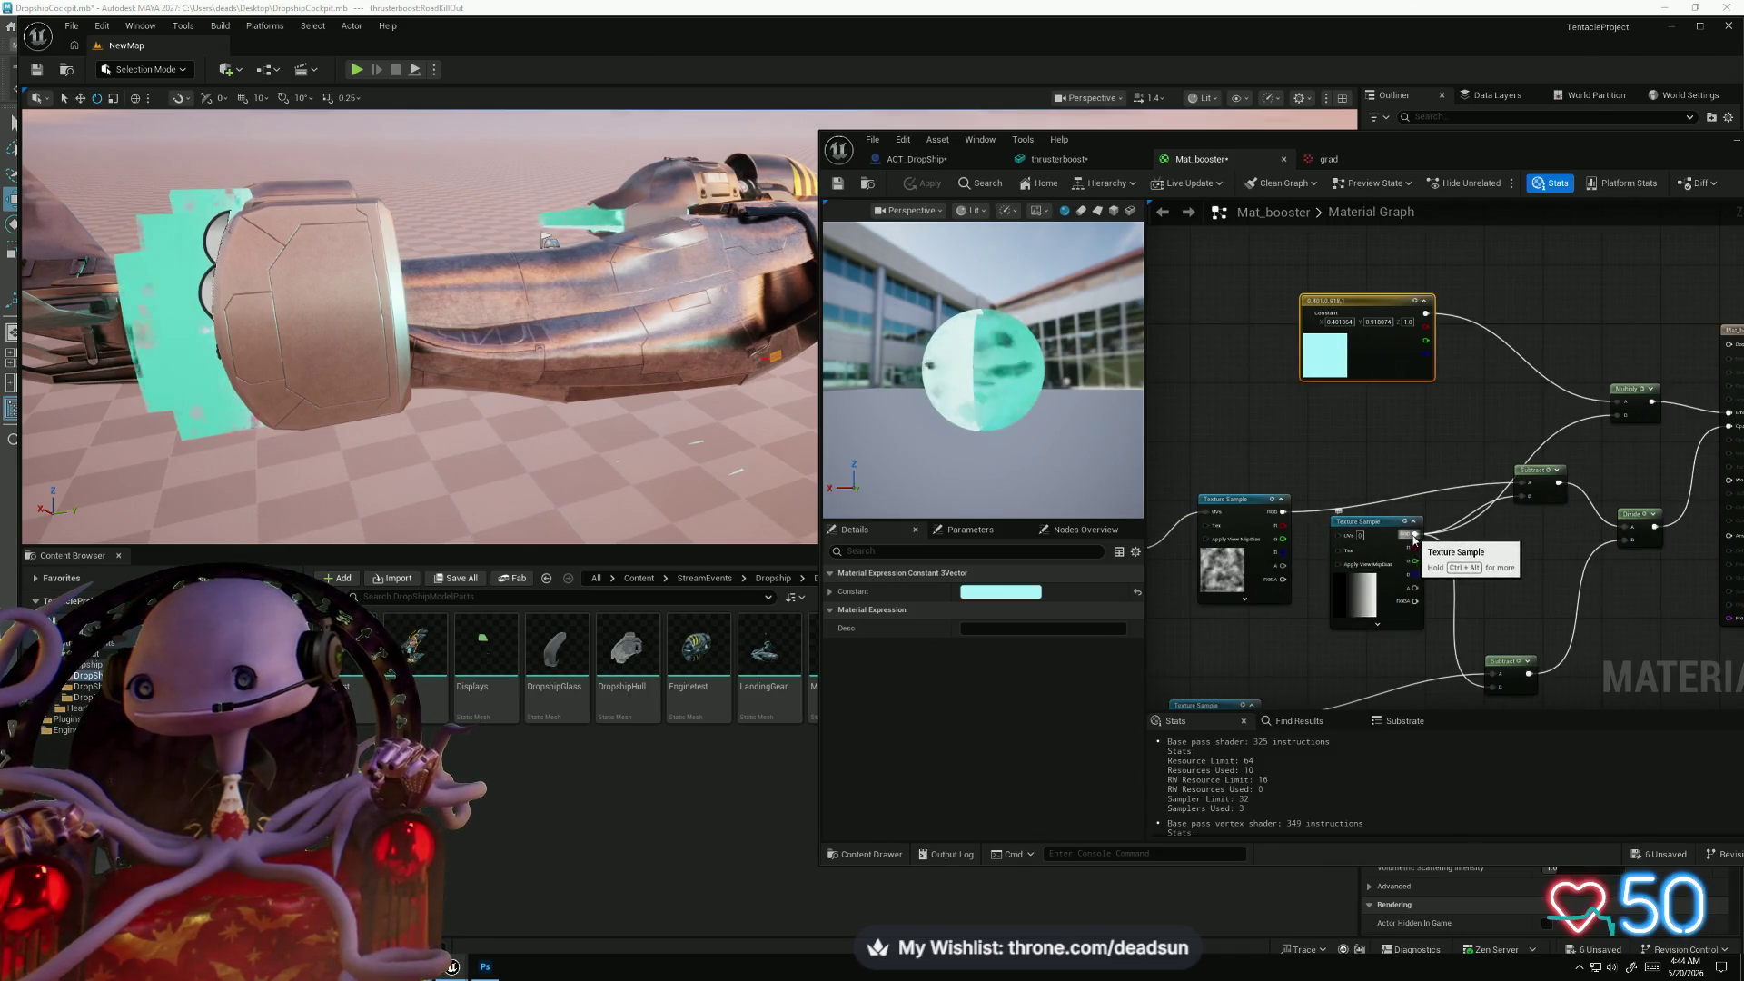
pyautogui.moveTo(1415, 534); pyautogui.dragTo(1734, 429)
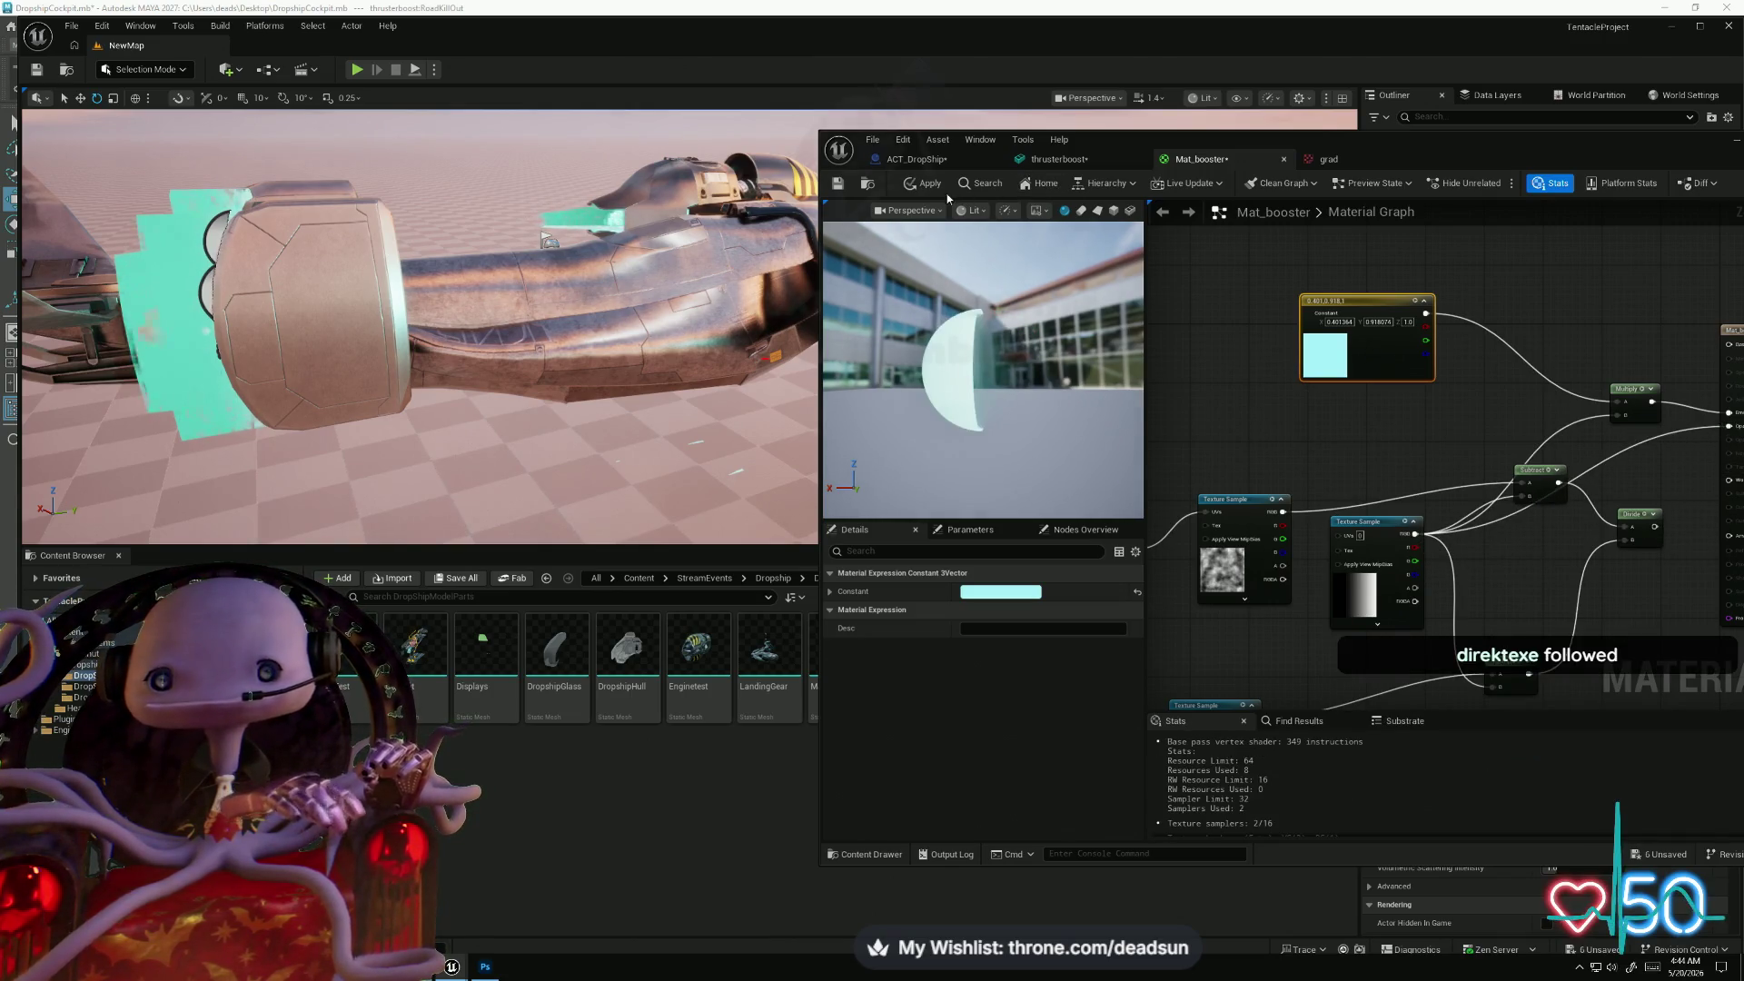
pyautogui.click(924, 183)
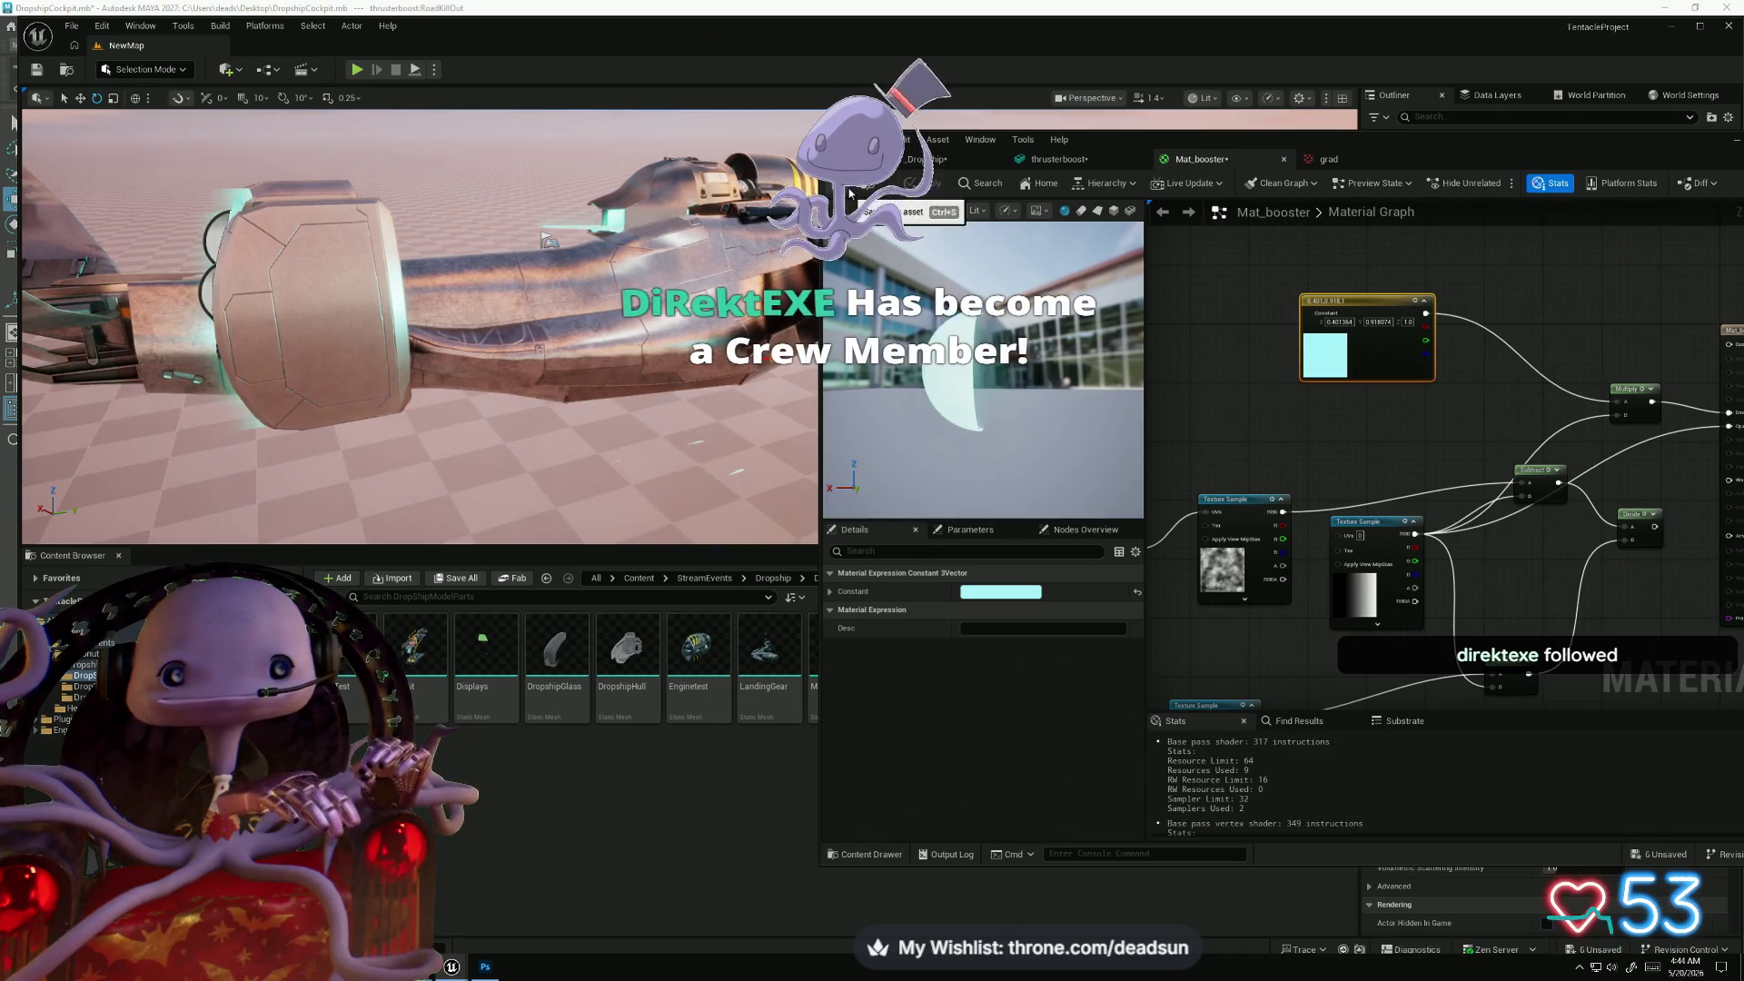
pyautogui.moveTo(455, 364)
pyautogui.mouseDown()
pyautogui.moveTo(364, 363)
pyautogui.moveTo(363, 290)
pyautogui.mouseUp()
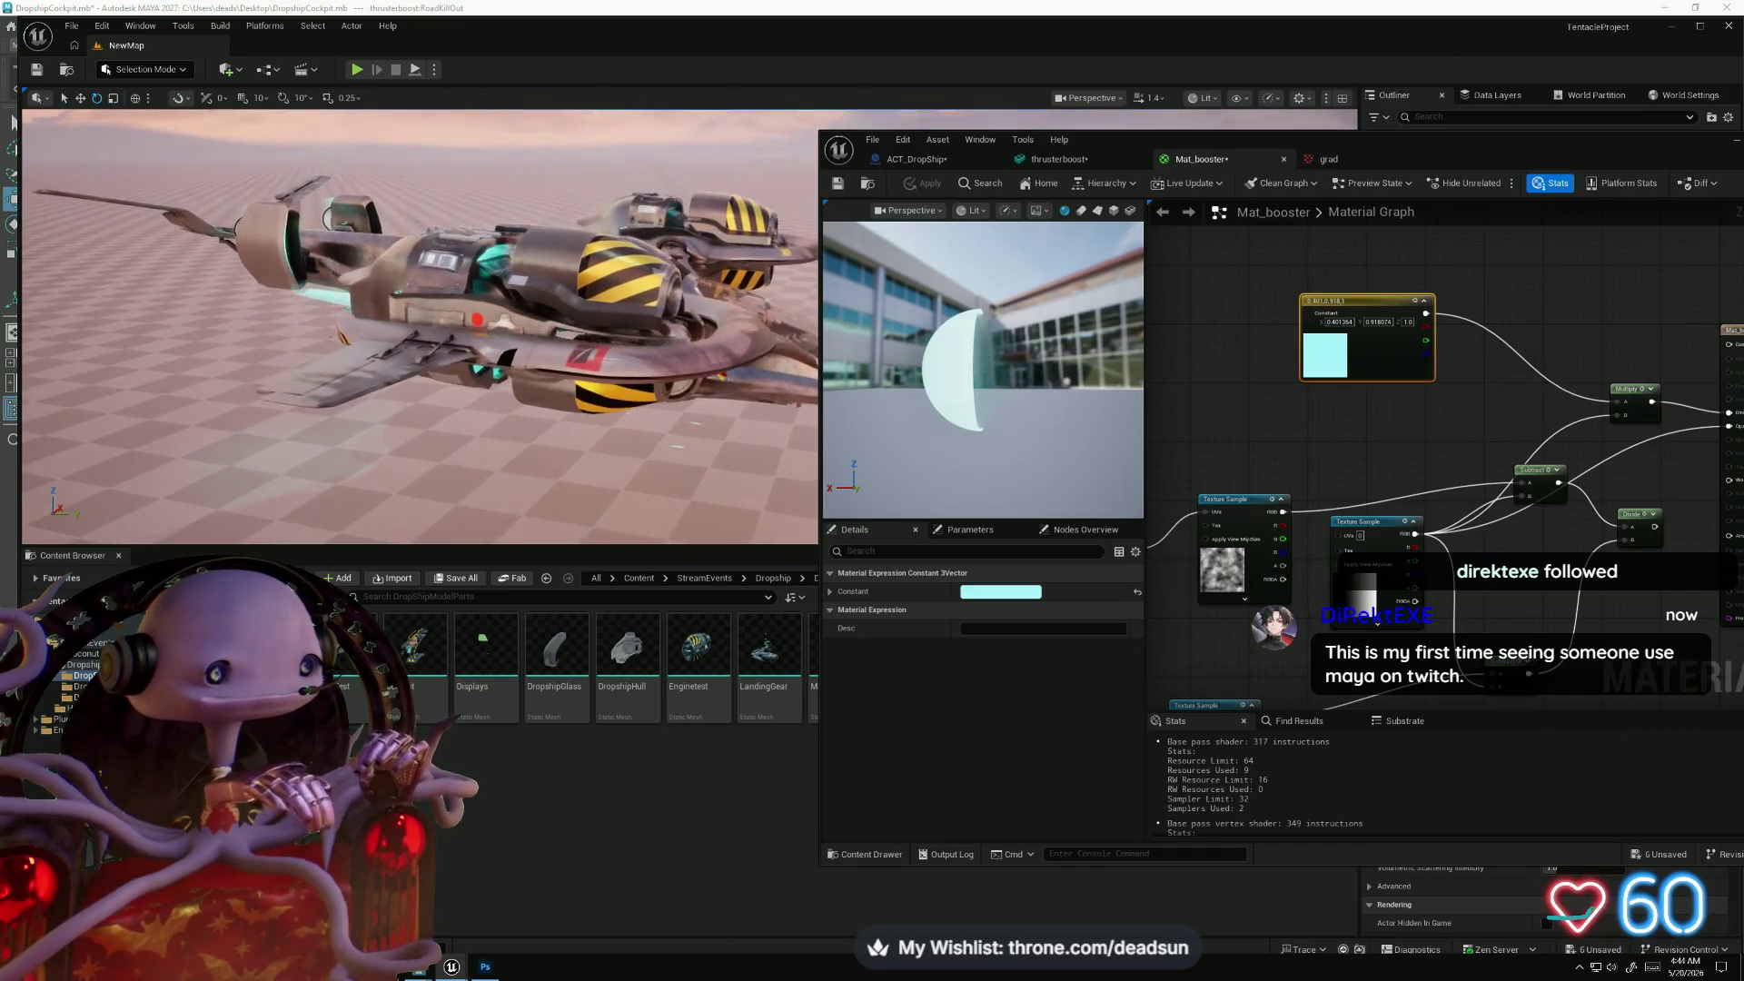
# - Reset a property on the material output node to its default and apply the material
pyautogui.moveTo(1602, 150); pyautogui.dragTo(1135, 188)
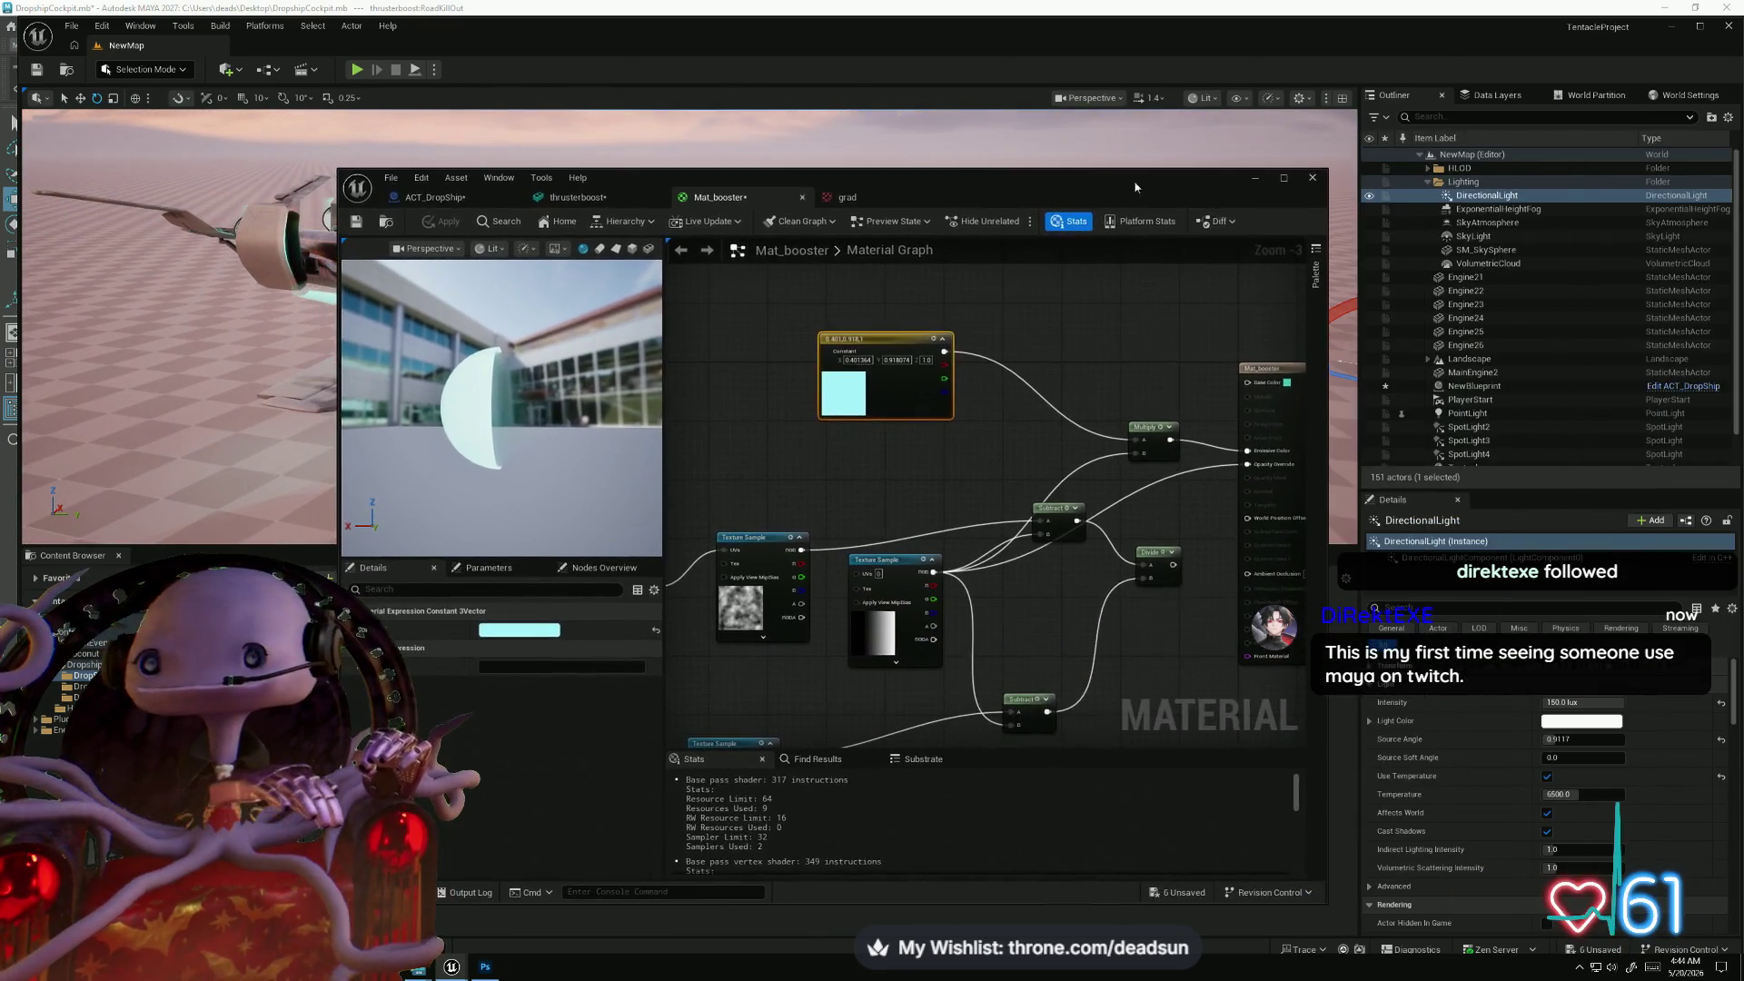
pyautogui.click(1257, 179)
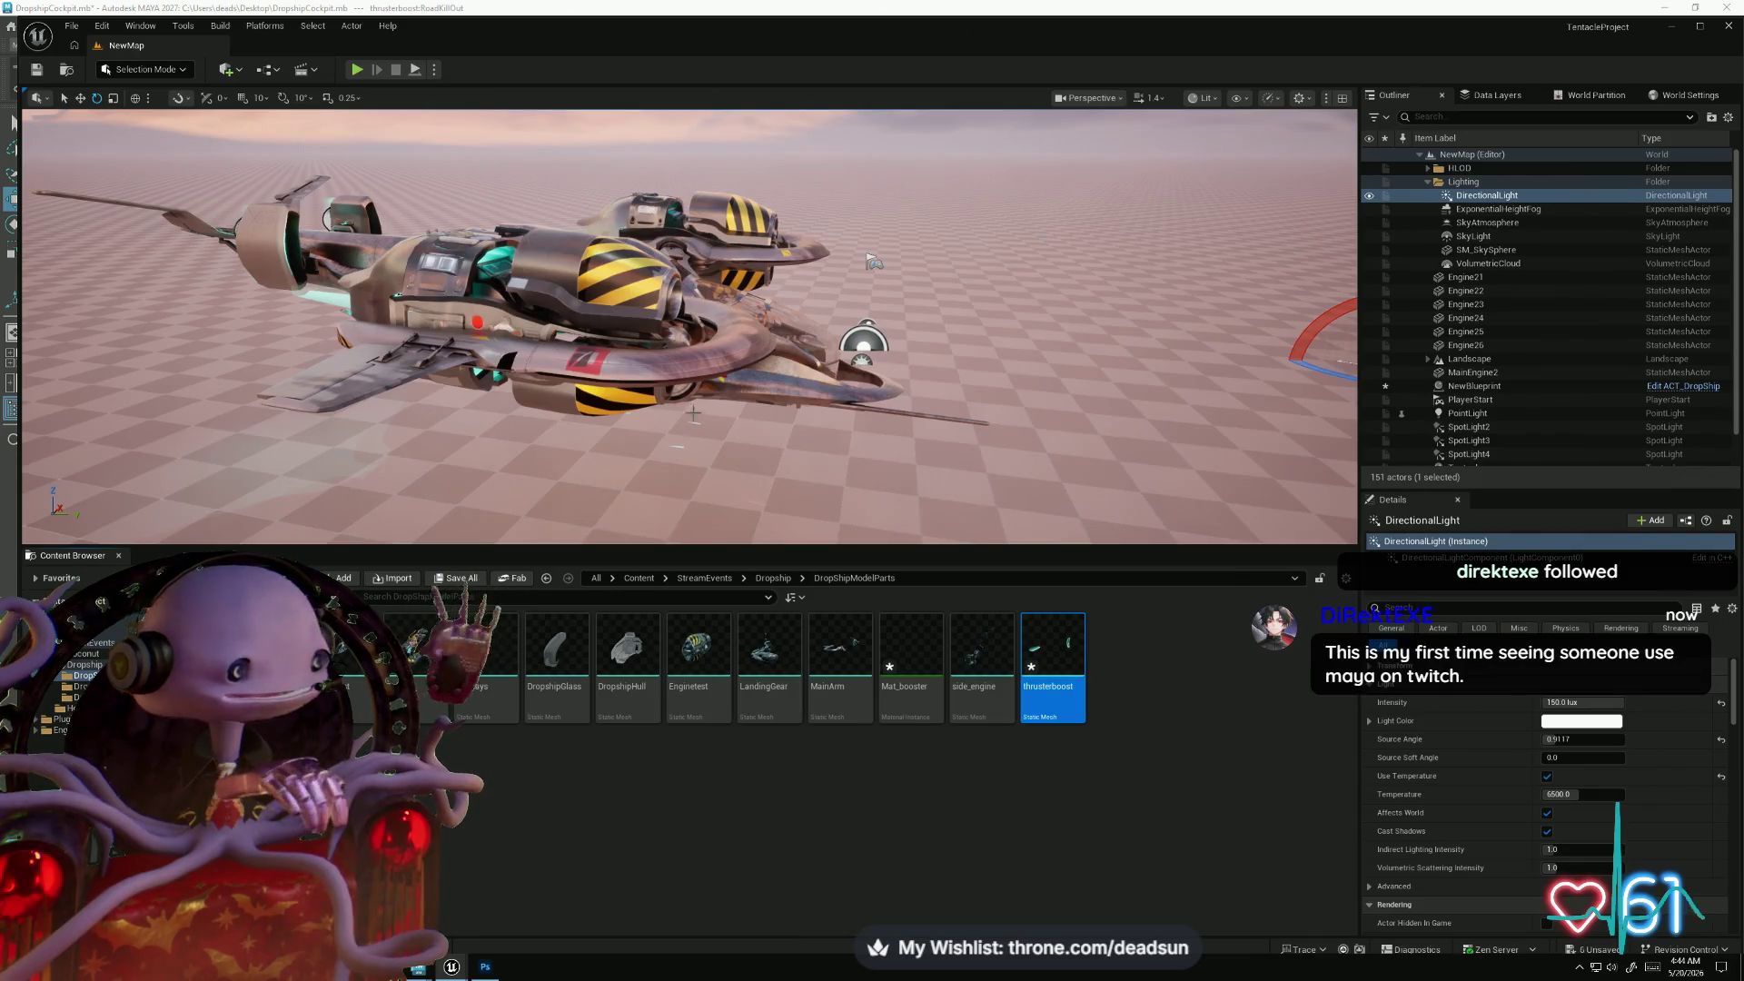
pyautogui.moveTo(693, 413); pyautogui.dragTo(693, 359)
pyautogui.hotkey('alt', 'Tab')
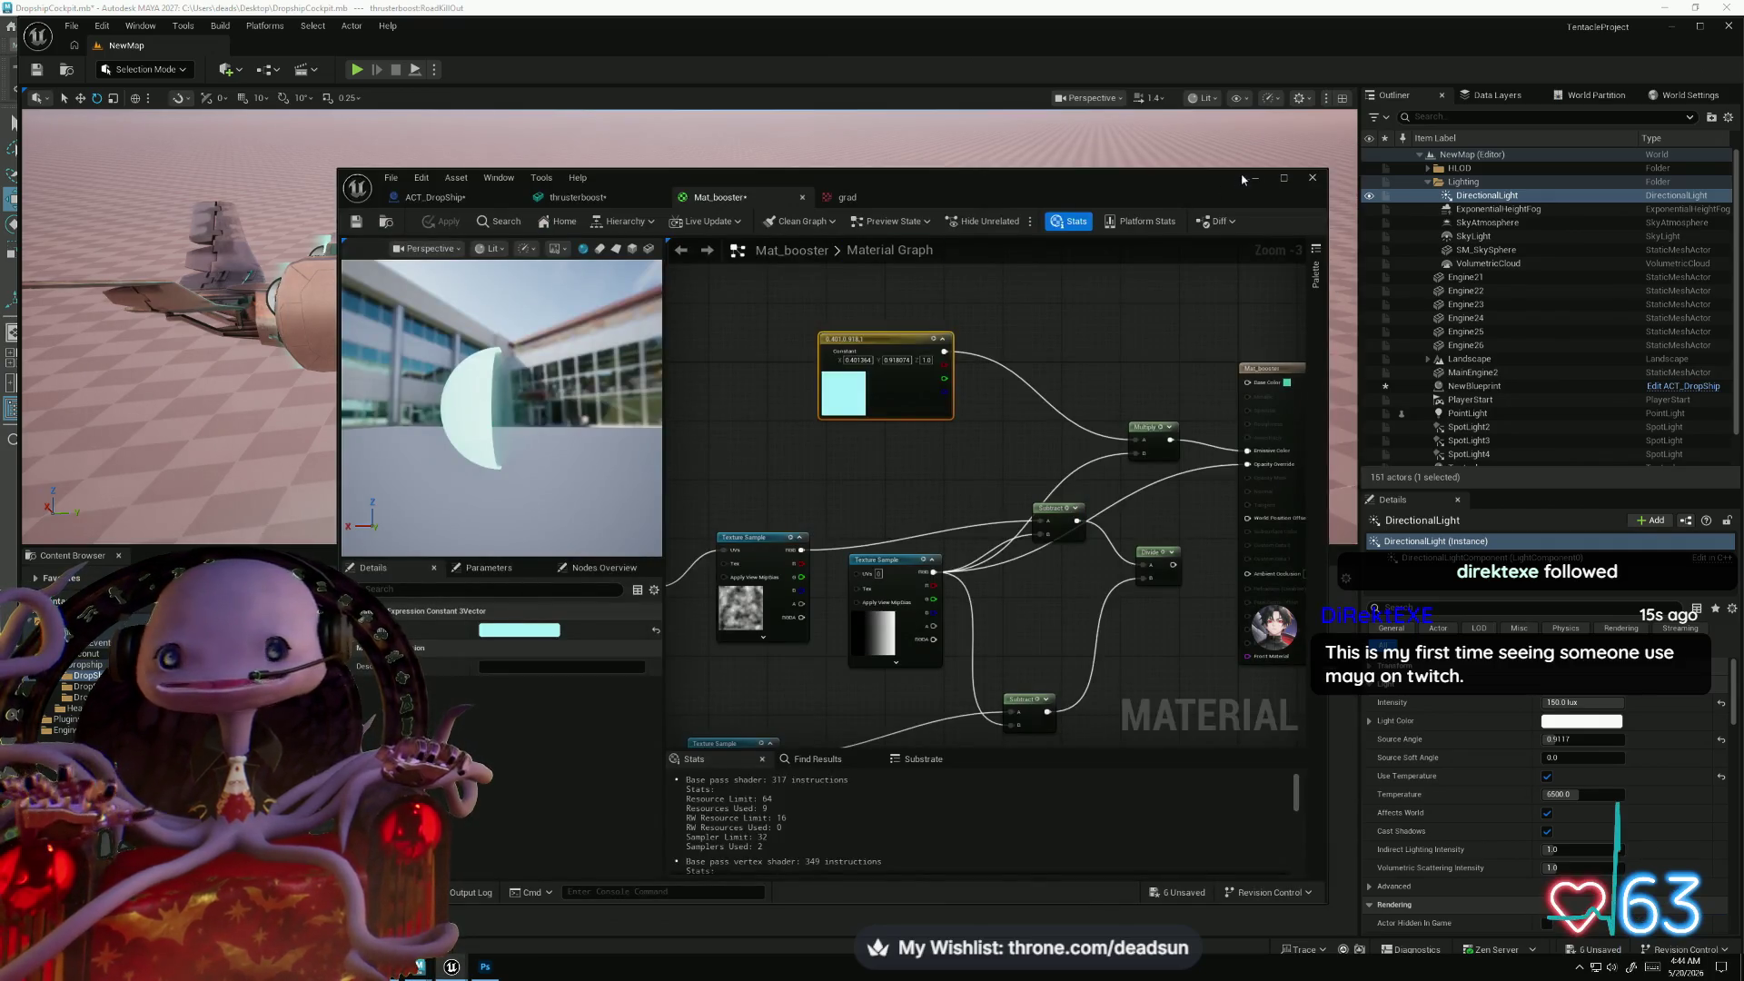
pyautogui.click(1283, 178)
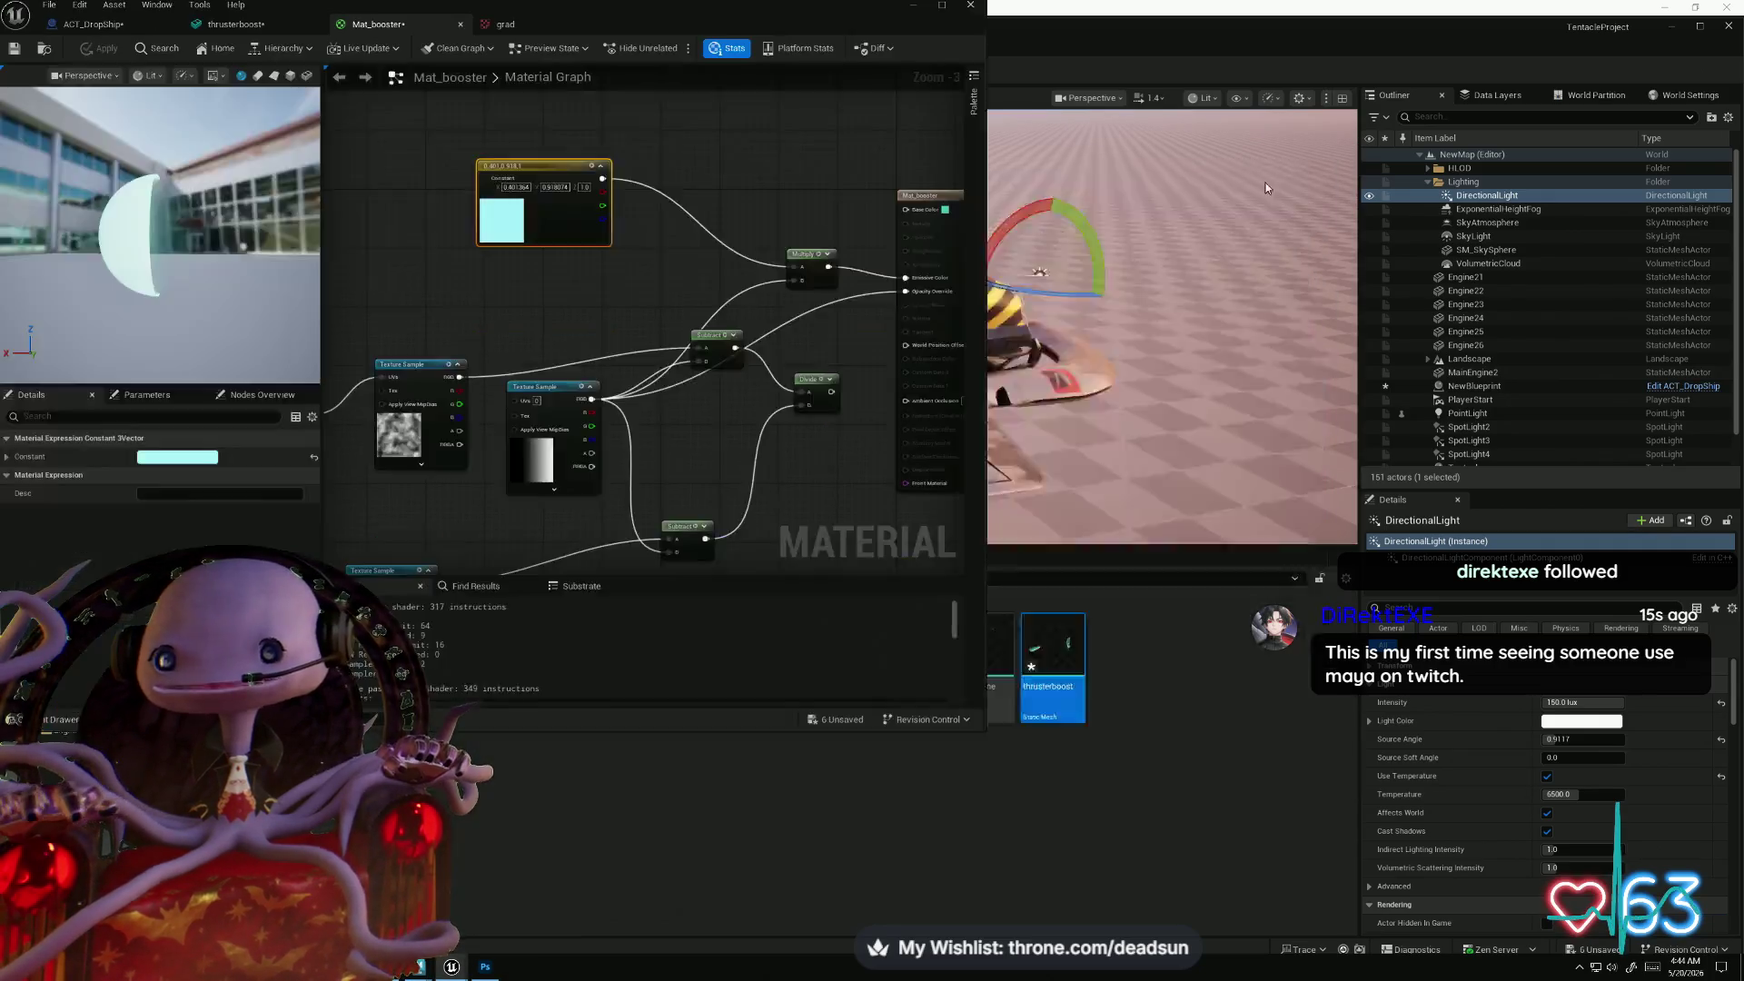
pyautogui.click(1196, 197)
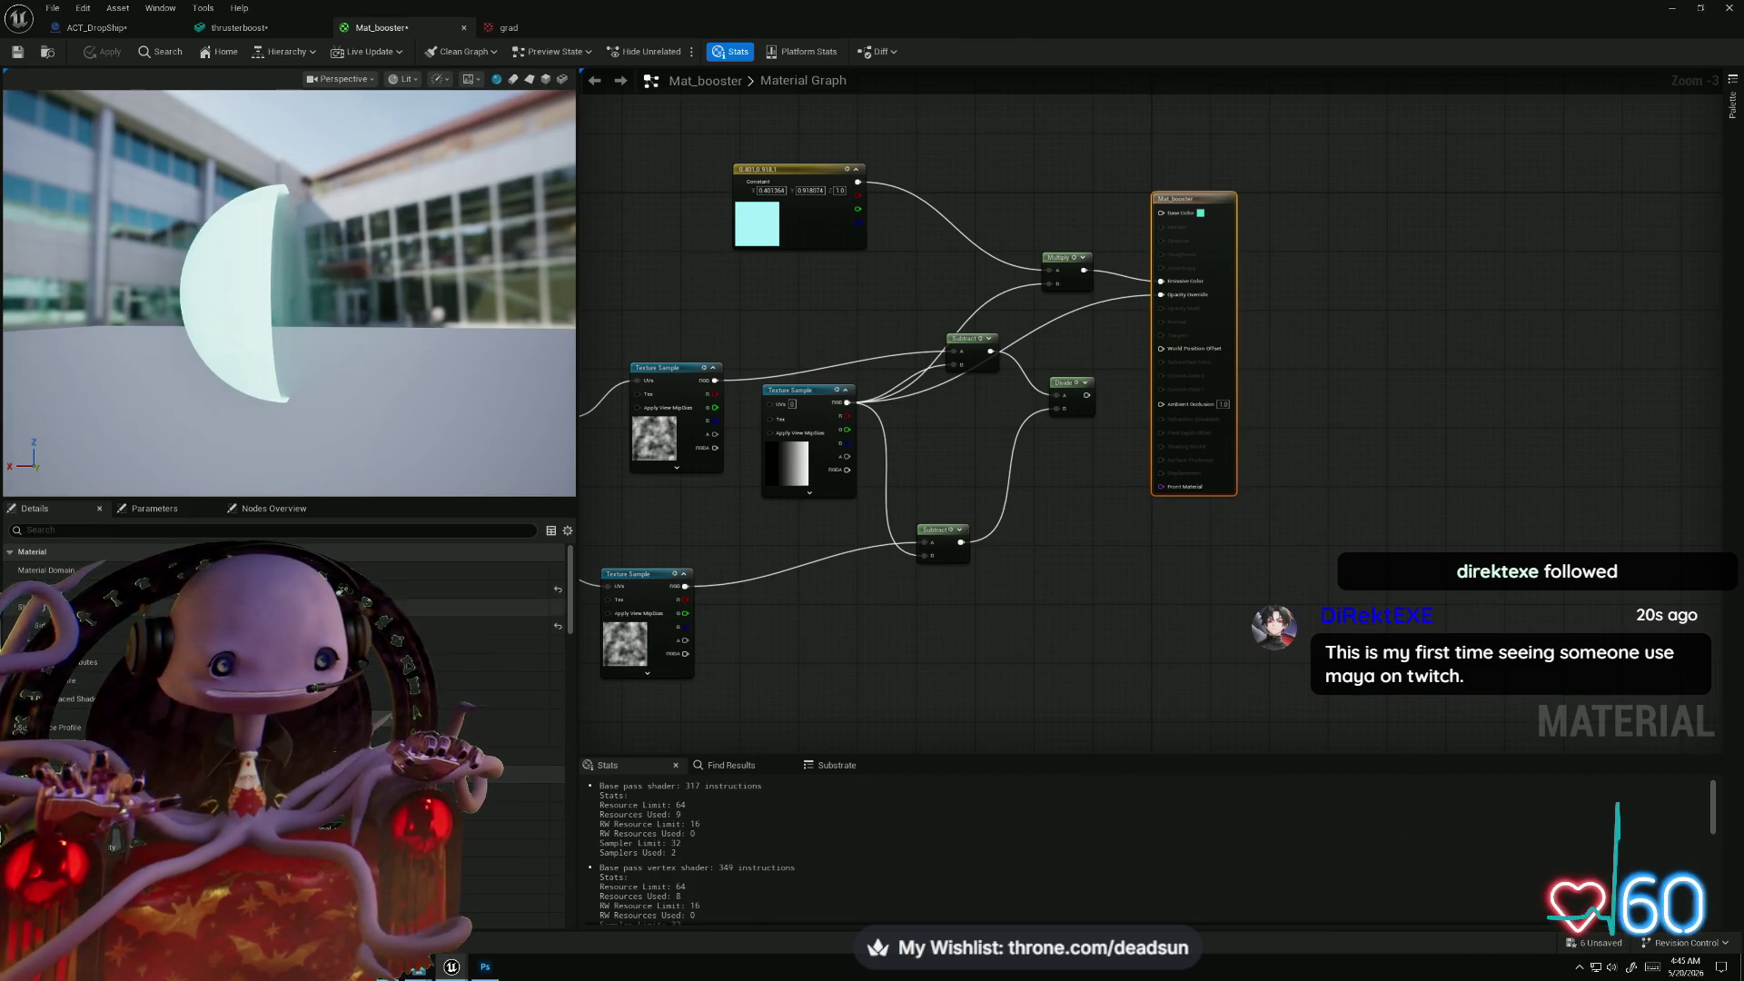
pyautogui.click(557, 626)
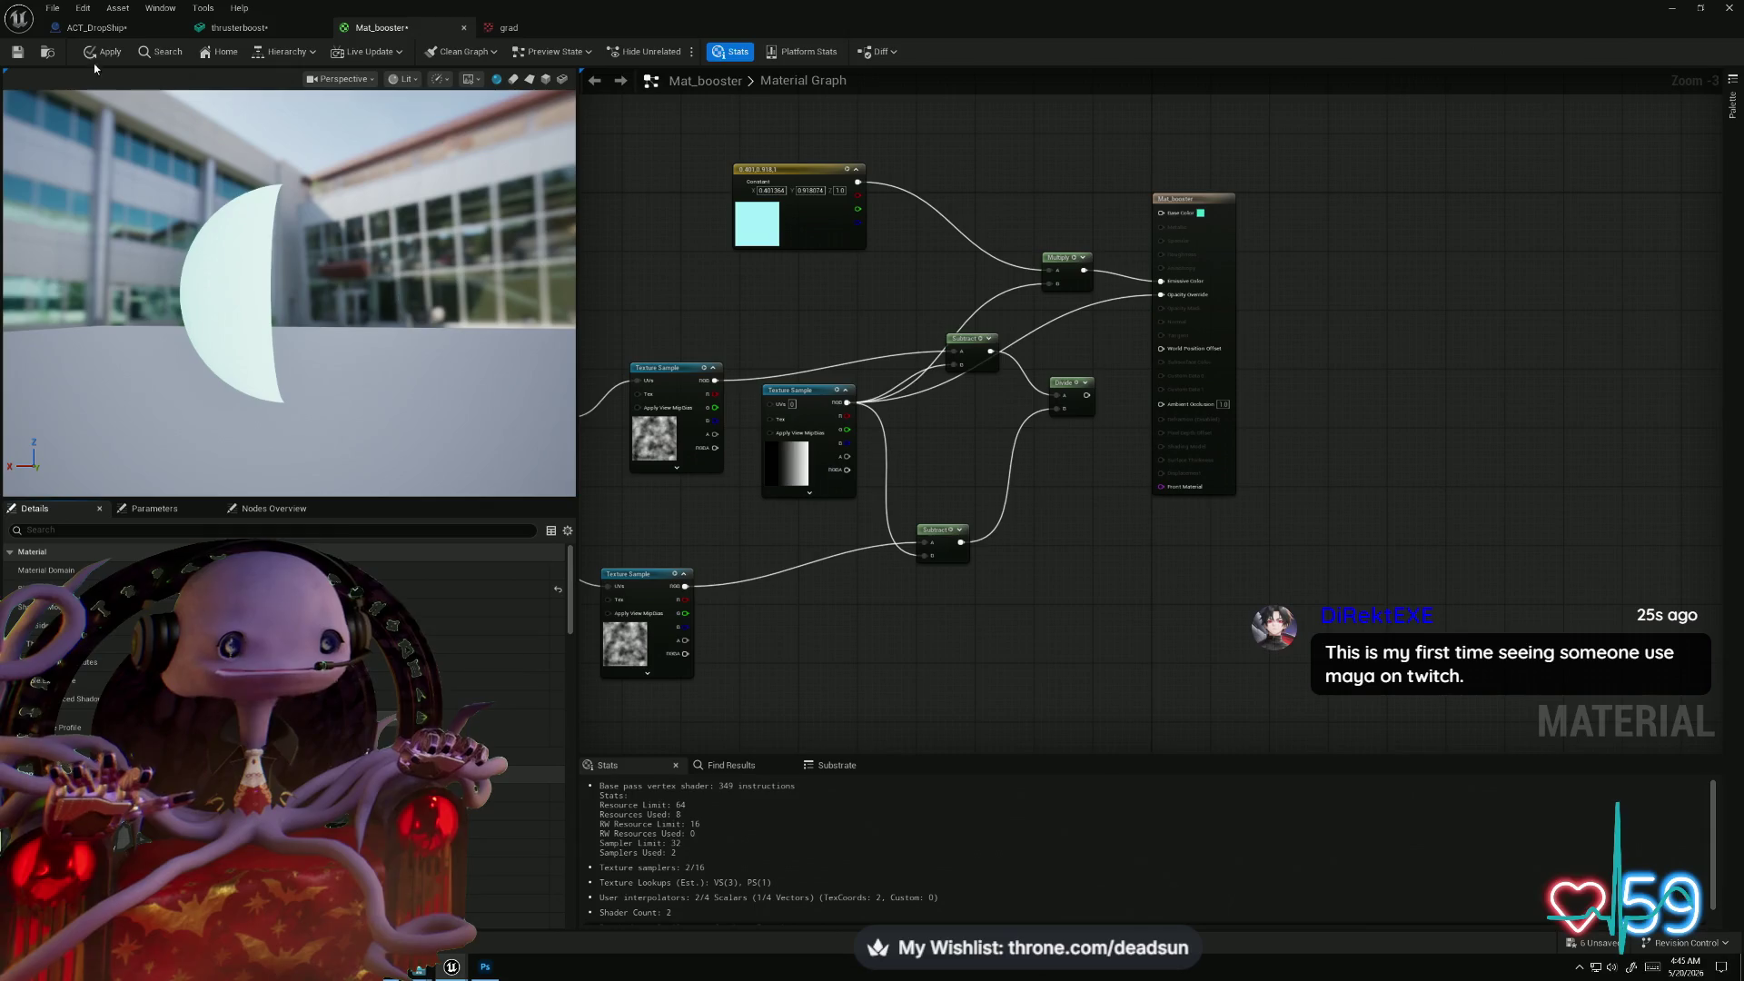
pyautogui.click(94, 56)
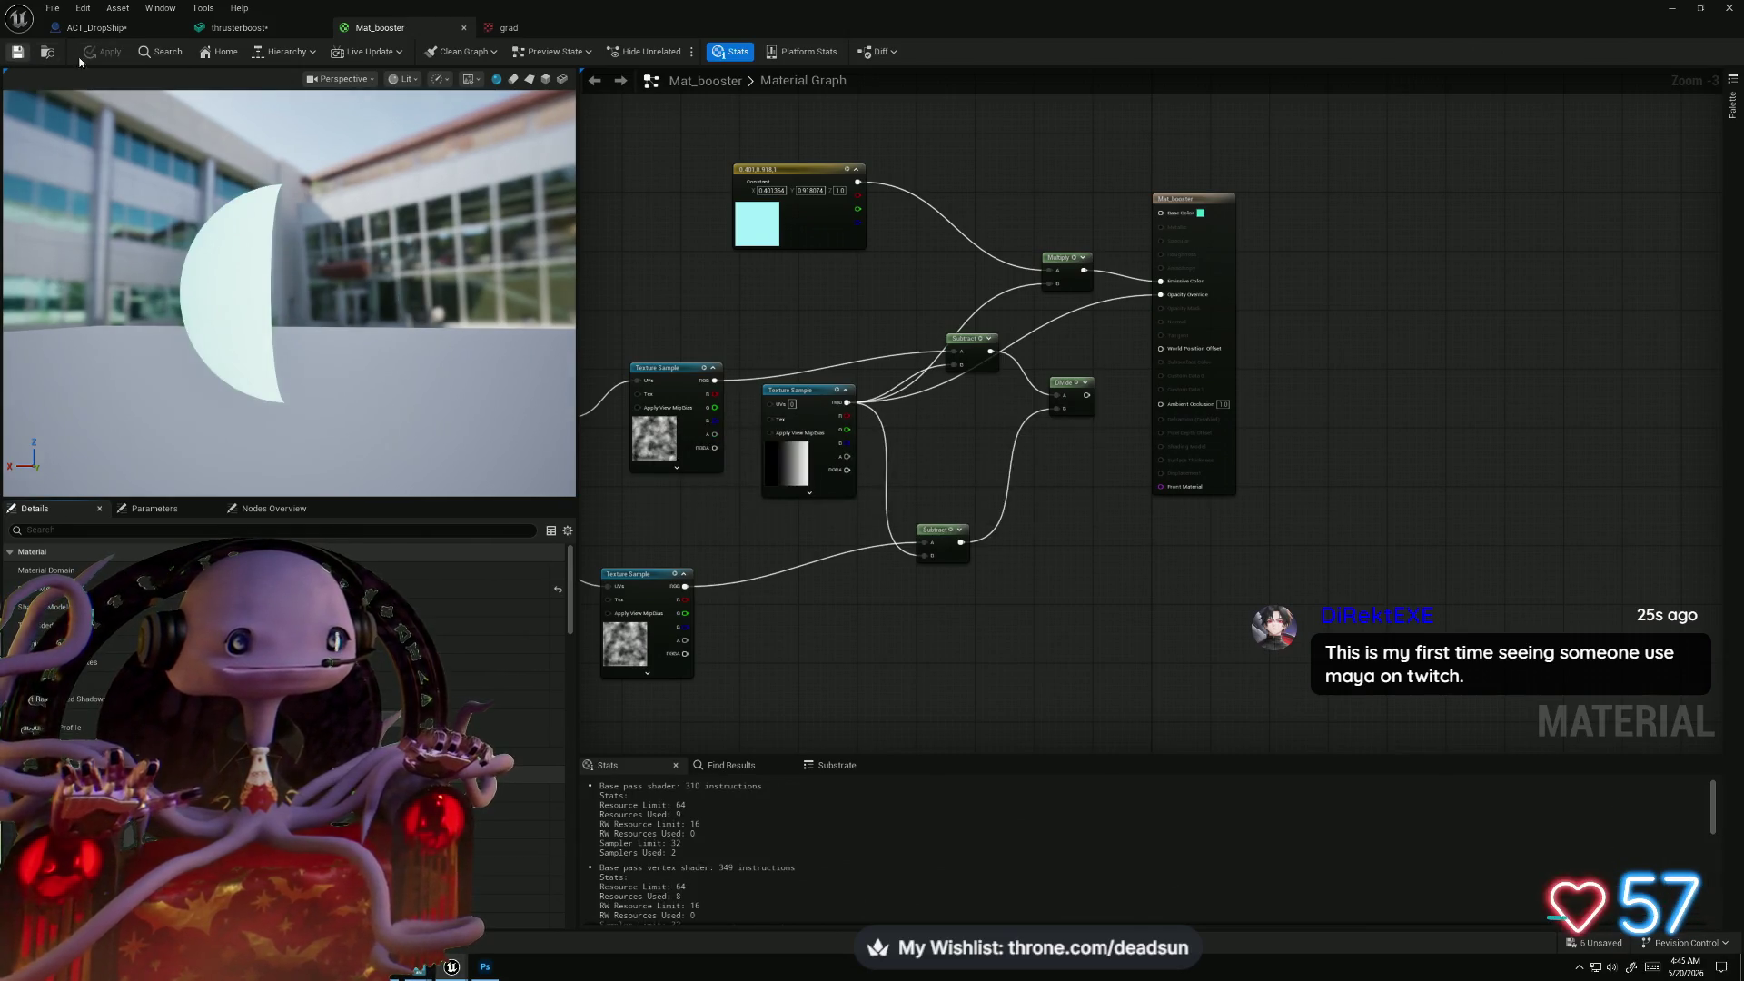
pyautogui.click(1672, 7)
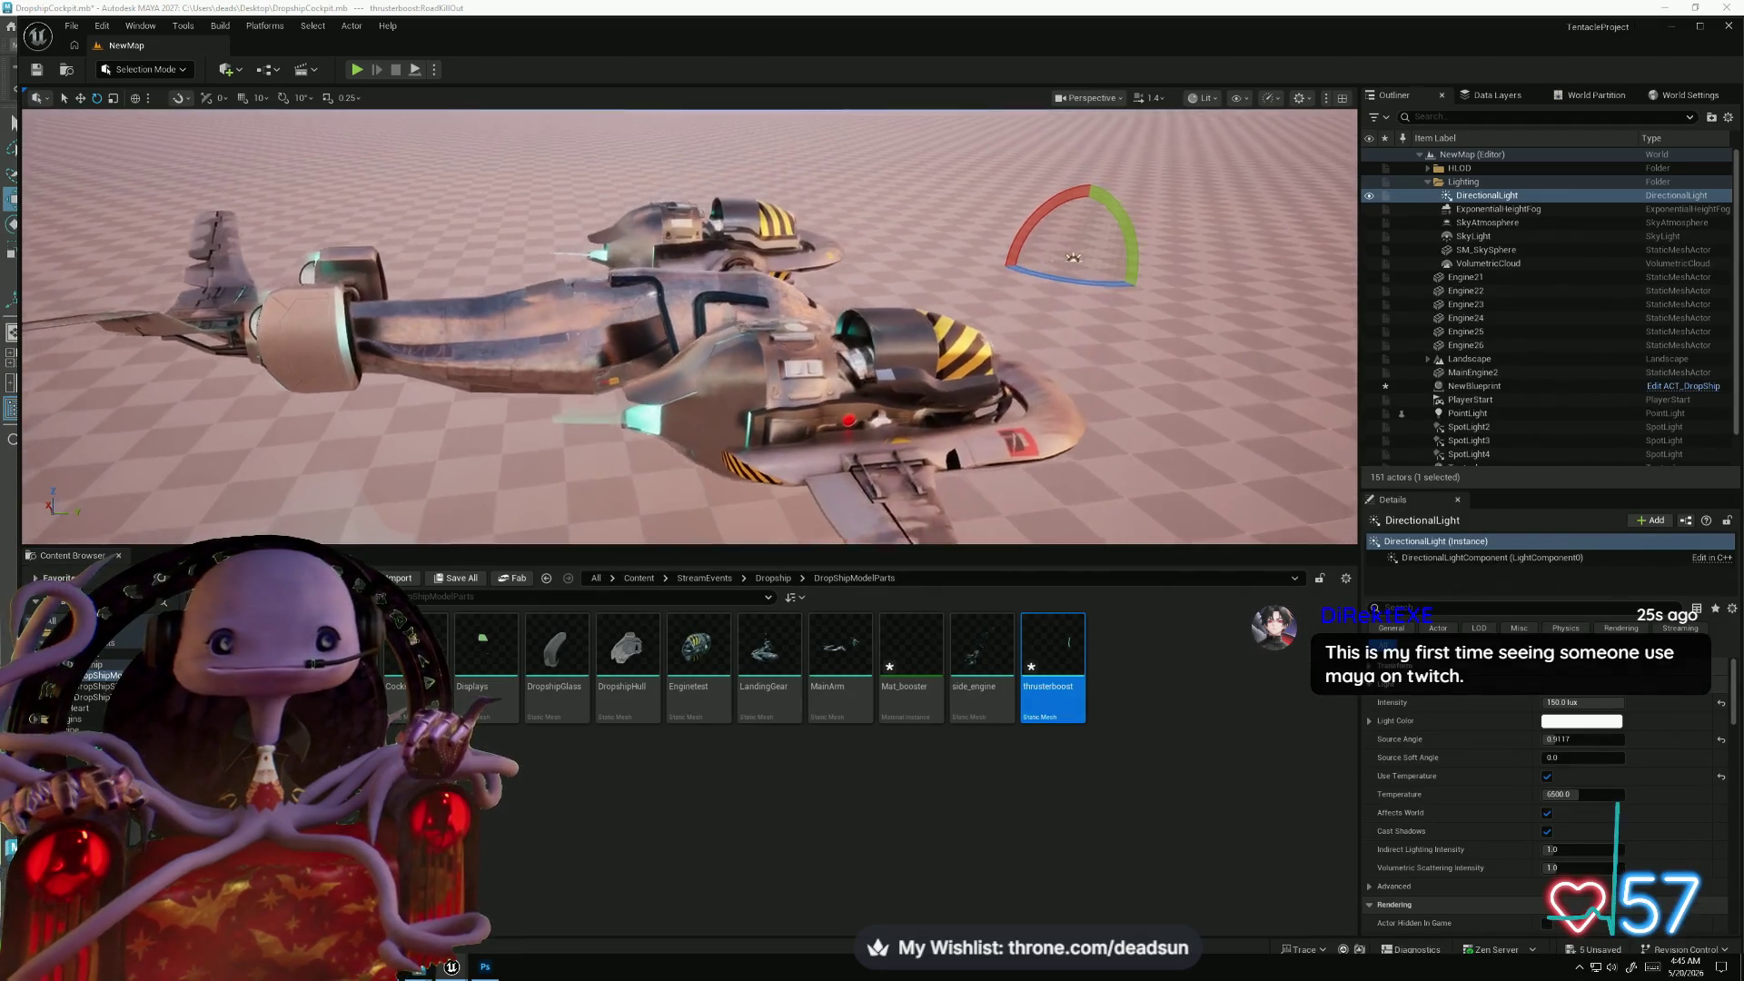
# - Rotate the DirectionalLight to a dark sun angle and view the dropship up close
pyautogui.moveTo(691, 327)
pyautogui.mouseDown()
pyautogui.moveTo(726, 318)
pyautogui.moveTo(700, 327)
pyautogui.moveTo(667, 300)
pyautogui.moveTo(695, 327)
pyautogui.moveTo(699, 314)
pyautogui.mouseUp()
pyautogui.moveTo(215, 383); pyautogui.dragTo(159, 350)
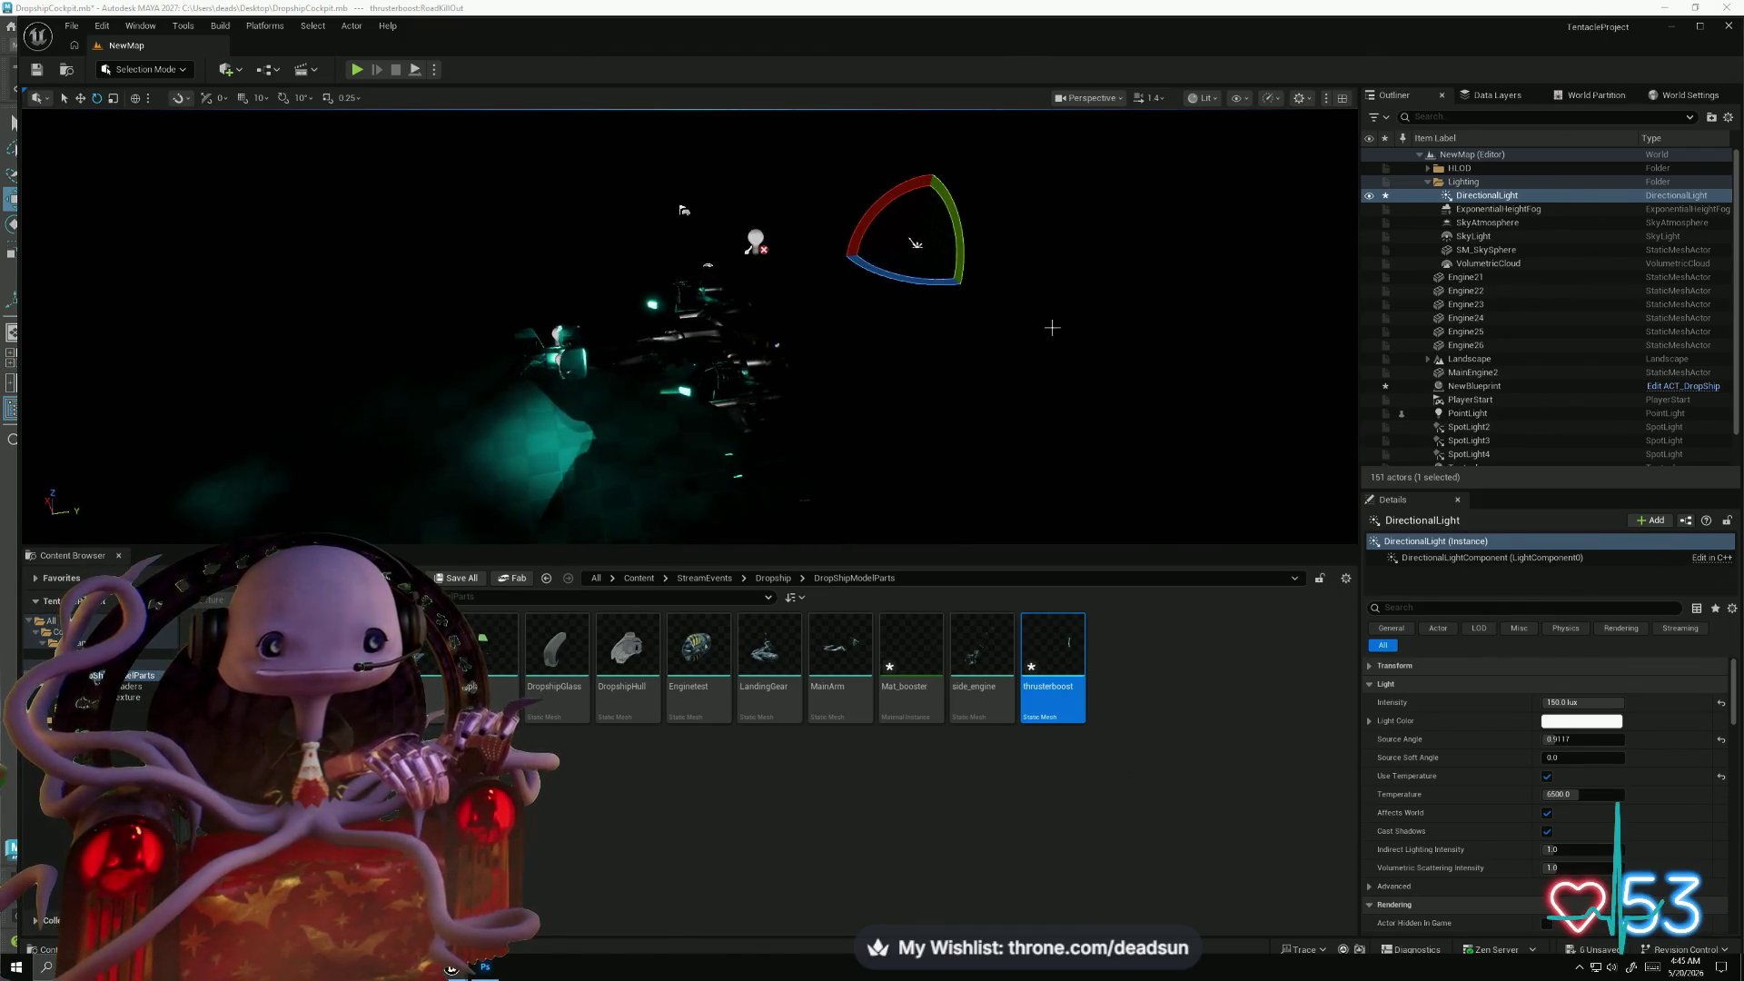
pyautogui.moveTo(1052, 327)
pyautogui.mouseDown()
pyautogui.moveTo(1067, 296)
pyautogui.moveTo(1070, 327)
pyautogui.moveTo(1101, 314)
pyautogui.mouseUp()
# - Rotate the sun back to bright daylight and start Play-in-Editor with Alt+P
pyautogui.moveTo(768, 452); pyautogui.dragTo(604, 472)
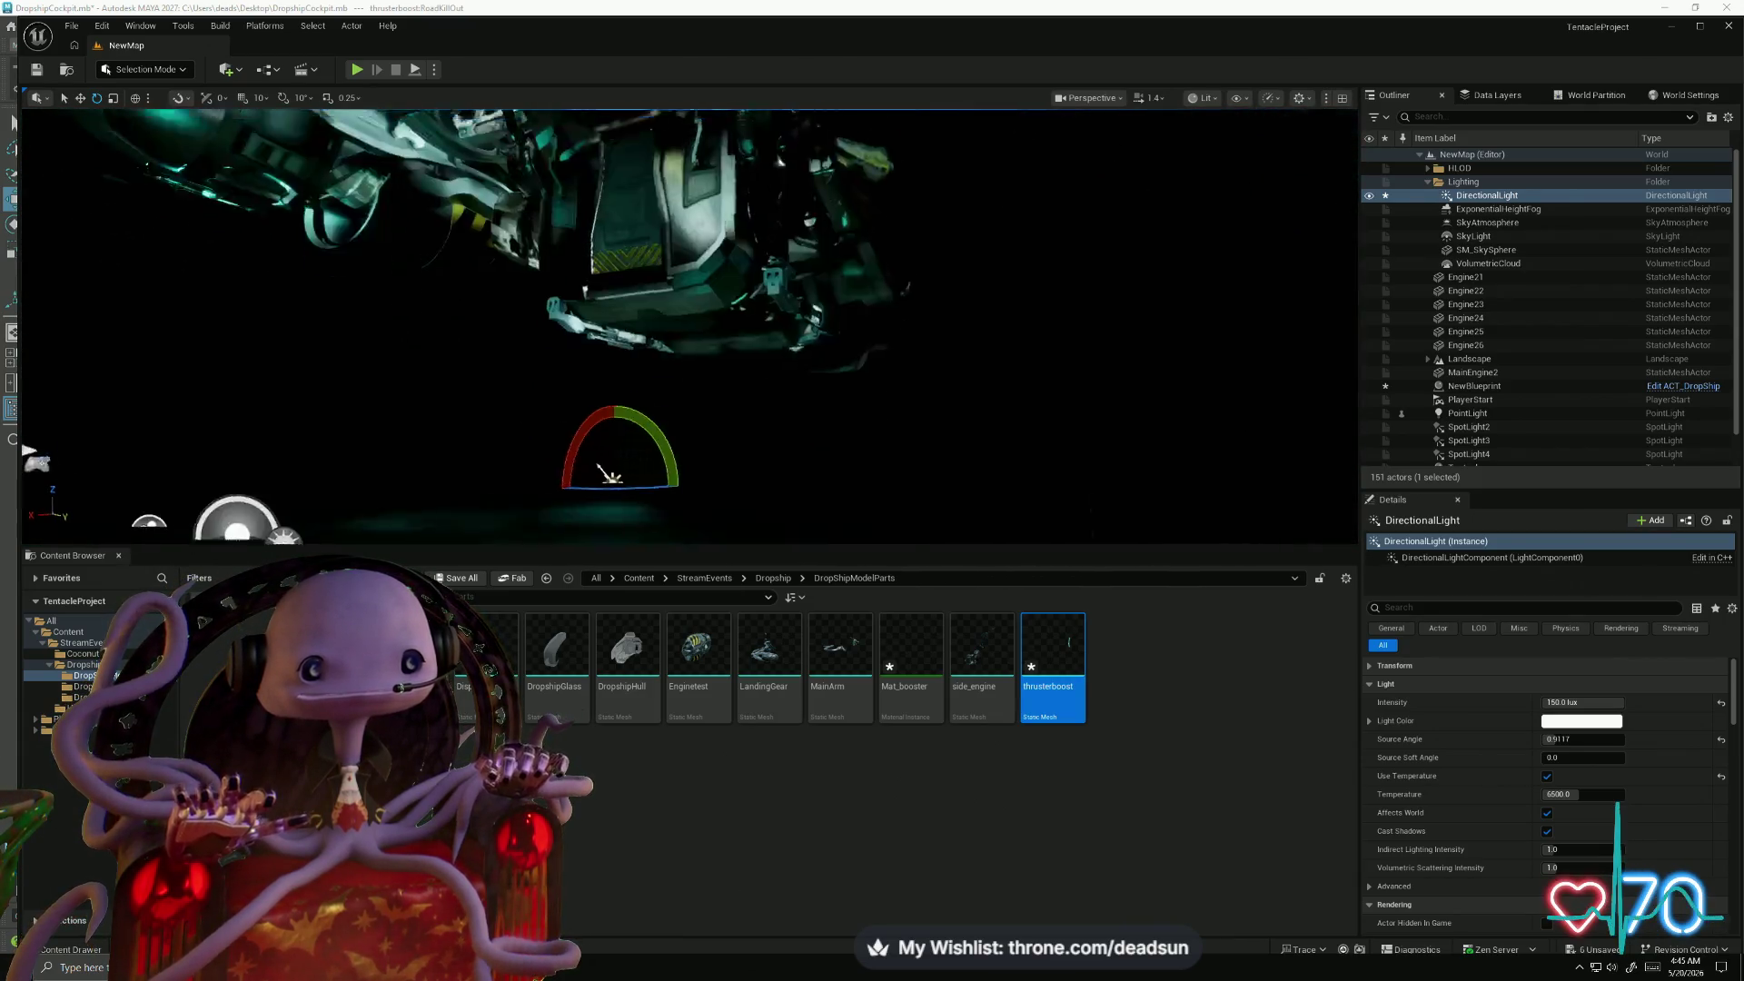
pyautogui.moveTo(615, 309); pyautogui.dragTo(581, 362)
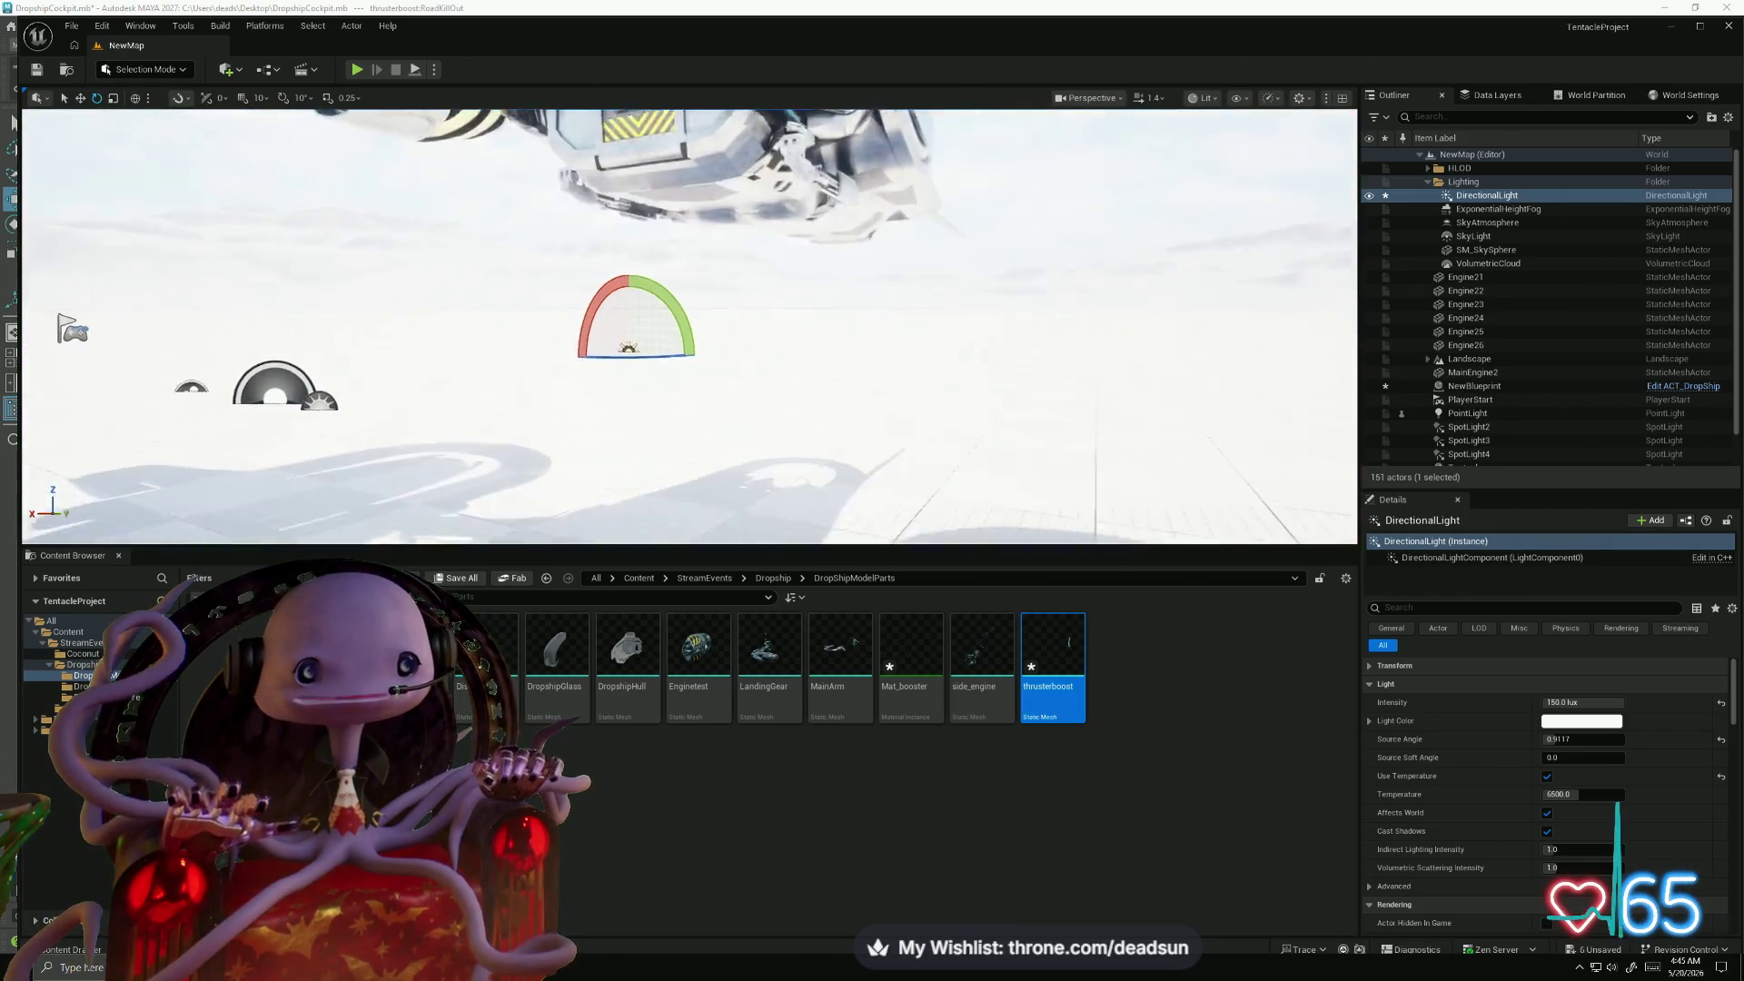
pyautogui.moveTo(691, 327); pyautogui.dragTo(690, 327)
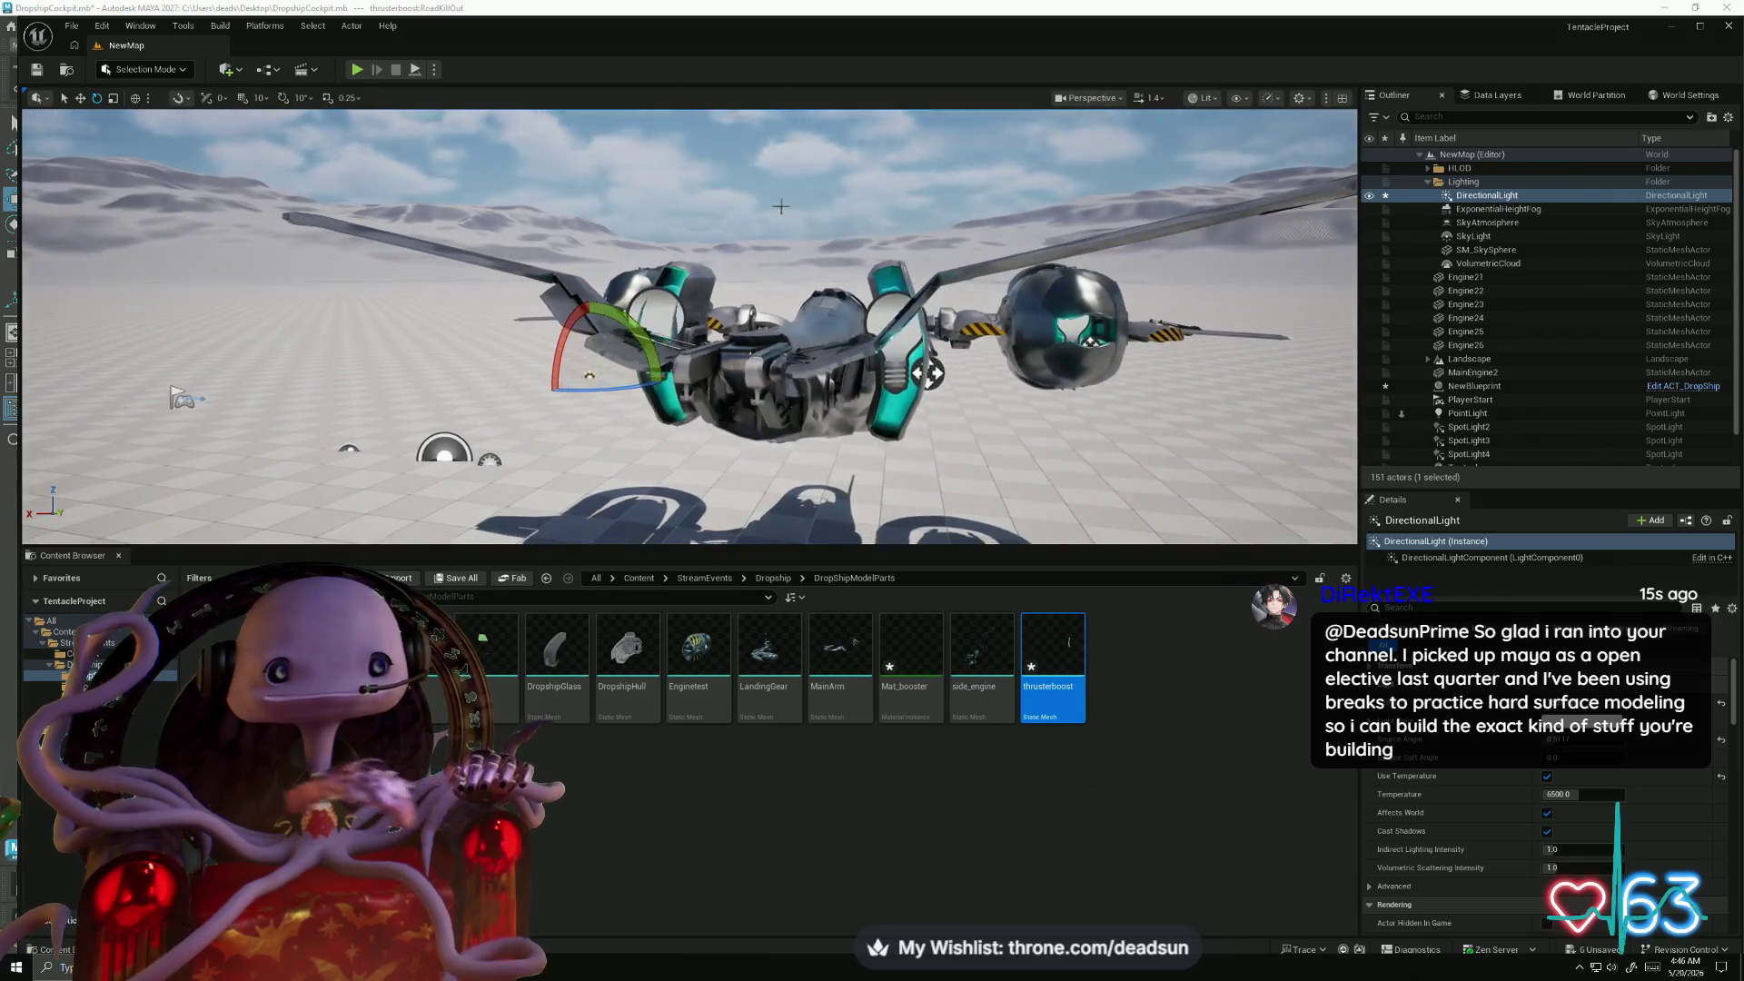
pyautogui.hotkey('alt', 'p')
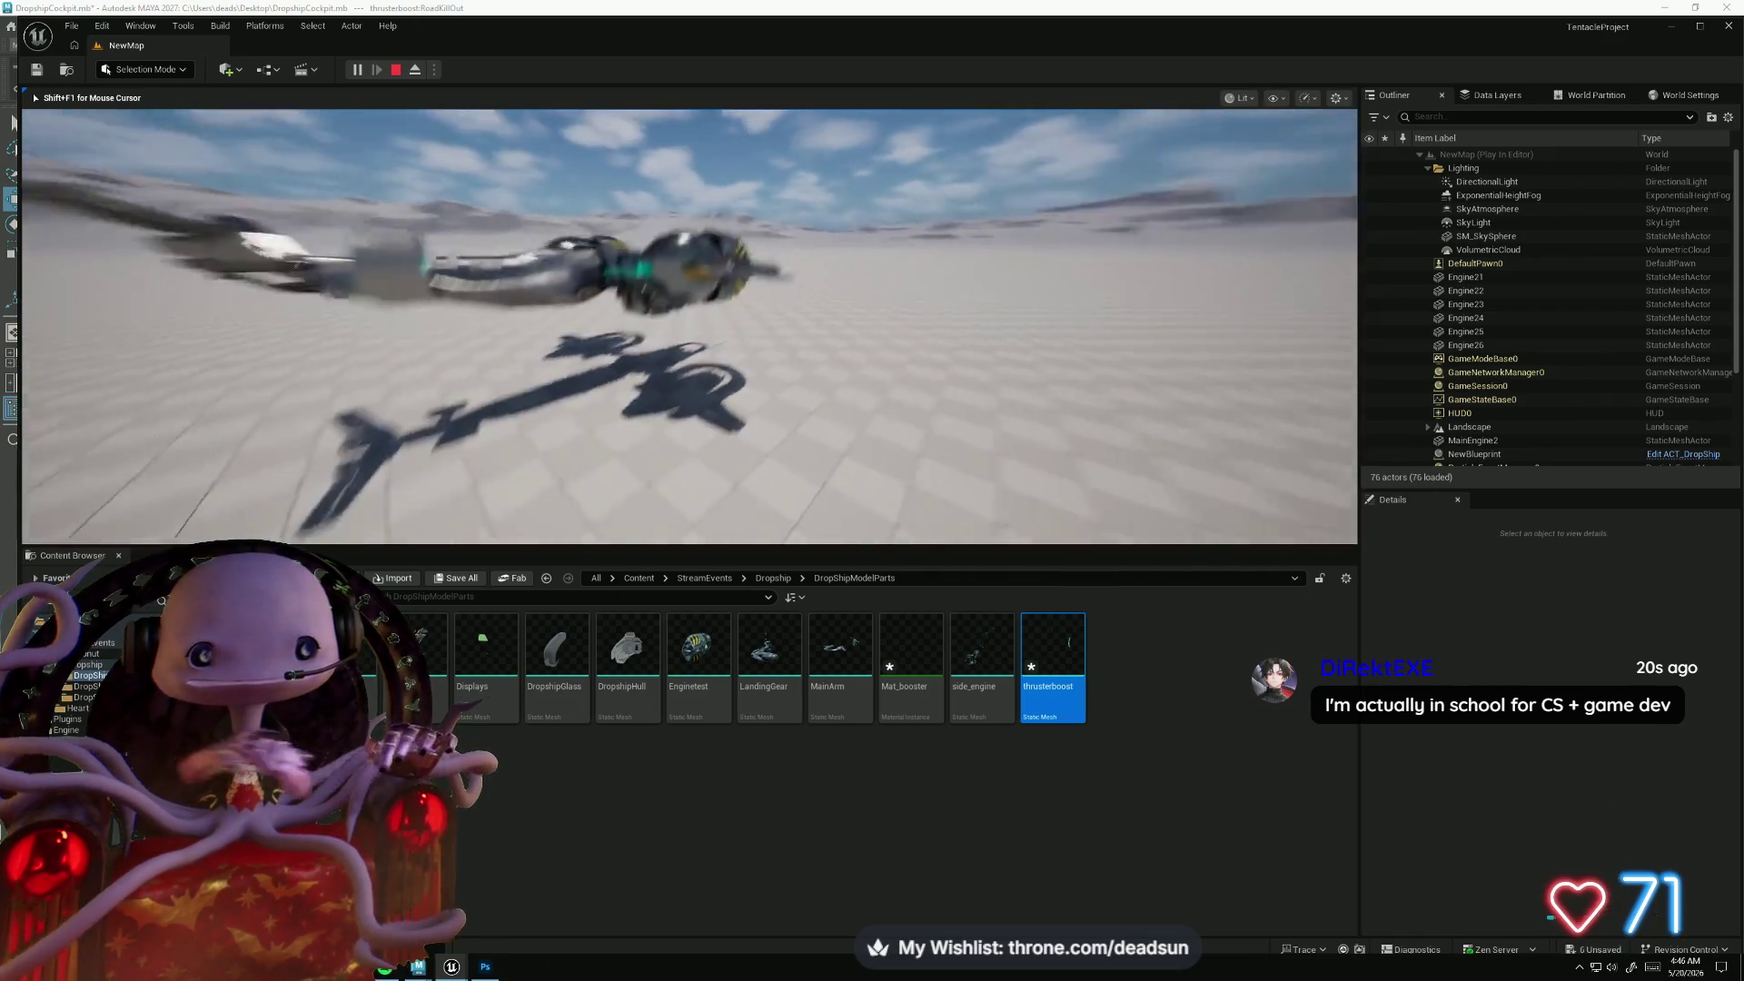
# - Watch the dropship fly in Play-in-Editor, then bring up the window switcher
pyautogui.hotkey('alt', 'Tab')
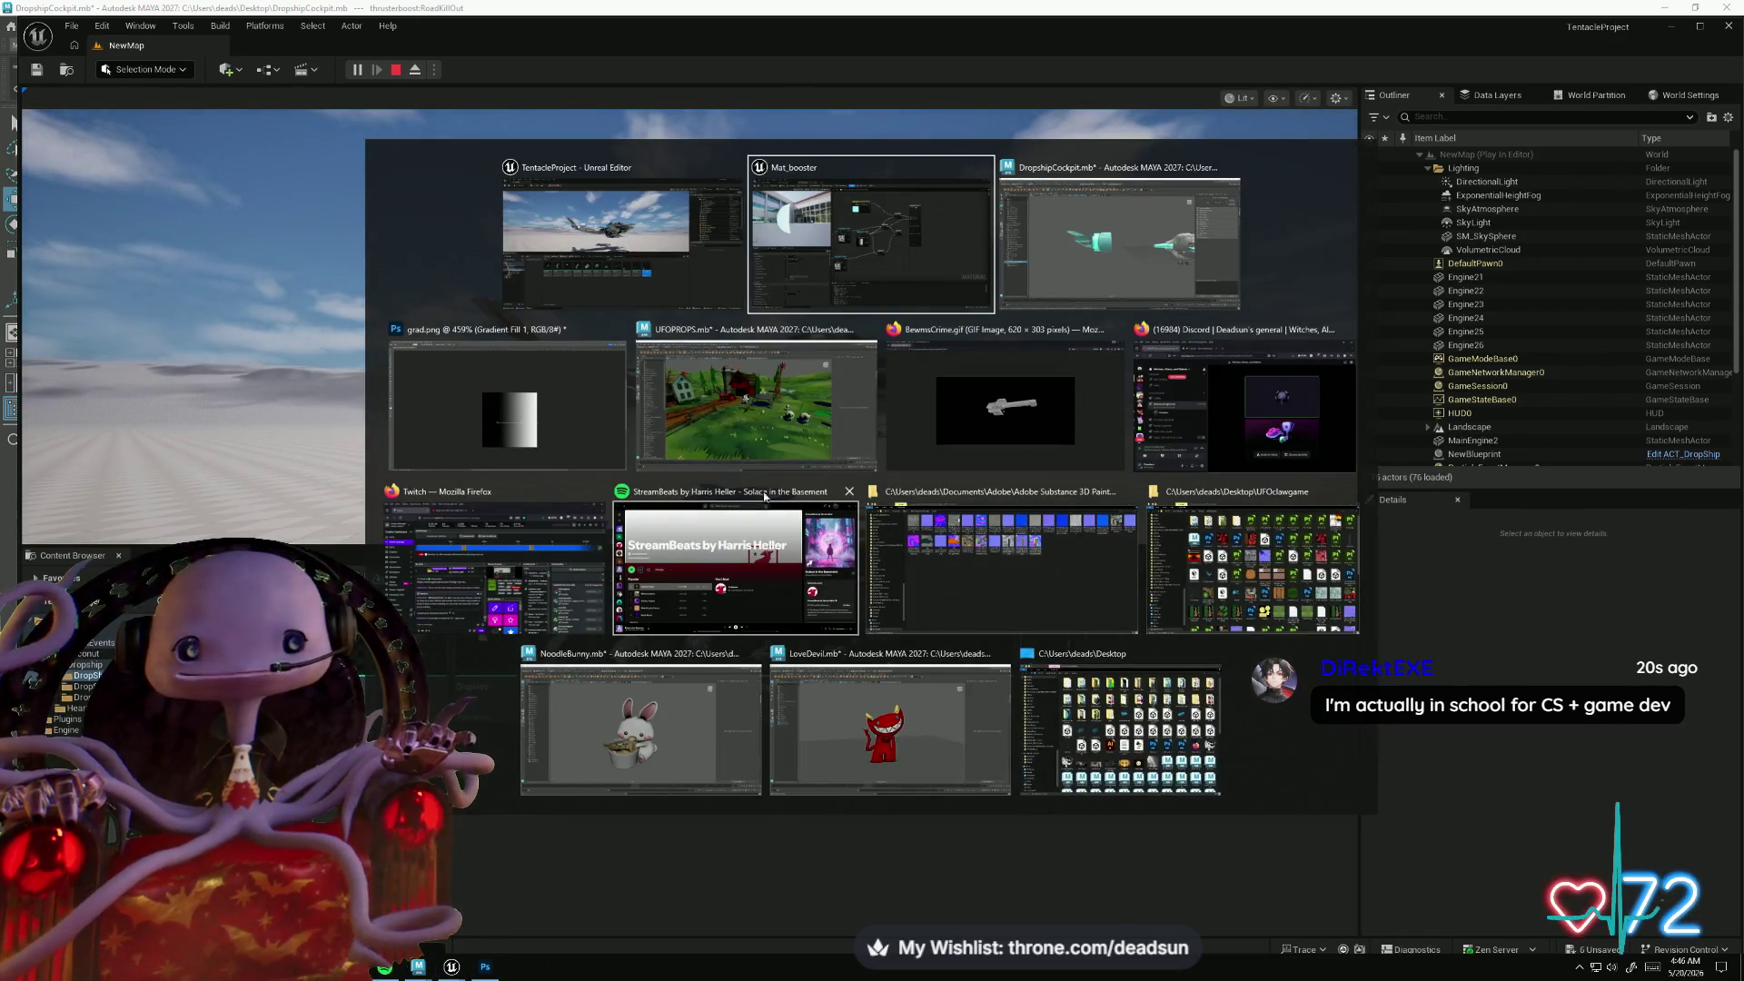
# - Orbit the UFOPROPS farm scene, then view the BewmsCrime GIF in Firefox
pyautogui.click(711, 402)
pyautogui.moveTo(1000, 546); pyautogui.dragTo(810, 586)
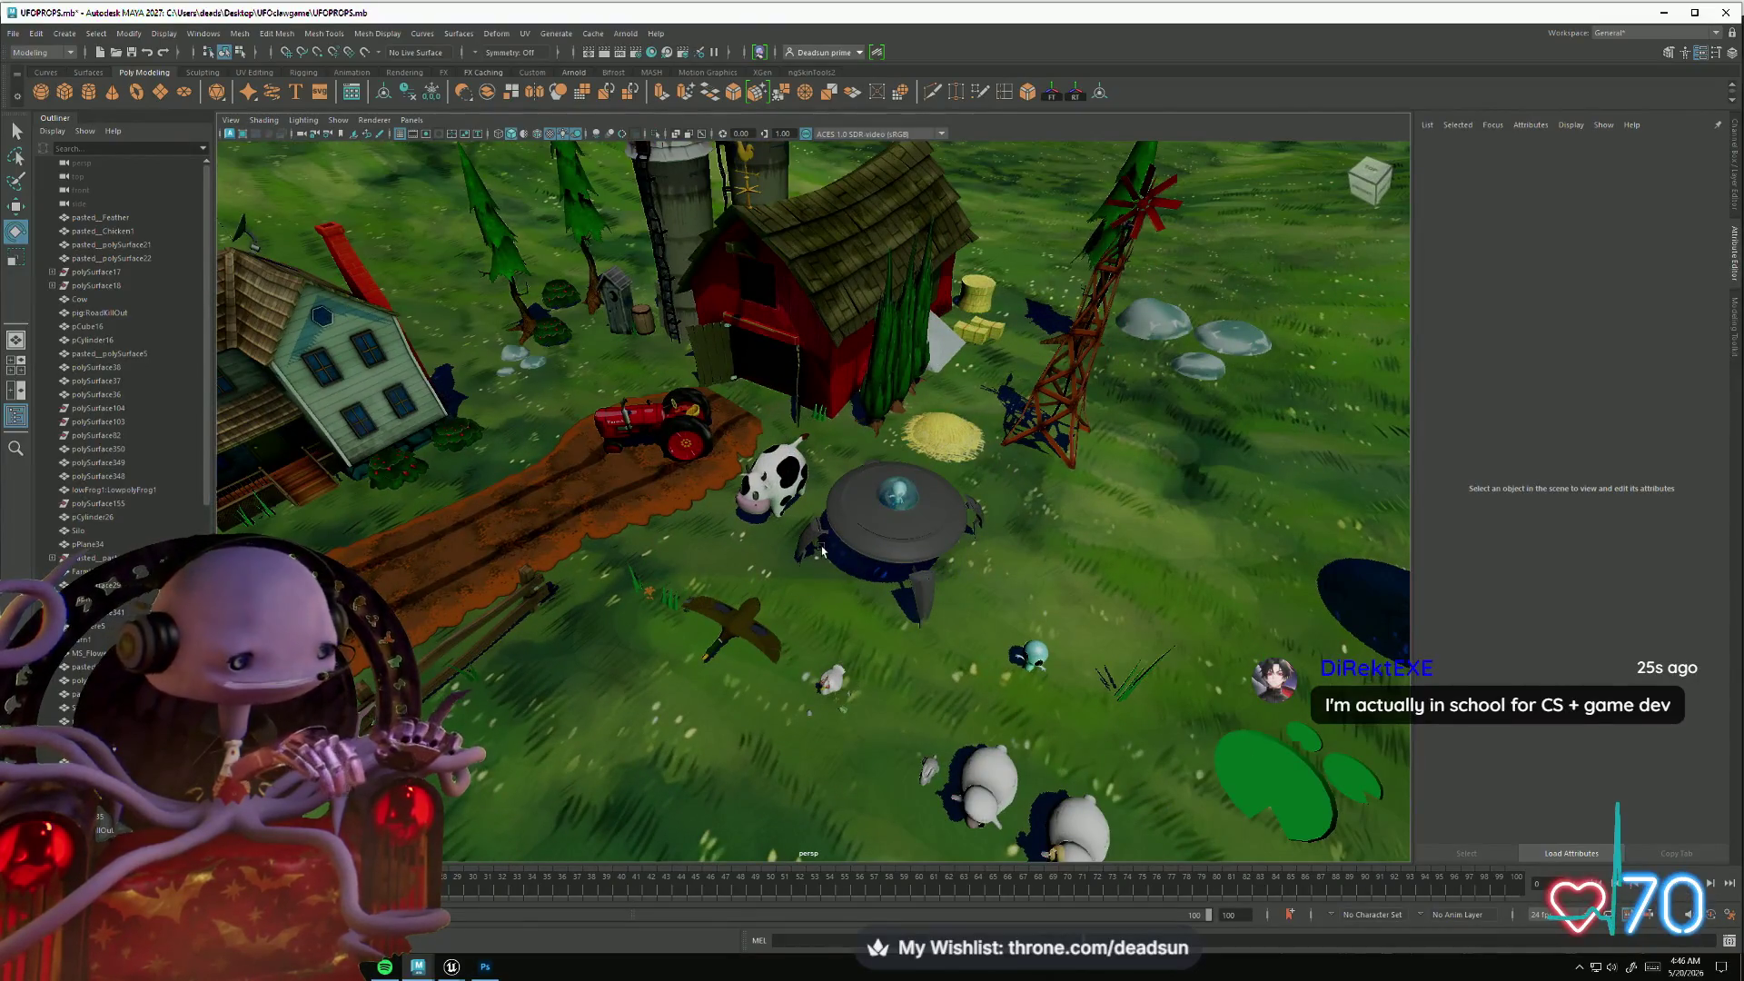
pyautogui.hotkey('alt', 'Tab')
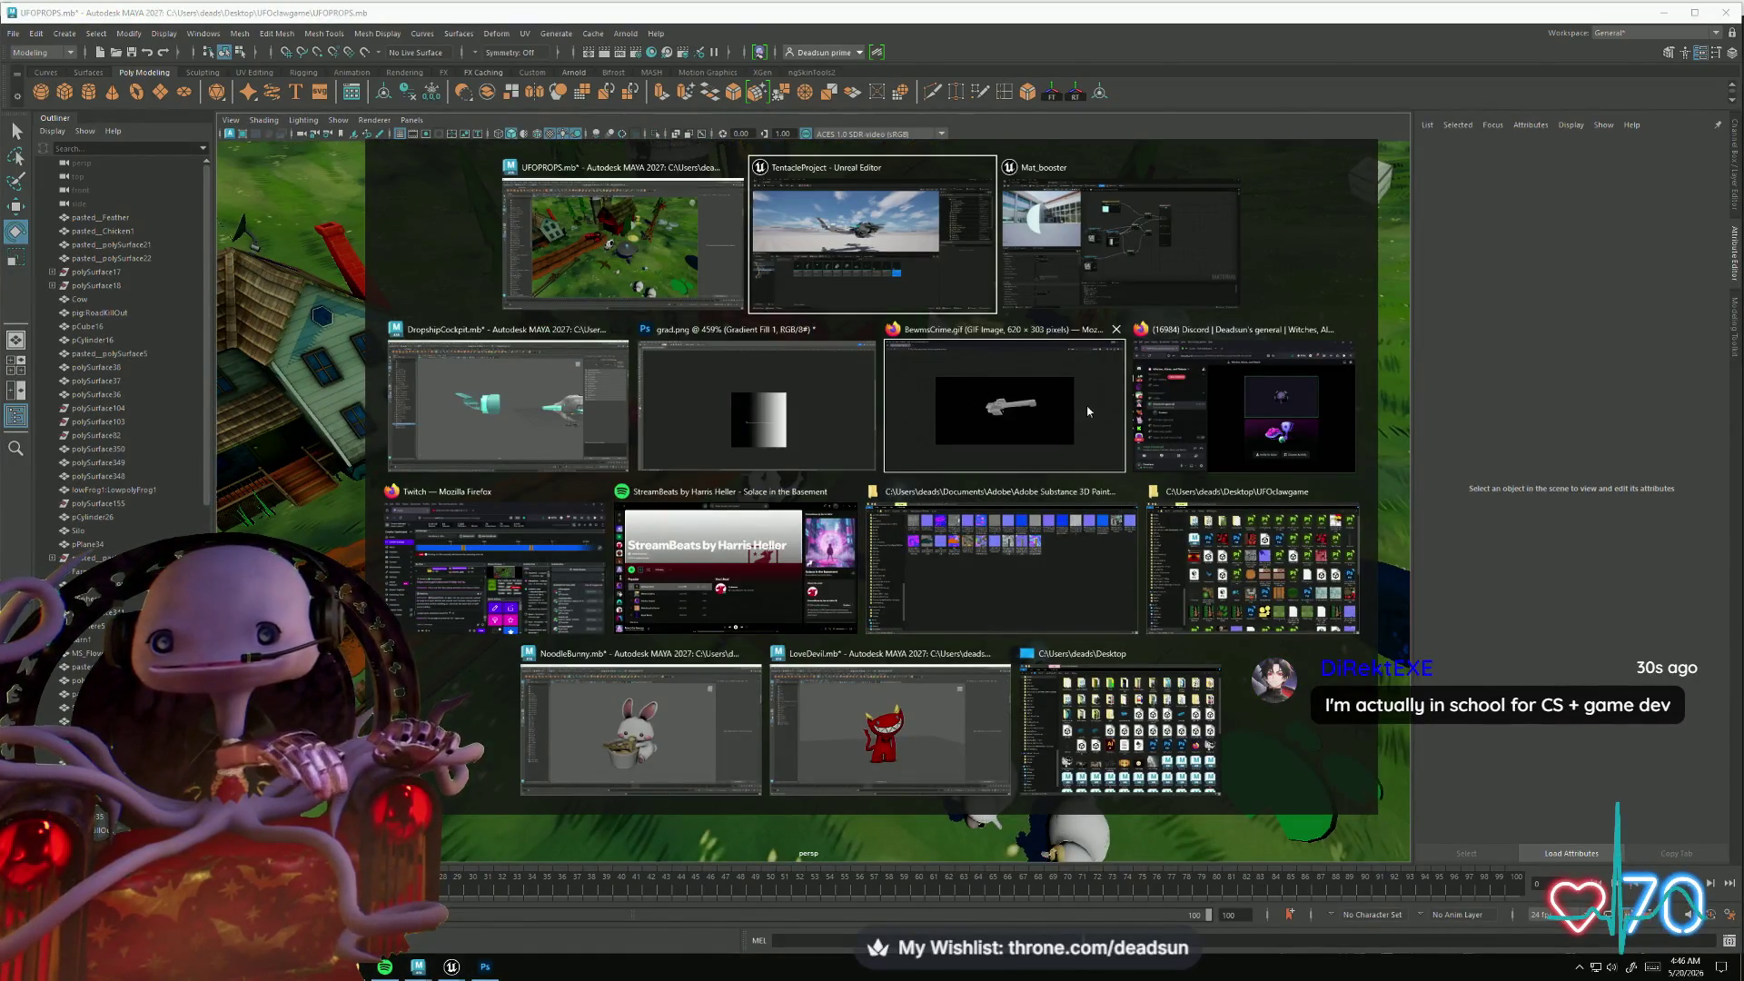
pyautogui.click(1090, 412)
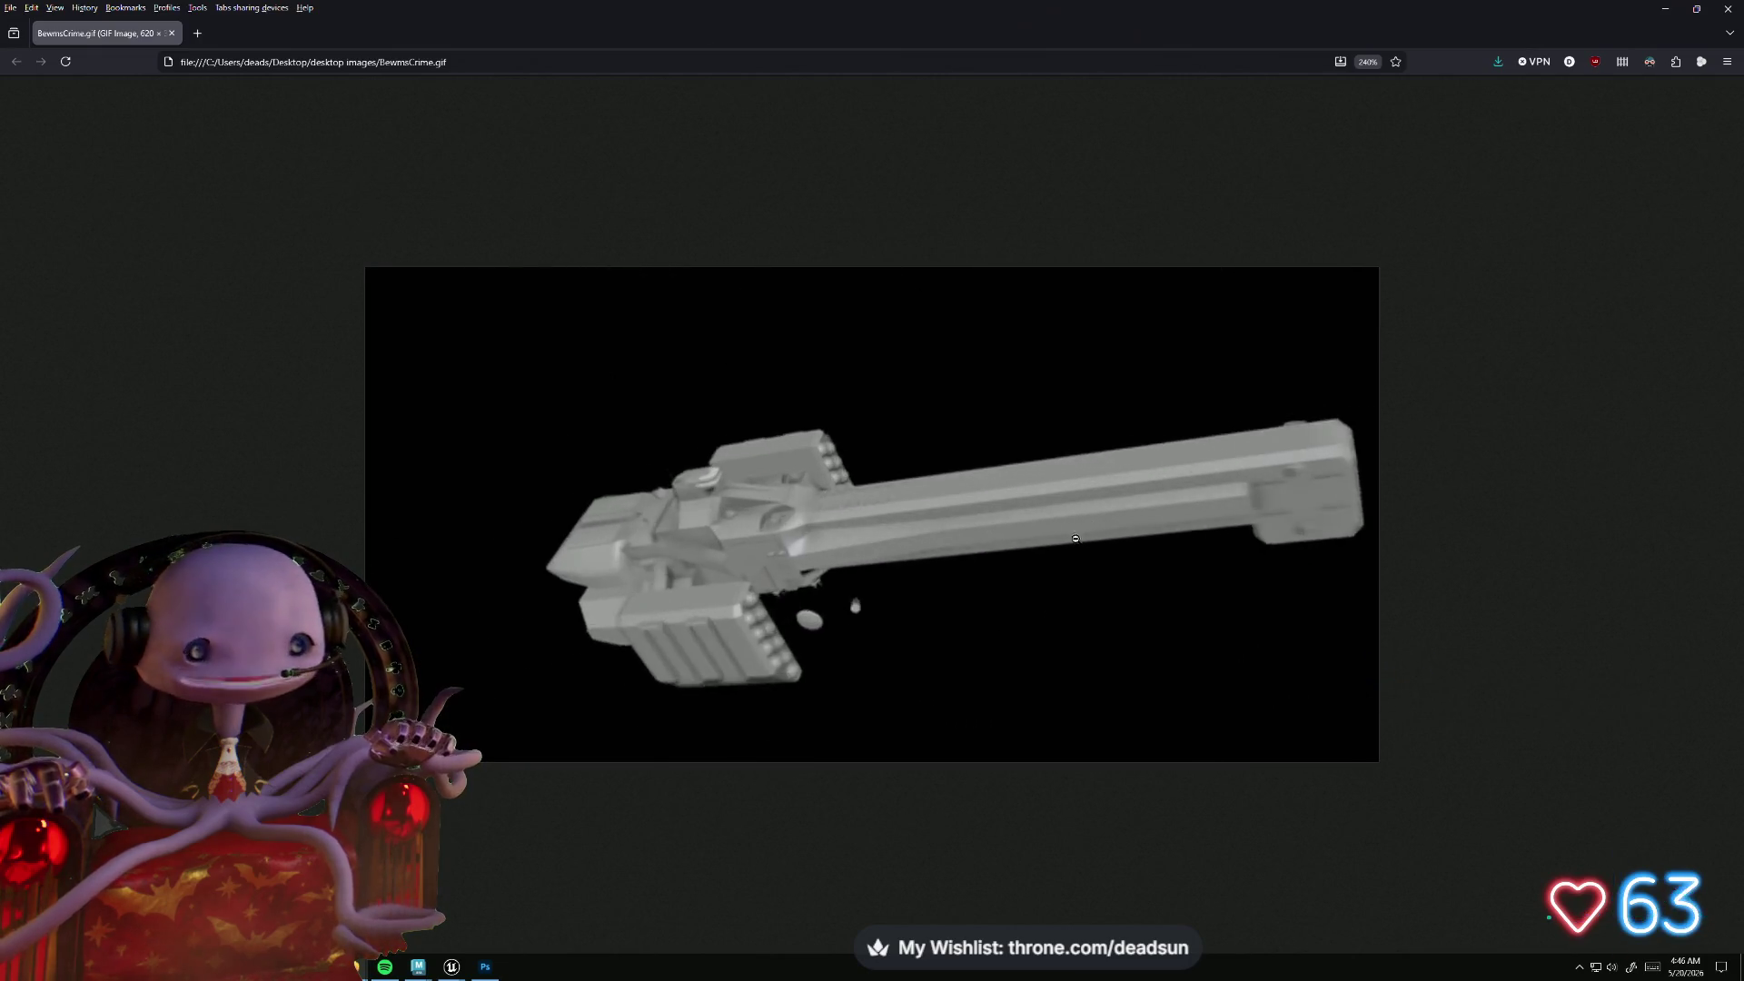
# - Tumble around the NoodleBunny scene, then the LoveDevil red devil character
pyautogui.hotkey('alt', 'Tab')
pyautogui.click(662, 688)
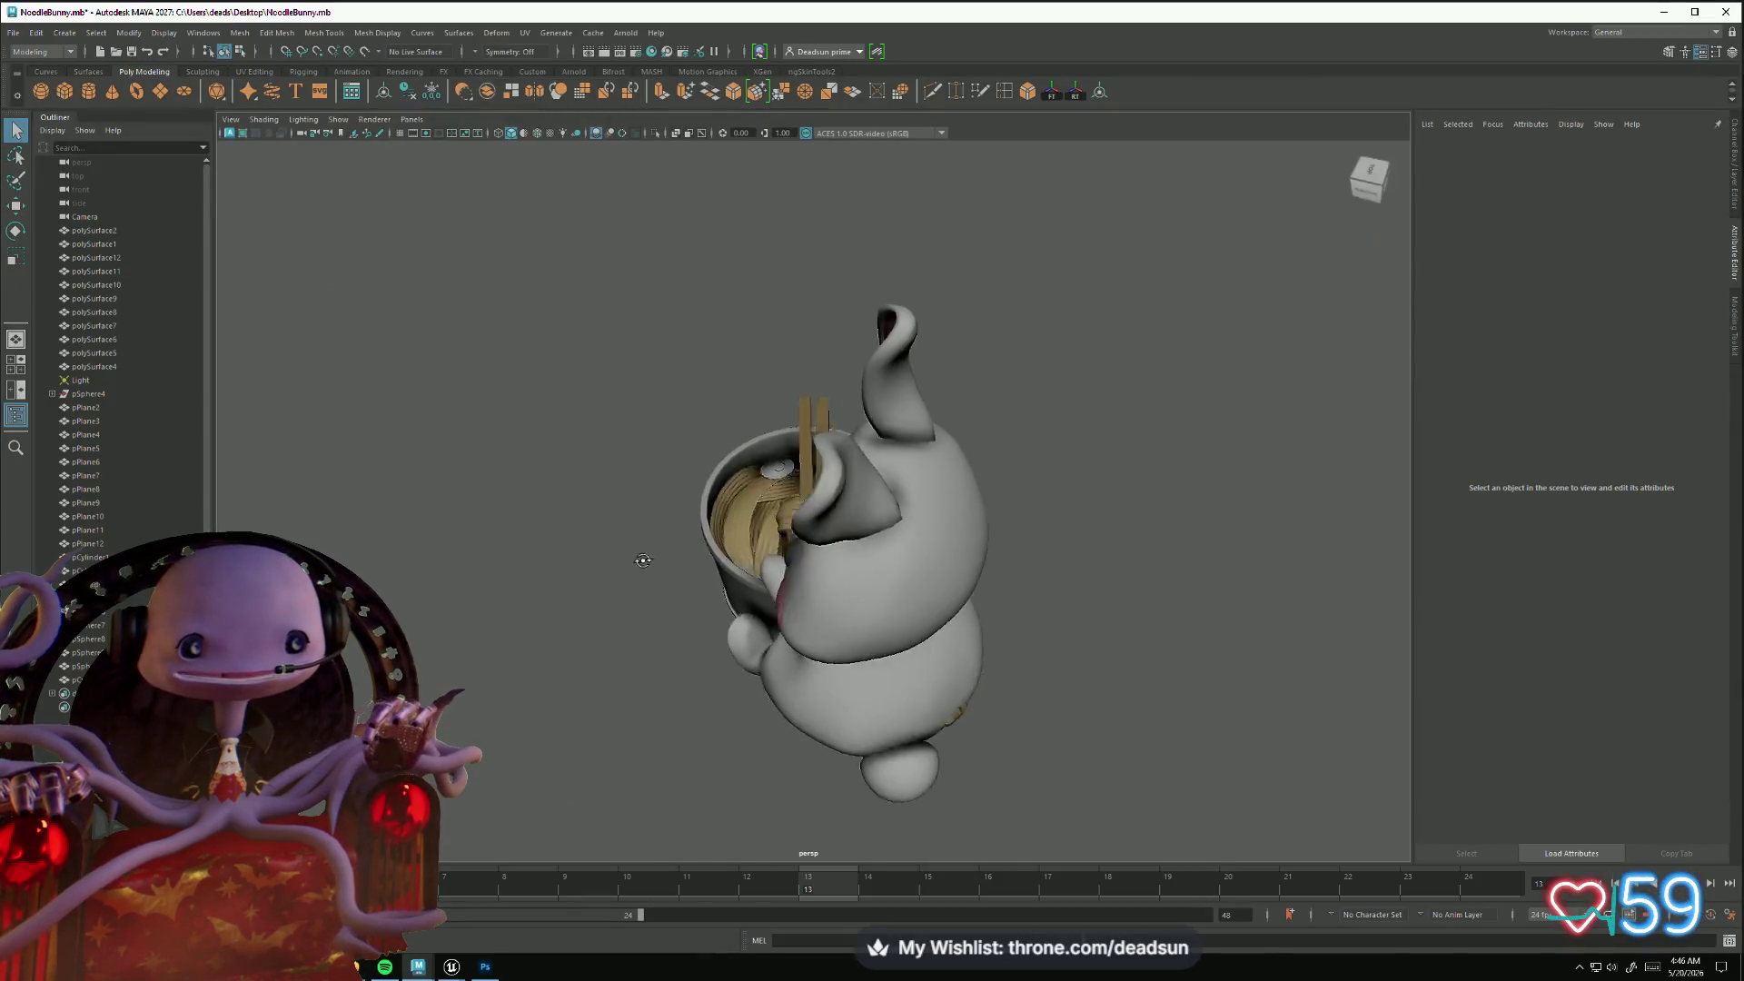
pyautogui.moveTo(467, 505); pyautogui.dragTo(811, 524)
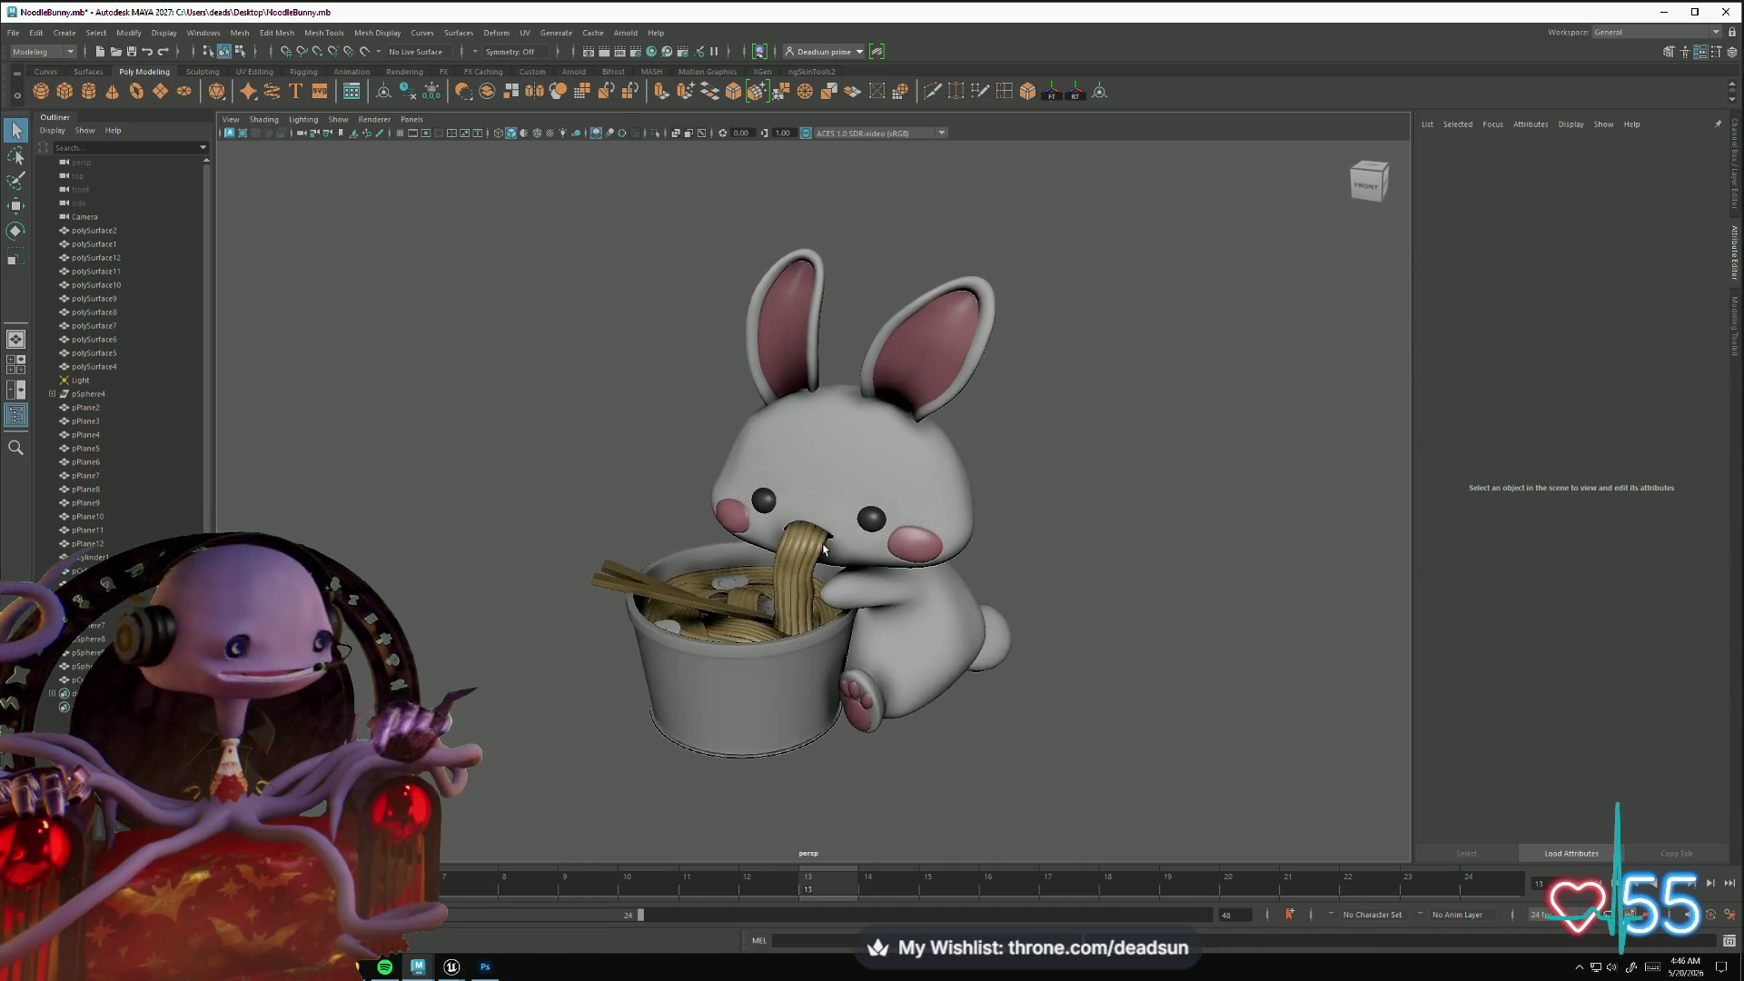
pyautogui.hotkey('alt', 'Tab')
pyautogui.click(822, 554)
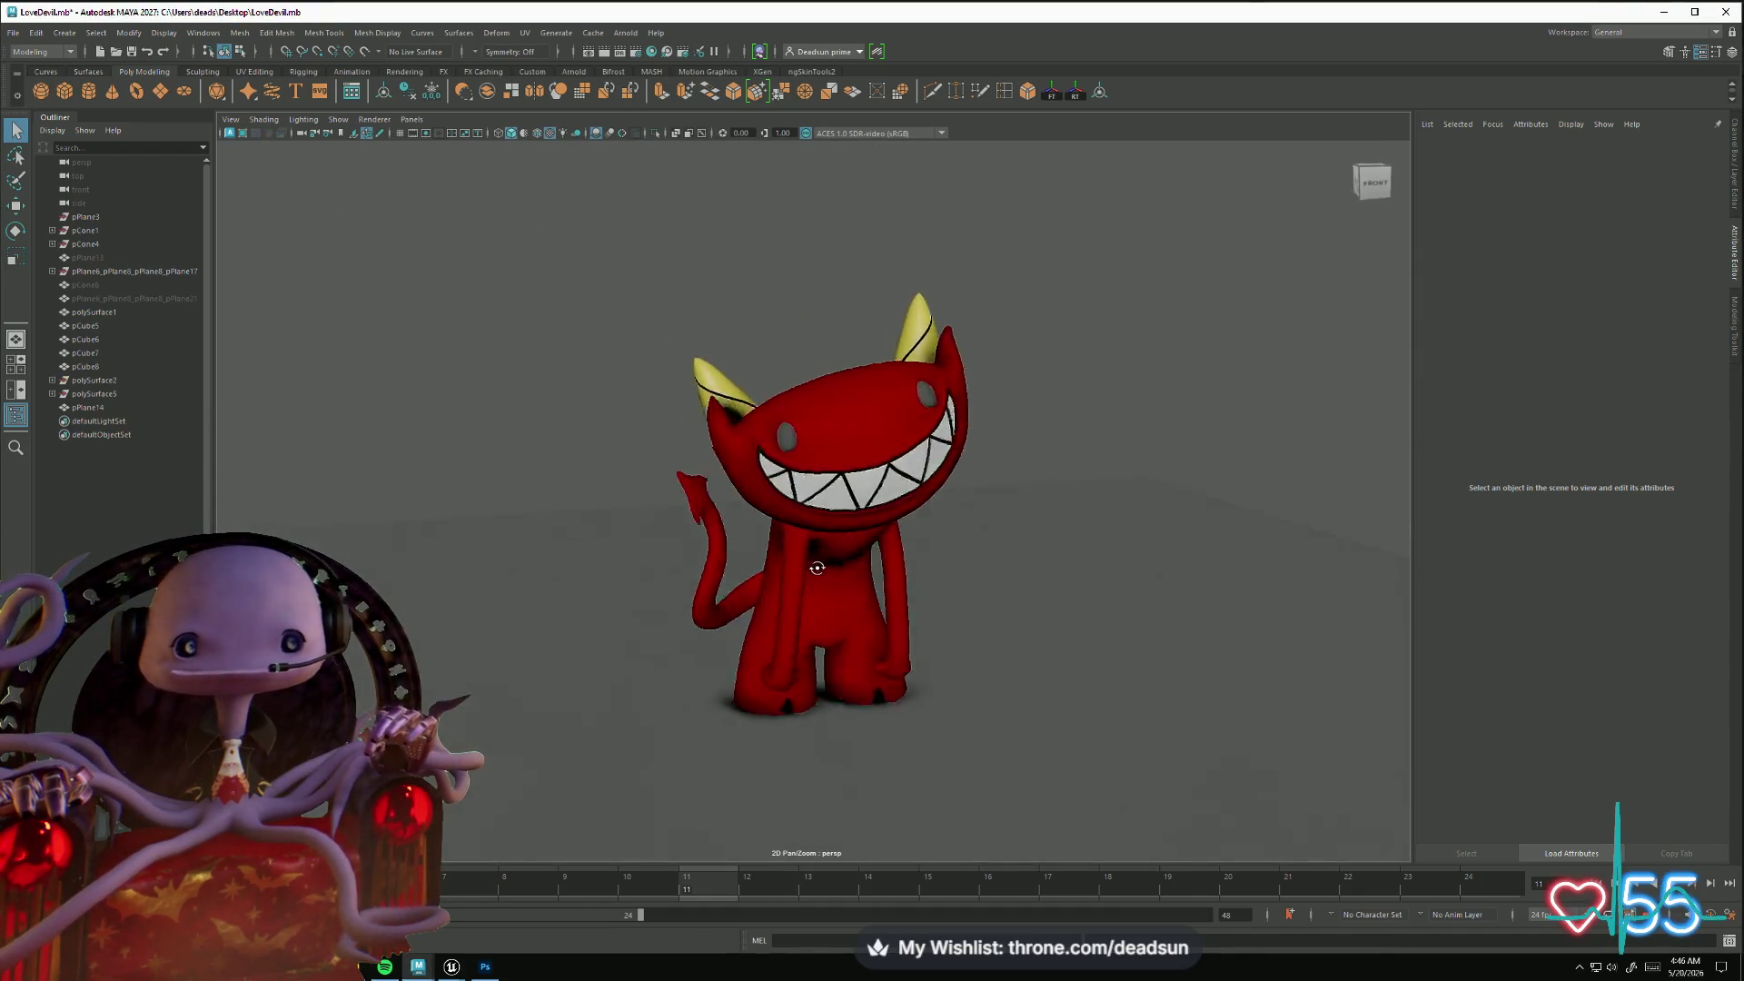
pyautogui.moveTo(817, 567)
pyautogui.mouseDown()
pyautogui.moveTo(1000, 581)
pyautogui.moveTo(899, 646)
pyautogui.moveTo(685, 549)
pyautogui.moveTo(762, 573)
pyautogui.moveTo(712, 559)
pyautogui.moveTo(743, 558)
pyautogui.mouseUp()
pyautogui.moveTo(826, 556); pyautogui.dragTo(832, 560)
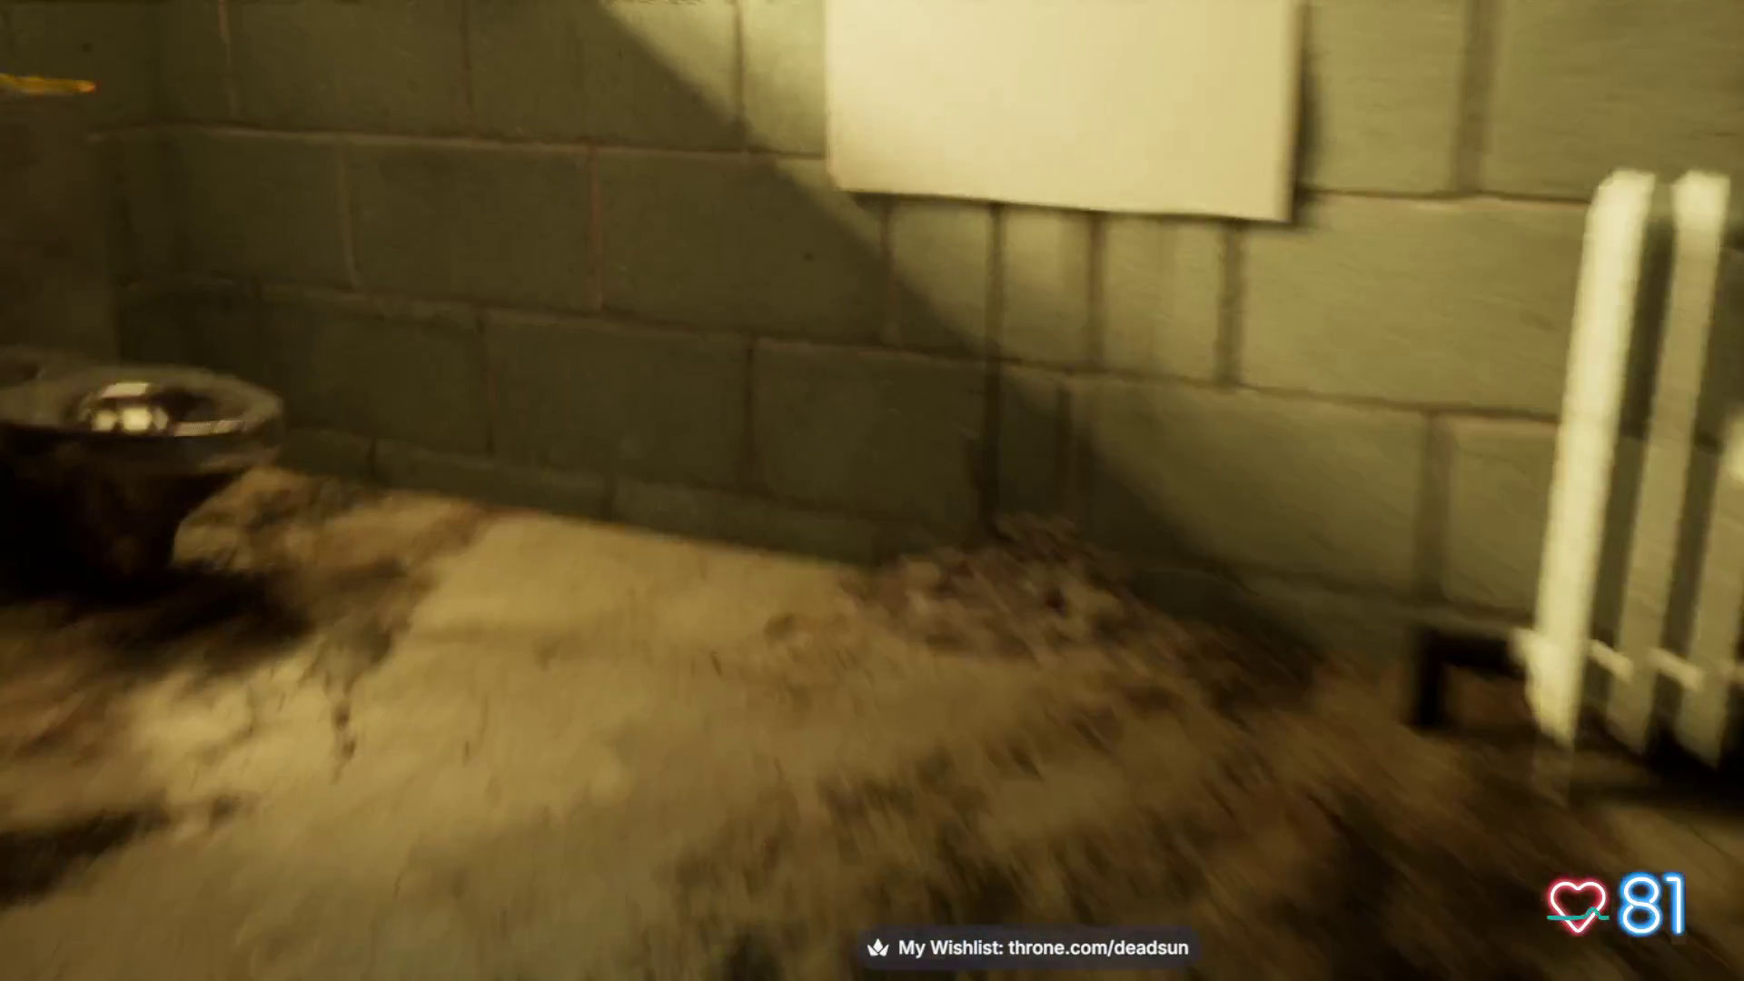
# - Walk forward toward the rubble pile in the play session
pyautogui.press('w')
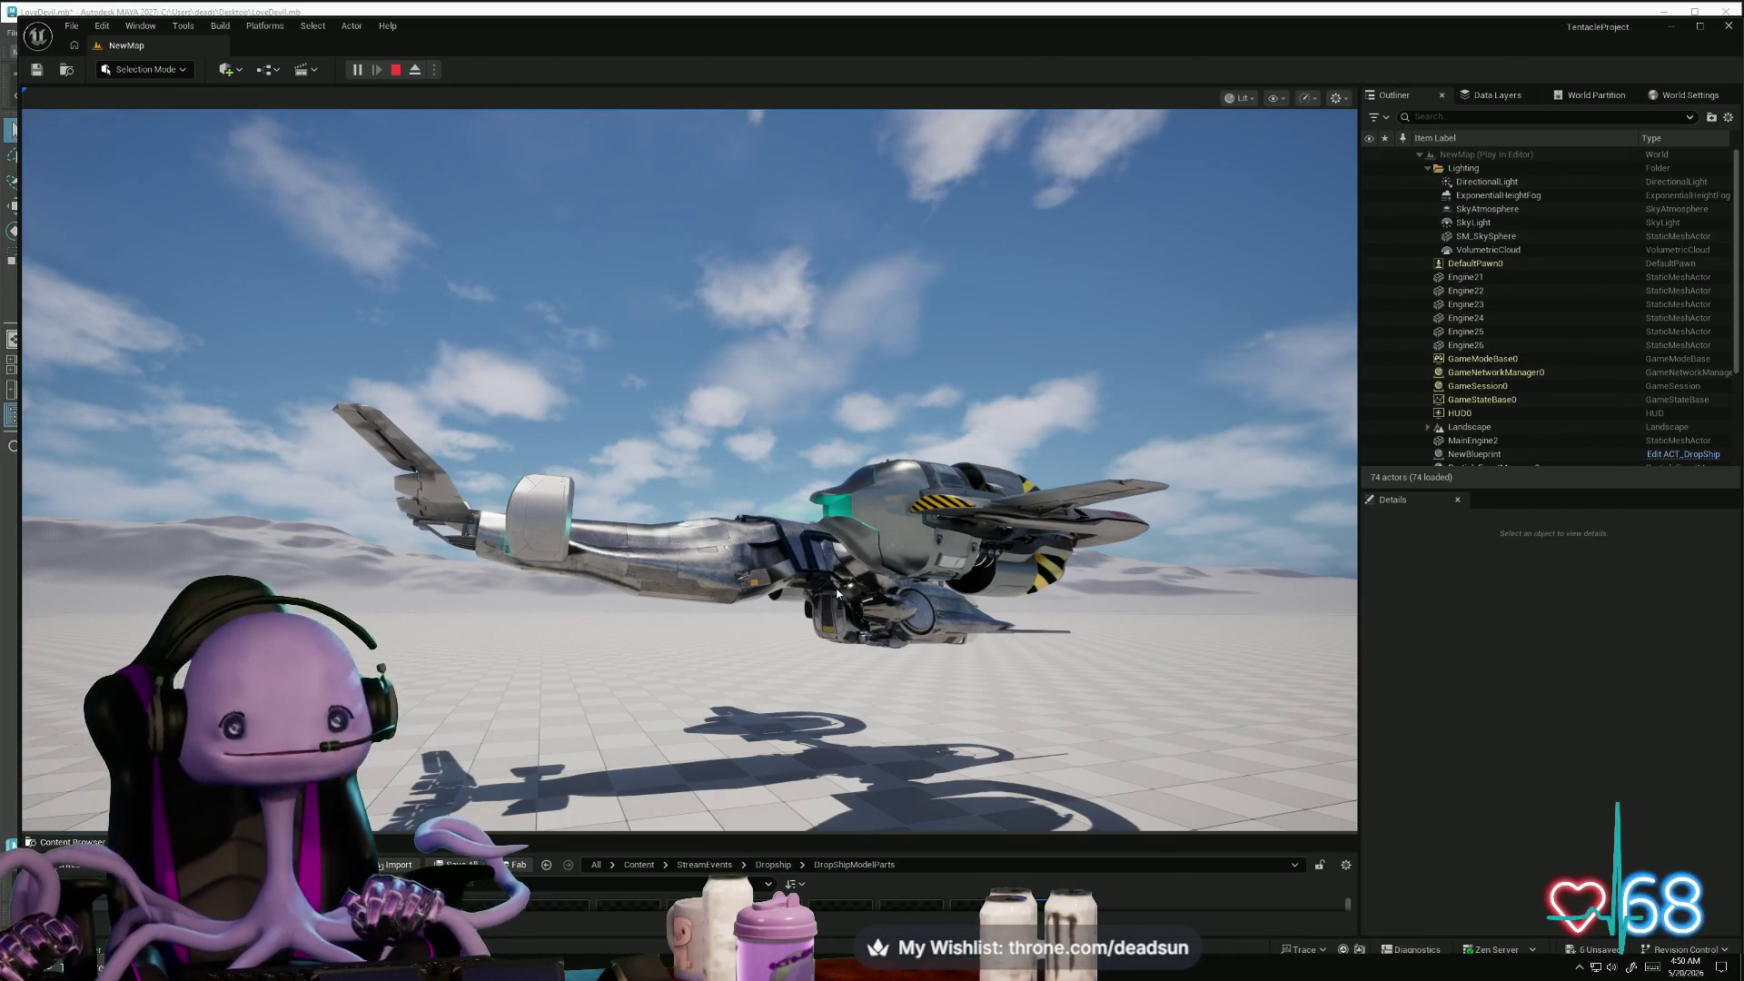
# - Take control of the play camera to follow the cyan-thrustered dropship over the desert, then stop playing
pyautogui.click(697, 635)
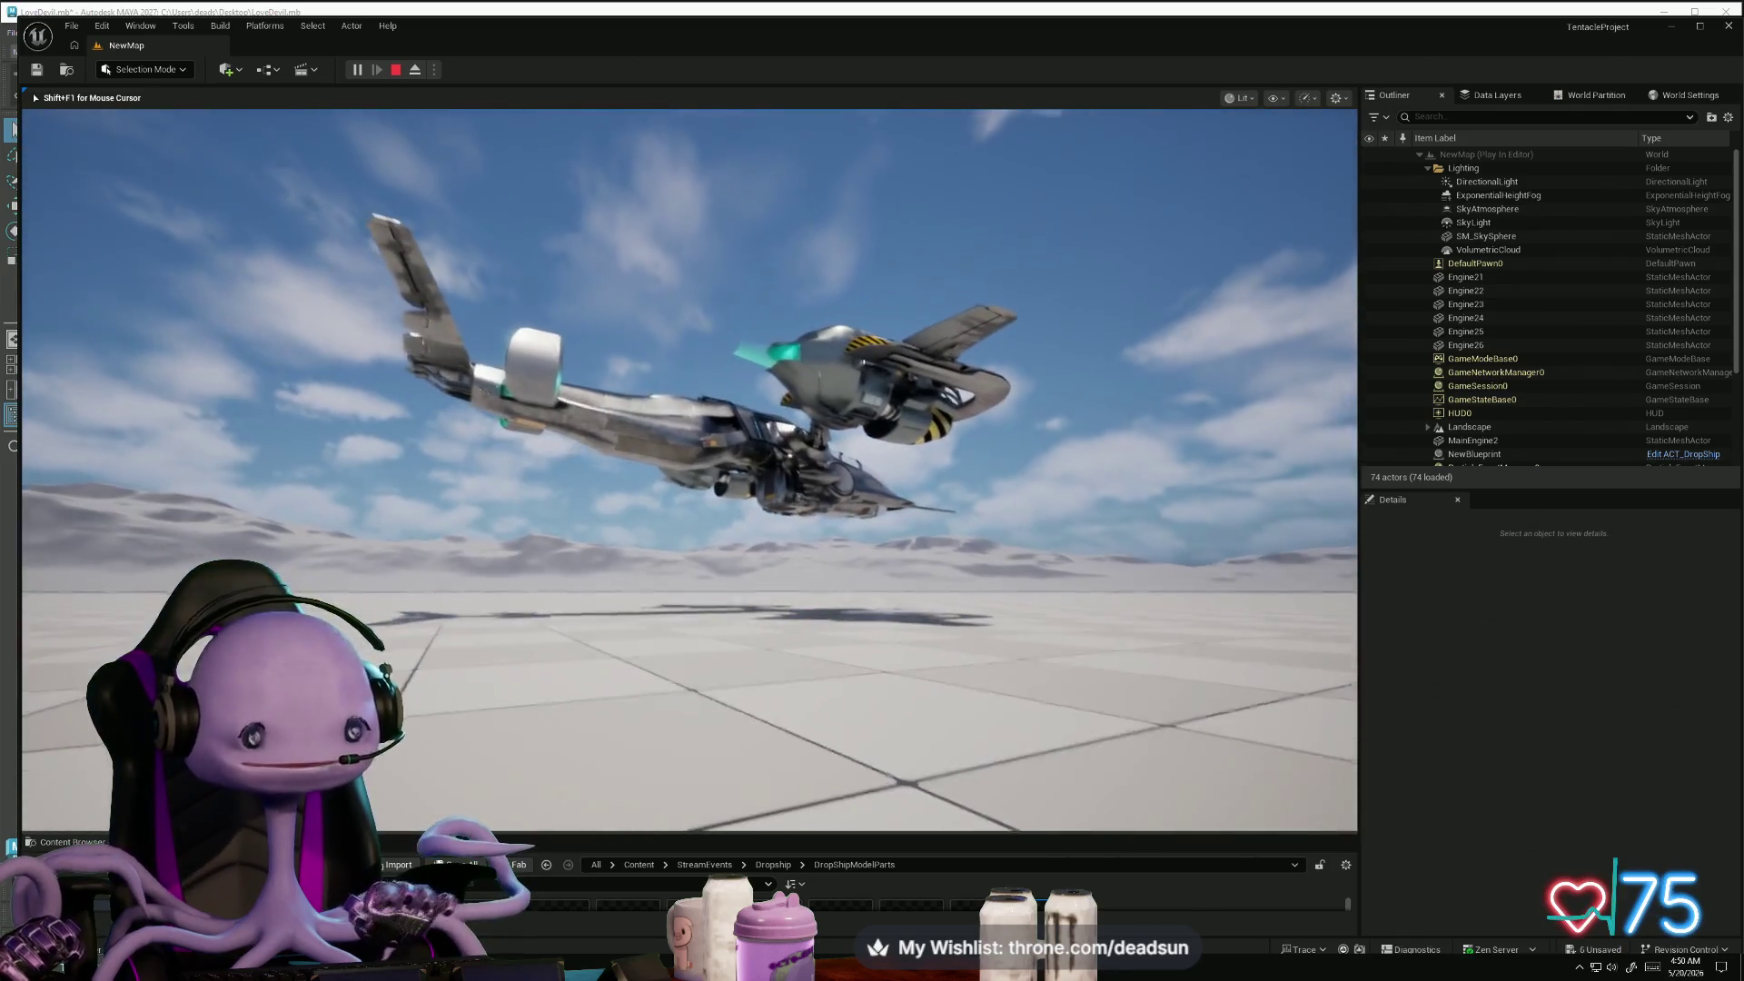
pyautogui.press('Escape')
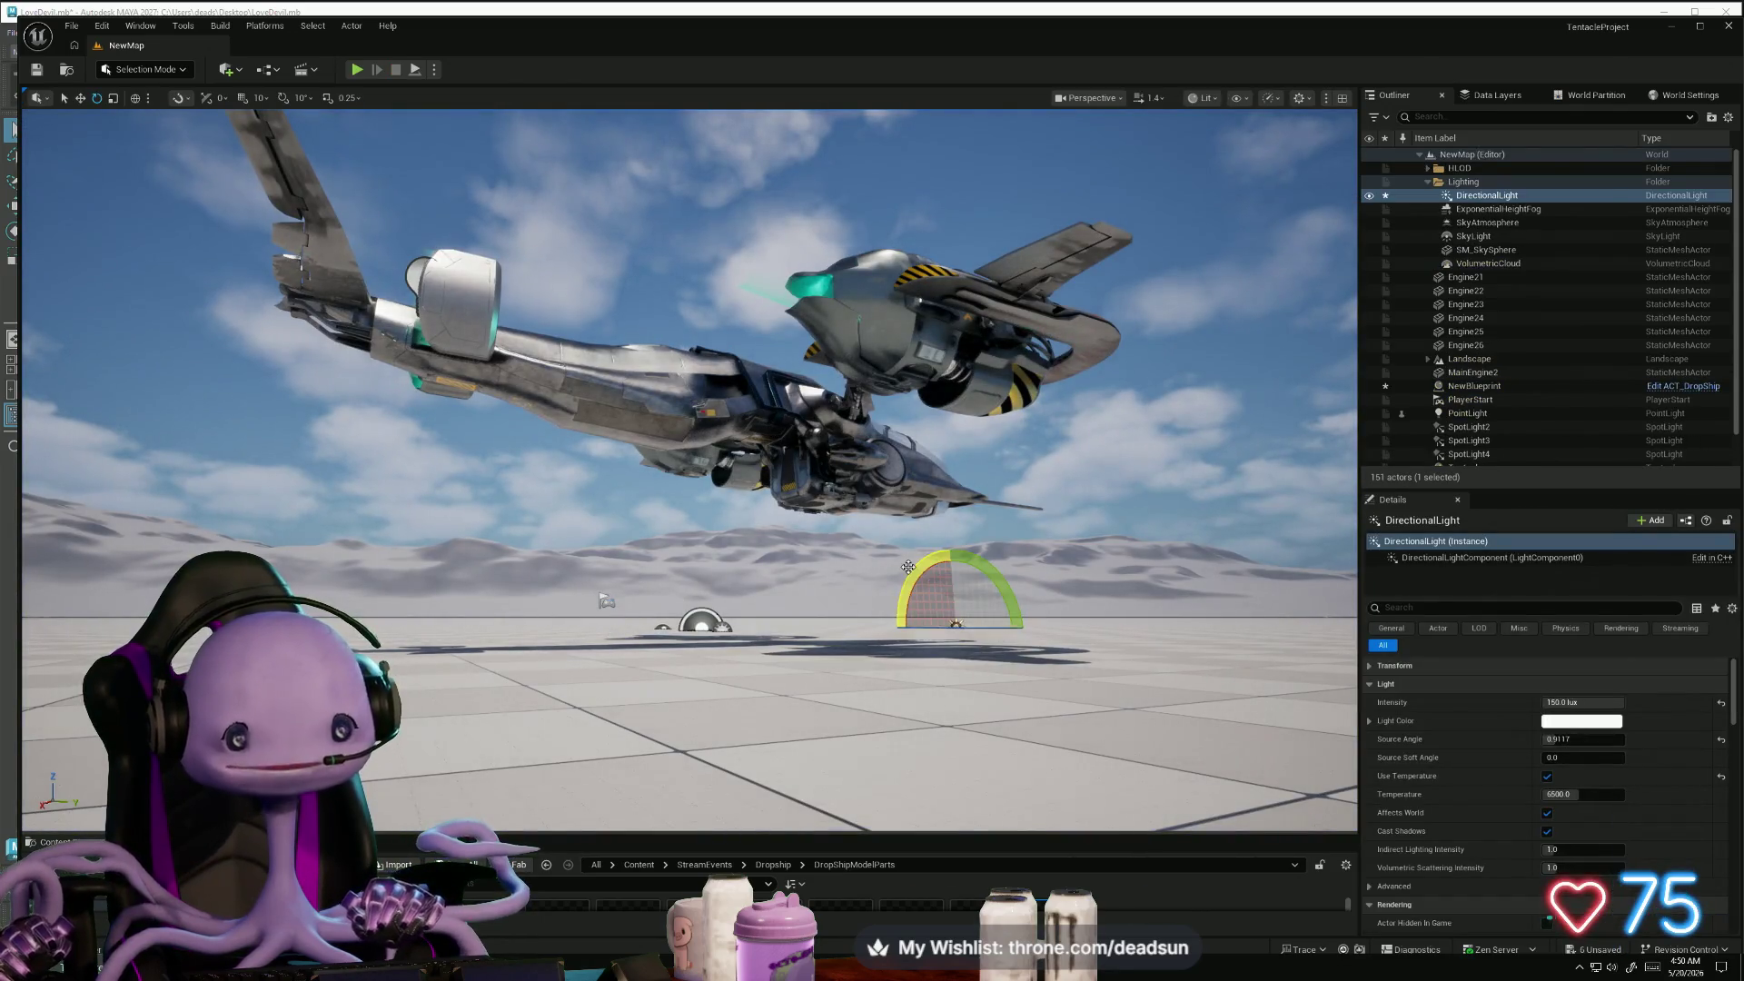
# - Rotate the DirectionalLight to about -88.76 for night, then play the level and capture the camera
pyautogui.moveTo(920, 566); pyautogui.dragTo(895, 631)
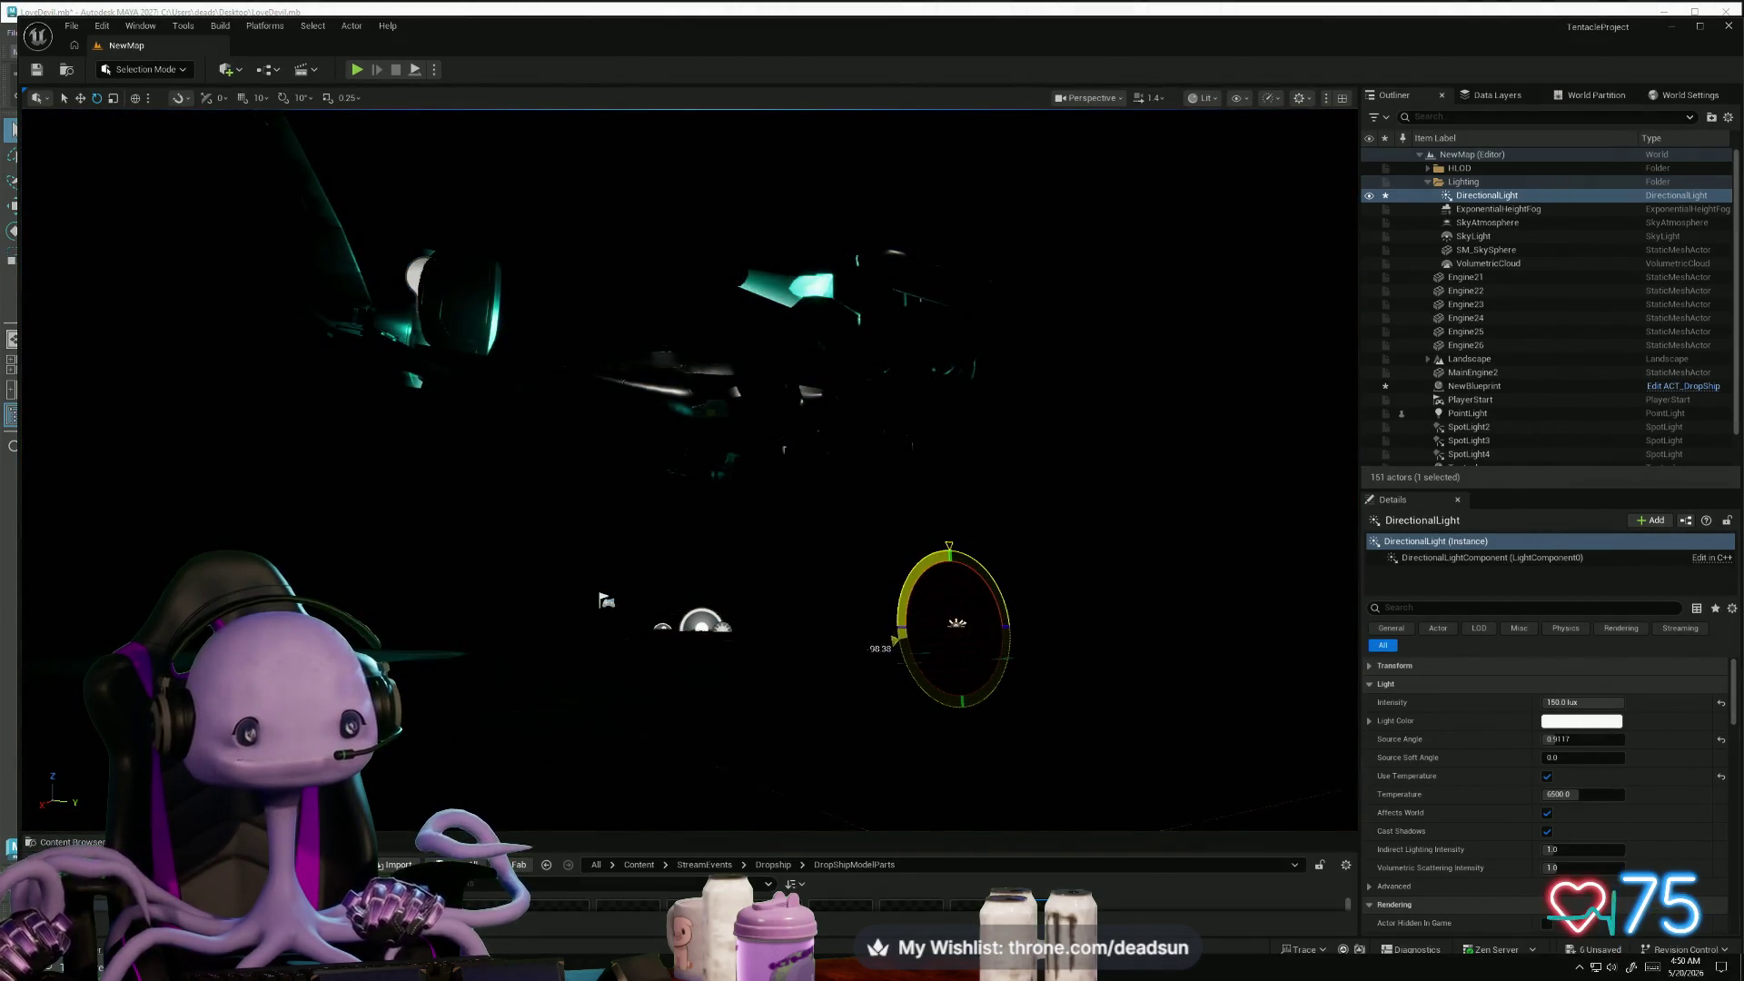
pyautogui.click(357, 70)
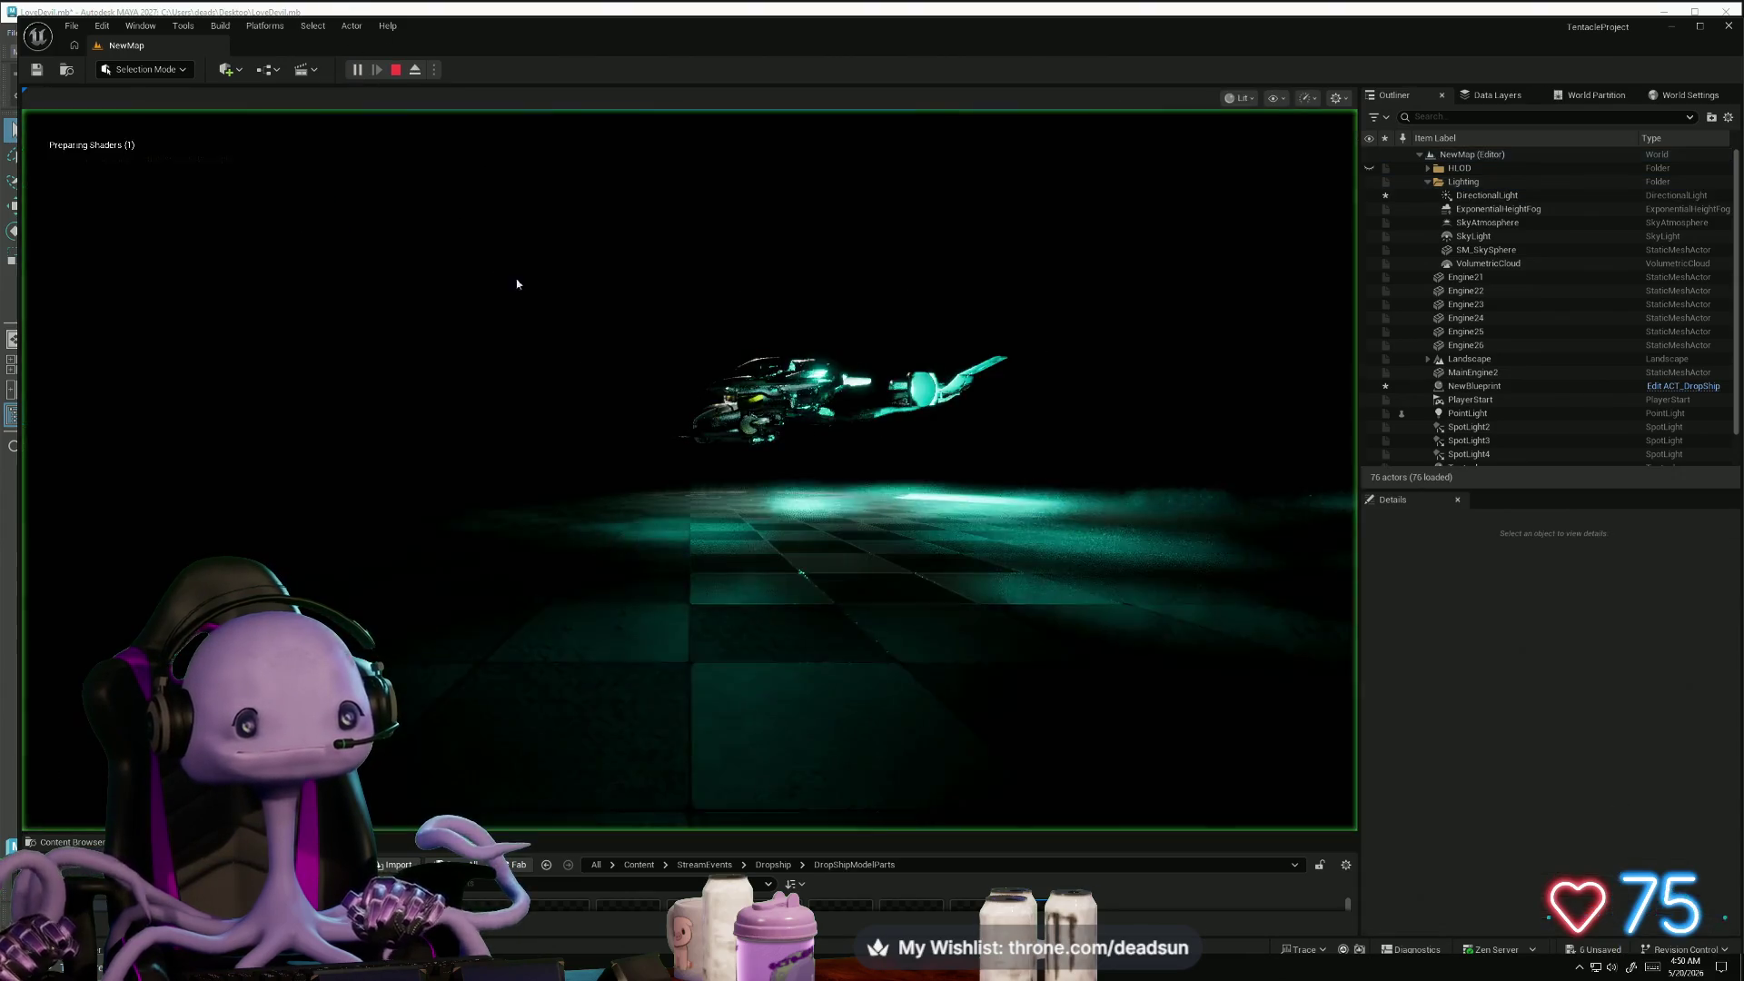
pyautogui.click(848, 501)
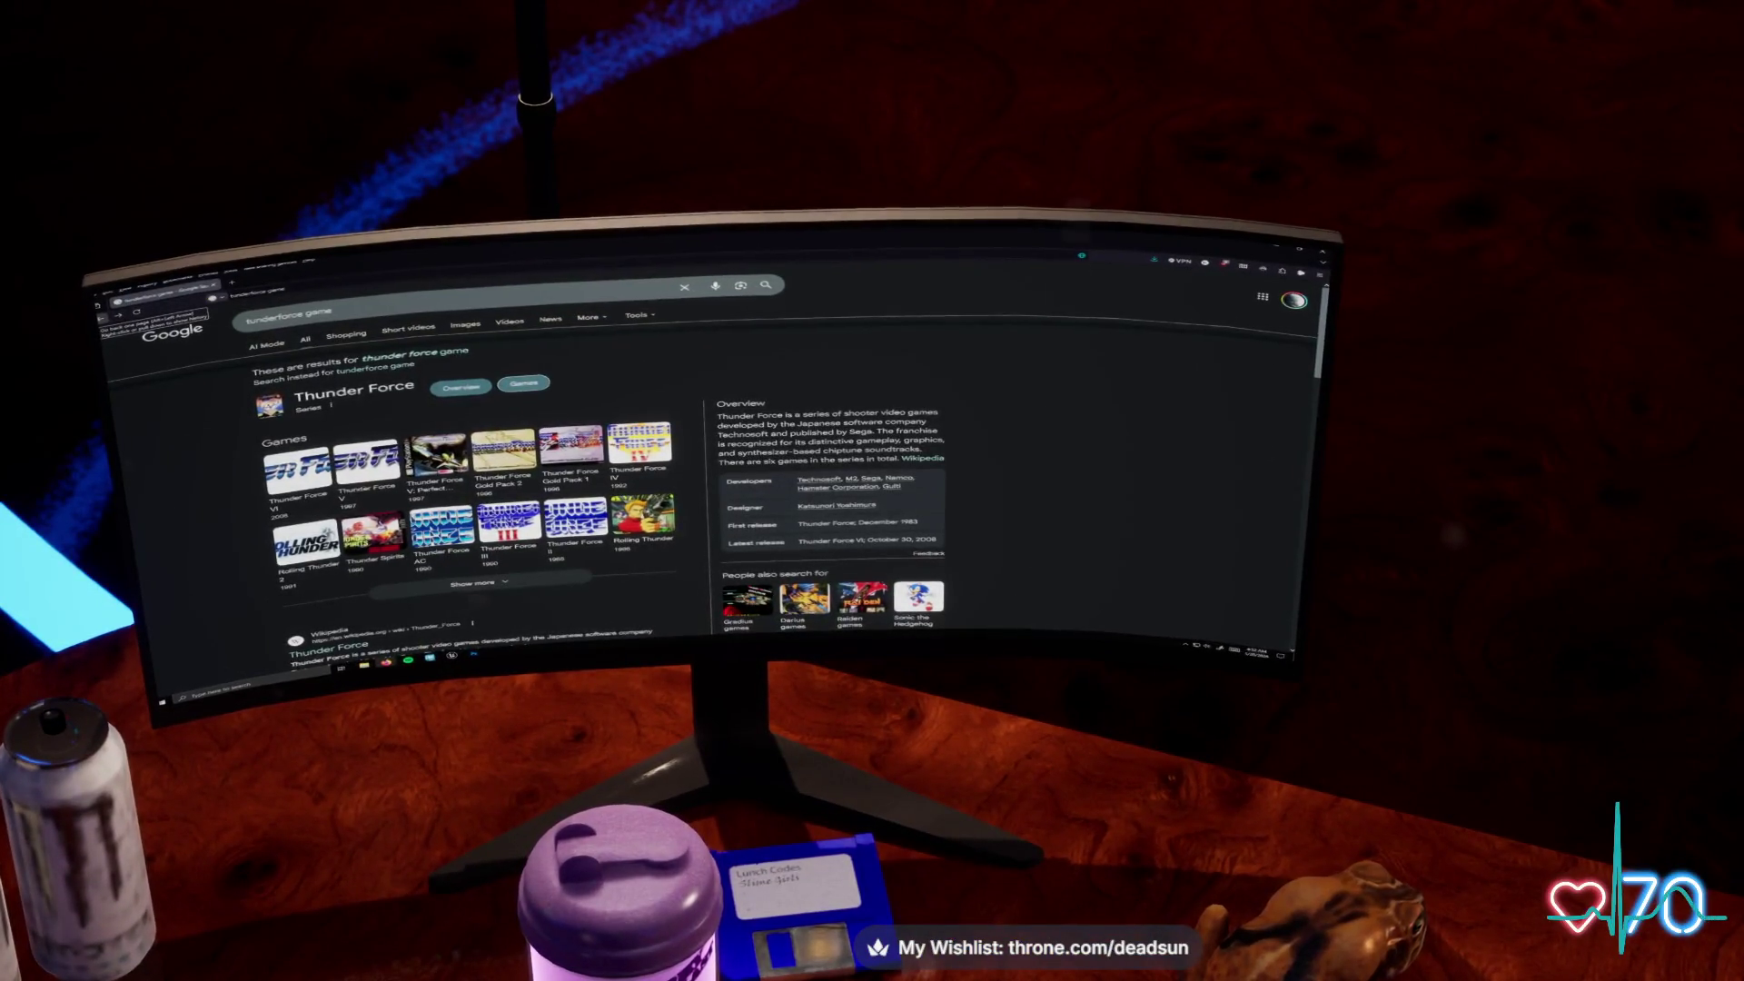
# - Open the Thunder Force series Wikipedia article and go to Thunder Force V from its games table
pyautogui.scroll(-5, 636, 472)
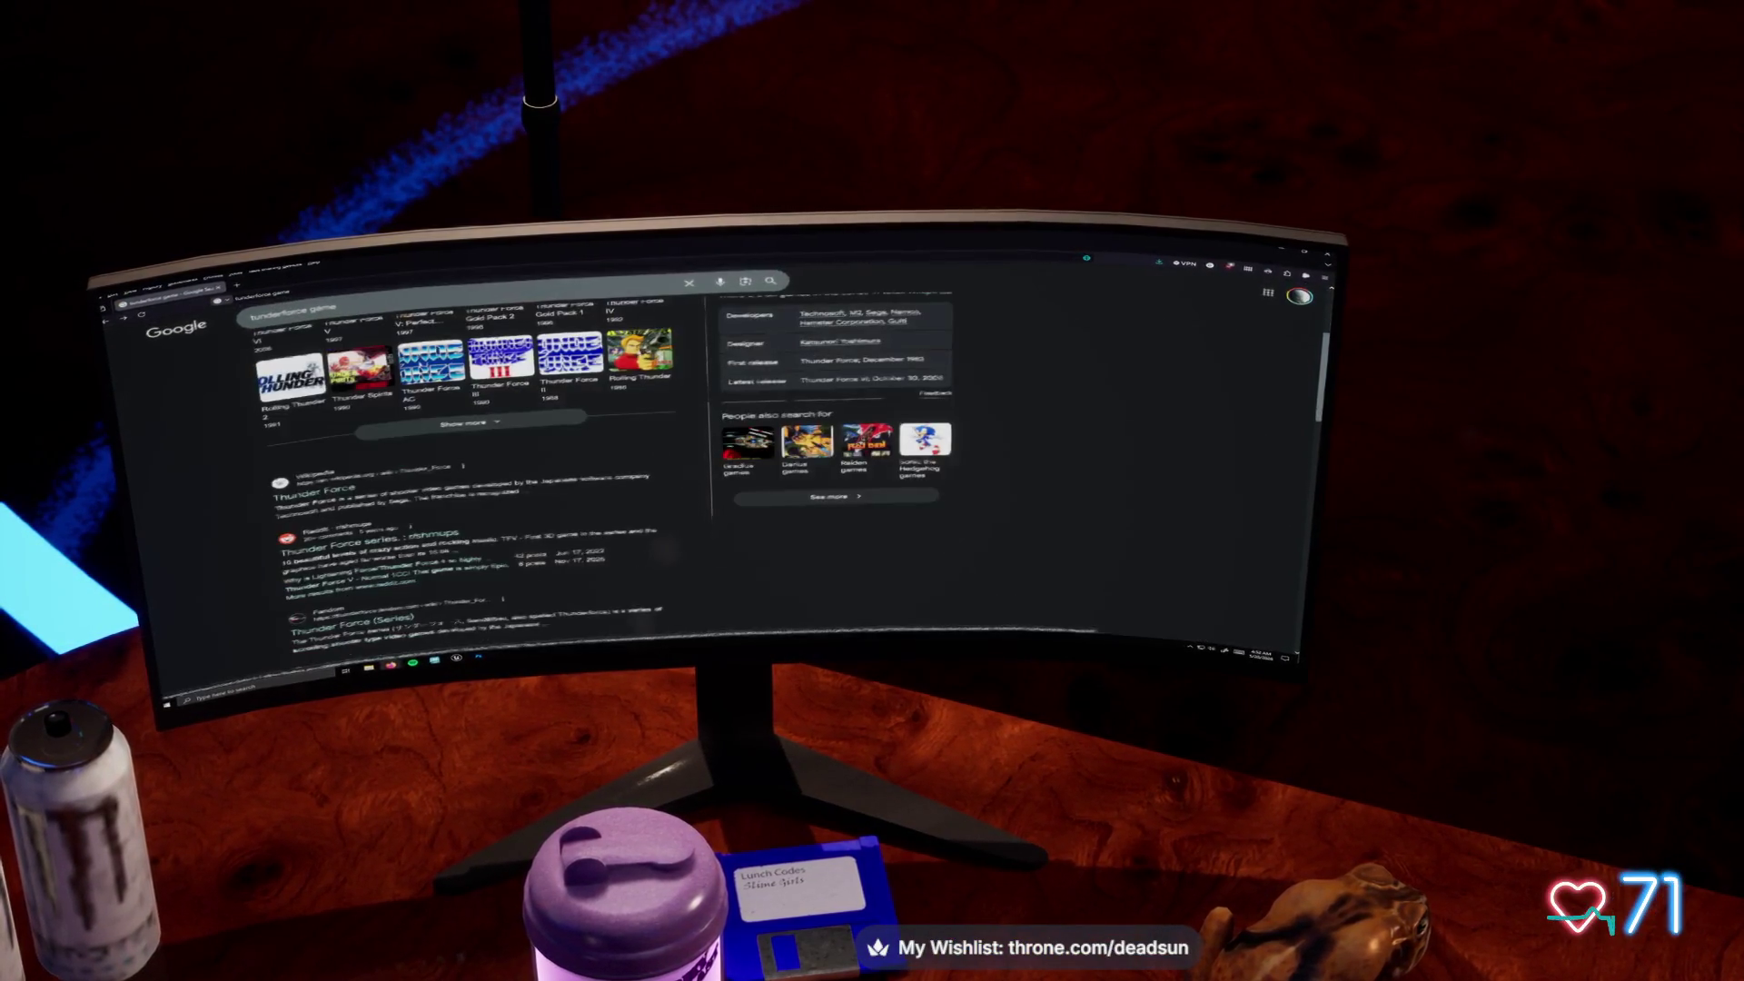
pyautogui.click(306, 407)
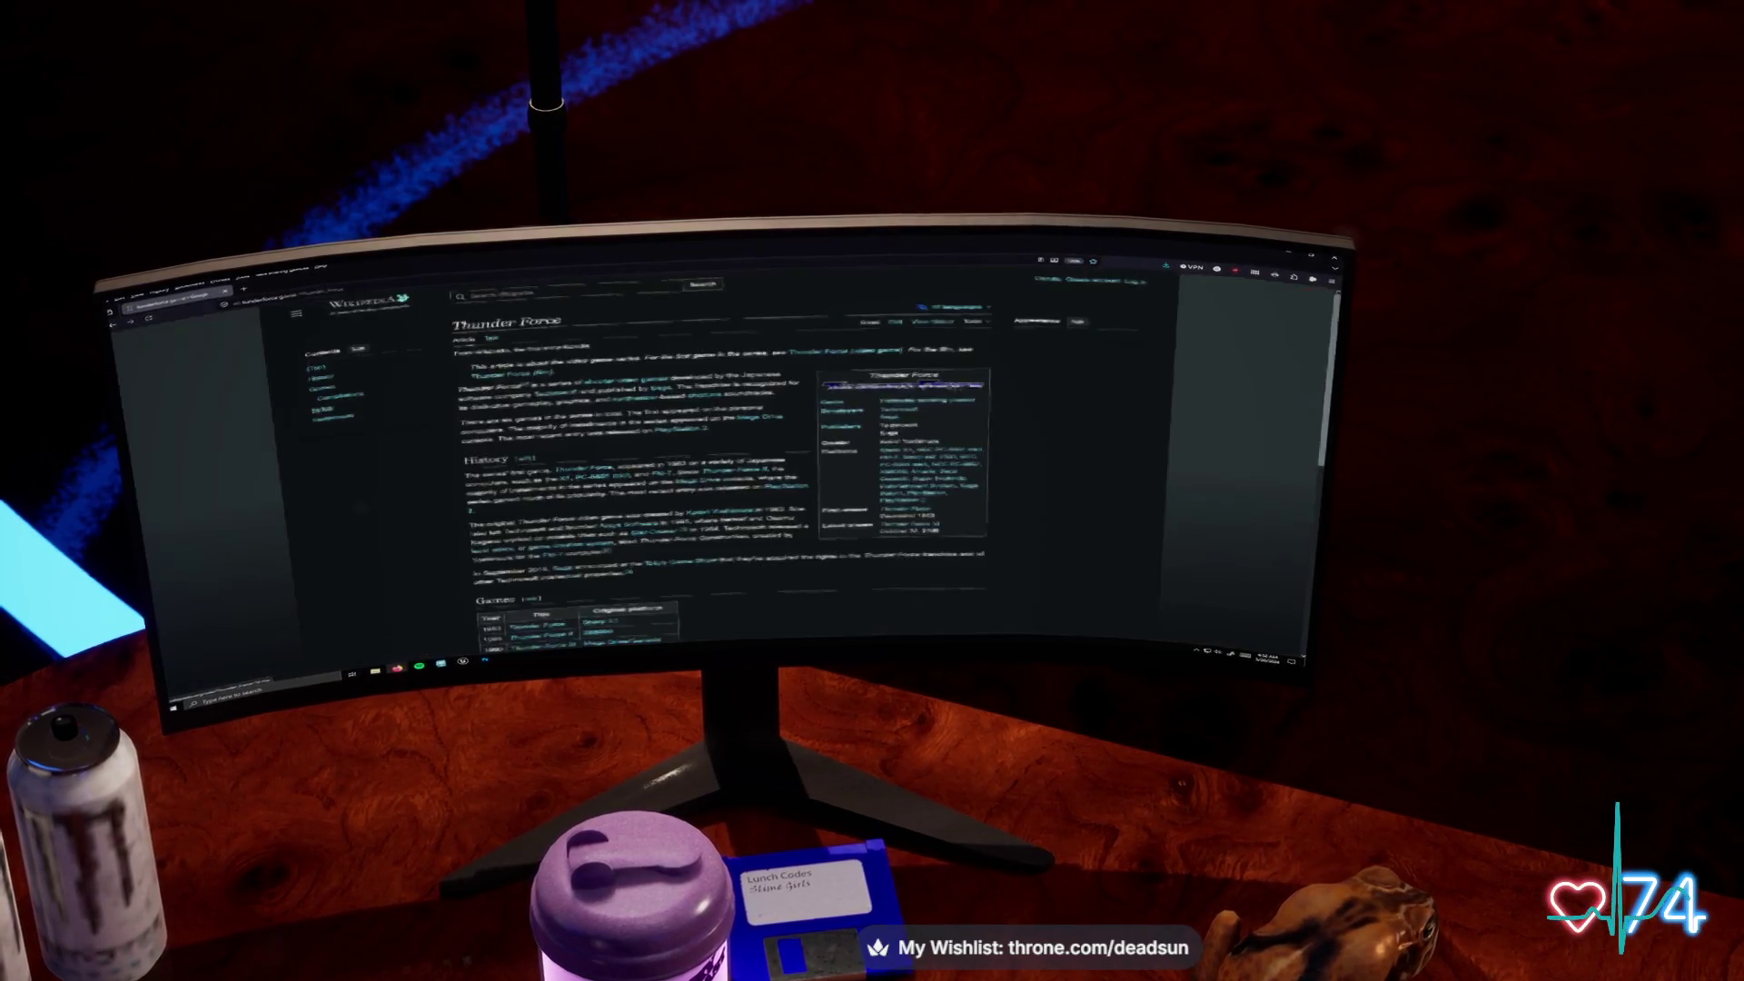
pyautogui.scroll(-3, 727, 454)
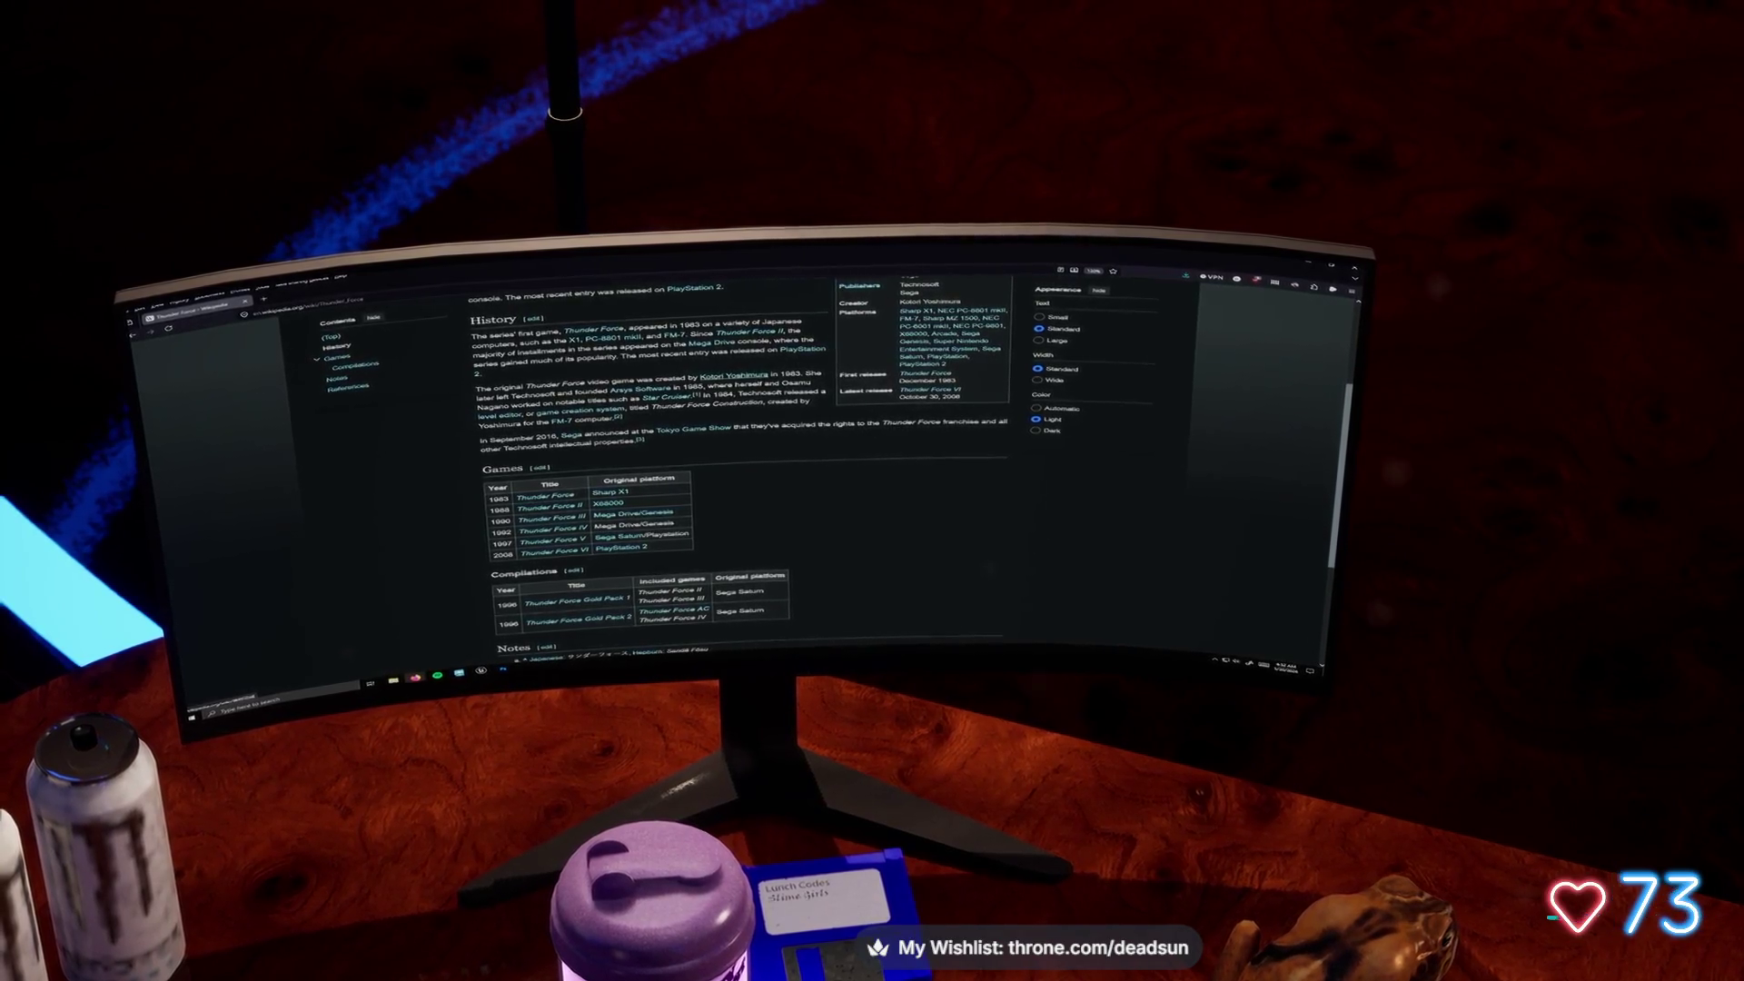
pyautogui.click(555, 542)
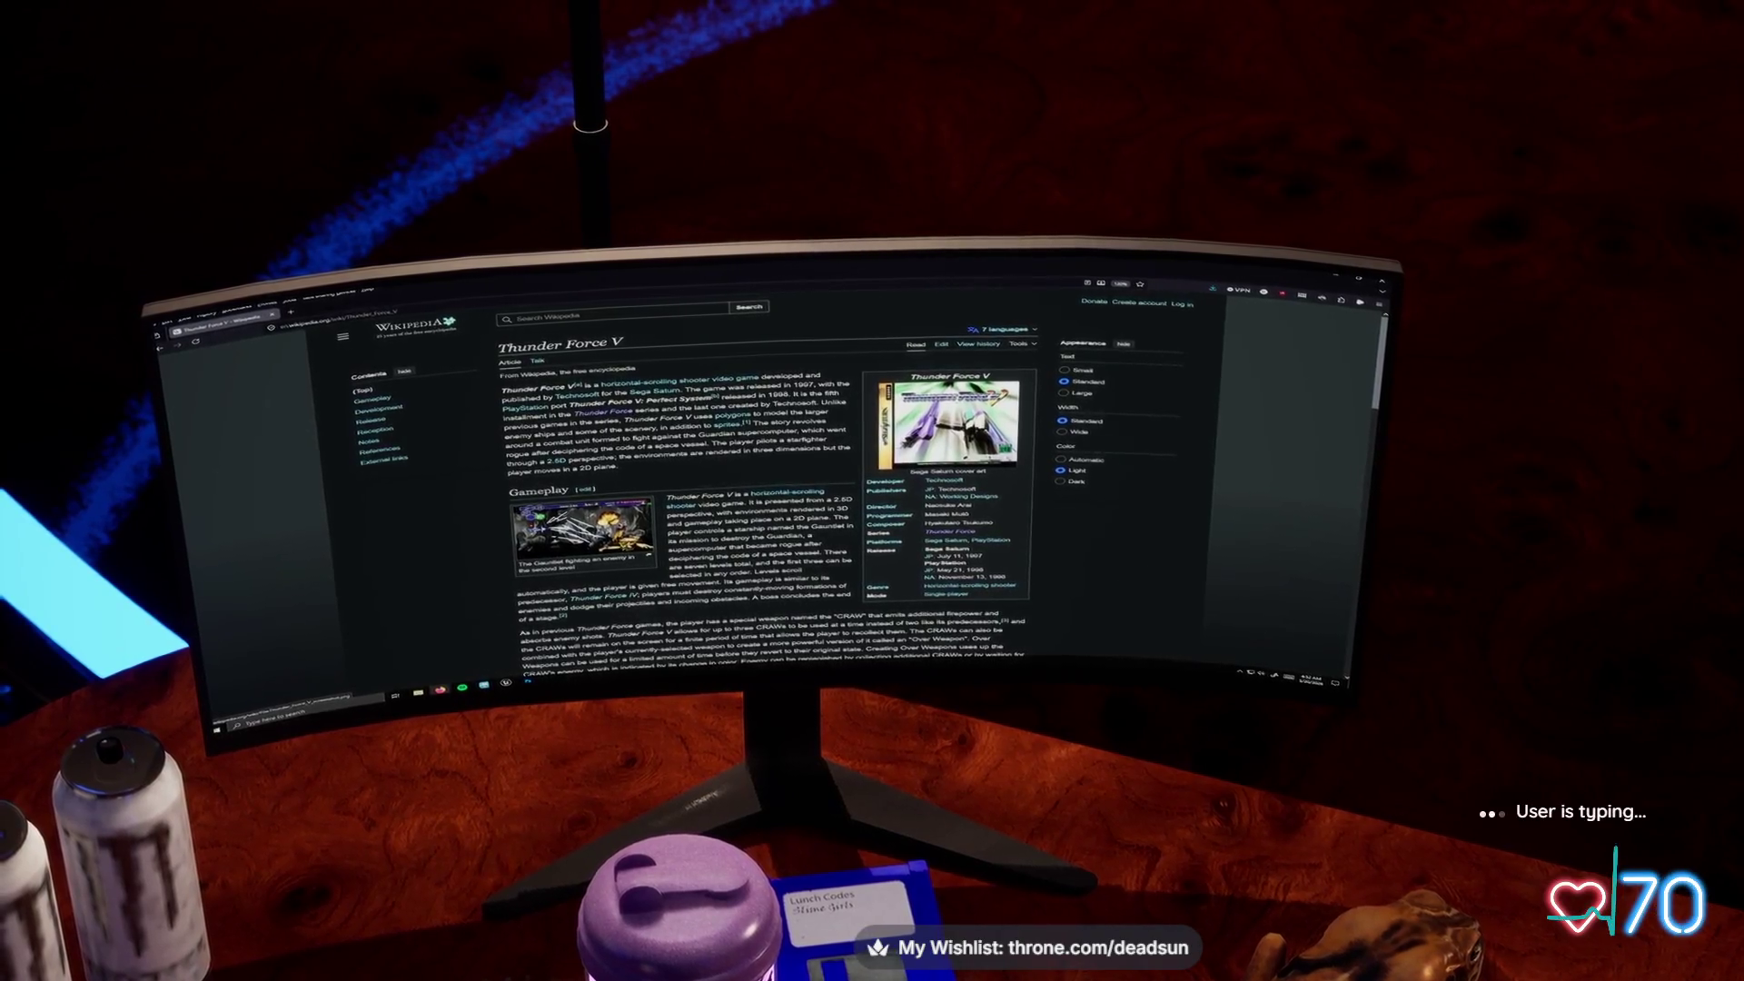
# - View the Thunder Force V gameplay screenshot at full size and zoom in with Ctrl+Plus
pyautogui.click(575, 527)
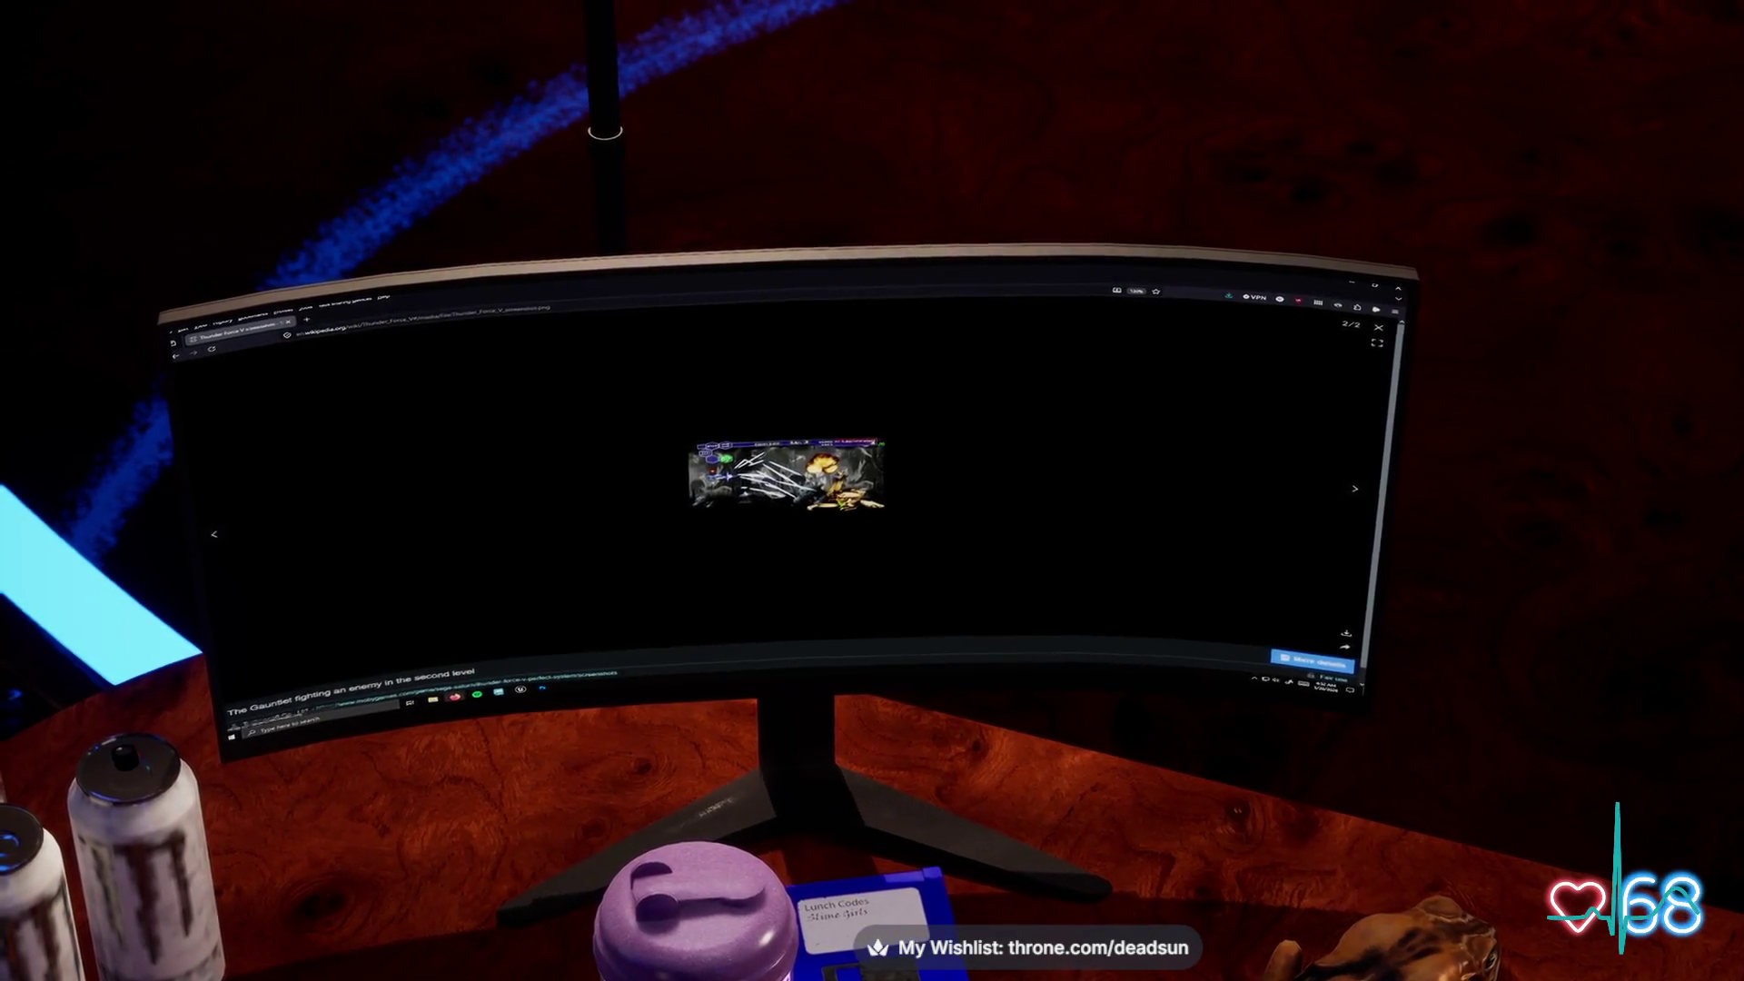
pyautogui.hotkey('ctrl', '+')
pyautogui.hotkey('ctrl', '+')
pyautogui.hotkey('ctrl', '+')
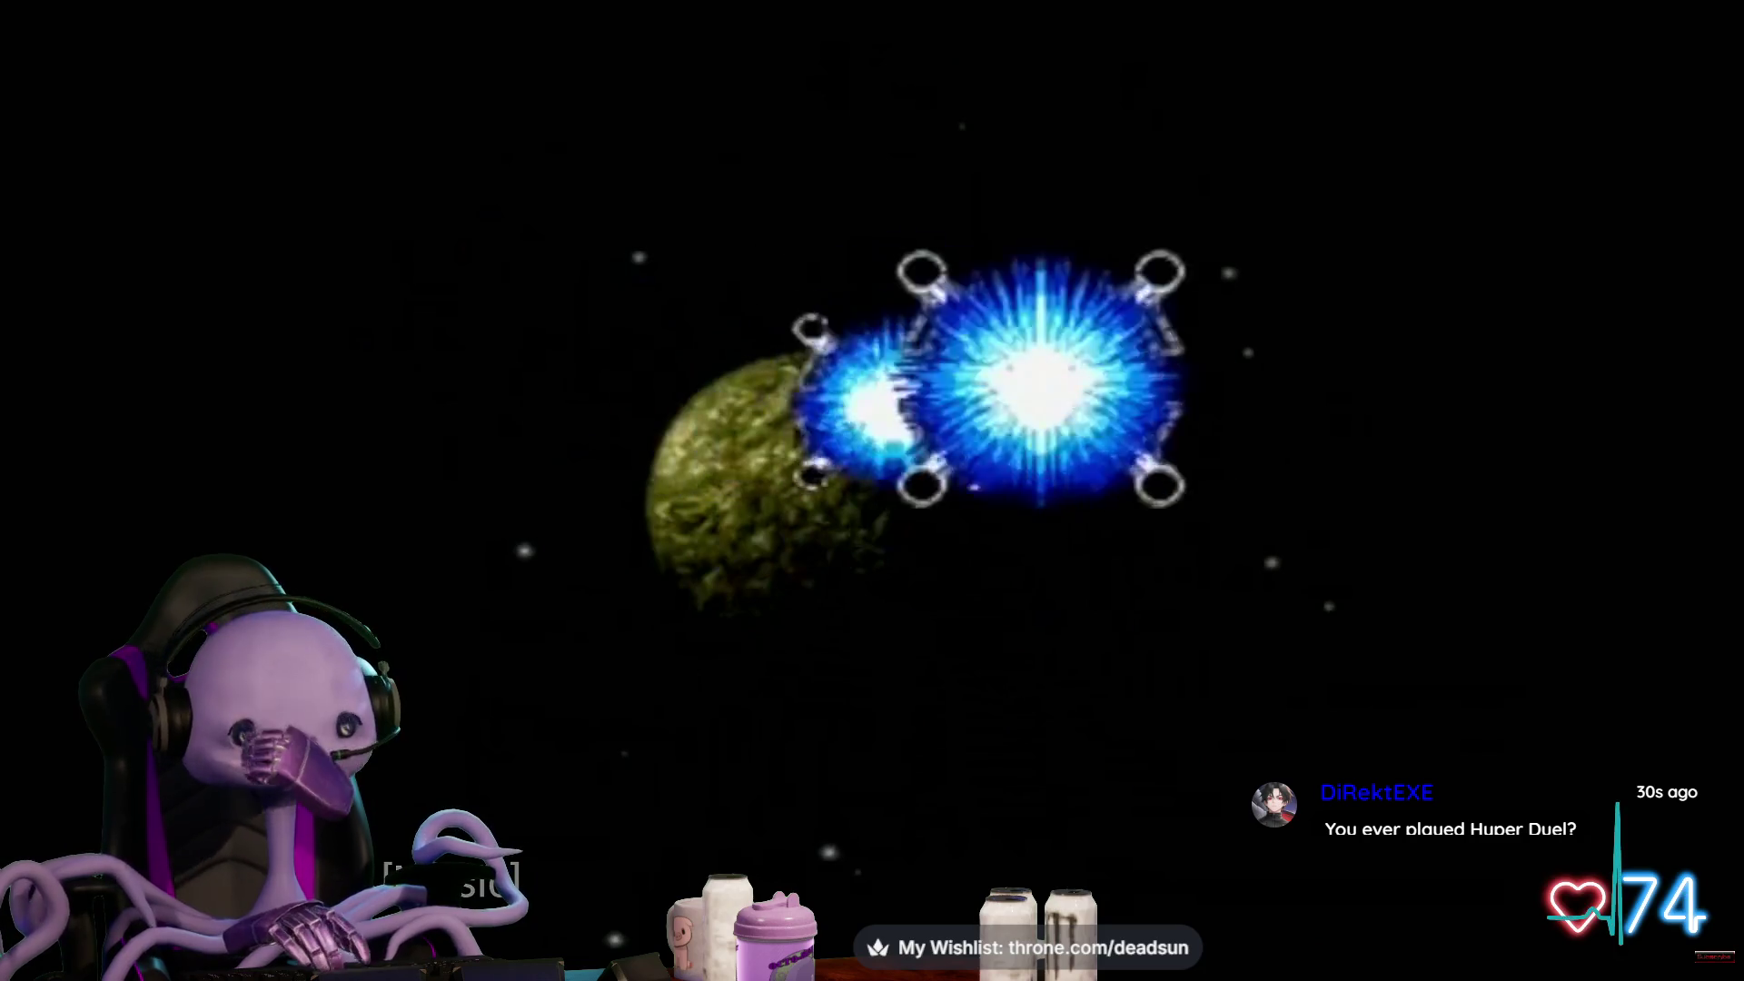
pyautogui.moveTo(996, 402)
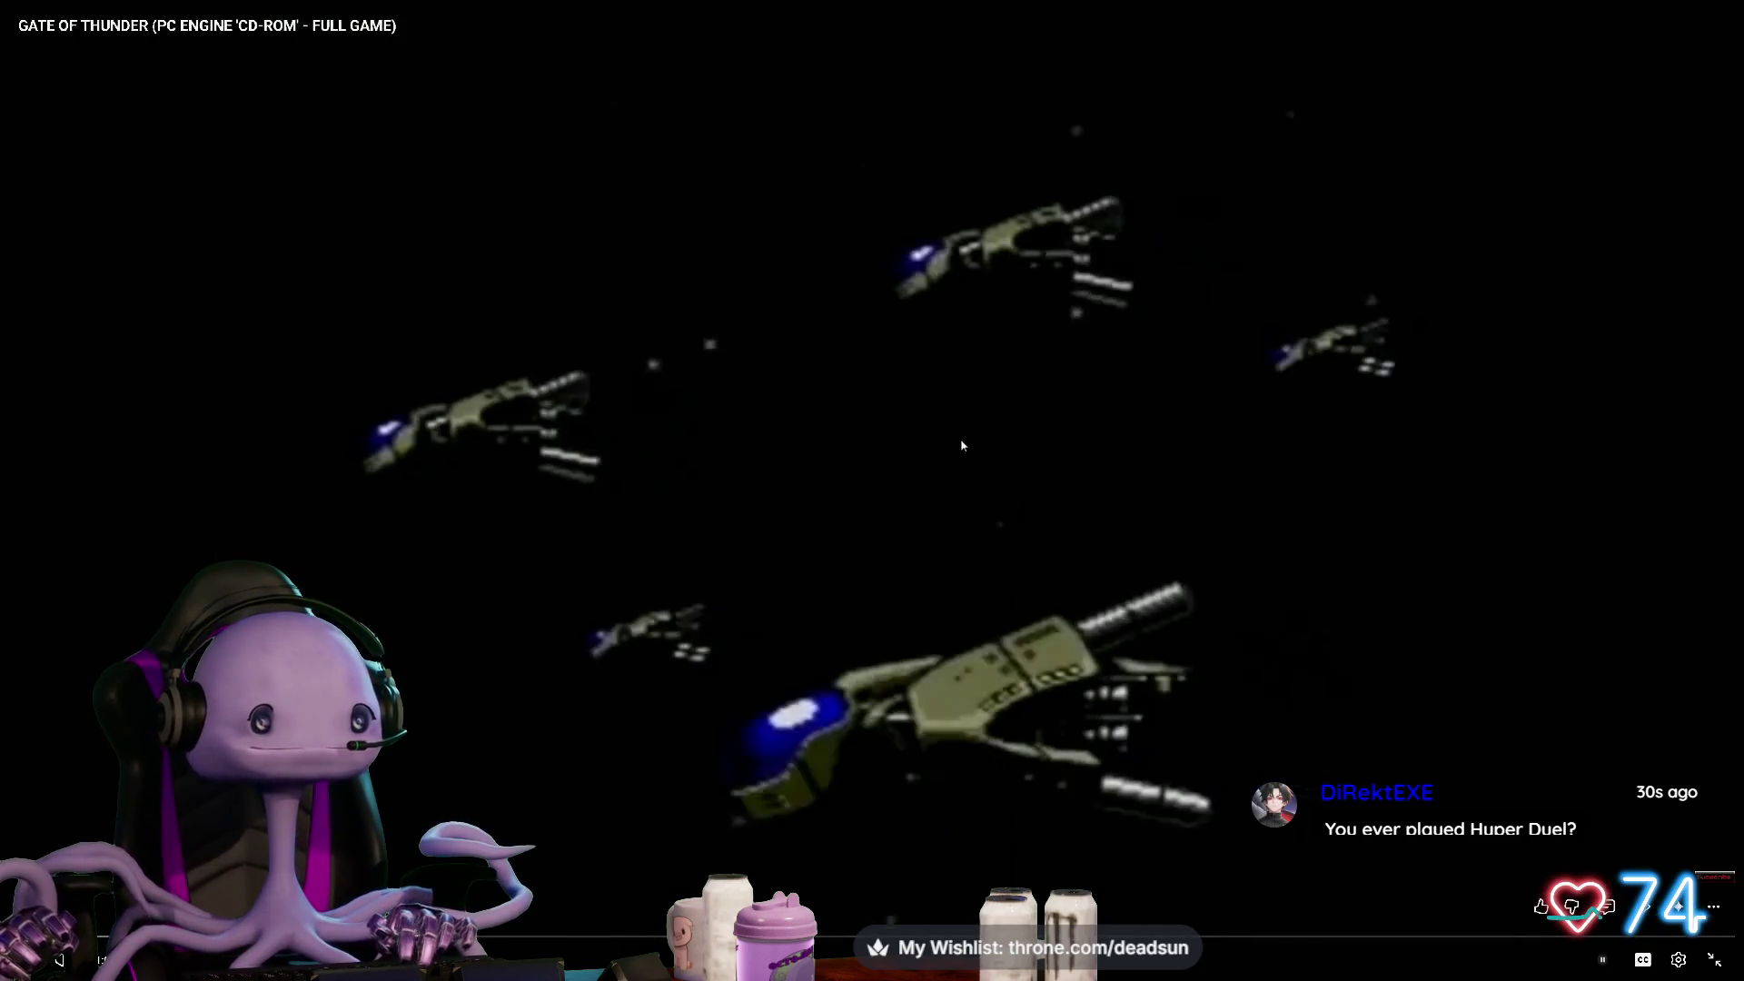
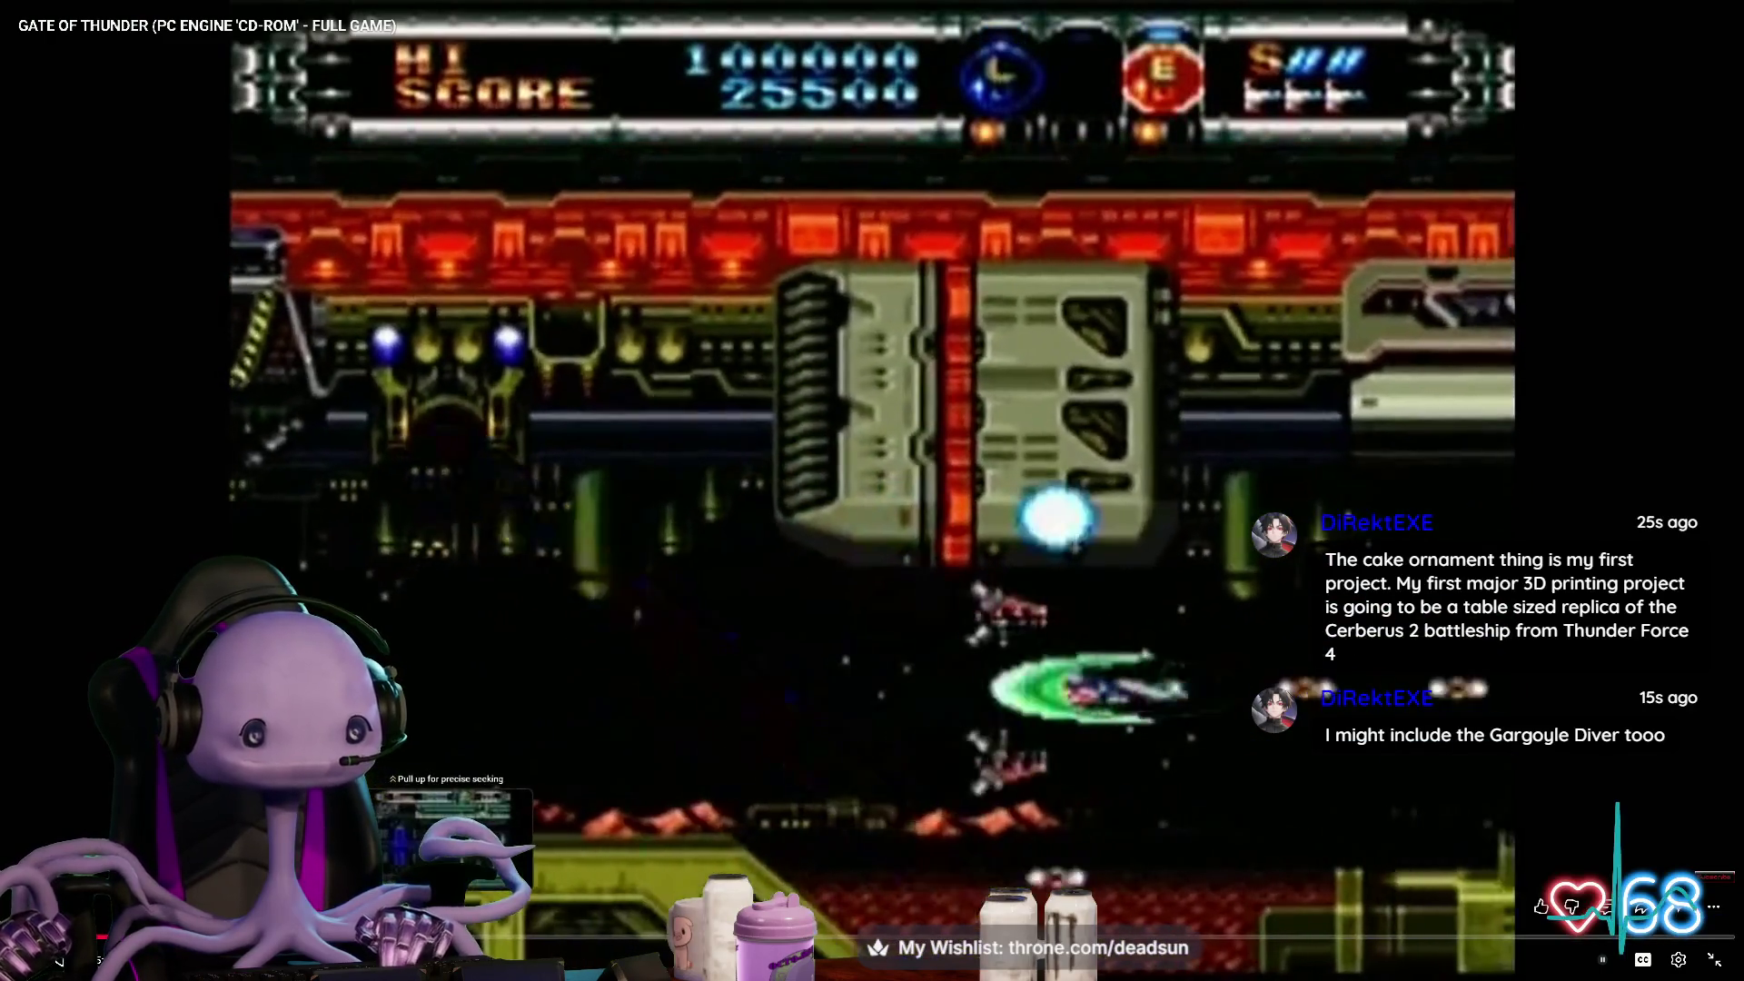
# - Seek the Gate of Thunder video forward to where Maya with the spaceship models appears
pyautogui.moveTo(102, 936); pyautogui.dragTo(529, 927)
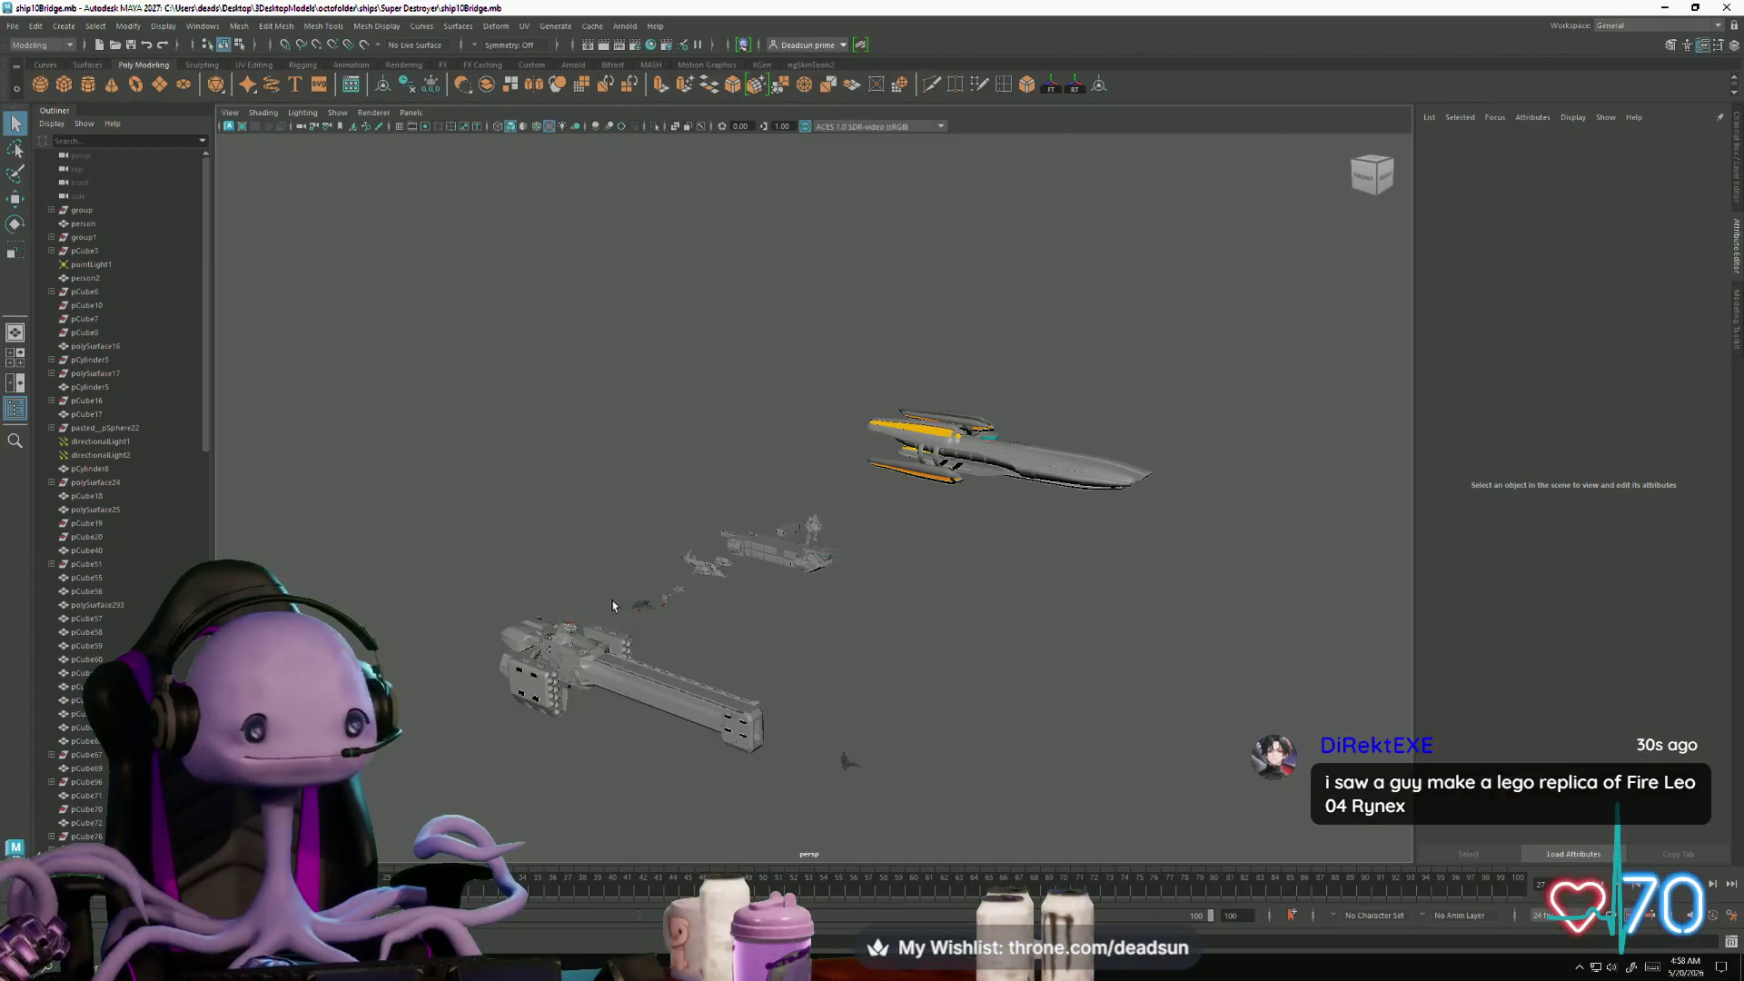
# - Select the small twin-engine dropship, frame it to fill the view, then clear the selection
pyautogui.scroll(2, 634, 589)
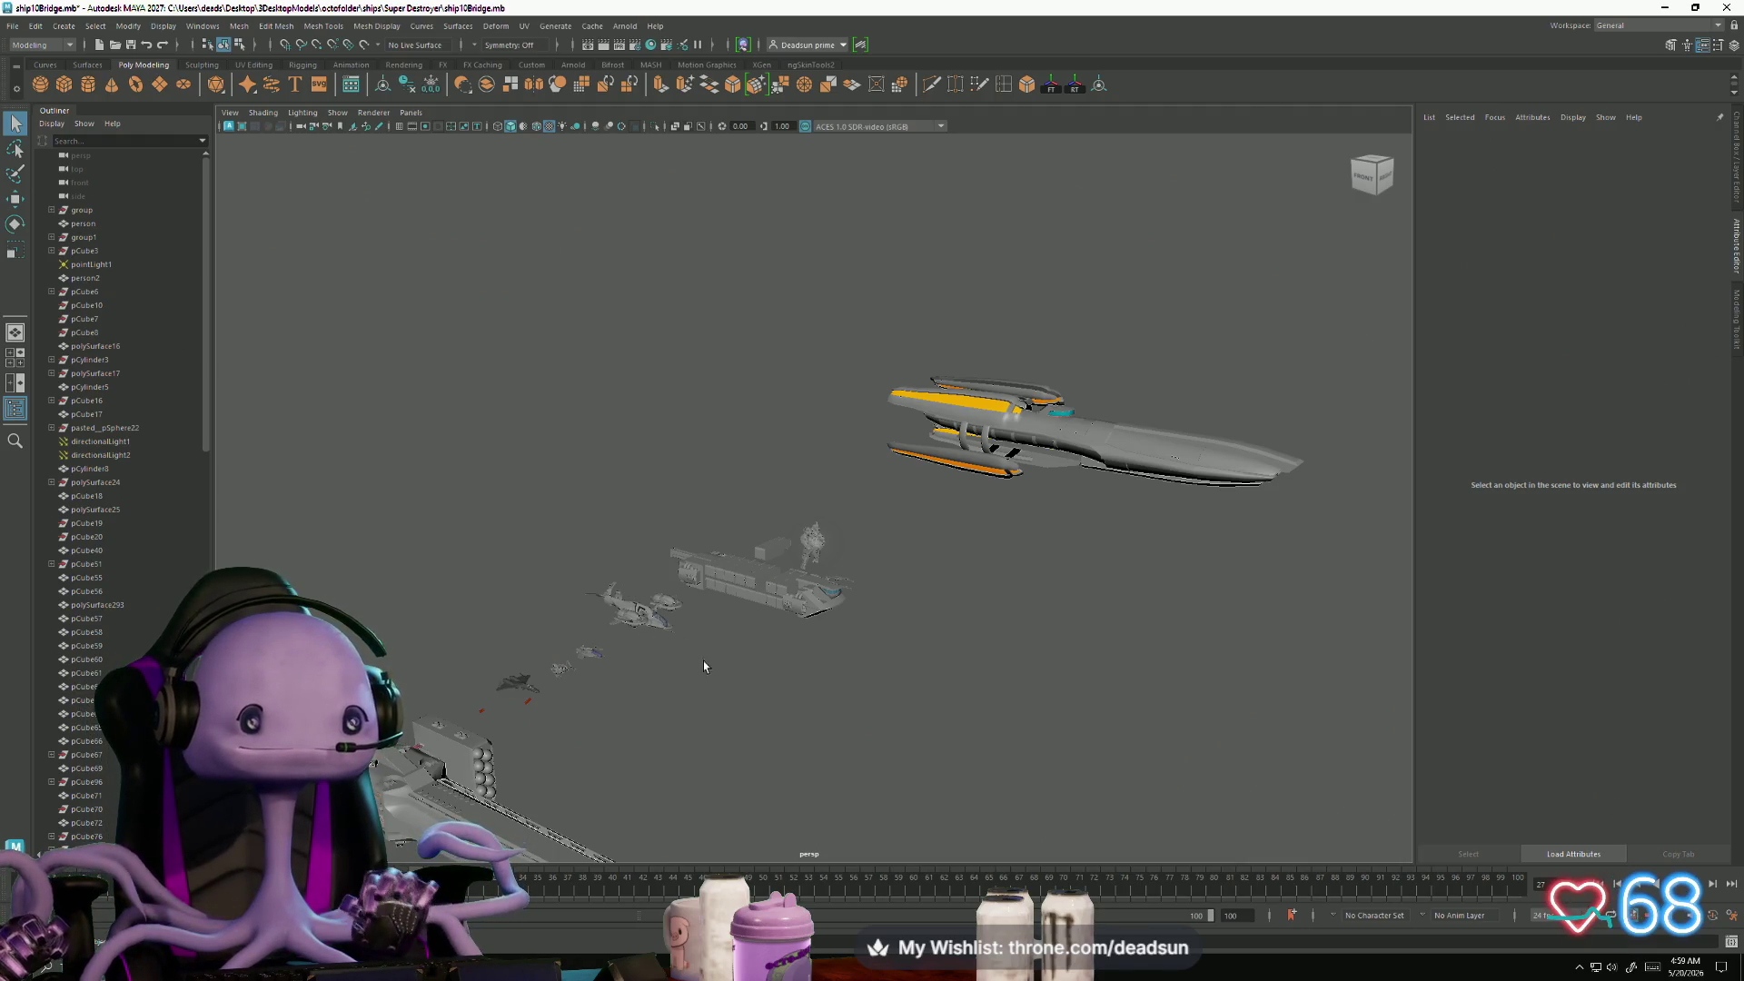
pyautogui.moveTo(691, 690); pyautogui.dragTo(695, 705)
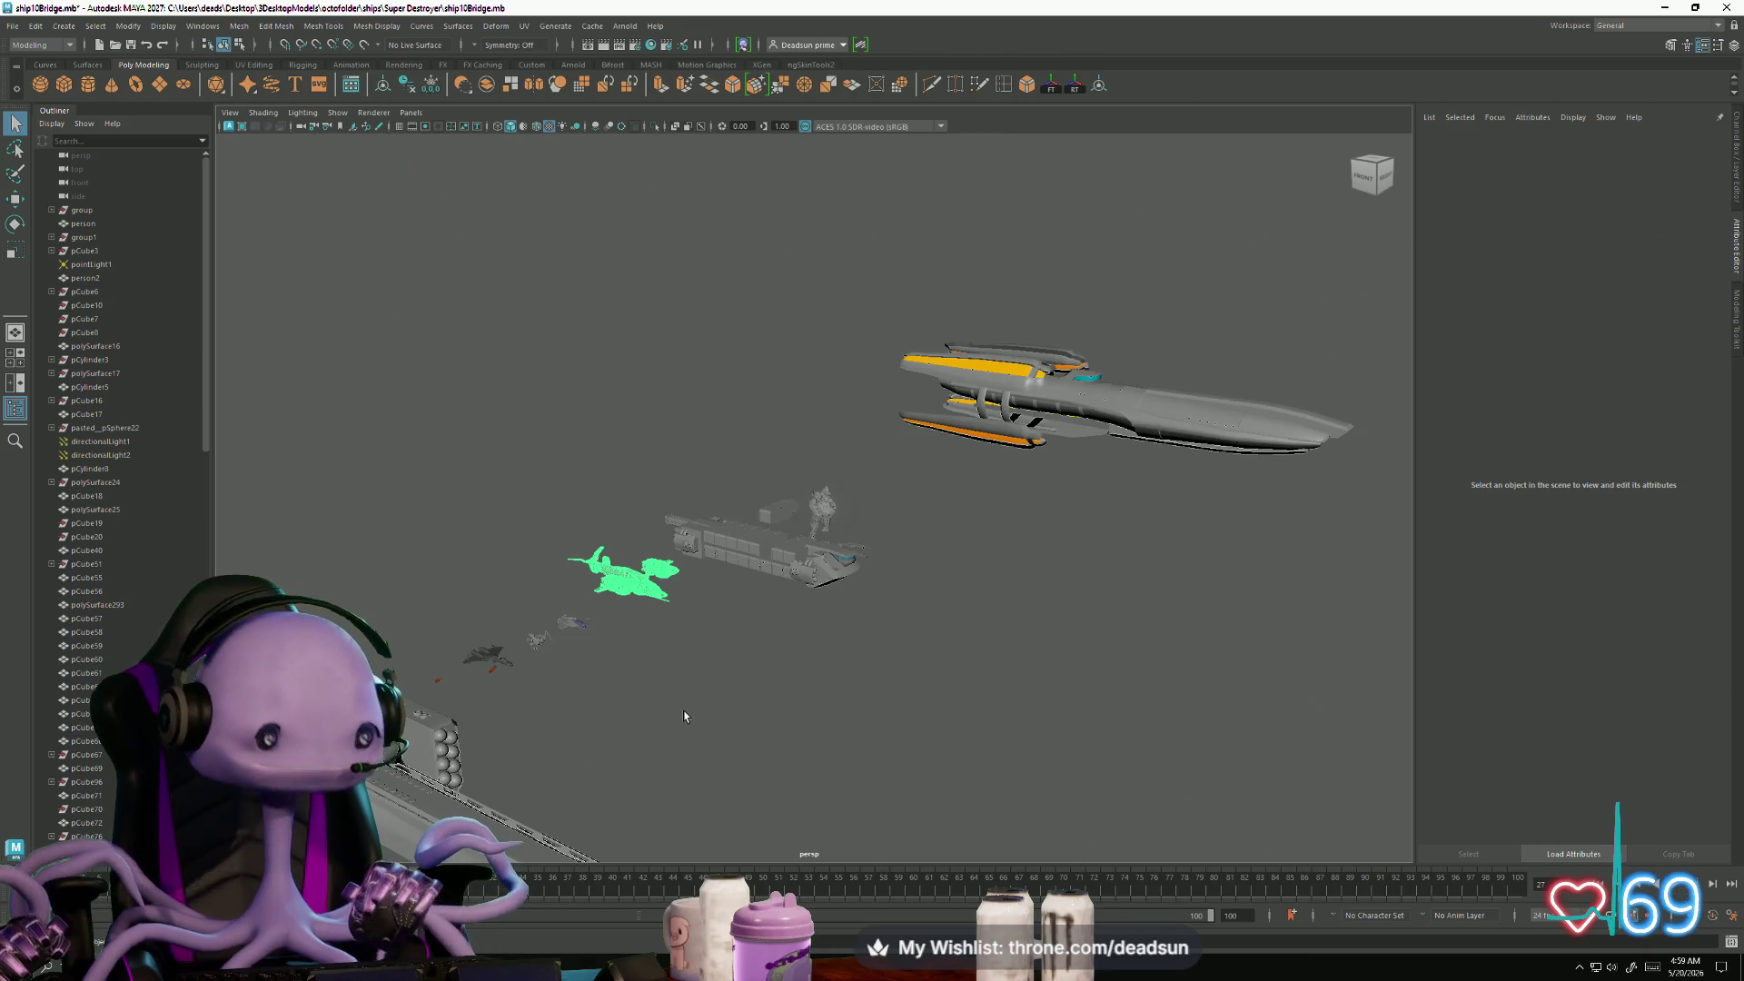
pyautogui.scroll(-2, 666, 696)
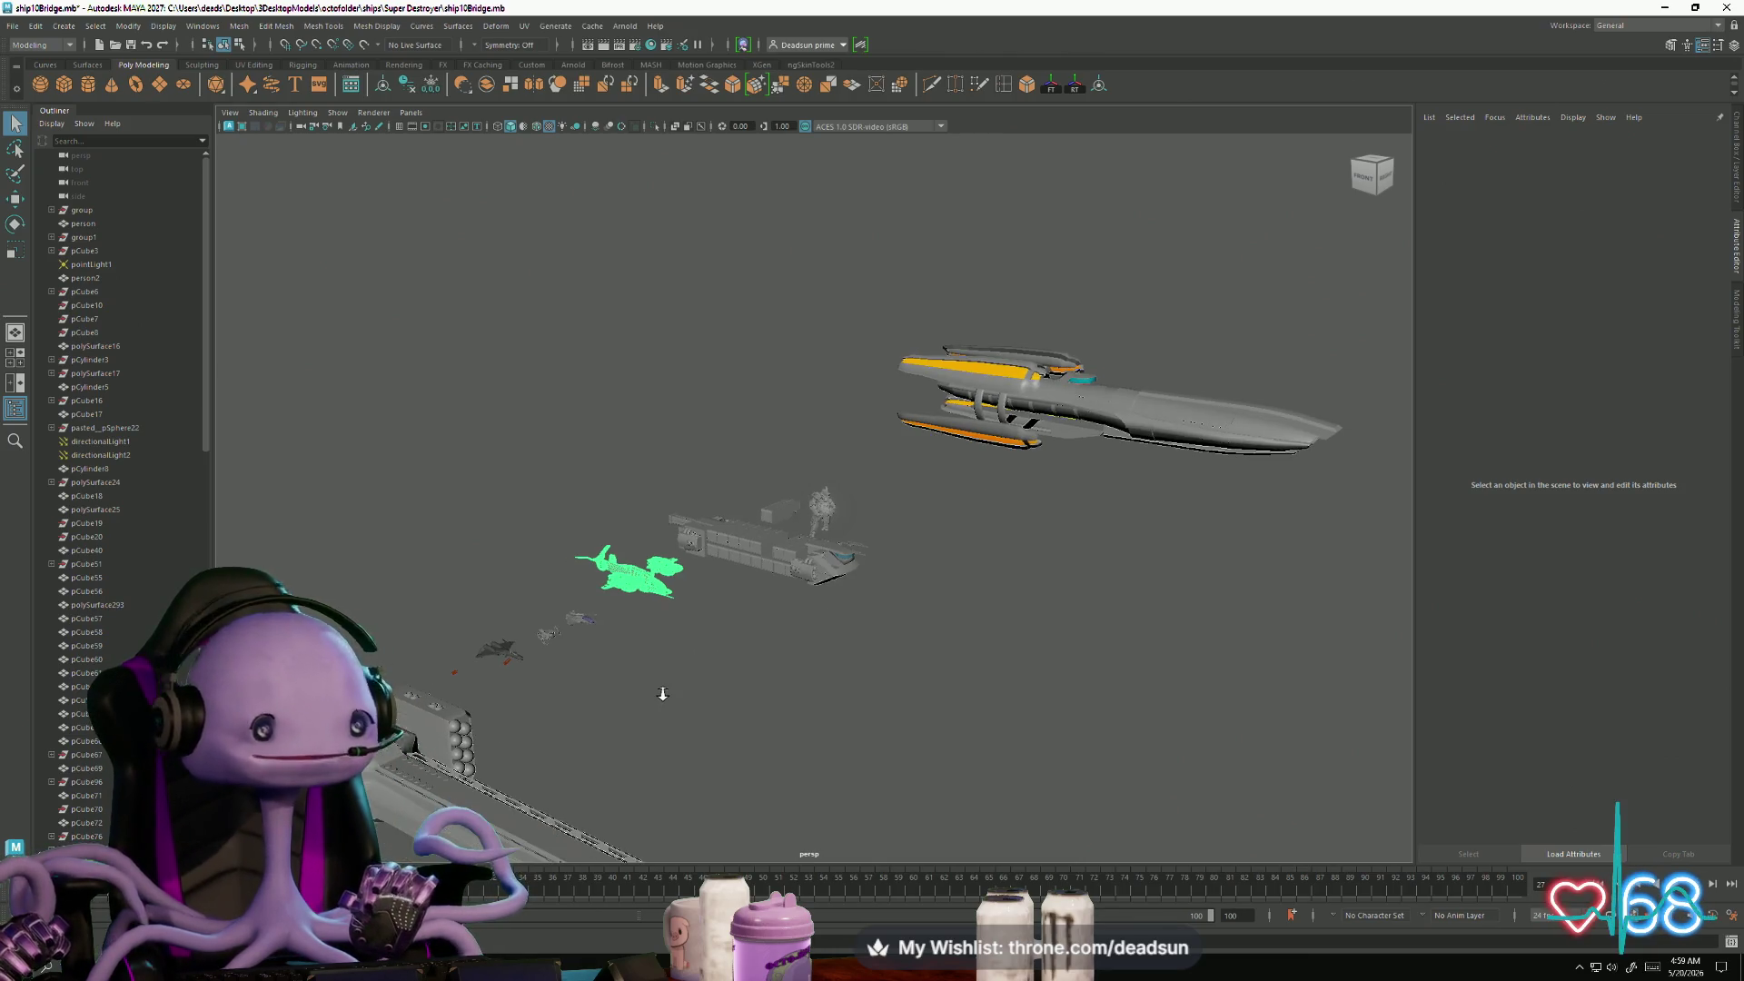
pyautogui.moveTo(662, 695)
pyautogui.mouseDown()
pyautogui.moveTo(822, 559)
pyautogui.moveTo(787, 621)
pyautogui.mouseUp()
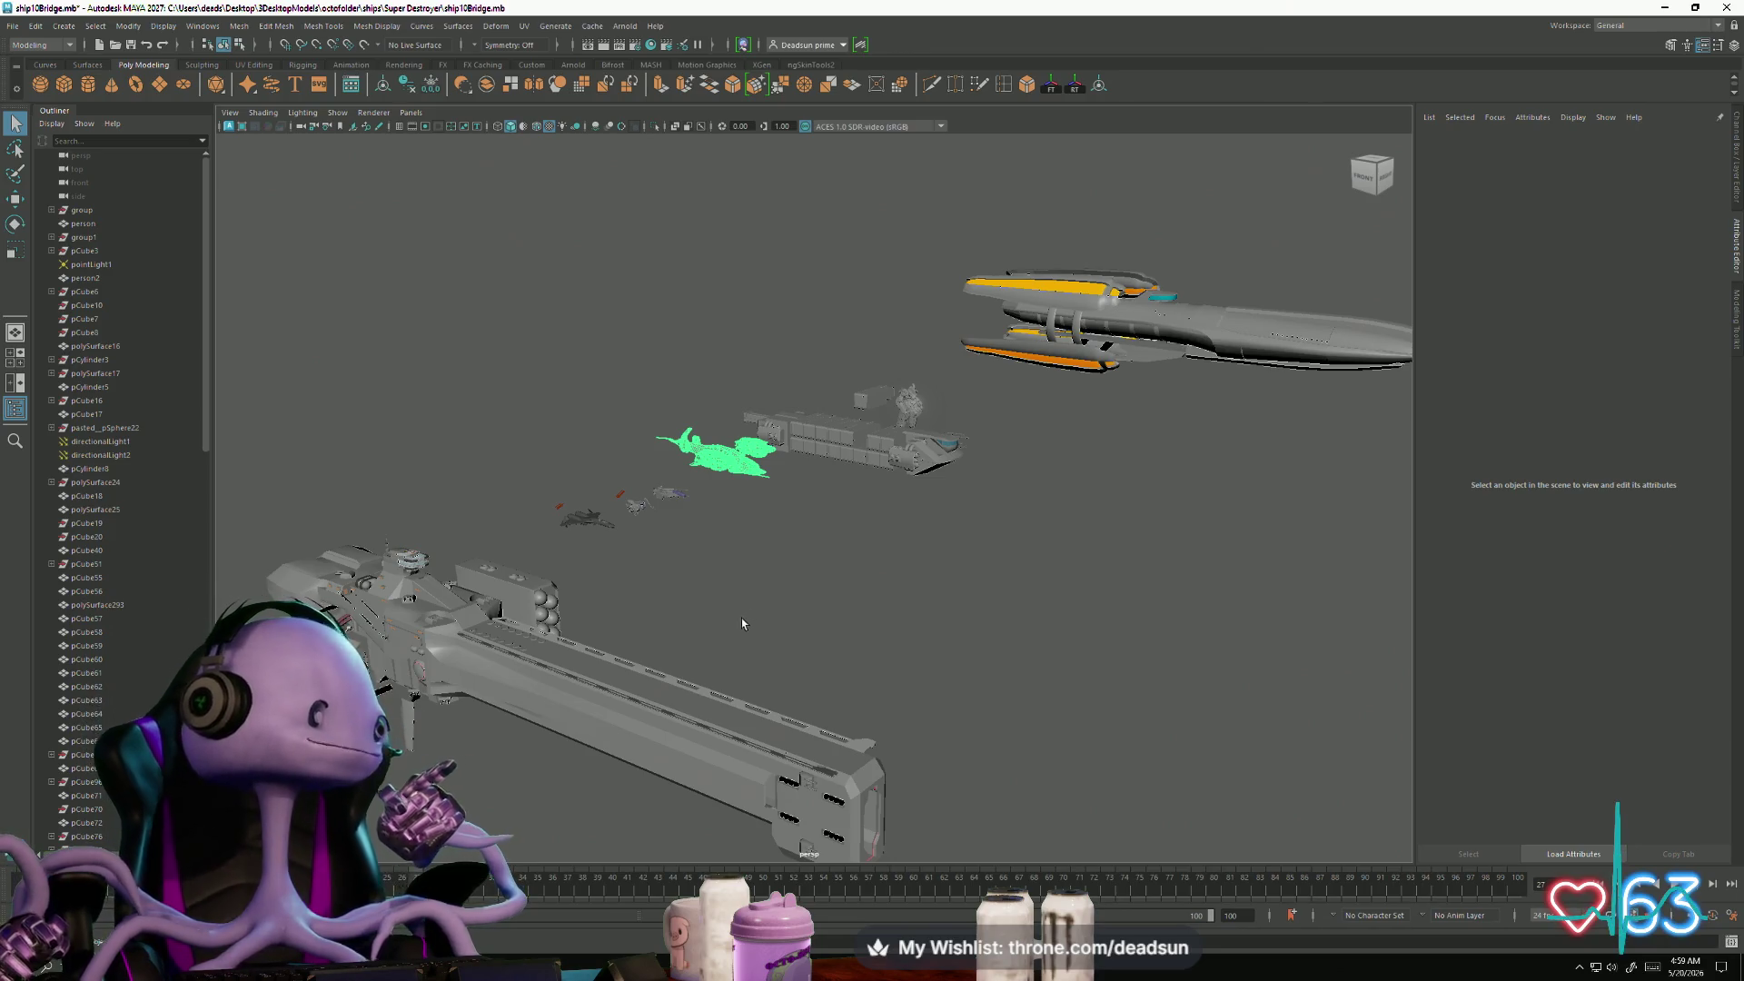
pyautogui.press('f')
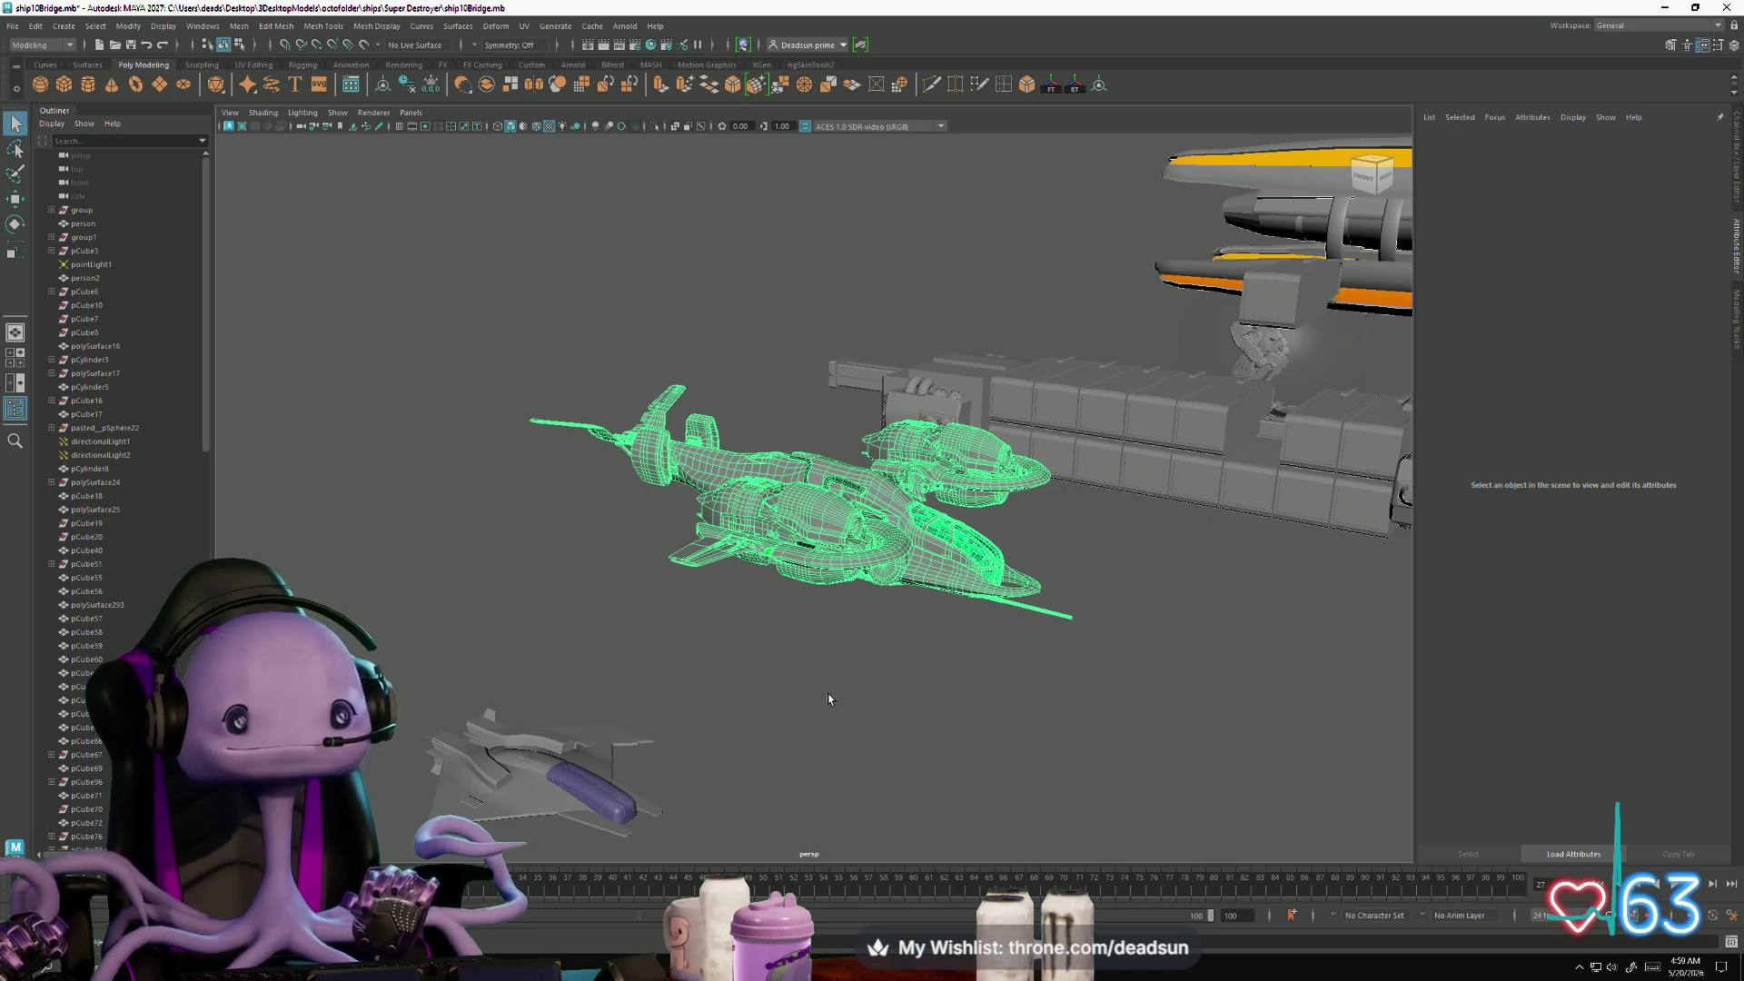
pyautogui.click(816, 698)
pyautogui.moveTo(794, 695)
pyautogui.mouseDown()
pyautogui.moveTo(720, 673)
pyautogui.moveTo(829, 732)
pyautogui.moveTo(1081, 754)
pyautogui.mouseUp()
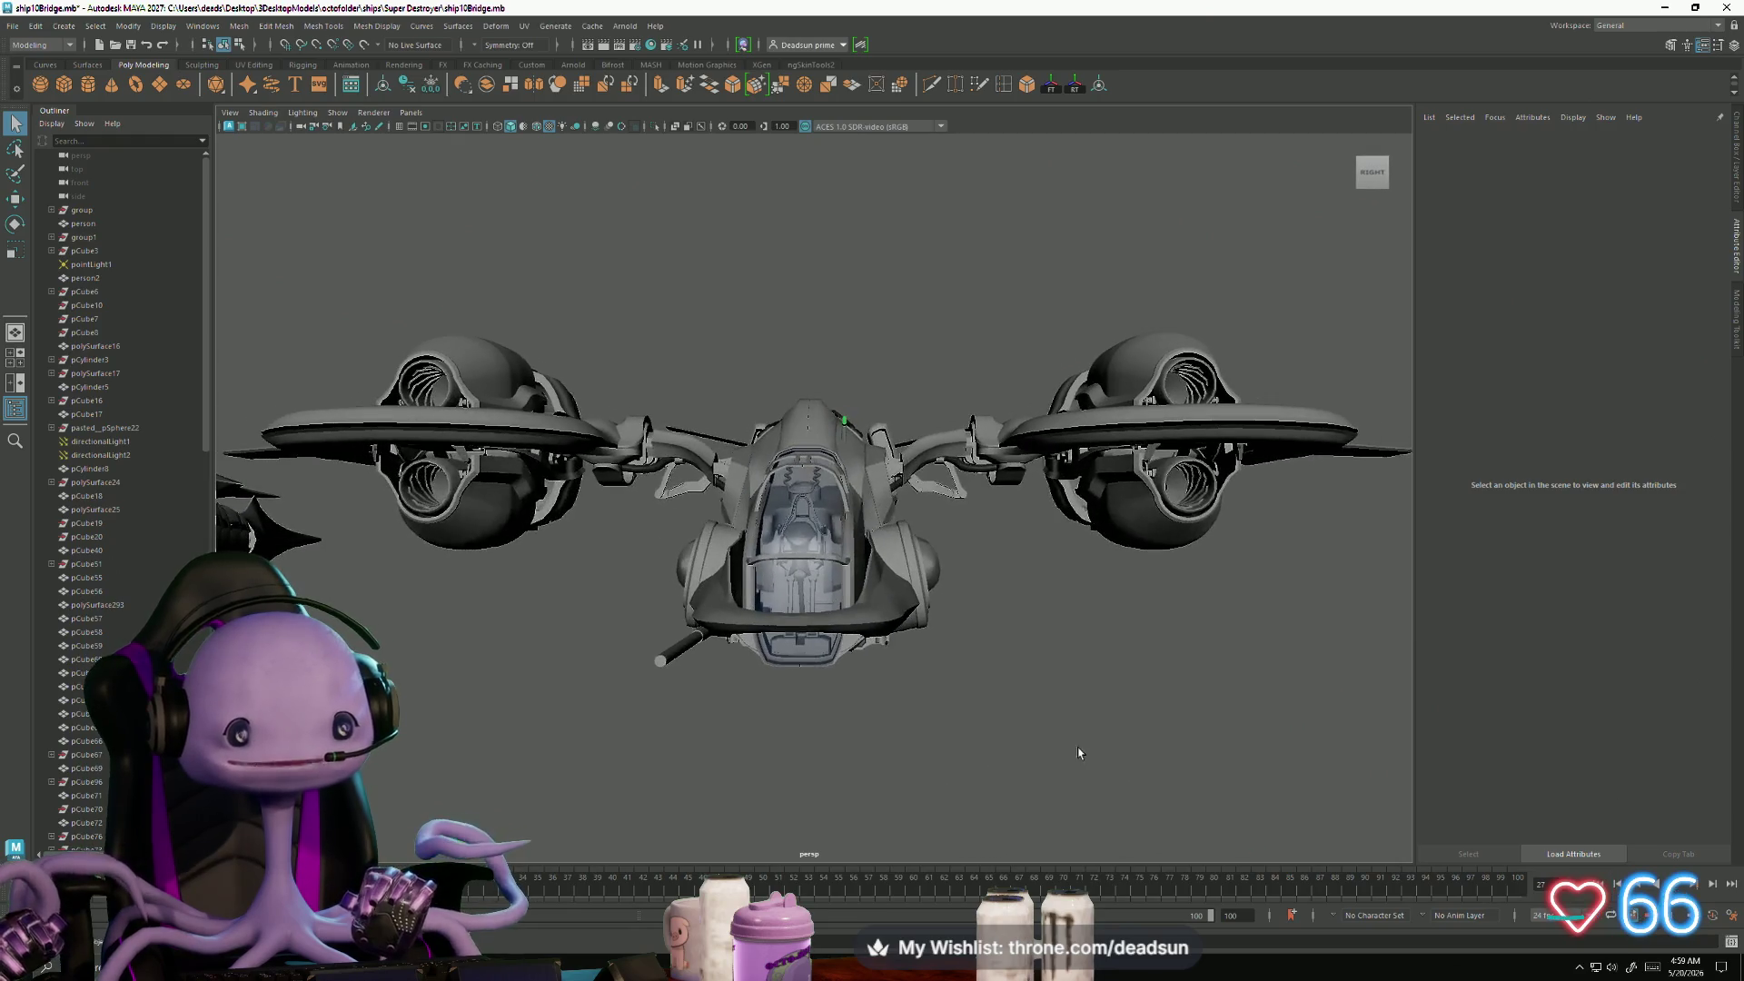
pyautogui.moveTo(1011, 825); pyautogui.dragTo(886, 656)
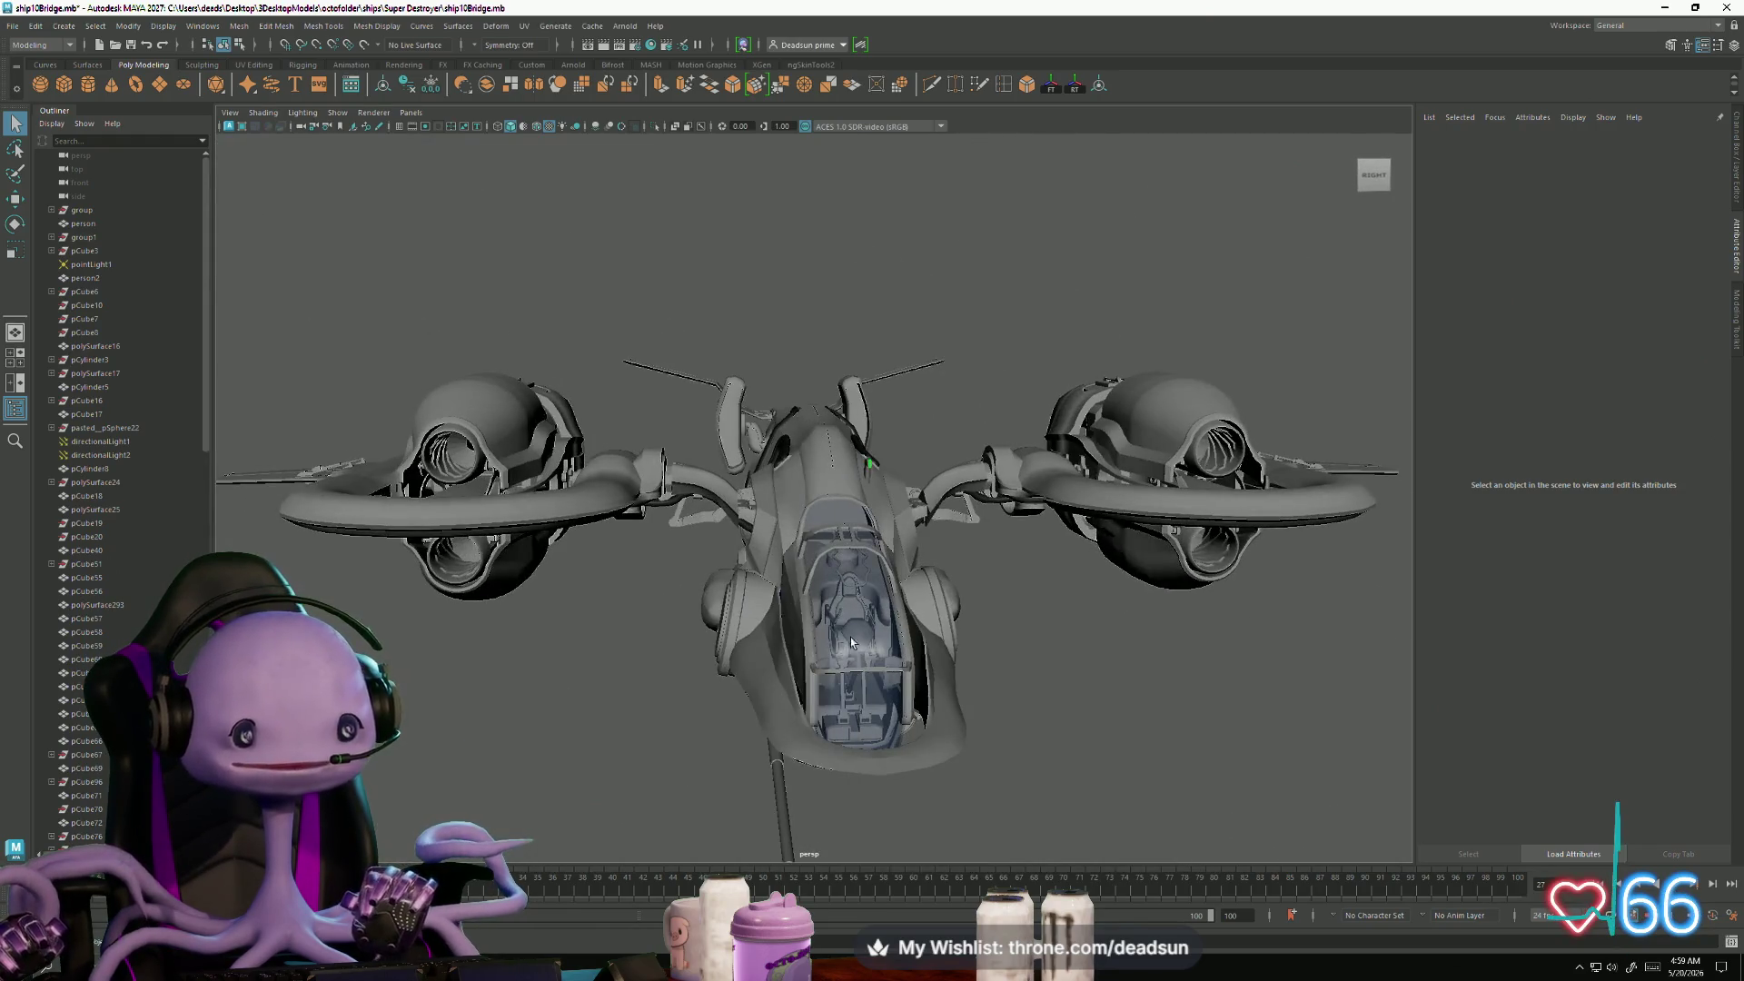
pyautogui.scroll(-5, 719, 601)
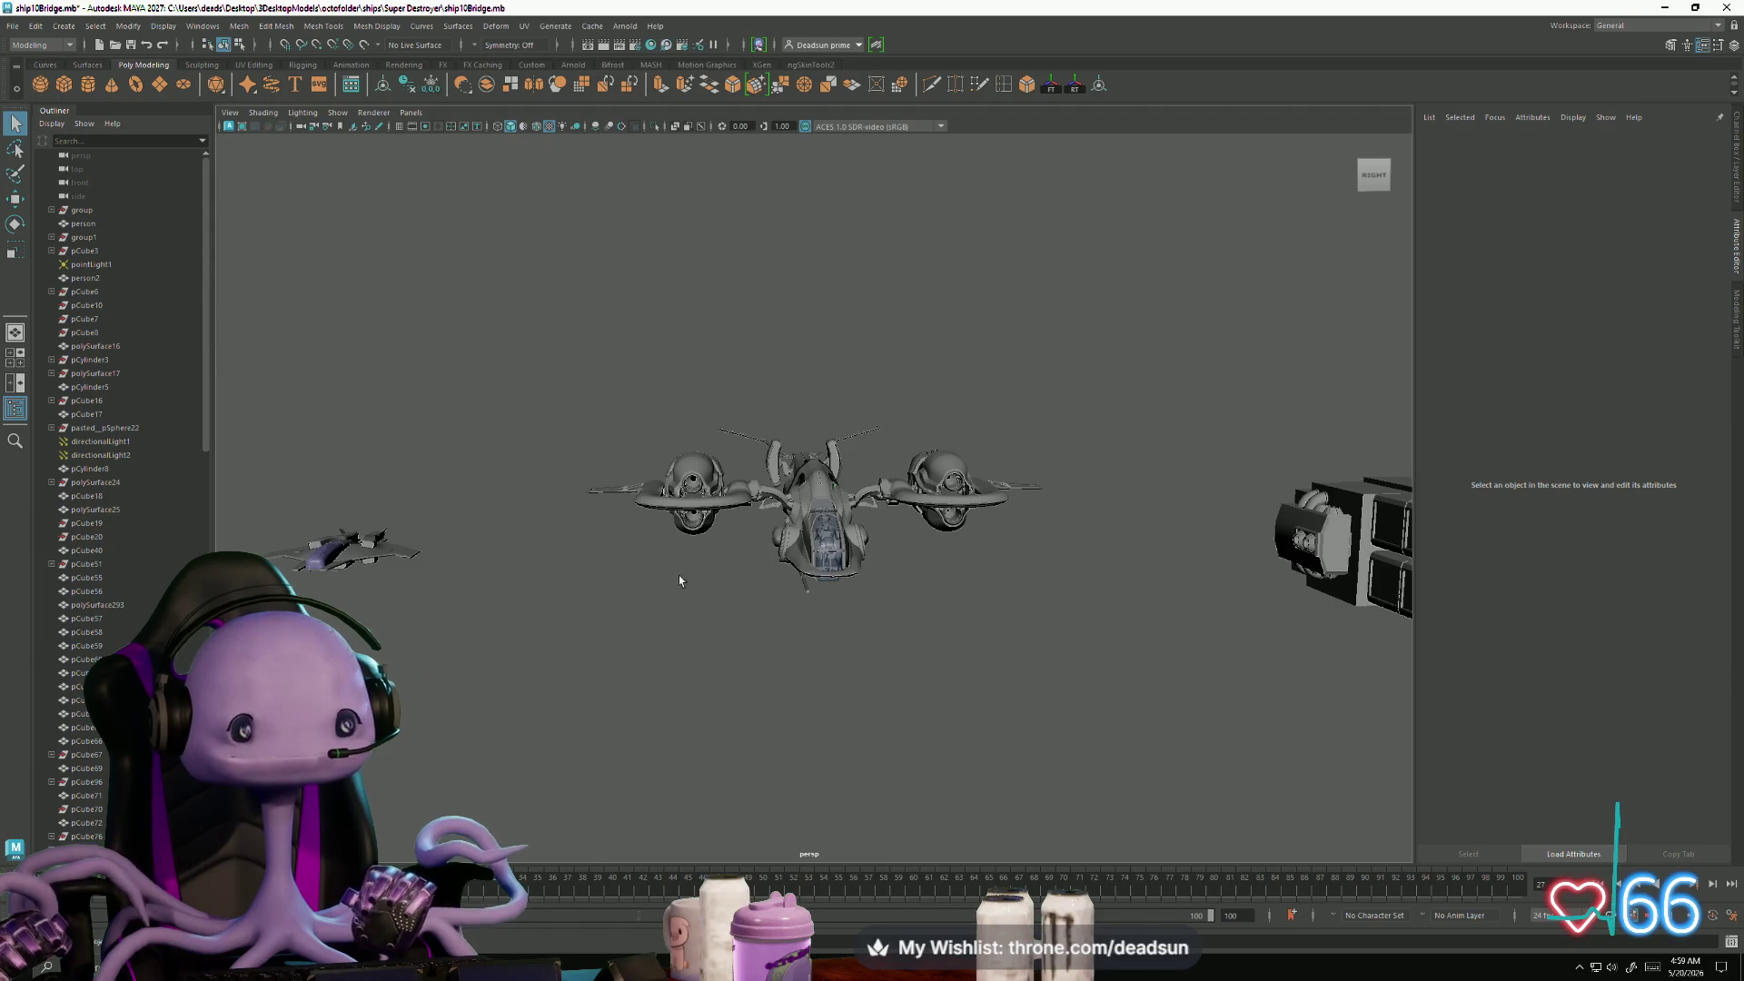
pyautogui.moveTo(678, 580); pyautogui.dragTo(656, 659)
pyautogui.moveTo(464, 715)
pyautogui.mouseDown()
pyautogui.moveTo(797, 603)
pyautogui.moveTo(845, 654)
pyautogui.moveTo(853, 697)
pyautogui.moveTo(748, 717)
pyautogui.moveTo(697, 681)
pyautogui.moveTo(848, 724)
pyautogui.moveTo(913, 608)
pyautogui.mouseUp()
pyautogui.moveTo(766, 728)
pyautogui.mouseDown()
pyautogui.moveTo(694, 705)
pyautogui.moveTo(834, 649)
pyautogui.moveTo(923, 576)
pyautogui.moveTo(727, 636)
pyautogui.moveTo(668, 616)
pyautogui.moveTo(550, 641)
pyautogui.moveTo(545, 666)
pyautogui.moveTo(616, 679)
pyautogui.moveTo(886, 570)
pyautogui.moveTo(1126, 774)
pyautogui.moveTo(1160, 700)
pyautogui.moveTo(1173, 732)
pyautogui.moveTo(1207, 732)
pyautogui.moveTo(1167, 734)
pyautogui.moveTo(1191, 733)
pyautogui.moveTo(1194, 759)
pyautogui.moveTo(961, 647)
pyautogui.moveTo(978, 606)
pyautogui.moveTo(1112, 786)
pyautogui.moveTo(891, 623)
pyautogui.moveTo(1043, 497)
pyautogui.moveTo(1567, 797)
pyautogui.moveTo(915, 545)
pyautogui.moveTo(918, 724)
pyautogui.moveTo(1124, 742)
pyautogui.moveTo(988, 662)
pyautogui.moveTo(755, 701)
pyautogui.moveTo(633, 672)
pyautogui.moveTo(782, 697)
pyautogui.moveTo(775, 673)
pyautogui.moveTo(802, 693)
pyautogui.moveTo(767, 692)
pyautogui.moveTo(803, 666)
pyautogui.moveTo(778, 694)
pyautogui.moveTo(738, 686)
pyautogui.moveTo(772, 676)
pyautogui.moveTo(717, 689)
pyautogui.moveTo(950, 673)
pyautogui.moveTo(939, 564)
pyautogui.moveTo(1125, 626)
pyautogui.moveTo(631, 542)
pyautogui.moveTo(1091, 713)
pyautogui.mouseUp()
pyautogui.moveTo(937, 691)
pyautogui.mouseDown()
pyautogui.moveTo(872, 751)
pyautogui.moveTo(1148, 670)
pyautogui.moveTo(1129, 728)
pyautogui.moveTo(1258, 712)
pyautogui.moveTo(1122, 721)
pyautogui.moveTo(1167, 671)
pyautogui.moveTo(1089, 669)
pyautogui.moveTo(1093, 594)
pyautogui.moveTo(625, 589)
pyautogui.moveTo(719, 583)
pyautogui.moveTo(755, 670)
pyautogui.moveTo(854, 746)
pyautogui.moveTo(825, 697)
pyautogui.moveTo(641, 671)
pyautogui.moveTo(966, 597)
pyautogui.moveTo(643, 639)
pyautogui.moveTo(312, 537)
pyautogui.moveTo(508, 654)
pyautogui.mouseUp()
pyautogui.scroll(-10, 545, 668)
# - Orbit around the star destroyer, deselect it, and minimize ship10Bridge.mb to reveal DropshipCockpit.mb
pyautogui.scroll(12, 787, 678)
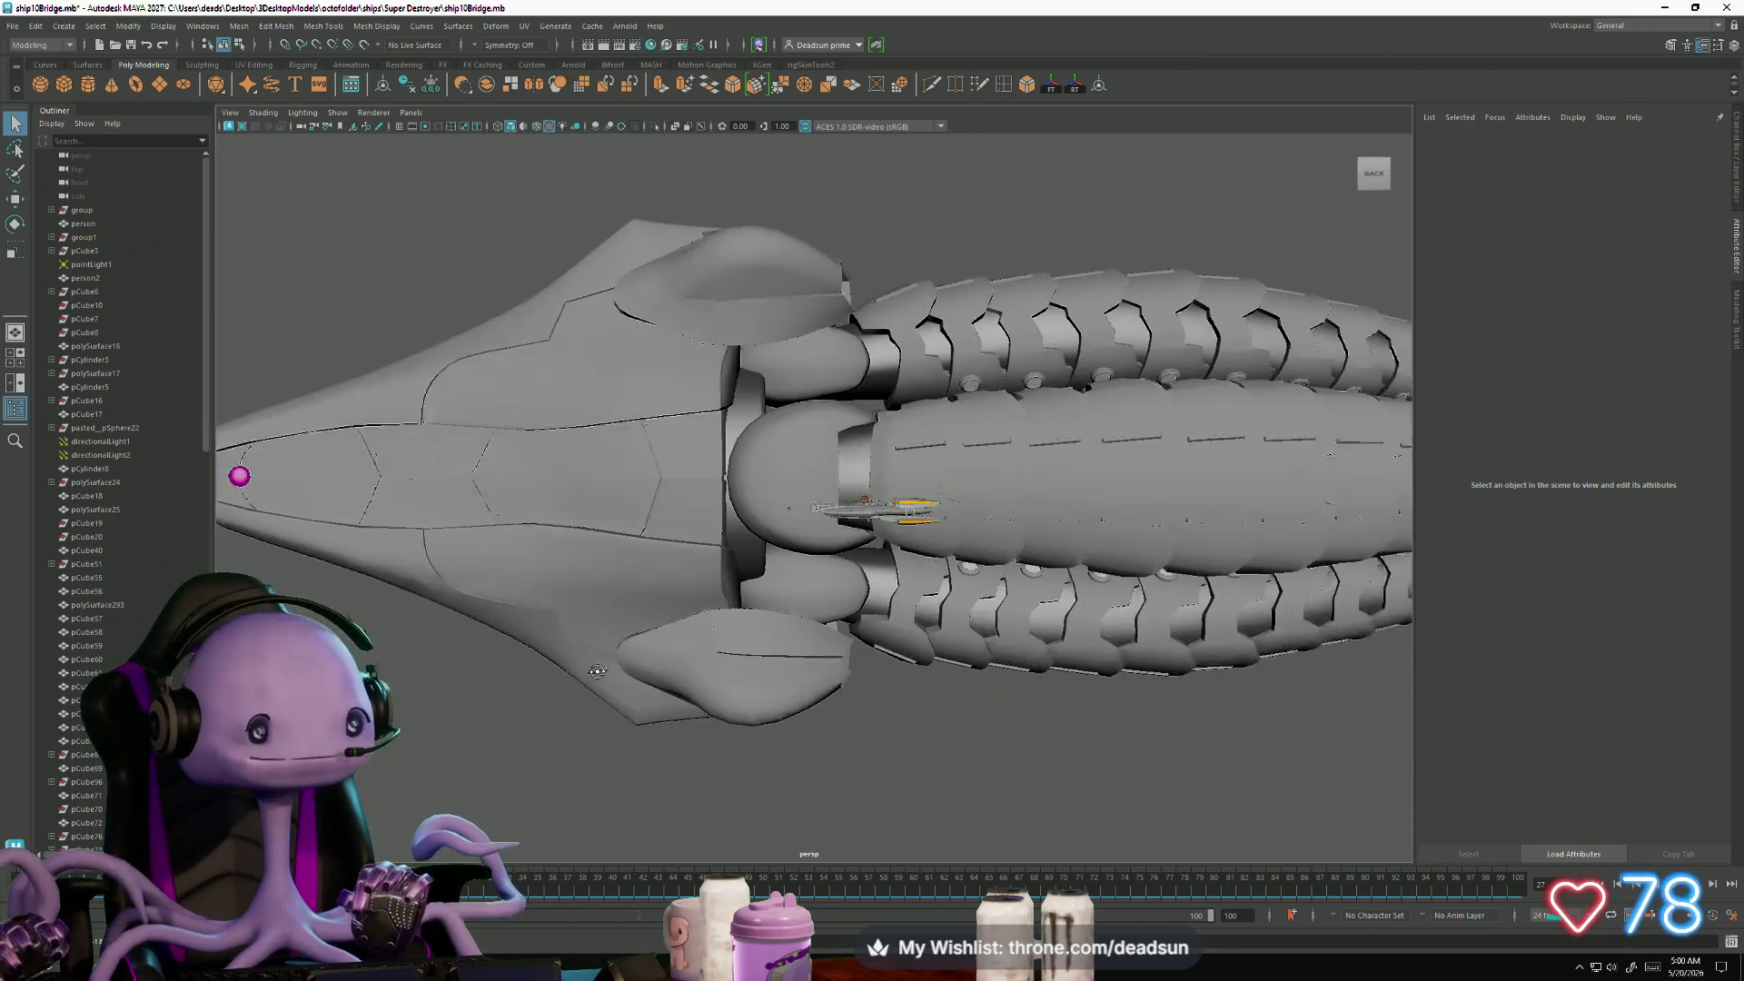
pyautogui.moveTo(524, 519)
pyautogui.mouseDown()
pyautogui.moveTo(1043, 730)
pyautogui.moveTo(744, 718)
pyautogui.moveTo(786, 750)
pyautogui.mouseUp()
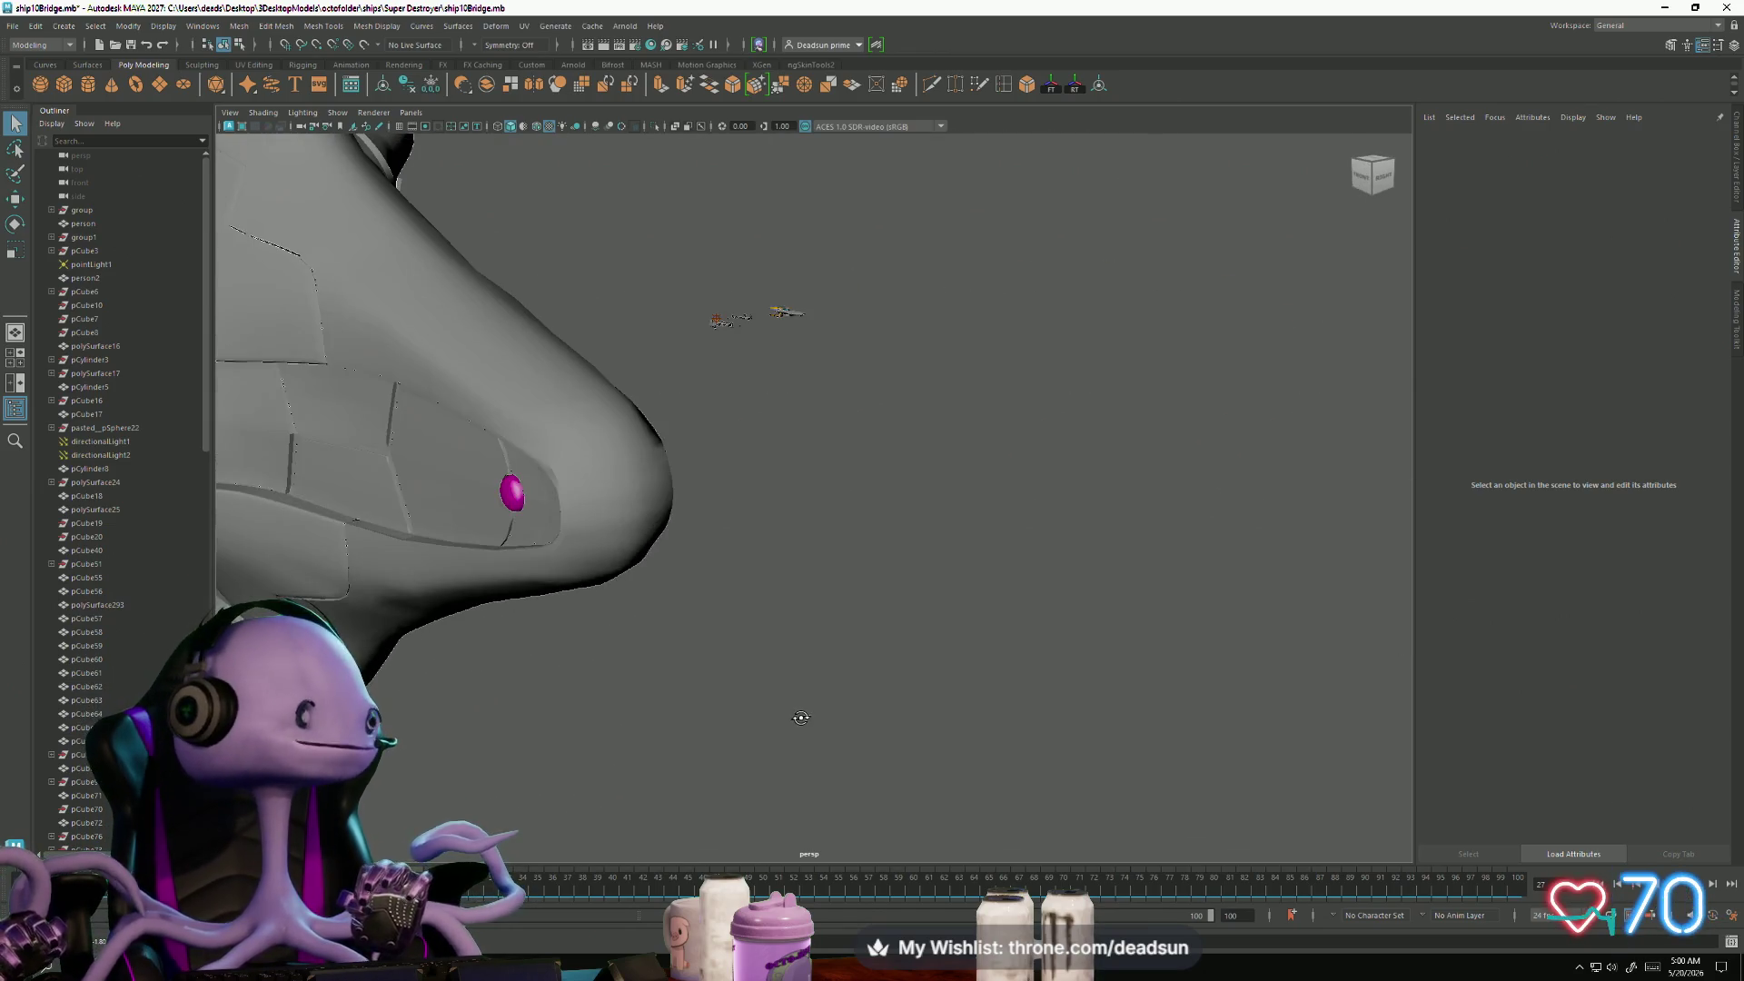
pyautogui.moveTo(596, 727)
pyautogui.mouseDown()
pyautogui.moveTo(1012, 737)
pyautogui.moveTo(799, 729)
pyautogui.moveTo(981, 766)
pyautogui.moveTo(1168, 709)
pyautogui.moveTo(837, 700)
pyautogui.moveTo(823, 734)
pyautogui.moveTo(1133, 786)
pyautogui.moveTo(947, 548)
pyautogui.moveTo(1284, 611)
pyautogui.moveTo(662, 623)
pyautogui.moveTo(1081, 733)
pyautogui.moveTo(853, 699)
pyautogui.moveTo(893, 704)
pyautogui.mouseUp()
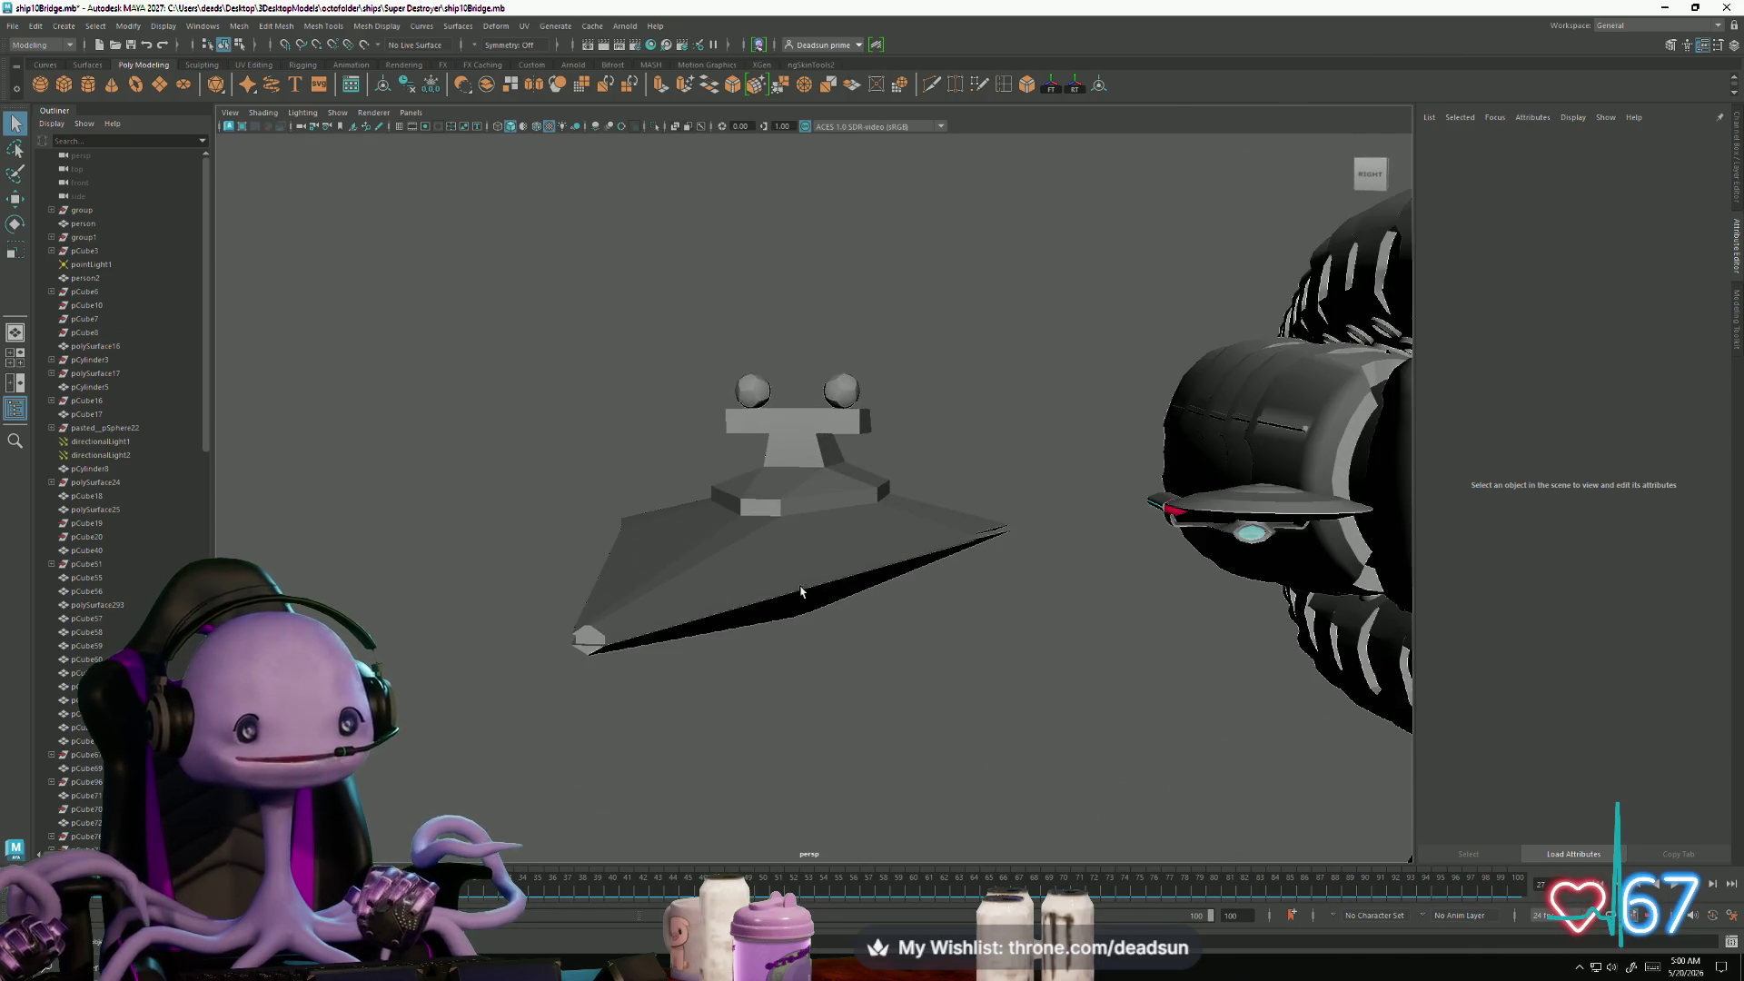
pyautogui.moveTo(801, 591)
pyautogui.mouseDown()
pyautogui.moveTo(1077, 799)
pyautogui.moveTo(962, 794)
pyautogui.moveTo(1044, 791)
pyautogui.moveTo(908, 770)
pyautogui.moveTo(887, 705)
pyautogui.moveTo(745, 563)
pyautogui.mouseUp()
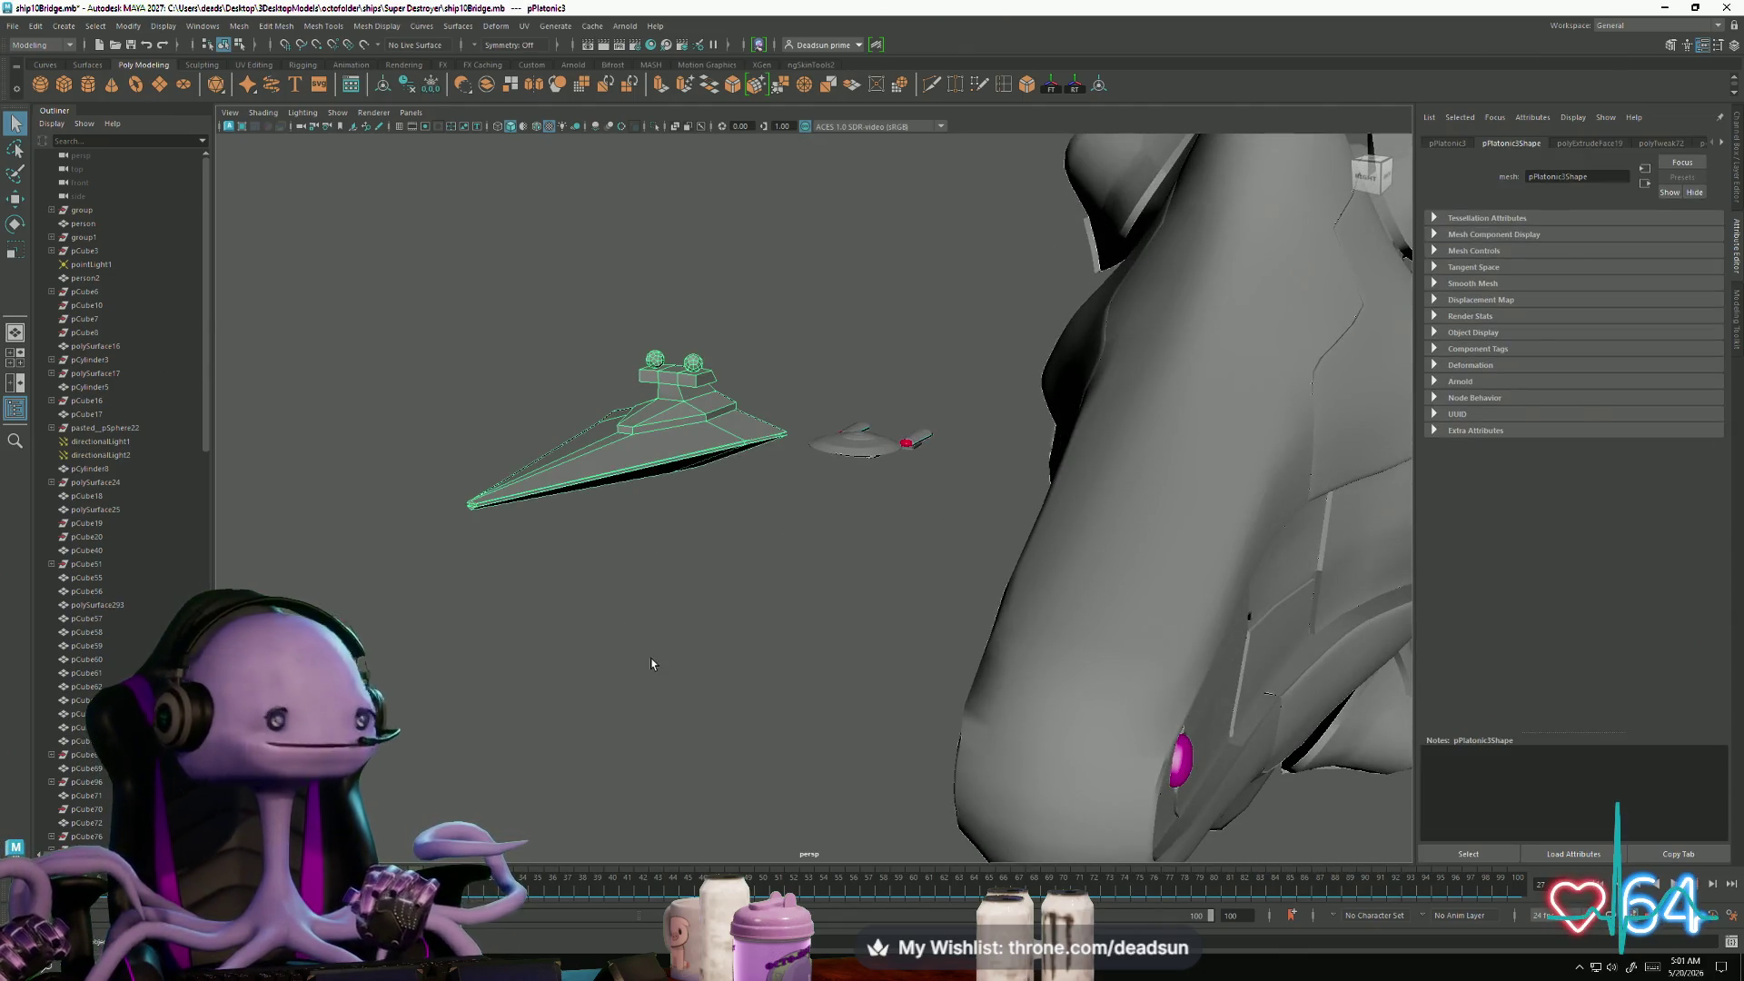
pyautogui.click(651, 658)
pyautogui.moveTo(650, 658)
pyautogui.mouseDown()
pyautogui.moveTo(620, 672)
pyautogui.moveTo(774, 692)
pyautogui.moveTo(830, 778)
pyautogui.moveTo(911, 670)
pyautogui.moveTo(794, 712)
pyautogui.moveTo(983, 788)
pyautogui.moveTo(973, 663)
pyautogui.moveTo(966, 767)
pyautogui.moveTo(839, 784)
pyautogui.moveTo(1011, 821)
pyautogui.moveTo(981, 830)
pyautogui.mouseUp()
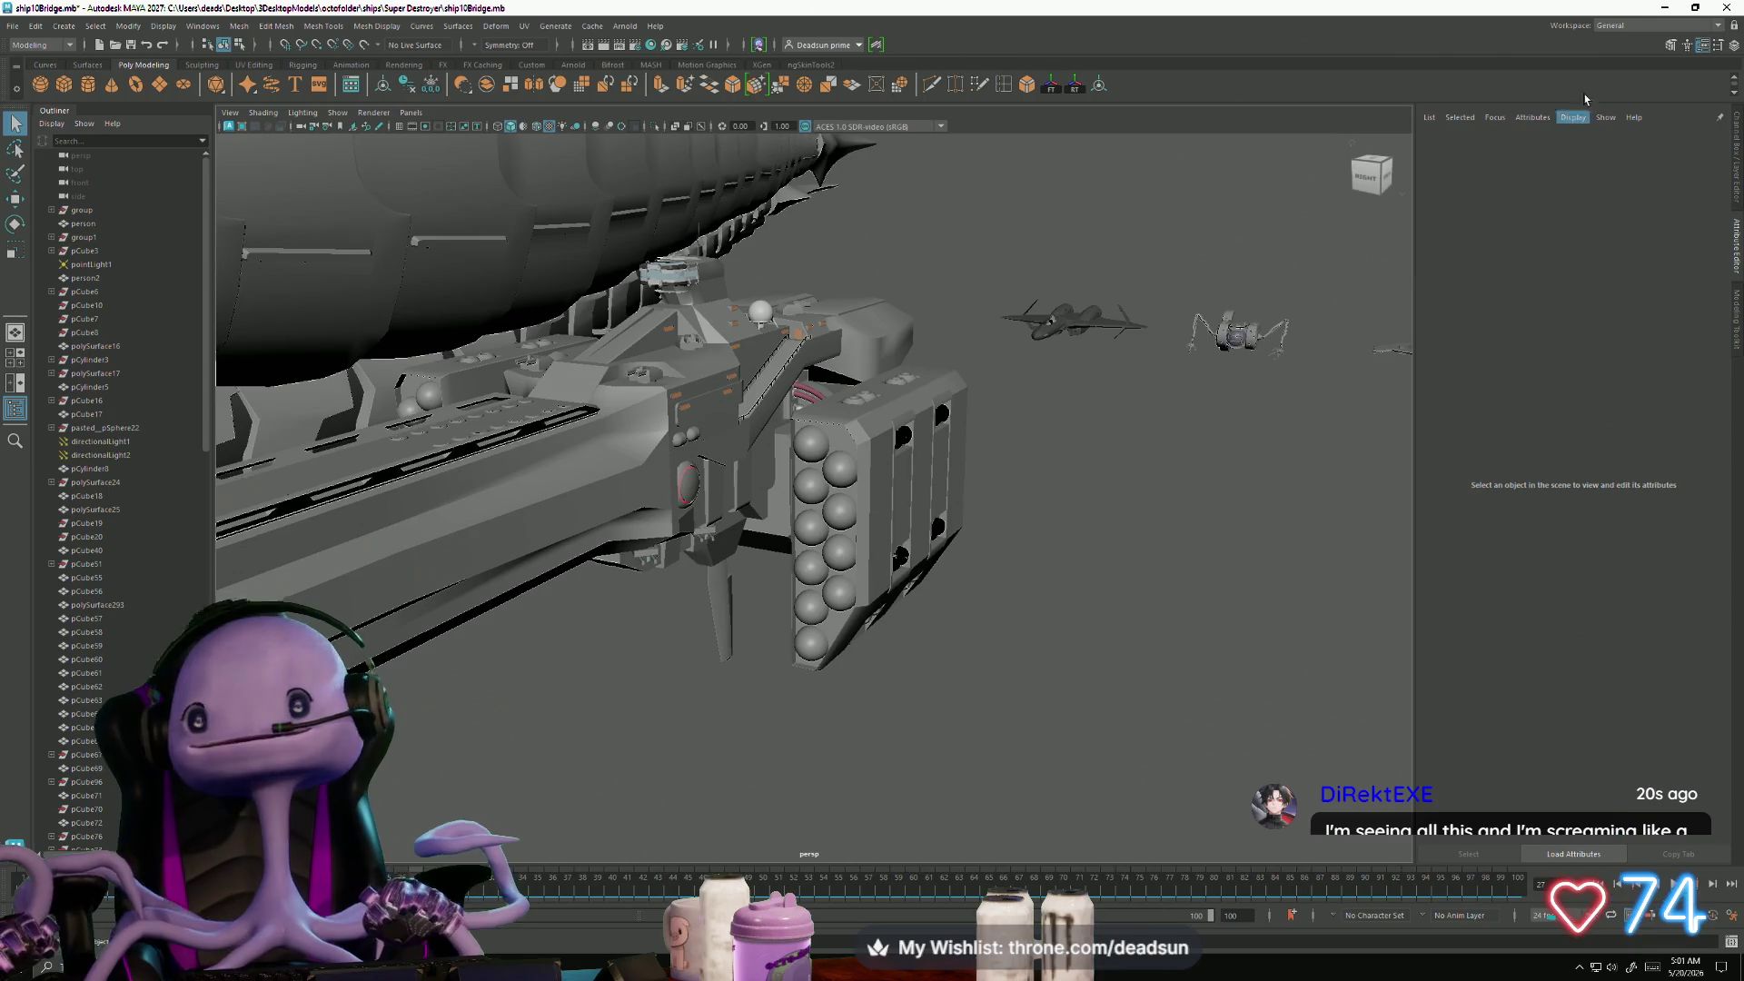
pyautogui.click(1663, 9)
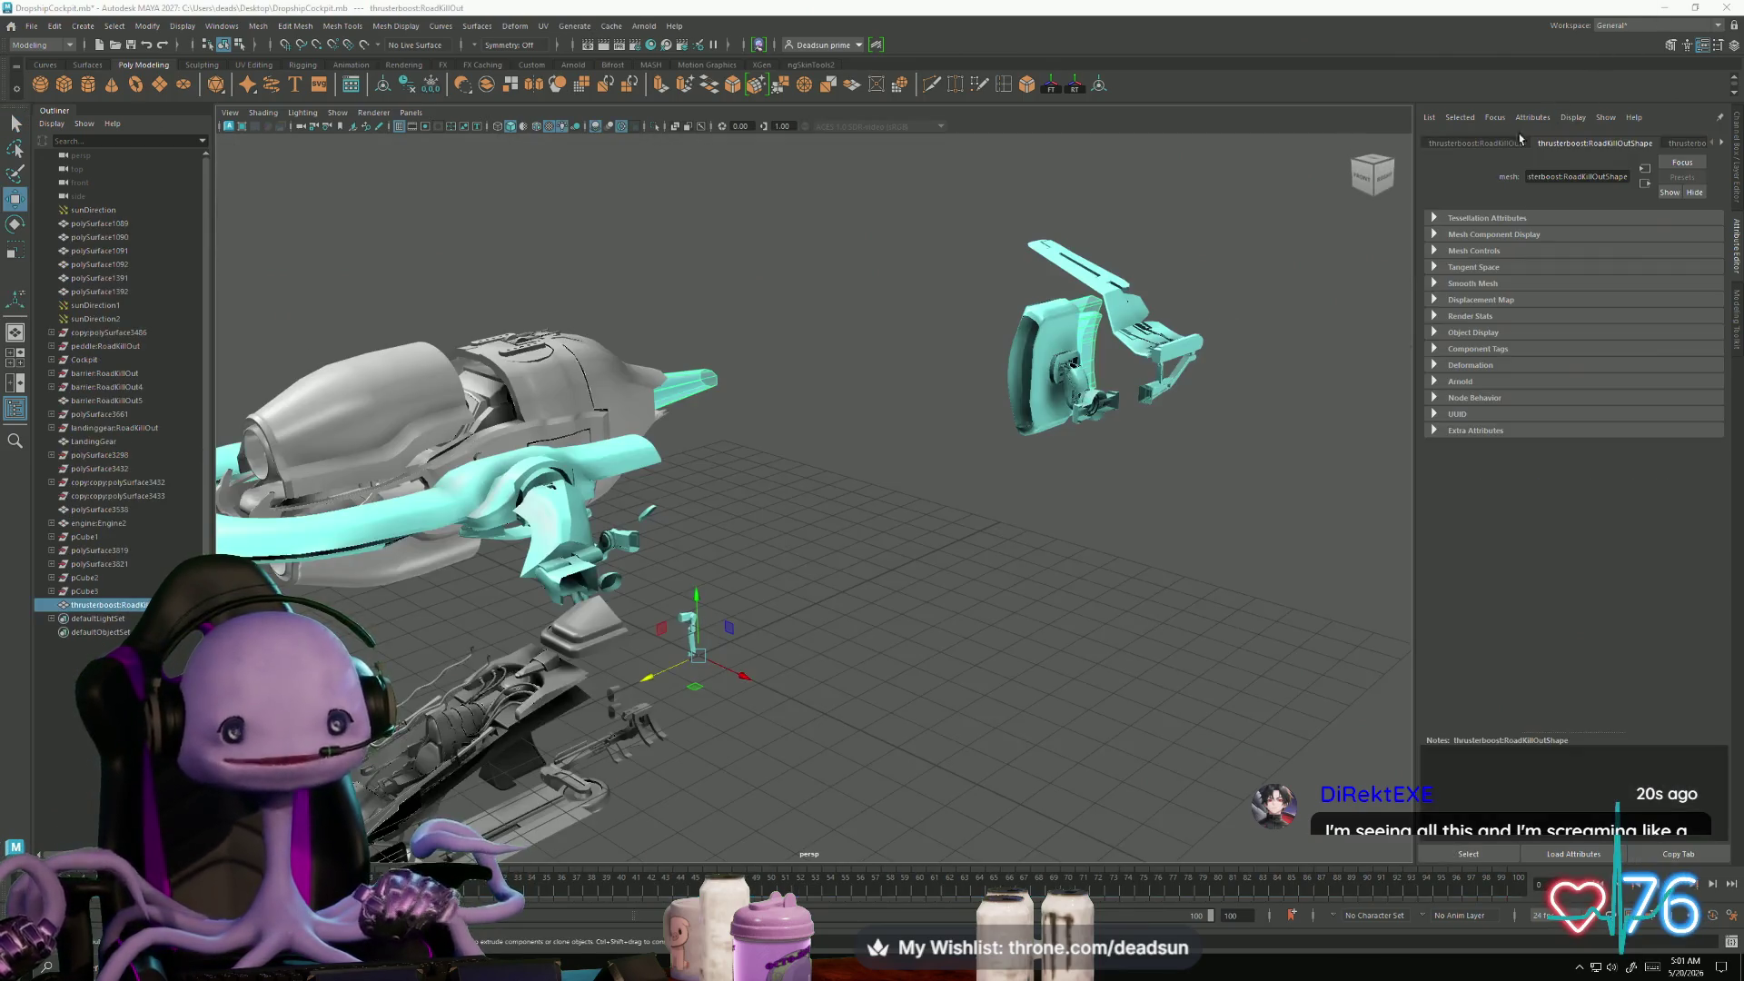
# - Save DropshipCockpit.mb with File > Save Scene, close its window, and switch toward LoveDevil.mb
pyautogui.moveTo(727, 556)
pyautogui.mouseDown()
pyautogui.moveTo(978, 660)
pyautogui.moveTo(903, 619)
pyautogui.mouseUp()
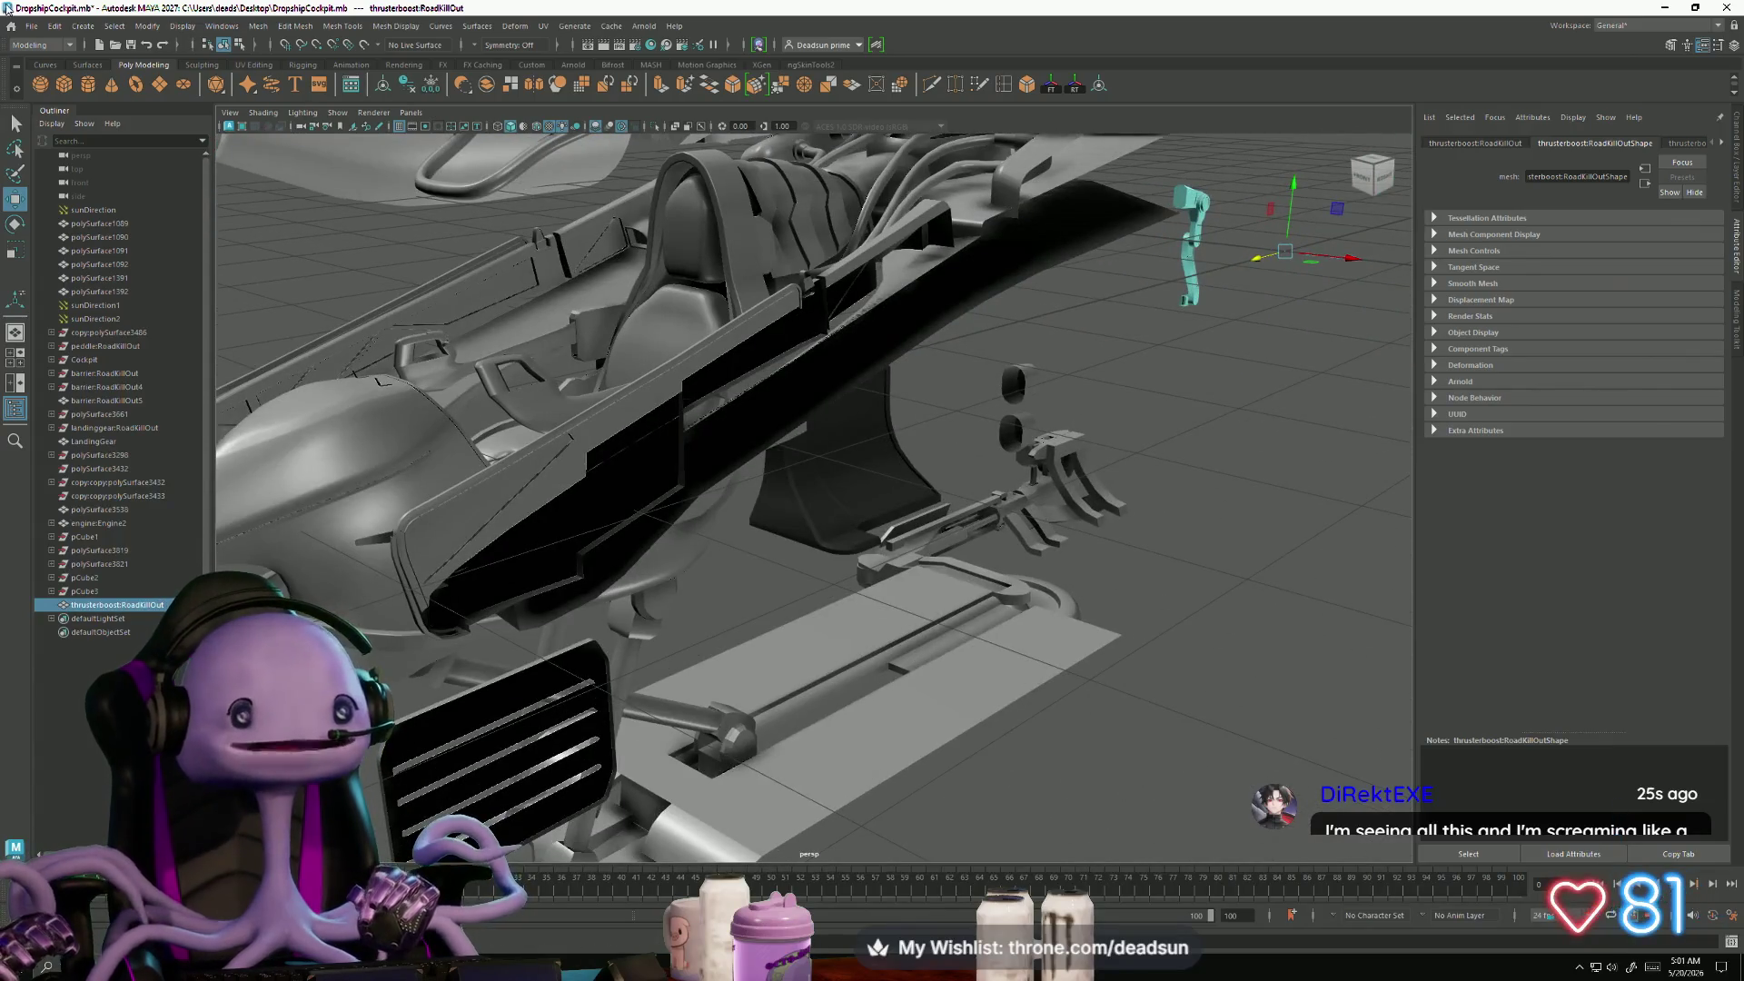
pyautogui.click(28, 27)
pyautogui.click(81, 85)
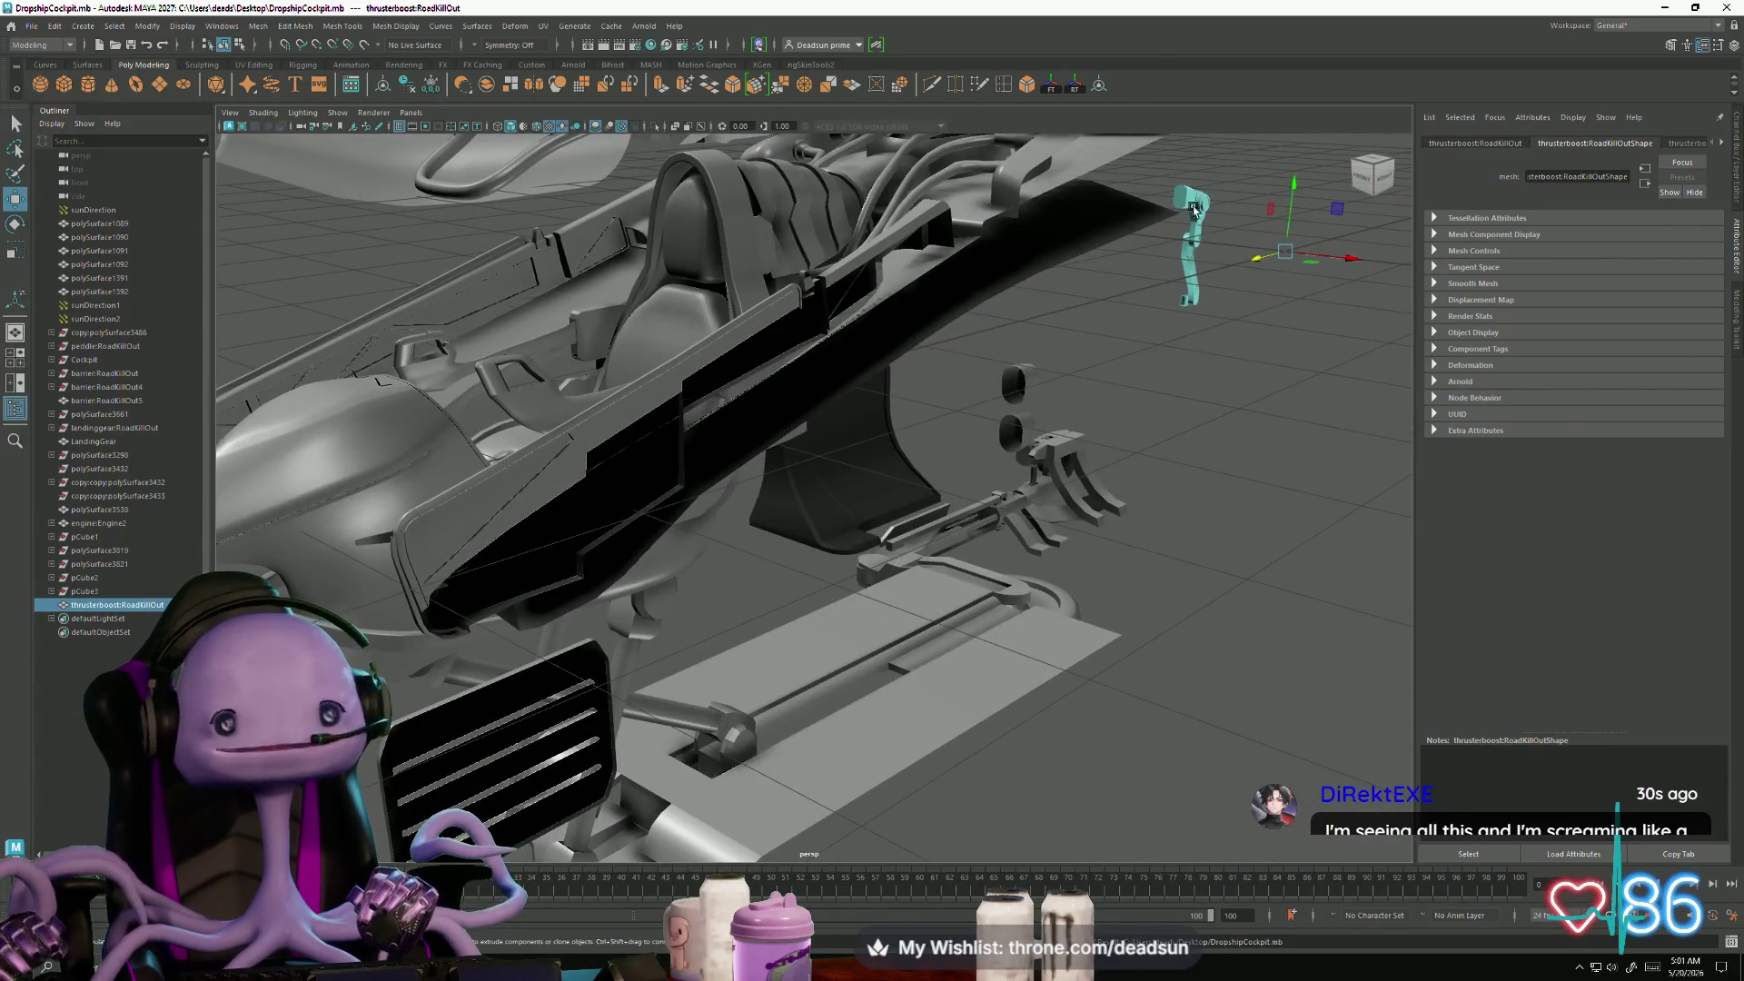
pyautogui.click(1729, 6)
pyautogui.moveTo(826, 466)
pyautogui.mouseDown()
pyautogui.moveTo(1059, 635)
pyautogui.moveTo(672, 547)
pyautogui.mouseUp()
pyautogui.hotkey('alt', 'Tab')
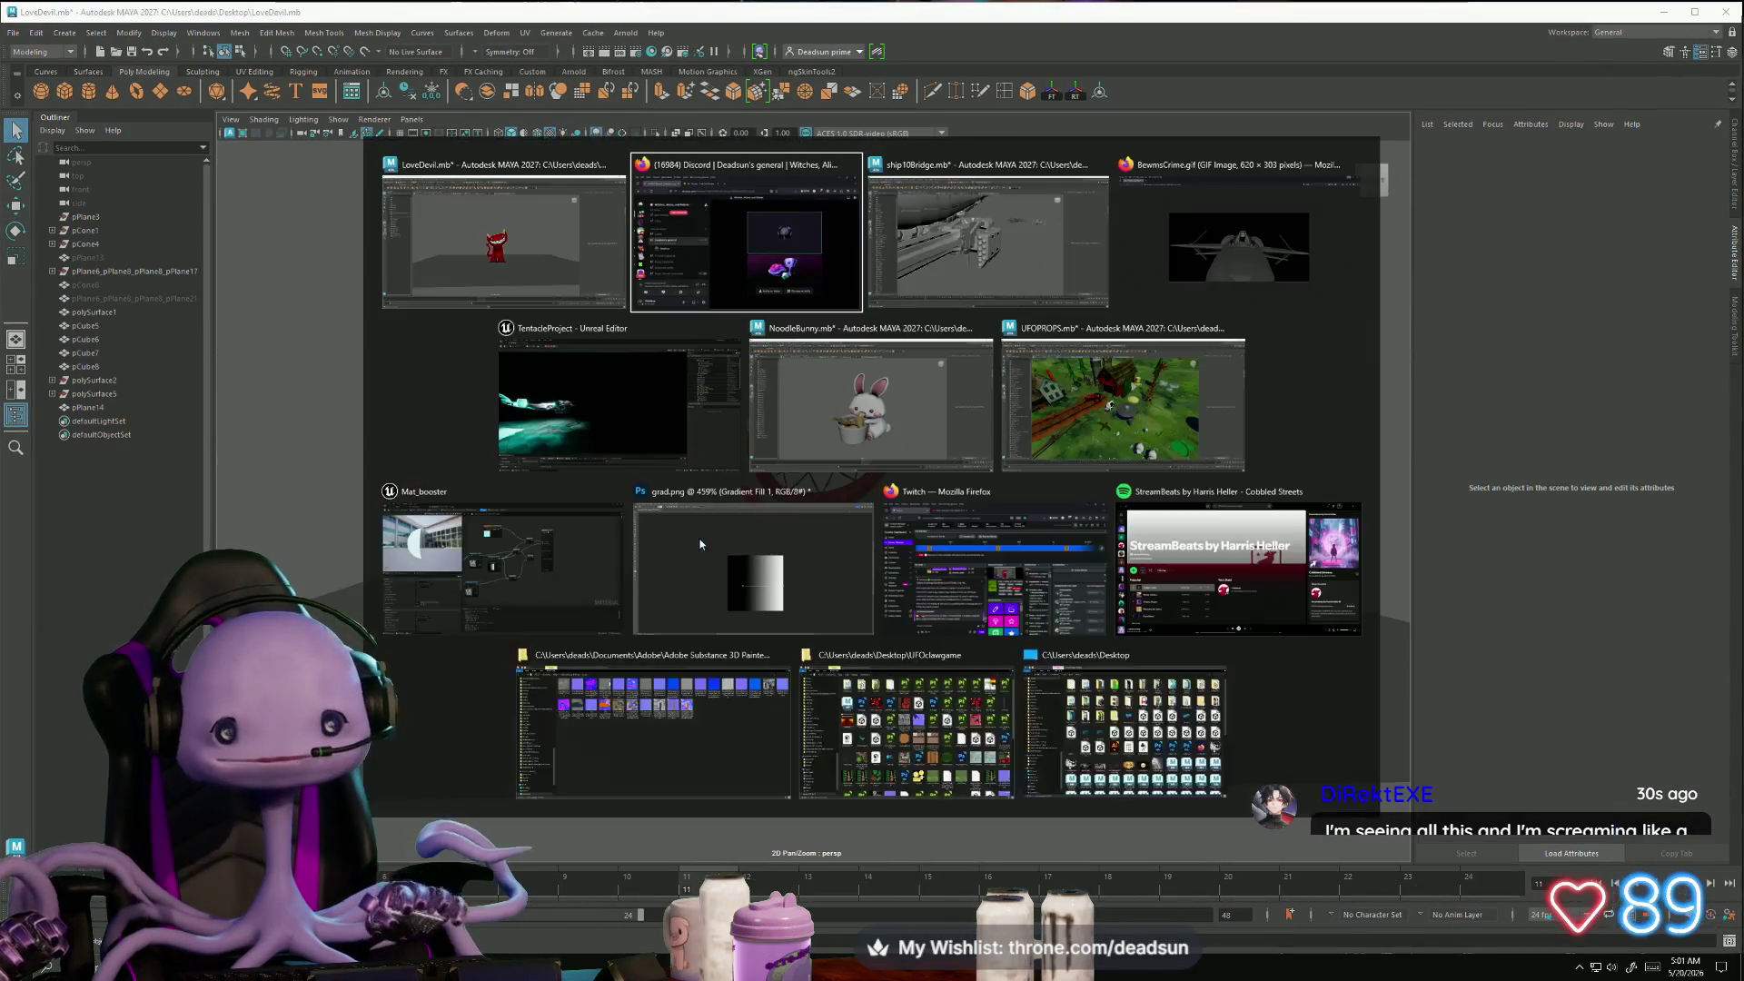
# - Watch the dropship's glowing thrusters in Unreal's Play-in-Editor view, then switch to File Explorer's Desktop
pyautogui.click(543, 459)
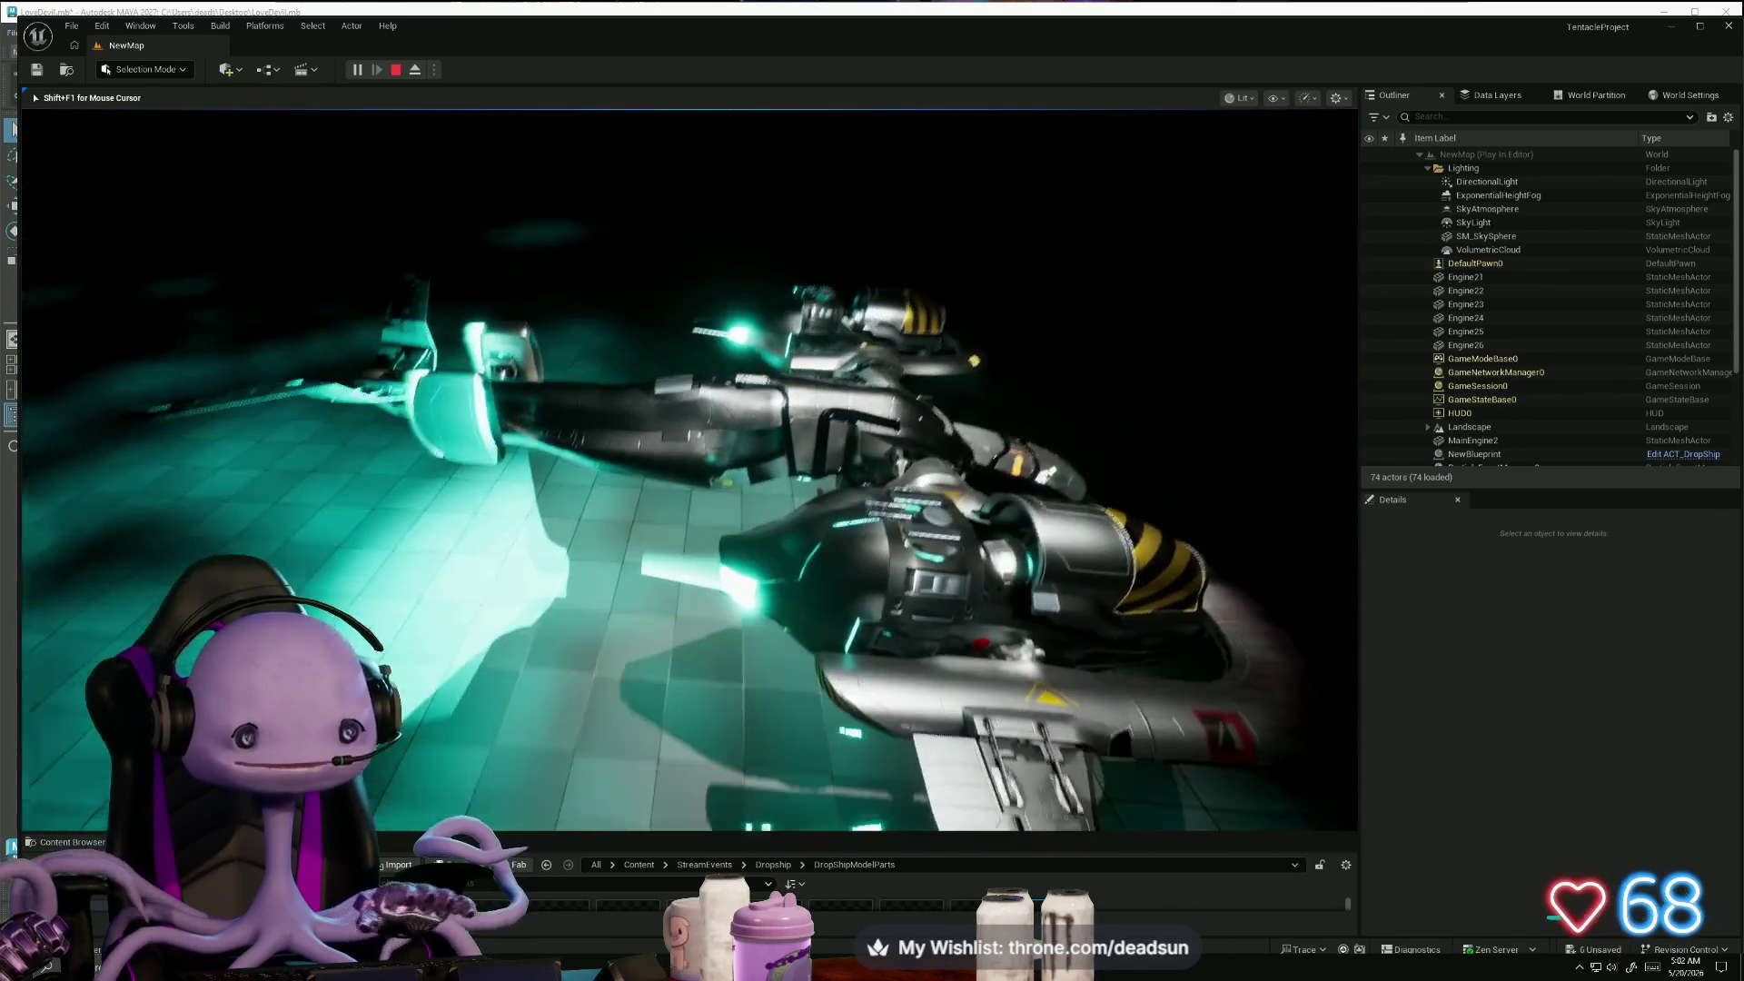
pyautogui.hotkey('alt', 'Tab')
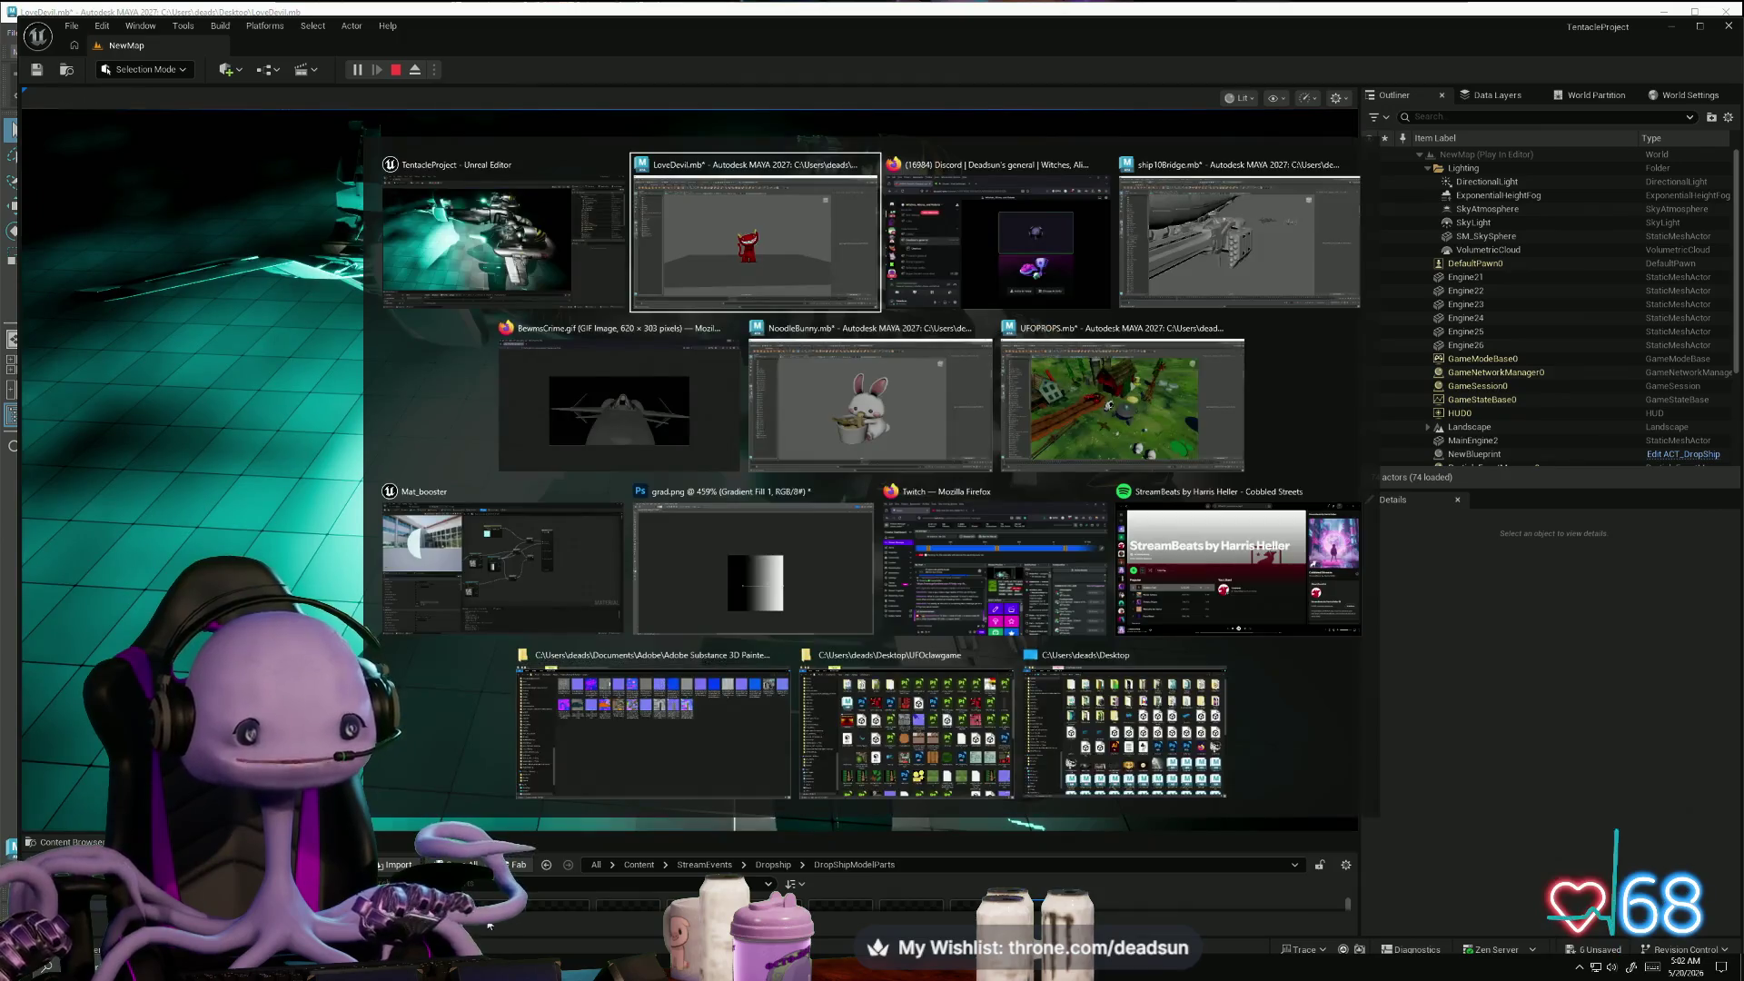
pyautogui.press('Escape')
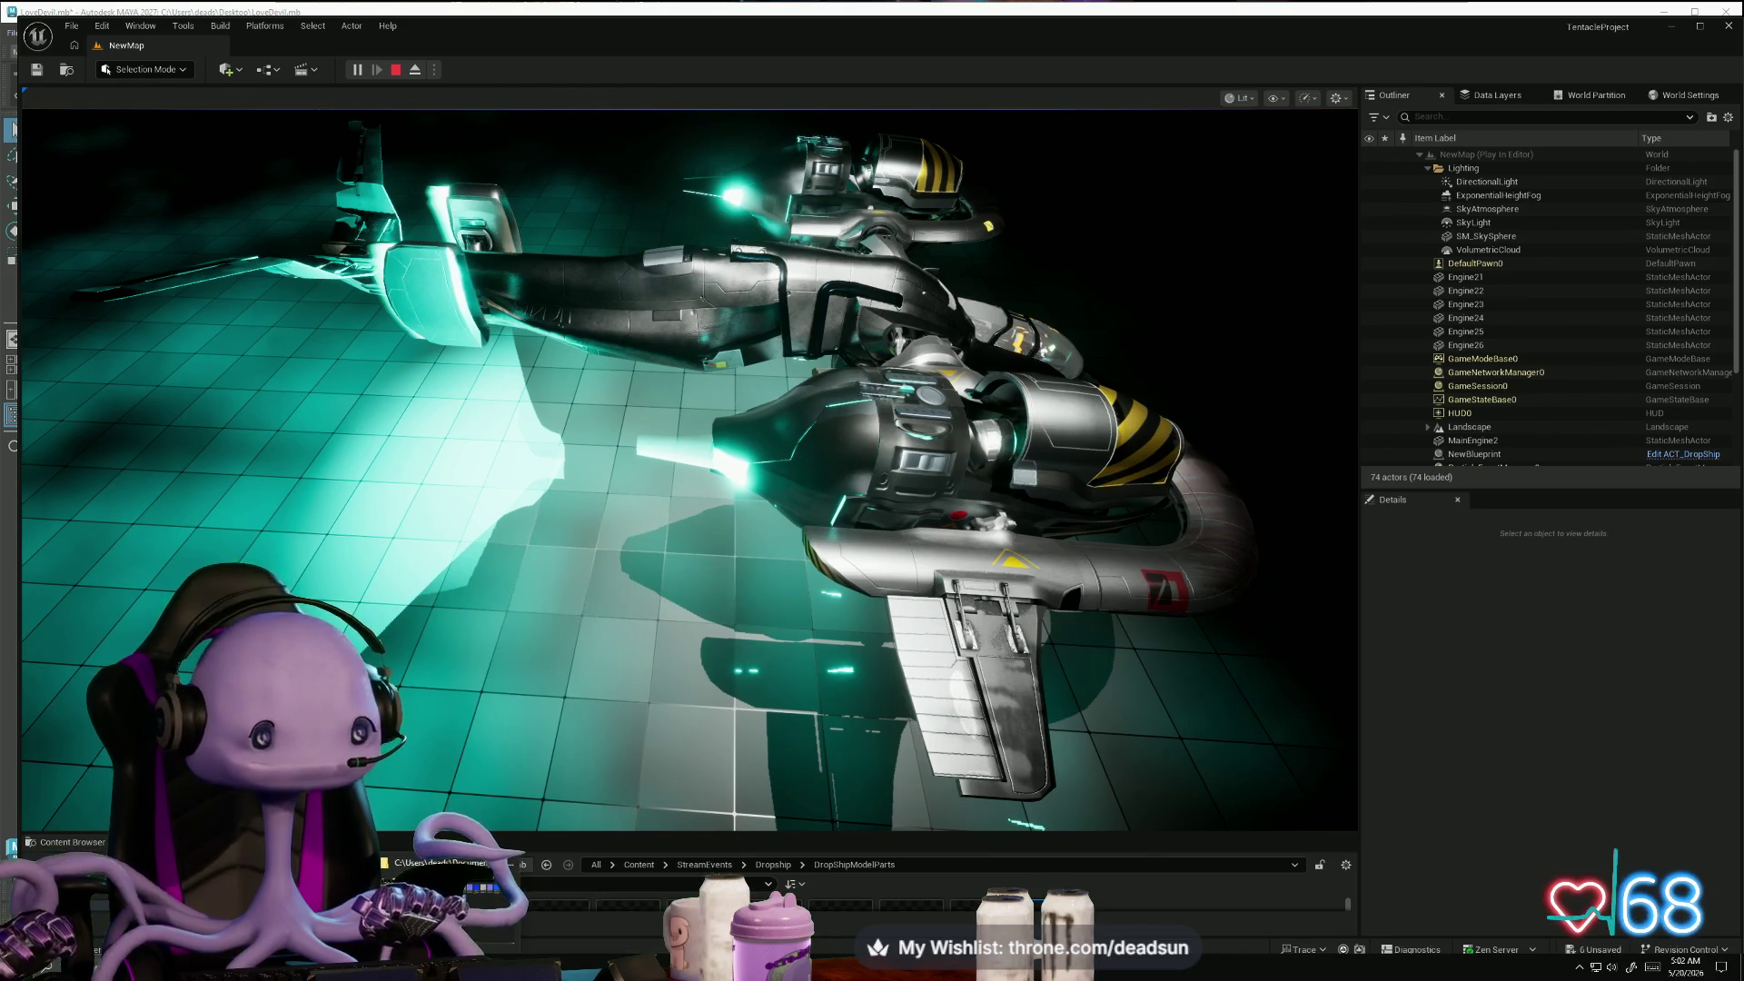
pyautogui.hotkey('alt', 'Tab')
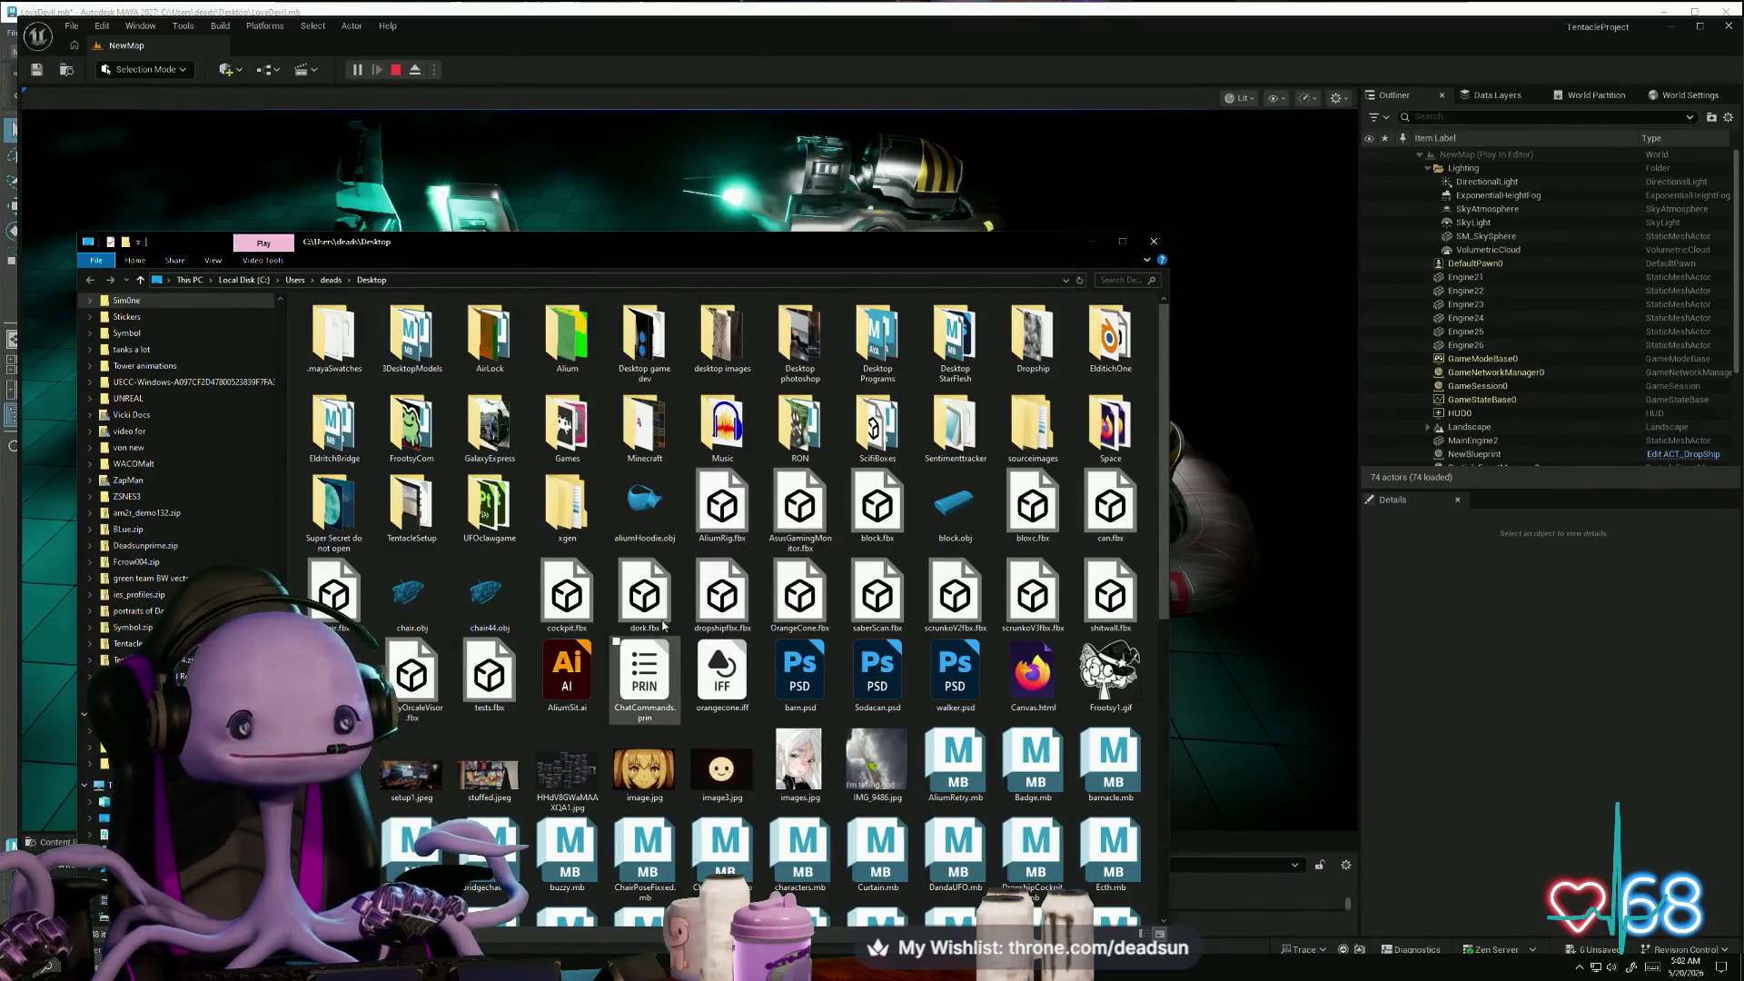
# - Maximize File Explorer and navigate from the Desktop into the Dropship folder
pyautogui.click(1131, 241)
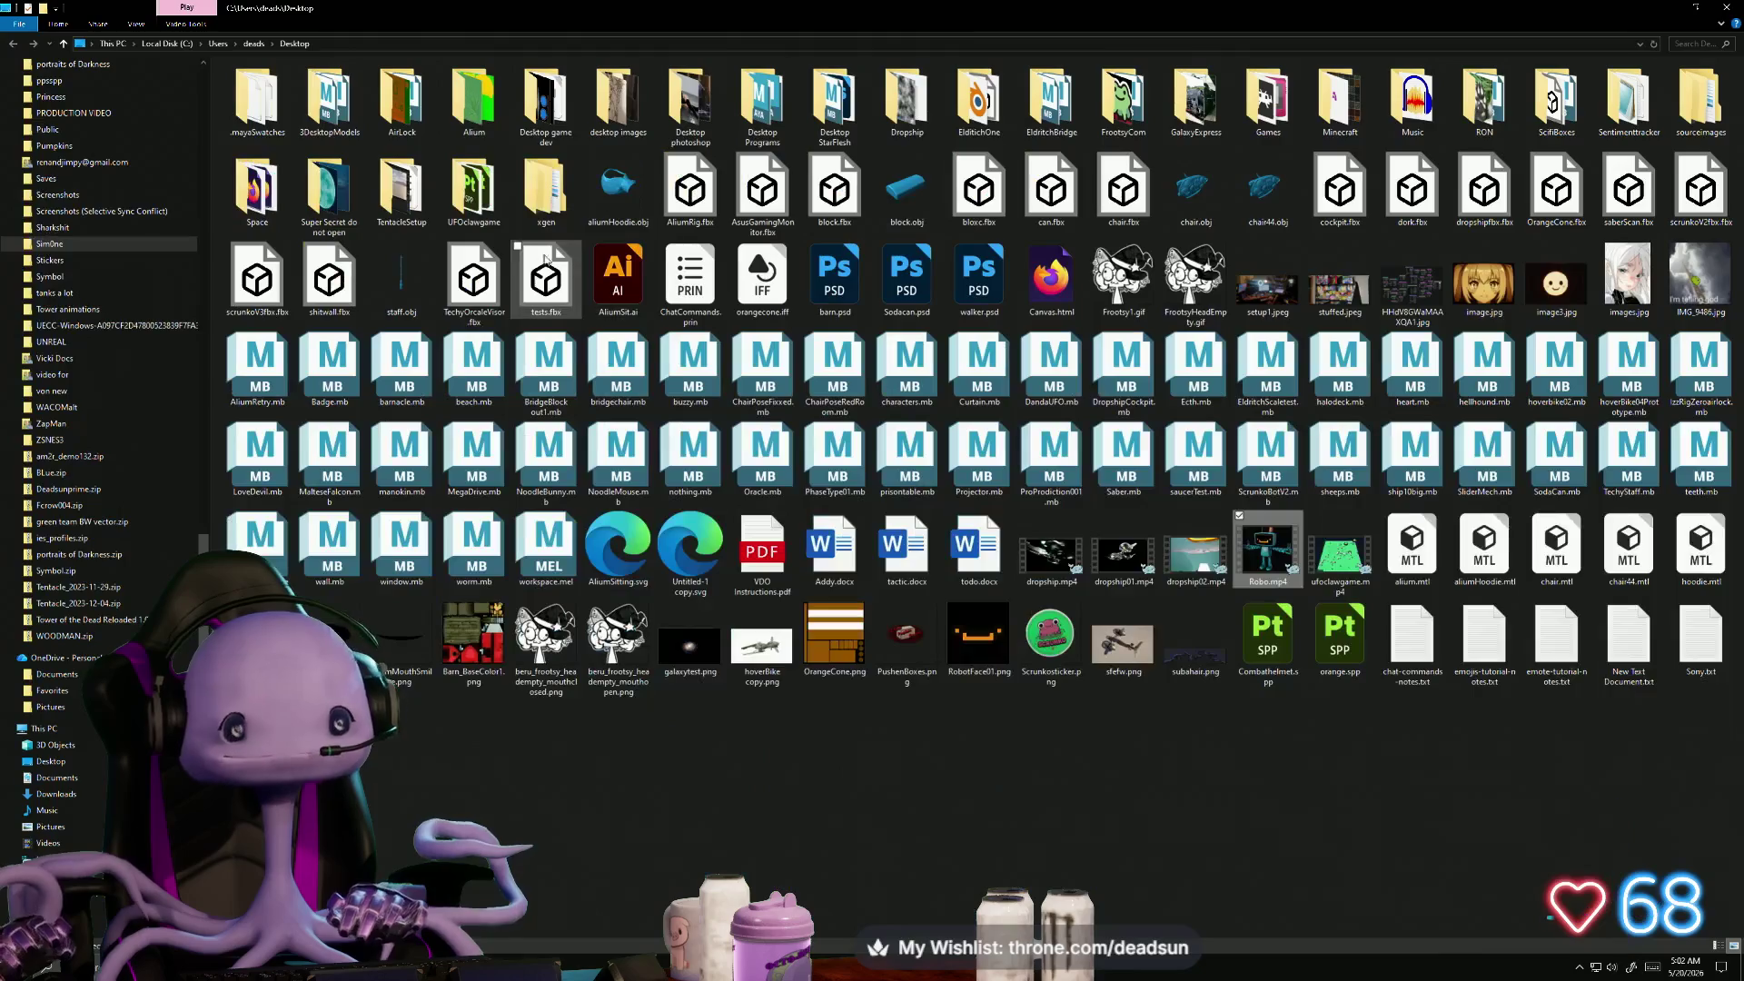
pyautogui.click(1413, 190)
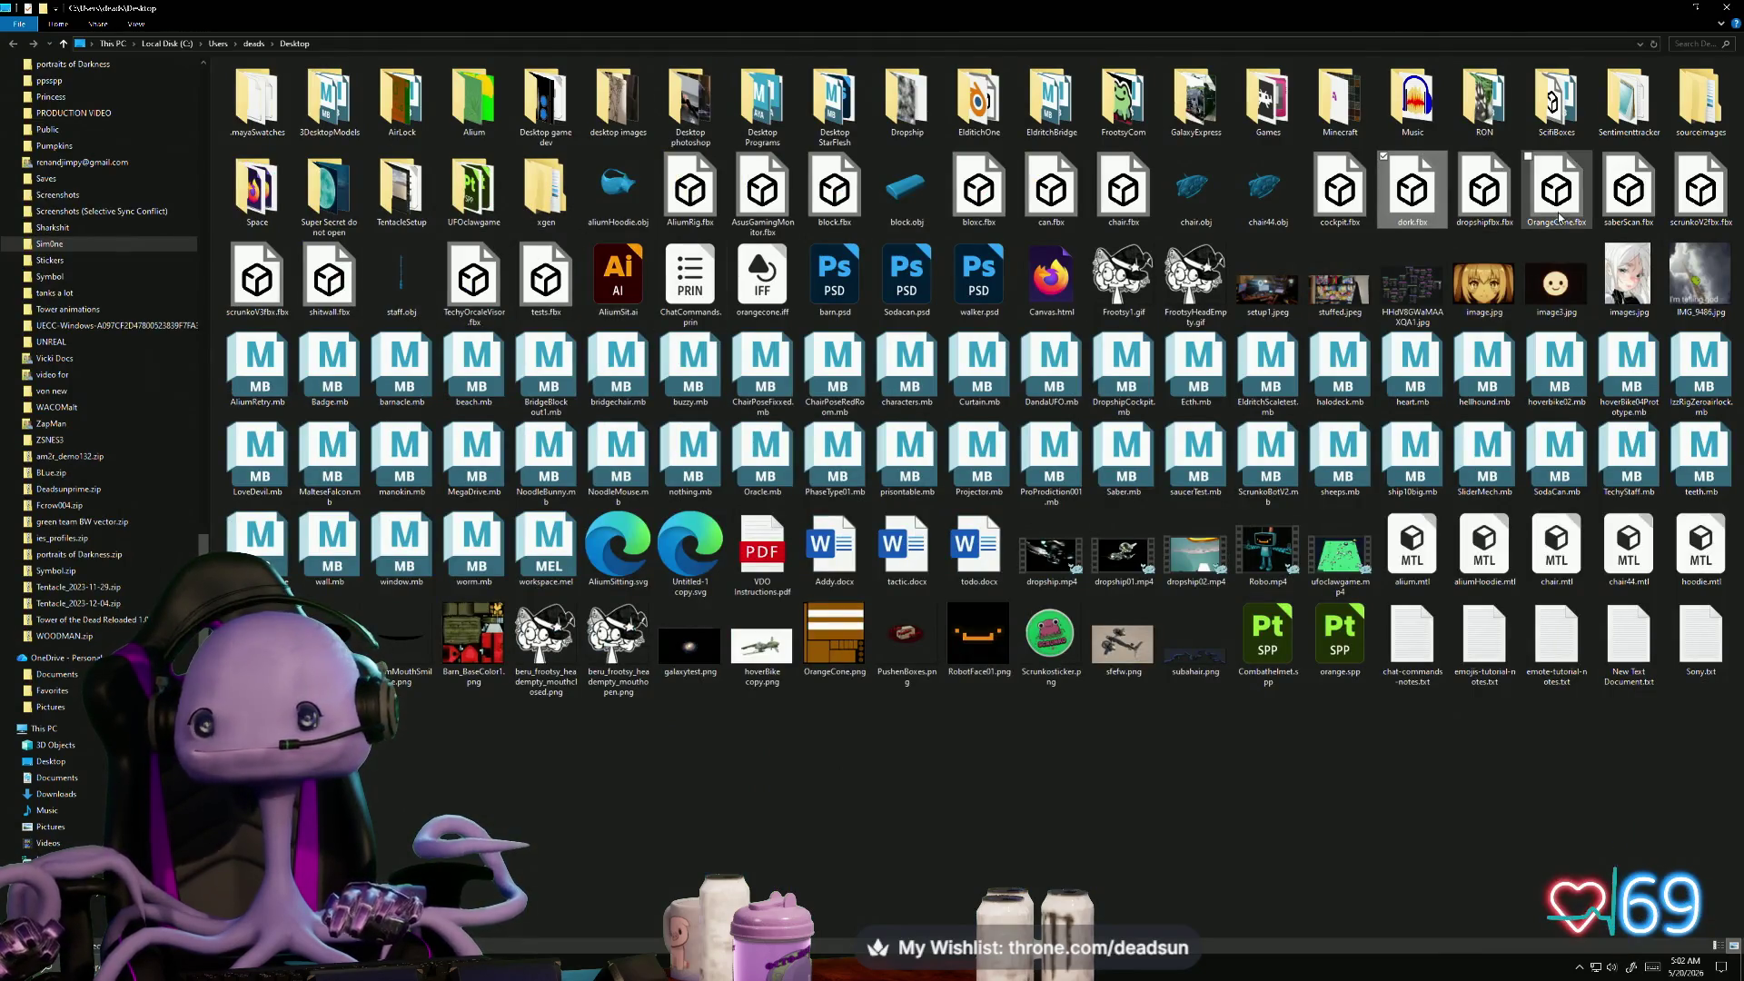
pyautogui.click(1115, 91)
pyautogui.write('dr')
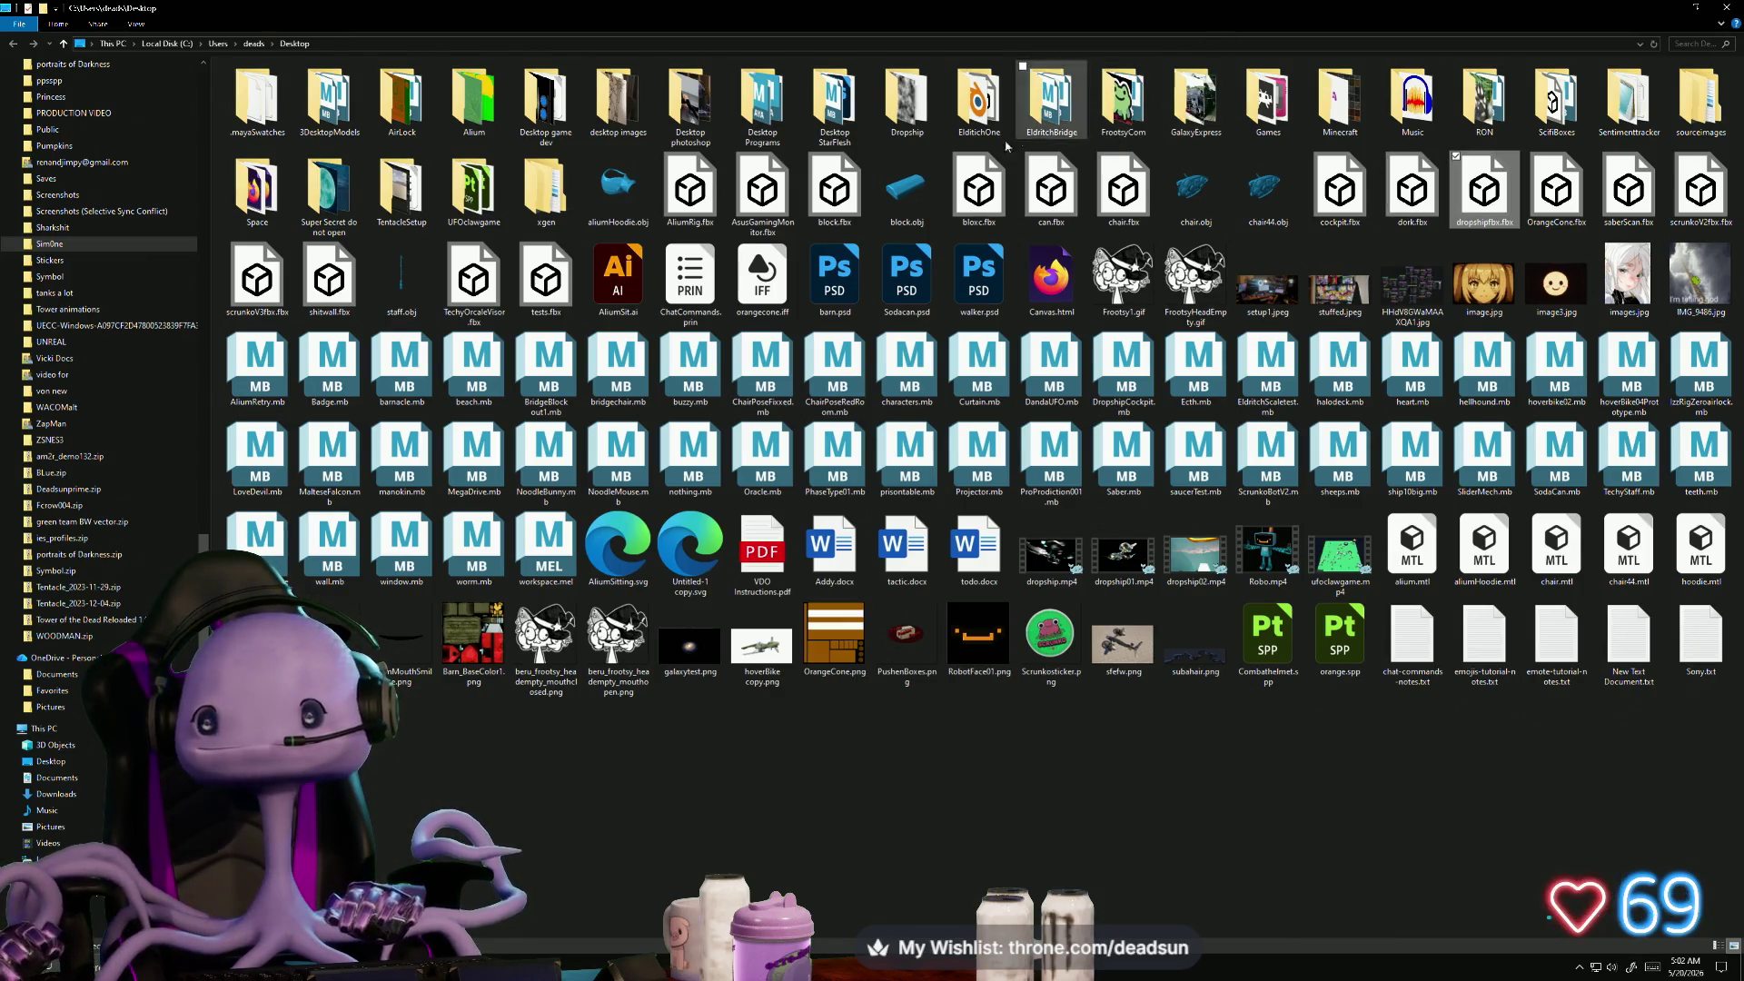
pyautogui.click(241, 73)
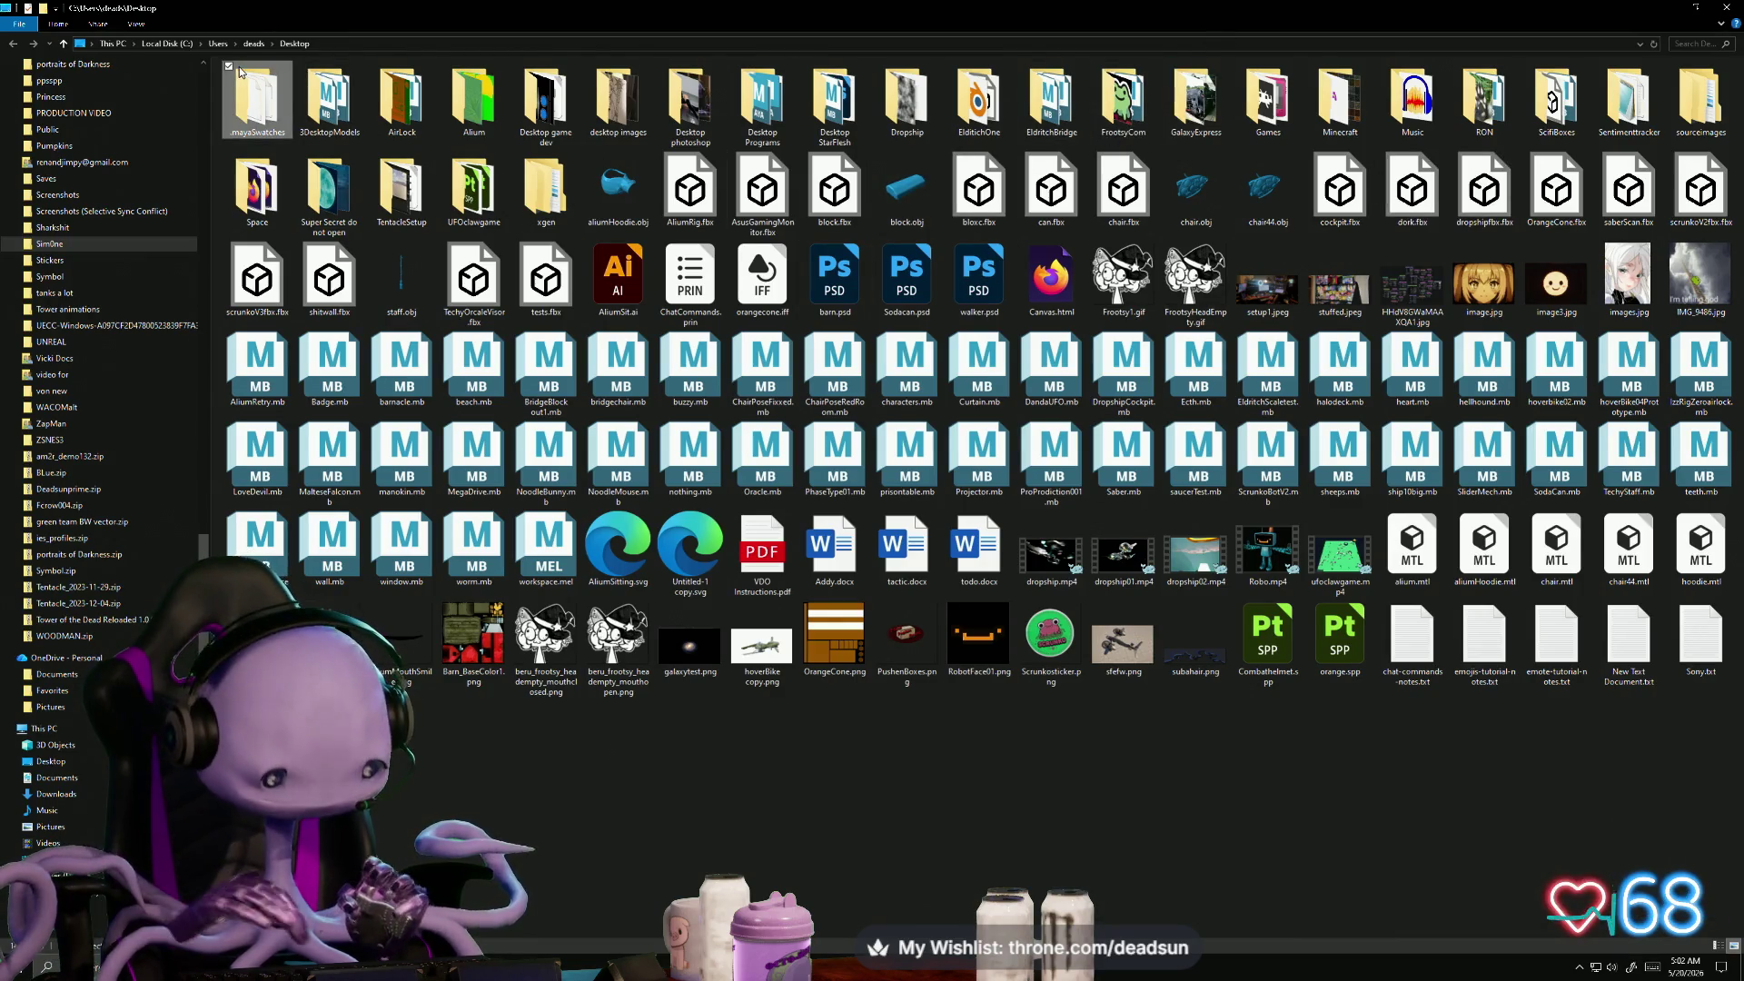
pyautogui.write('dr')
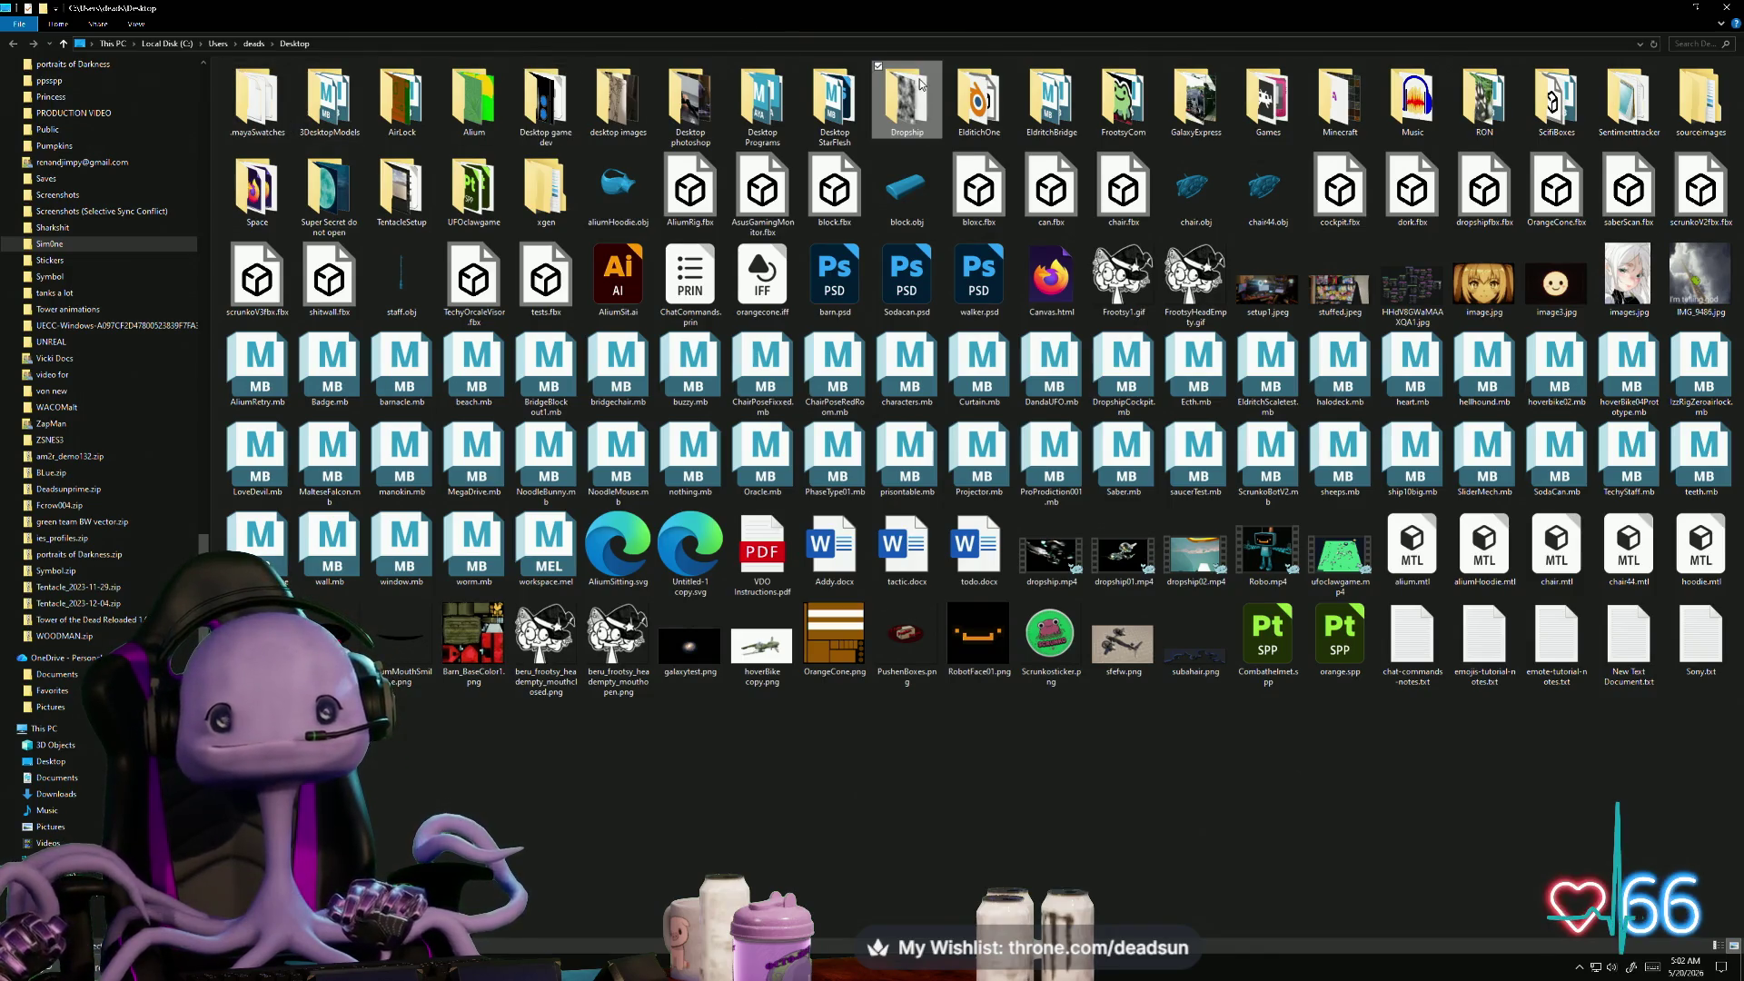
pyautogui.doubleClick(919, 84)
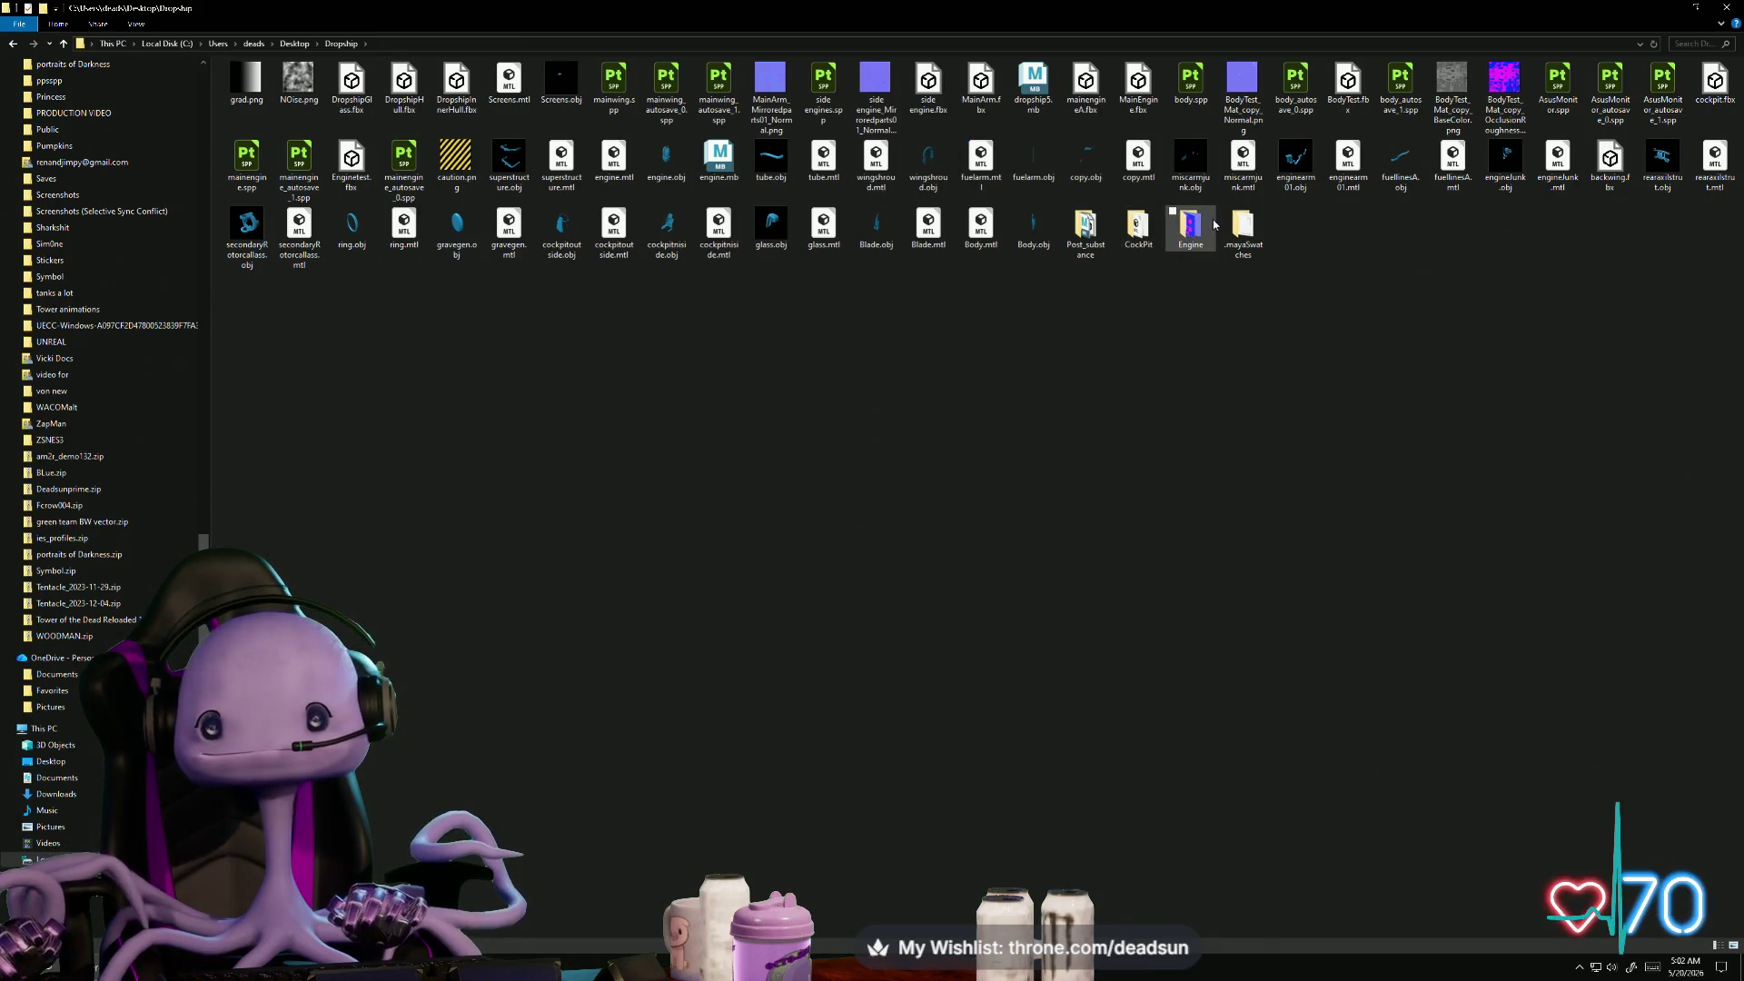
# - Check the CockPit, Post_substance and .mayaSwatches folders for thrusterboost files, ending back in Dropship
pyautogui.doubleClick(1138, 227)
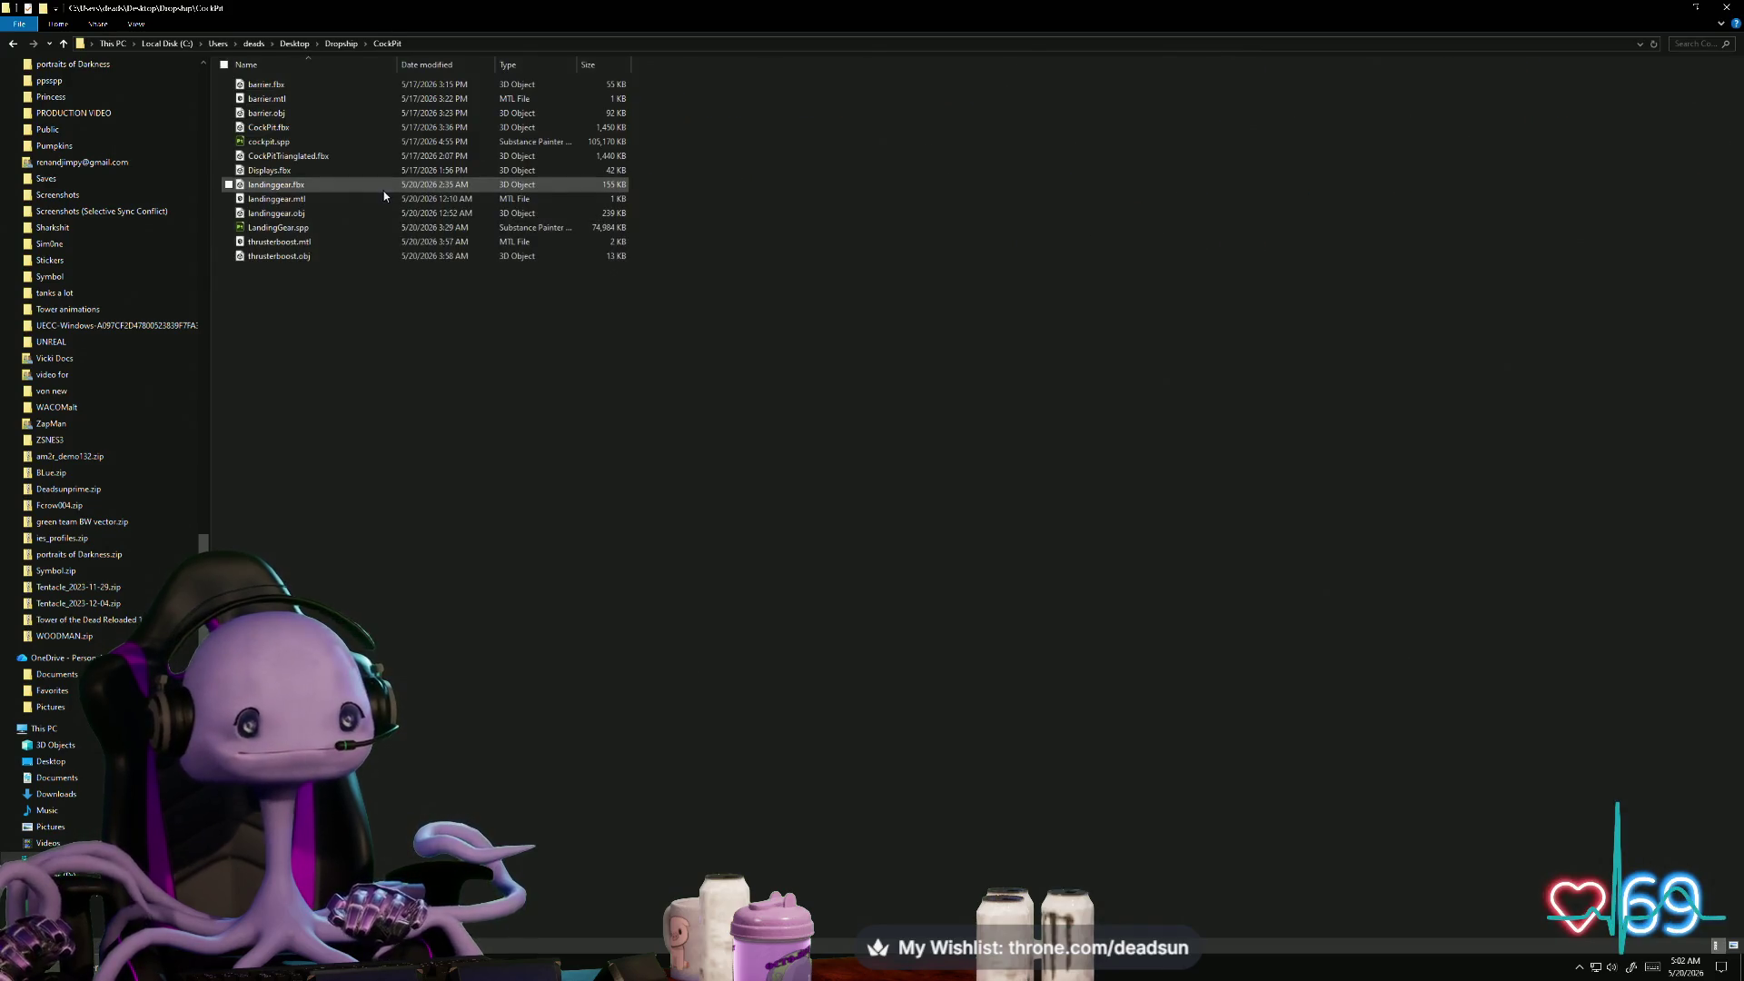
pyautogui.click(64, 45)
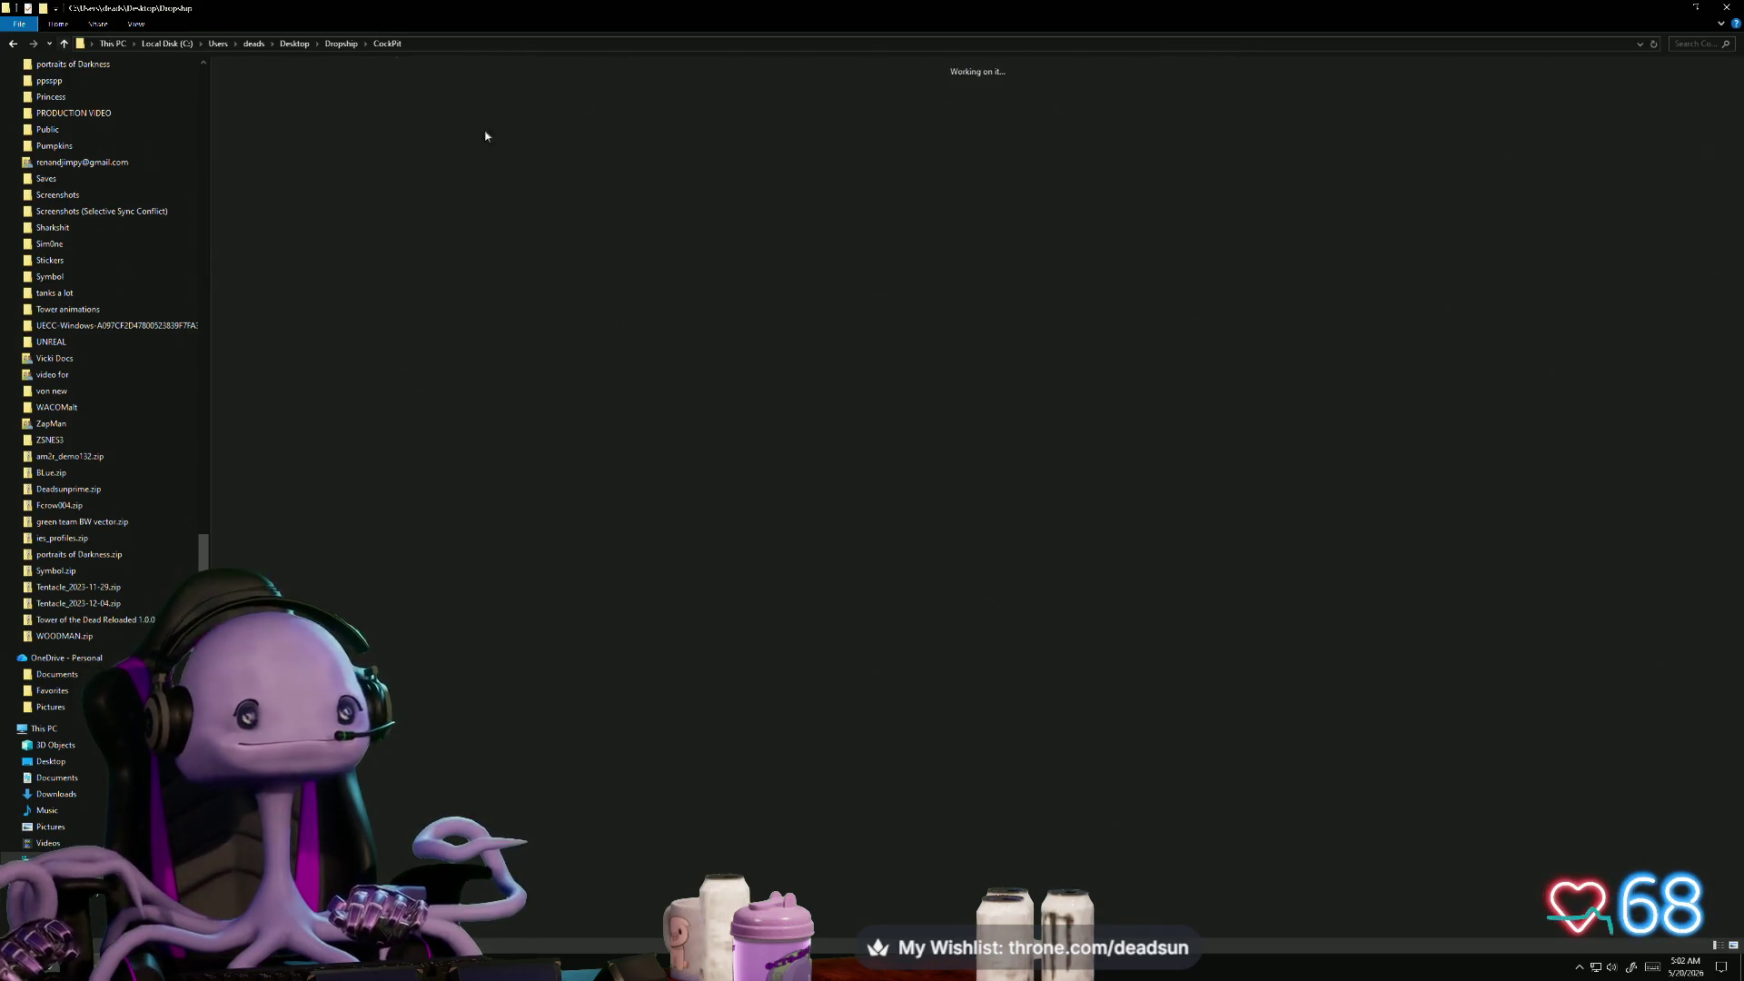
pyautogui.doubleClick(1099, 229)
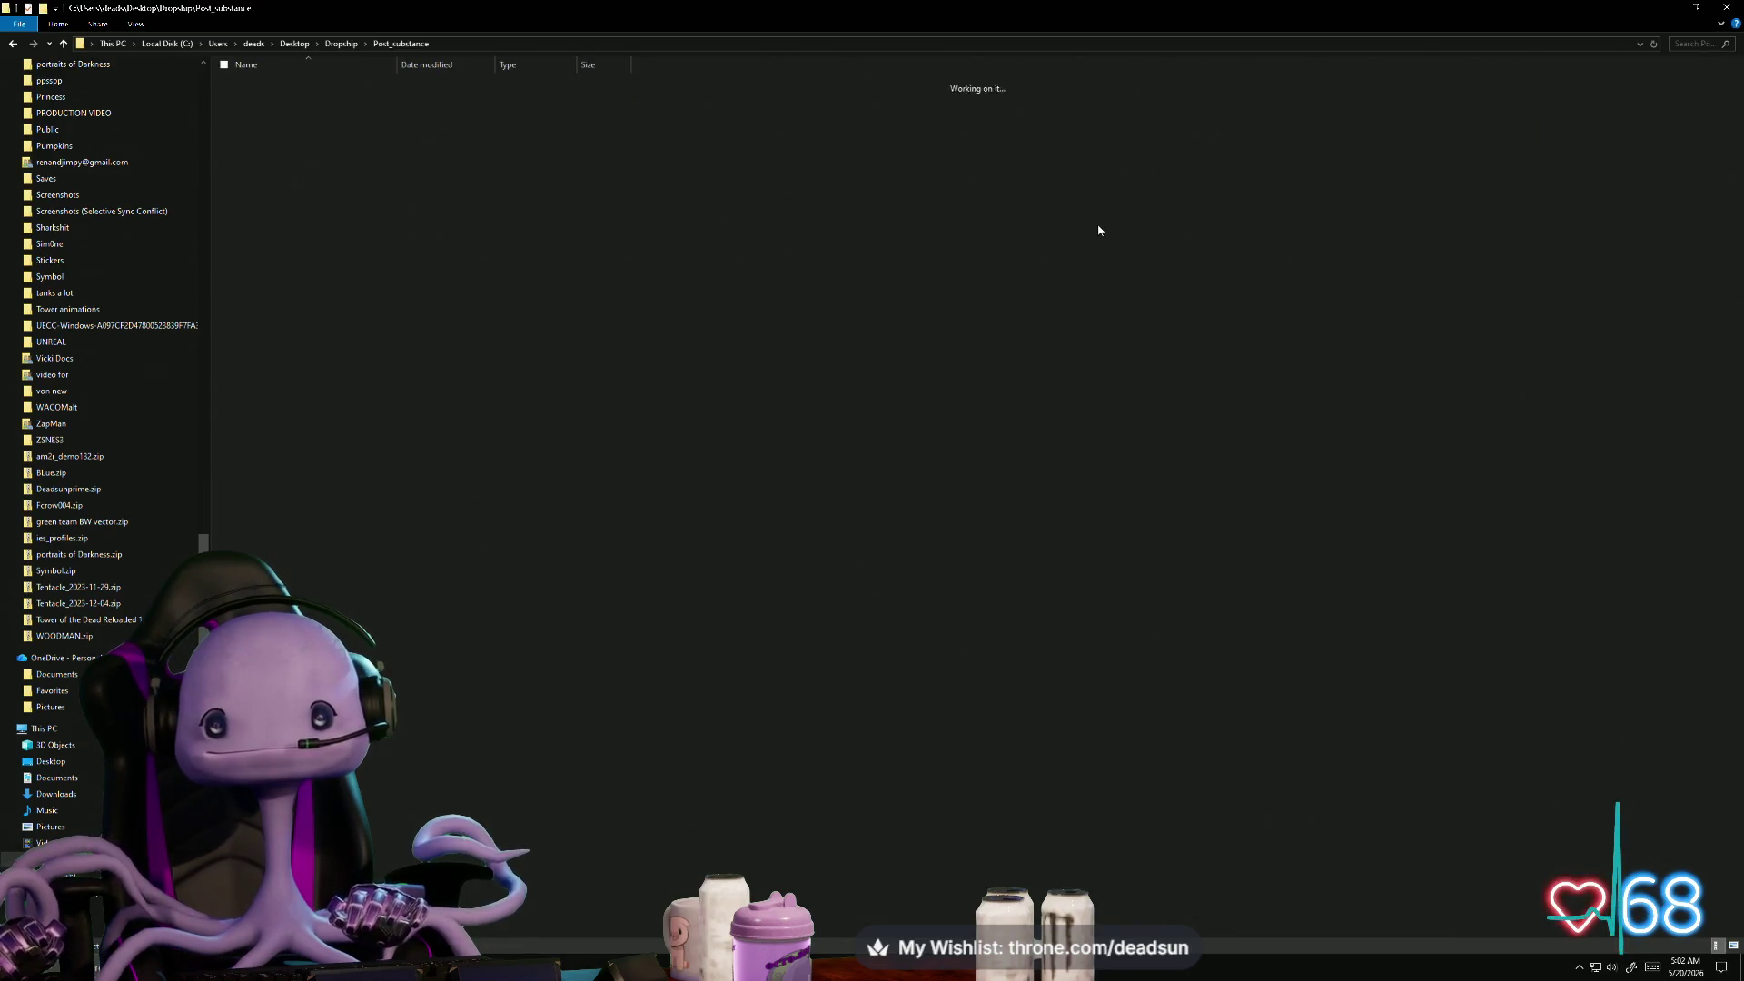
pyautogui.click(62, 47)
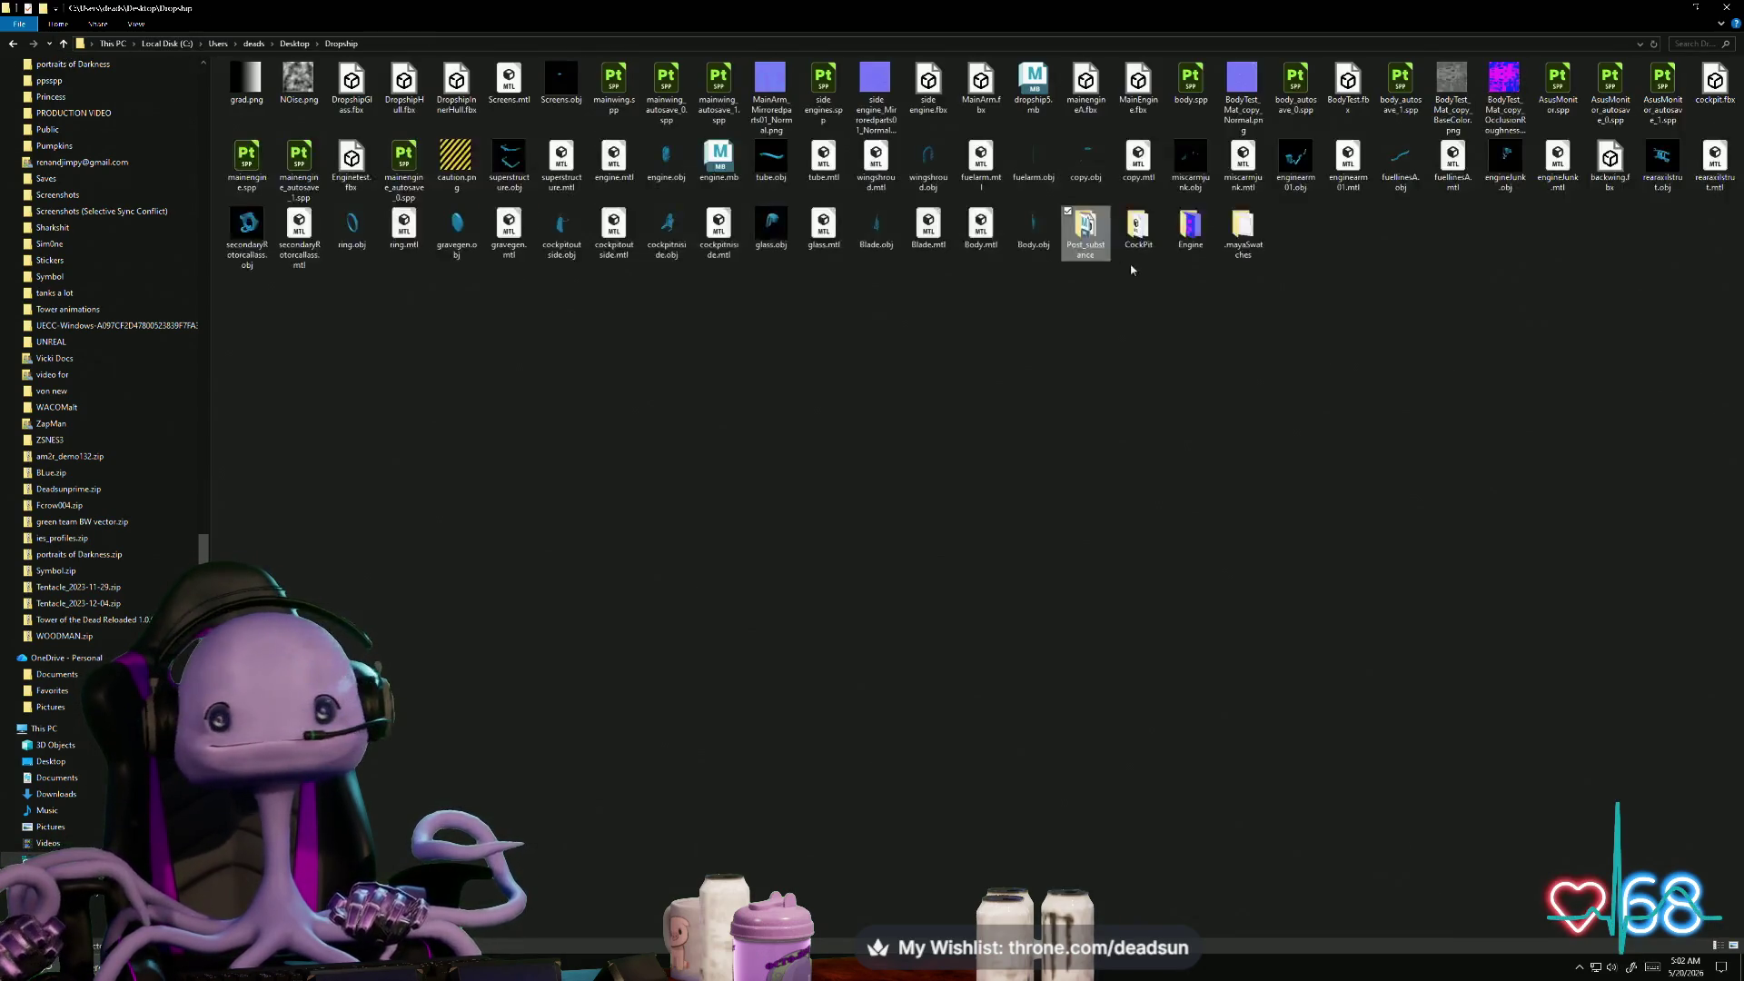
pyautogui.doubleClick(1235, 233)
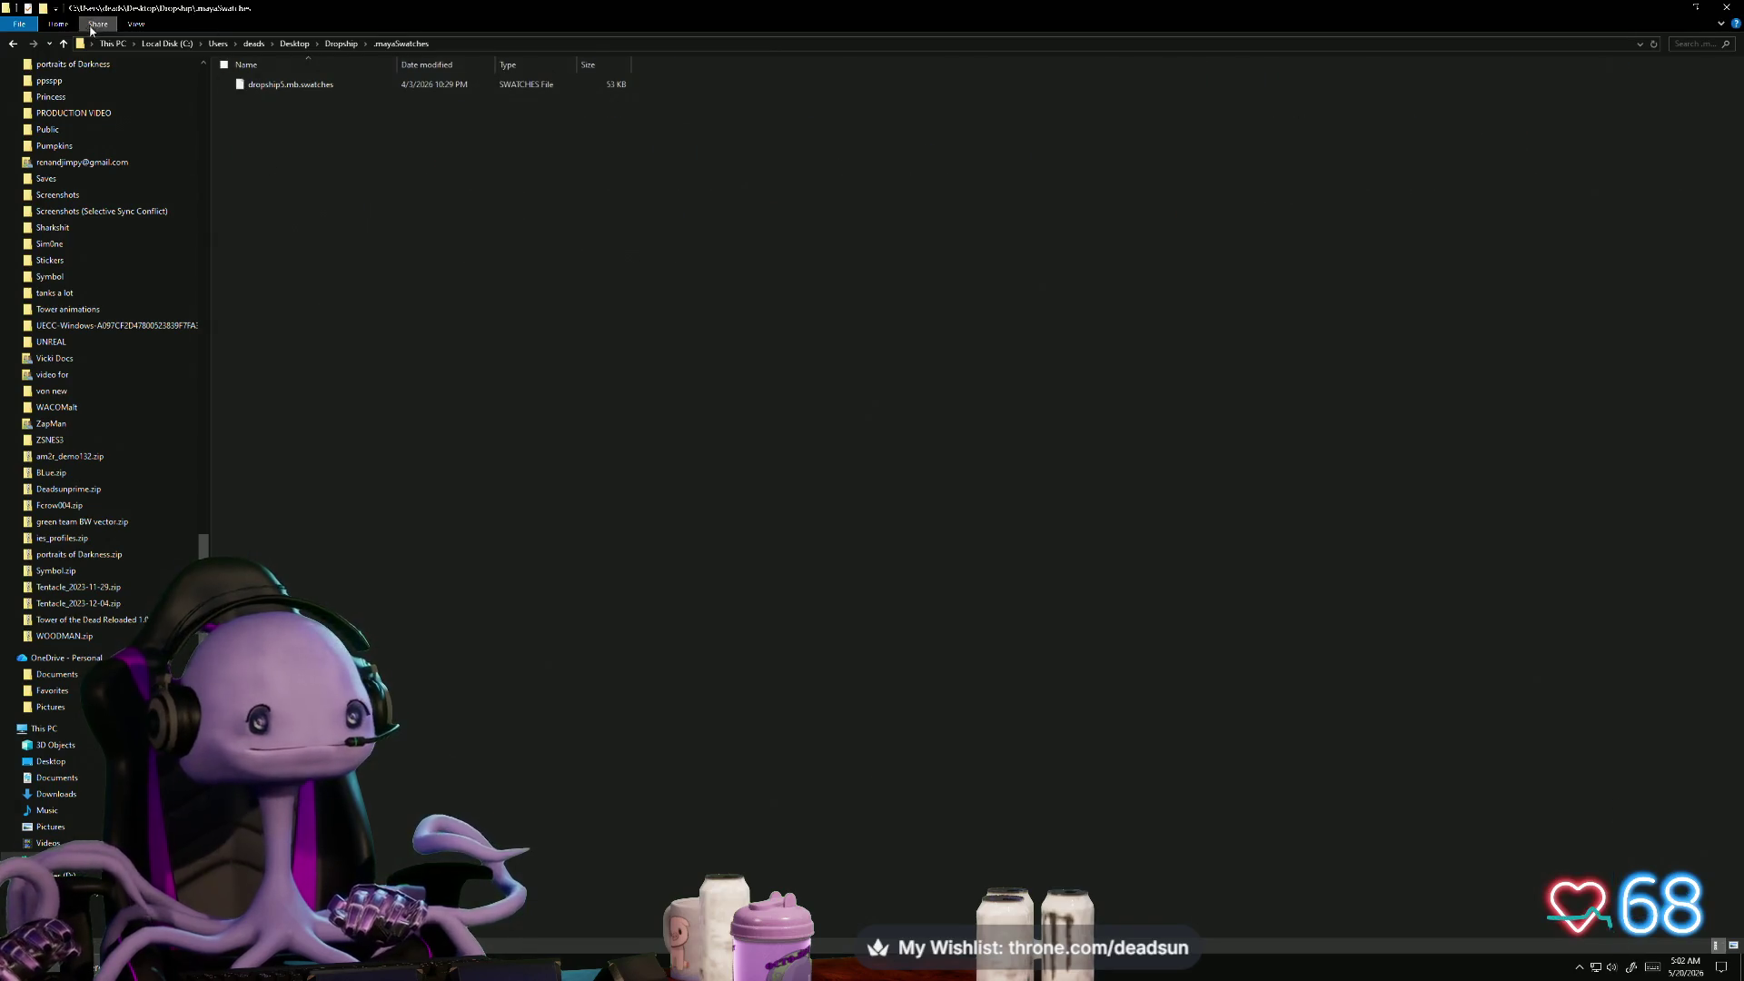
pyautogui.click(62, 47)
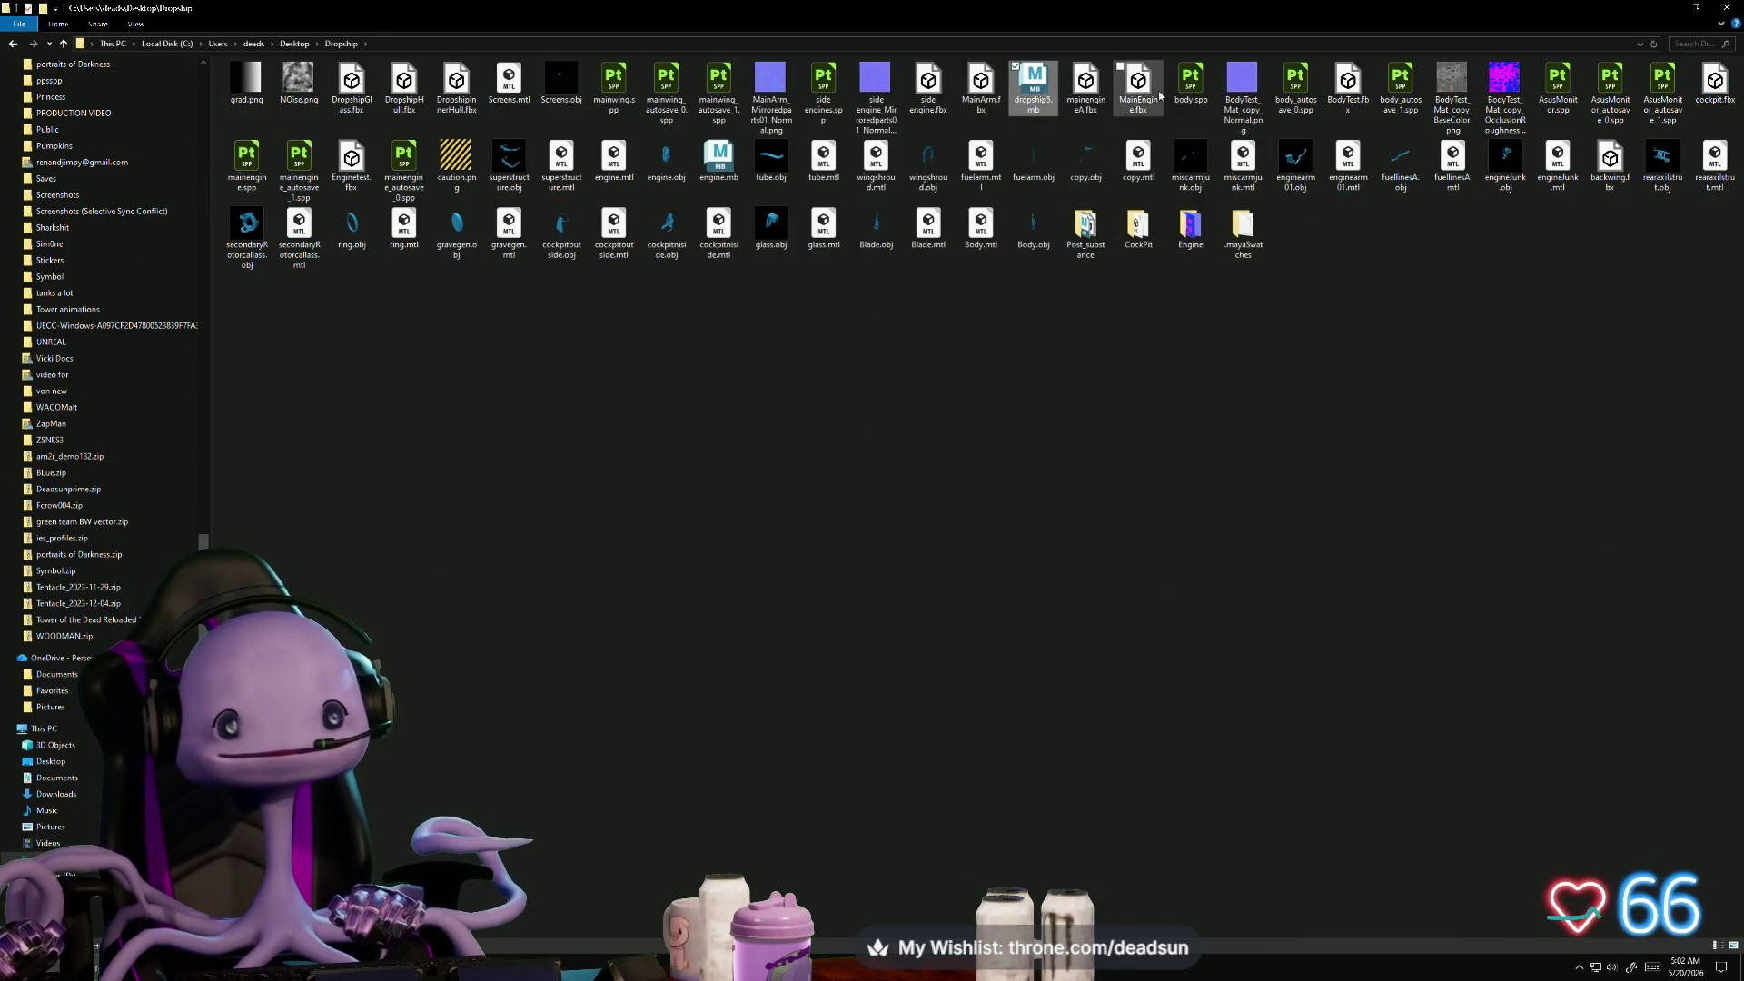
pyautogui.doubleClick(1083, 229)
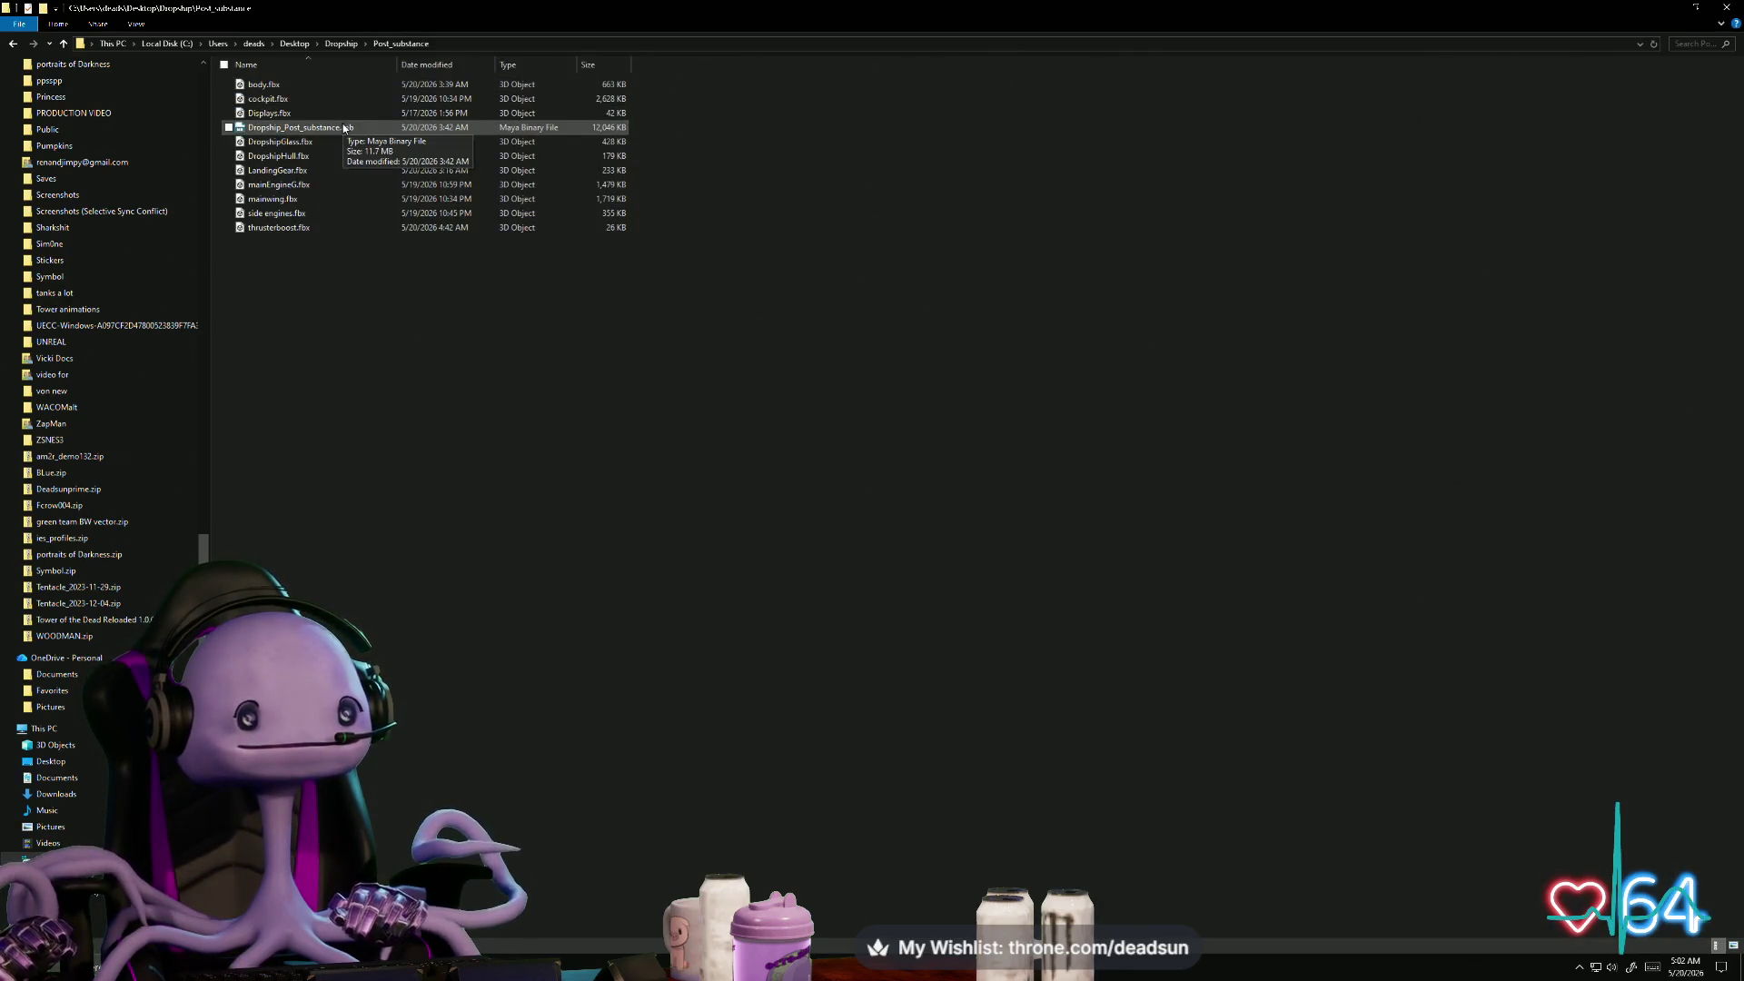
pyautogui.press('BackSpace')
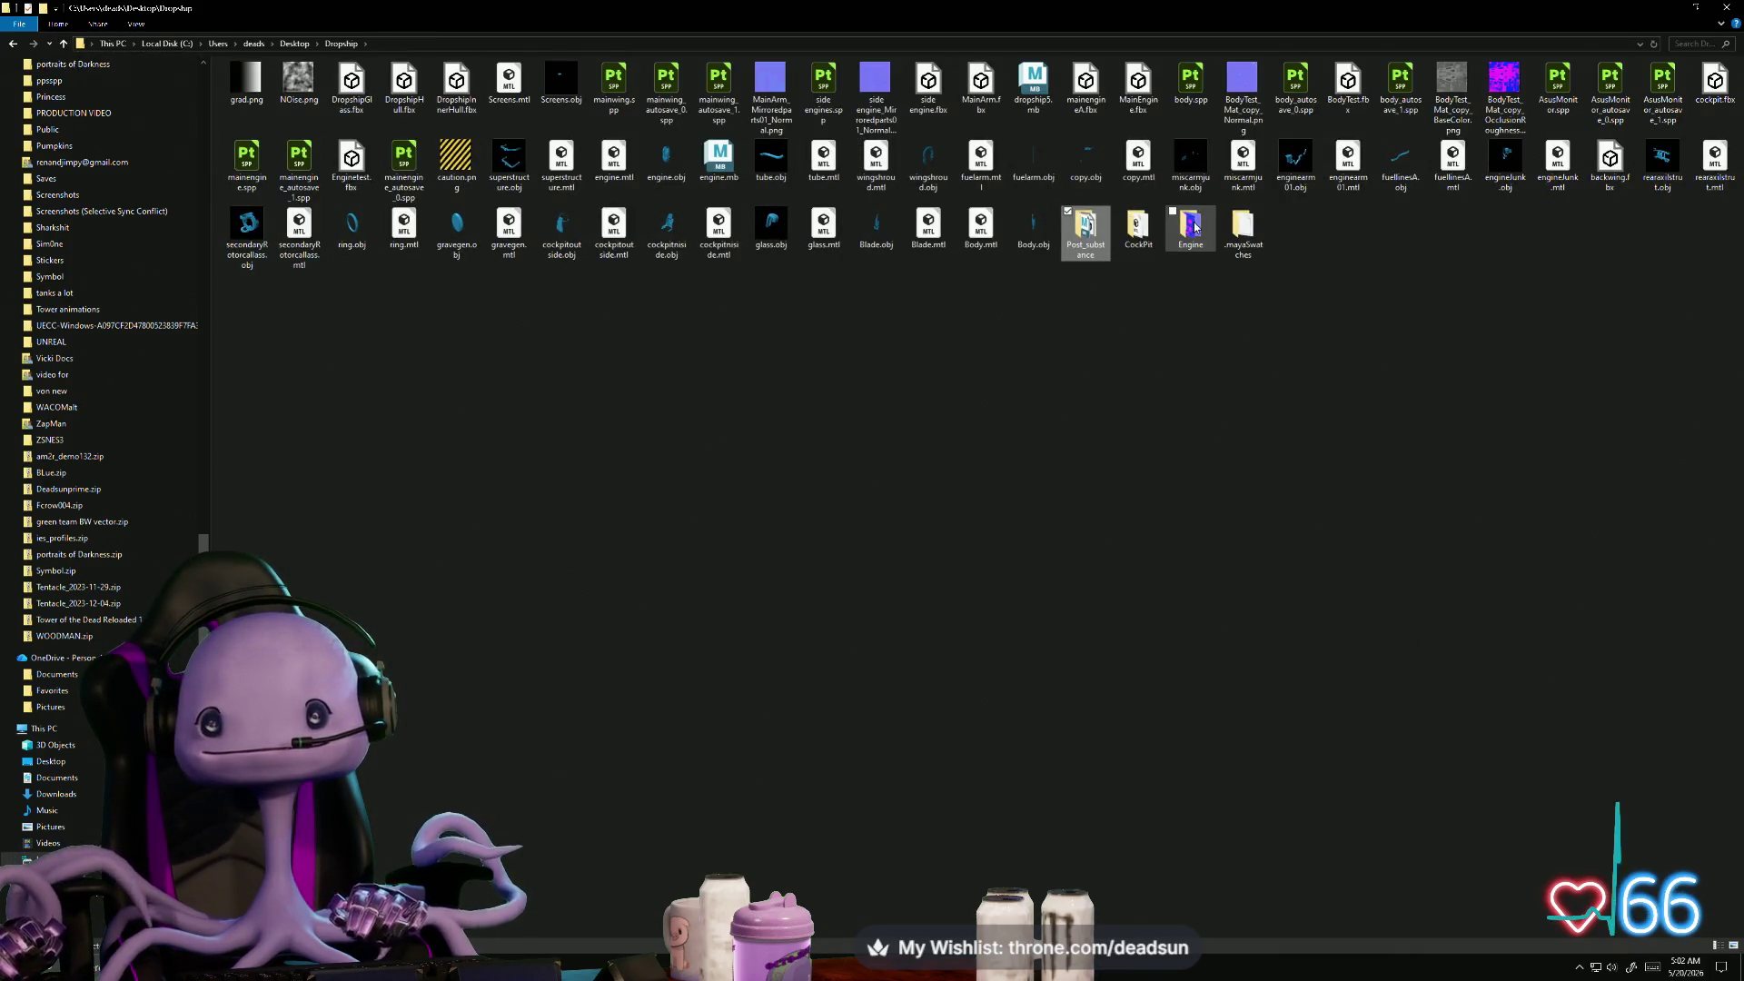
pyautogui.doubleClick(1138, 227)
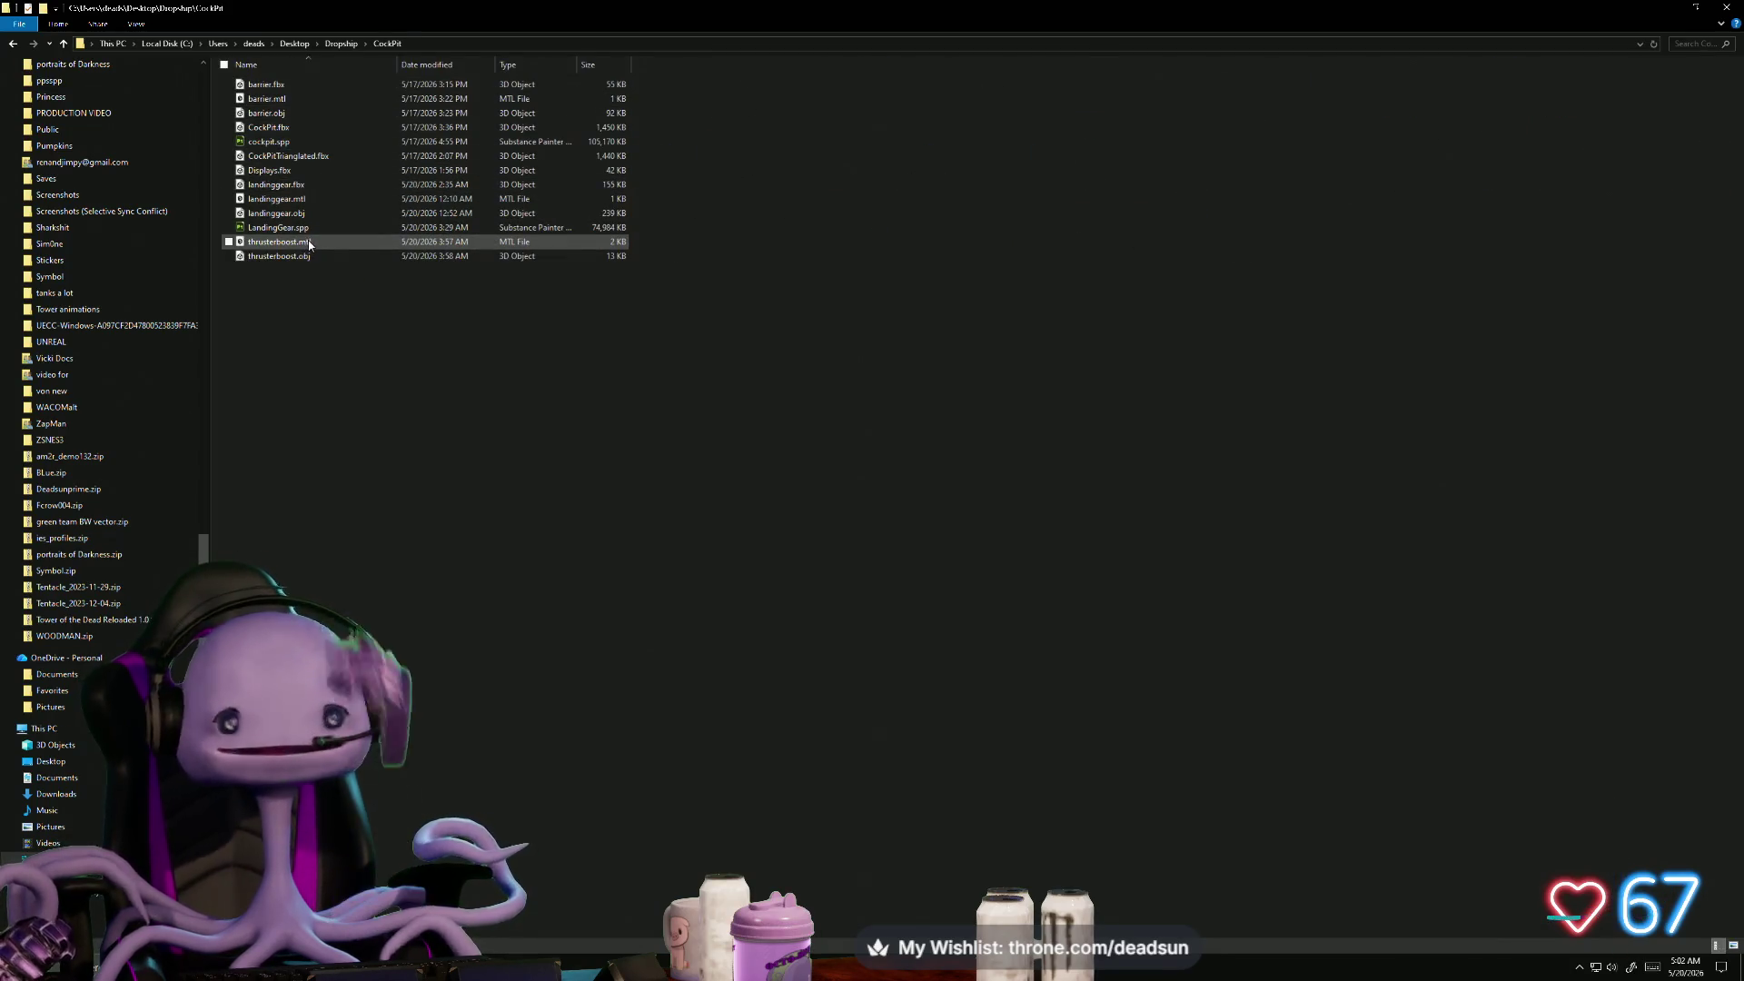
pyautogui.click(65, 45)
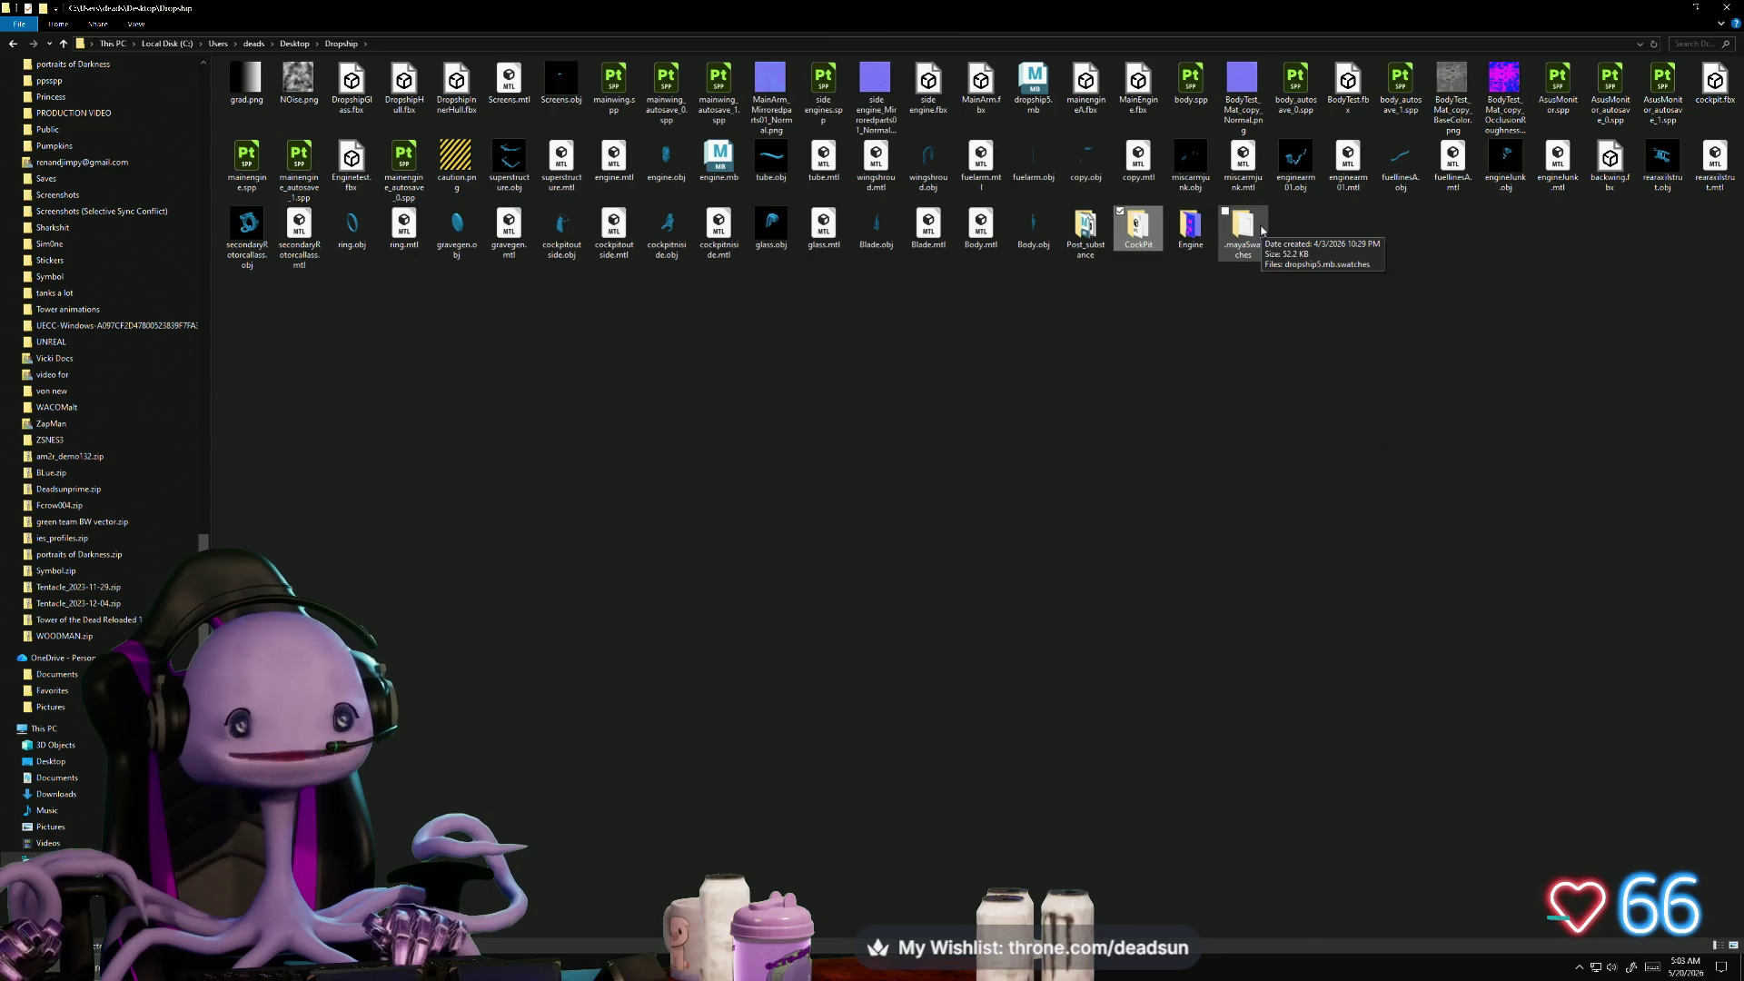
# - Search for 'ma' in the Start menu and launch Maya 2027
pyautogui.press('super')
pyautogui.write('ma')
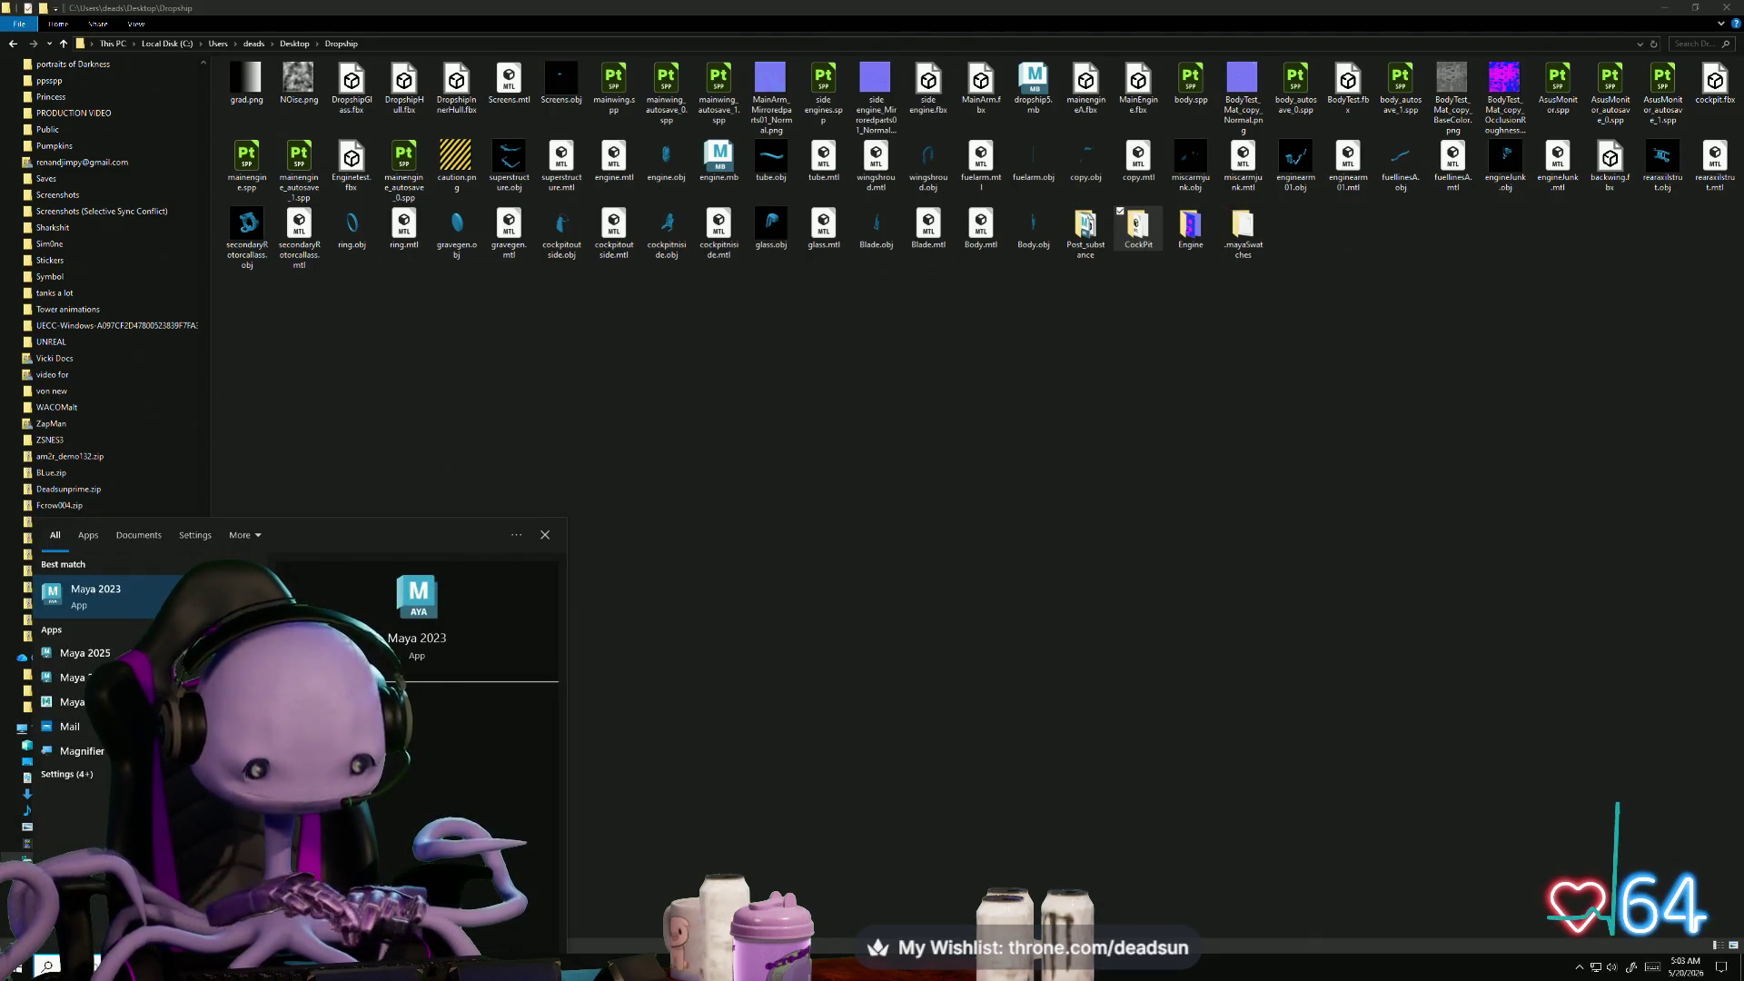
pyautogui.click(117, 652)
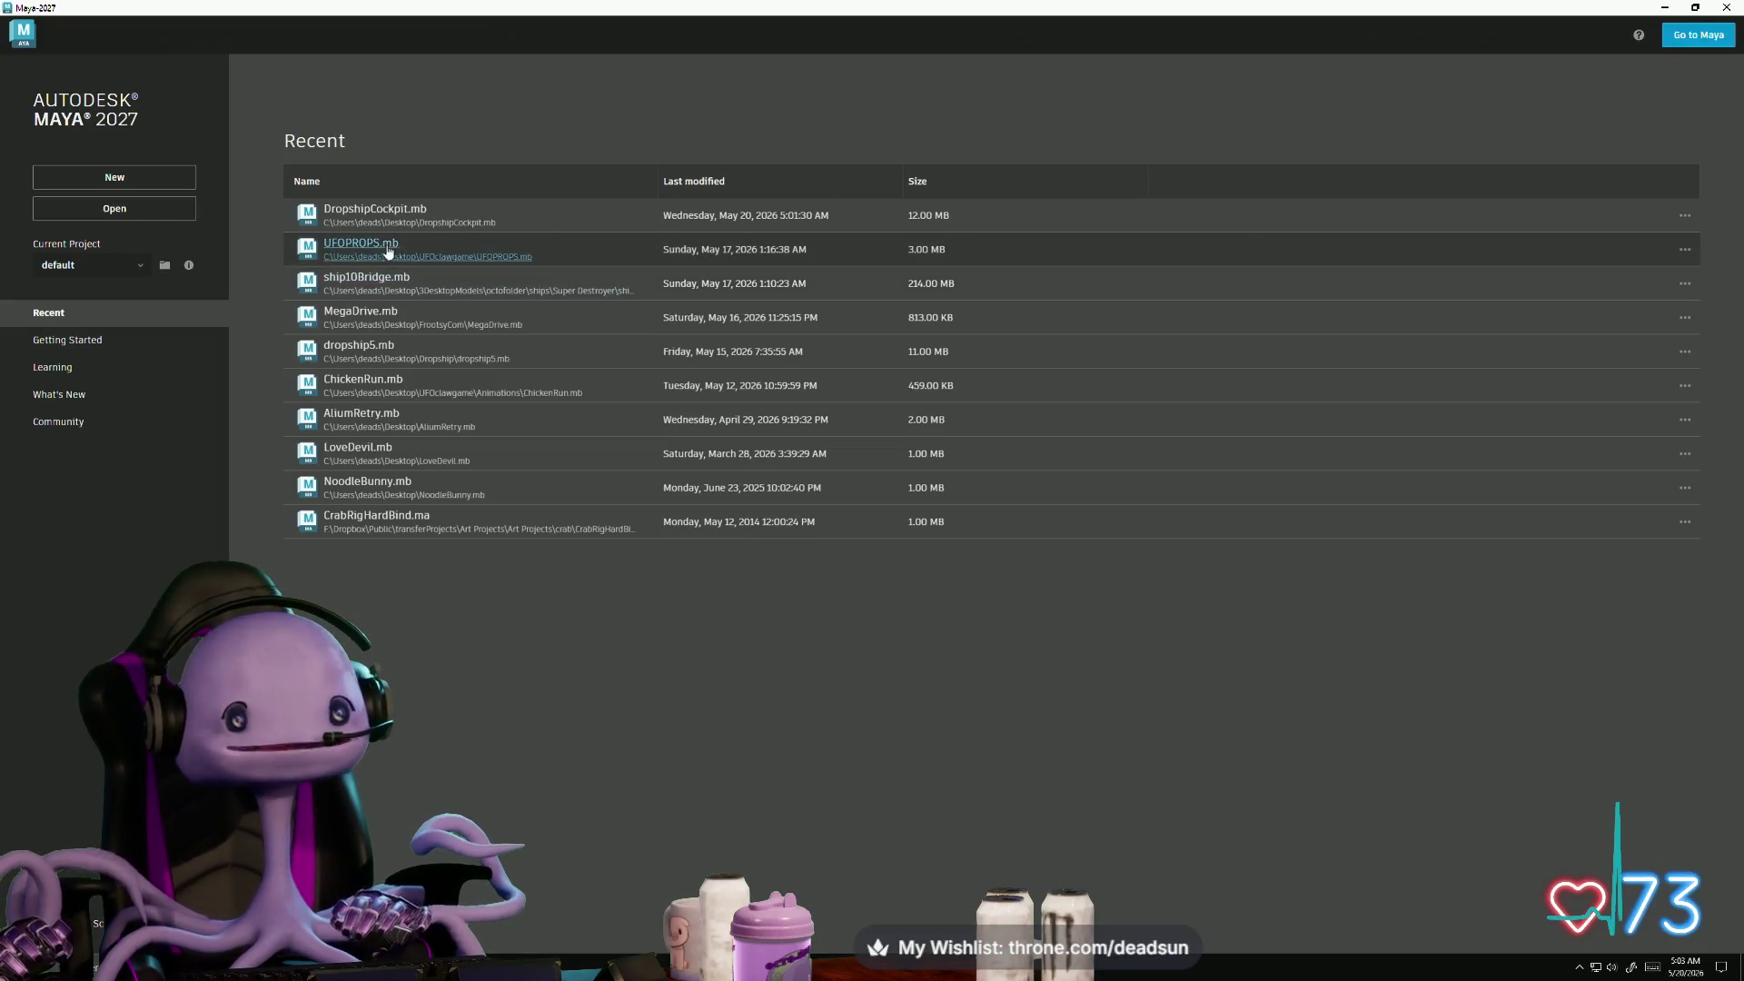
# - Open DropshipCockpit.mb from the Recent list on Maya's home screen
pyautogui.click(405, 210)
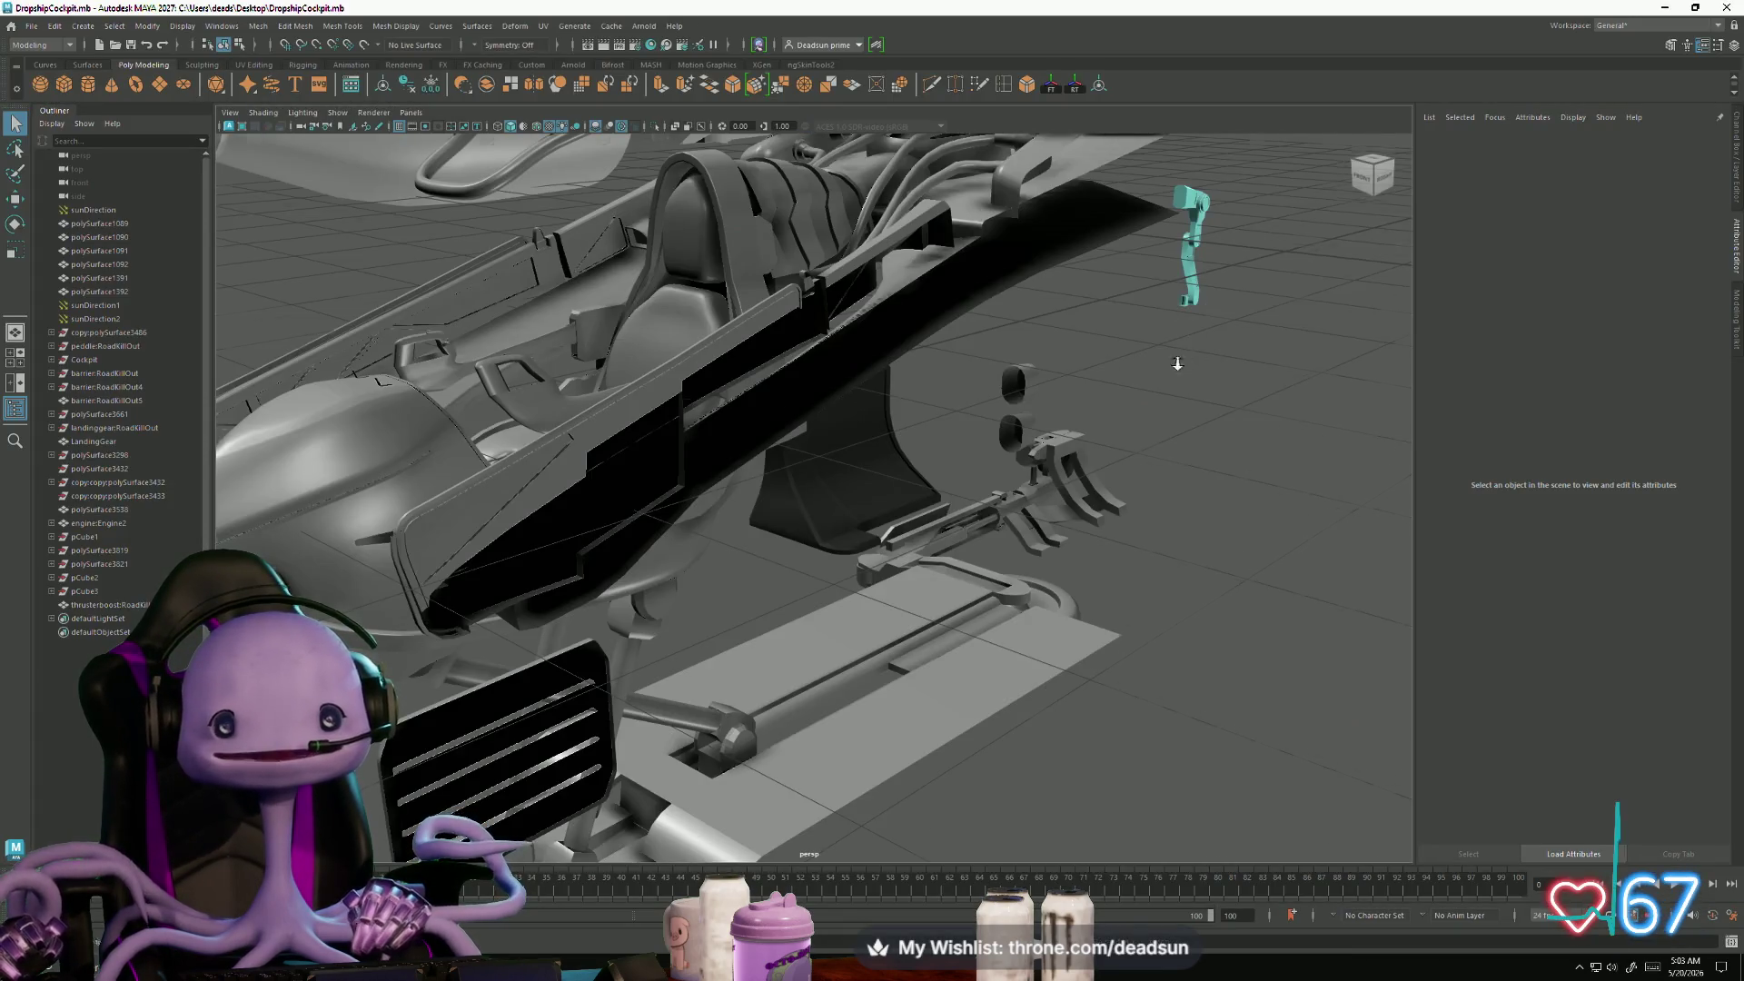
# - Orbit the loaded DropshipCockpit scene, select the cyan thruster boost piece, then deselect it
pyautogui.scroll(-5, 1178, 364)
pyautogui.moveTo(1177, 363); pyautogui.dragTo(689, 434)
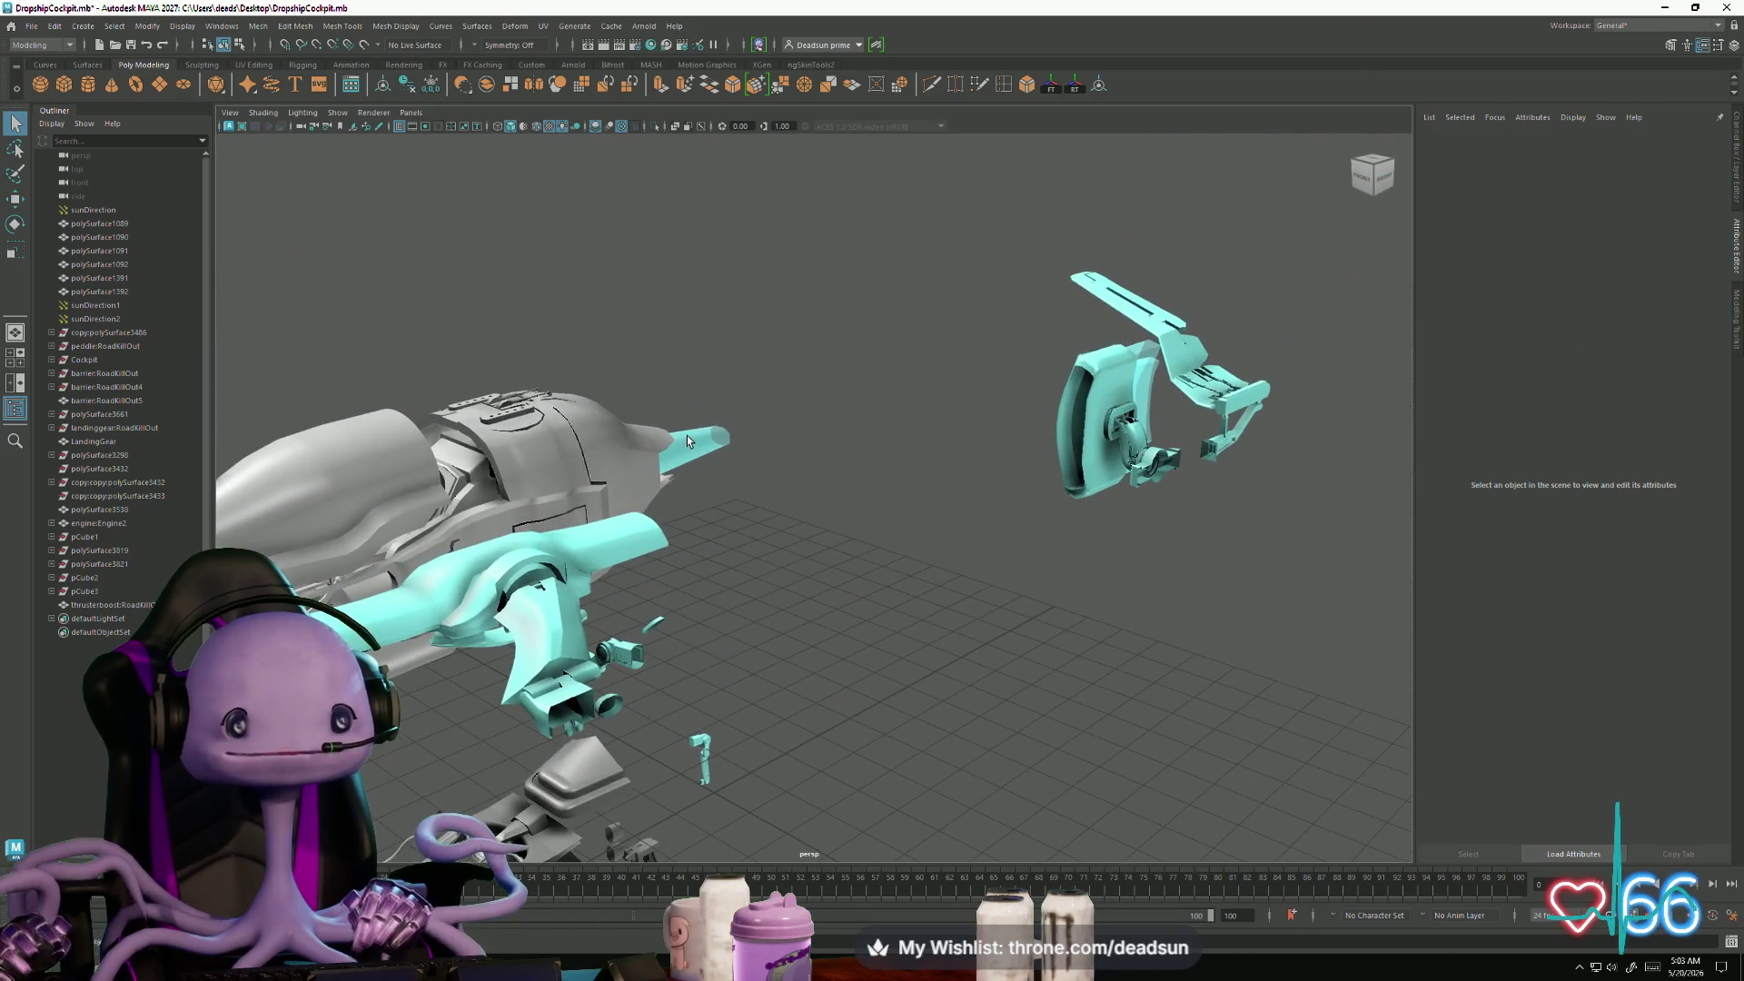
pyautogui.click(688, 435)
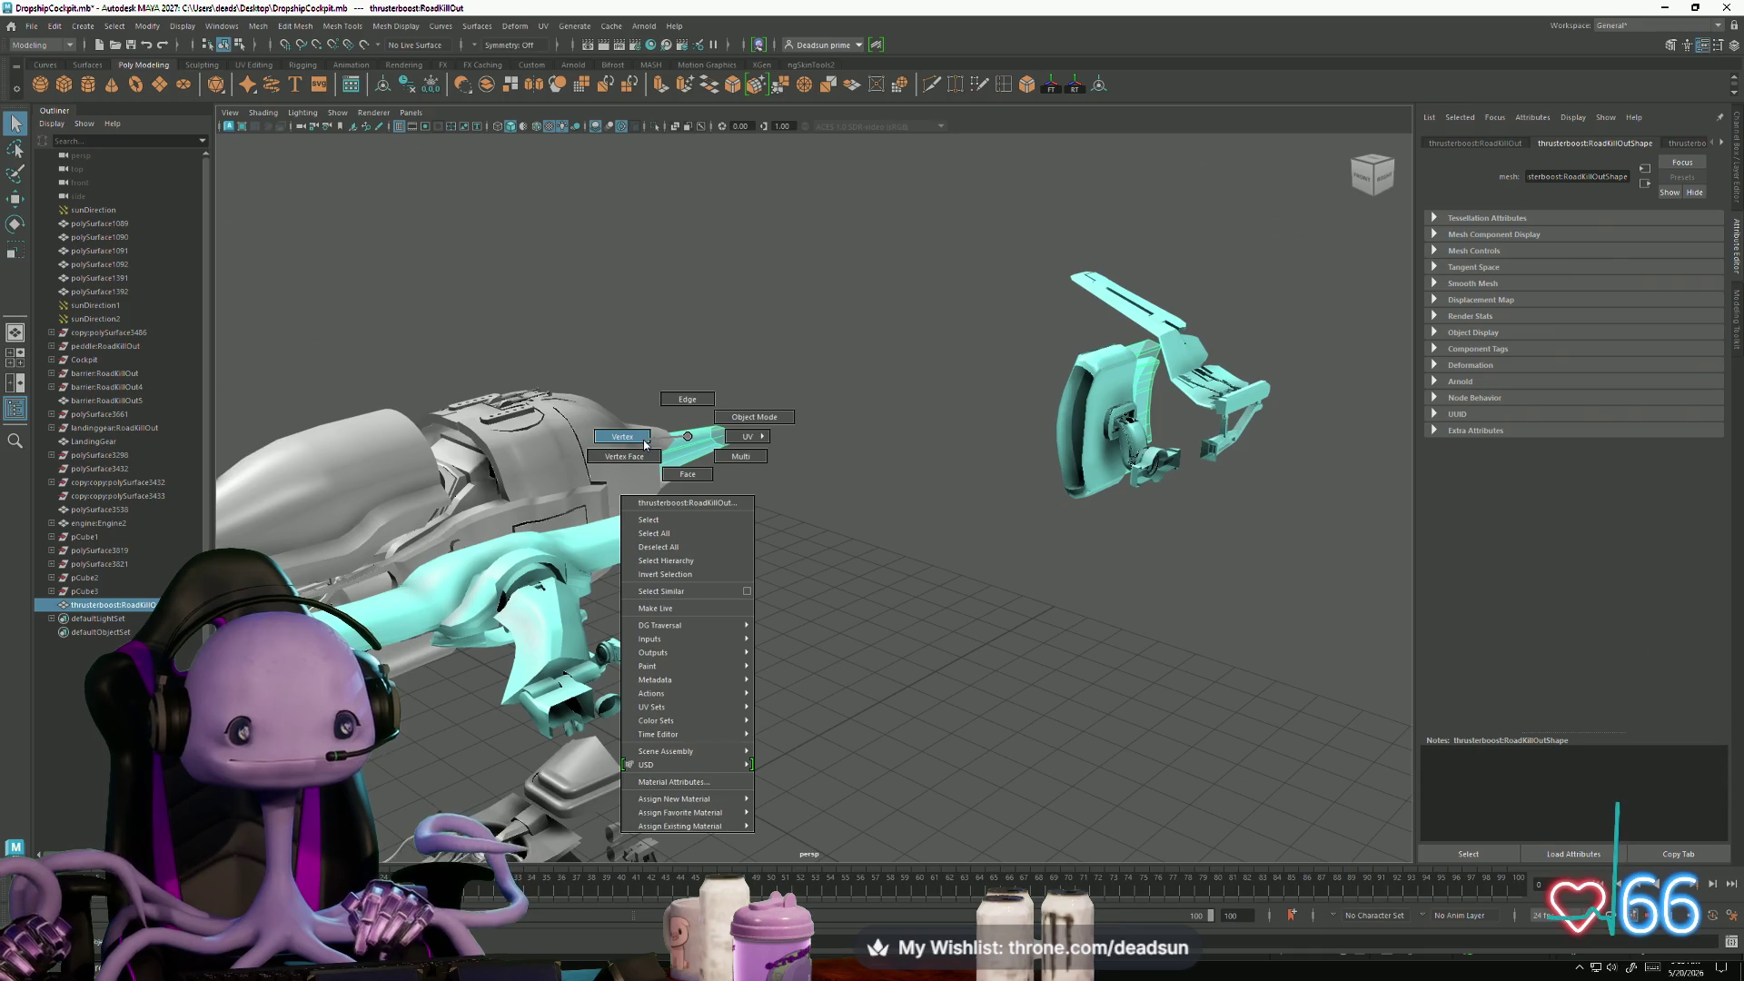
pyautogui.click(708, 345)
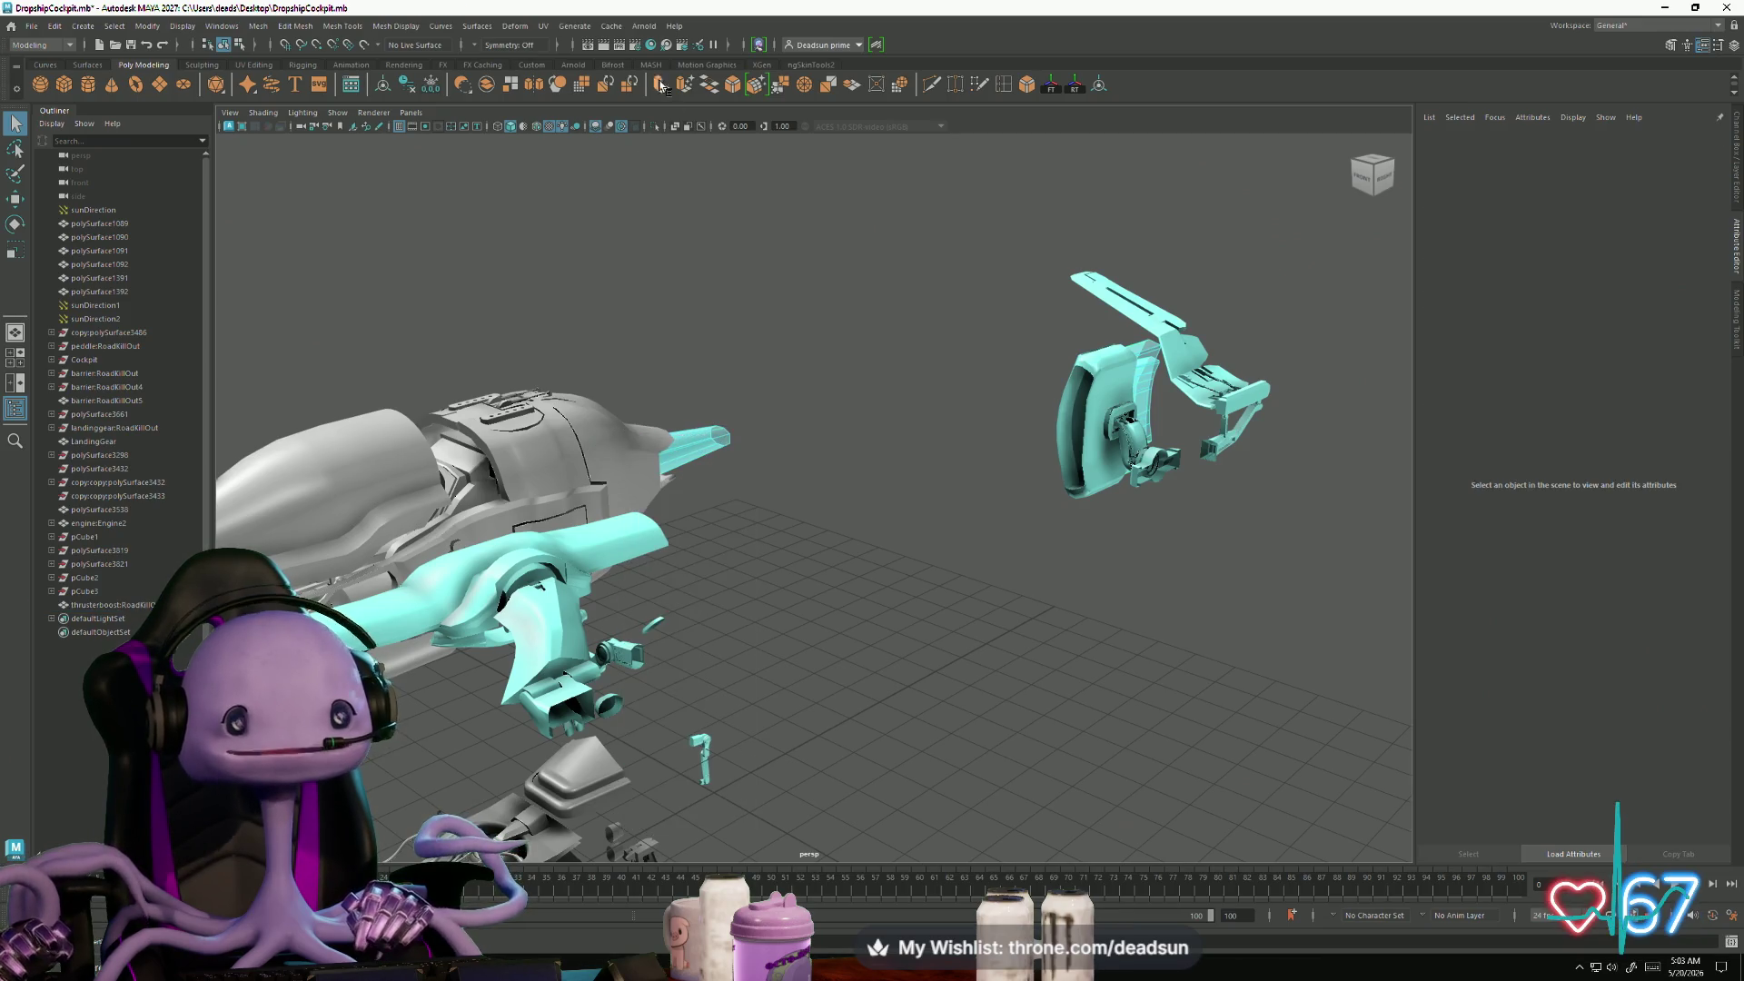
# - Open the UV Editor and convert the thruster boost's full face selection to UVs
pyautogui.click(543, 25)
pyautogui.click(568, 47)
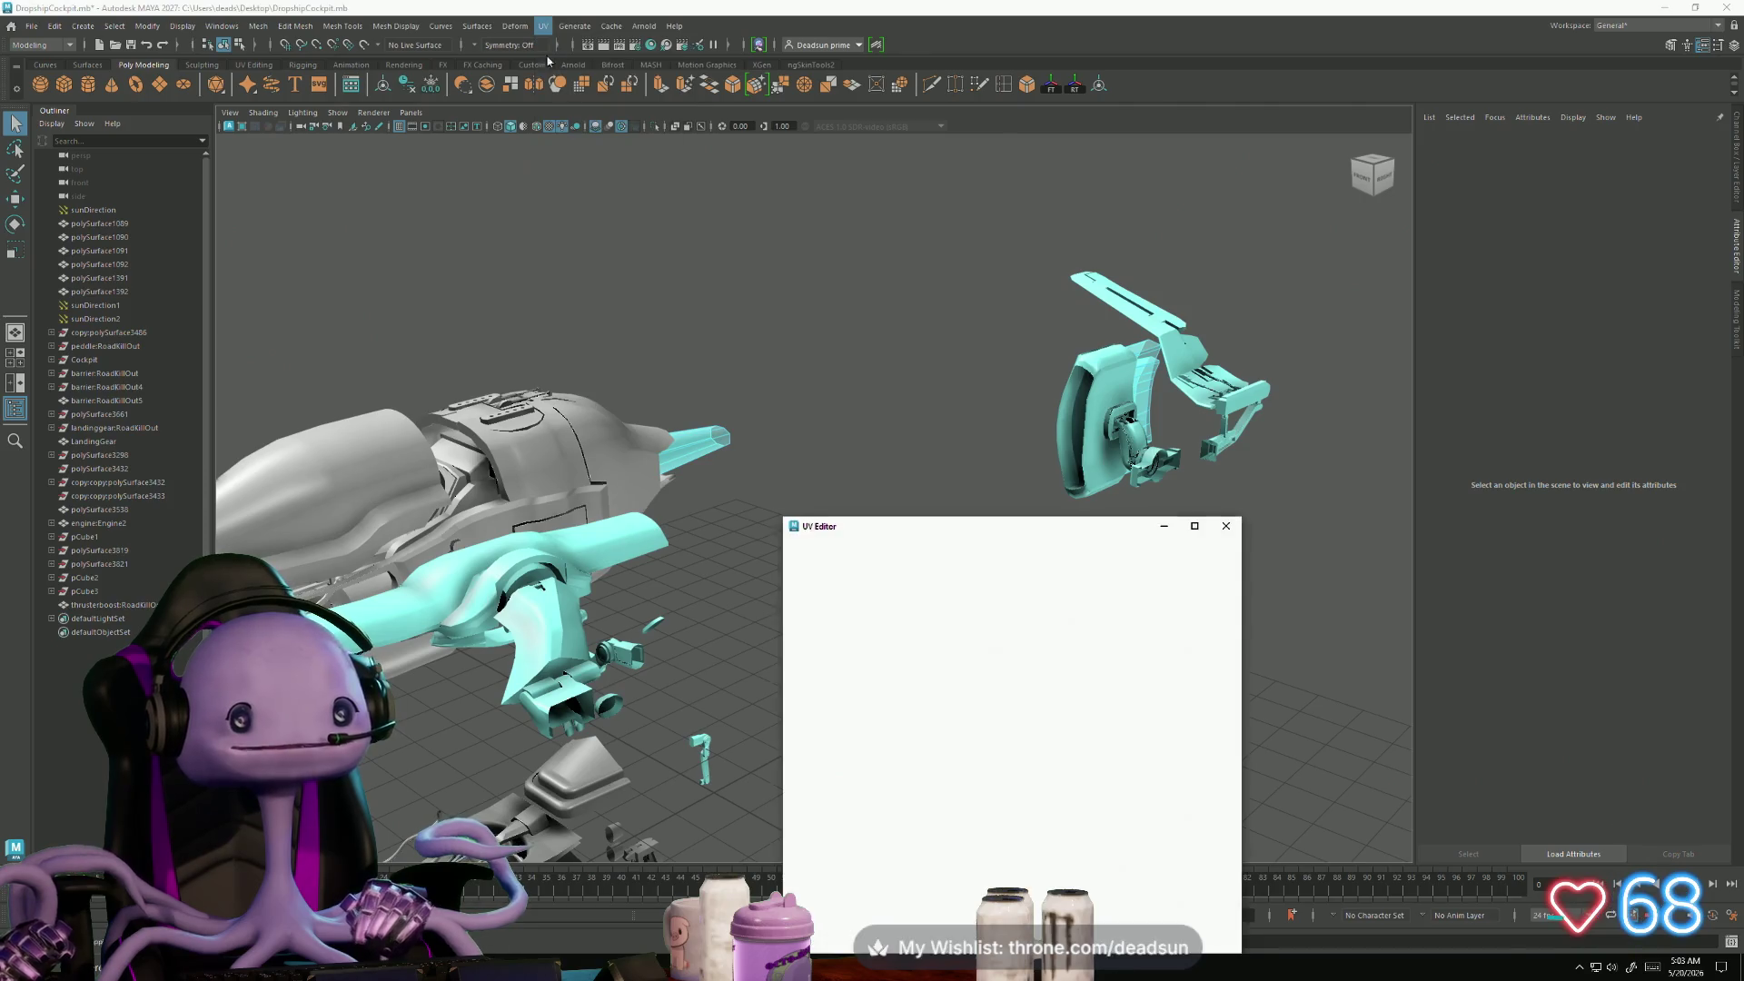
pyautogui.click(715, 456)
pyautogui.doubleClick(709, 443)
pyautogui.rightClick(707, 445)
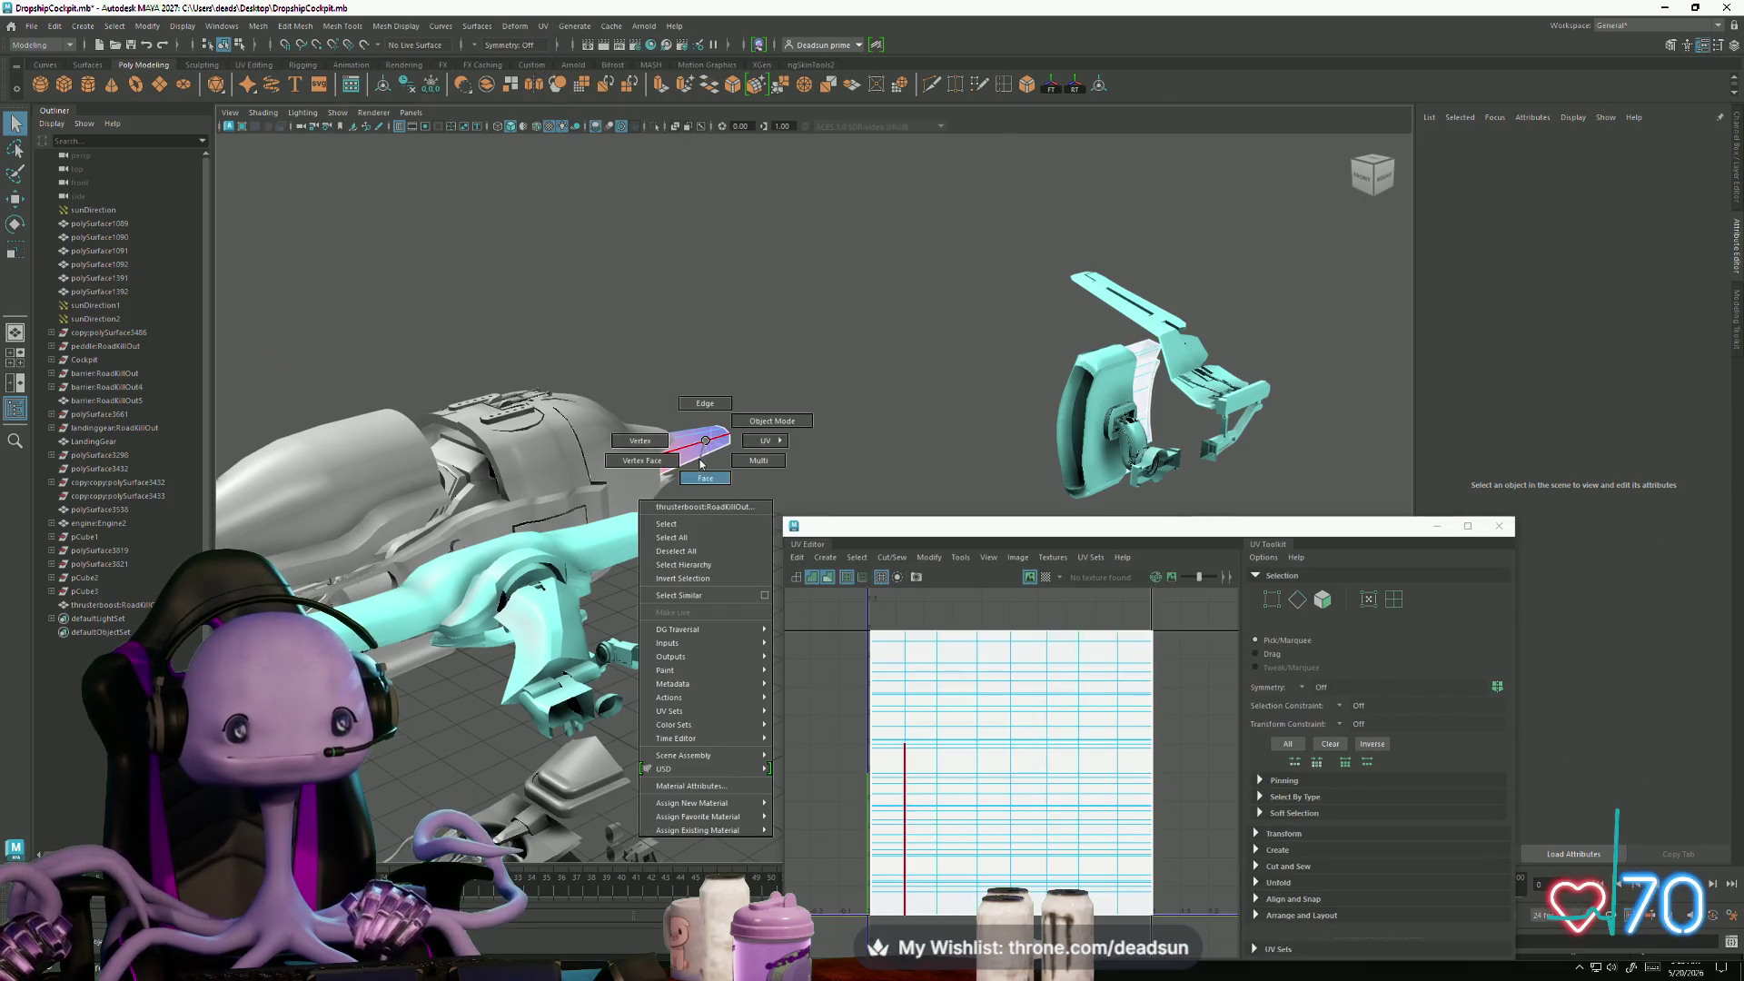
pyautogui.click(707, 482)
pyautogui.doubleClick(1004, 802)
pyautogui.scroll(-1, 1003, 802)
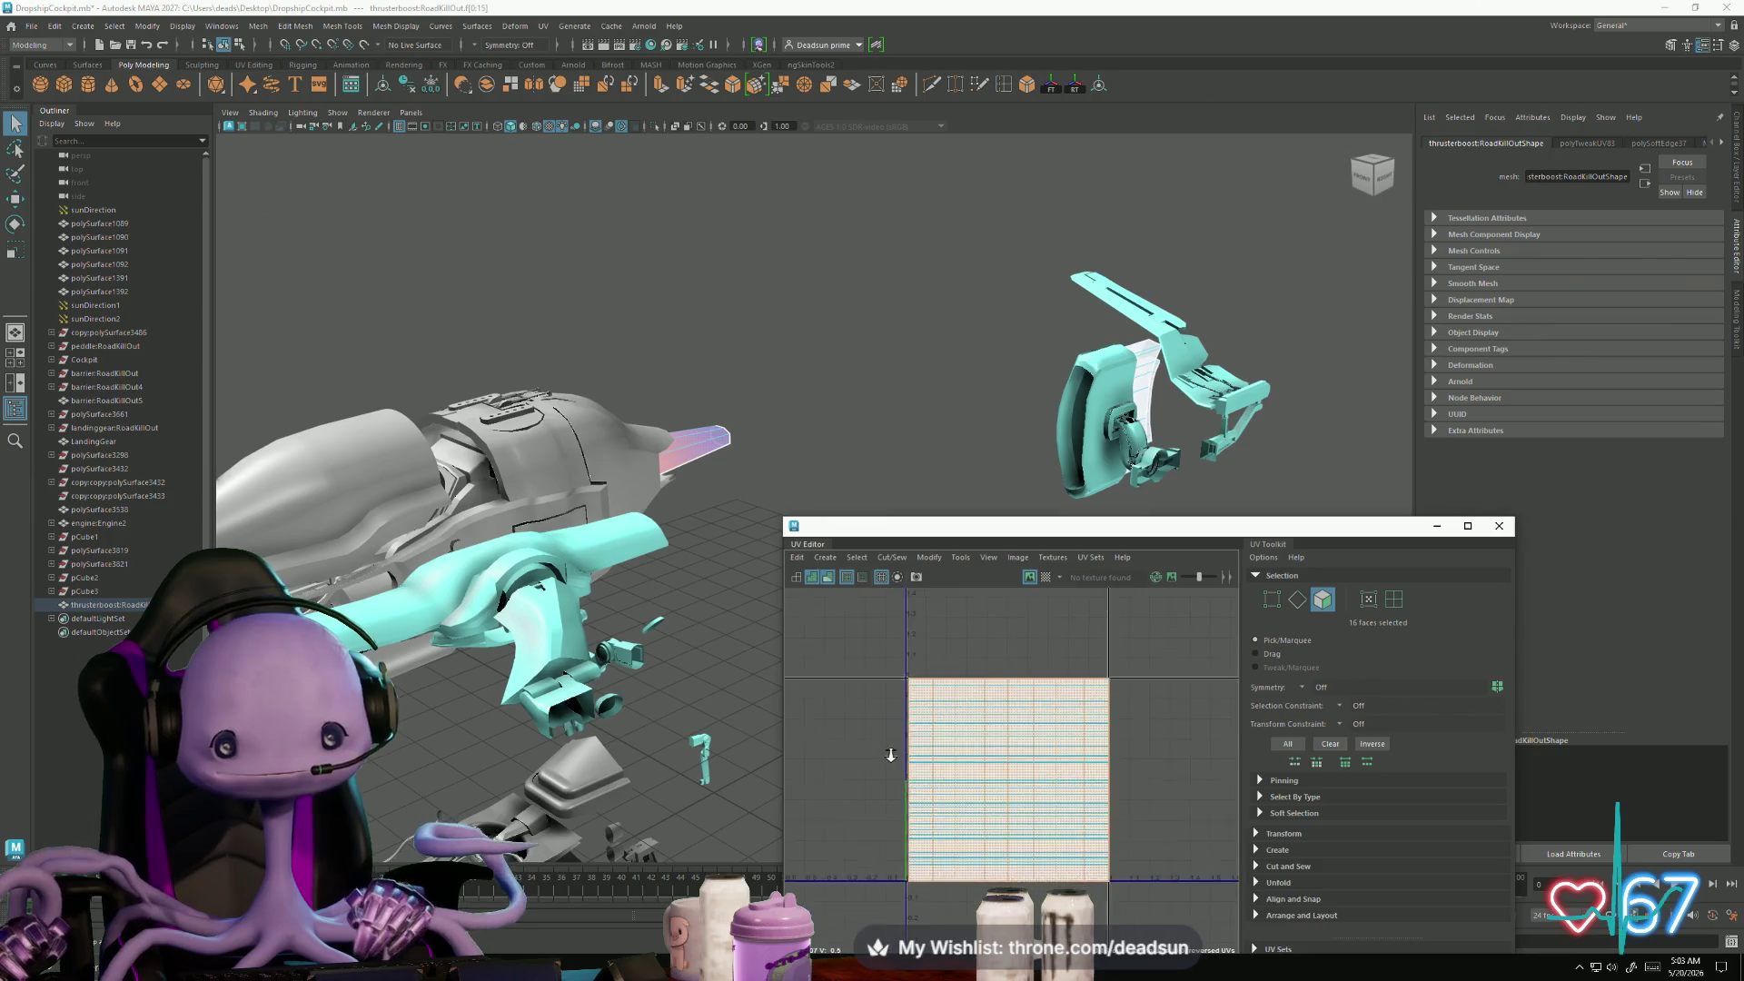
pyautogui.rightClick(985, 756)
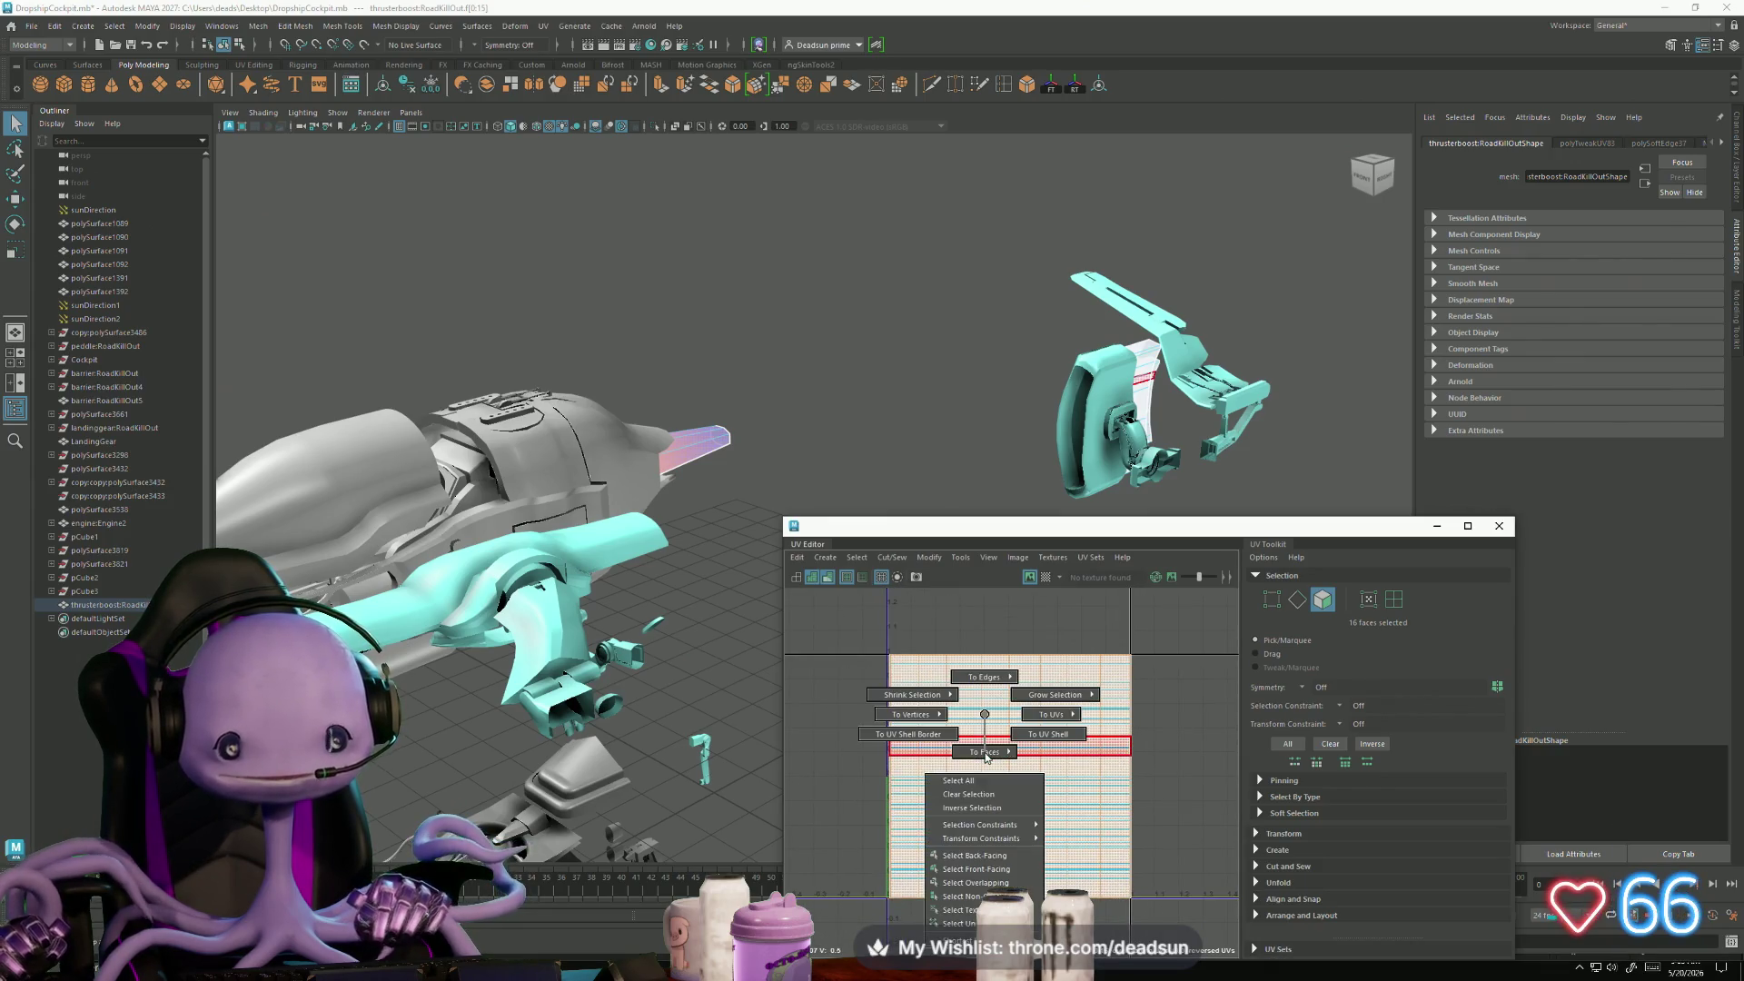
pyautogui.keyDown('ctrl'); pyautogui.rightClick(985, 714); pyautogui.keyUp('ctrl')
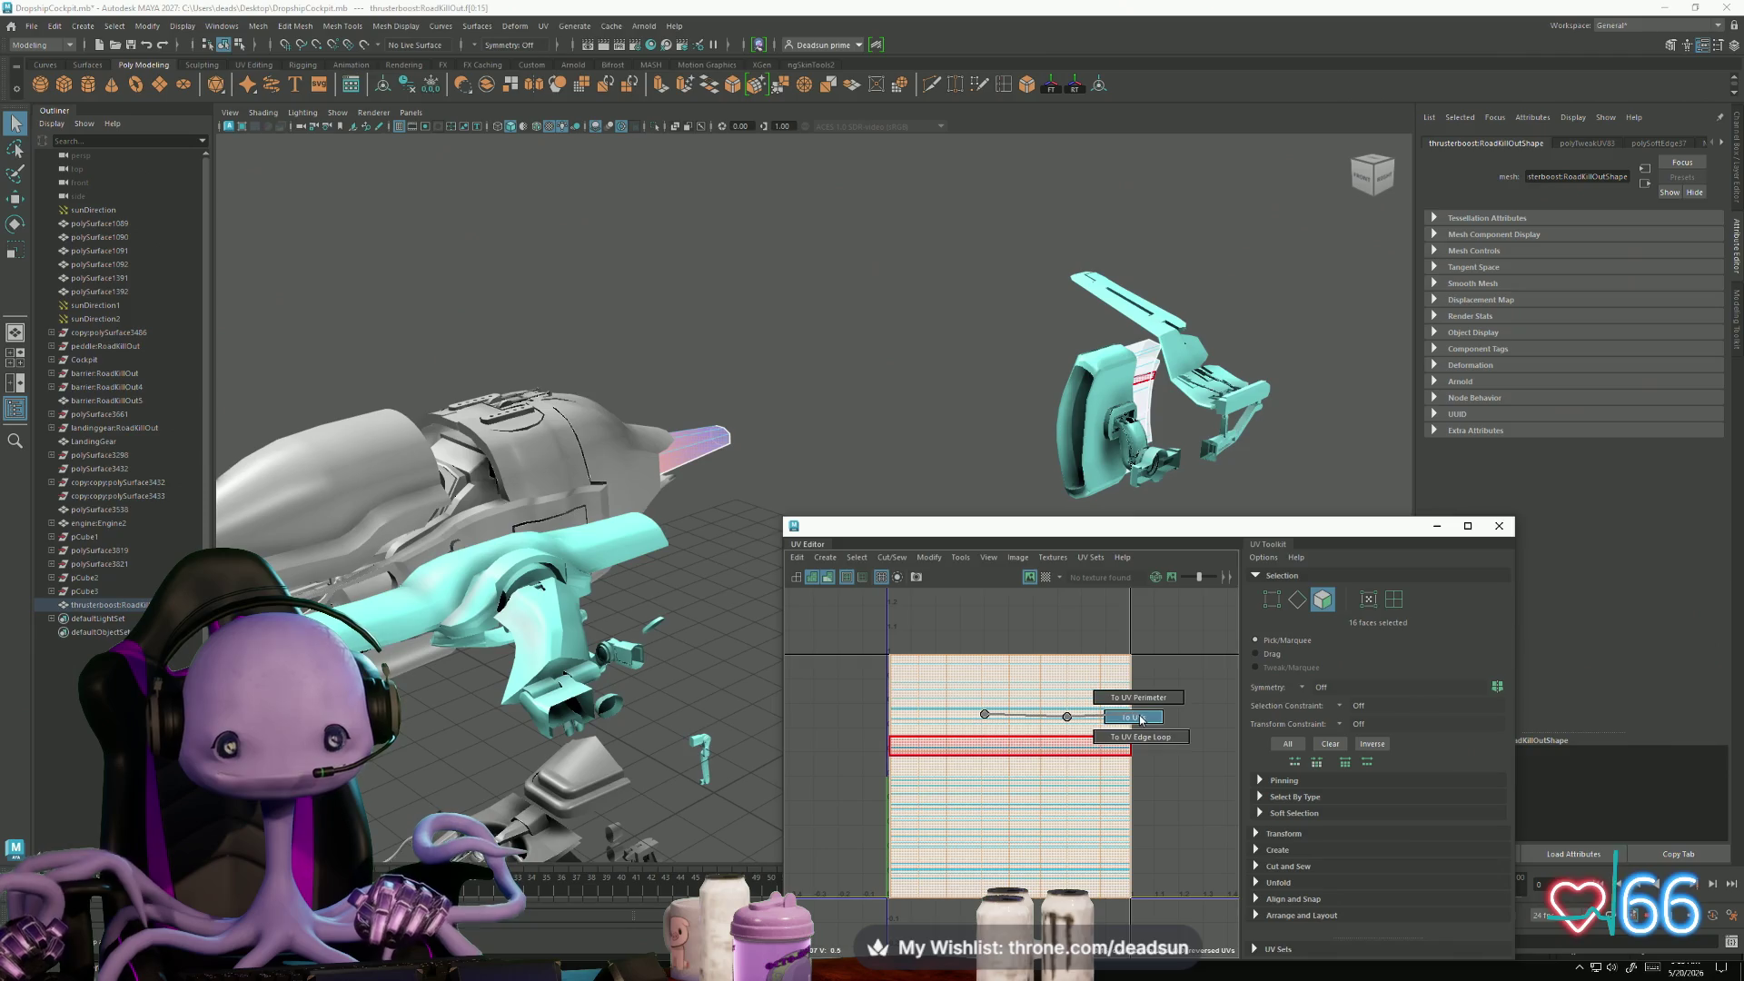
# - Move the thruster's UV shell left and pull its middle UV row up to the top edge
pyautogui.press('w')
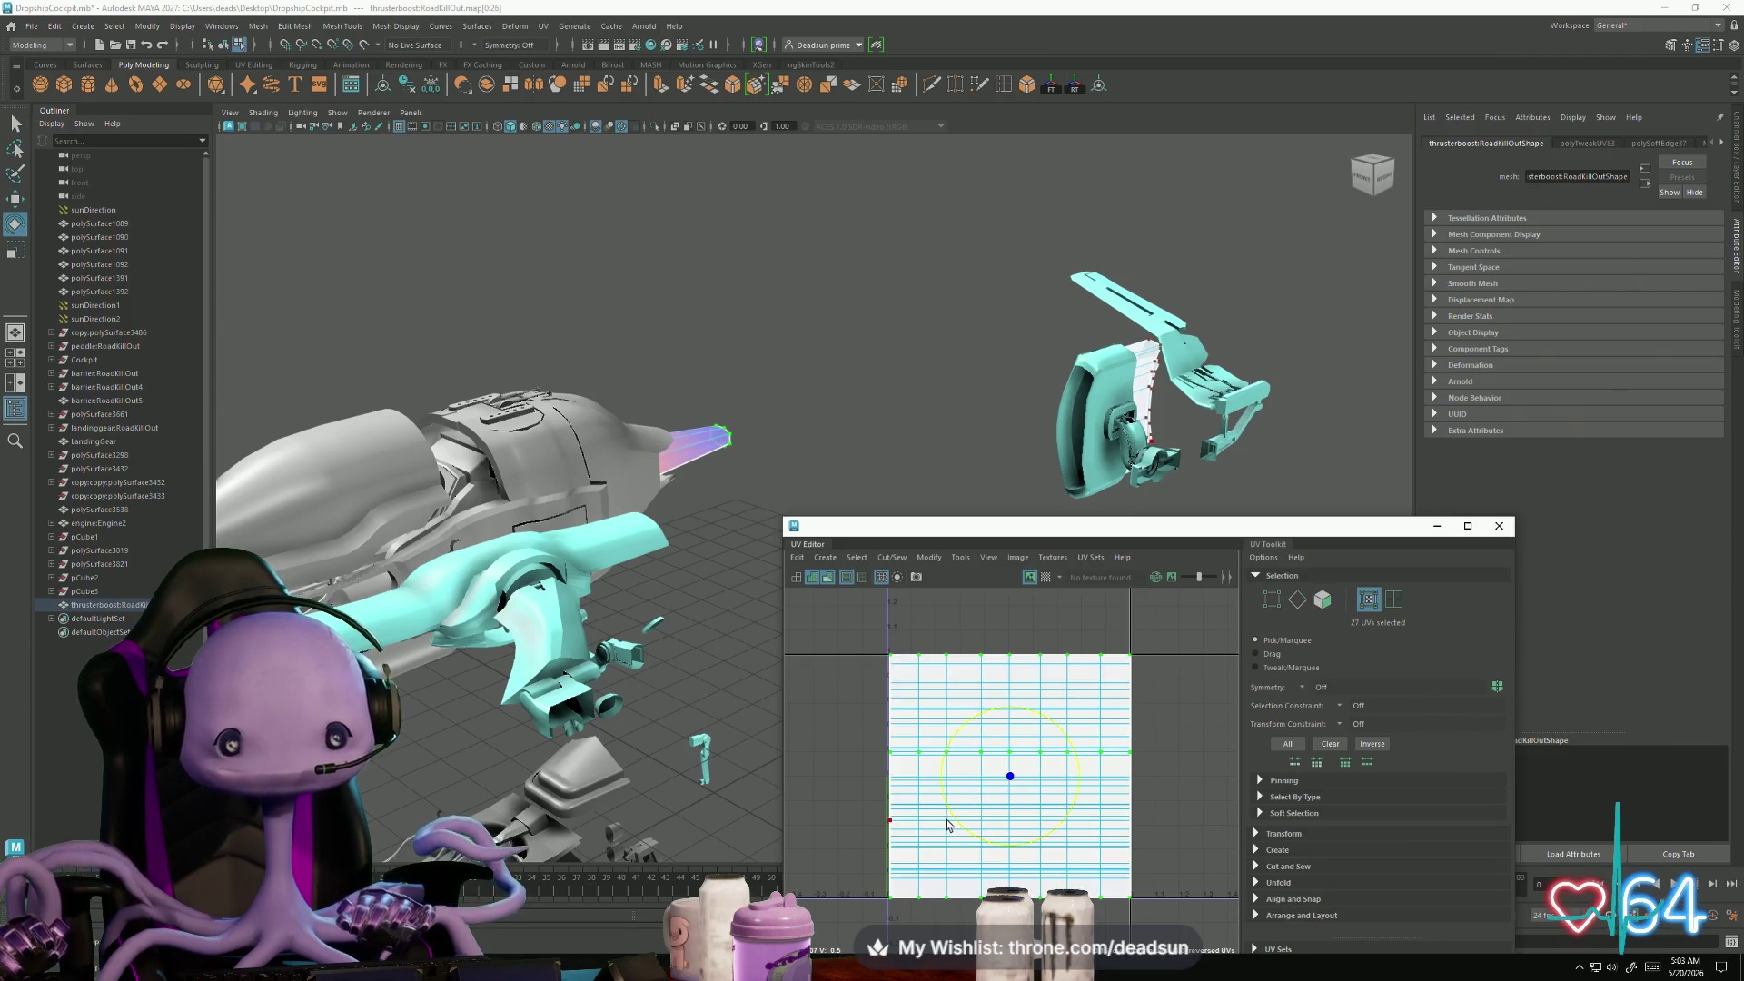
pyautogui.press('w')
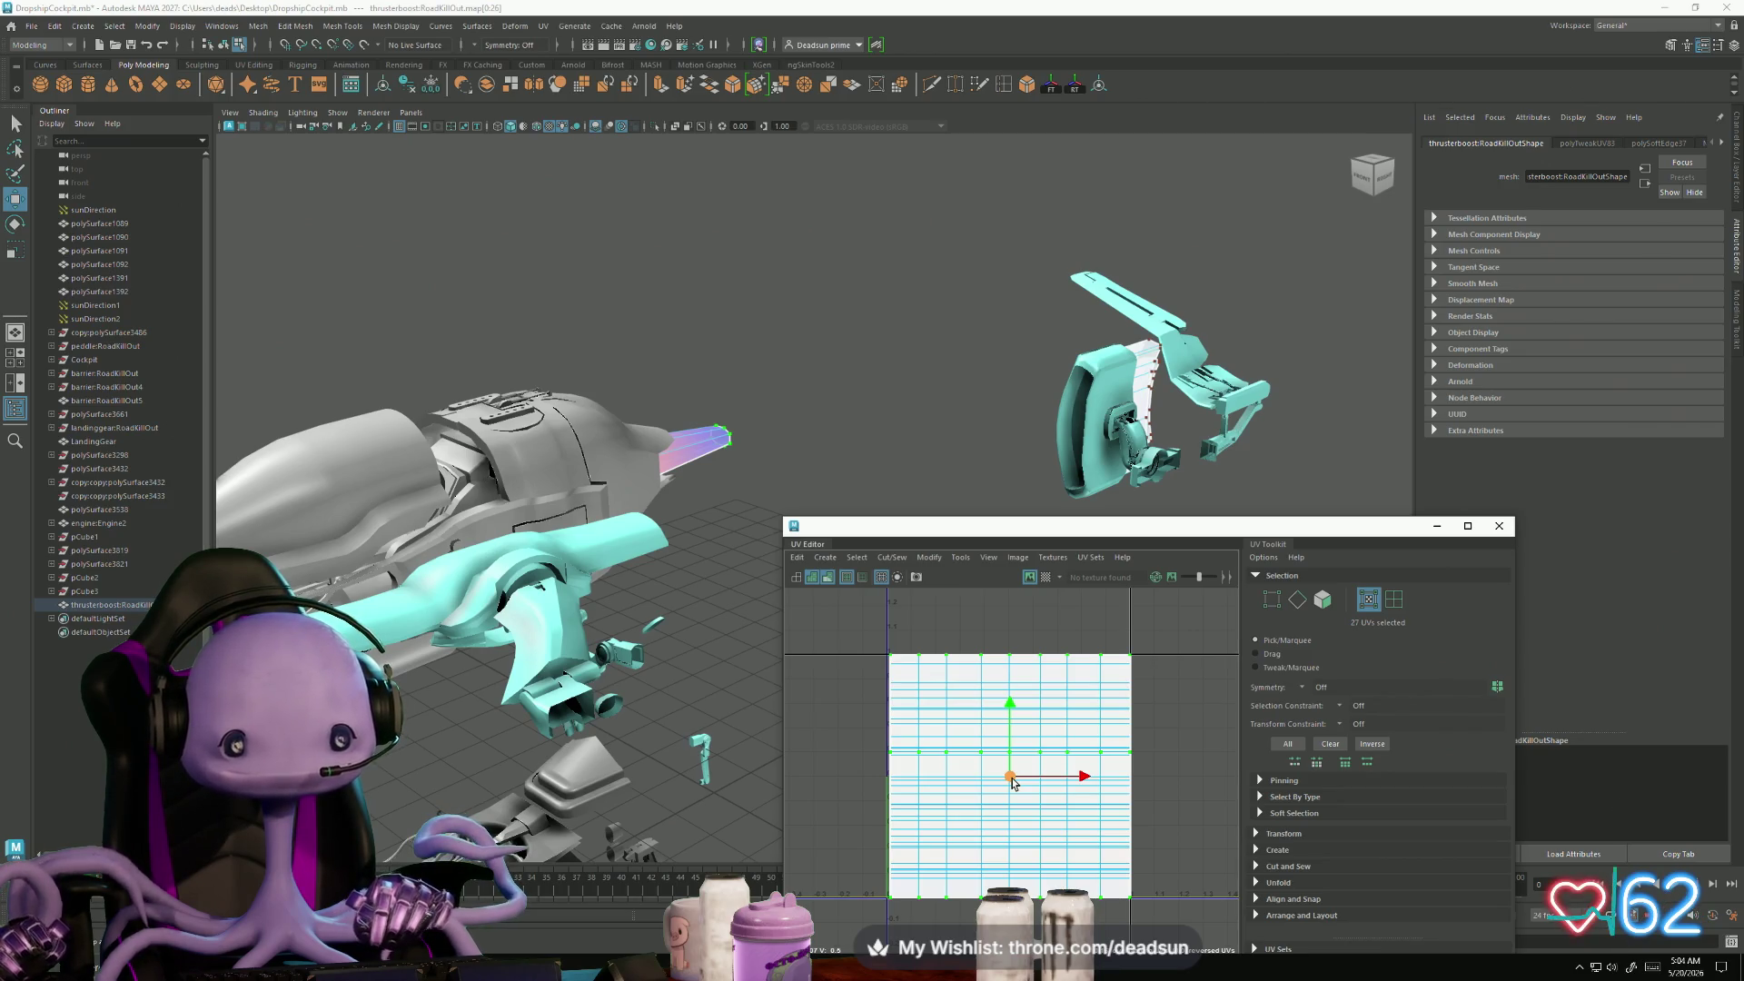
pyautogui.moveTo(1012, 781)
pyautogui.mouseDown()
pyautogui.moveTo(981, 770)
pyautogui.moveTo(1032, 760)
pyautogui.mouseUp()
pyautogui.scroll(2, 929, 733)
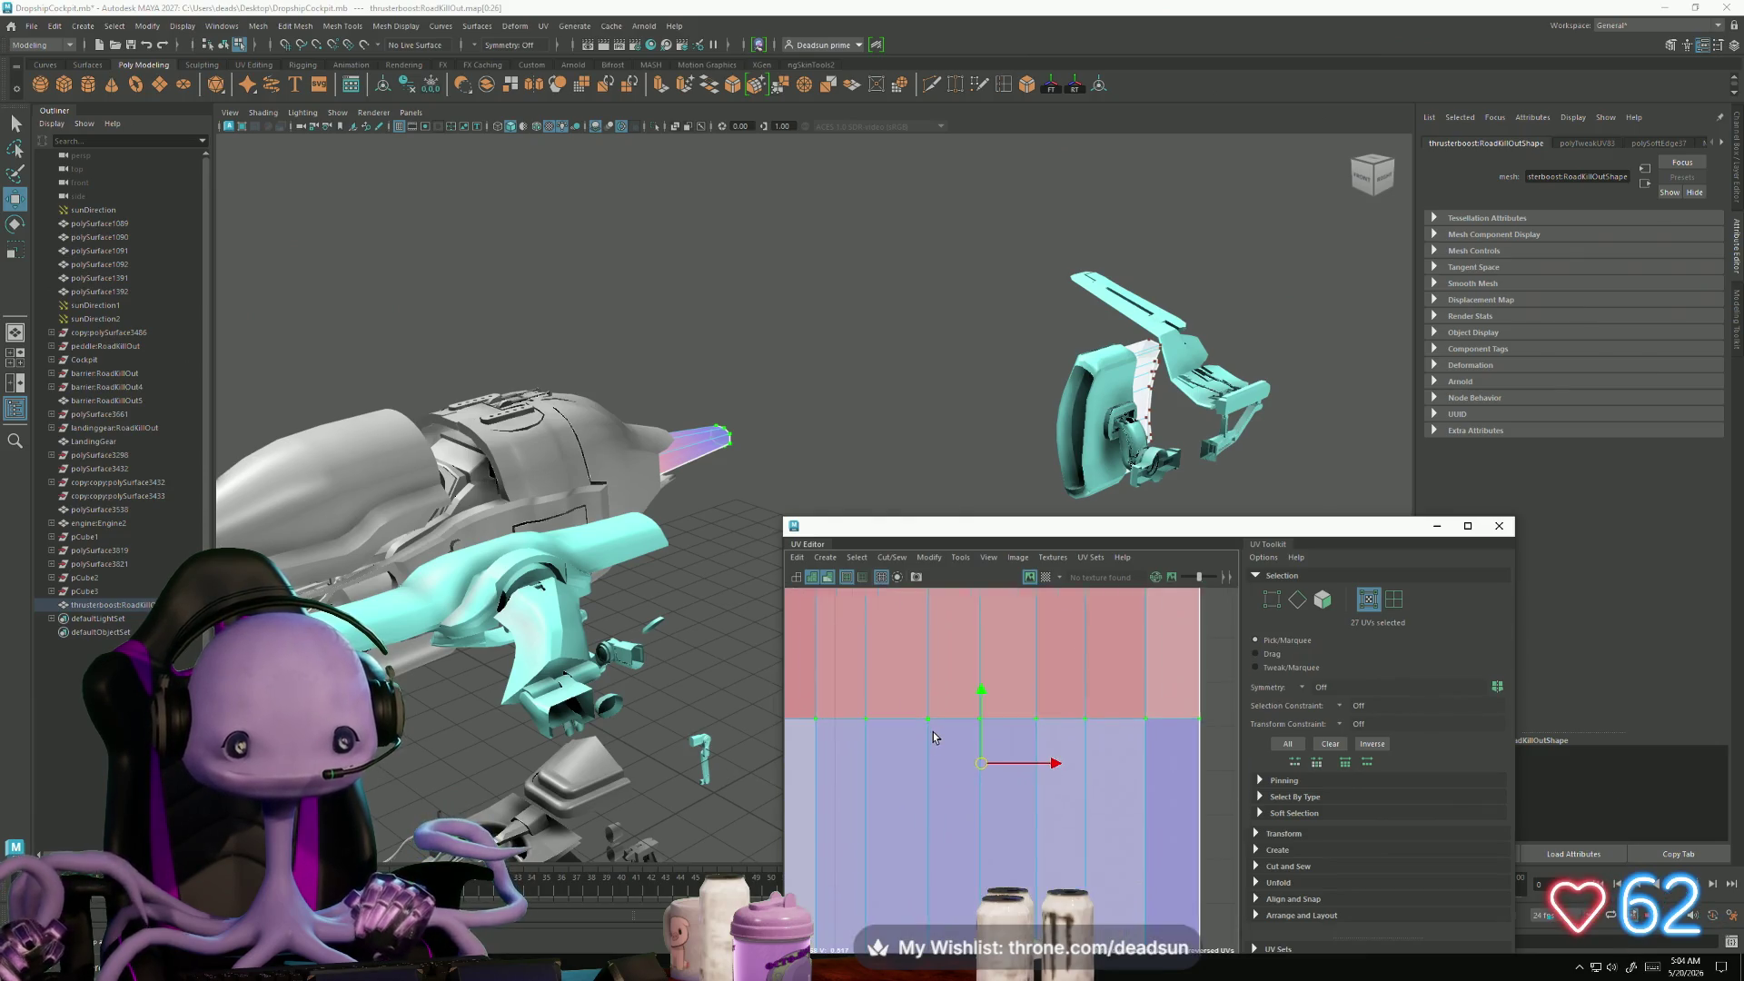
pyautogui.moveTo(924, 735); pyautogui.dragTo(1118, 738)
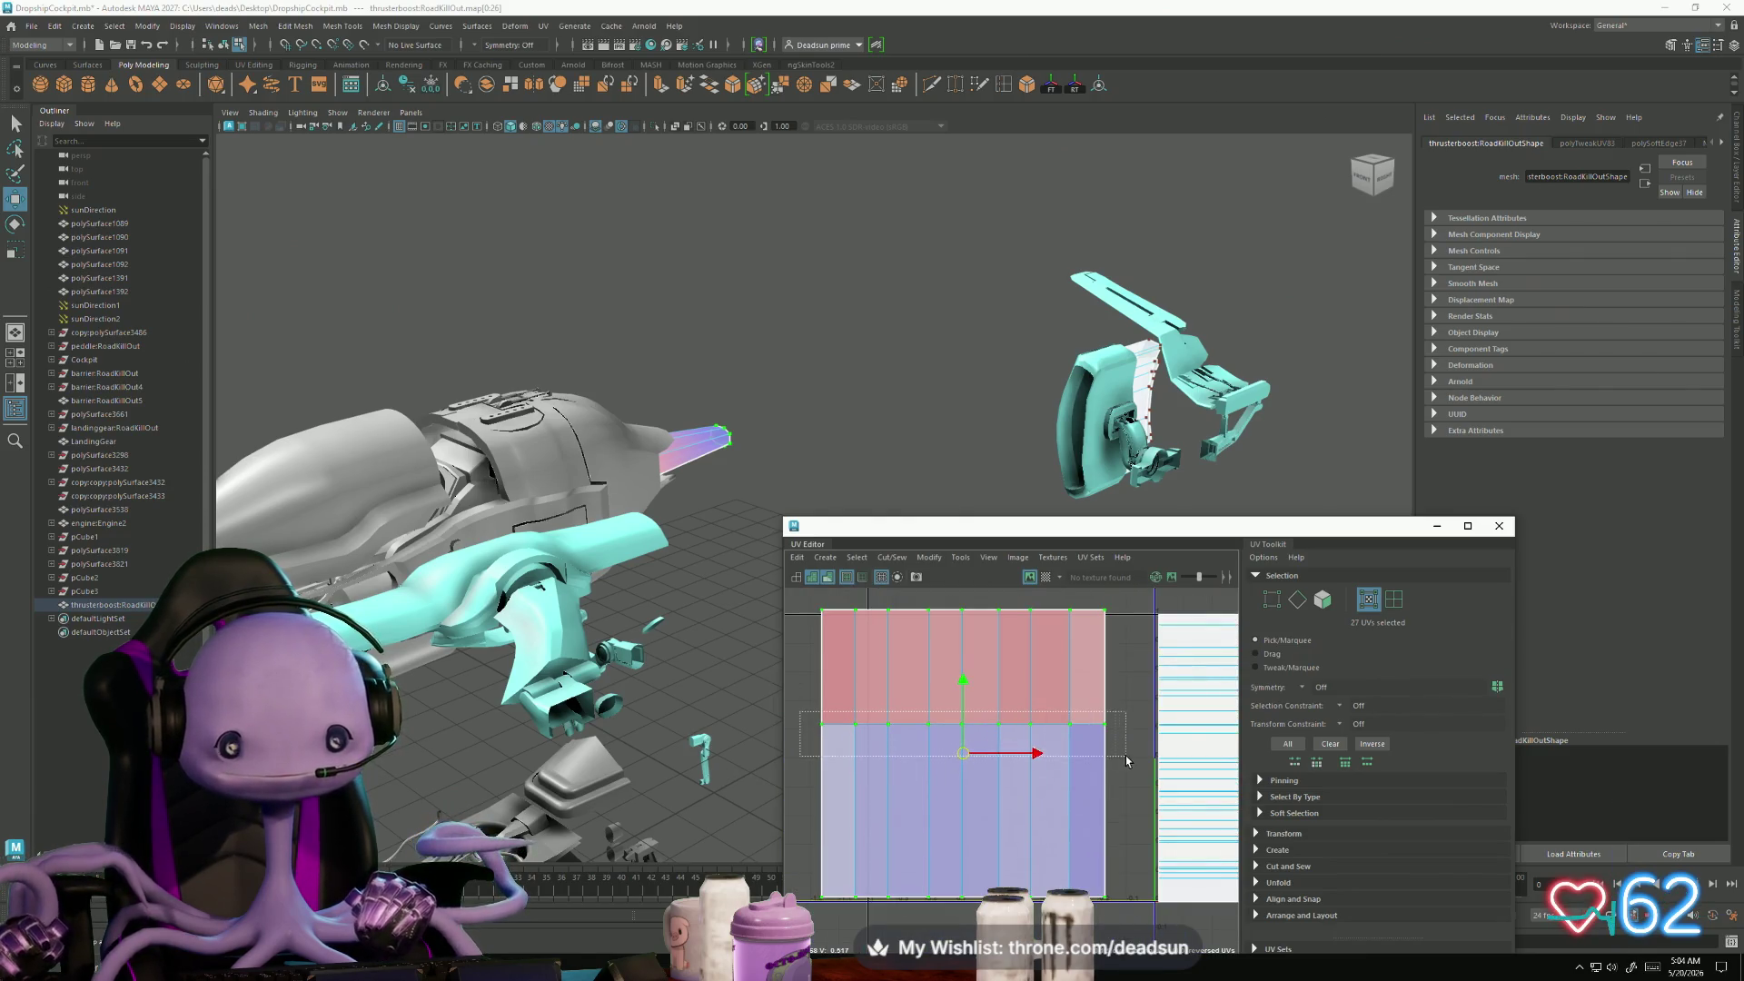
pyautogui.moveTo(963, 668); pyautogui.dragTo(957, 519)
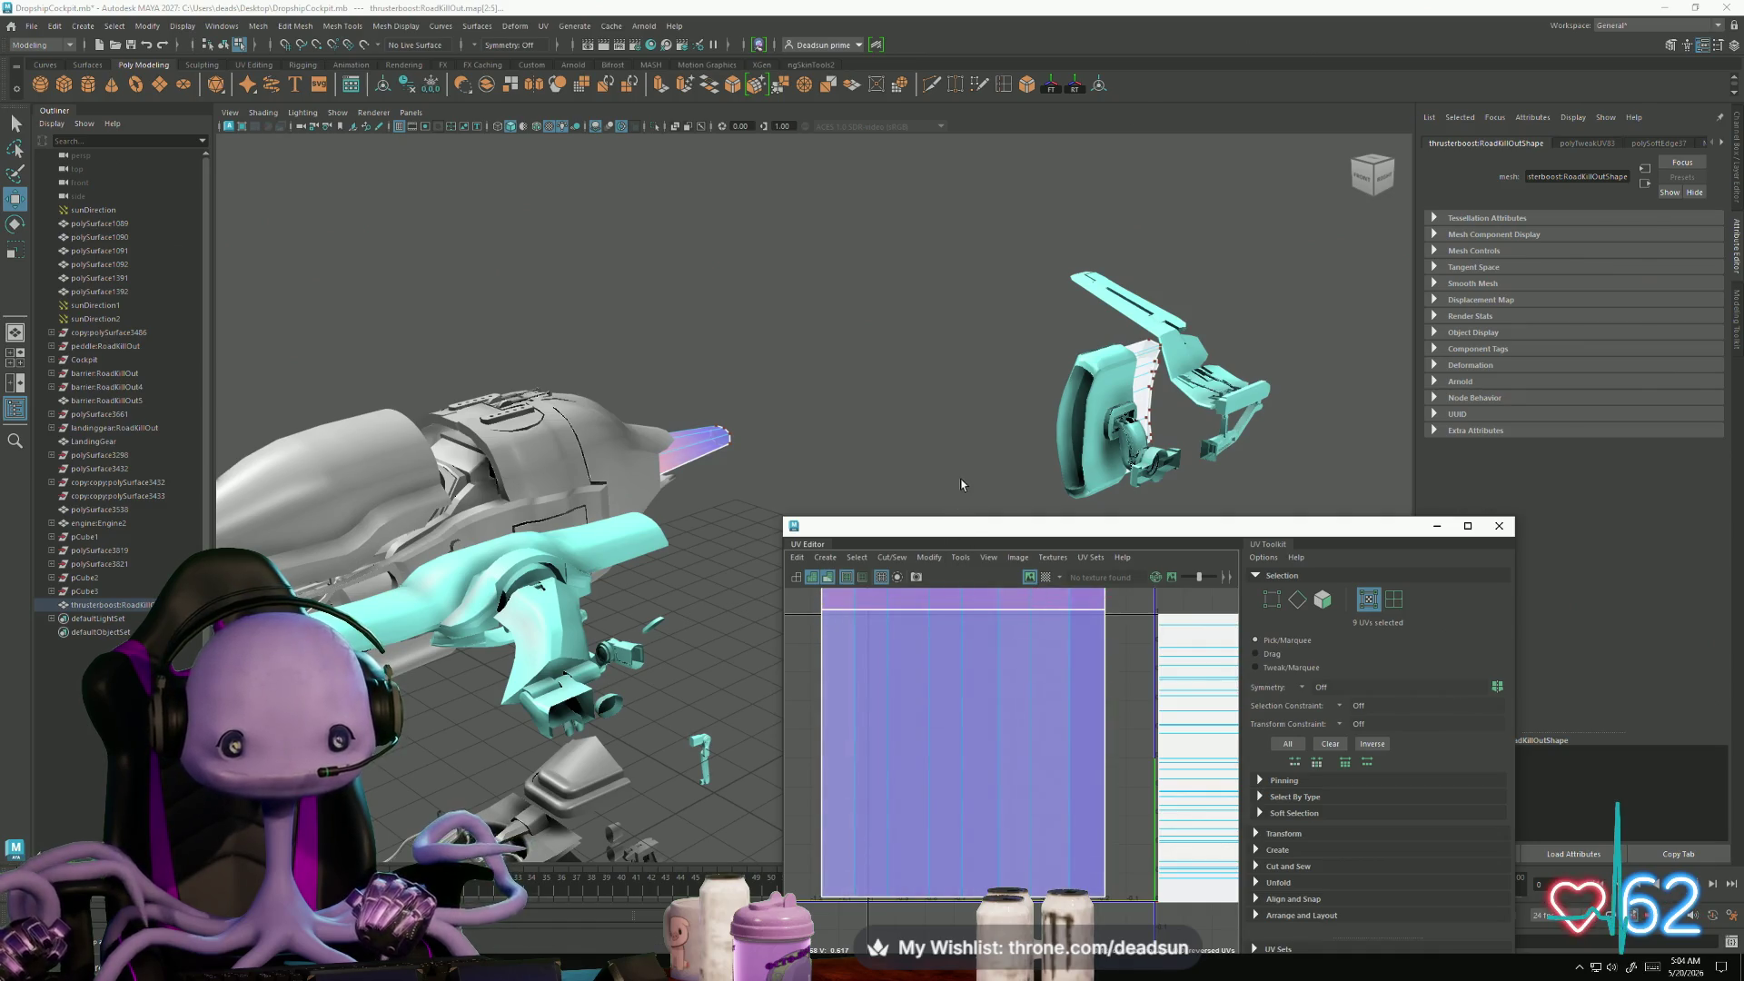
pyautogui.scroll(-3, 960, 752)
pyautogui.rightClick(959, 752)
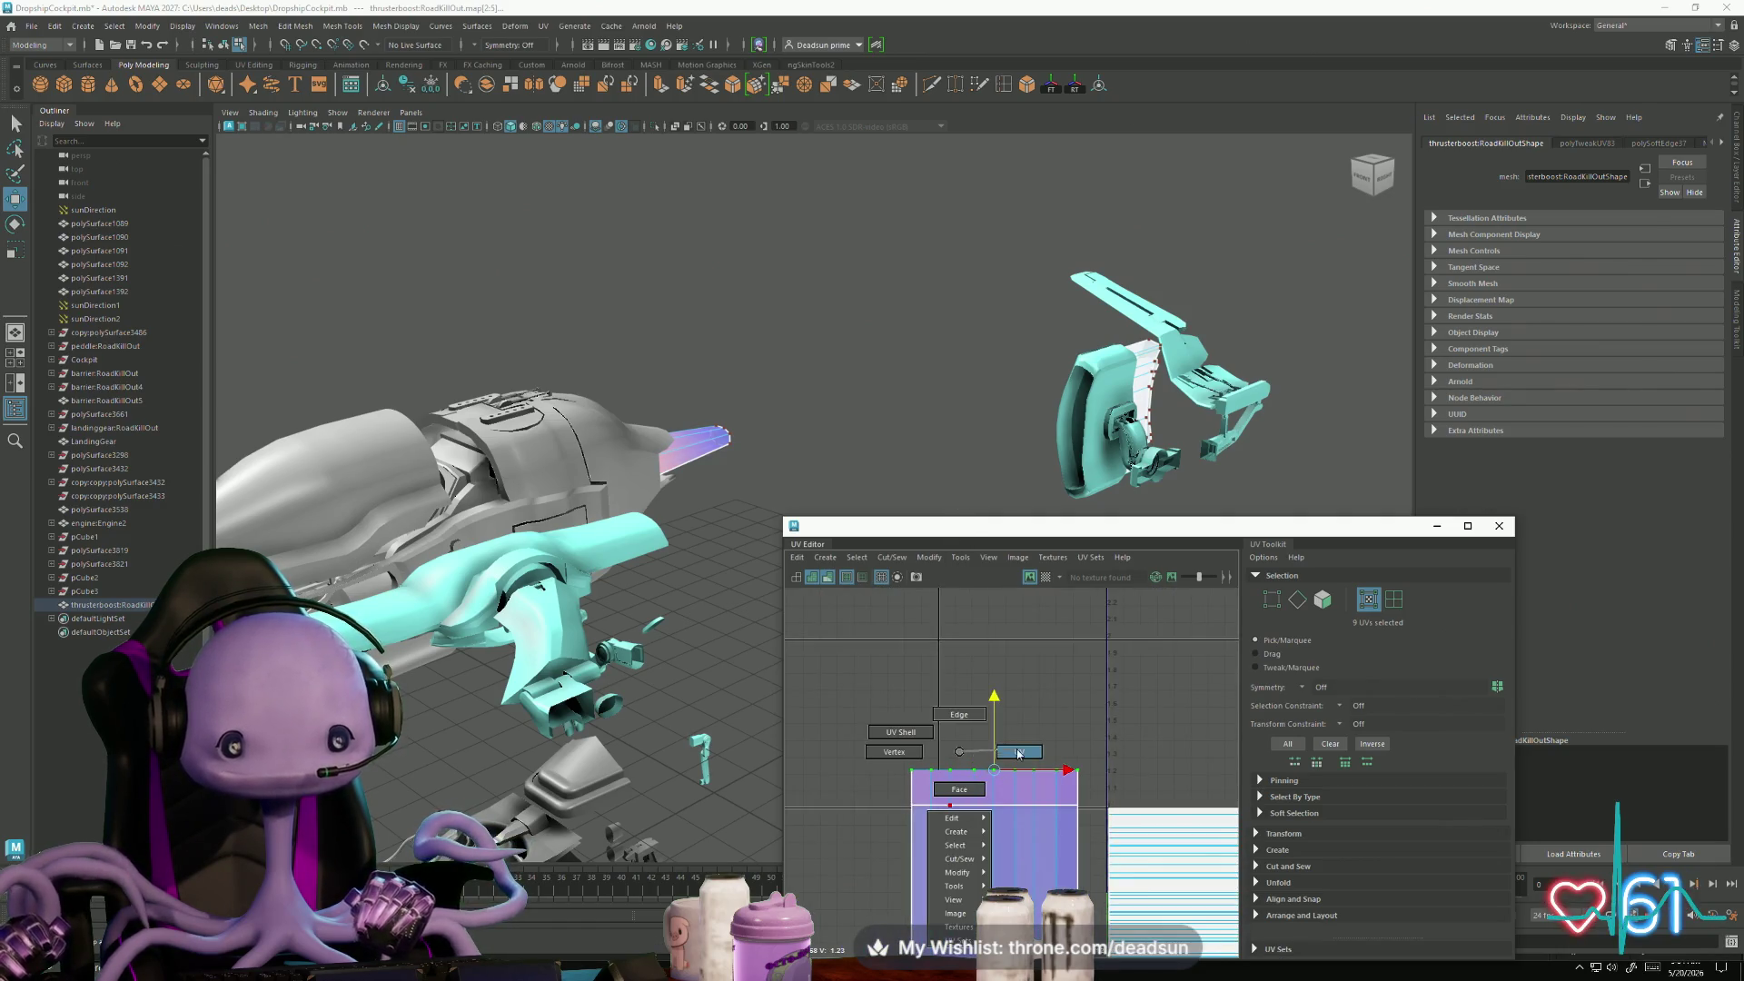
pyautogui.click(1019, 753)
pyautogui.click(928, 557)
pyautogui.moveTo(636, 636)
pyautogui.keyDown('alt'); pyautogui.mouseDown()
pyautogui.moveTo(581, 654)
pyautogui.moveTo(873, 680)
pyautogui.moveTo(670, 612)
pyautogui.moveTo(626, 569)
pyautogui.moveTo(485, 558)
pyautogui.moveTo(690, 595)
pyautogui.mouseUp(); pyautogui.keyUp('alt')
pyautogui.scroll(3, 721, 576)
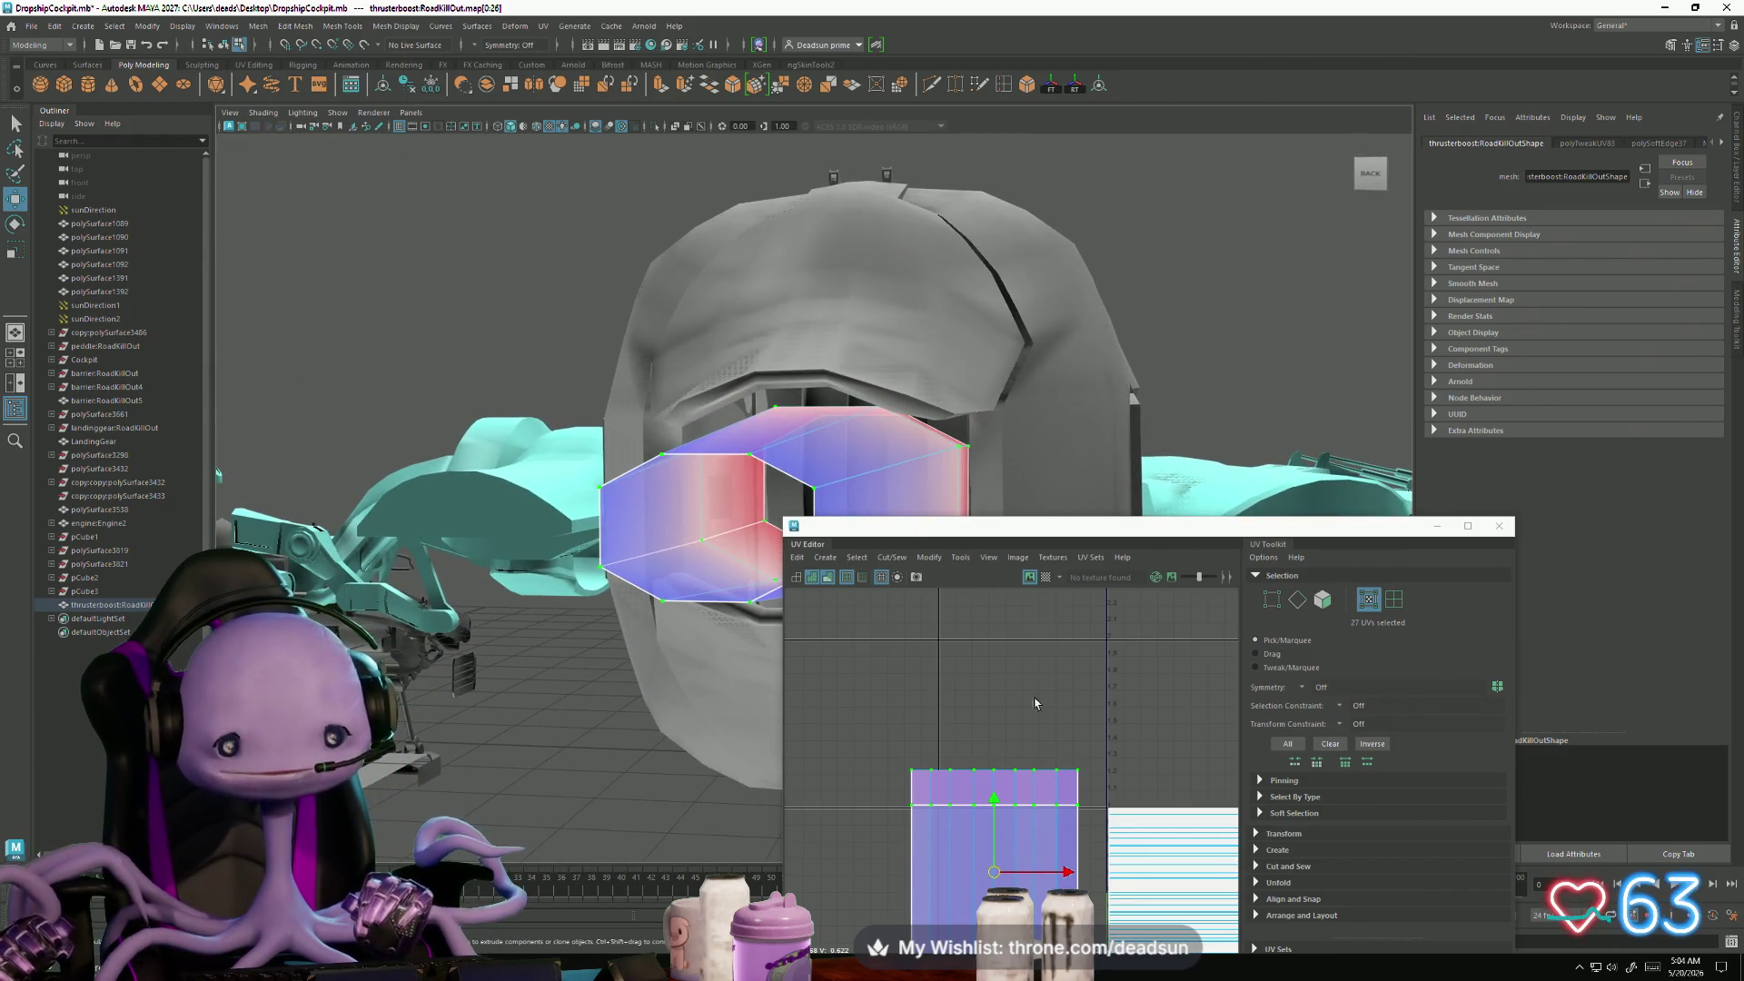
# - Try Unfold on the thruster UV shell, undo it, and scale the bottom UV row flat
pyautogui.click(929, 558)
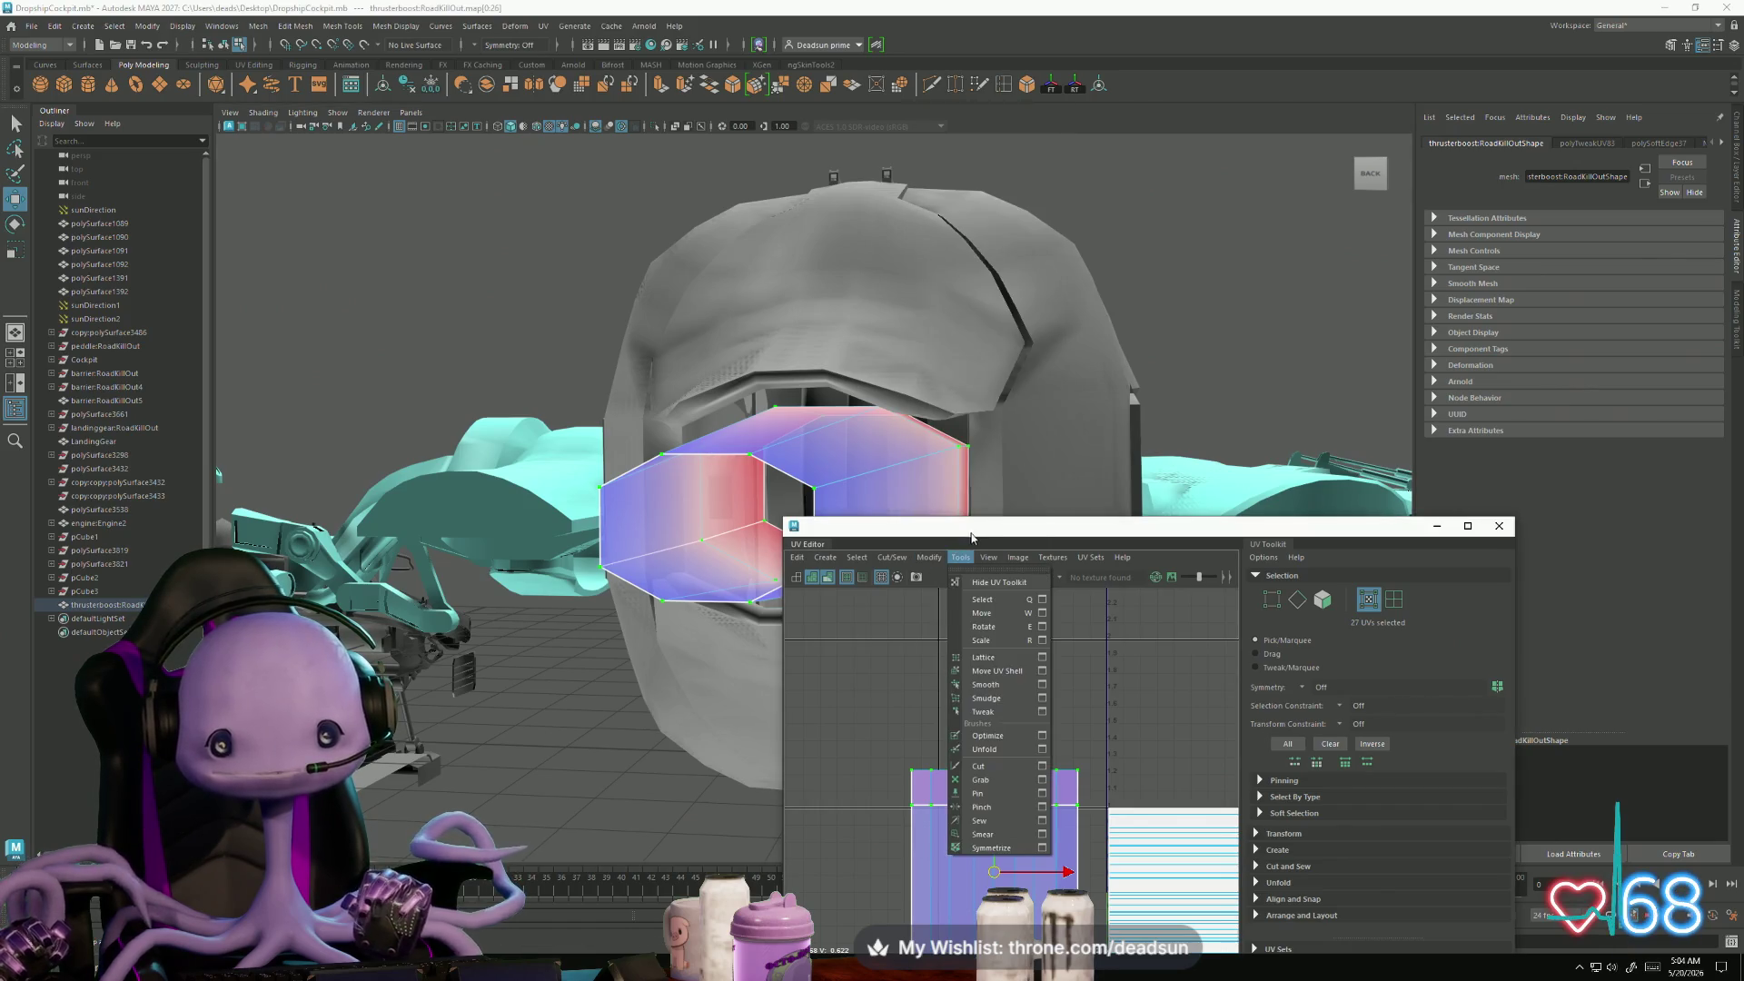
pyautogui.click(945, 527)
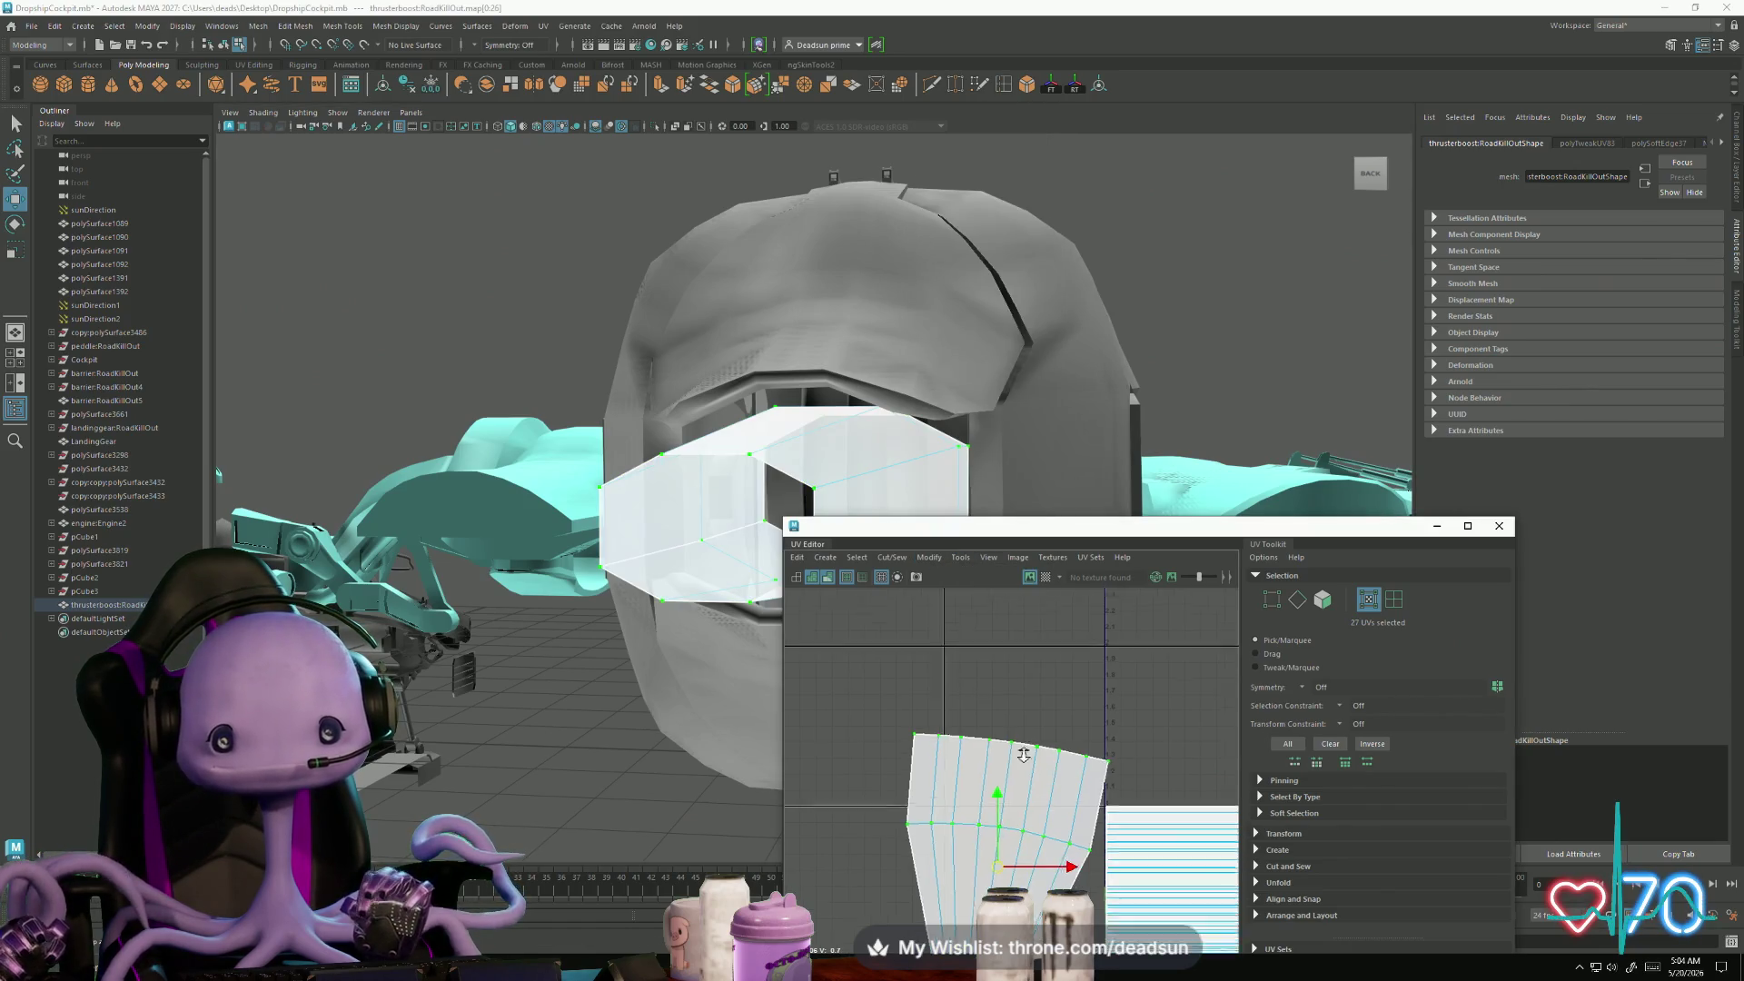
pyautogui.hotkey('ctrl', 'z')
pyautogui.press('e')
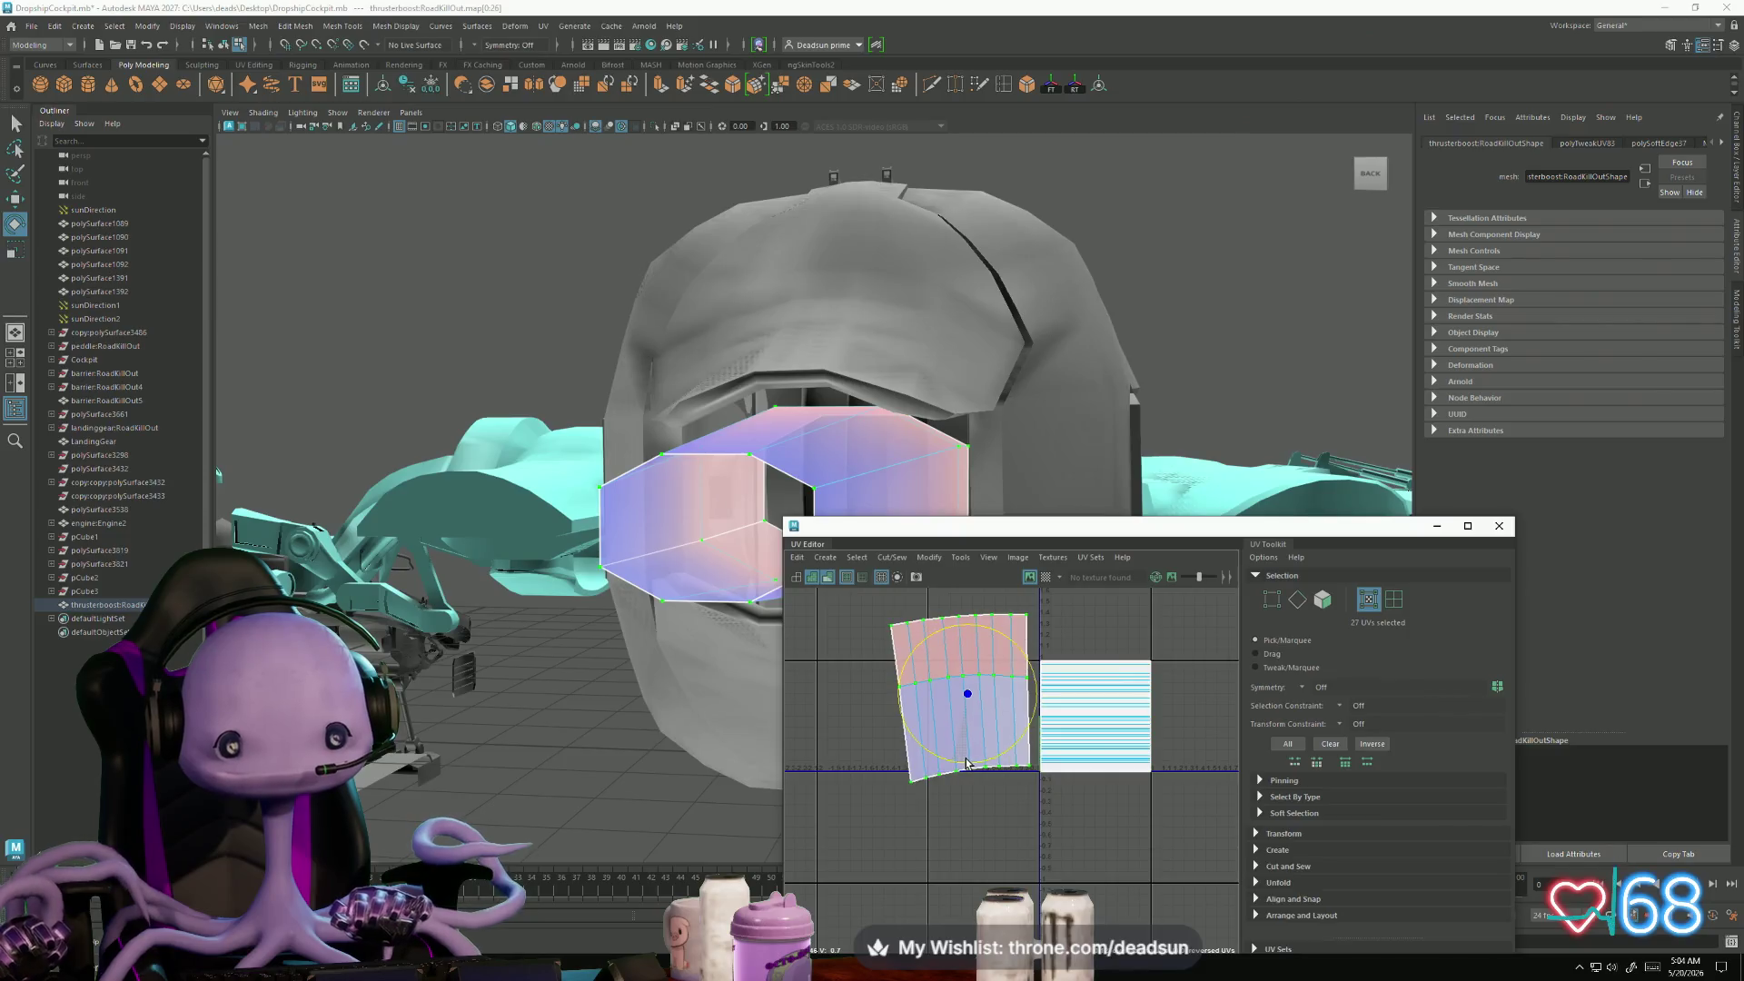
pyautogui.moveTo(1040, 824); pyautogui.dragTo(1040, 822)
pyautogui.press('r')
pyautogui.moveTo(963, 707); pyautogui.dragTo(964, 772)
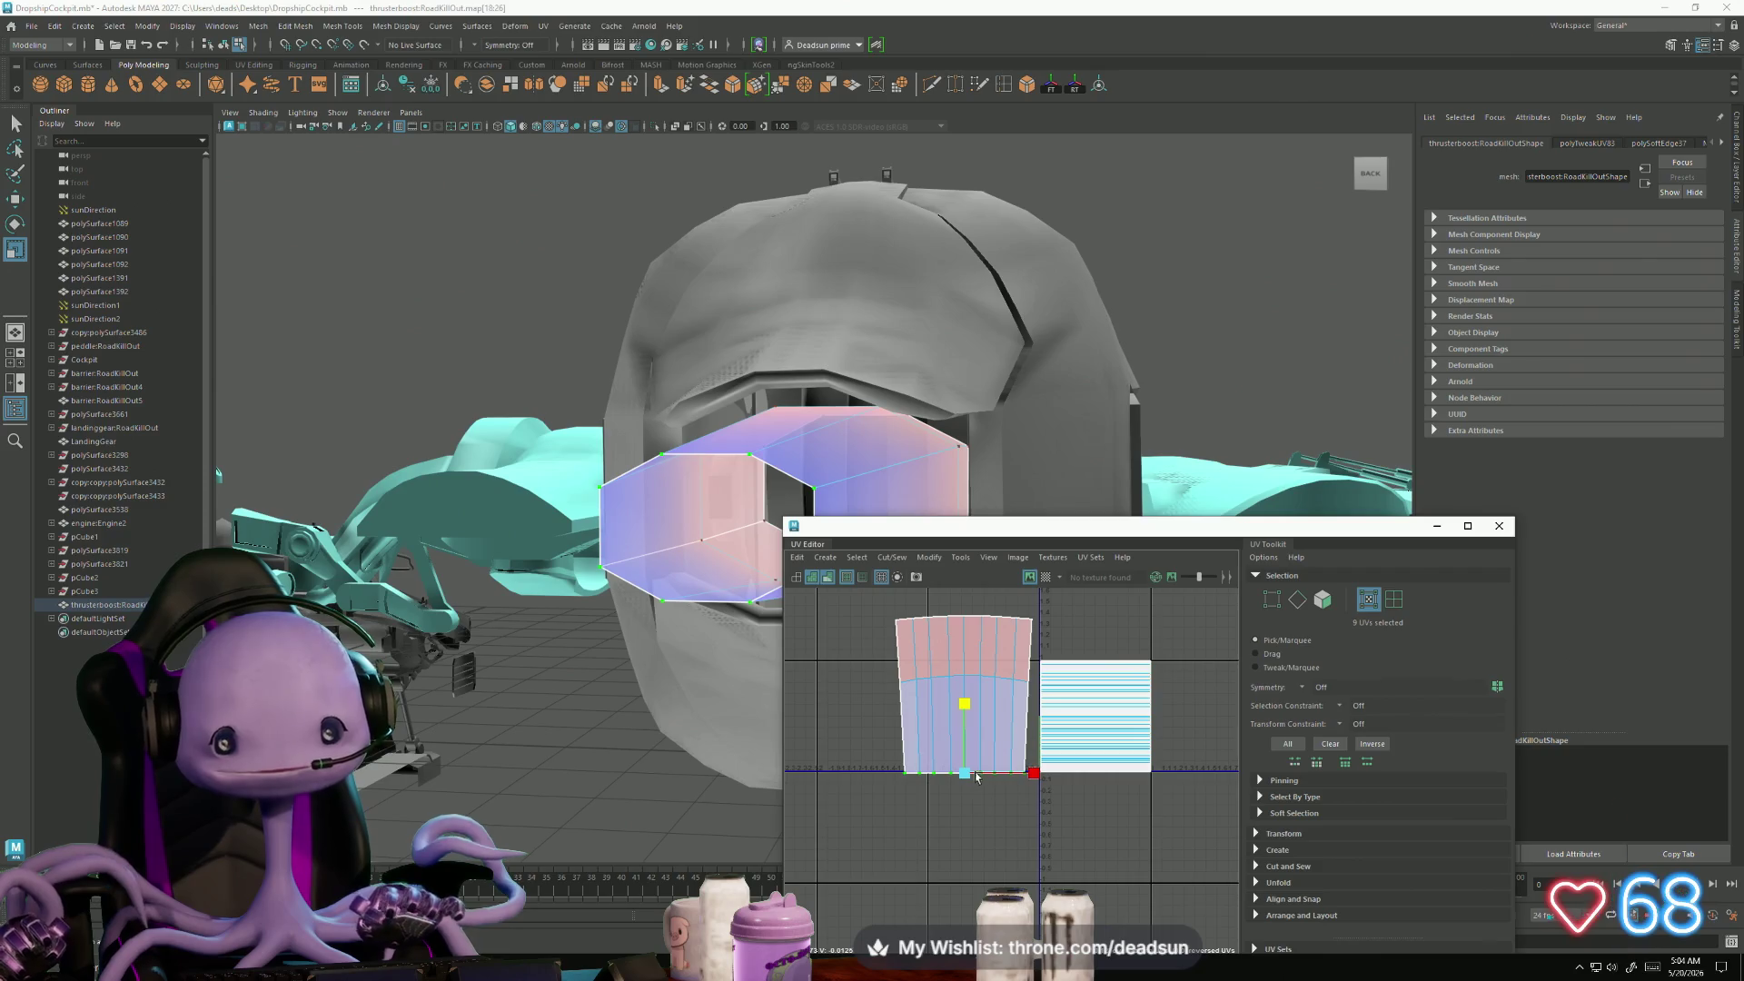
# - Unfold the whole UV shell again into a straight rectangle and check its bottom-edge UVs
pyautogui.moveTo(885, 604); pyautogui.dragTo(1045, 790)
pyautogui.click(960, 557)
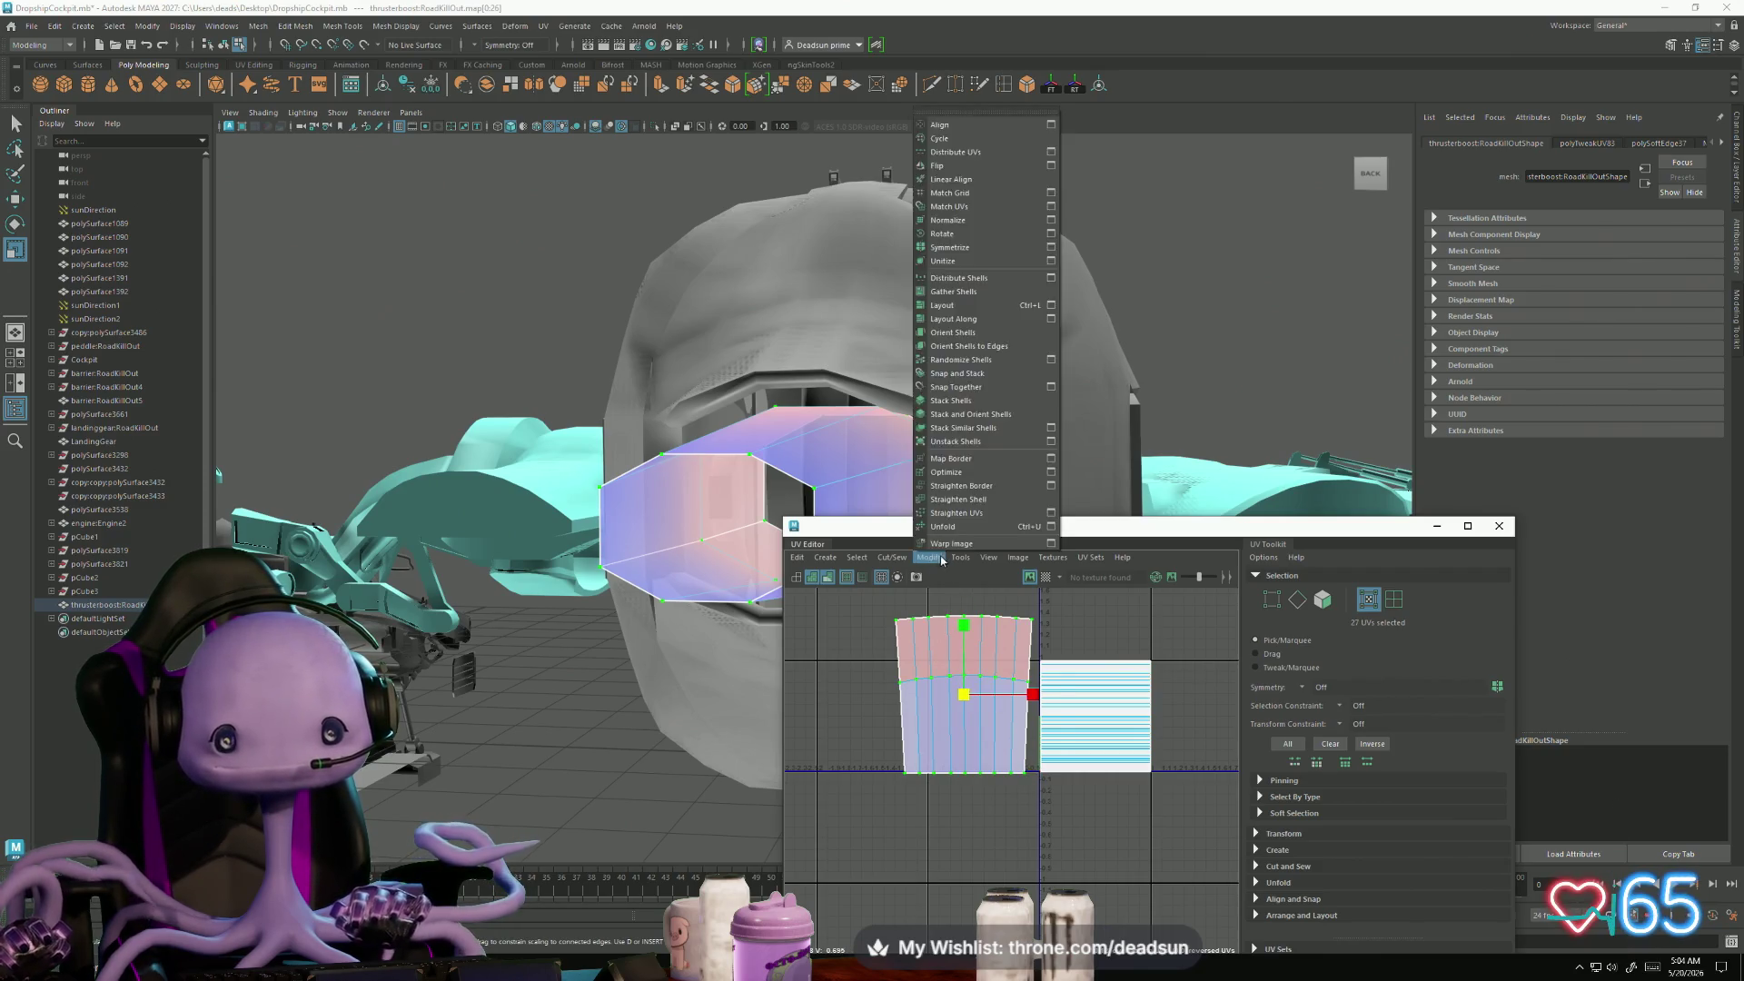
pyautogui.moveTo(926, 558)
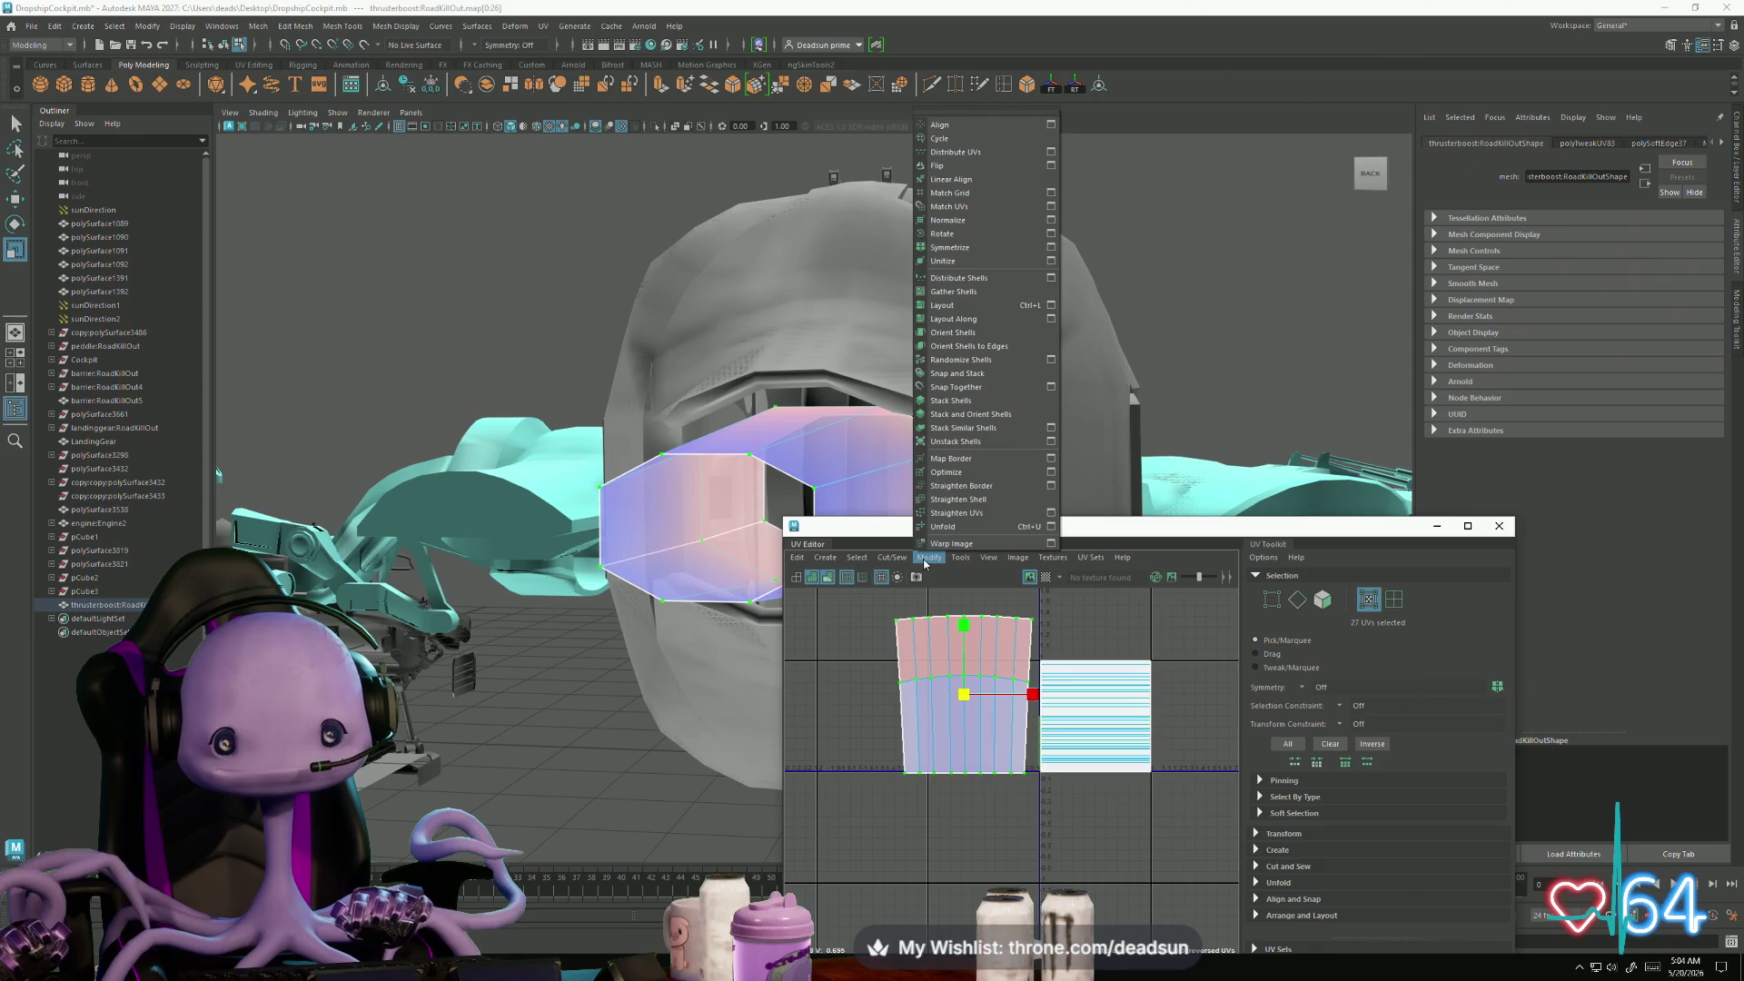
pyautogui.click(945, 526)
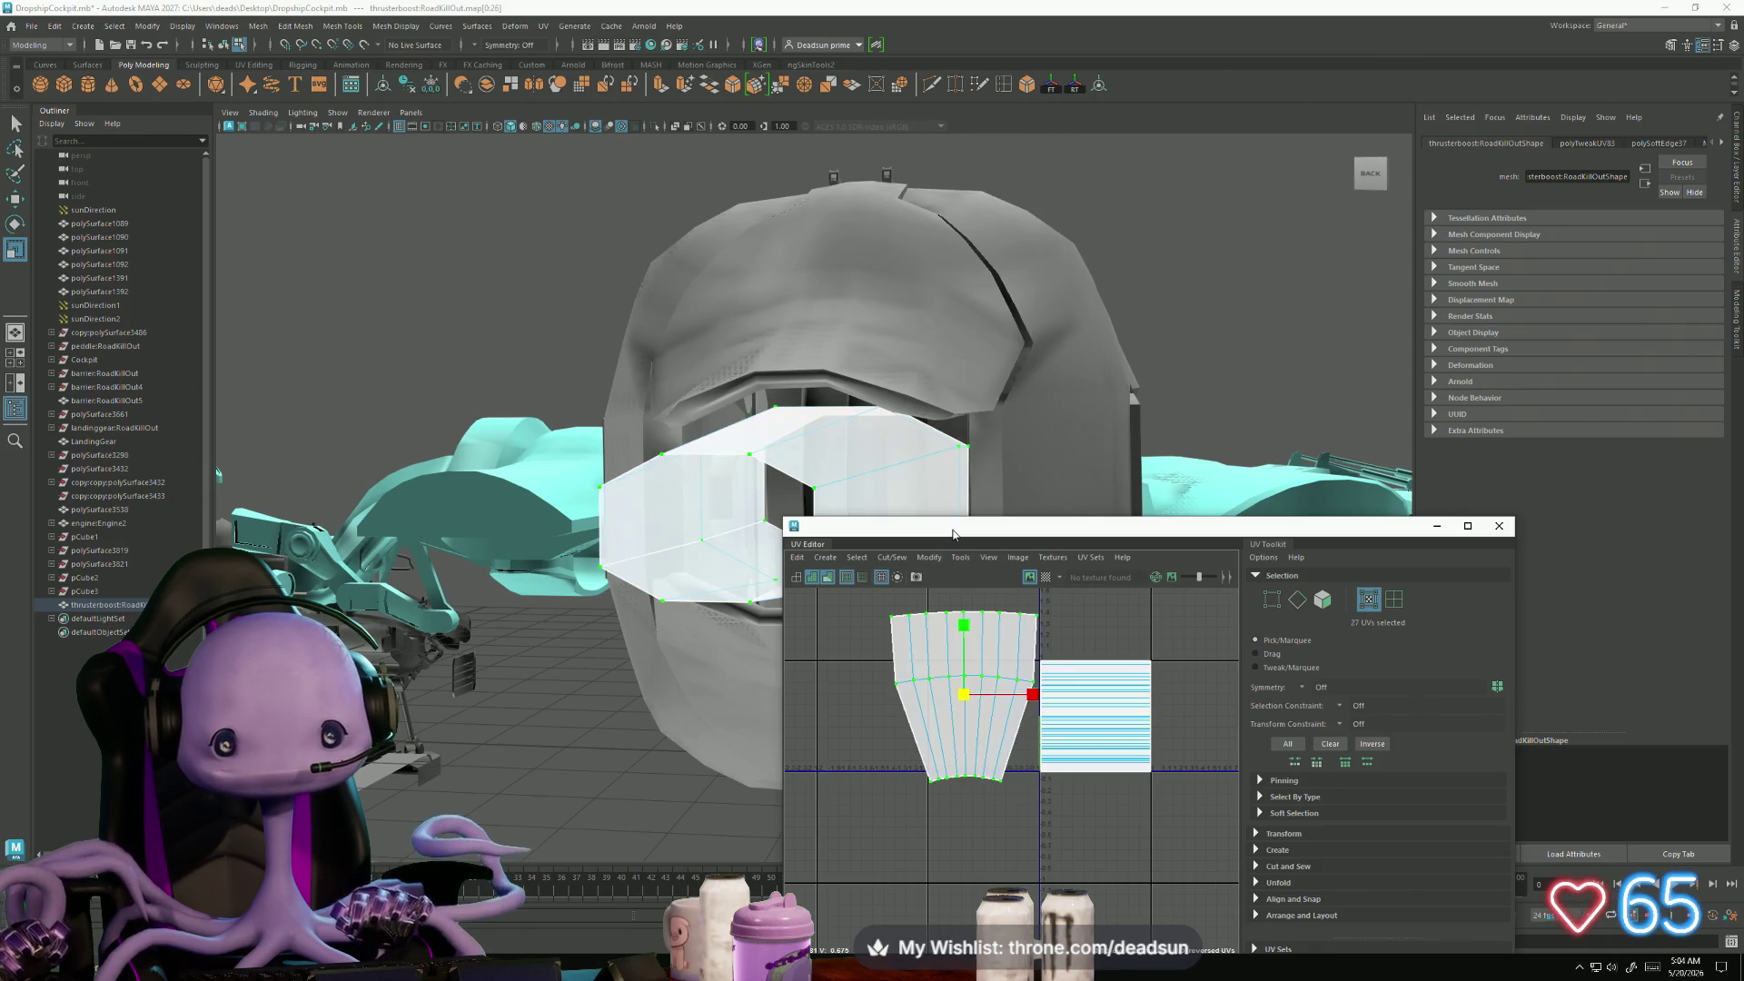
pyautogui.moveTo(1037, 826)
pyautogui.mouseDown()
pyautogui.moveTo(1027, 810)
pyautogui.moveTo(1083, 781)
pyautogui.moveTo(1095, 795)
pyautogui.mouseUp()
pyautogui.click(945, 673)
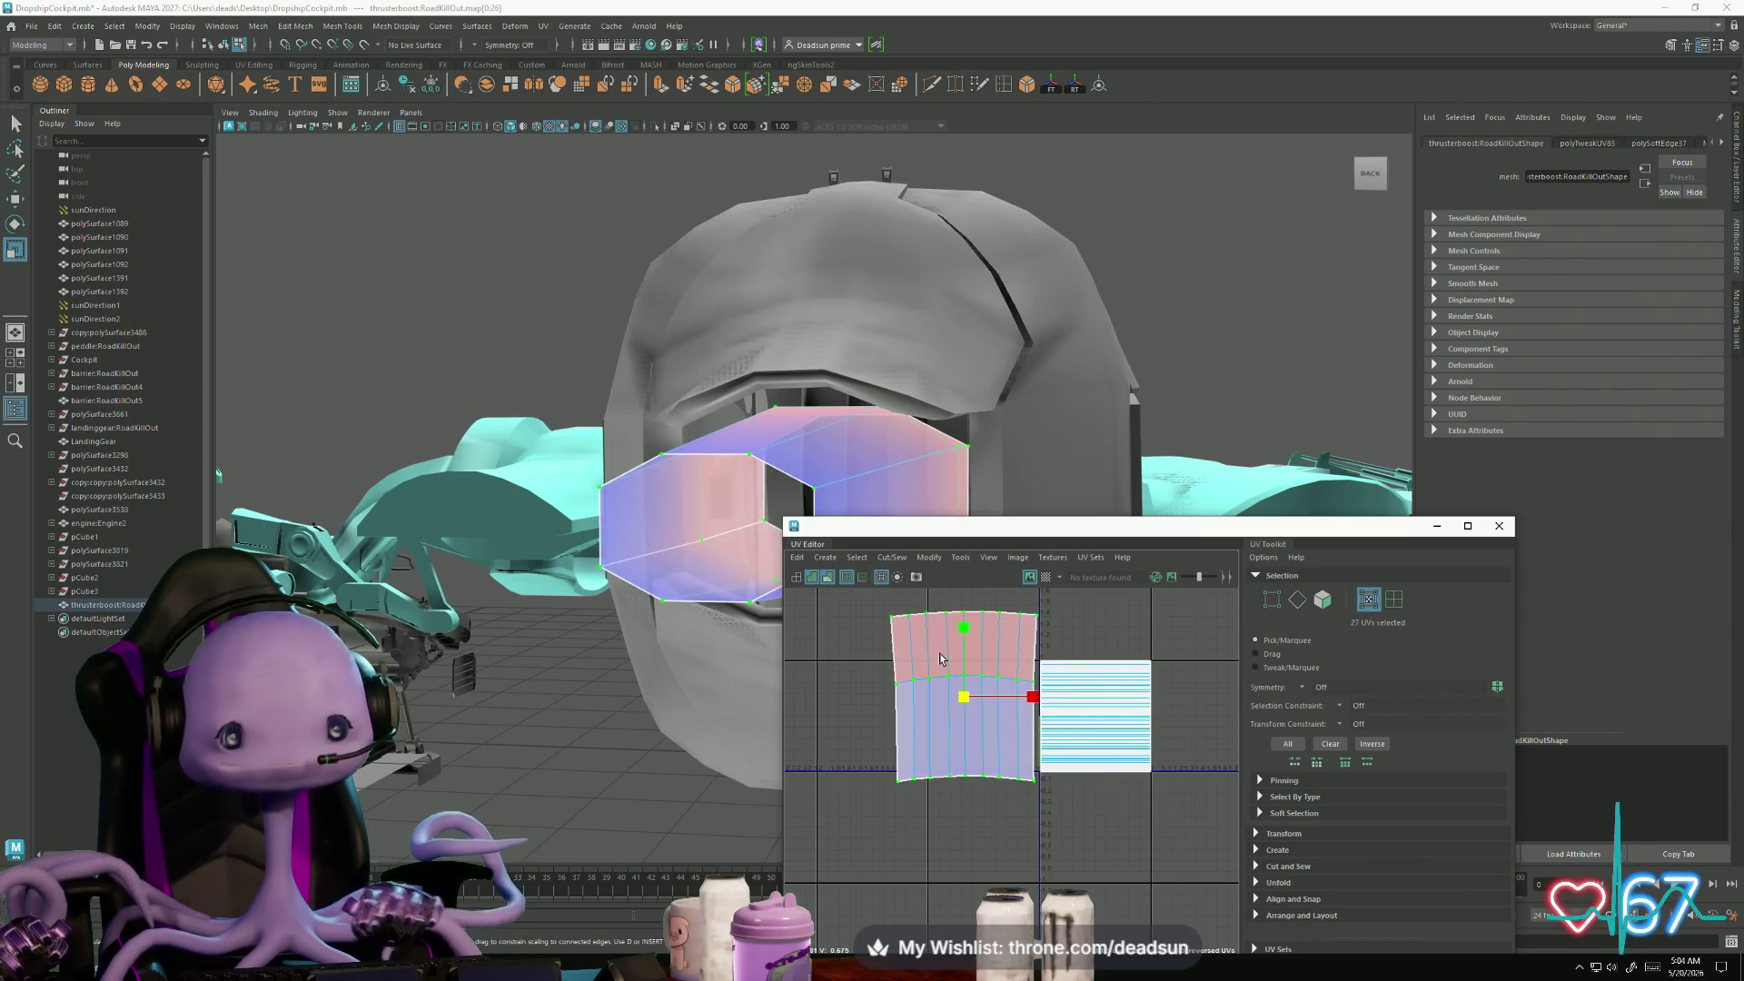
# - Look at the grad.png gradient in Photoshop, then return to Maya
pyautogui.hotkey('alt', 'Tab')
pyautogui.click(1037, 592)
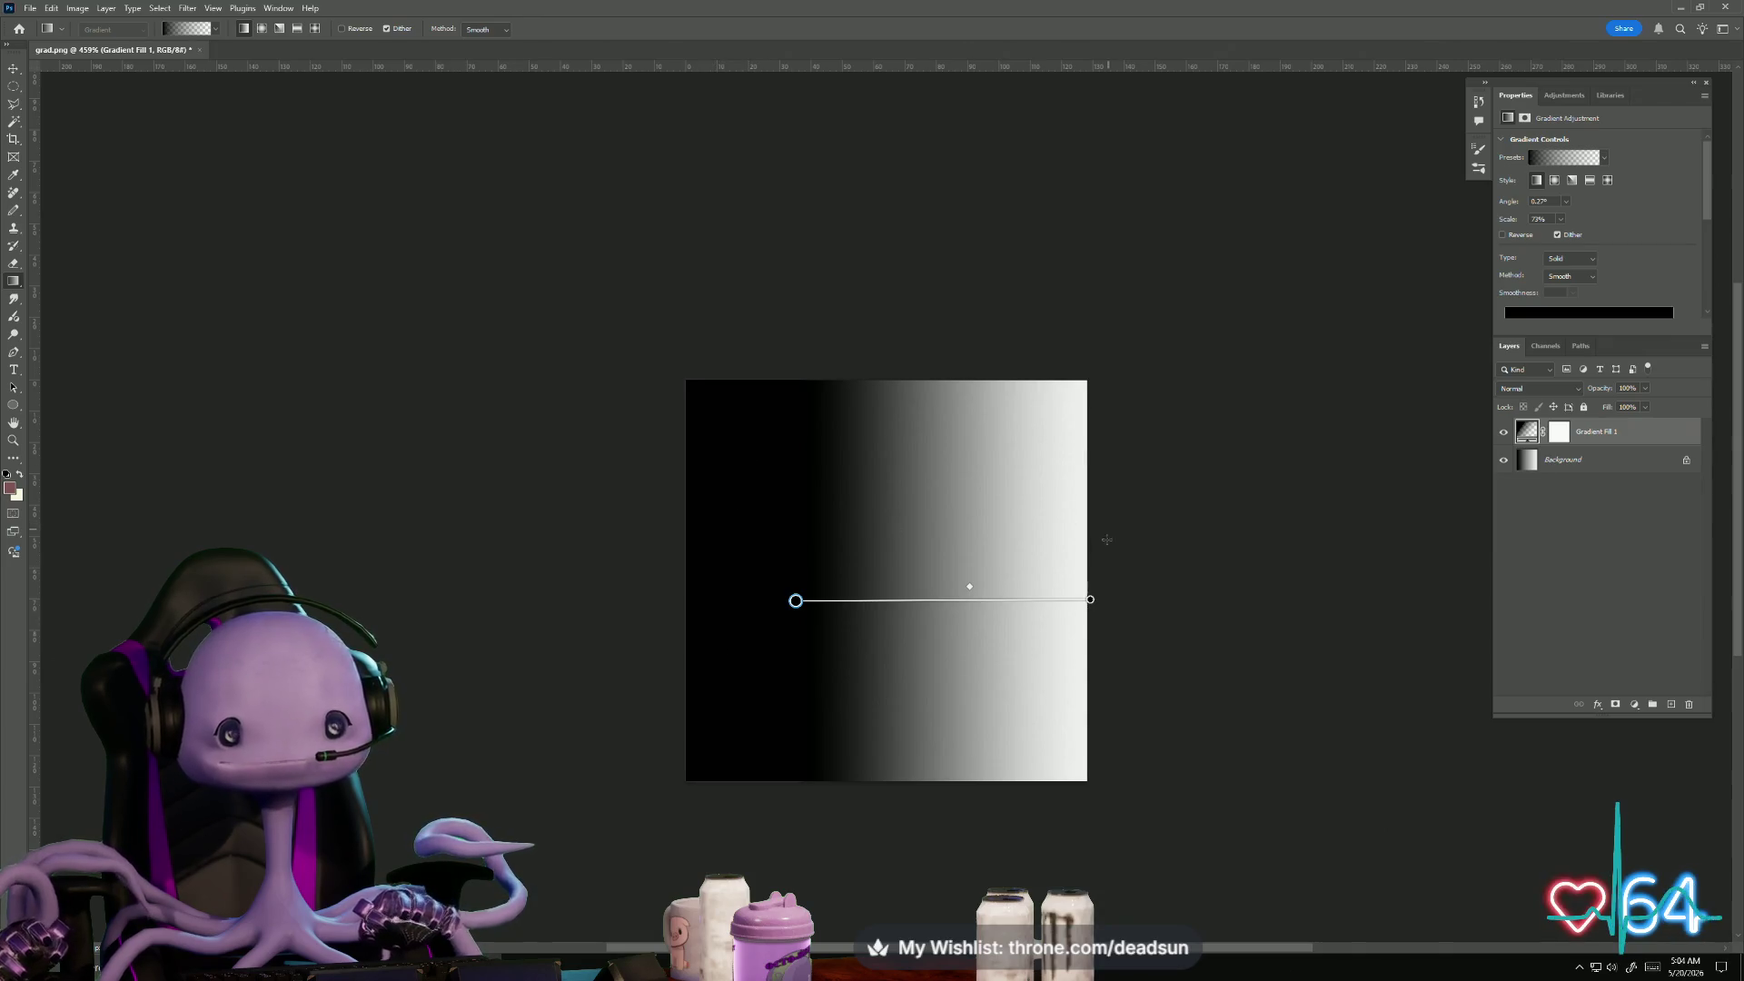
pyautogui.hotkey('alt', 'Tab')
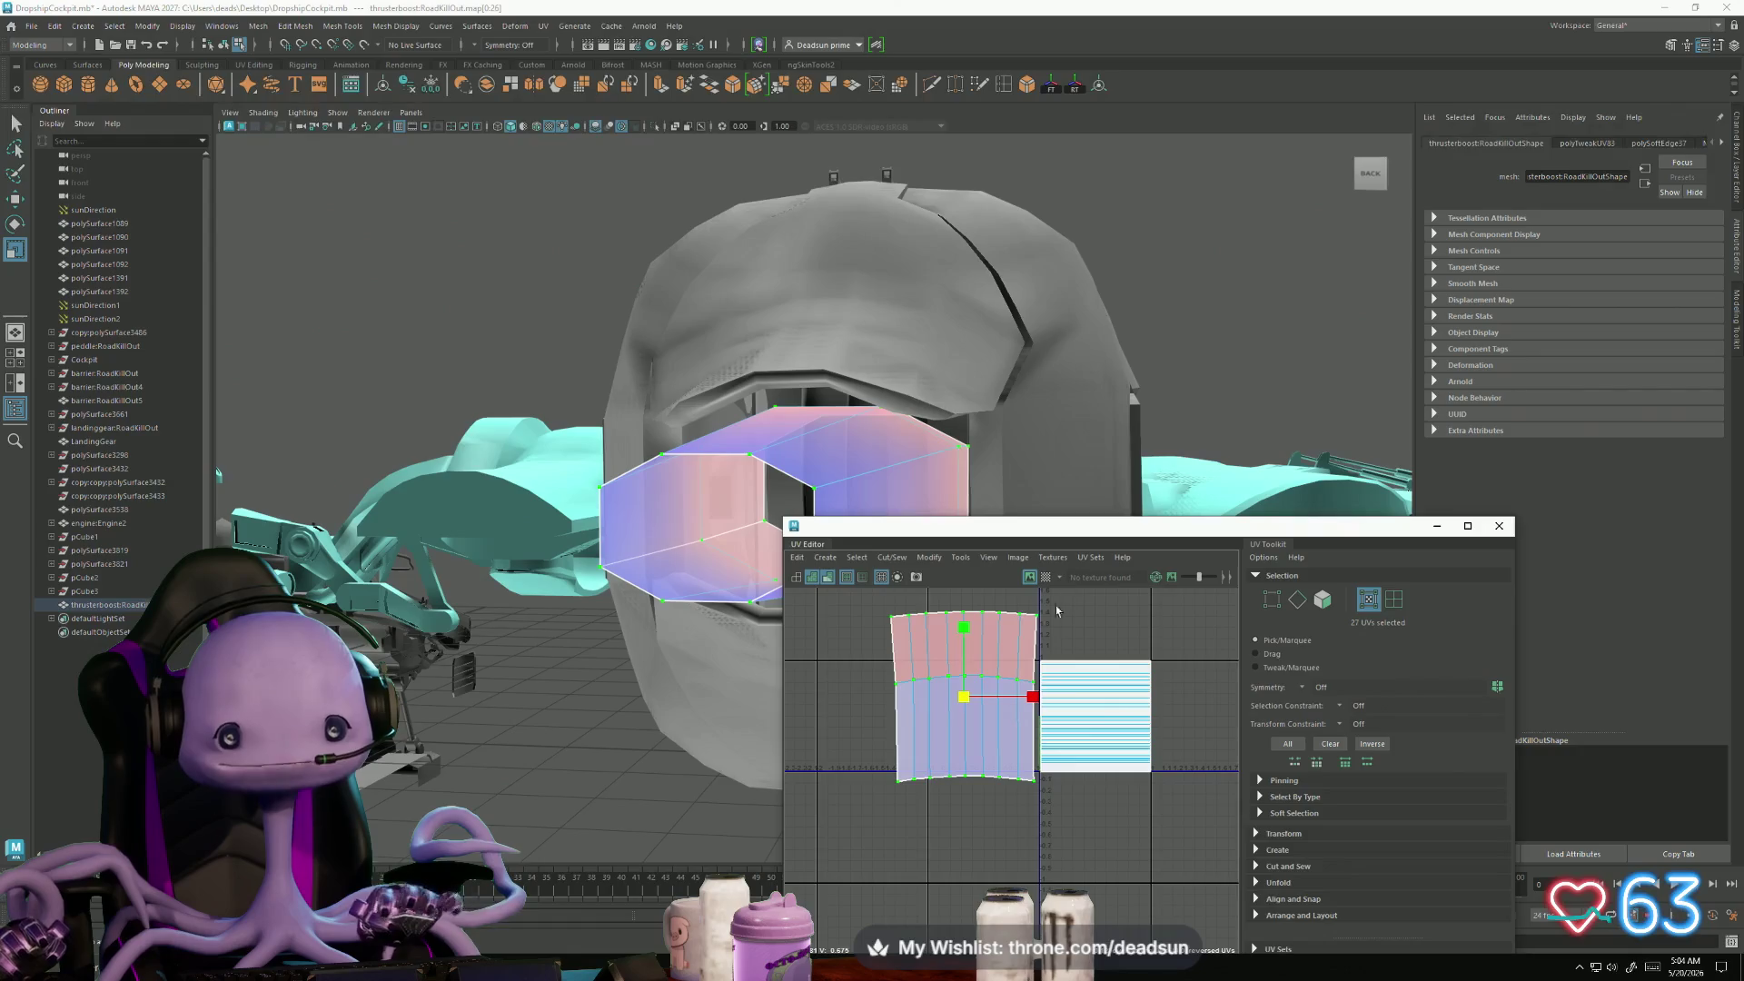
# - Rotate the thruster's UV shell a quarter turn and straighten its edges with Straighten UVs
pyautogui.press('e')
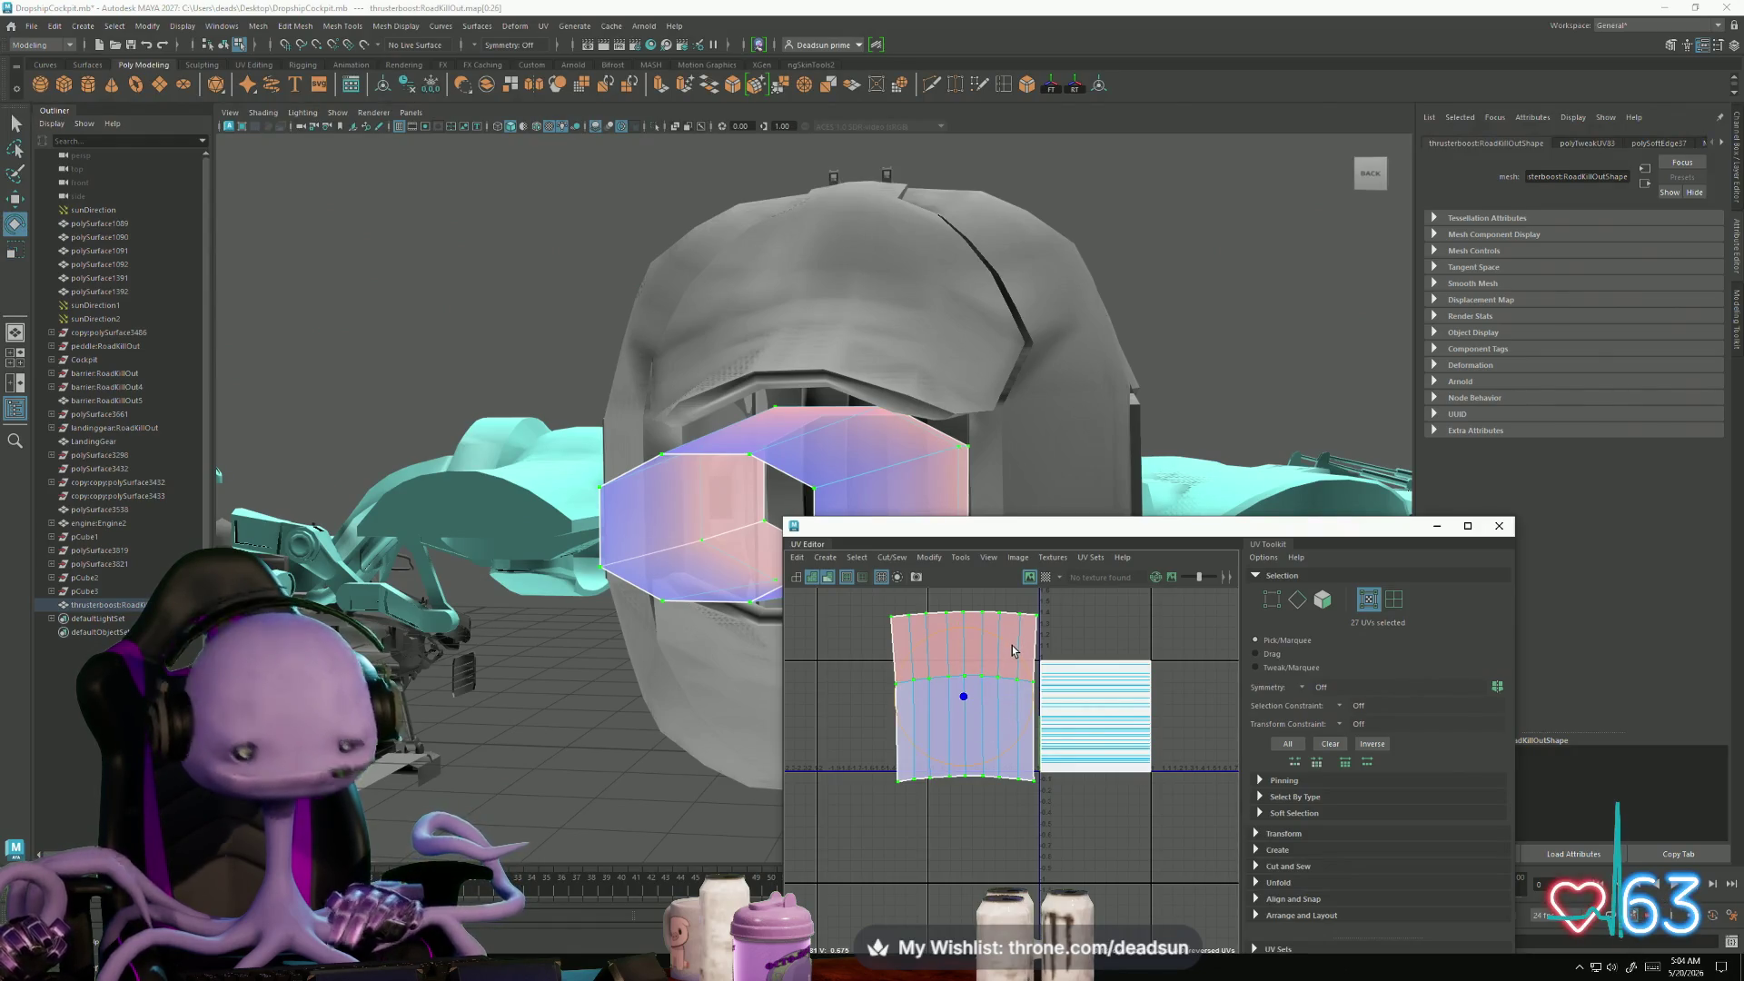
pyautogui.moveTo(1012, 650)
pyautogui.mouseDown()
pyautogui.moveTo(1031, 699)
pyautogui.moveTo(1015, 754)
pyautogui.mouseUp()
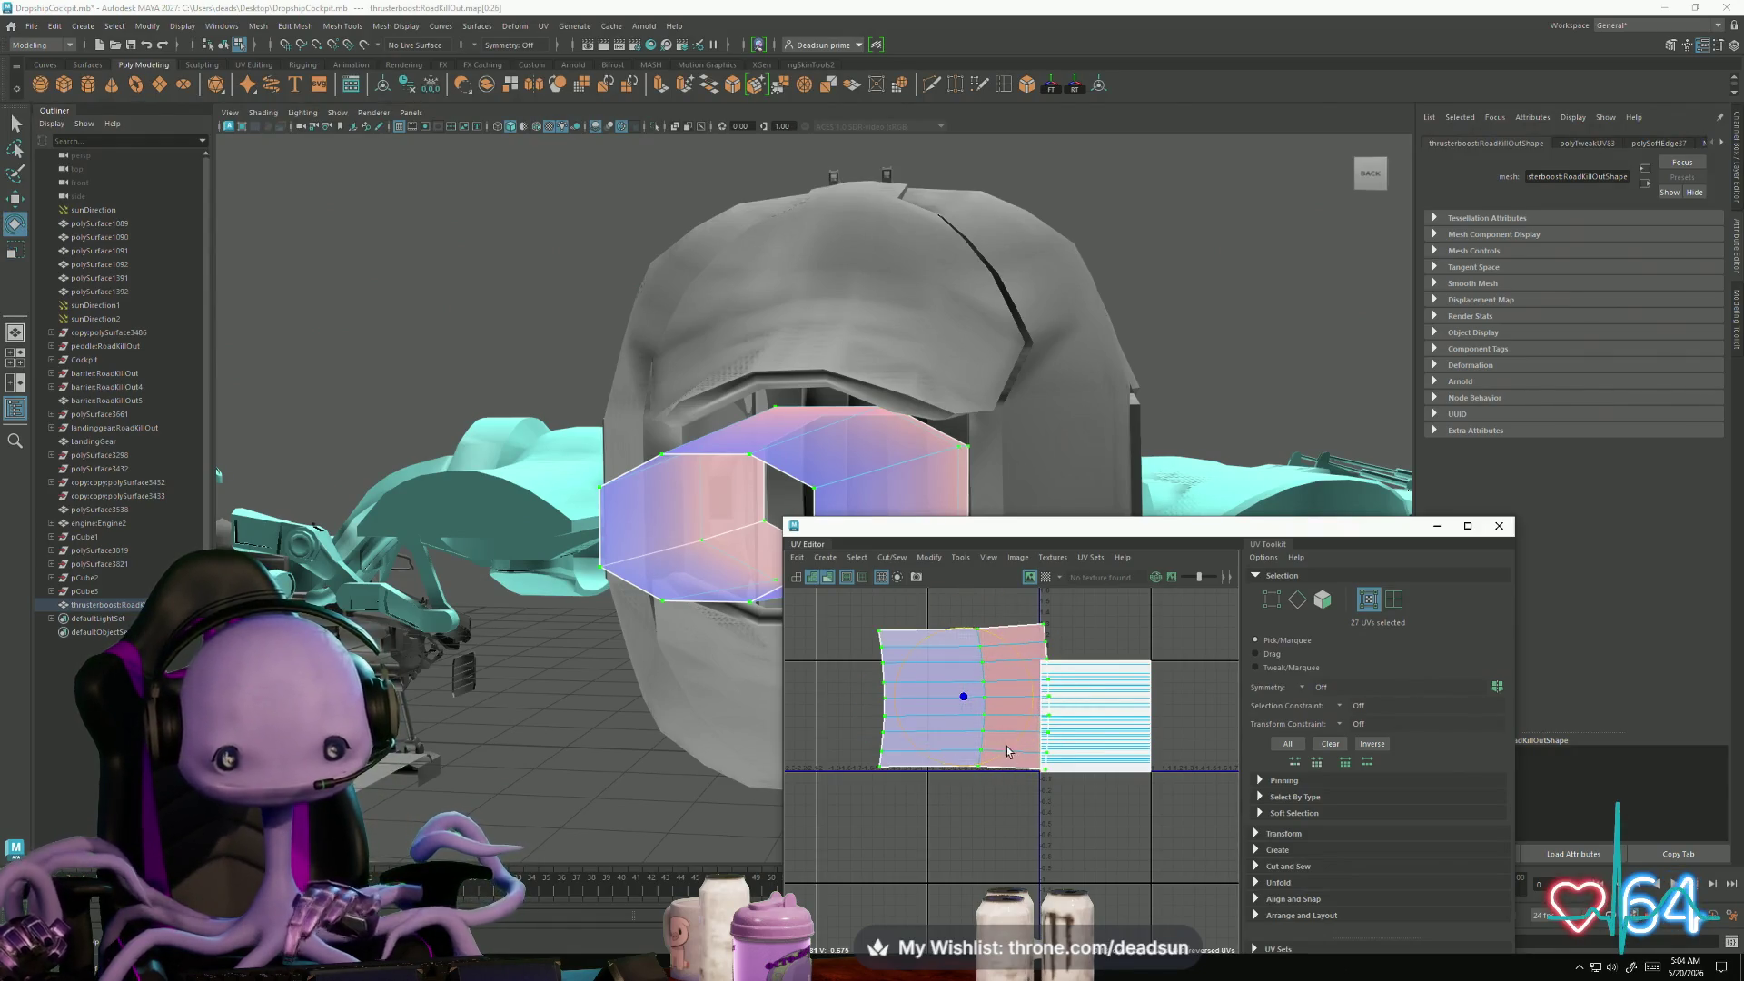
pyautogui.moveTo(836, 607); pyautogui.dragTo(901, 789)
pyautogui.press('r')
pyautogui.moveTo(888, 701)
pyautogui.mouseDown()
pyautogui.moveTo(892, 686)
pyautogui.moveTo(876, 701)
pyautogui.mouseUp()
pyautogui.doubleClick(1003, 636)
pyautogui.press('w')
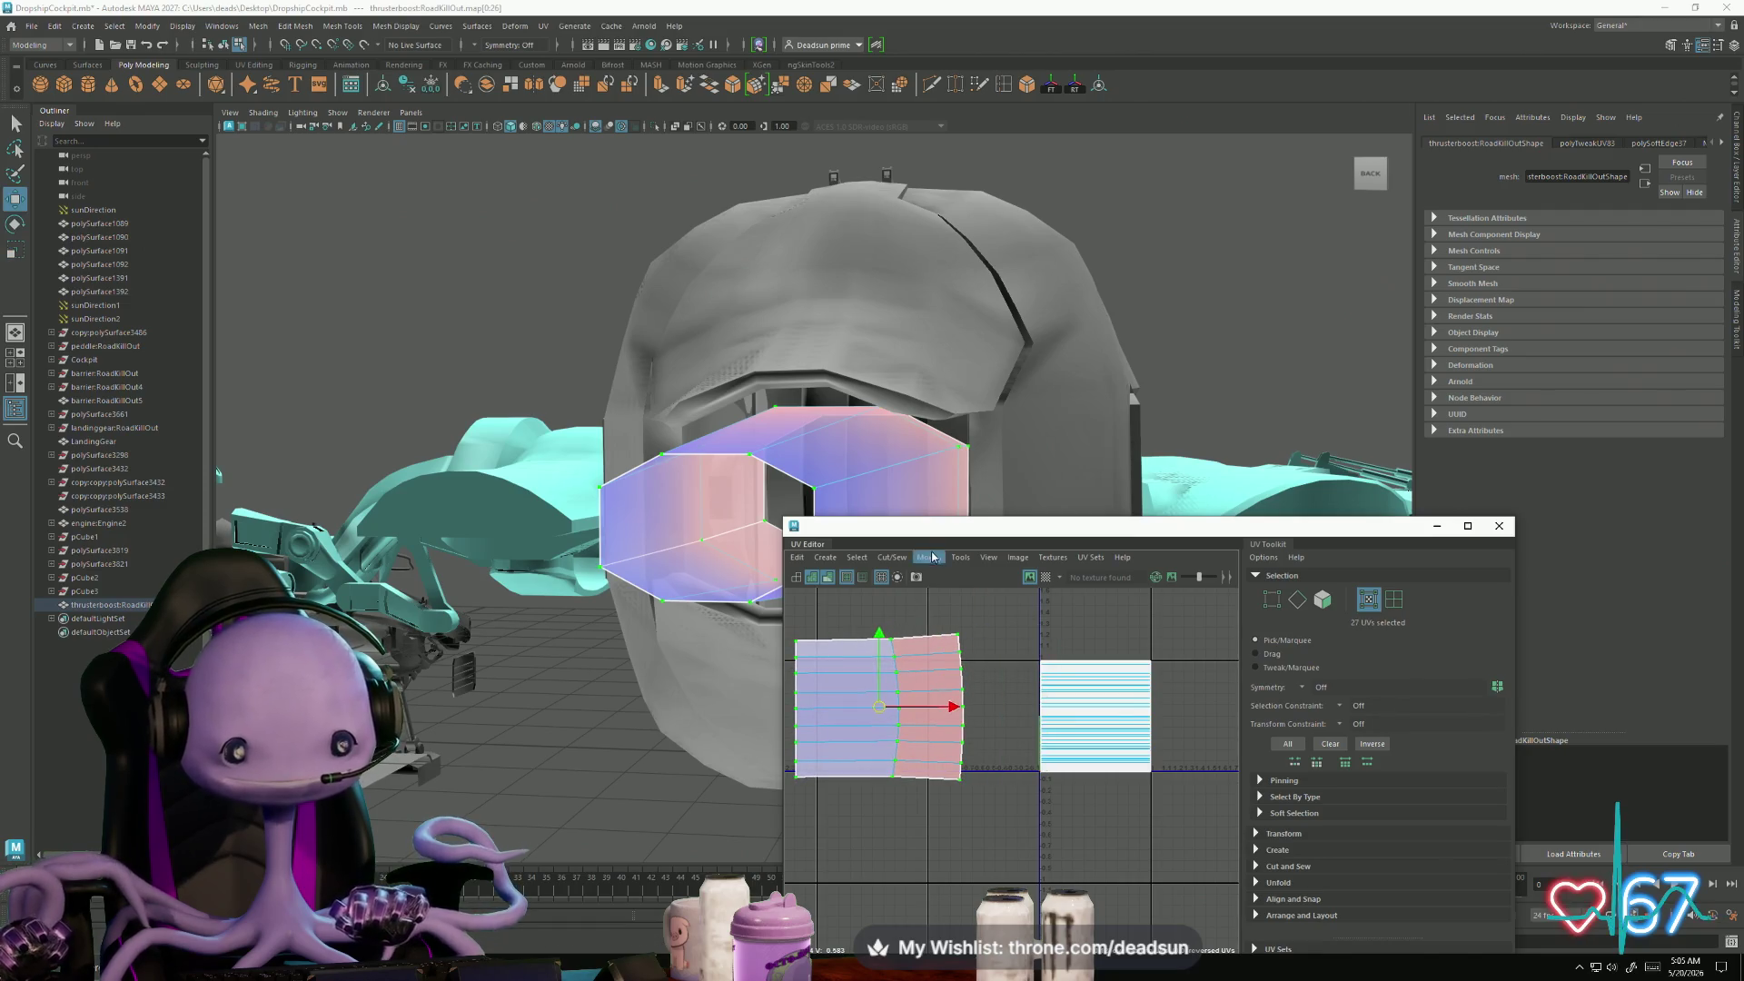
pyautogui.click(933, 558)
pyautogui.moveTo(960, 557)
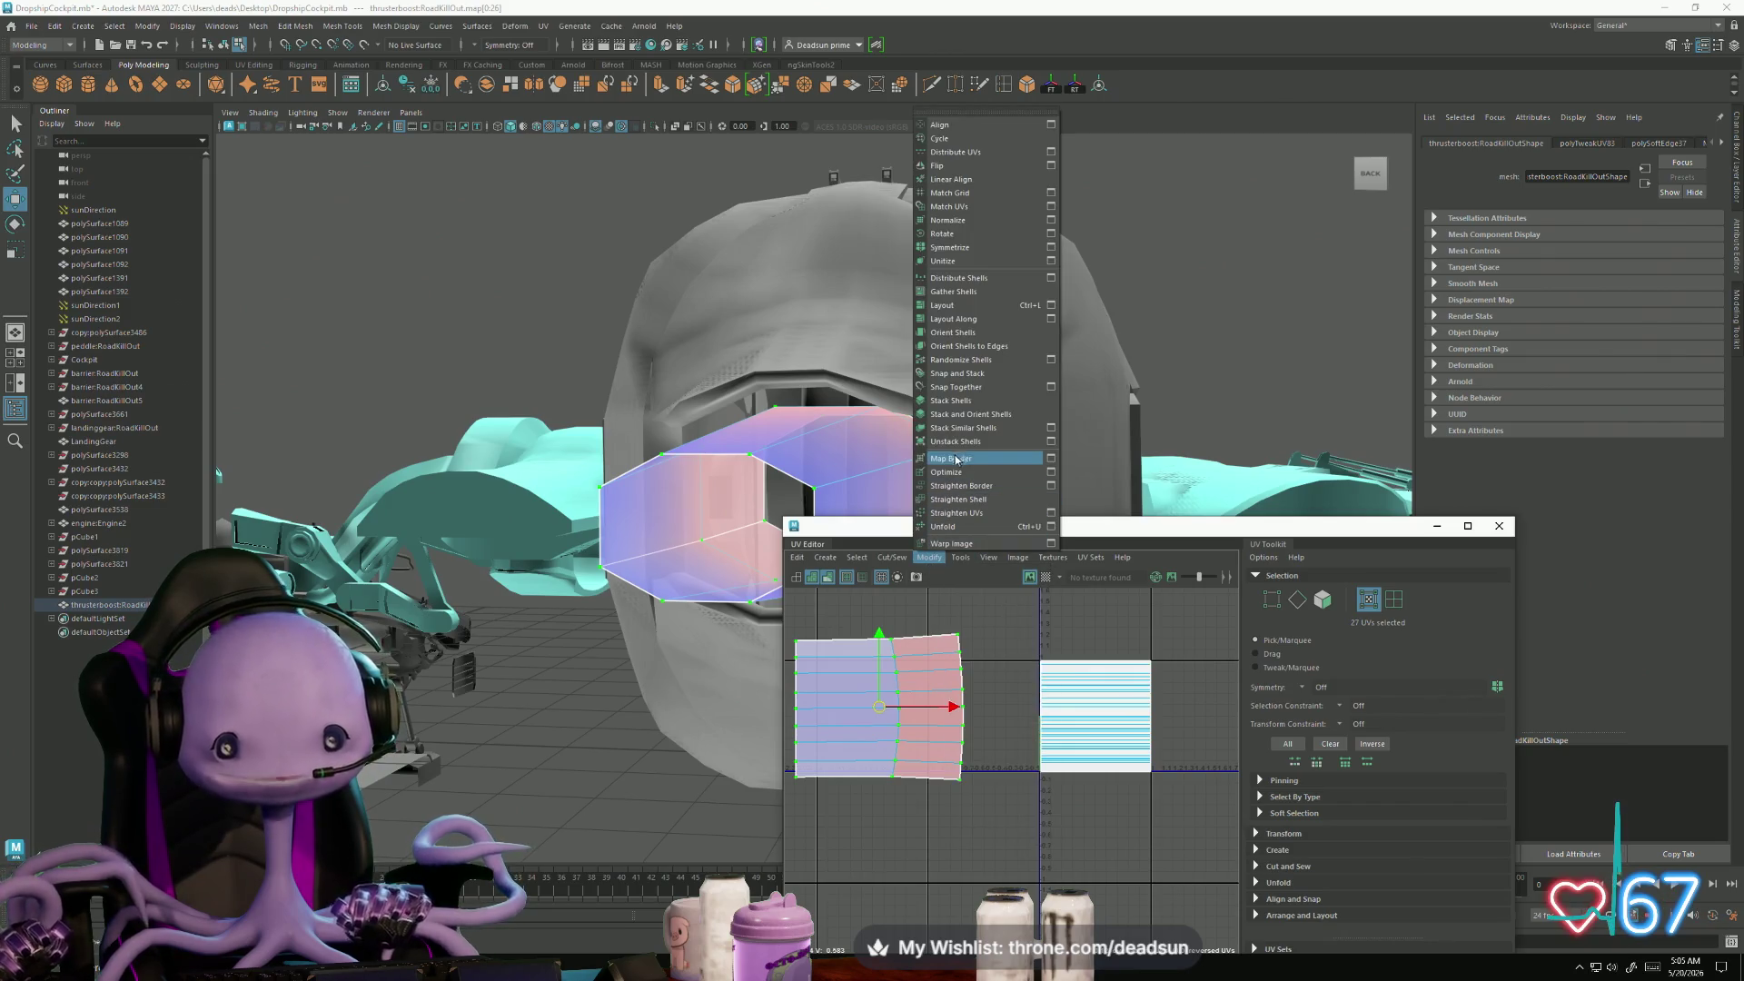
pyautogui.click(968, 514)
# - Fit the UV shell onto the 0–1 tile, slide the left column flush, then return to object mode
pyautogui.moveTo(881, 714)
pyautogui.mouseDown()
pyautogui.moveTo(1086, 719)
pyautogui.moveTo(1079, 735)
pyautogui.mouseUp()
pyautogui.press('r')
pyautogui.scroll(5, 1079, 736)
pyautogui.press('w')
pyautogui.moveTo(1023, 773); pyautogui.dragTo(1024, 766)
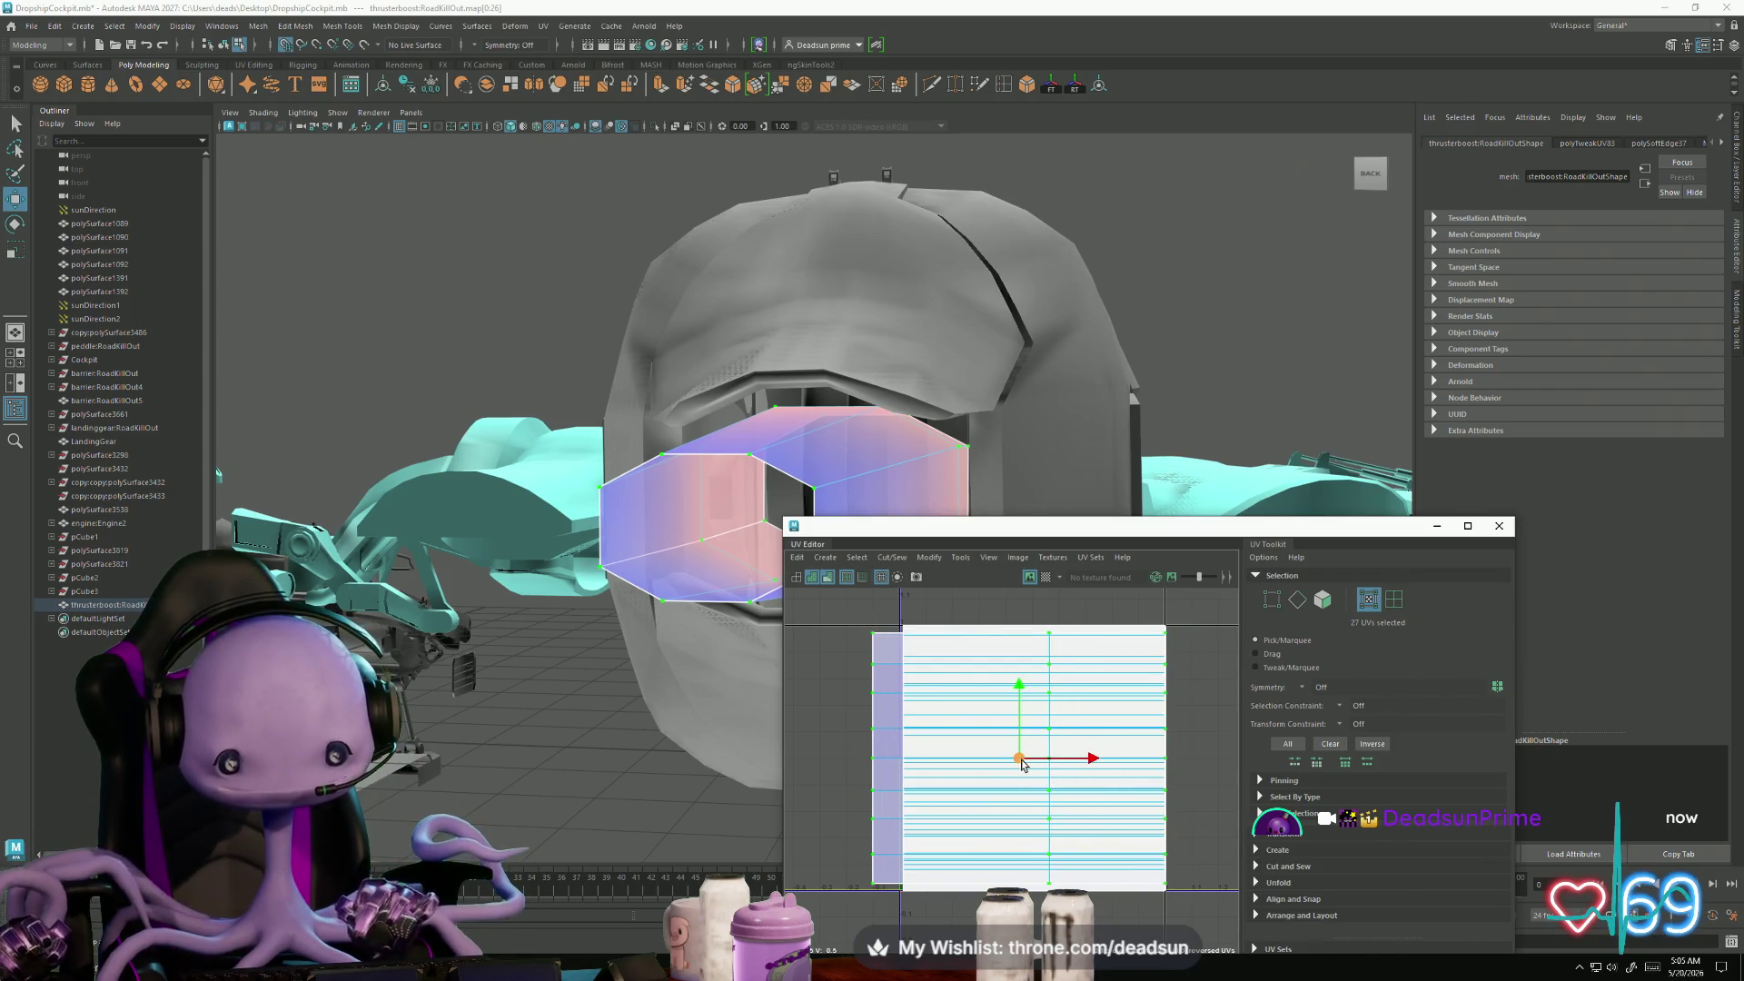
pyautogui.moveTo(886, 886); pyautogui.dragTo(888, 885)
pyautogui.moveTo(938, 762); pyautogui.dragTo(969, 766)
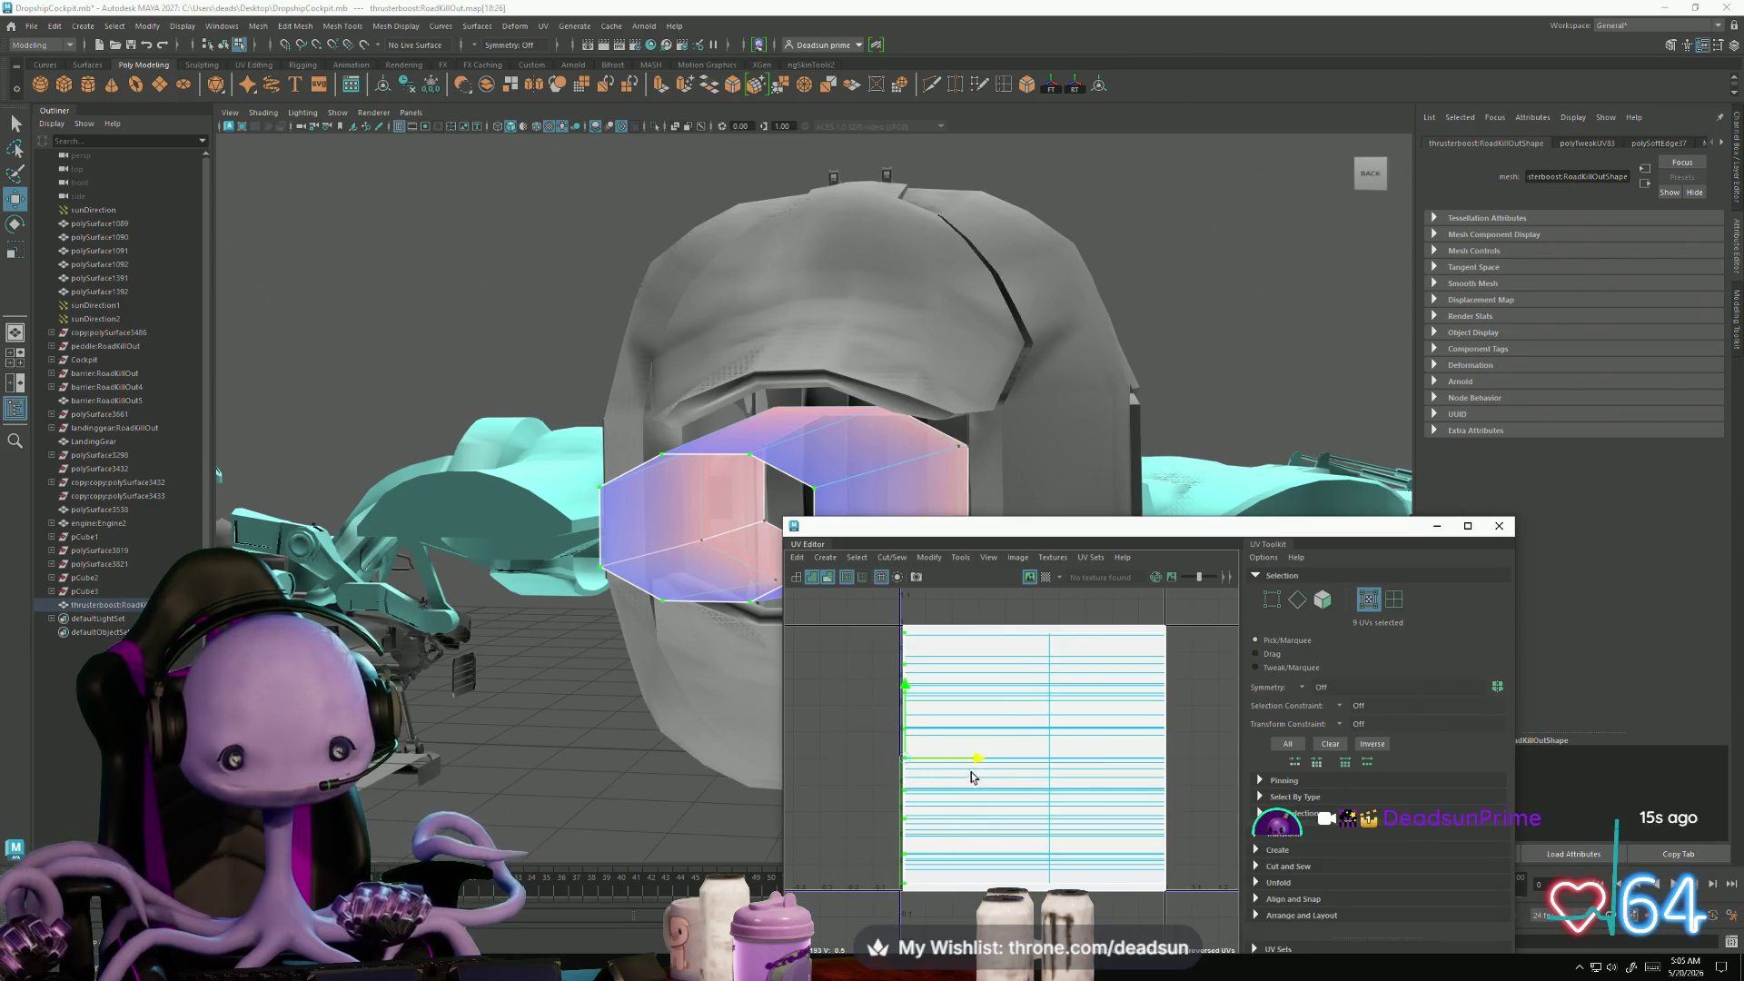
pyautogui.scroll(-3, 949, 777)
pyautogui.rightClick(777, 459)
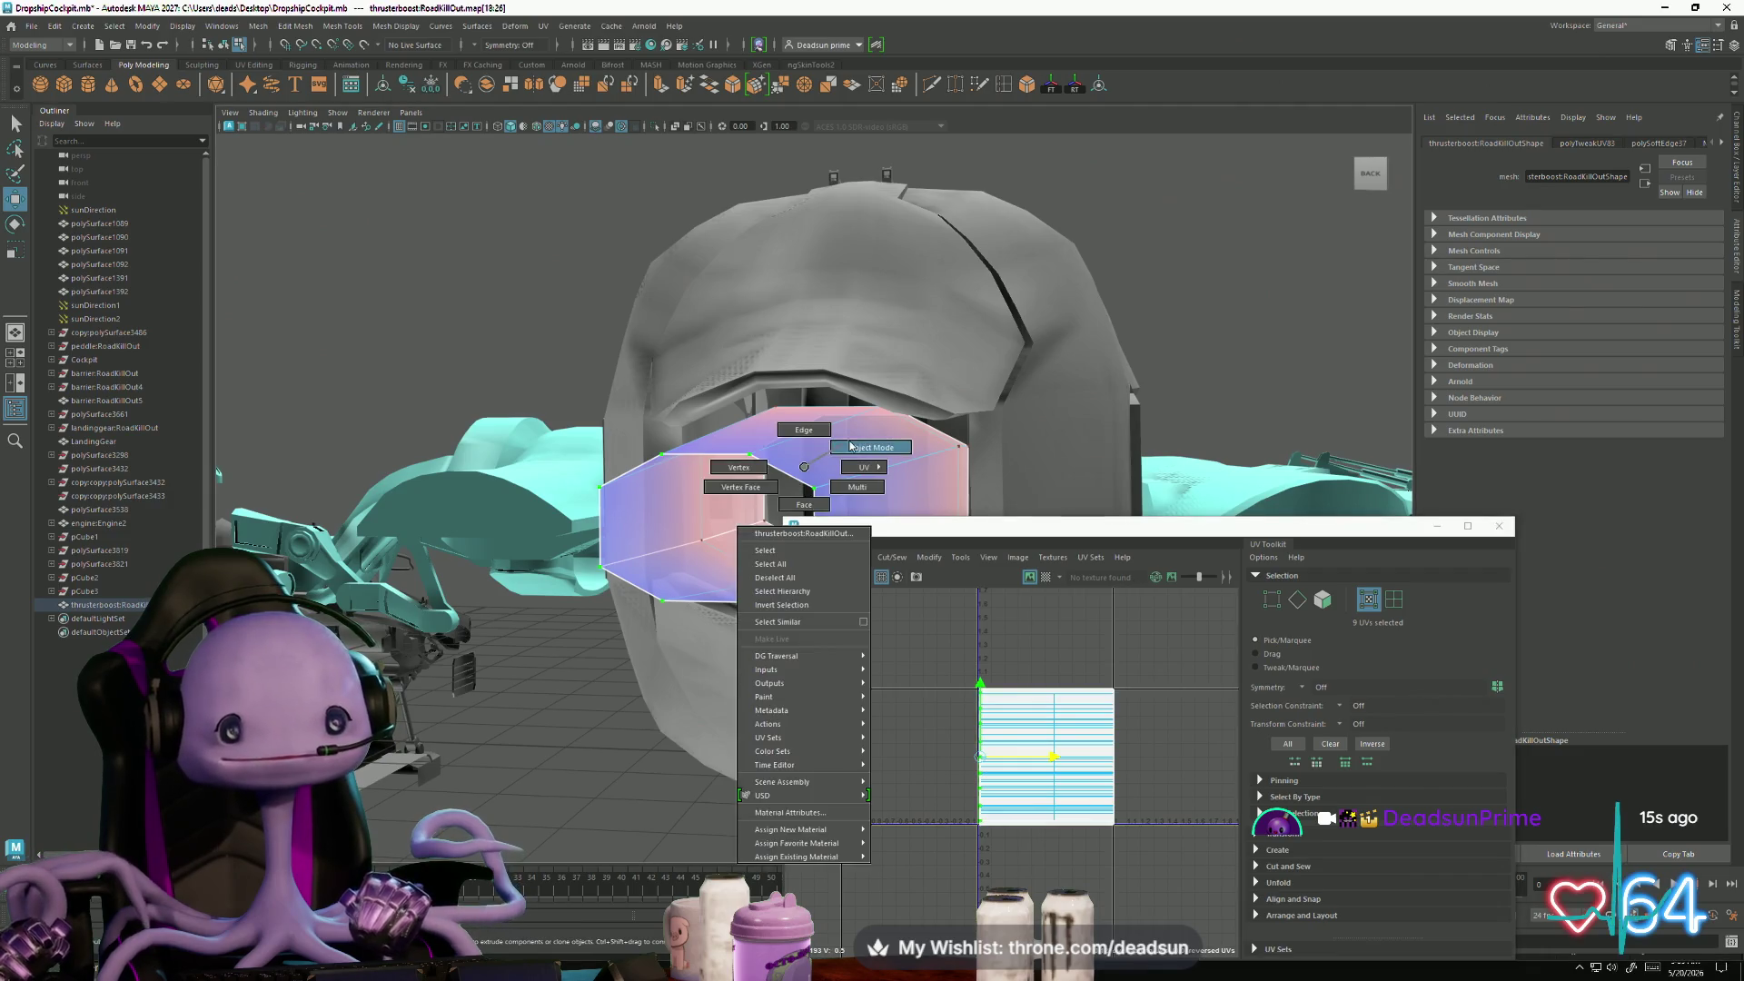
# - Dismiss the home screen, orbit to the ship's side, and start Export Selection
pyautogui.click(10, 26)
pyautogui.click(25, 34)
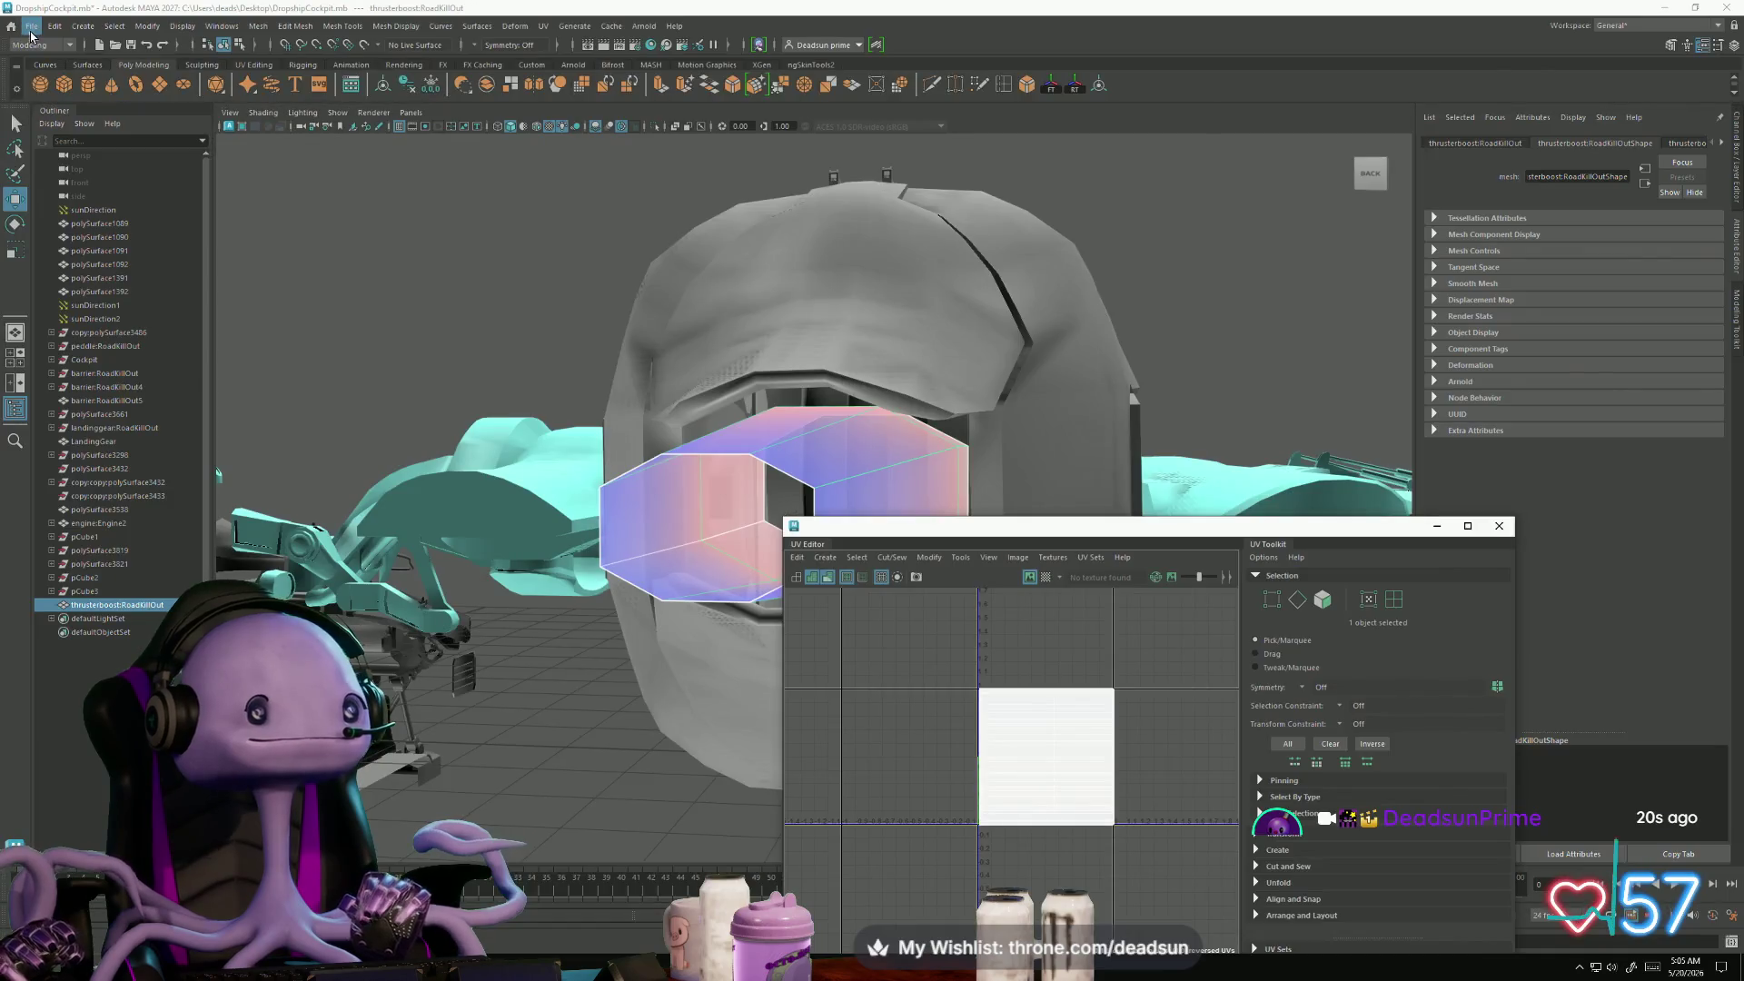
pyautogui.moveTo(409, 327)
pyautogui.keyDown('alt'); pyautogui.mouseDown()
pyautogui.moveTo(506, 358)
pyautogui.moveTo(973, 325)
pyautogui.mouseUp(); pyautogui.keyUp('alt')
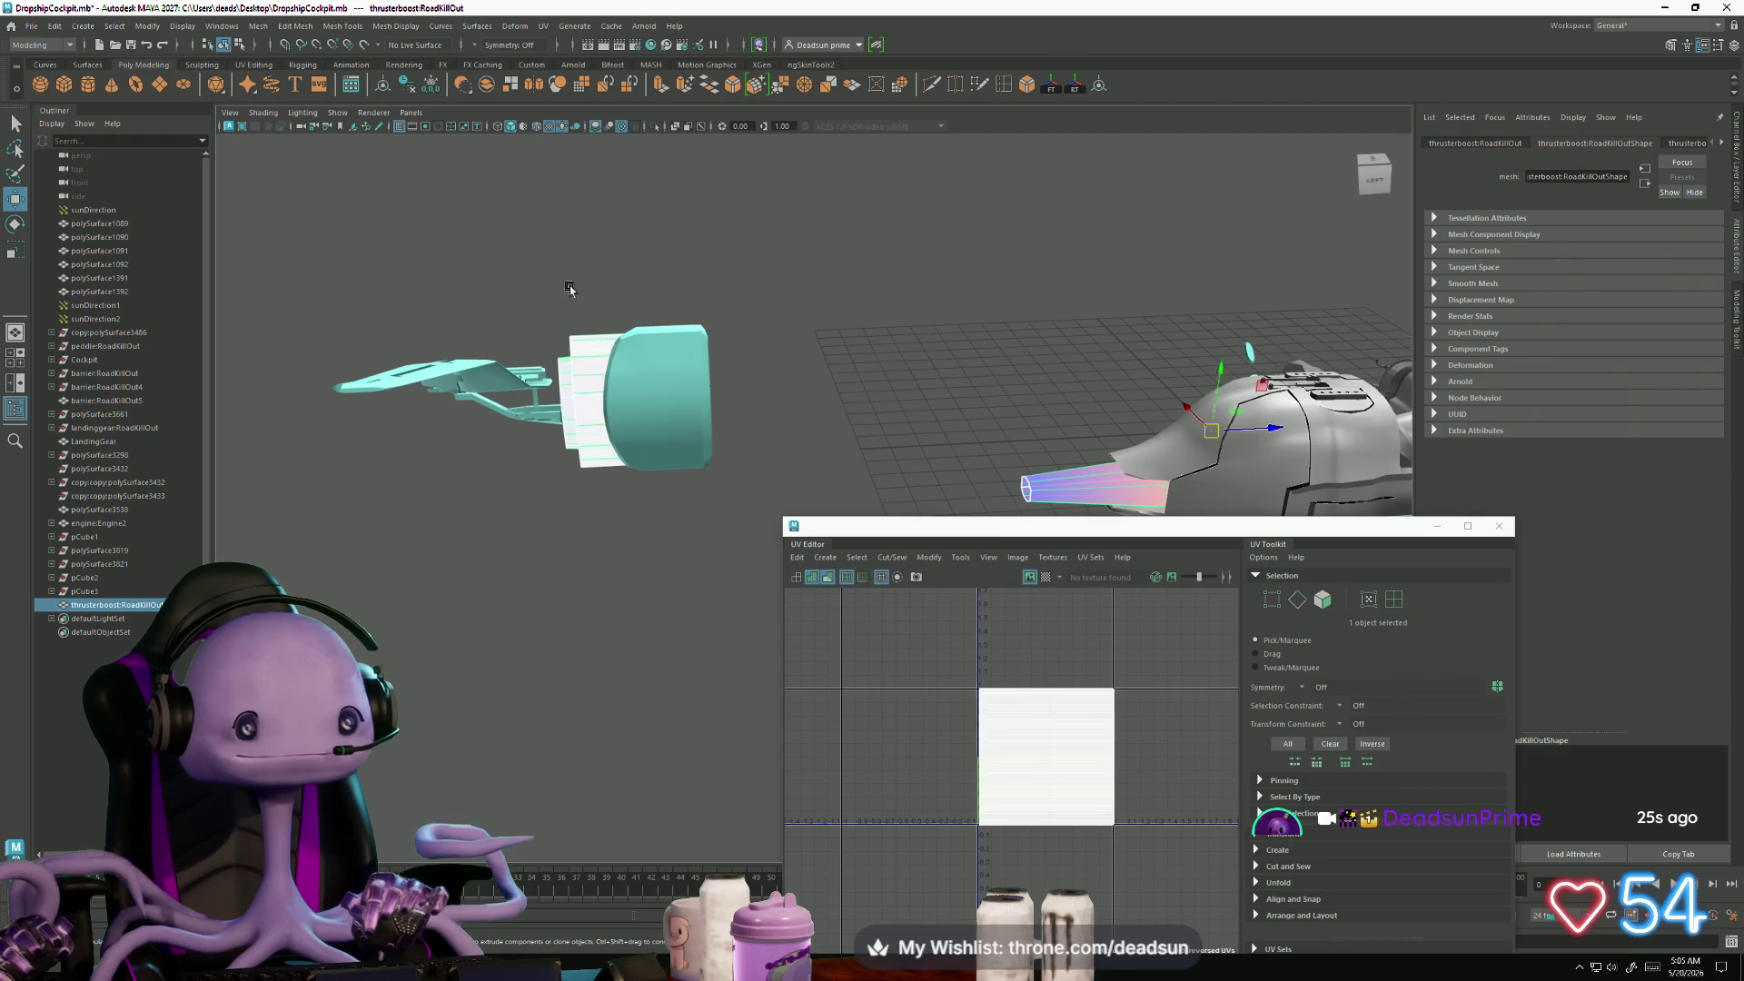
pyautogui.click(30, 26)
pyautogui.click(87, 207)
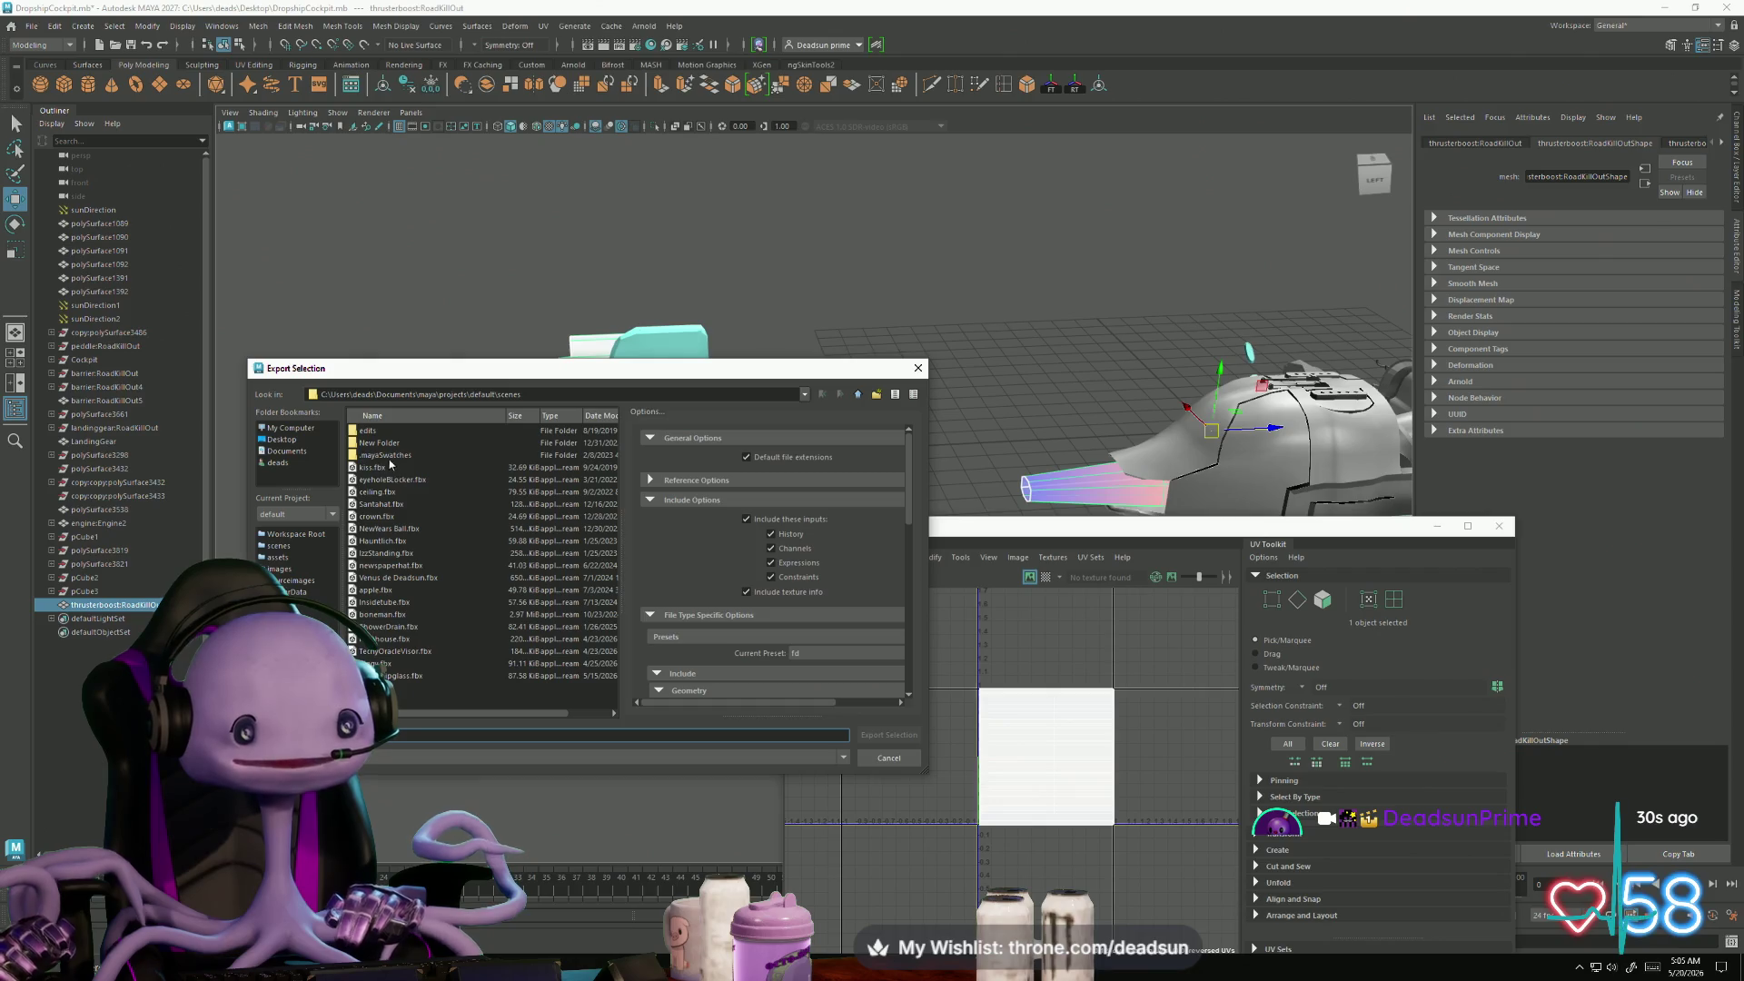
# - Export over thrusterboost.fbx in Desktop\Dropship\Post_substance, confirming the overwrite
pyautogui.click(281, 441)
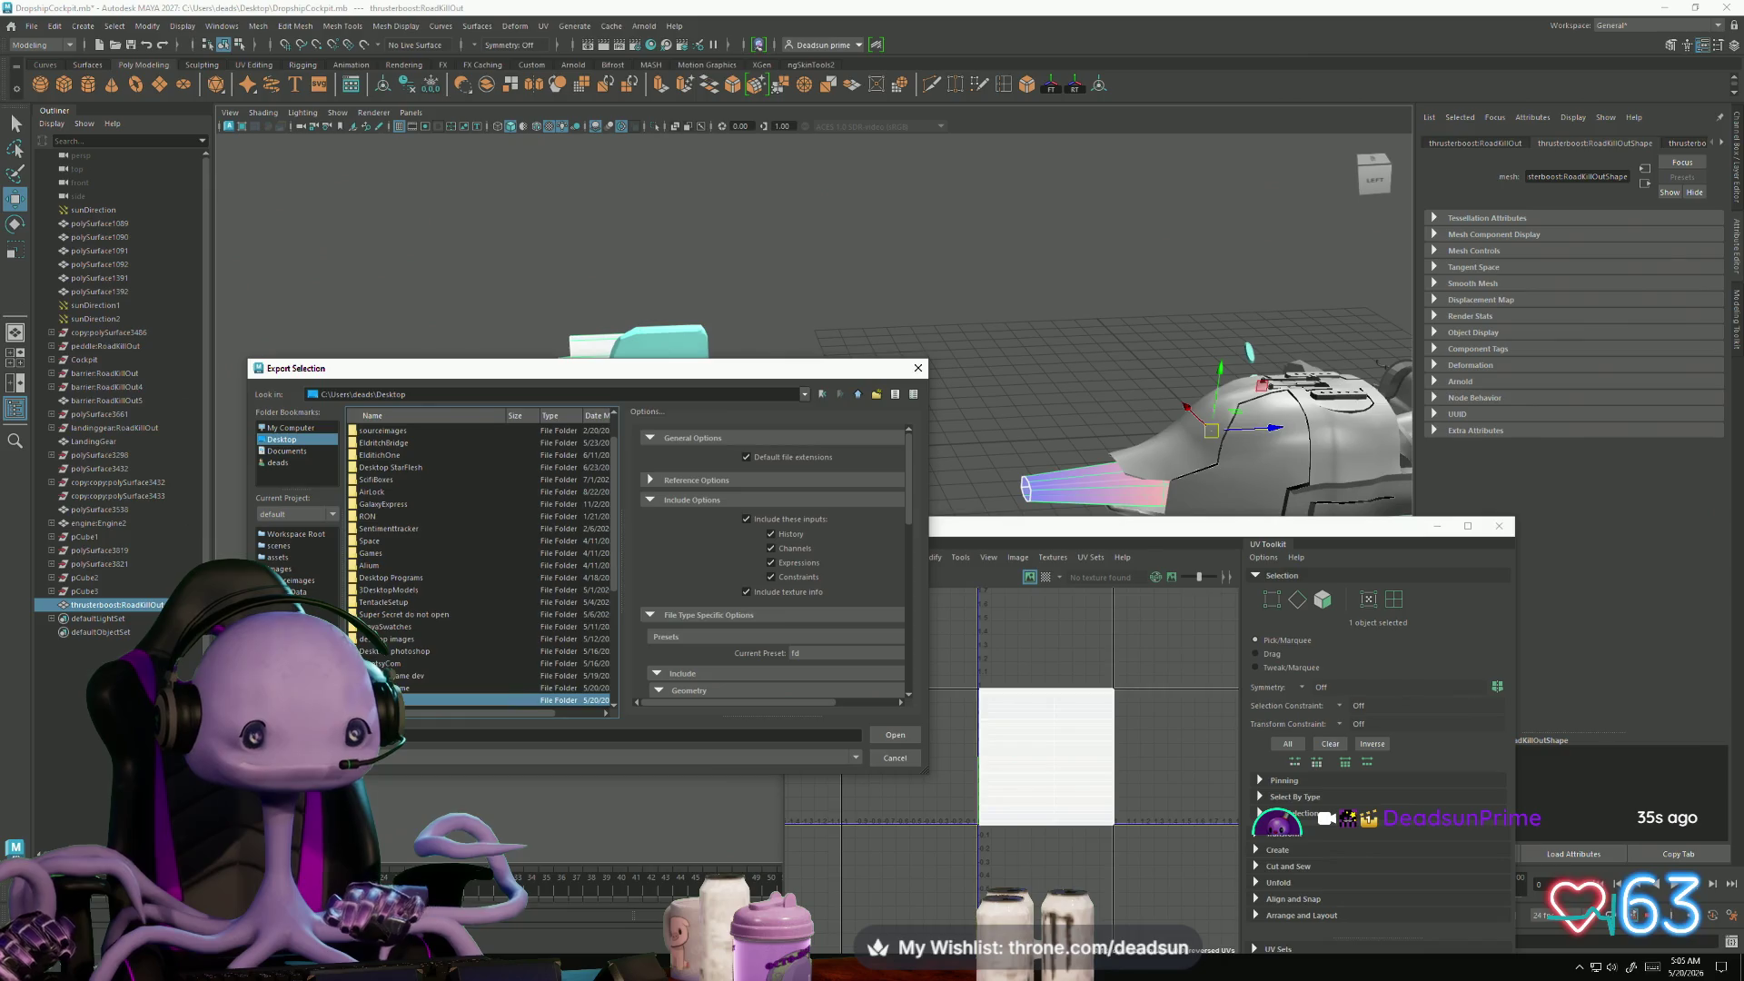
pyautogui.doubleClick(400, 700)
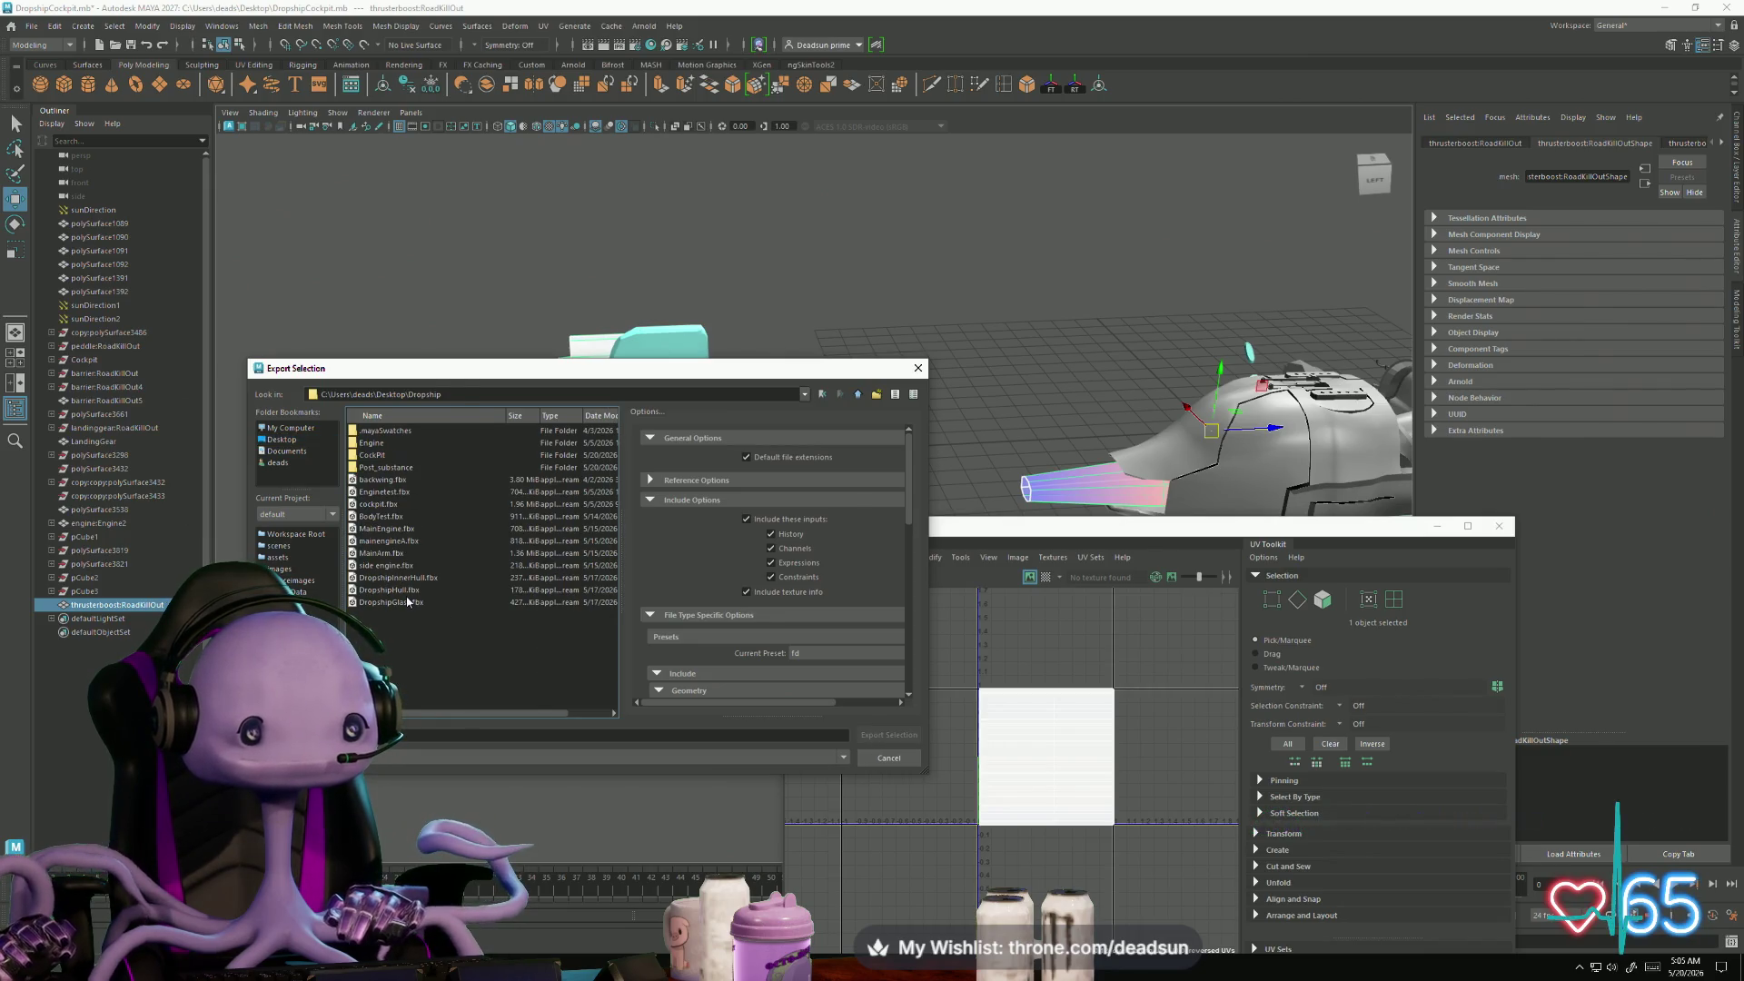
pyautogui.doubleClick(381, 455)
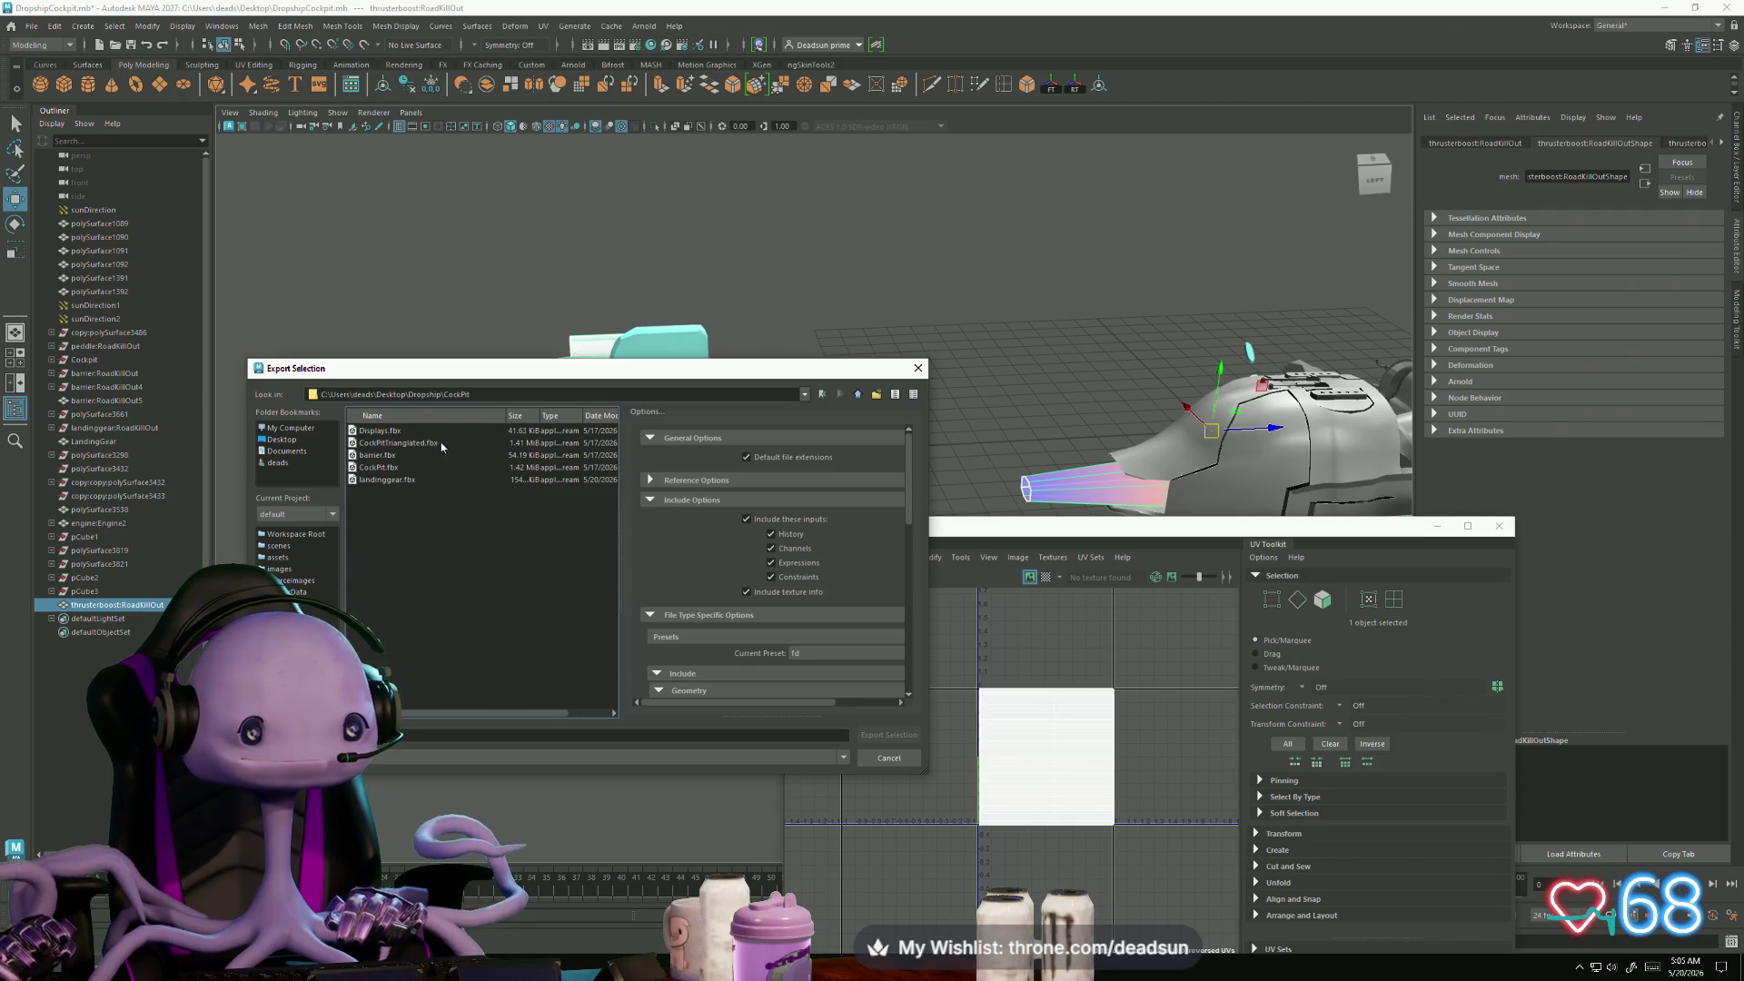
pyautogui.click(857, 395)
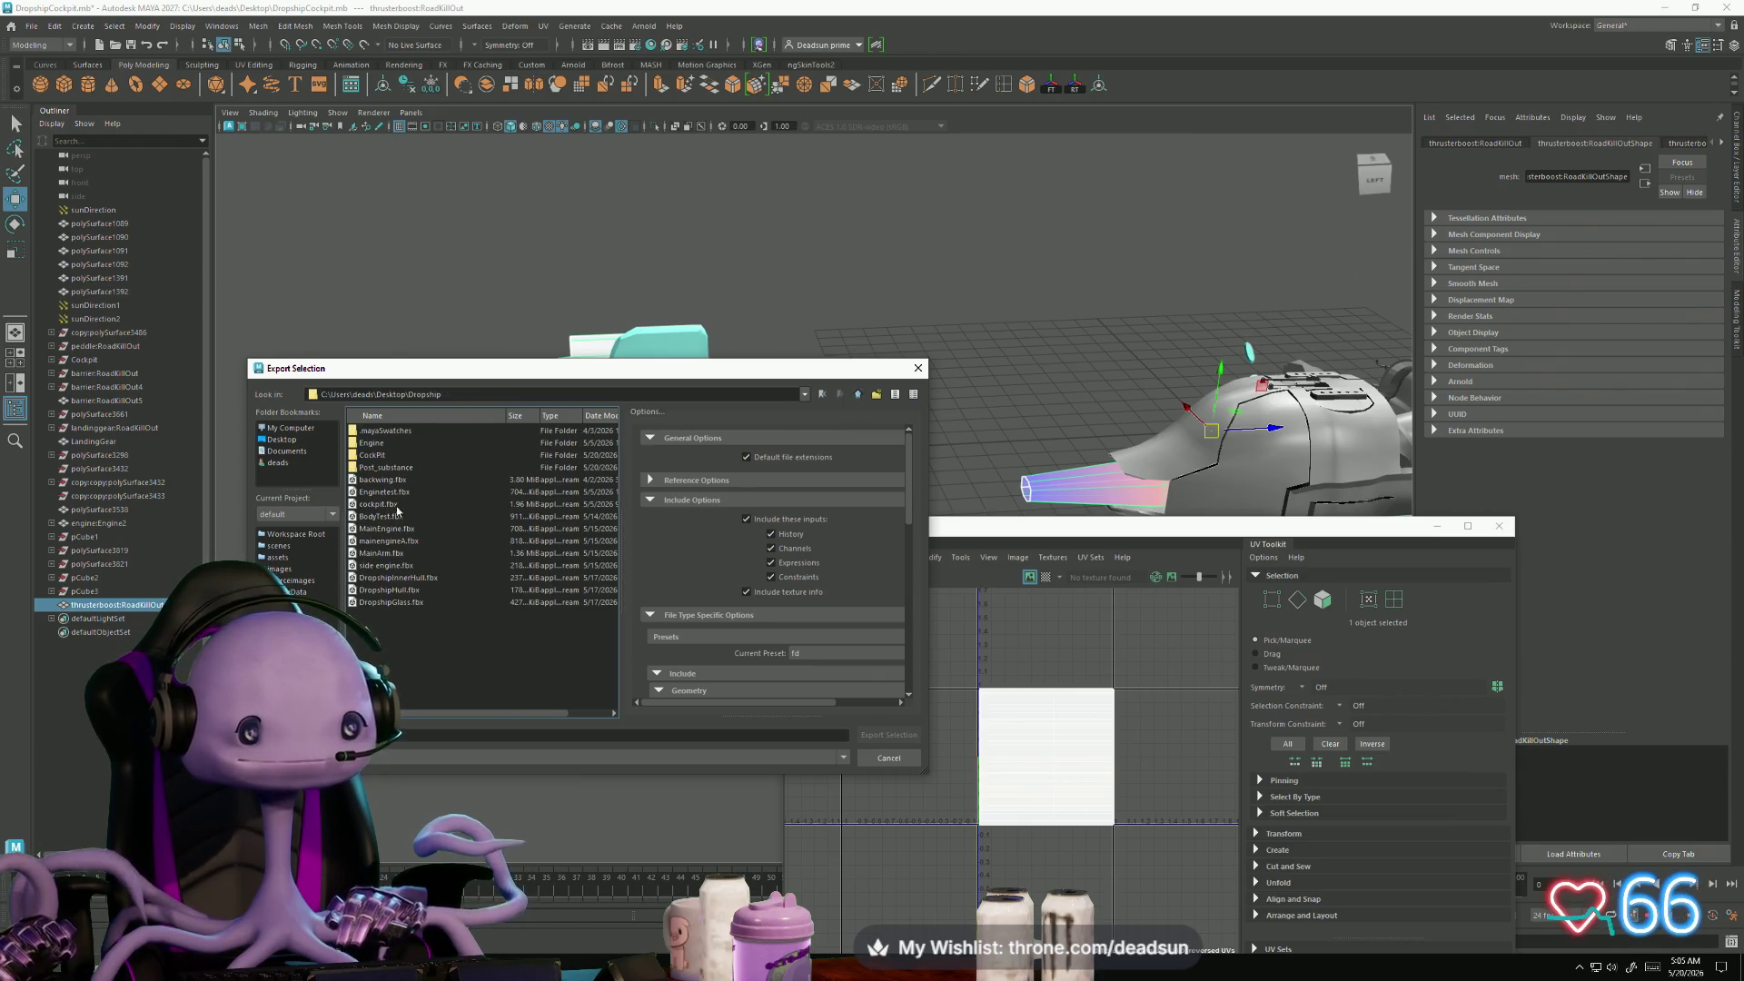
pyautogui.click(398, 491)
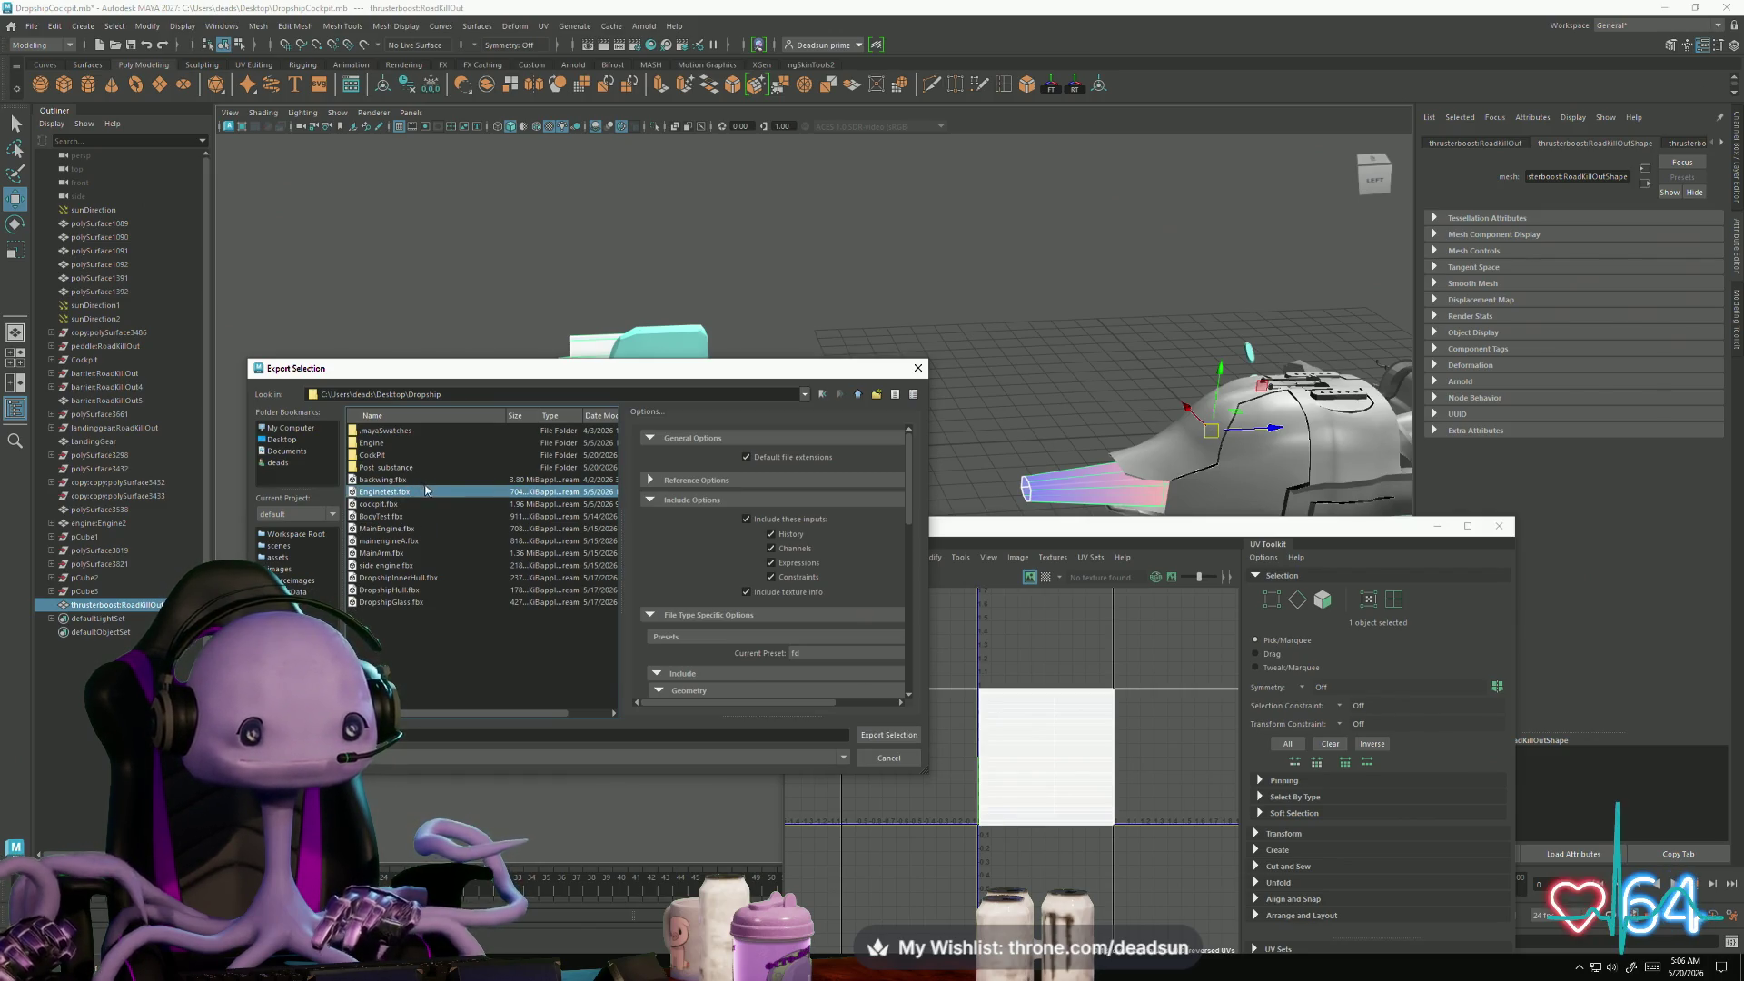
pyautogui.press('Down')
pyautogui.press('Down')
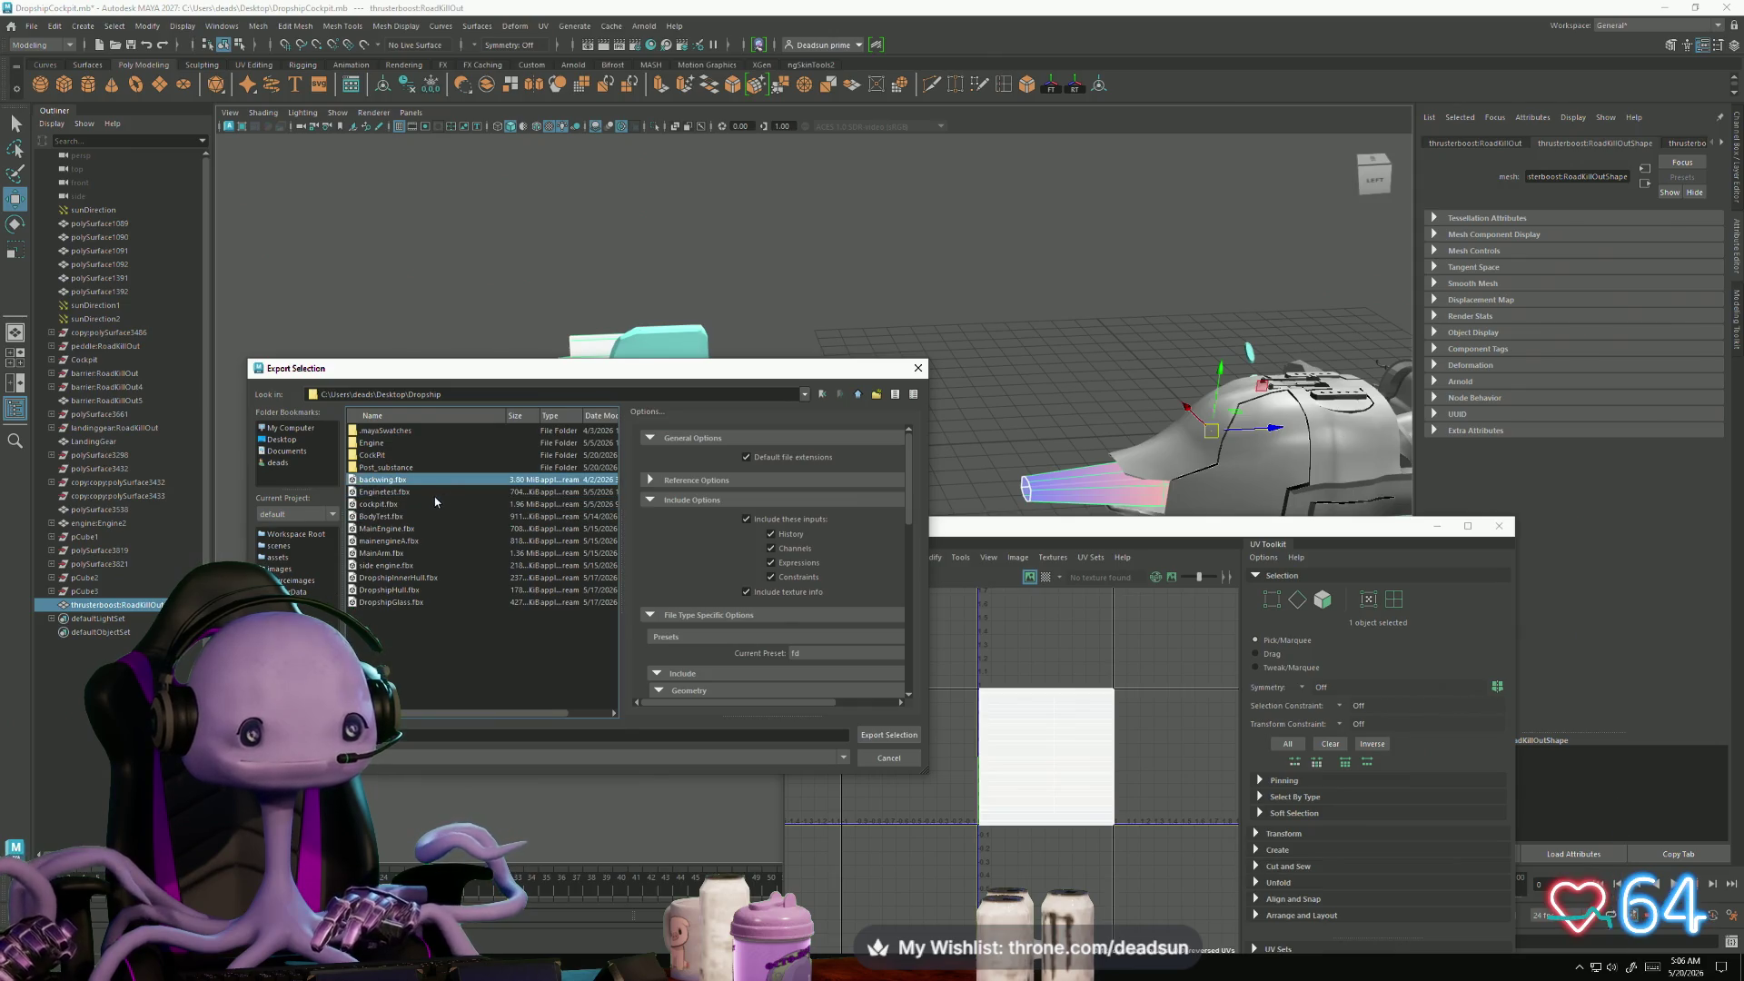
pyautogui.doubleClick(401, 468)
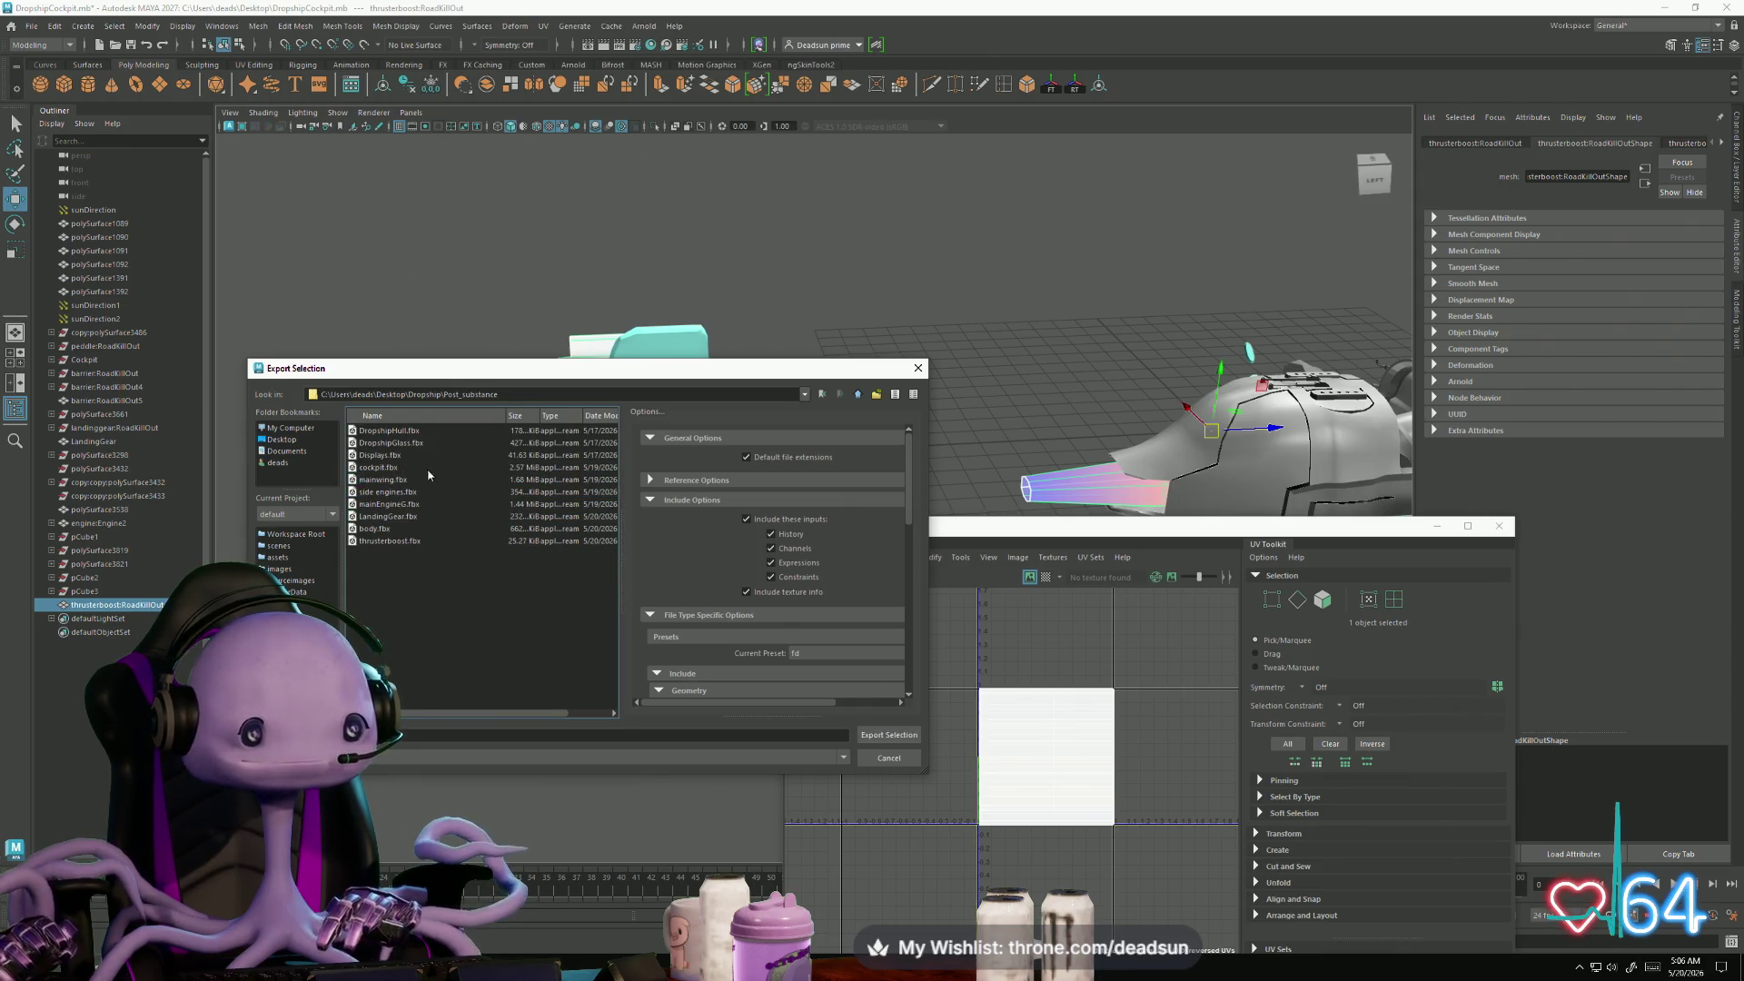
pyautogui.click(455, 527)
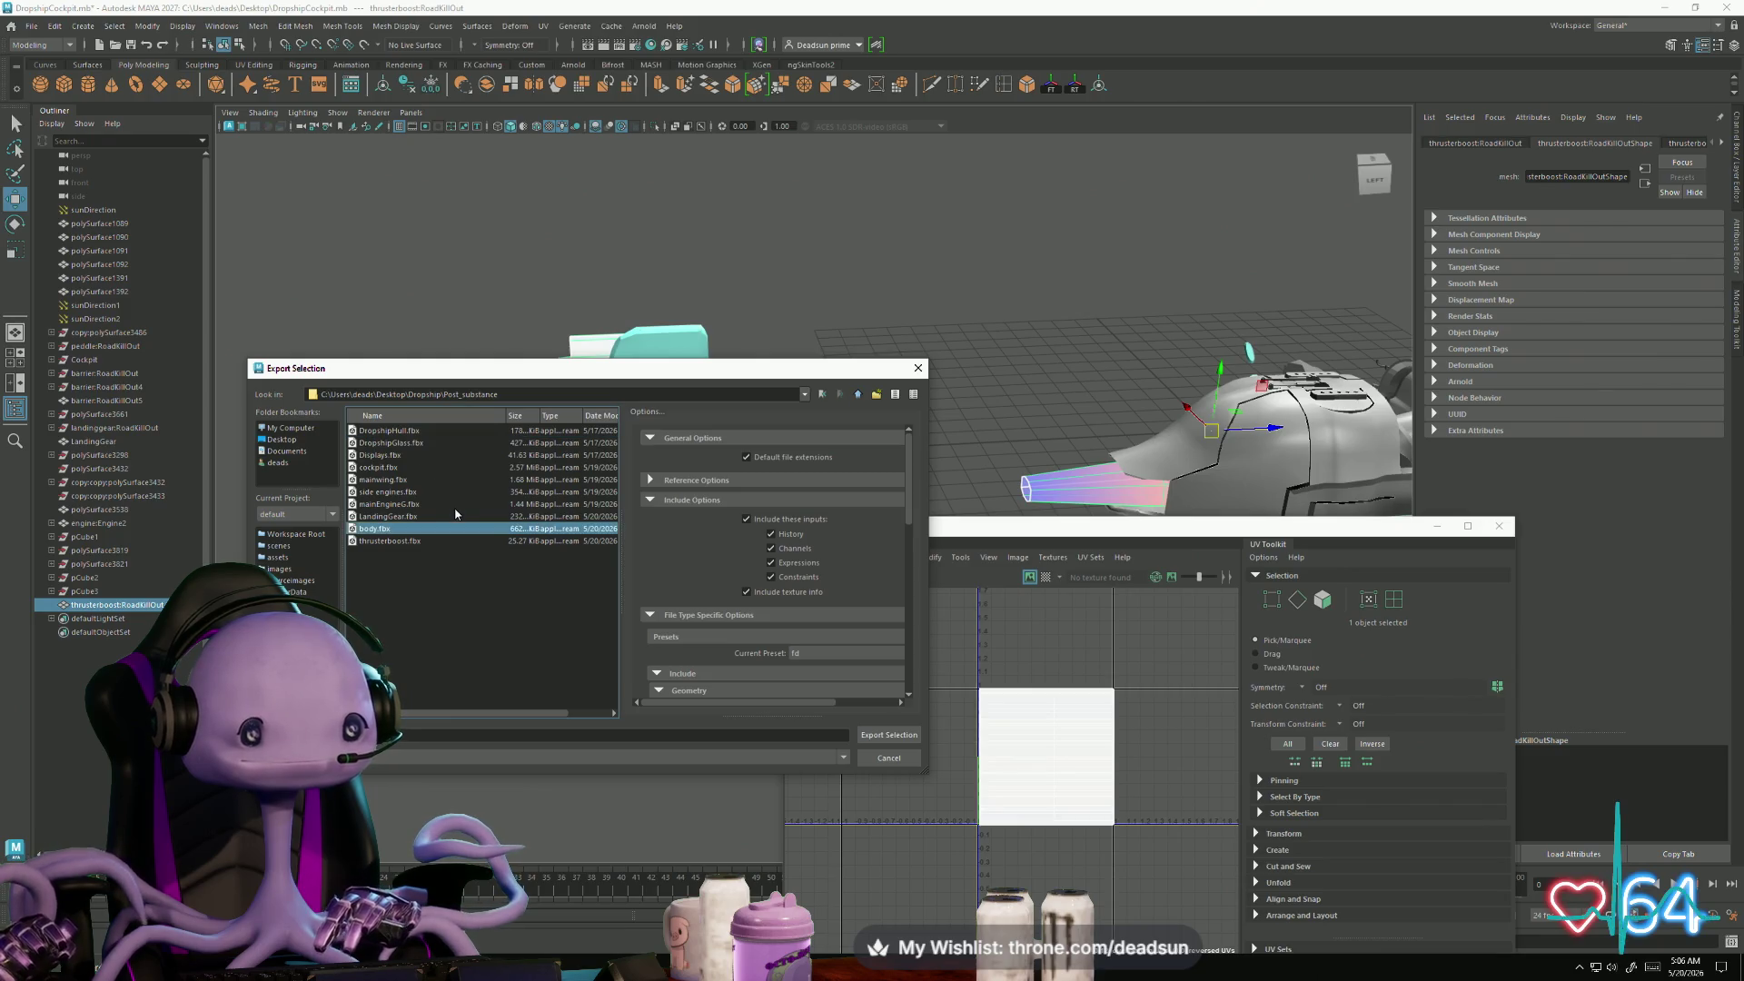
pyautogui.click(394, 542)
pyautogui.click(880, 734)
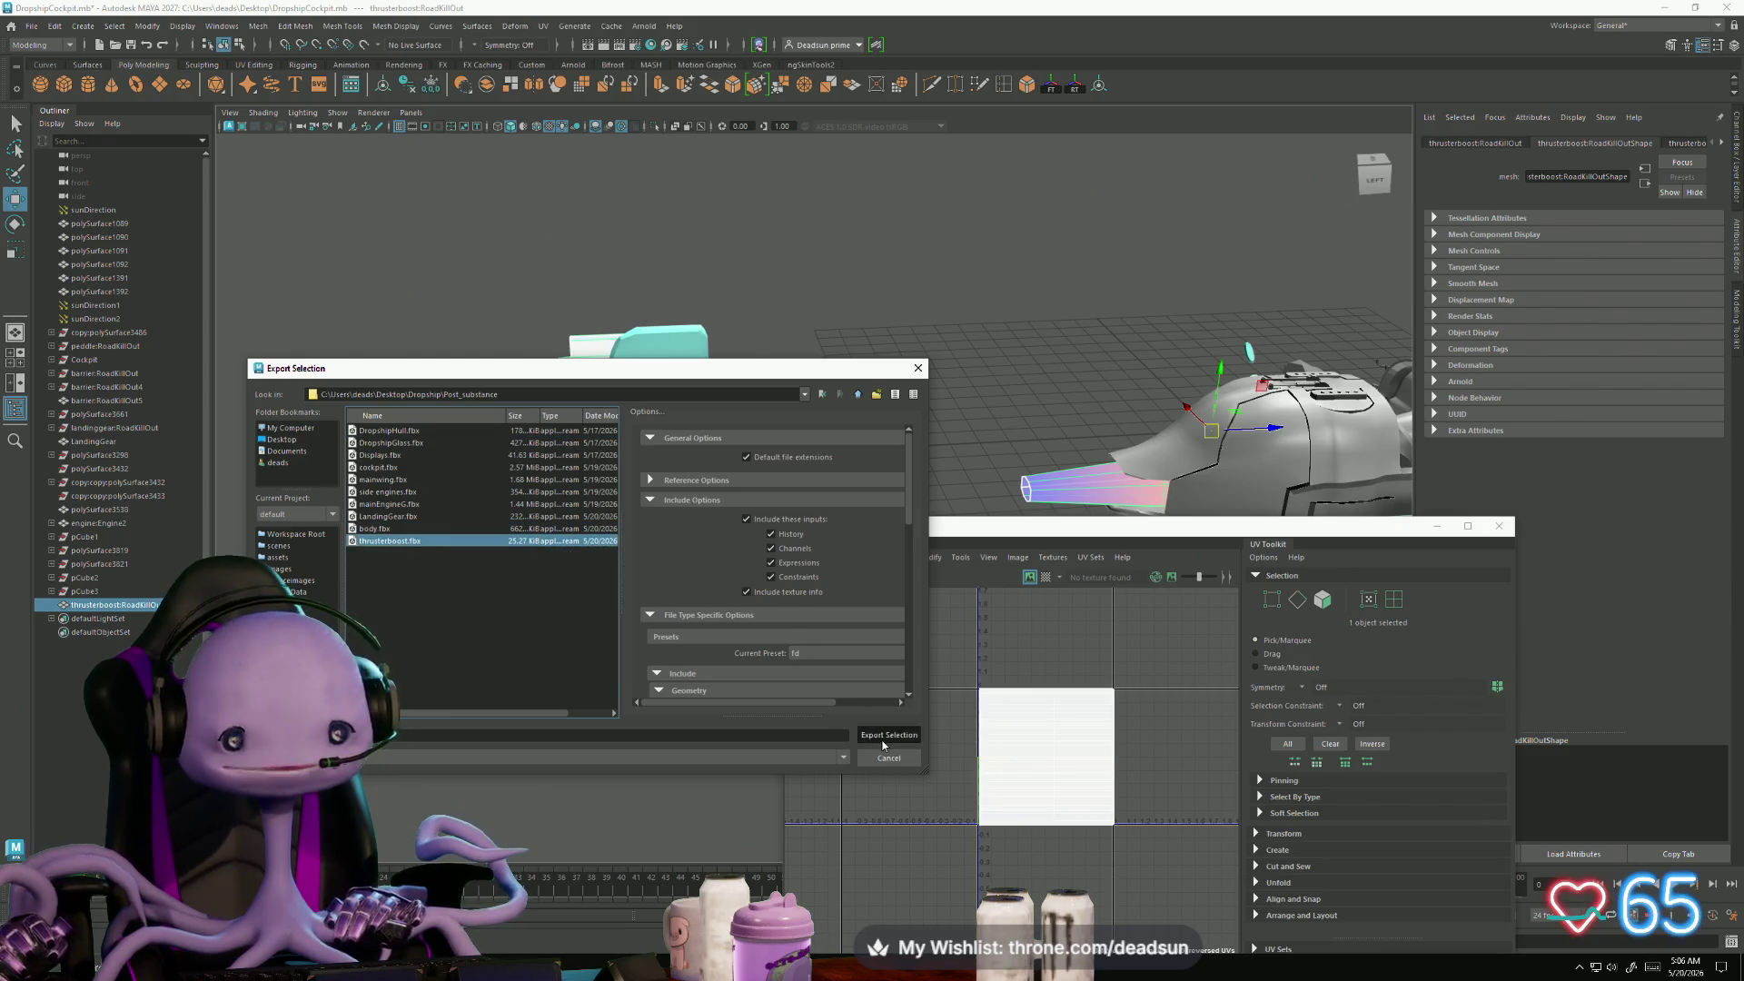
pyautogui.click(580, 575)
pyautogui.hotkey('alt', 'Tab')
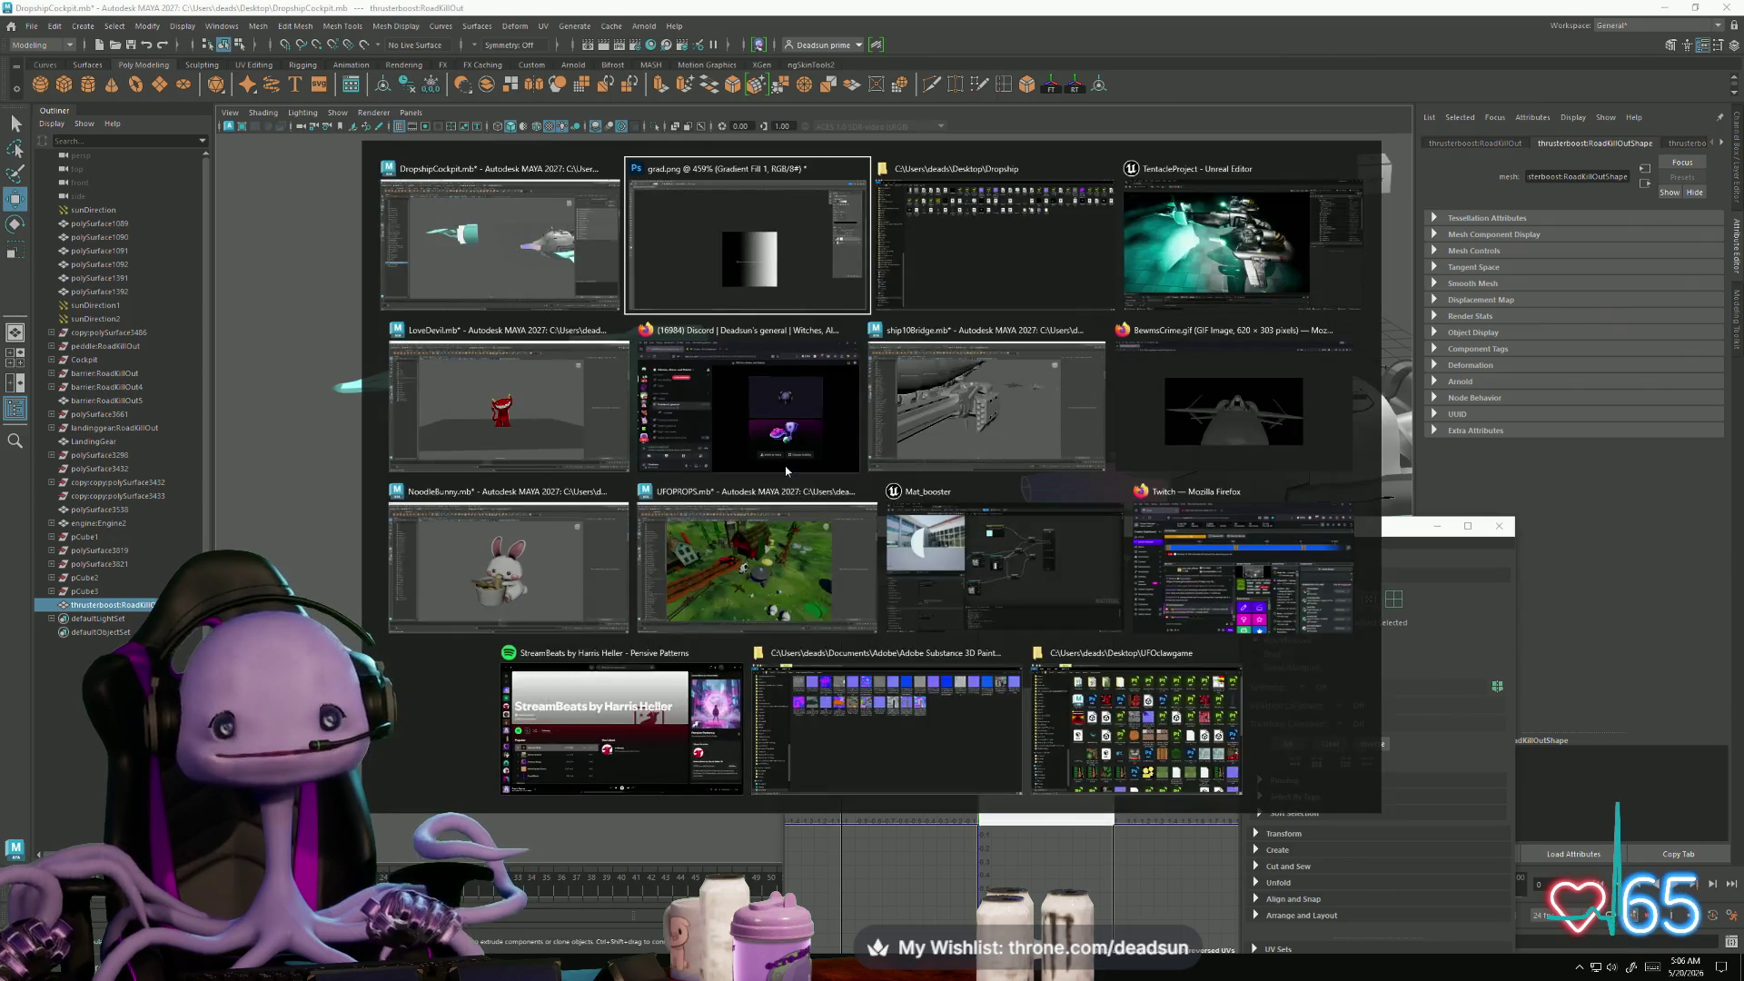
# - Reimport the thrusterboost asset in Unreal, look around the dropship in play mode, then exit it
pyautogui.press('Tab')
pyautogui.press('Tab')
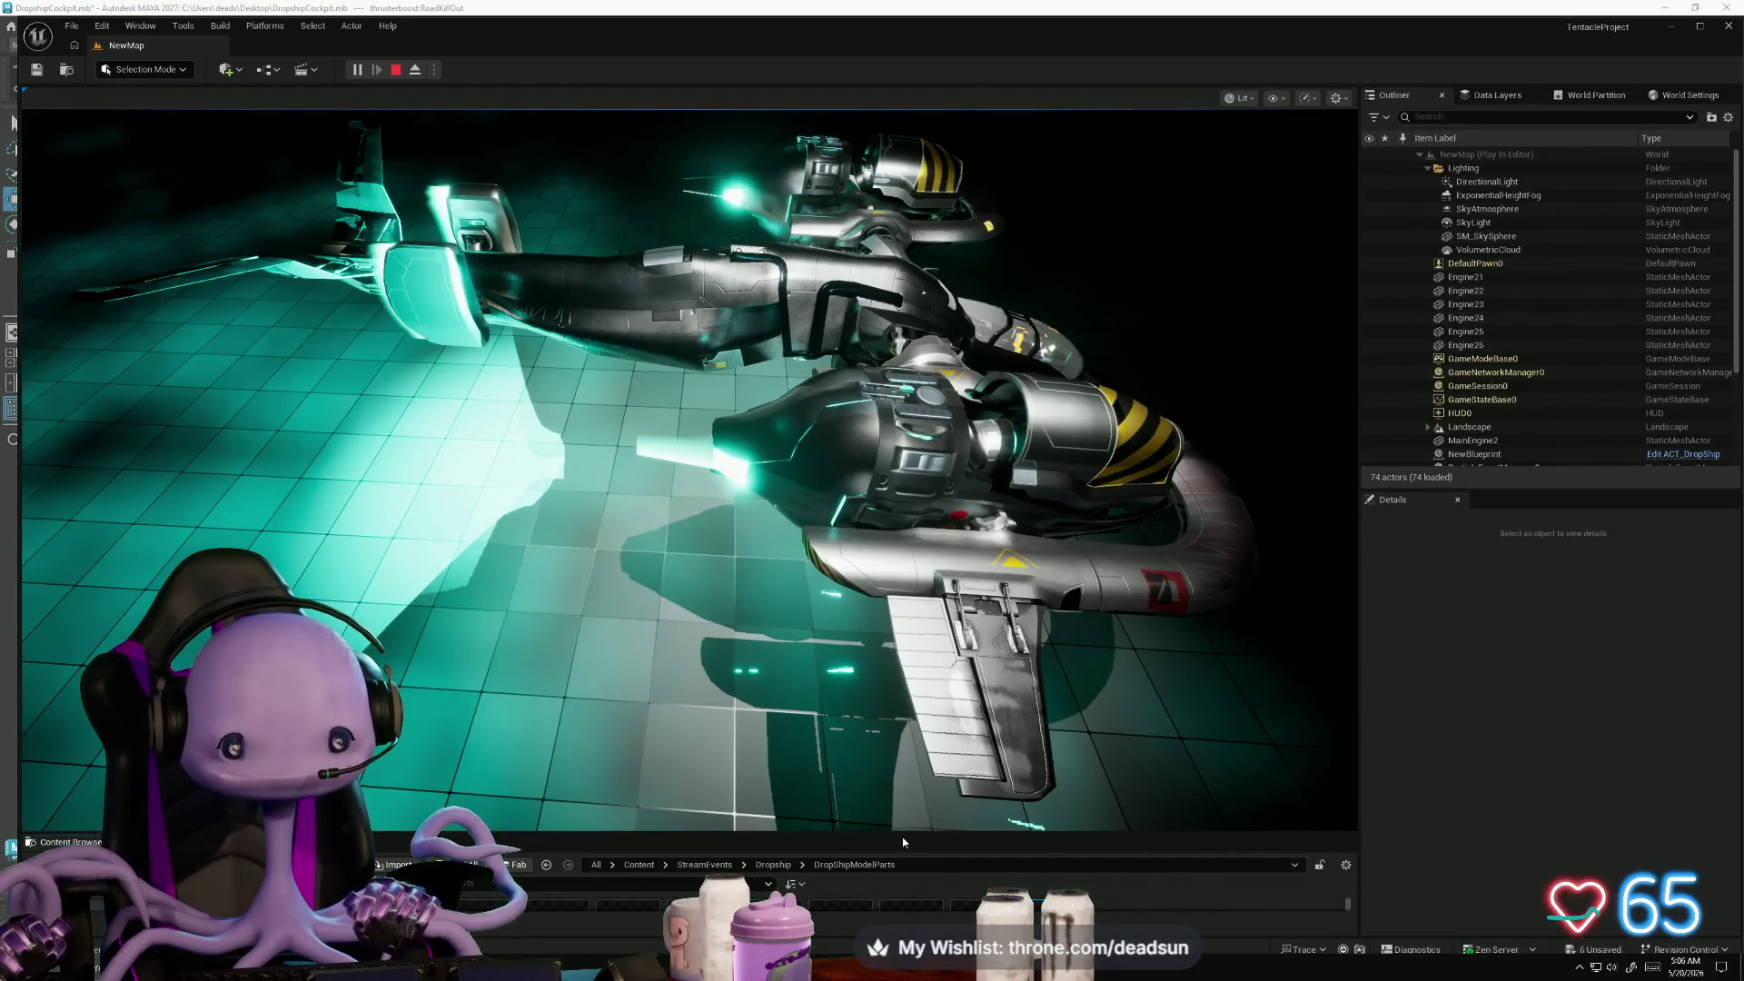
pyautogui.moveTo(905, 841)
pyautogui.mouseDown()
pyautogui.moveTo(925, 482)
pyautogui.moveTo(925, 507)
pyautogui.mouseUp()
pyautogui.rightClick(1054, 599)
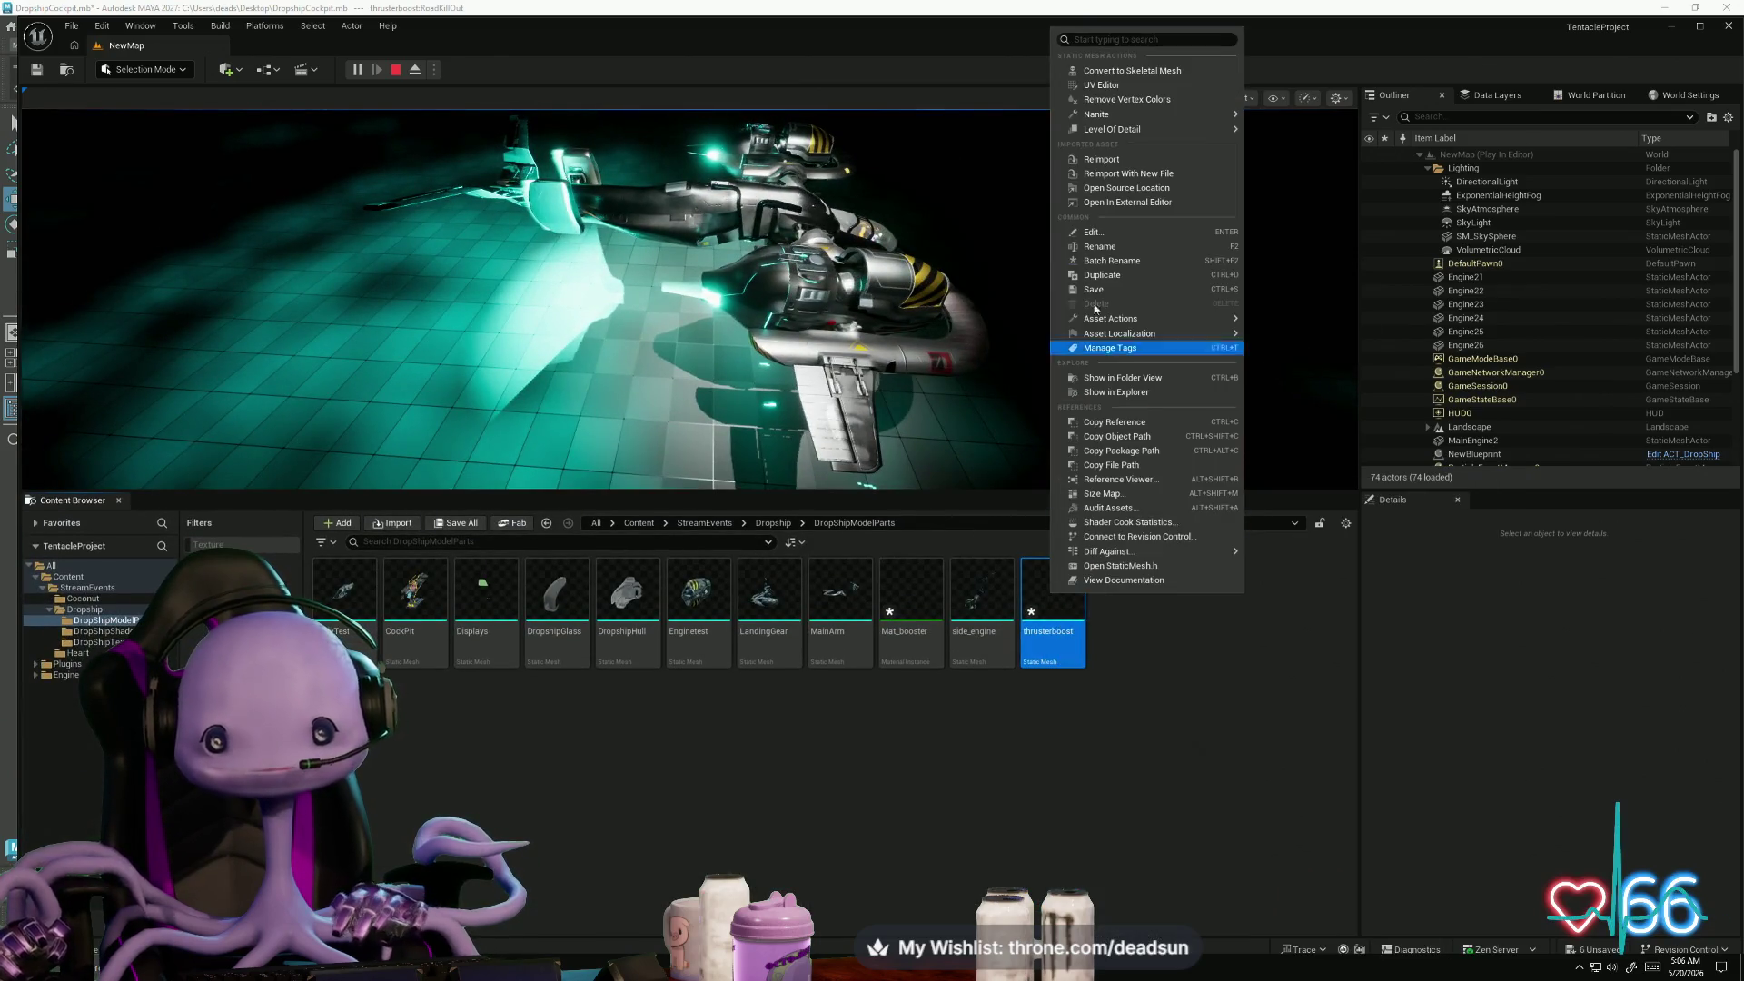
pyautogui.click(1126, 161)
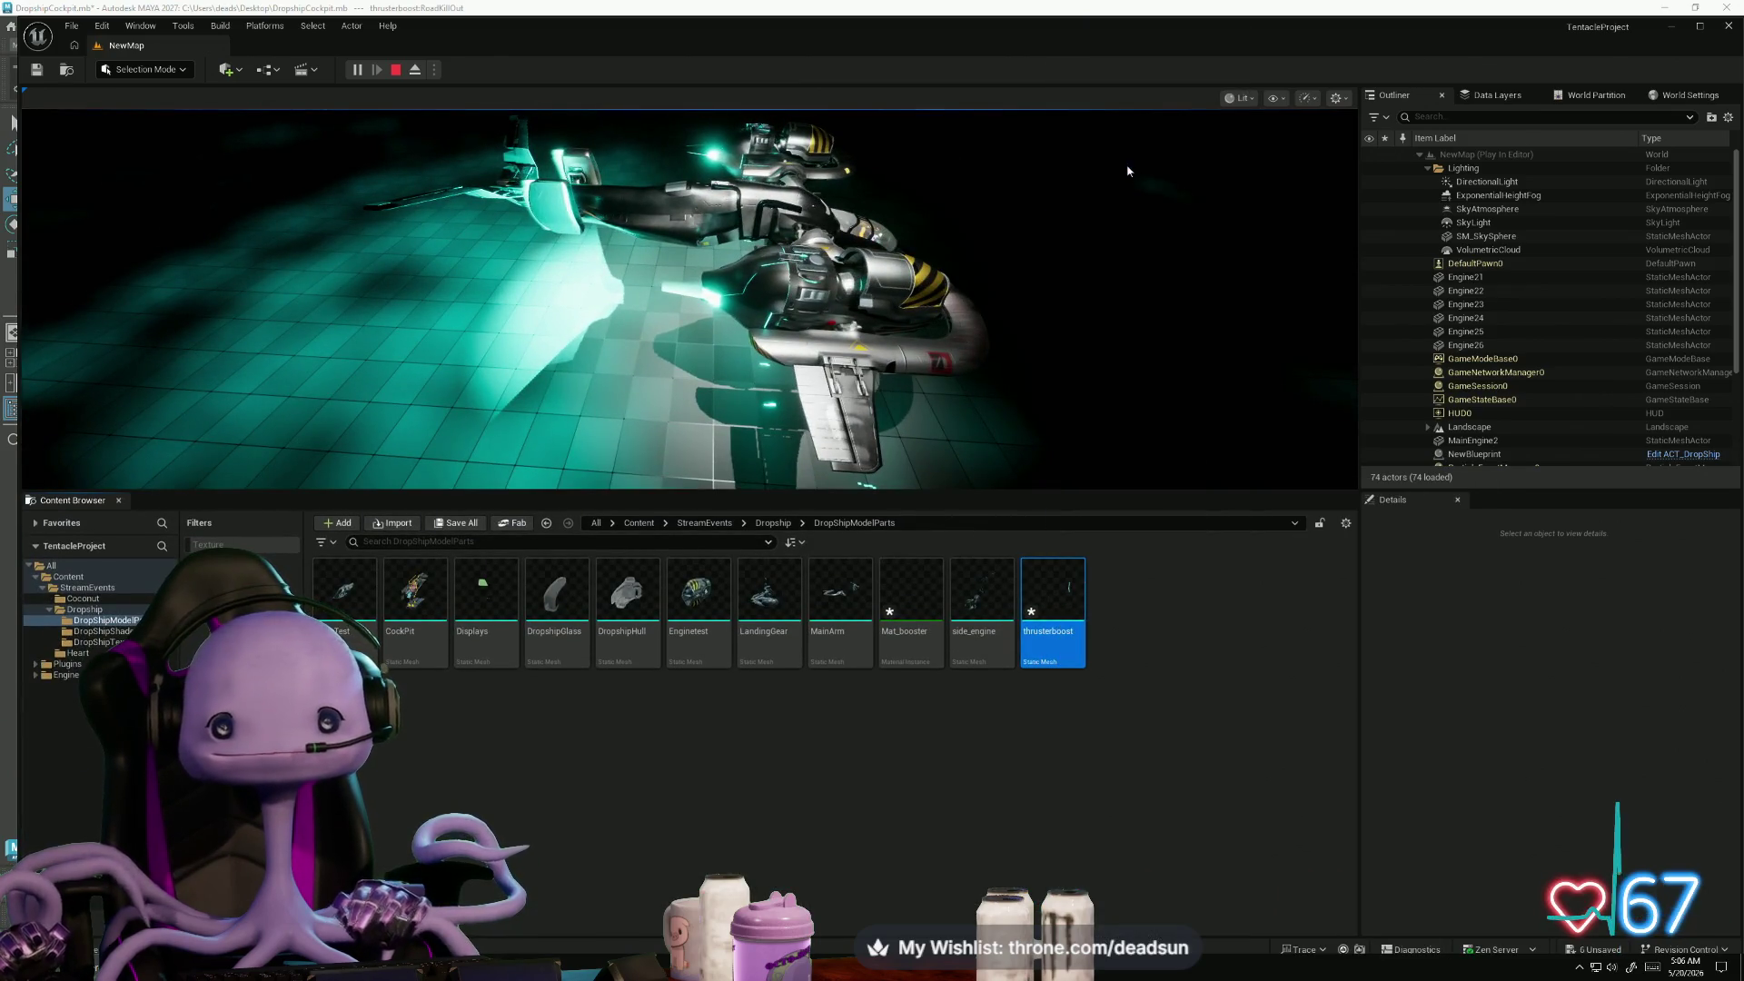
pyautogui.click(668, 266)
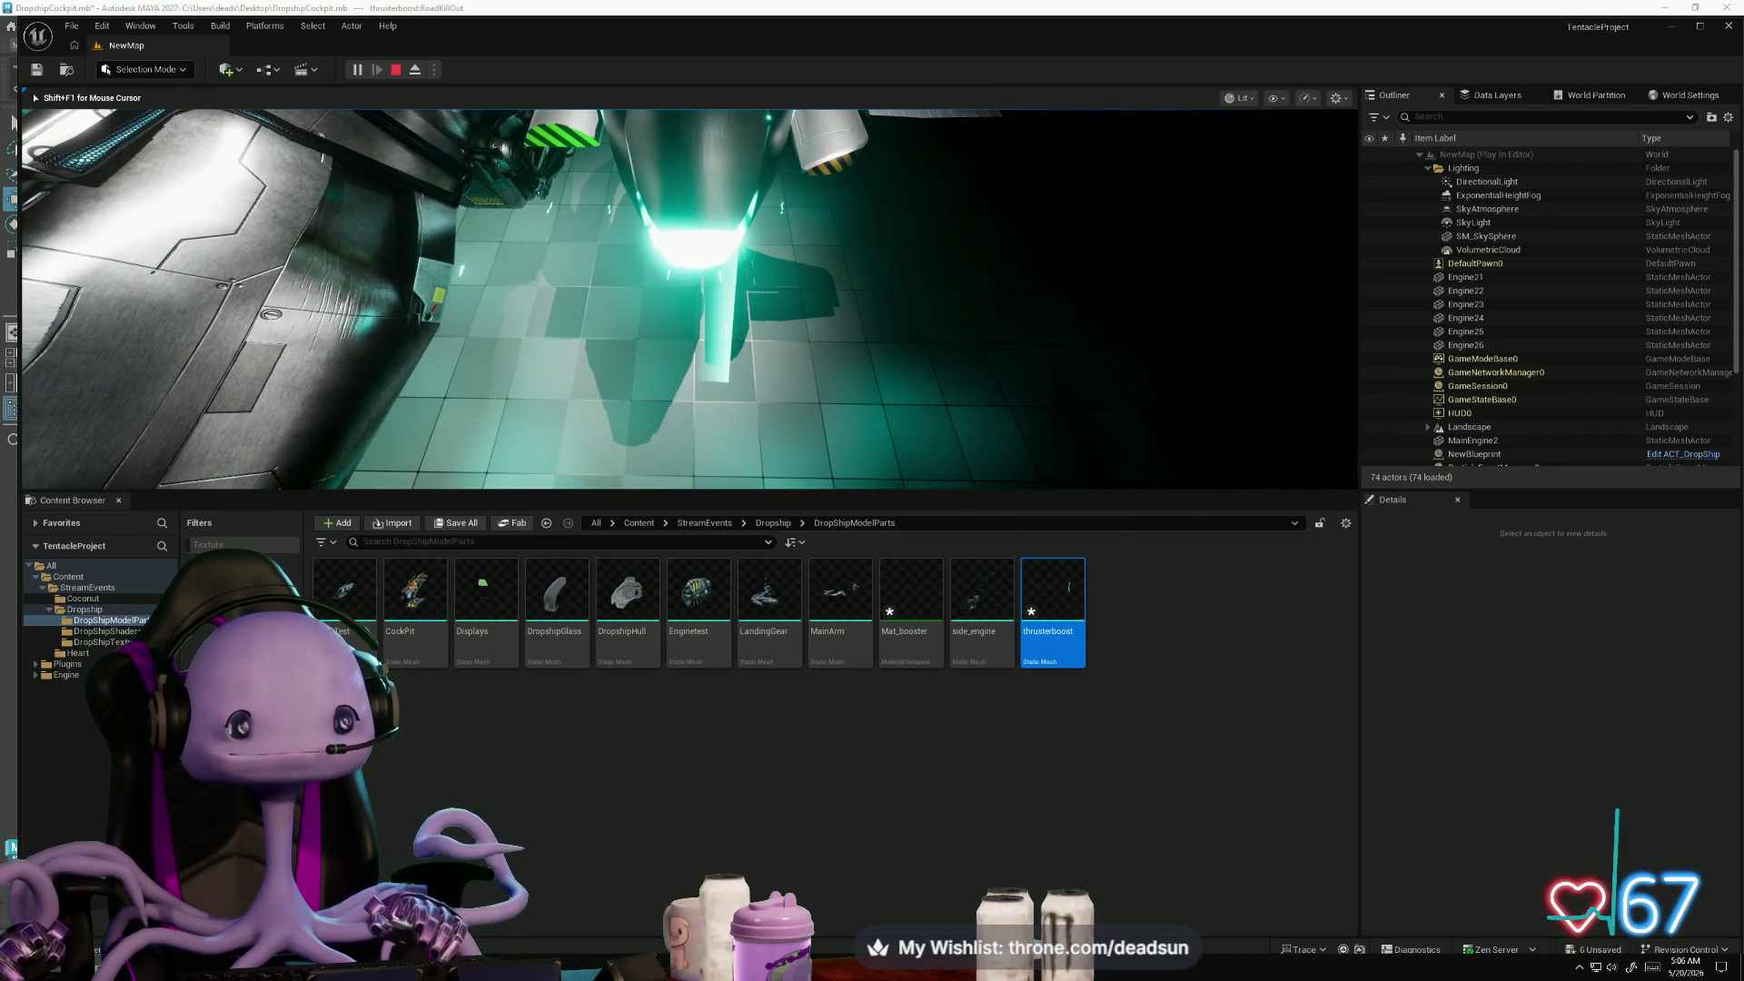
pyautogui.press('Escape')
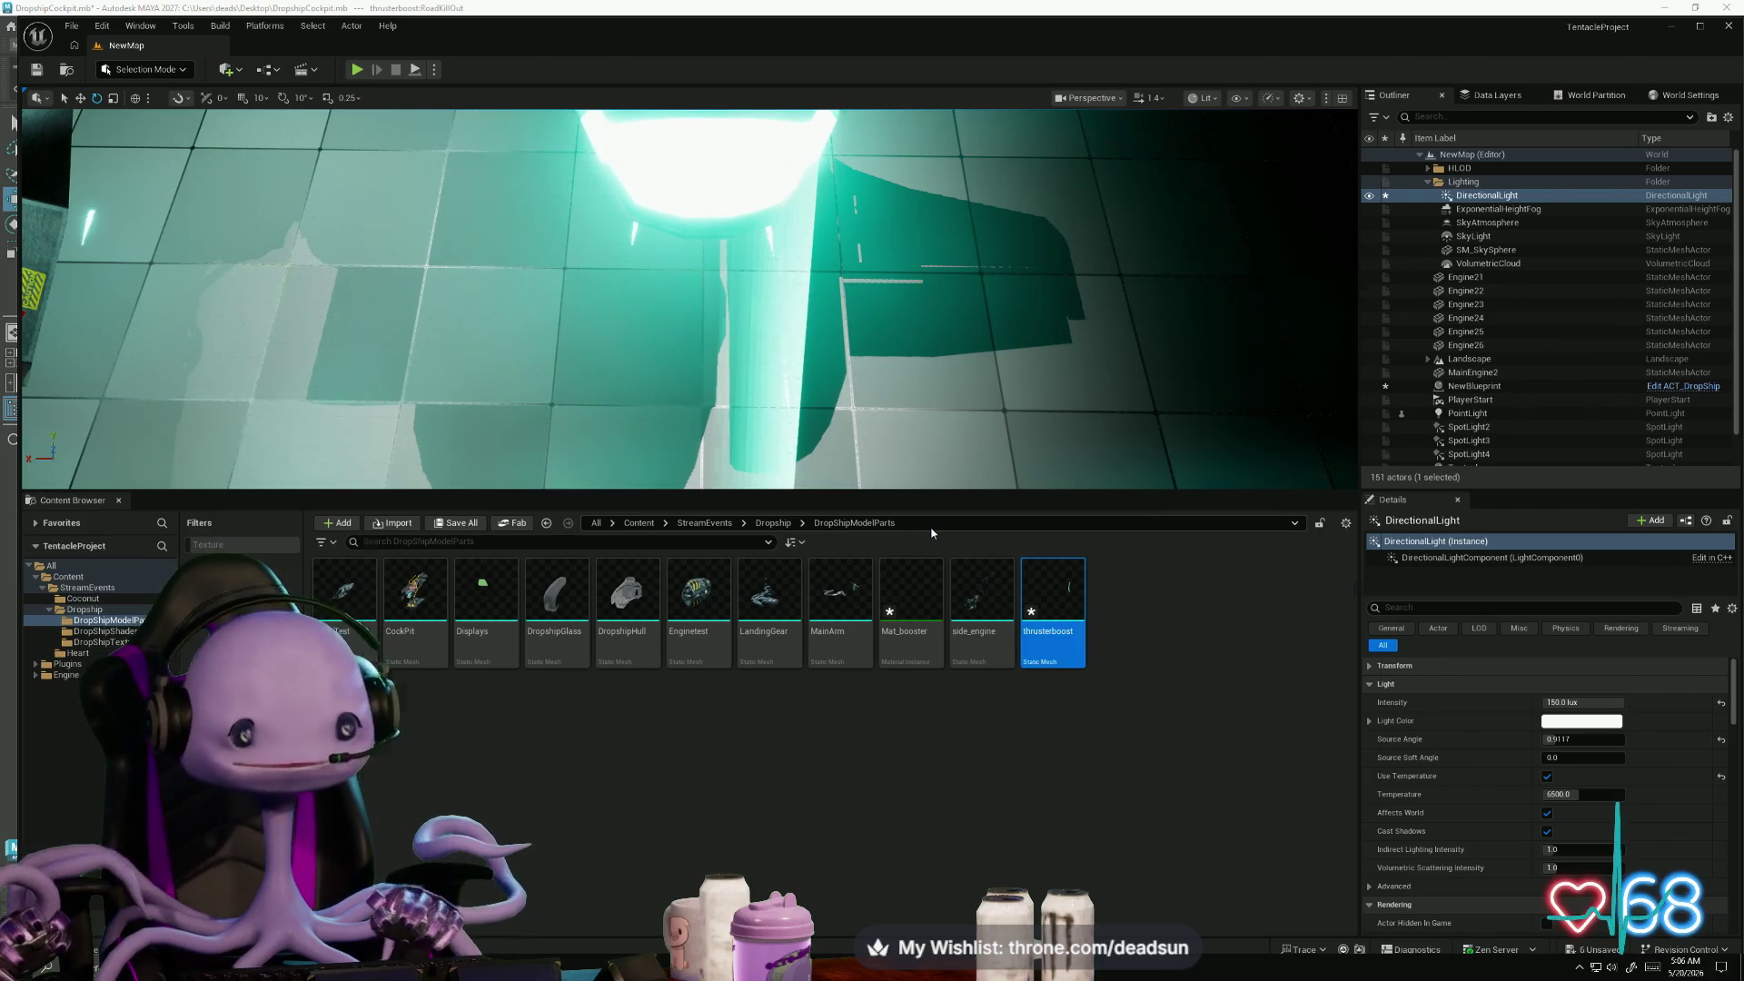
pyautogui.hotkey('alt', 'Tab')
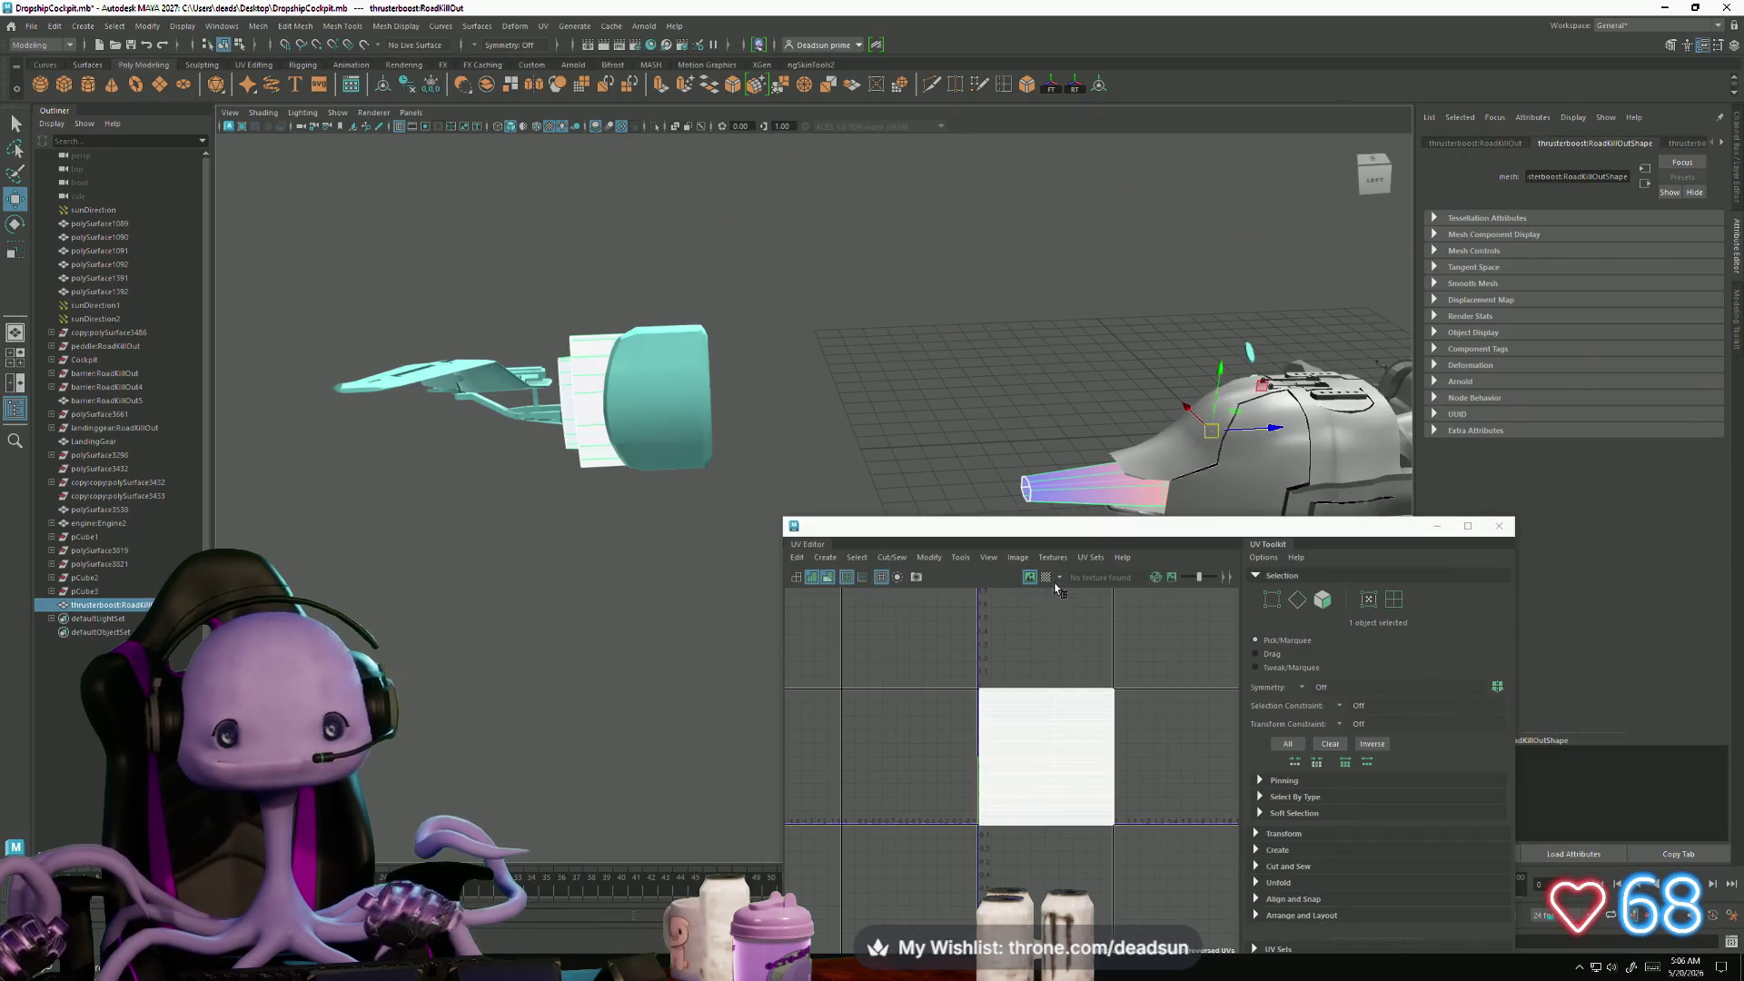
# - Switch the thruster to UV selection and rotate its whole UV shell about its centre
pyautogui.rightClick(1058, 490)
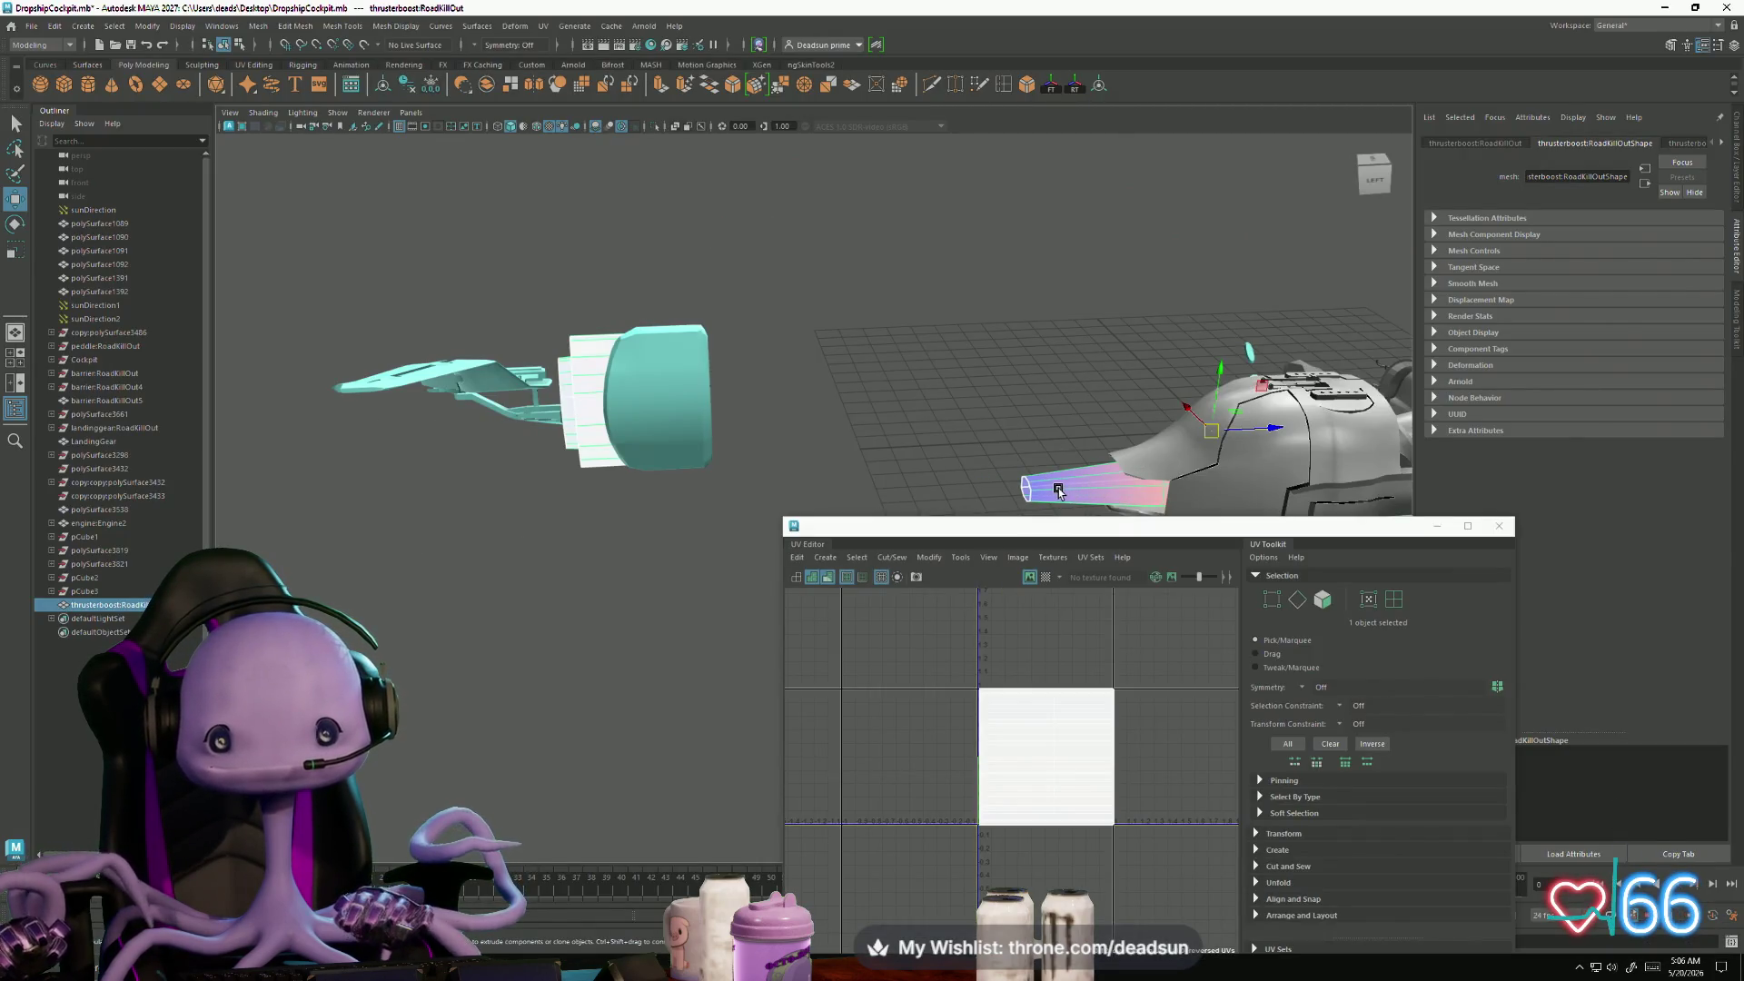
pyautogui.rightClick(1036, 491)
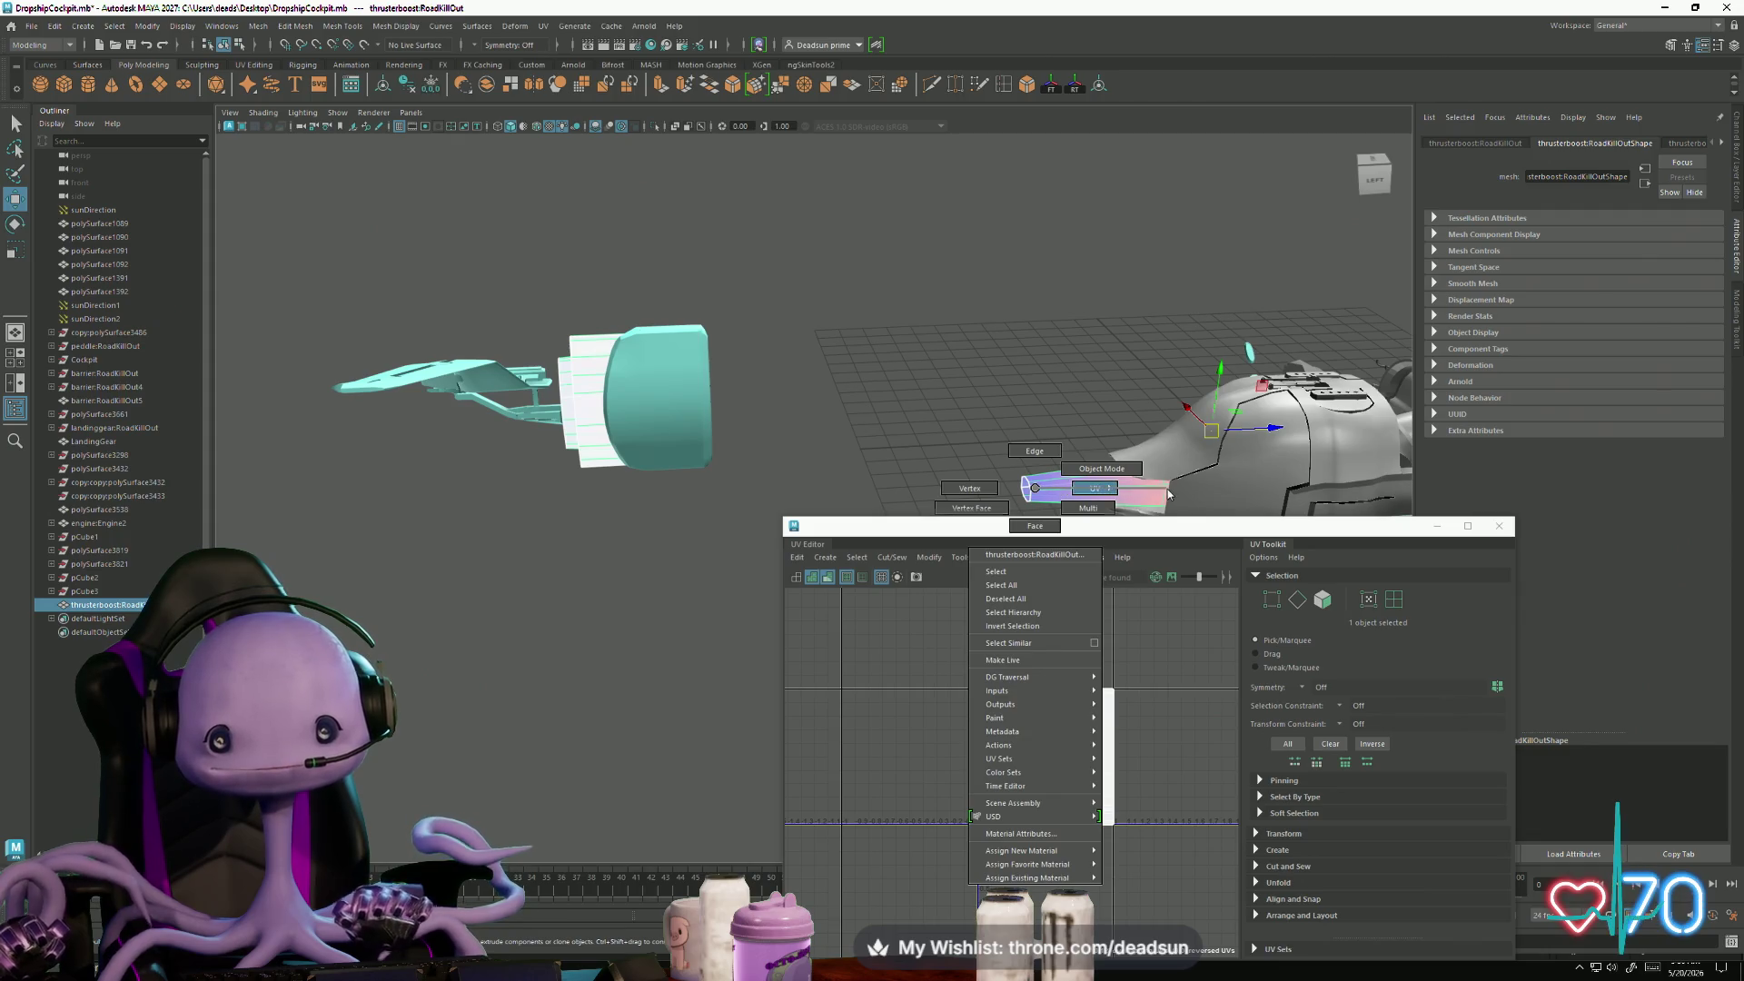
pyautogui.click(1112, 491)
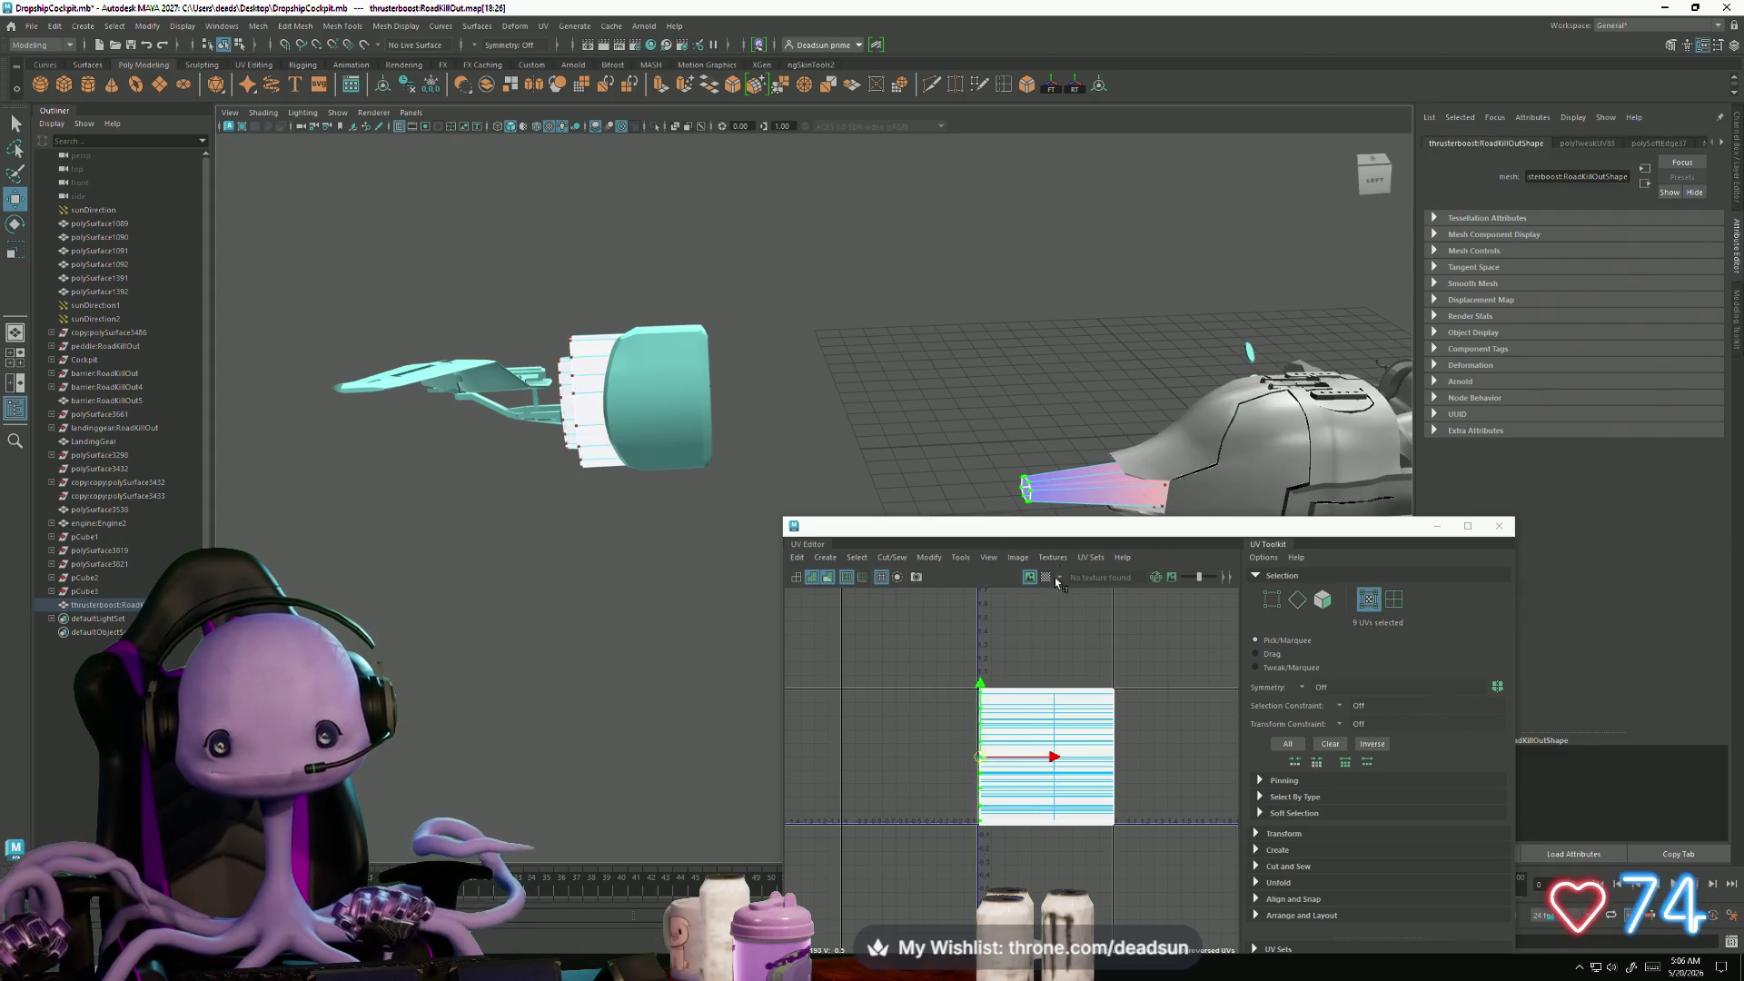
pyautogui.doubleClick(1043, 767)
pyautogui.press('e')
pyautogui.press('r')
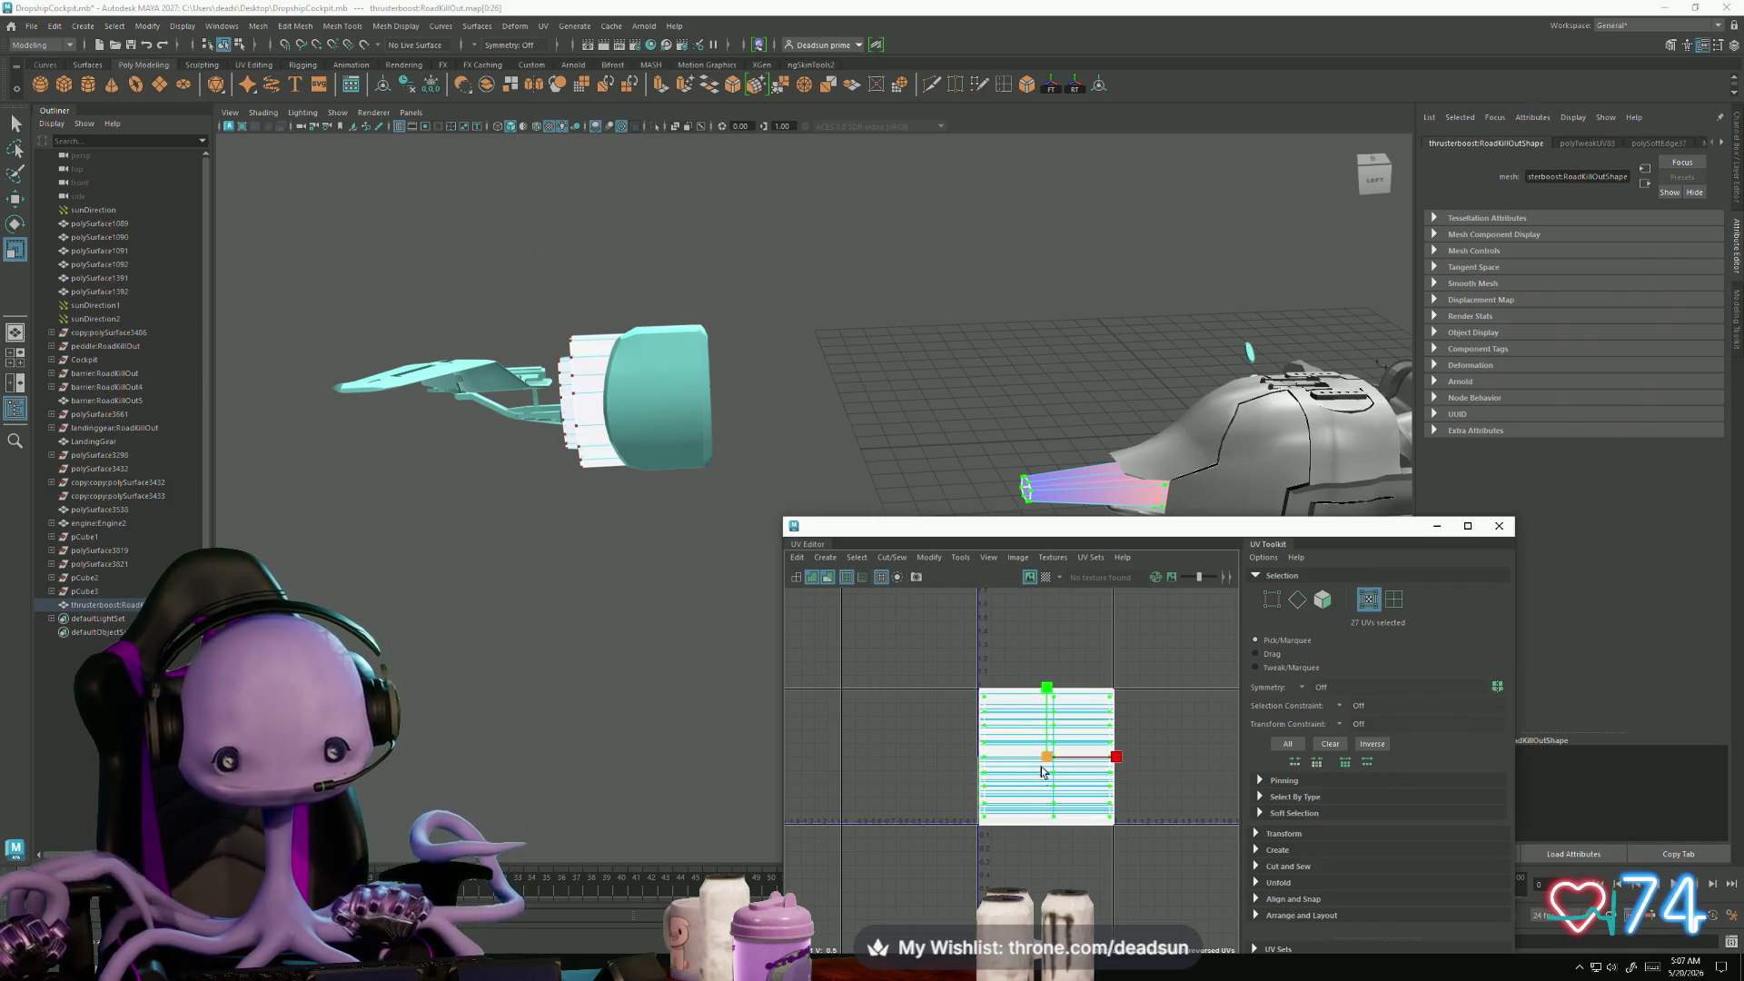
pyautogui.press('e')
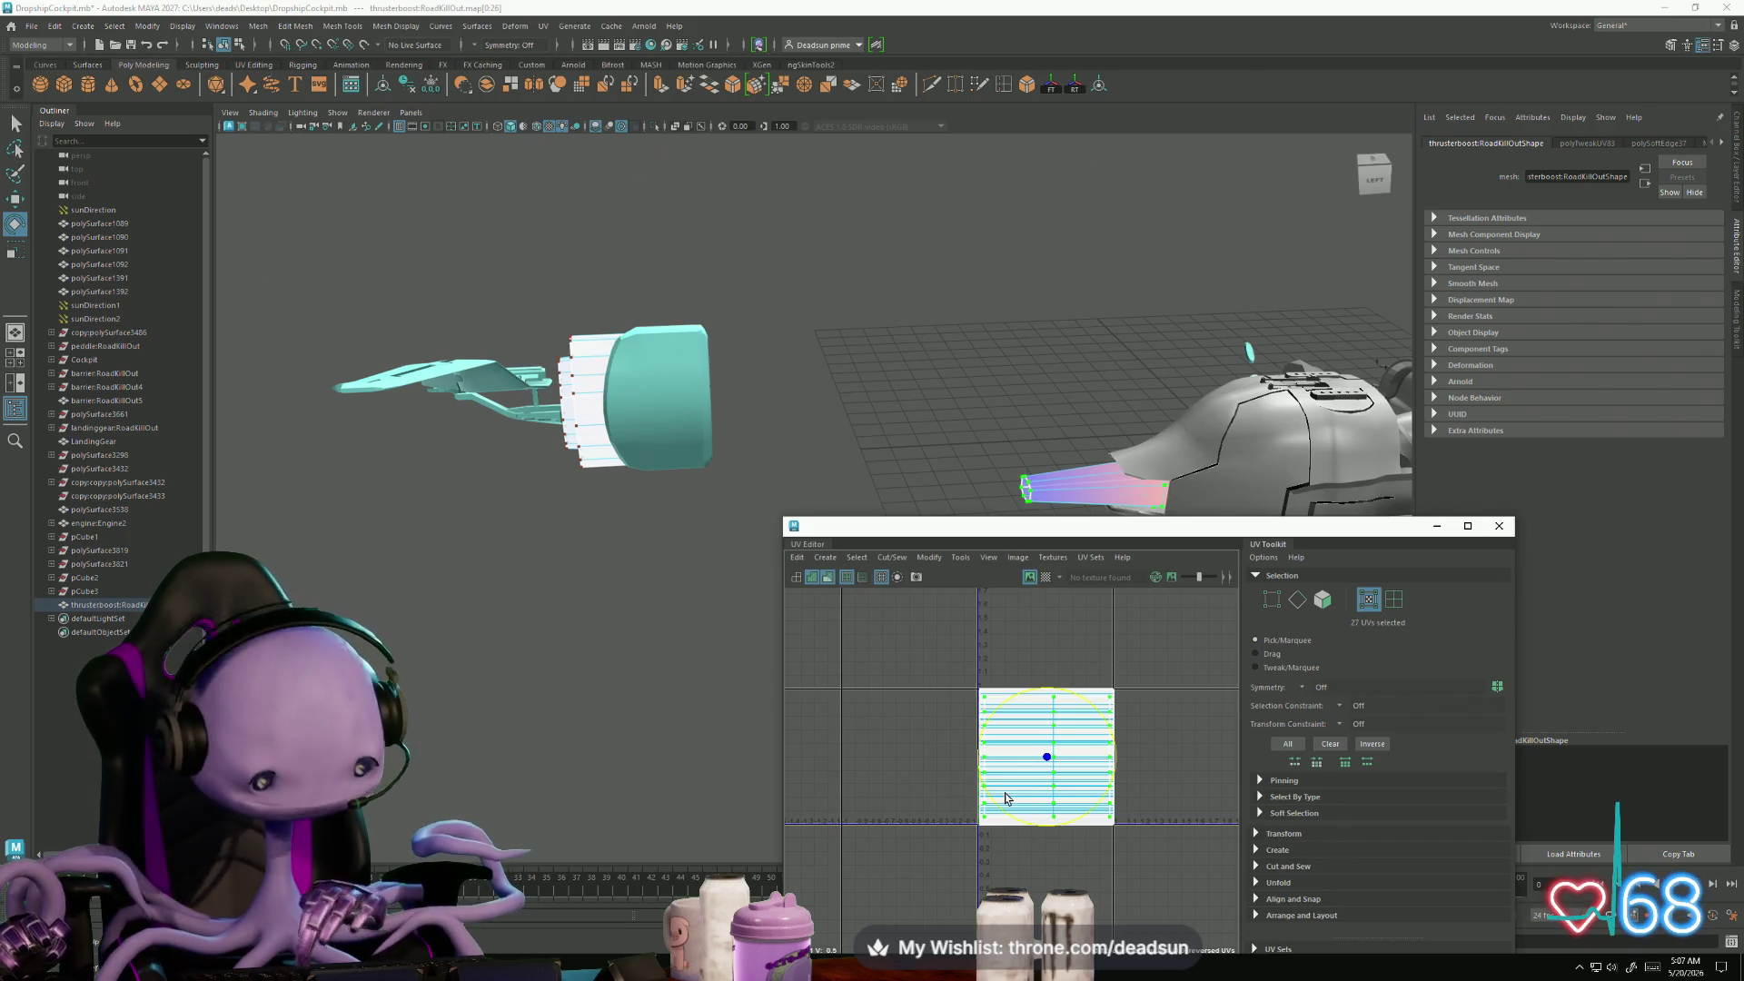
pyautogui.moveTo(980, 768); pyautogui.dragTo(994, 798)
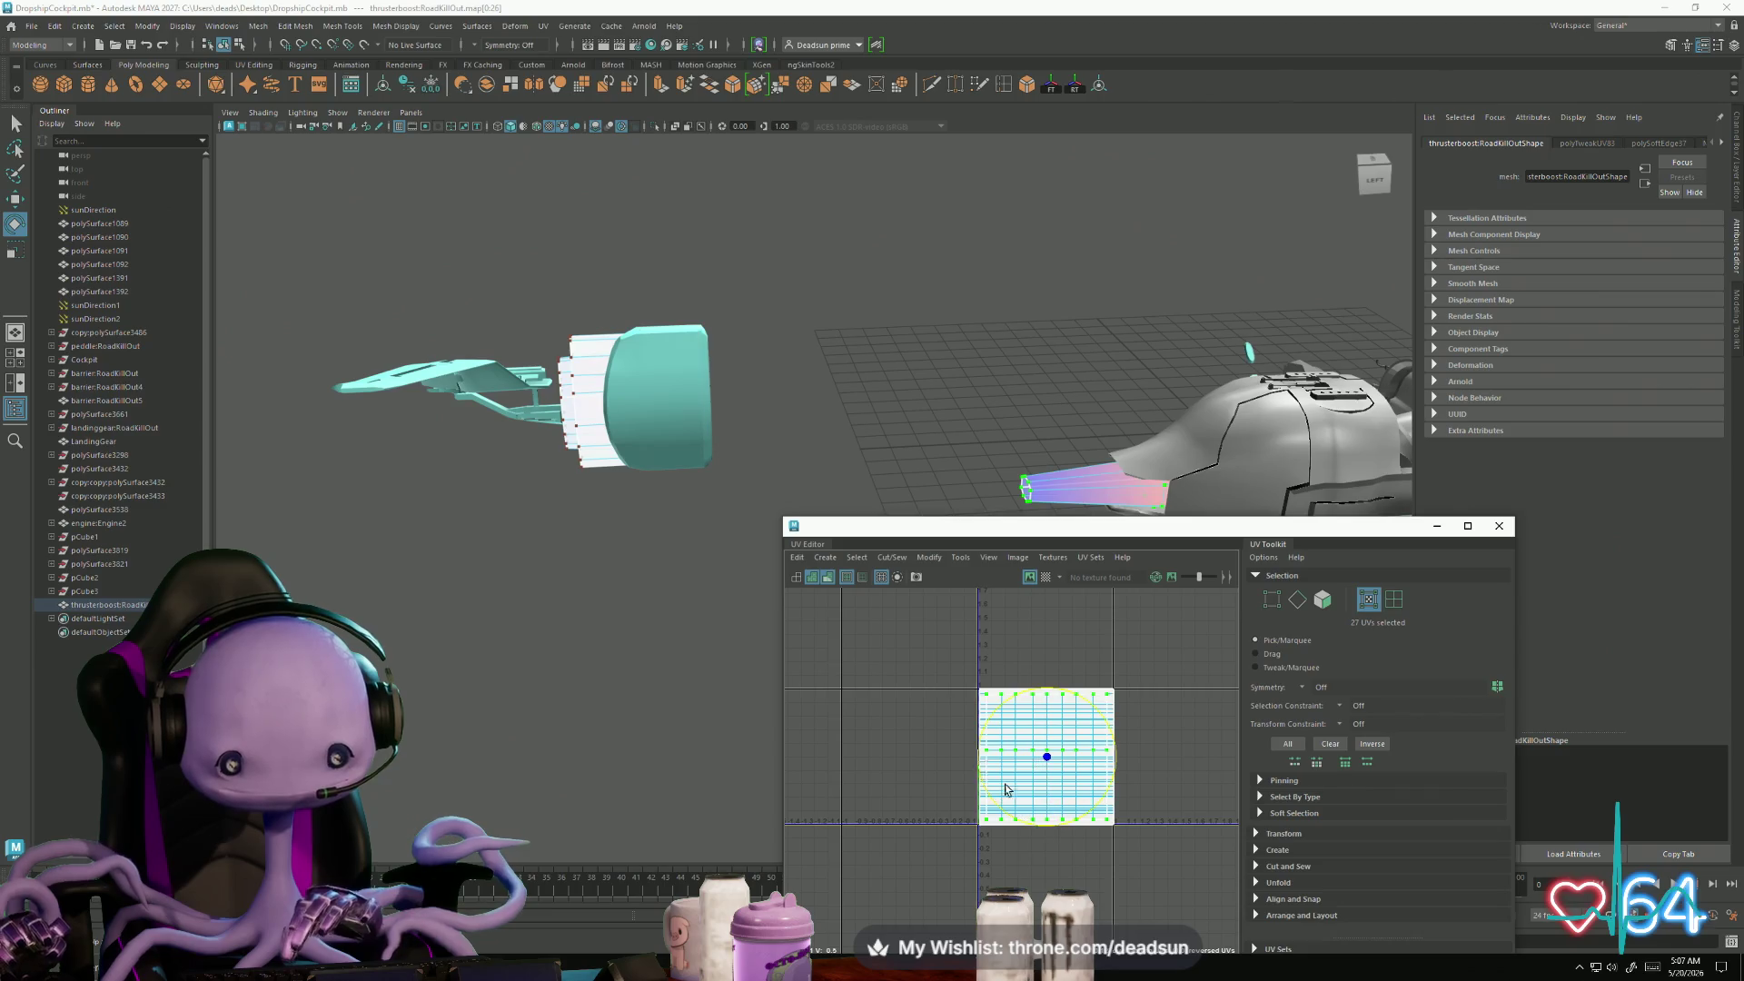
# - Export the selected thruster over thrusterboost.fbx, confirming Replace
pyautogui.click(32, 26)
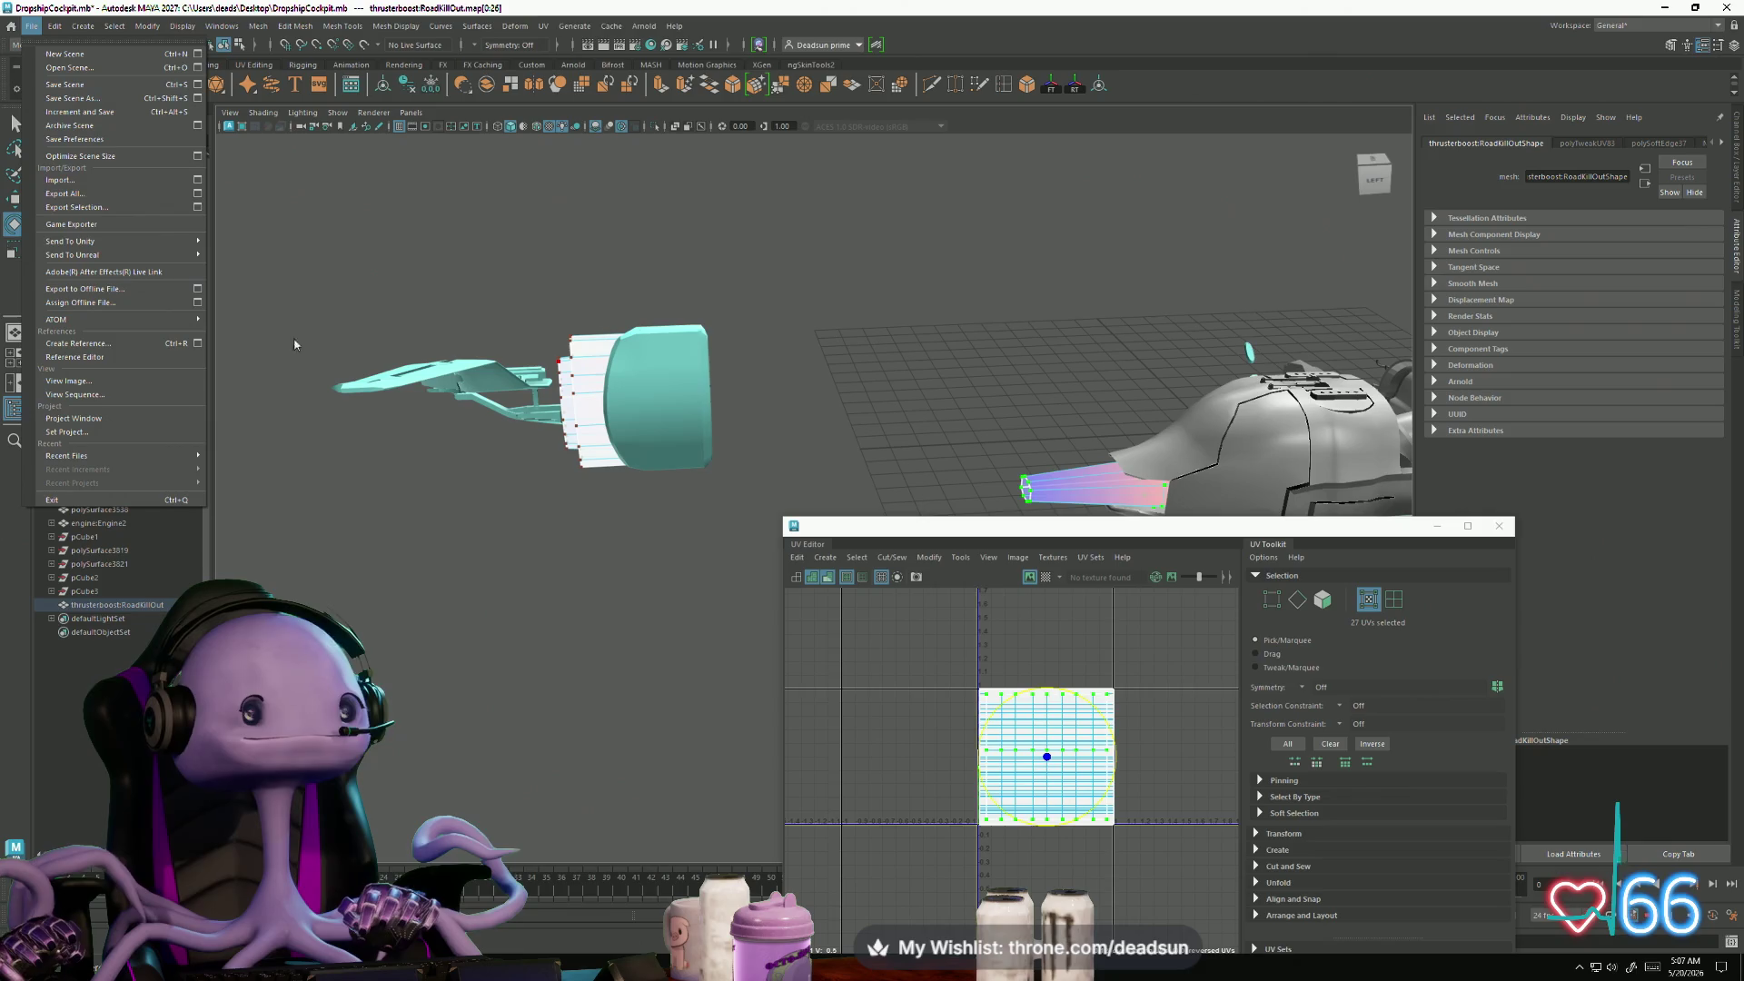
pyautogui.click(103, 107)
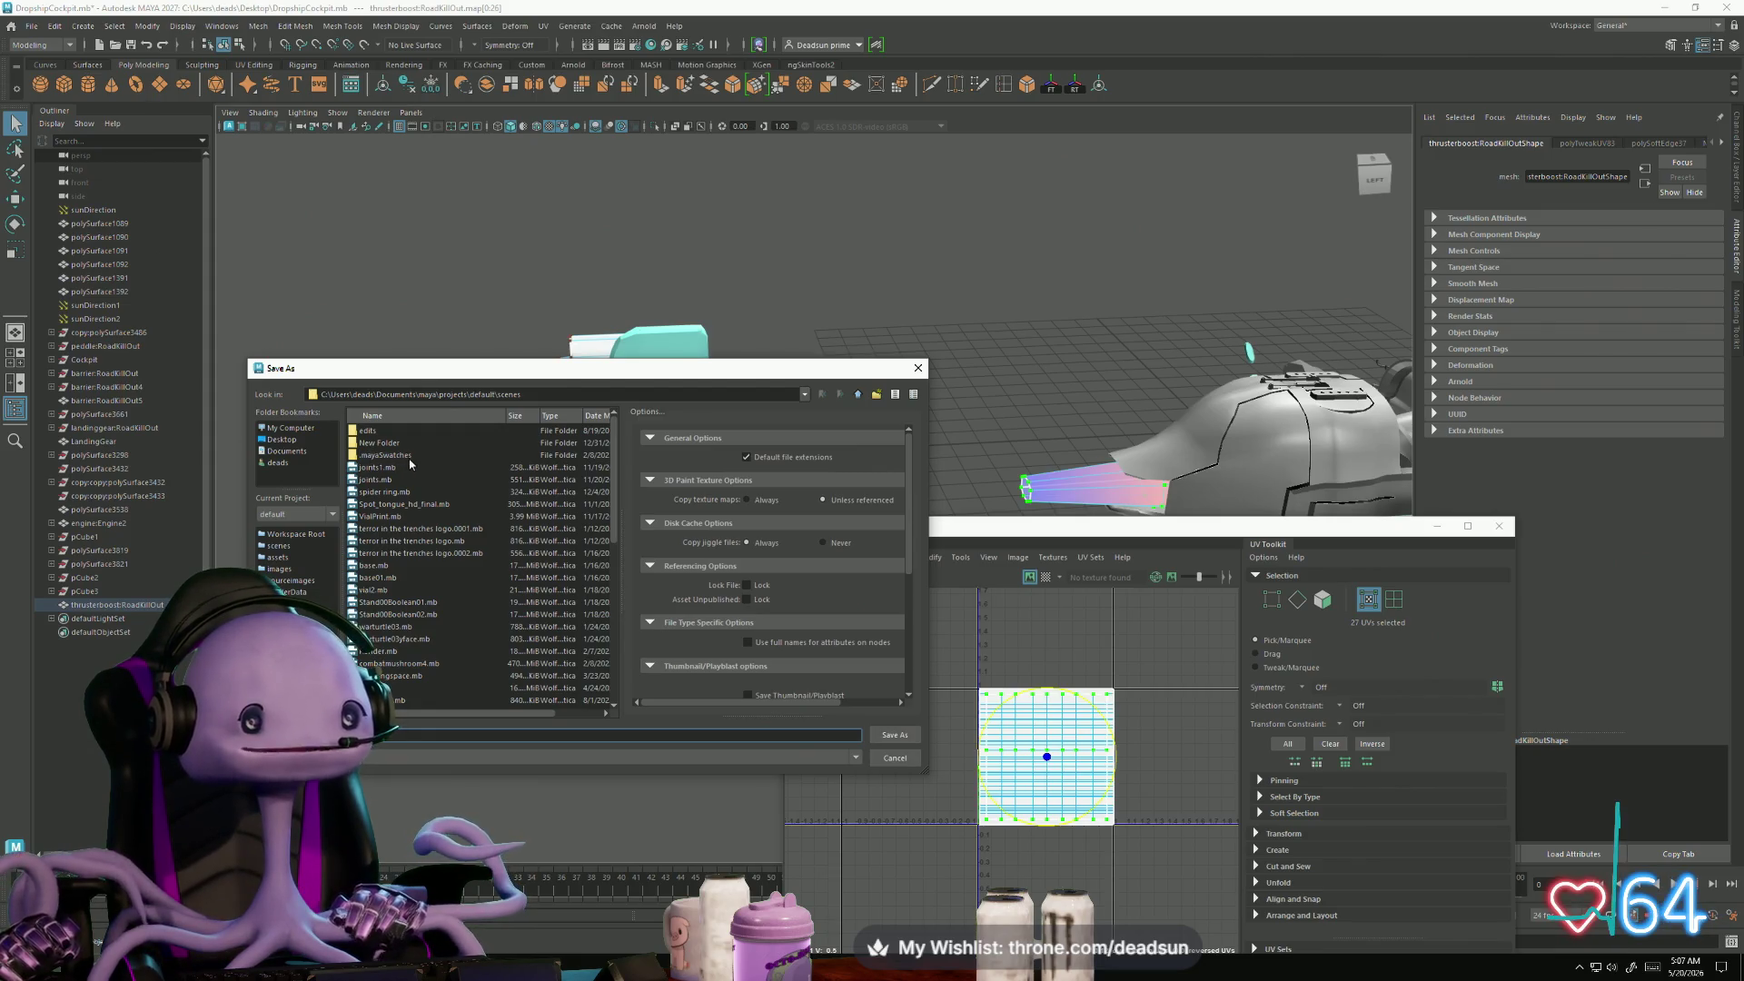
pyautogui.click(894, 759)
pyautogui.click(26, 28)
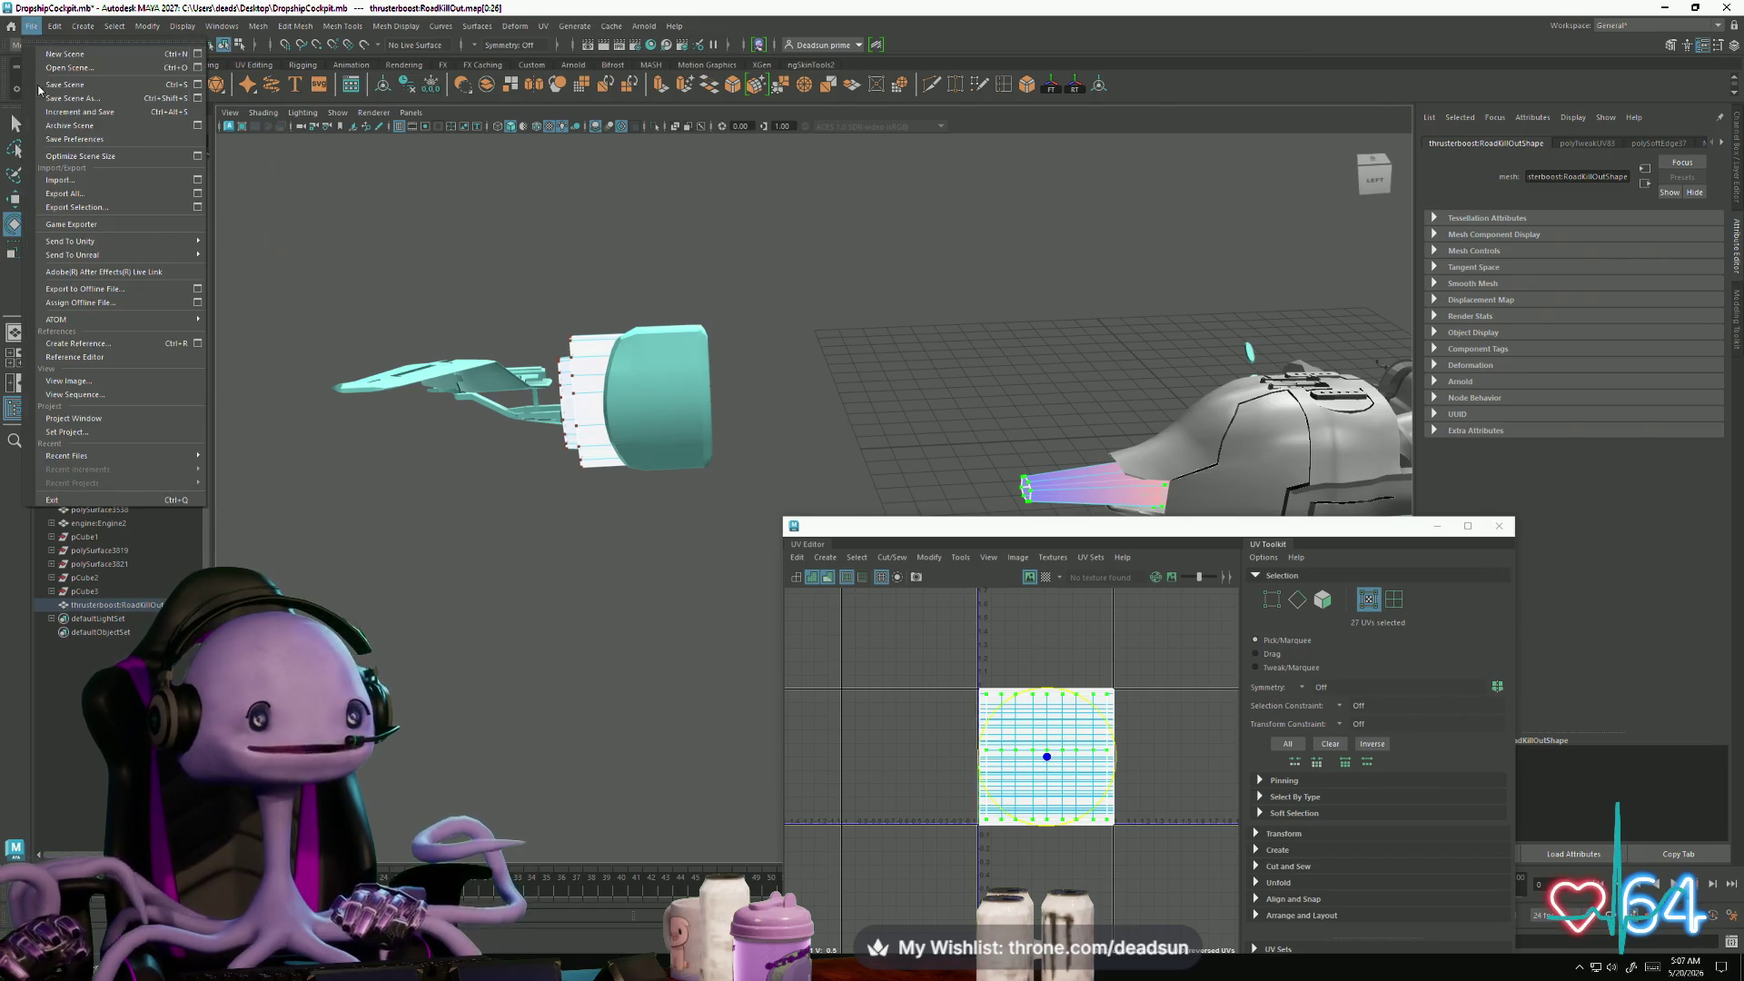
pyautogui.click(95, 211)
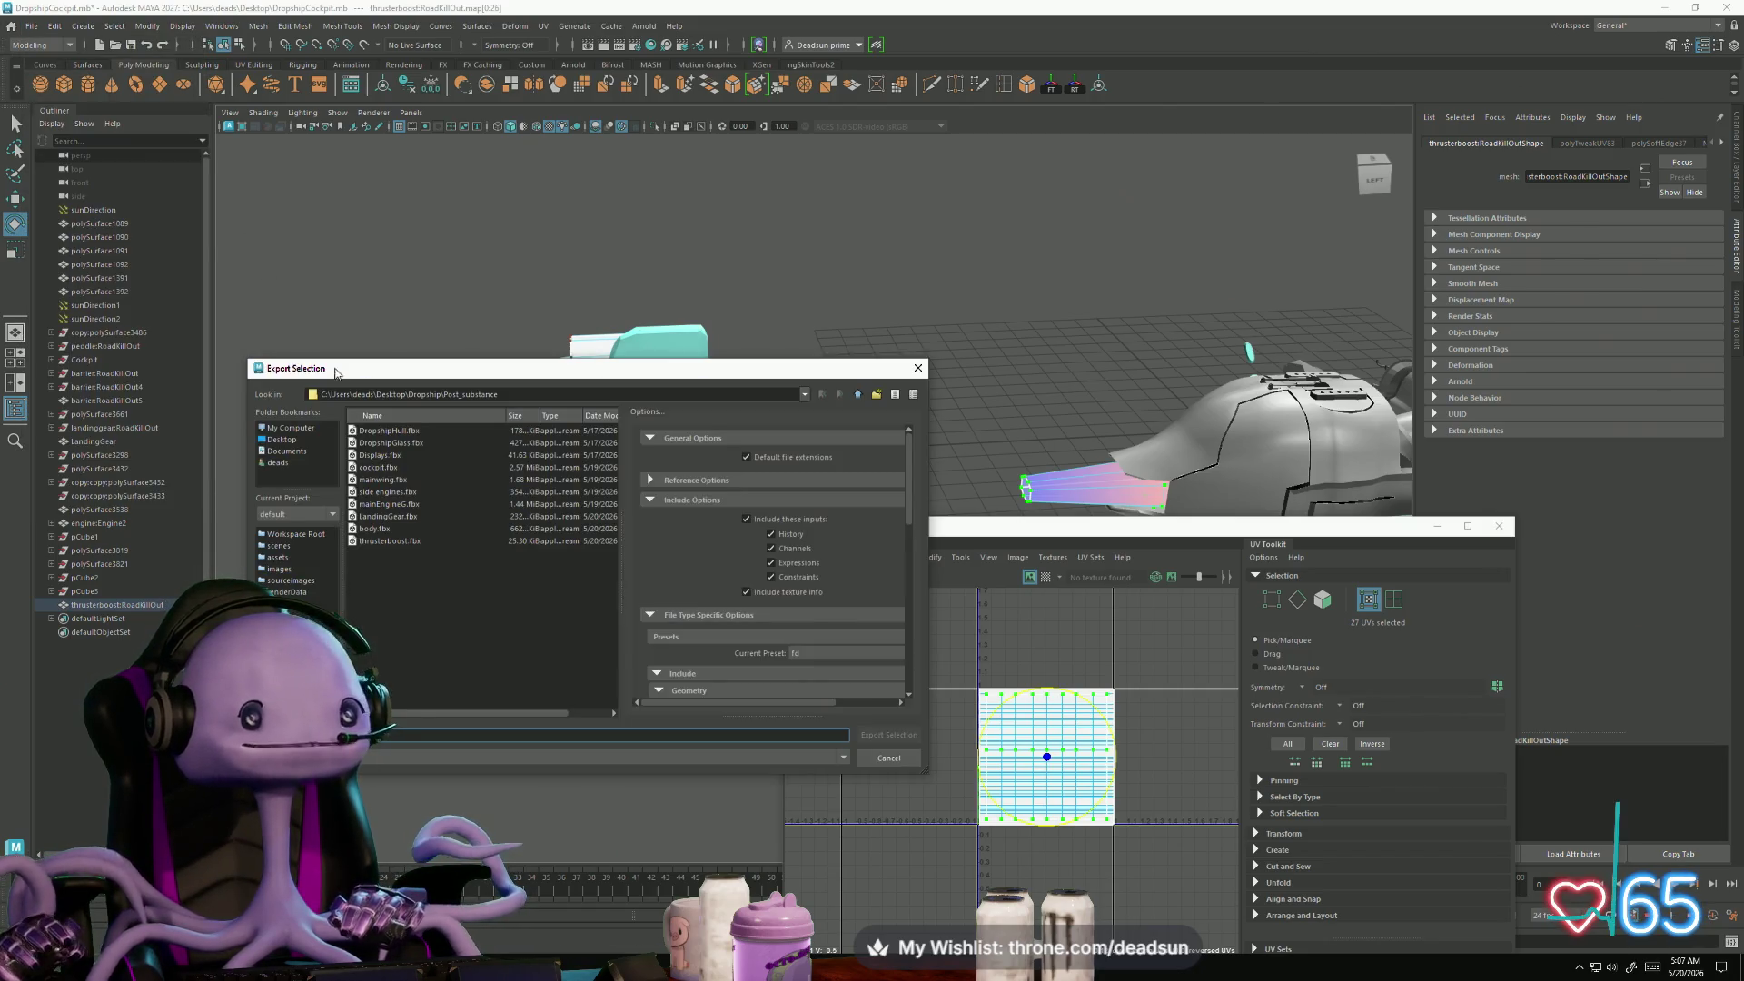
pyautogui.click(406, 542)
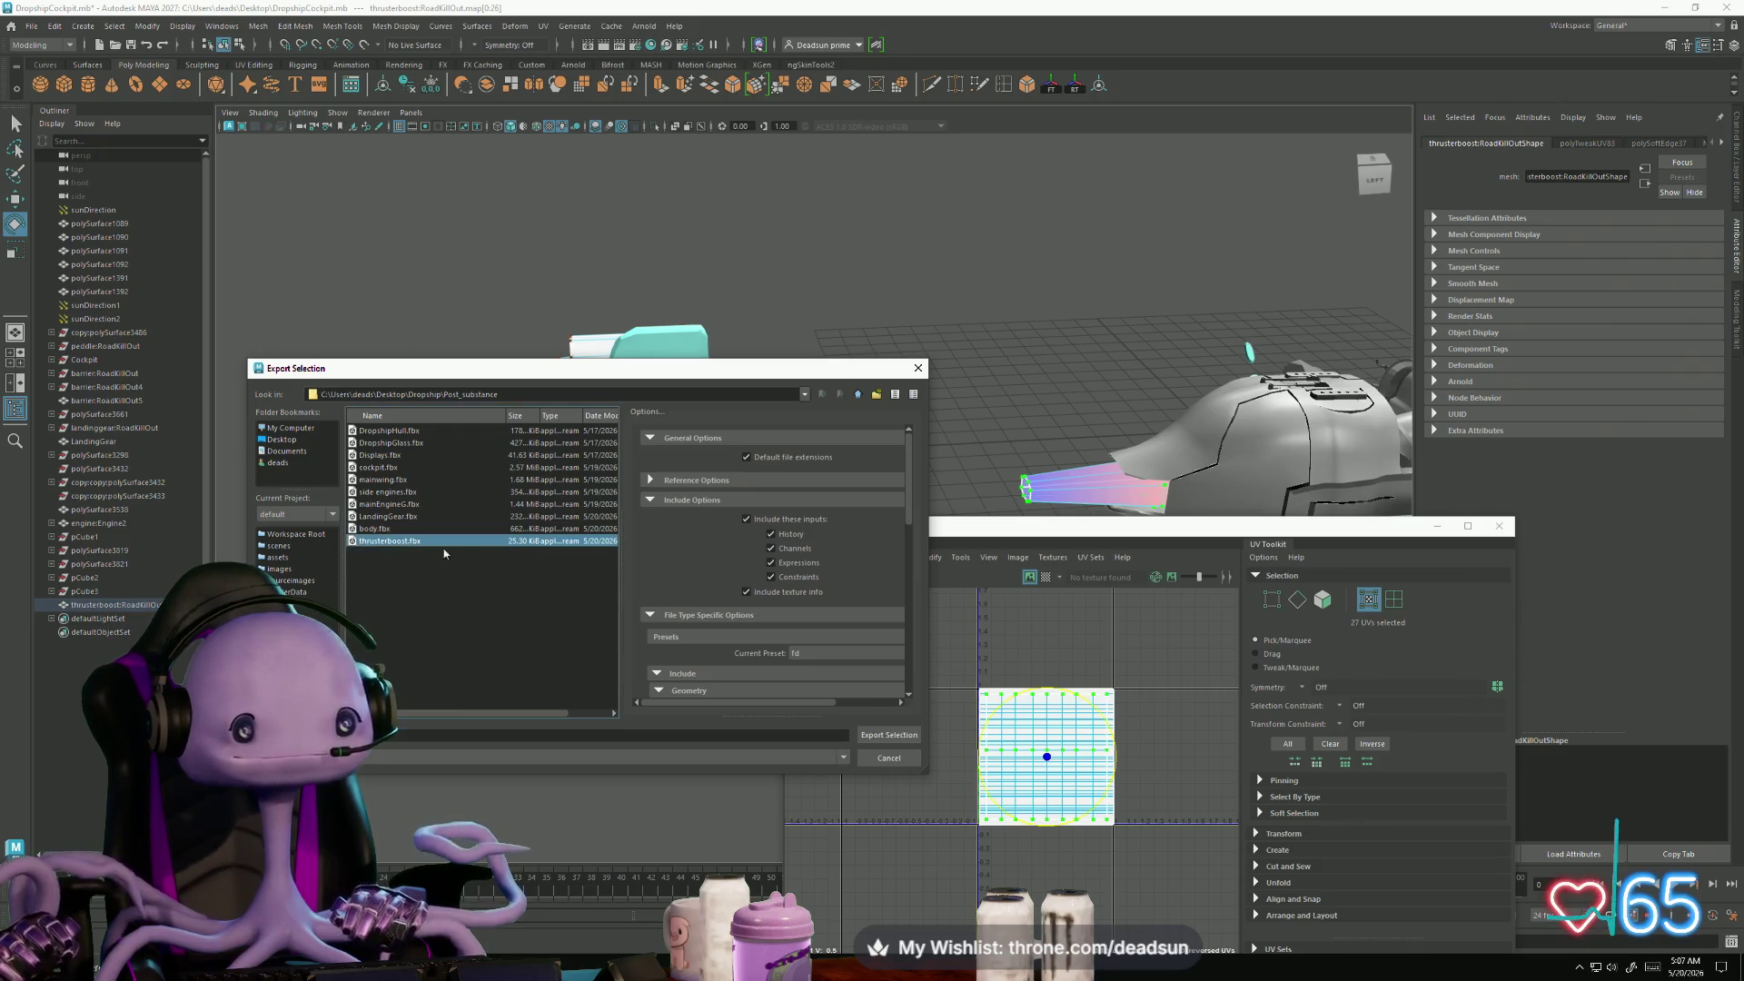
pyautogui.click(889, 734)
pyautogui.click(556, 586)
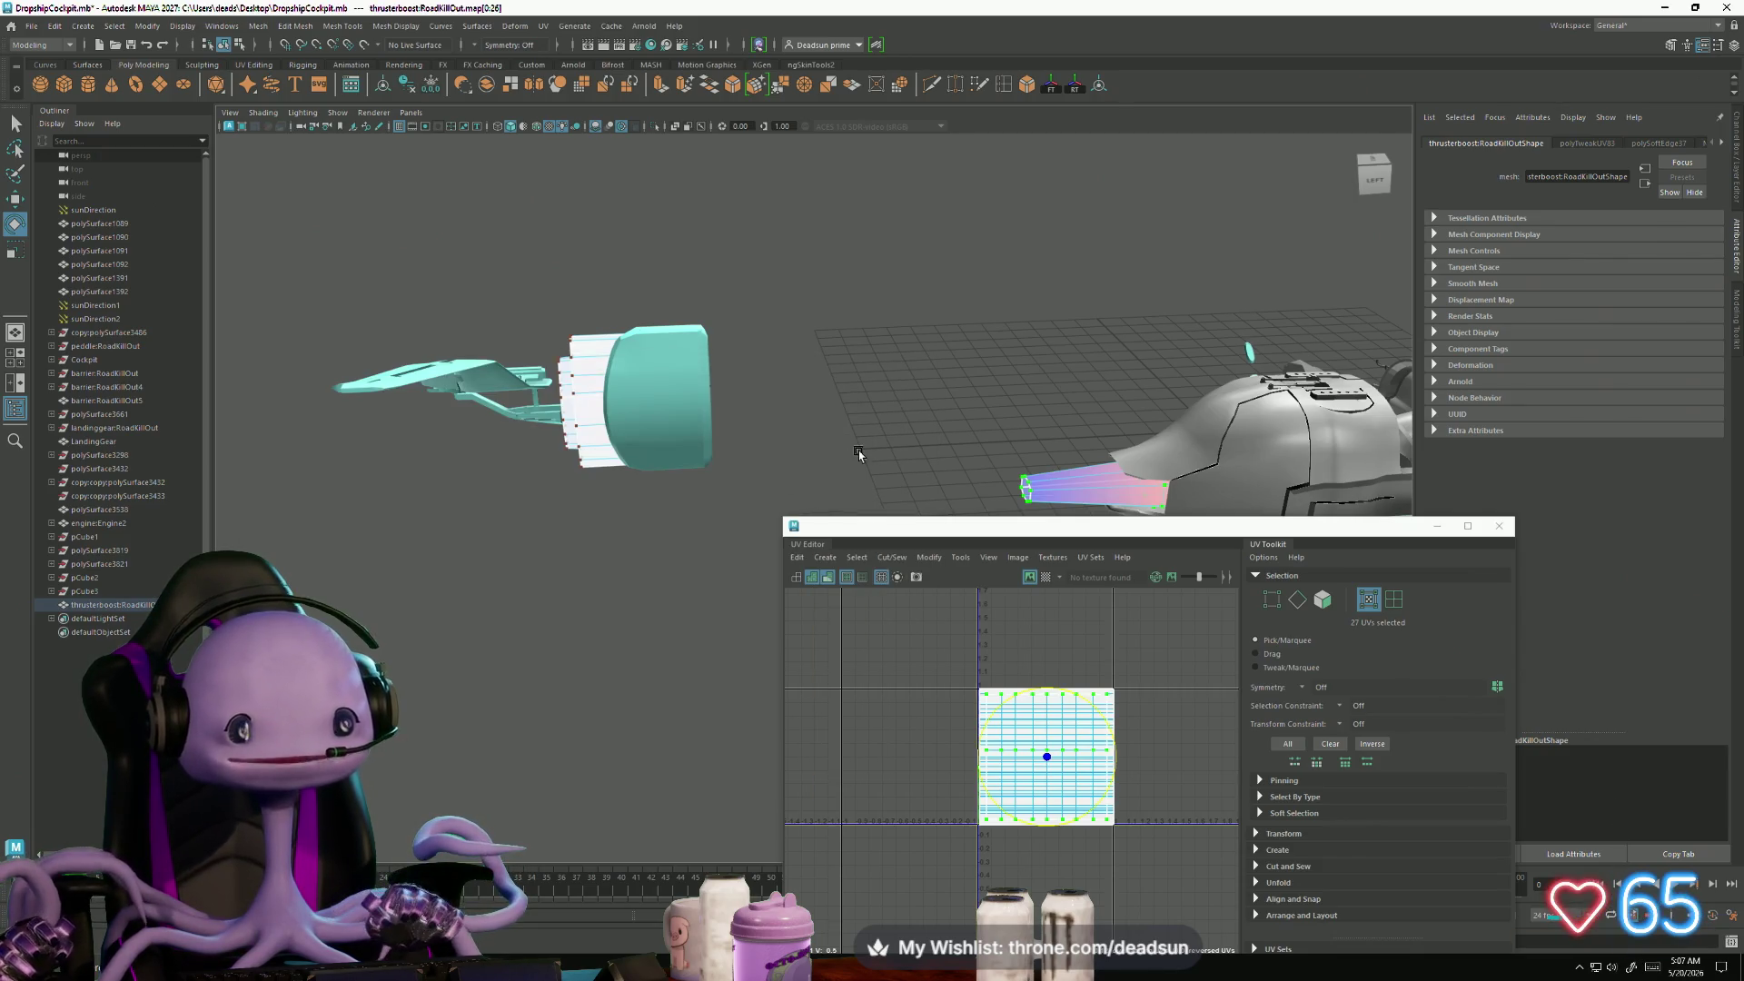
pyautogui.hotkey('alt', 'Tab')
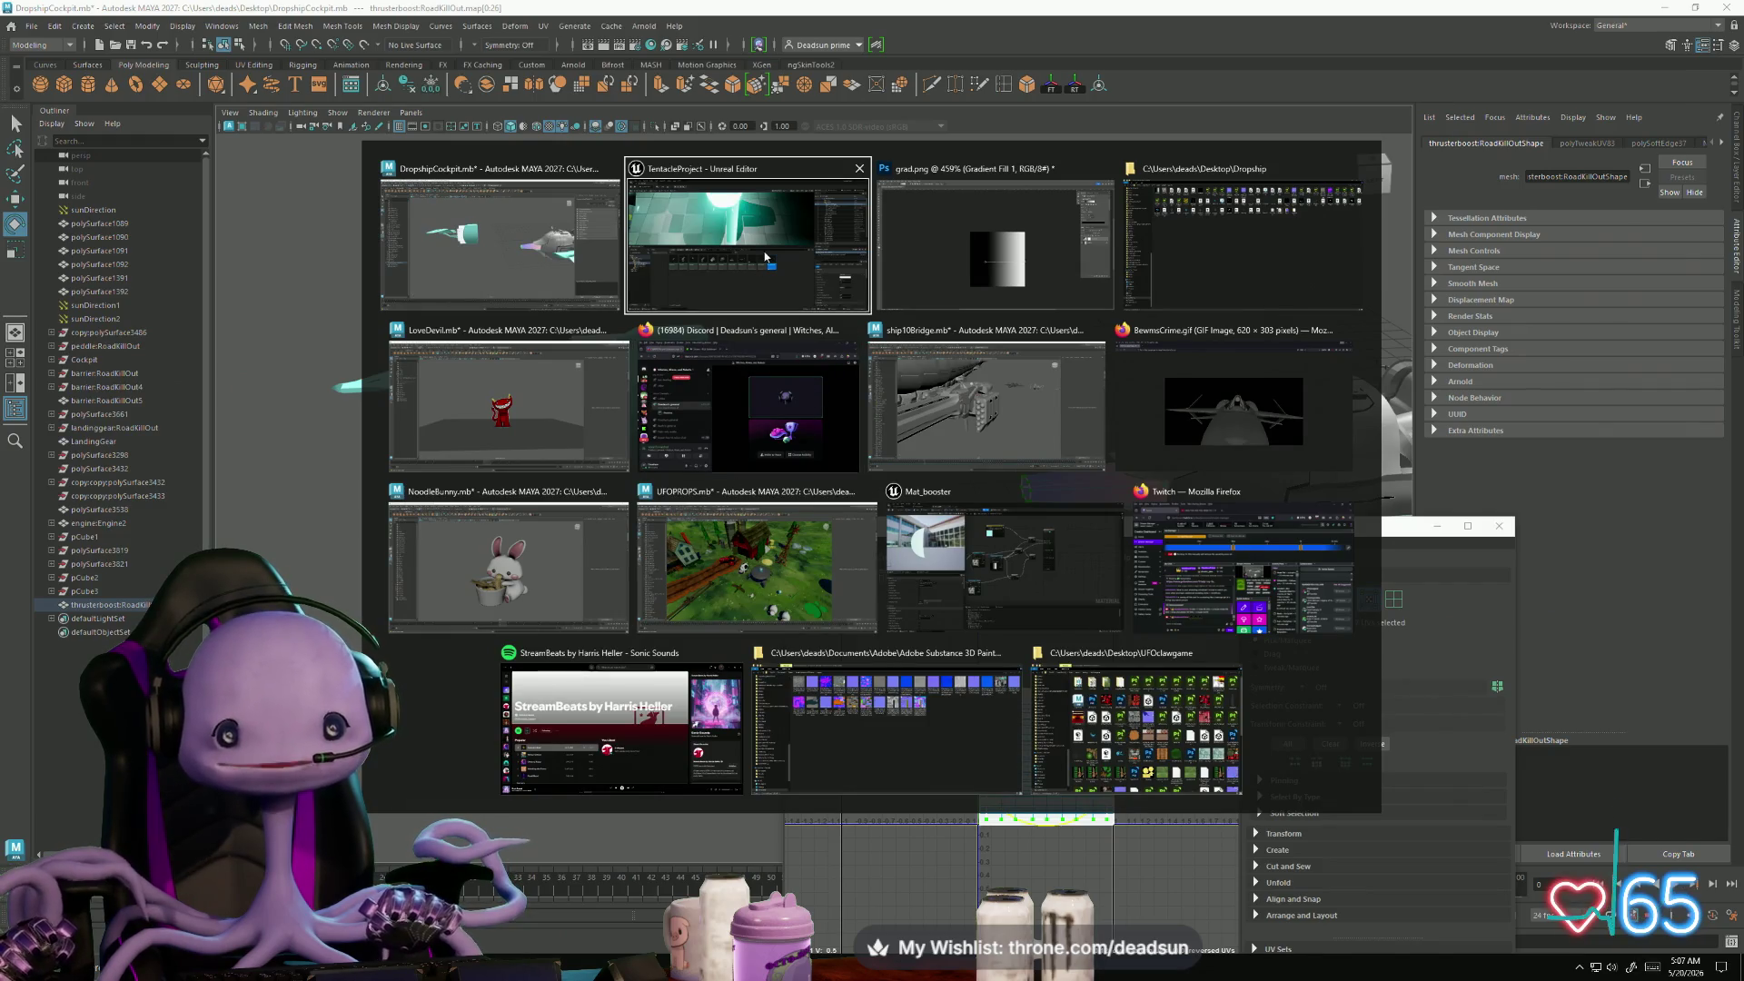
# - Reimport thrusterboost and inspect the mesh in its editor
pyautogui.click(748, 238)
pyautogui.rightClick(1083, 570)
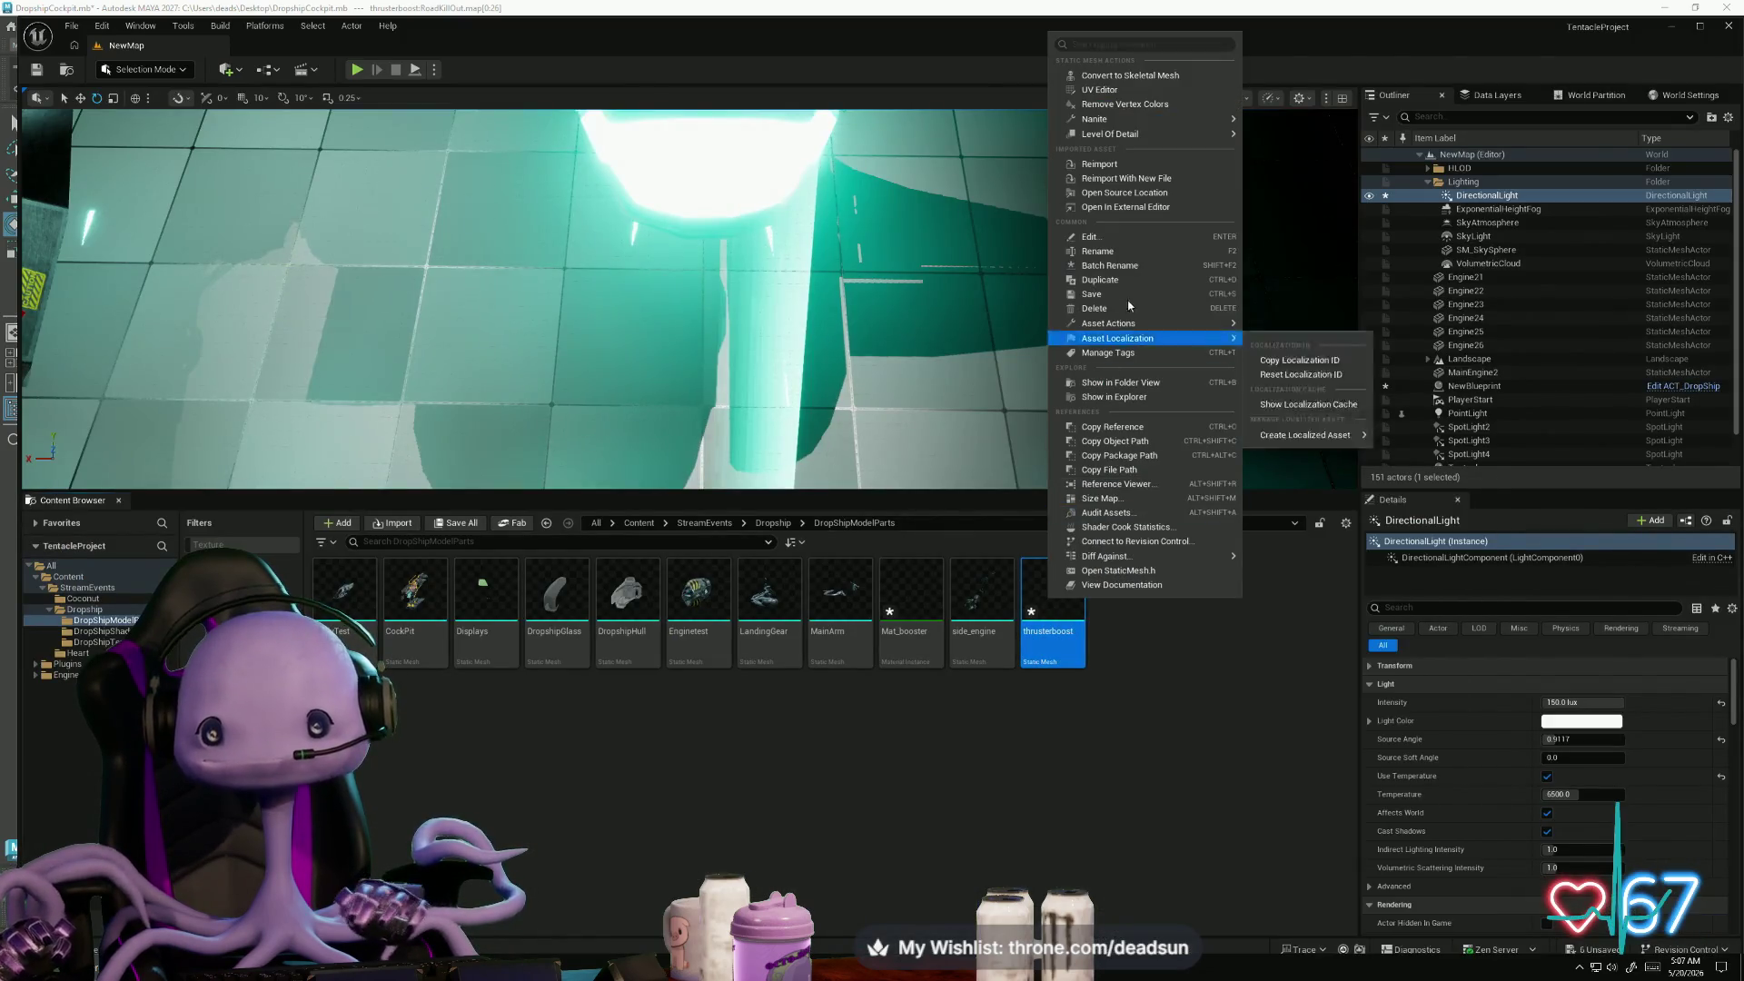
pyautogui.click(1159, 167)
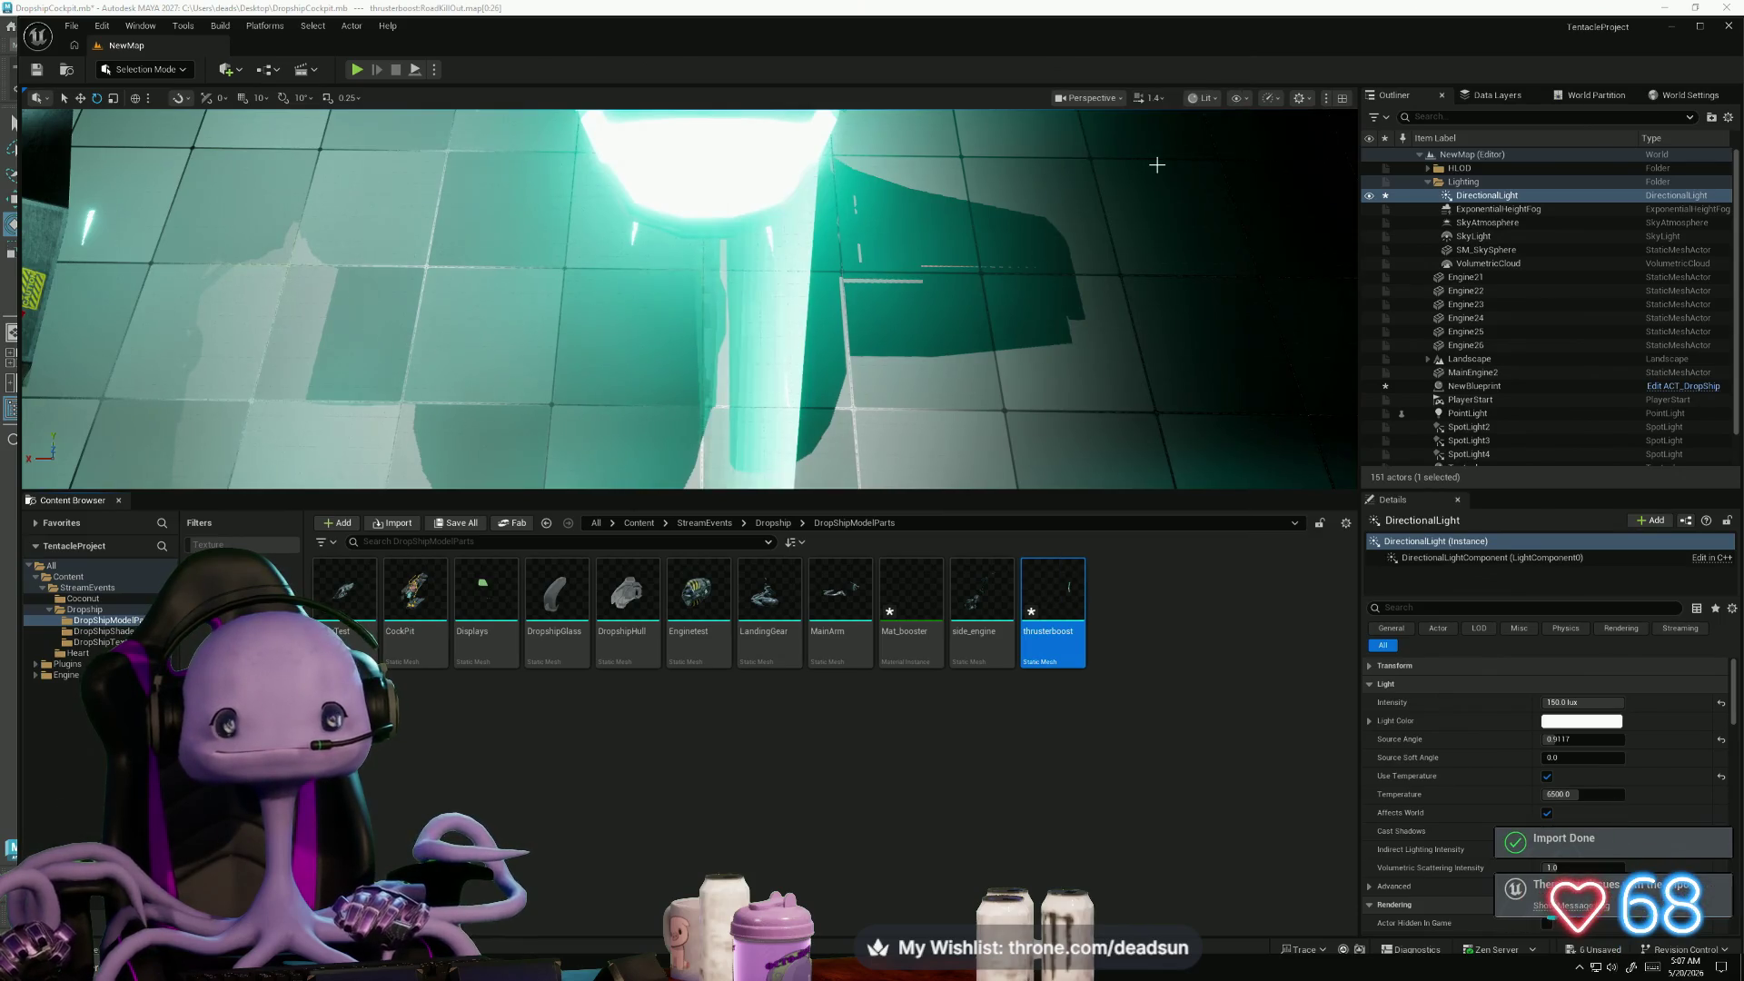
pyautogui.doubleClick(1034, 587)
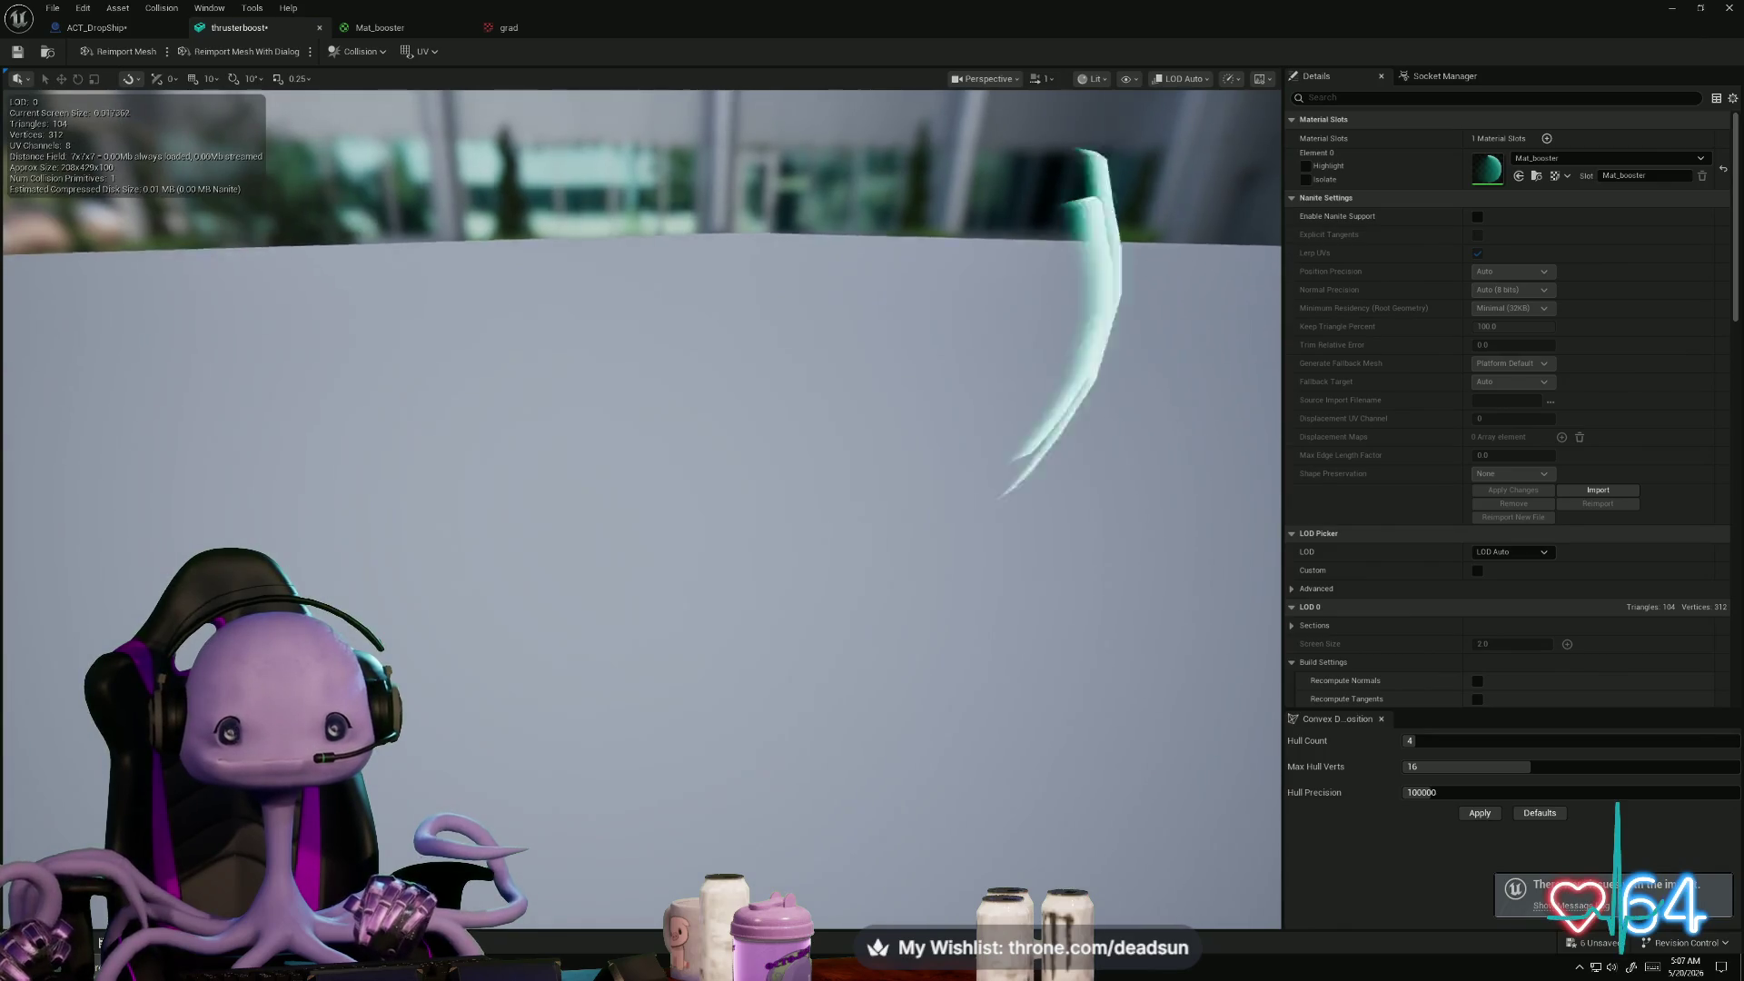
pyautogui.moveTo(1087, 254)
pyautogui.mouseDown()
pyautogui.moveTo(1045, 264)
pyautogui.moveTo(1087, 254)
pyautogui.mouseUp()
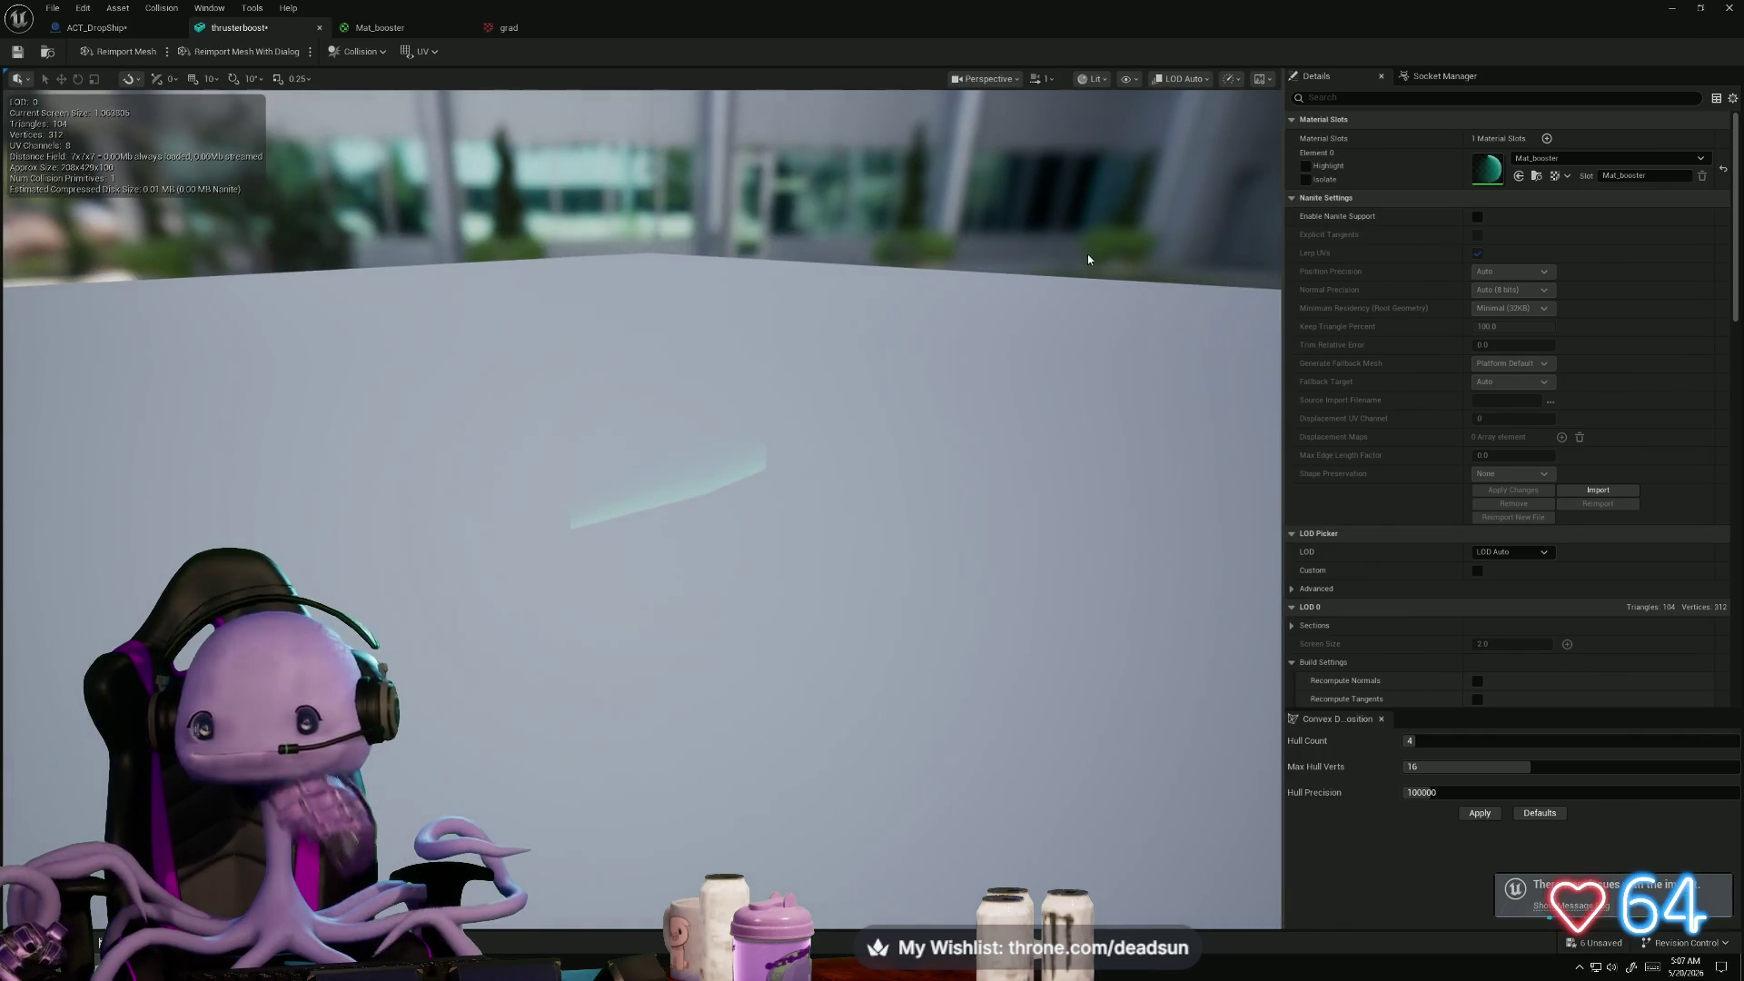
pyautogui.click(252, 54)
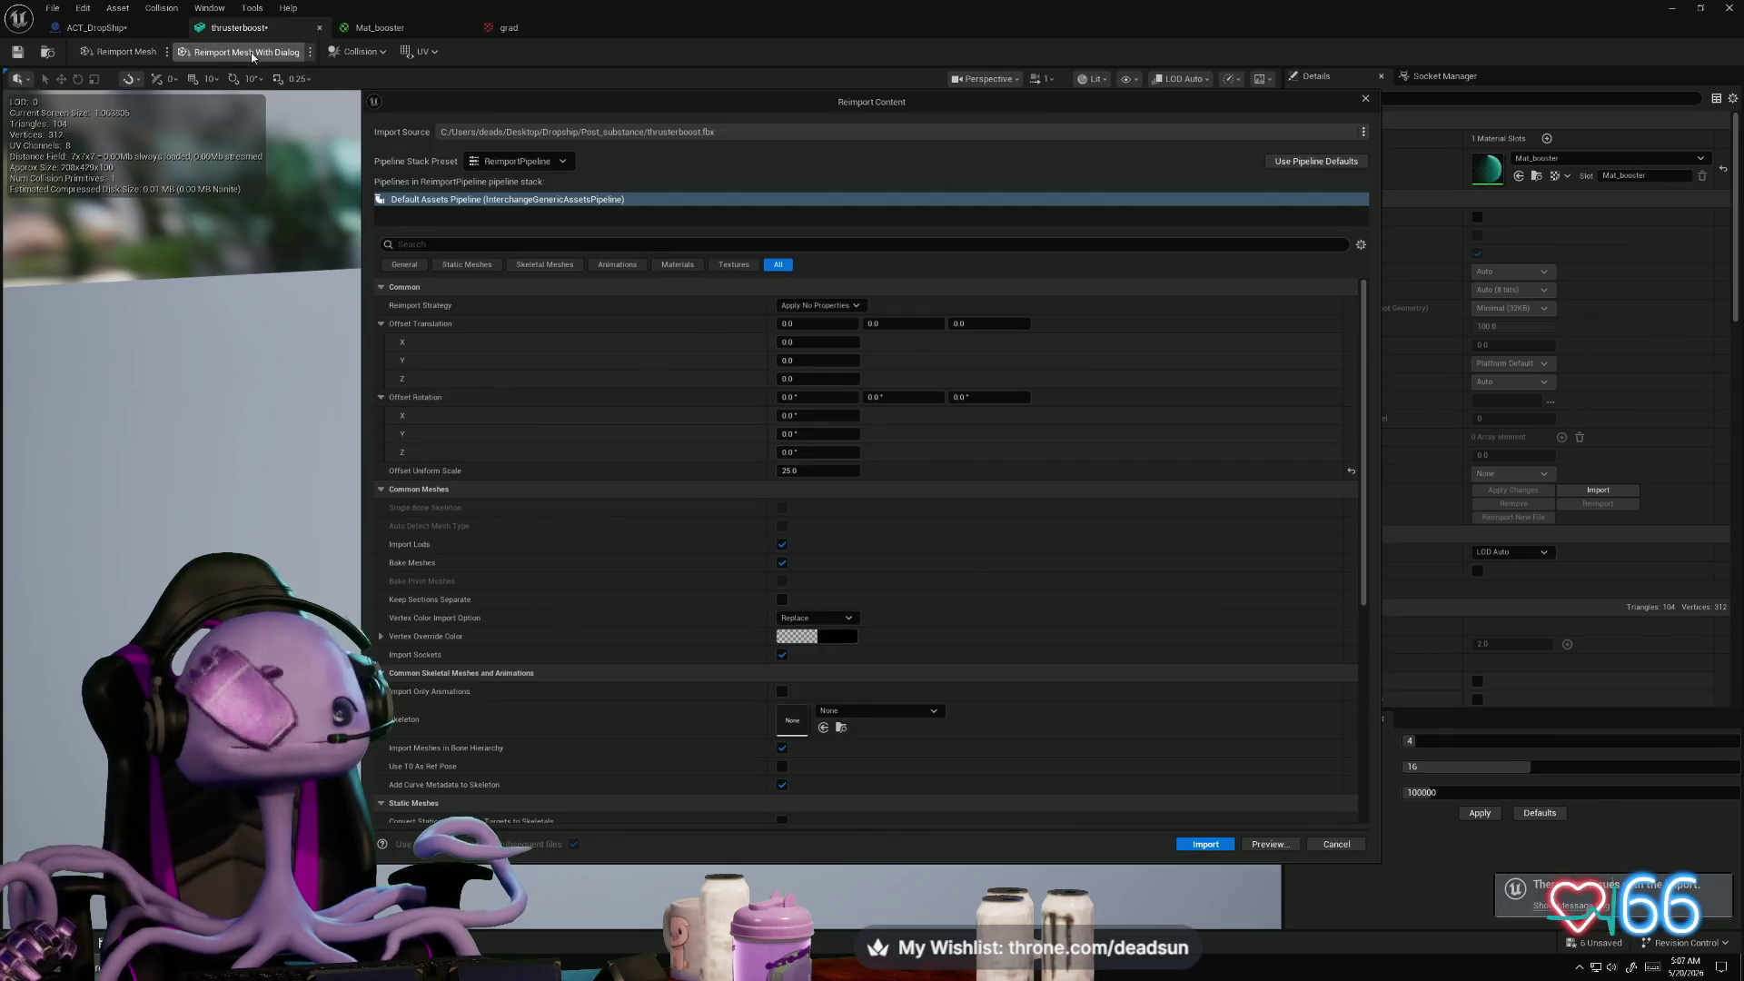
pyautogui.click(1366, 100)
# - Close the thrusterboost, Mat_booster, grad and ACT_DropShip editor tabs
pyautogui.moveTo(1534, 16)
pyautogui.mouseDown()
pyautogui.moveTo(1544, 162)
pyautogui.moveTo(1395, 399)
pyautogui.moveTo(1635, 216)
pyautogui.moveTo(1241, 202)
pyautogui.mouseUp()
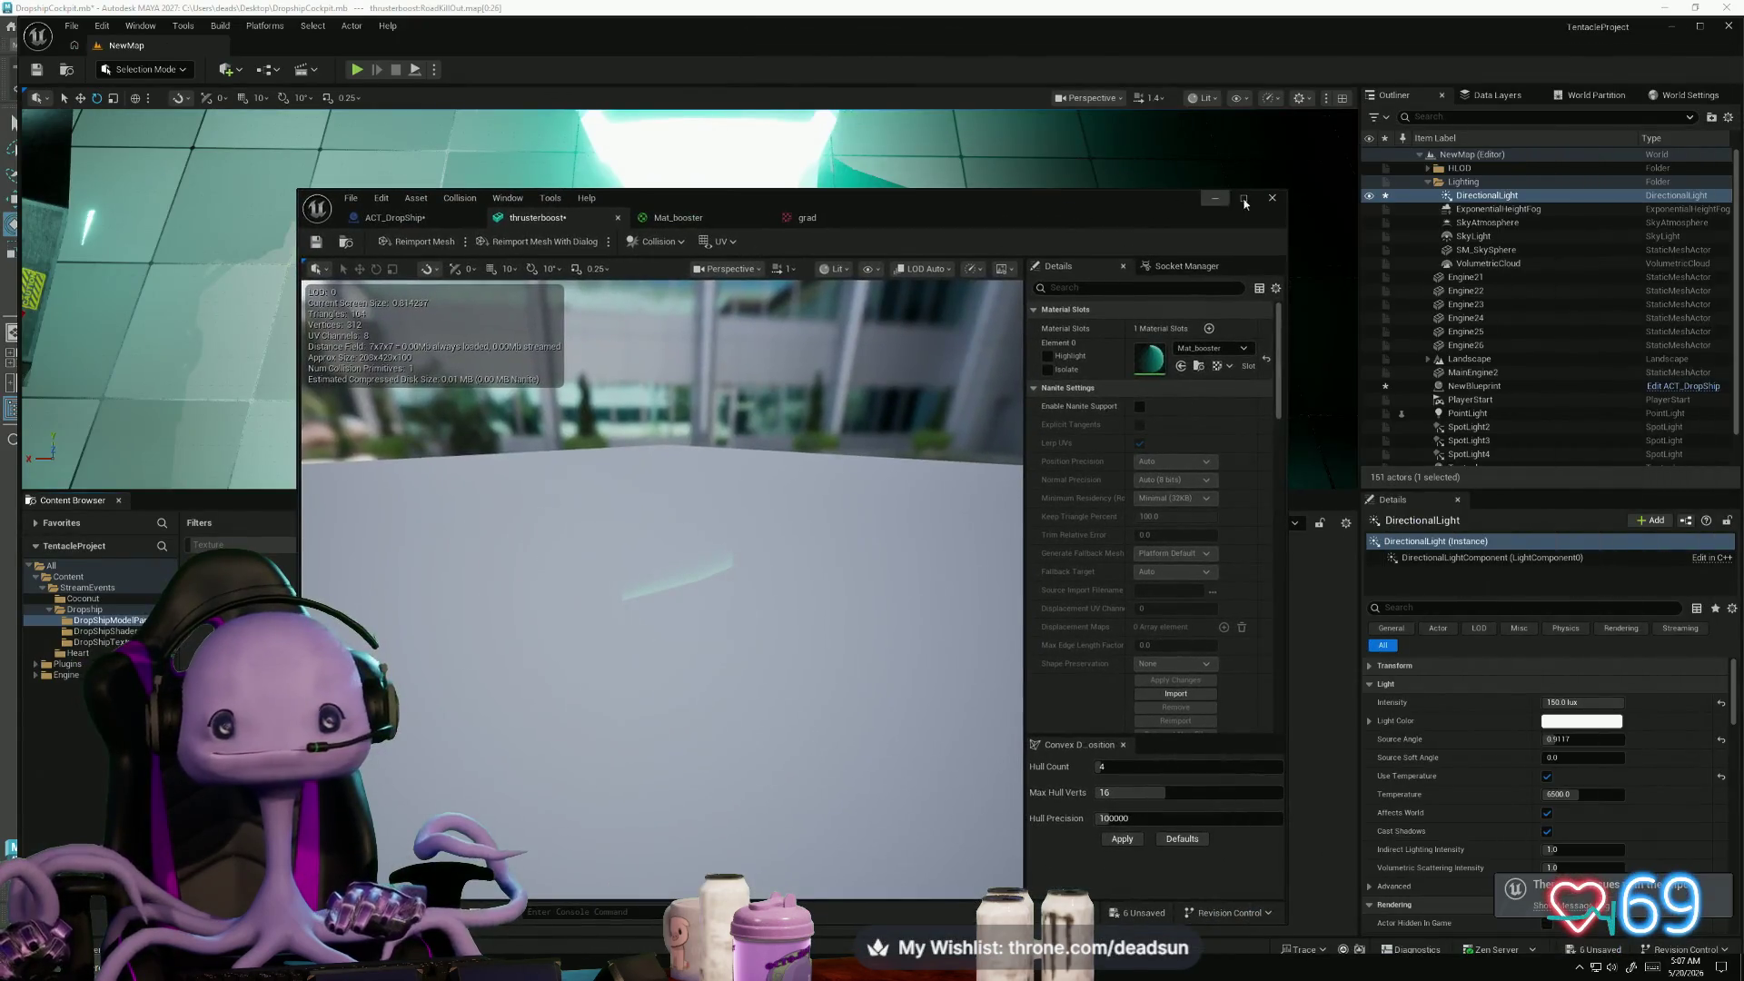
pyautogui.click(617, 219)
pyautogui.click(618, 219)
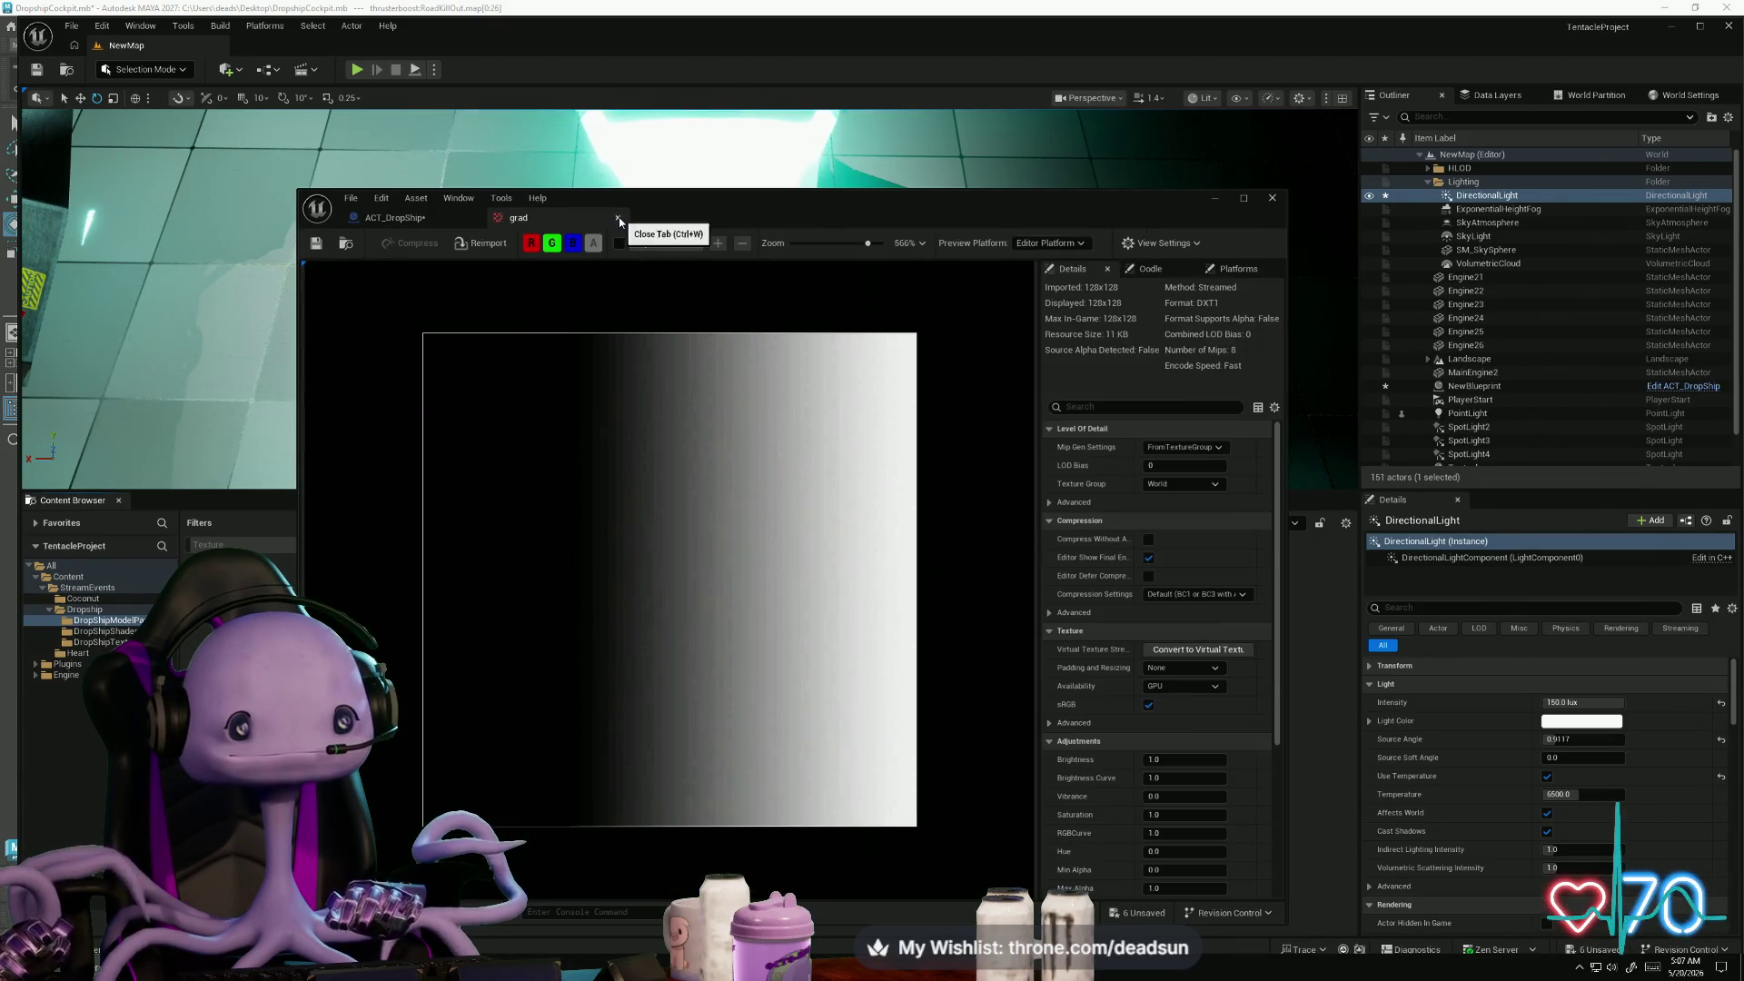
pyautogui.click(620, 219)
pyautogui.click(1211, 201)
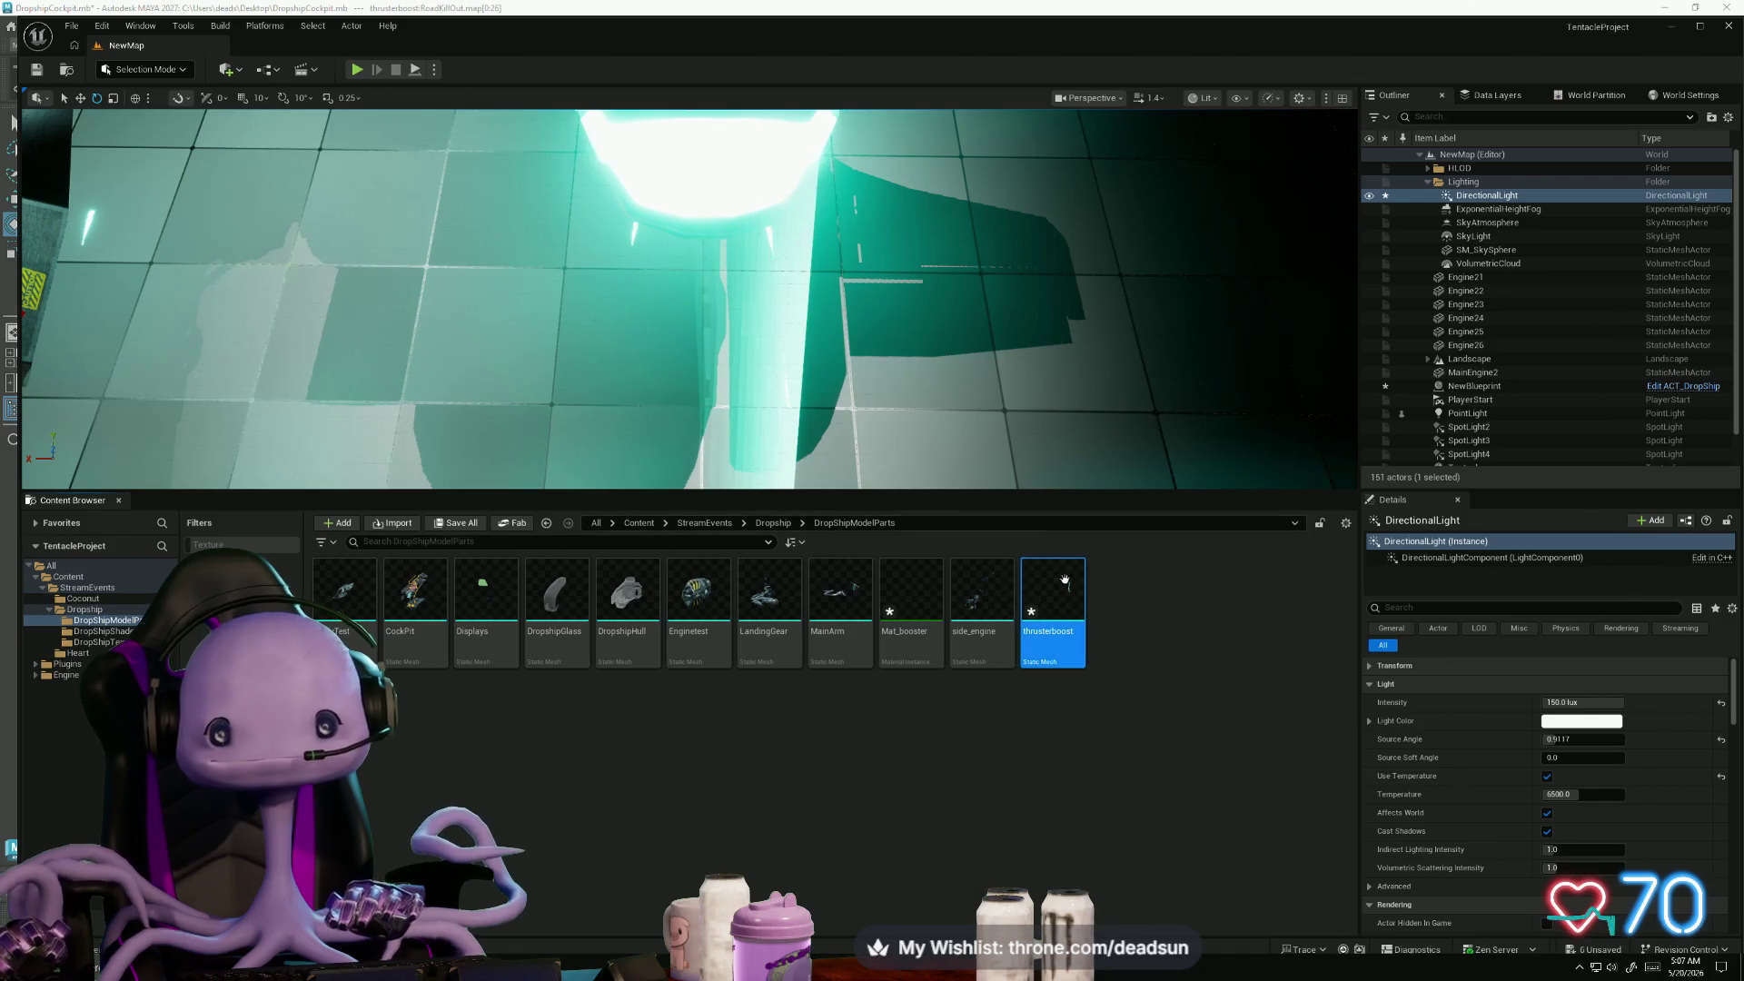
# - Reimport thrusterboost using Reimport With New File, choosing thrusterboost.fbx
pyautogui.rightClick(1055, 587)
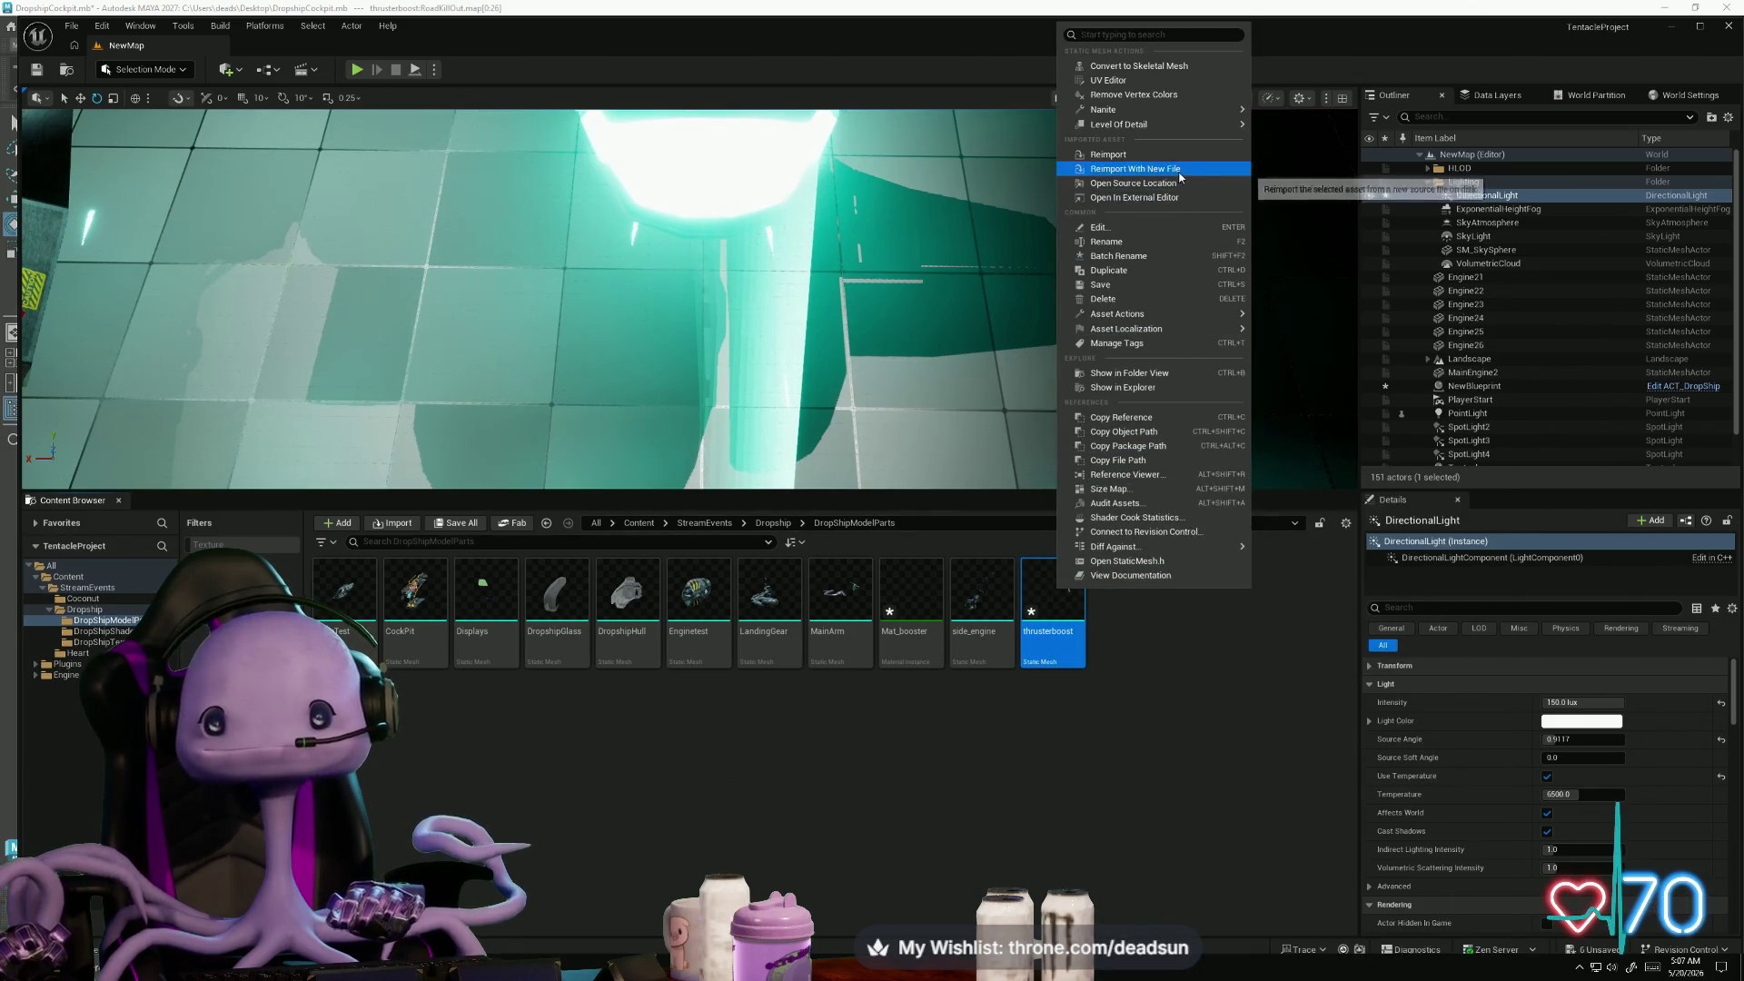
pyautogui.click(1142, 182)
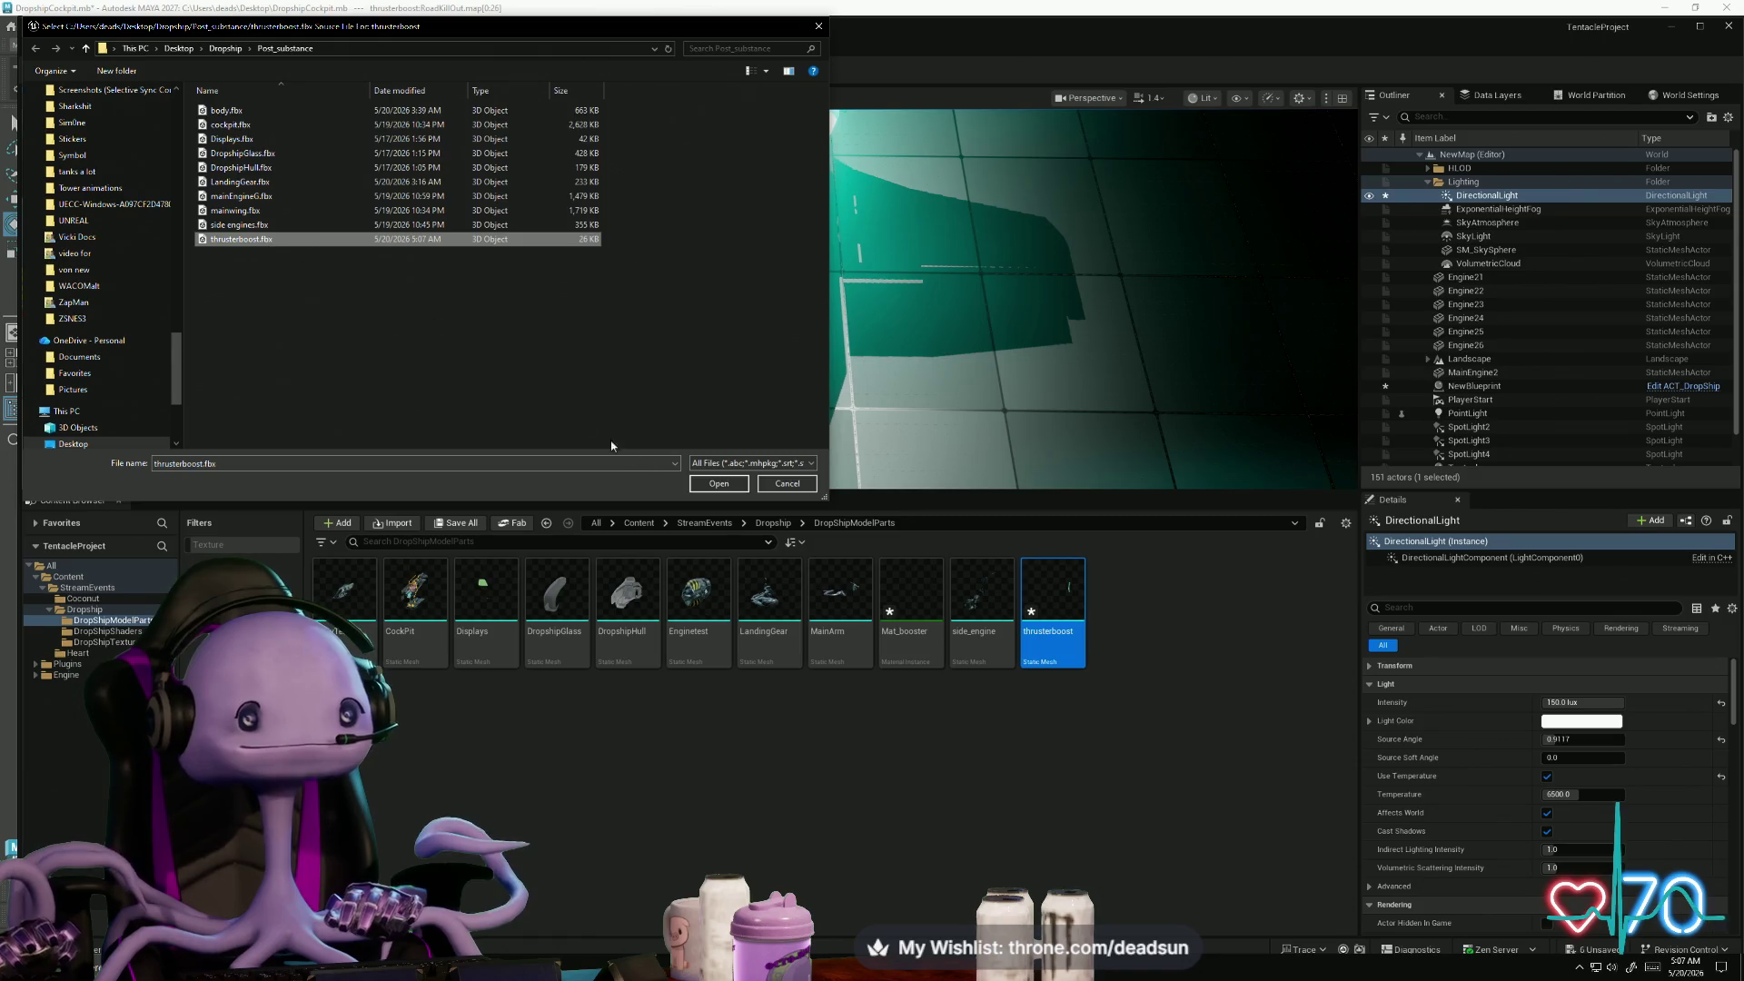
pyautogui.click(718, 484)
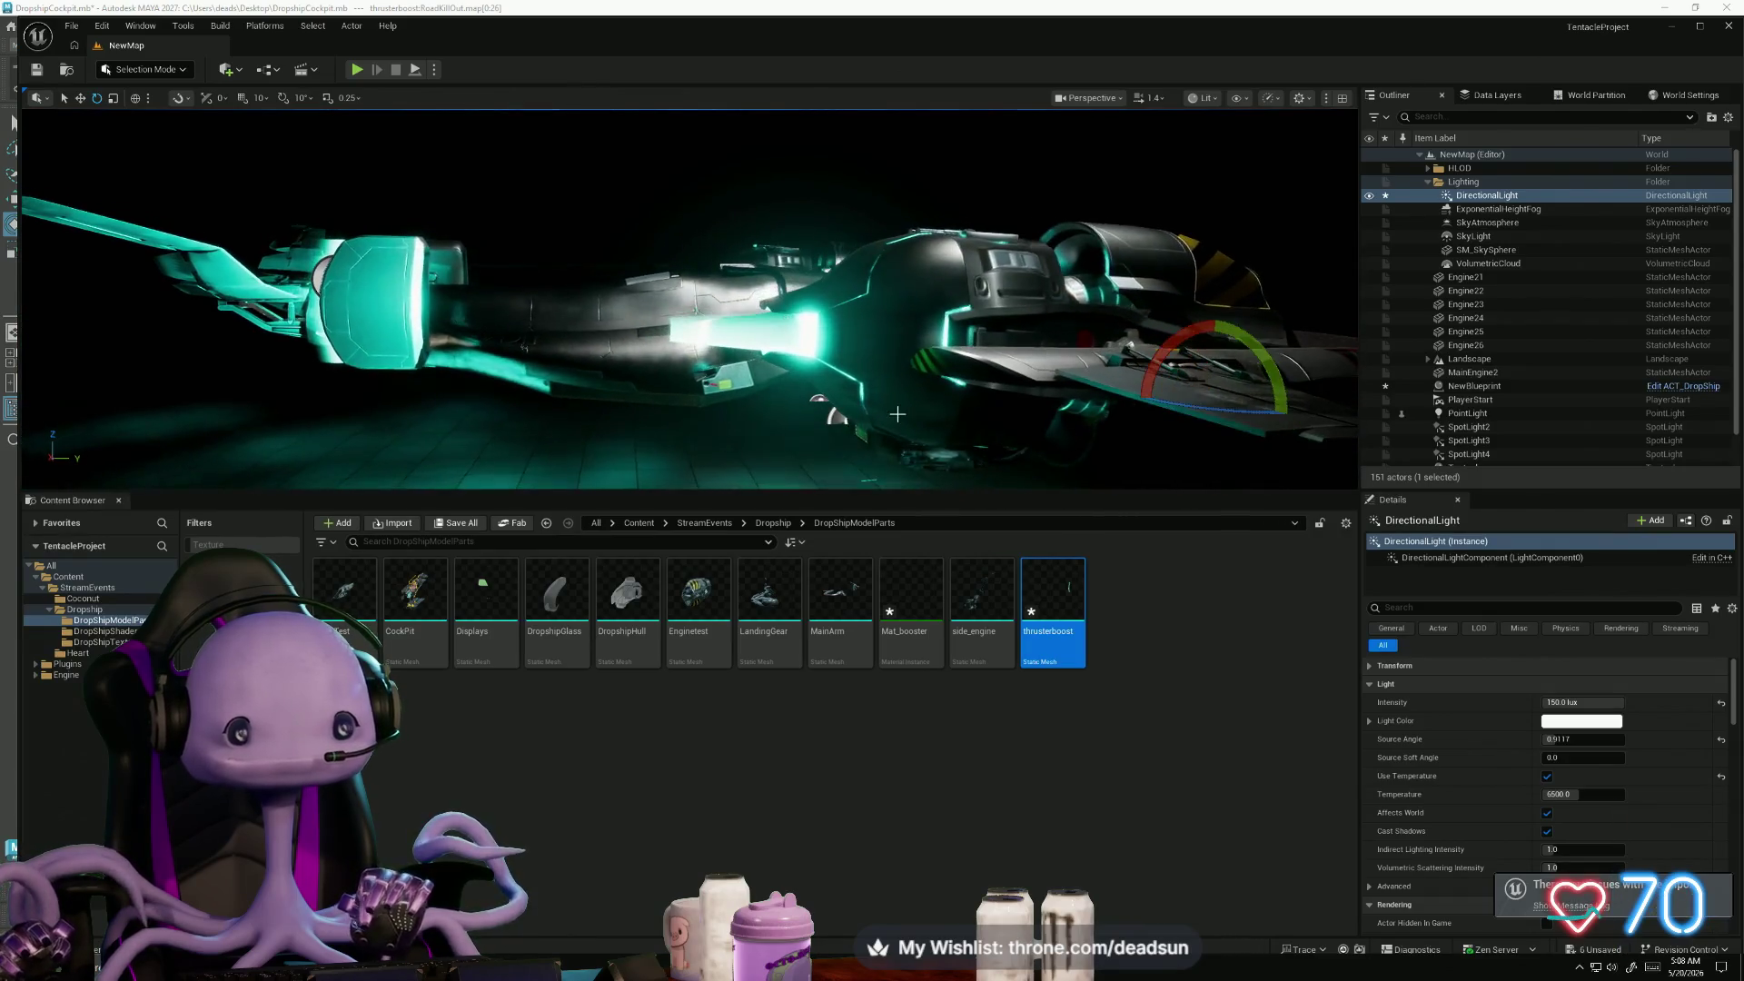
pyautogui.hotkey('alt', 'Tab')
pyautogui.hotkey('alt', 'Tab')
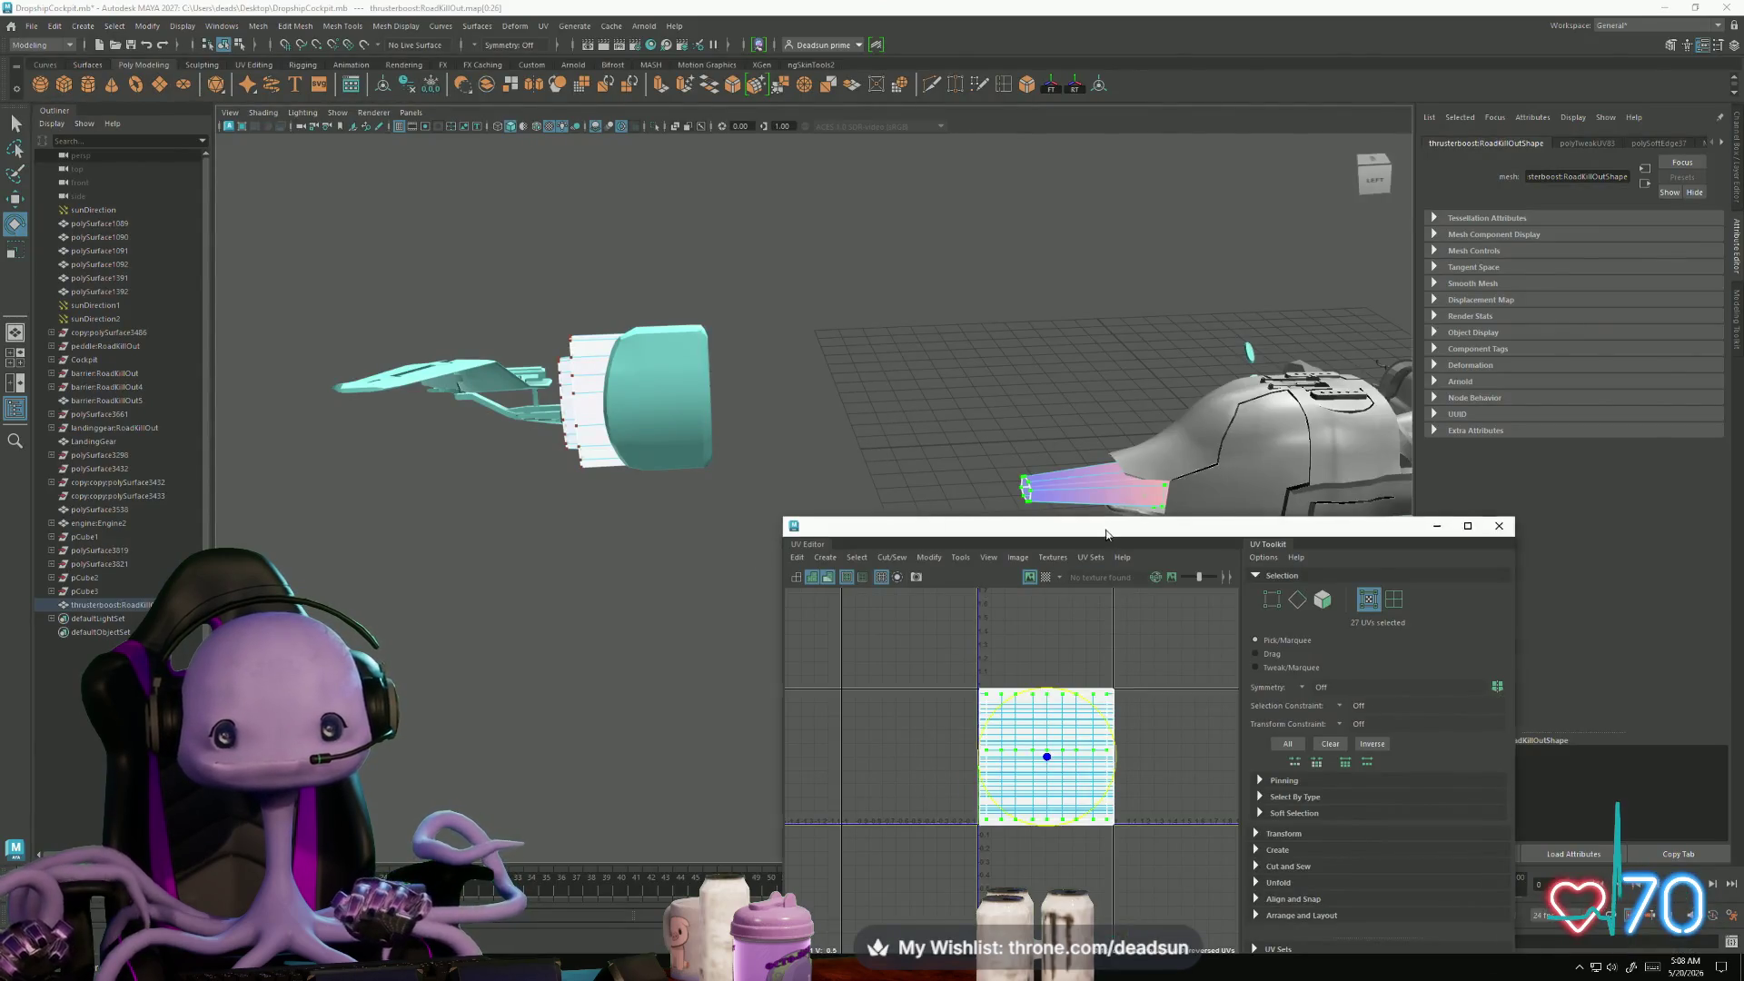
# - Shift the thruster's UV shell up one tile and turn it 90° clockwise
pyautogui.moveTo(1107, 532); pyautogui.dragTo(857, 364)
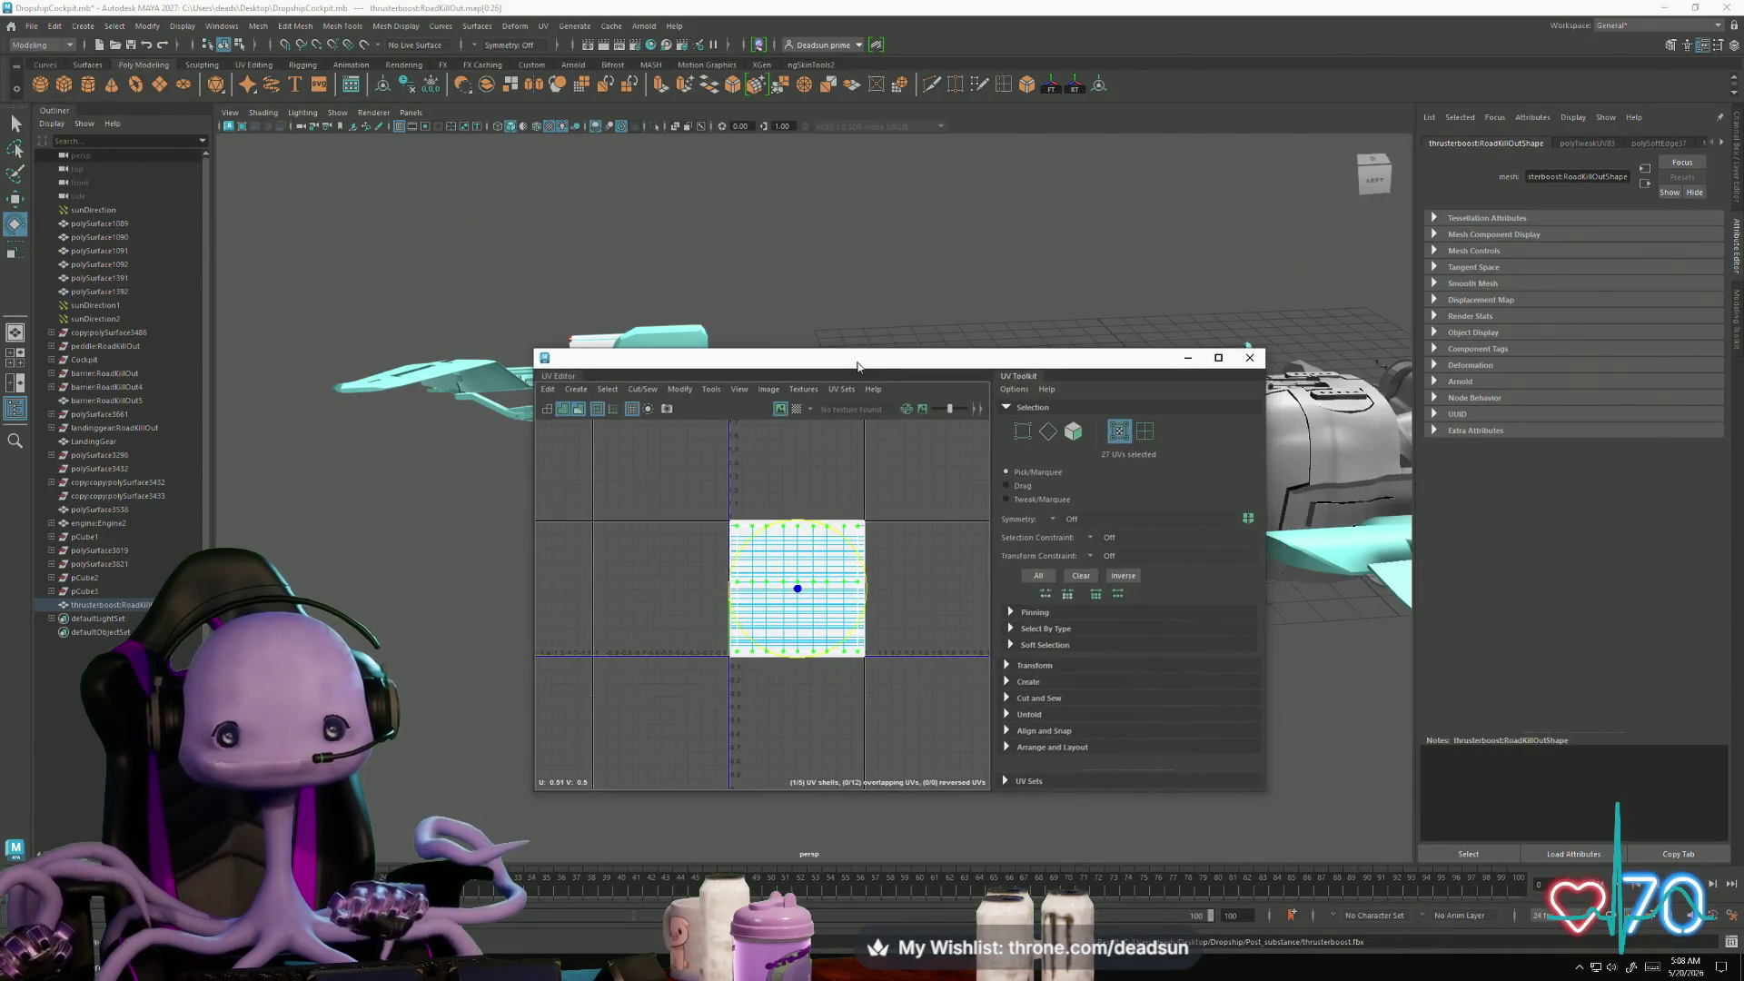
pyautogui.moveTo(865, 616)
pyautogui.mouseDown()
pyautogui.moveTo(822, 656)
pyautogui.moveTo(764, 656)
pyautogui.mouseUp()
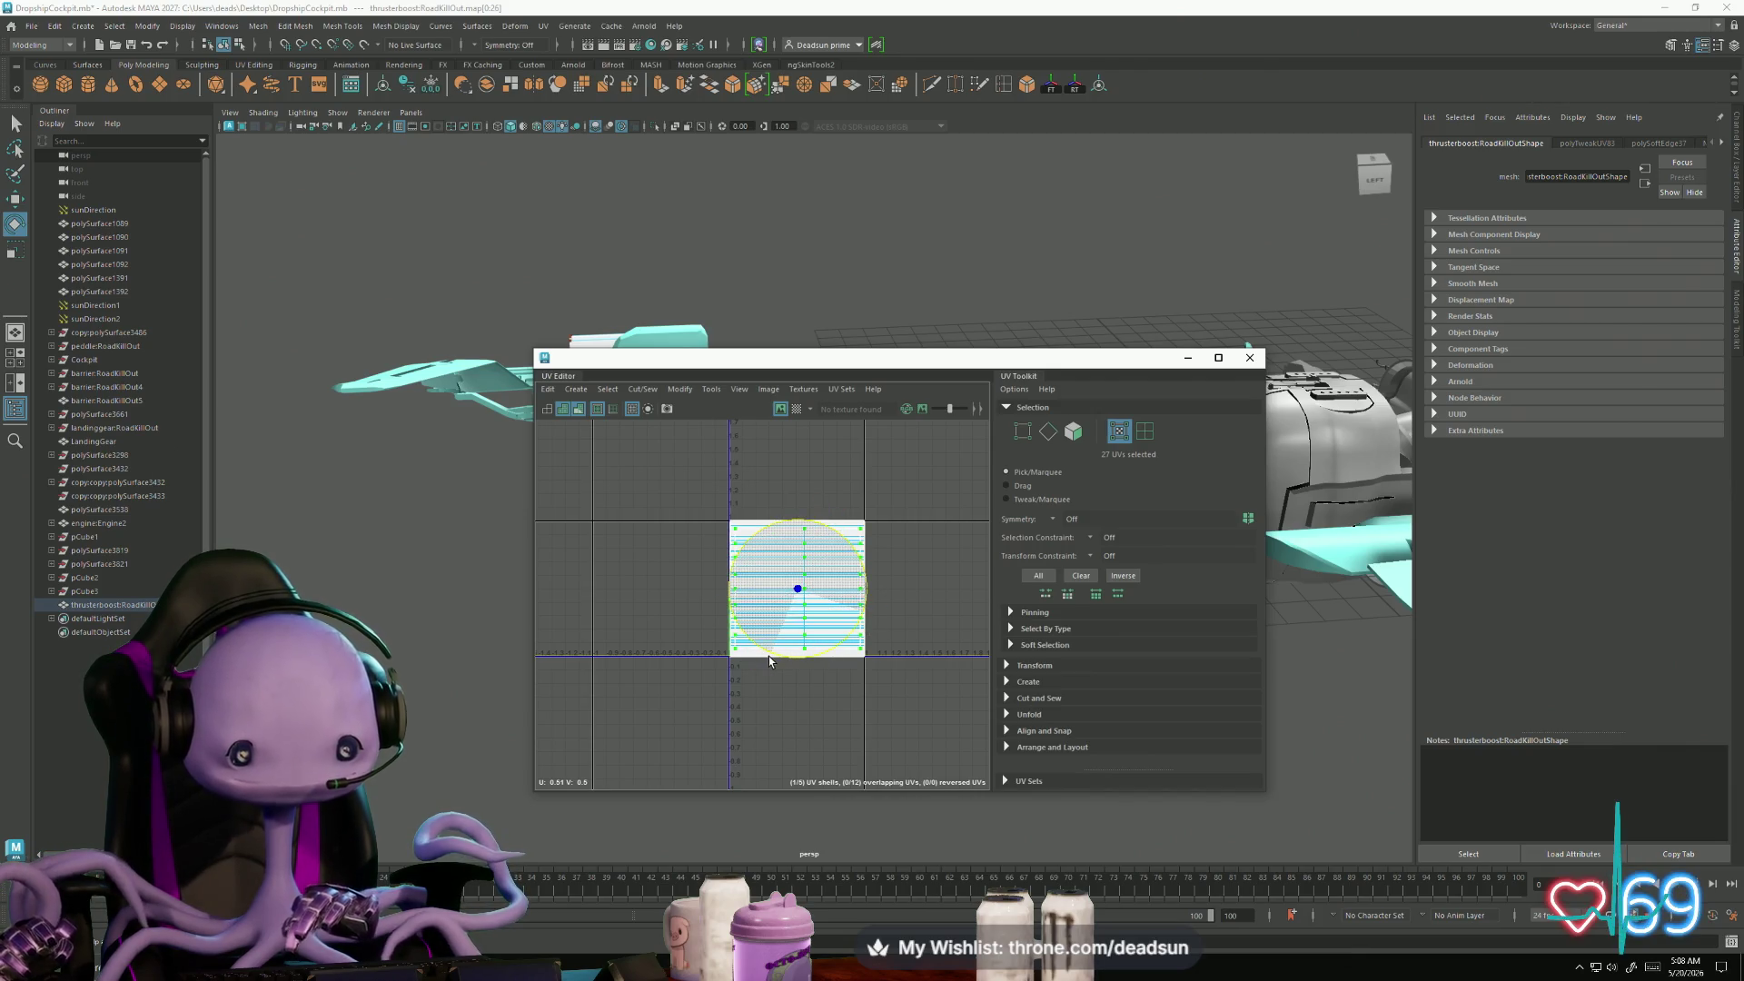
pyautogui.press('w')
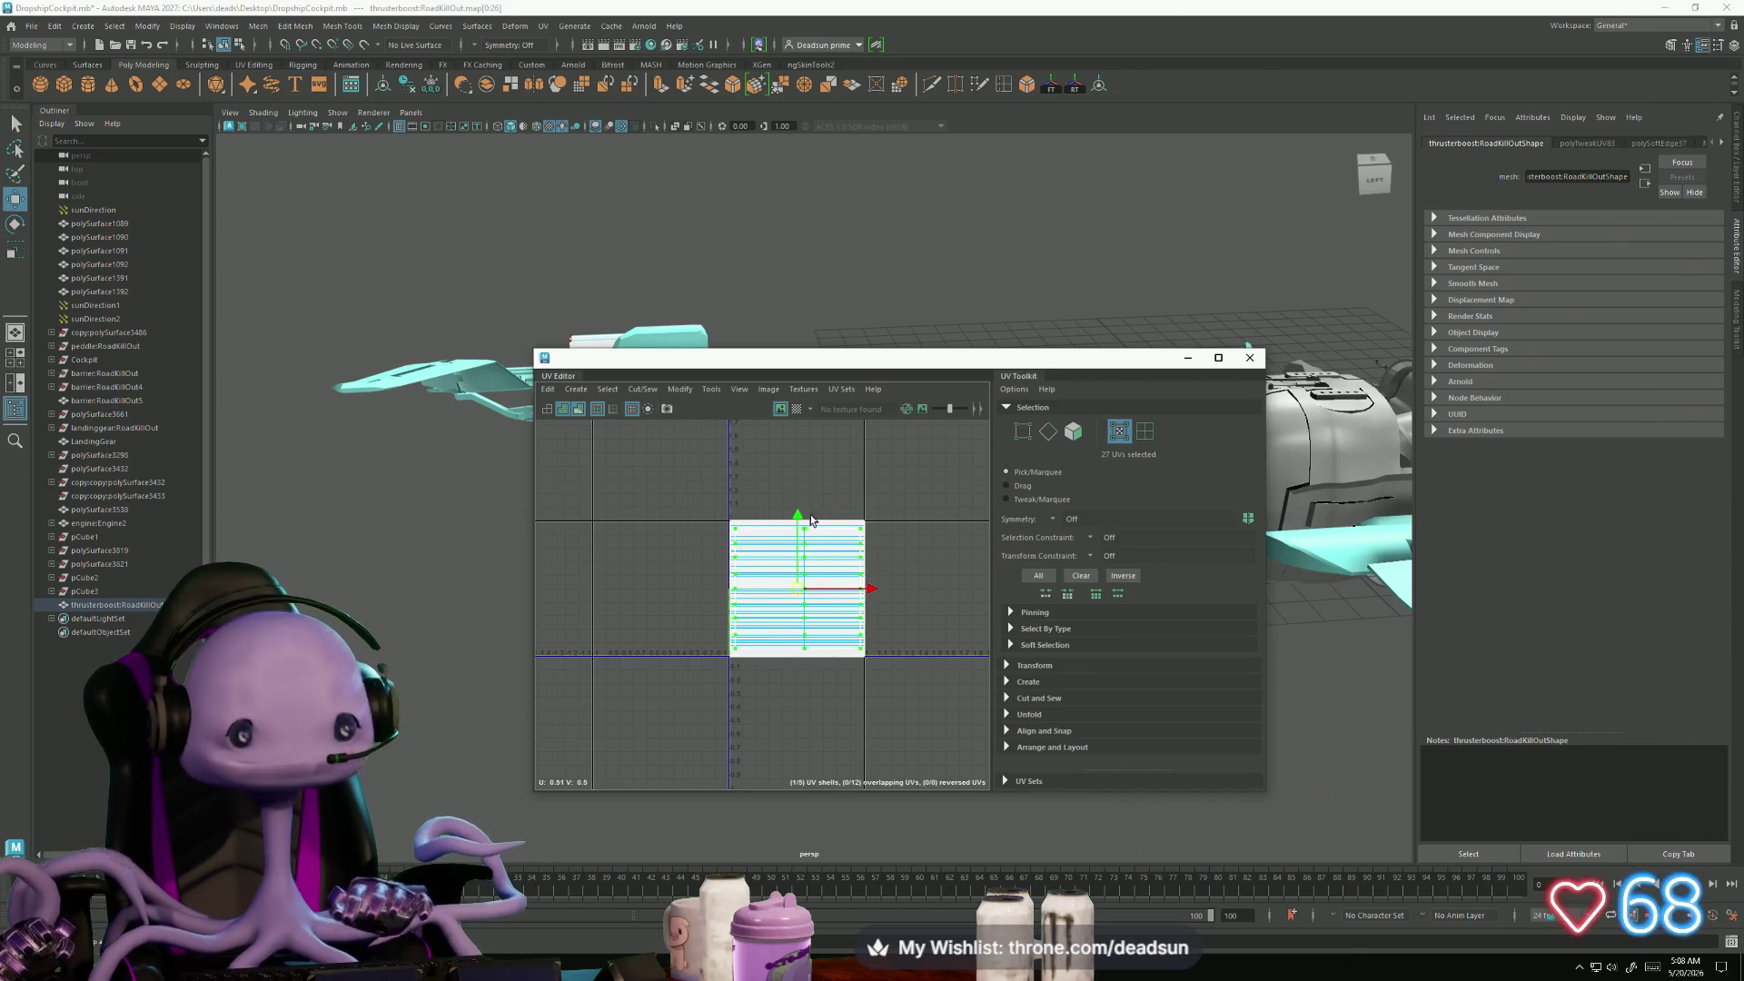
pyautogui.moveTo(799, 519); pyautogui.dragTo(818, 392)
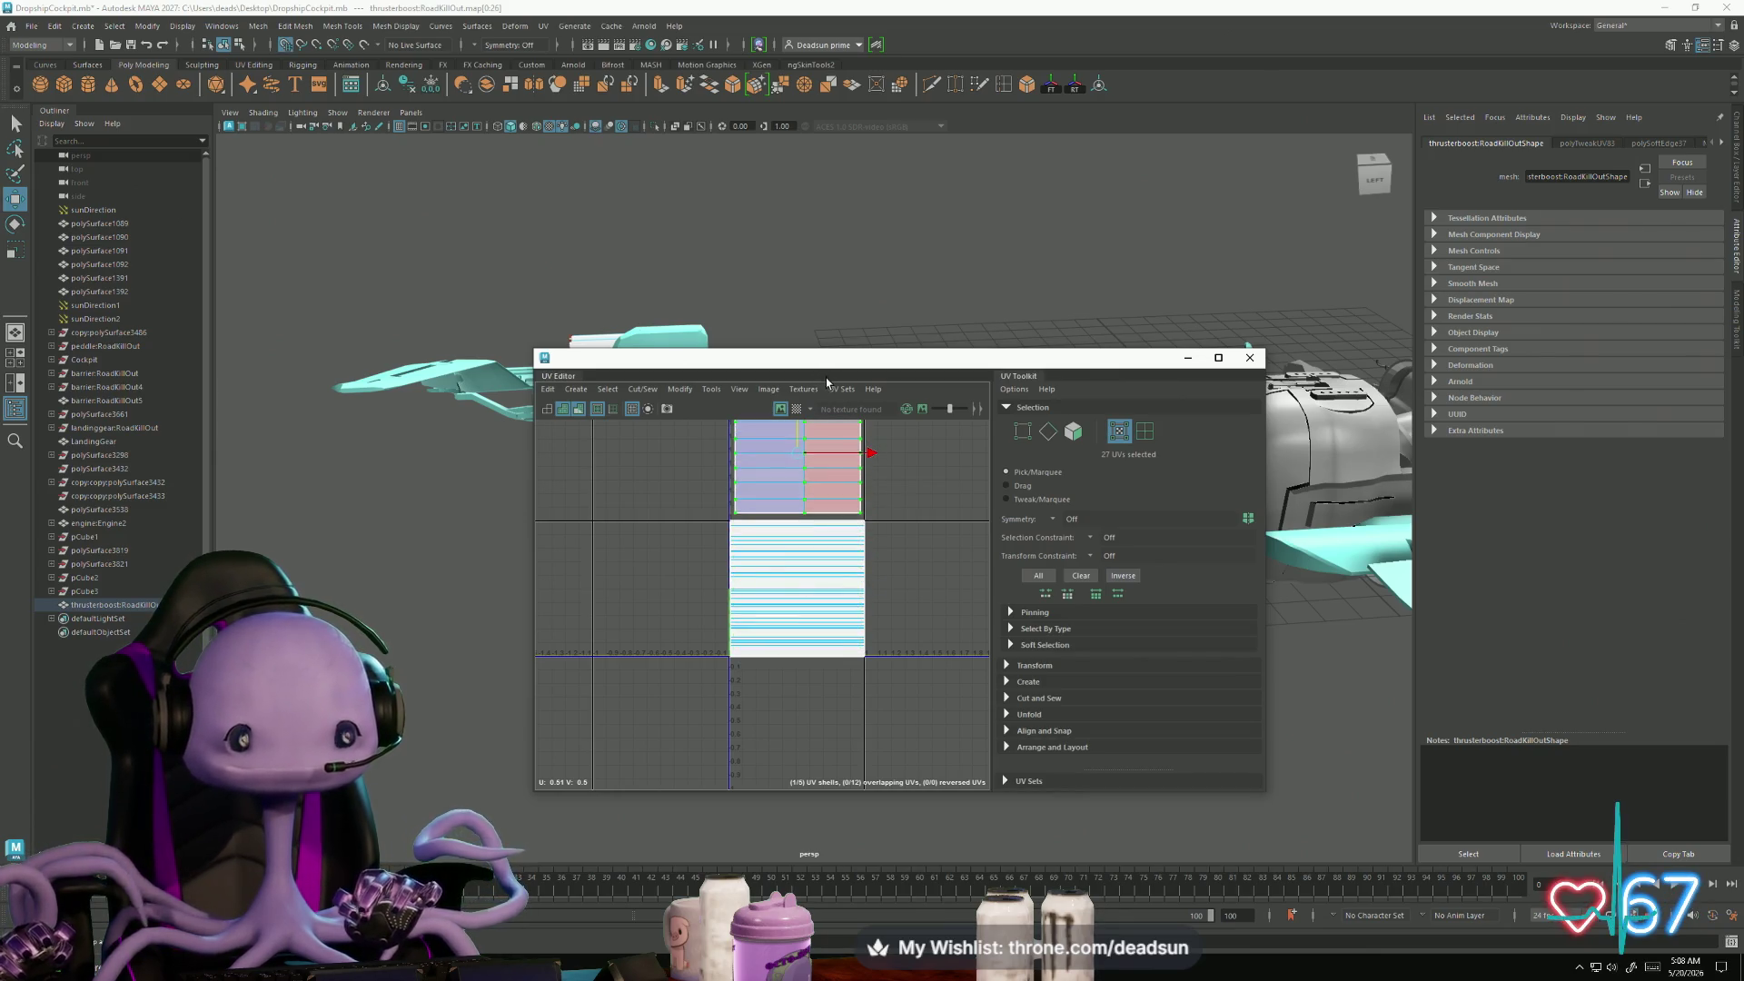
pyautogui.press('f')
pyautogui.press('e')
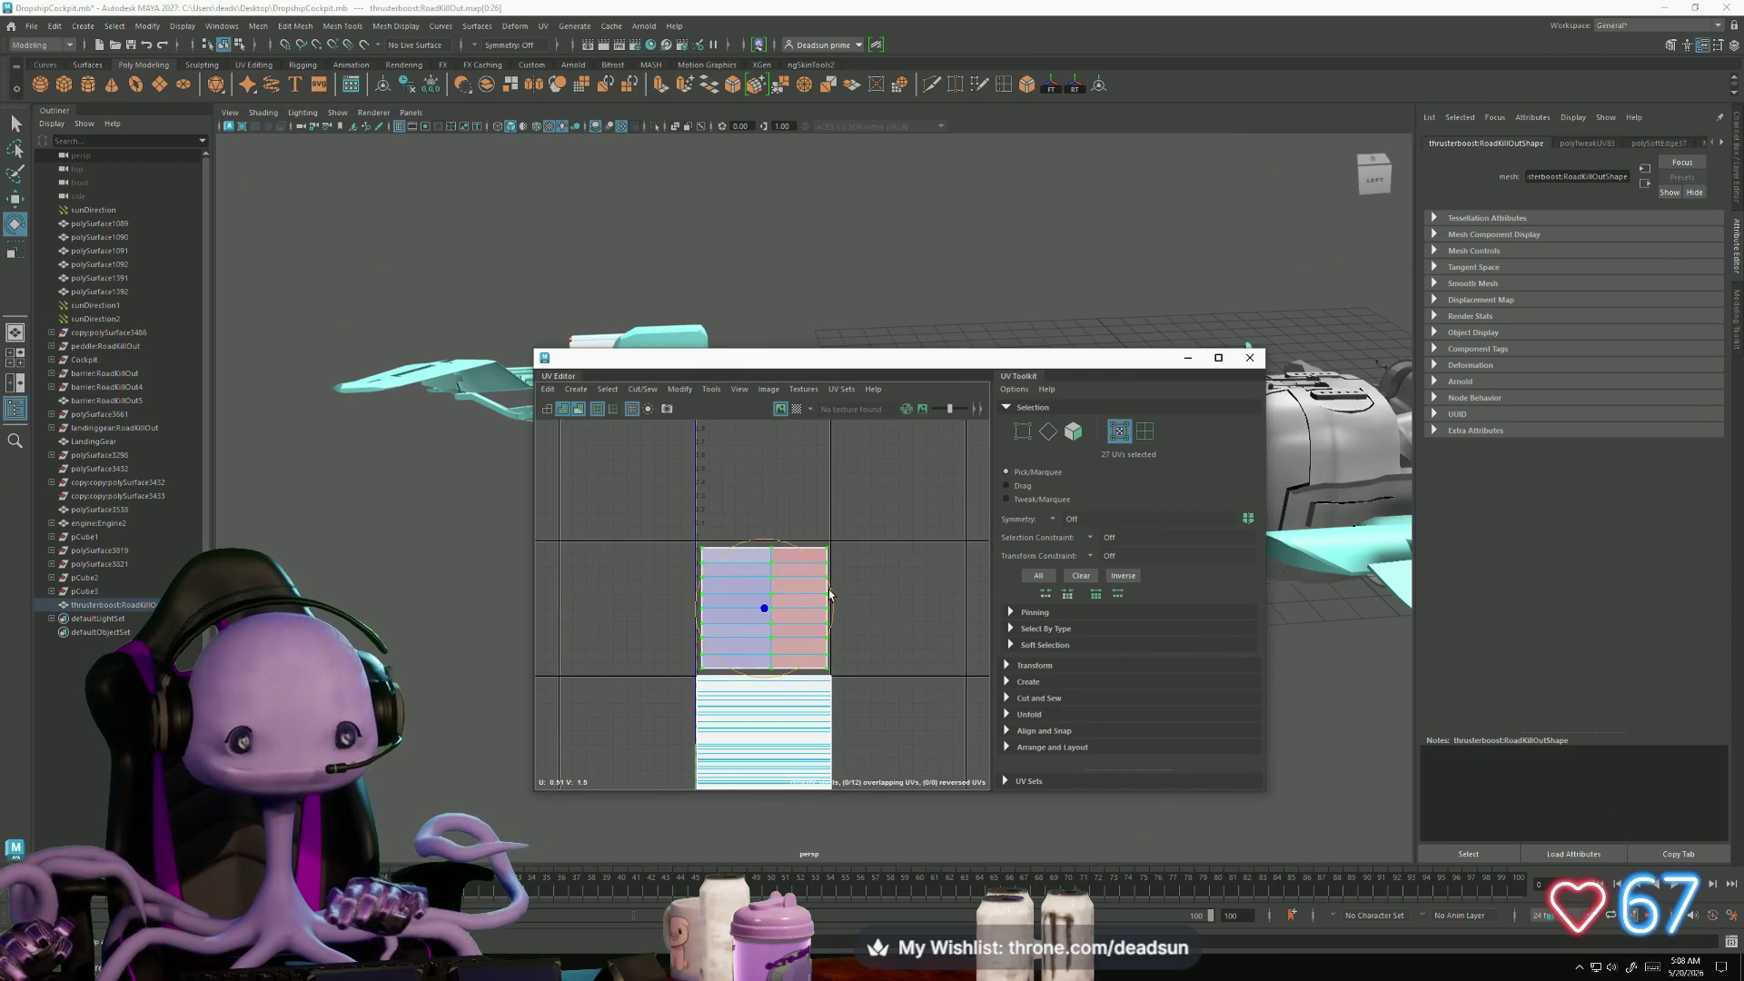
pyautogui.moveTo(837, 593)
pyautogui.mouseDown()
pyautogui.moveTo(822, 650)
pyautogui.moveTo(775, 685)
pyautogui.mouseUp()
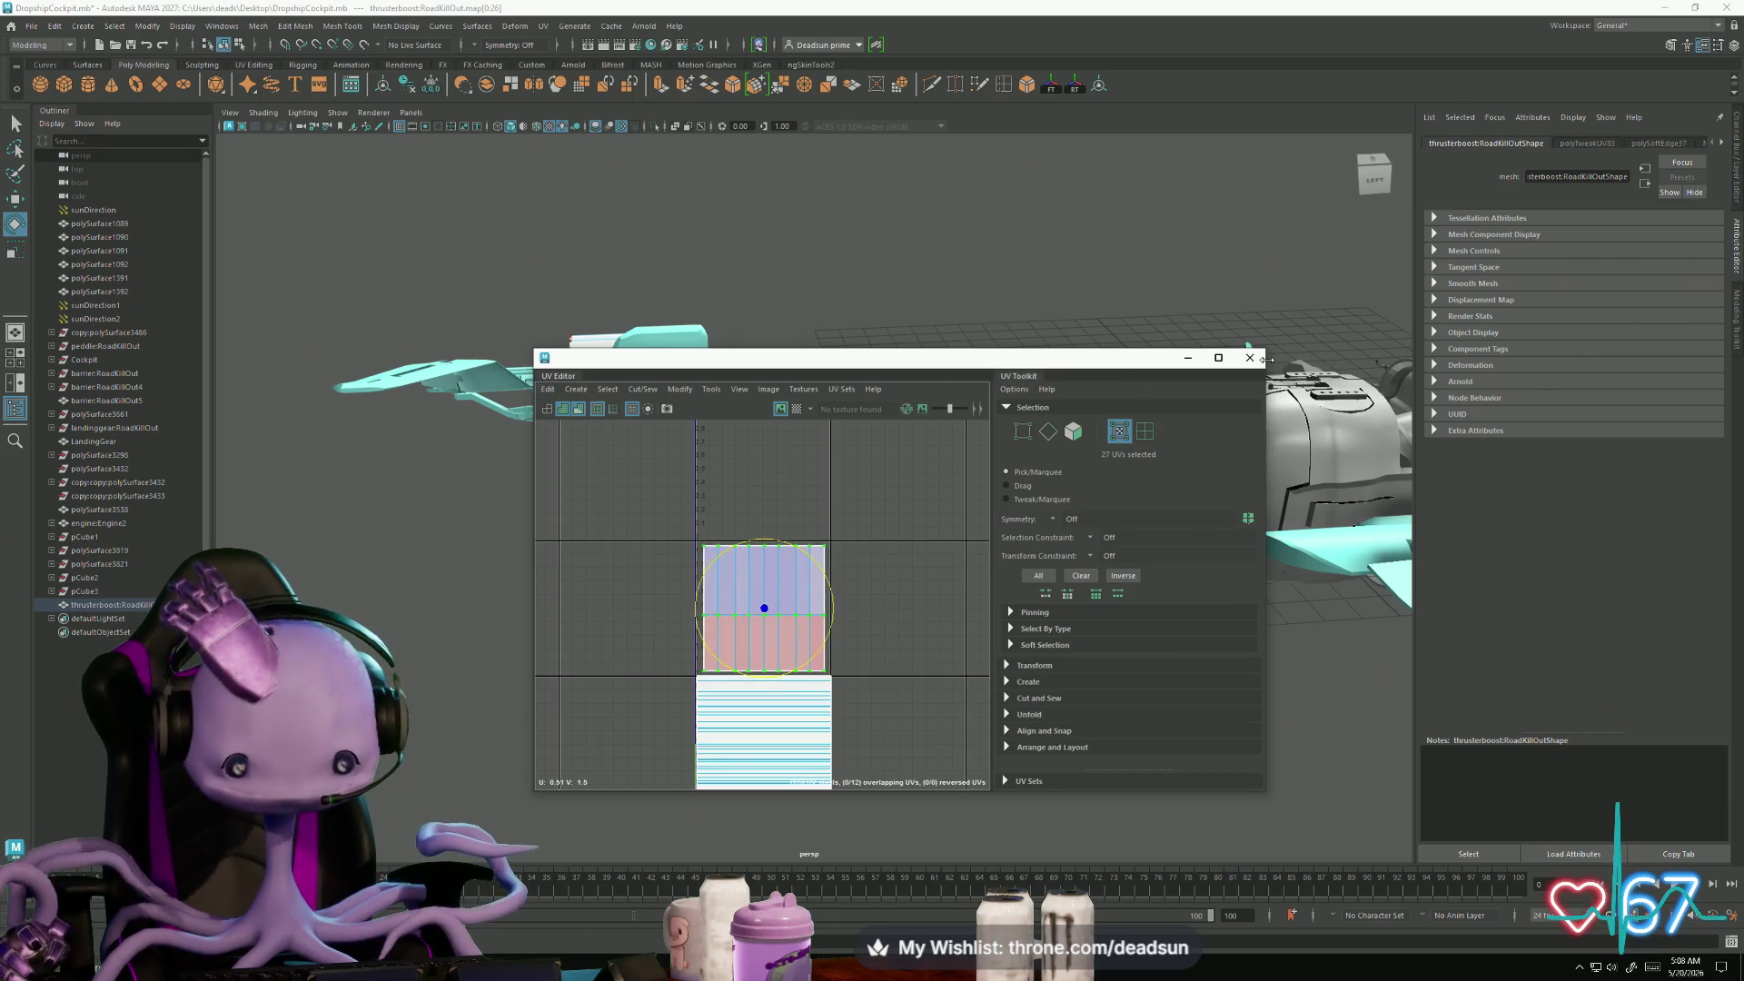
pyautogui.click(1250, 357)
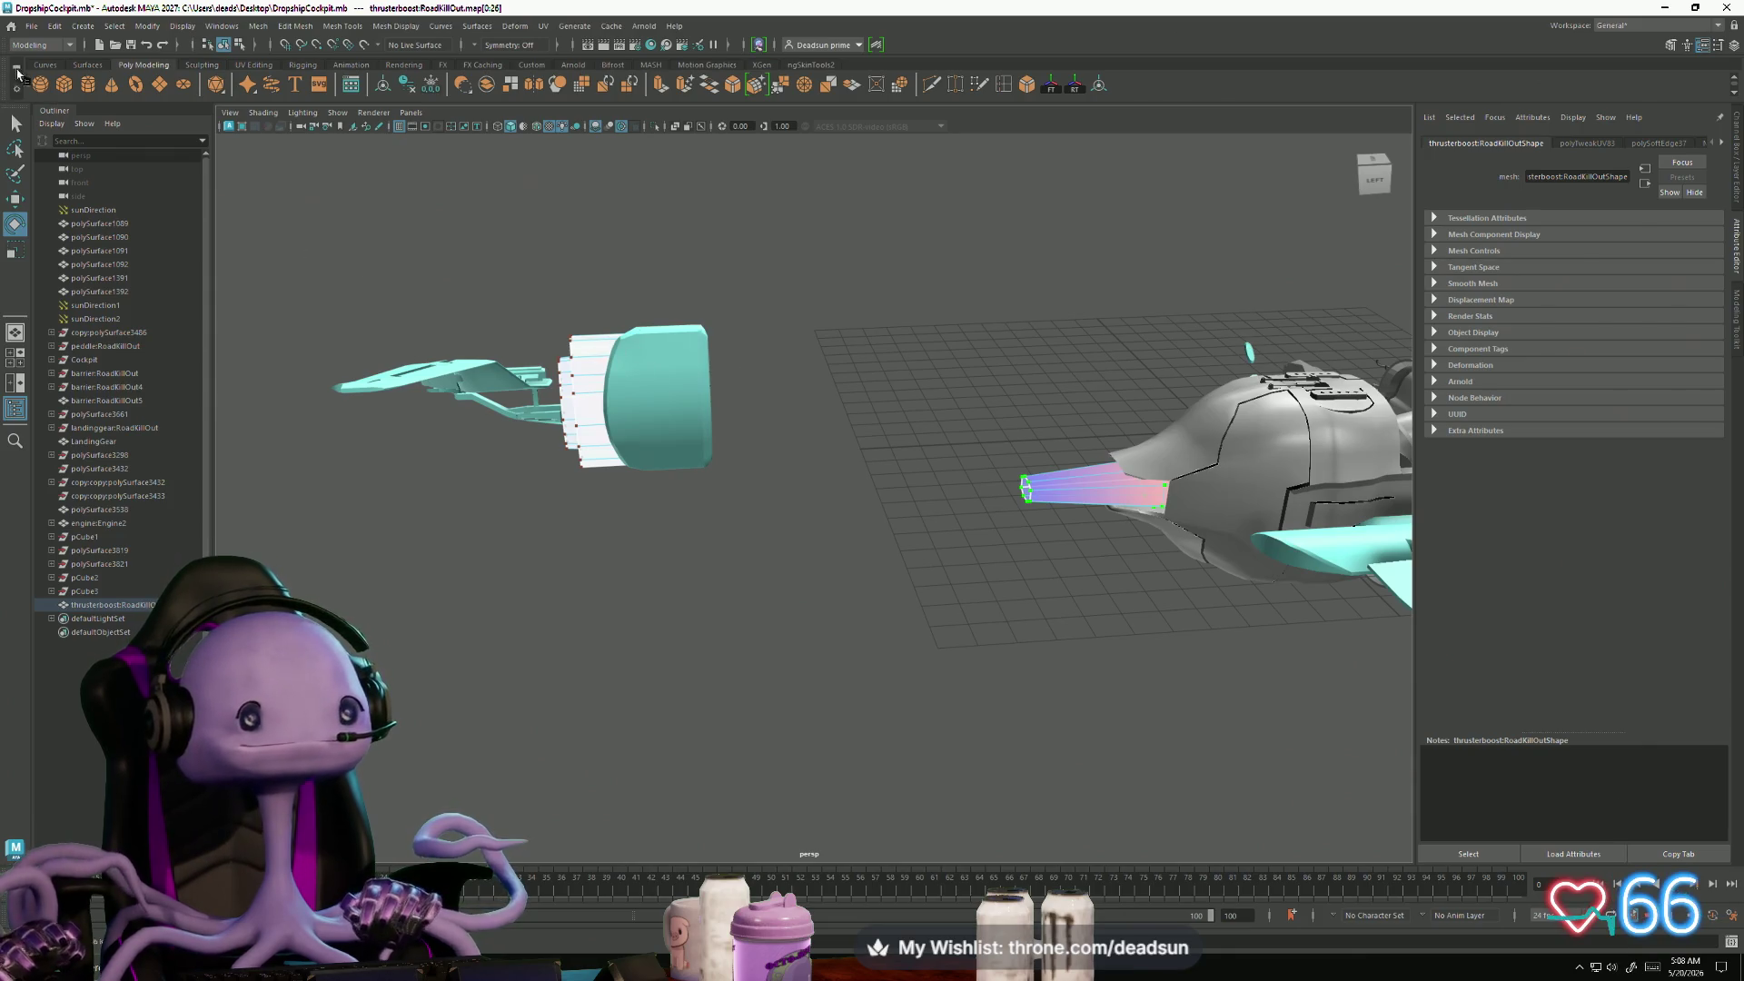
# - Abandon a first export attempt and select the whole thruster object instead of its UVs
pyautogui.click(32, 26)
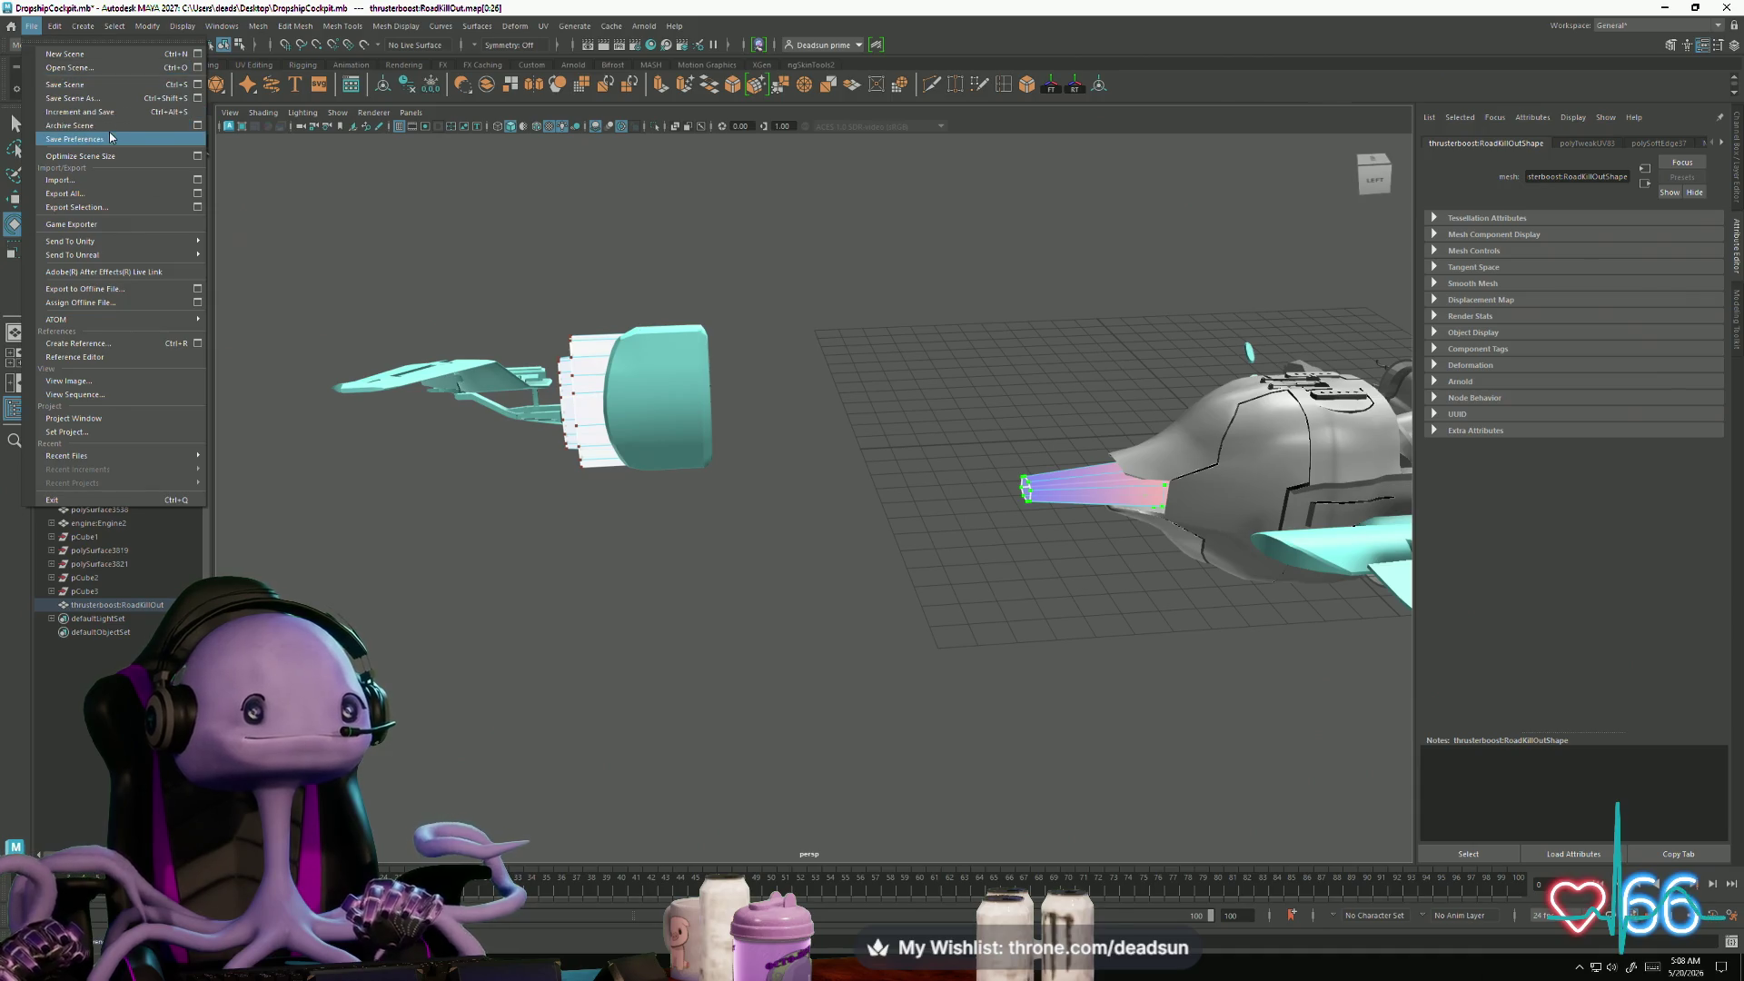
pyautogui.click(90, 207)
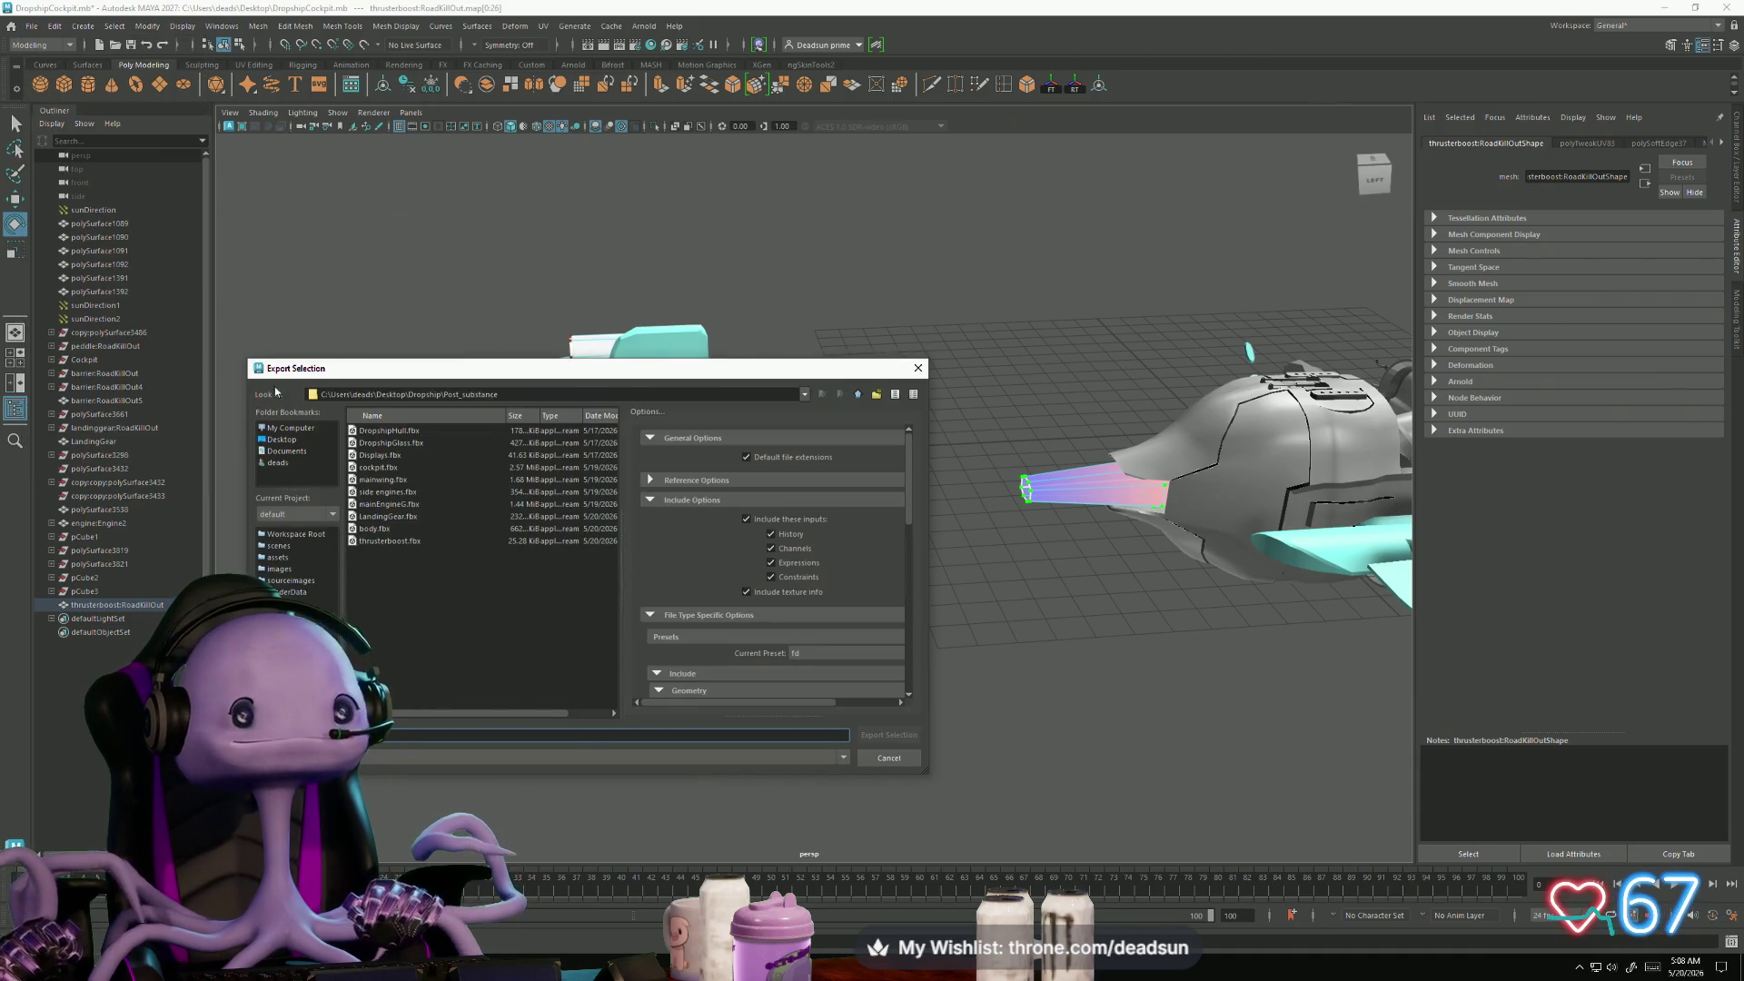
pyautogui.click(377, 544)
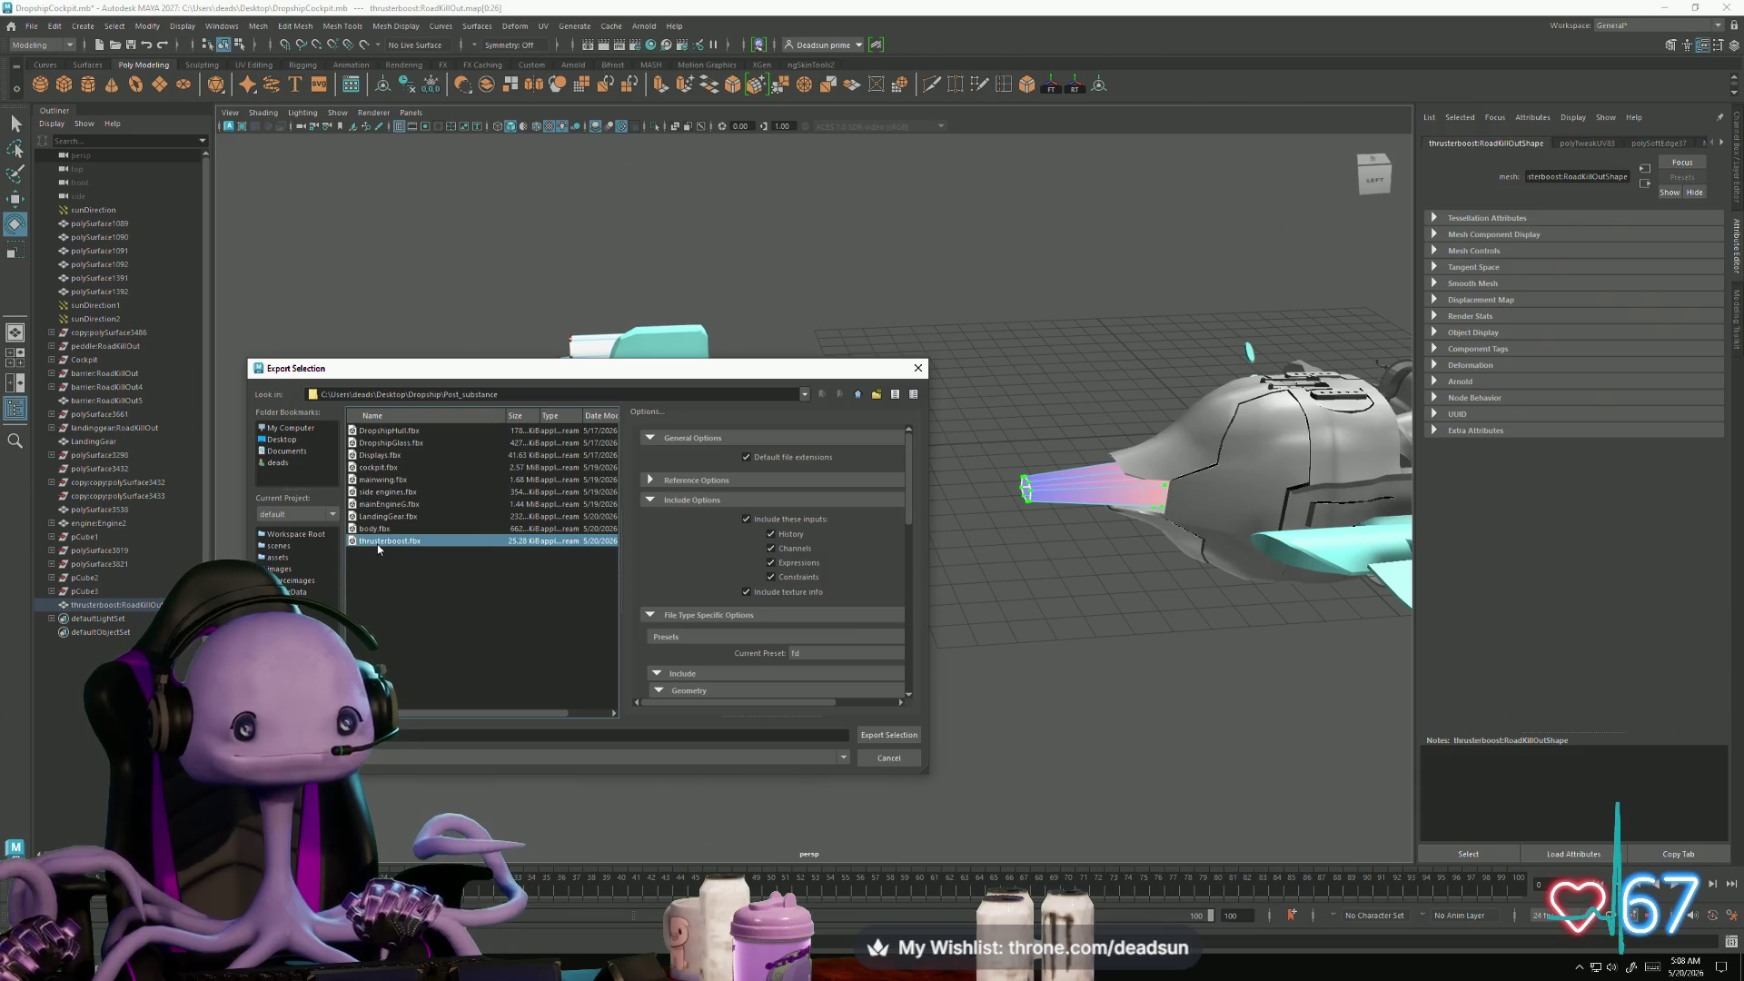
pyautogui.moveTo(581, 374); pyautogui.dragTo(702, 507)
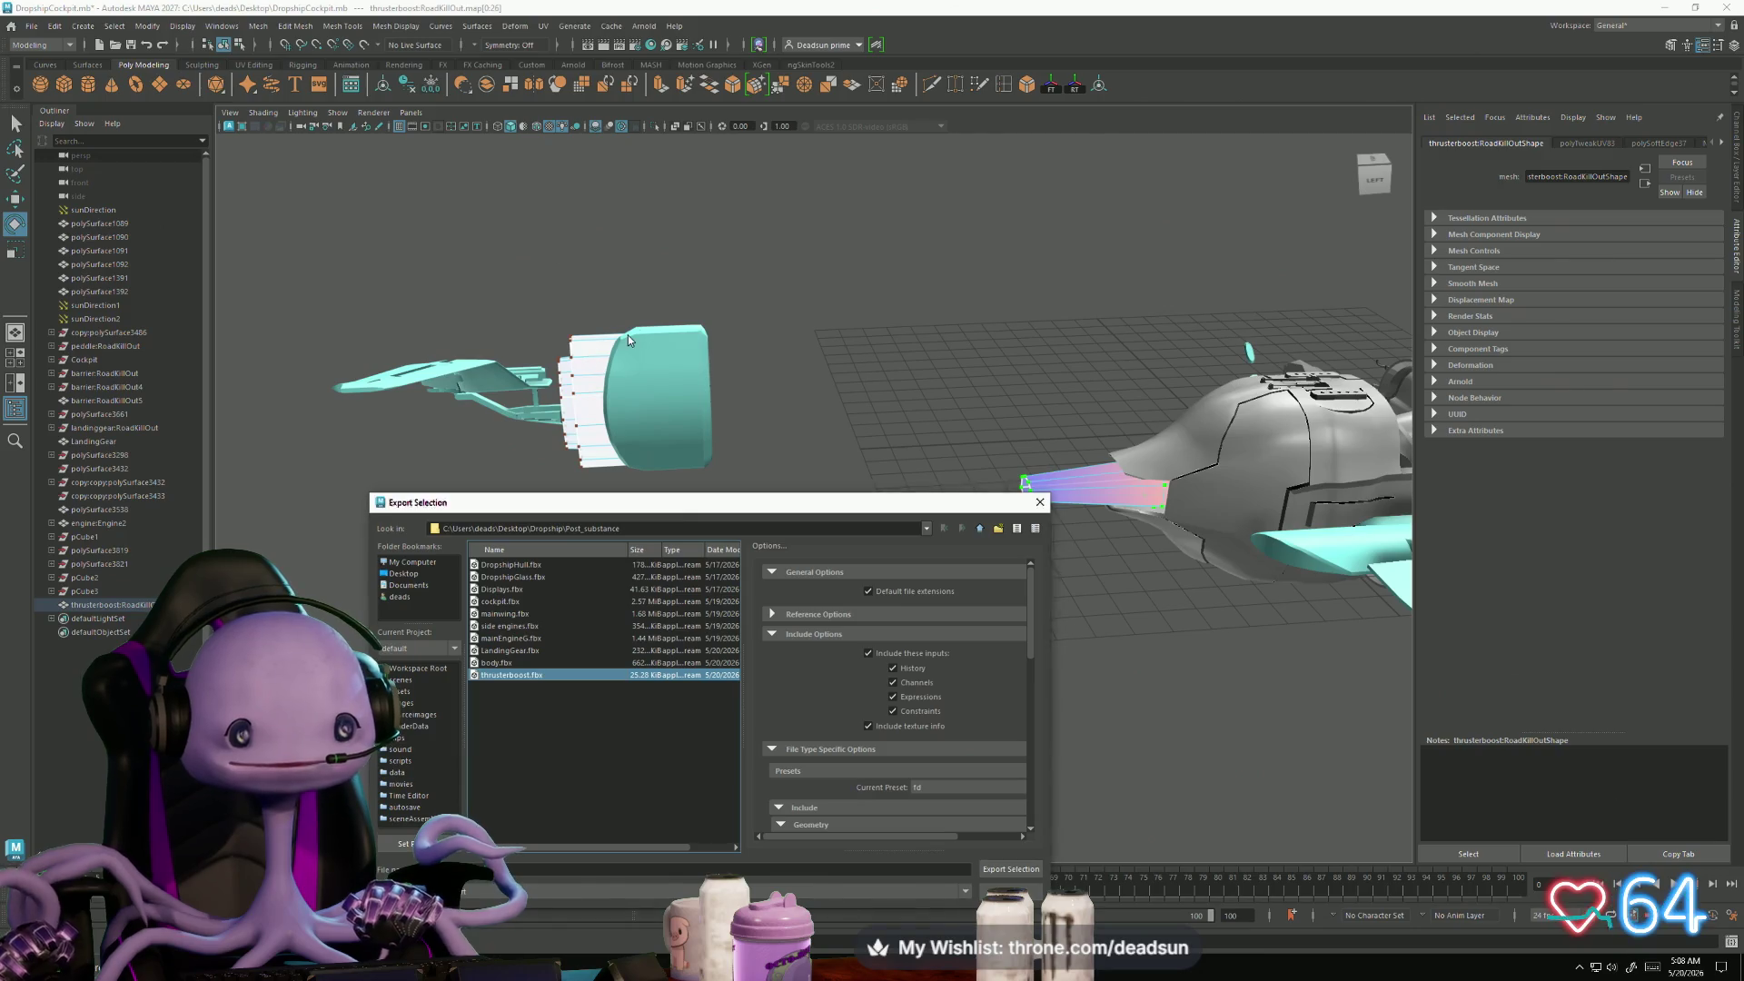
pyautogui.click(1038, 502)
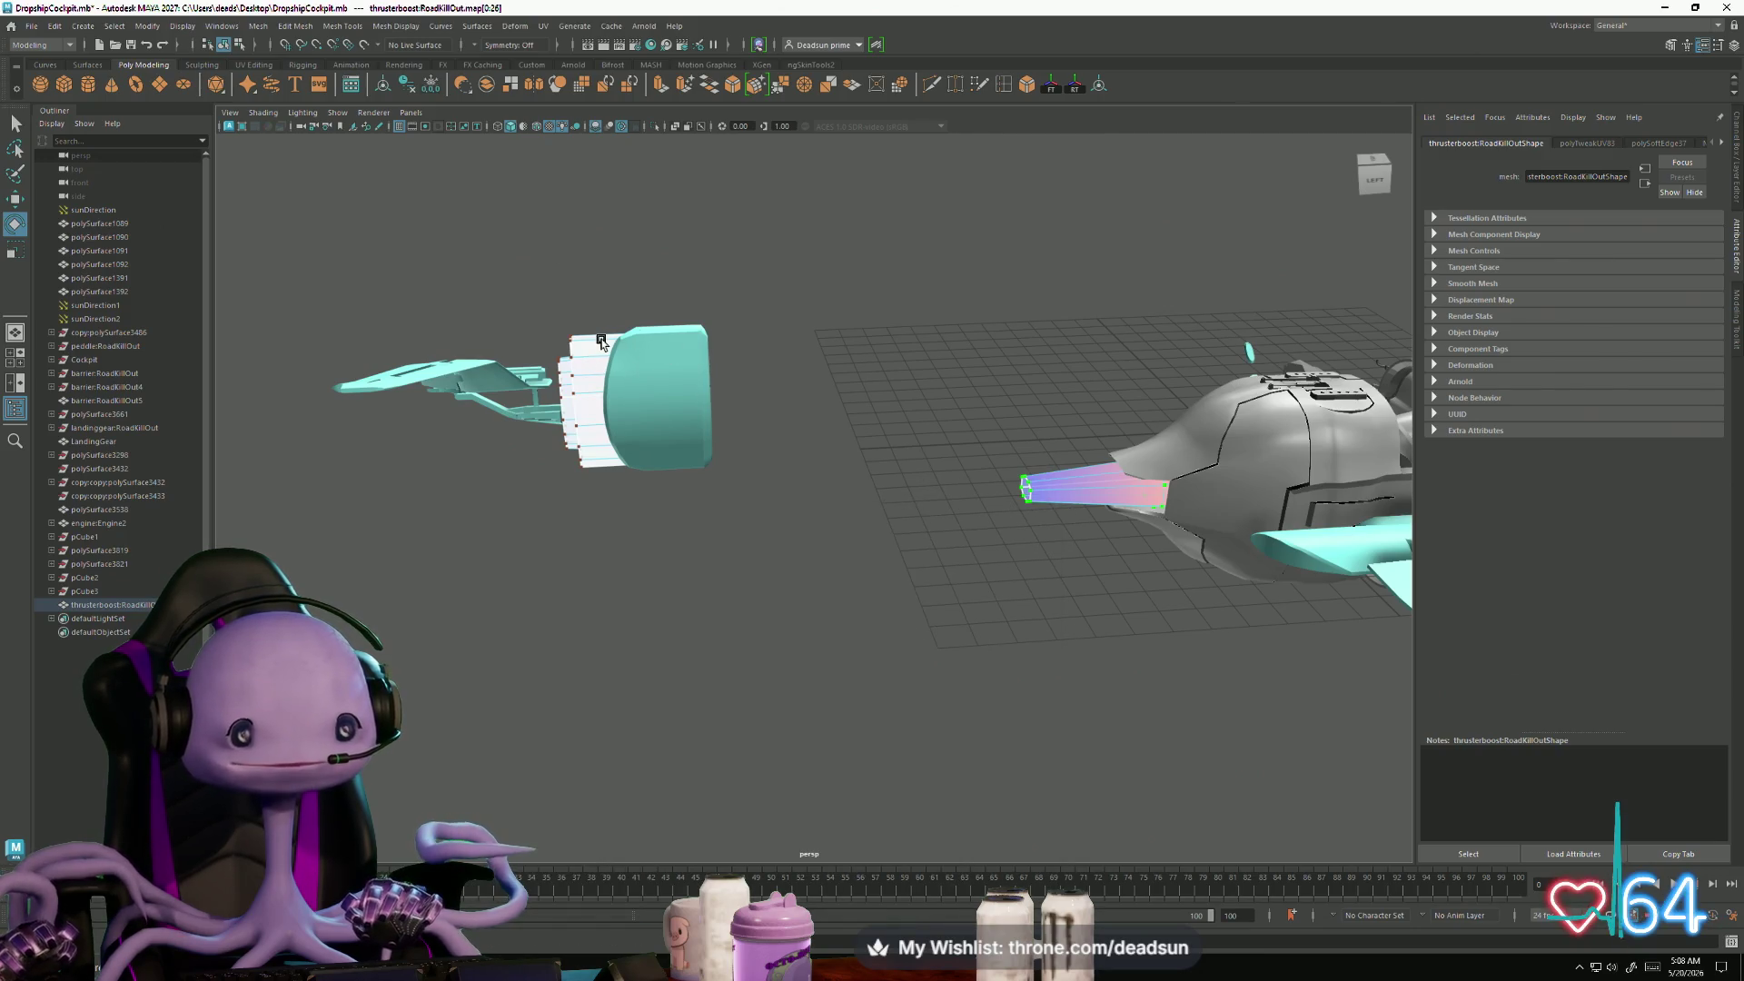
pyautogui.press('F8')
pyautogui.click(578, 358)
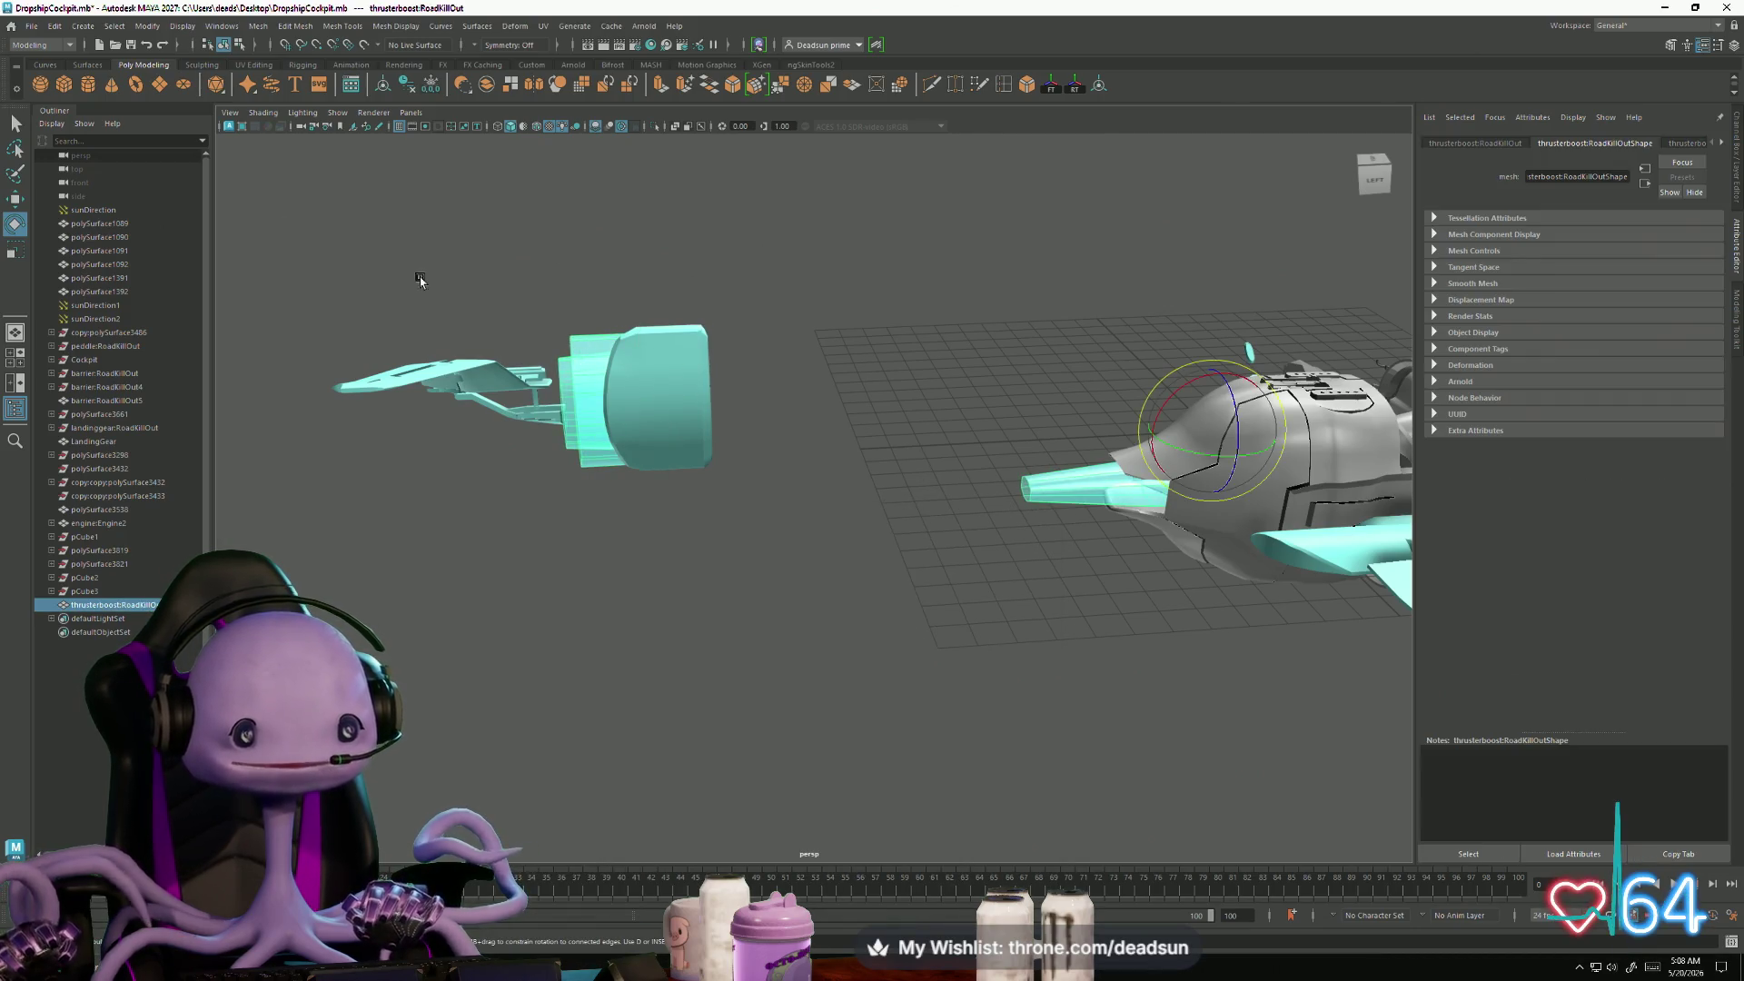
# - Export the selected thruster over thrusterboost.fbx, confirming the replace
pyautogui.click(32, 26)
pyautogui.click(82, 200)
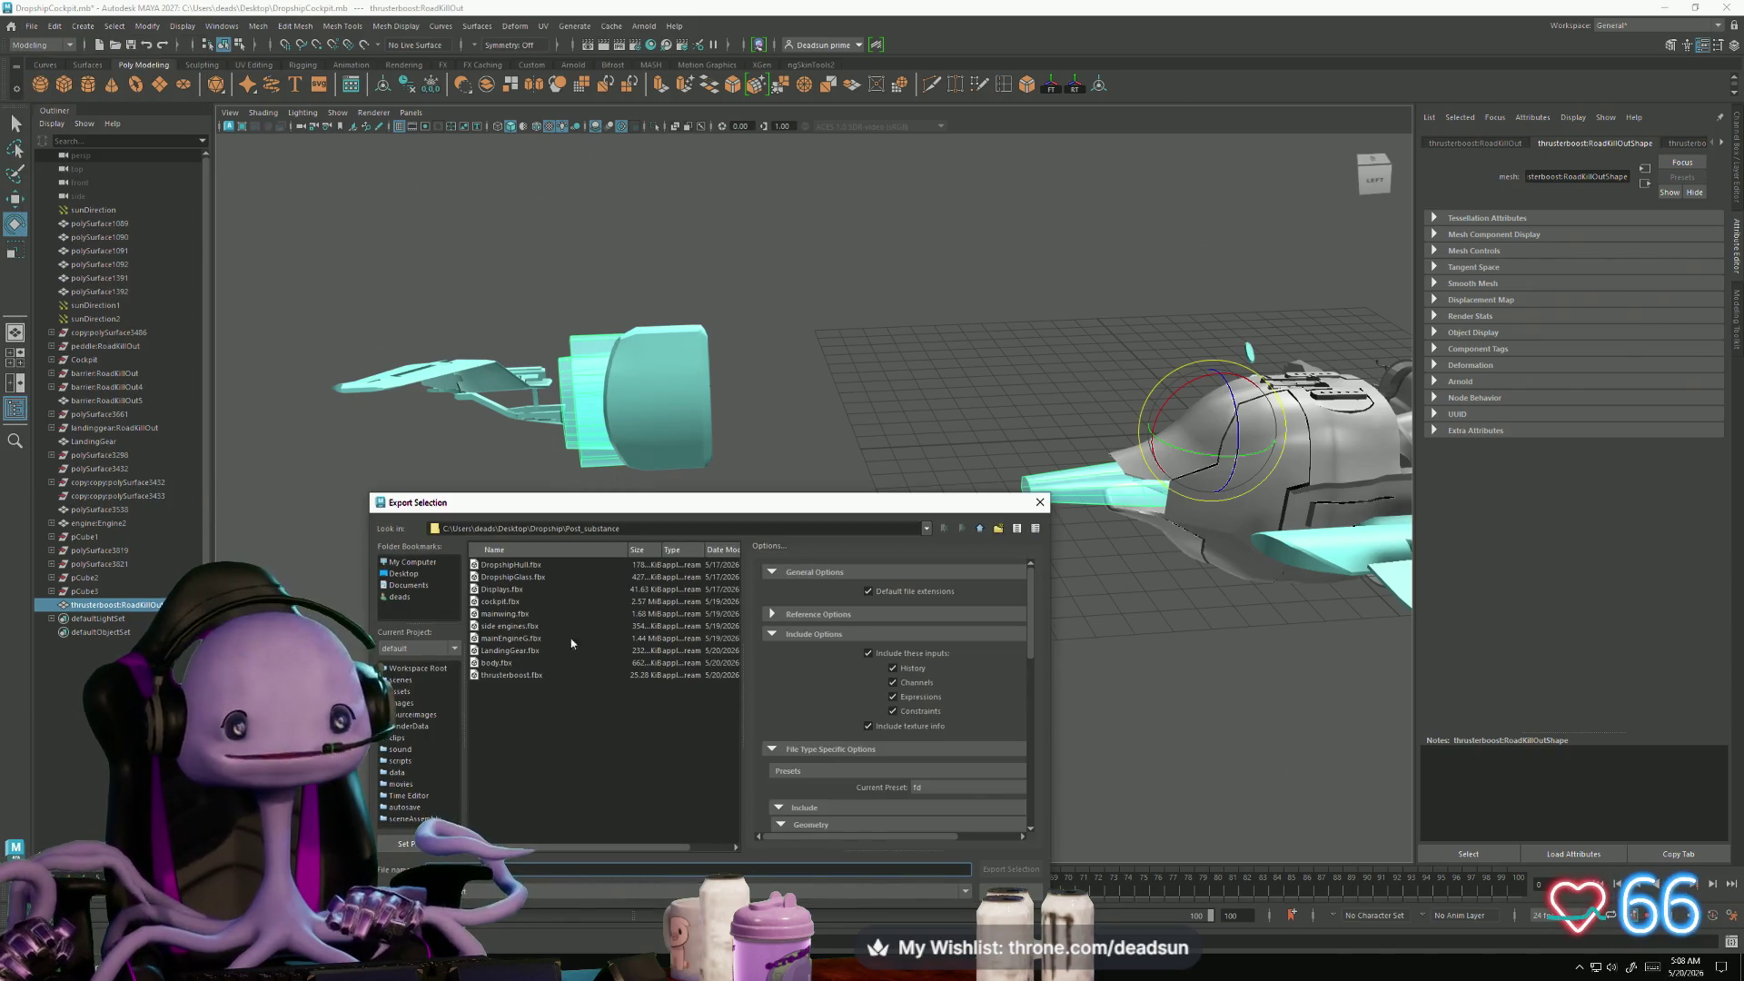
pyautogui.click(533, 677)
pyautogui.click(1010, 870)
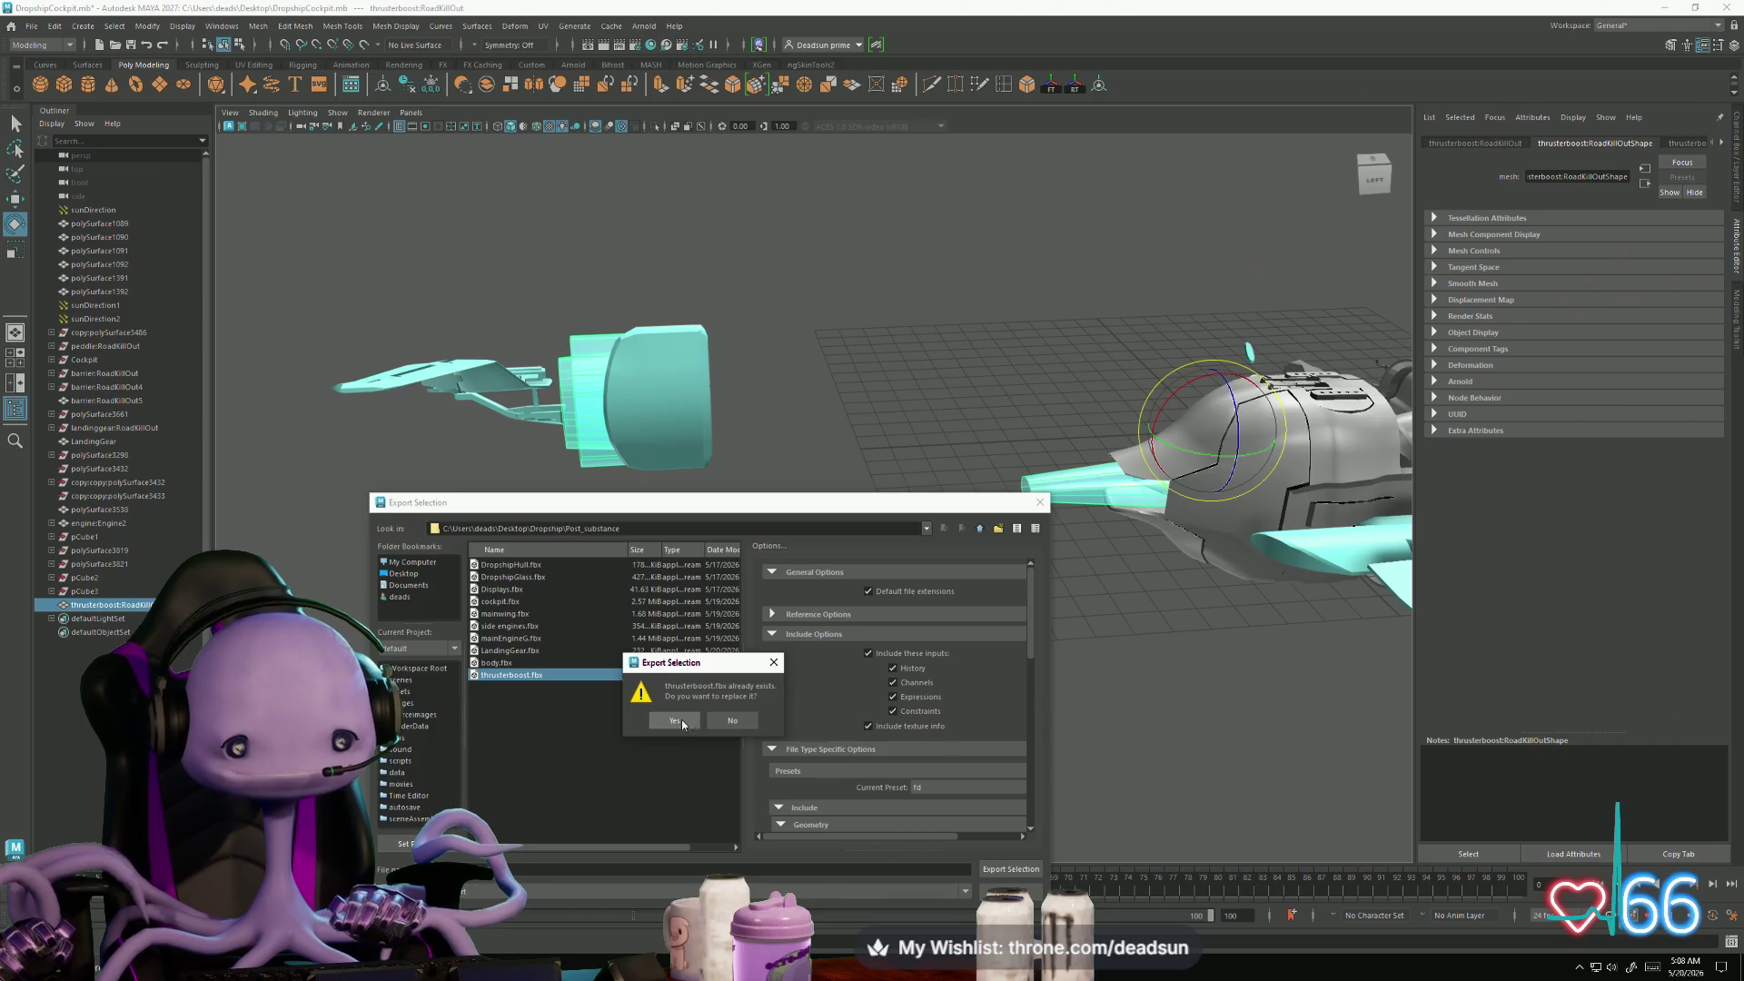
pyautogui.click(677, 723)
pyautogui.hotkey('alt', 'Tab')
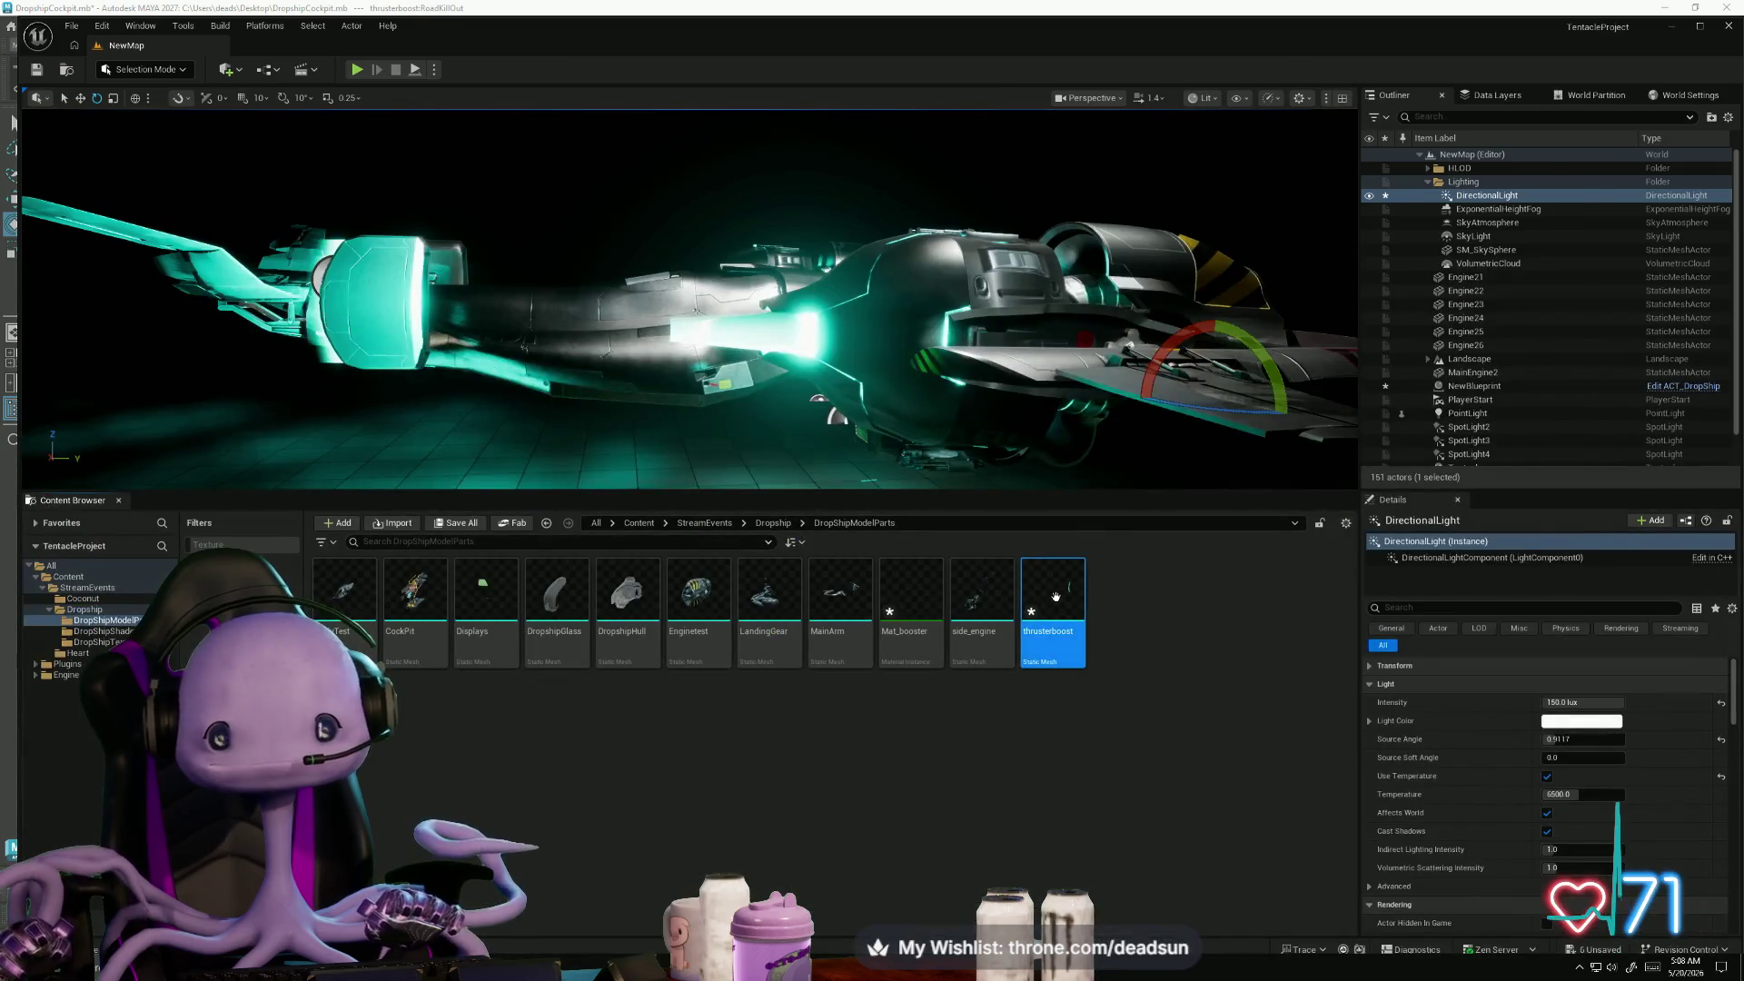
# - Reimport thrusterboost from the updated file and orbit the dropship to check the thruster
pyautogui.rightClick(1054, 600)
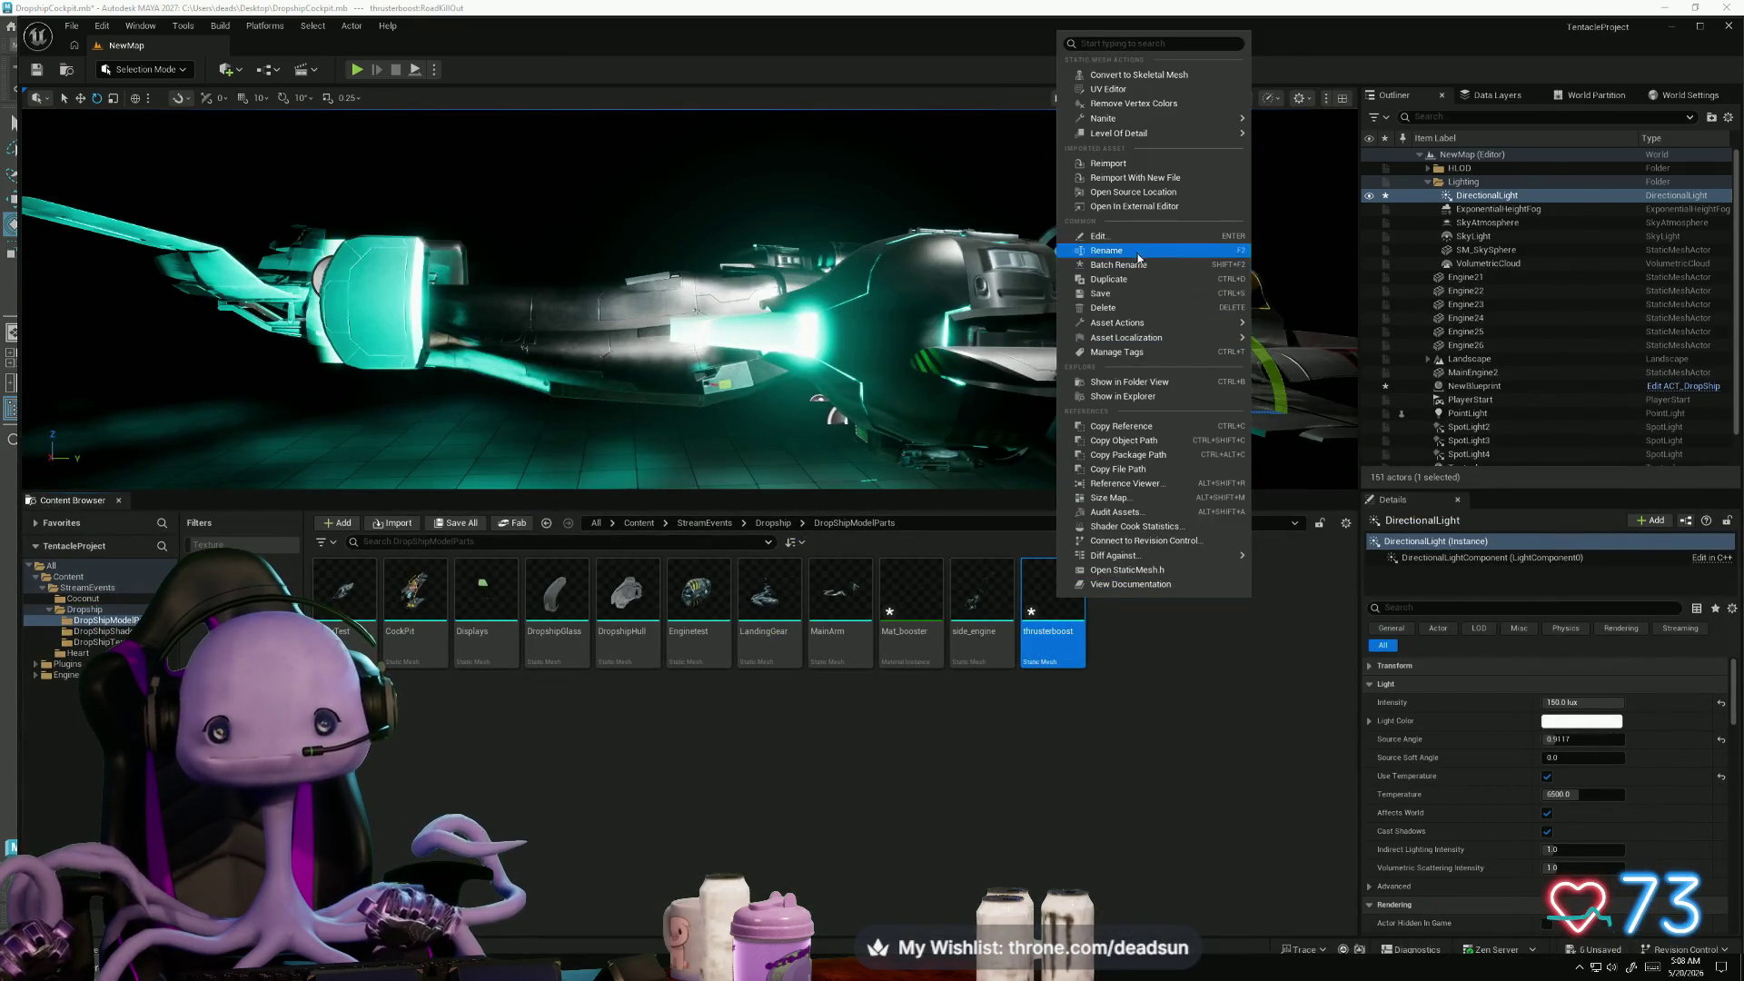
pyautogui.click(1152, 164)
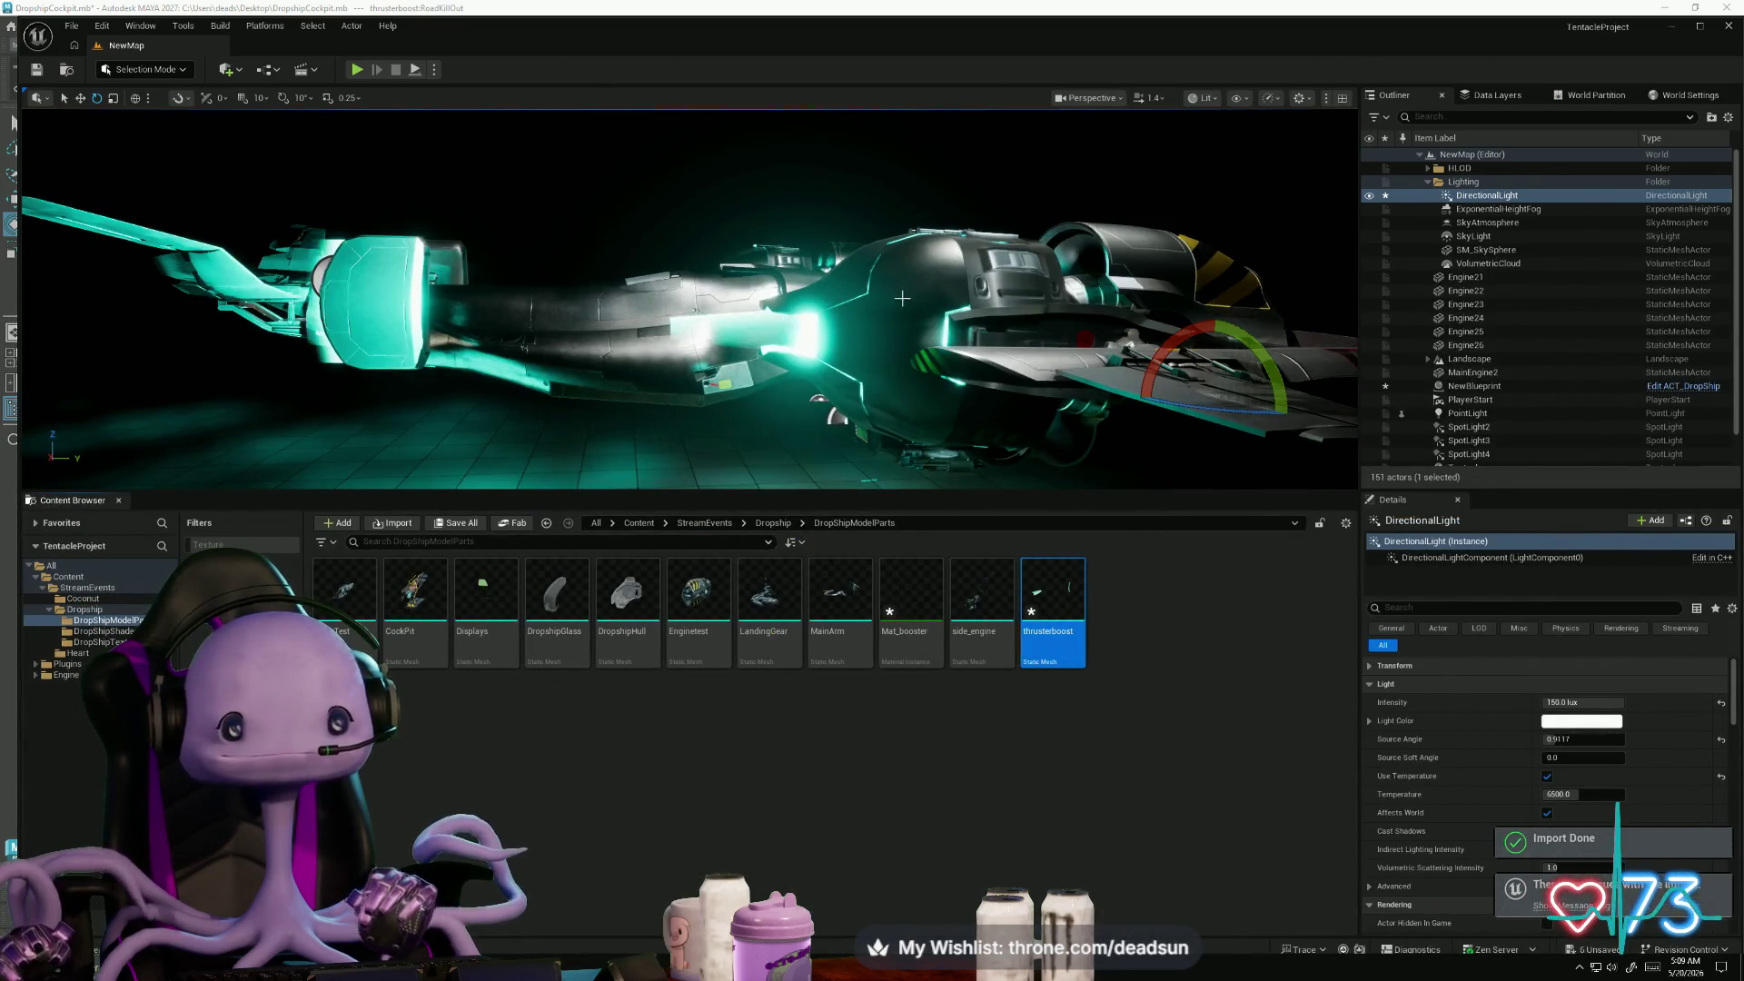
pyautogui.moveTo(808, 410); pyautogui.dragTo(757, 440)
pyautogui.hotkey('alt', 'Tab')
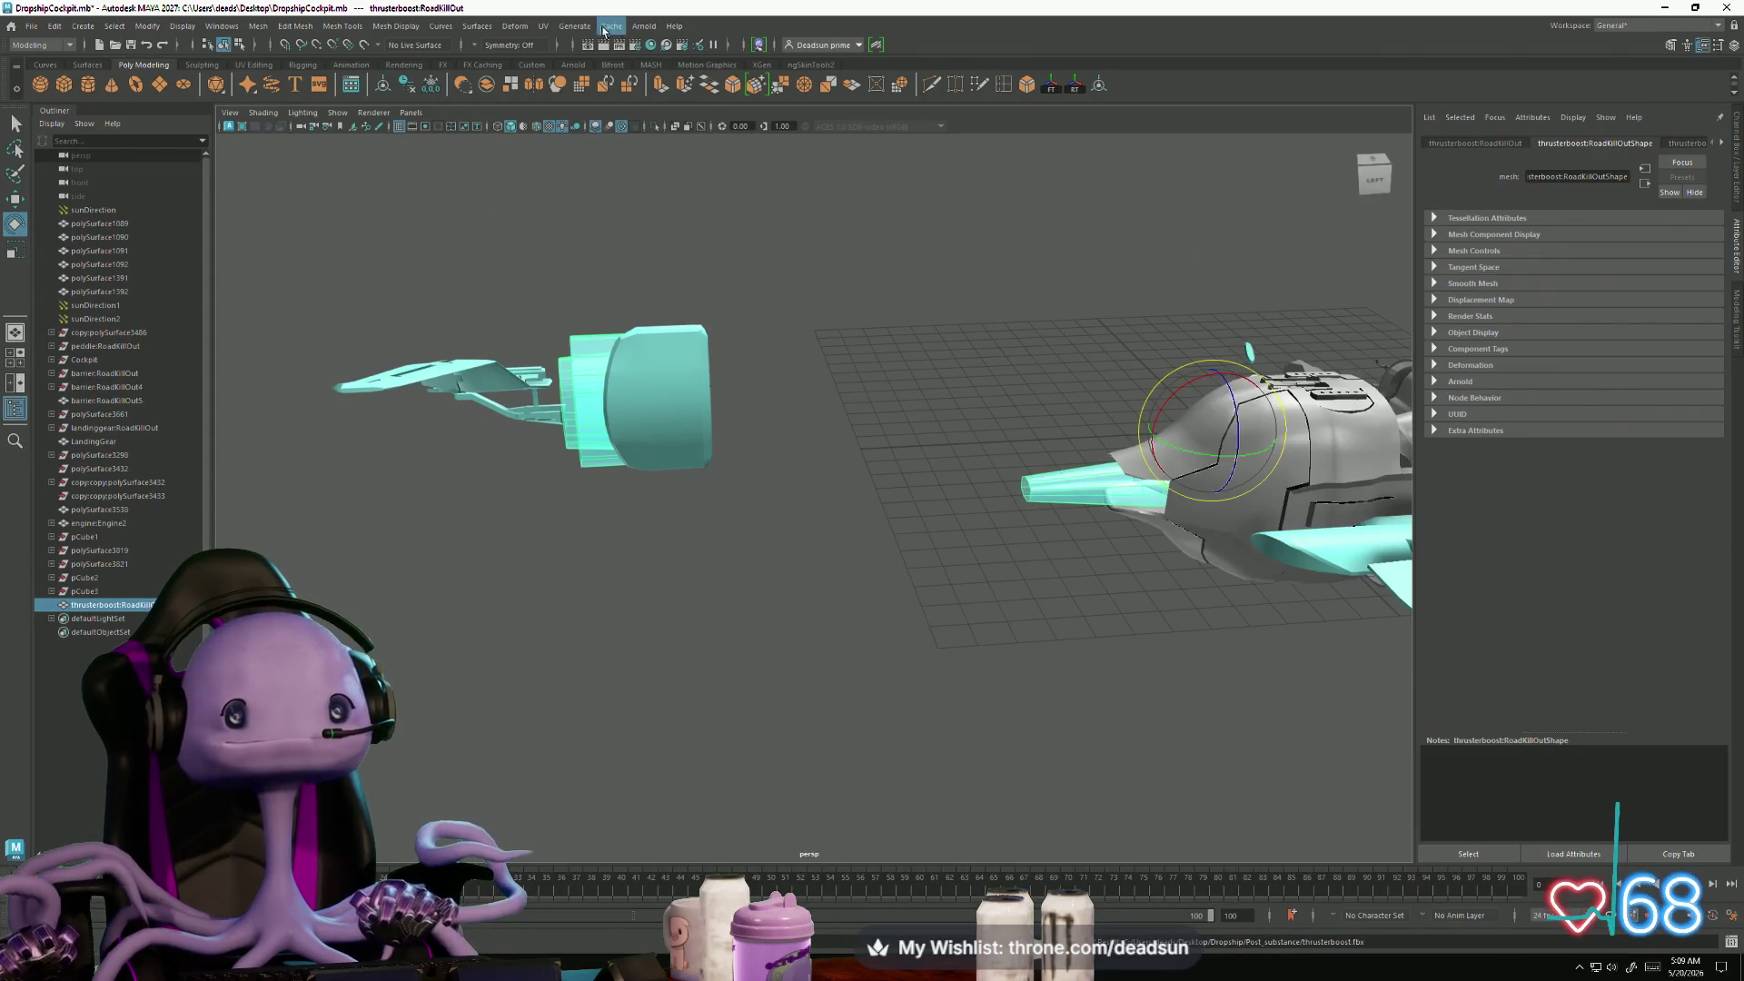
pyautogui.click(550, 26)
# - Select all the thruster's UVs in the UV Editor and rotate the shell 90 degrees
pyautogui.click(573, 43)
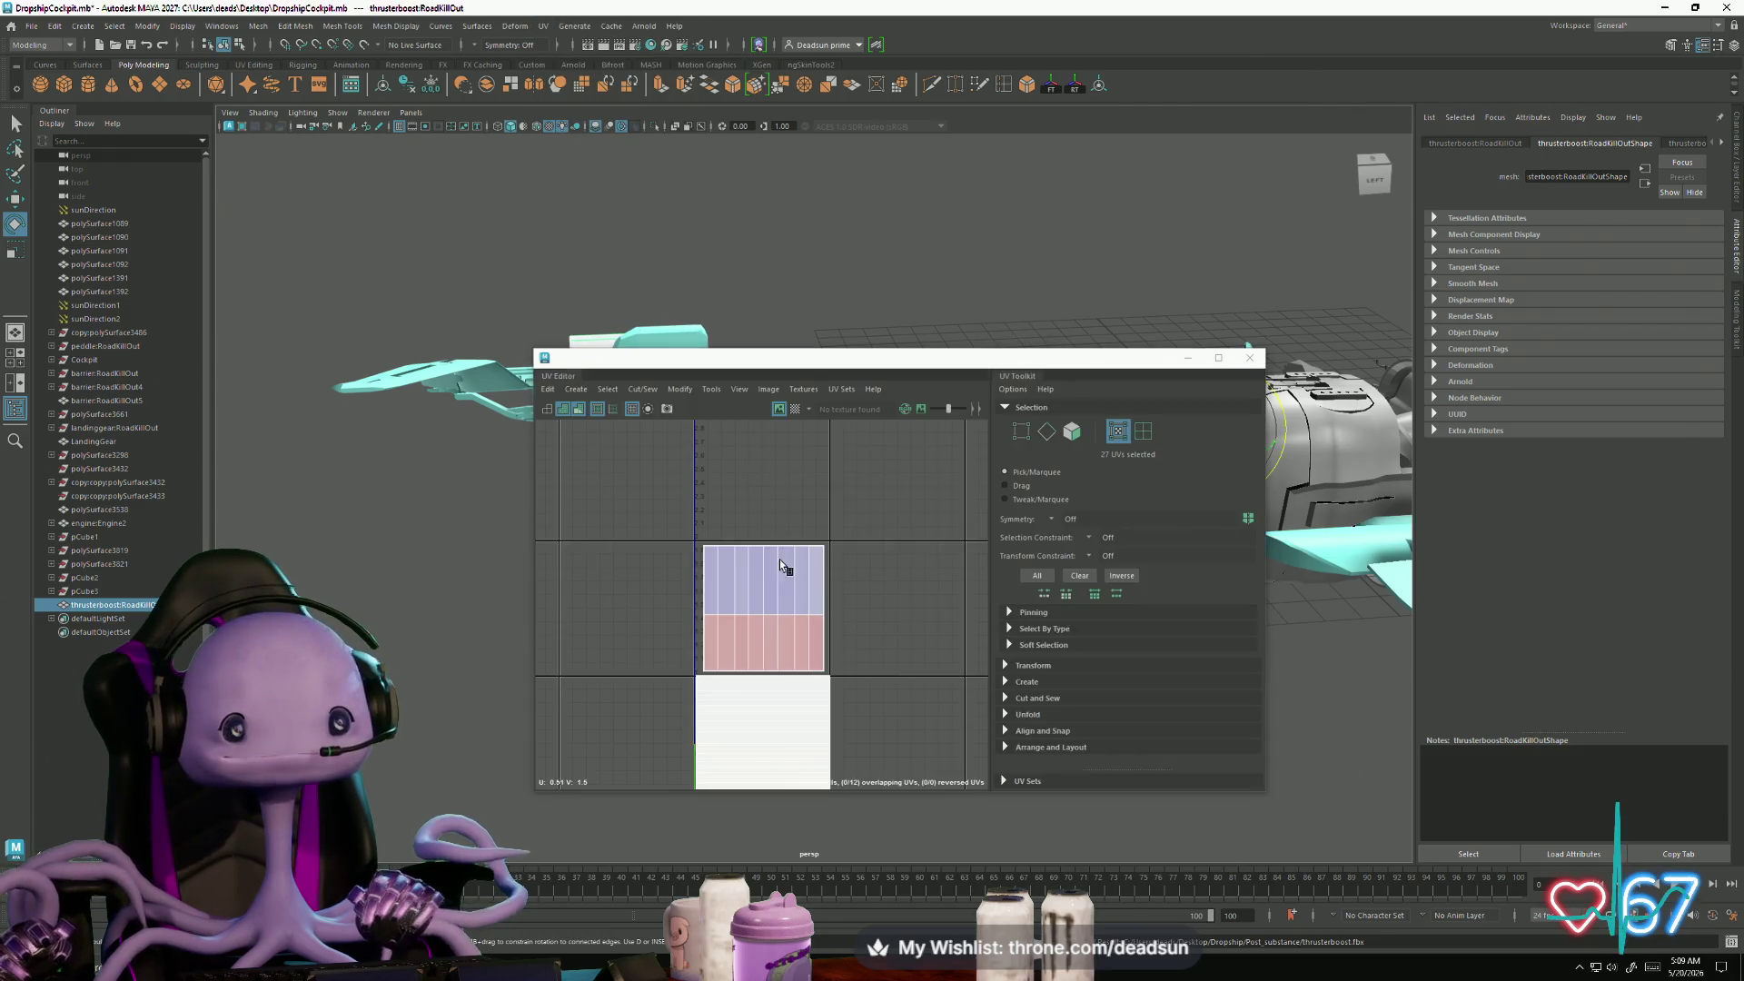
pyautogui.press('F12')
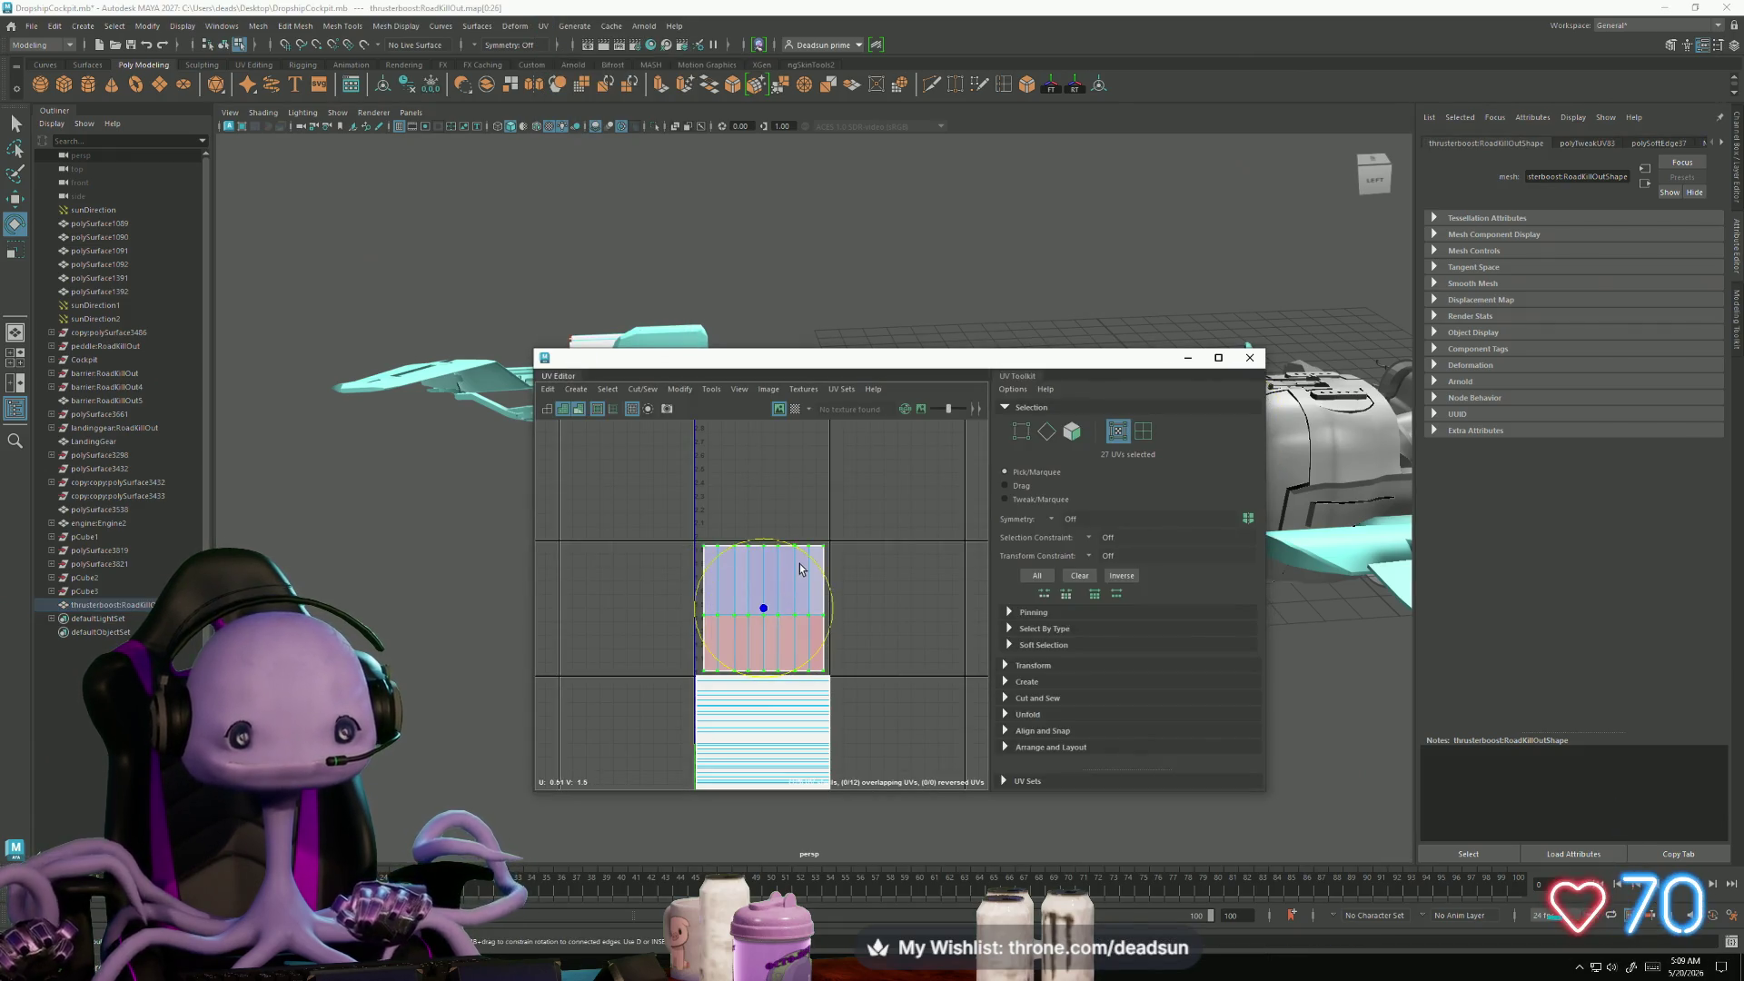
pyautogui.moveTo(820, 578)
pyautogui.mouseDown()
pyautogui.moveTo(825, 625)
pyautogui.moveTo(802, 673)
pyautogui.mouseUp()
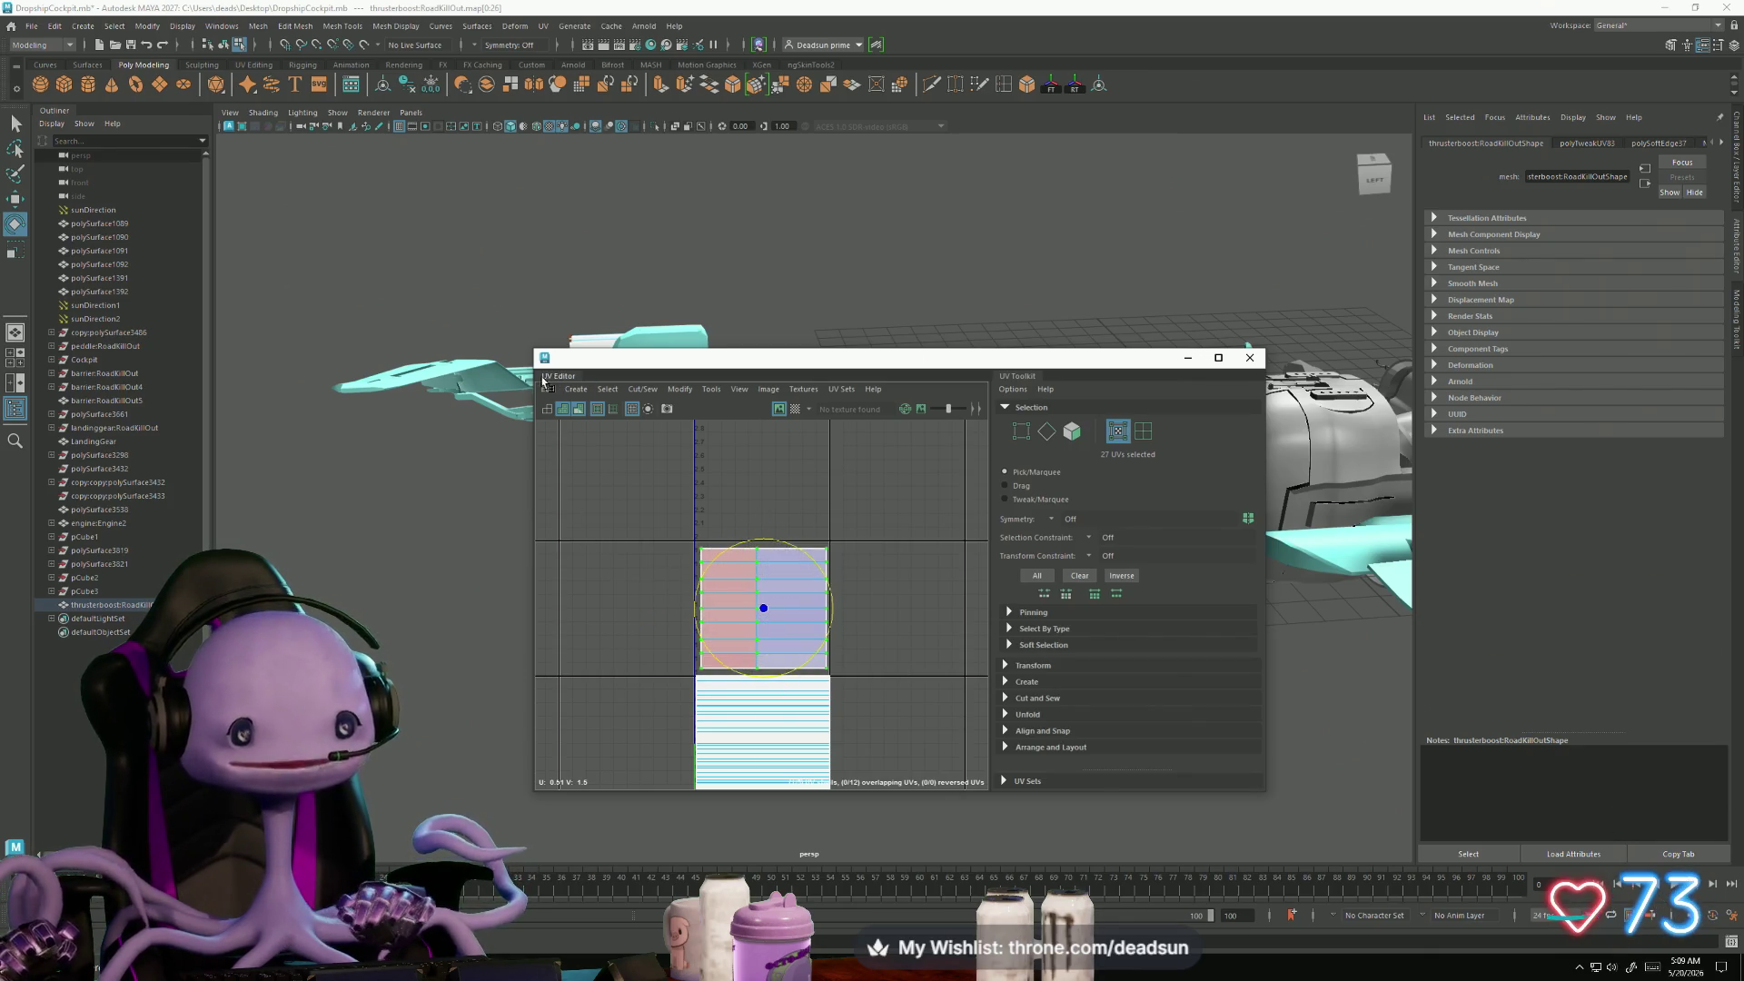
# - Export the selected thruster over thrusterboost.fbx, confirming the replace
pyautogui.click(30, 25)
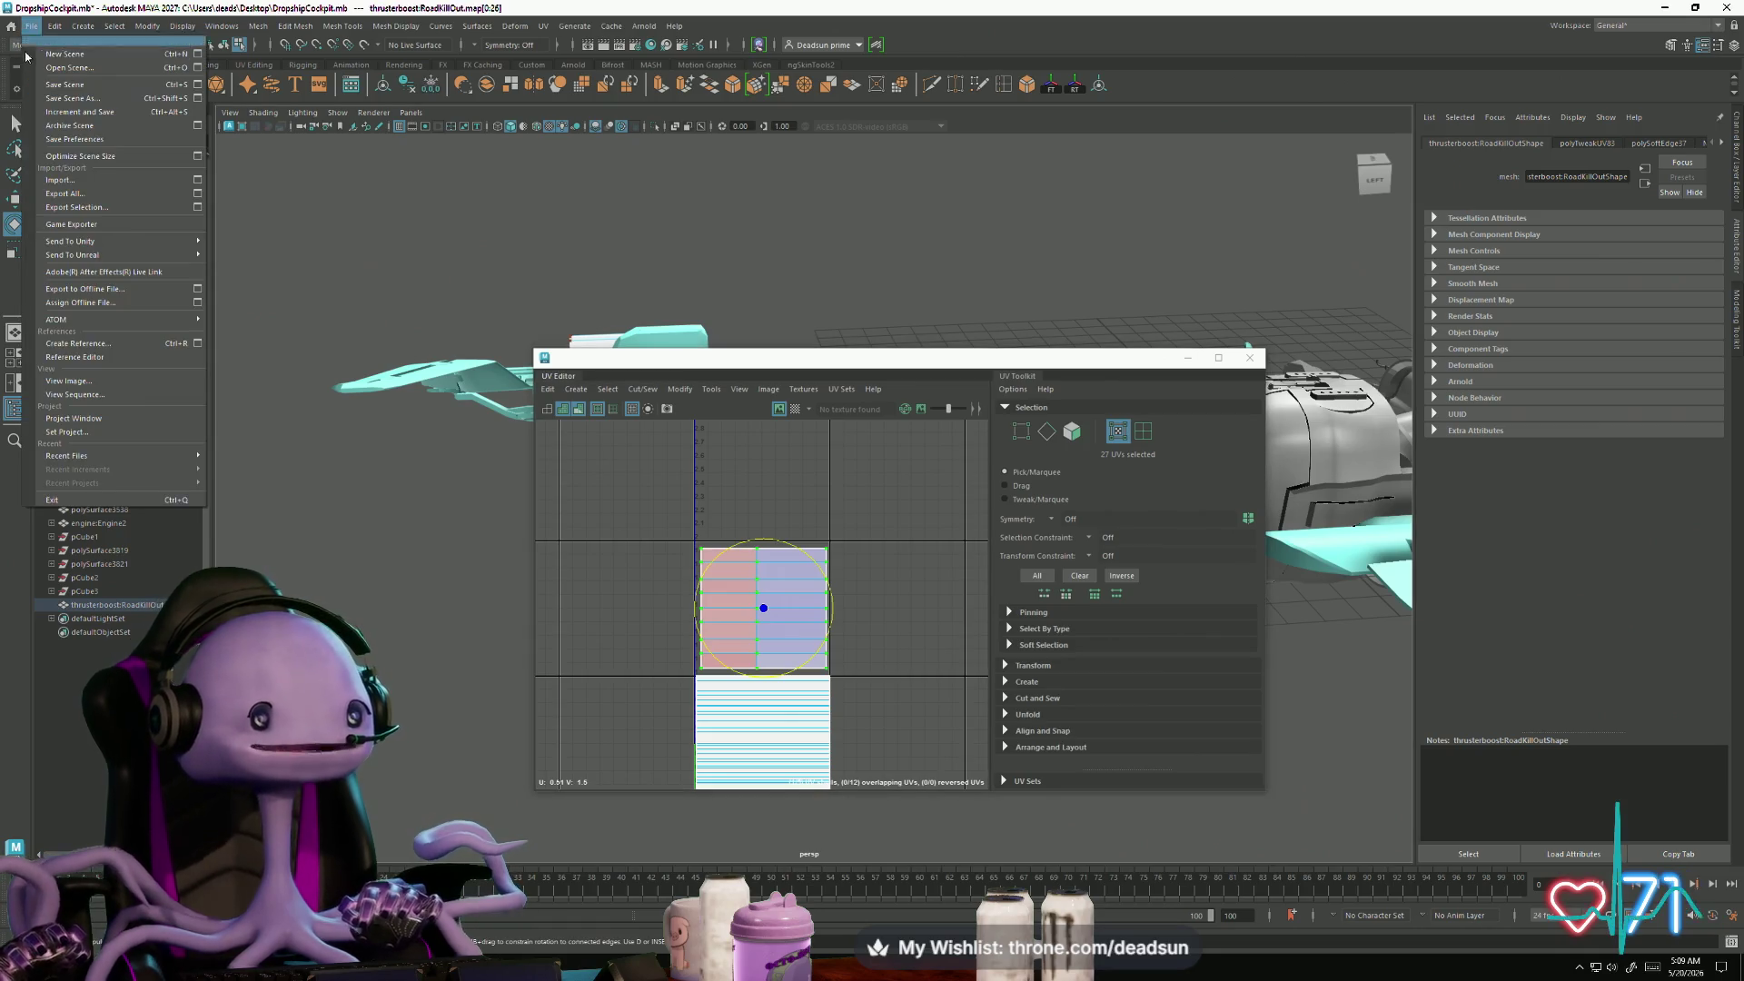
pyautogui.click(82, 208)
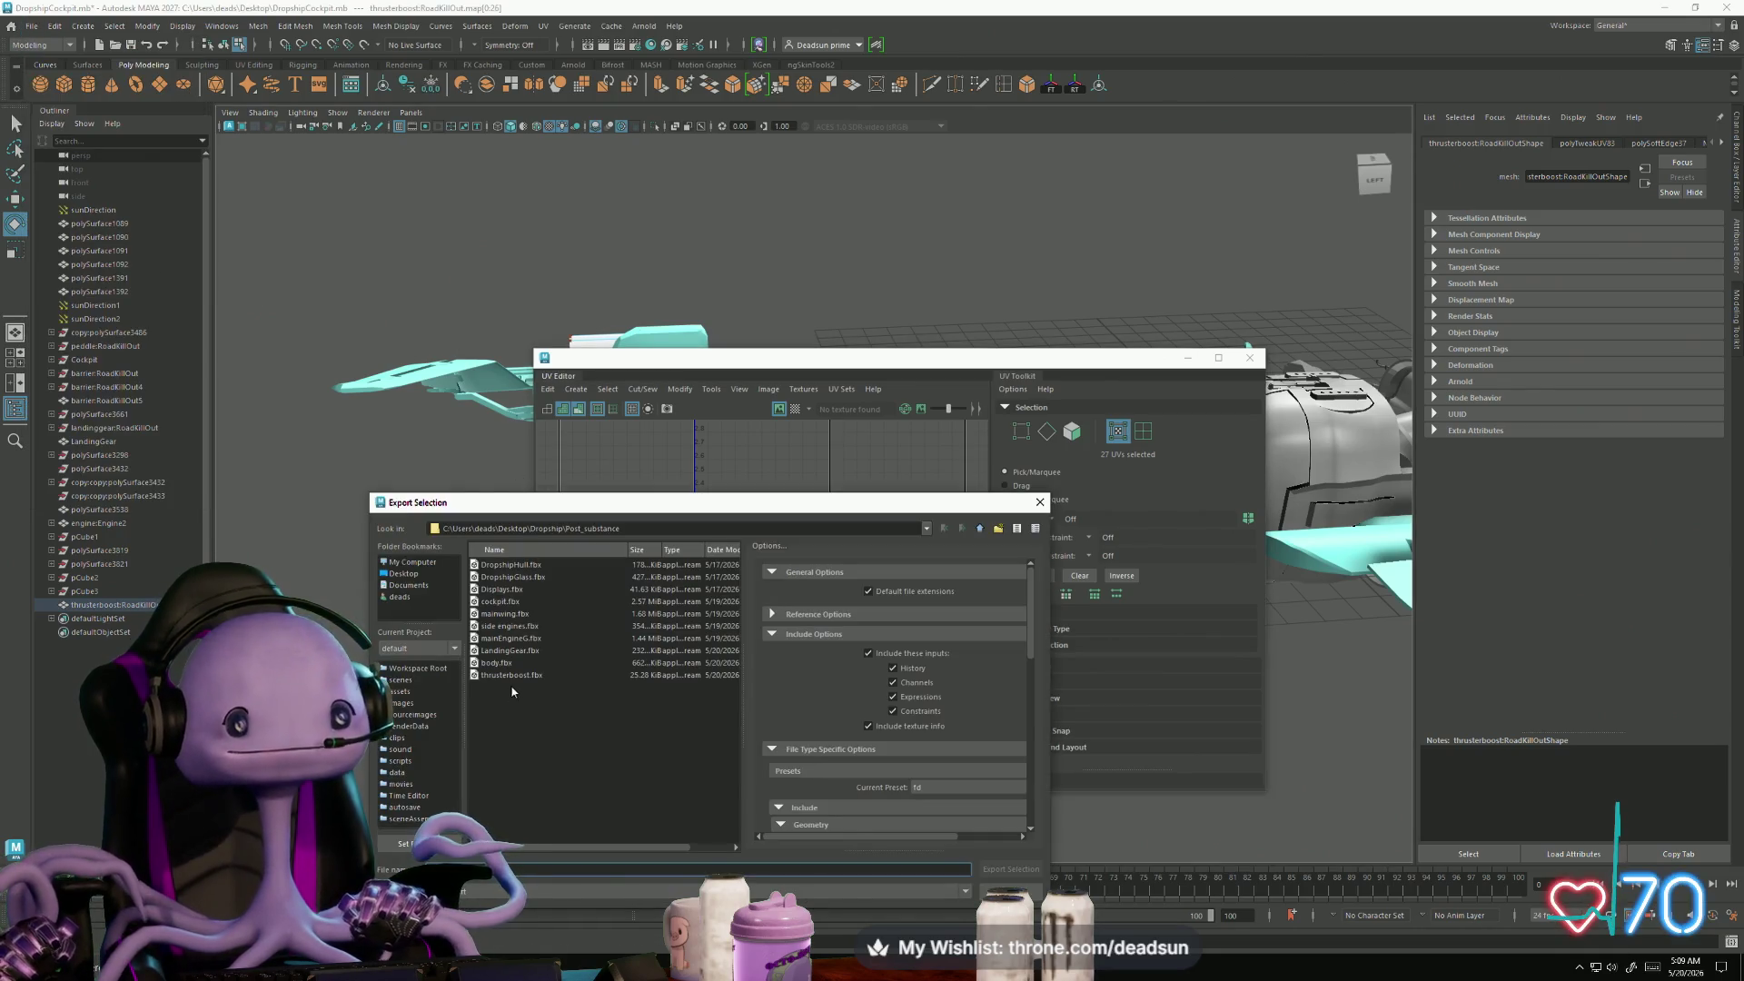
pyautogui.click(536, 672)
pyautogui.click(1006, 870)
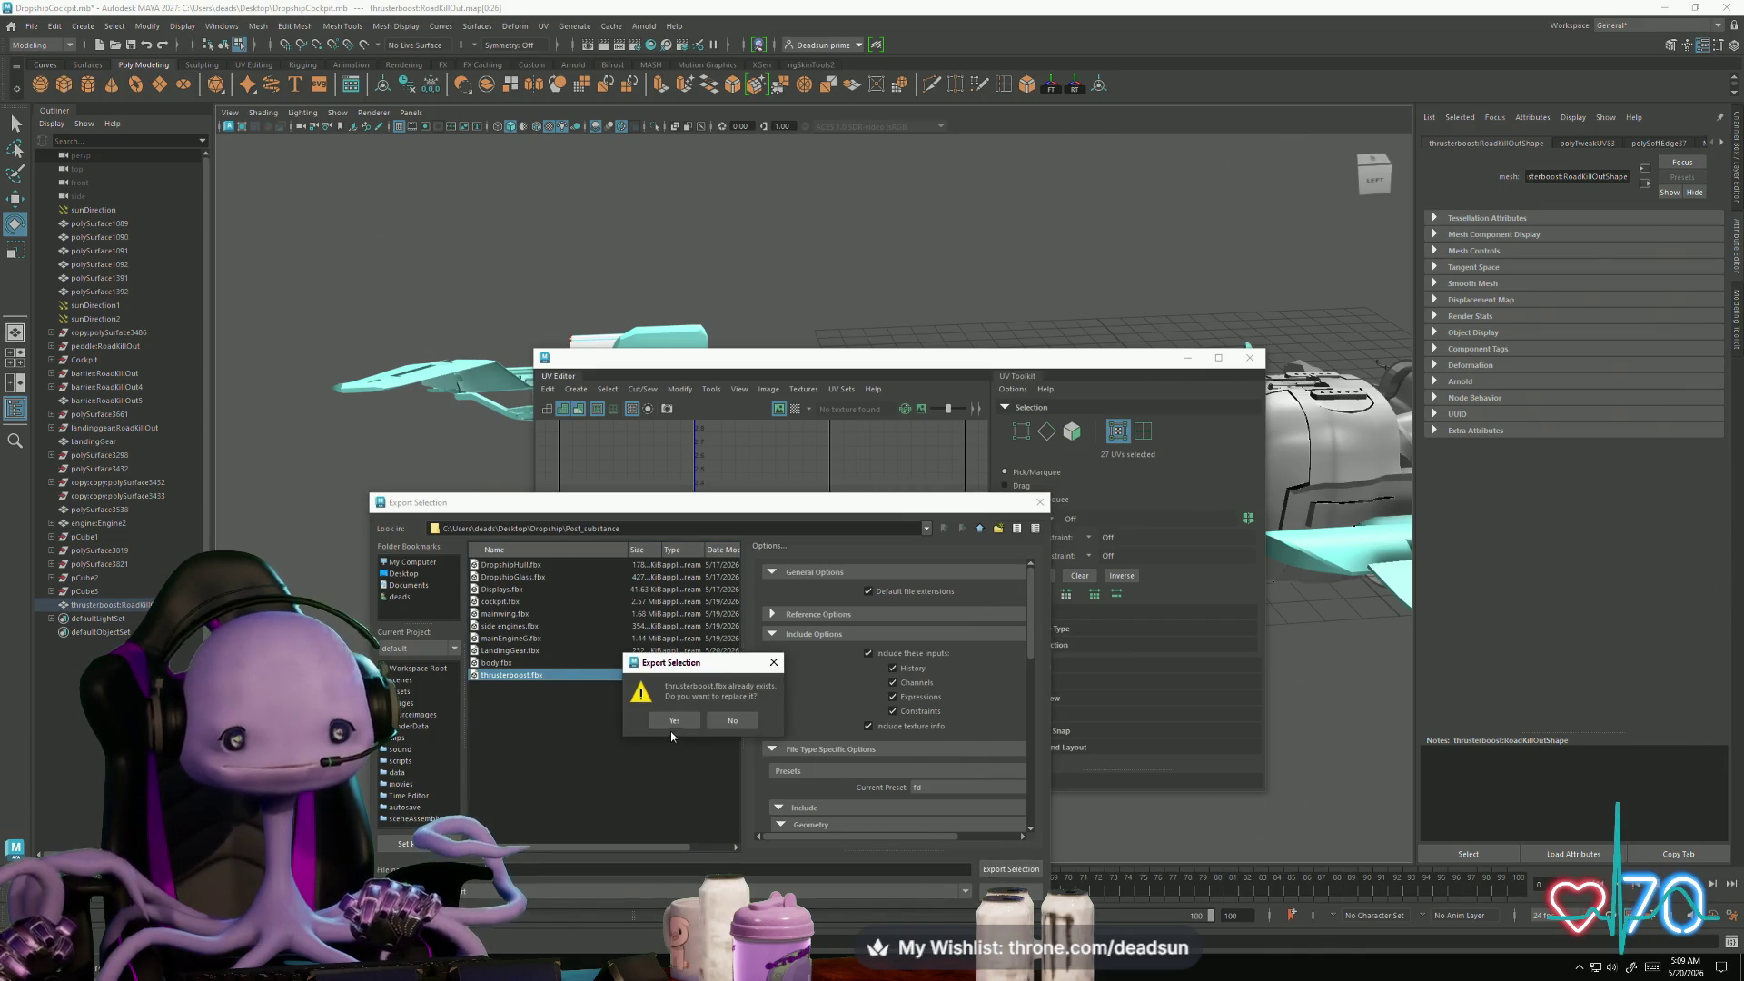
pyautogui.click(673, 721)
pyautogui.press('super+Tab')
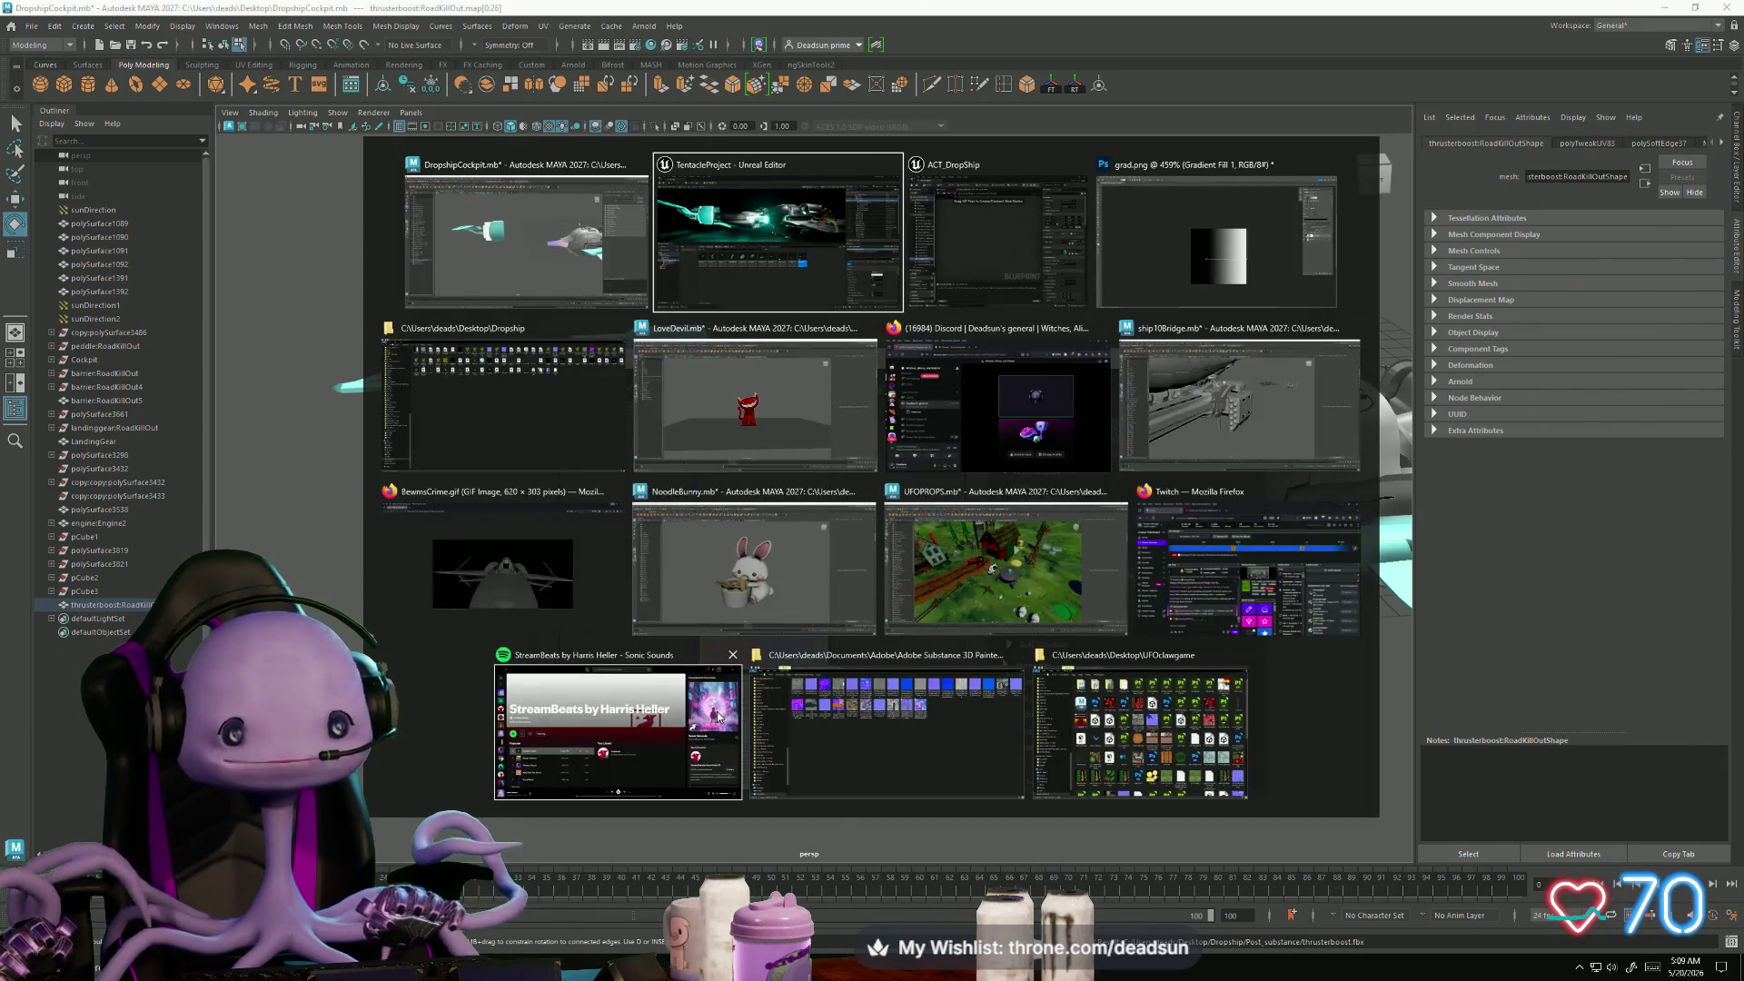
pyautogui.click(777, 236)
# - Reimport thrusterboost with the rotated UVs and orbit to the dropship's other side
pyautogui.rightClick(1058, 605)
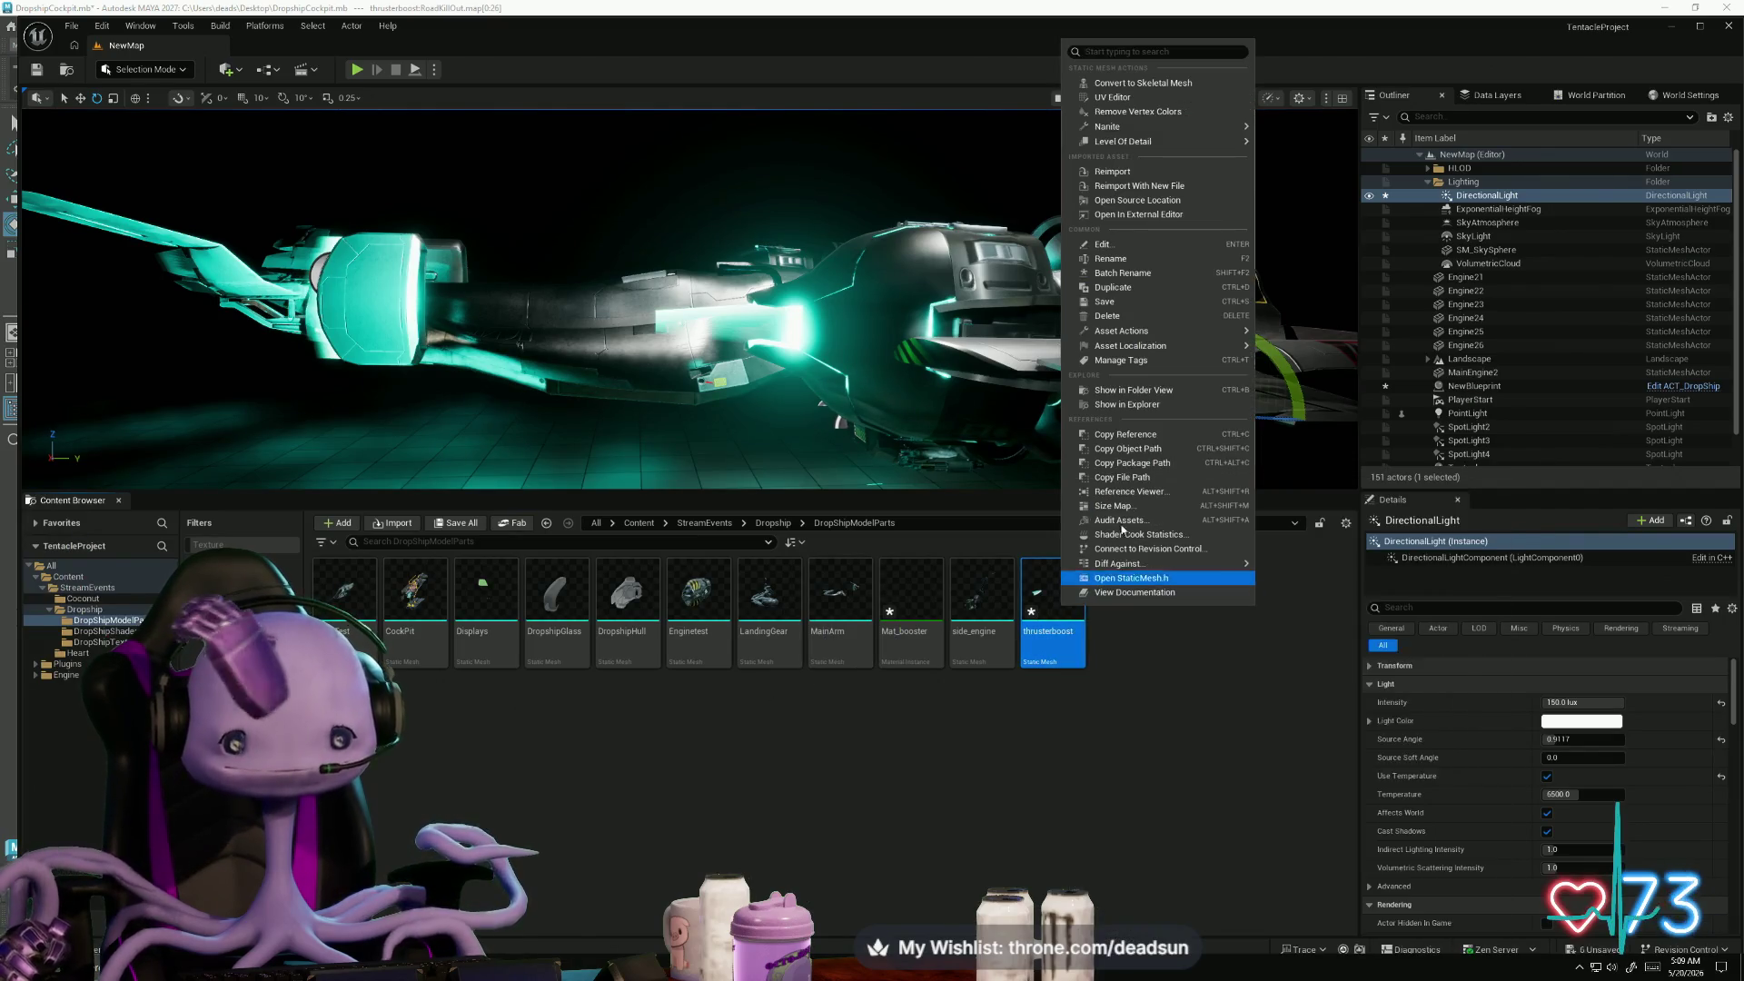
pyautogui.click(1170, 171)
pyautogui.moveTo(825, 373)
pyautogui.mouseDown()
pyautogui.moveTo(645, 376)
pyautogui.moveTo(572, 347)
pyautogui.moveTo(499, 364)
pyautogui.mouseUp()
pyautogui.hotkey('alt', 'Tab')
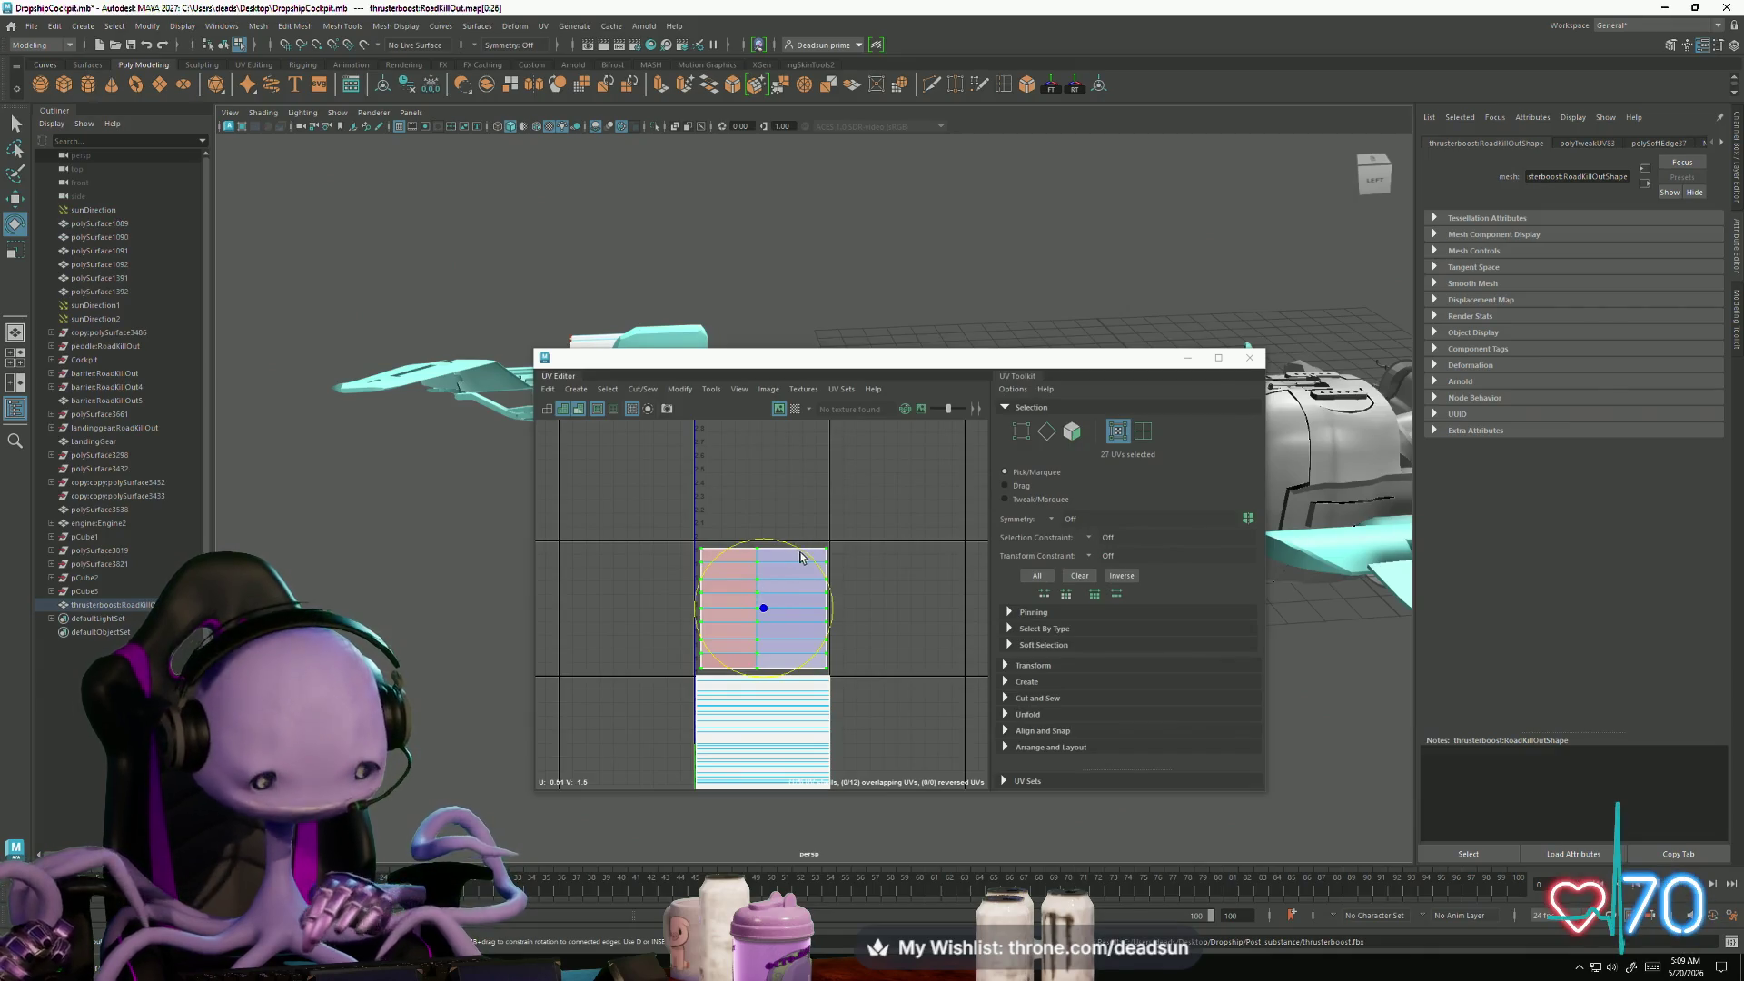
# - Flip the UV shell so red sits on the right and export over thrusterboost.fbx
pyautogui.moveTo(804, 556)
pyautogui.mouseDown()
pyautogui.moveTo(780, 713)
pyautogui.moveTo(704, 752)
pyautogui.moveTo(646, 751)
pyautogui.mouseUp()
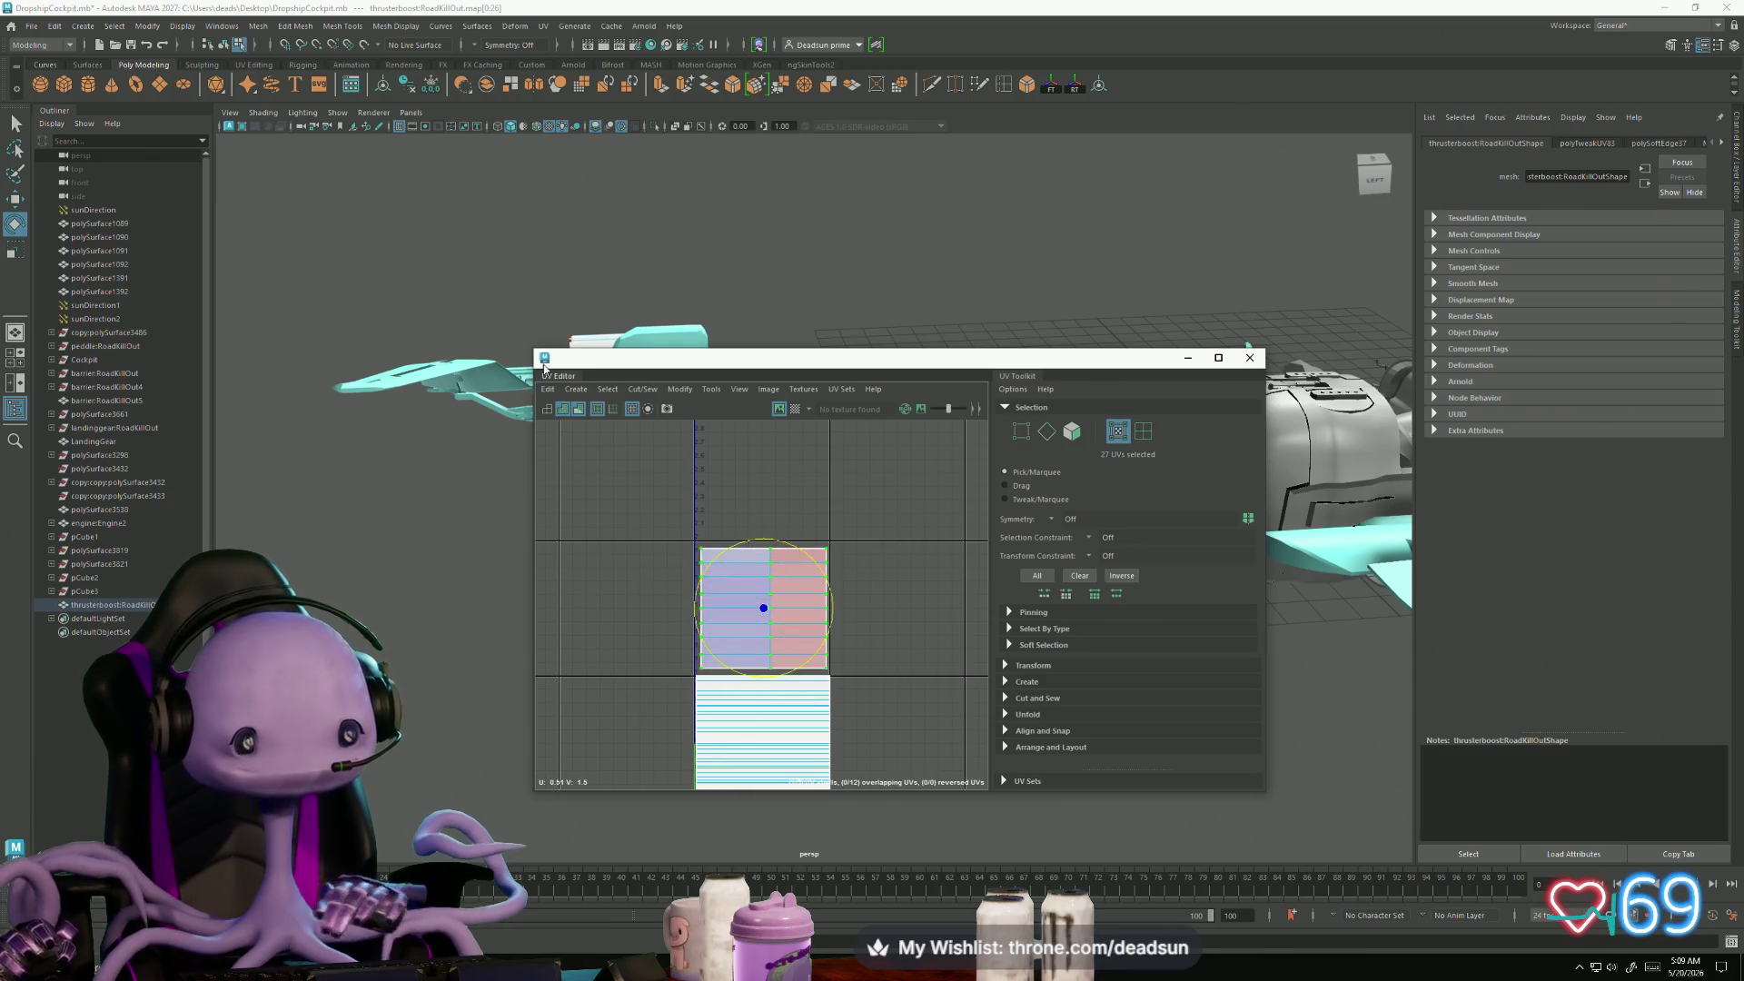
pyautogui.click(31, 26)
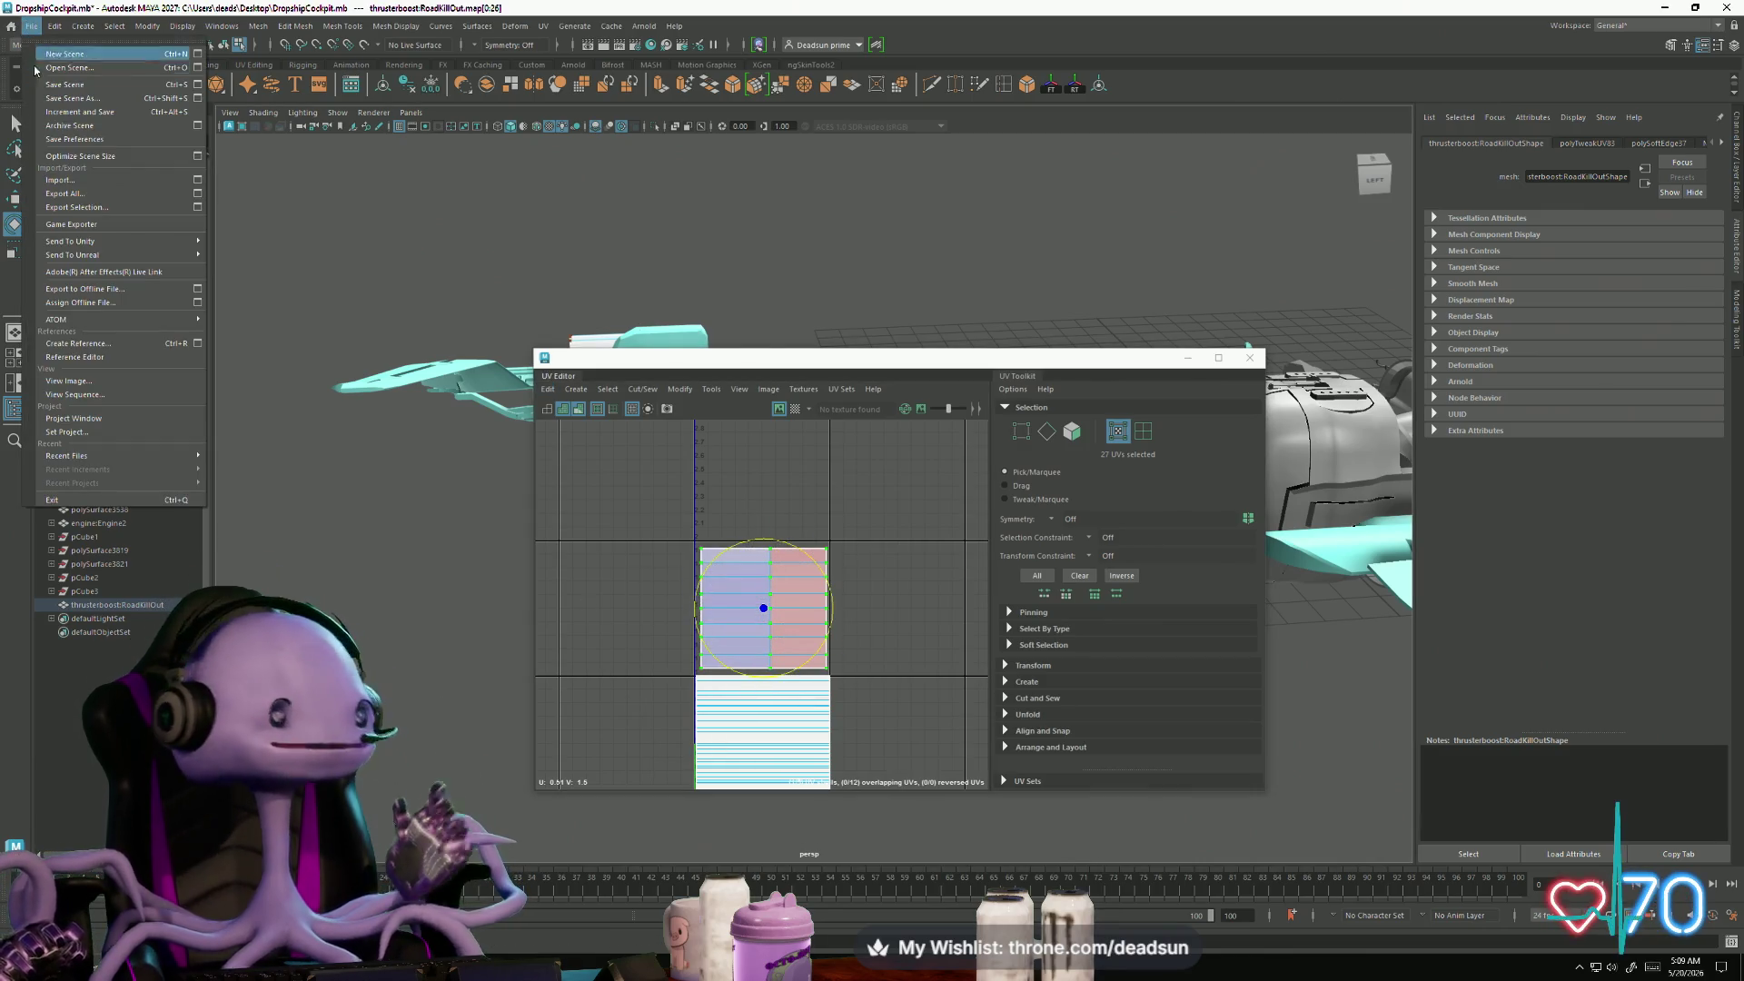
pyautogui.click(77, 206)
pyautogui.click(504, 676)
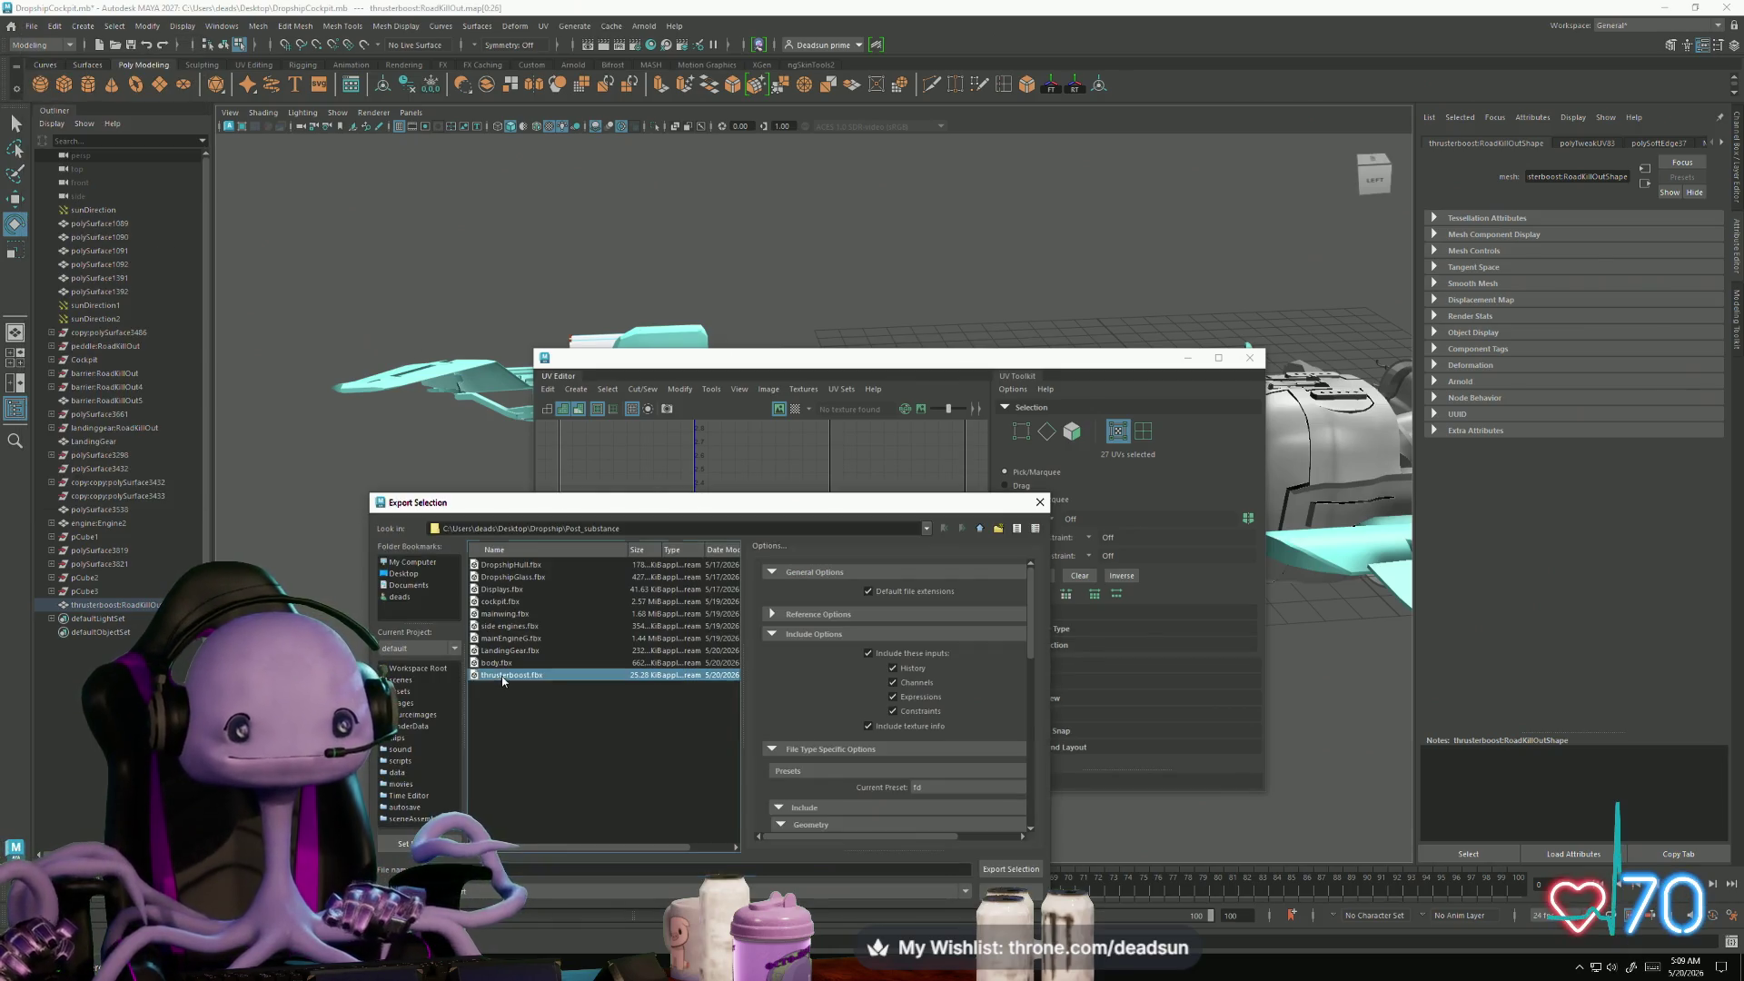
pyautogui.click(1015, 869)
pyautogui.click(680, 710)
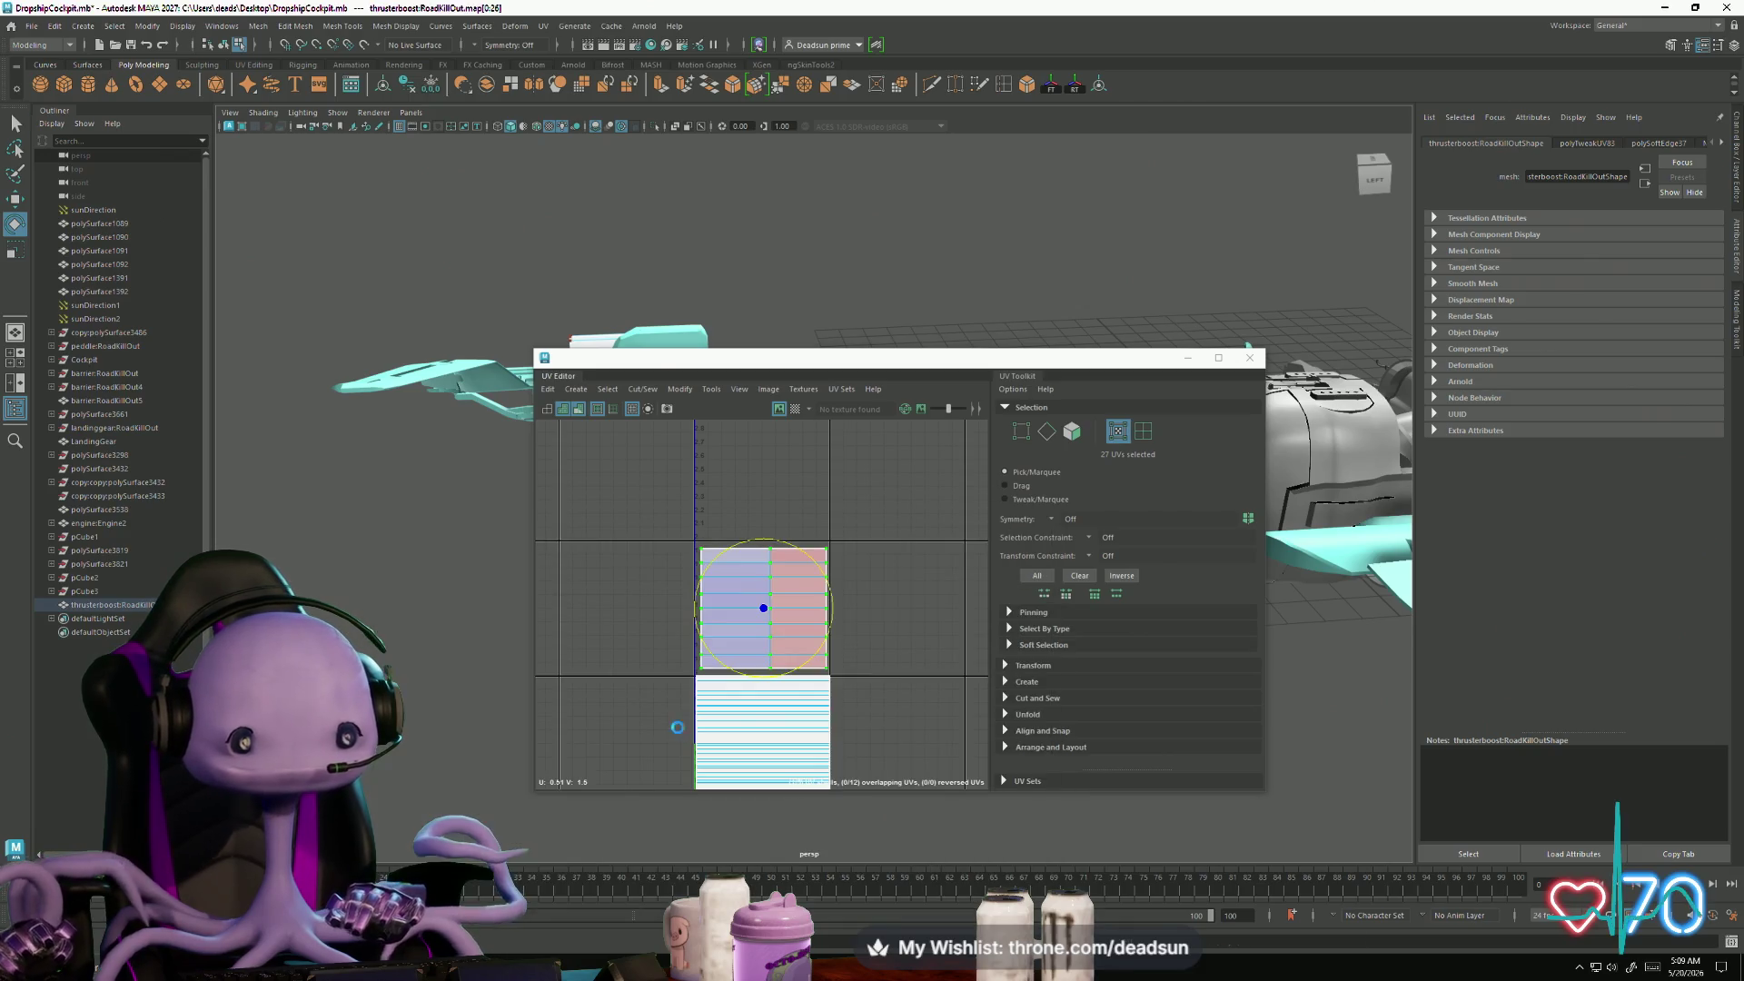
pyautogui.hotkey('alt', 'Tab')
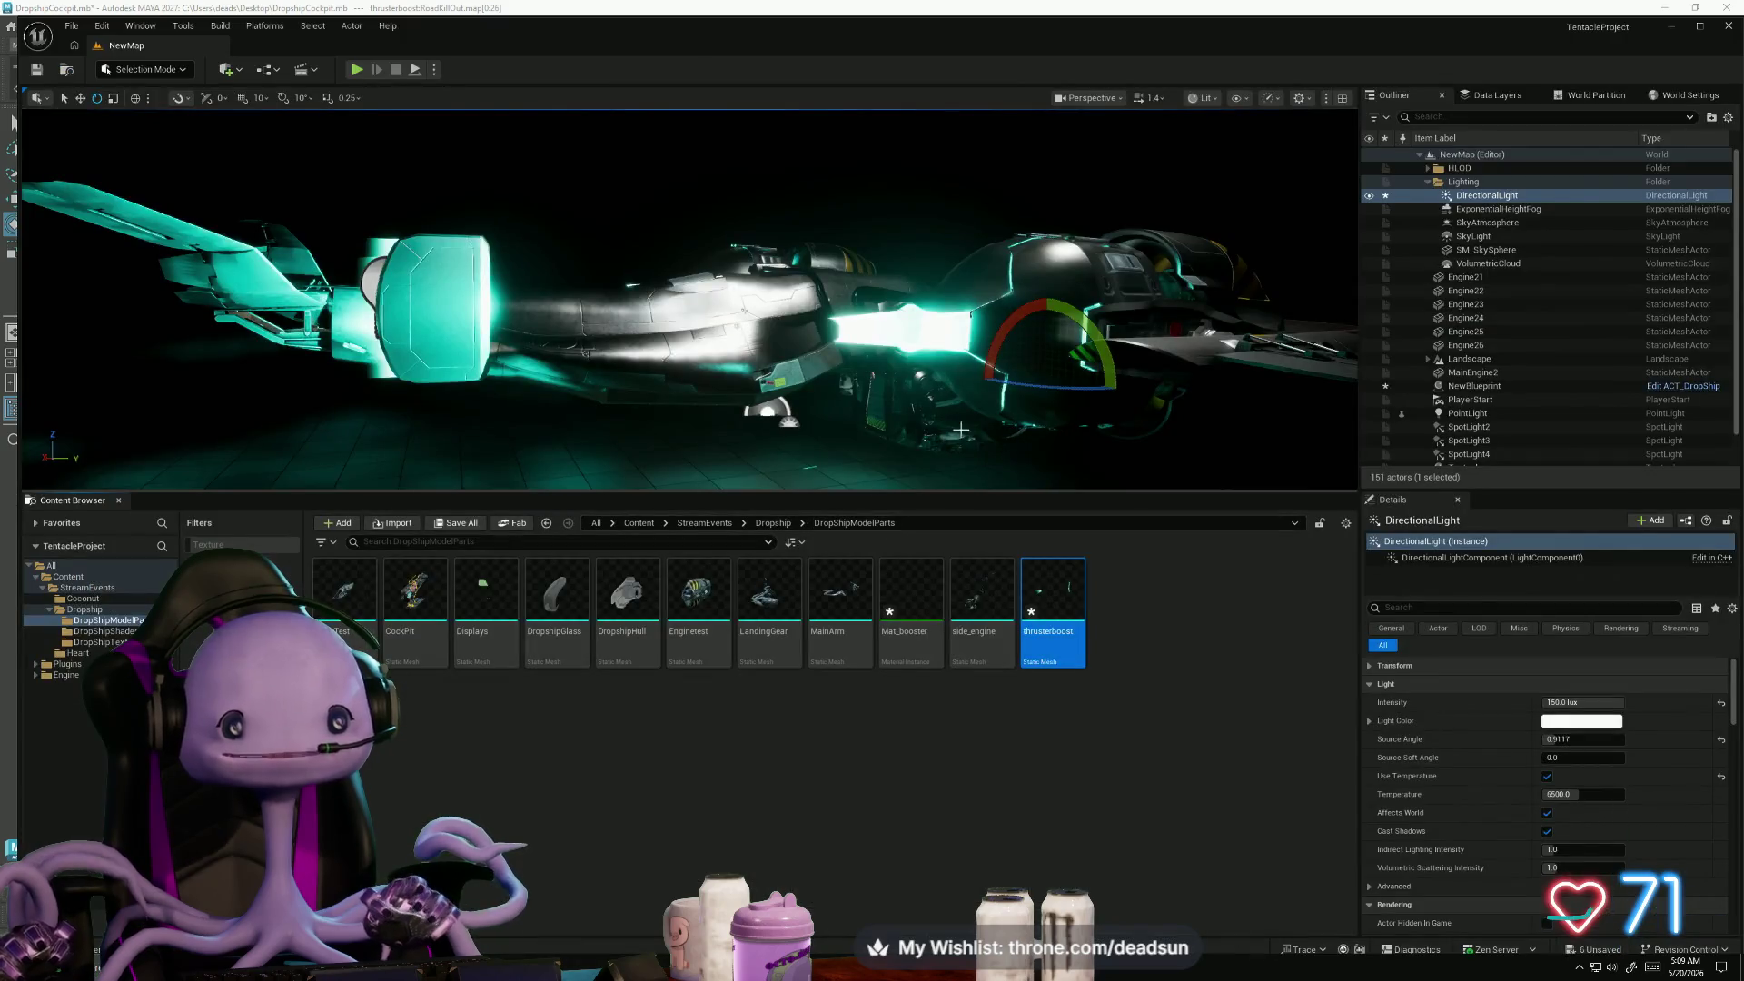
# - Reimport the thrusterboost mesh with flipped UVs and open it in the static mesh editor
pyautogui.rightClick(1053, 602)
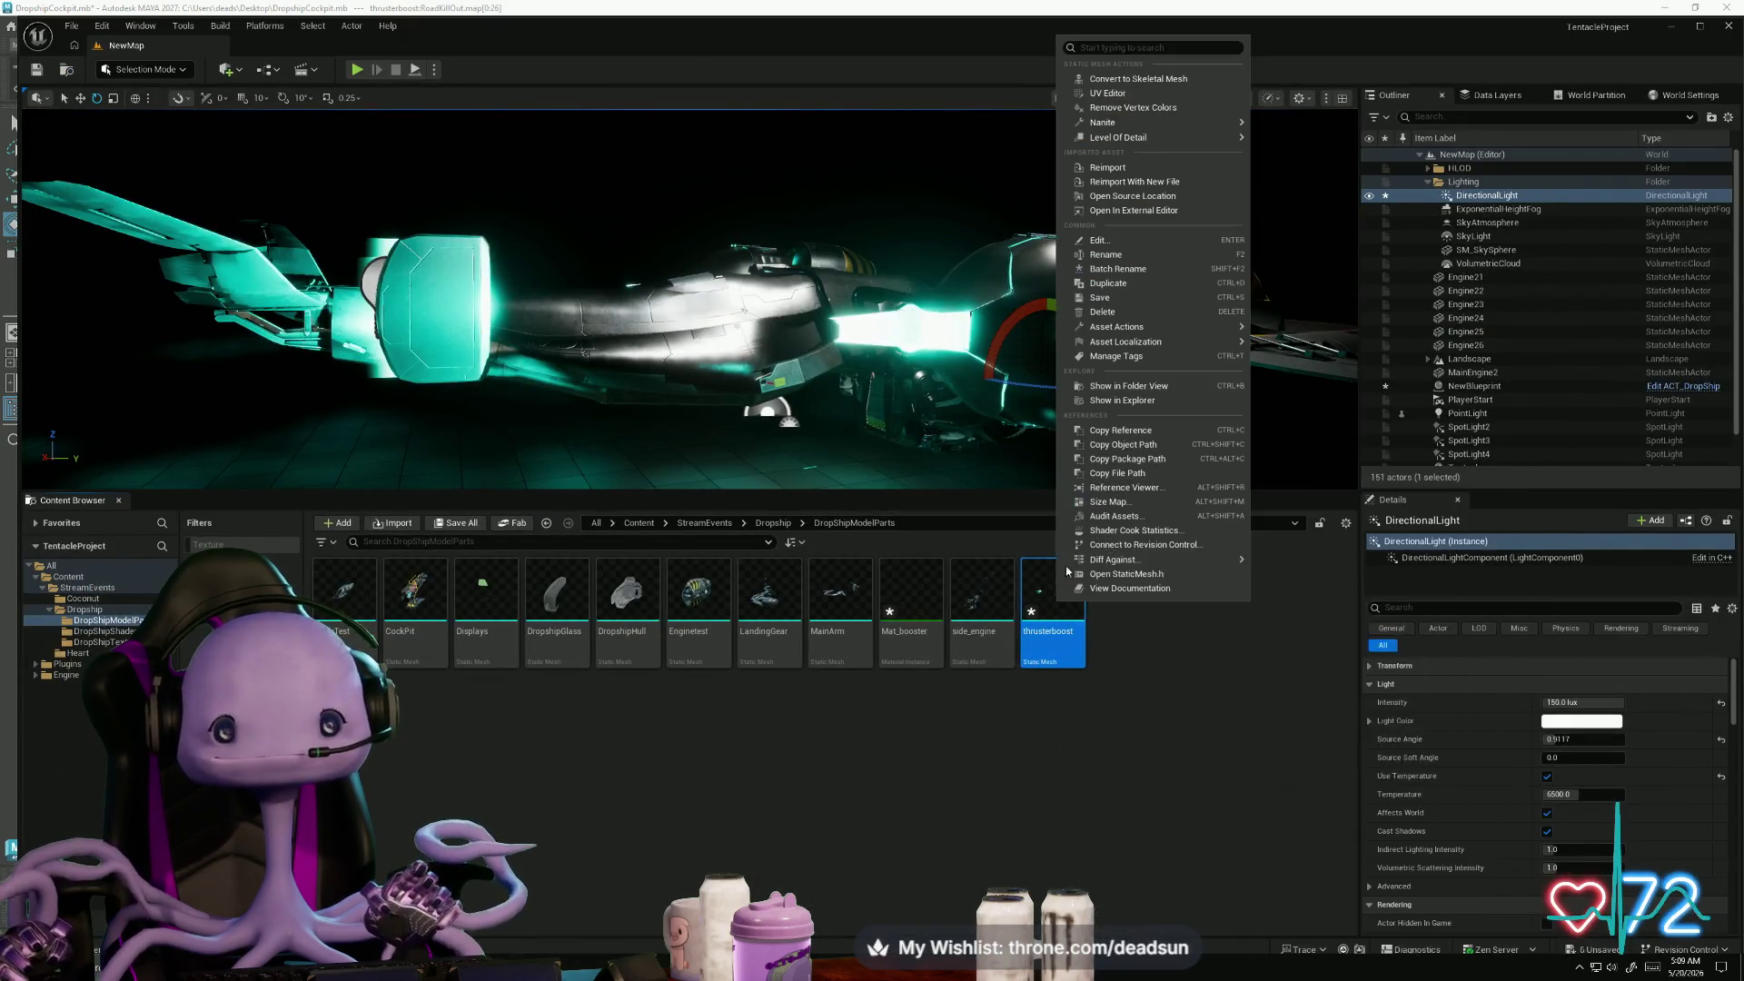
pyautogui.click(1135, 172)
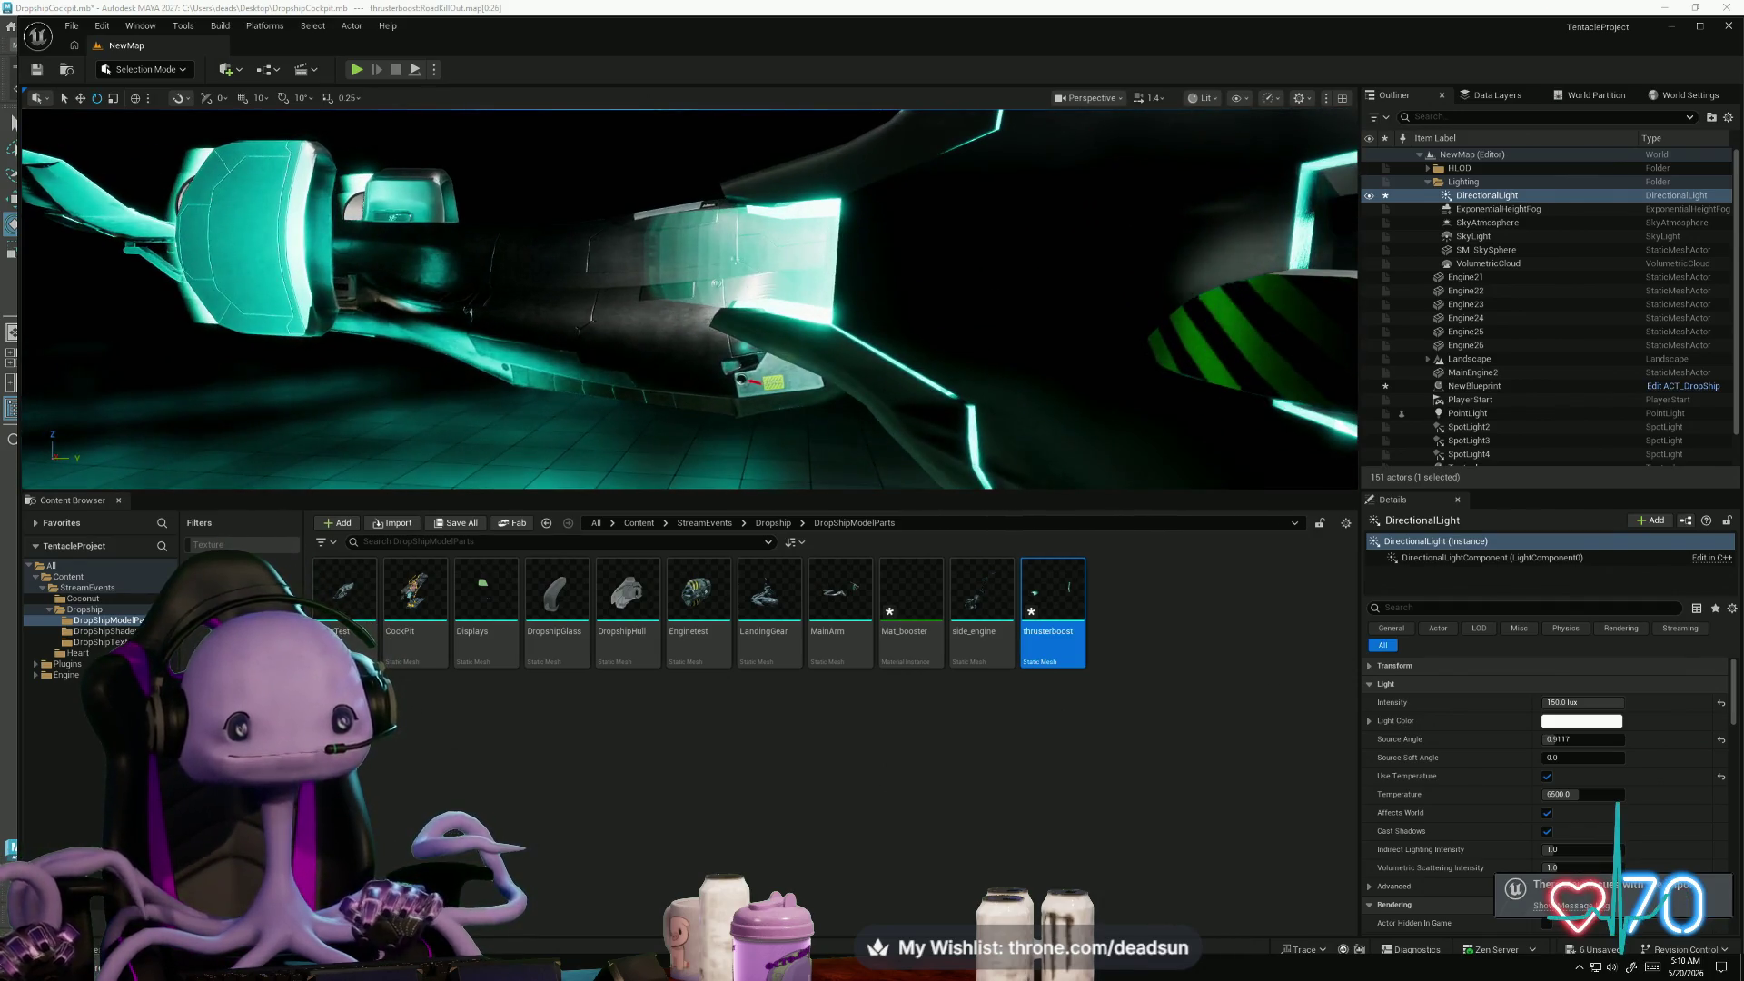
pyautogui.doubleClick(1041, 601)
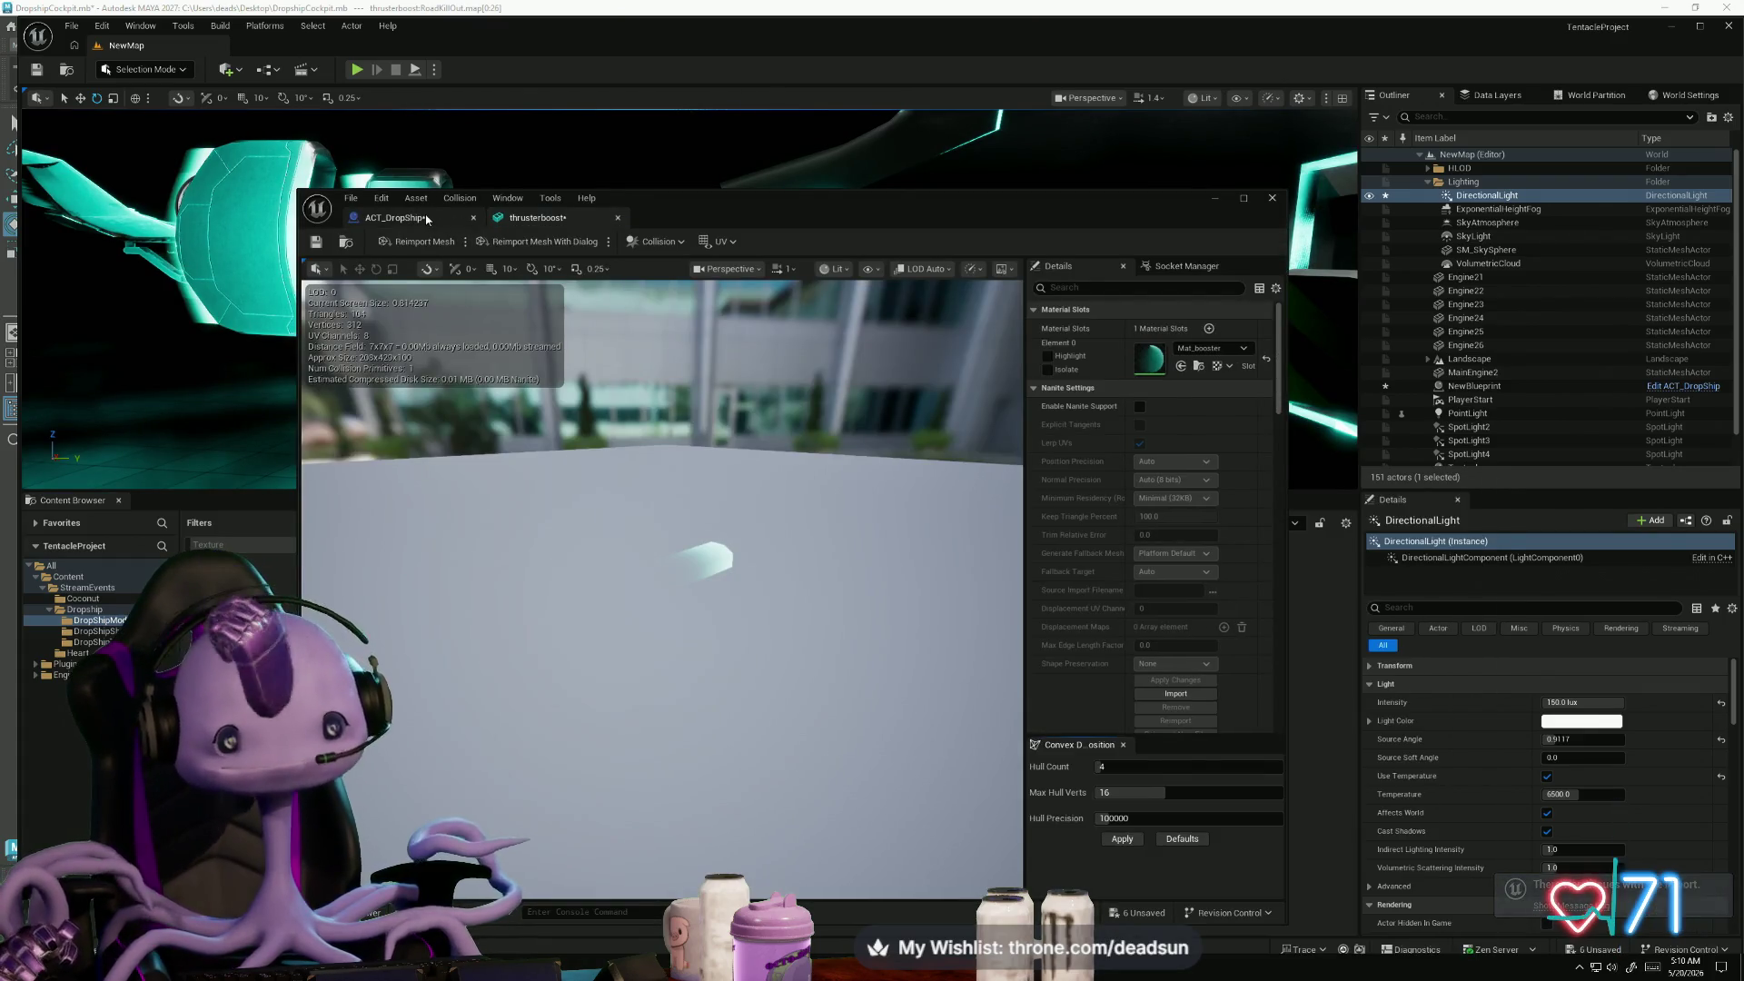
# - Open the Mat_booster material from the thrusterboost mesh and maximize the material editor
pyautogui.click(426, 218)
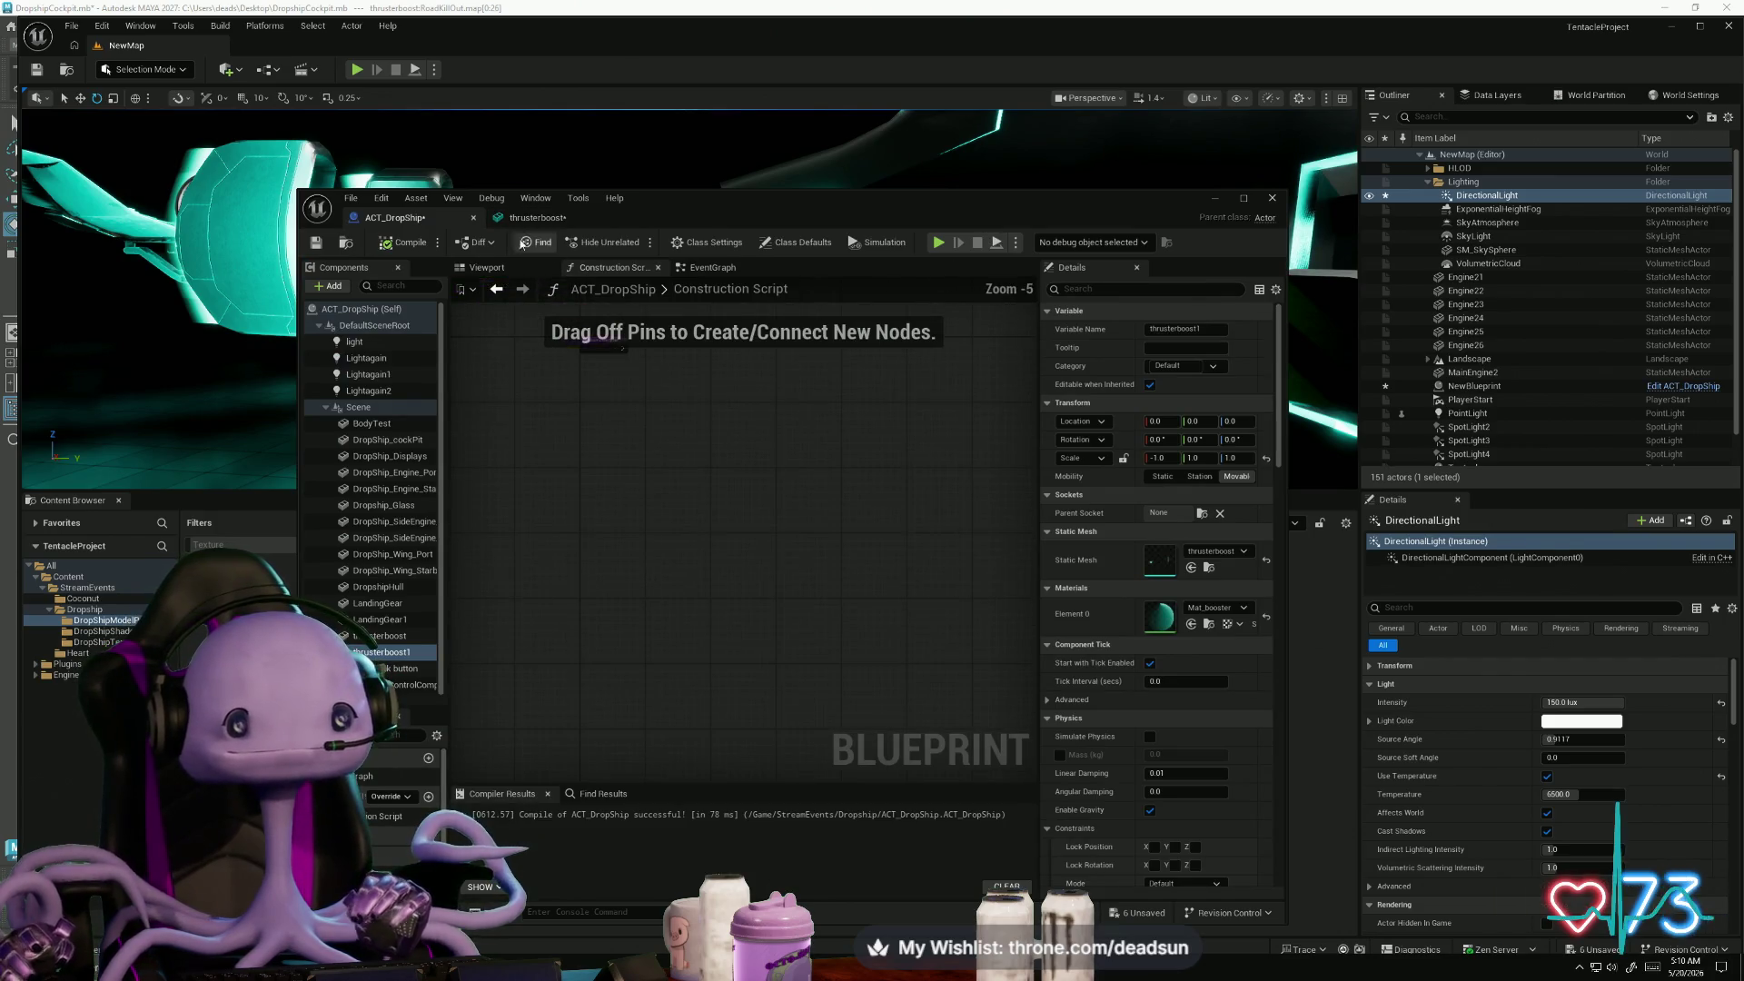
pyautogui.click(534, 221)
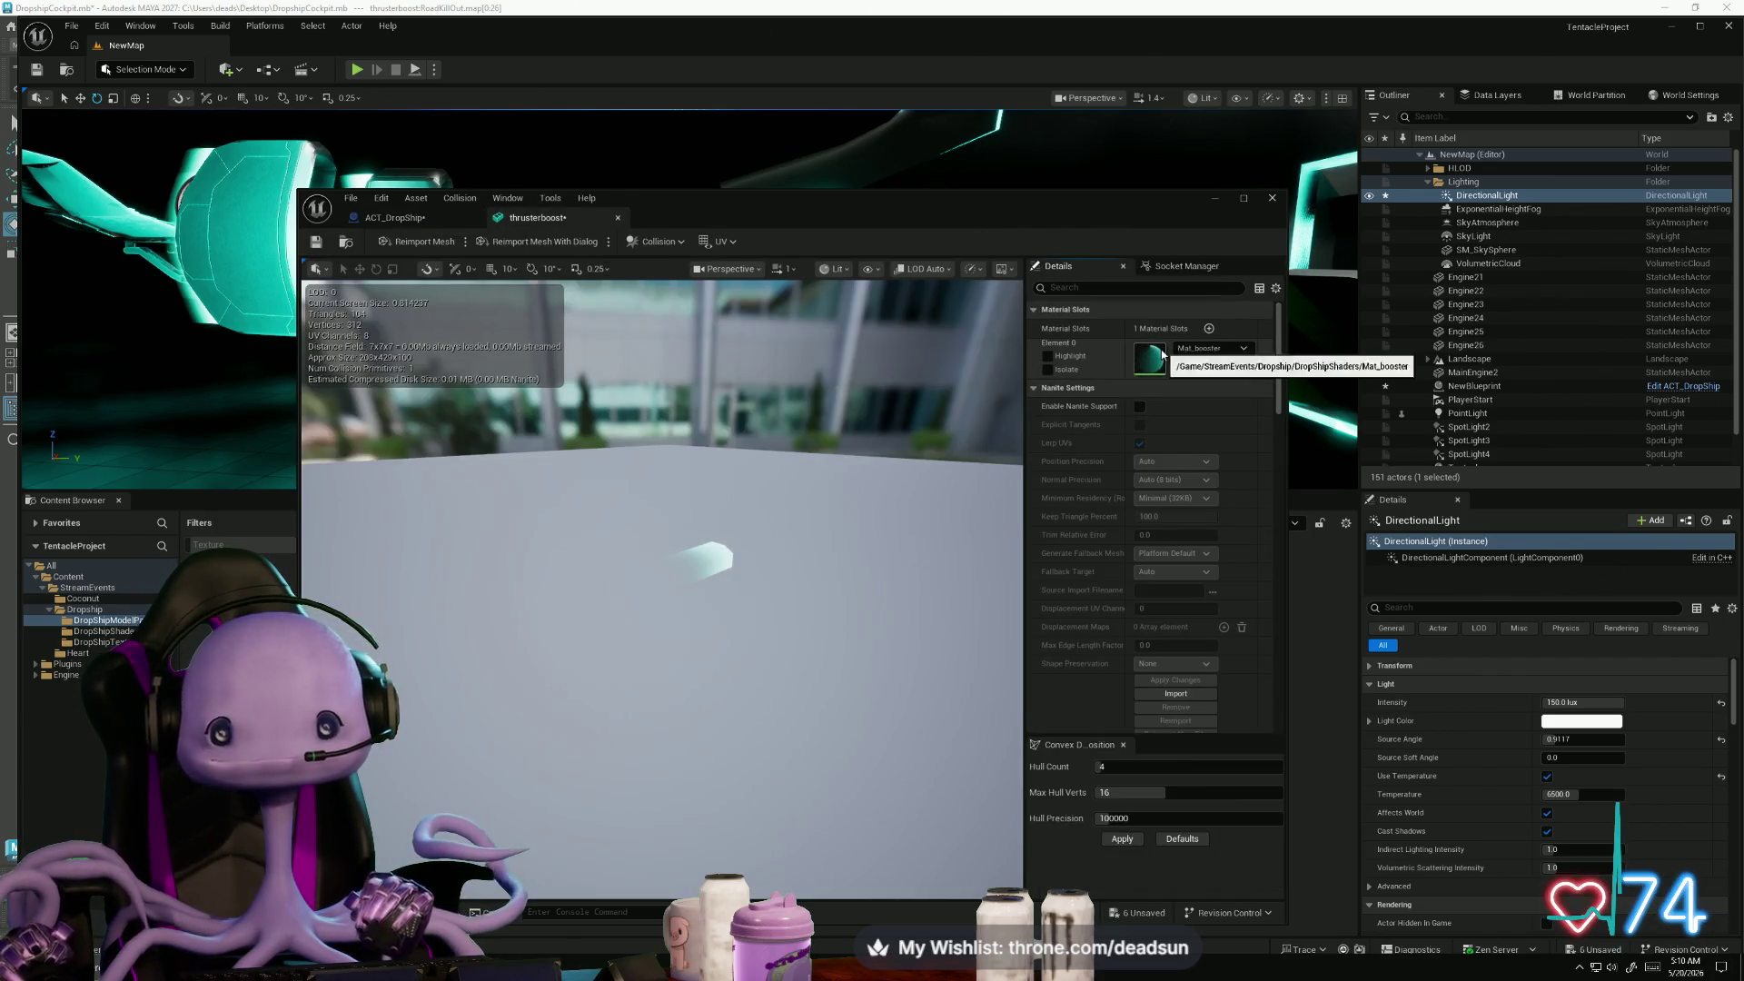
pyautogui.doubleClick(1150, 359)
pyautogui.scroll(-4, 909, 524)
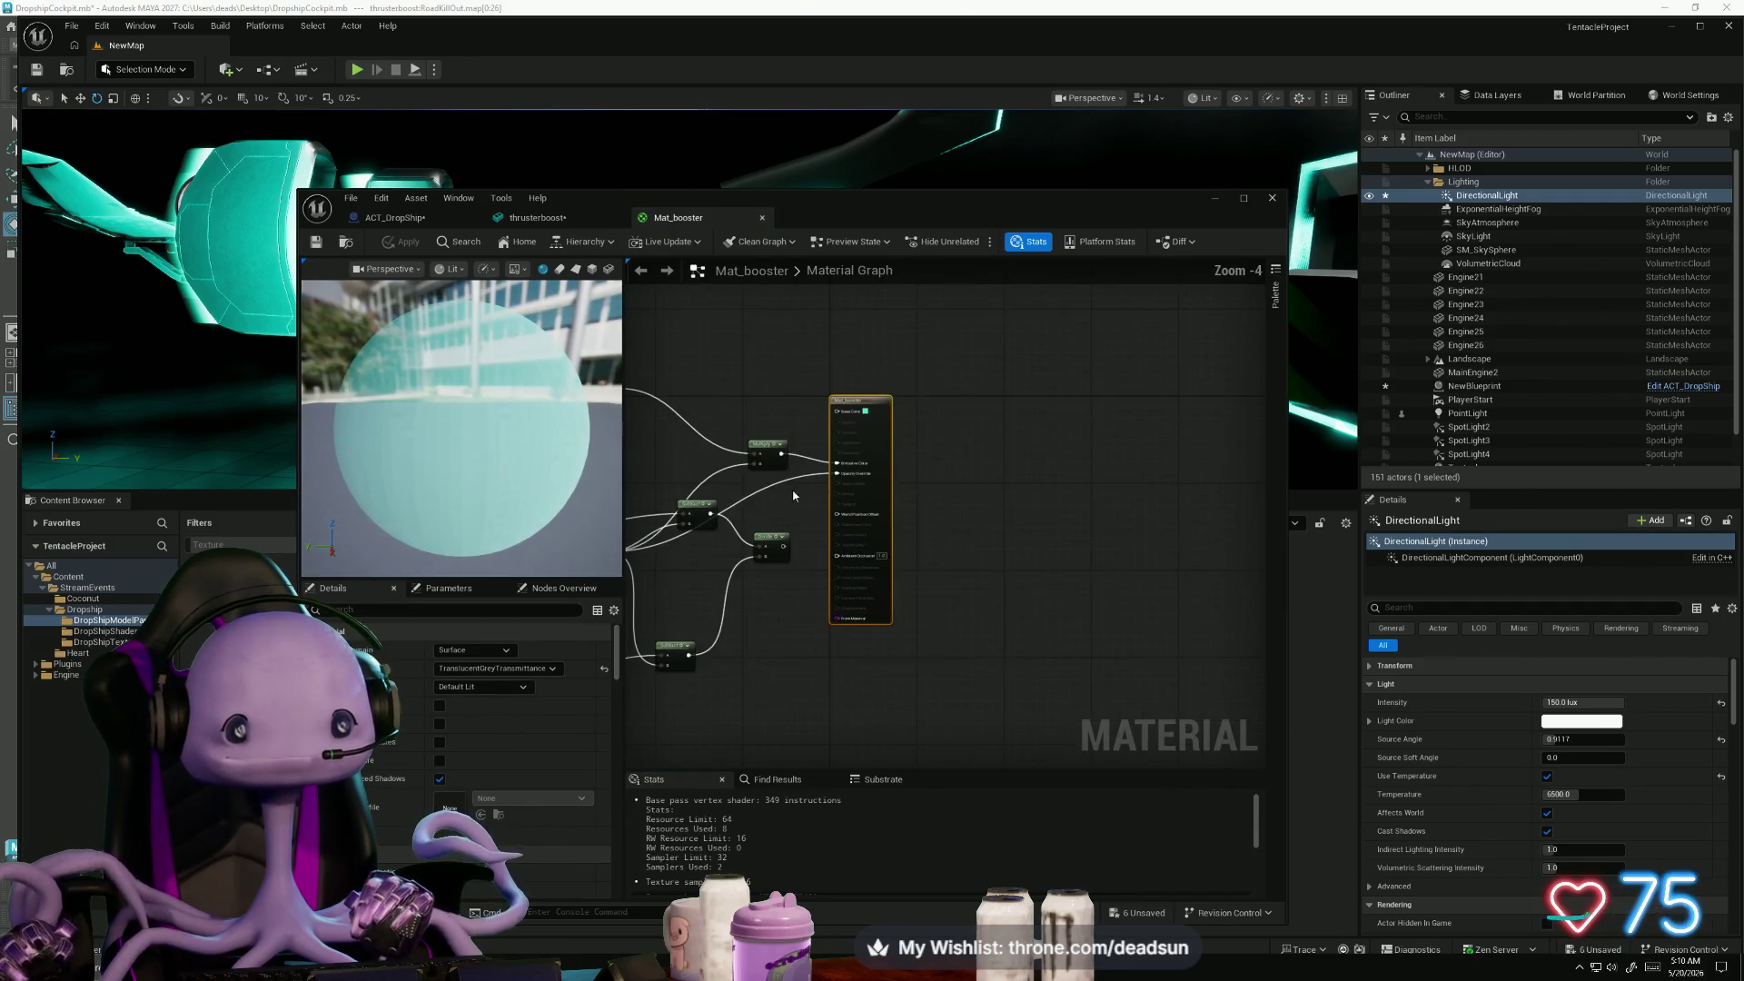
pyautogui.click(1244, 198)
# - Reposition the gradient Texture Sample and Divide nodes higher in the graph, then apply Mat_booster
pyautogui.moveTo(717, 509); pyautogui.dragTo(1206, 628)
pyautogui.scroll(2, 382, 382)
pyautogui.moveTo(324, 413); pyautogui.dragTo(231, 373)
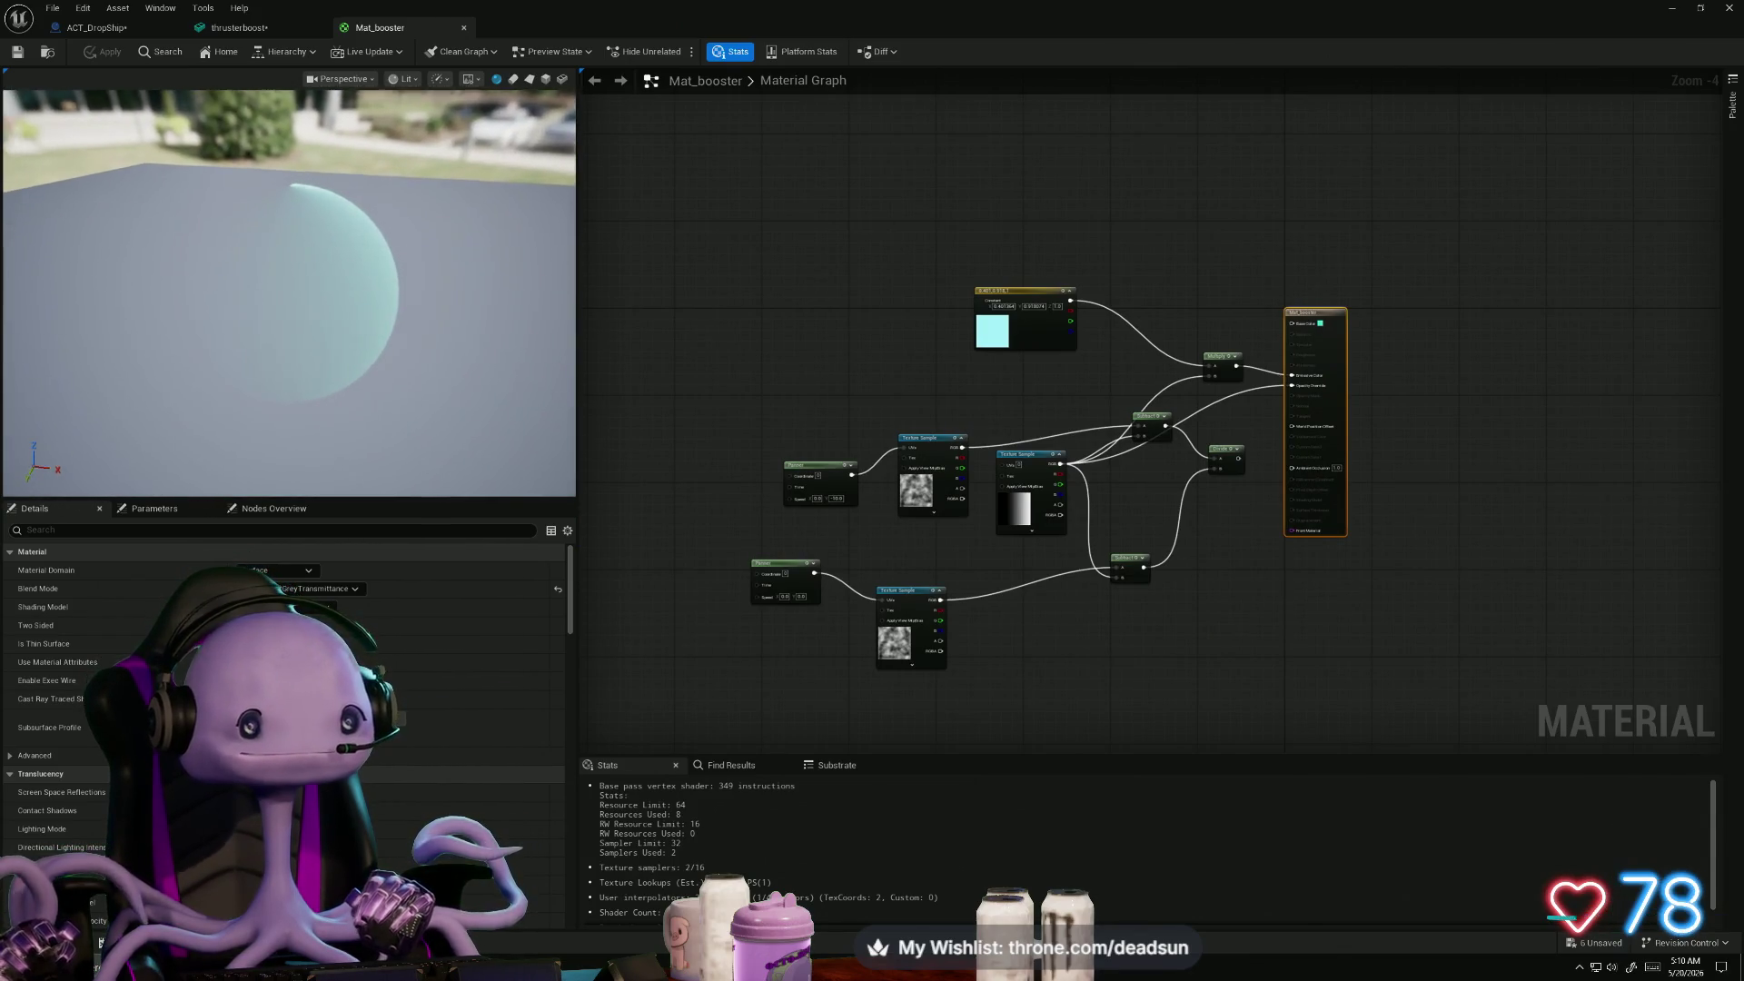
pyautogui.scroll(1, 904, 538)
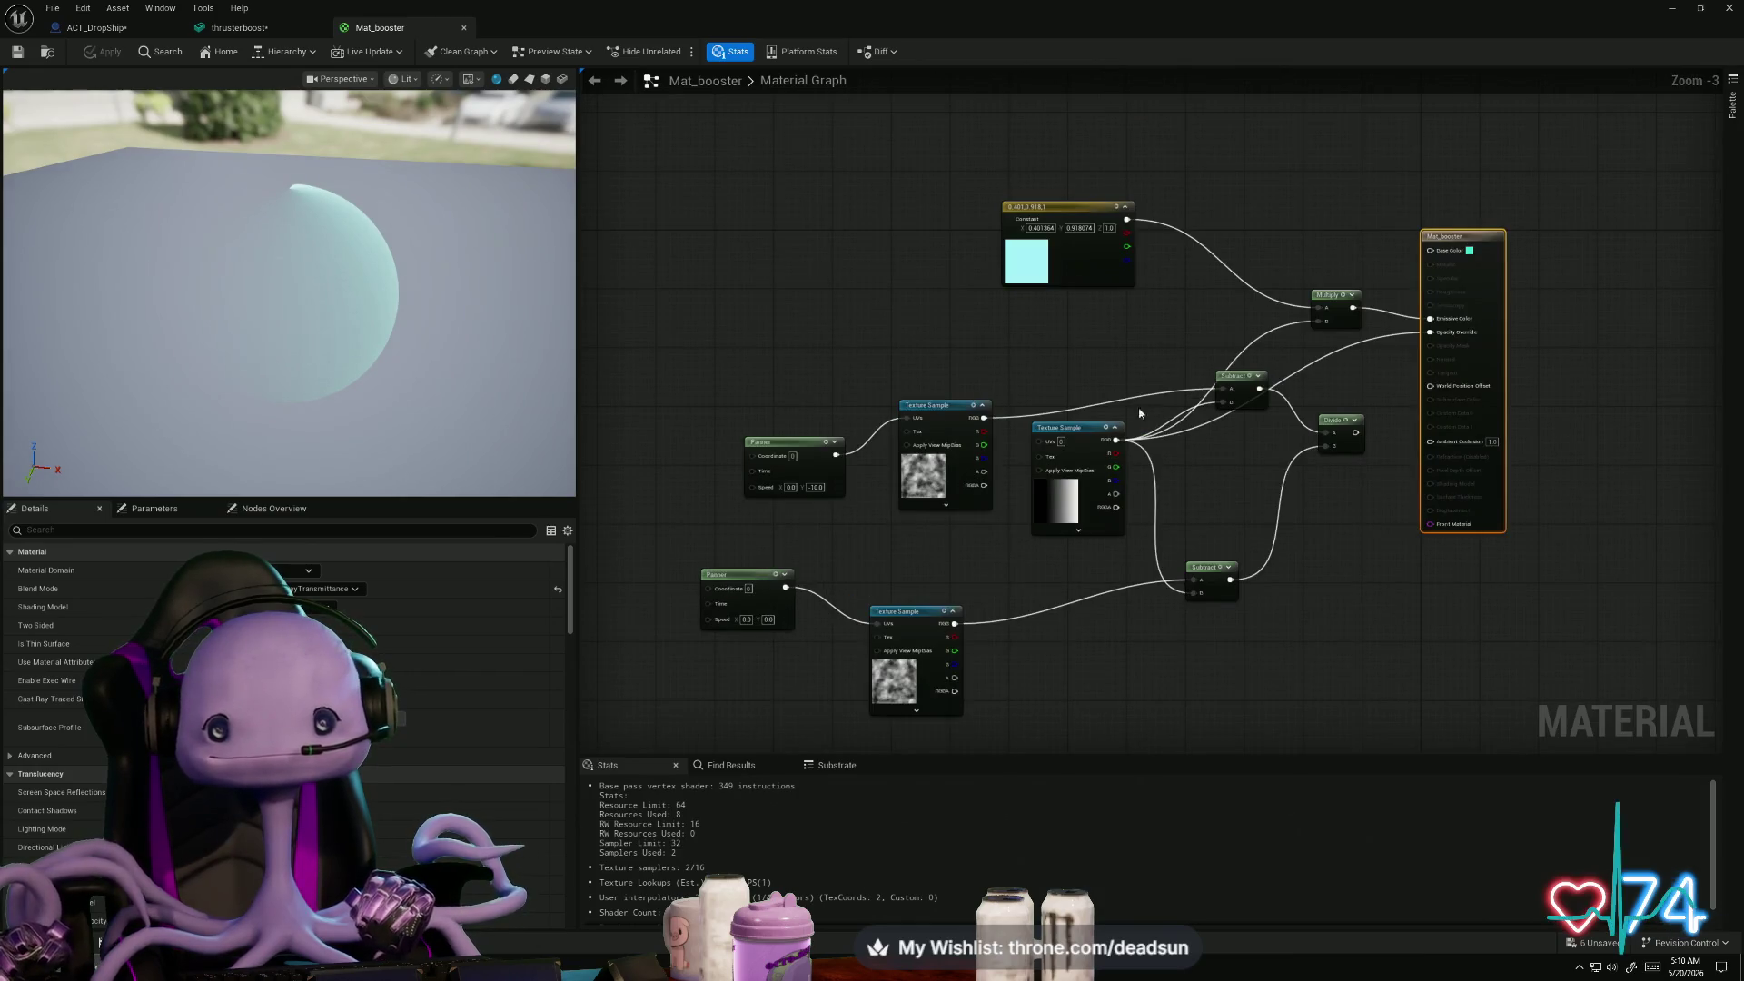
pyautogui.moveTo(1088, 433)
pyautogui.mouseDown()
pyautogui.moveTo(1099, 367)
pyautogui.moveTo(1067, 335)
pyautogui.mouseUp()
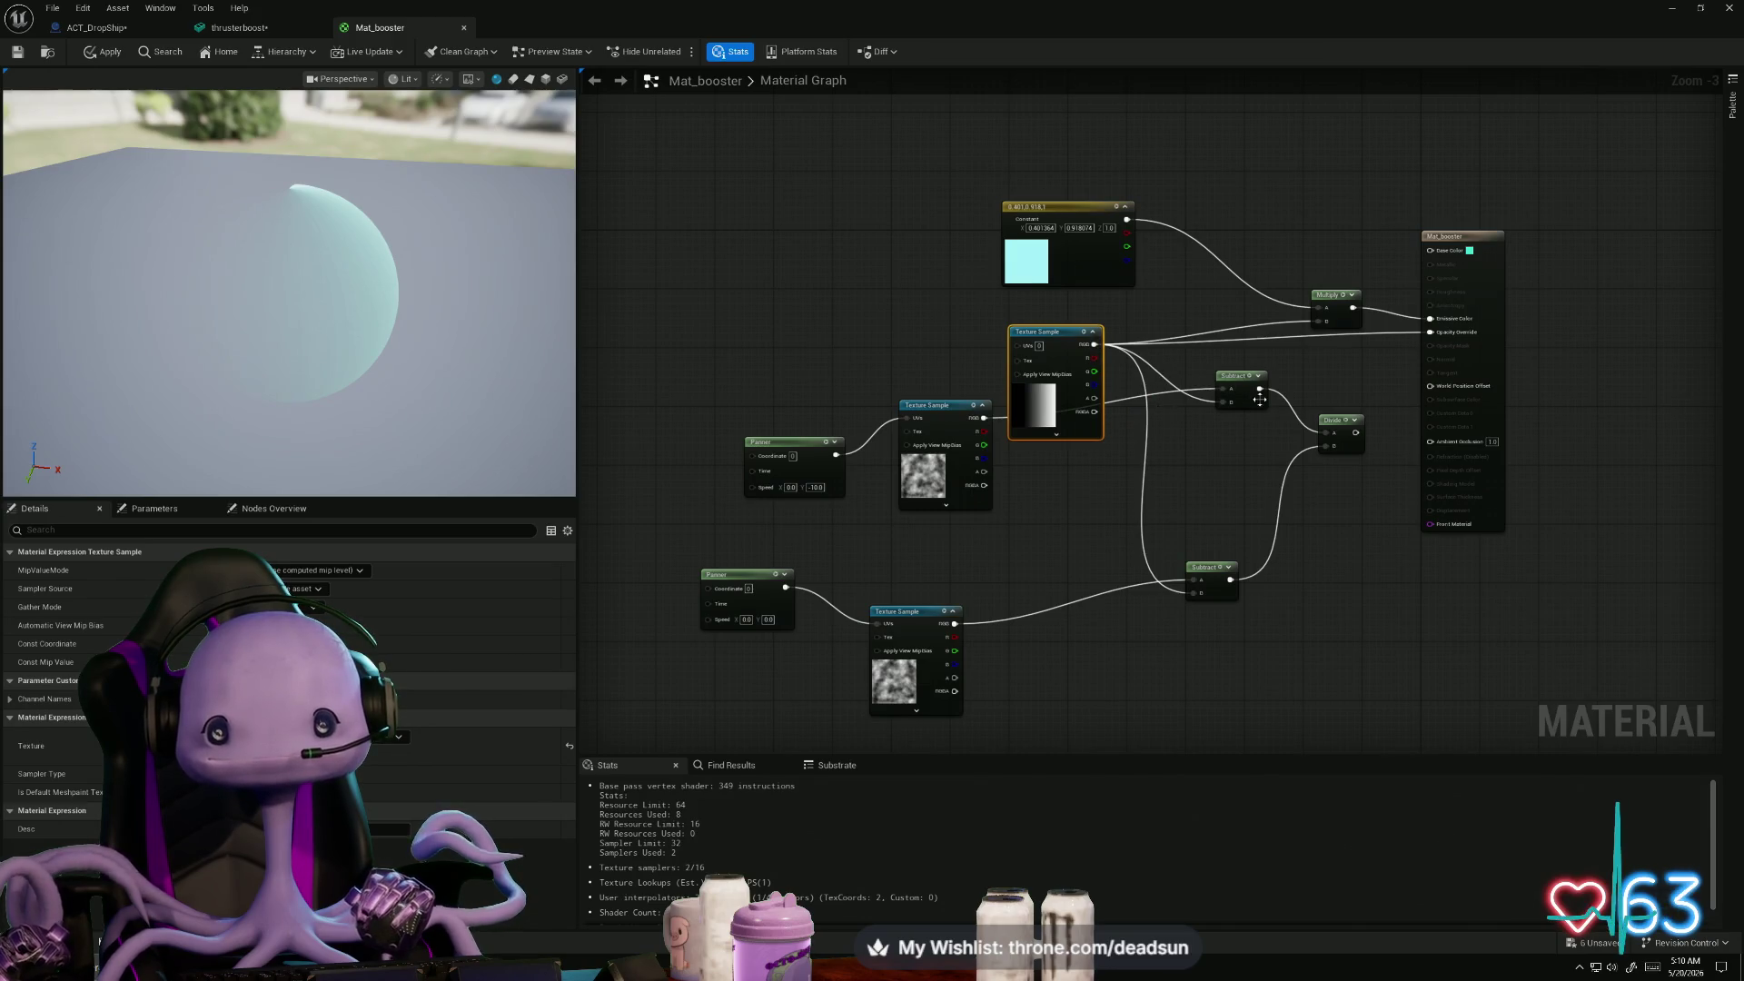
pyautogui.moveTo(1354, 434); pyautogui.dragTo(1434, 333)
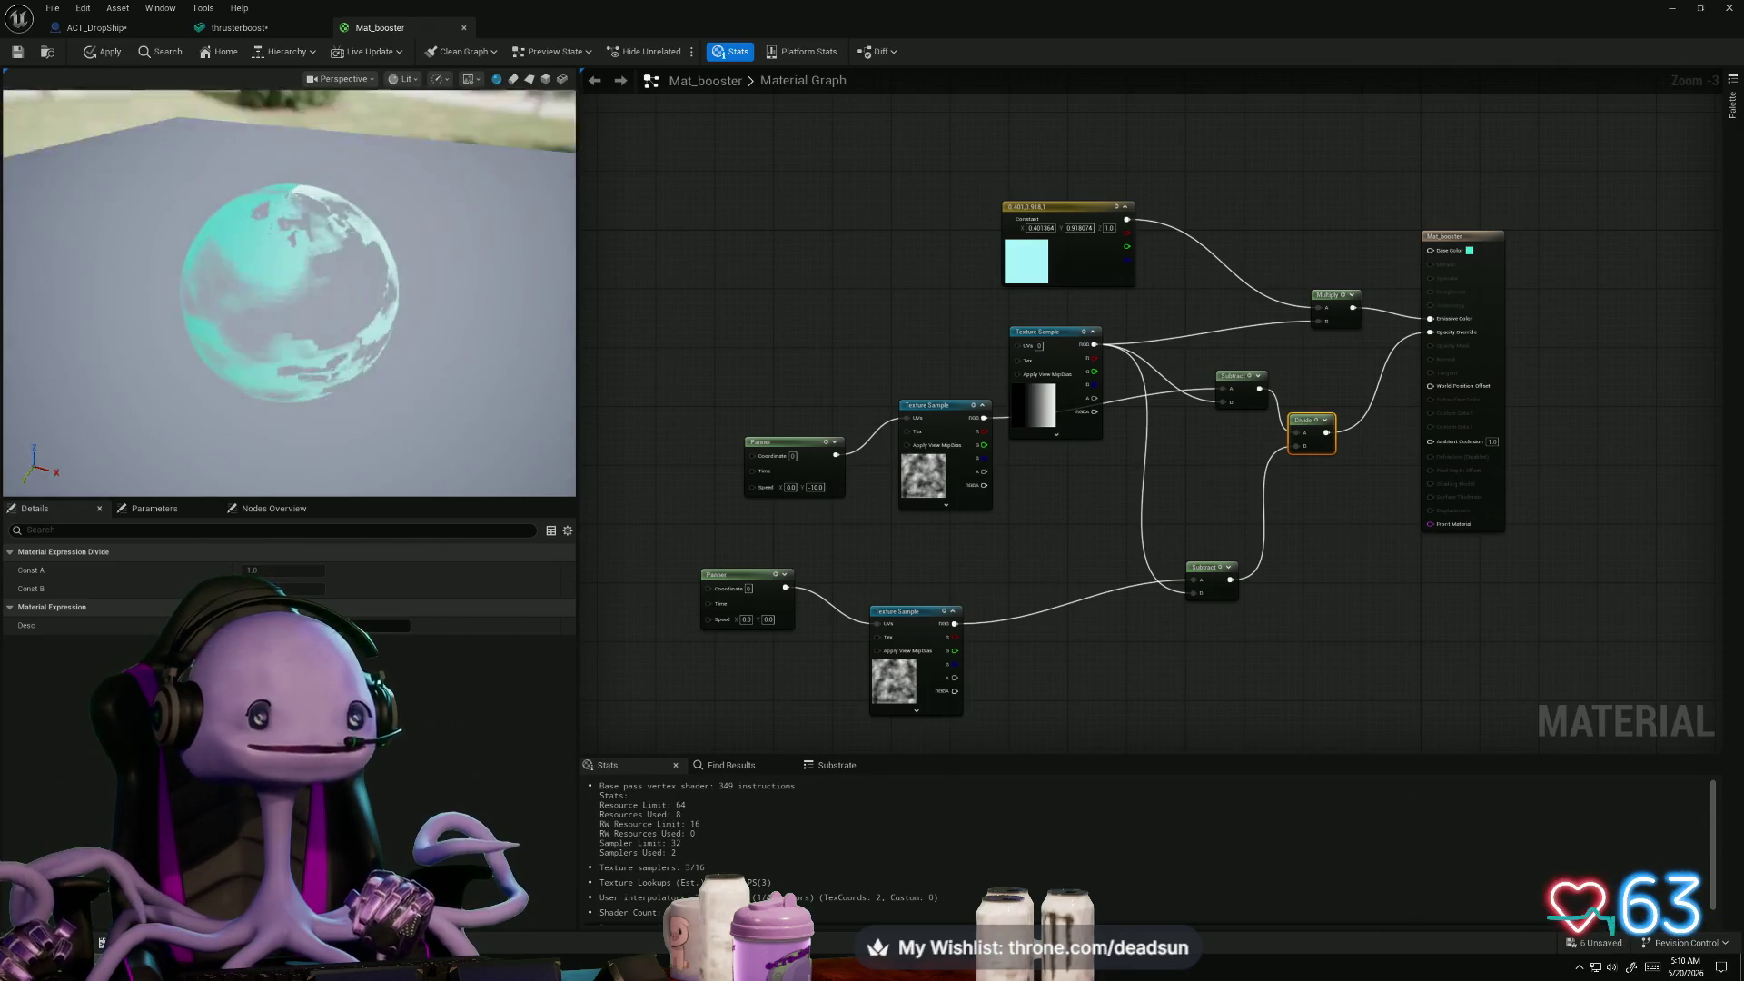
pyautogui.click(109, 52)
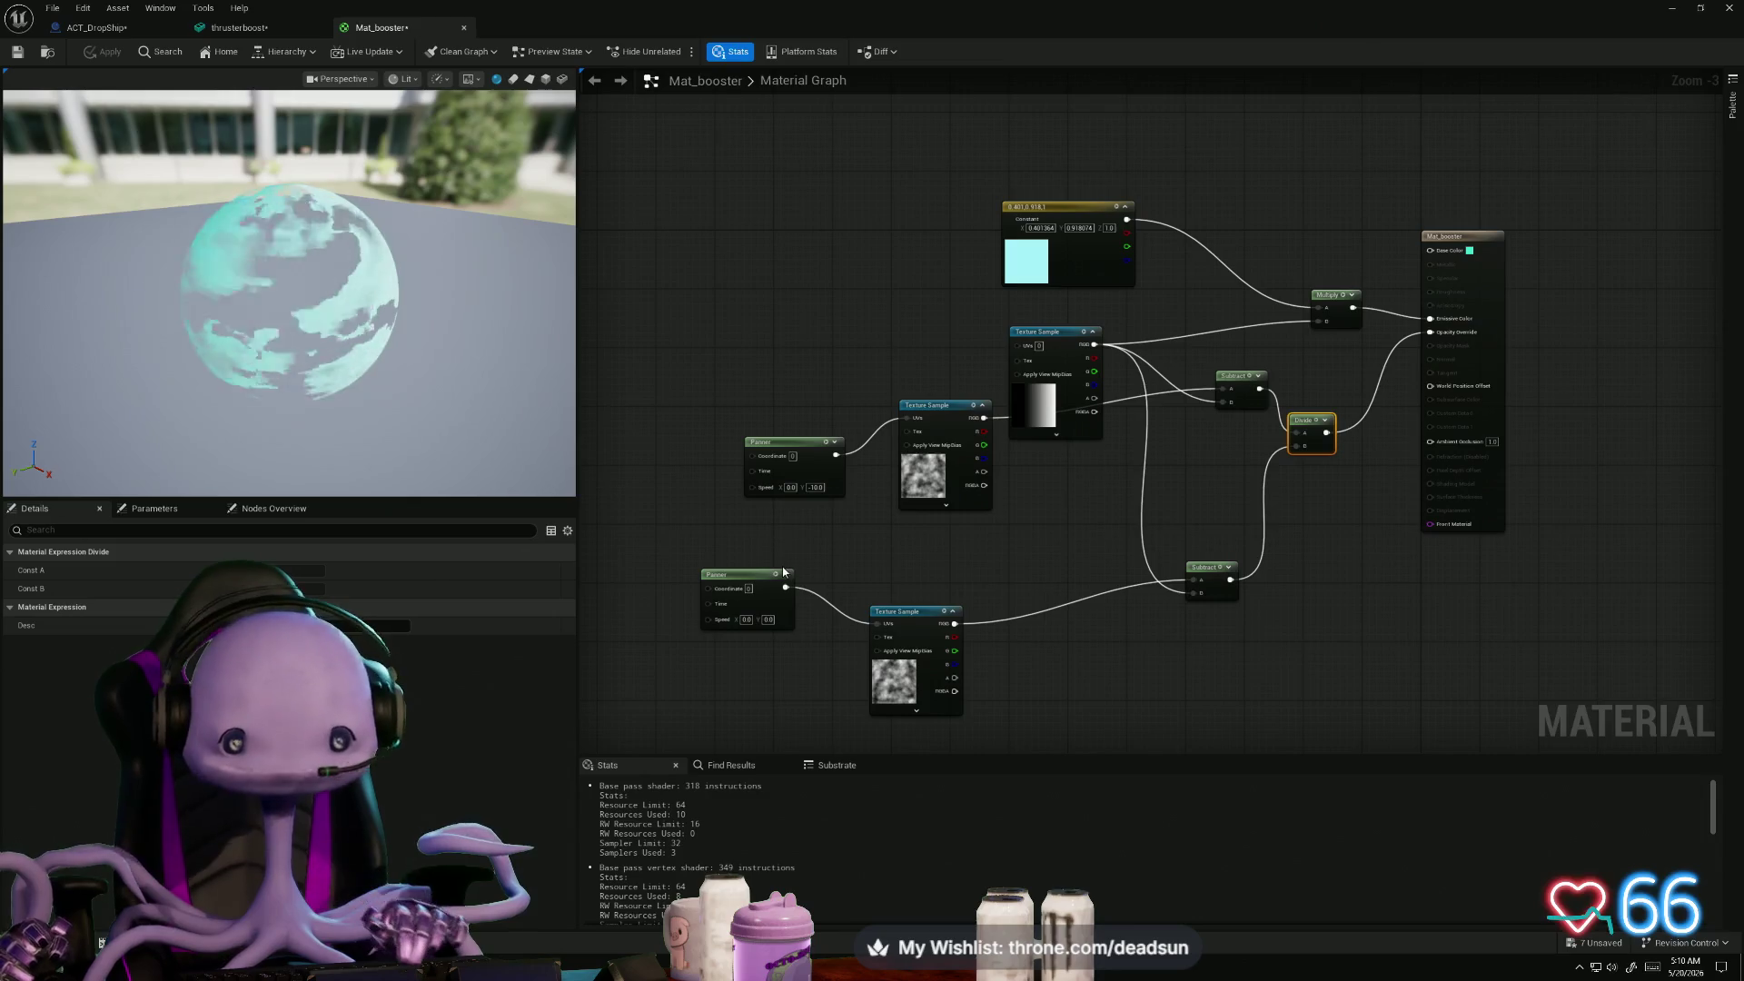
# - Set the lower Panner's Speed Y to -3.0
pyautogui.moveTo(659, 542); pyautogui.dragTo(1003, 723)
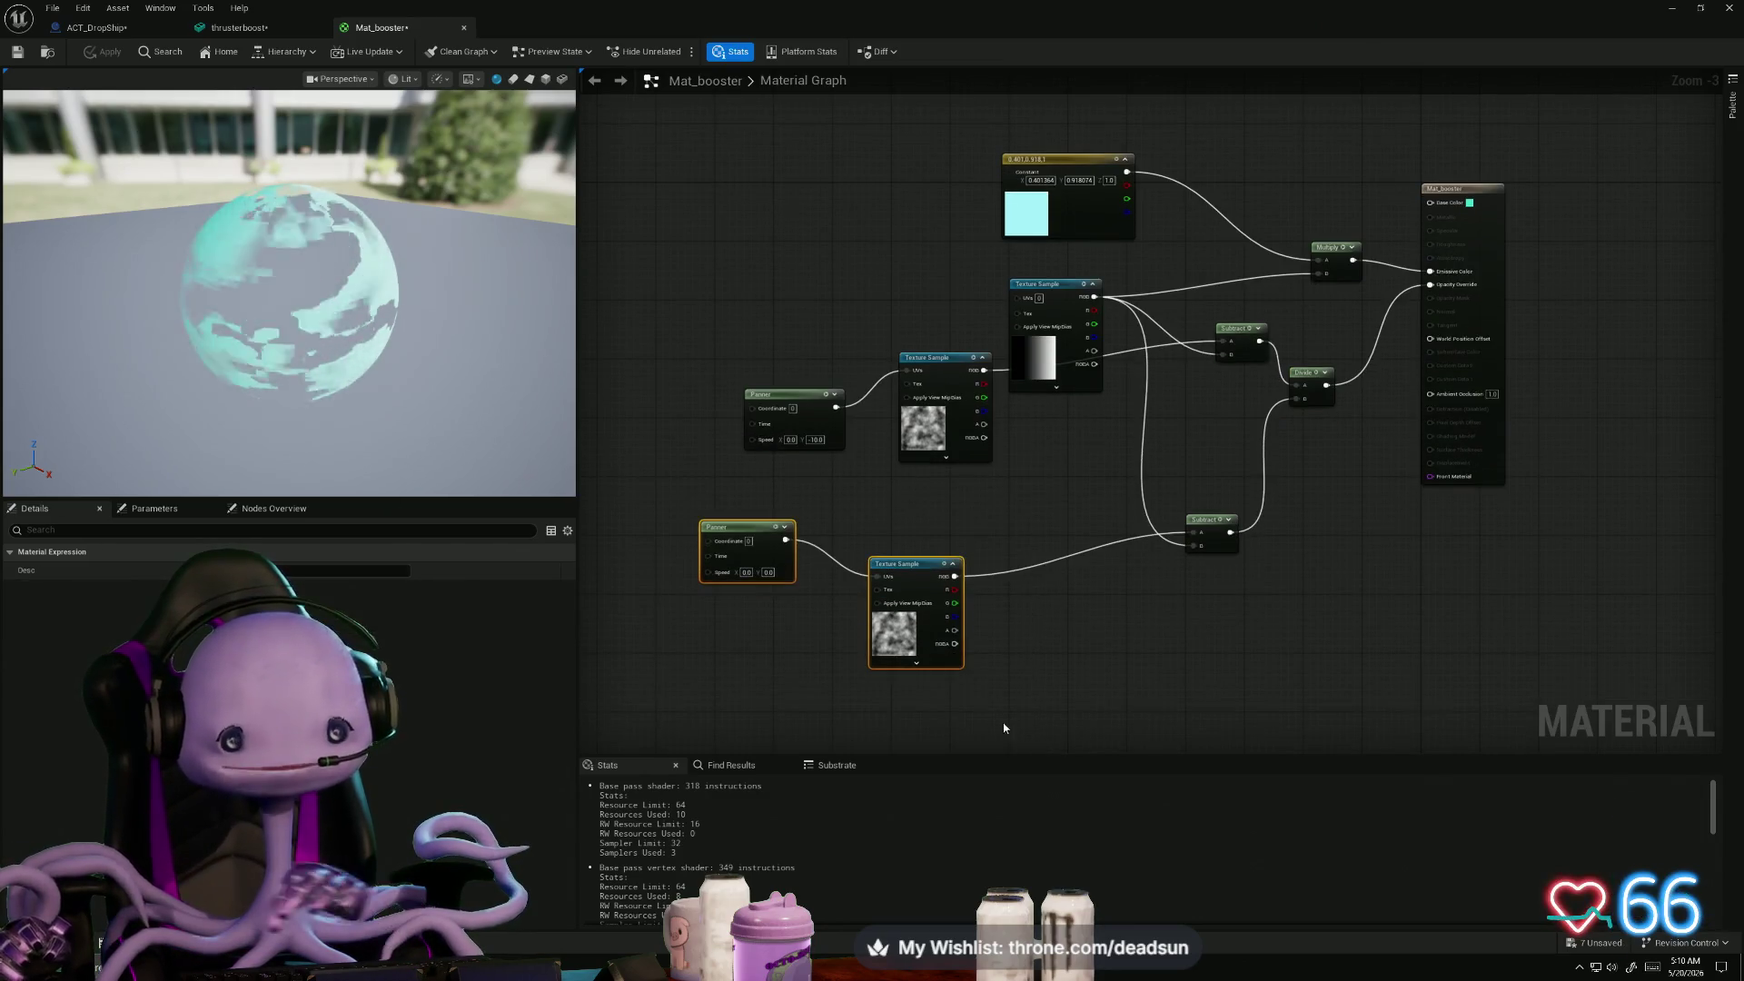
pyautogui.click(767, 572)
pyautogui.write('-3')
pyautogui.press('Return')
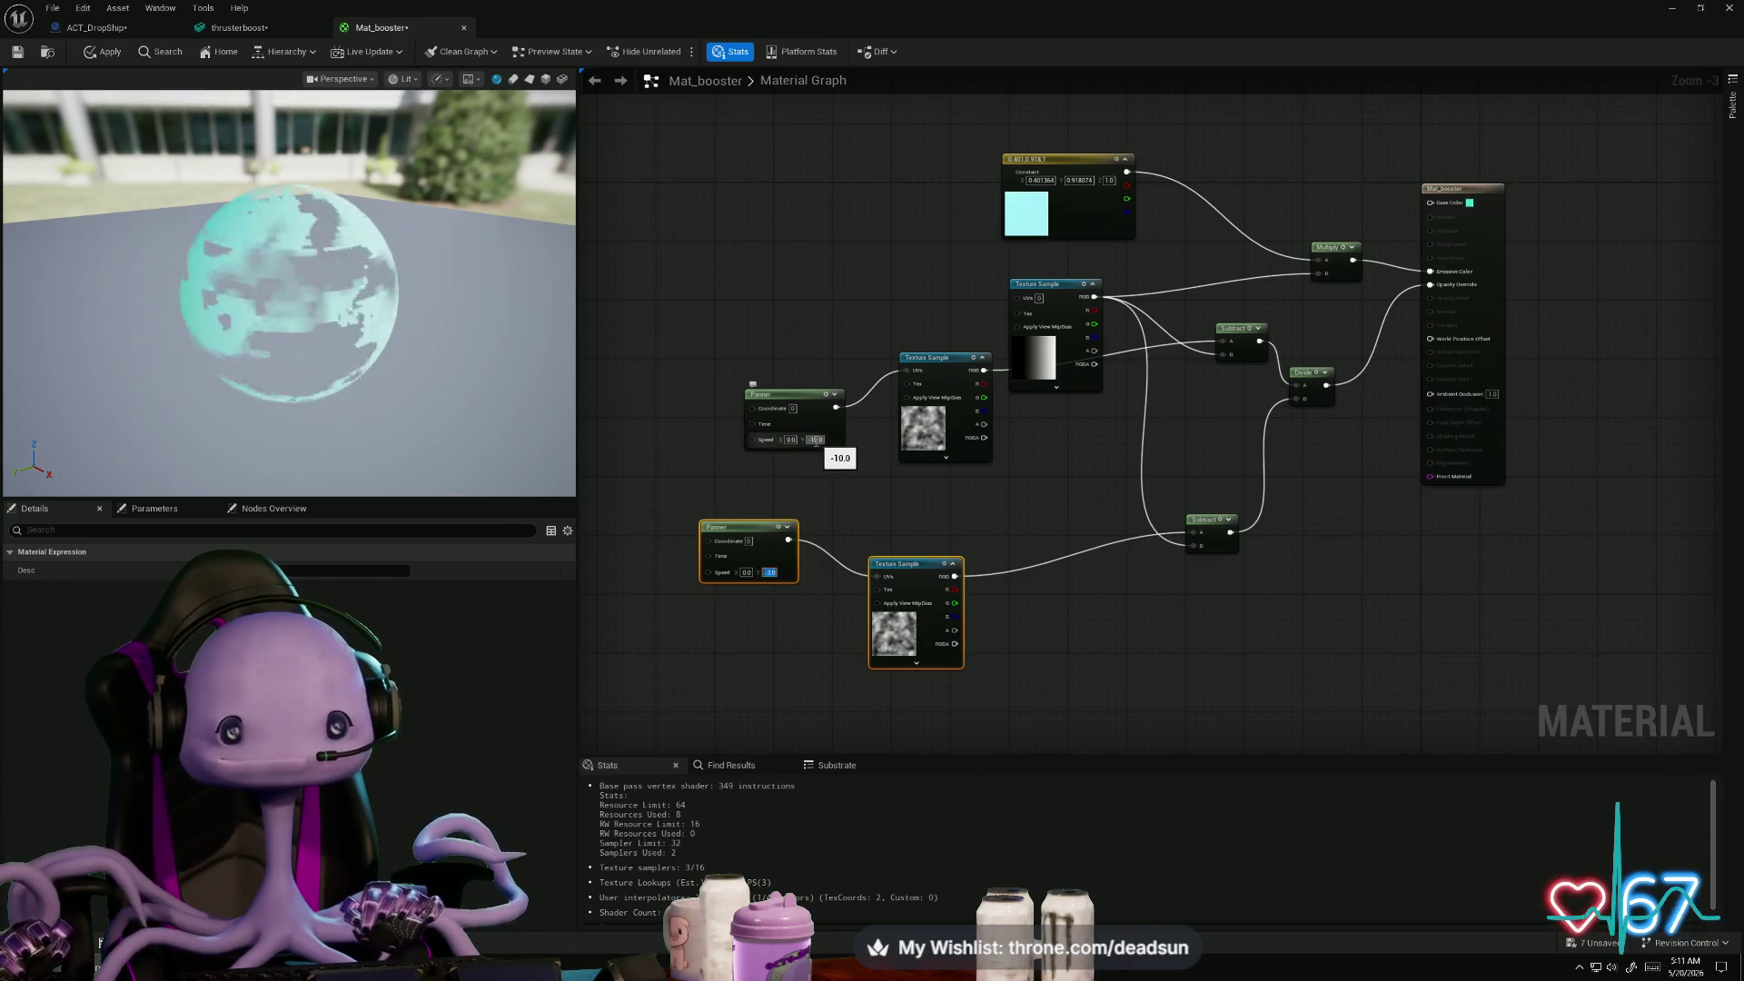
# - Set the upper Panner's Speed Y to -1, apply, and restore the material editor to reveal the level
pyautogui.click(816, 440)
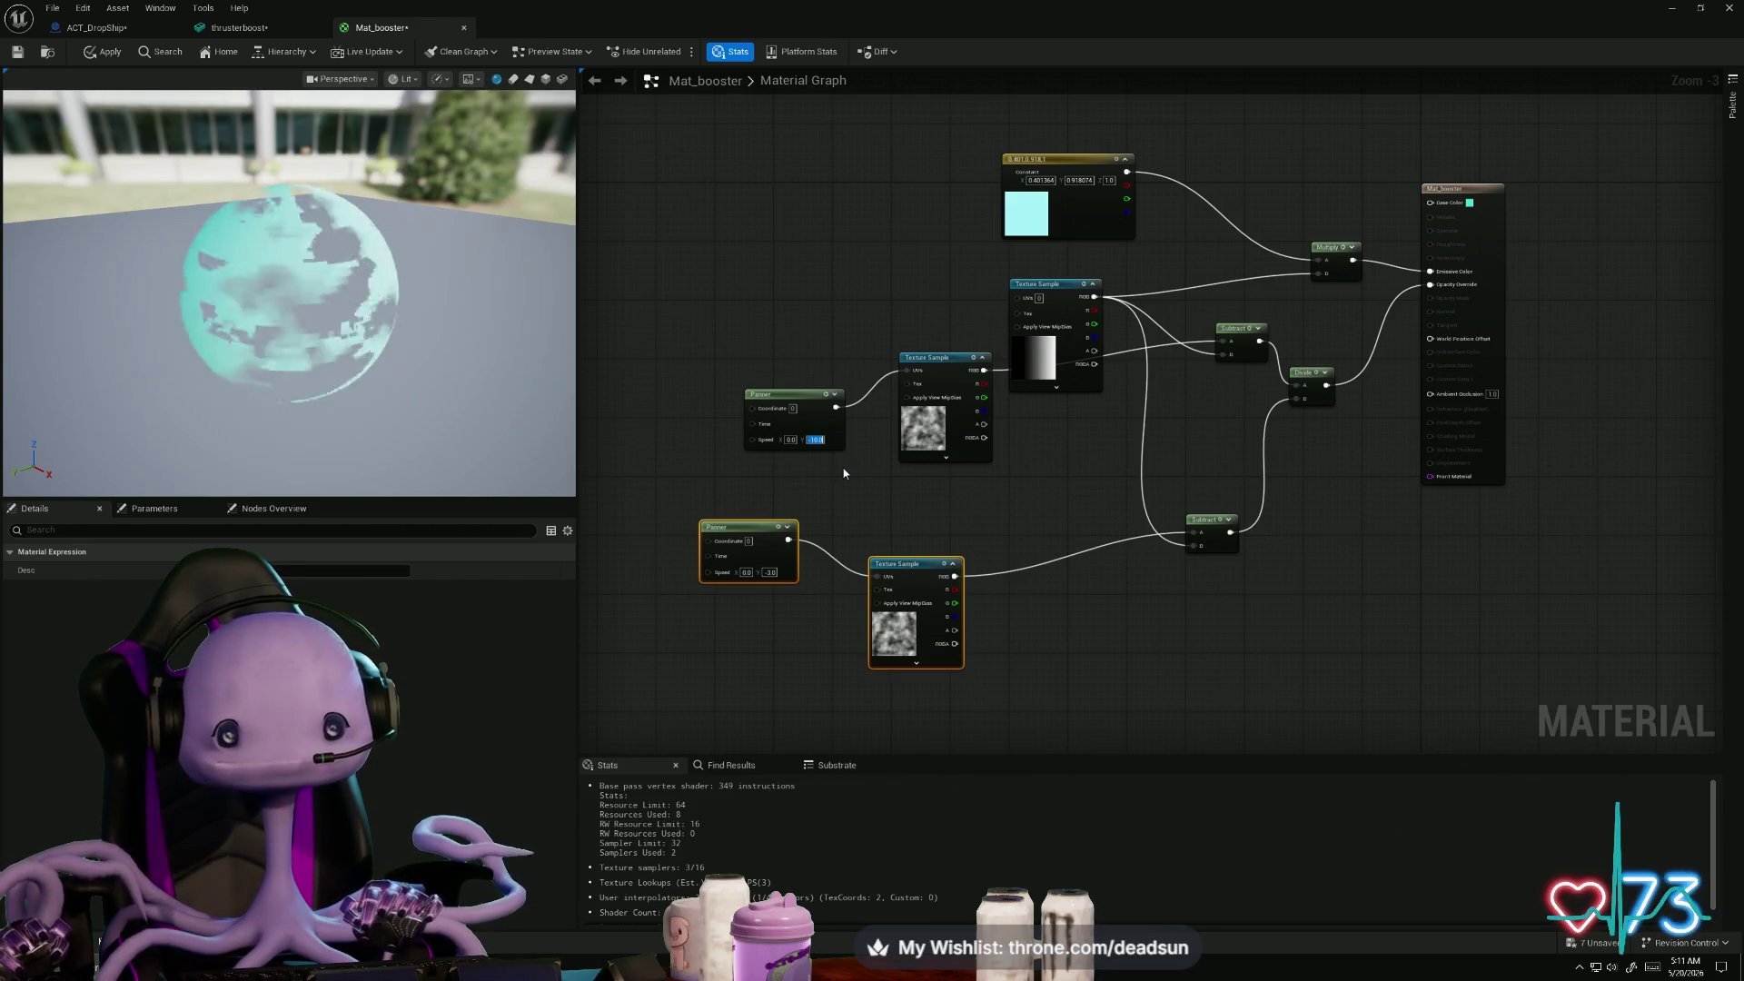
pyautogui.write('-1')
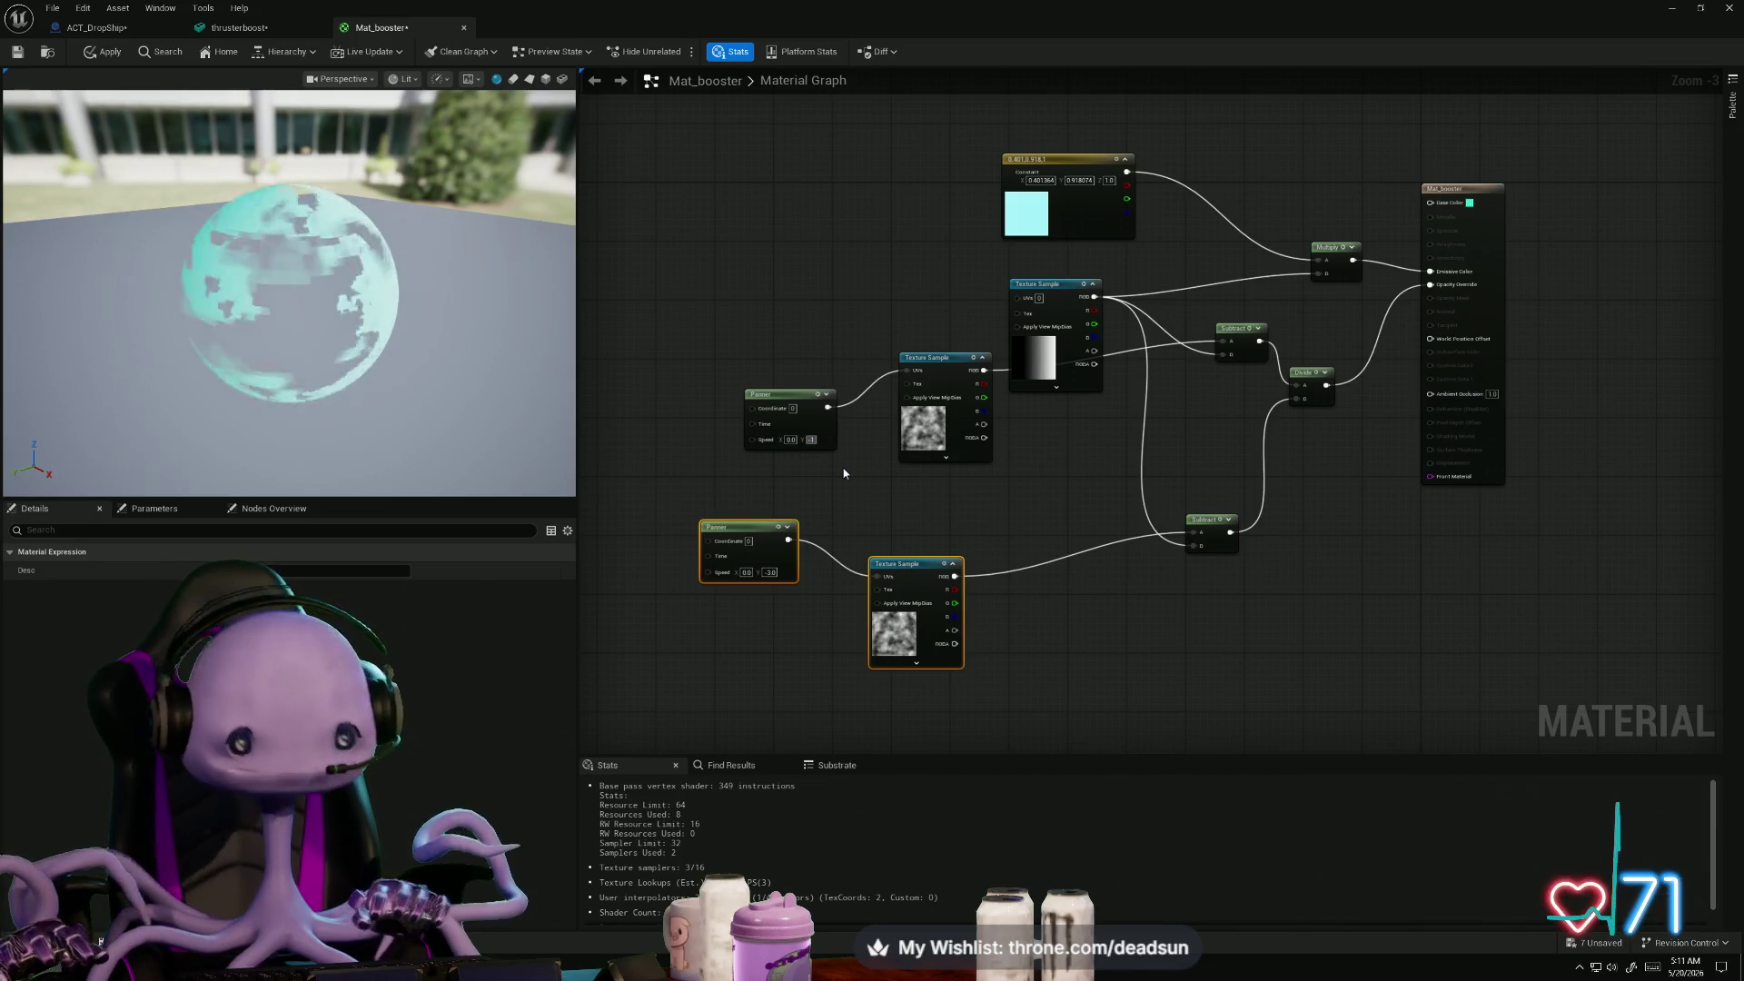
pyautogui.press('Return')
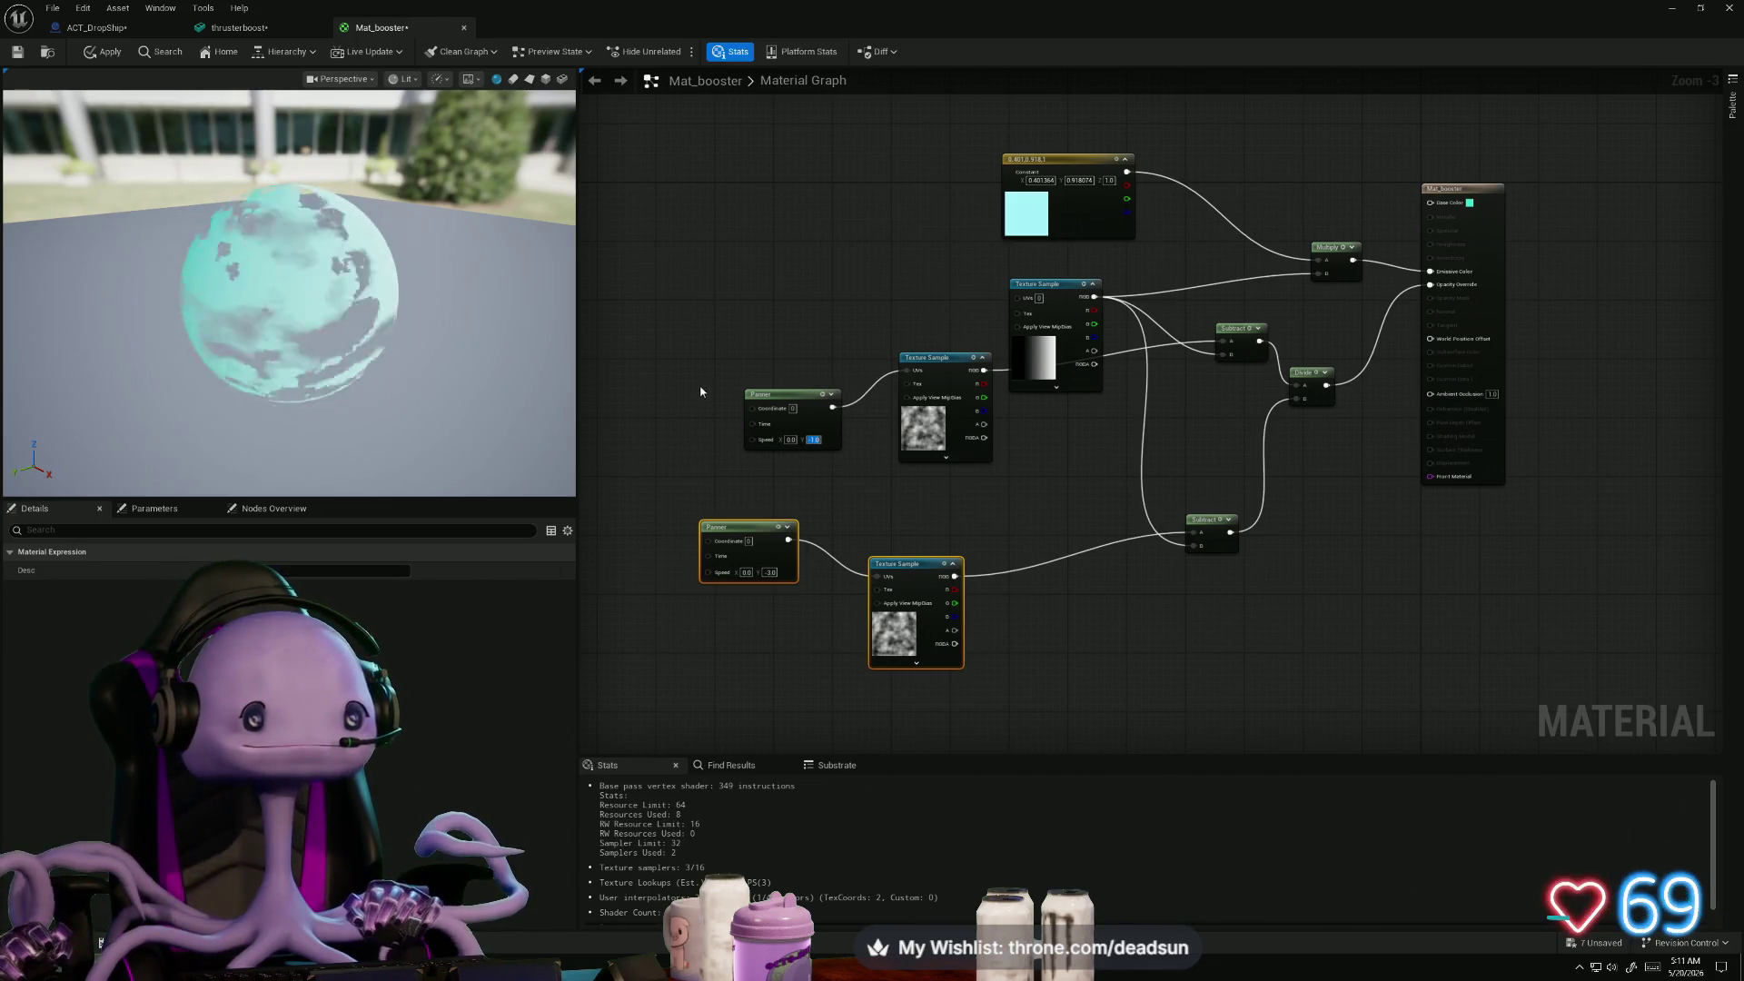
pyautogui.click(118, 55)
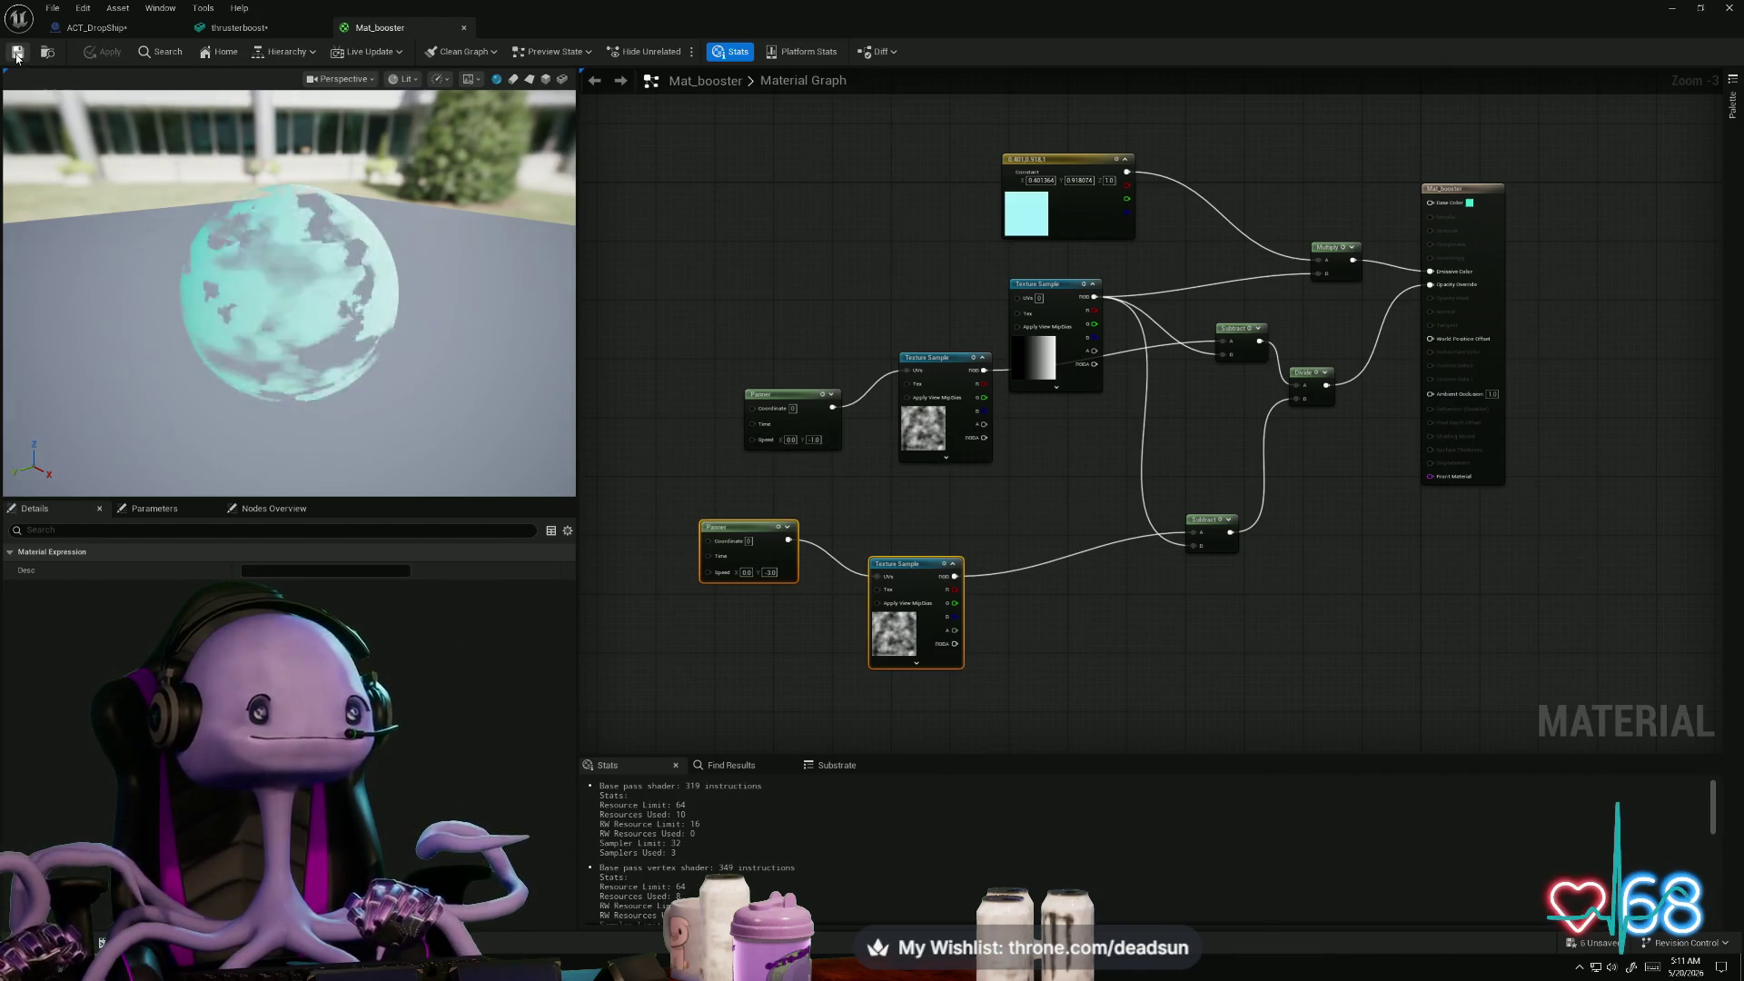
pyautogui.moveTo(363, 10)
pyautogui.mouseDown()
pyautogui.moveTo(652, 517)
pyautogui.moveTo(942, 379)
pyautogui.moveTo(1064, 128)
pyautogui.mouseUp()
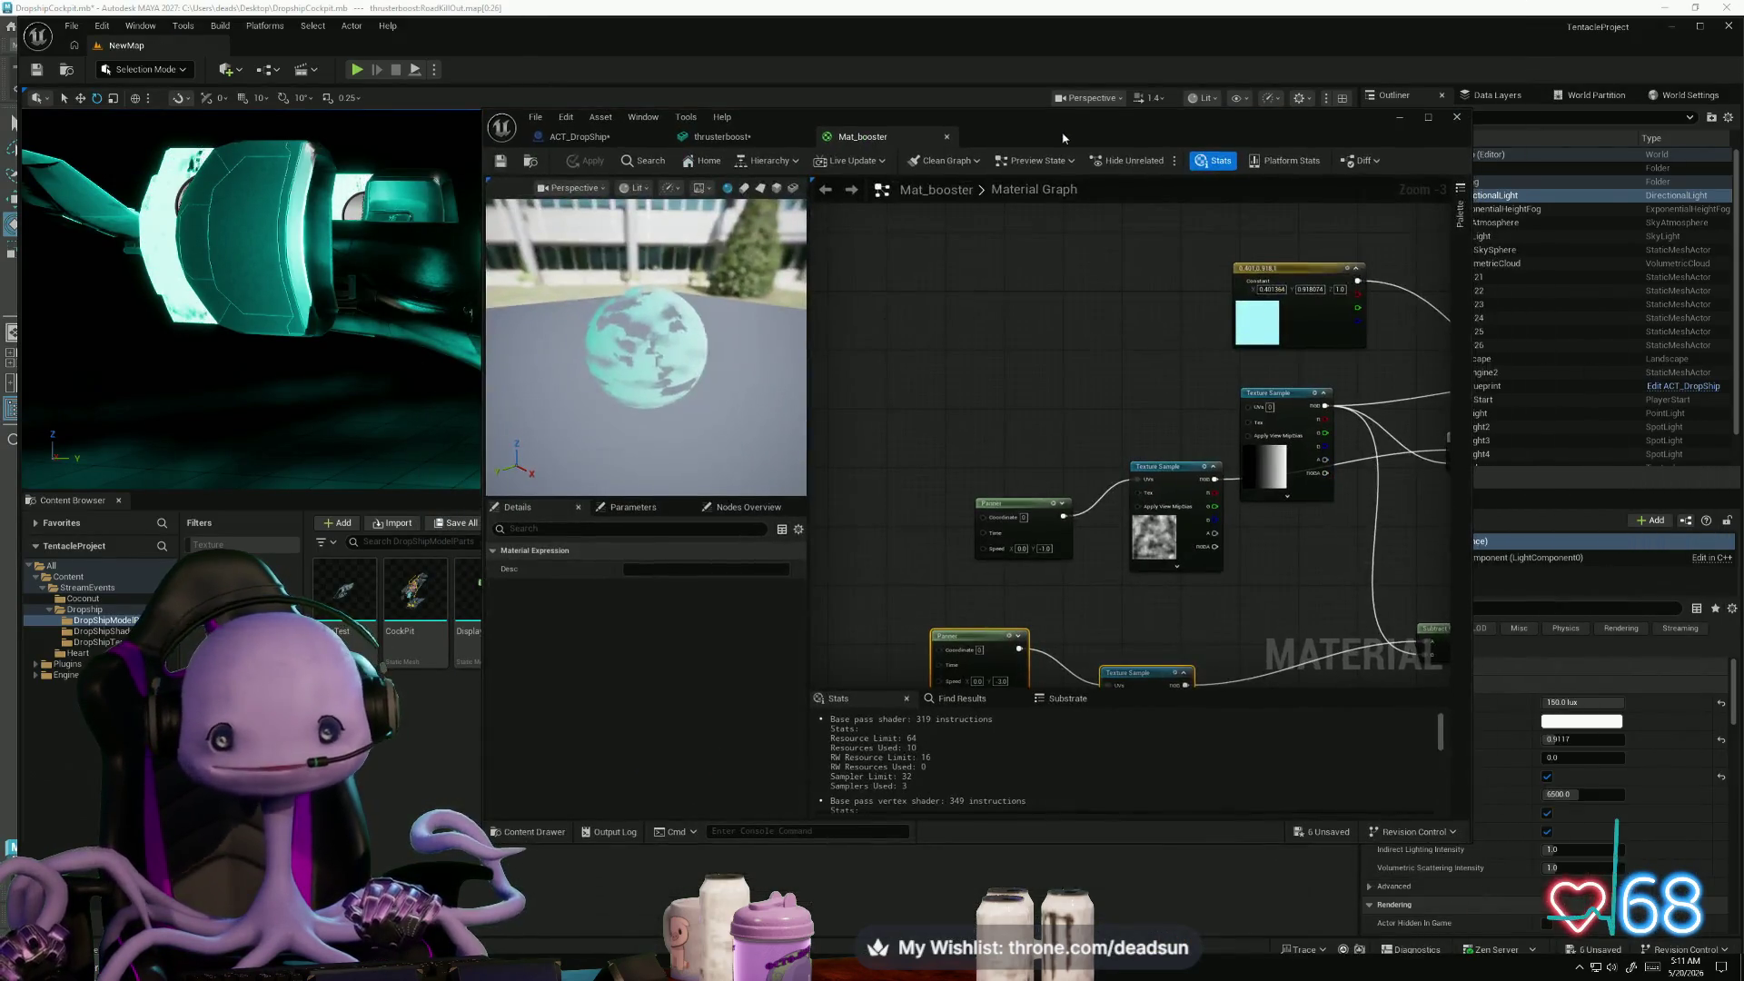
# - Set a panner speed to 0.0 and apply the updated Mat_booster
pyautogui.moveTo(1003, 400); pyautogui.dragTo(918, 270)
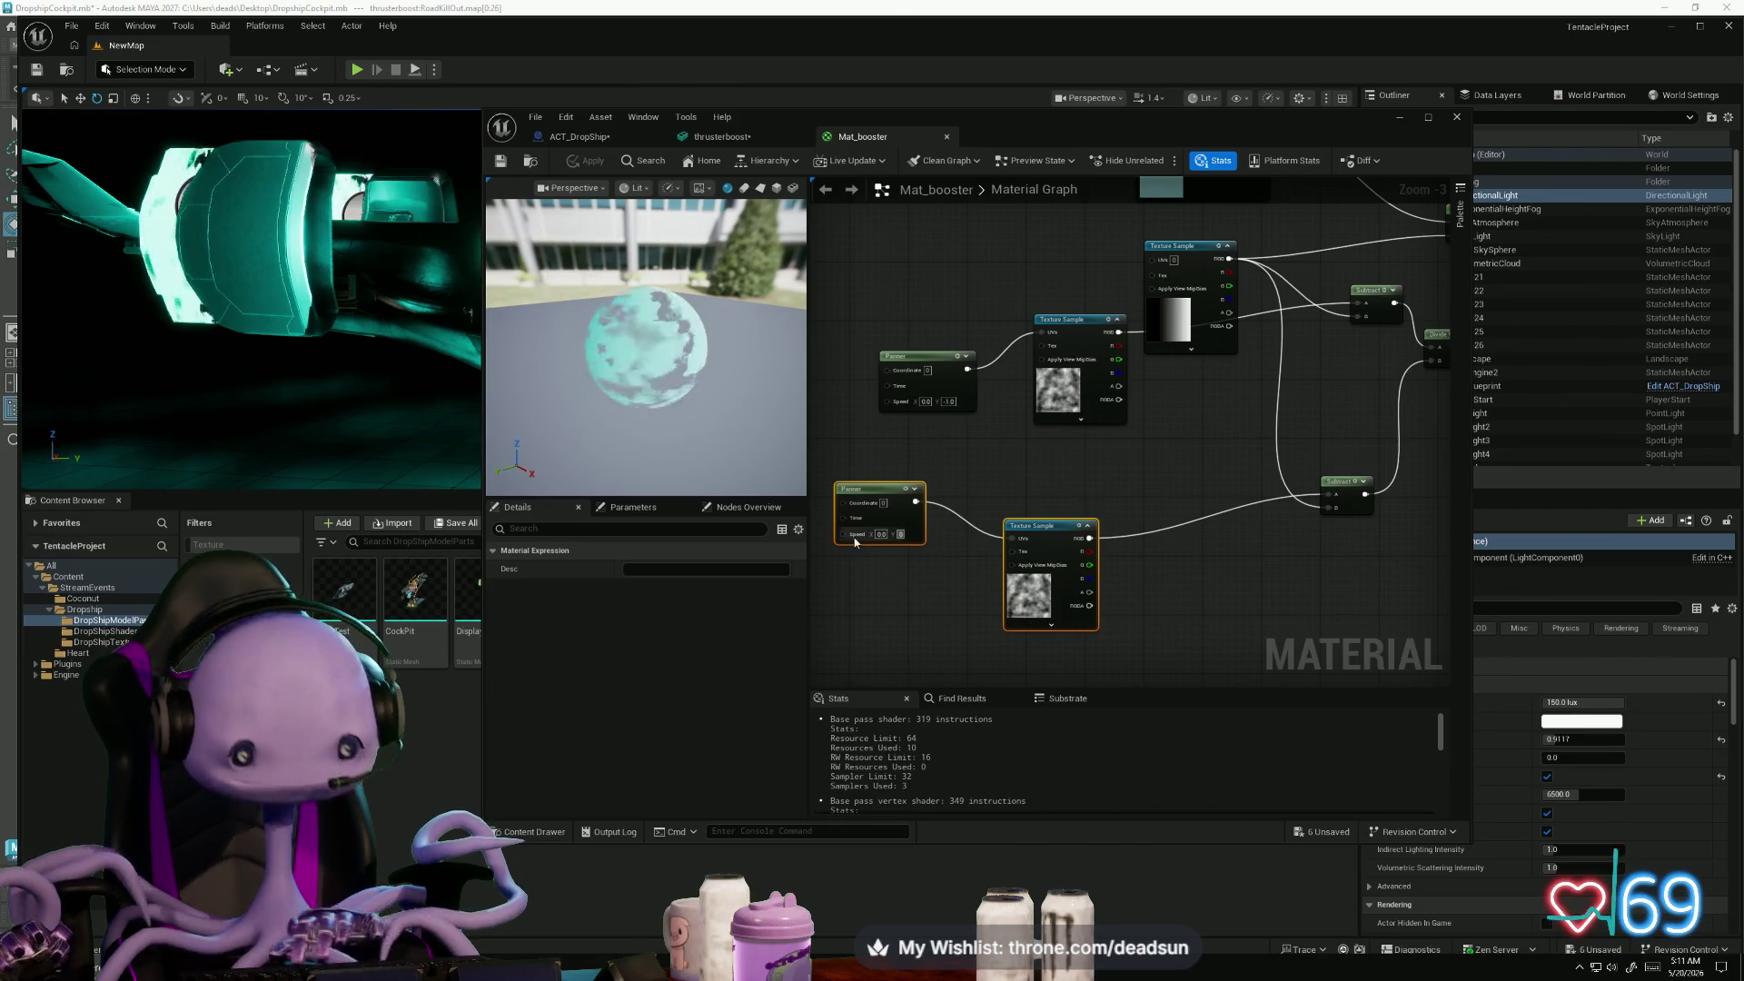
pyautogui.write('0')
pyautogui.press('Return')
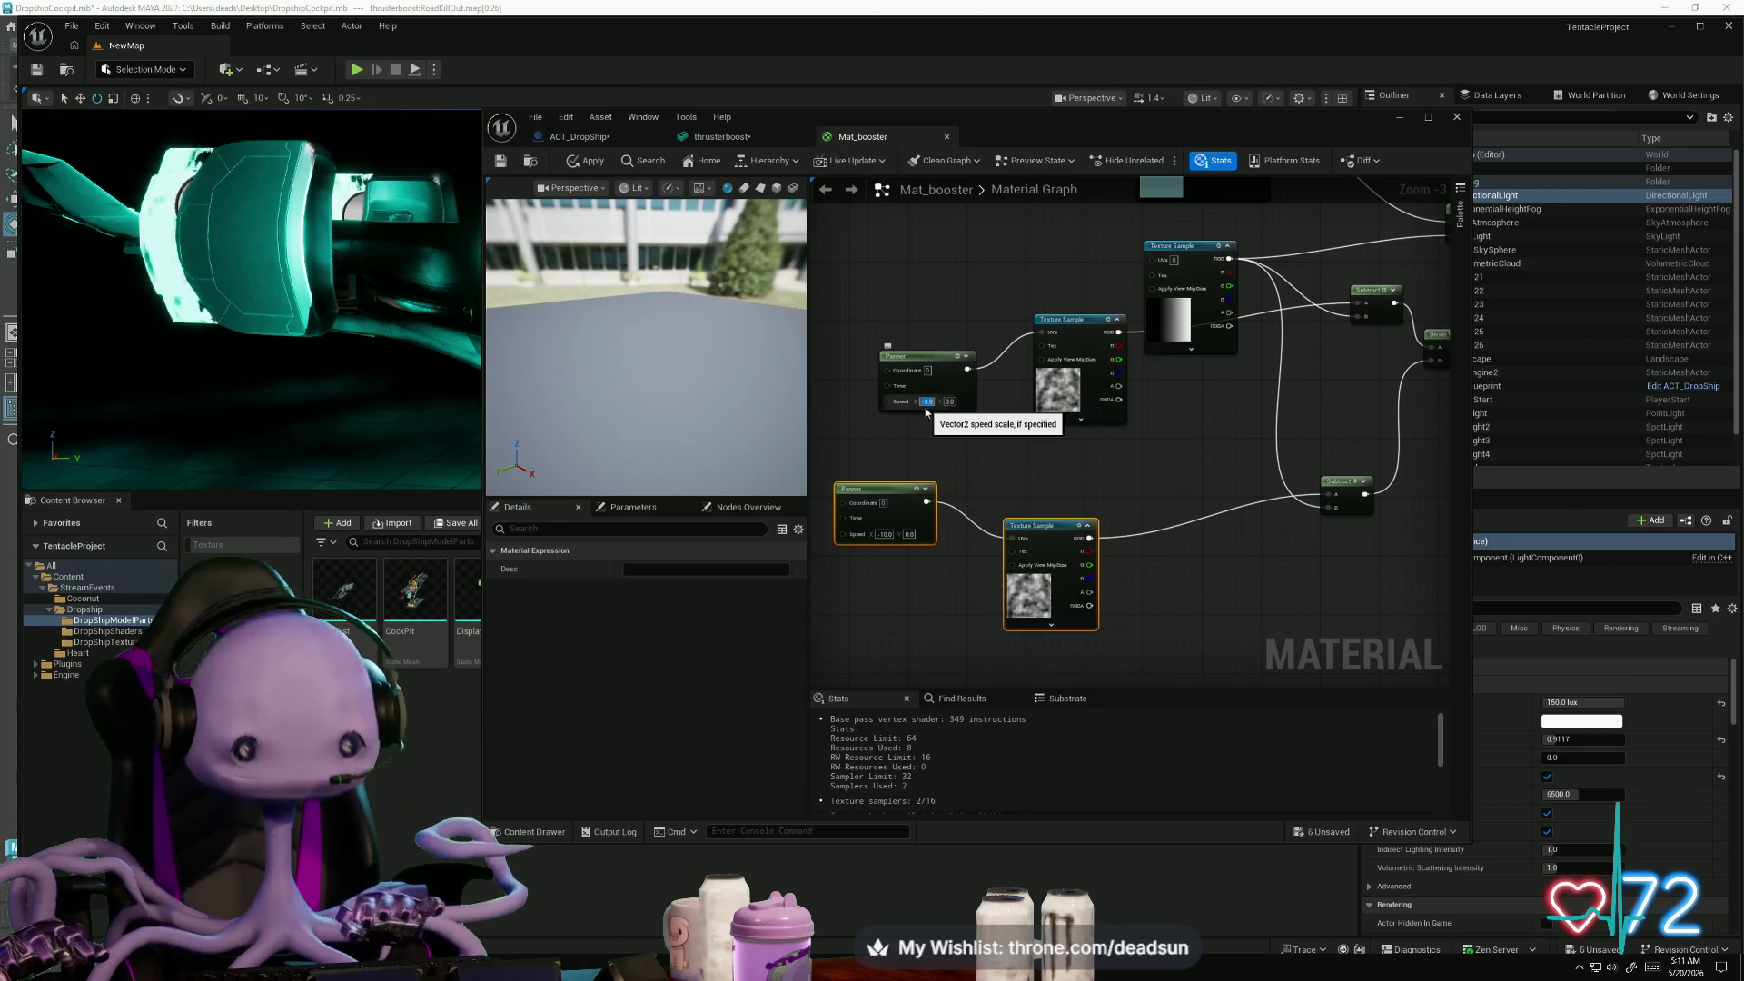
pyautogui.click(585, 164)
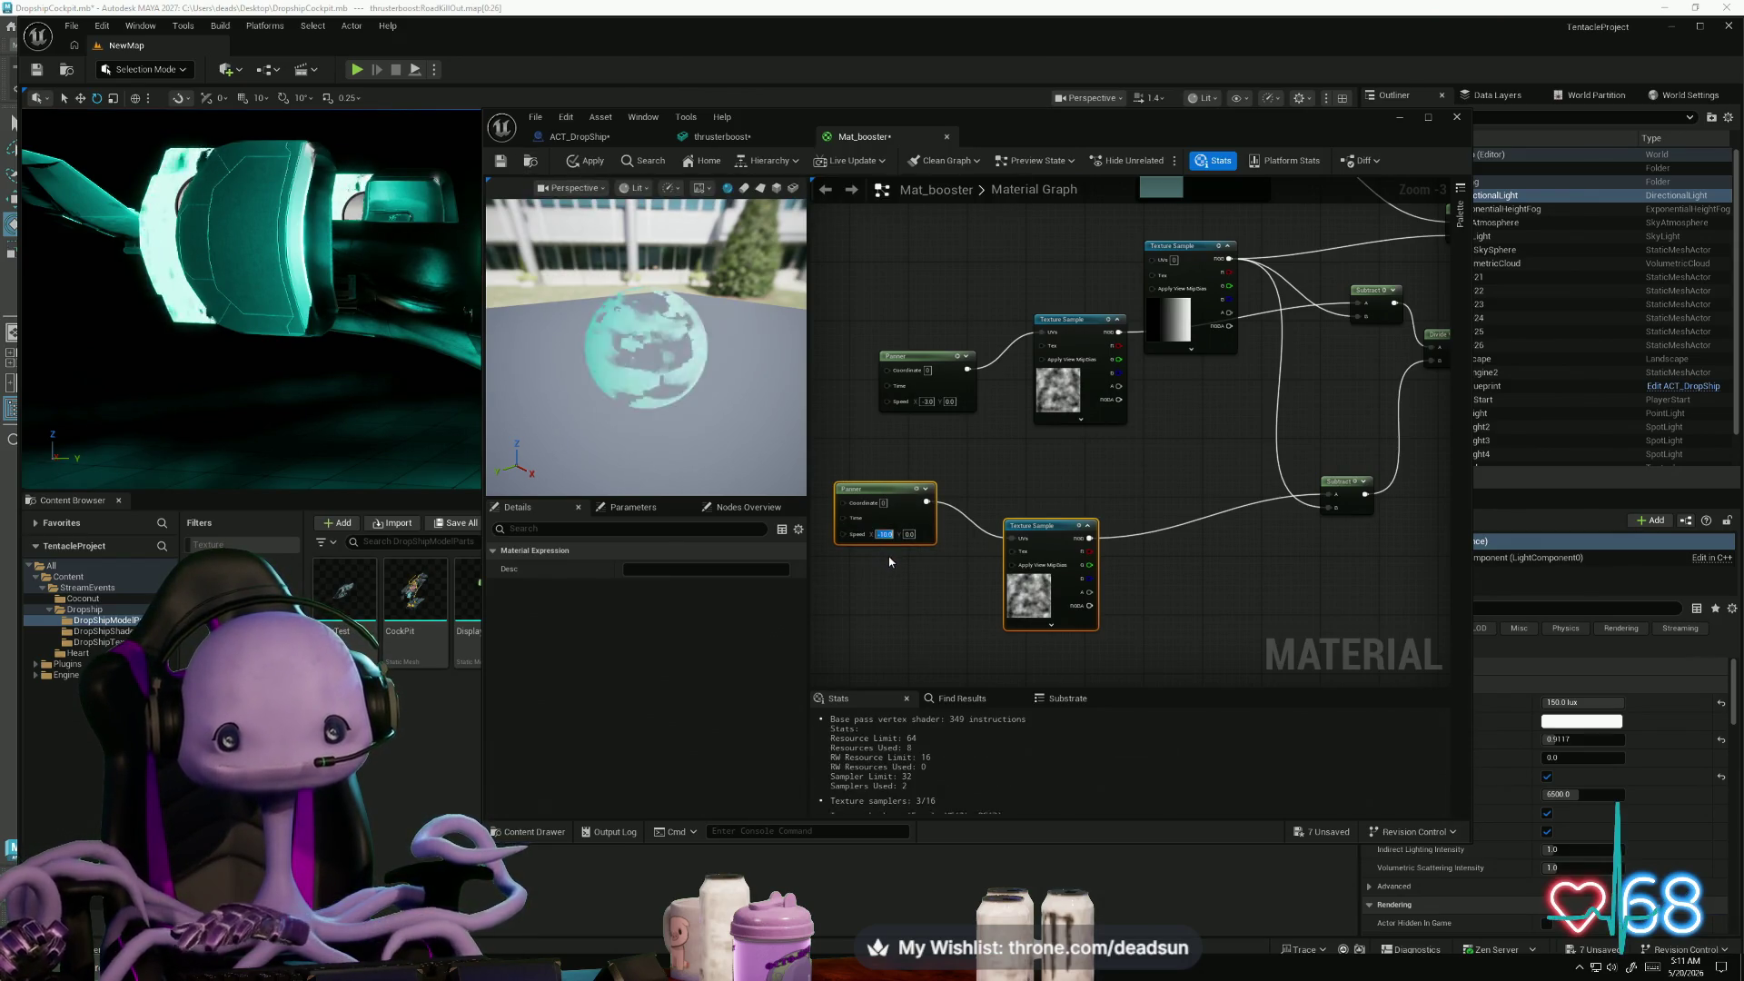
pyautogui.click(592, 162)
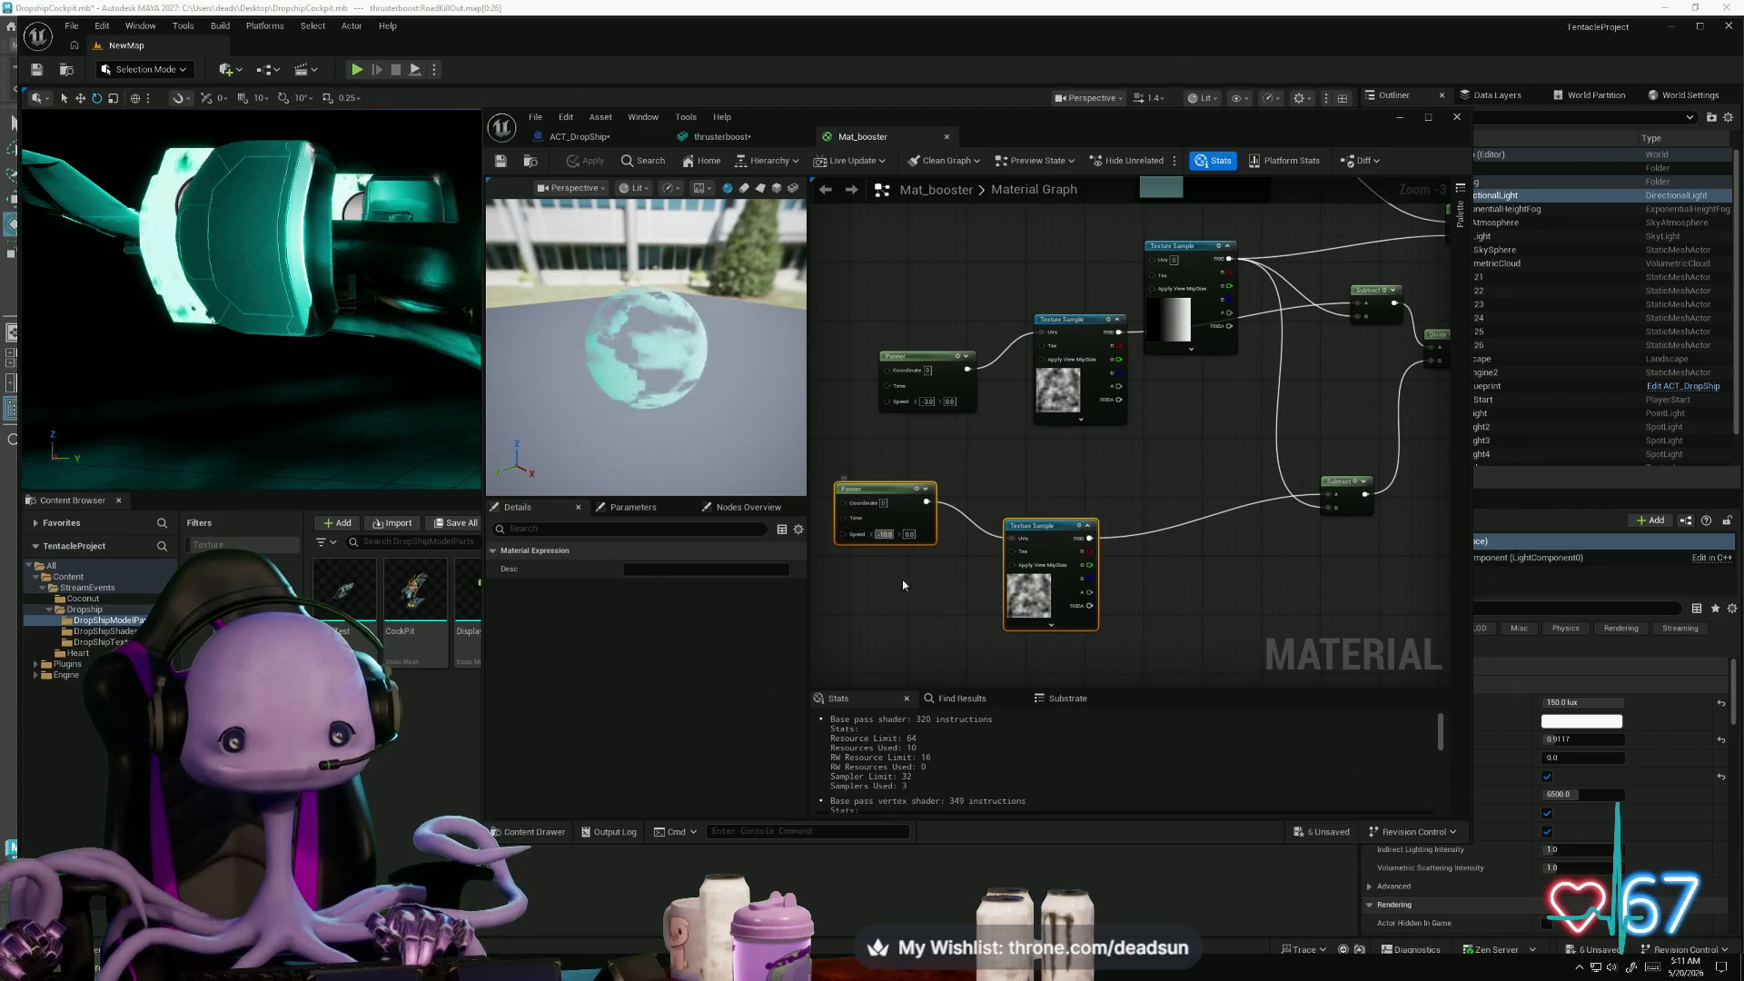
pyautogui.press('Return')
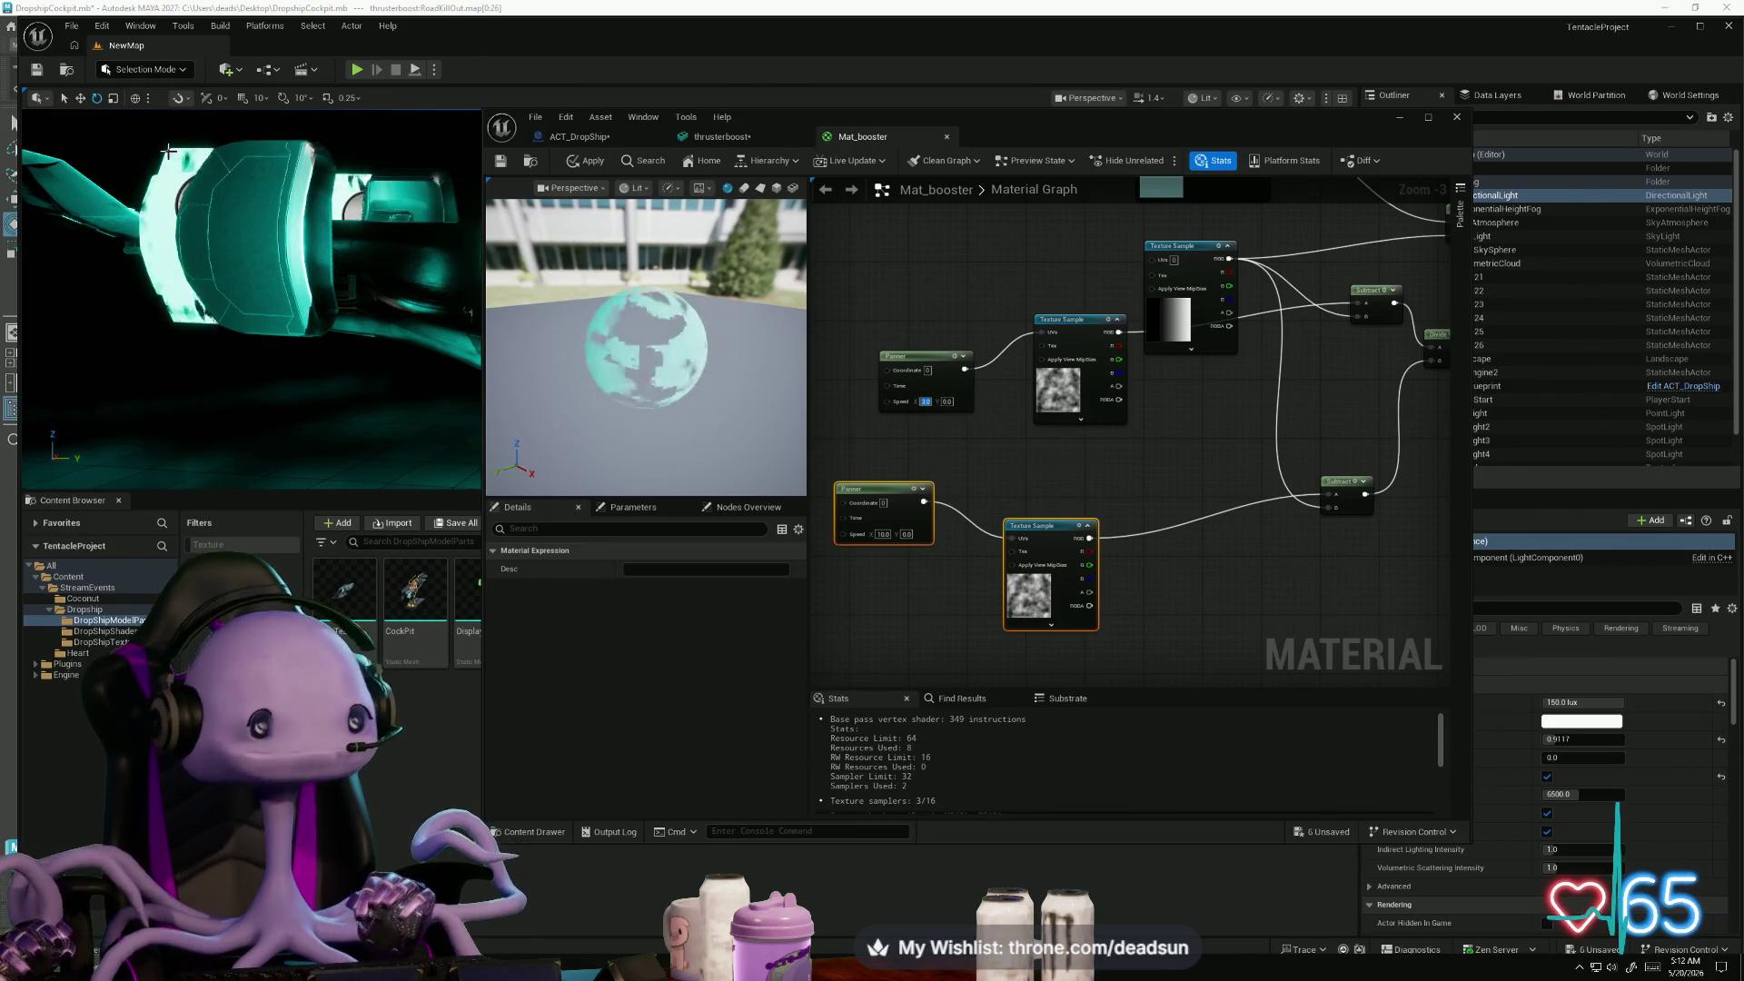
pyautogui.scroll(3, 927, 418)
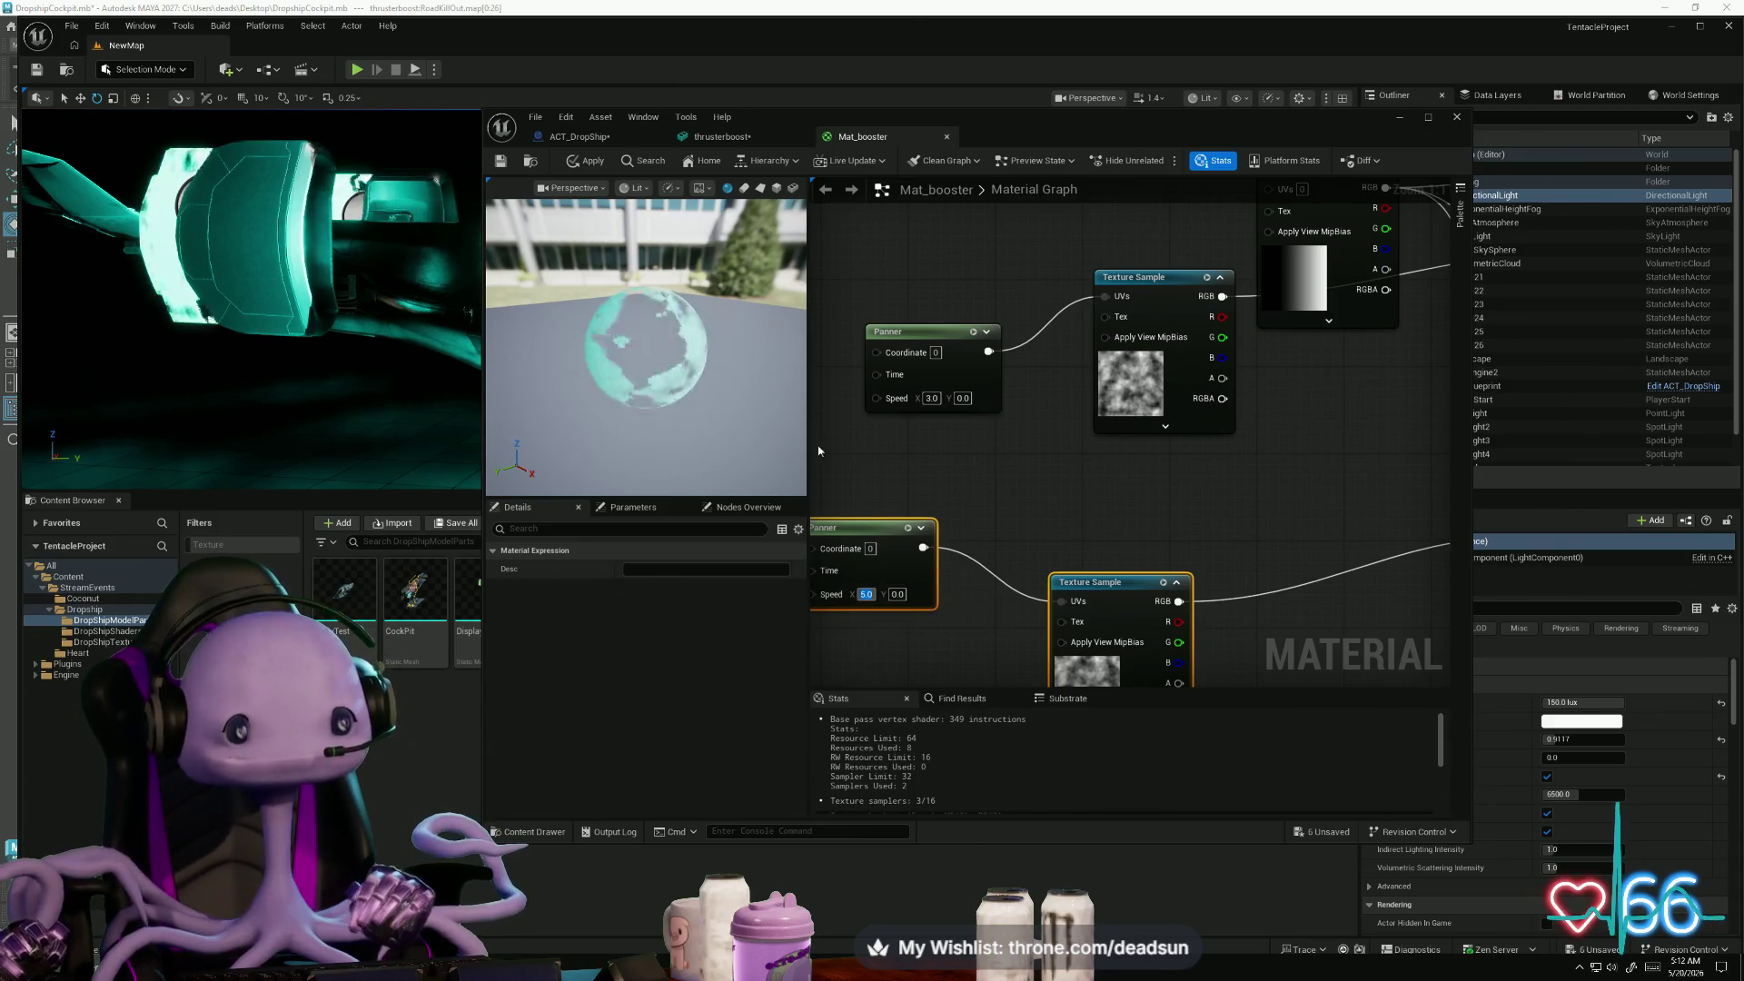
# - Set the upper panner's Speed X to 1.0 and the lower panner's to 0.1
pyautogui.click(931, 397)
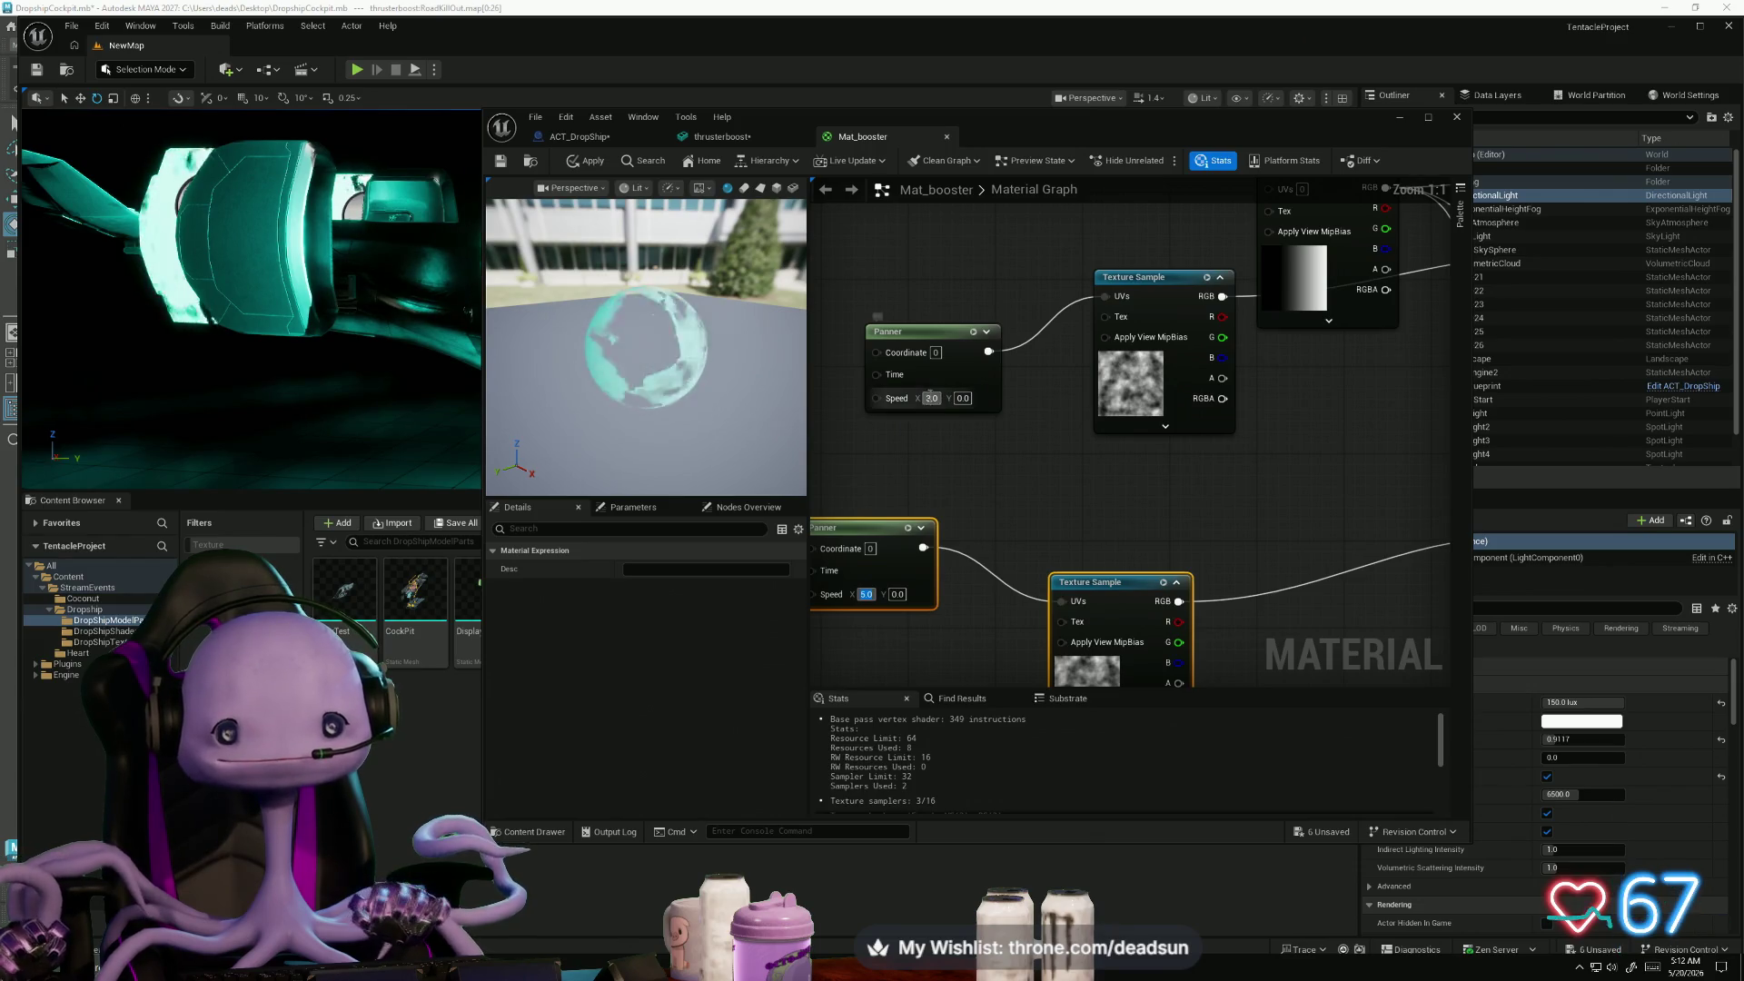
pyautogui.write('1')
pyautogui.press('Return')
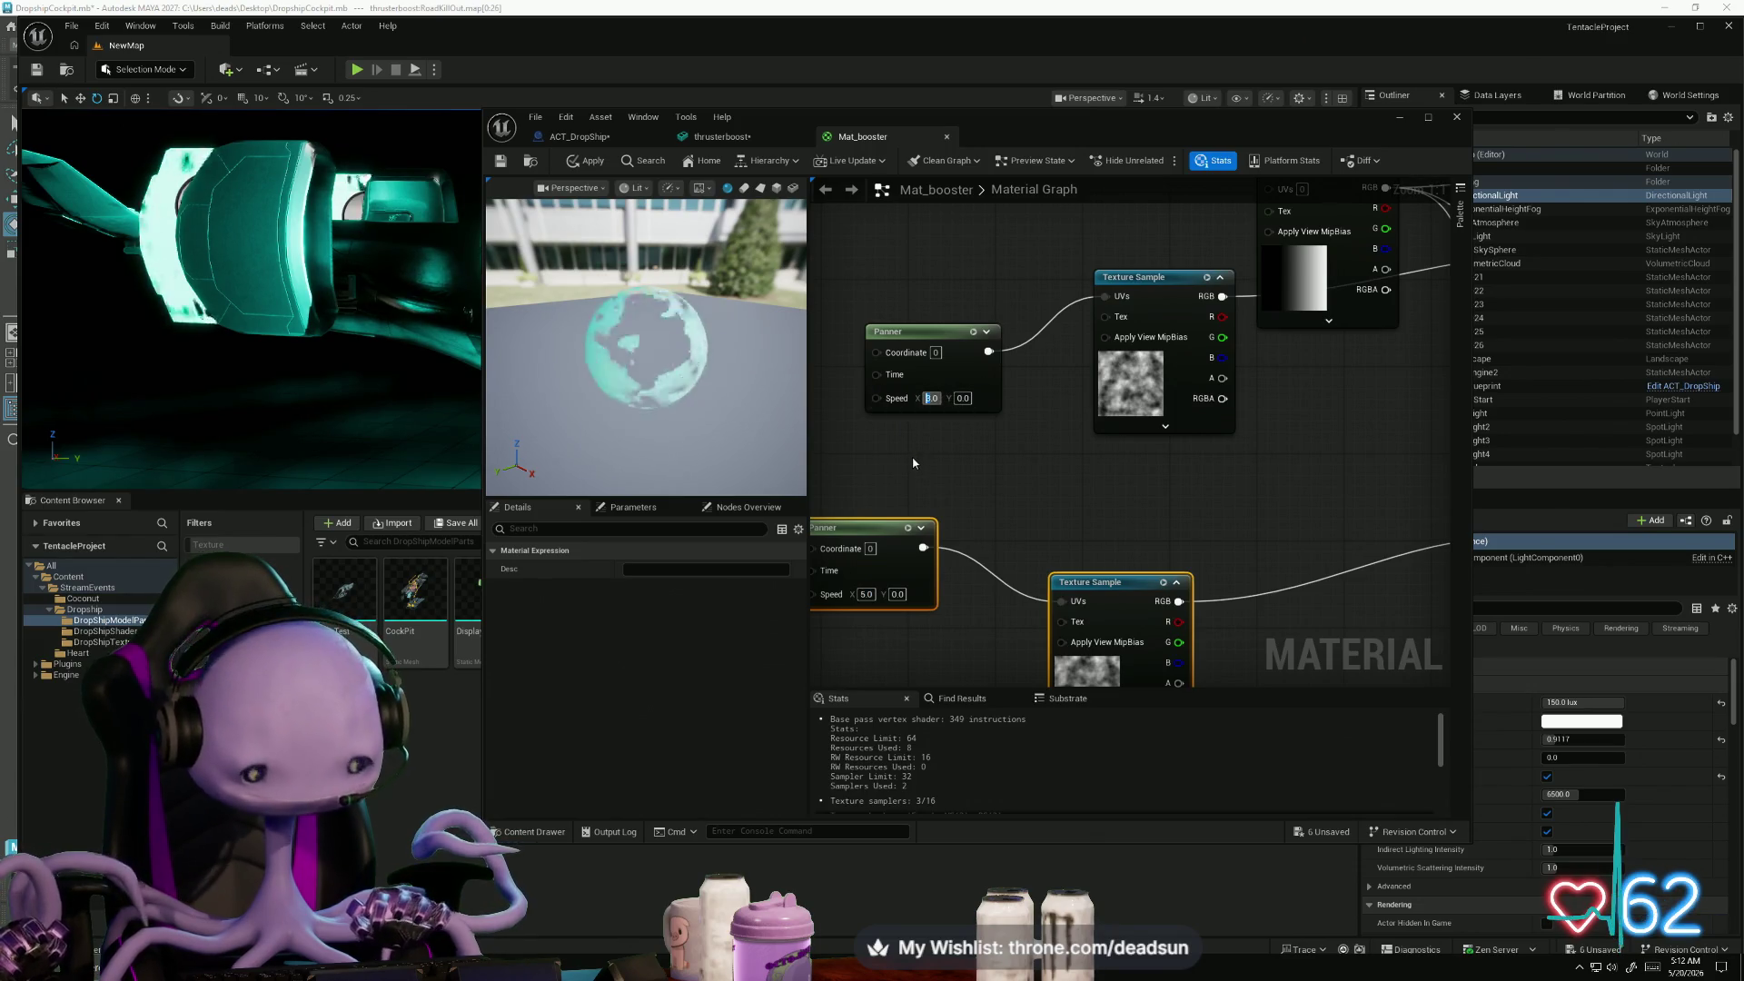
pyautogui.click(863, 596)
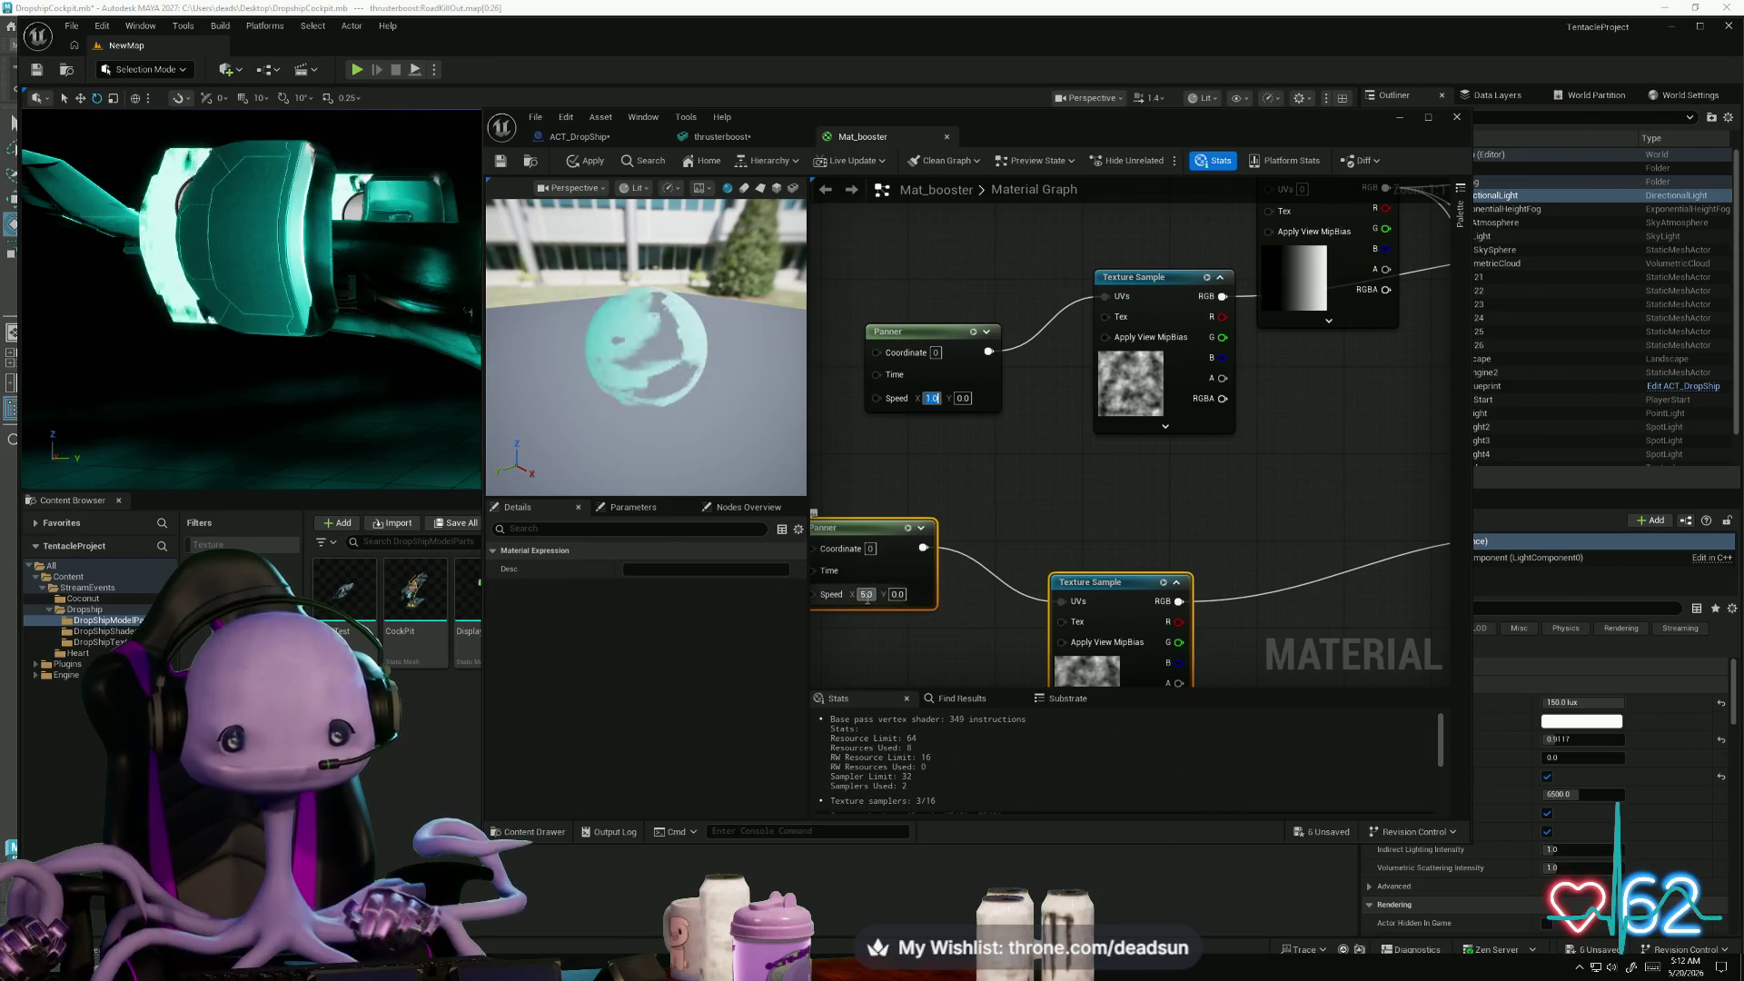
pyautogui.write('0')
pyautogui.press('Return')
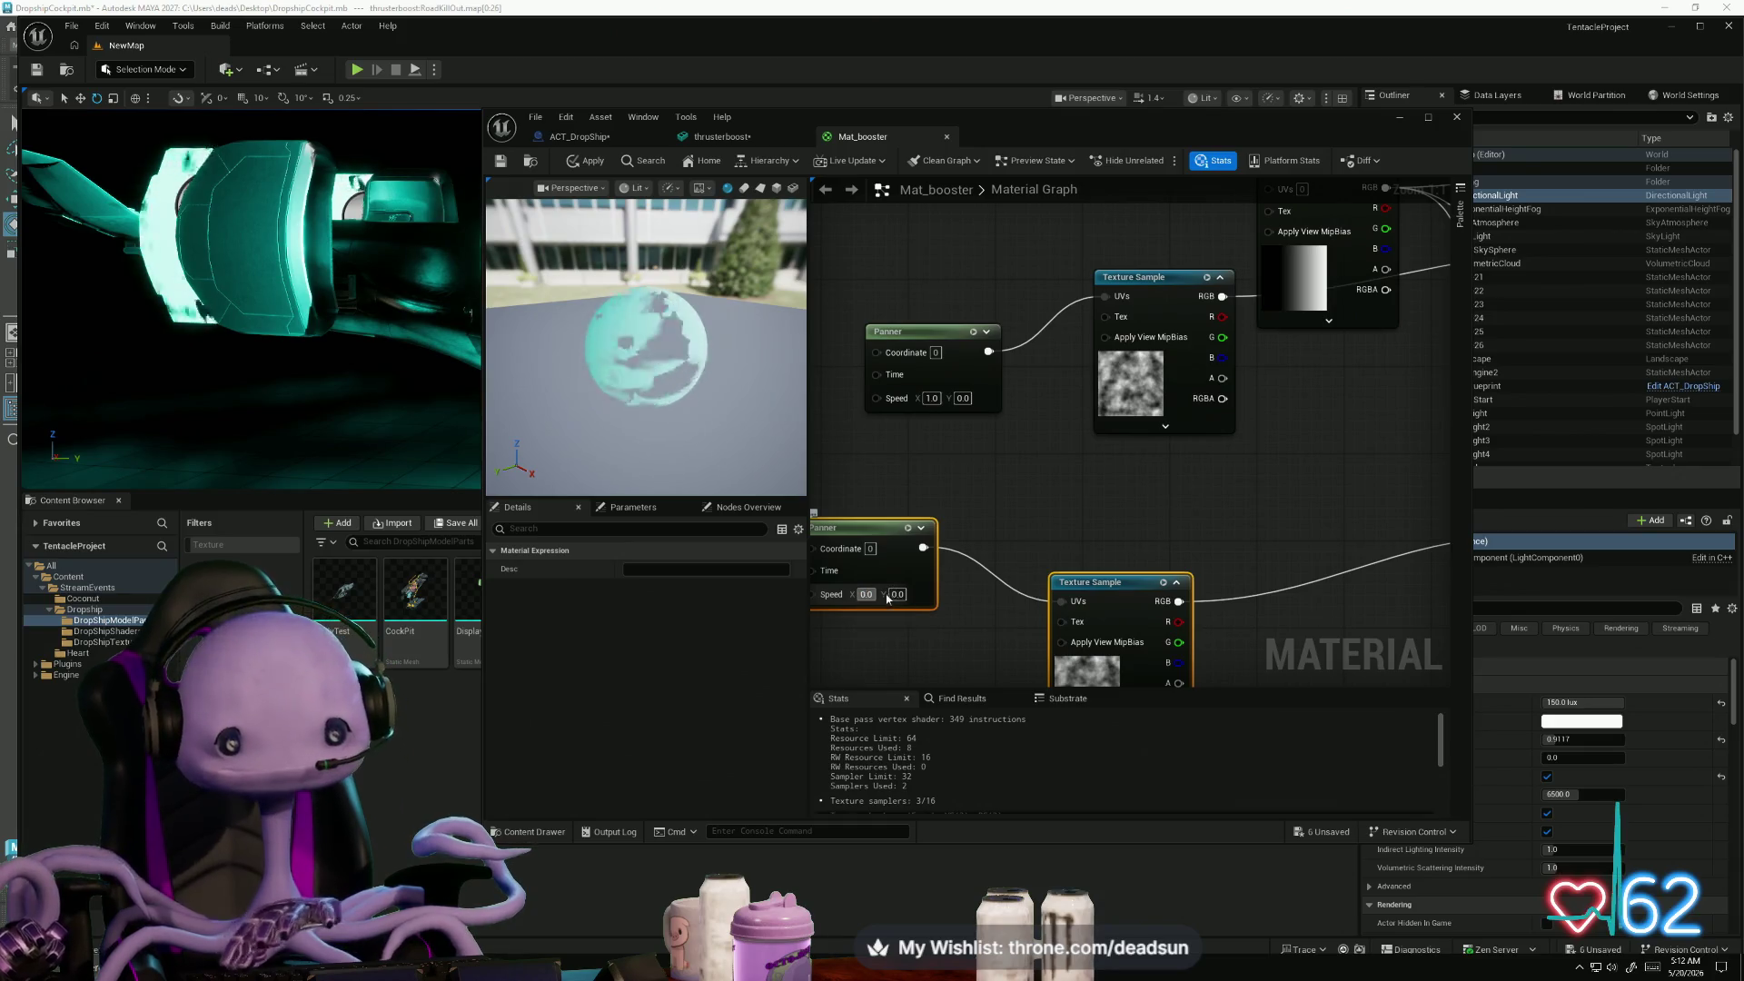
pyautogui.write('0')
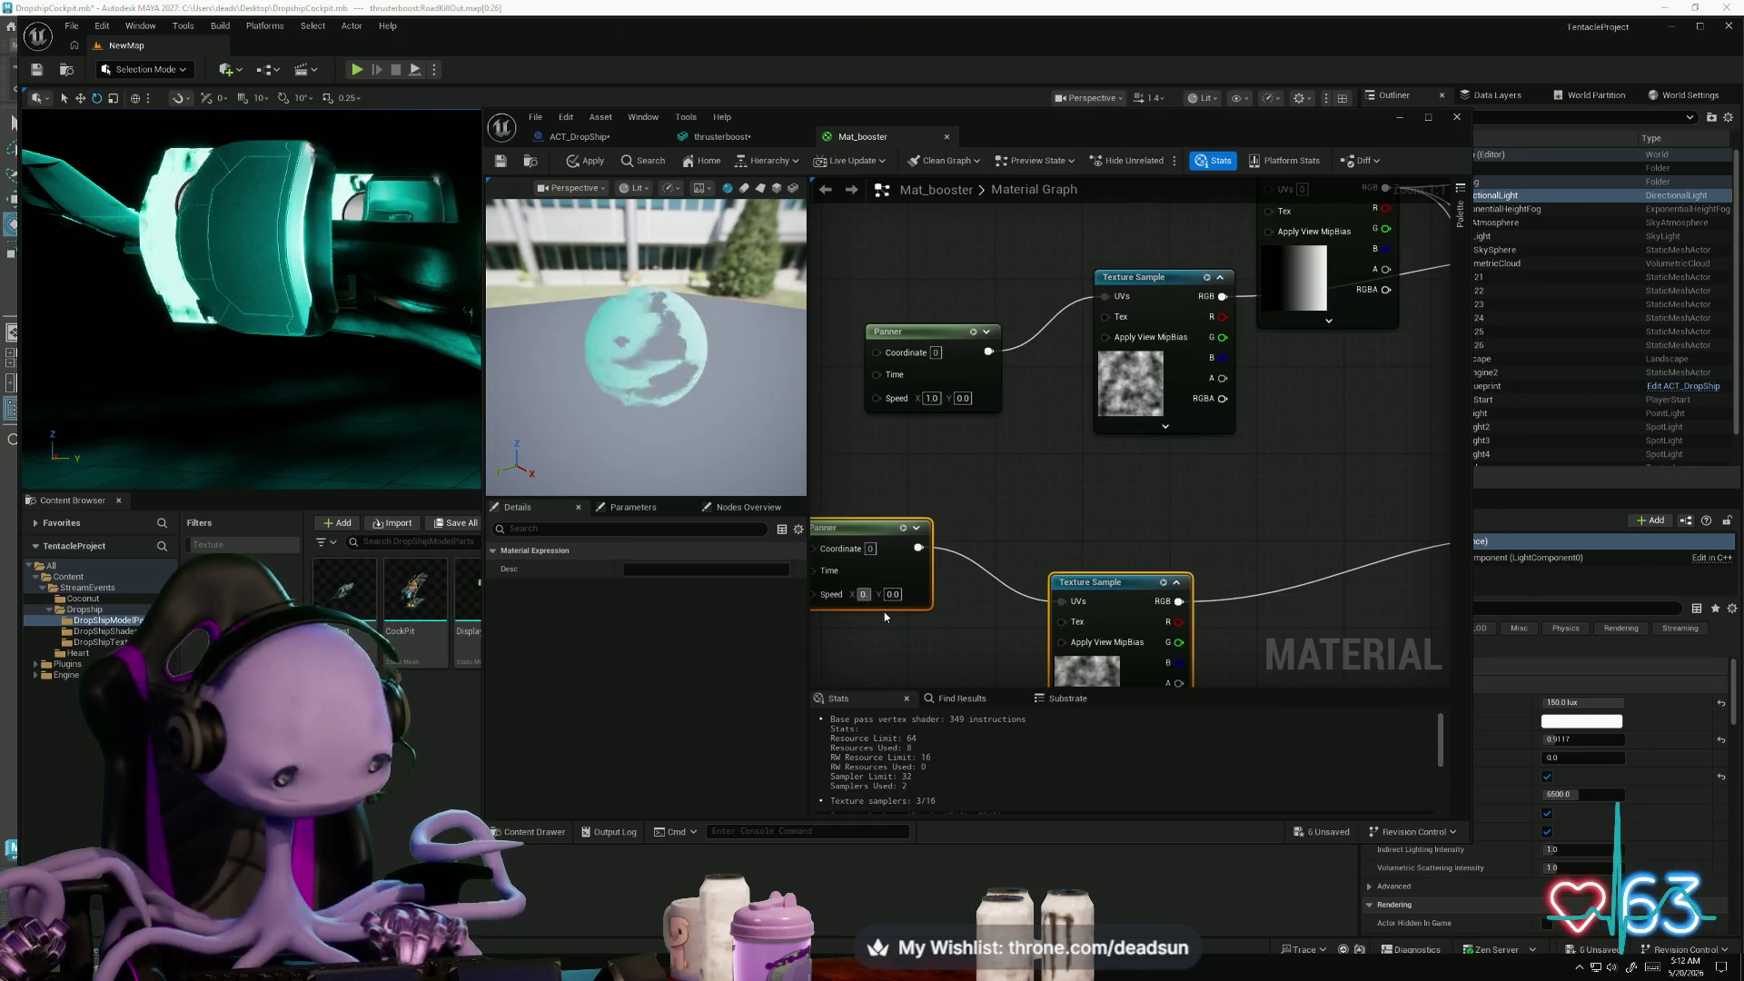
pyautogui.write('.1')
pyautogui.press('Return')
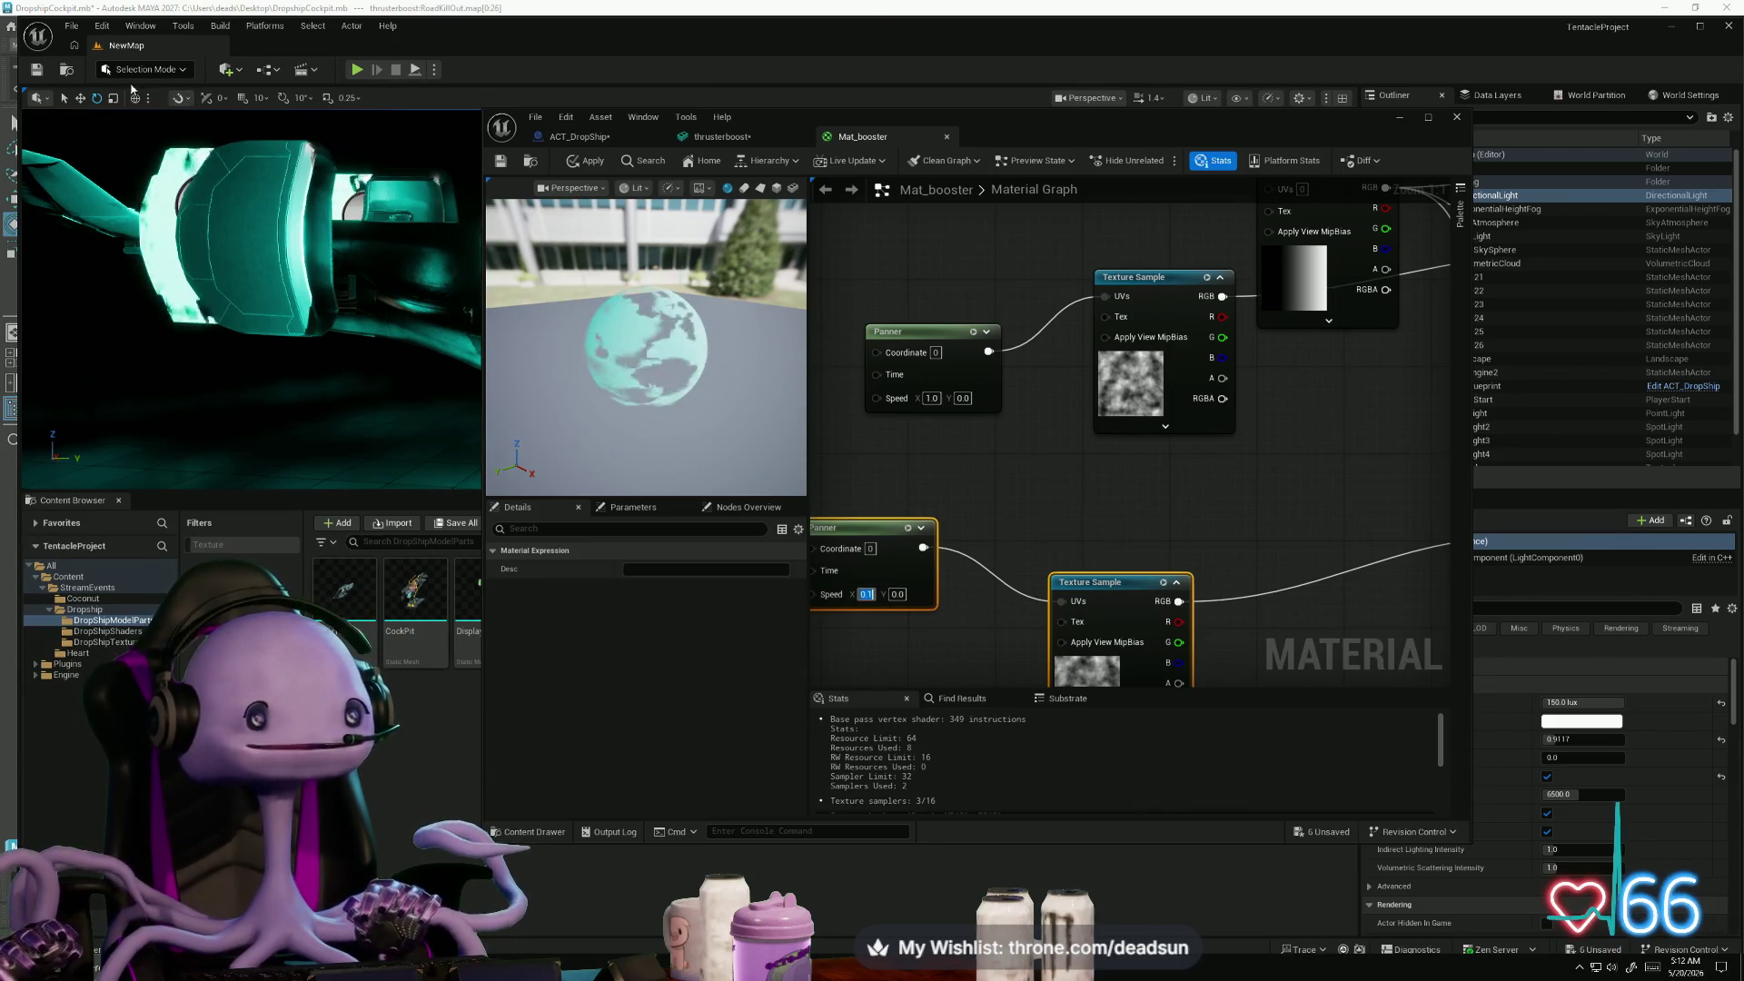
# - Apply the material and recommit the lower panner's speed value
pyautogui.click(501, 162)
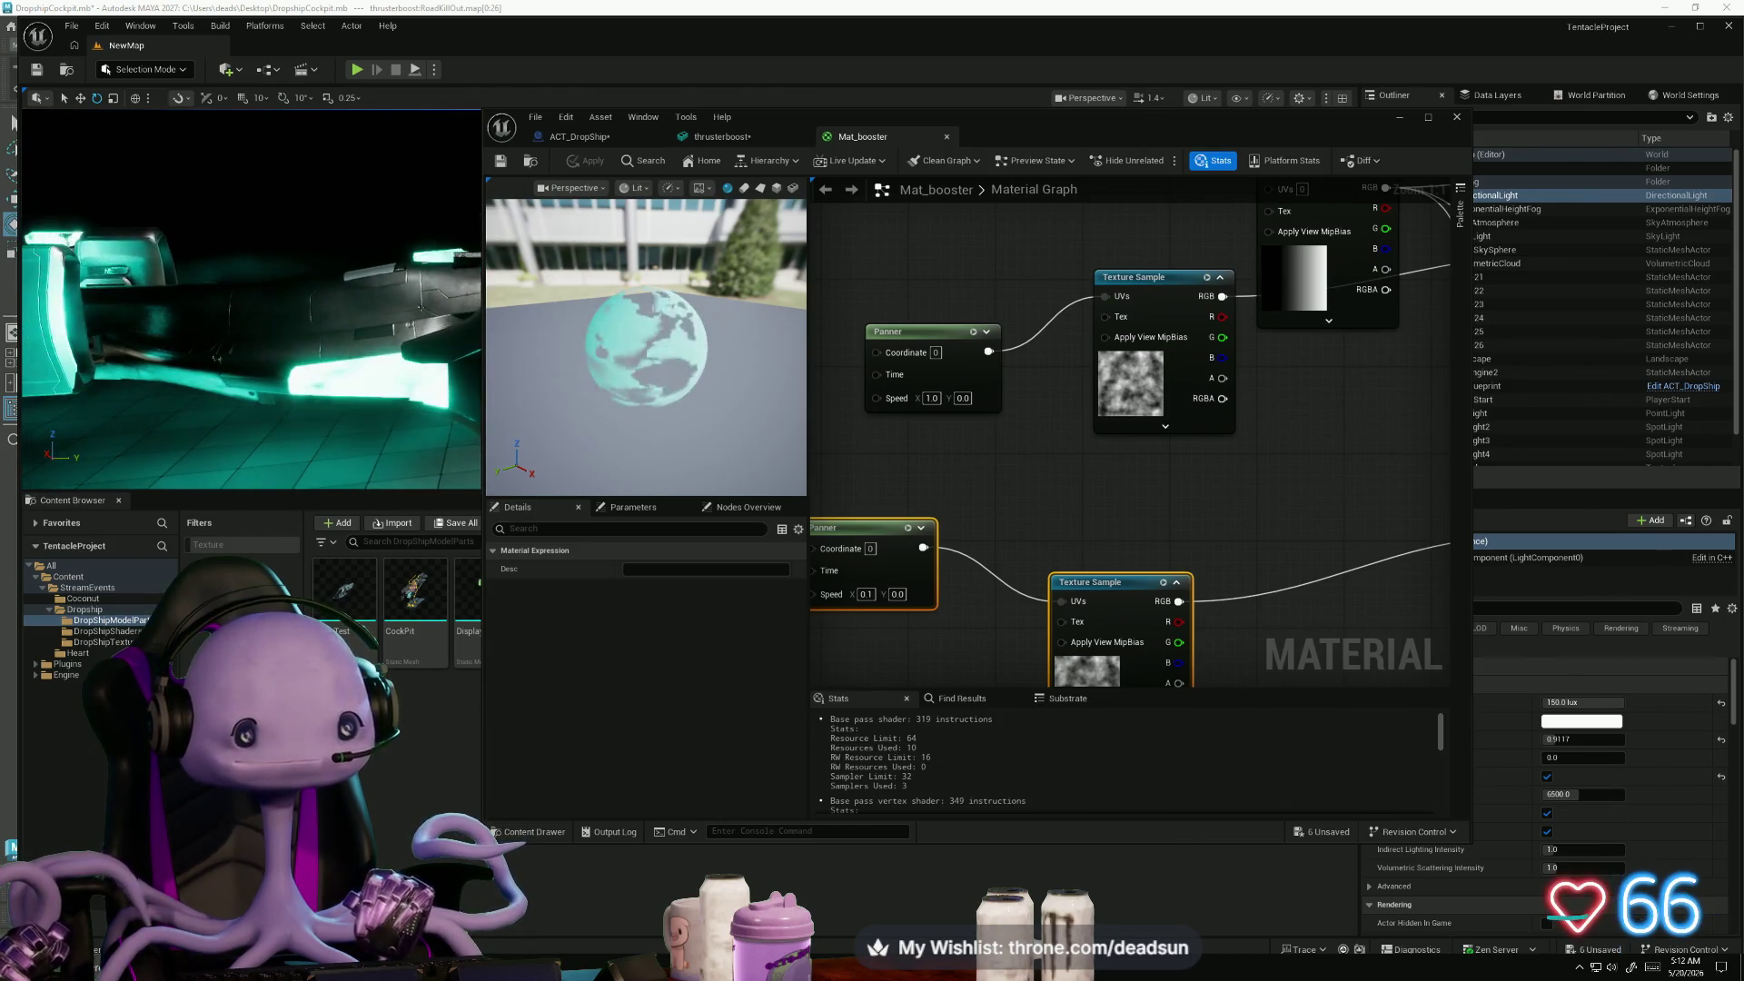
pyautogui.click(865, 594)
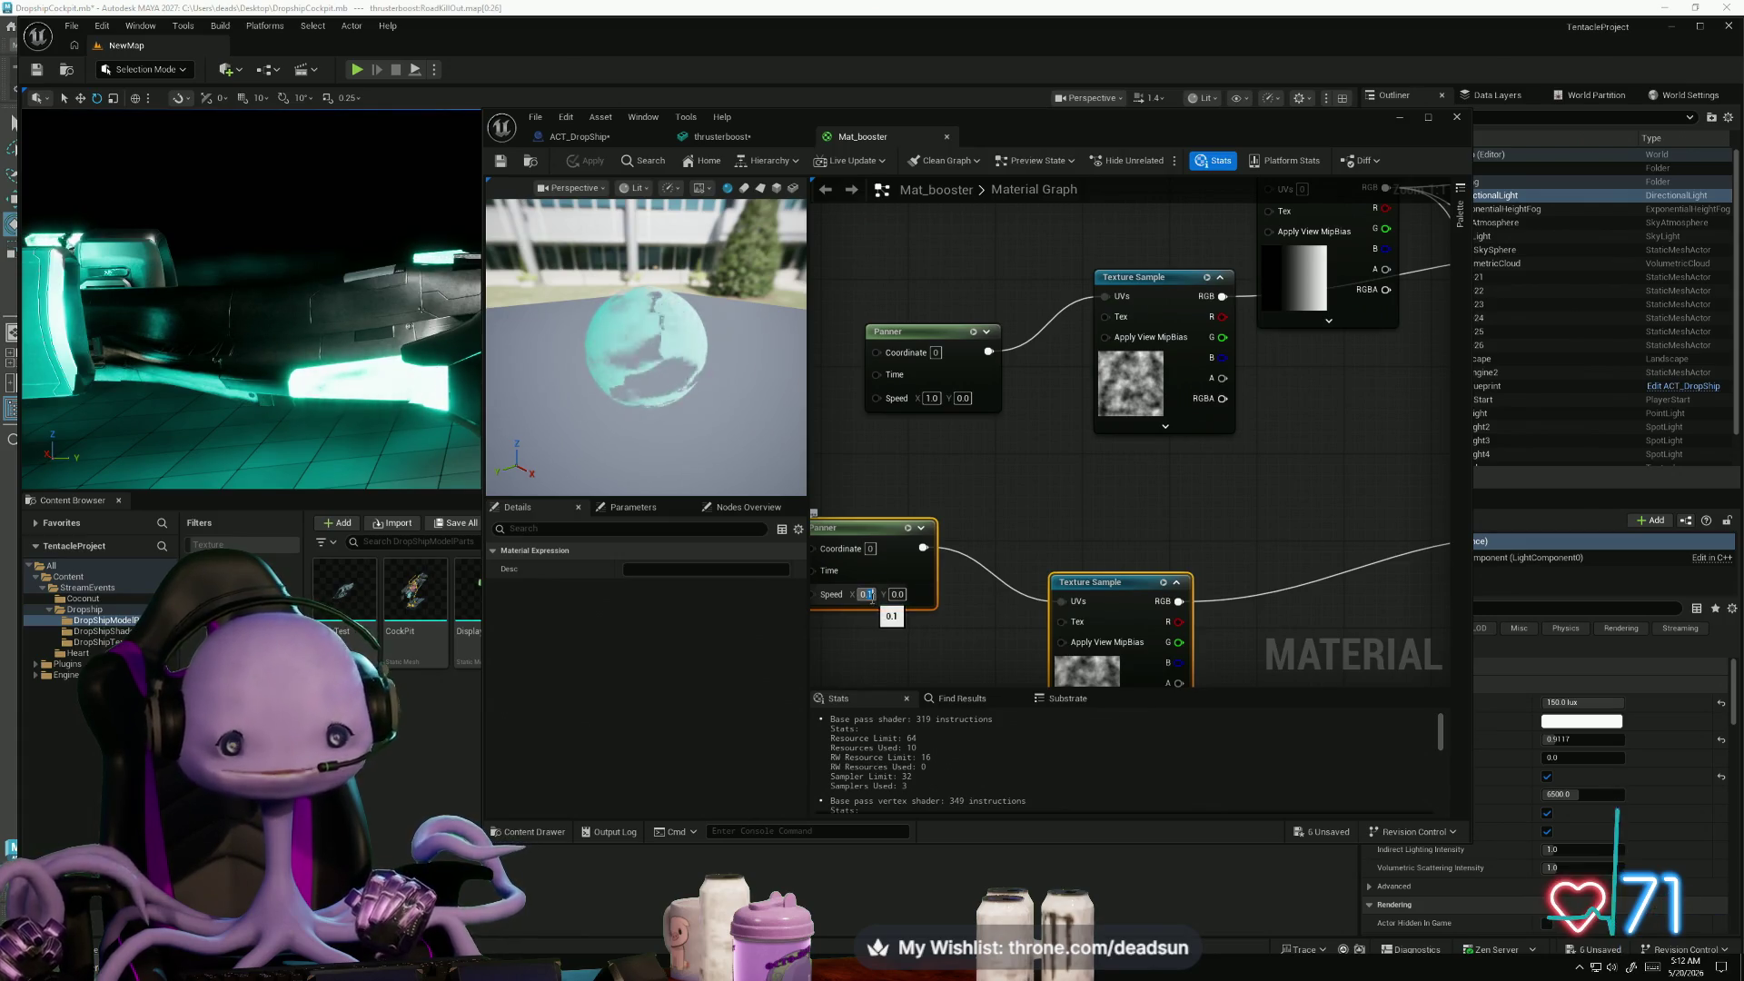
pyautogui.press('Return')
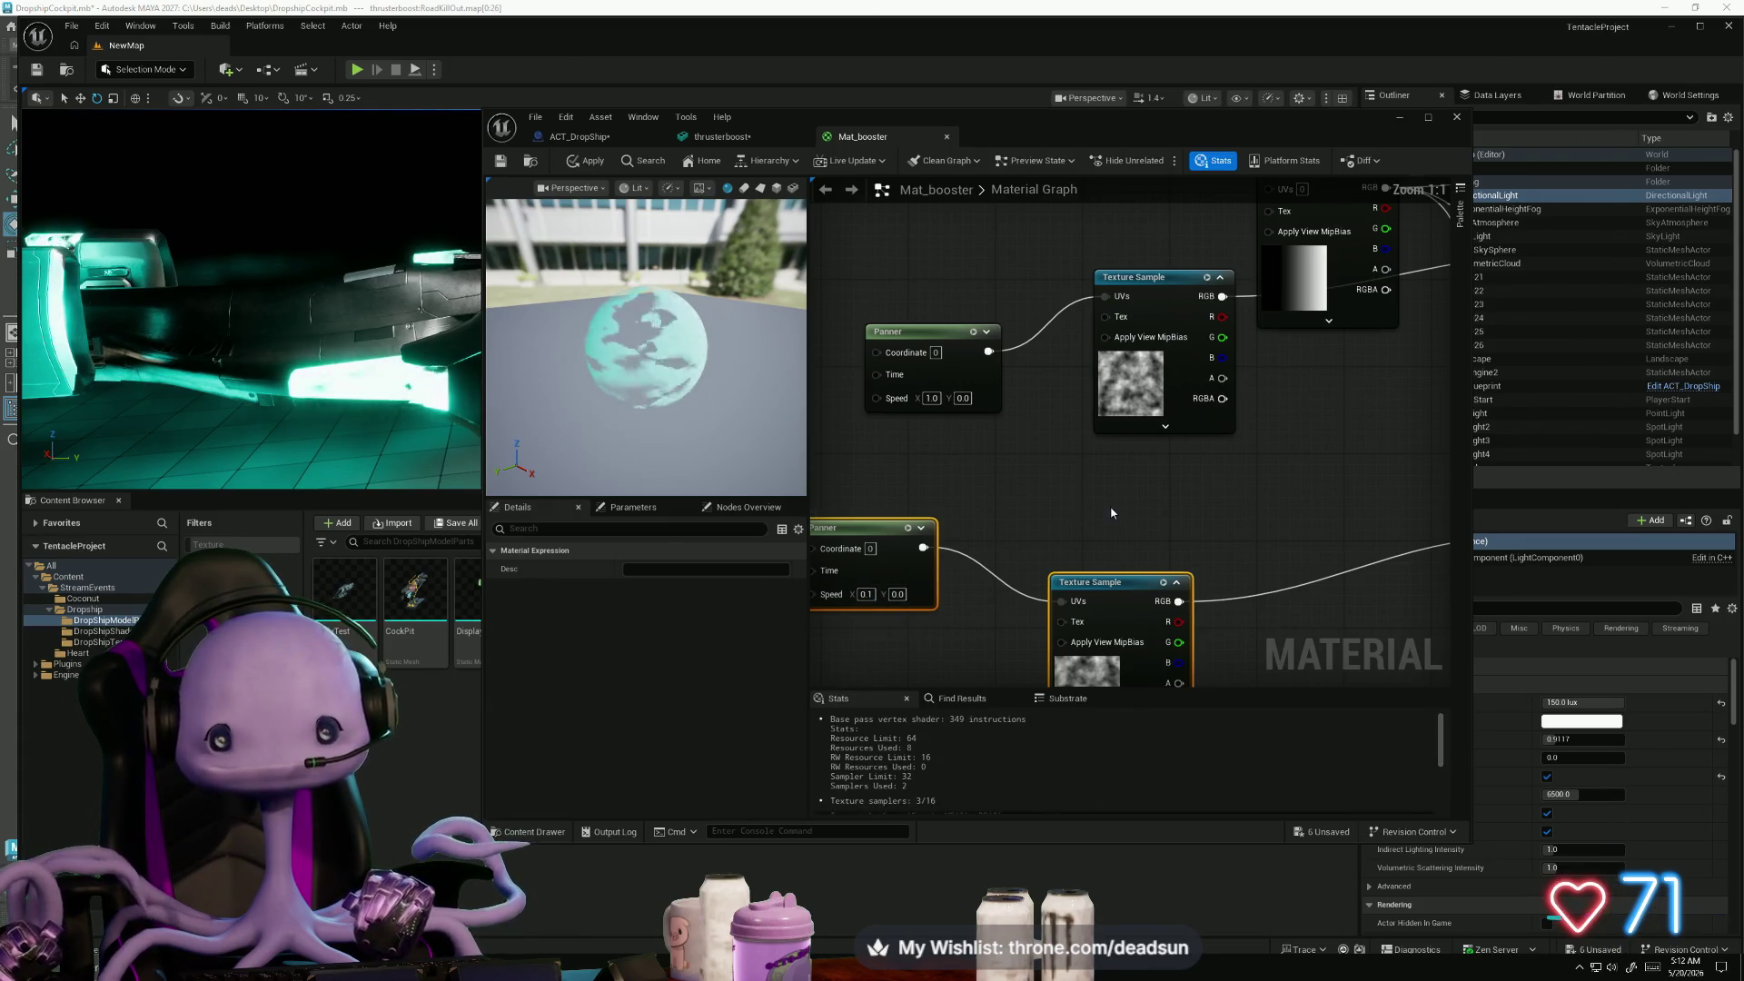
pyautogui.scroll(-1, 1111, 513)
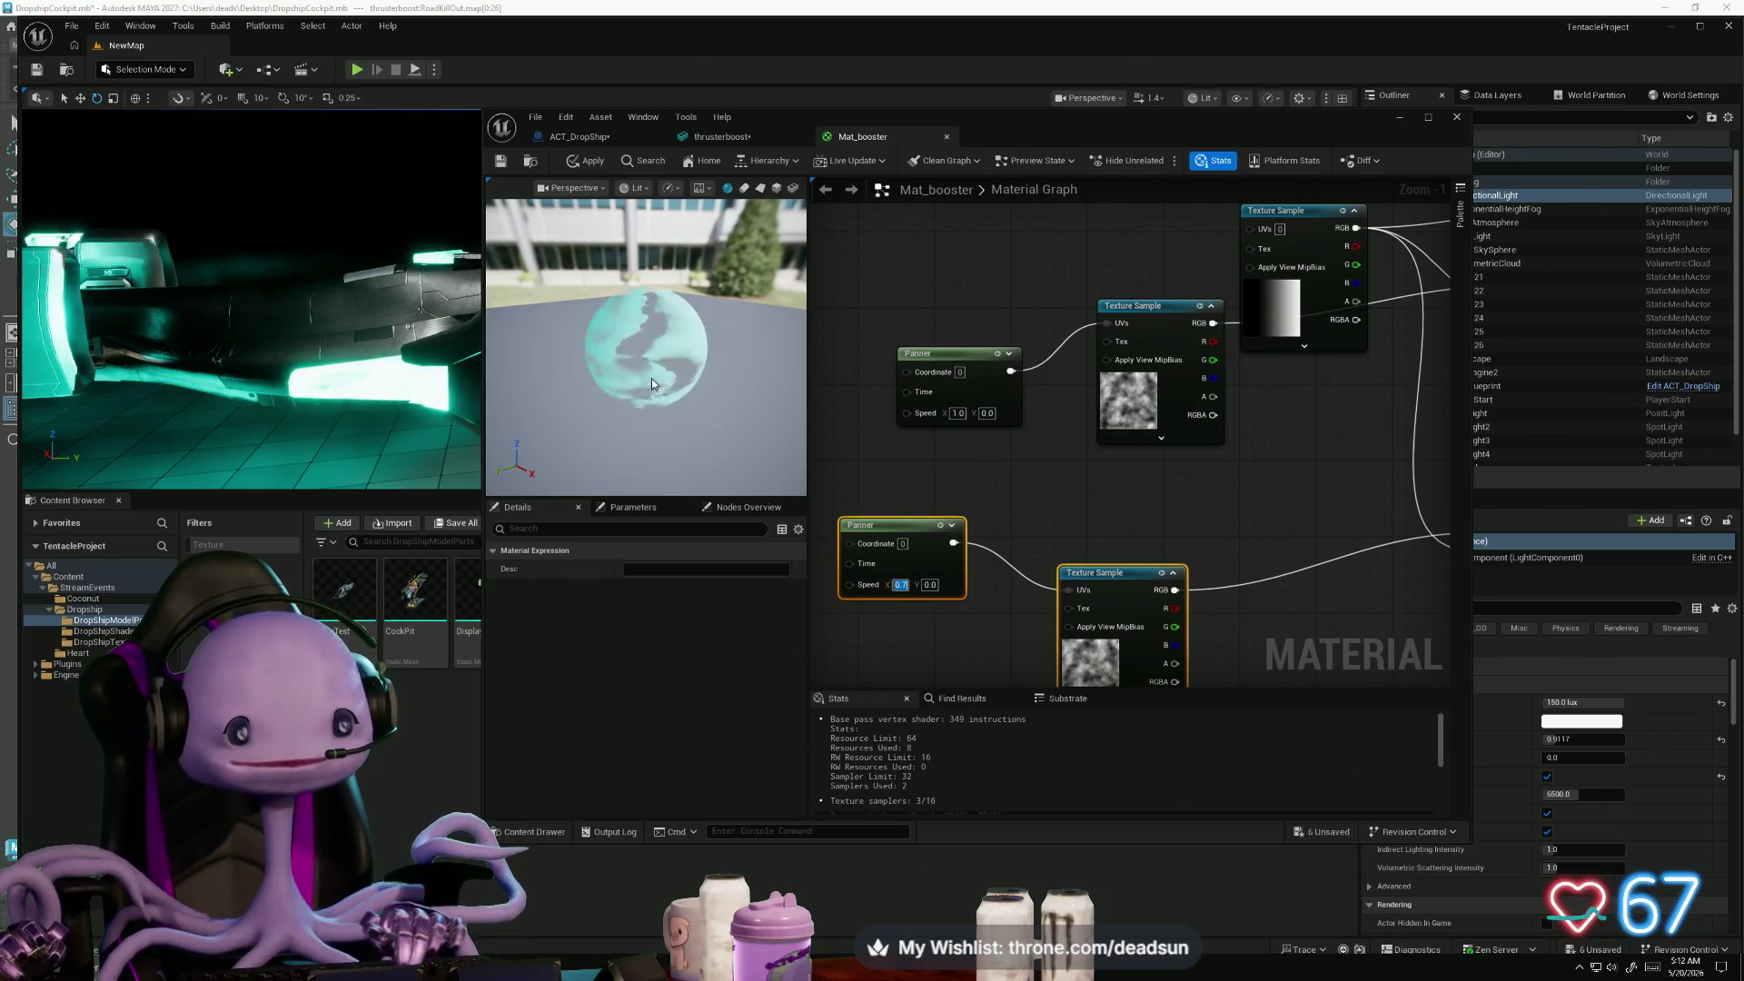
# - Set the lower panner's Speed X to 2.7 and the upper's to 5.0, applying Mat_booster
pyautogui.click(499, 162)
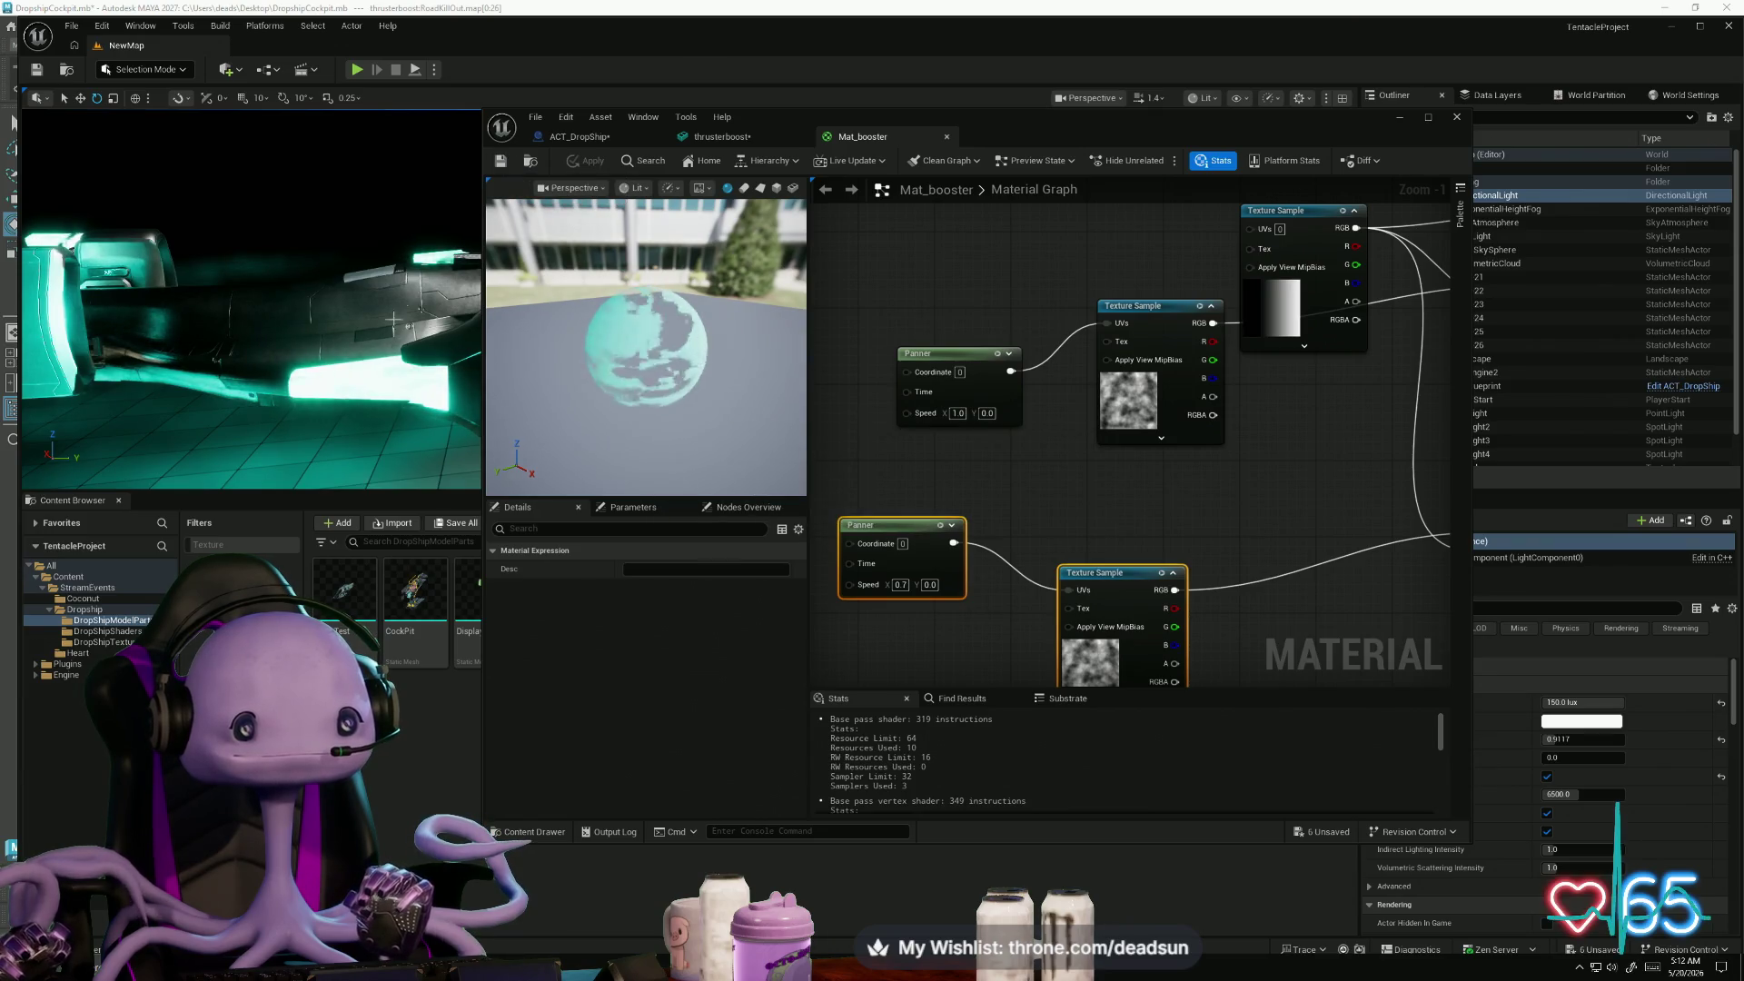
pyautogui.click(900, 585)
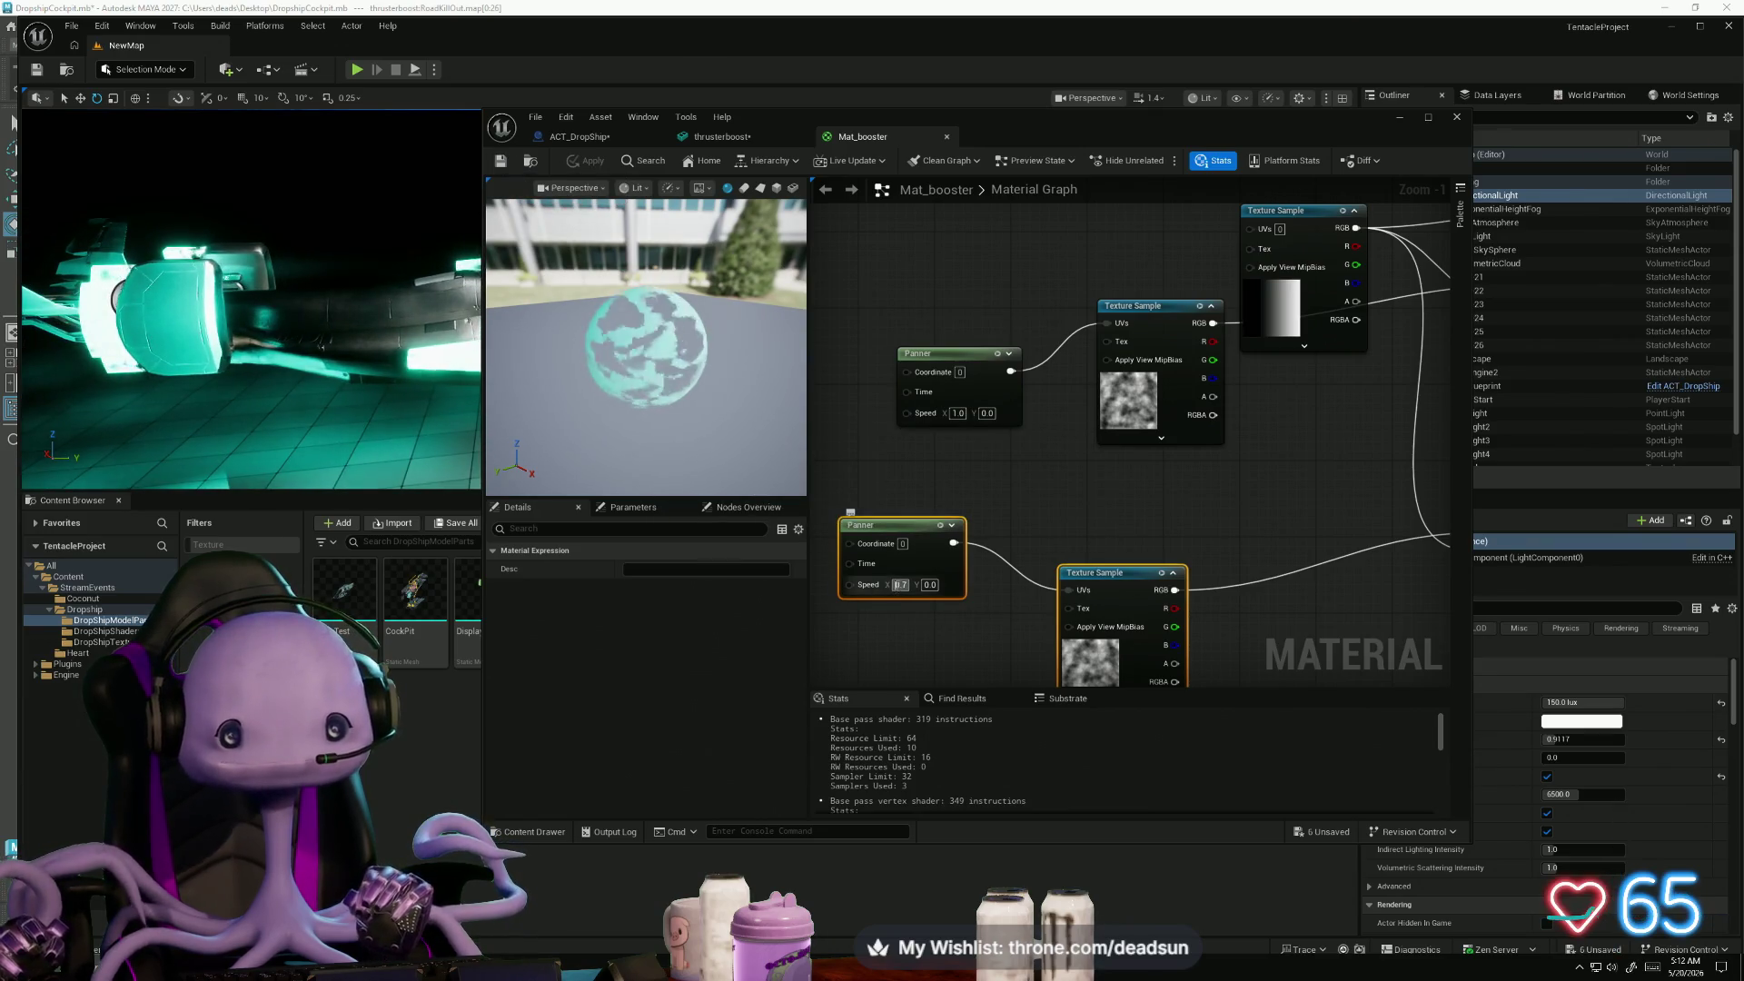
pyautogui.write('2.7')
pyautogui.press('Return')
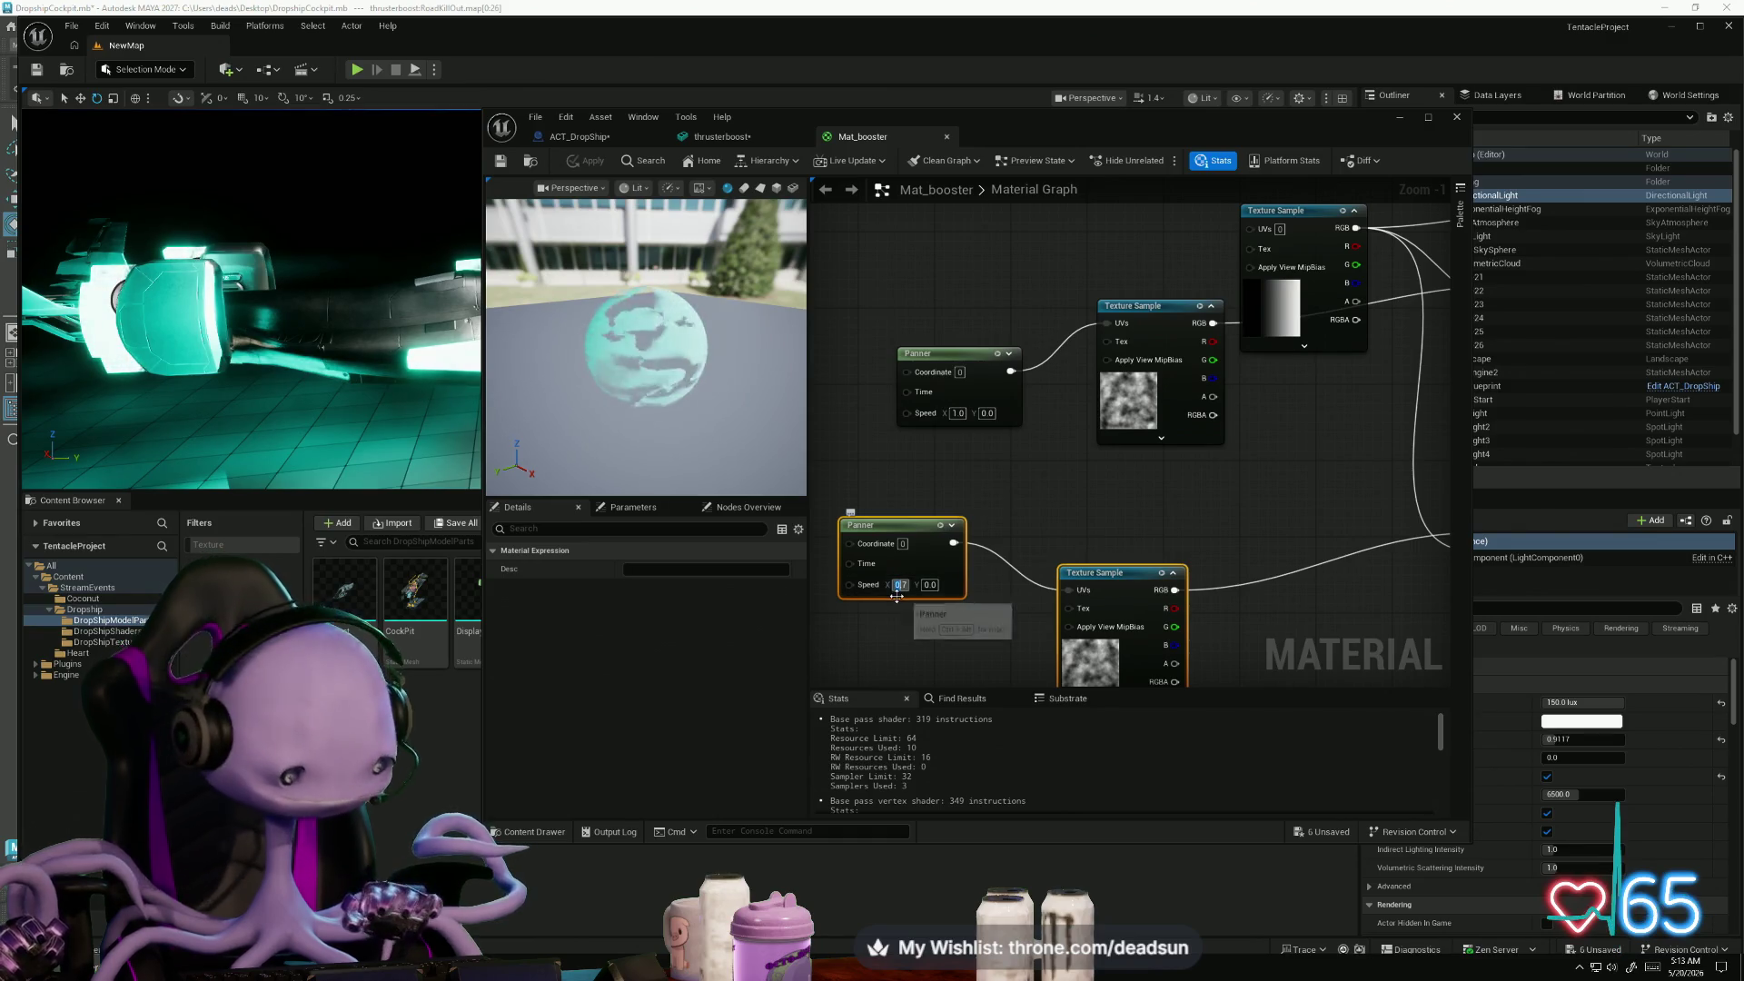
pyautogui.click(945, 354)
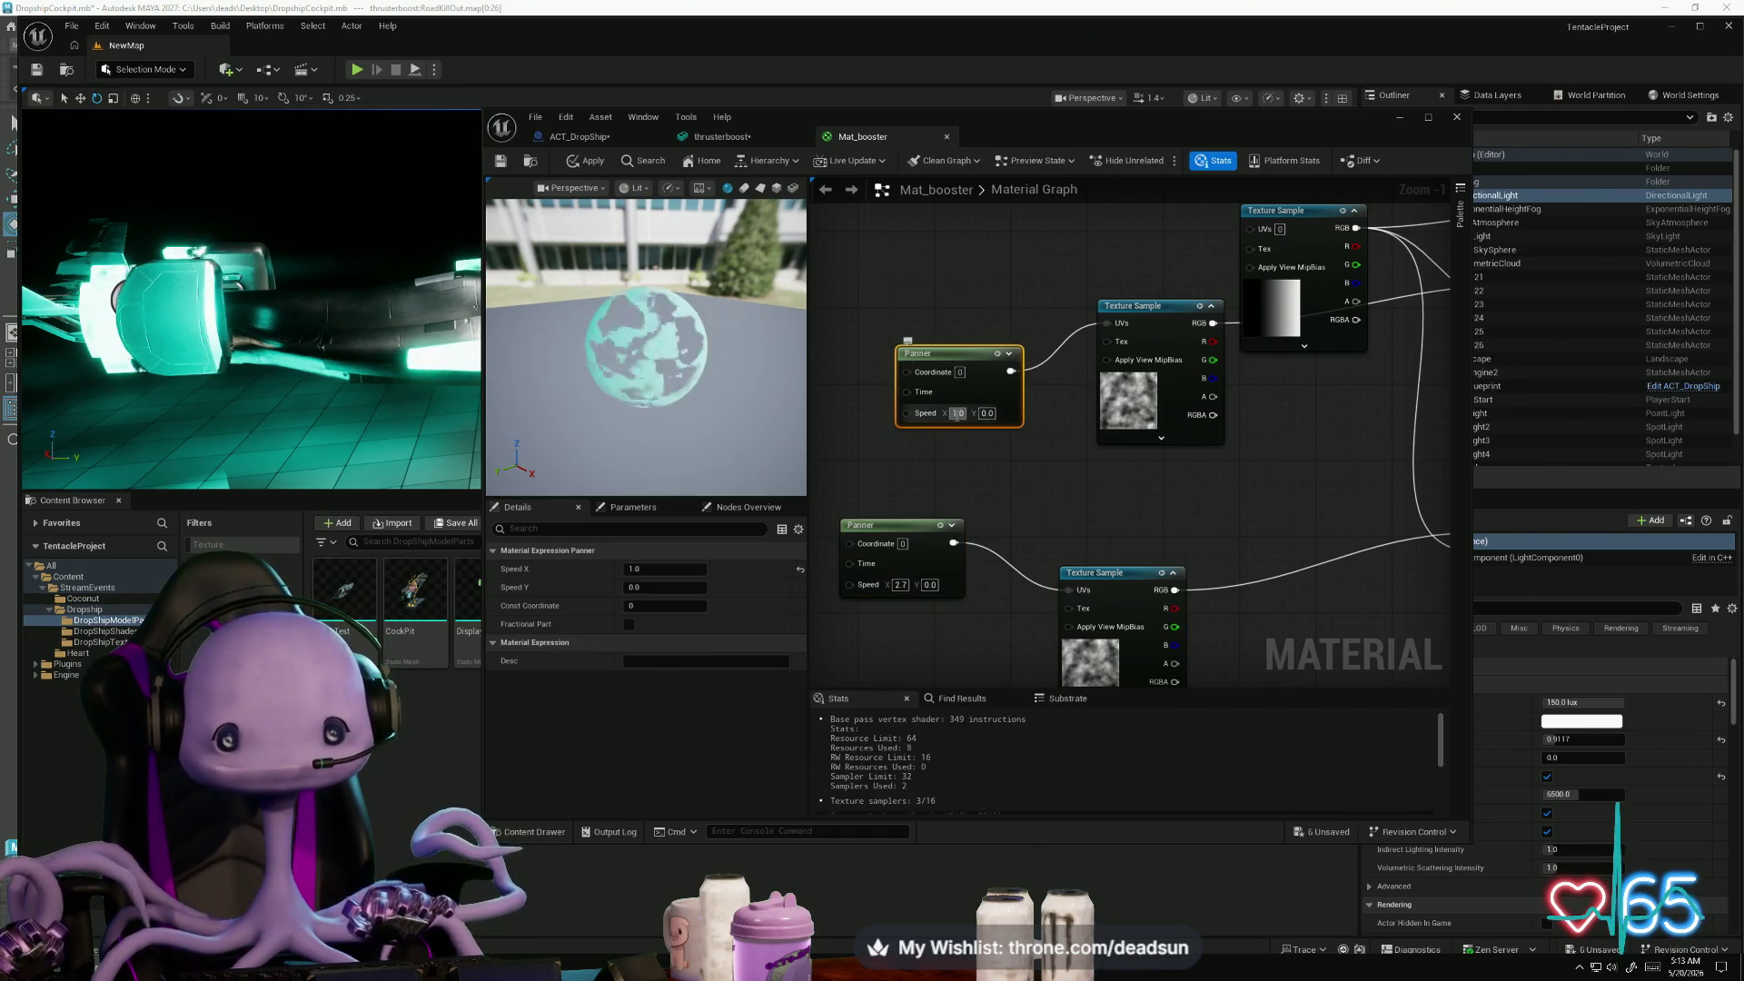
pyautogui.click(505, 163)
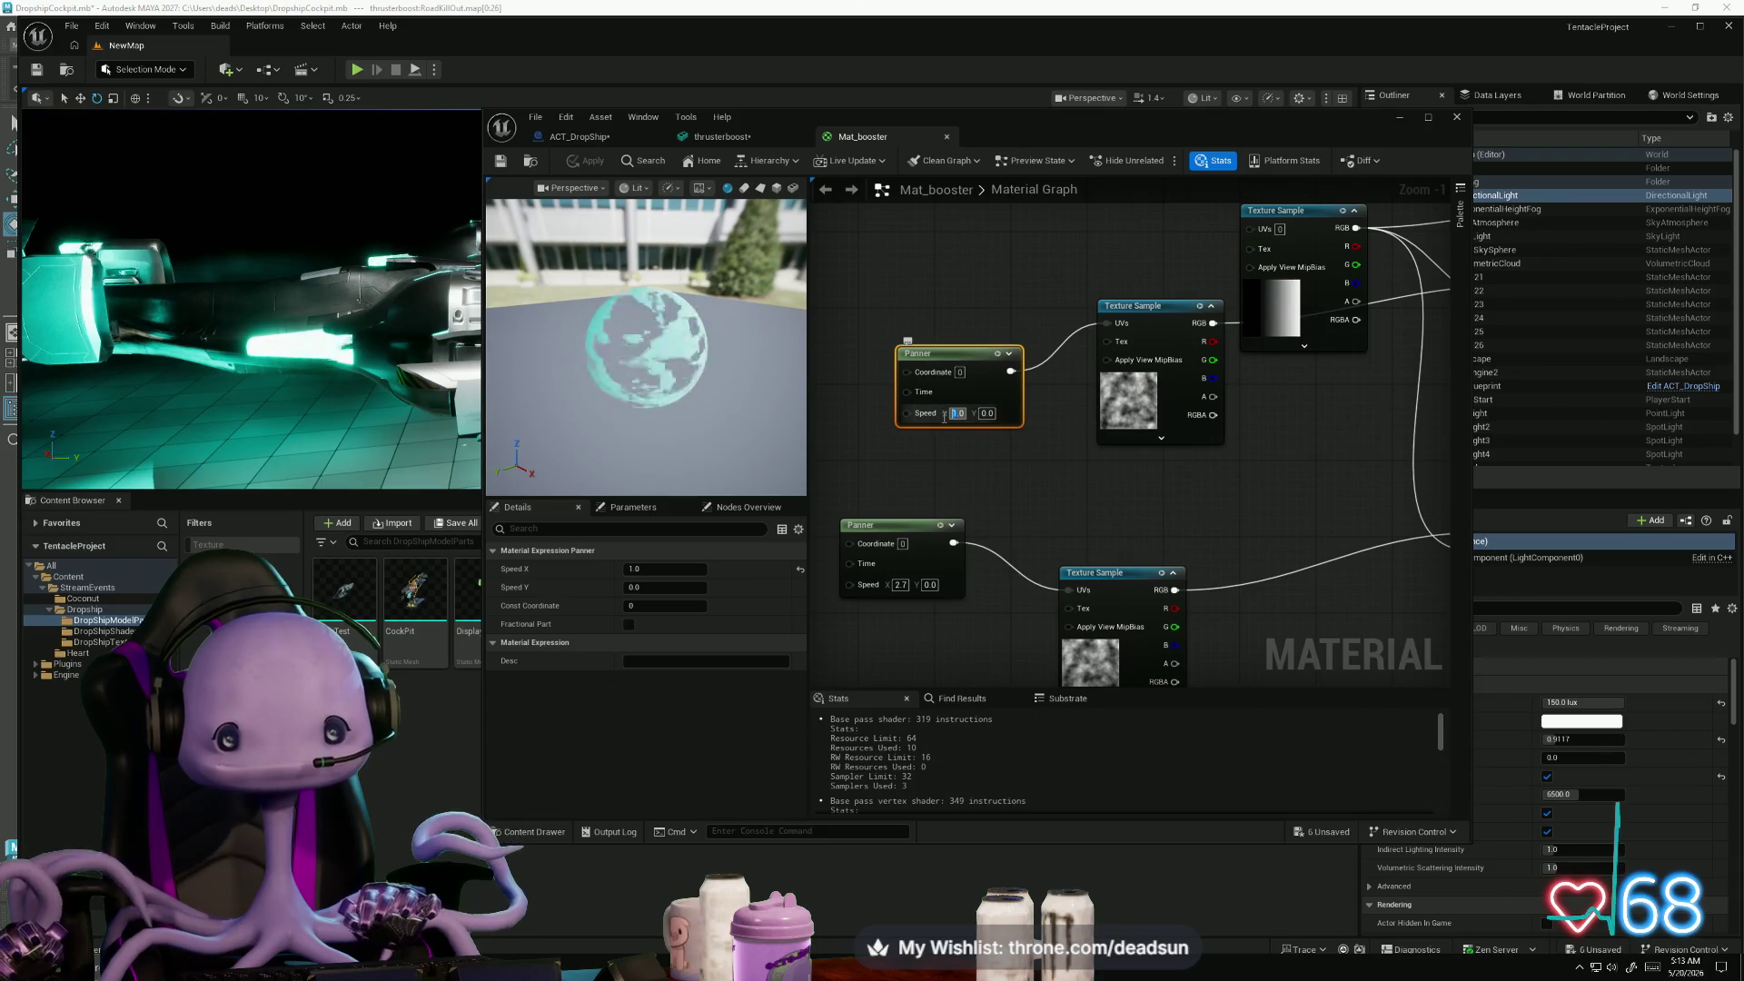
pyautogui.press('Return')
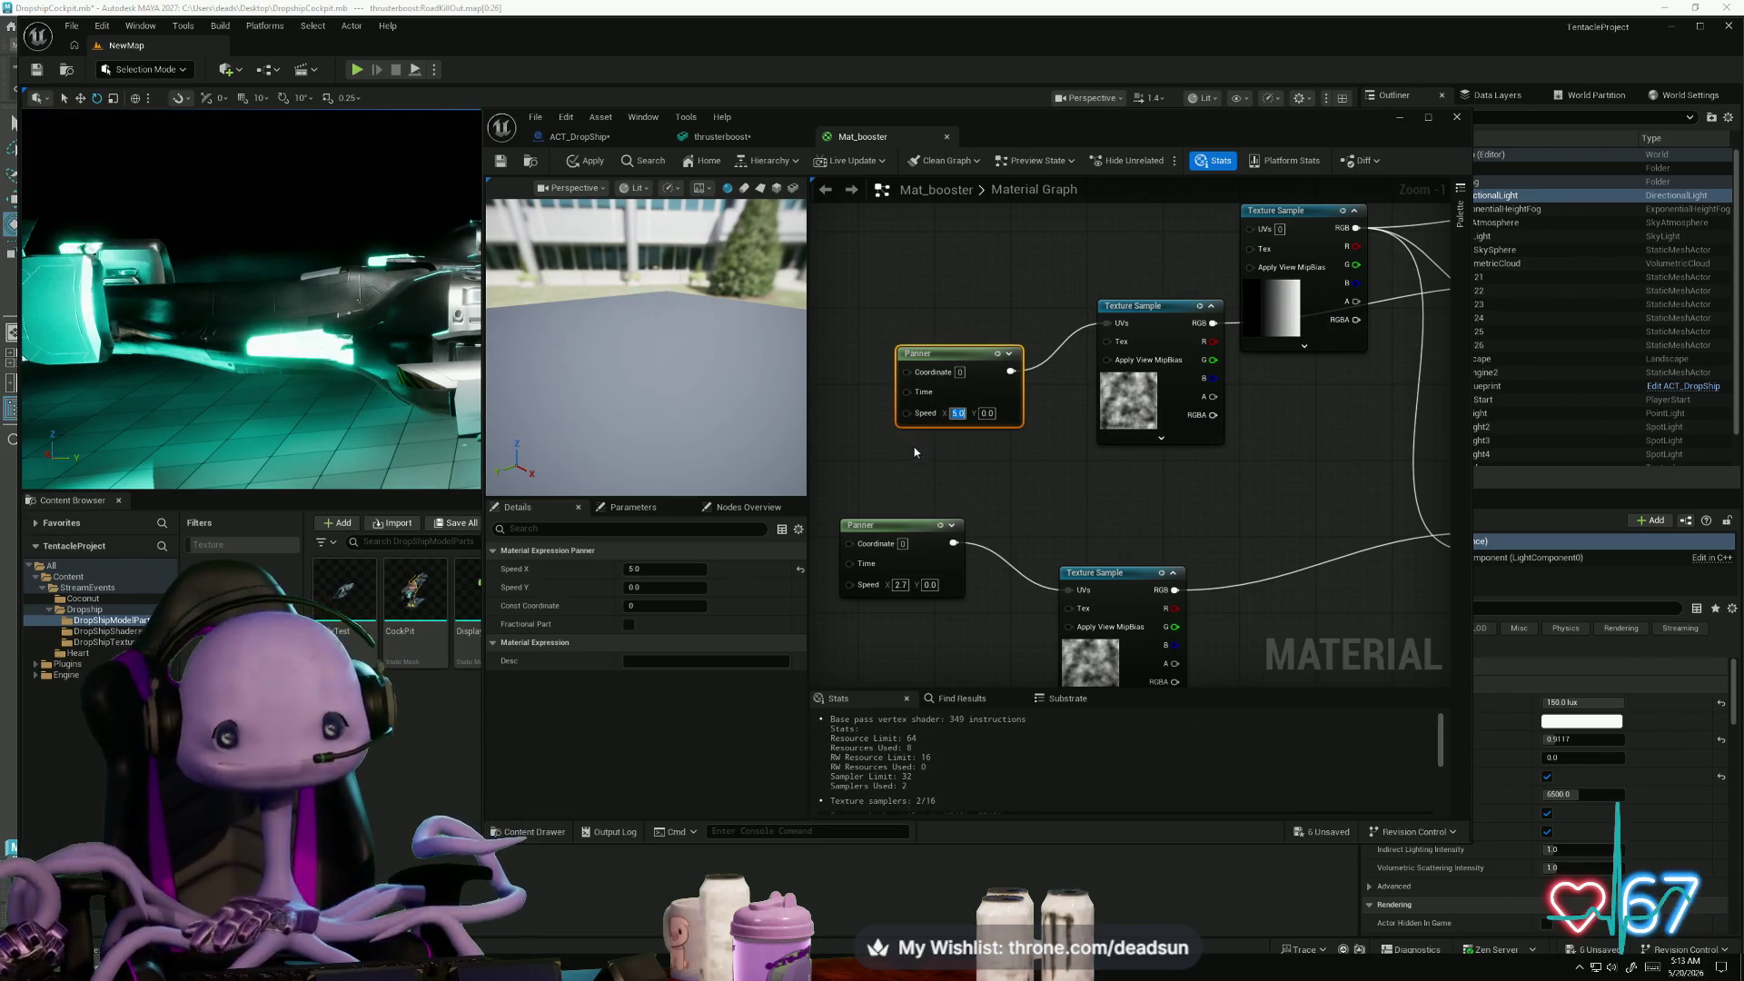
pyautogui.click(589, 161)
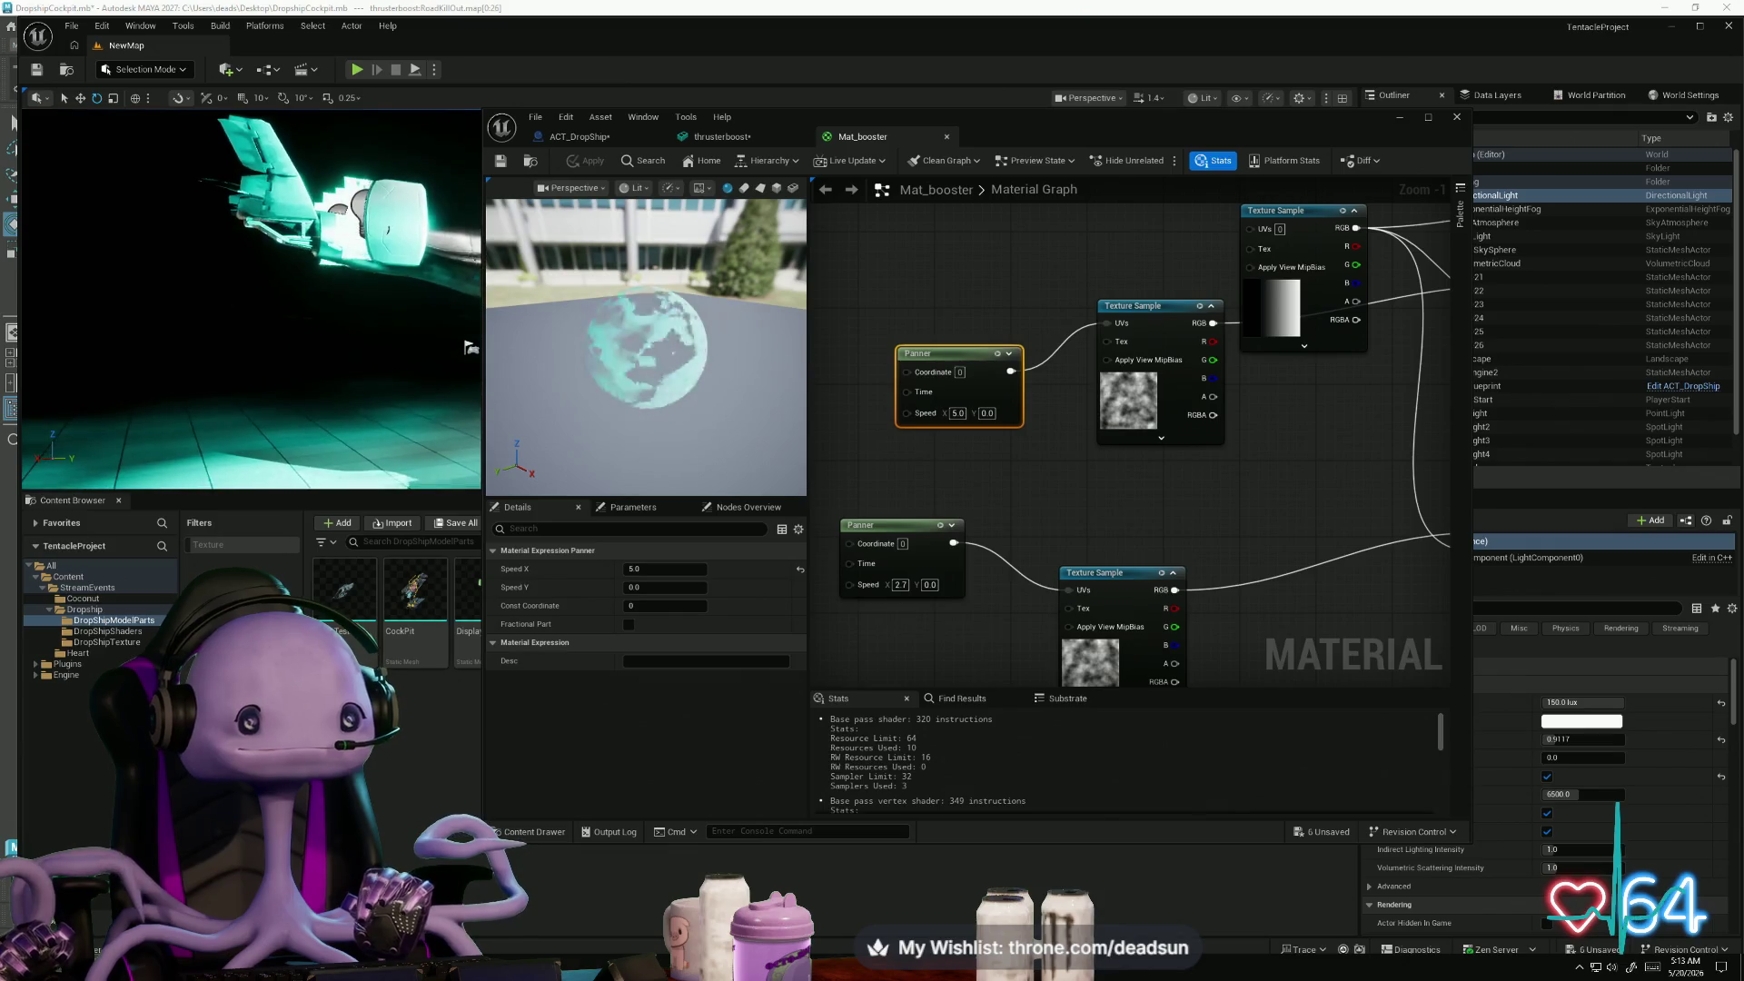
pyautogui.scroll(-2, 1133, 510)
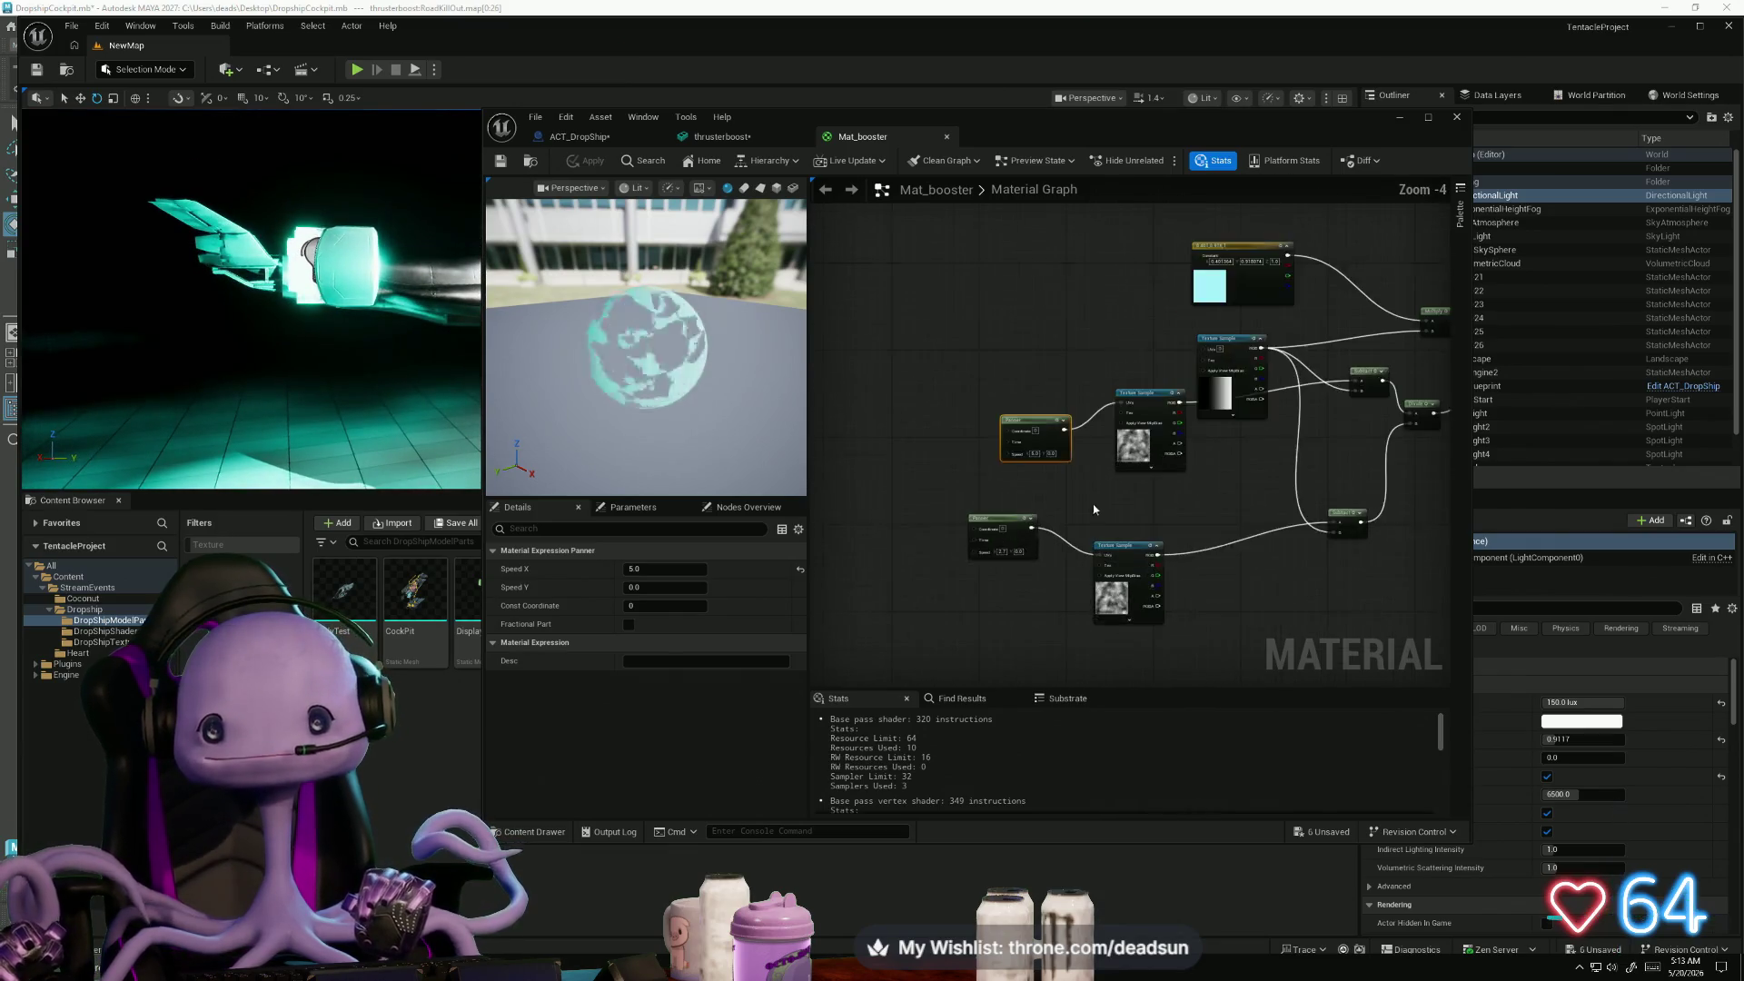
# - Add a Multiply squaring the gradient texture's RGB, wire it into Divide's A, and apply
pyautogui.moveTo(1312, 326); pyautogui.dragTo(1016, 356)
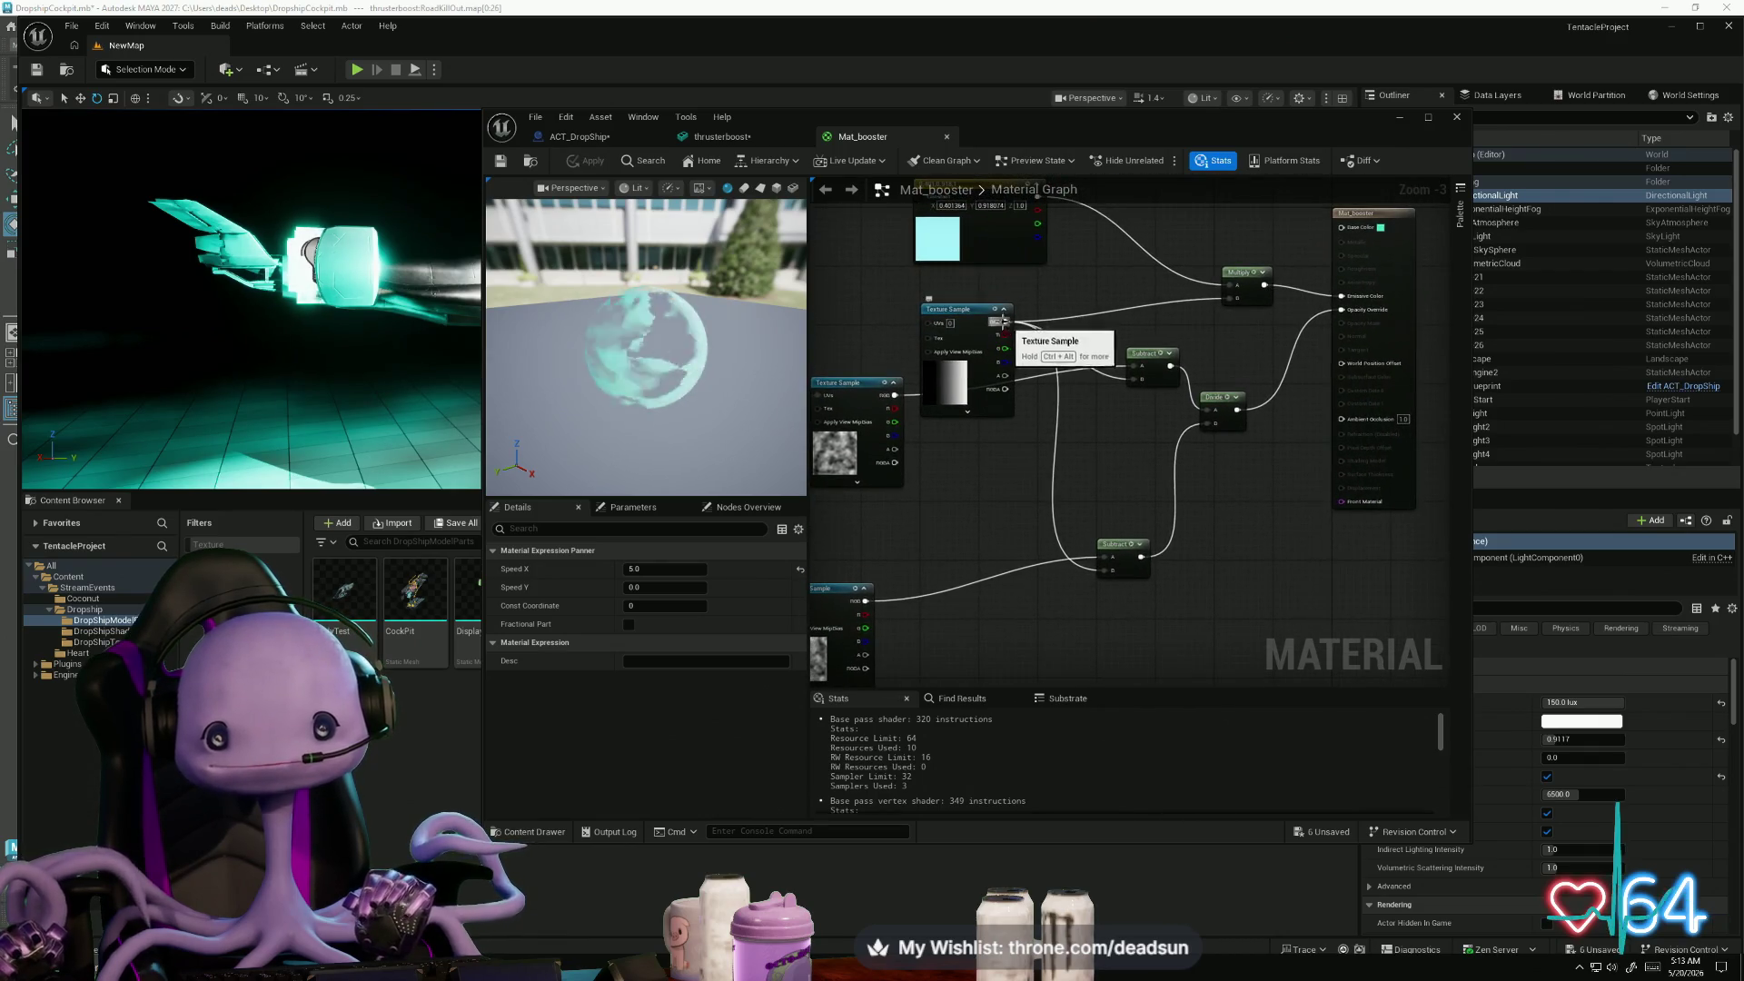
pyautogui.scroll(3, 1136, 400)
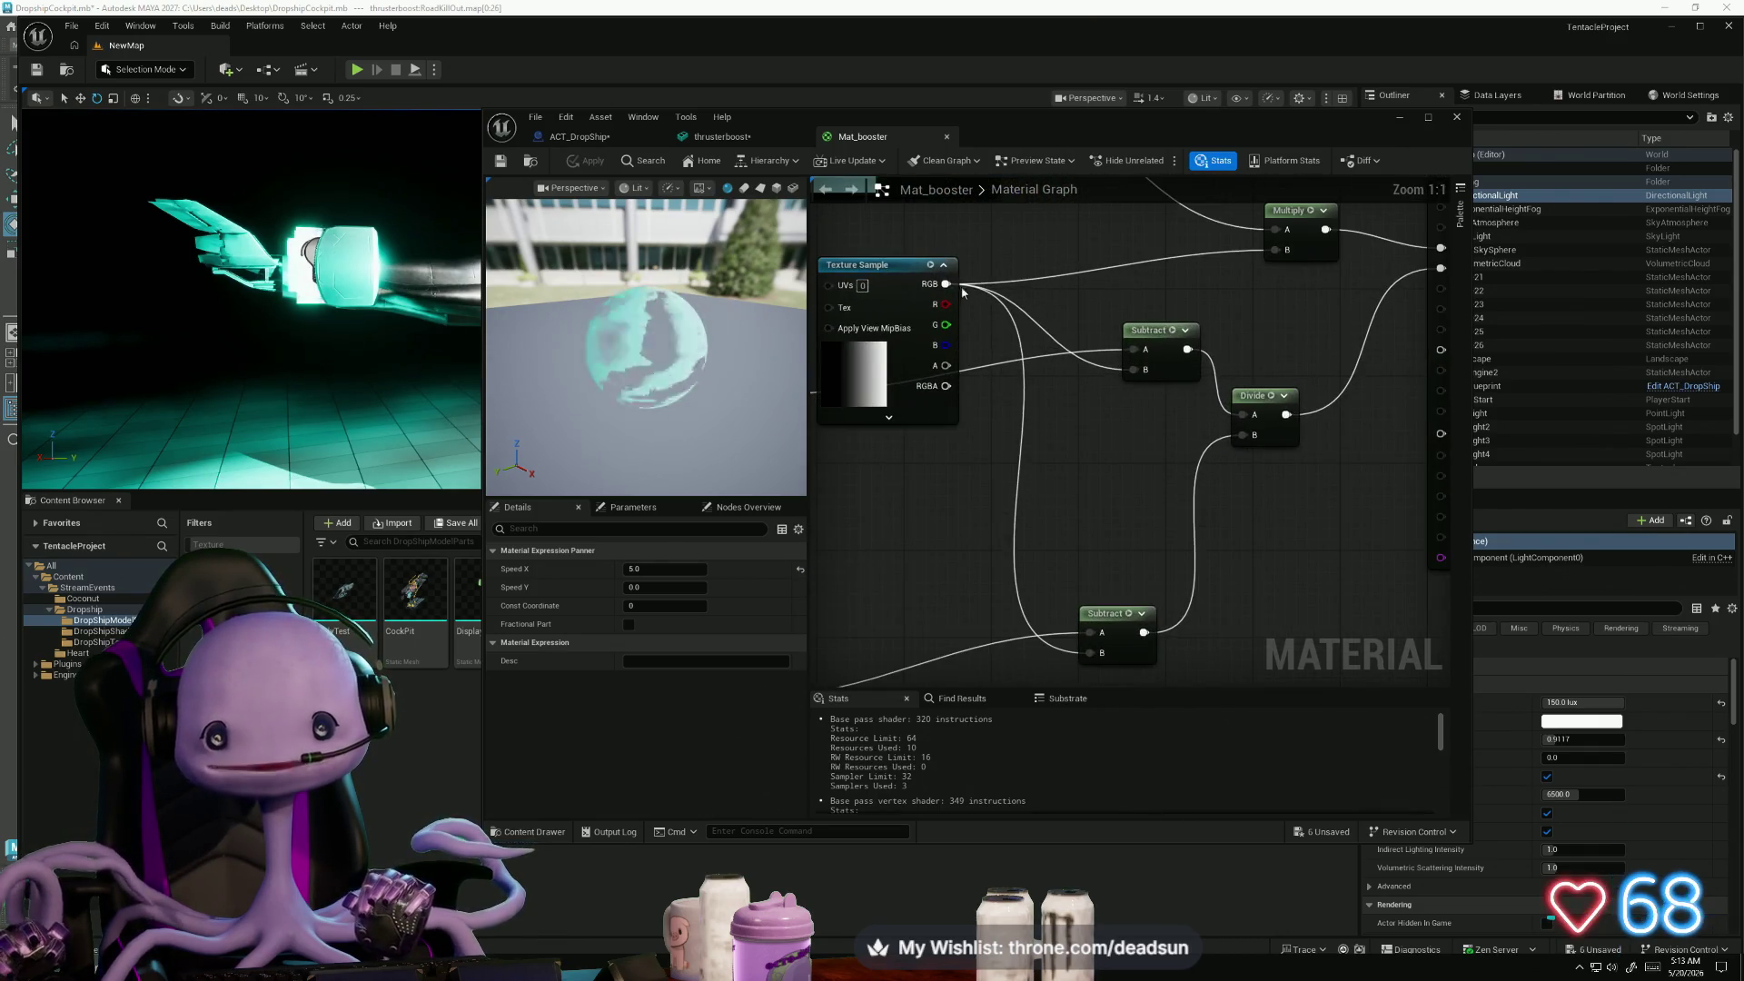
pyautogui.moveTo(913, 273)
pyautogui.mouseDown()
pyautogui.moveTo(904, 475)
pyautogui.moveTo(903, 458)
pyautogui.moveTo(963, 490)
pyautogui.moveTo(1118, 340)
pyautogui.moveTo(1035, 496)
pyautogui.moveTo(1069, 473)
pyautogui.moveTo(1060, 459)
pyautogui.mouseUp()
pyautogui.write('mult')
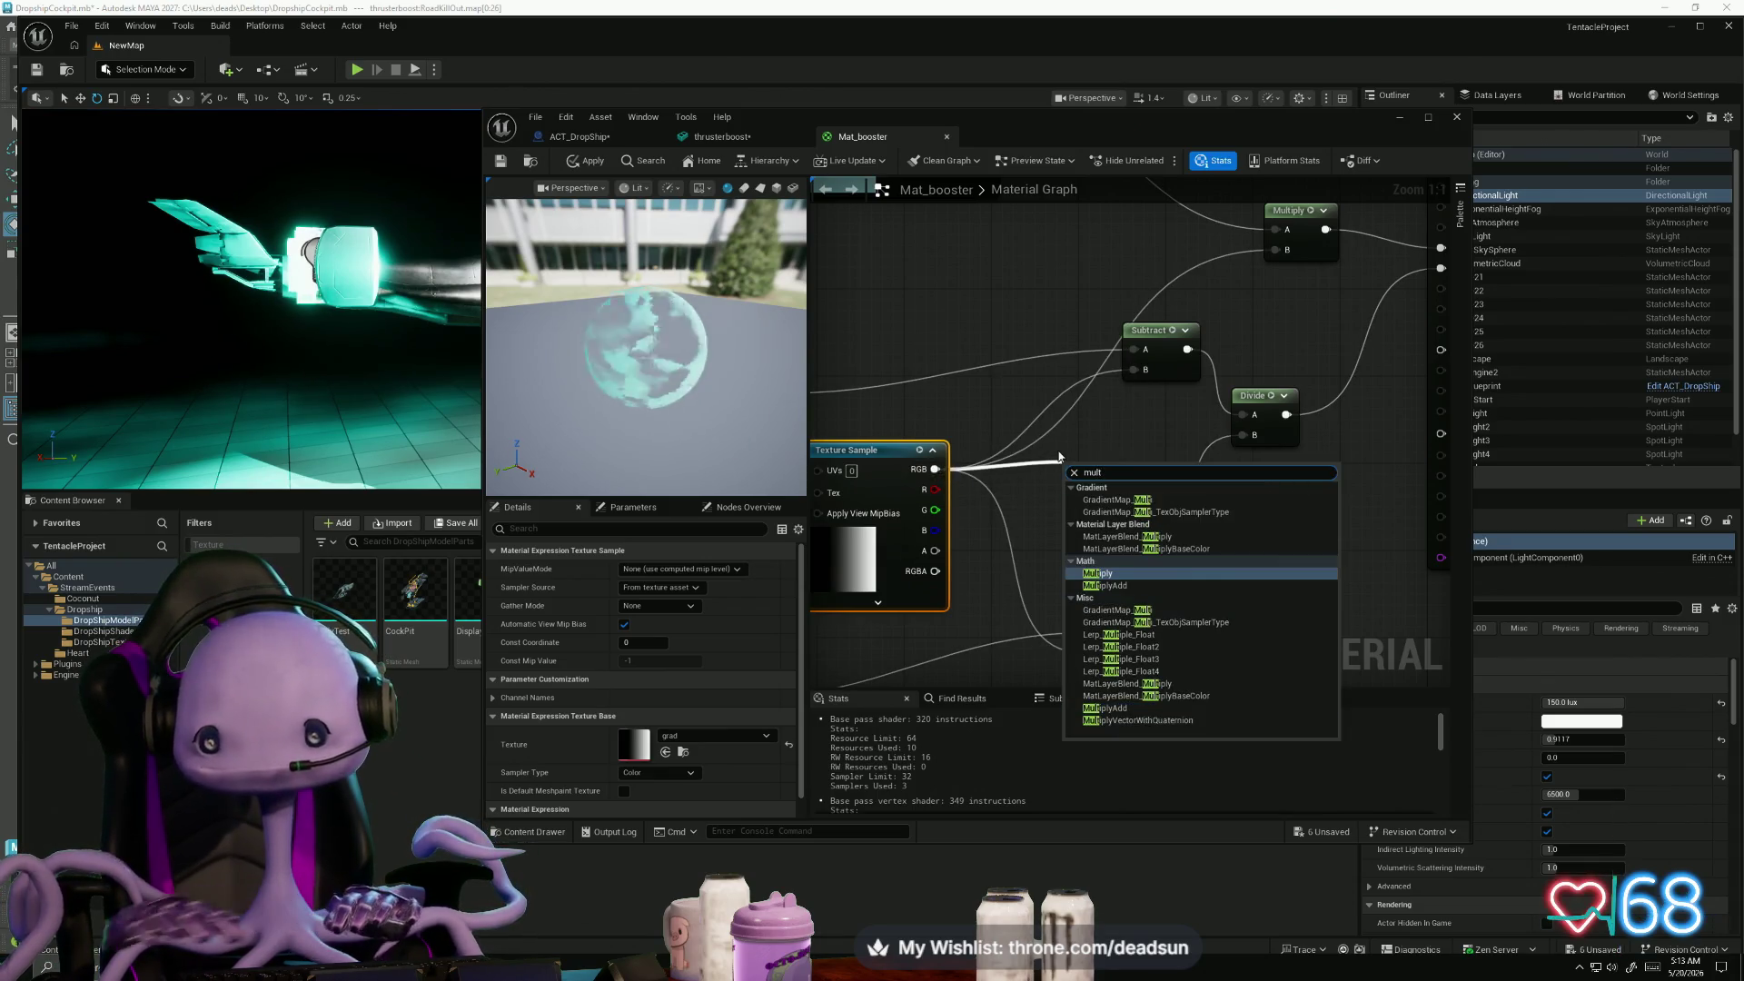
pyautogui.click(1099, 560)
pyautogui.moveTo(1121, 480); pyautogui.dragTo(1246, 417)
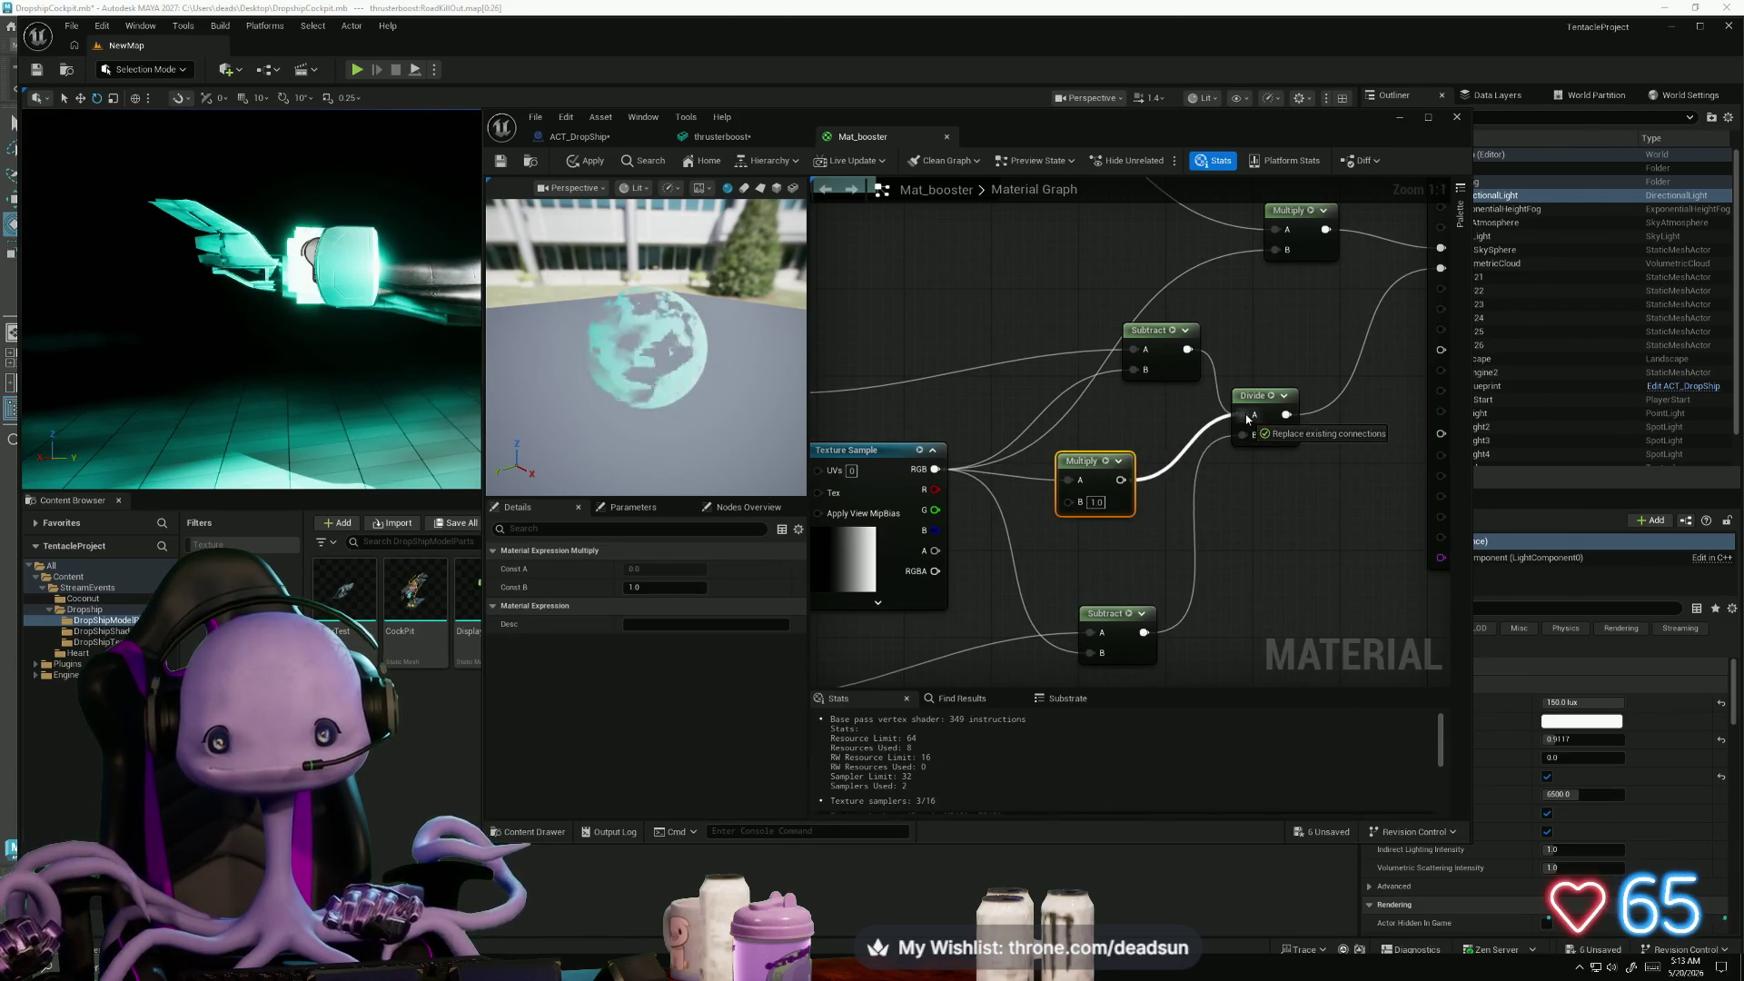
pyautogui.scroll(-2, 1025, 425)
pyautogui.moveTo(843, 400); pyautogui.dragTo(1070, 492)
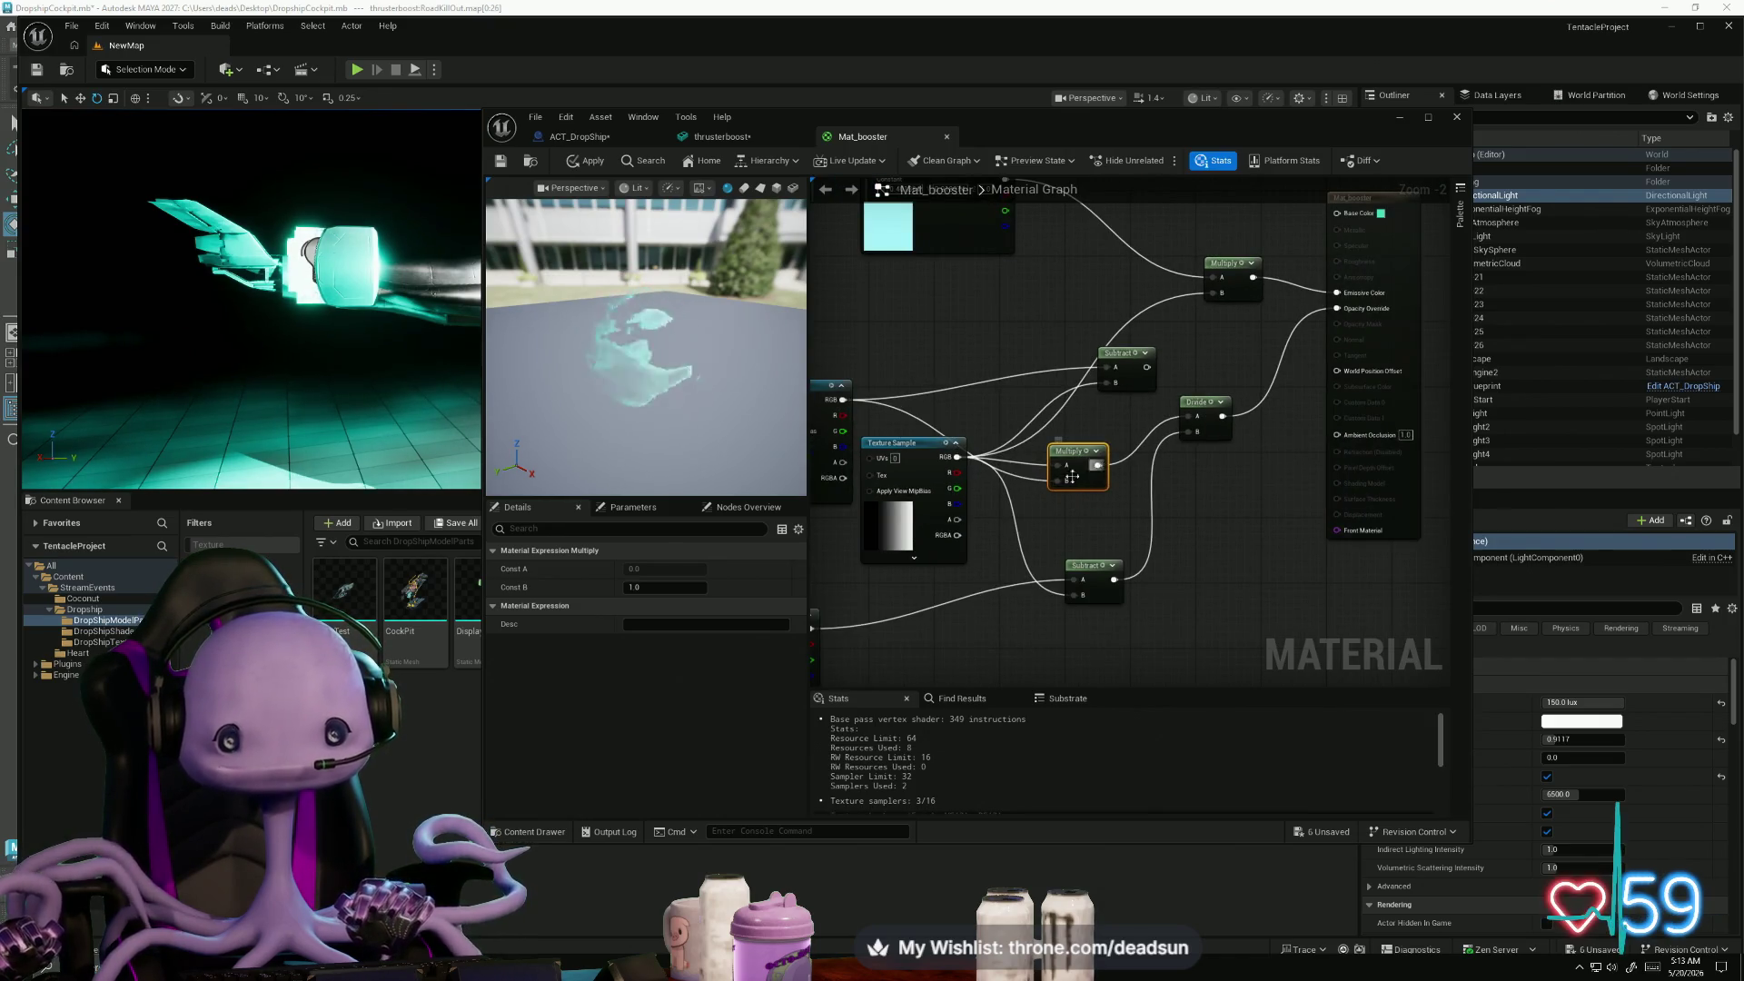
pyautogui.click(589, 161)
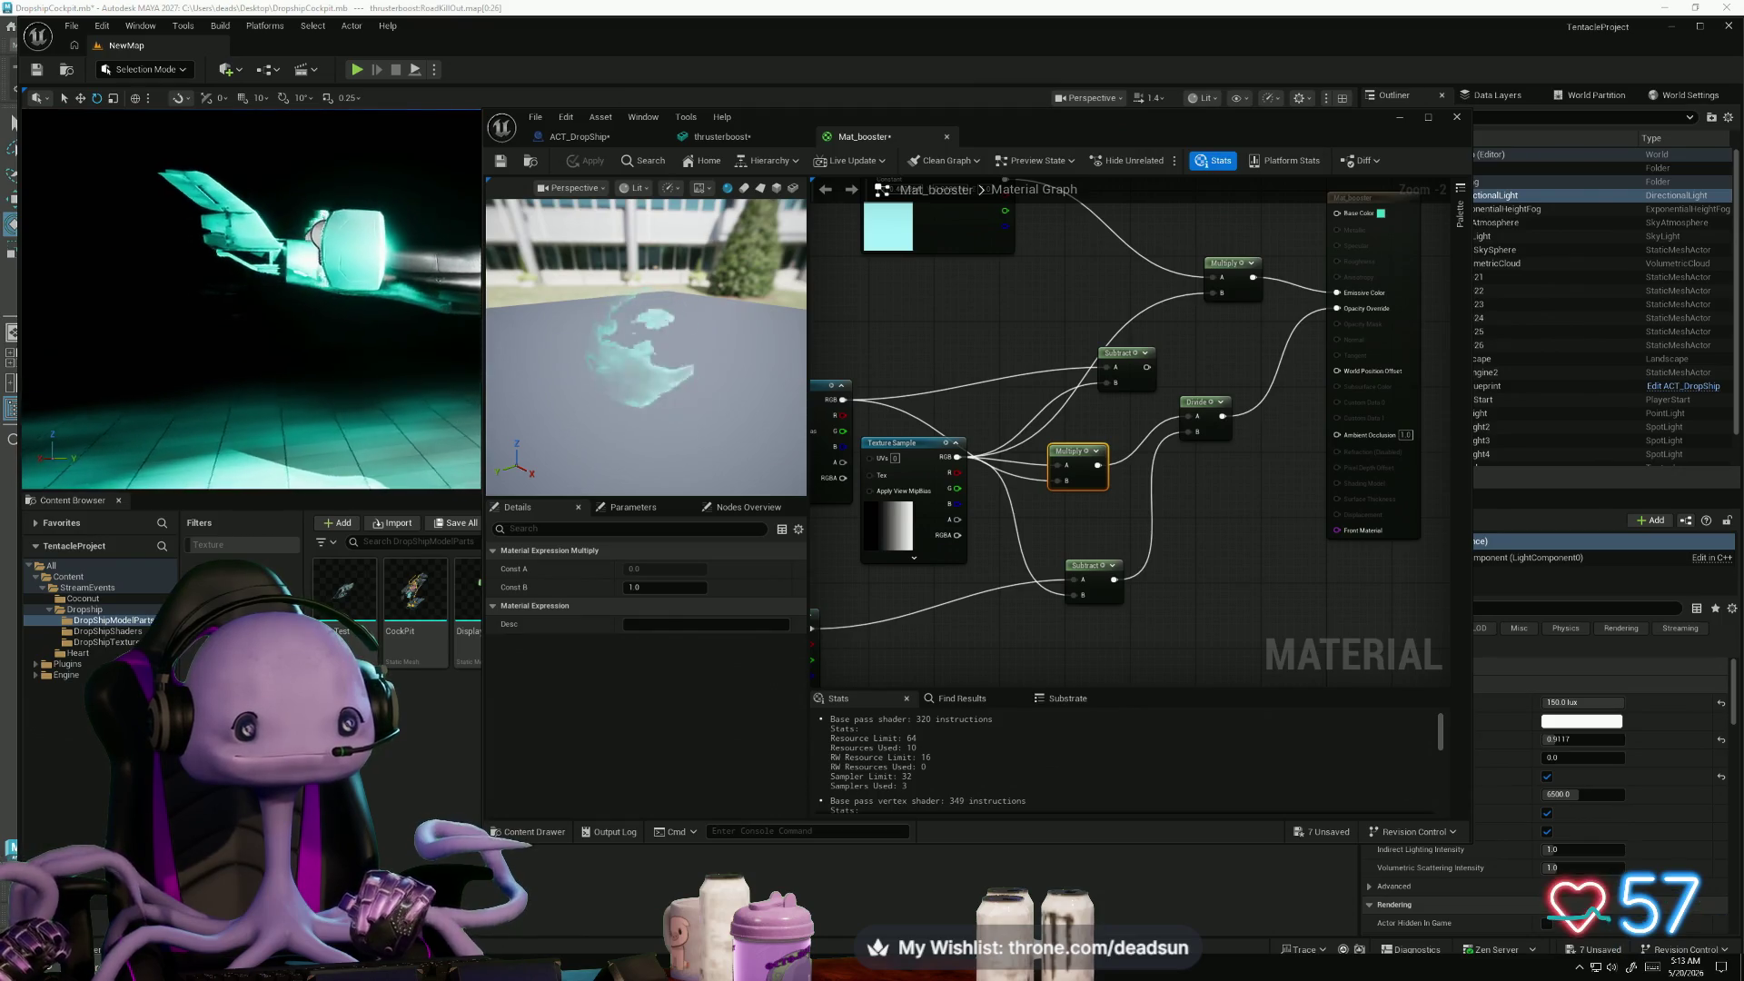
pyautogui.moveTo(909, 442)
pyautogui.mouseDown()
pyautogui.moveTo(912, 308)
pyautogui.moveTo(903, 498)
pyautogui.moveTo(912, 446)
pyautogui.mouseUp()
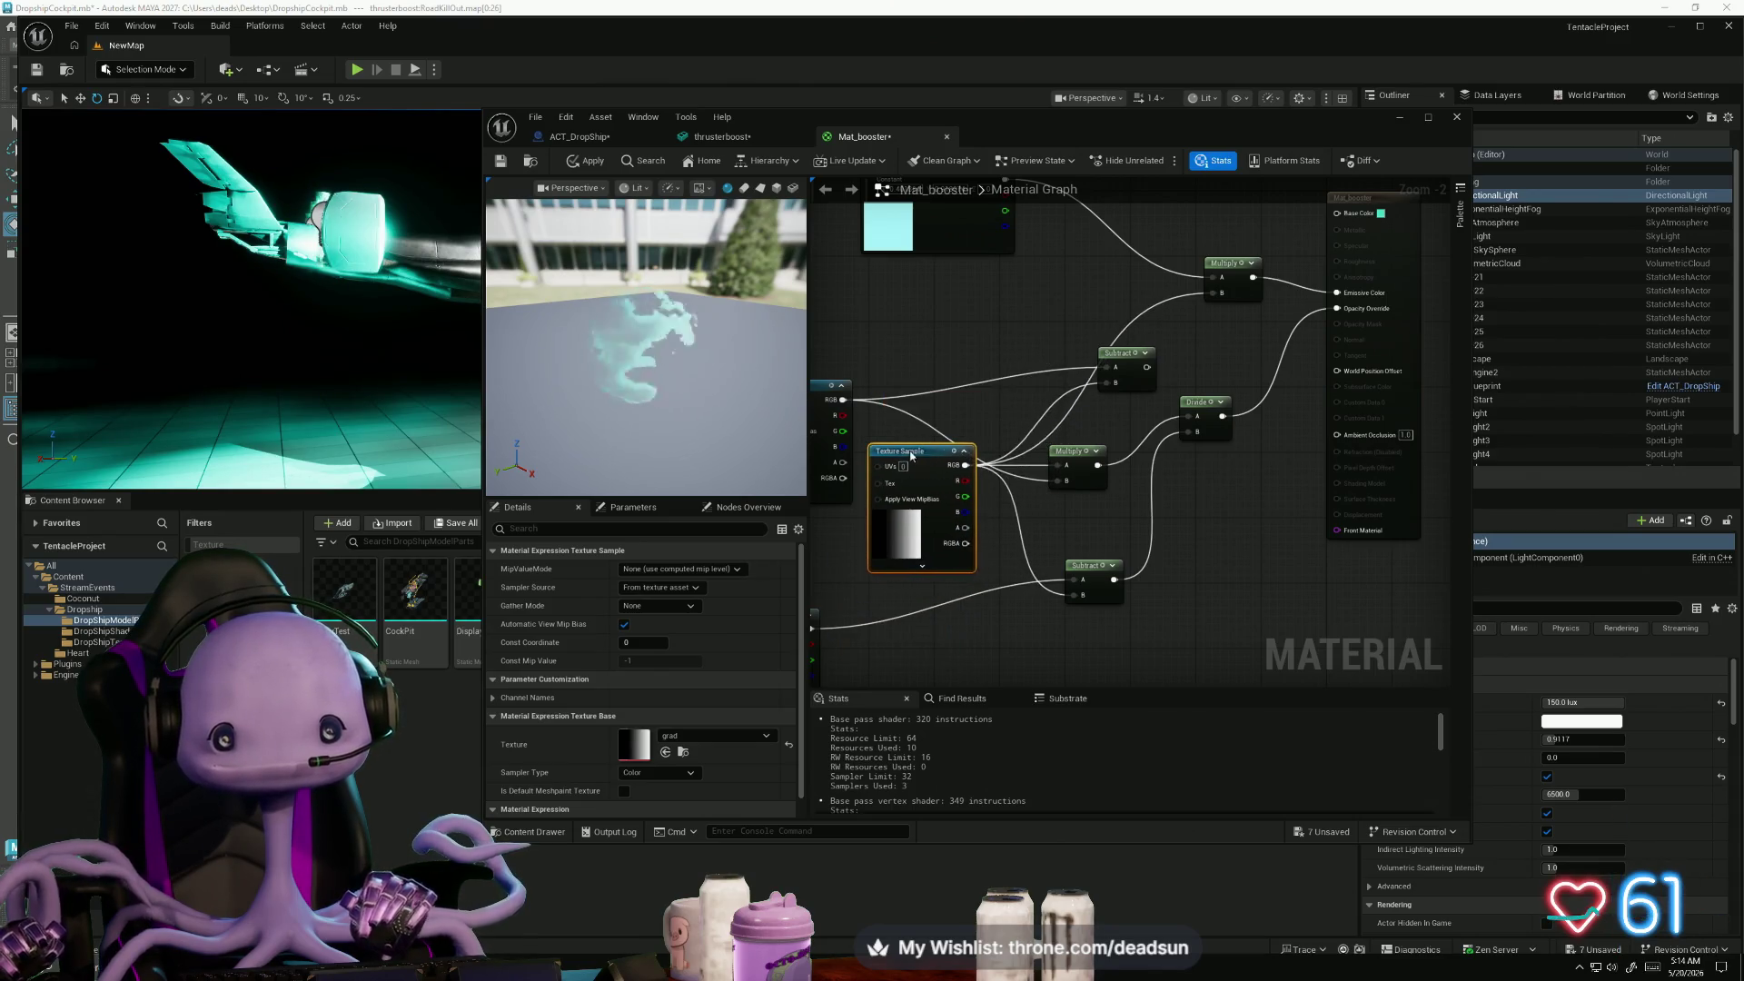
# - Delete the upper Subtract node and add a Multiply joining both Texture Samples' RGB outputs
pyautogui.click(1129, 358)
pyautogui.press('Delete')
pyautogui.rightClick(1067, 635)
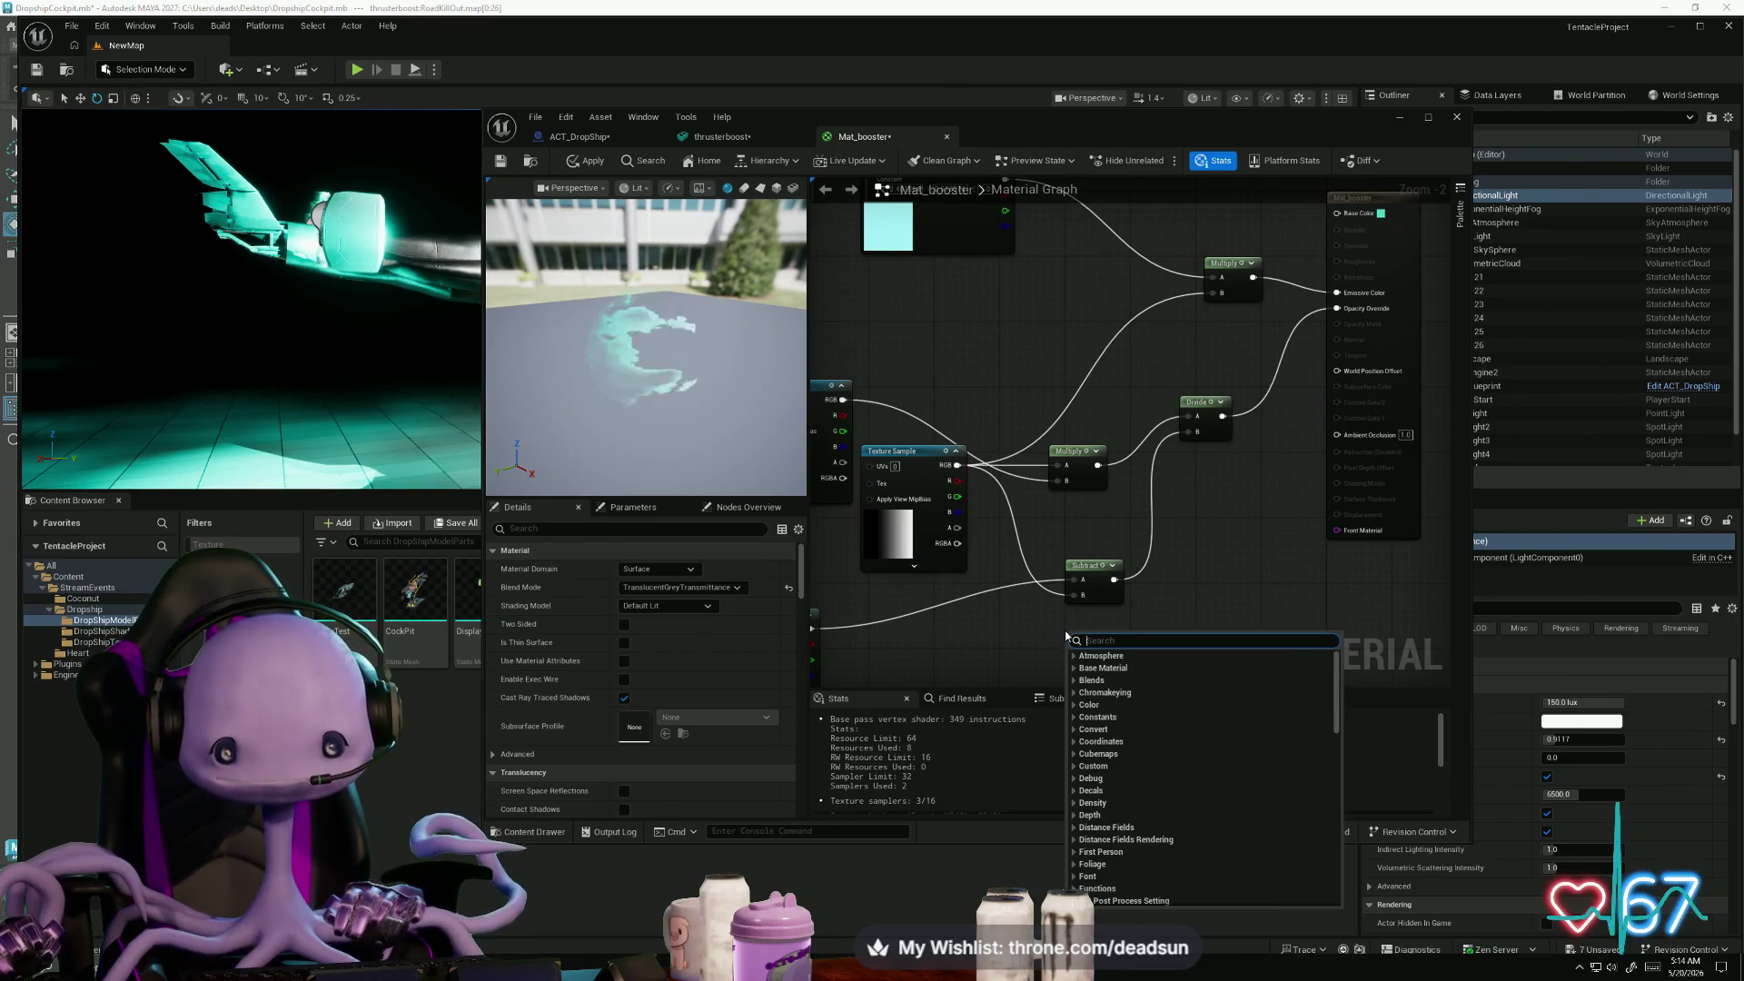
pyautogui.write('multiply')
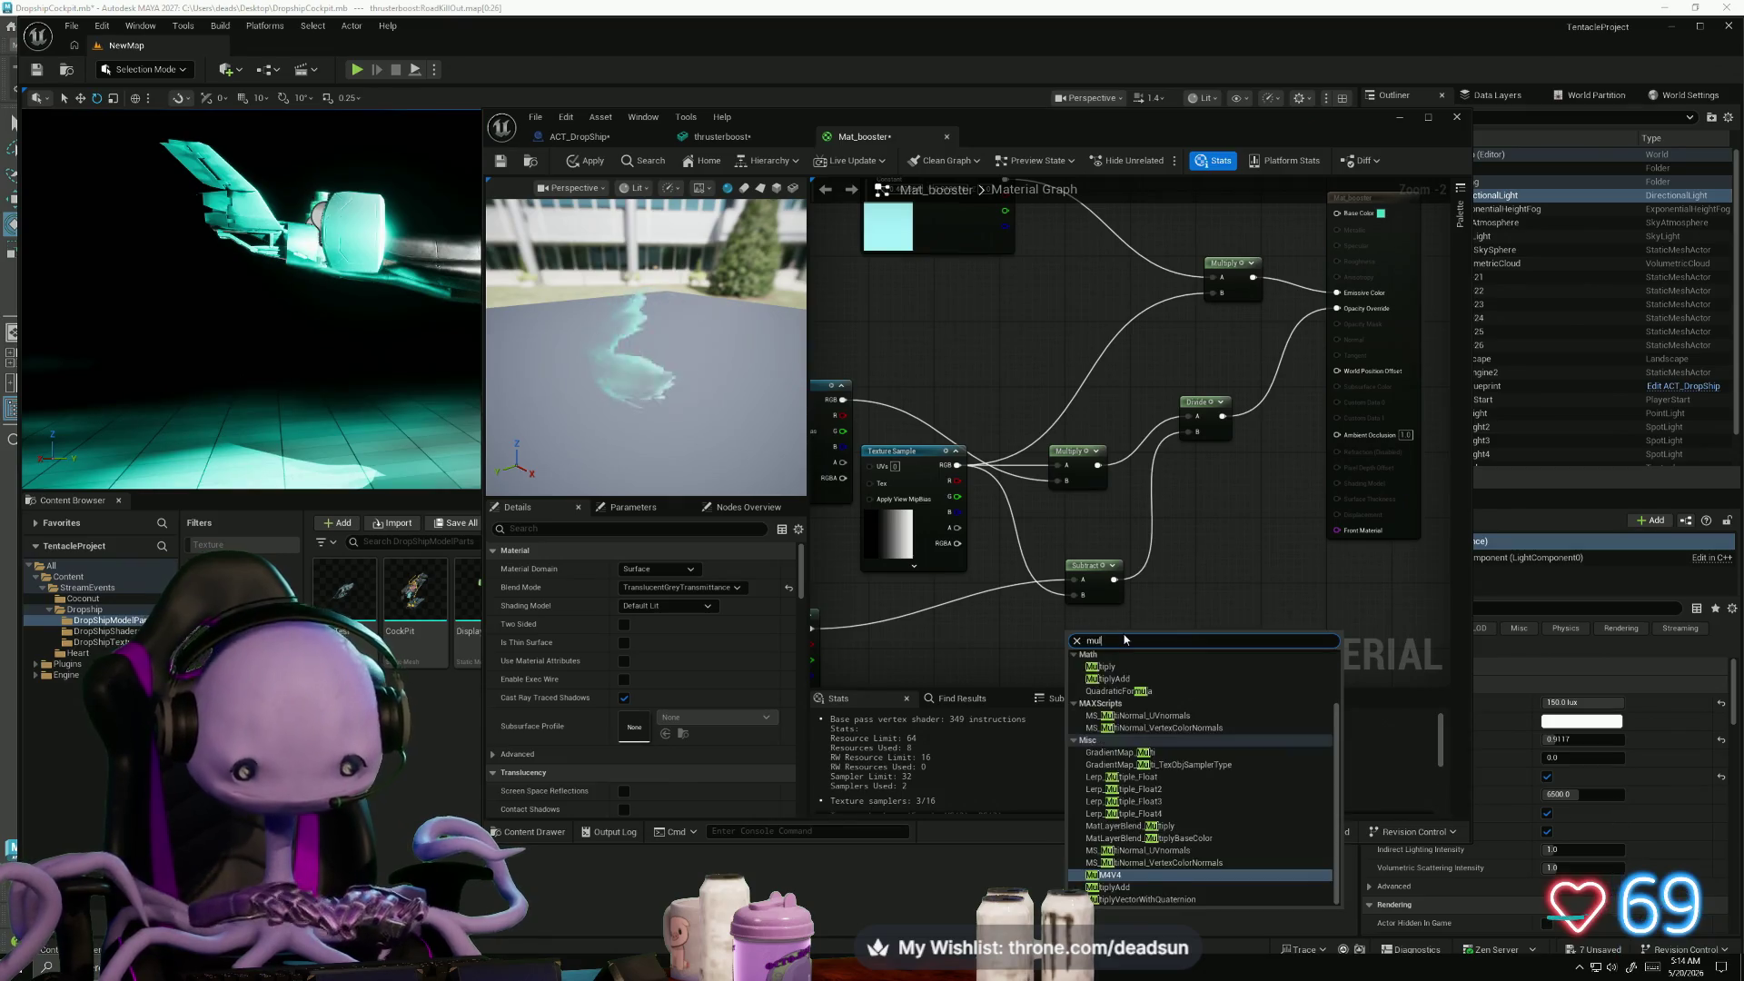
pyautogui.press('Return')
pyautogui.moveTo(956, 466)
pyautogui.mouseDown()
pyautogui.moveTo(1058, 504)
pyautogui.moveTo(1005, 518)
pyautogui.moveTo(1075, 645)
pyautogui.mouseUp()
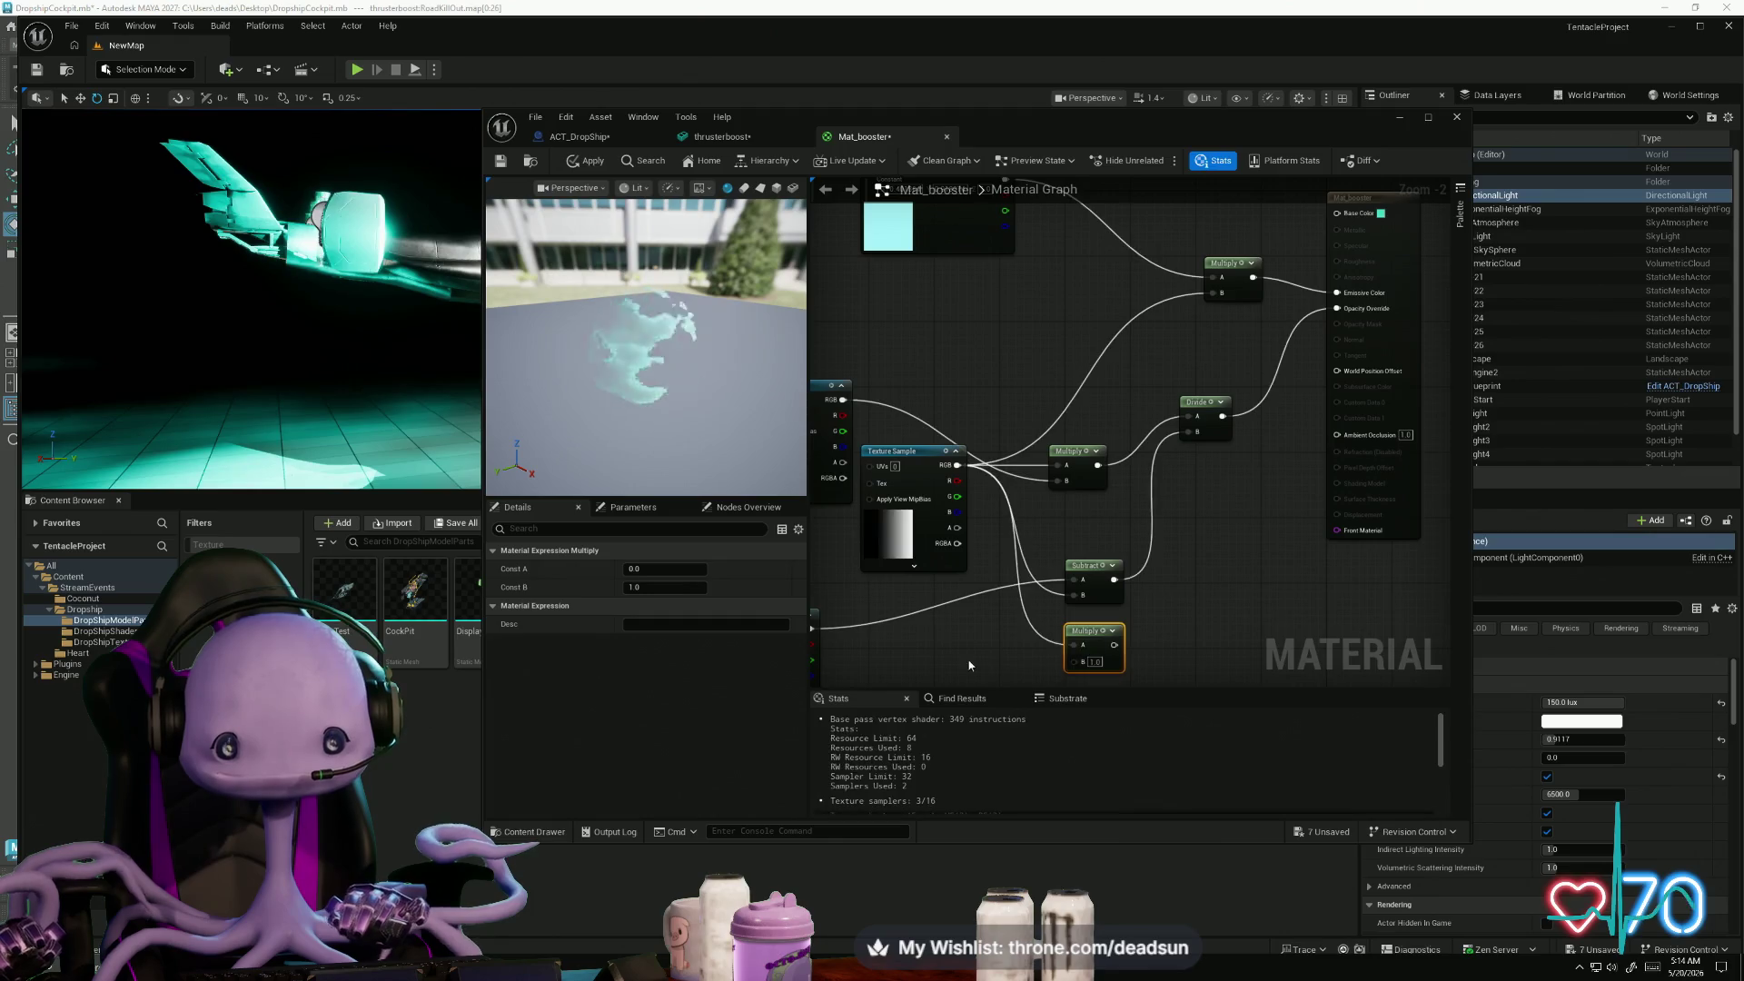
pyautogui.moveTo(887, 578)
pyautogui.mouseDown()
pyautogui.moveTo(1051, 615)
pyautogui.moveTo(1146, 609)
pyautogui.mouseUp()
# - Delete the remaining Subtract, wire the new Multiply onward, apply, and delete the bottom Multiply
pyautogui.click(1172, 515)
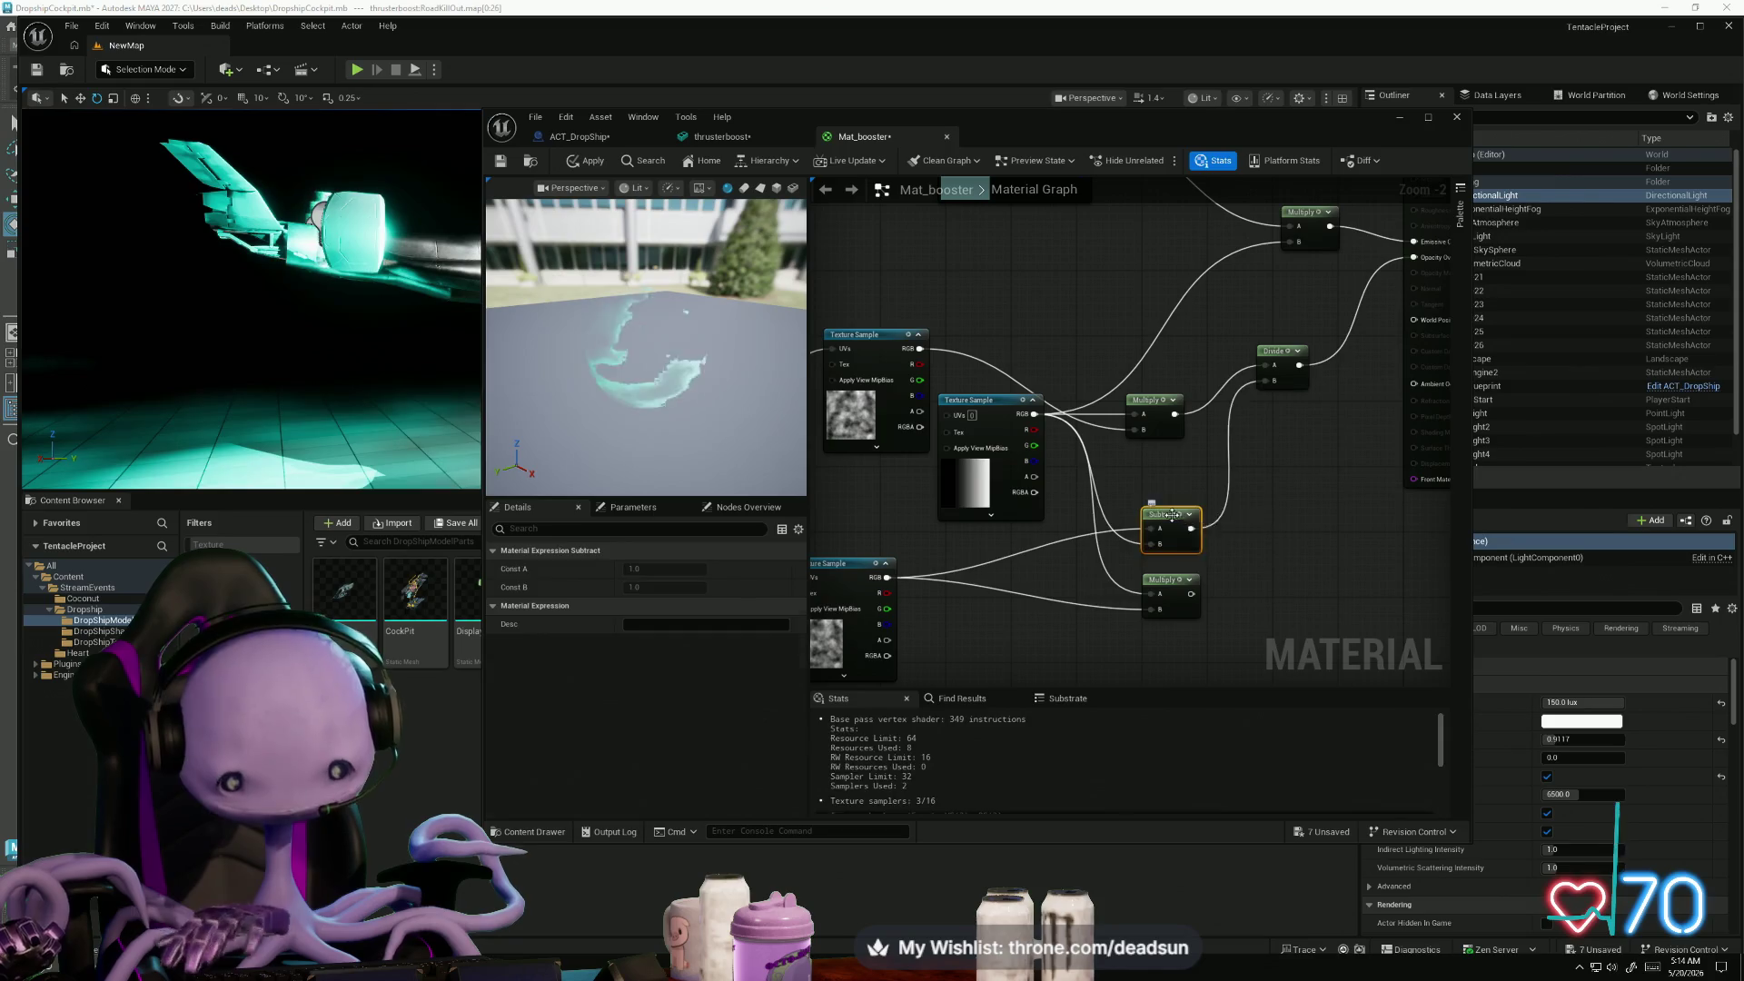
pyautogui.press('Delete')
pyautogui.moveTo(1217, 554)
pyautogui.mouseDown()
pyautogui.moveTo(1236, 432)
pyautogui.moveTo(1268, 382)
pyautogui.mouseUp()
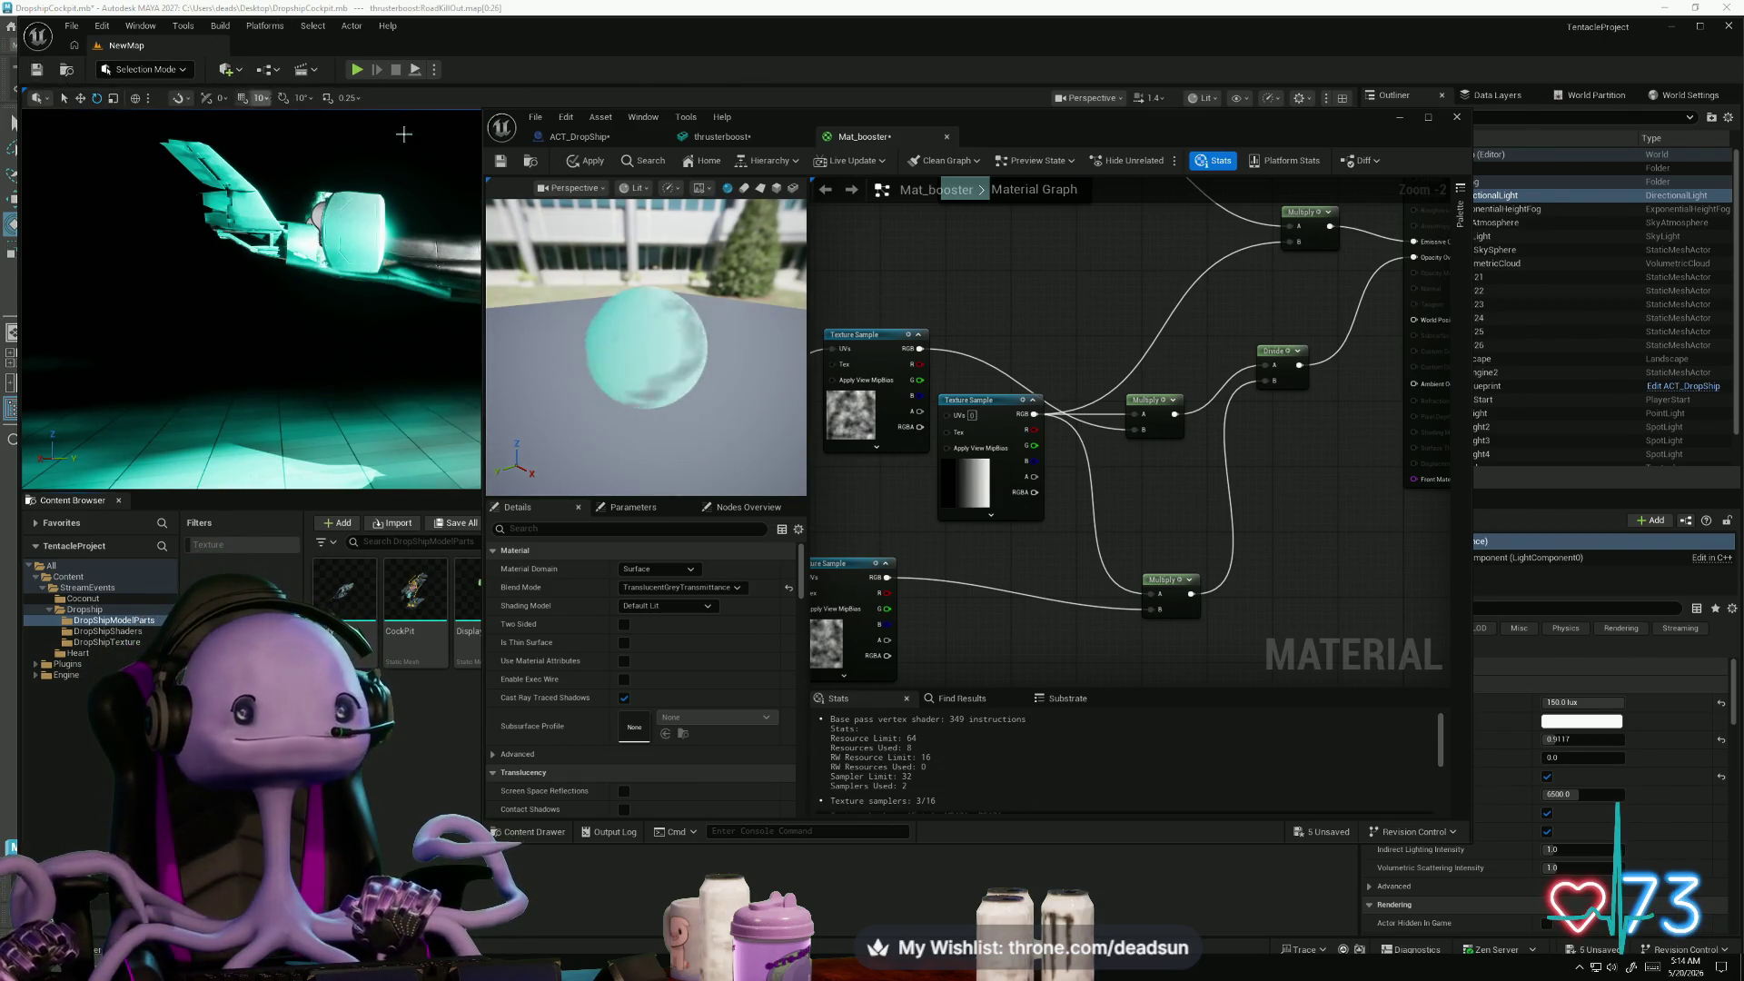
pyautogui.click(587, 160)
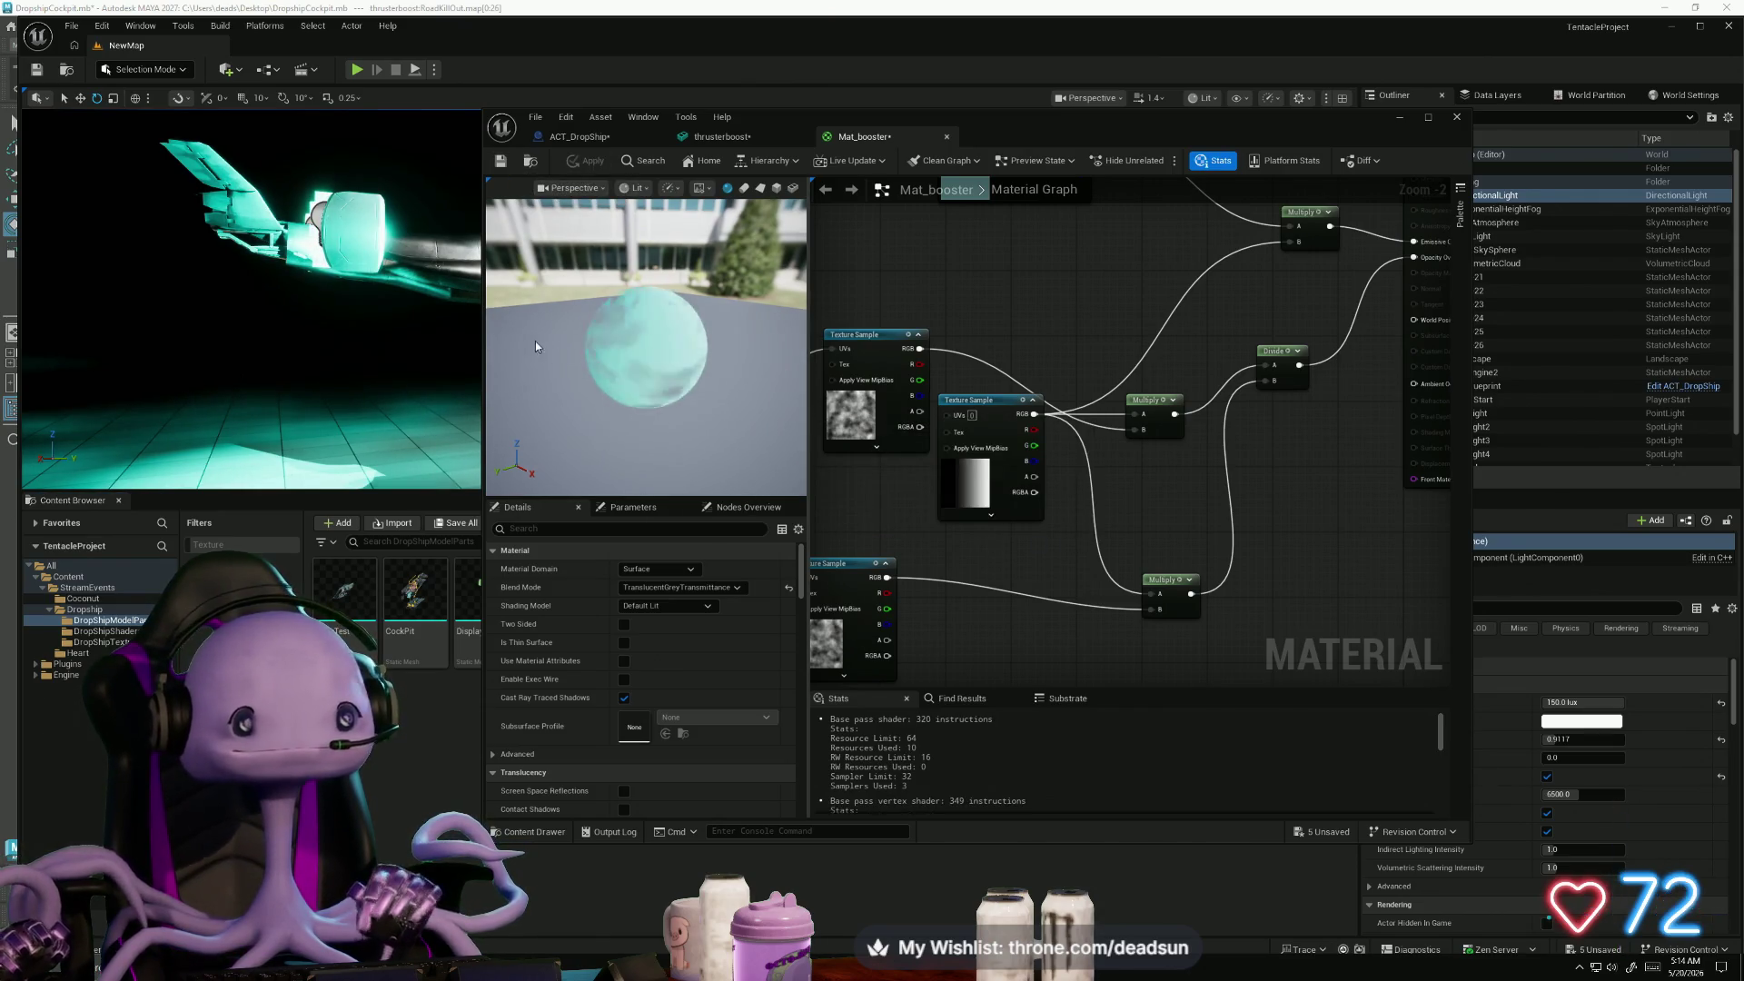
pyautogui.moveTo(440, 342)
pyautogui.mouseDown()
pyautogui.moveTo(461, 262)
pyautogui.moveTo(377, 283)
pyautogui.mouseUp()
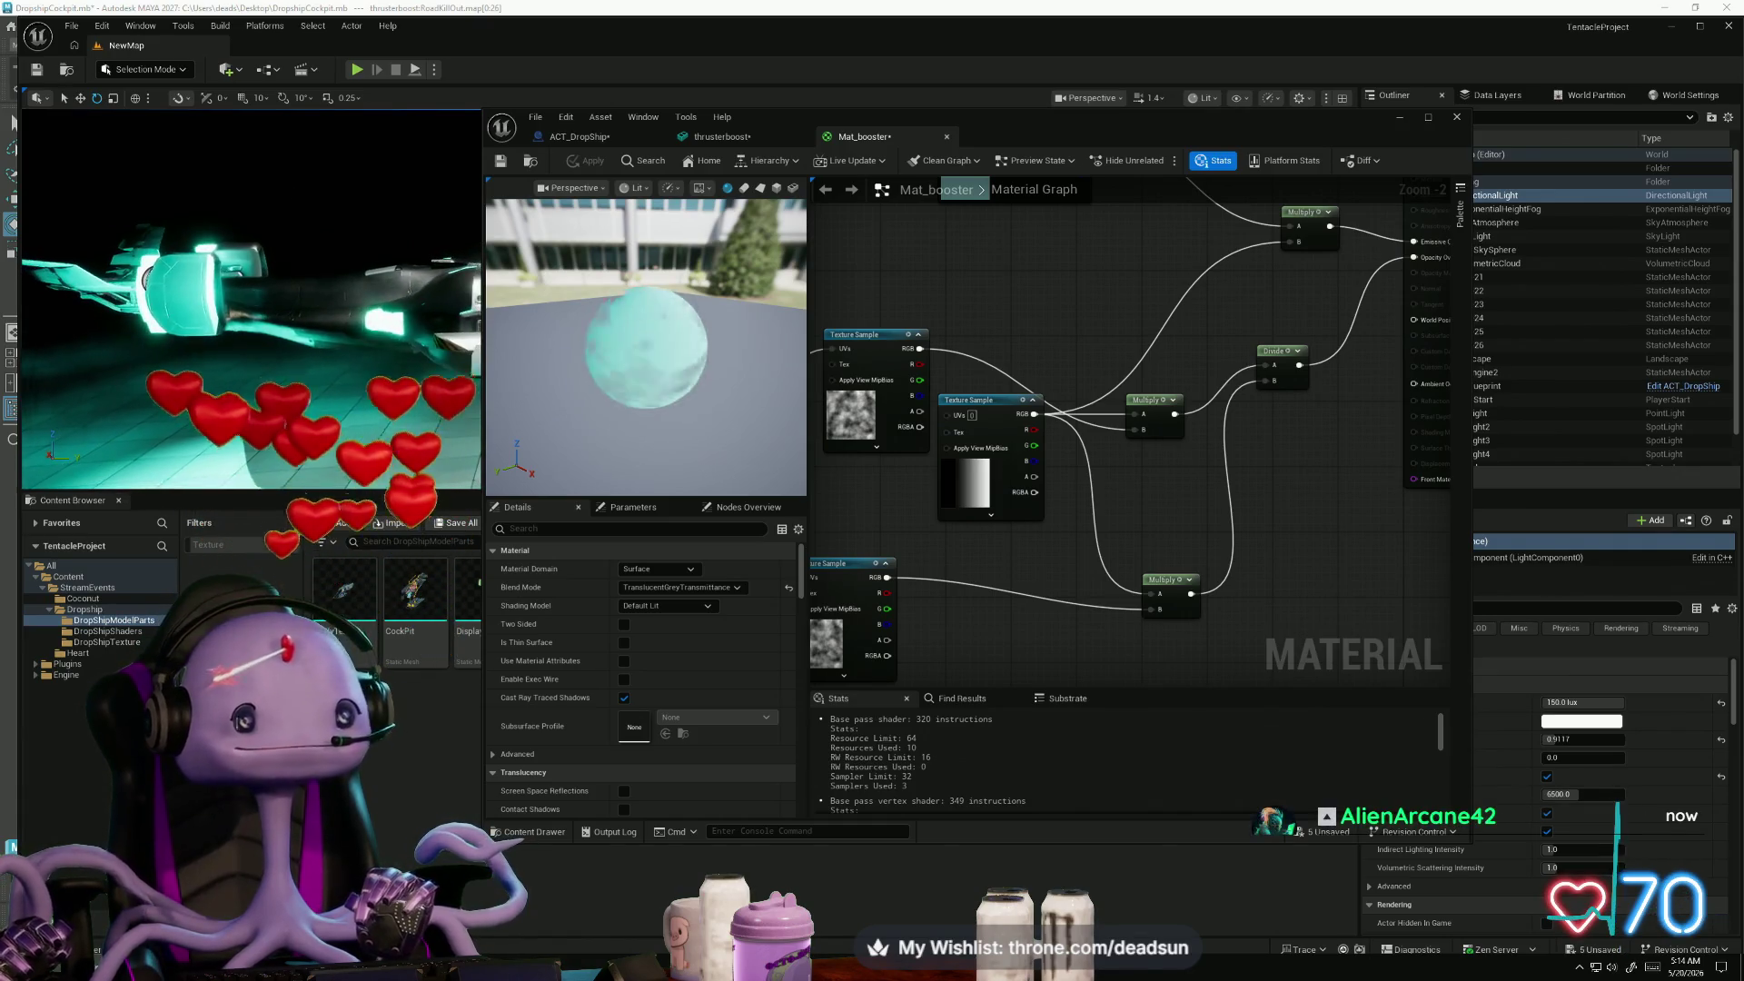
pyautogui.click(1165, 581)
pyautogui.press('Delete')
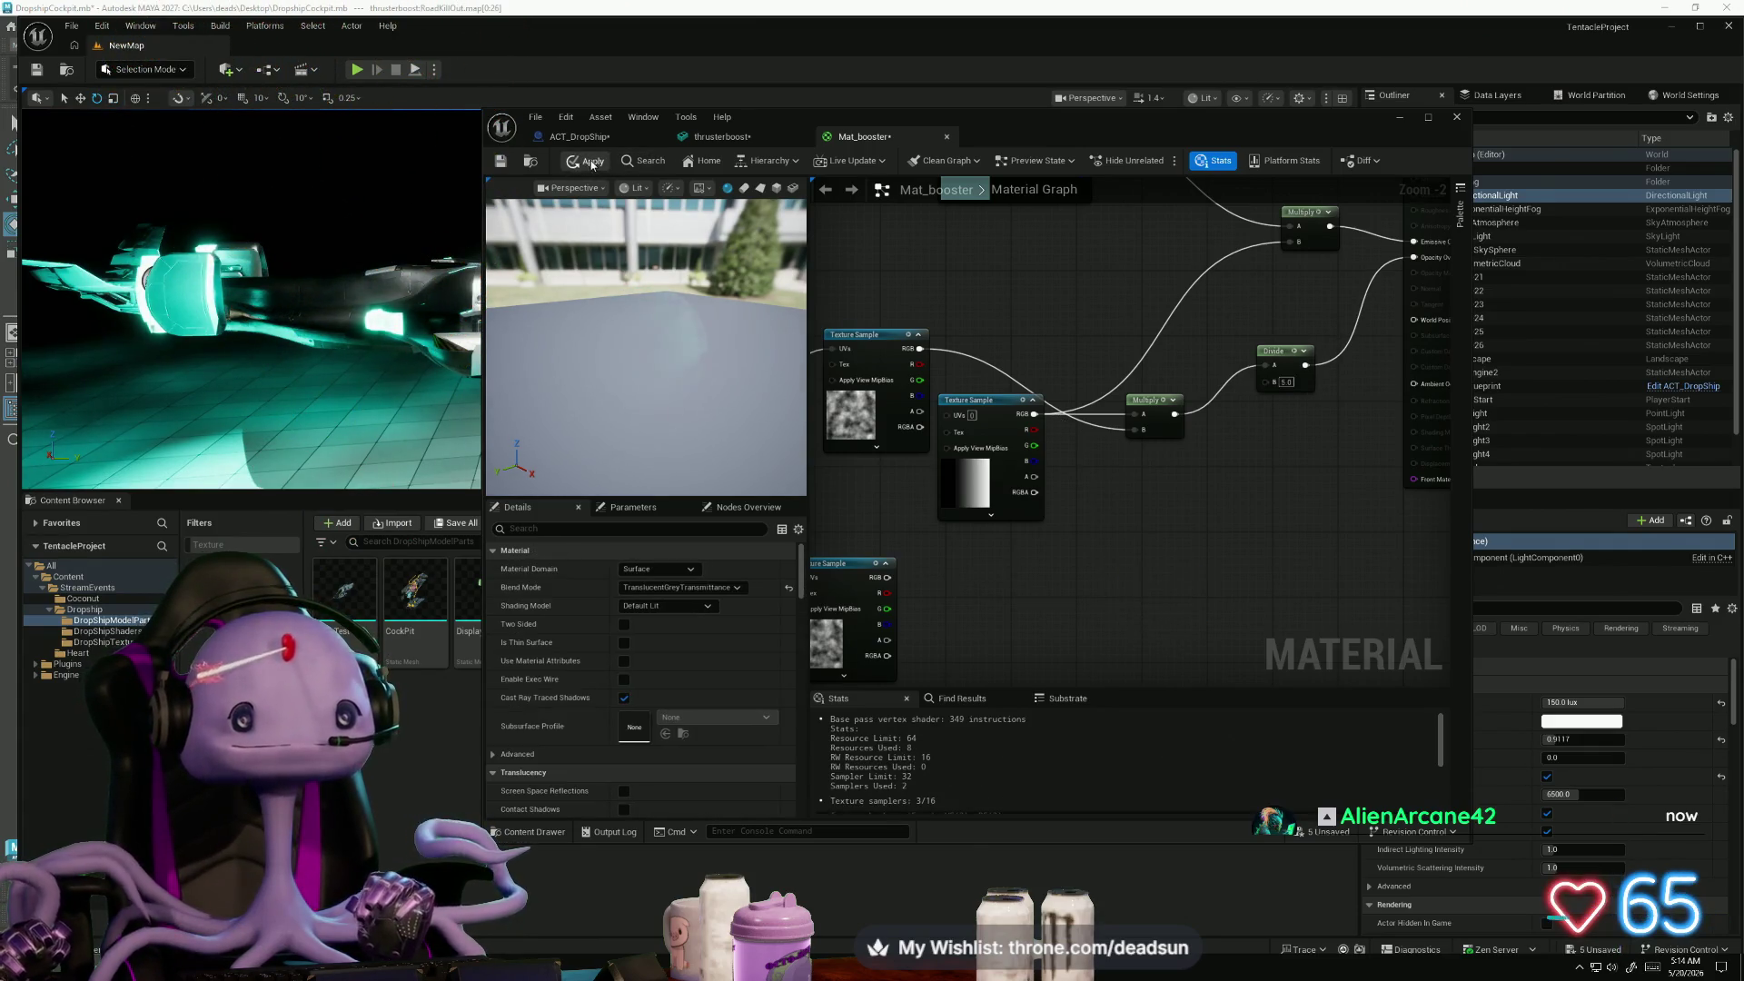
# - Set the upper Panner's Speed X to 10.0, apply, and view the glowing thrusters in the level
pyautogui.click(591, 162)
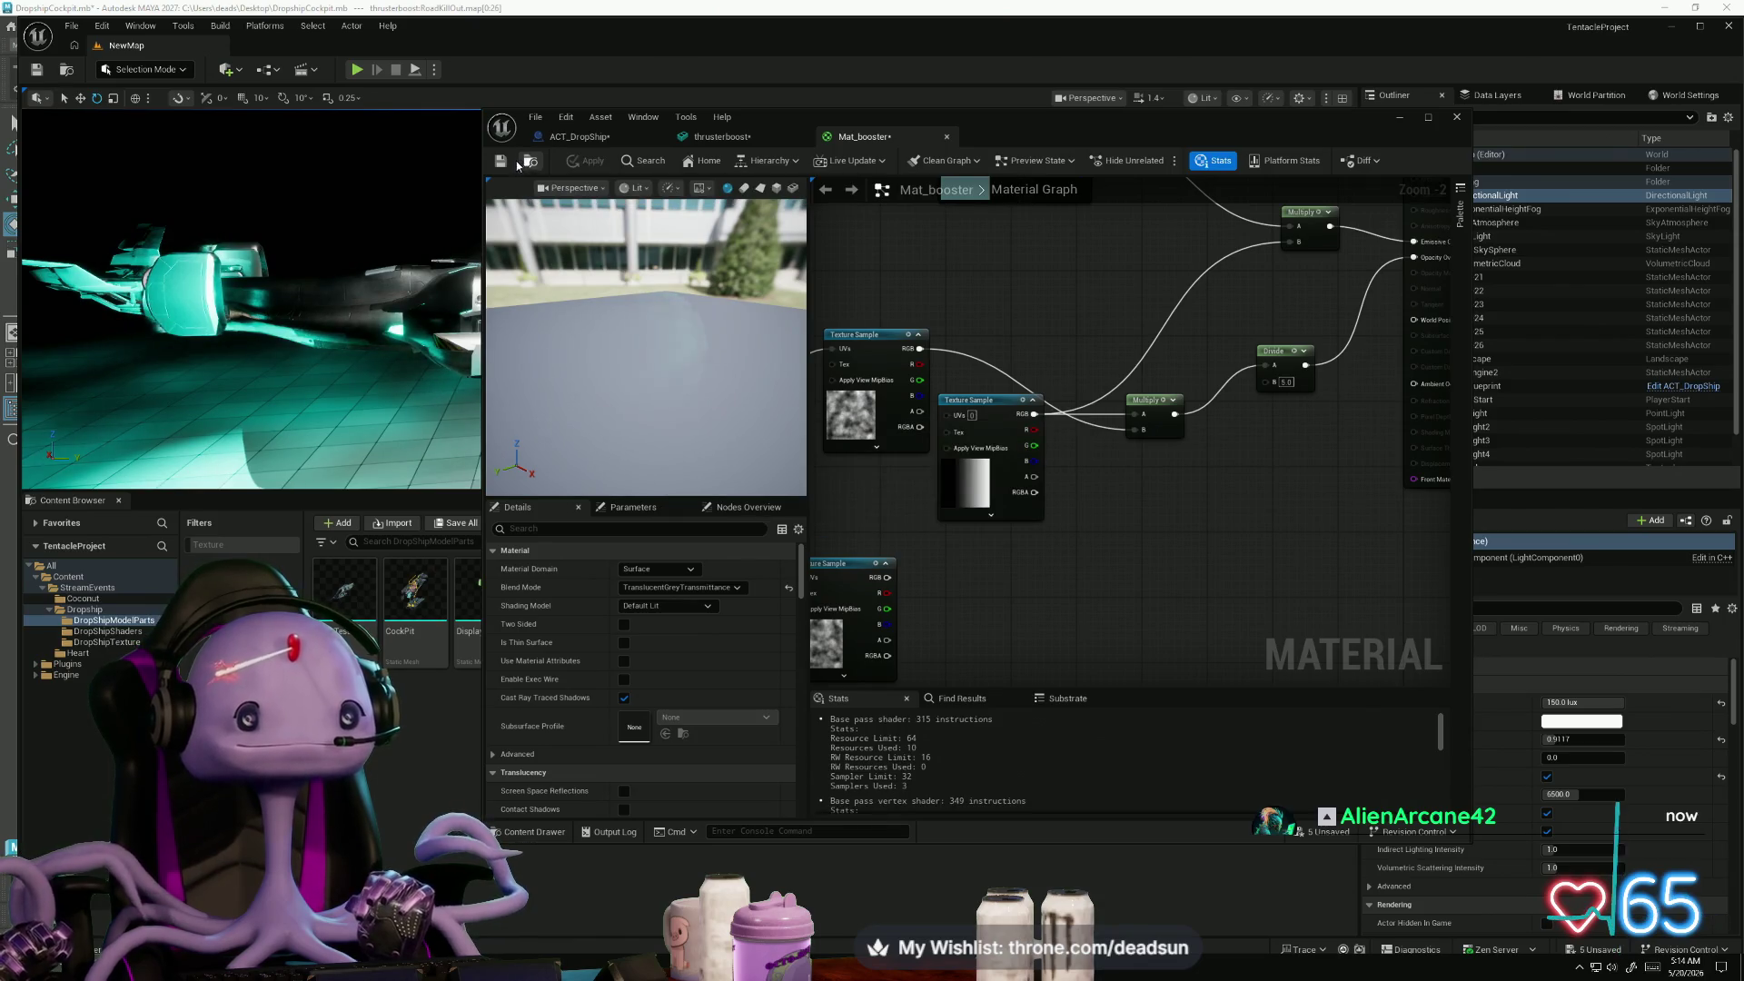
pyautogui.moveTo(1133, 474); pyautogui.dragTo(1552, 486)
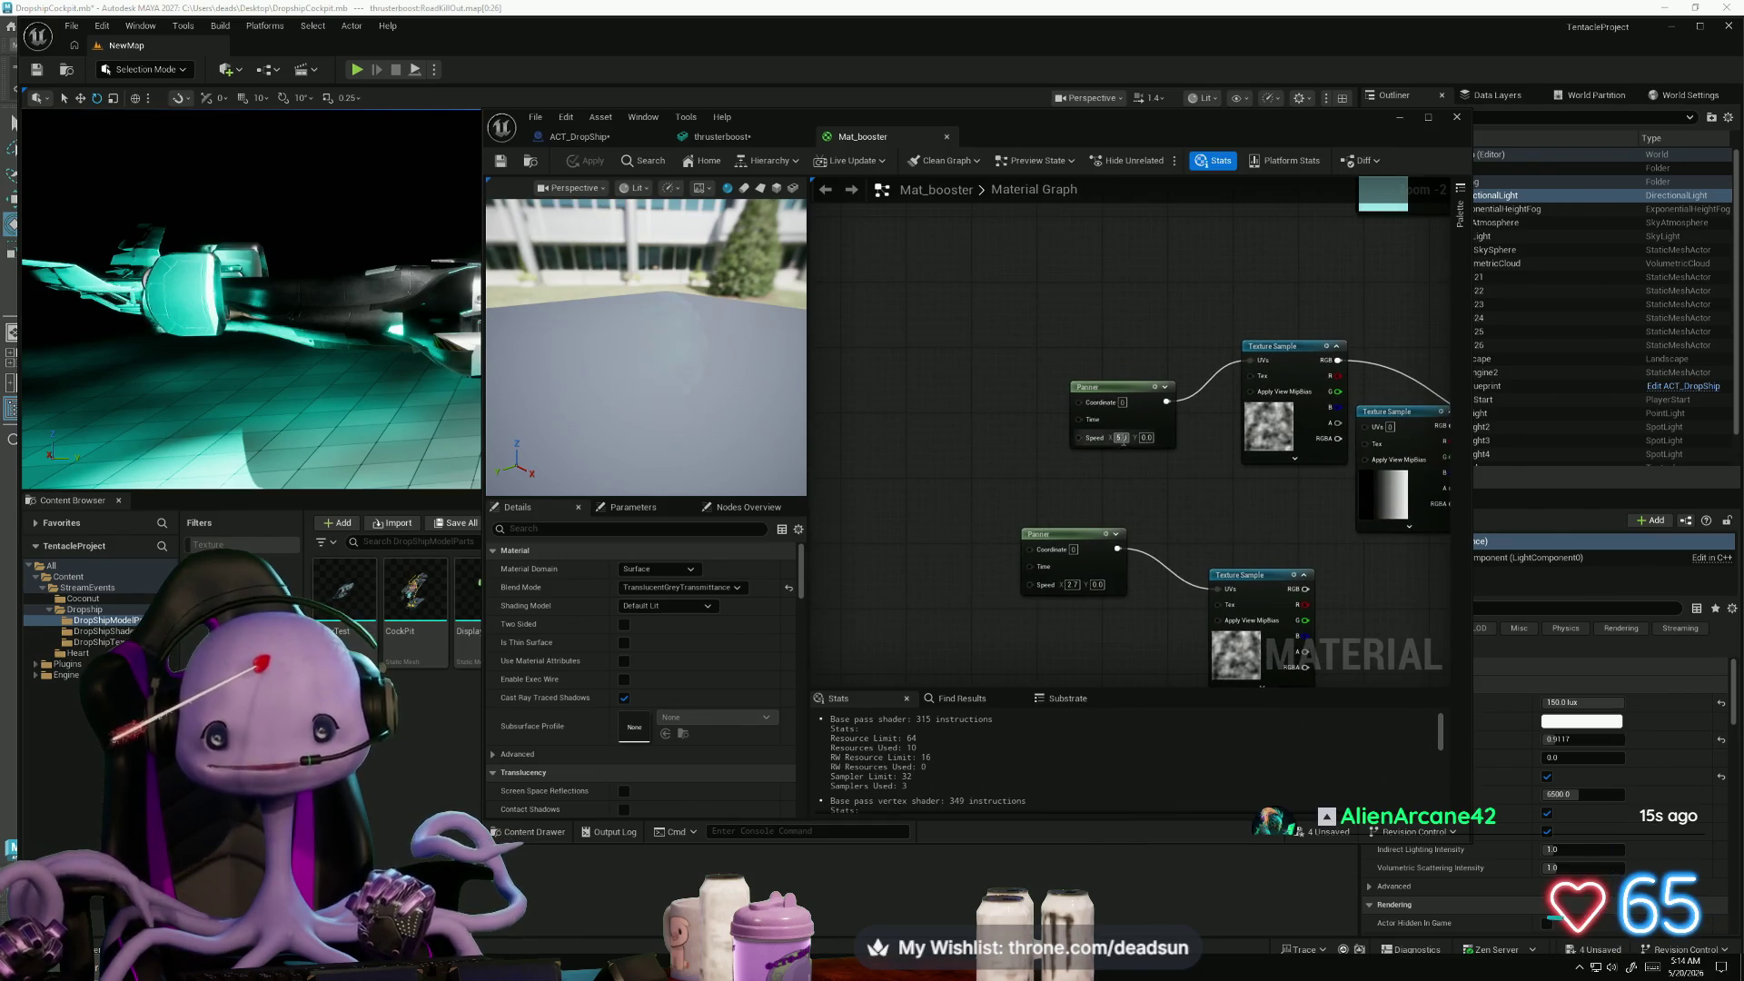
pyautogui.write('10')
pyautogui.press('Return')
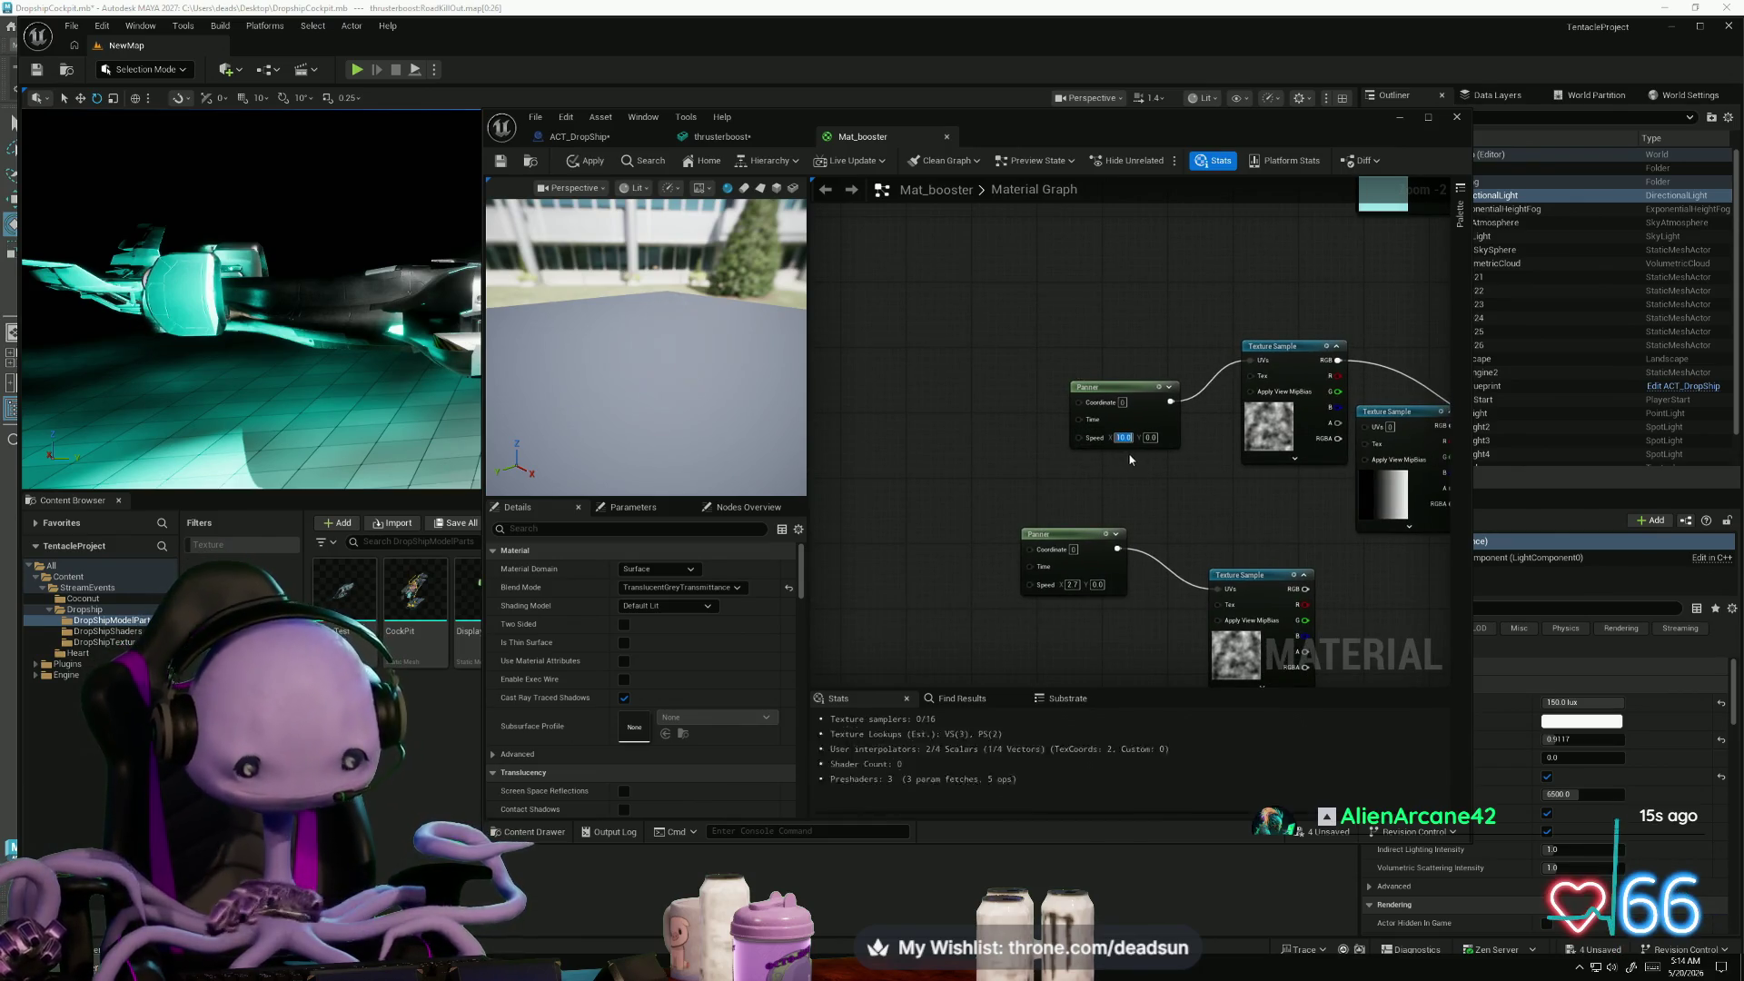
pyautogui.click(605, 167)
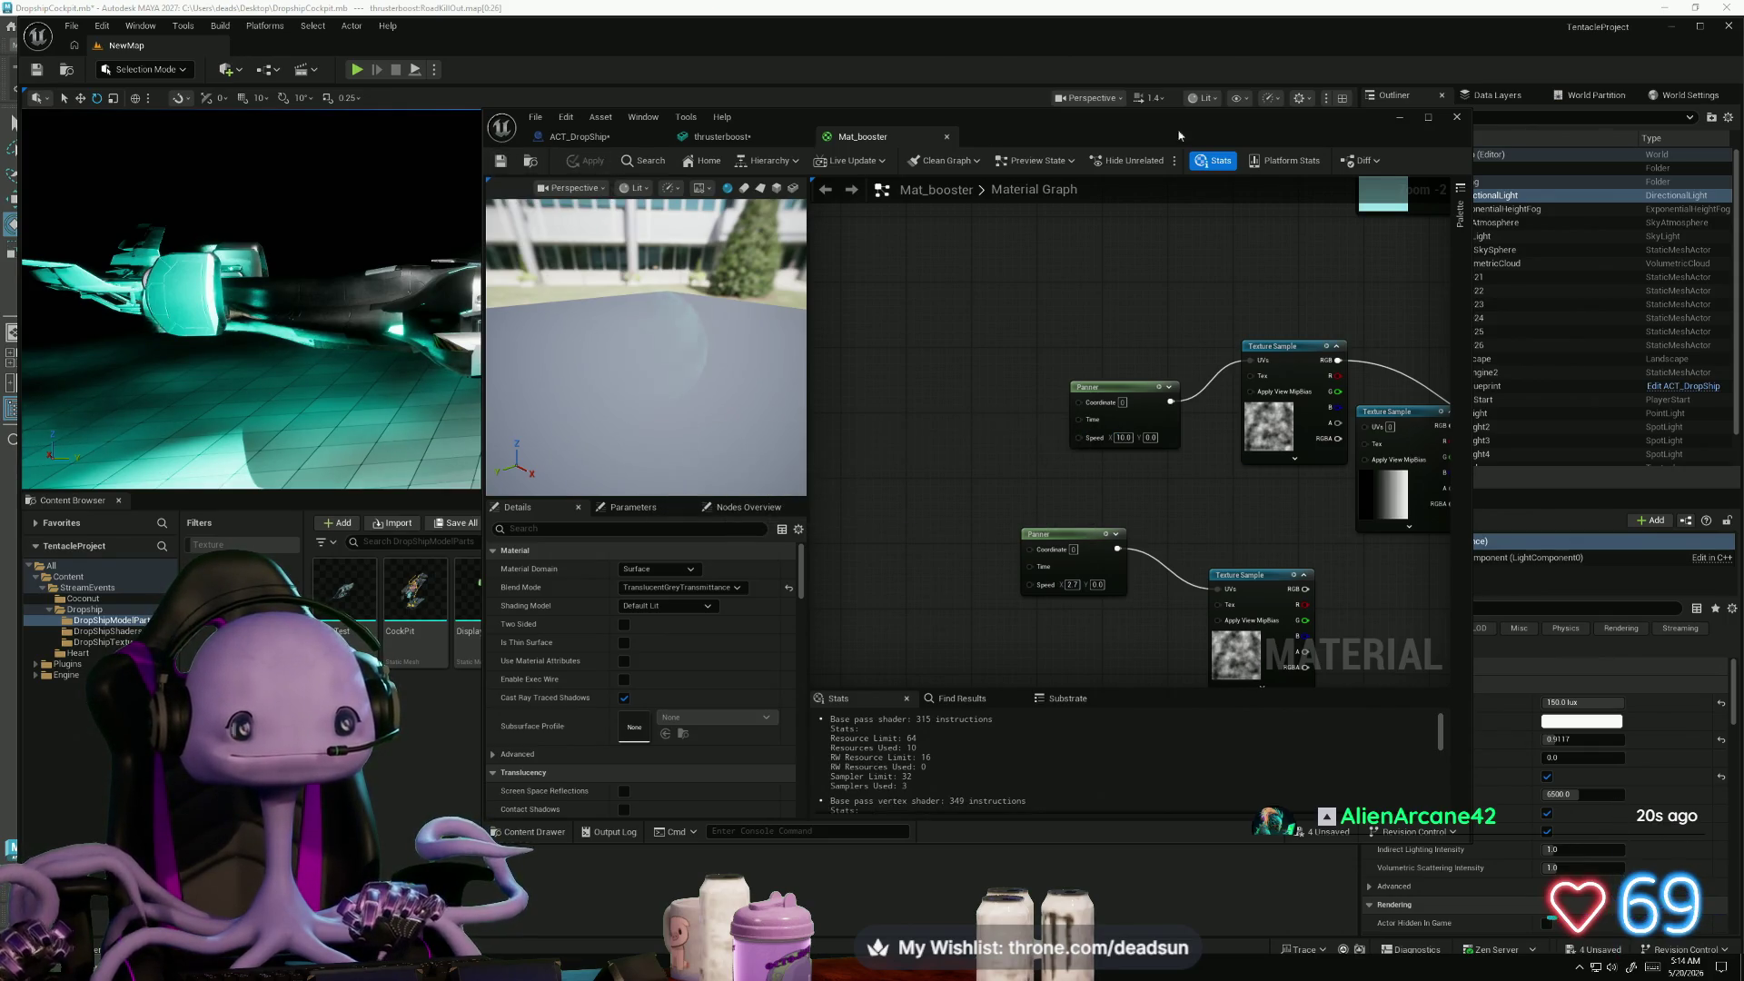
pyautogui.click(1398, 118)
pyautogui.hotkey('ctrl', 'l')
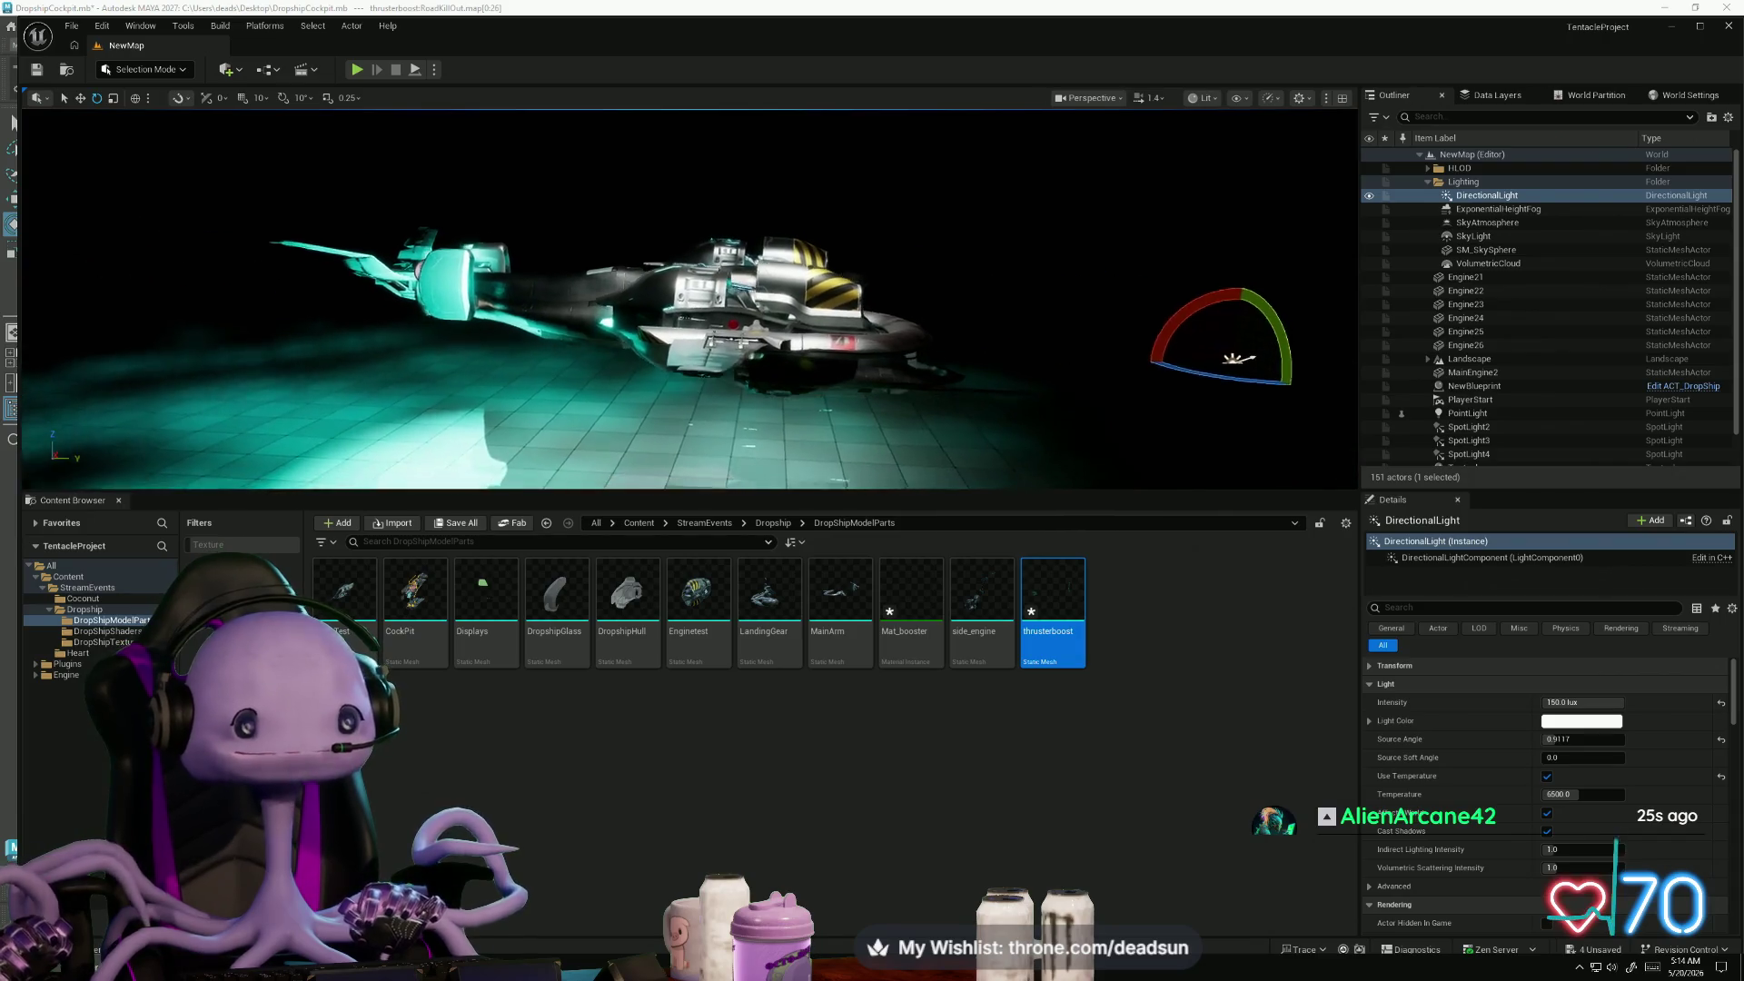
pyautogui.scroll(10, 691, 299)
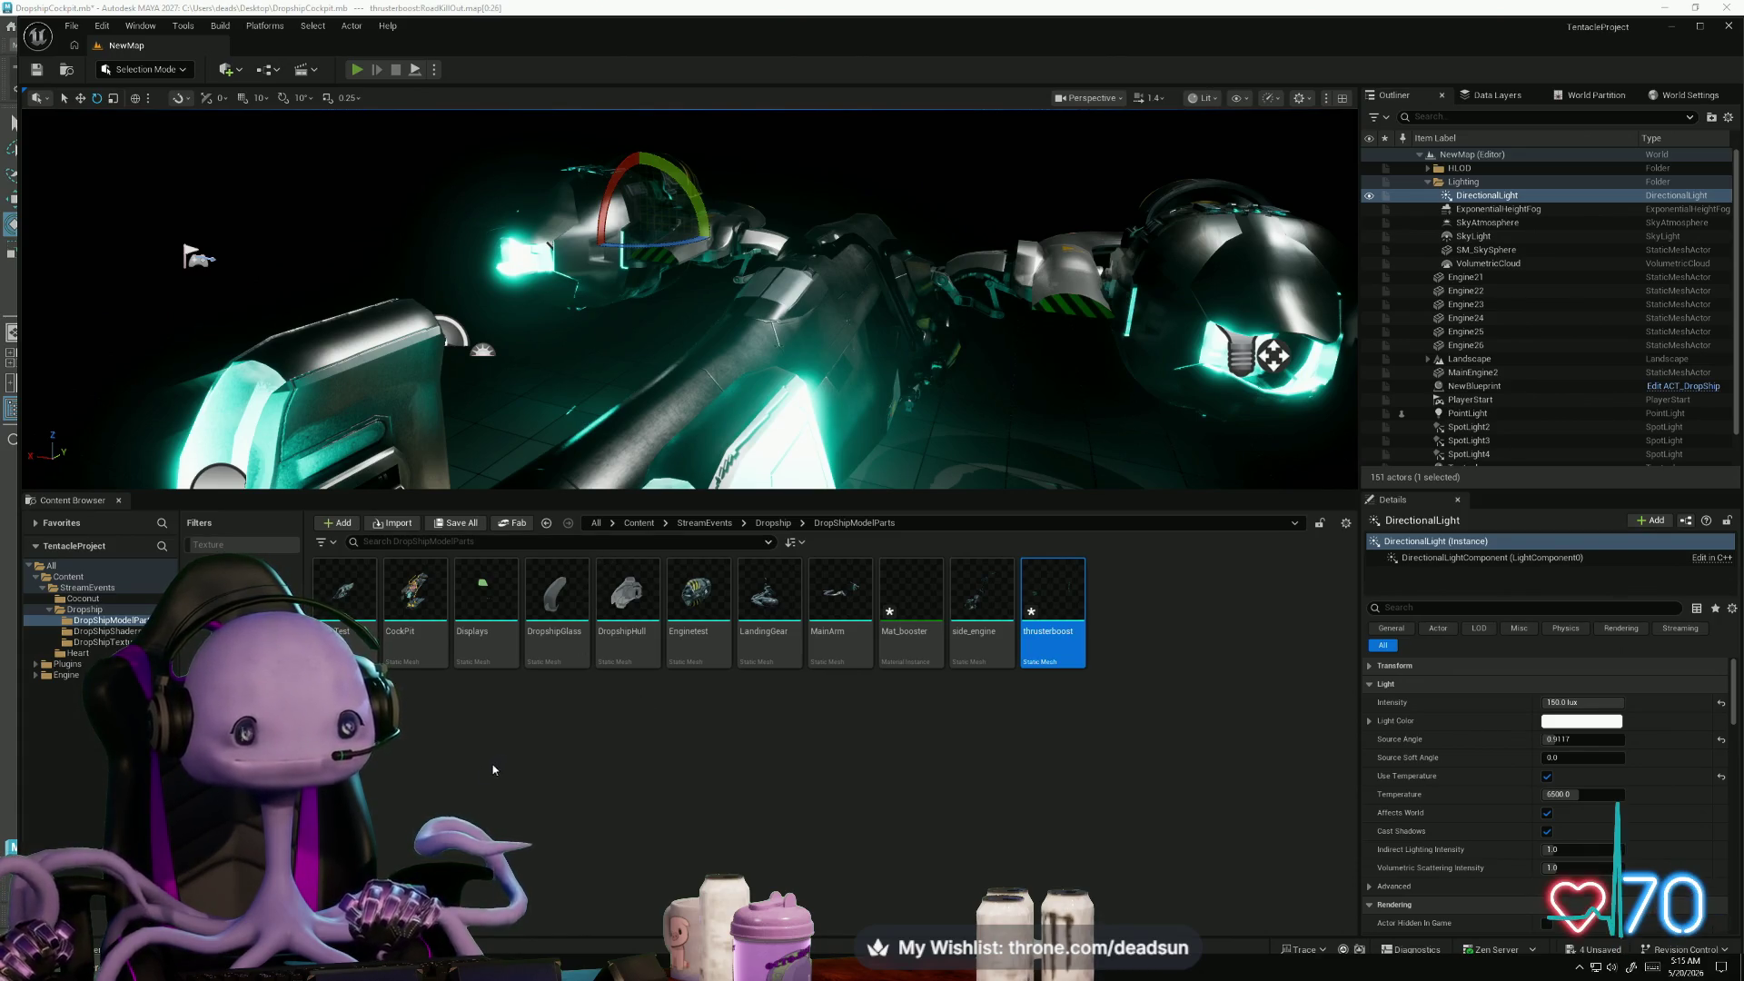
# - Play NewMap in an enlarged viewport to check the thruster glow, then stop and switch to Maya
pyautogui.hotkey('alt', 'p')
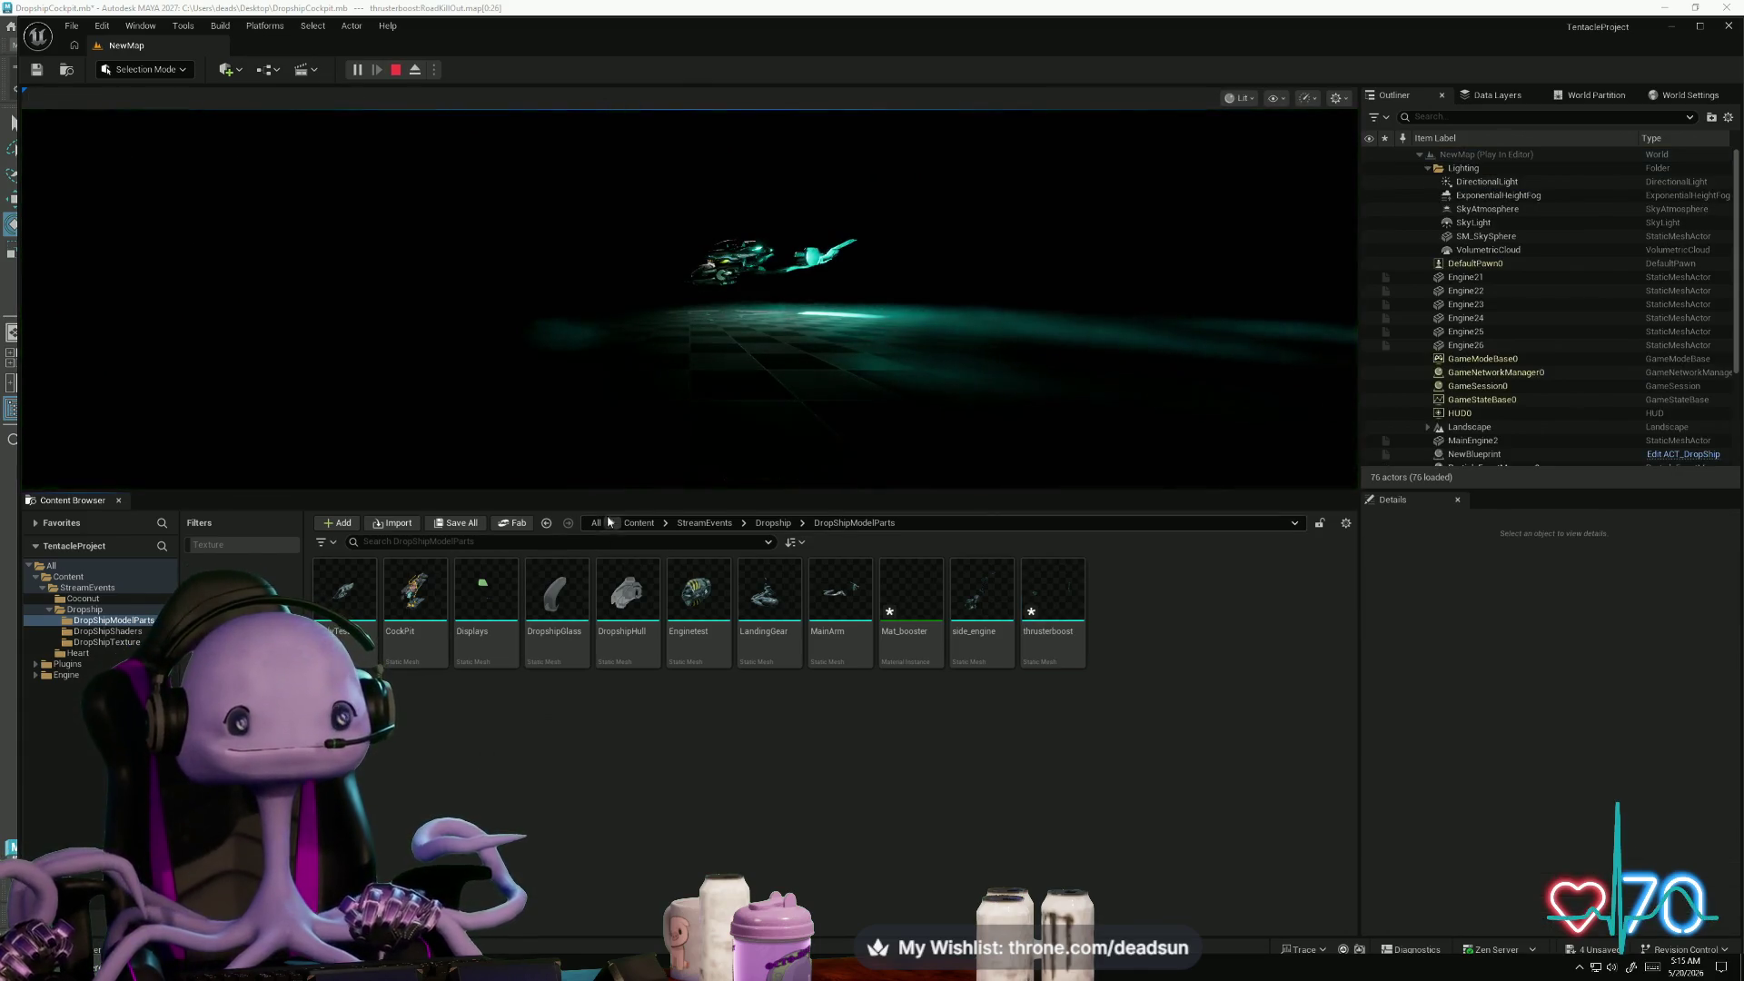
pyautogui.moveTo(607, 496); pyautogui.dragTo(708, 804)
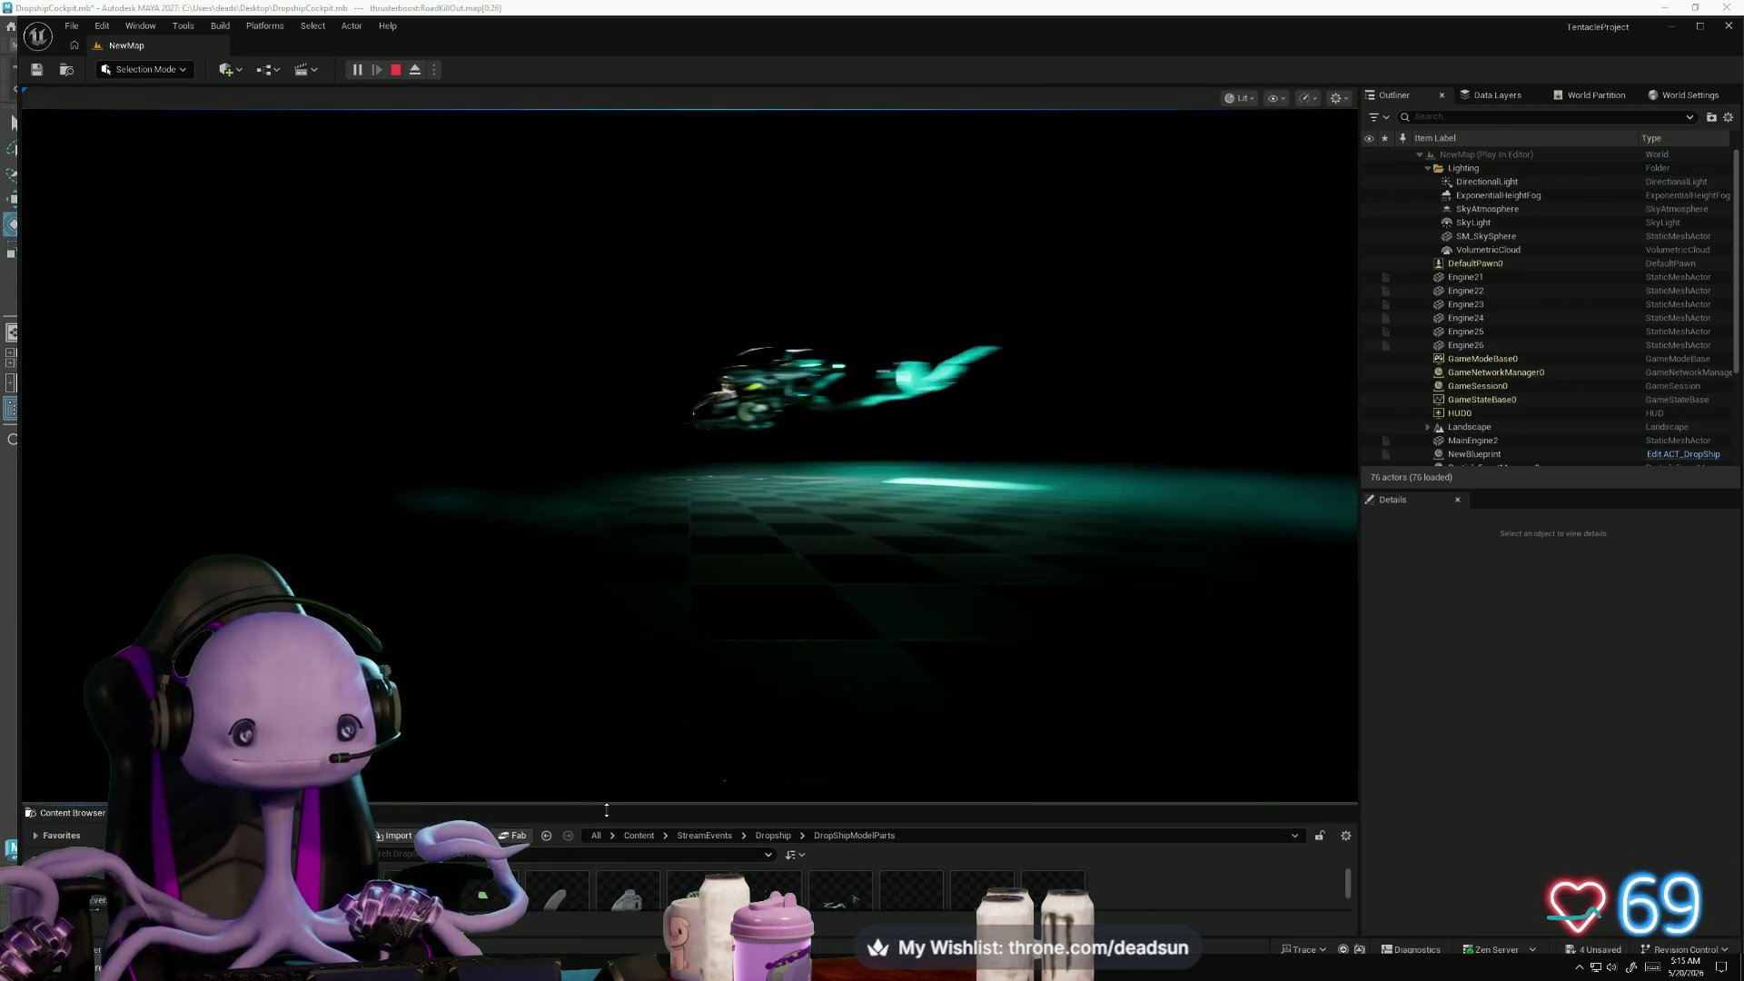
pyautogui.click(767, 640)
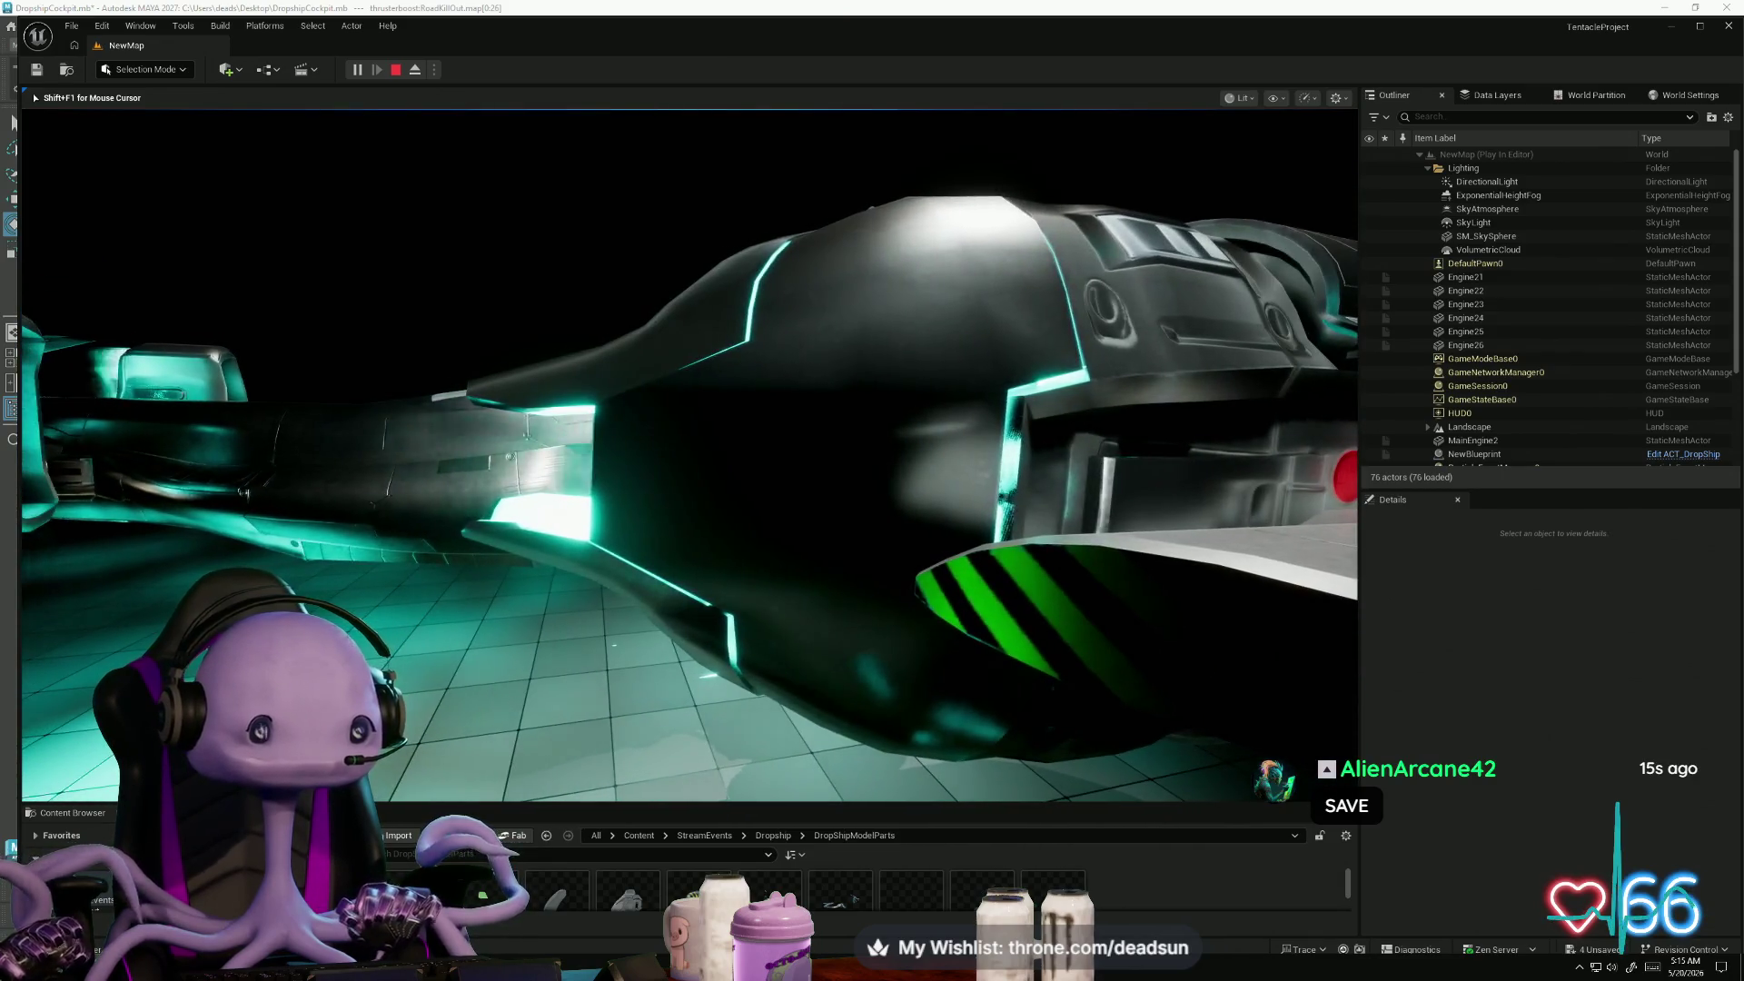
pyautogui.press('Escape')
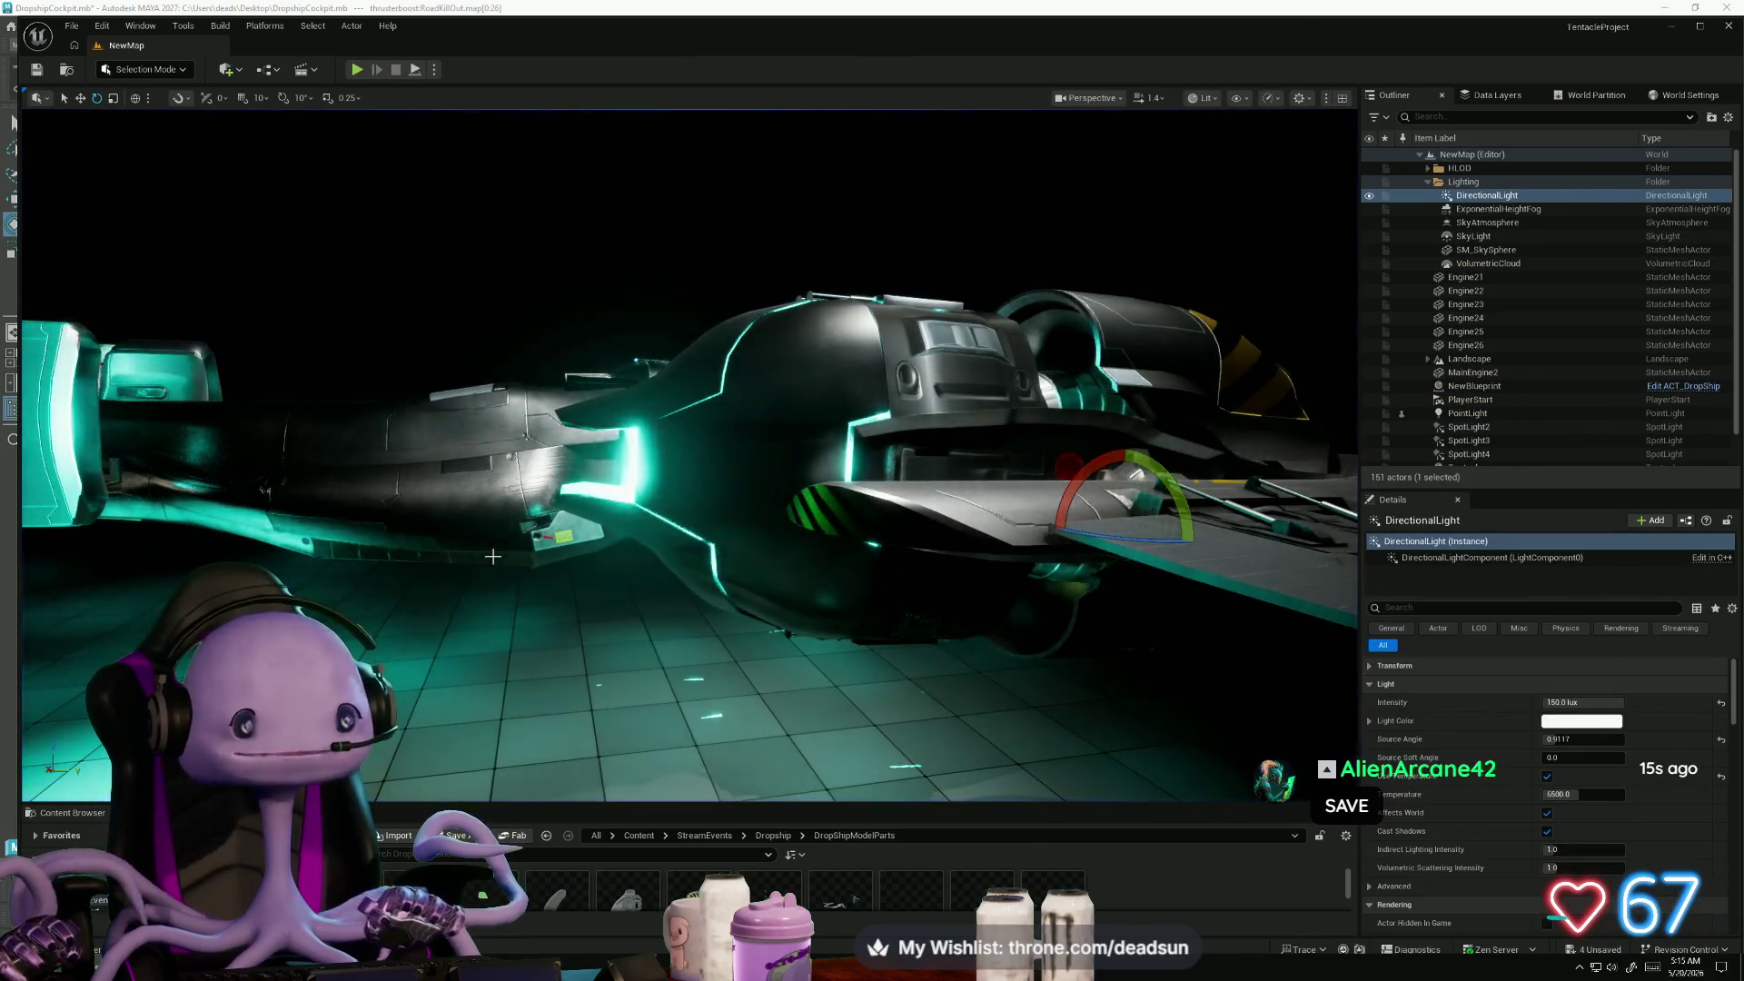
pyautogui.hotkey('alt', 'Tab')
pyautogui.hotkey('alt', 'Tab')
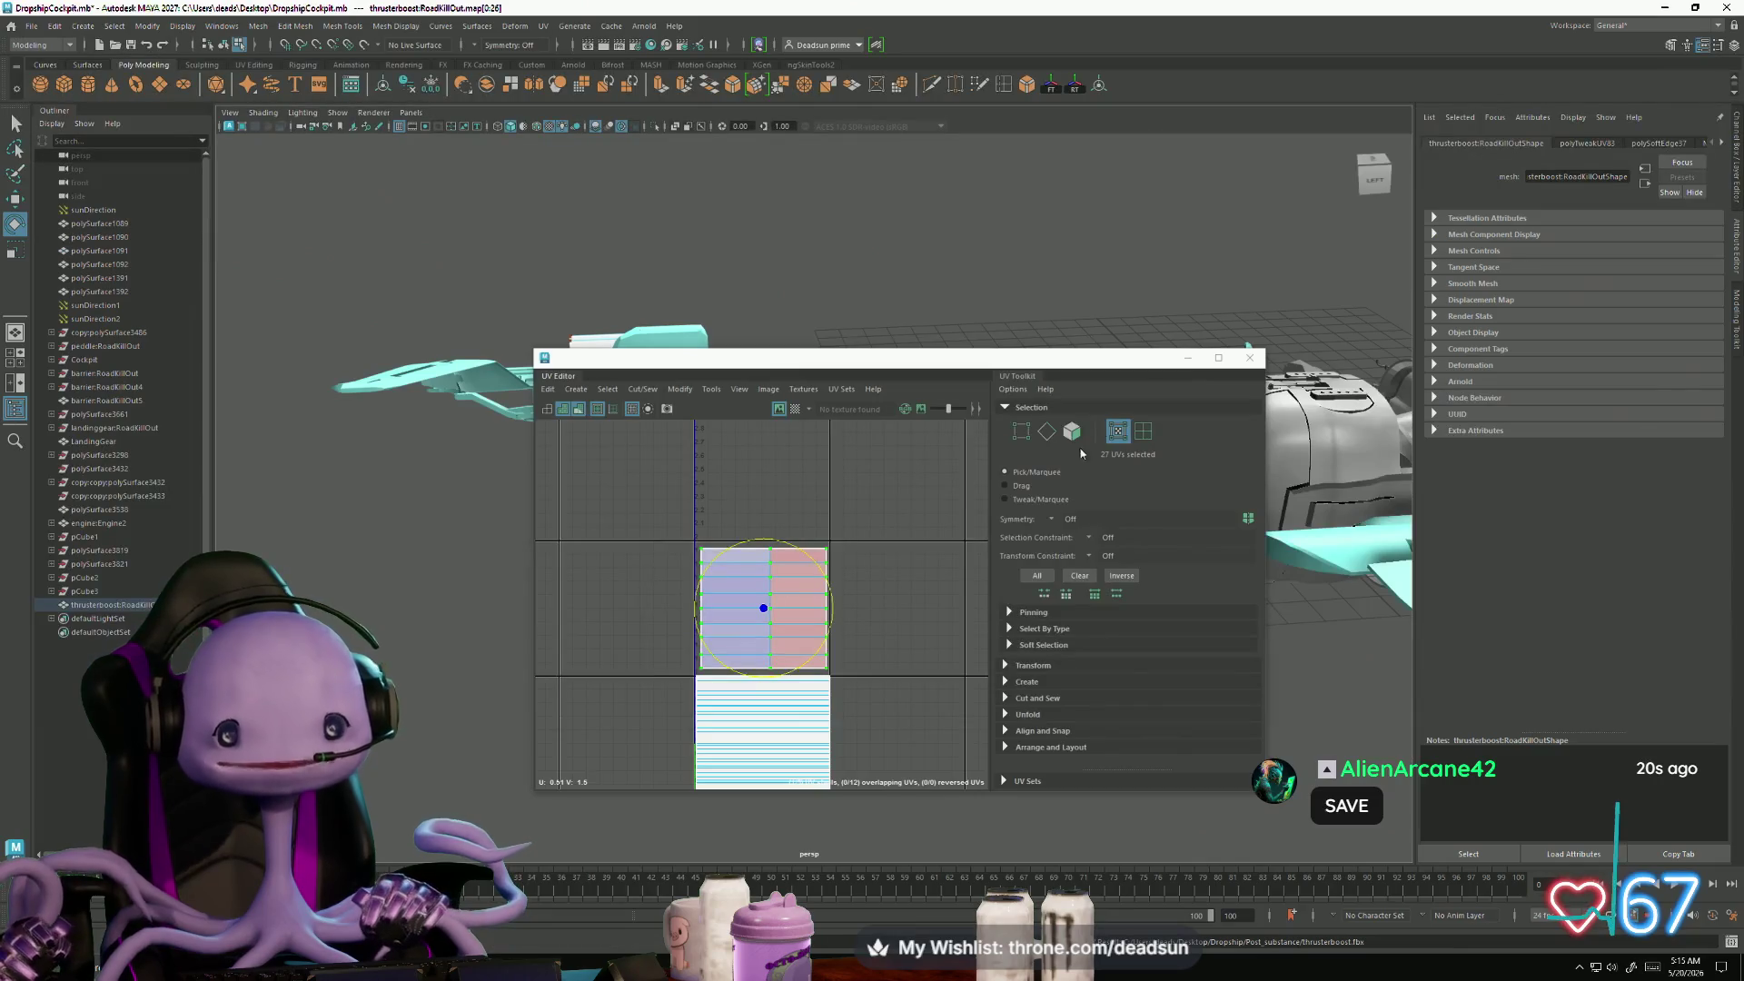
# - Close the UV Editor, adjust the thruster tip vertices, and select the whole thruster boost mesh
pyautogui.click(1244, 361)
pyautogui.rightClick(1050, 495)
pyautogui.moveTo(1049, 495)
pyautogui.mouseDown()
pyautogui.moveTo(989, 494)
pyautogui.moveTo(1000, 483)
pyautogui.mouseUp()
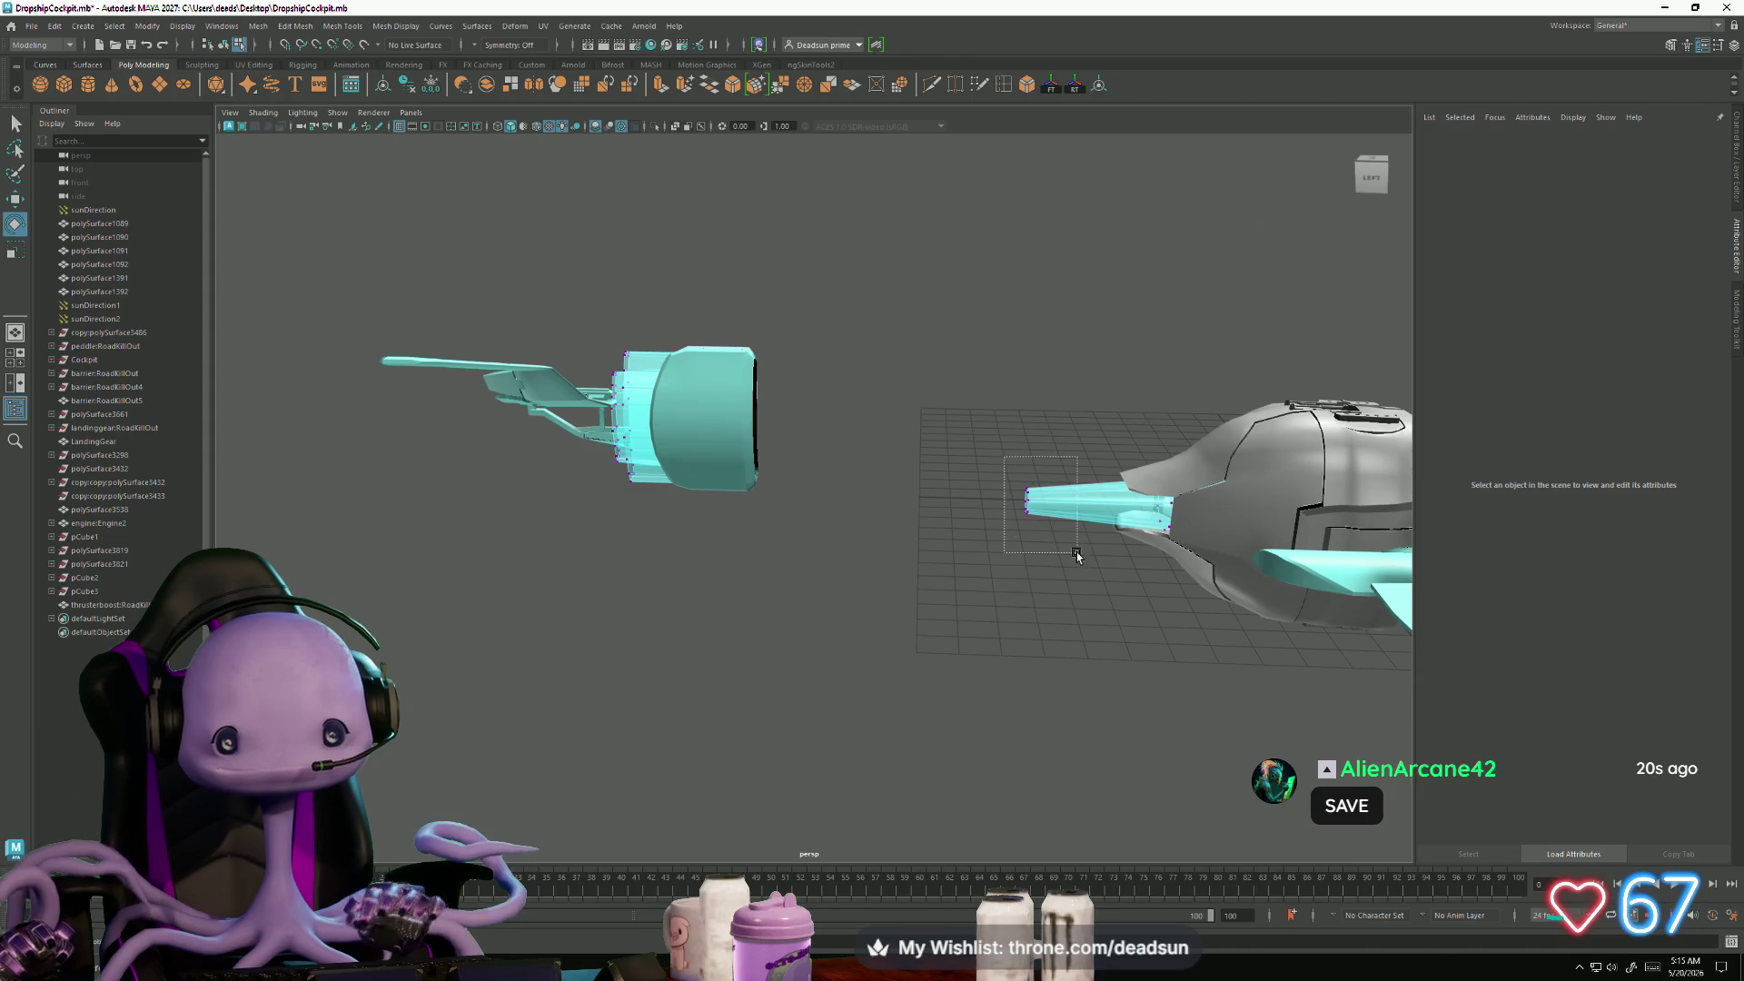
pyautogui.moveTo(1077, 555); pyautogui.dragTo(1076, 555)
pyautogui.press('w')
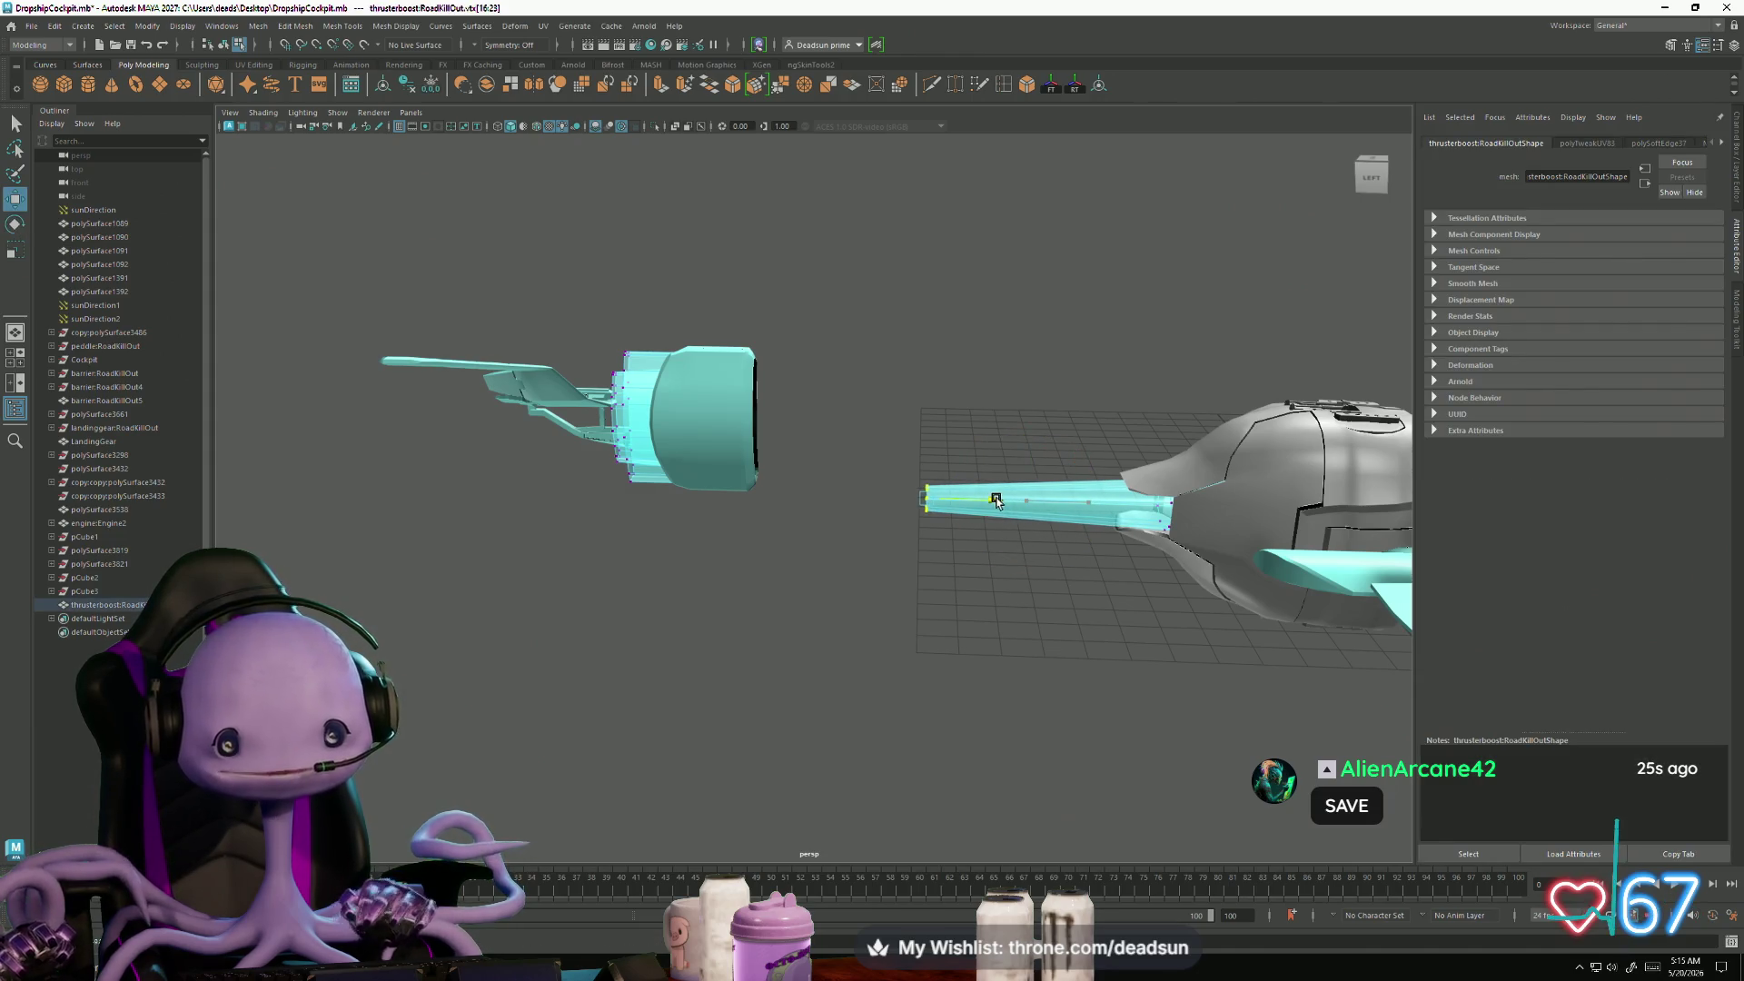
pyautogui.moveTo(696, 527)
pyautogui.mouseDown()
pyautogui.moveTo(751, 572)
pyautogui.moveTo(763, 536)
pyautogui.mouseUp()
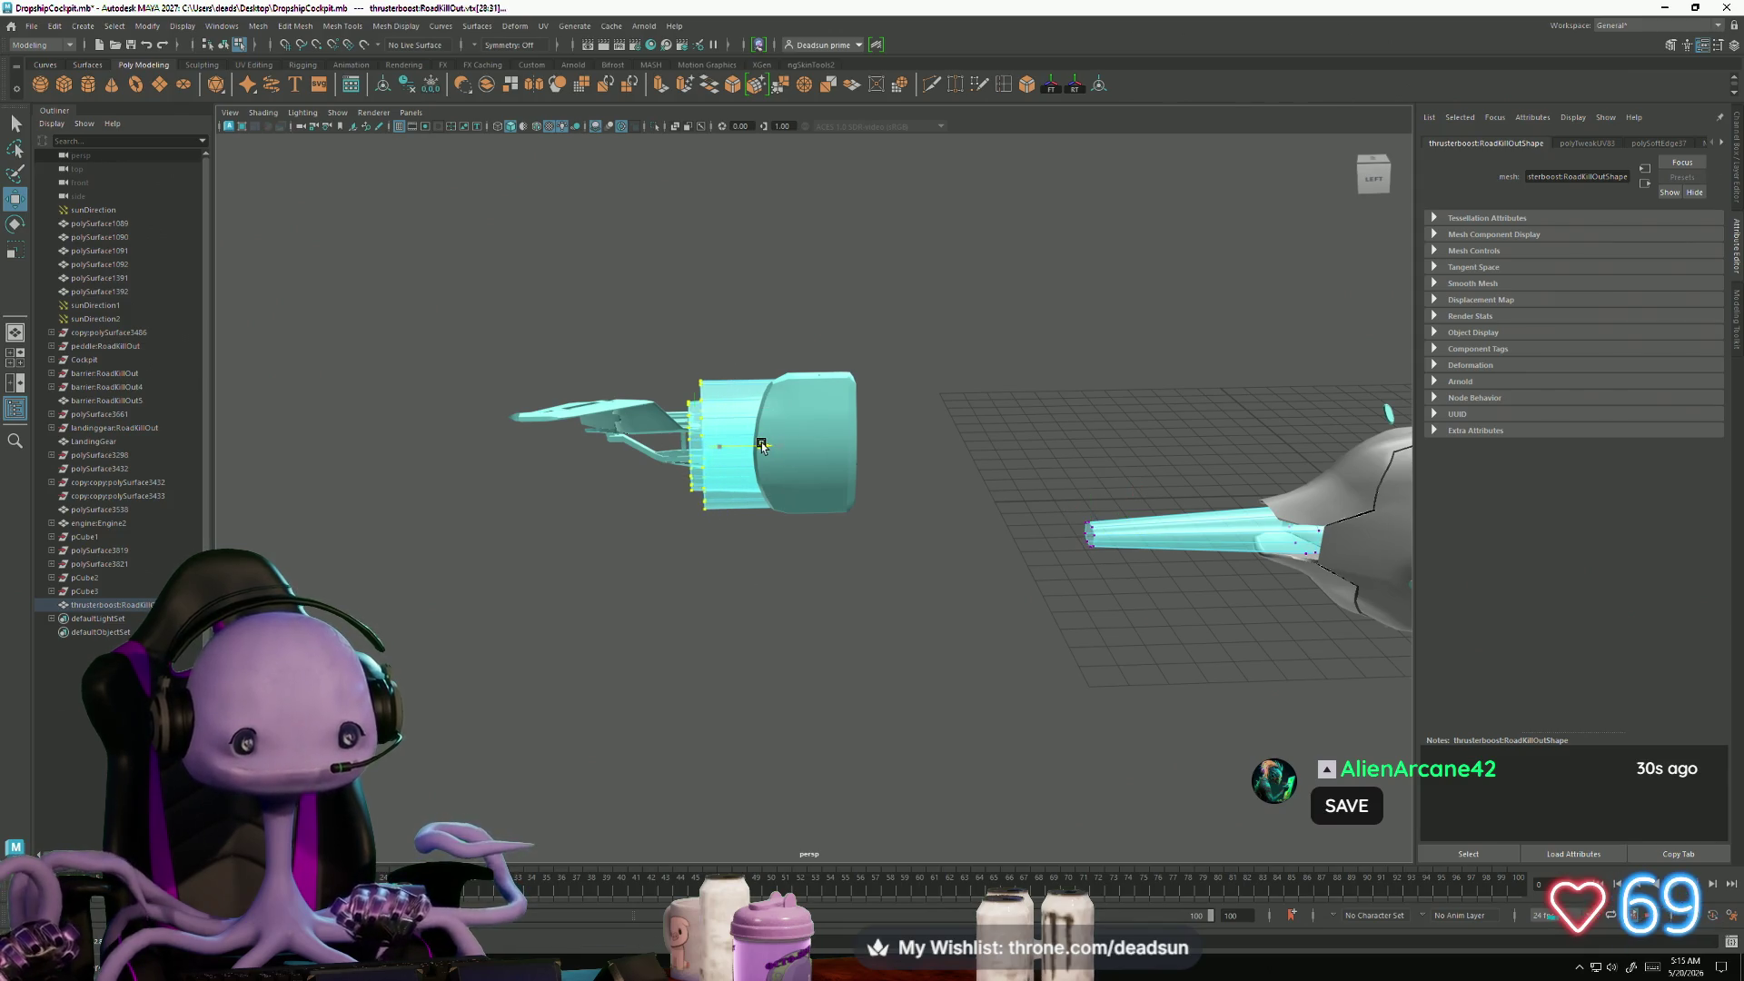
pyautogui.press('F8')
pyautogui.click(722, 408)
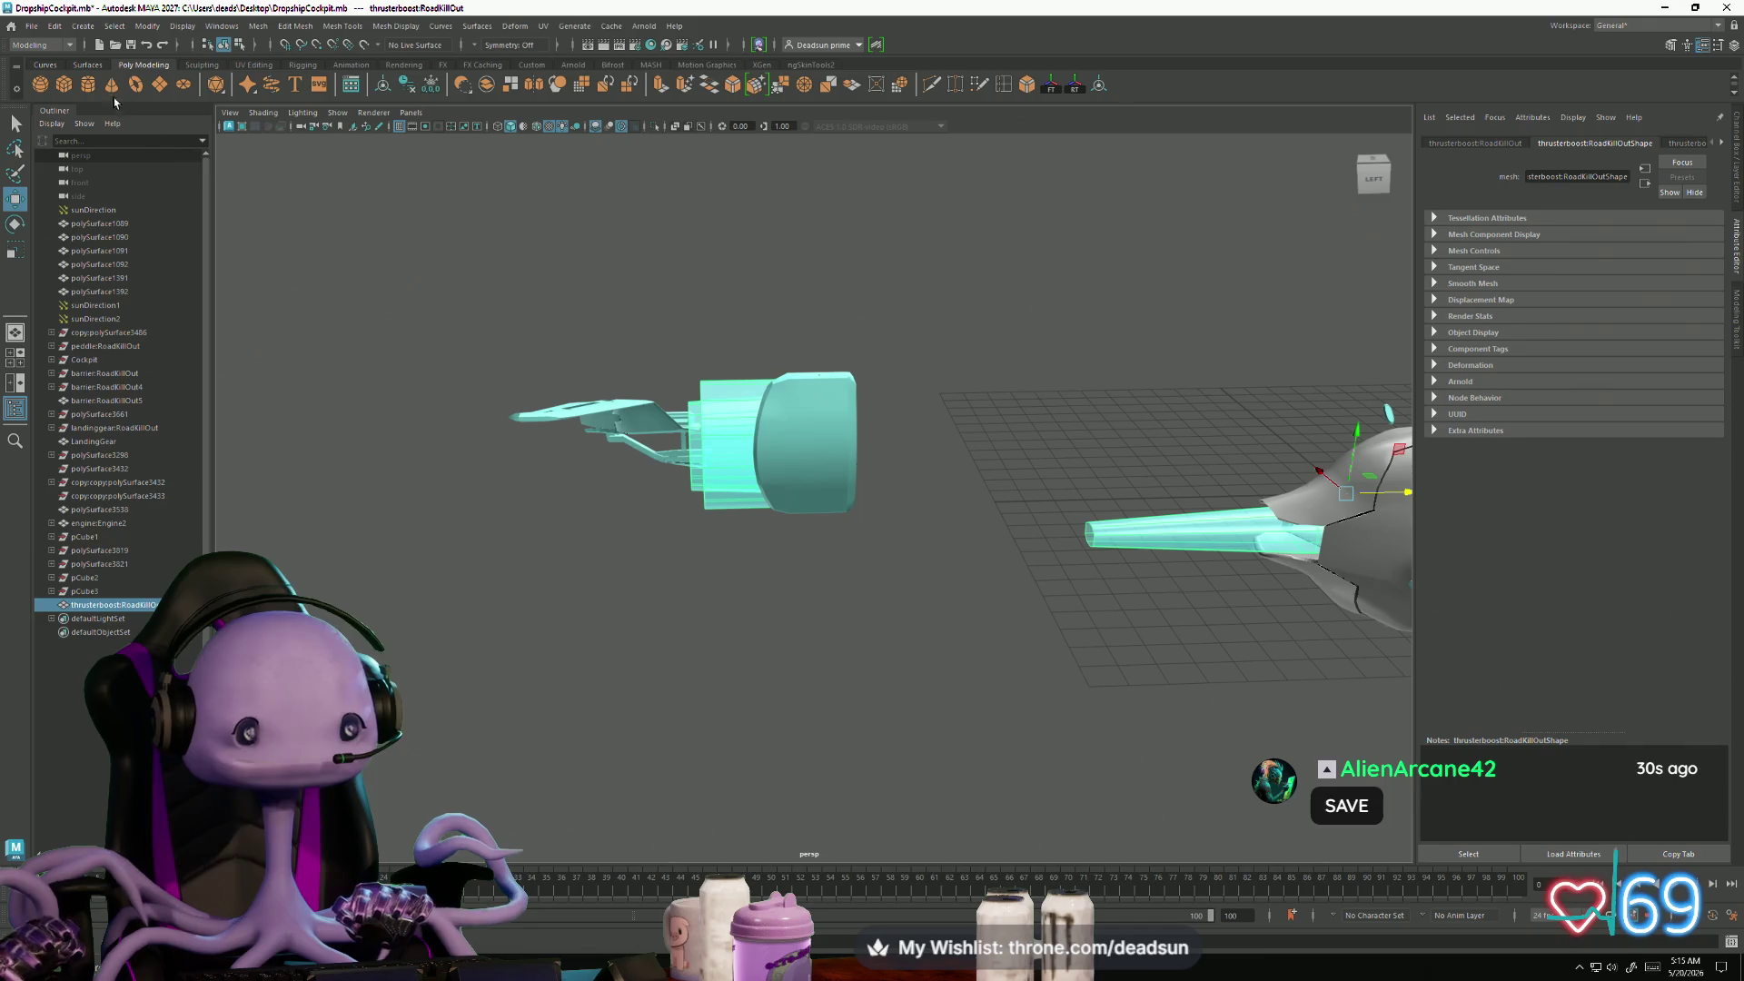
# - Export the selection over thrusterboost.fbx, confirming the overwrite, and return to Unreal Engine
pyautogui.click(28, 25)
pyautogui.click(69, 208)
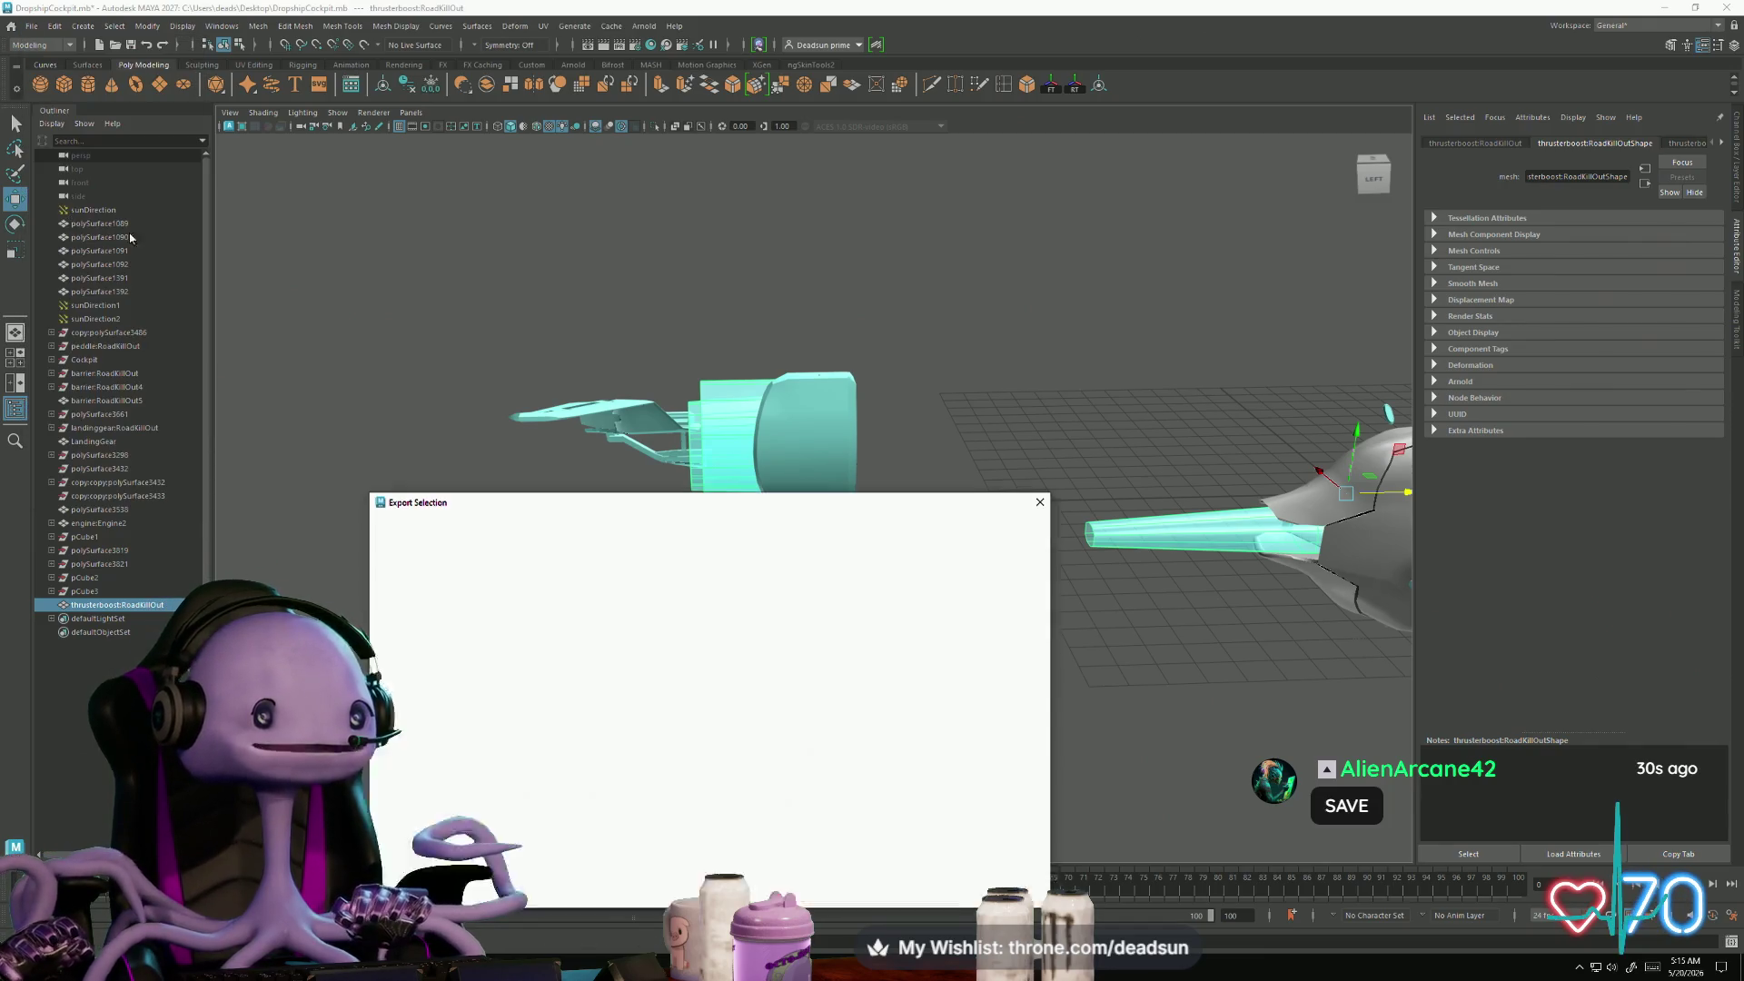
pyautogui.click(524, 677)
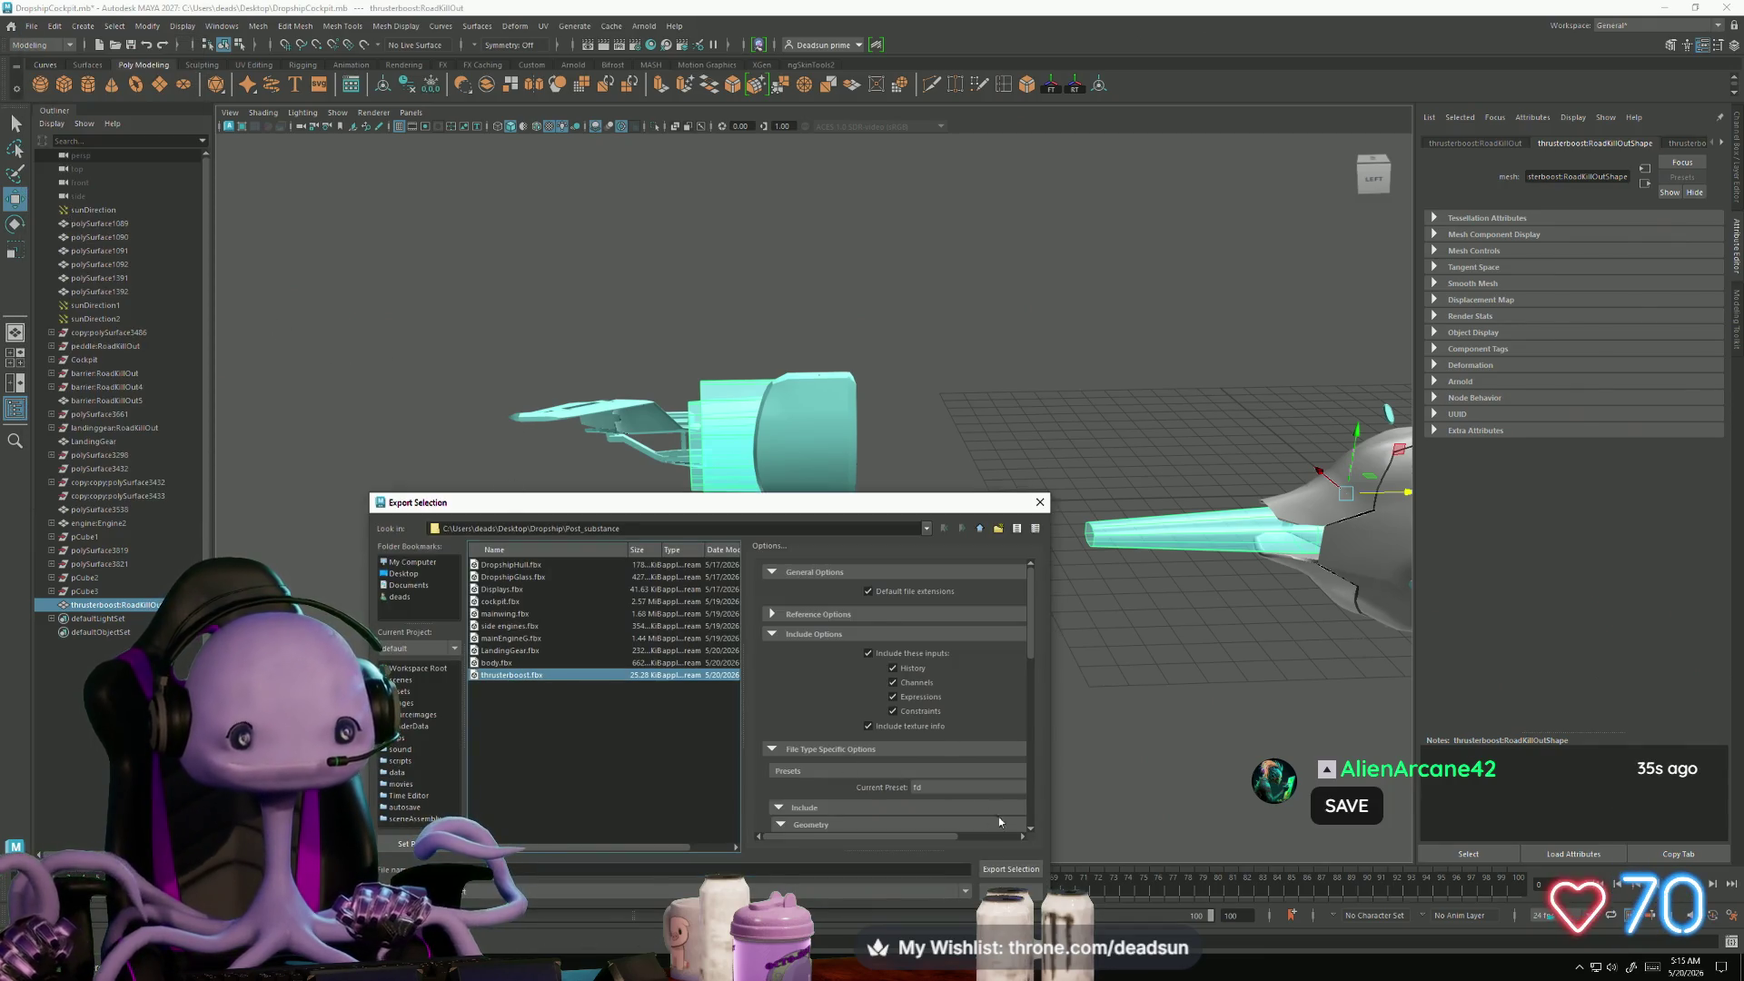
pyautogui.click(1003, 868)
pyautogui.click(674, 716)
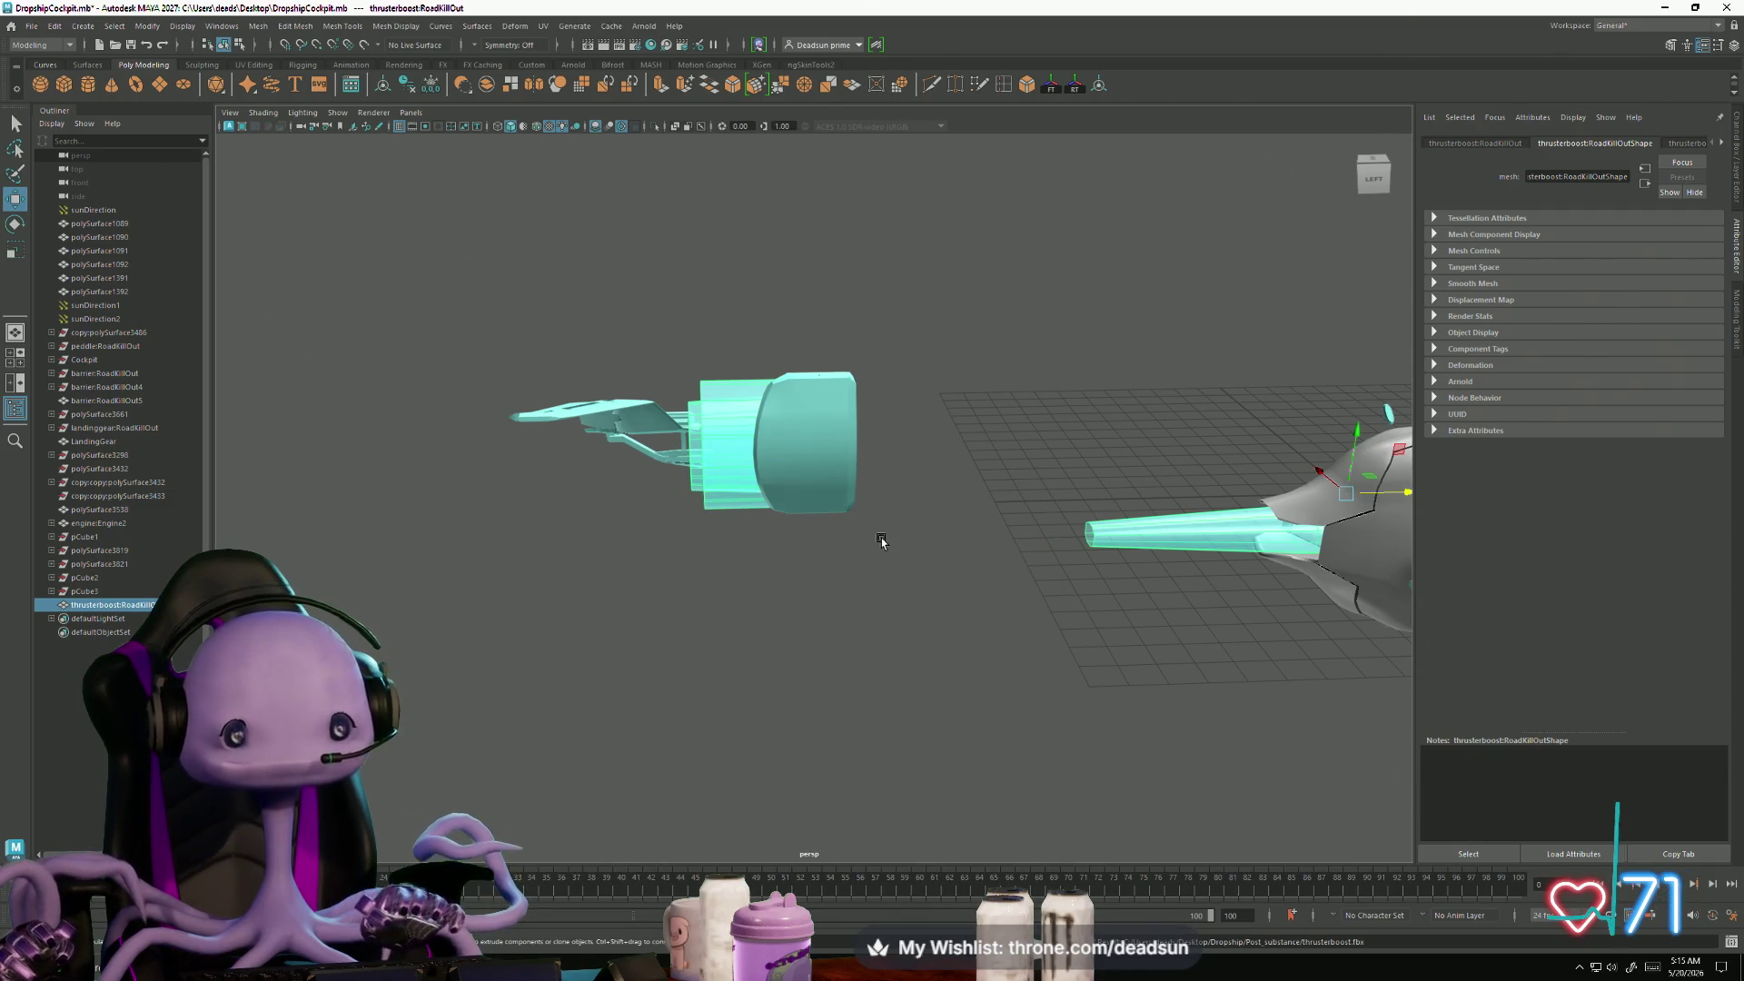
pyautogui.hotkey('alt', 'Tab')
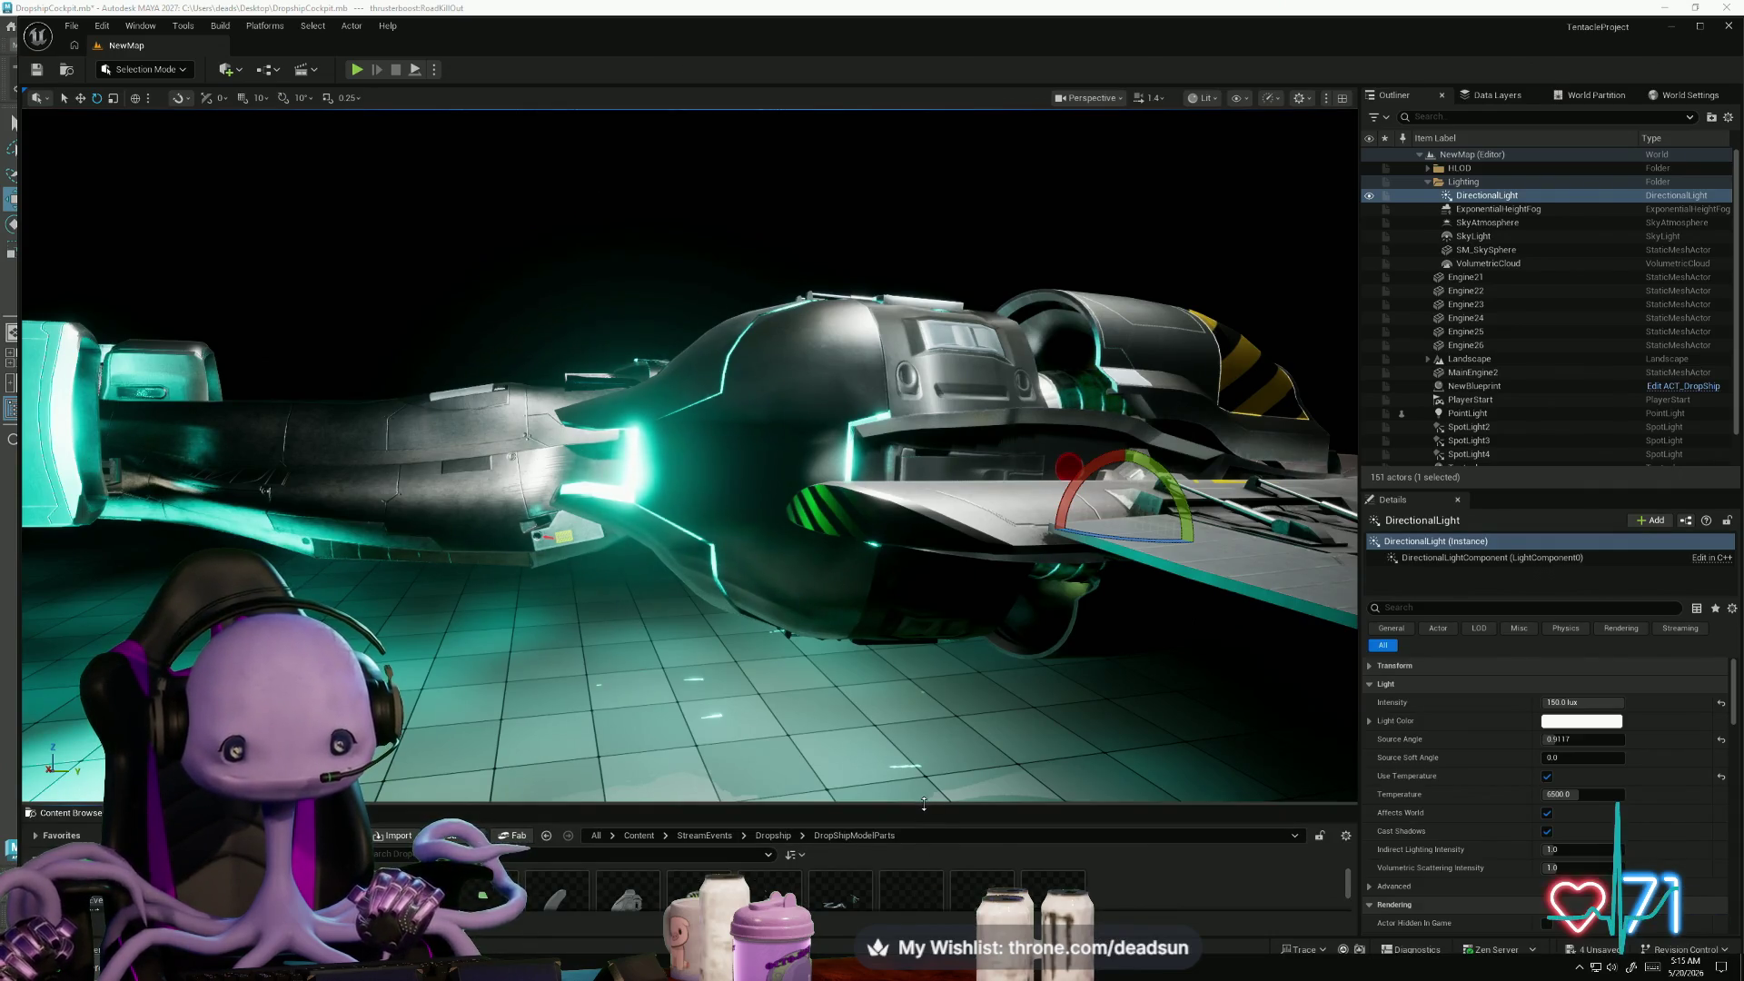
# - Enlarge the Content Browser and run a quick test play of the level
pyautogui.moveTo(924, 805); pyautogui.dragTo(924, 712)
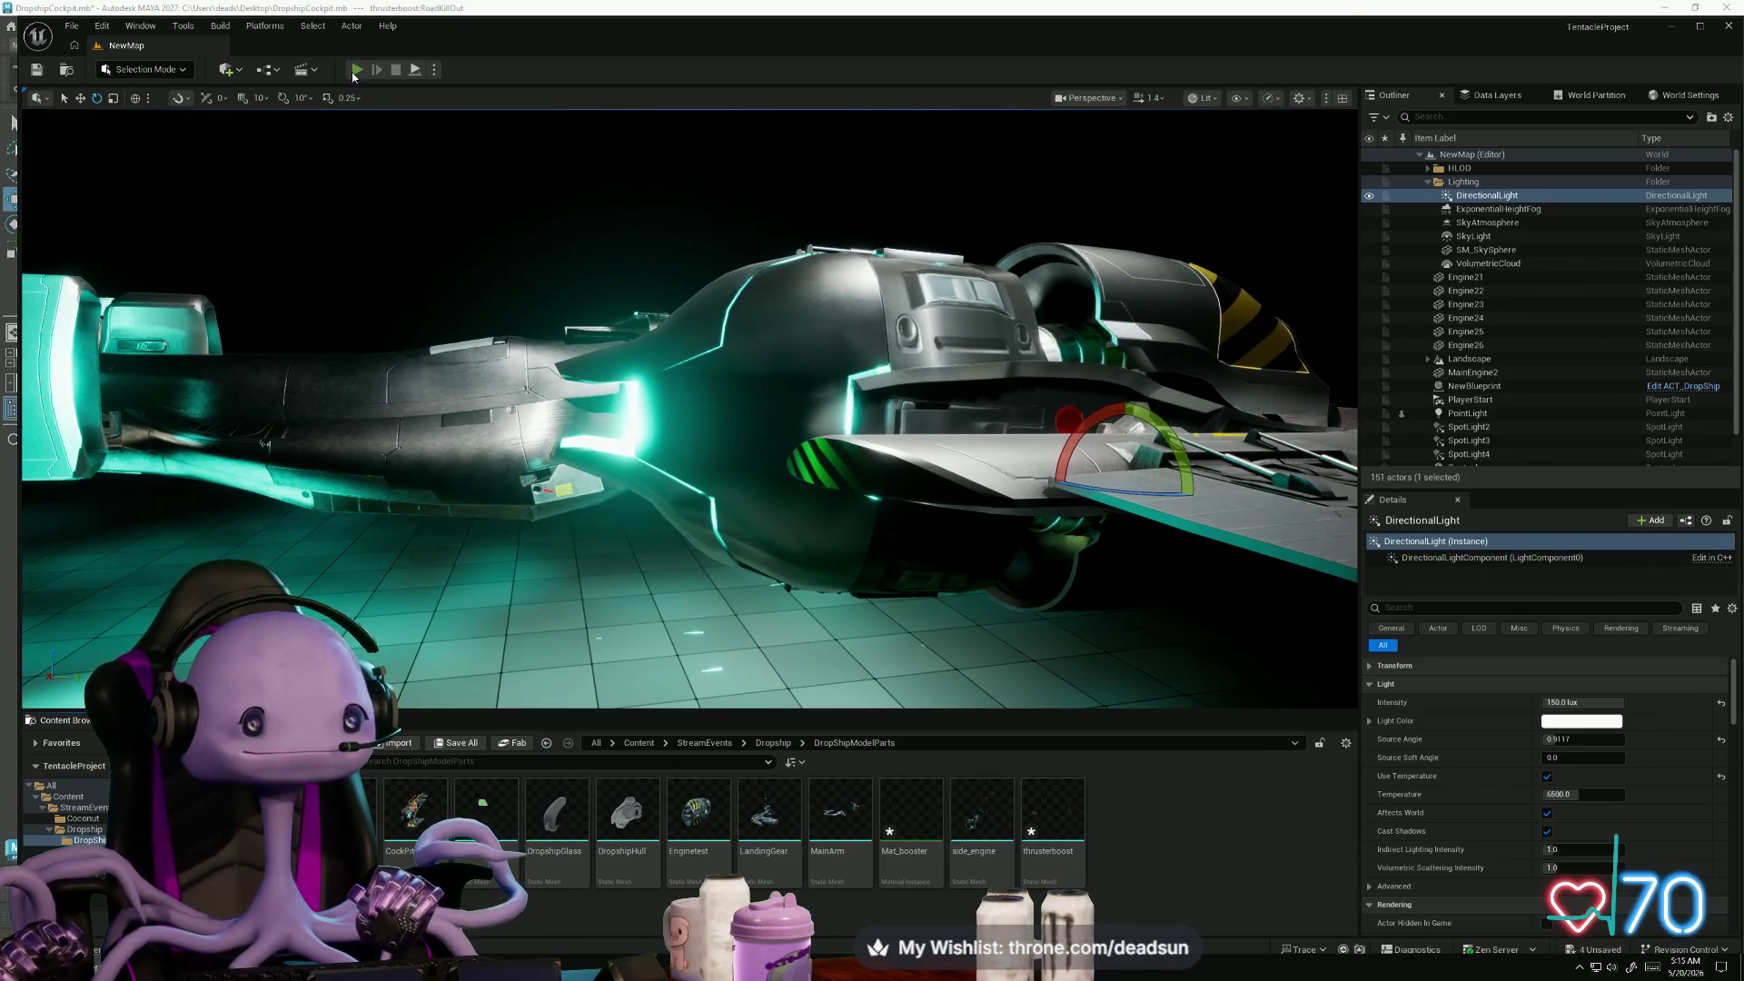
pyautogui.click(356, 70)
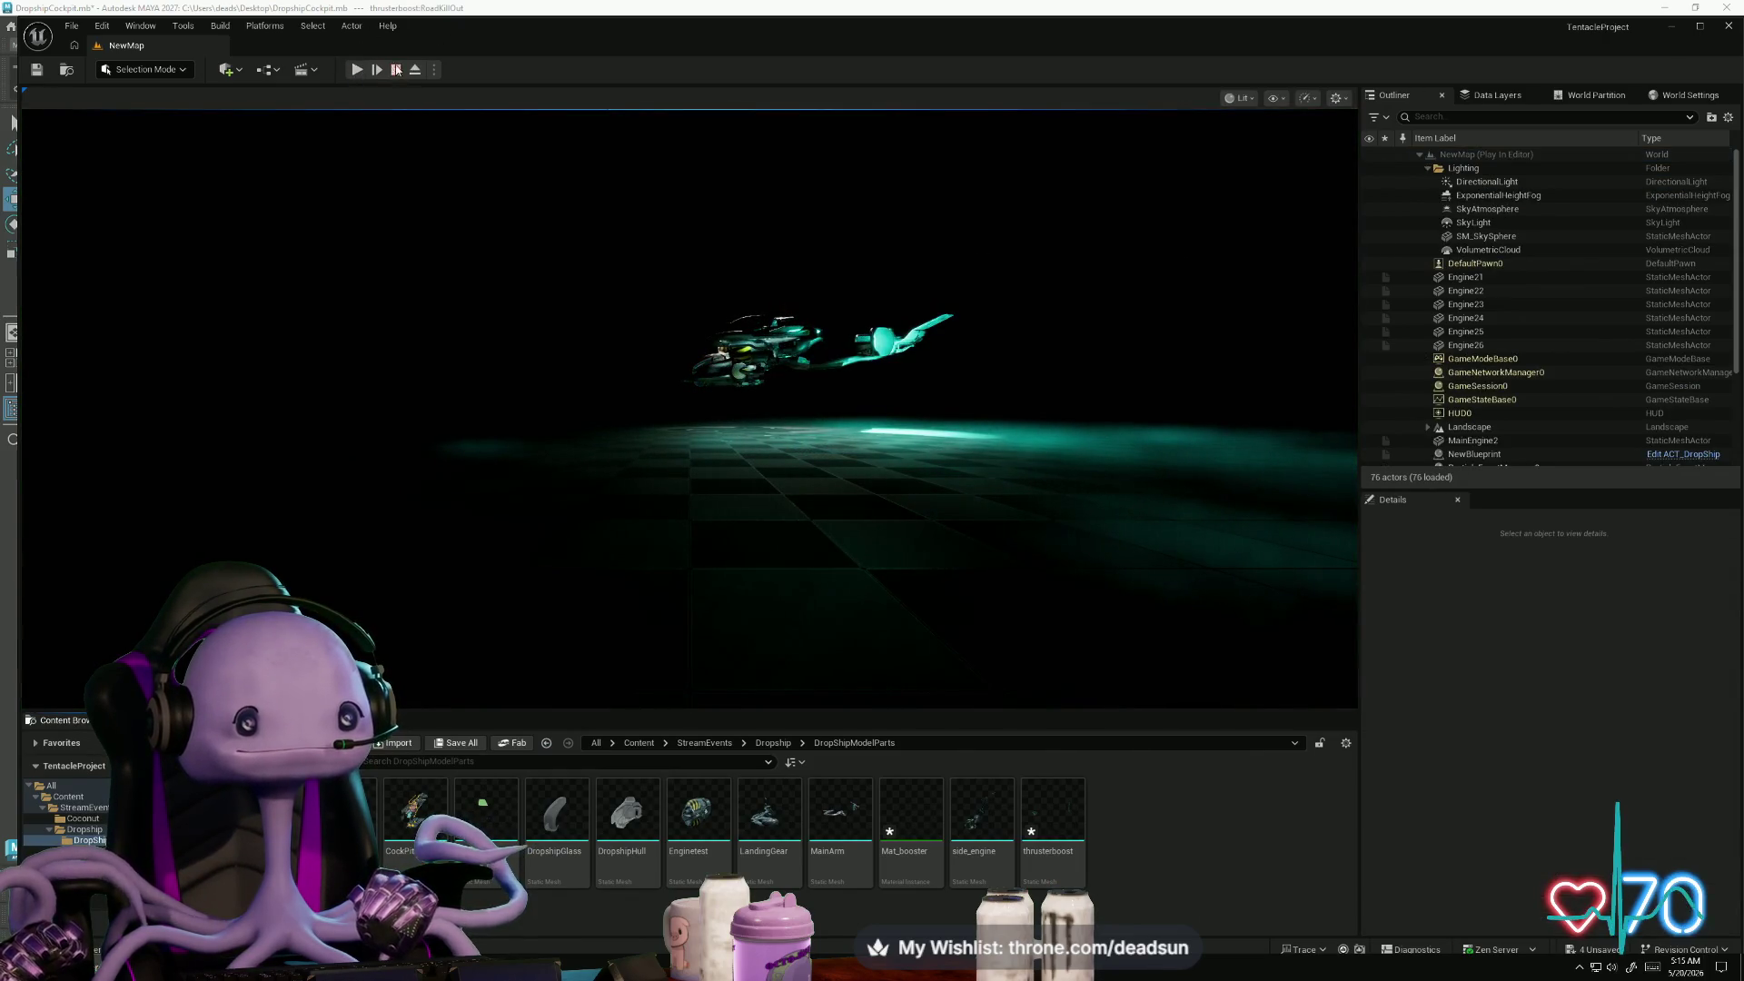
pyautogui.click(396, 70)
# - Reimport the thrusterboost mesh from its updated file
pyautogui.click(1052, 818)
pyautogui.rightClick(1056, 817)
pyautogui.moveTo(1124, 541)
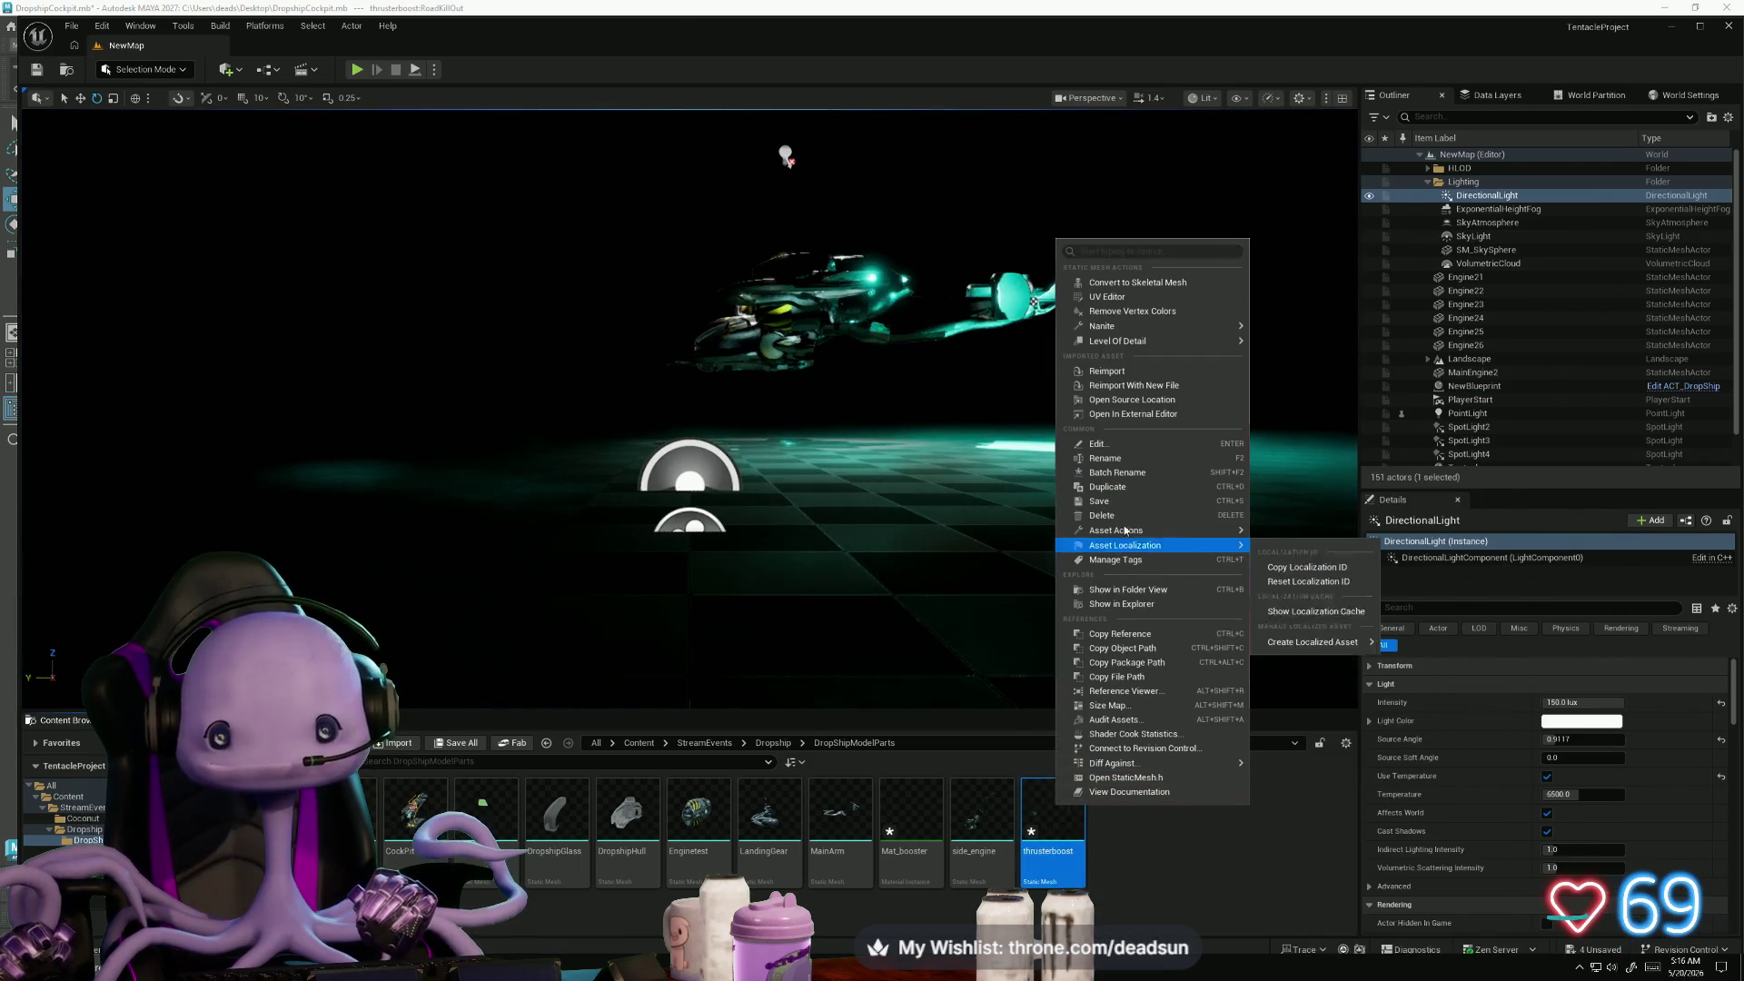
pyautogui.click(1155, 374)
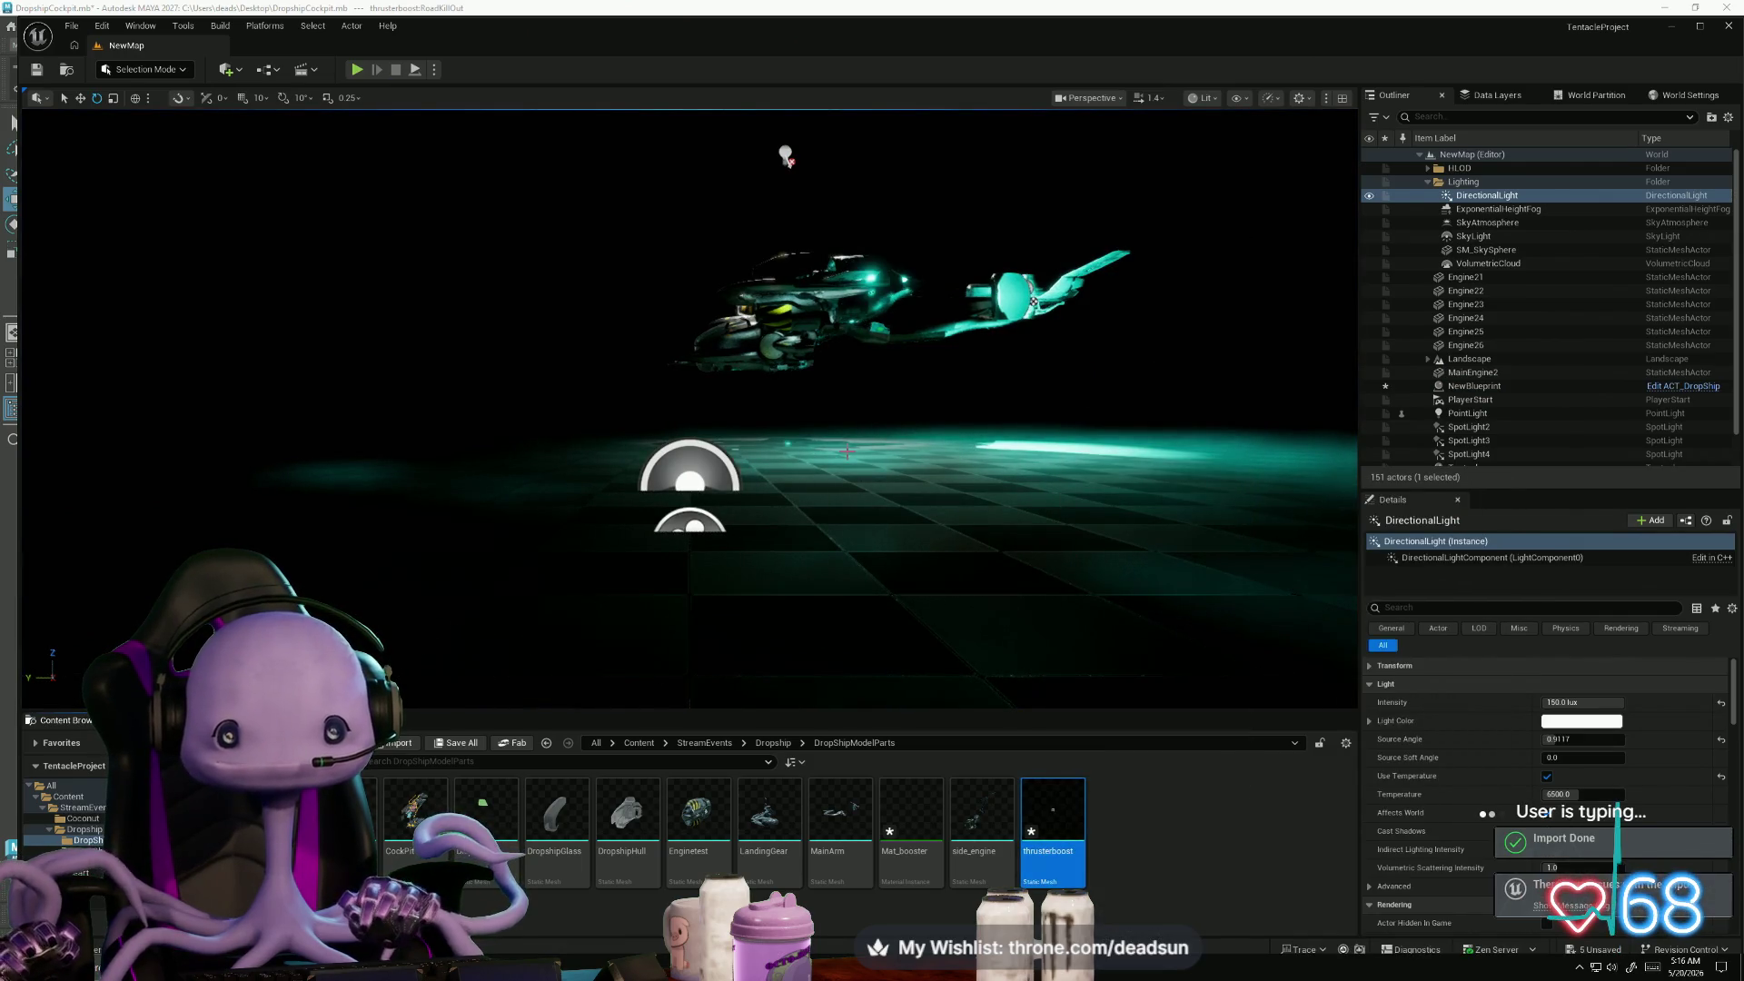
pyautogui.scroll(5, 690, 409)
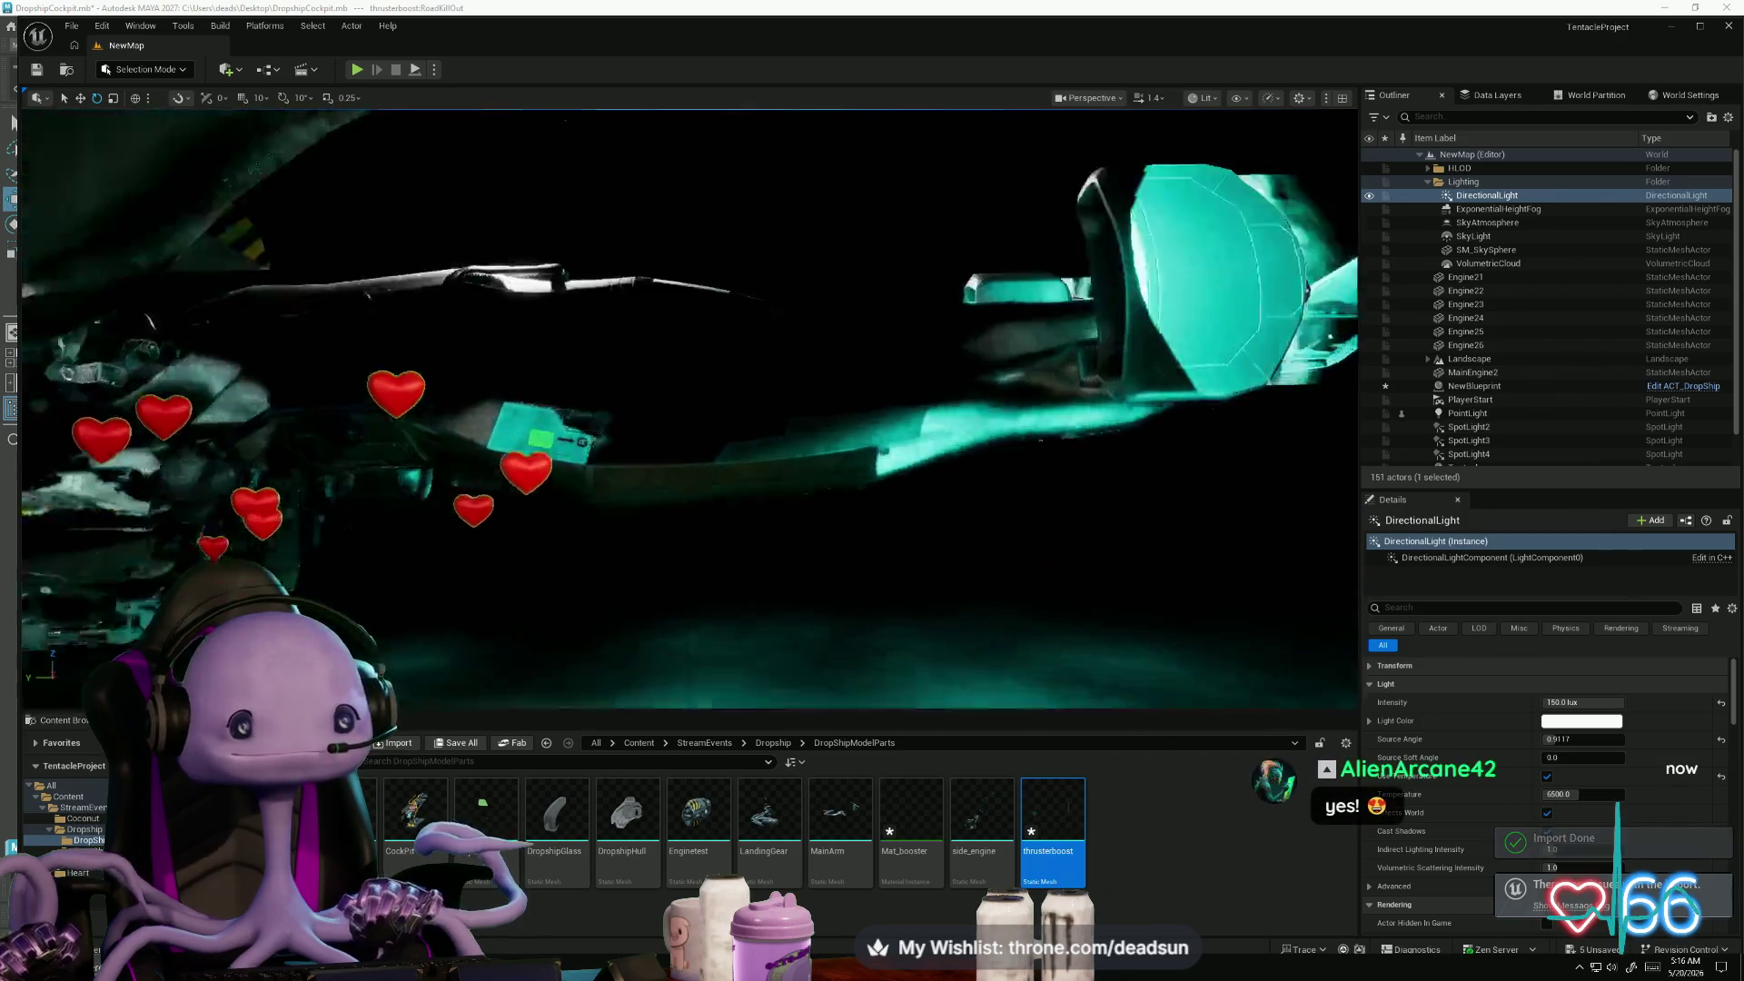
pyautogui.scroll(-5, 592, 163)
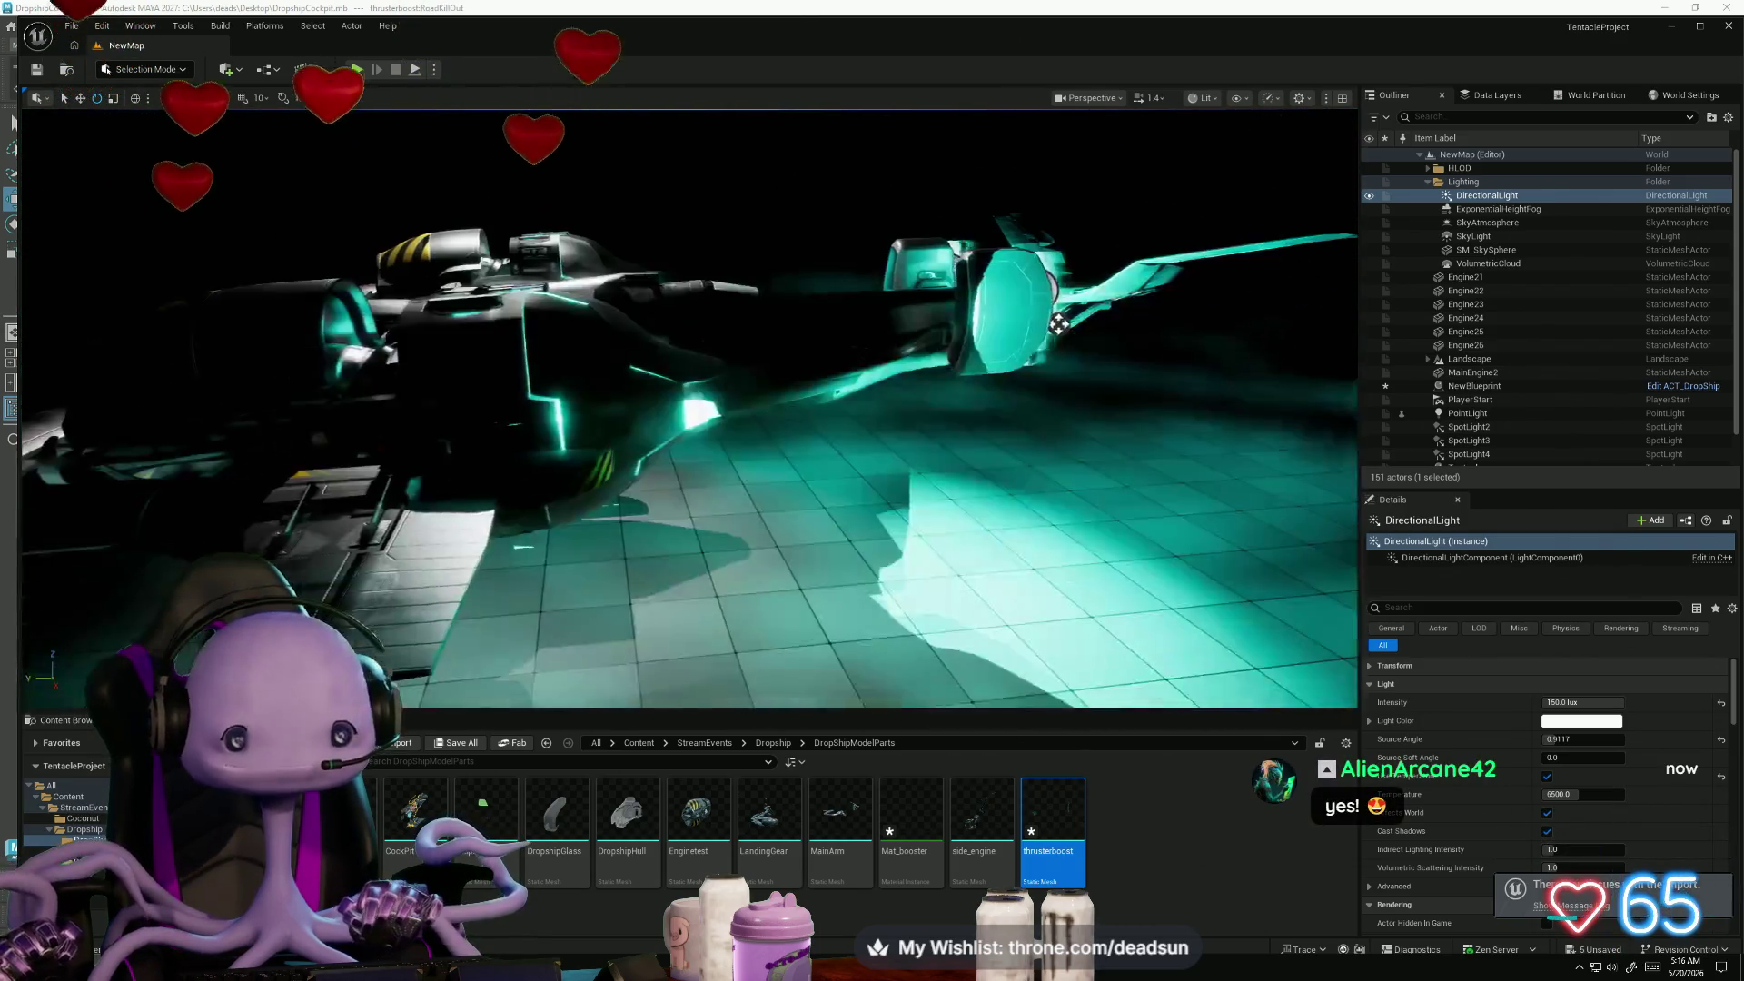
# - Frame the whole dropship and test-play the level again to check the updated thrusters
pyautogui.moveTo(1059, 328)
pyautogui.mouseDown()
pyautogui.moveTo(845, 336)
pyautogui.moveTo(774, 370)
pyautogui.moveTo(826, 378)
pyautogui.moveTo(781, 377)
pyautogui.moveTo(693, 137)
pyautogui.mouseUp()
pyautogui.moveTo(781, 378); pyautogui.dragTo(808, 430)
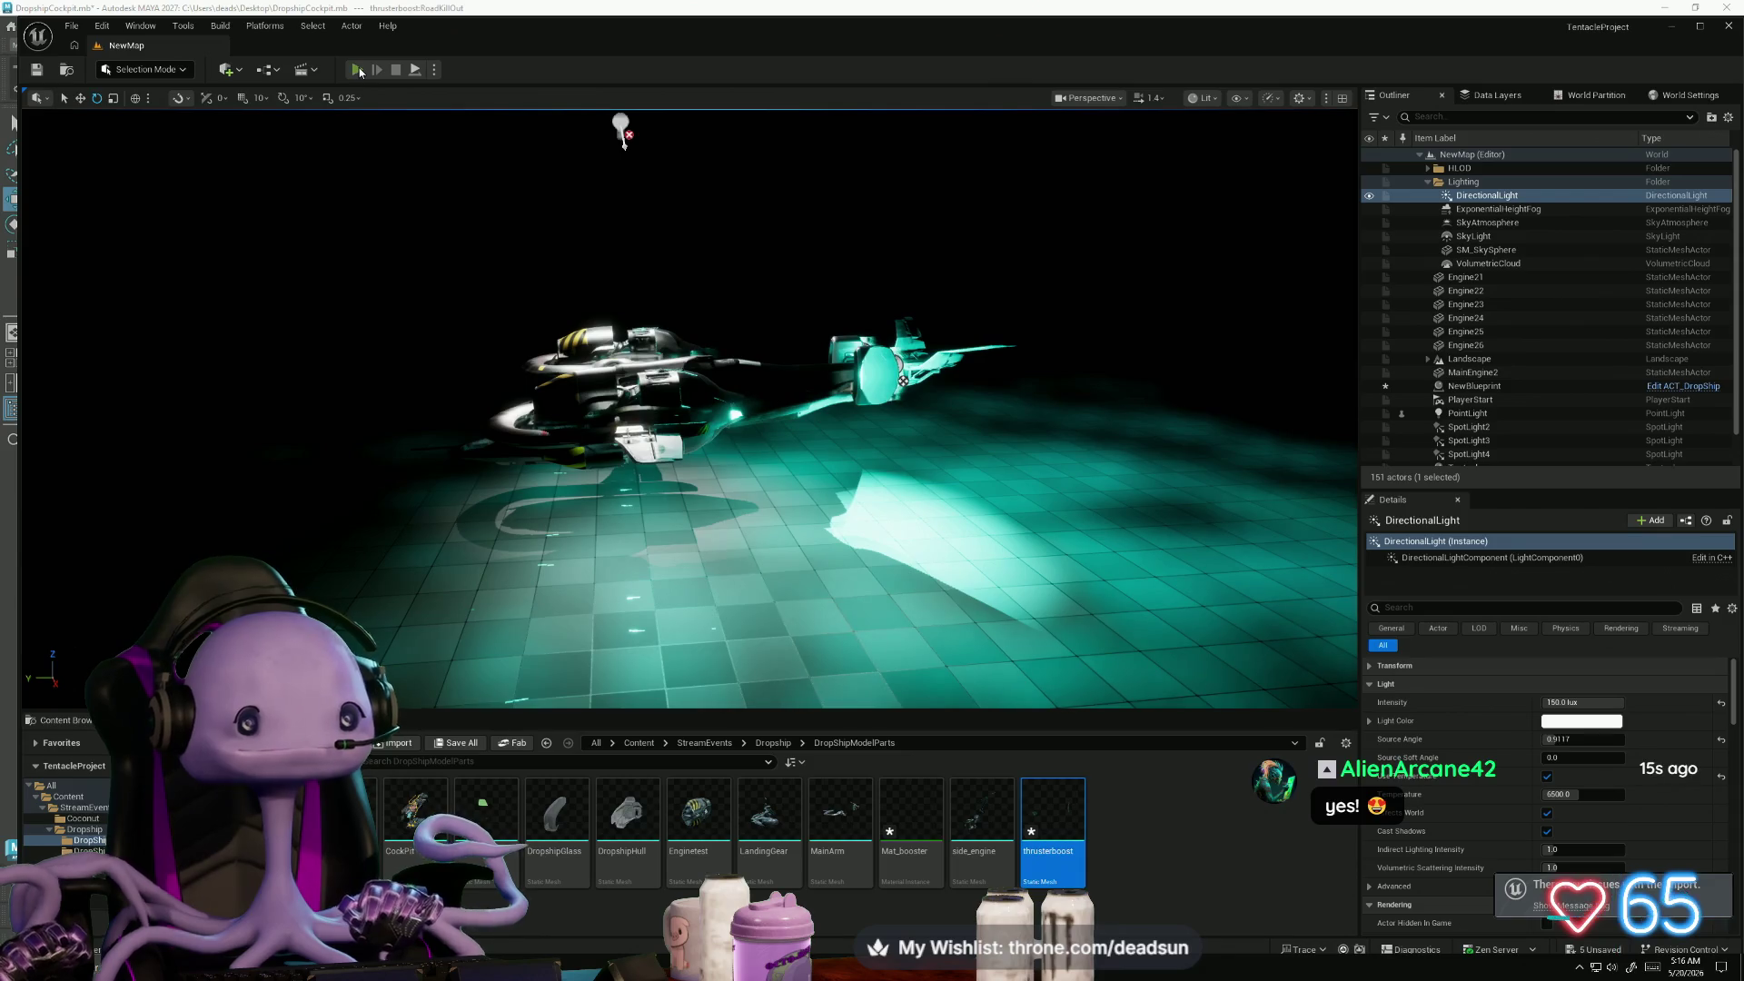
pyautogui.click(357, 69)
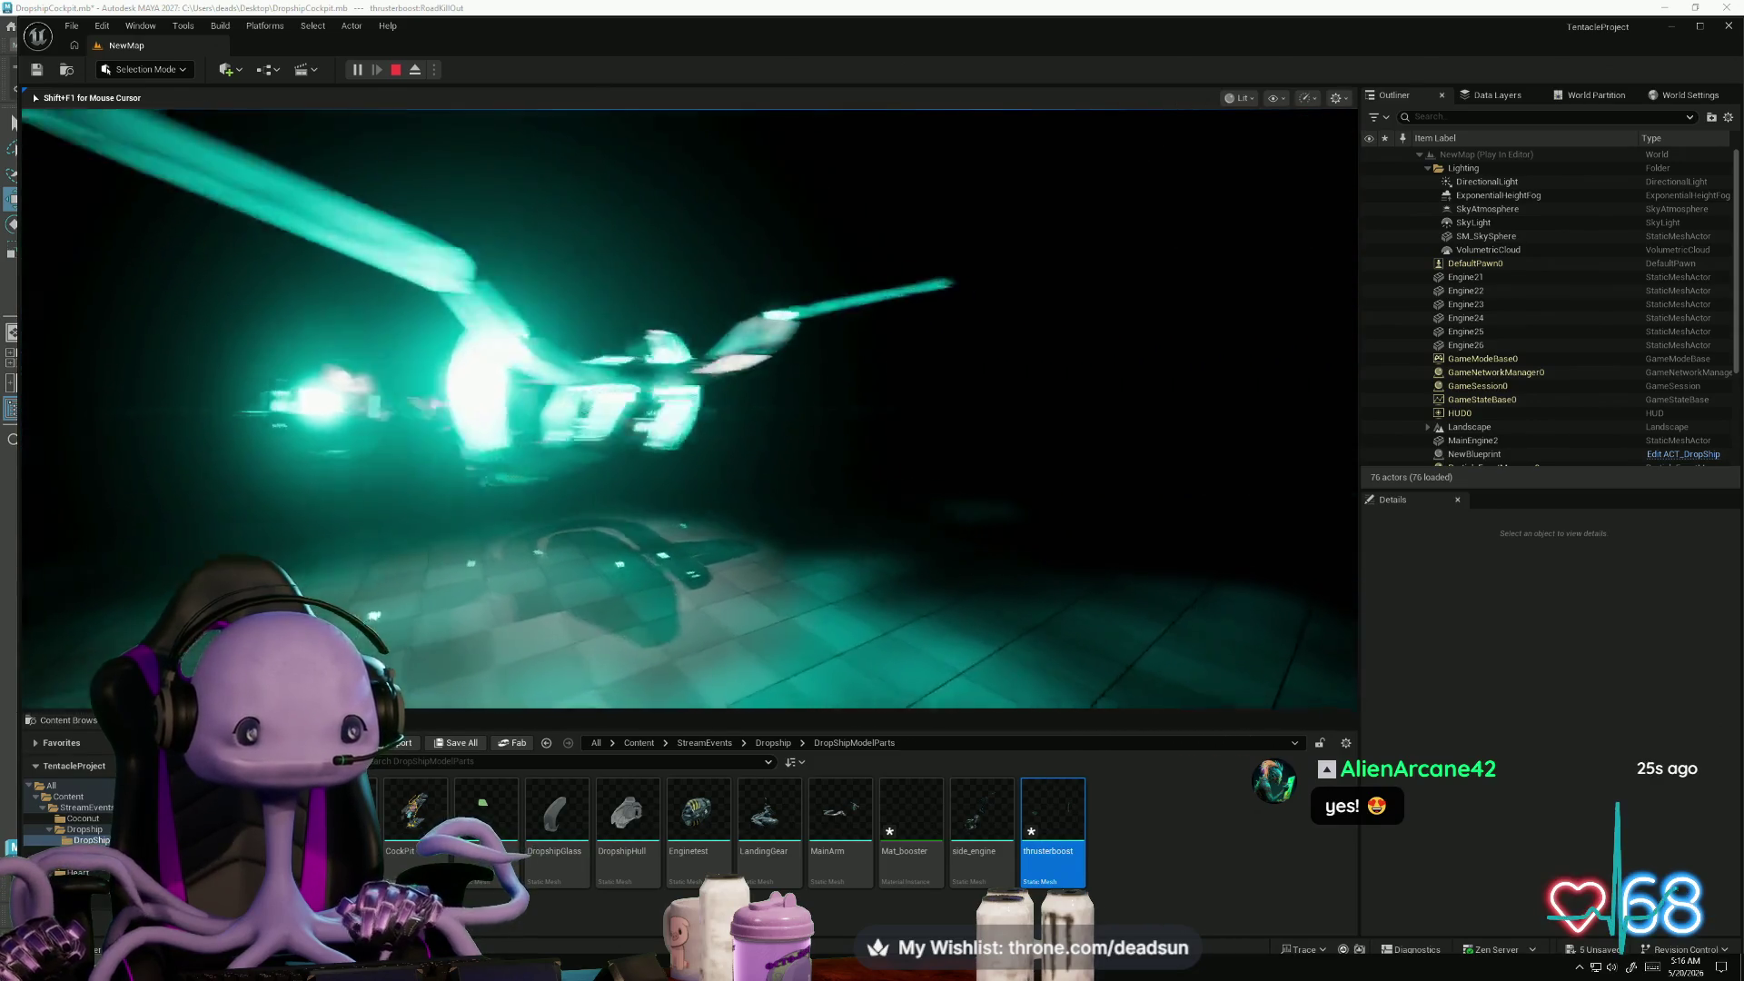
pyautogui.press('Escape')
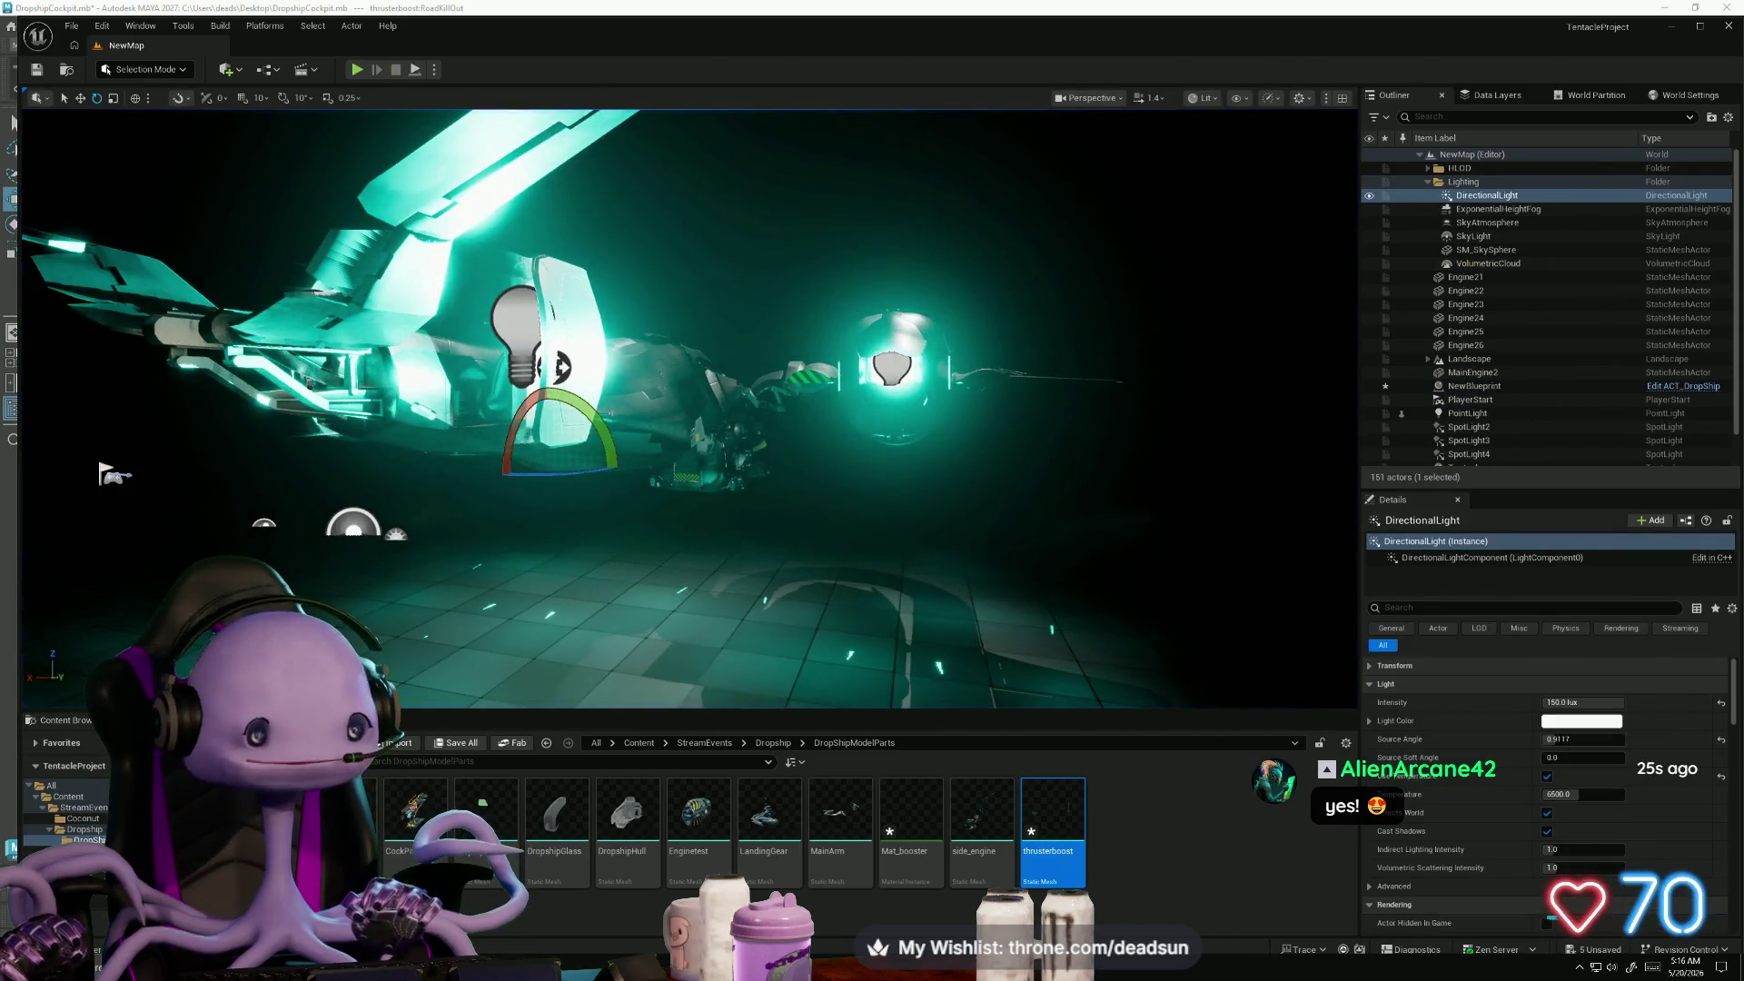
pyautogui.hotkey('alt', 'Tab')
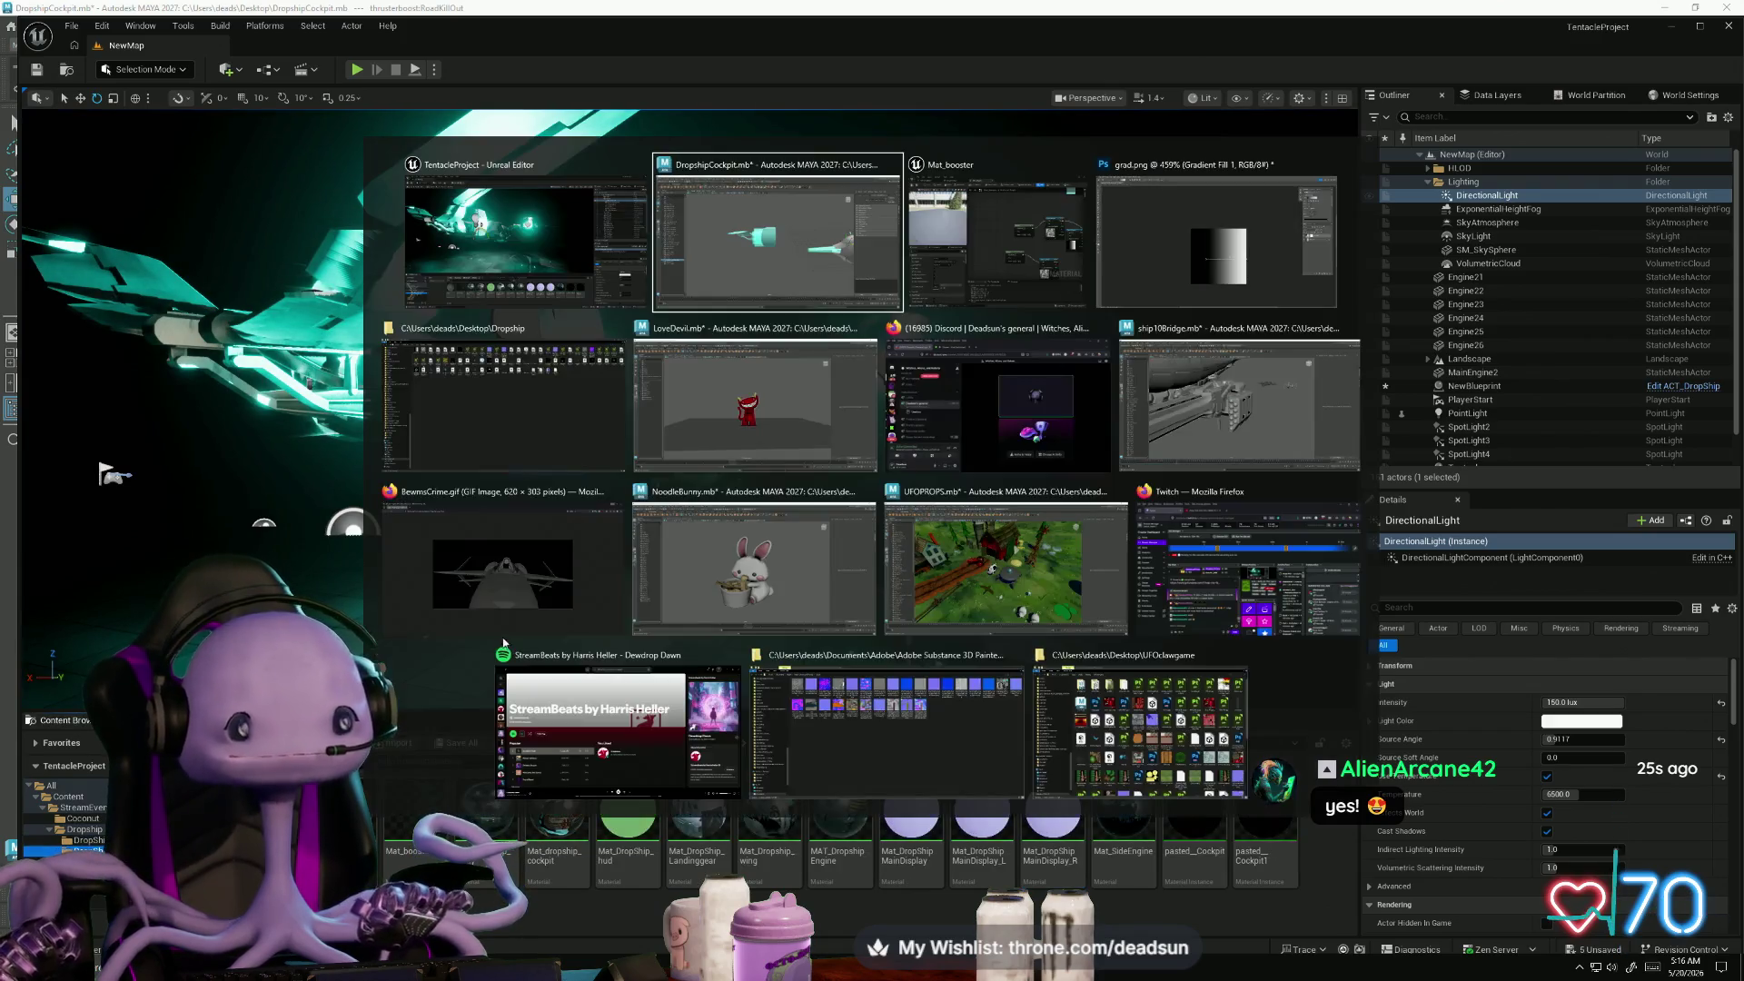
# - Make Mat_booster two-sided and apply it, then close the material, mesh and blueprint editors
pyautogui.click(954, 281)
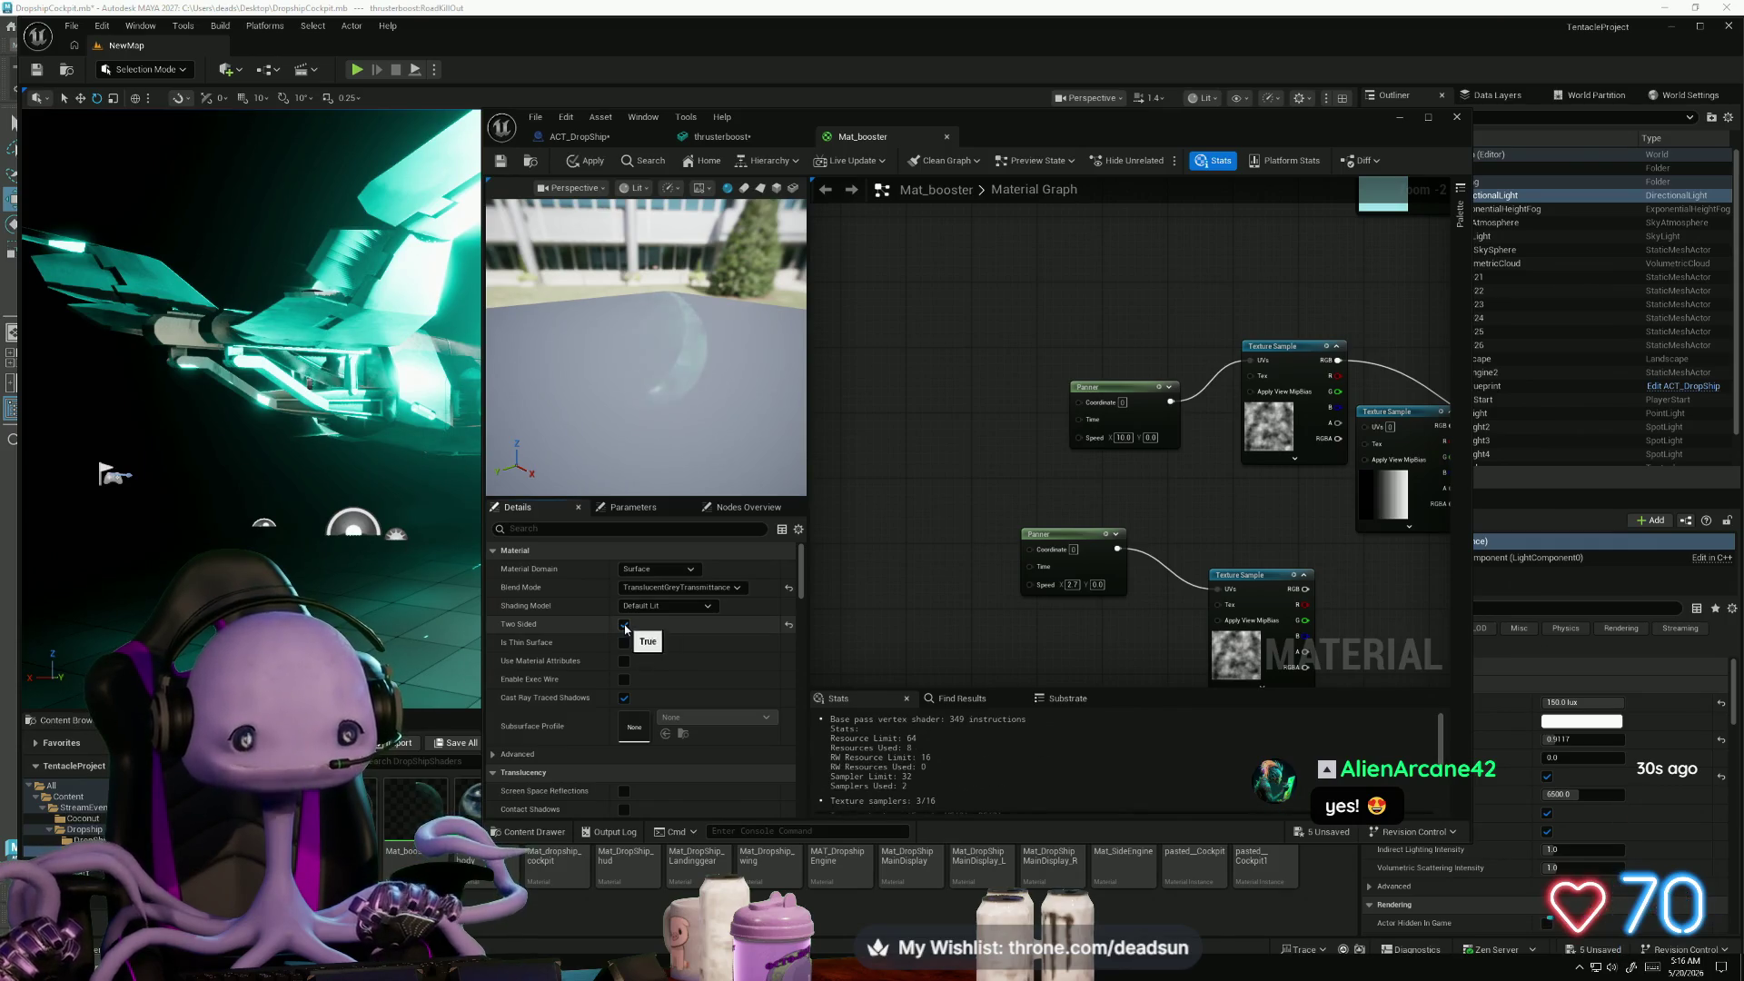
pyautogui.click(592, 162)
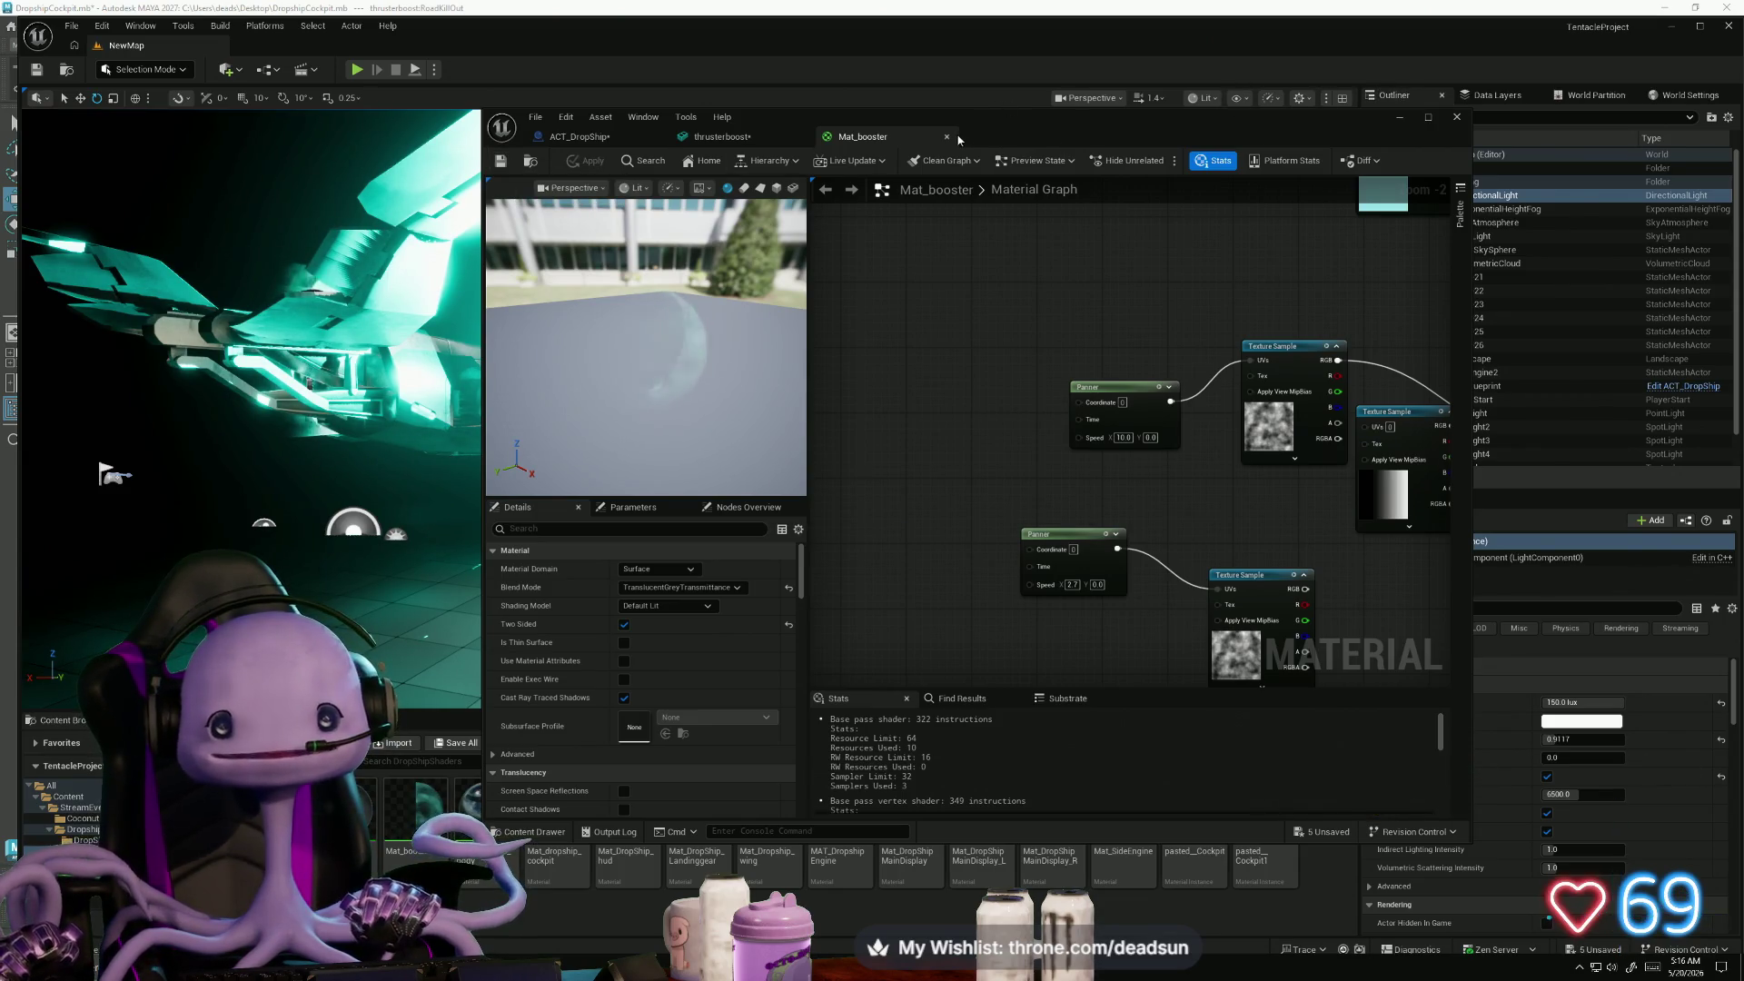
pyautogui.middleClick(887, 138)
pyautogui.moveTo(844, 508)
pyautogui.mouseDown()
pyautogui.moveTo(909, 491)
pyautogui.moveTo(895, 522)
pyautogui.moveTo(931, 531)
pyautogui.mouseUp()
pyautogui.middleClick(718, 136)
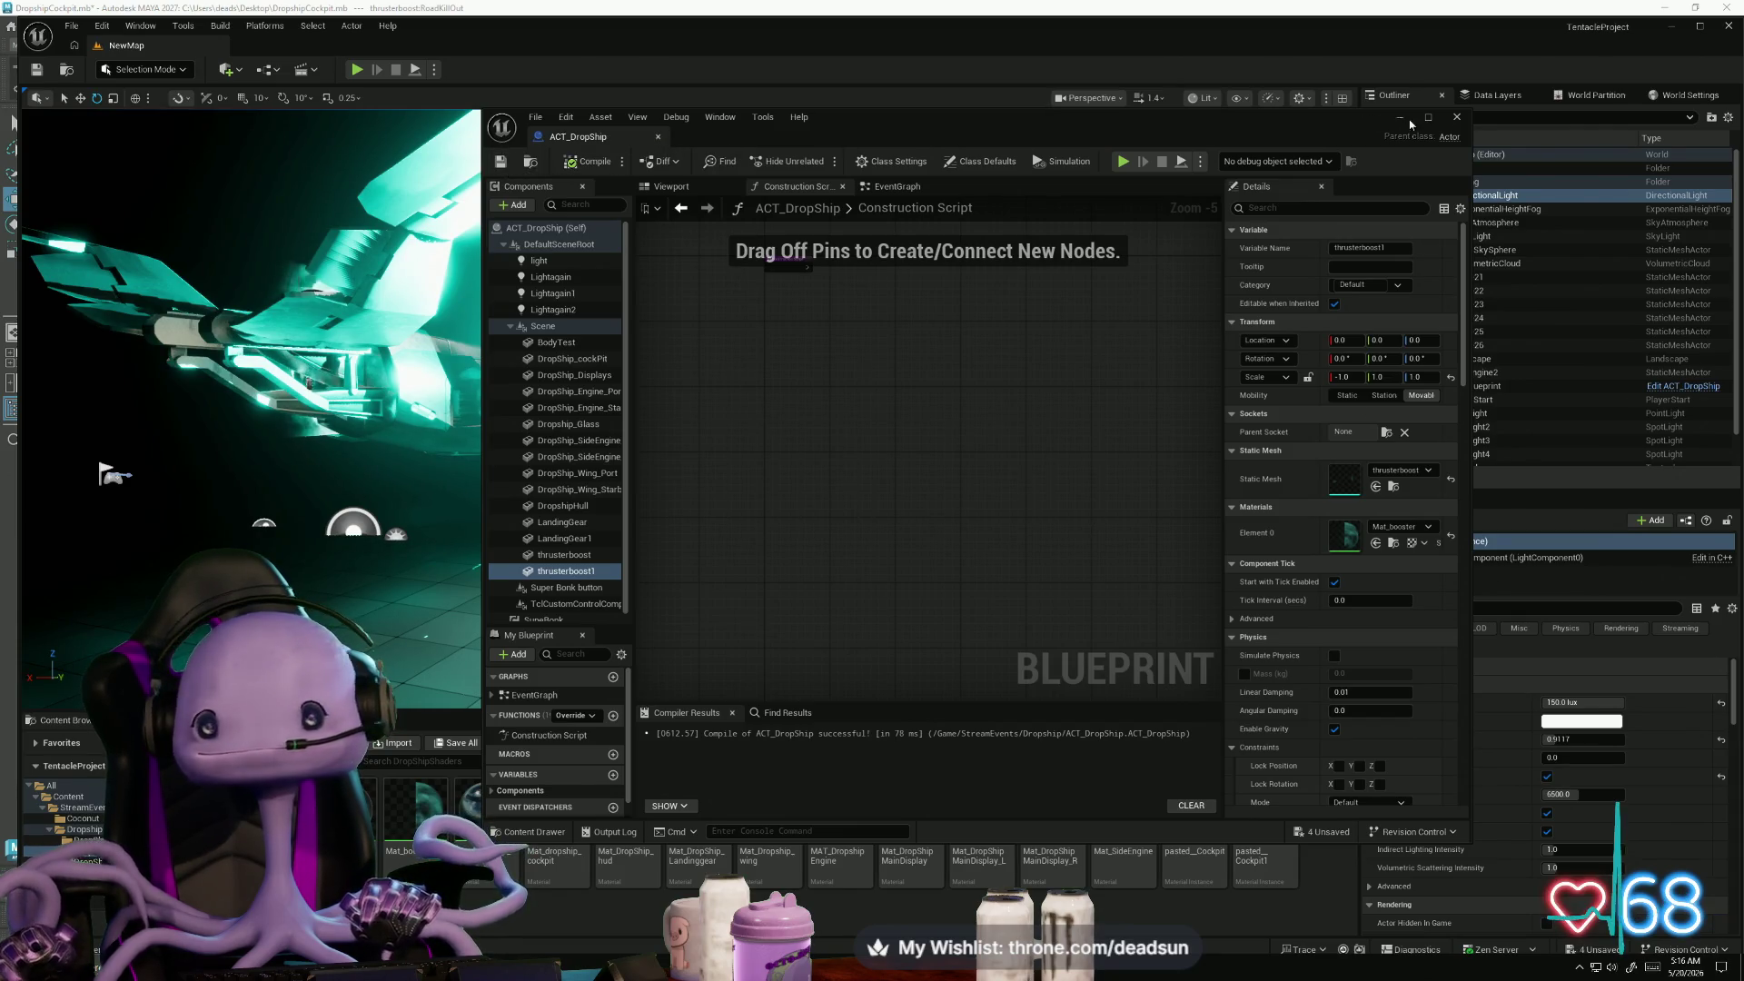
pyautogui.click(1458, 119)
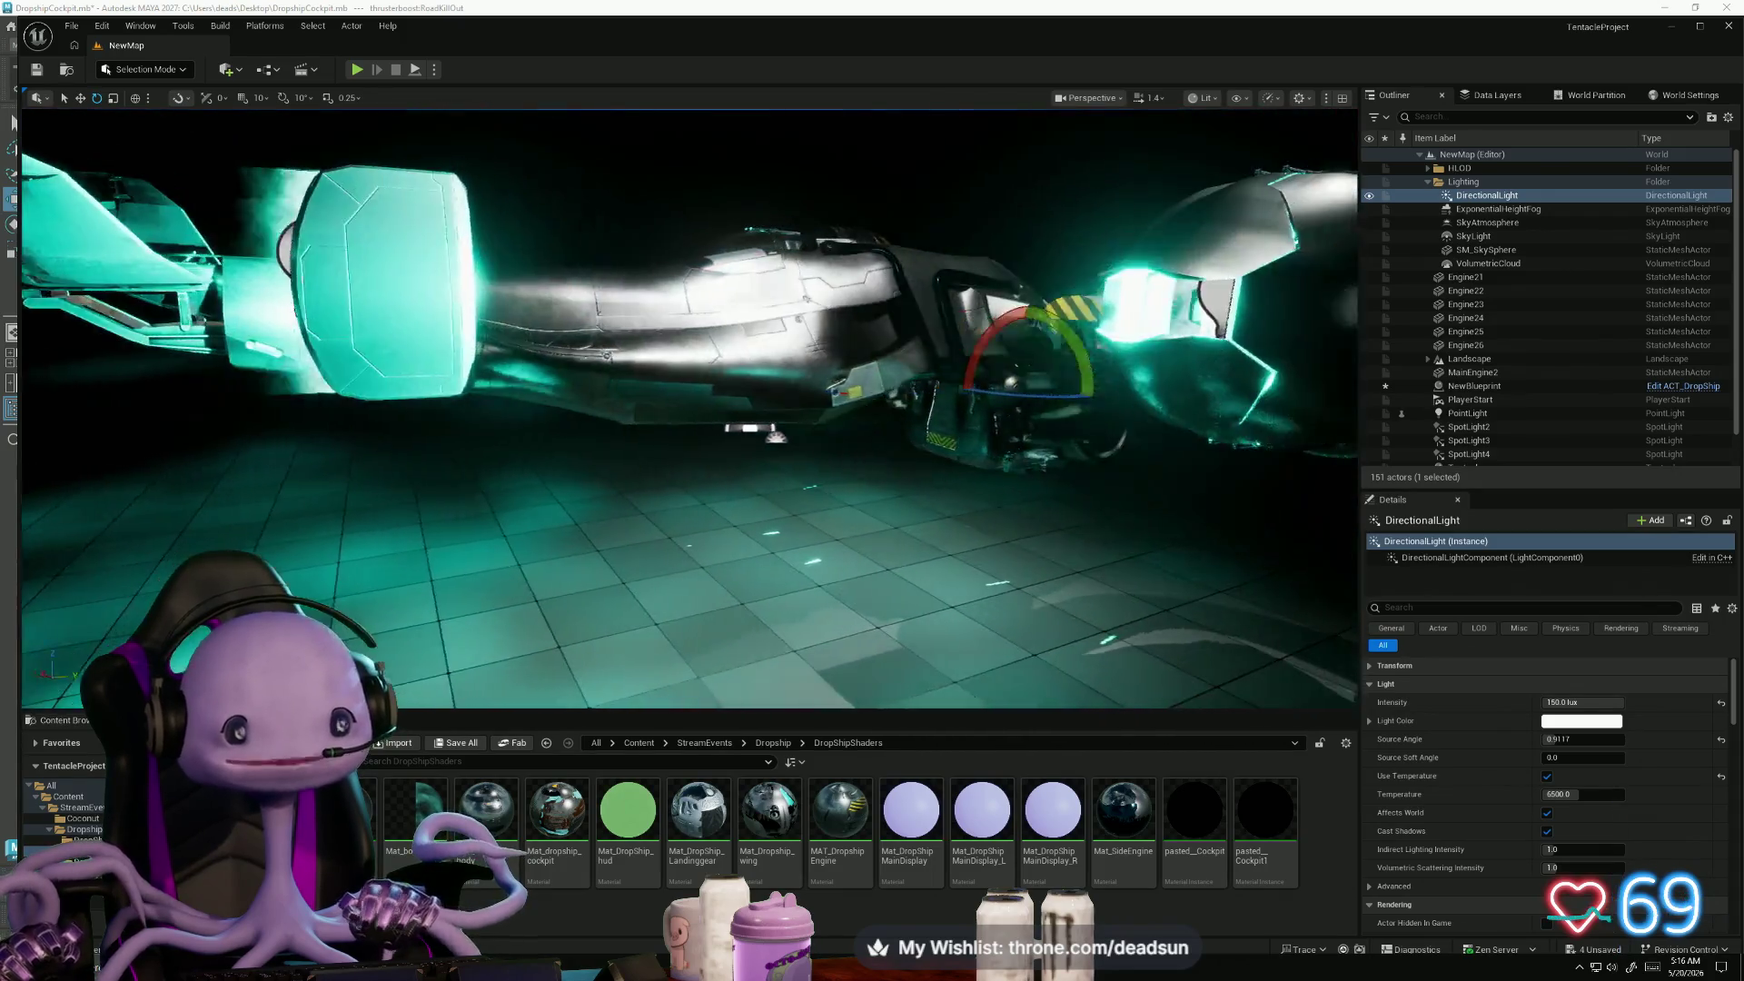
# - Test-play the level to check the two-sided glowing thrusters, then open the Dropship folder
pyautogui.moveTo(691, 409)
pyautogui.mouseDown()
pyautogui.moveTo(731, 495)
pyautogui.moveTo(850, 463)
pyautogui.mouseUp()
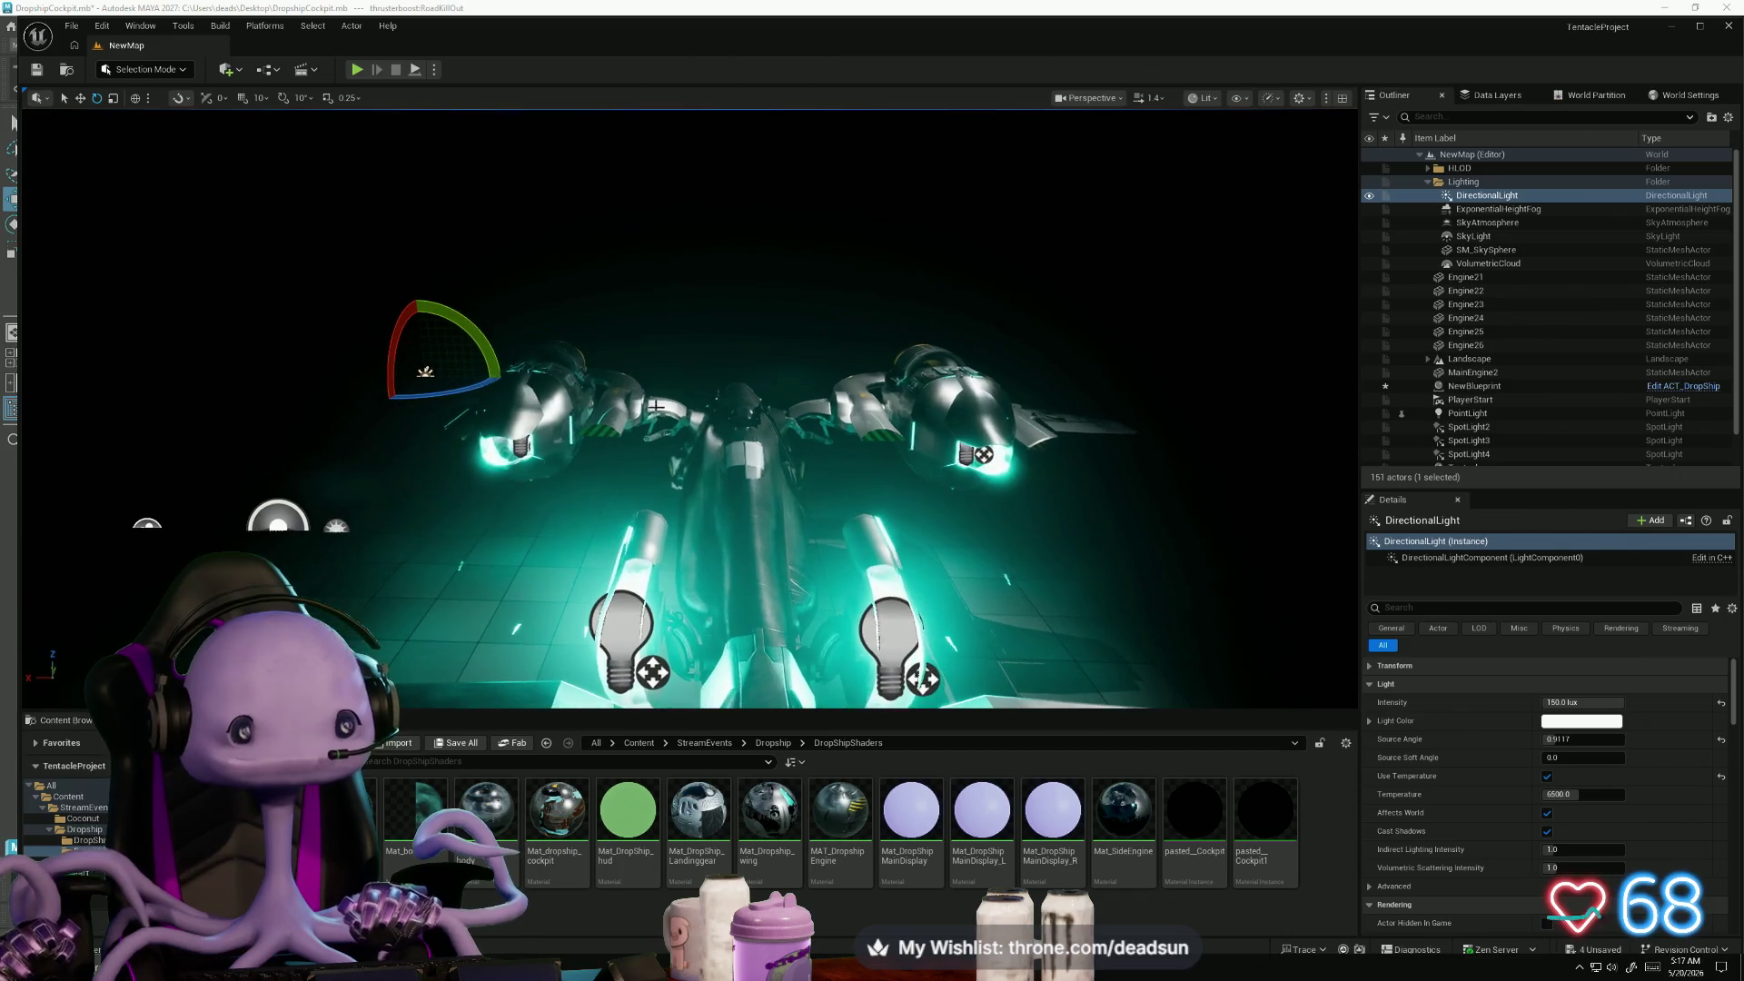
pyautogui.click(358, 69)
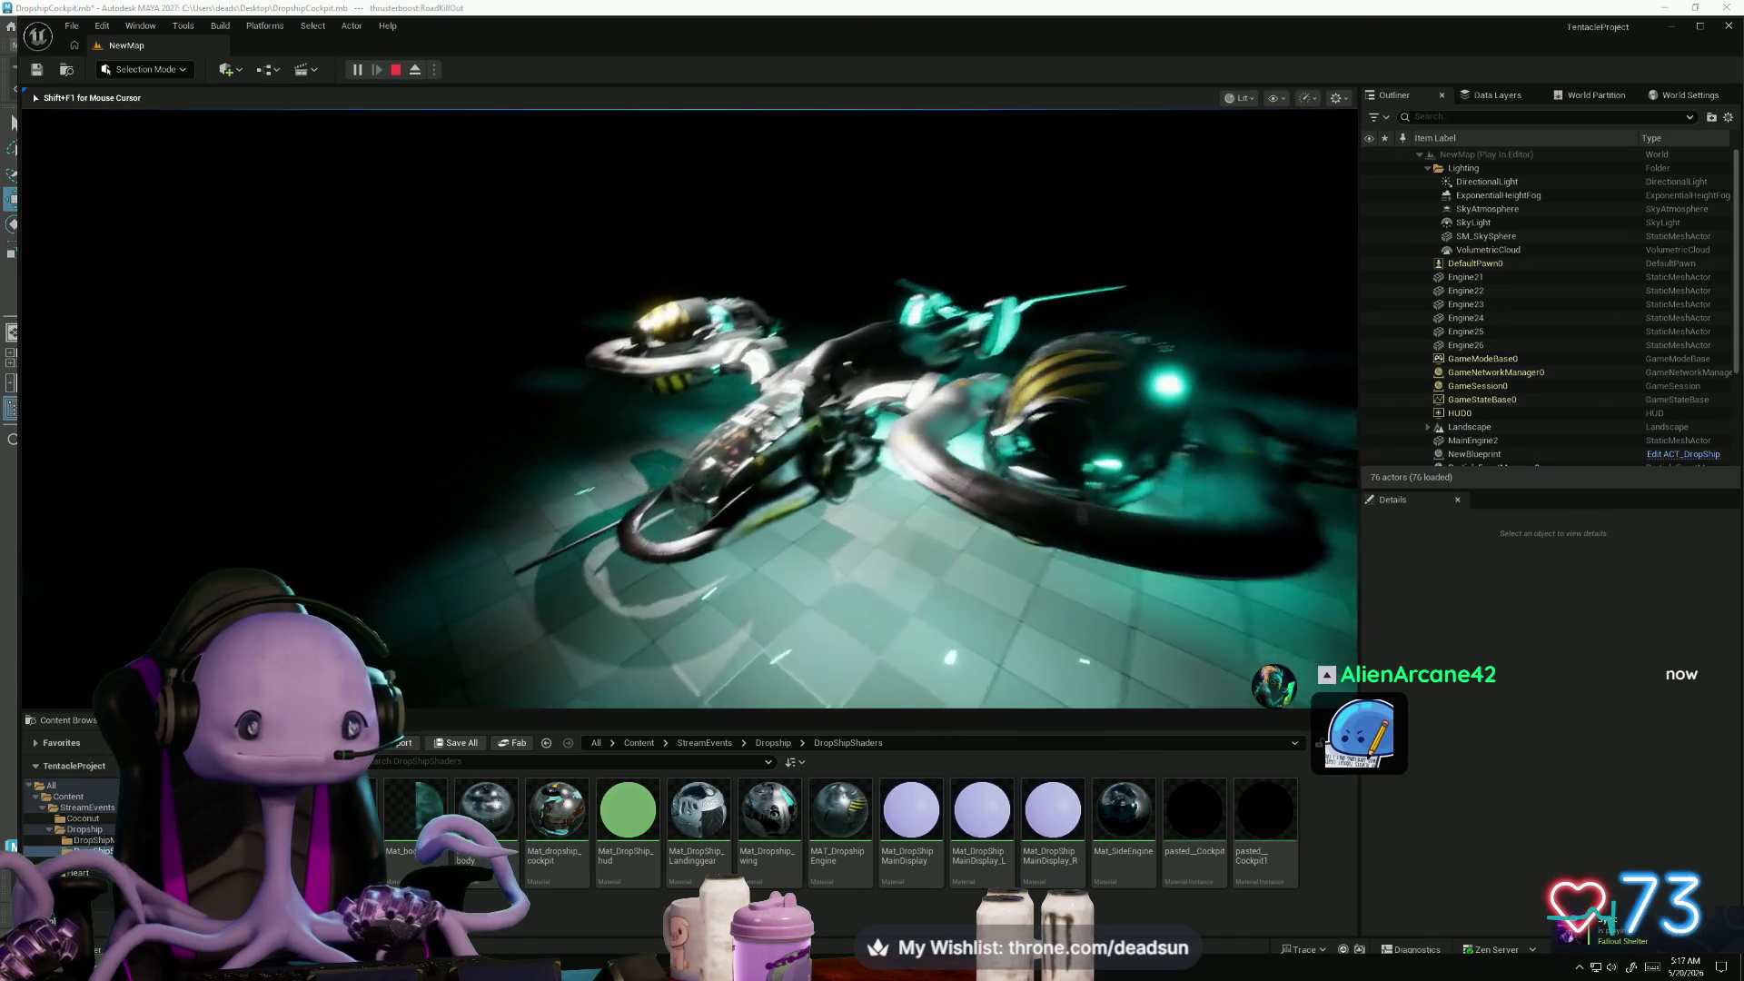
pyautogui.press('Escape')
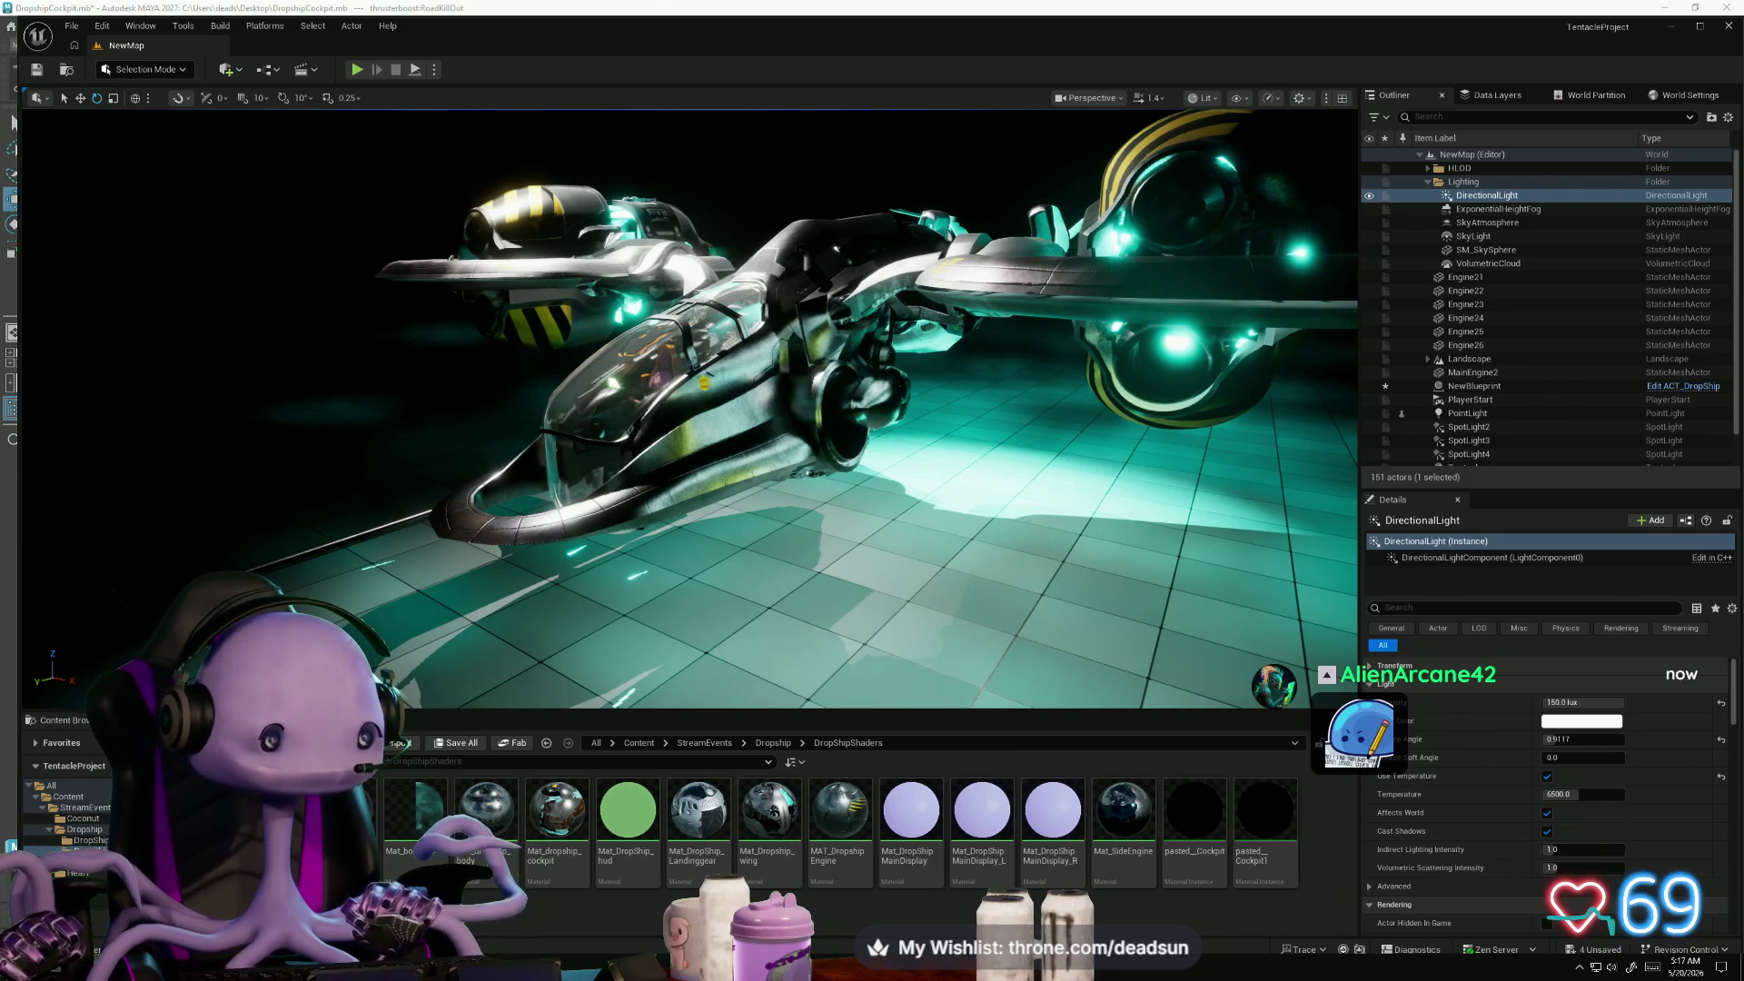
pyautogui.click(100, 833)
# - Open ACT_DropShip in a maximized Viewport and select DropShip_Engine_Starboard
pyautogui.doubleClick(560, 810)
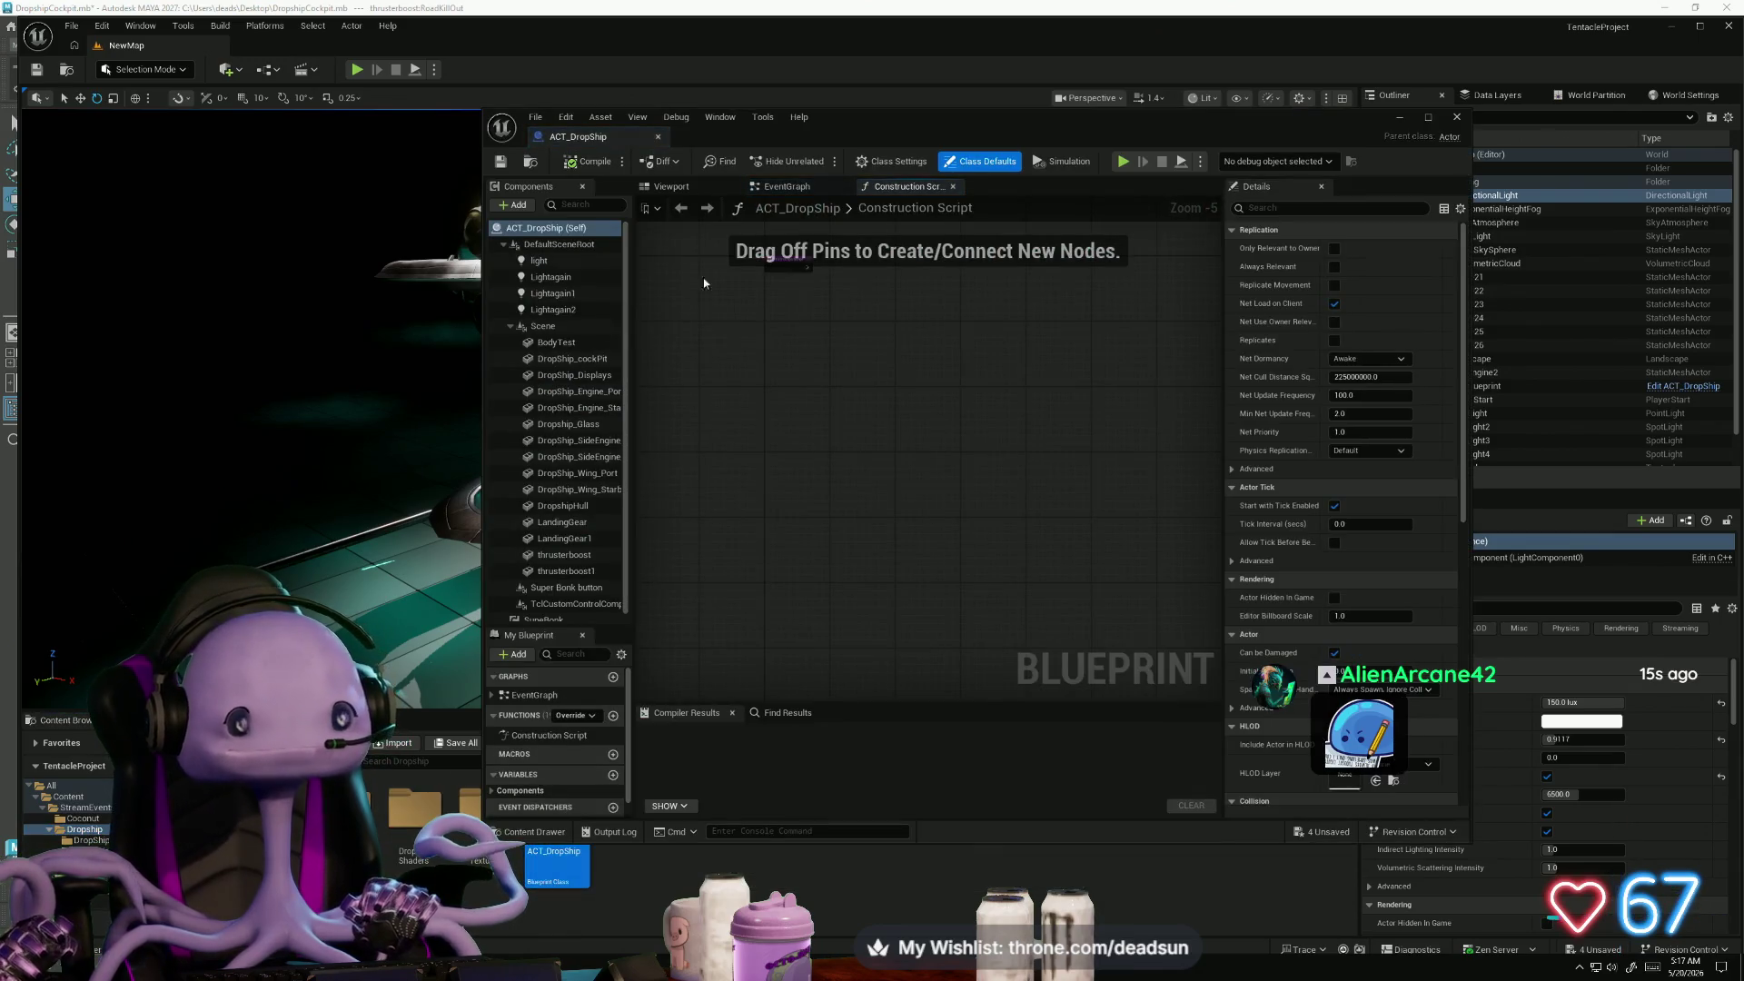
pyautogui.click(691, 187)
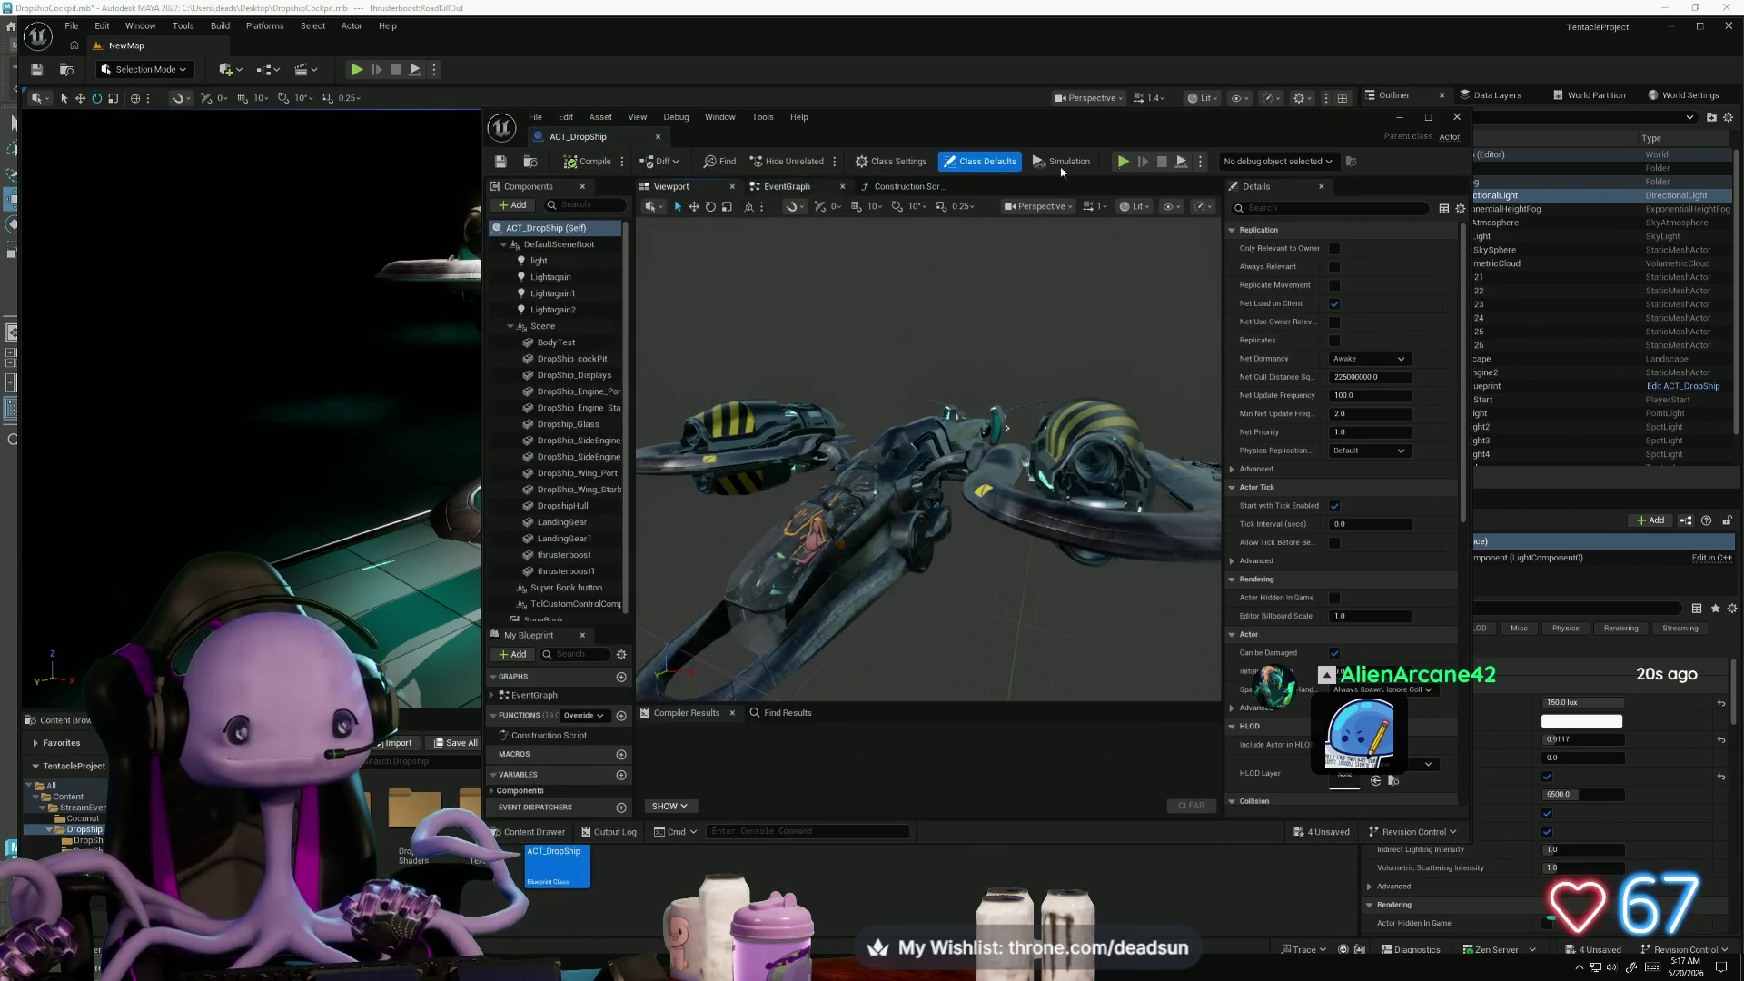
pyautogui.click(1430, 119)
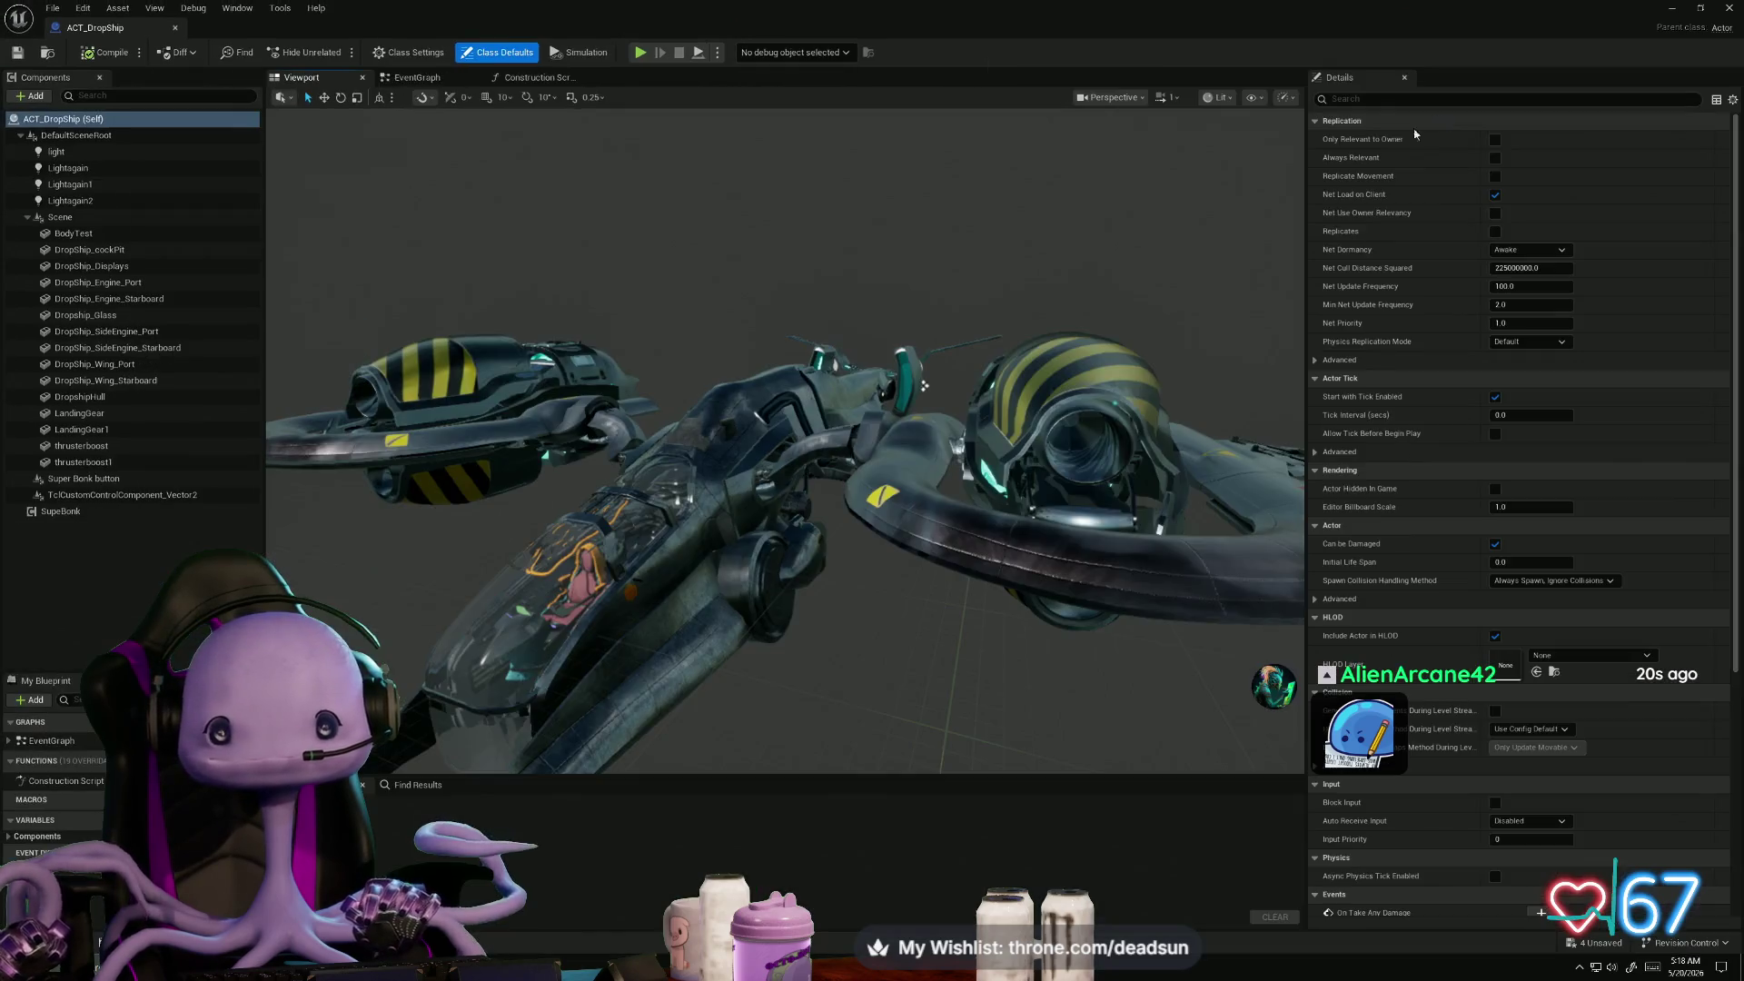
pyautogui.click(469, 364)
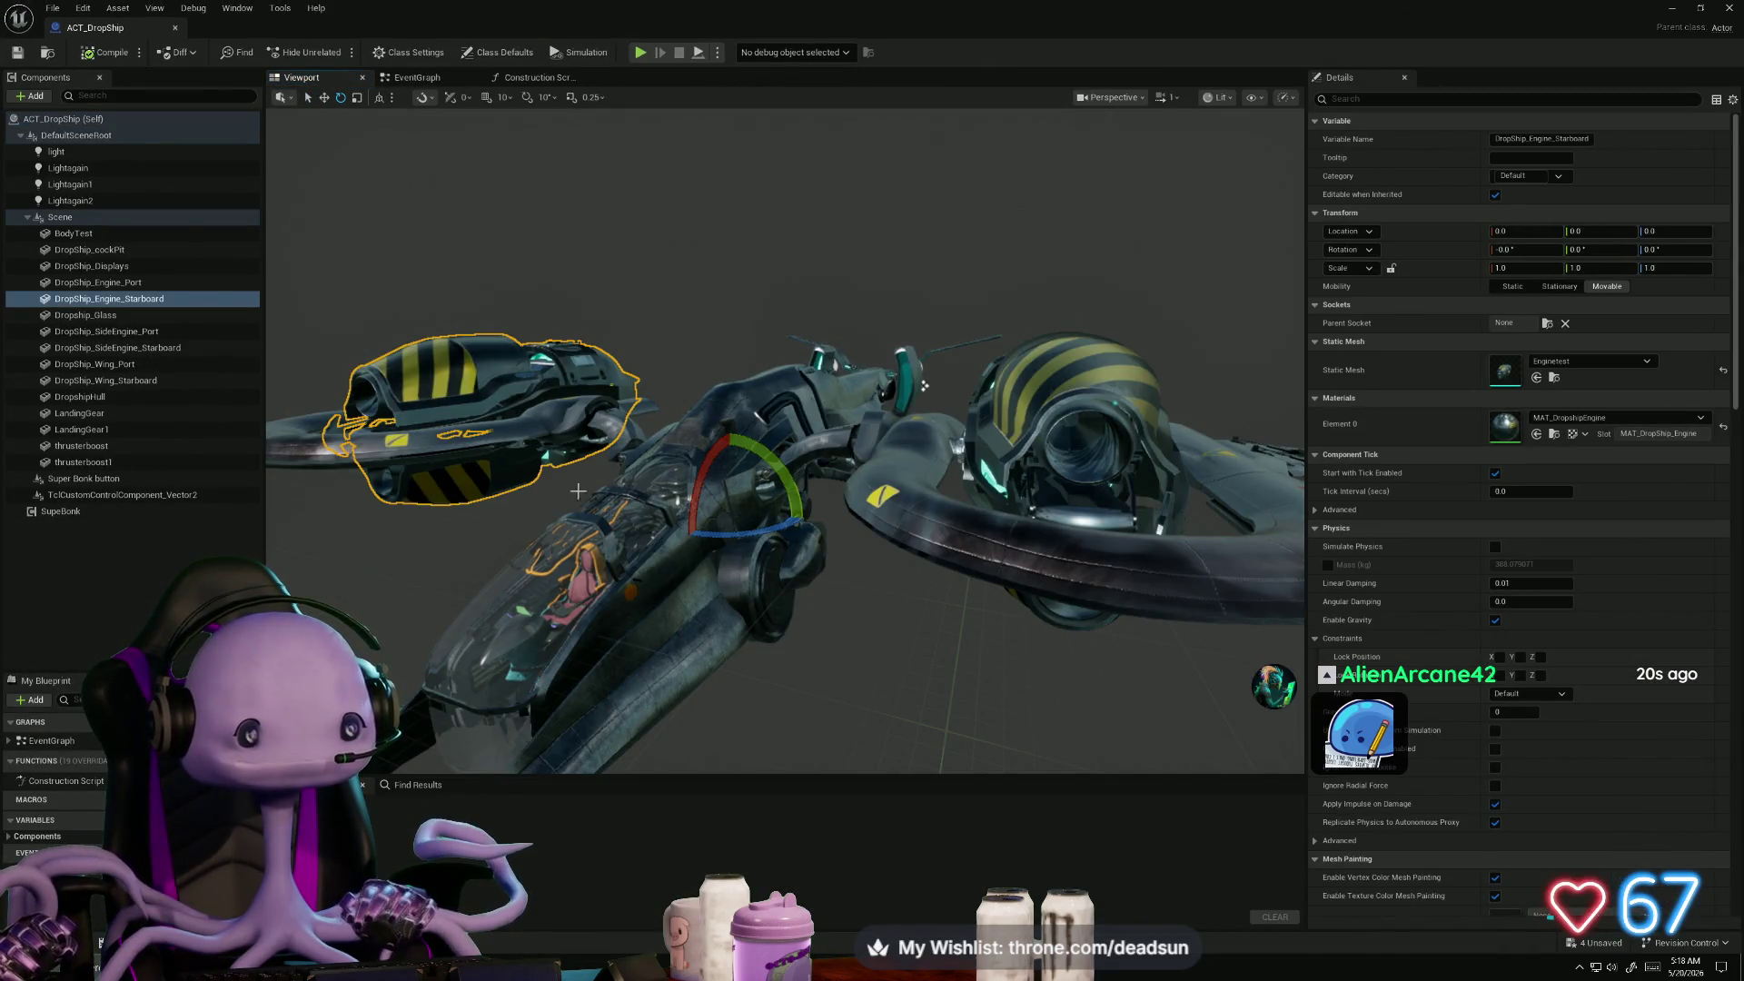
pyautogui.moveTo(584, 524); pyautogui.dragTo(509, 495)
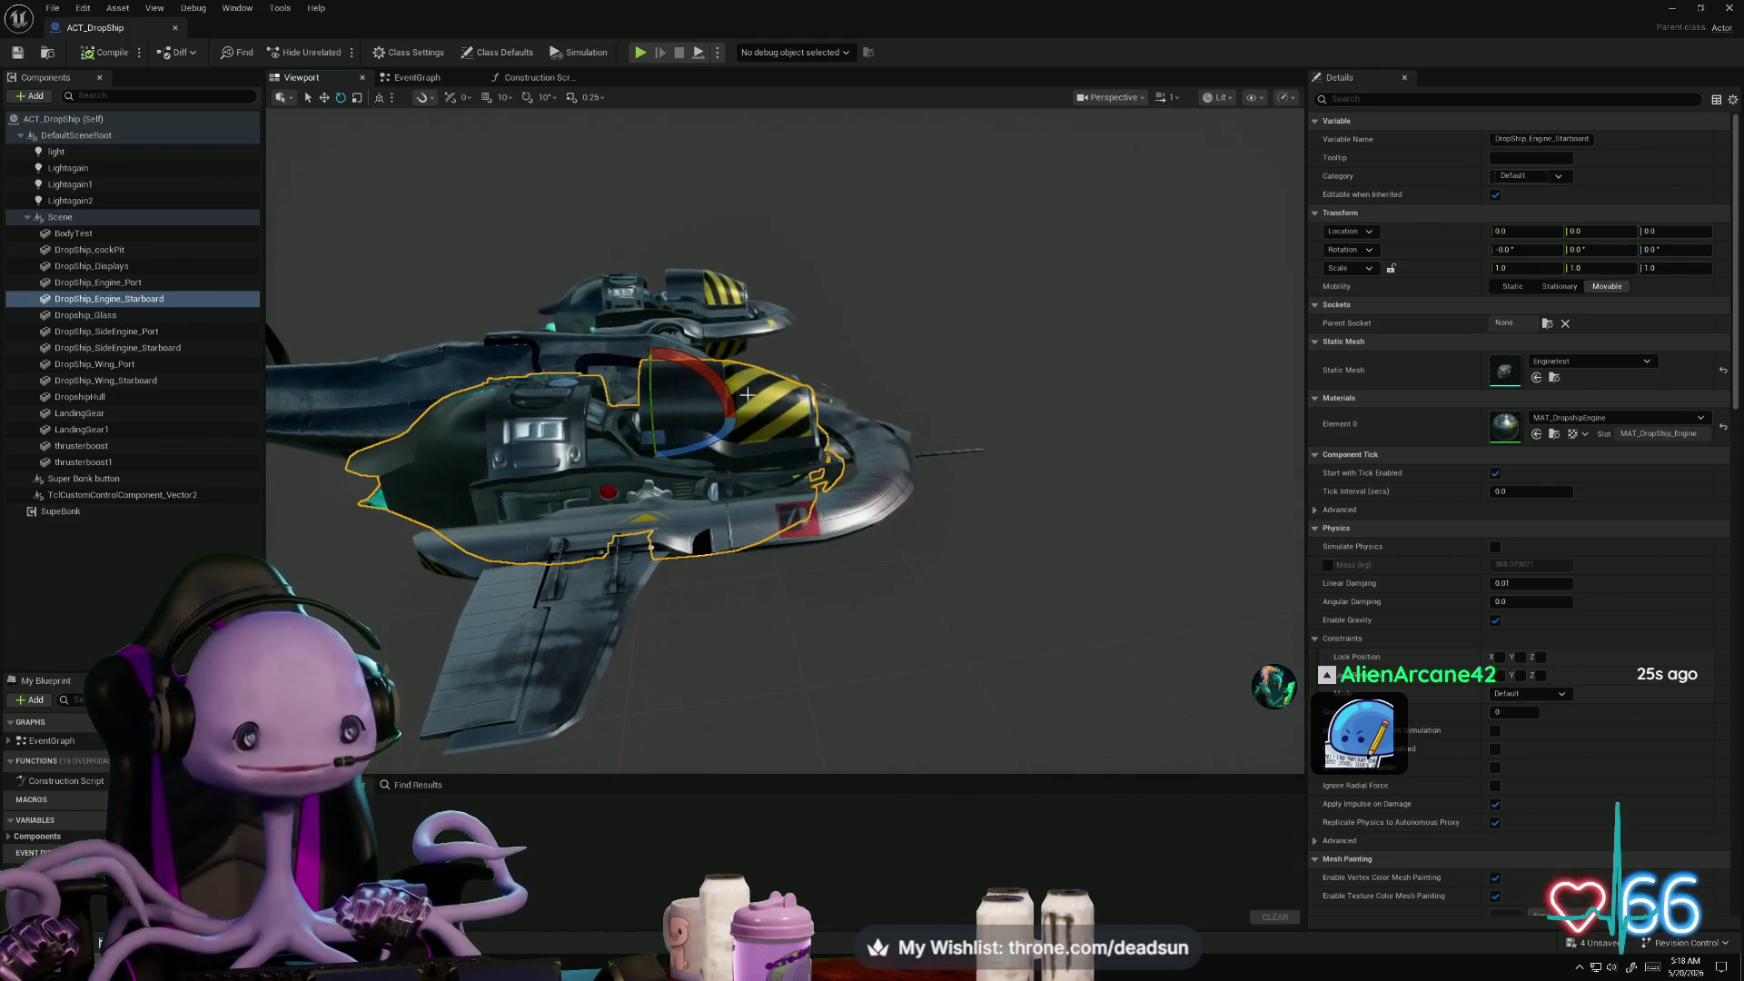
# - Roll the starboard engine to about -29°, undo the accidental move, and frame it
pyautogui.moveTo(722, 394)
pyautogui.mouseDown()
pyautogui.moveTo(679, 398)
pyautogui.moveTo(674, 335)
pyautogui.moveTo(505, 495)
pyautogui.mouseUp()
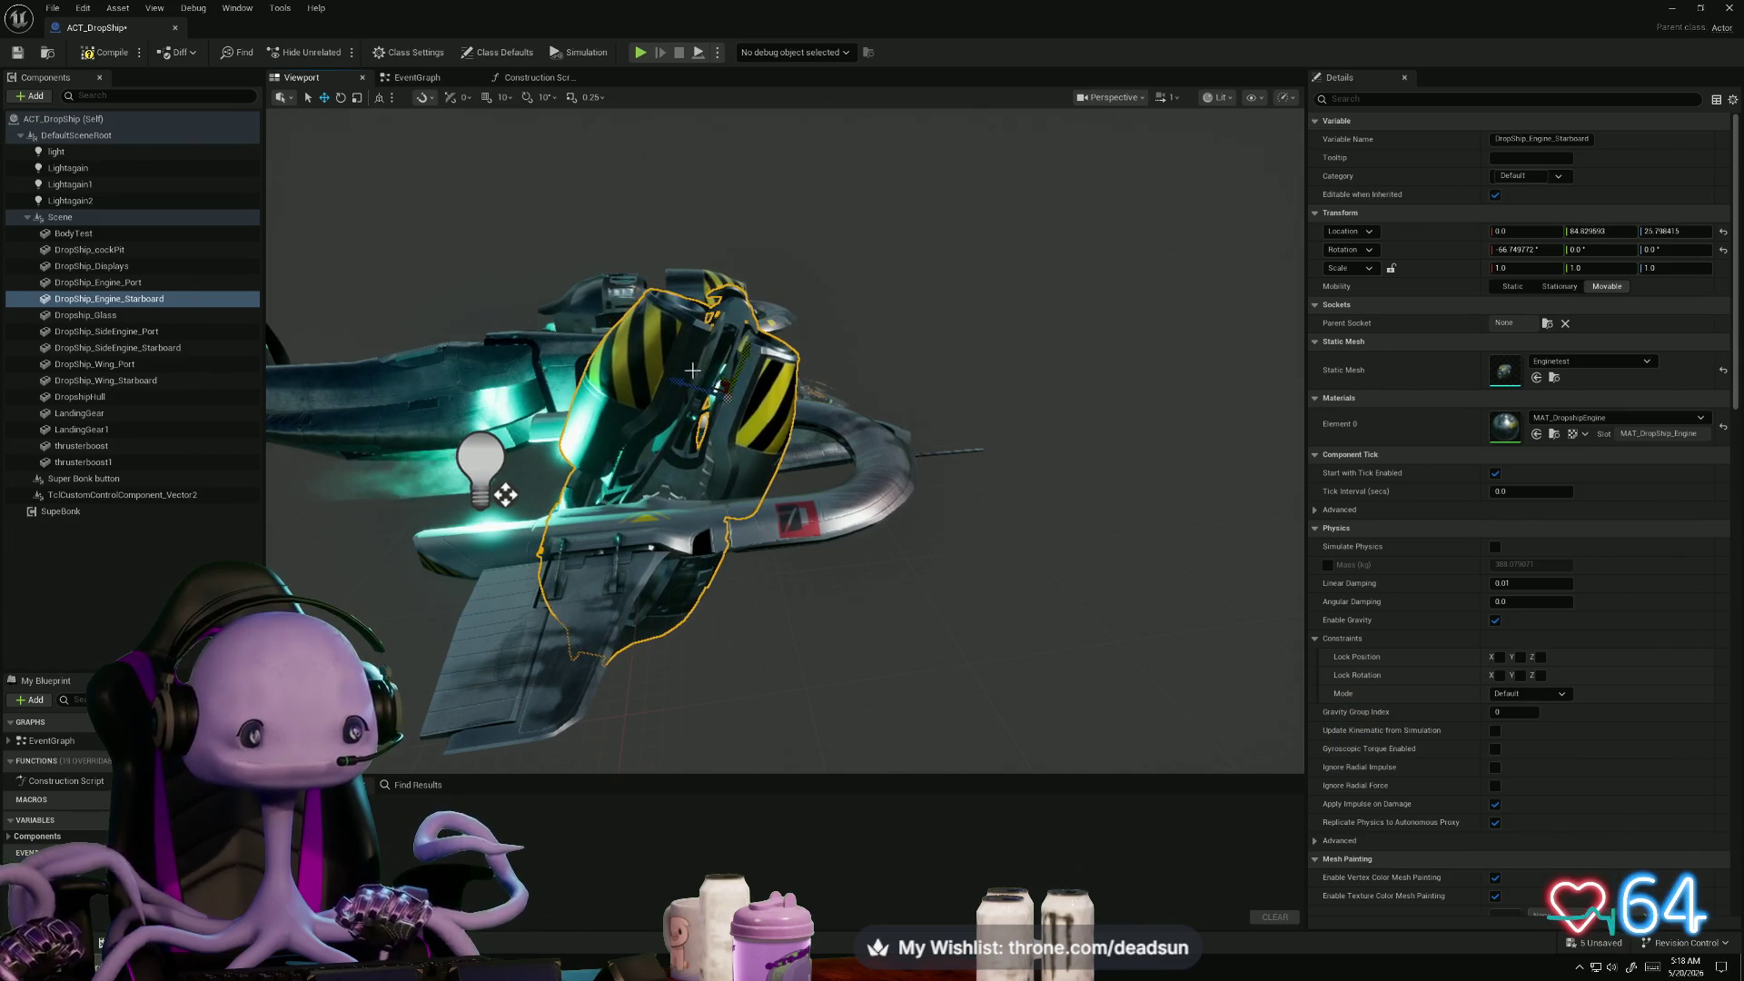
pyautogui.moveTo(788, 506)
pyautogui.mouseDown()
pyautogui.moveTo(627, 518)
pyautogui.moveTo(695, 507)
pyautogui.moveTo(875, 389)
pyautogui.mouseUp()
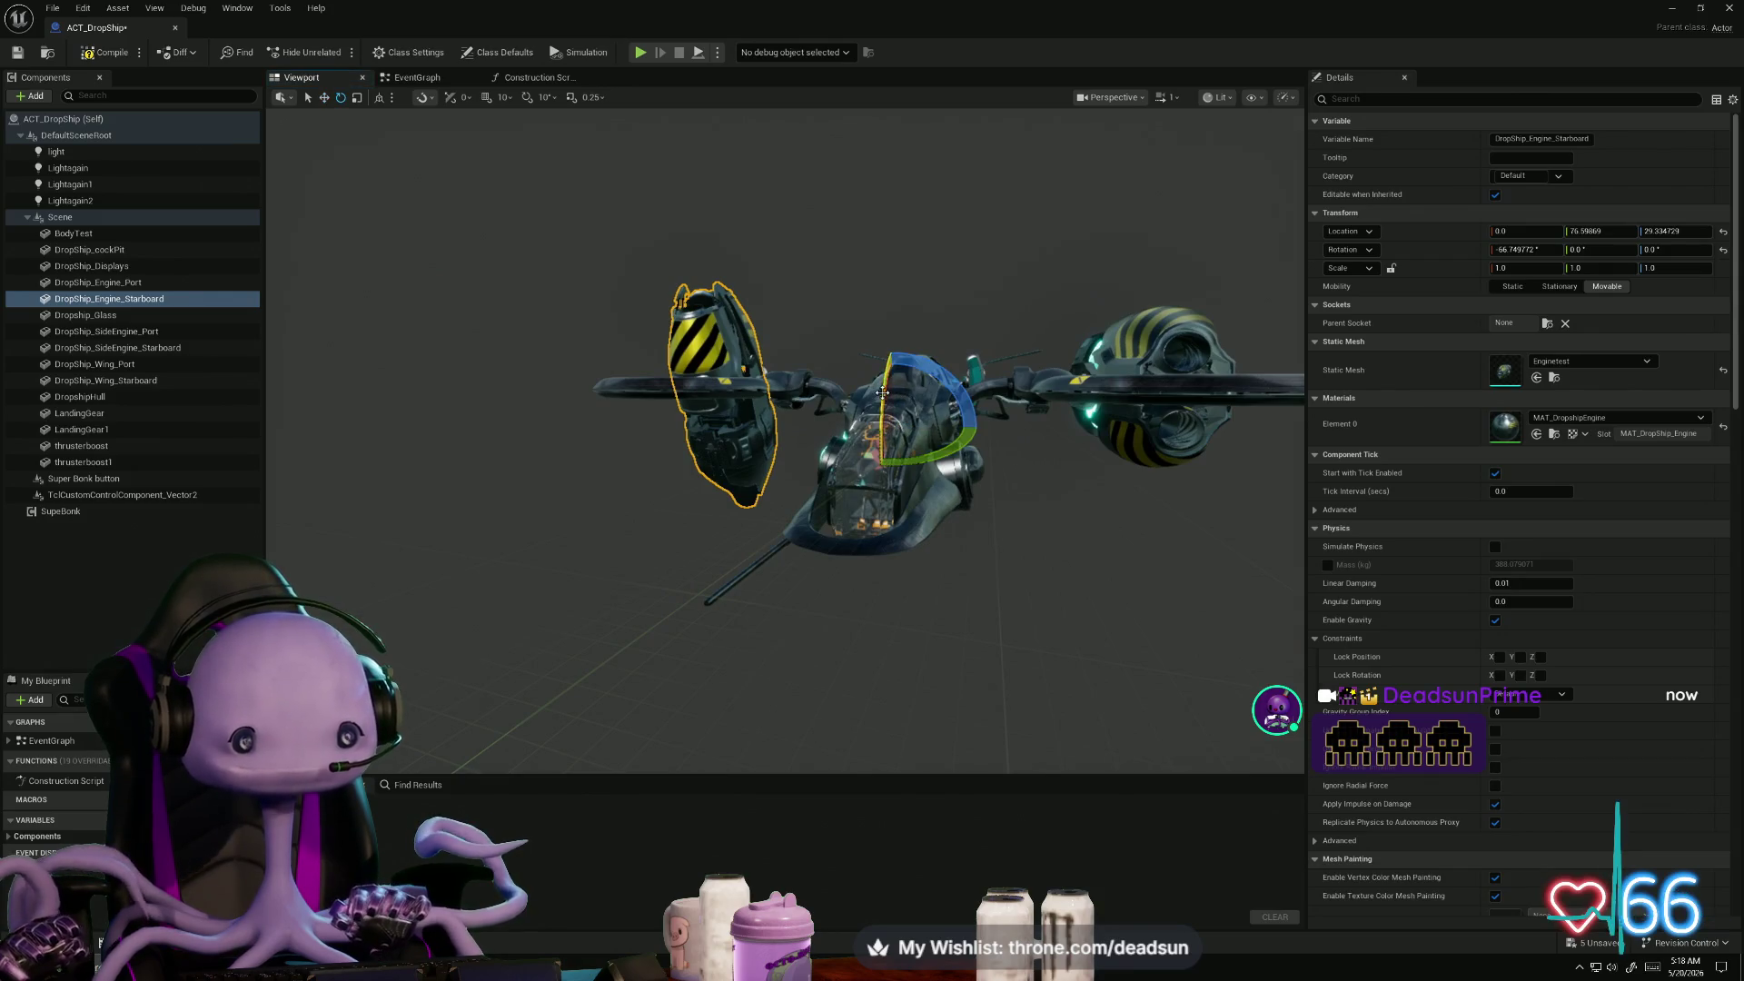
pyautogui.moveTo(875, 389)
pyautogui.mouseDown()
pyautogui.moveTo(963, 381)
pyautogui.moveTo(909, 300)
pyautogui.mouseUp()
pyautogui.moveTo(913, 436)
pyautogui.mouseDown()
pyautogui.moveTo(509, 467)
pyautogui.moveTo(599, 504)
pyautogui.moveTo(559, 464)
pyautogui.moveTo(527, 545)
pyautogui.mouseUp()
pyautogui.moveTo(781, 436)
pyautogui.mouseDown()
pyautogui.moveTo(854, 400)
pyautogui.moveTo(735, 418)
pyautogui.moveTo(768, 455)
pyautogui.moveTo(754, 427)
pyautogui.moveTo(713, 418)
pyautogui.moveTo(650, 442)
pyautogui.mouseUp()
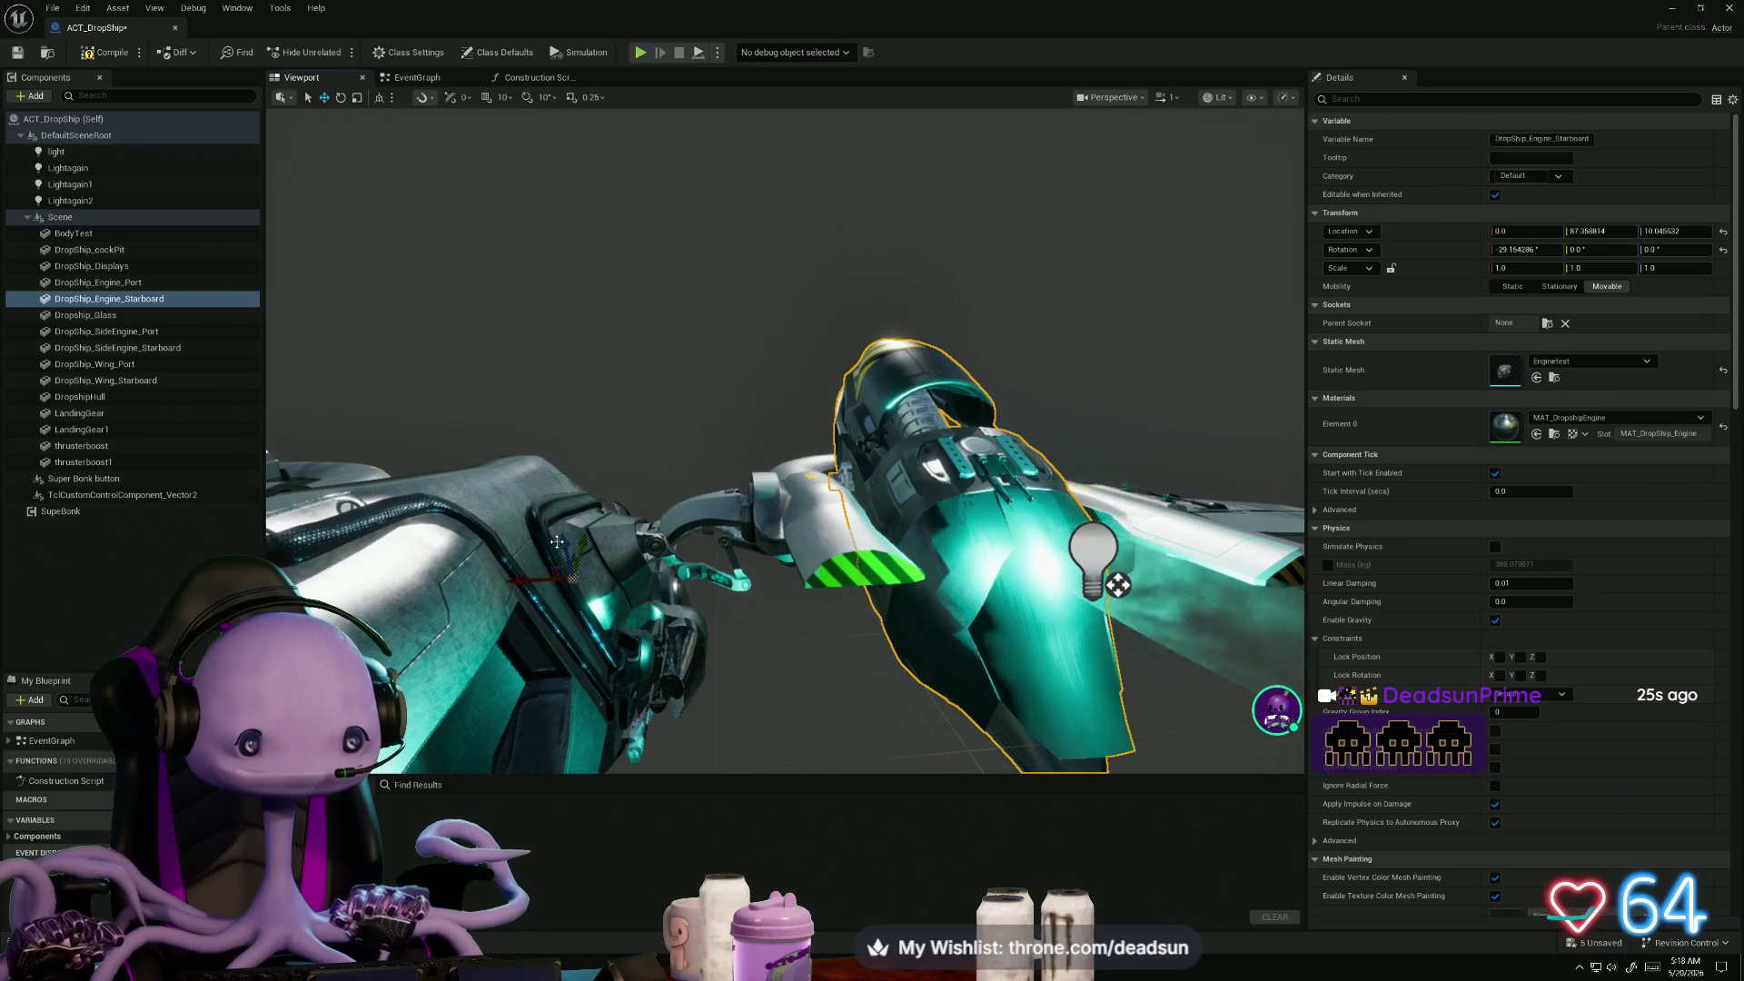
pyautogui.moveTo(546, 557); pyautogui.dragTo(636, 550)
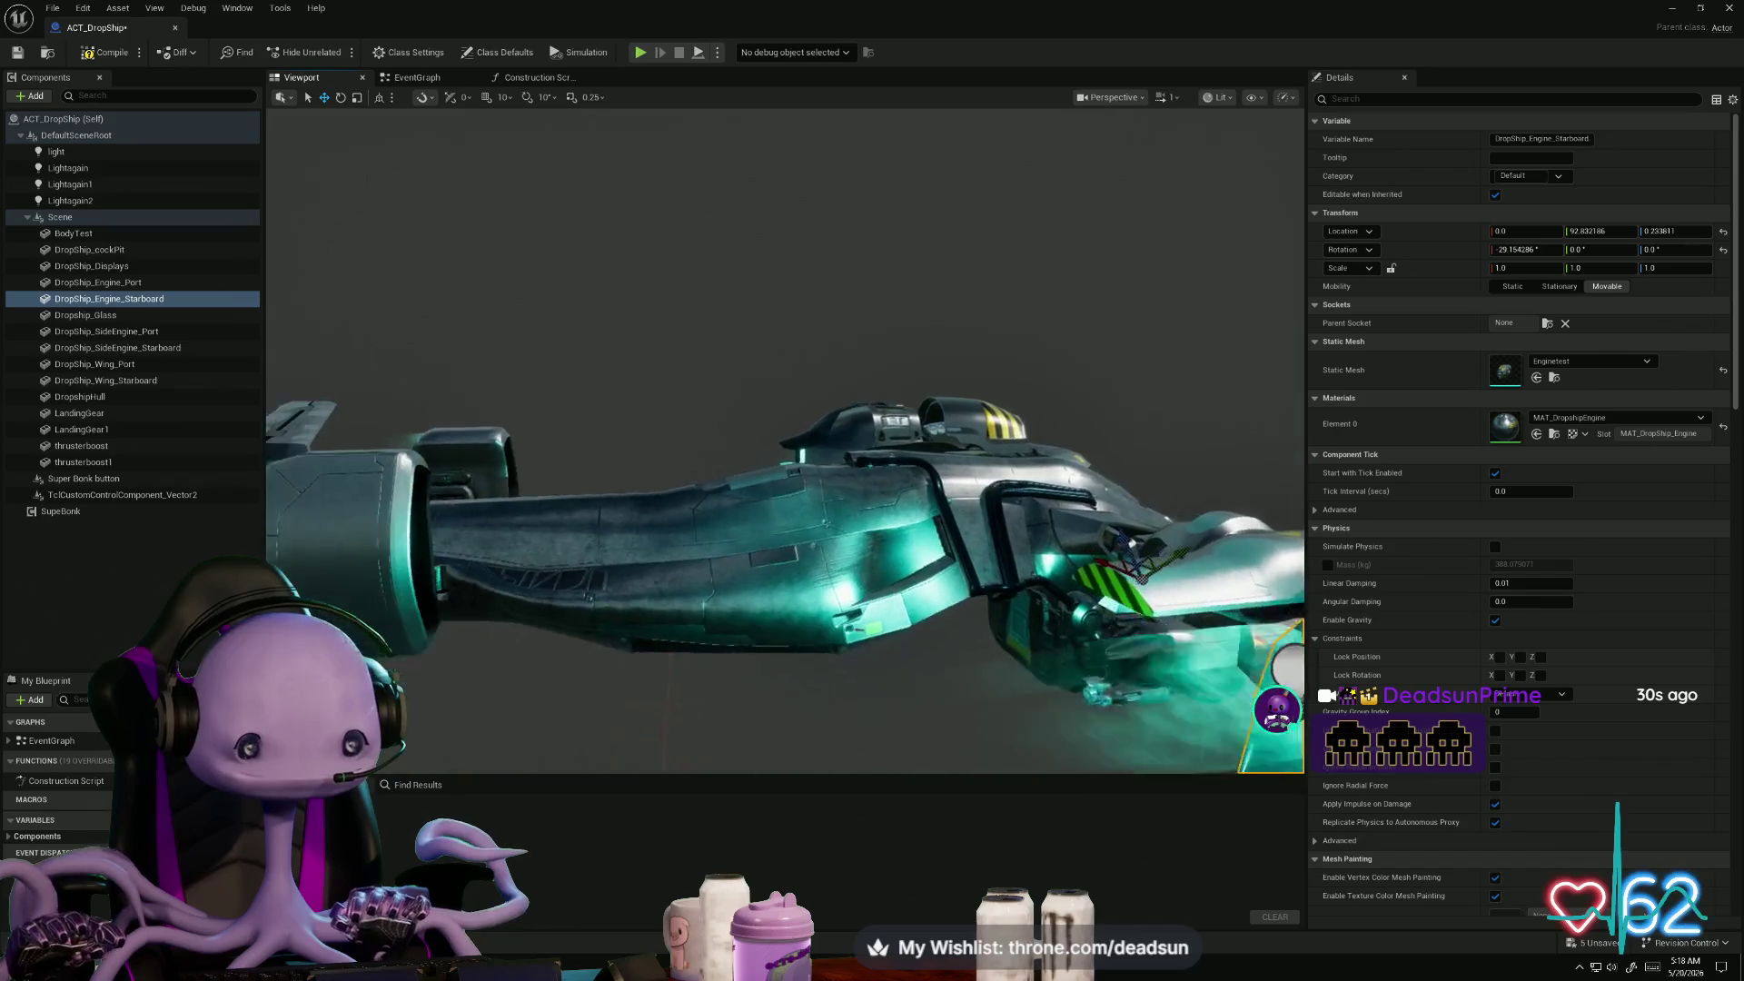
pyautogui.hotkey('ctrl', 'z')
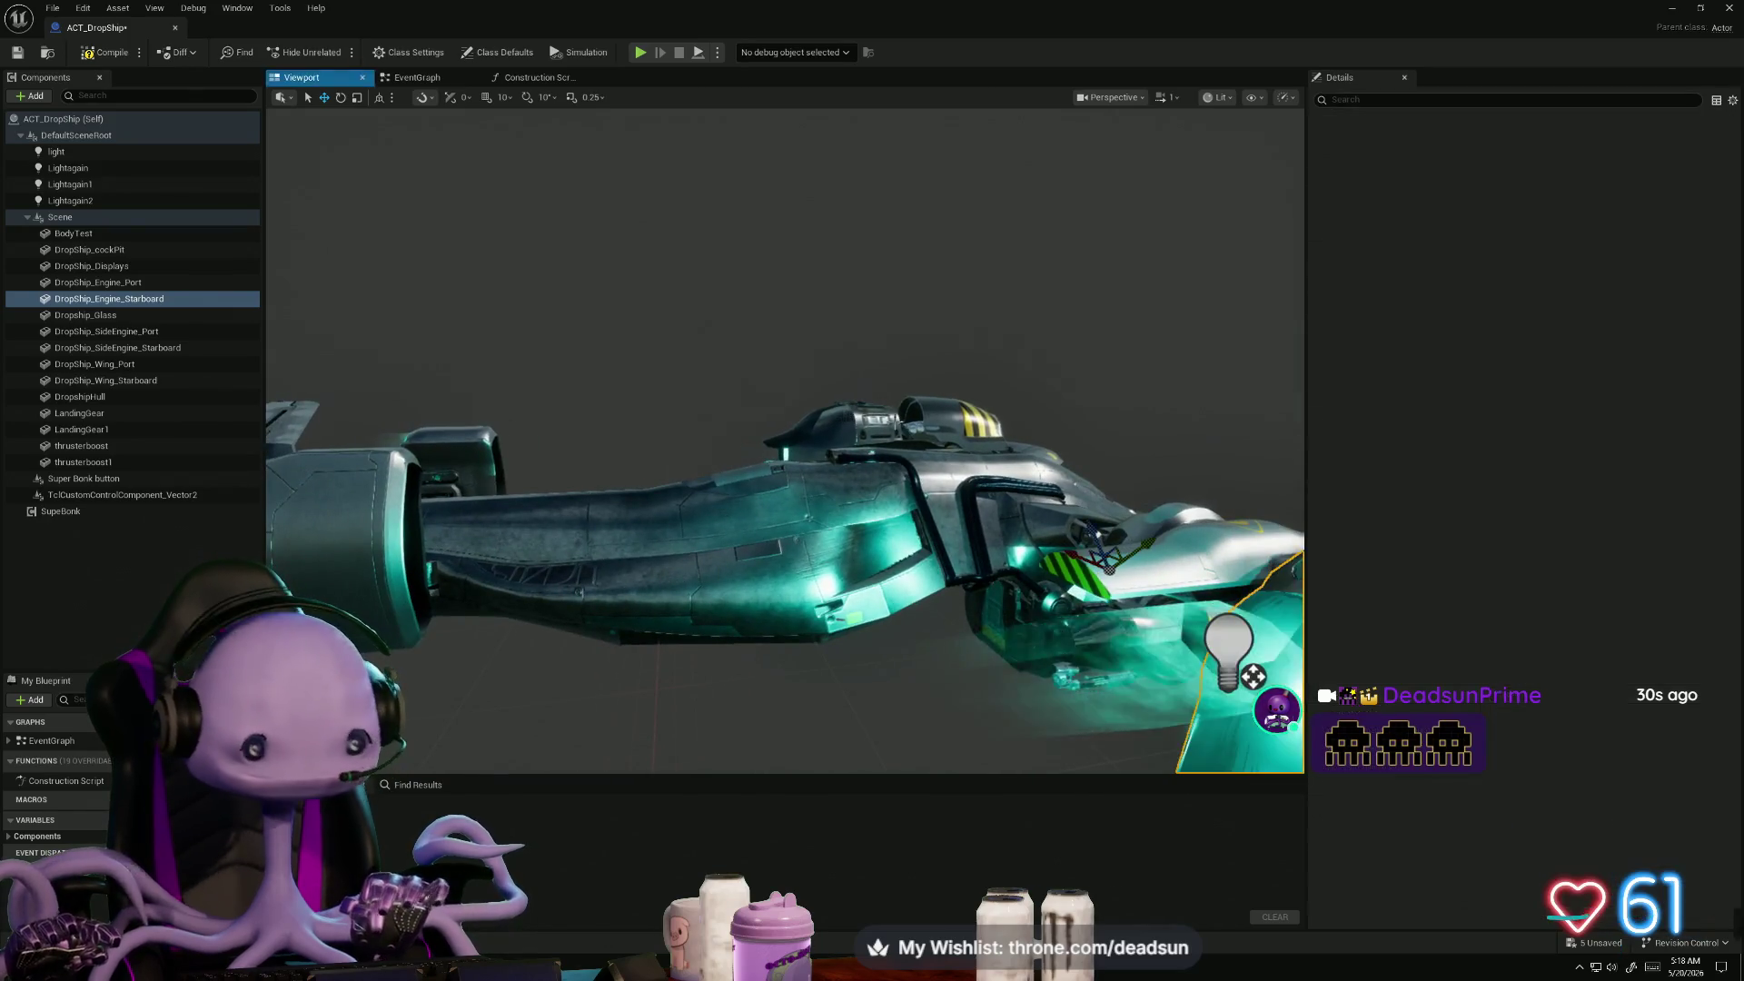
pyautogui.moveTo(843, 421); pyautogui.dragTo(818, 417)
pyautogui.press('f')
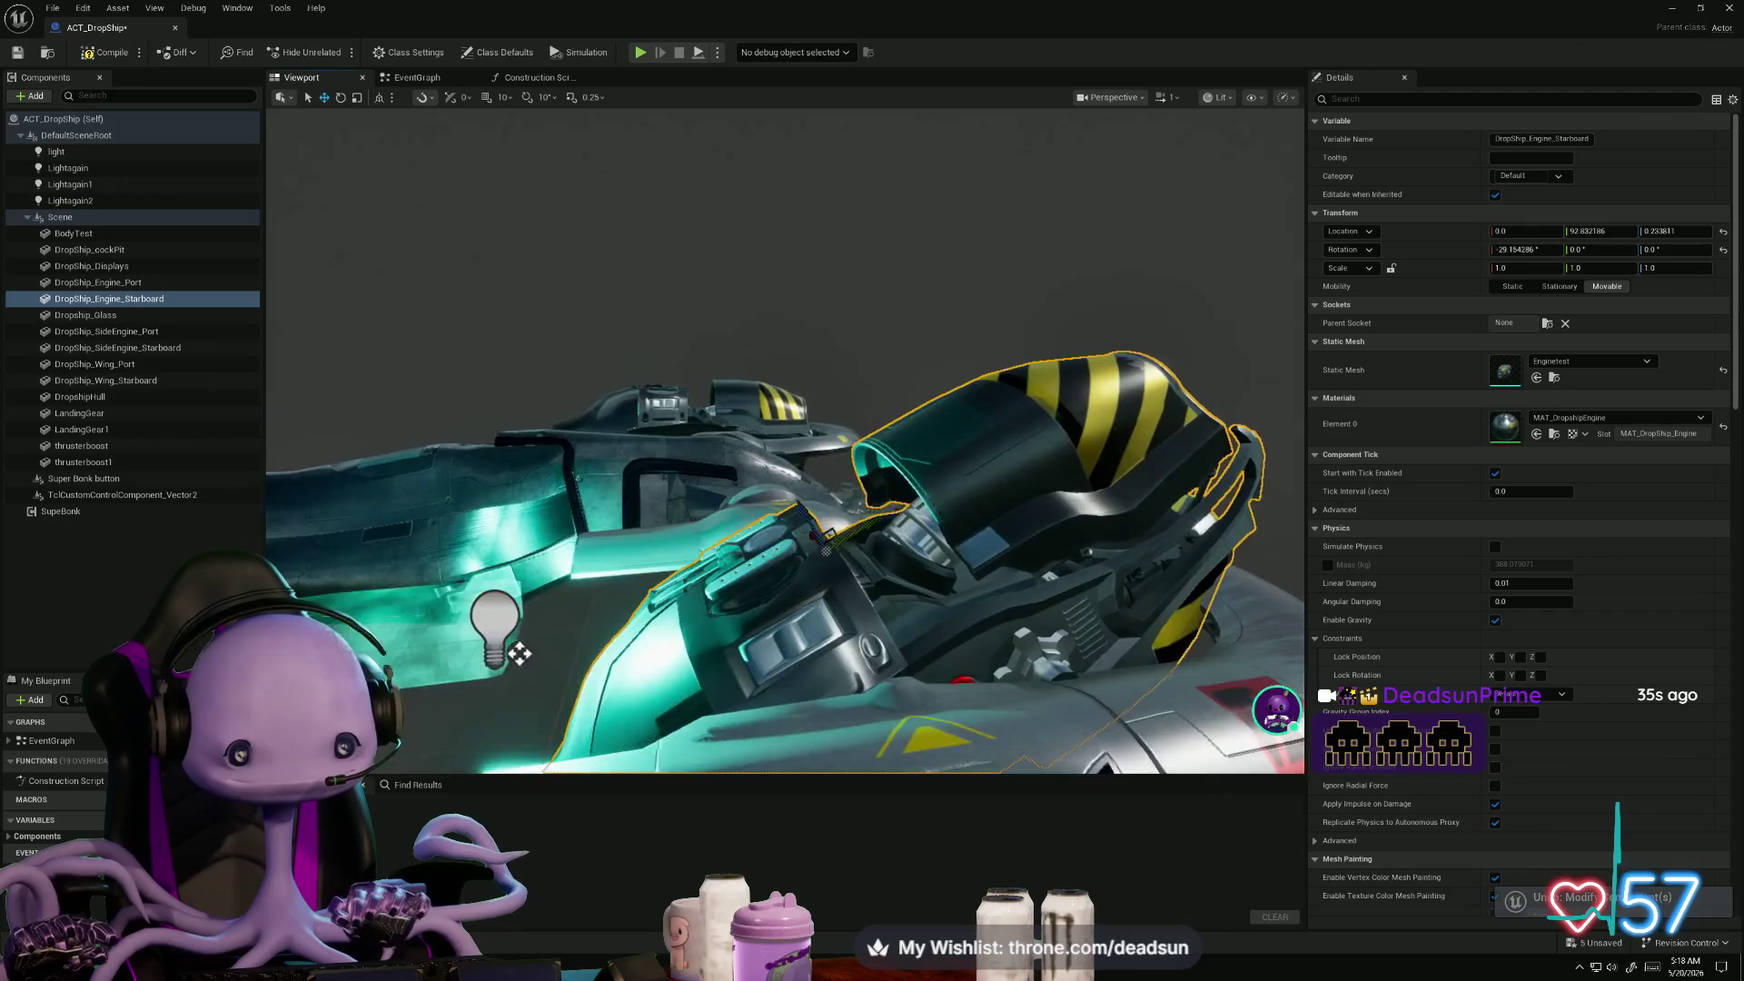